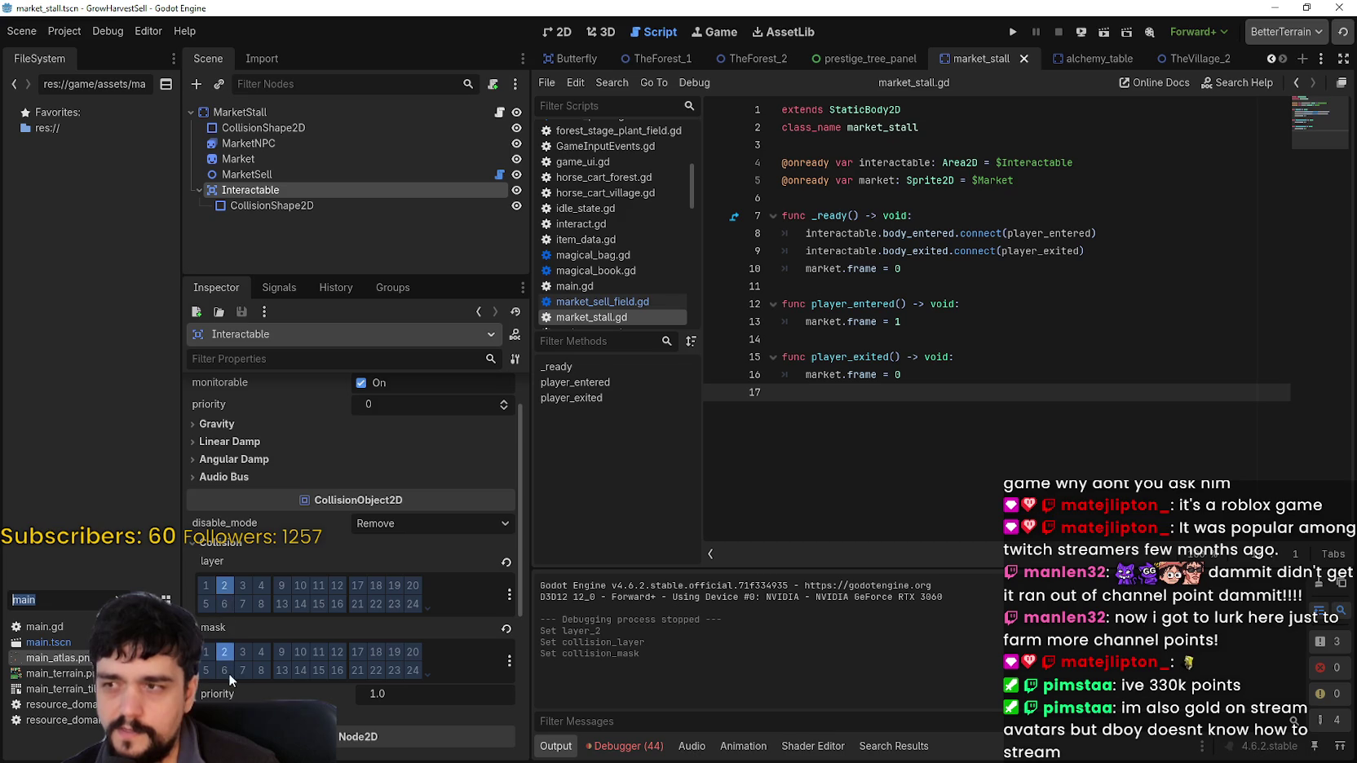
Toggle an Interactable collision layer bit, save the market stall scene, and open player.tscn
{"action": "left_click", "coordinate": [228, 584]}
{"action": "key", "text": "ctrl+s"}
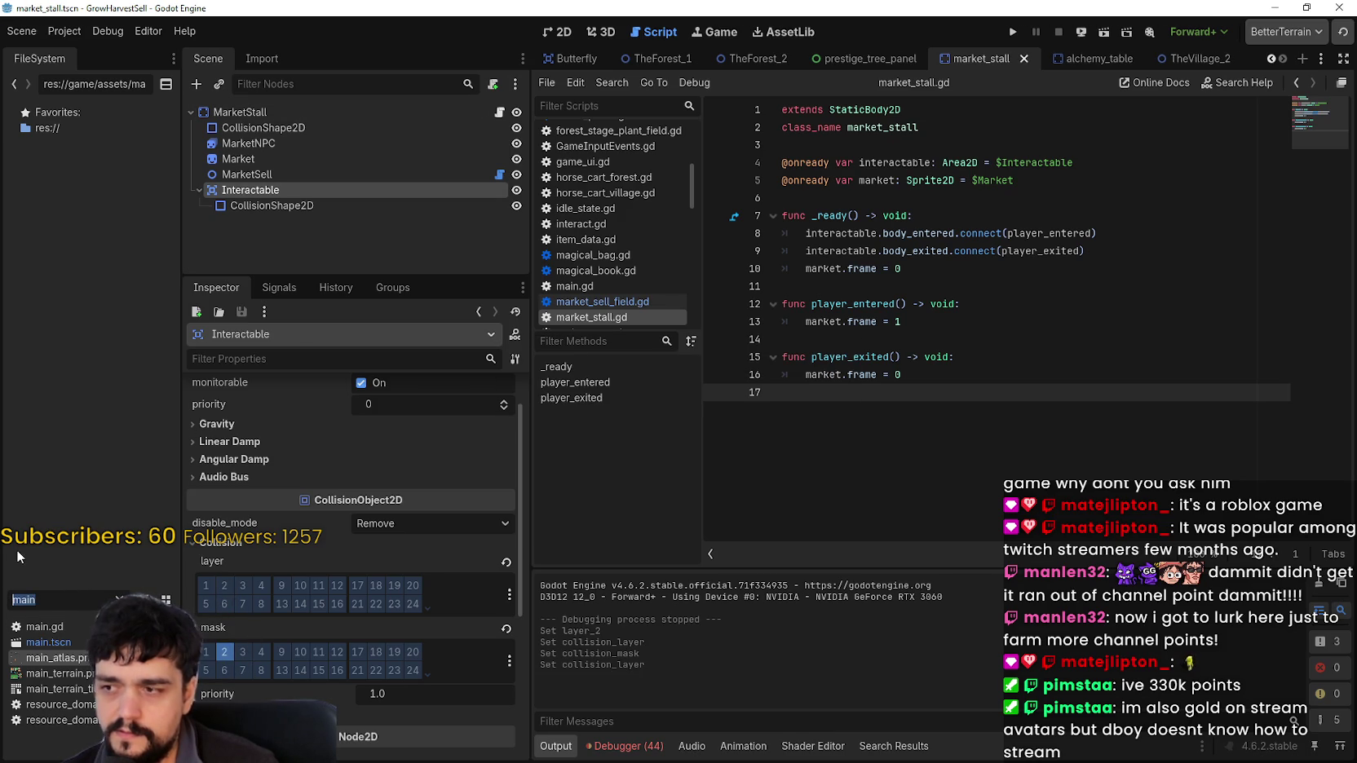
{"action": "type", "text": "player"}
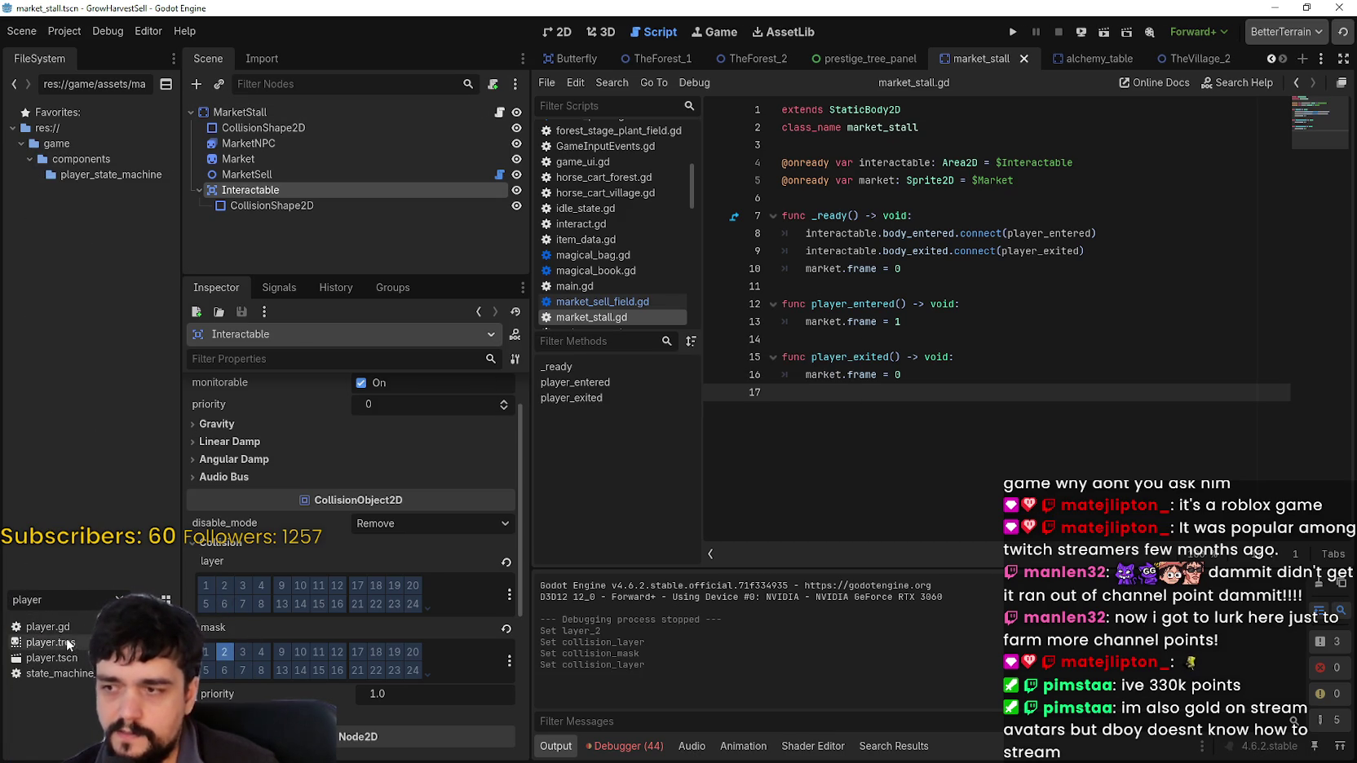
{"action": "left_click", "coordinate": [52, 658]}
{"action": "double_click", "coordinate": [50, 655]}
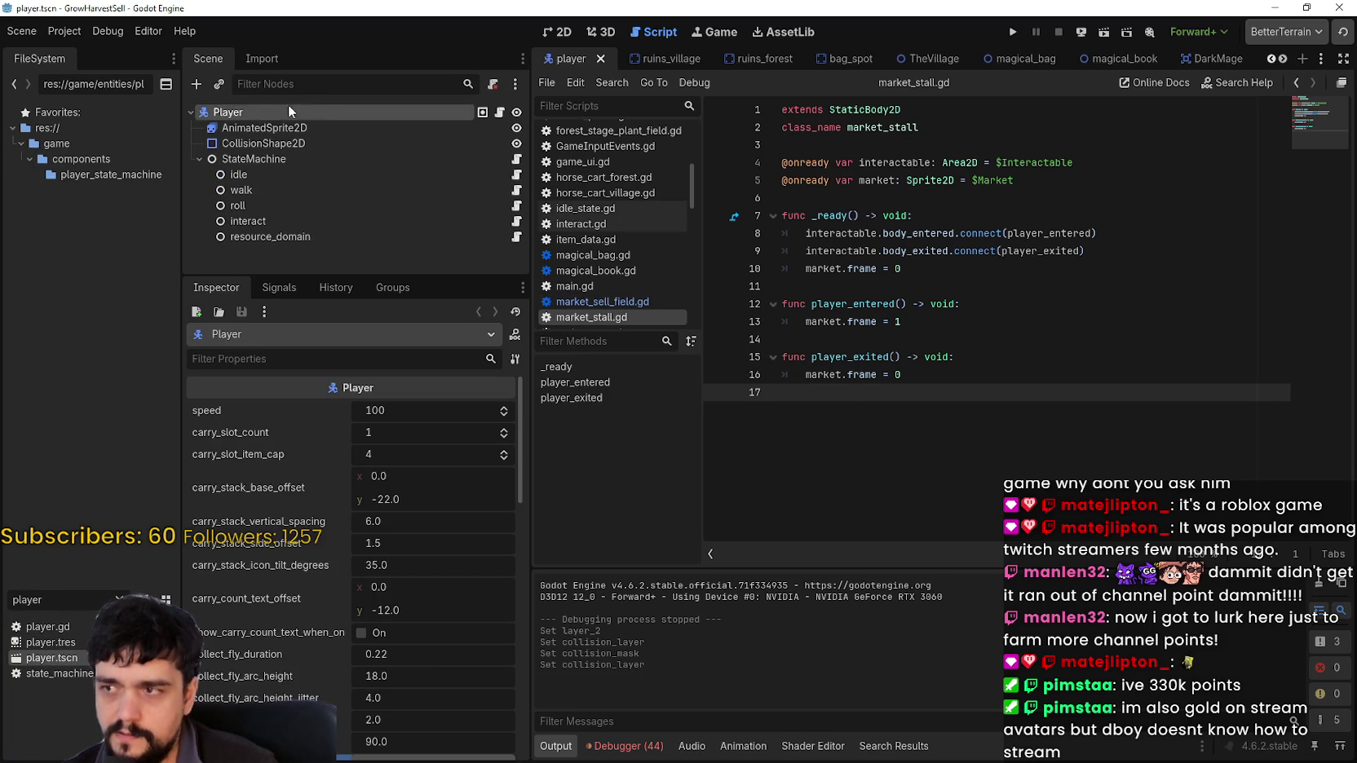
Add bit 2 to the Player's collision mask, then run the game
{"action": "scroll", "coordinate": [305, 697], "scroll_direction": "down", "scroll_amount": 10}
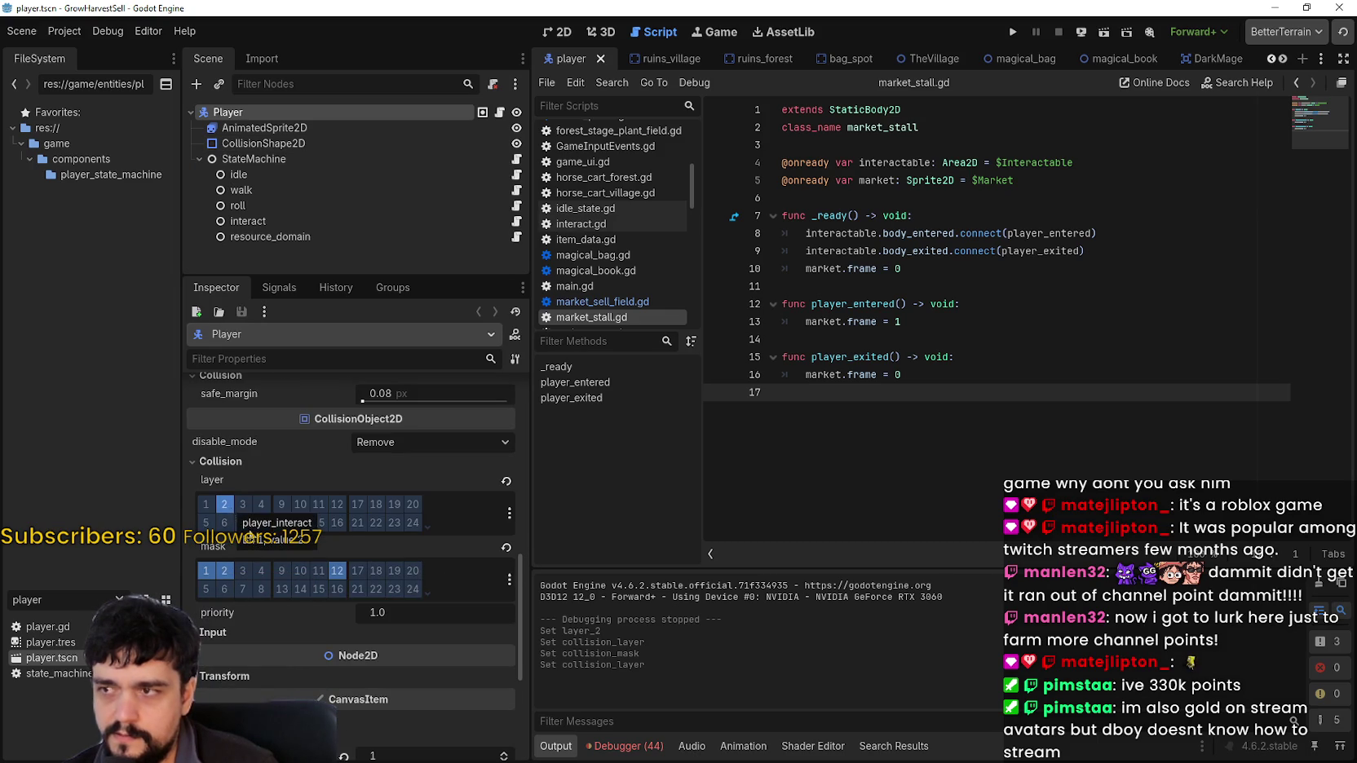
{"action": "scroll", "coordinate": [371, 672], "scroll_direction": "up", "scroll_amount": 1}
{"action": "left_click", "coordinate": [263, 128]}
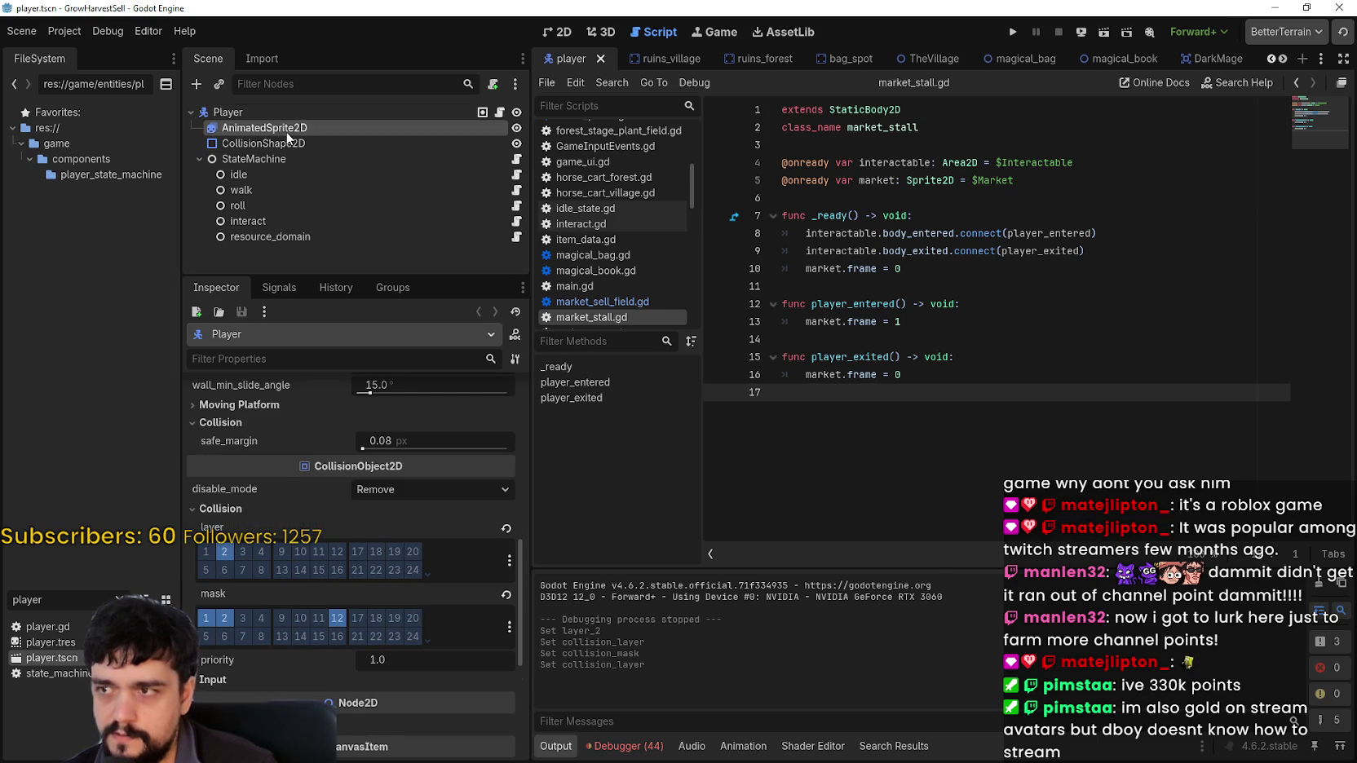
{"action": "left_click", "coordinate": [281, 112]}
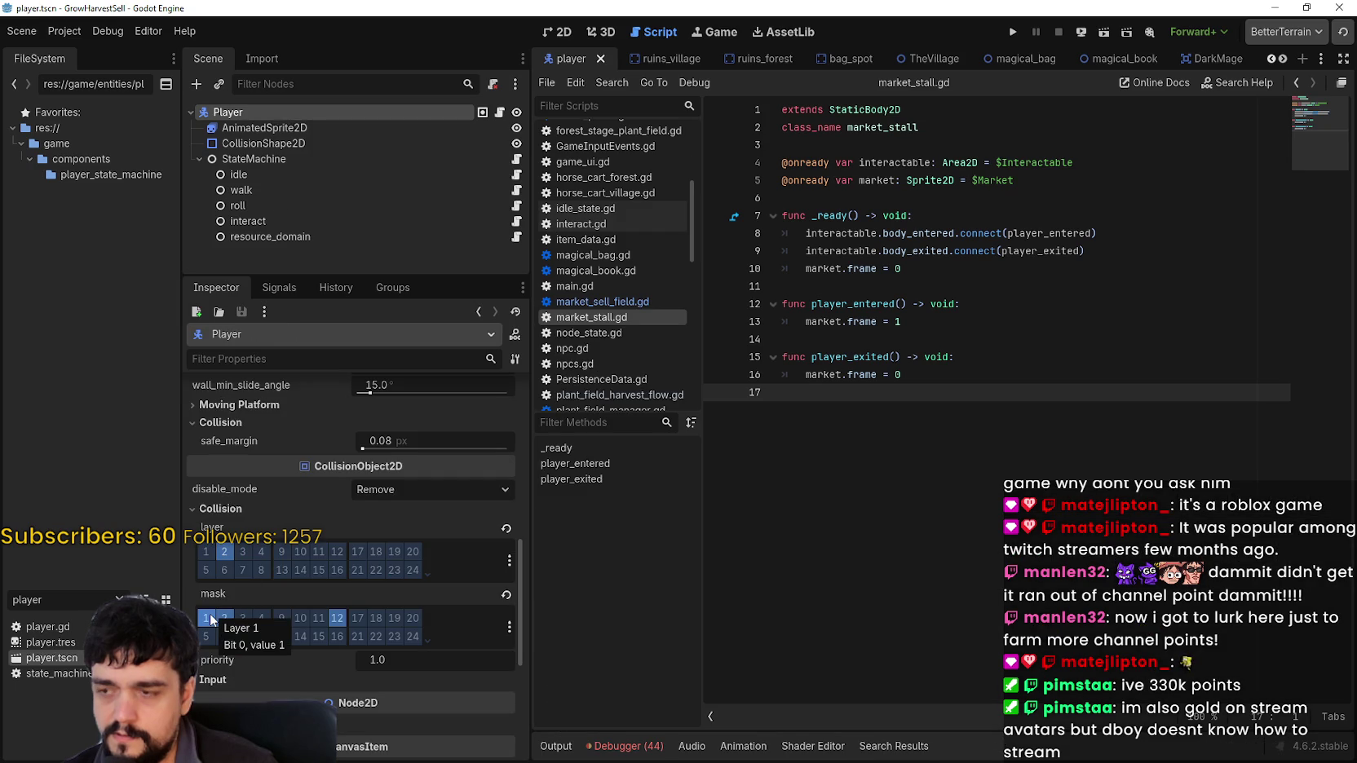
{"action": "left_click", "coordinate": [225, 617]}
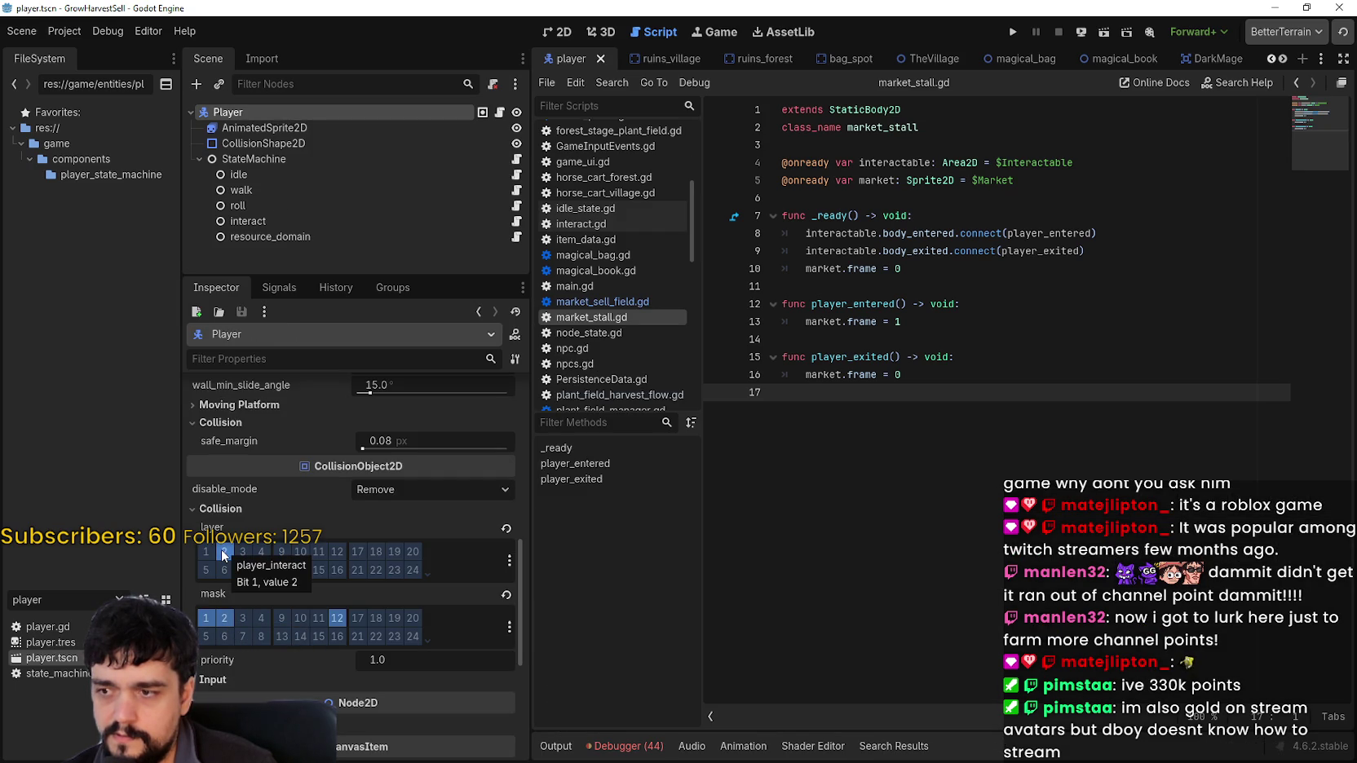
{"action": "left_click", "coordinate": [426, 574]}
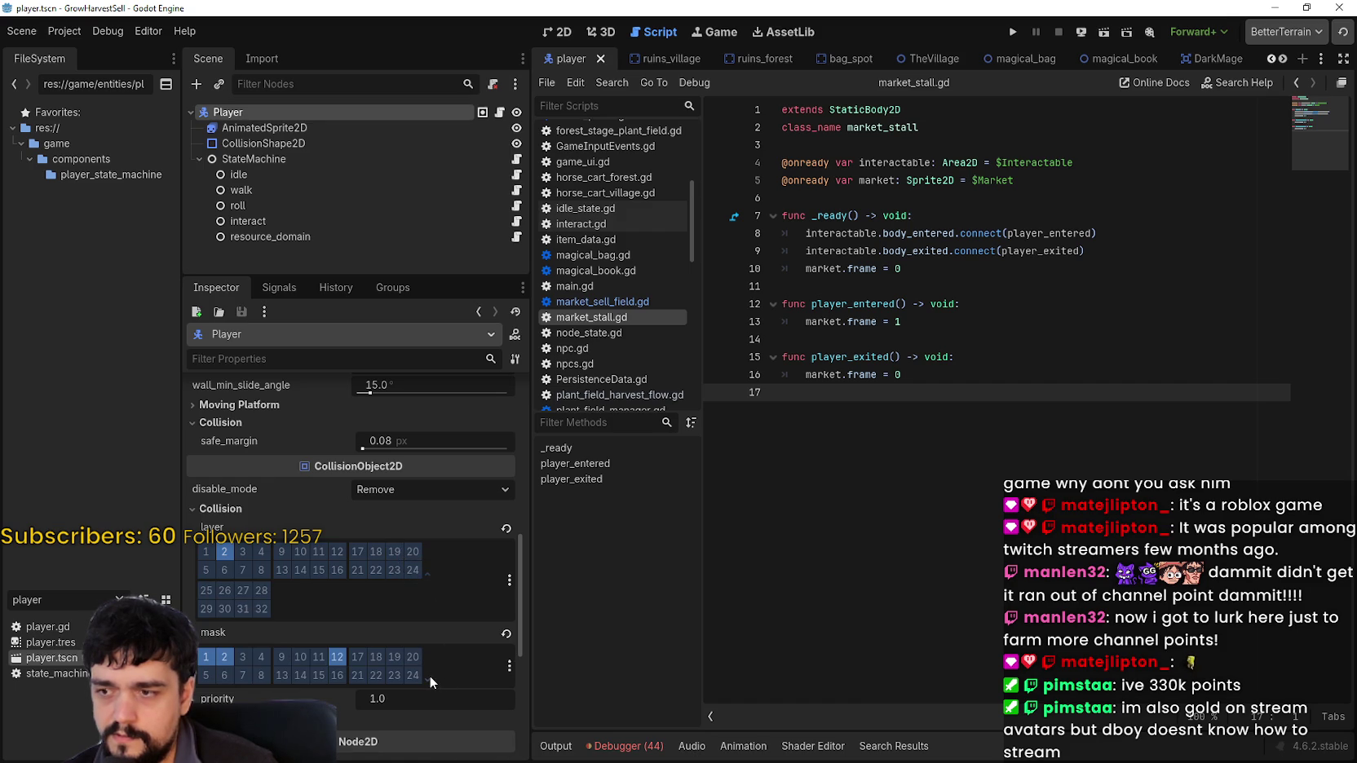
{"action": "left_click", "coordinate": [429, 675]}
{"action": "left_click", "coordinate": [428, 676]}
{"action": "left_click", "coordinate": [427, 572]}
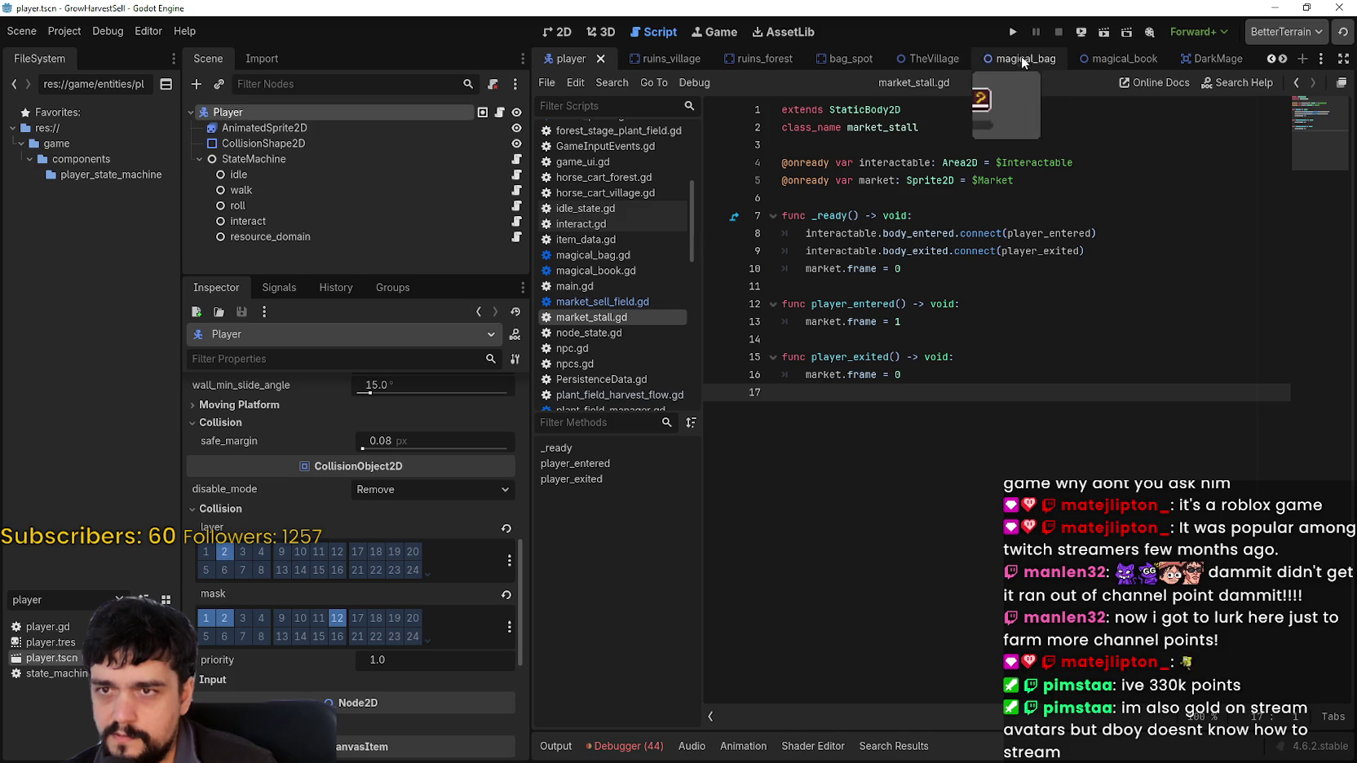
{"action": "left_click", "coordinate": [1011, 33]}
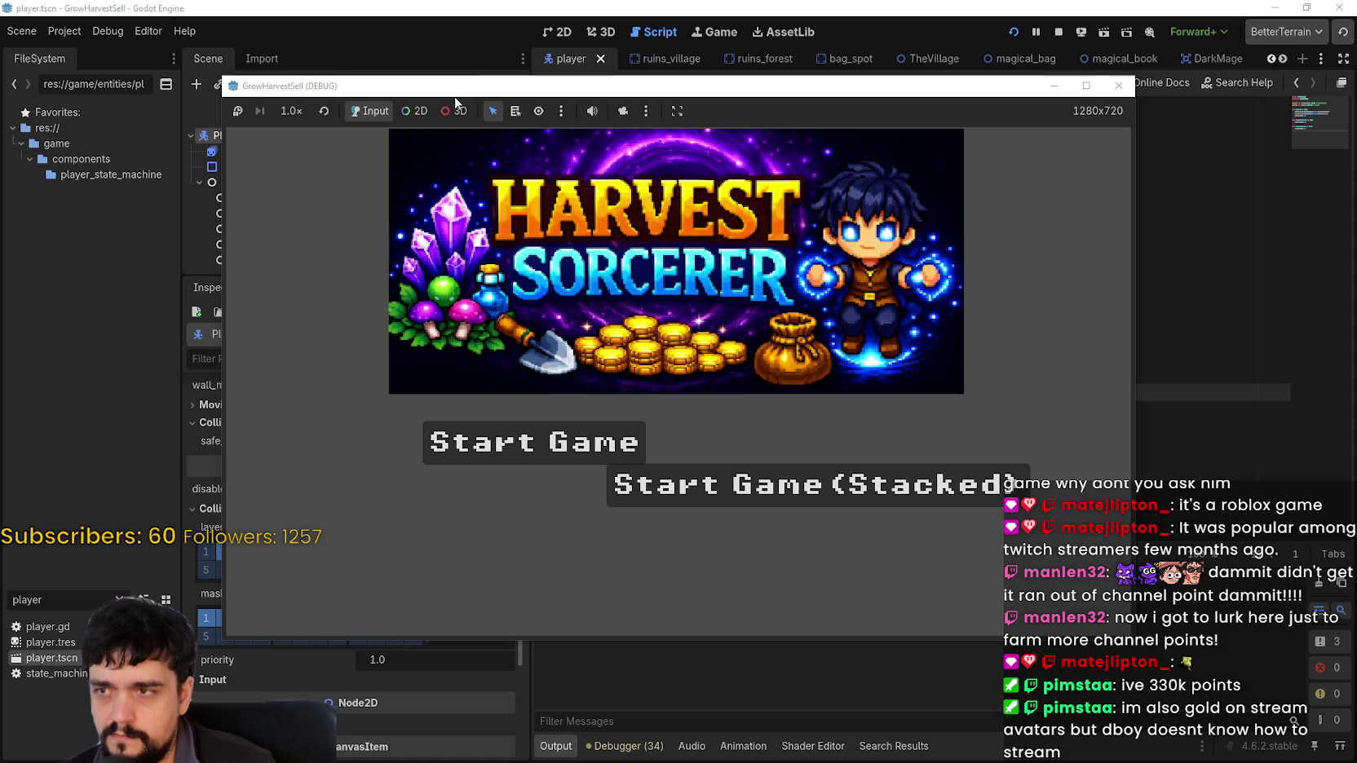
Start the game and walk the character around the village past the shop
{"action": "left_click_drag", "start_coordinate": [455, 104], "coordinate": [722, 82]}
{"action": "left_click", "coordinate": [801, 420]}
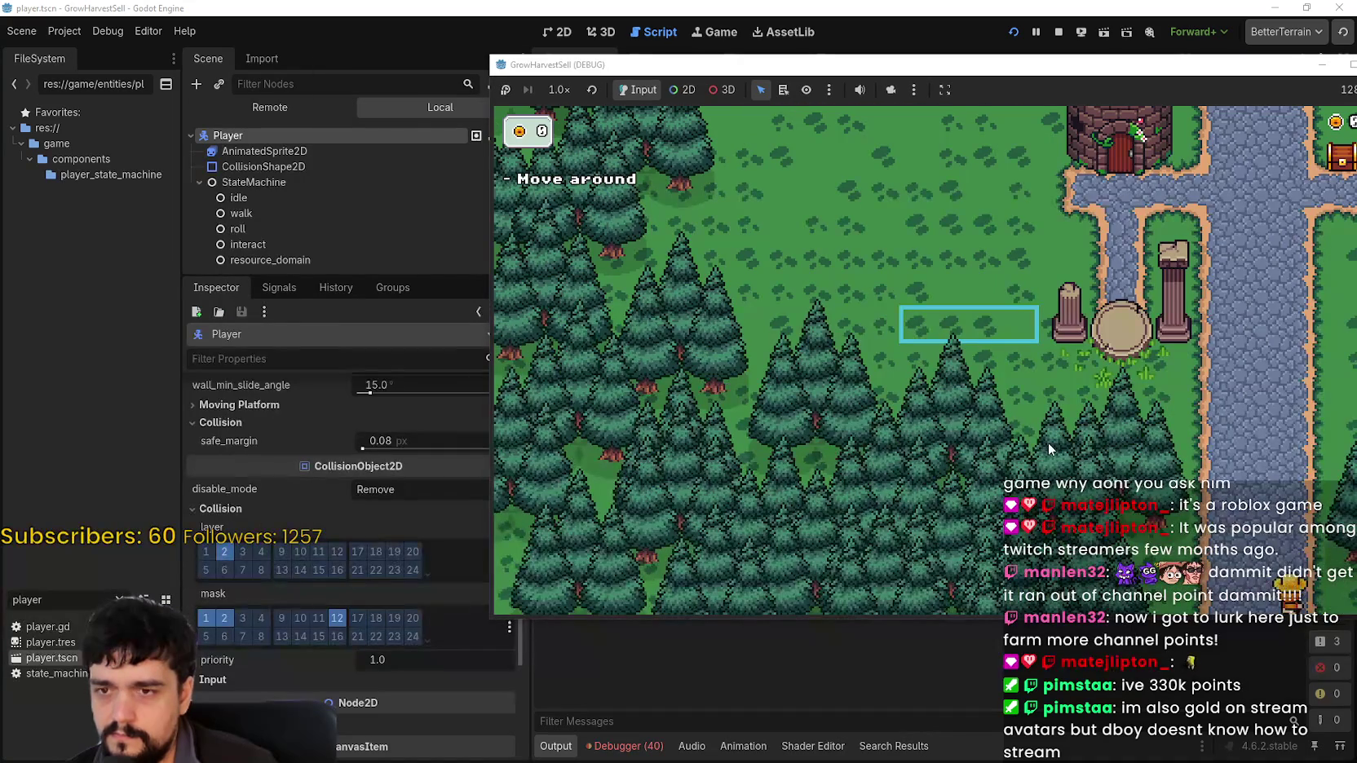
{"action": "key", "text": "d"}
{"action": "key", "text": "w"}
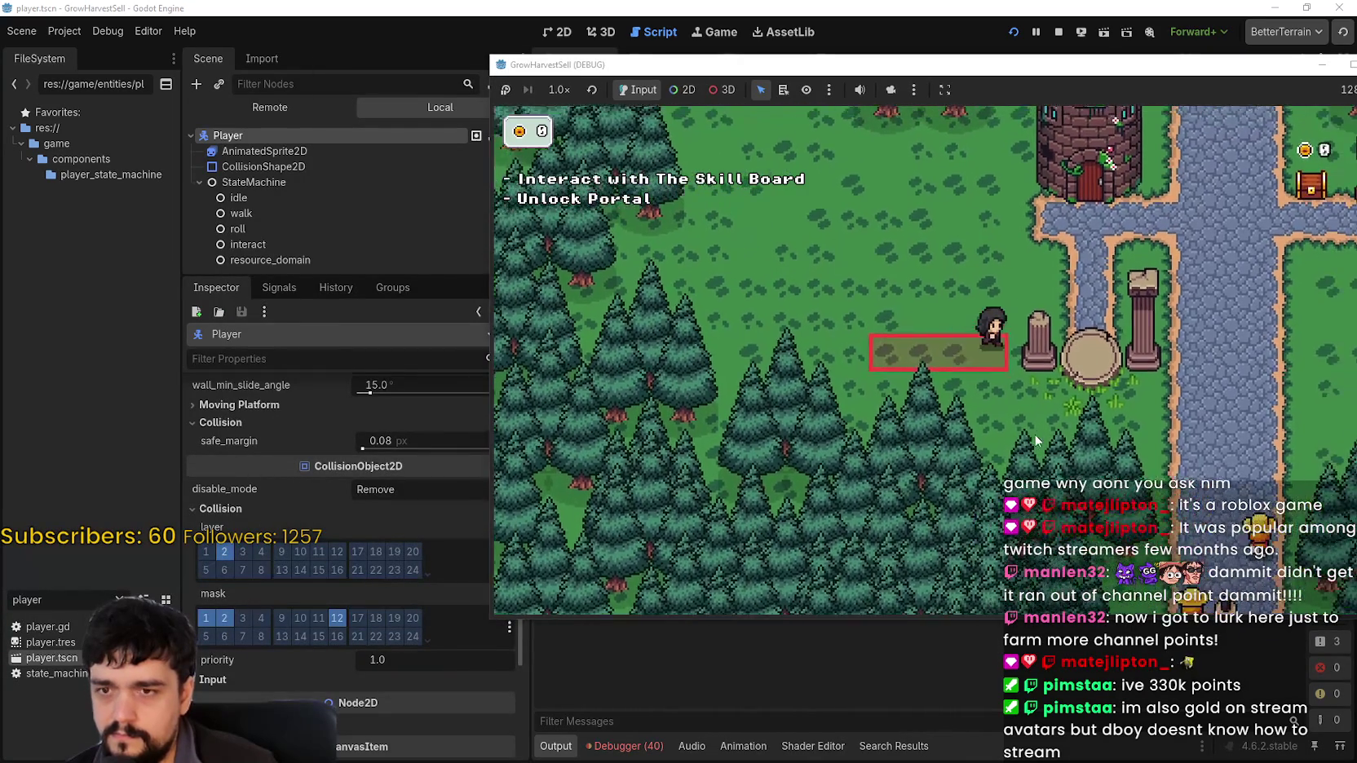
{"action": "key", "text": "d"}
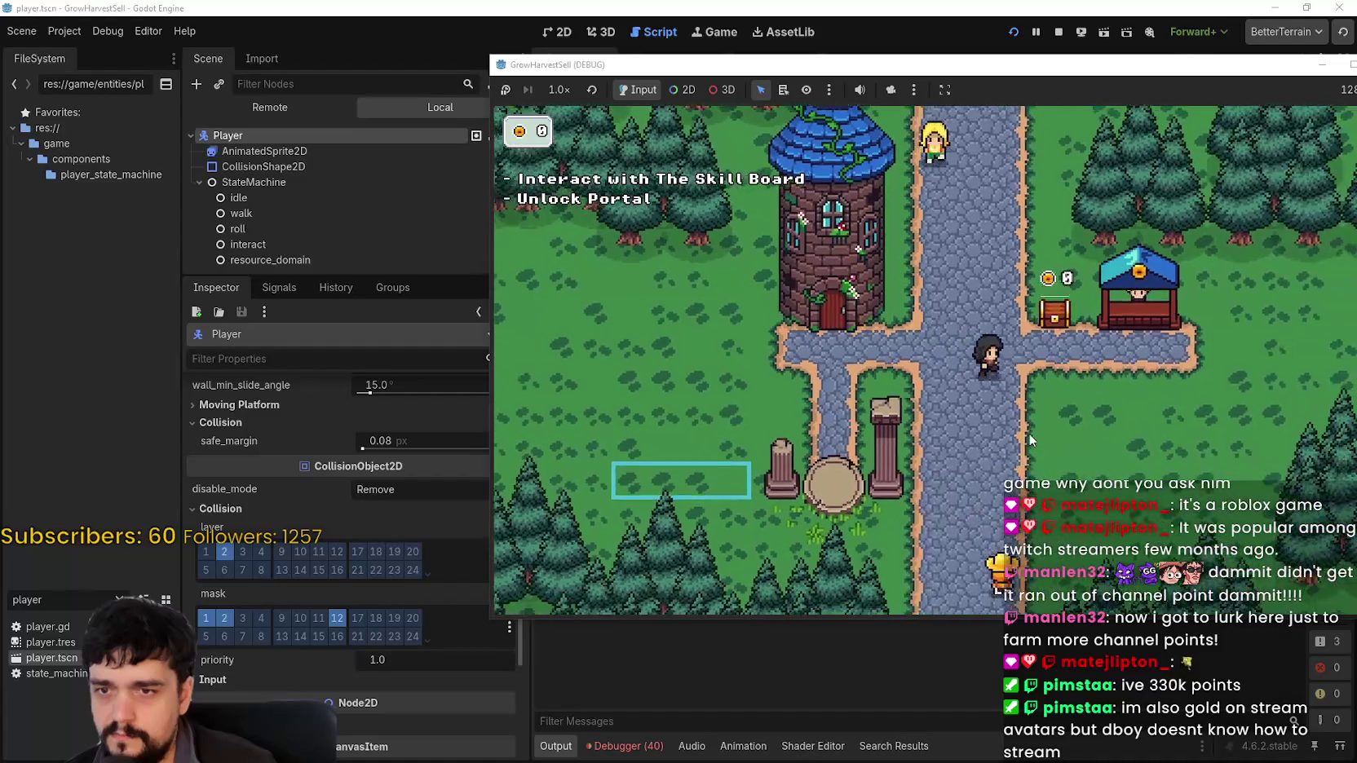
{"action": "key", "text": "a"}
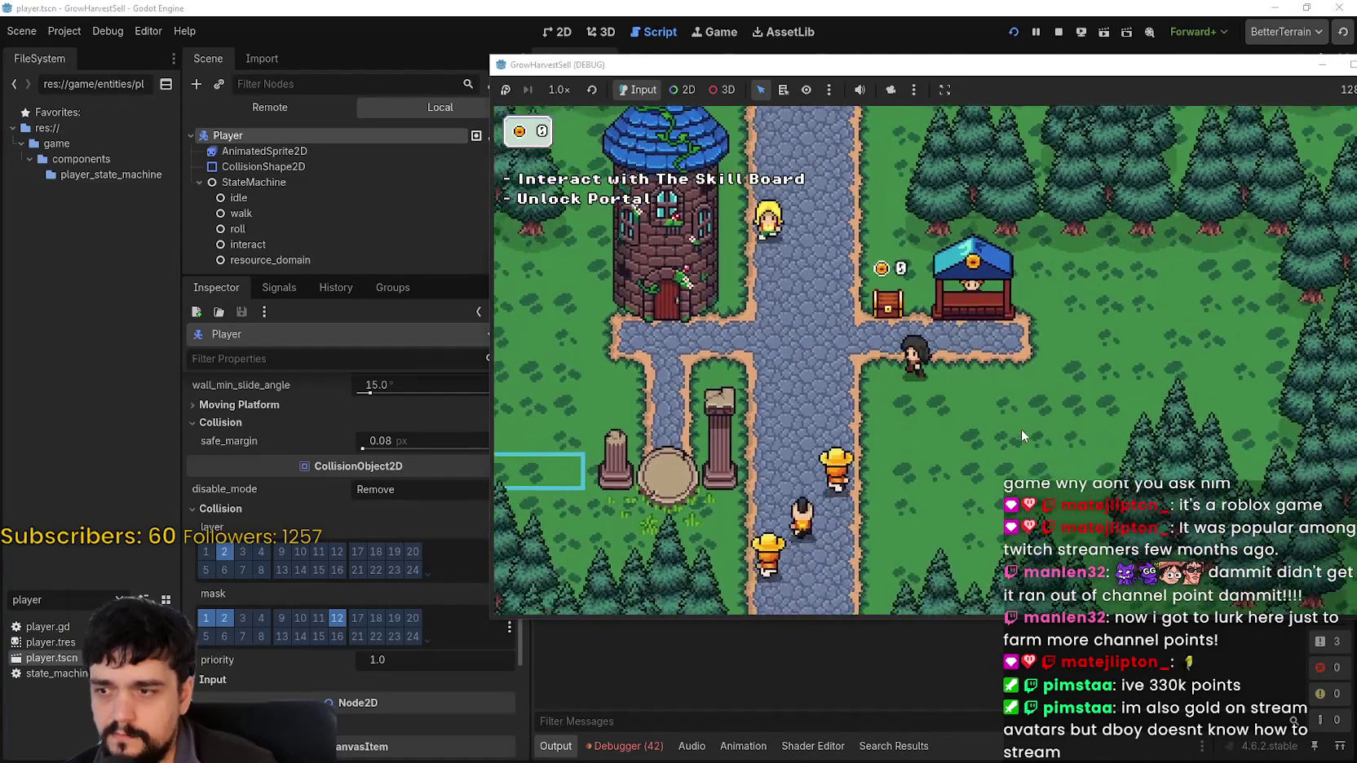
{"action": "key", "text": "a"}
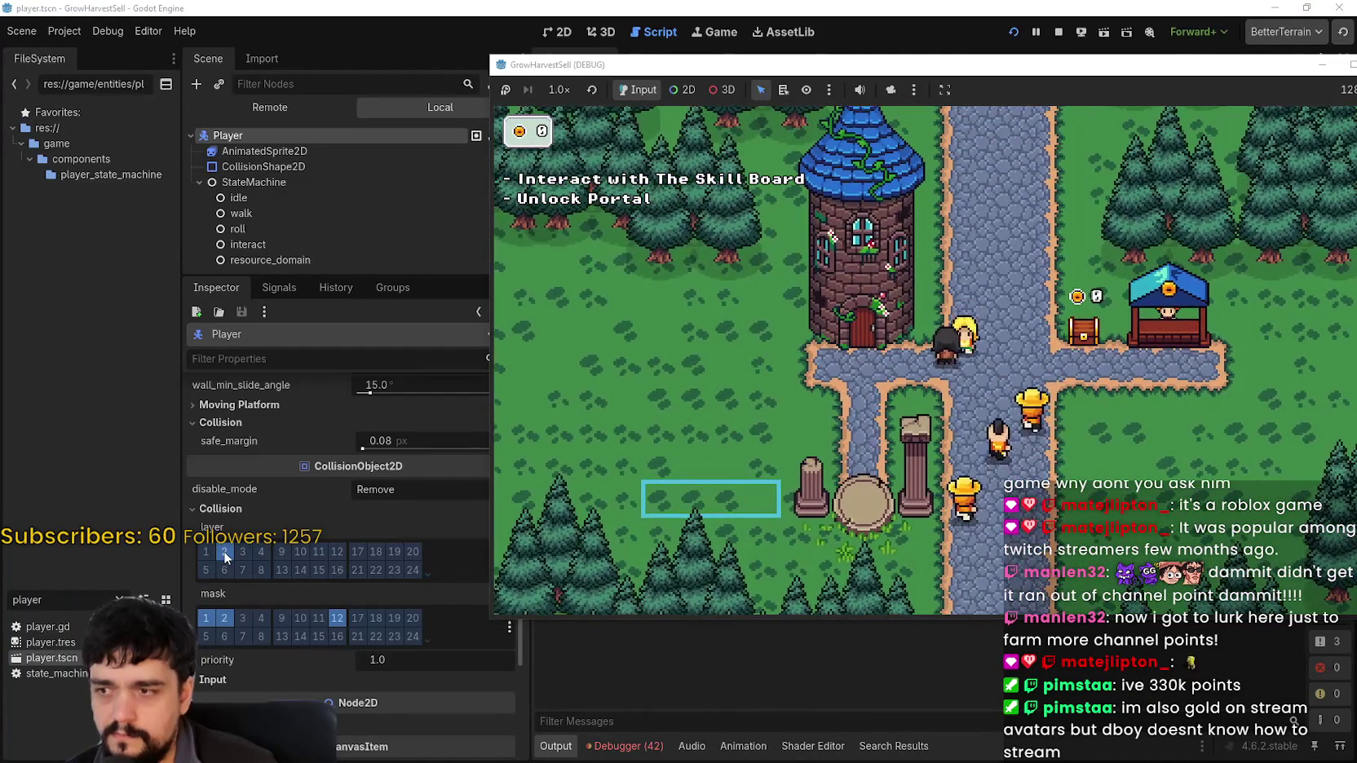
{"action": "key", "text": "d"}
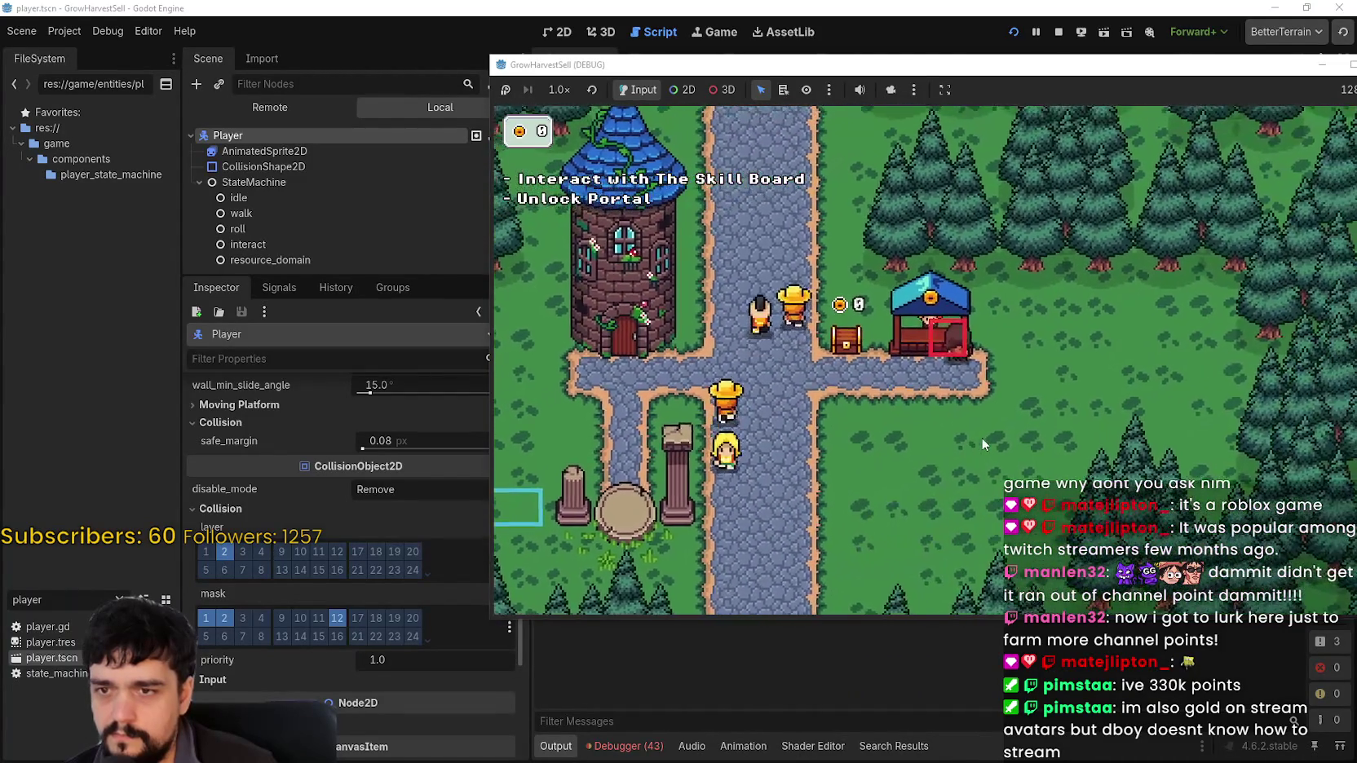
{"action": "key", "text": "s"}
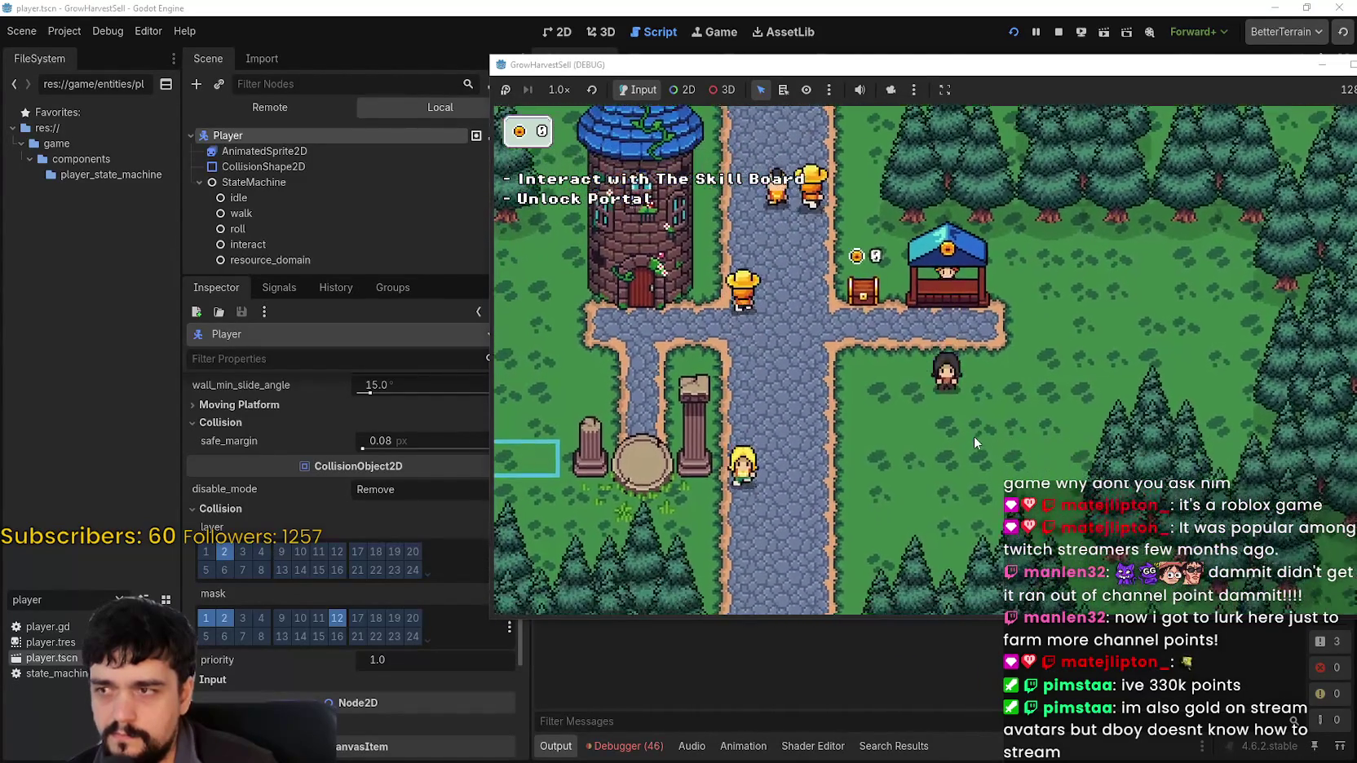
{"action": "key", "text": "a"}
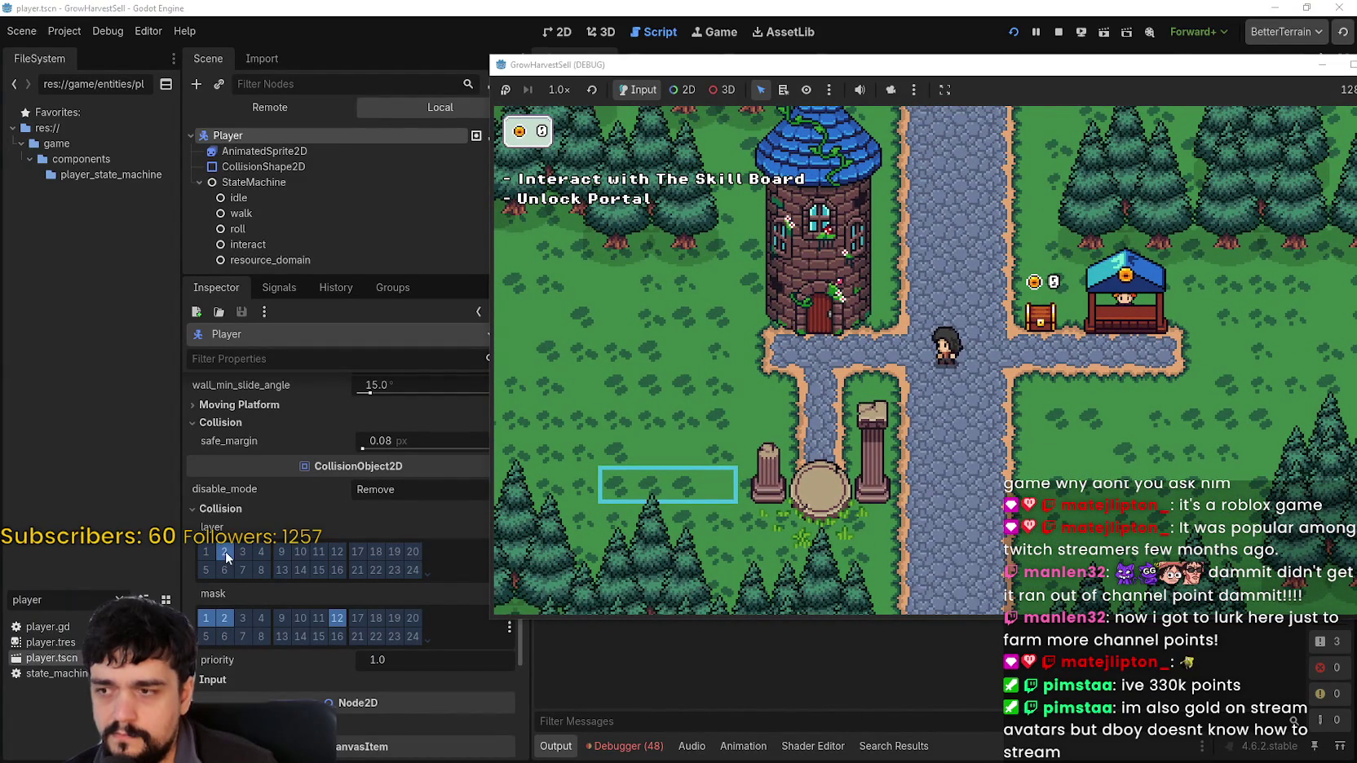
Test the chest with Player mask bit 2 off and back on, then turn off layer bit 2
{"action": "left_click", "coordinate": [226, 621]}
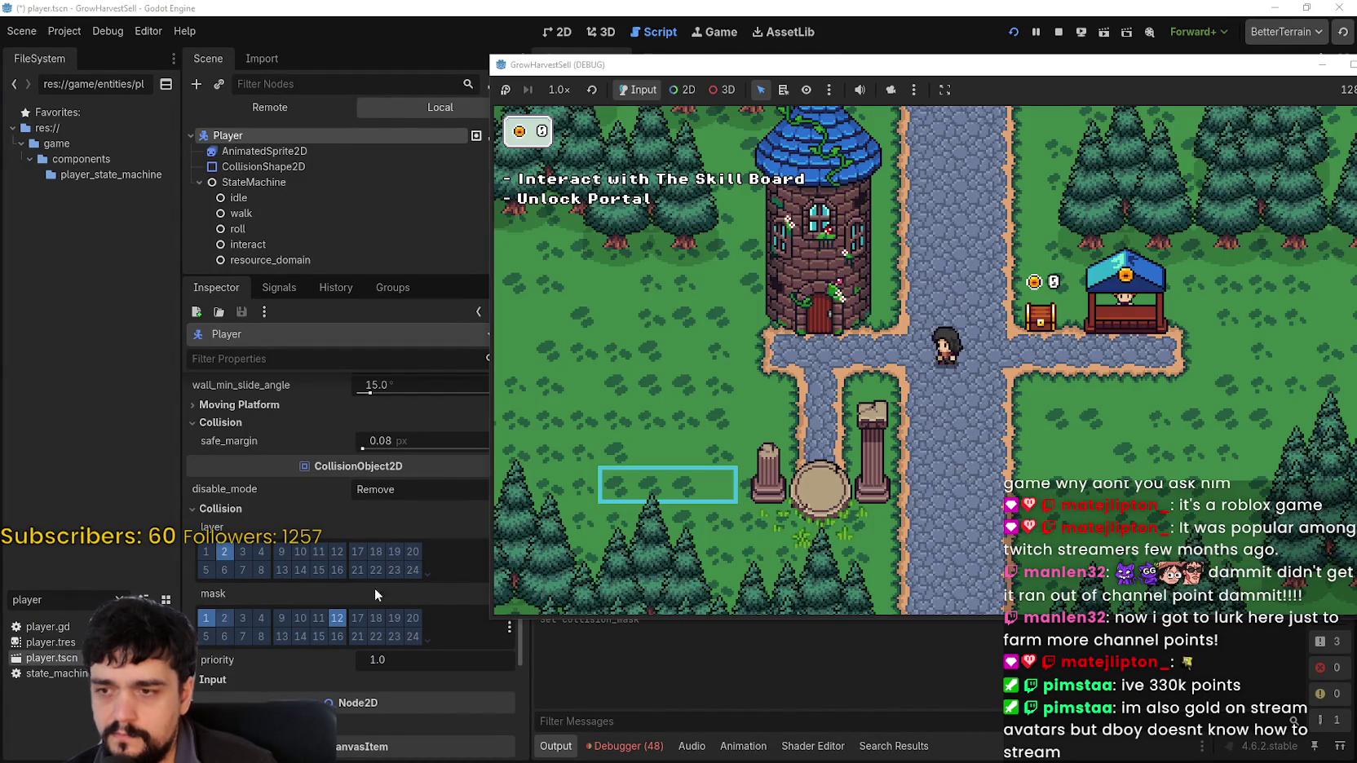
{"action": "left_click", "coordinate": [1033, 411]}
{"action": "key", "text": "d"}
{"action": "key", "text": "a"}
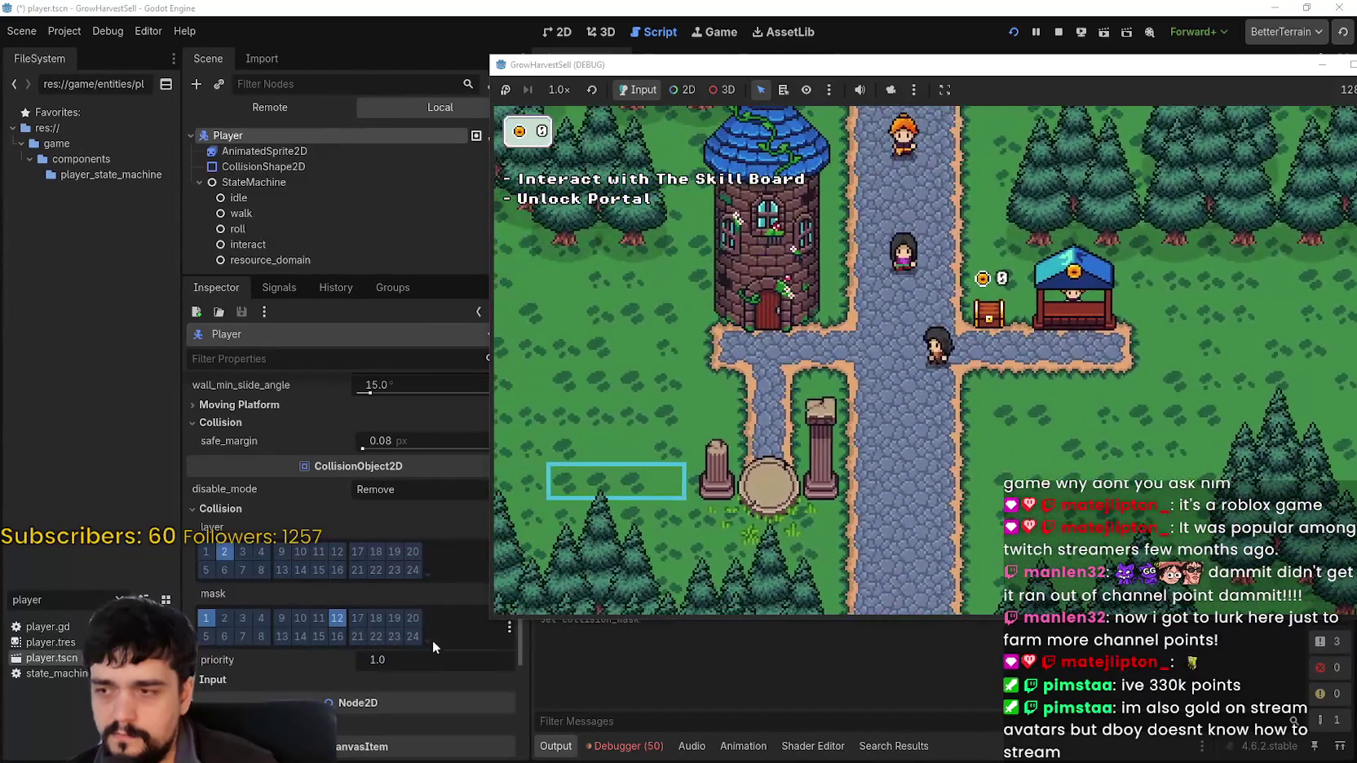
{"action": "left_click", "coordinate": [225, 618]}
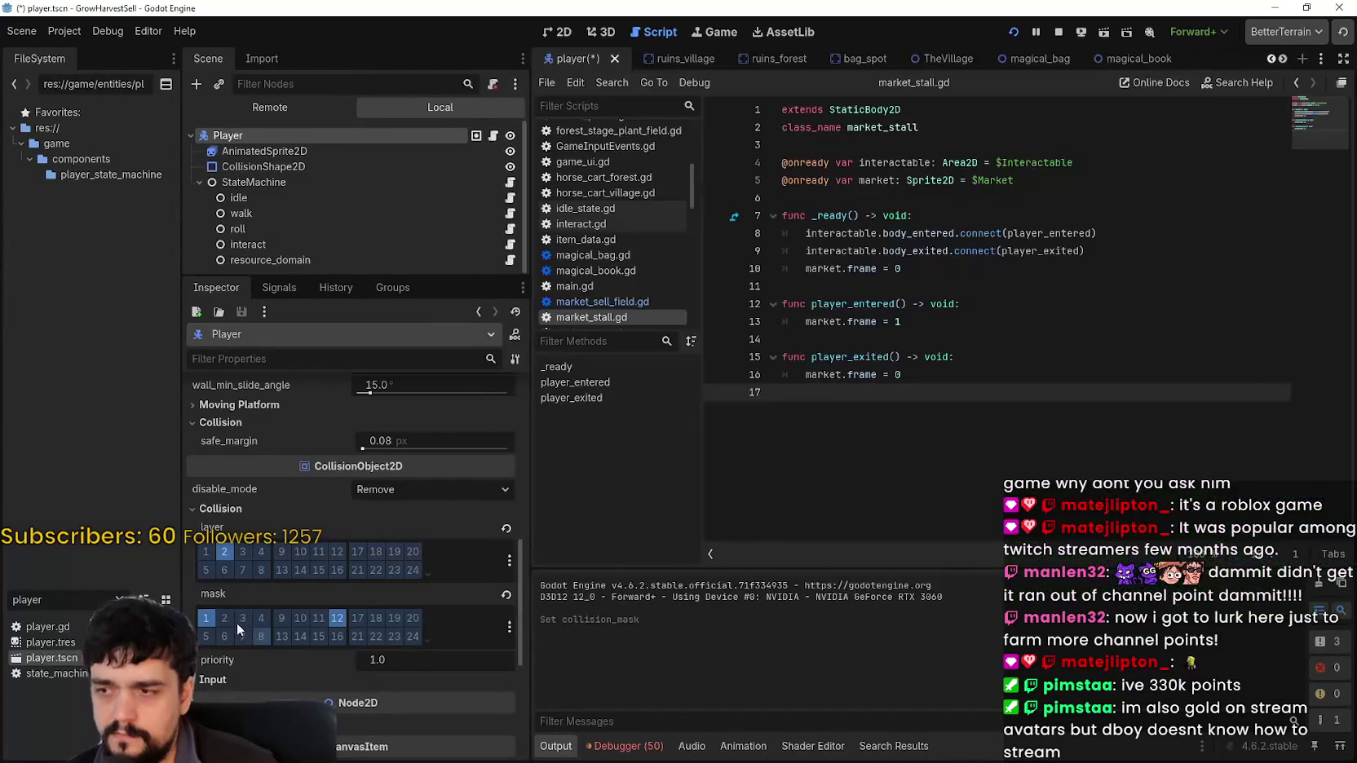
{"action": "left_click", "coordinate": [225, 552]}
{"action": "key", "text": "alt+Tab"}
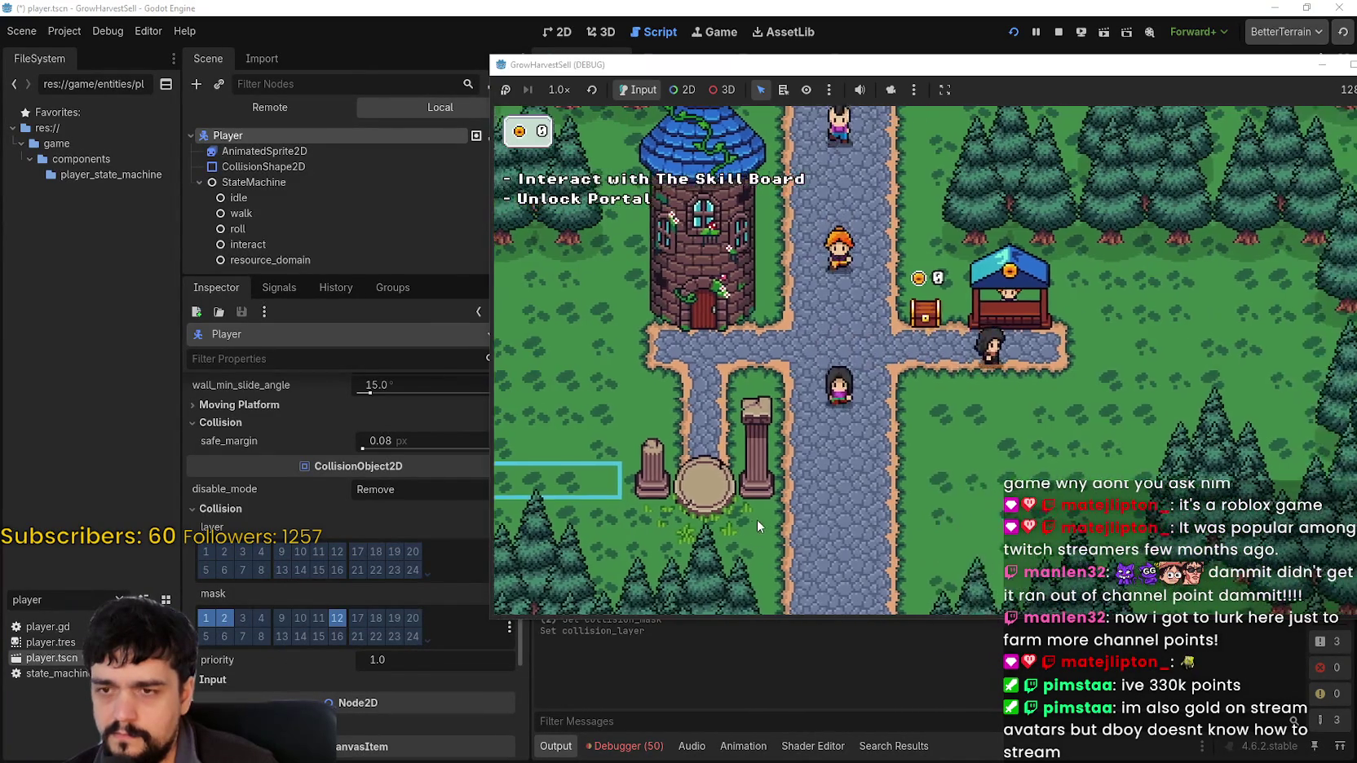
{"action": "key", "text": "w"}
{"action": "key", "text": "d"}
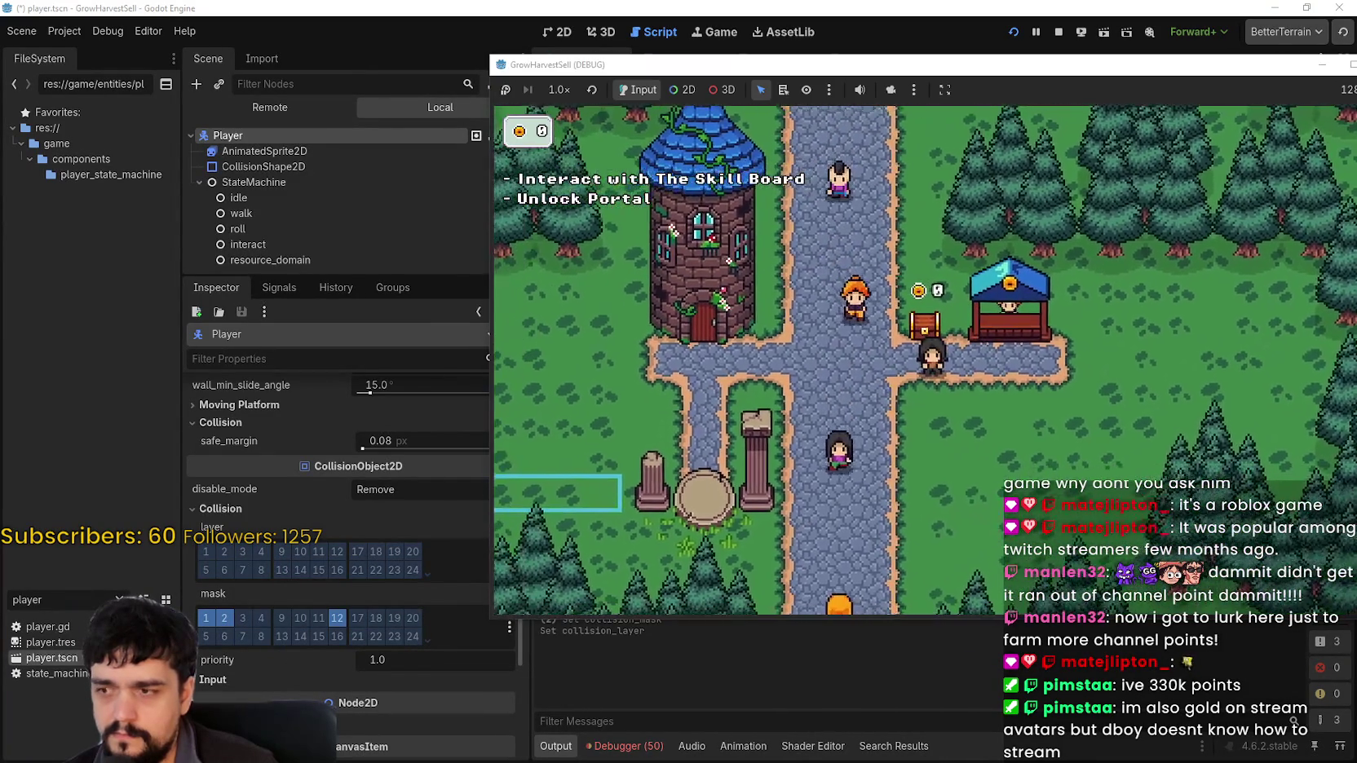
{"action": "key", "text": "alt+Tab"}
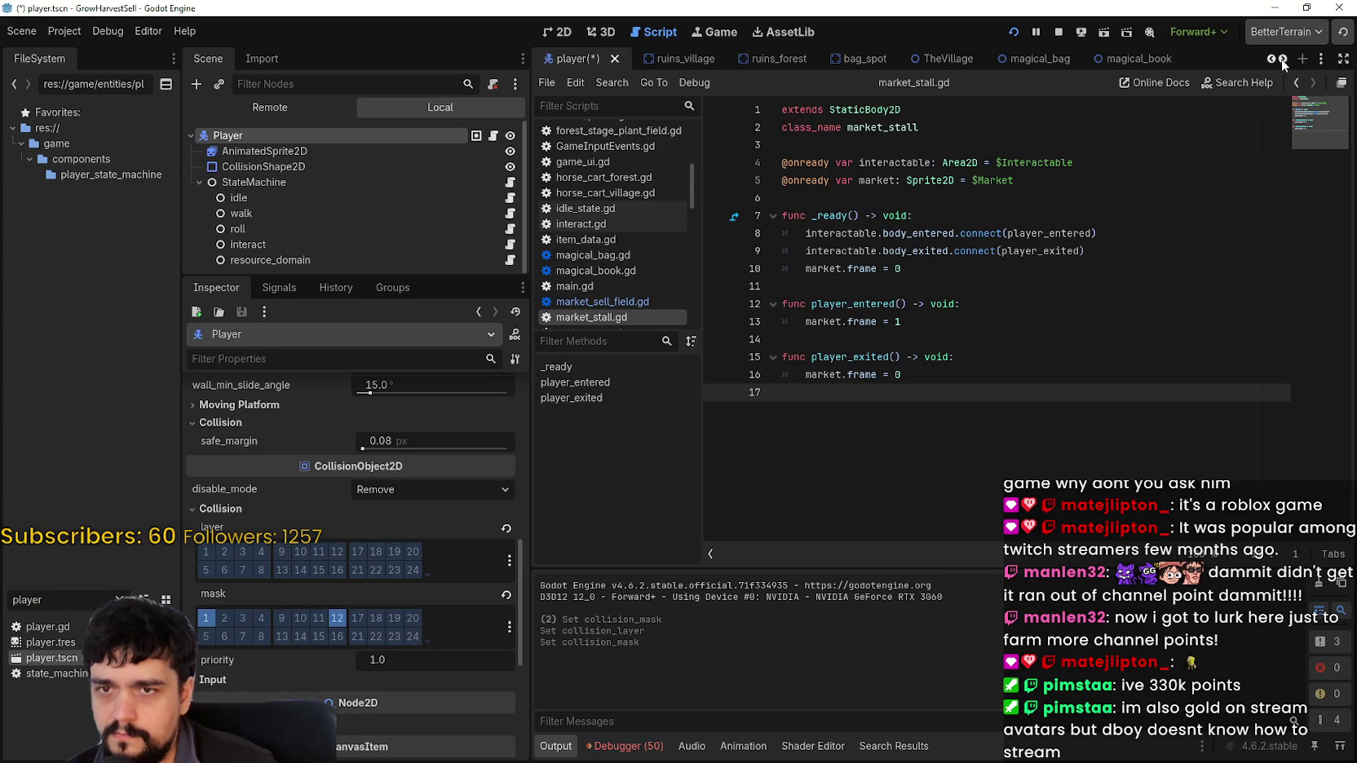
Move the player scene tab before market_stall and switch to the market_stall scene
{"action": "left_click_drag", "start_coordinate": [571, 59], "coordinate": [1125, 58]}
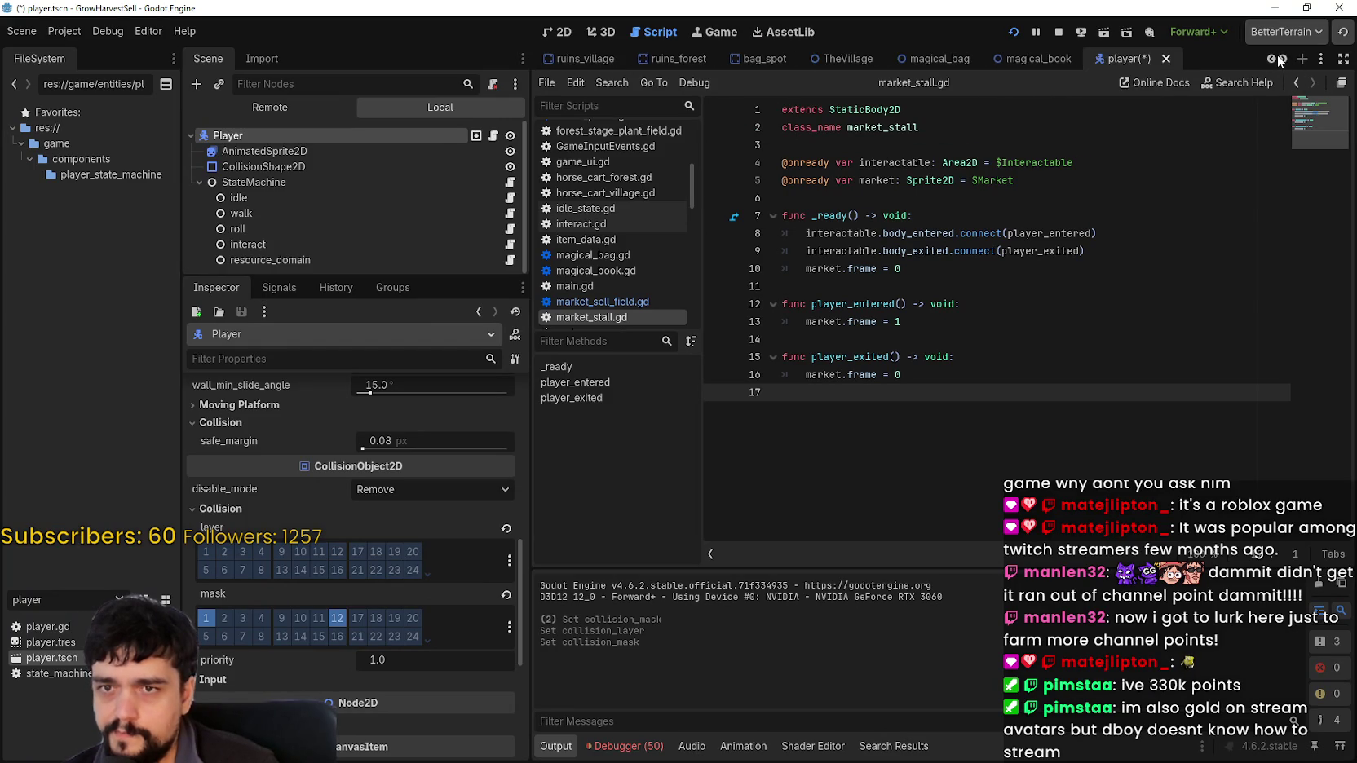
{"action": "scroll", "coordinate": [1278, 58], "scroll_direction": "down", "scroll_amount": 4}
{"action": "mouse_move", "coordinate": [774, 58]}
{"action": "left_mouse_down"}
{"action": "mouse_move", "coordinate": [1285, 59]}
{"action": "mouse_move", "coordinate": [1039, 62]}
{"action": "mouse_move", "coordinate": [1140, 65]}
{"action": "left_mouse_up"}
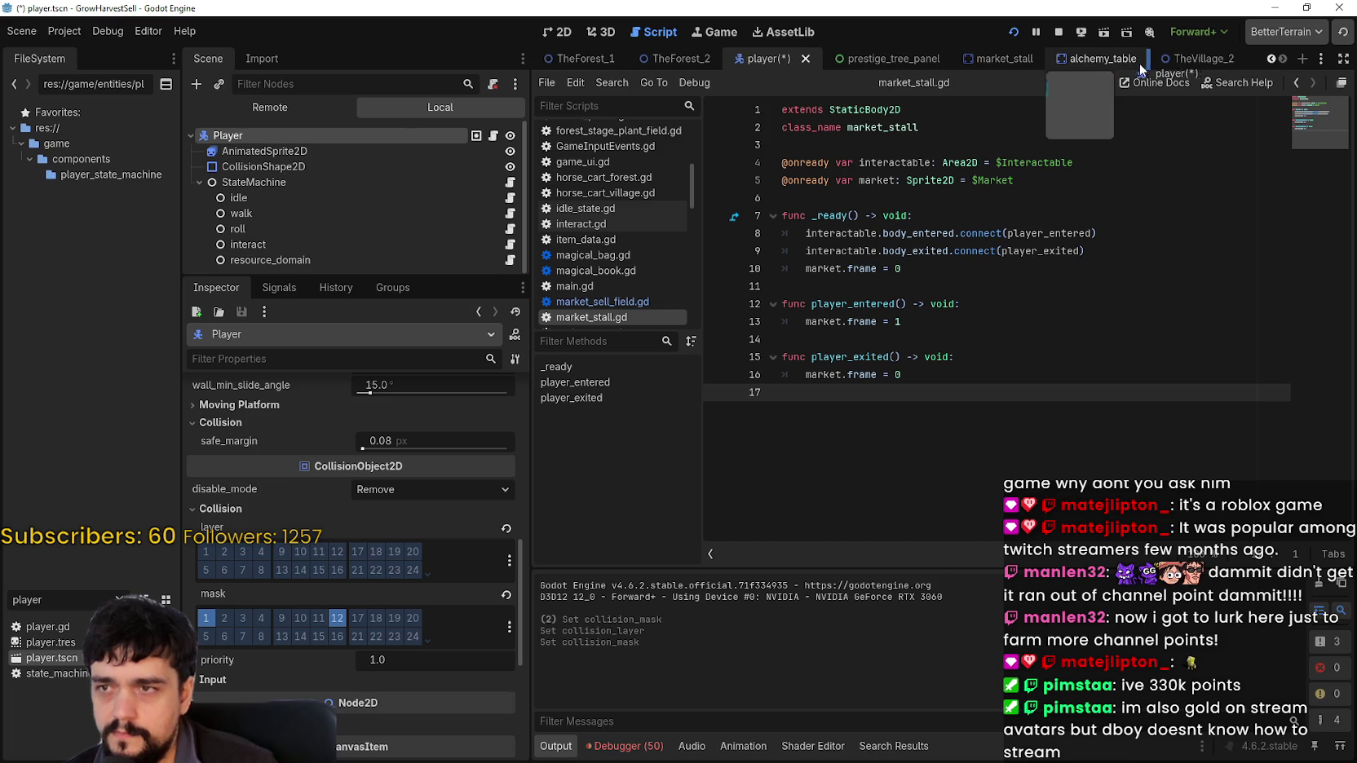
{"action": "left_click_drag", "start_coordinate": [1038, 63], "coordinate": [969, 61]}
{"action": "left_click", "coordinate": [969, 61]}
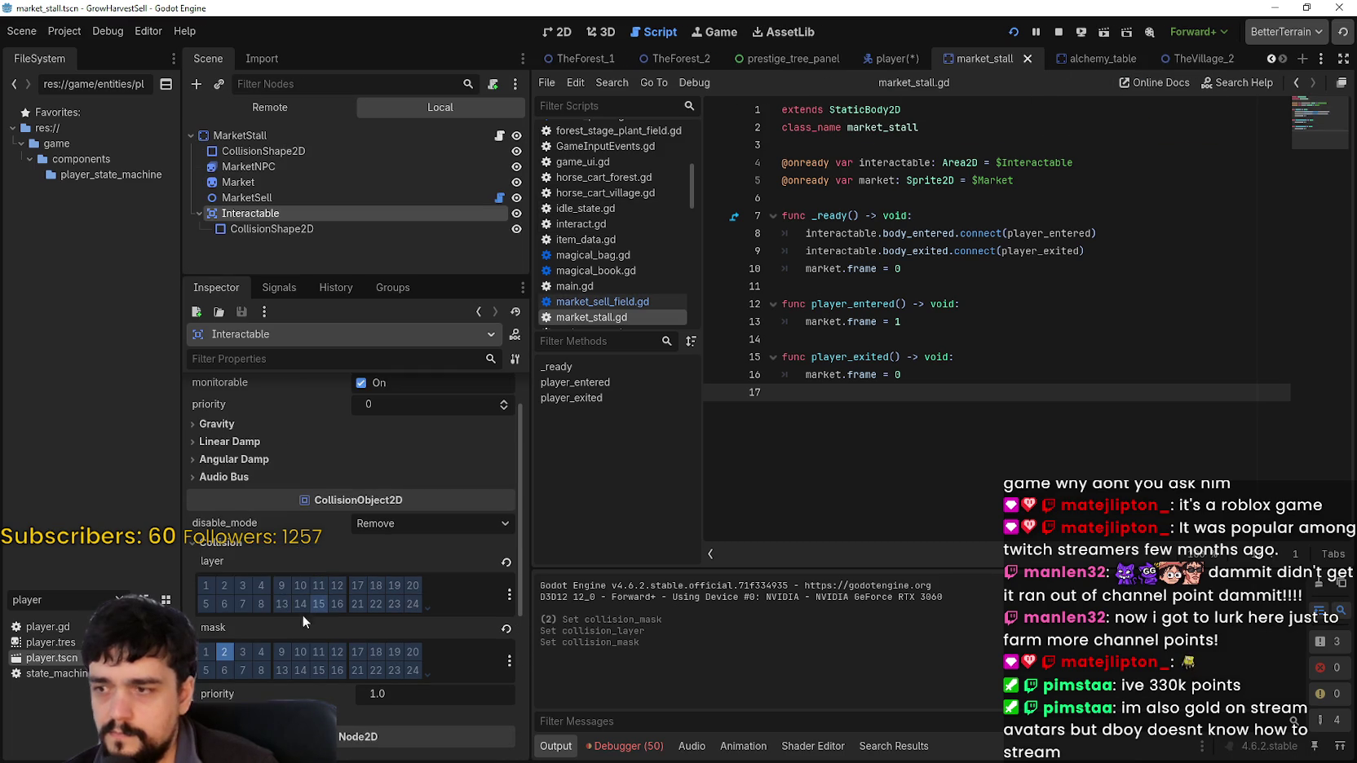
Turn on collision layer bits 2 and 17 for the Interactable and test-run the game
{"action": "left_click", "coordinate": [225, 587]}
{"action": "key", "text": "F5"}
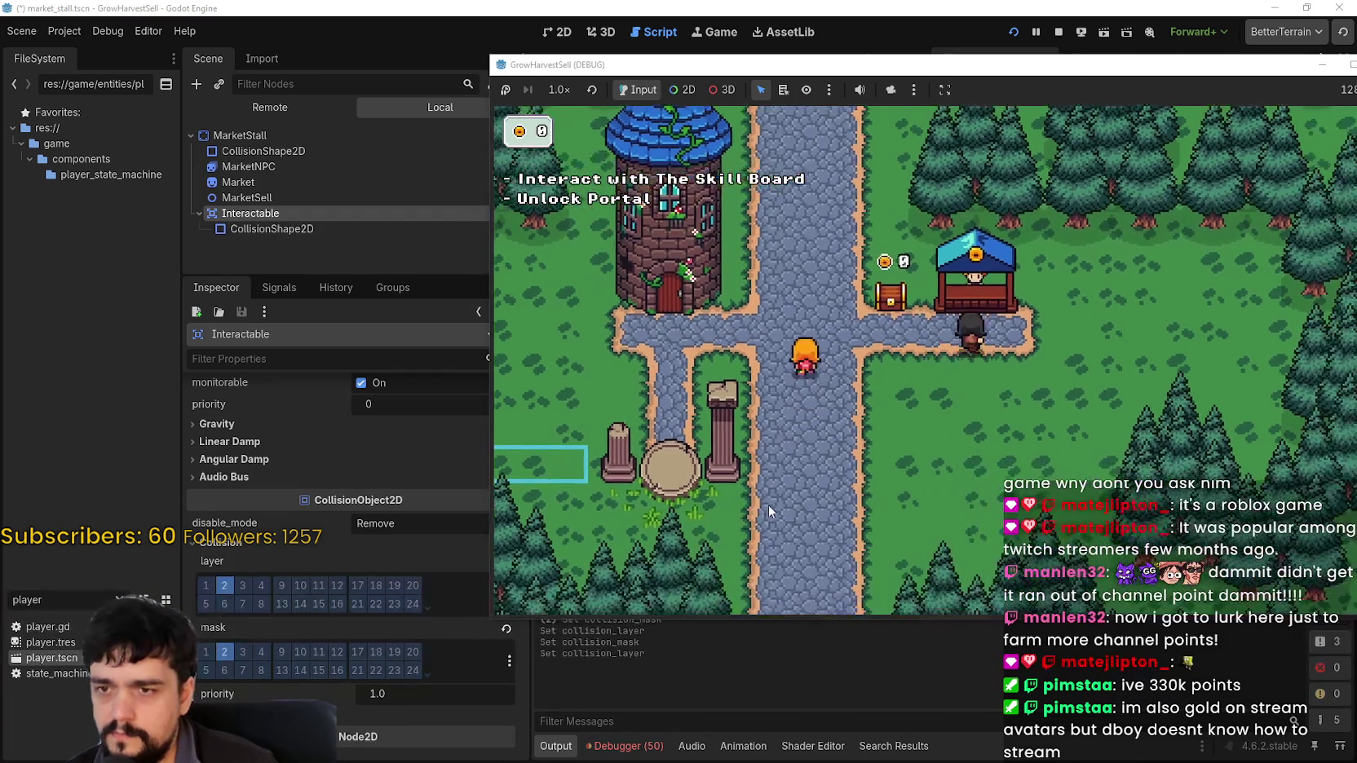
{"action": "key", "text": "a"}
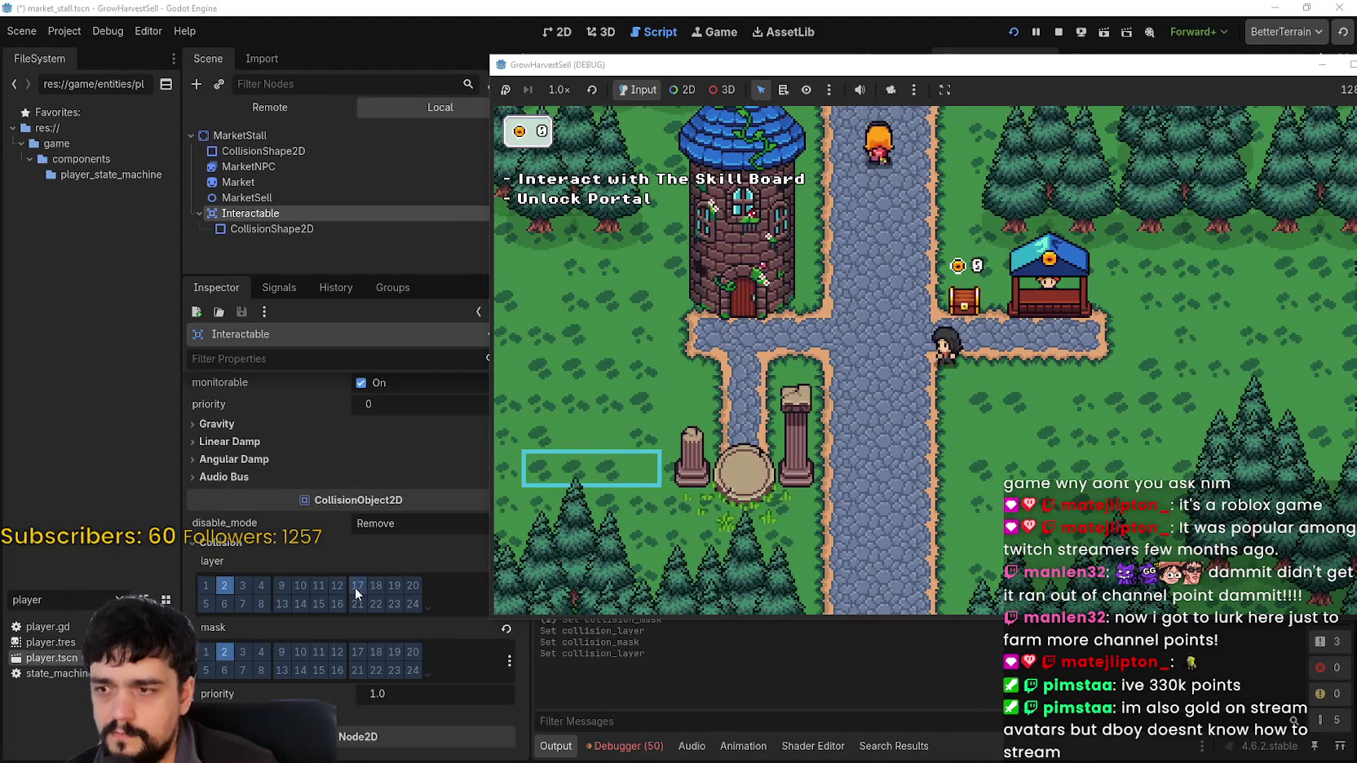
{"action": "left_click", "coordinate": [356, 586]}
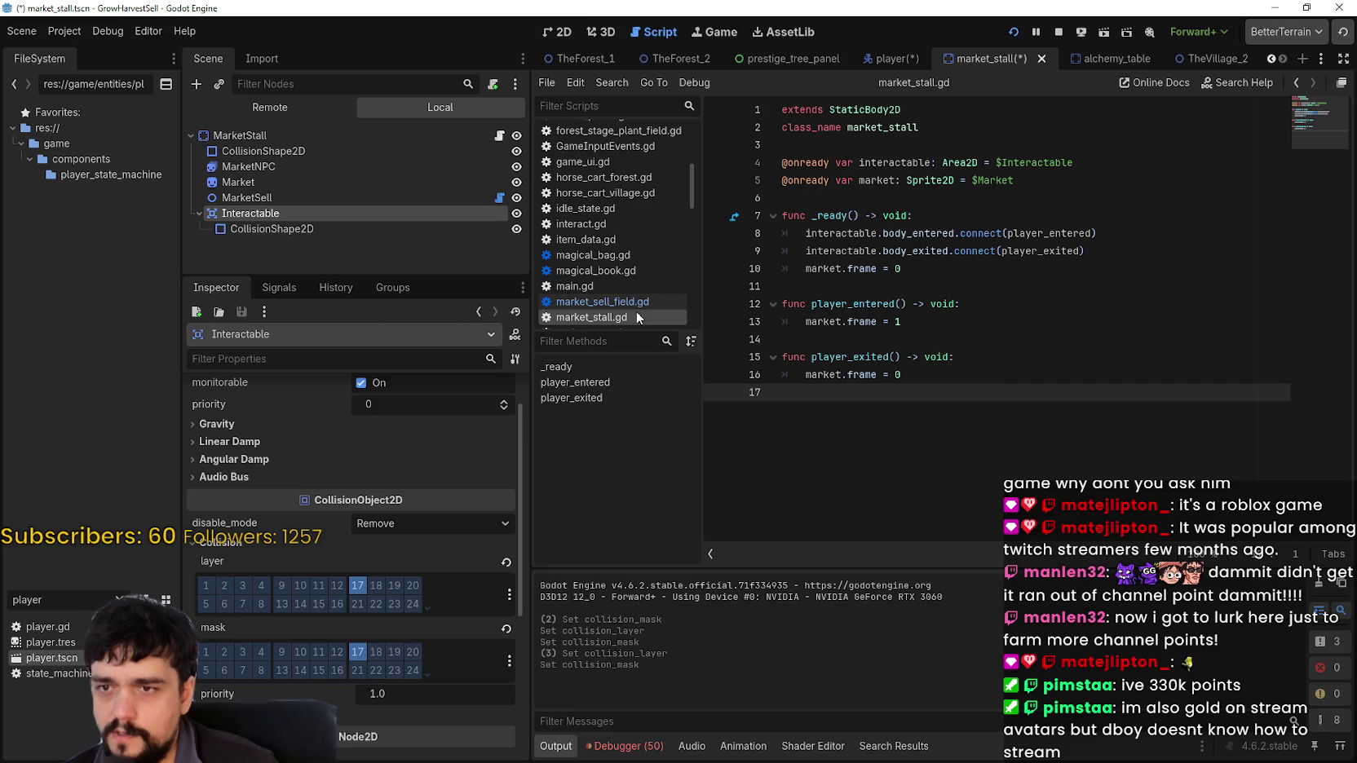
{"action": "key", "text": "alt+Tab"}
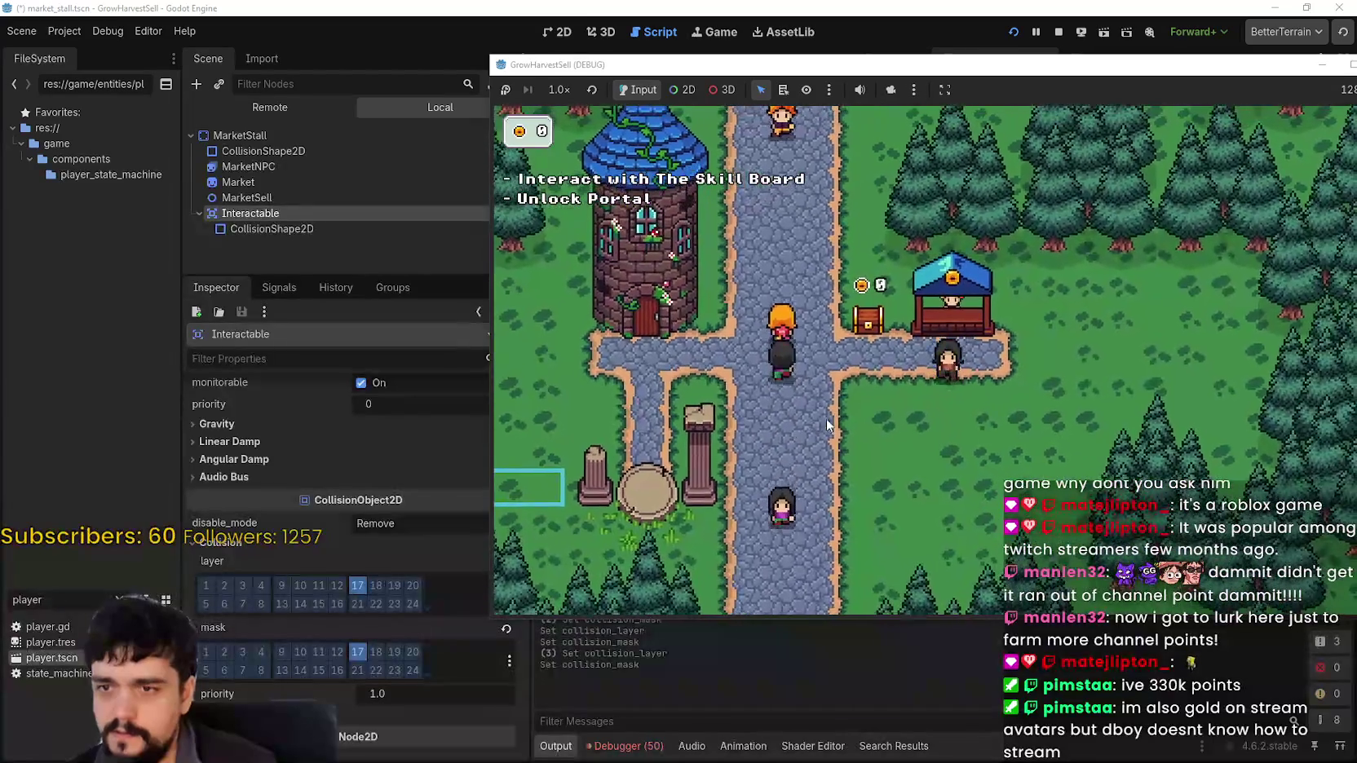
{"action": "key", "text": "alt+Tab"}
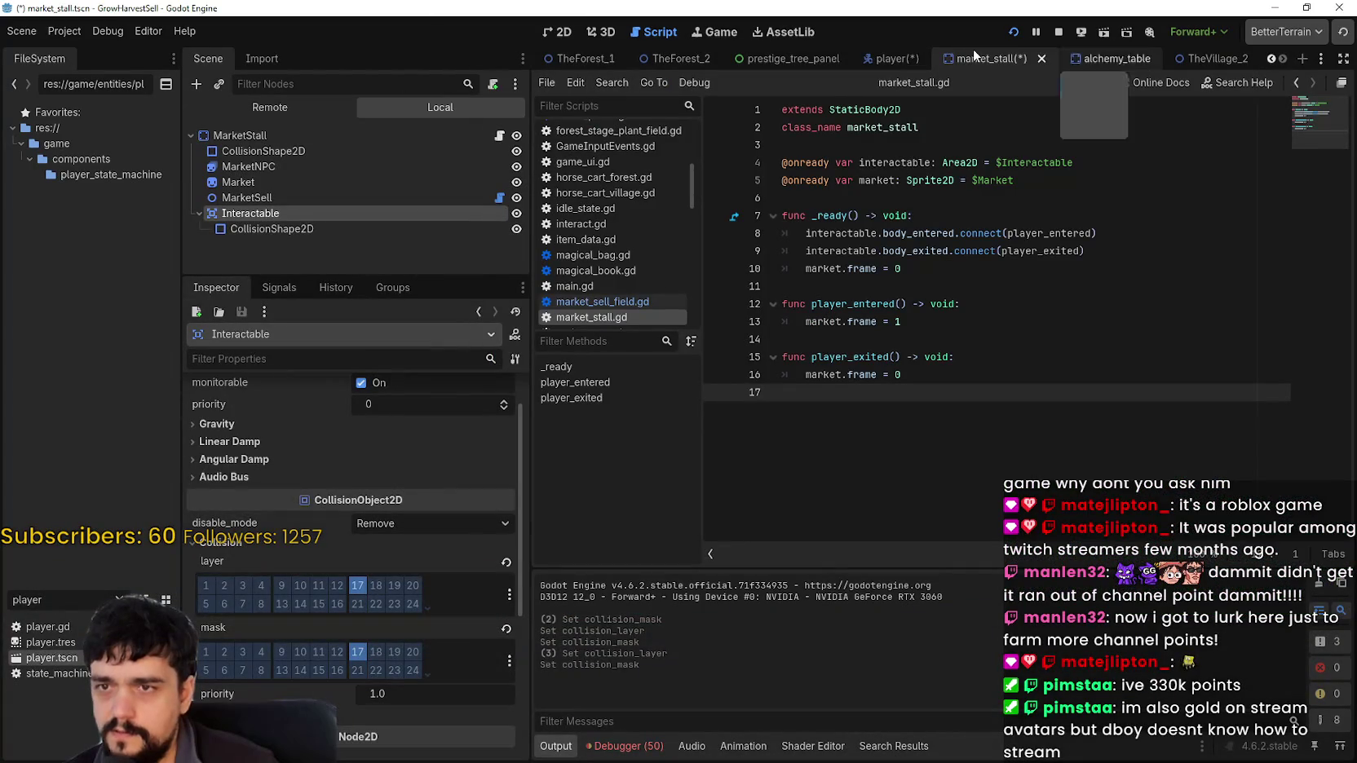
Add bit 17 to the Player's collision layer and mask, then stop the game
{"action": "left_click", "coordinate": [886, 61]}
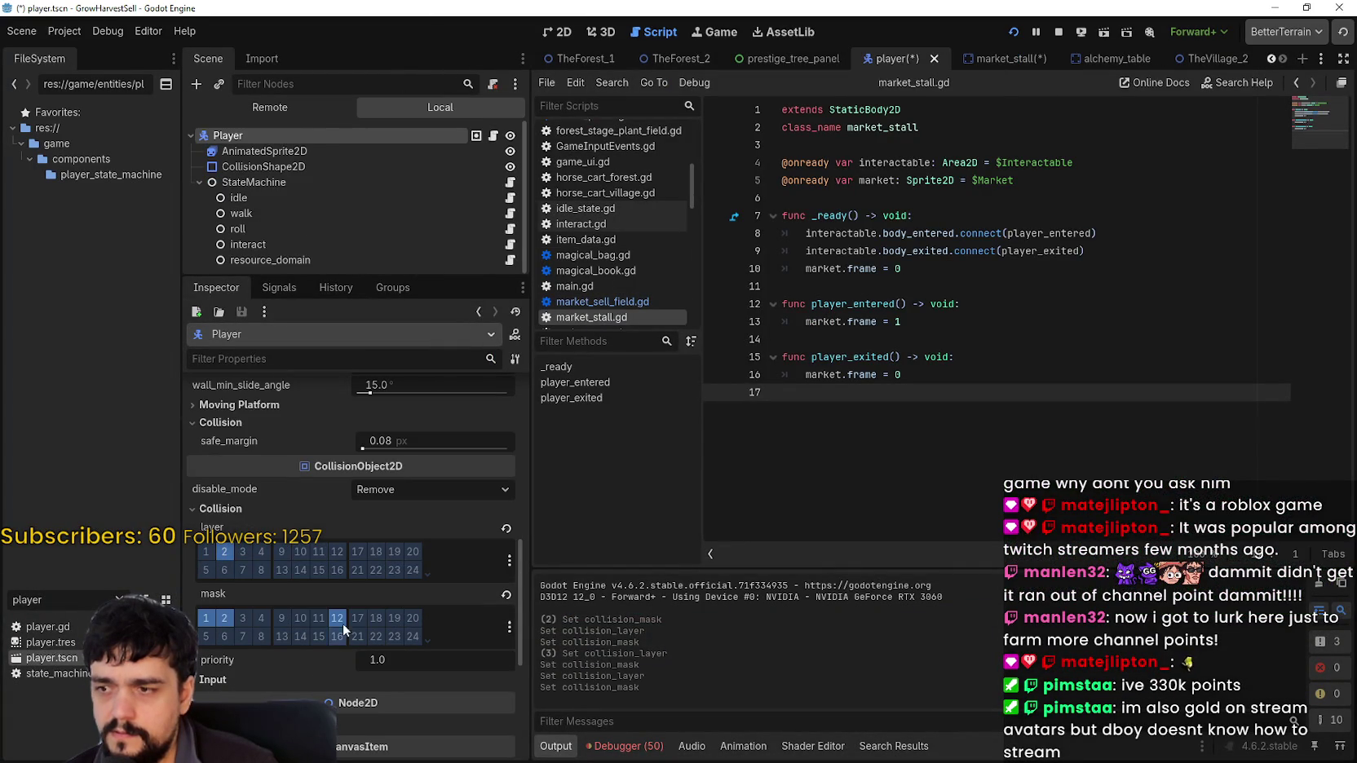
{"action": "left_click", "coordinate": [358, 552]}
{"action": "key", "text": "alt+Tab"}
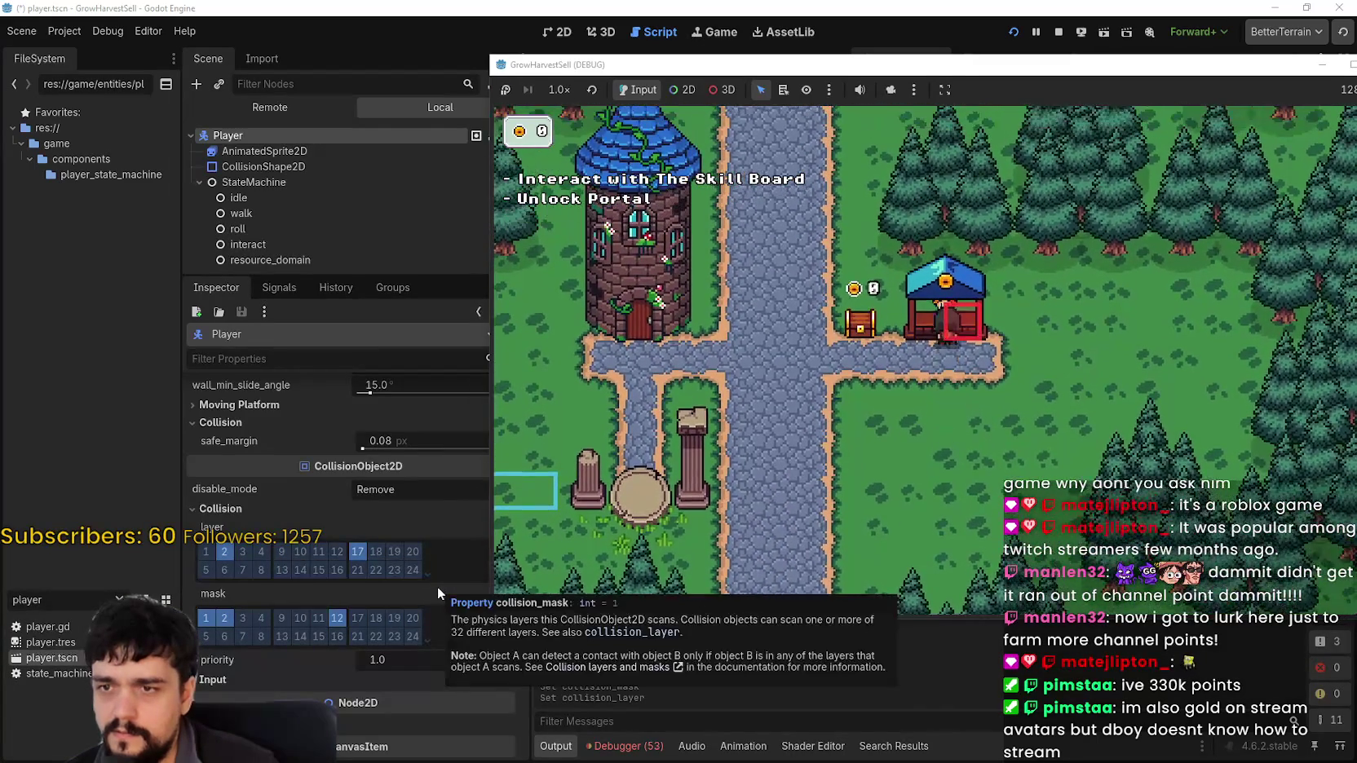
{"action": "left_click", "coordinate": [358, 620]}
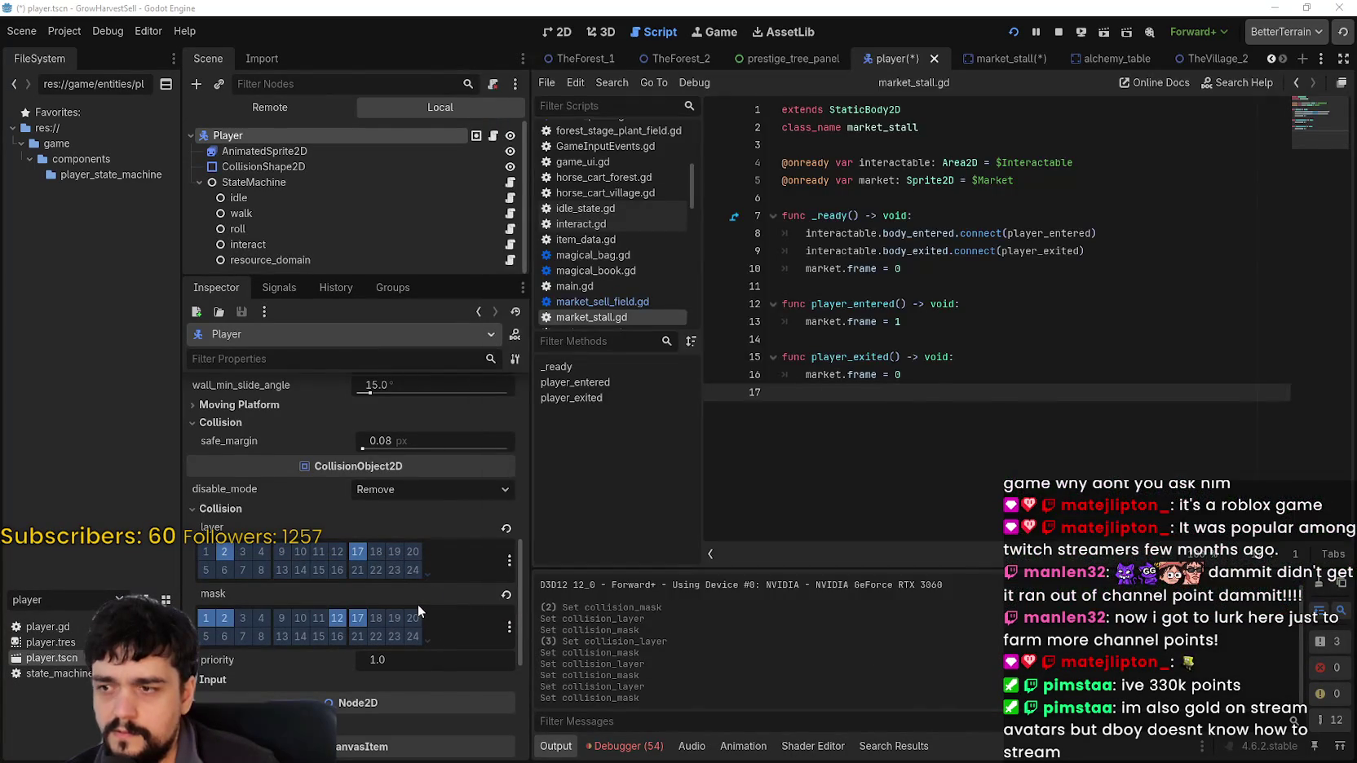
{"action": "key", "text": "alt+Tab"}
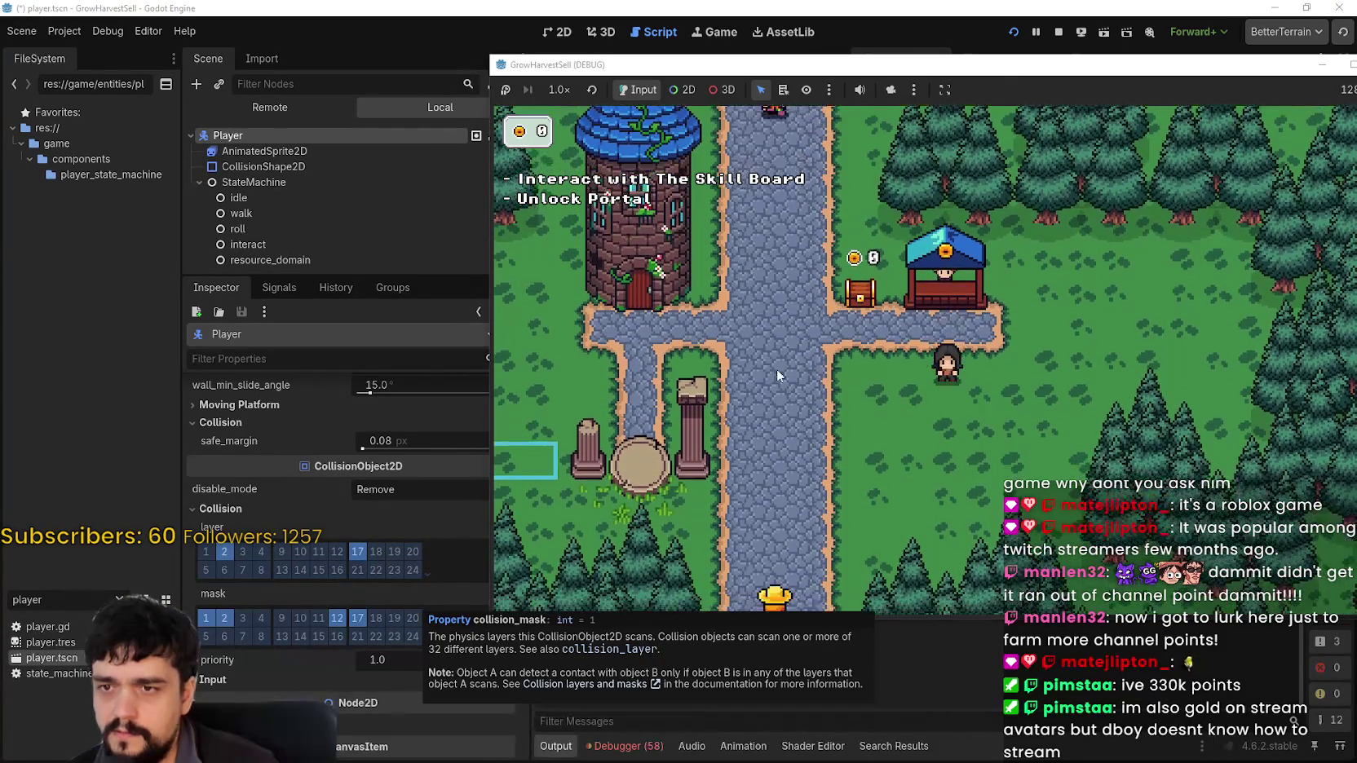
{"action": "key", "text": "F8"}
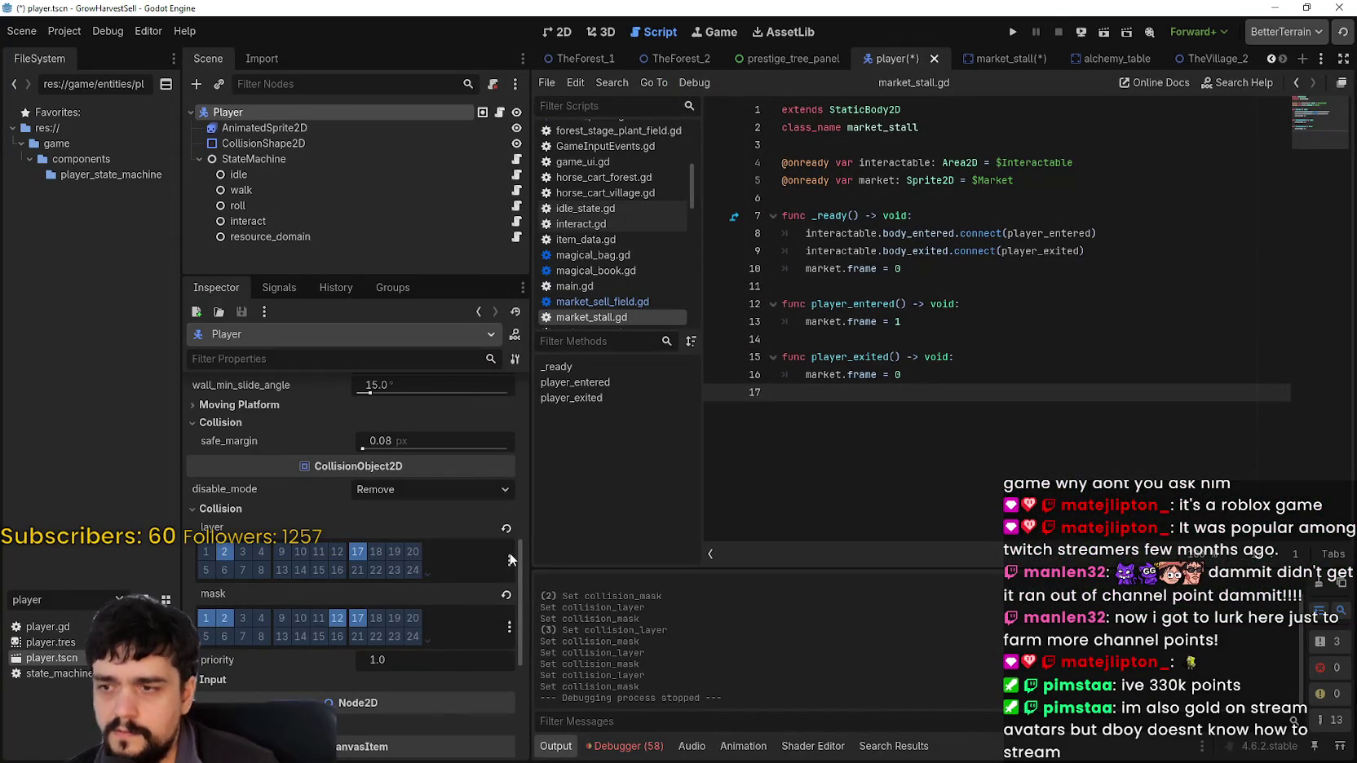
{"action": "left_click", "coordinate": [509, 560]}
Clear layer 2's name, name 2D physics layer 17 'player_interact', and save the player scene
{"action": "left_click", "coordinate": [452, 574]}
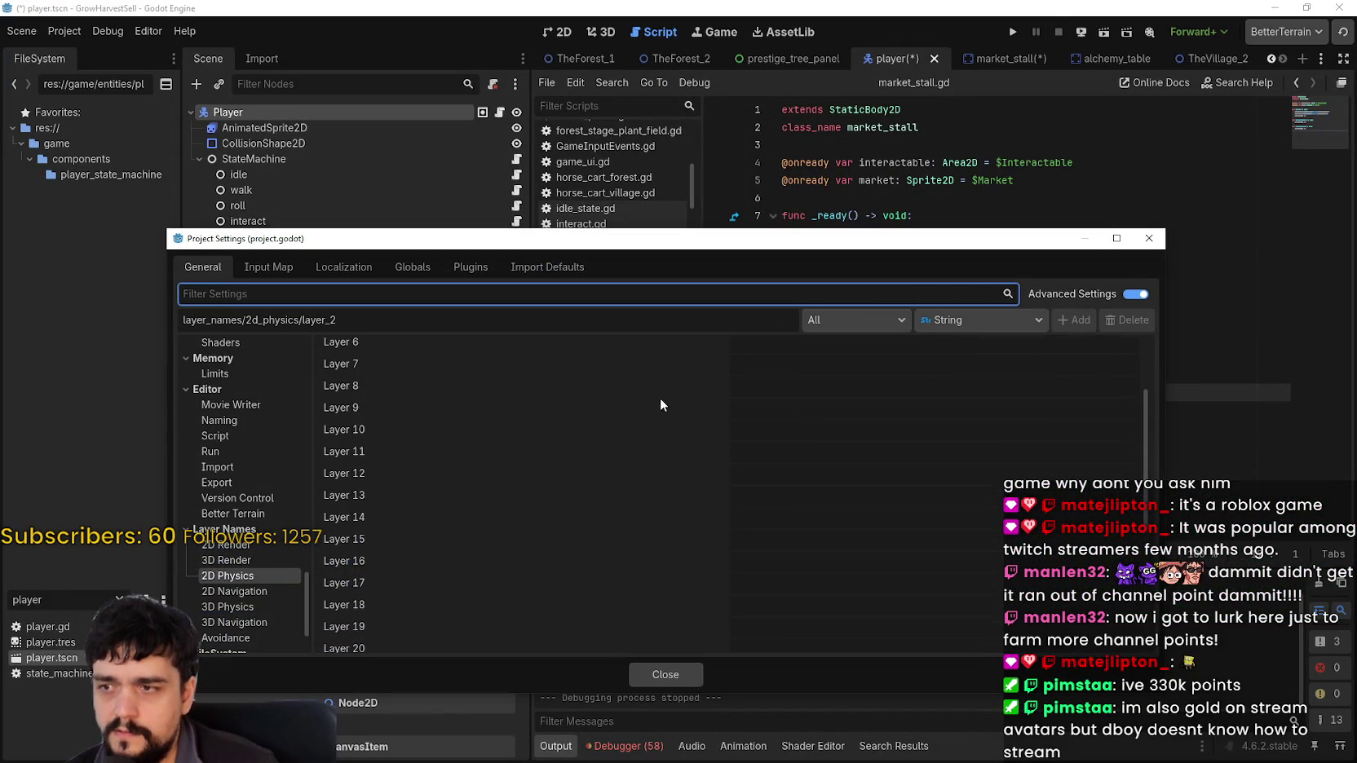
{"action": "left_click", "coordinate": [718, 373]}
{"action": "scroll", "coordinate": [785, 473], "scroll_direction": "down", "scroll_amount": 5}
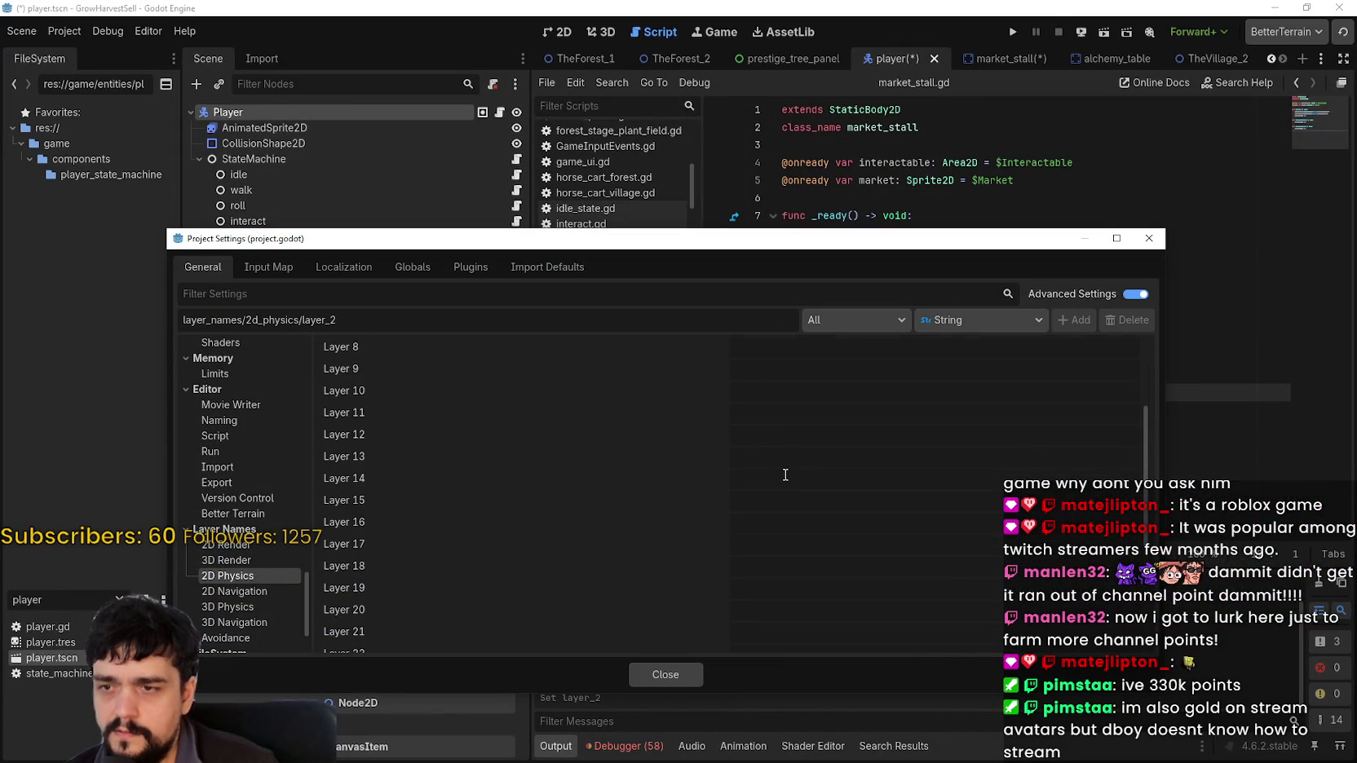
{"action": "left_click", "coordinate": [768, 469]}
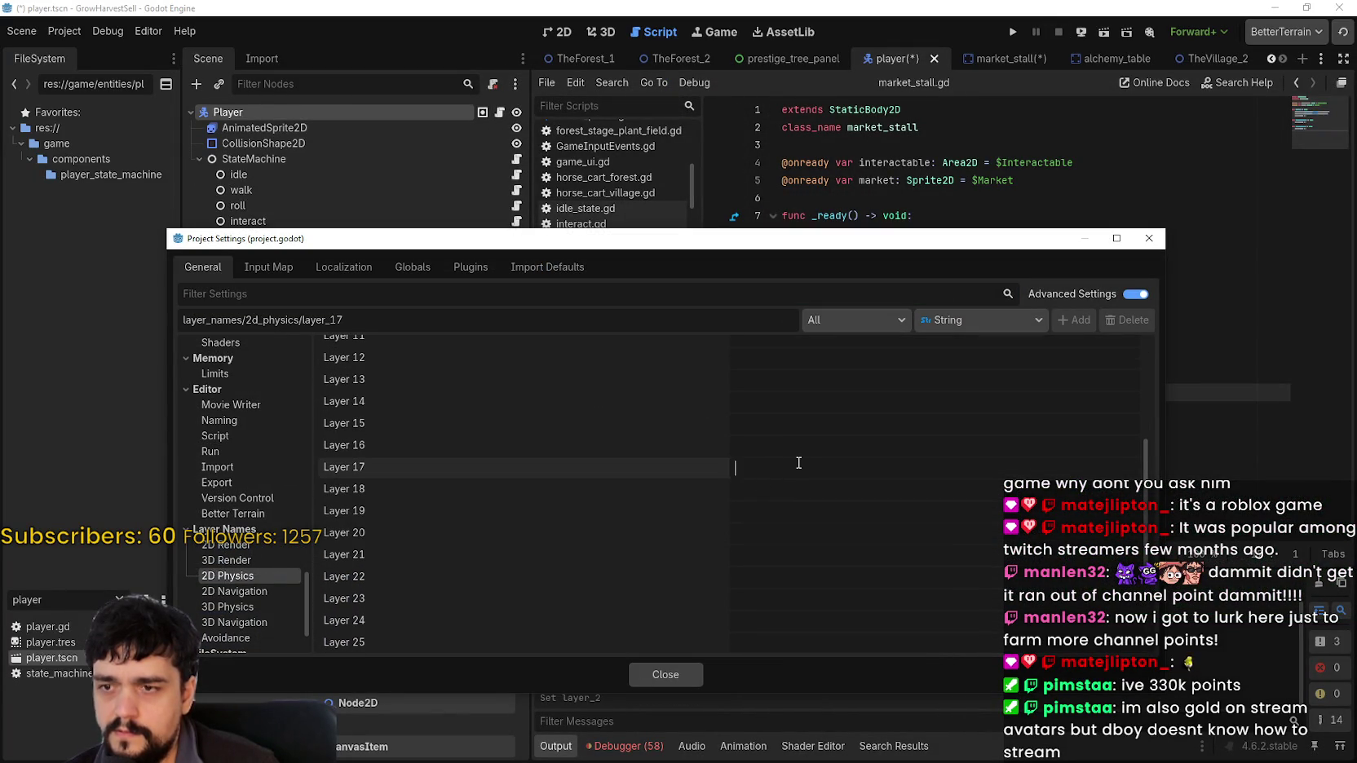
{"action": "type", "text": "player_interact"}
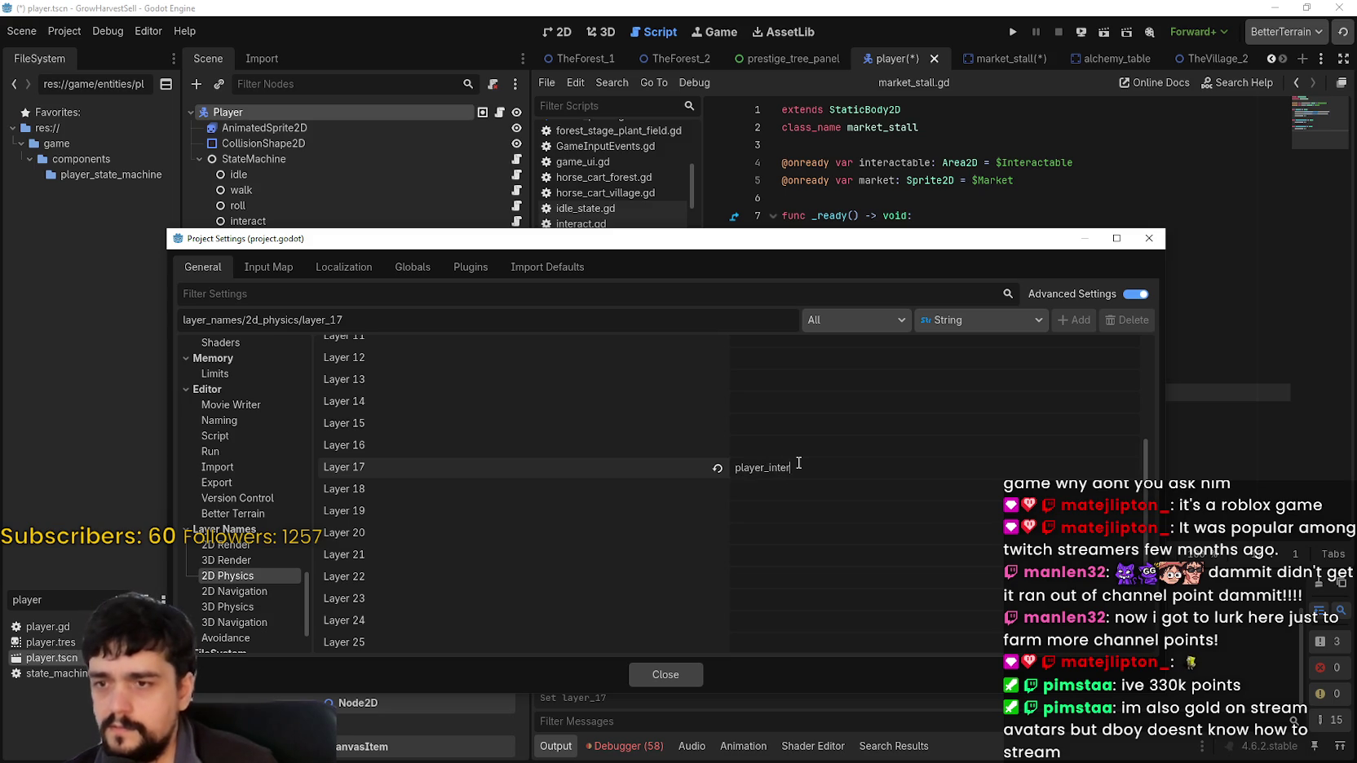
{"action": "left_click", "coordinate": [671, 676]}
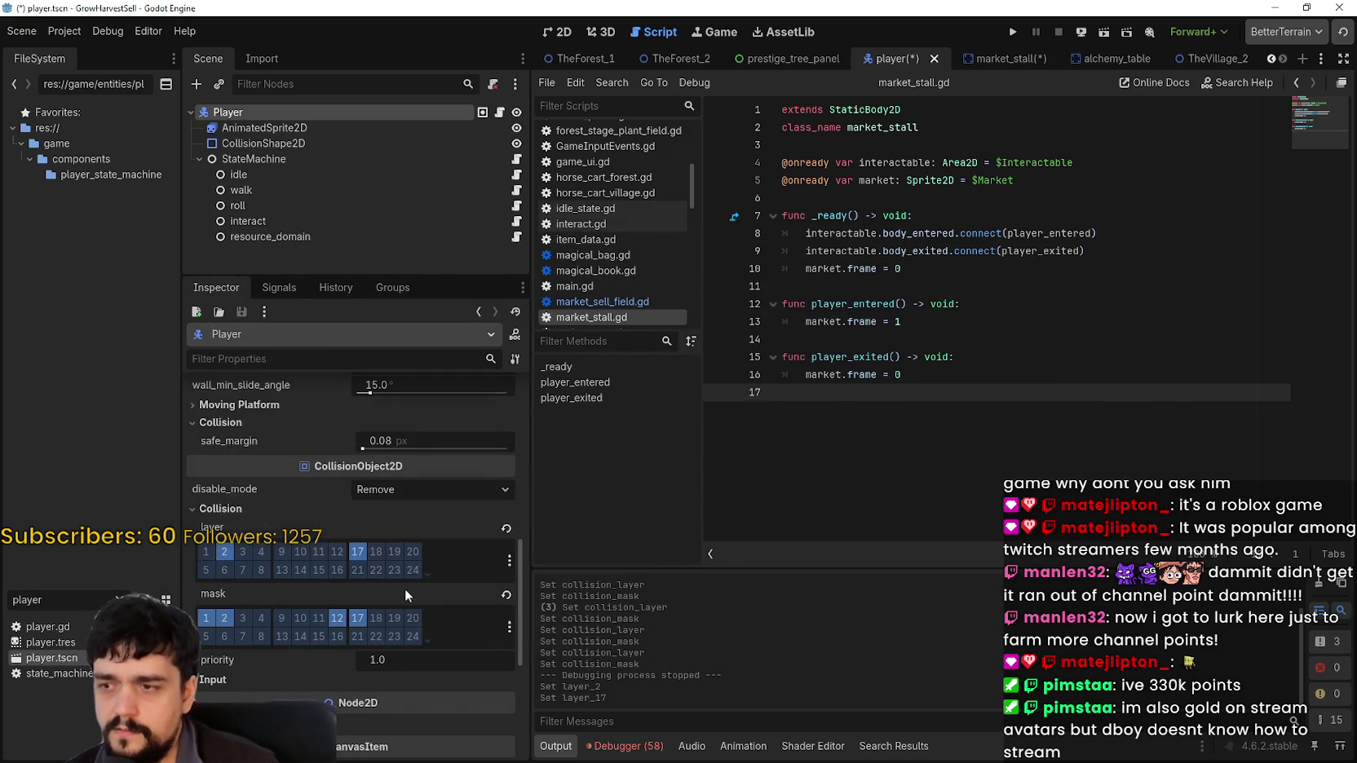
{"action": "key", "text": "ctrl+s"}
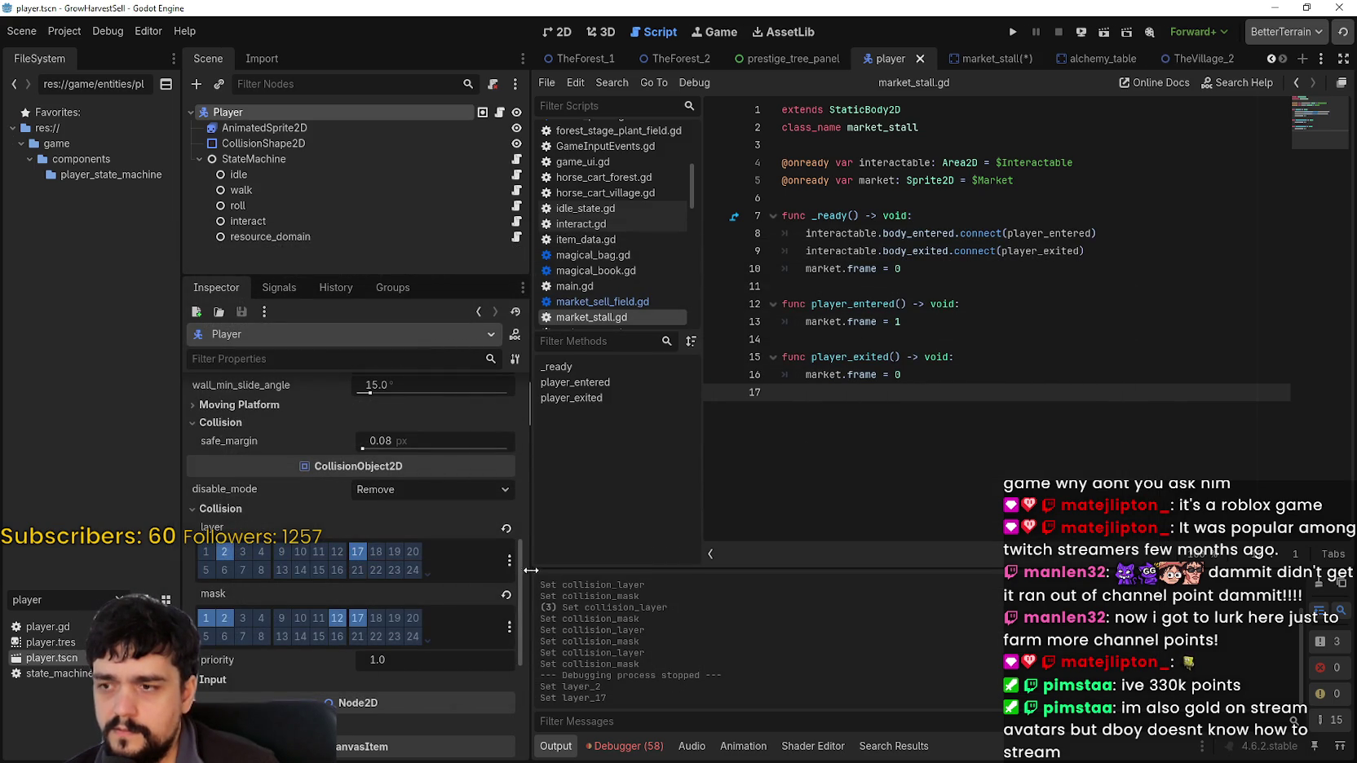
Check the collision layer and mask name lists, then run and stop the game
{"action": "left_click", "coordinate": [511, 561]}
{"action": "left_click", "coordinate": [509, 563]}
{"action": "left_click", "coordinate": [509, 626]}
{"action": "left_click", "coordinate": [462, 599]}
{"action": "scroll", "coordinate": [440, 591], "scroll_direction": "down", "scroll_amount": 1}
{"action": "scroll", "coordinate": [435, 587], "scroll_direction": "up", "scroll_amount": 3}
{"action": "left_click", "coordinate": [1009, 34]}
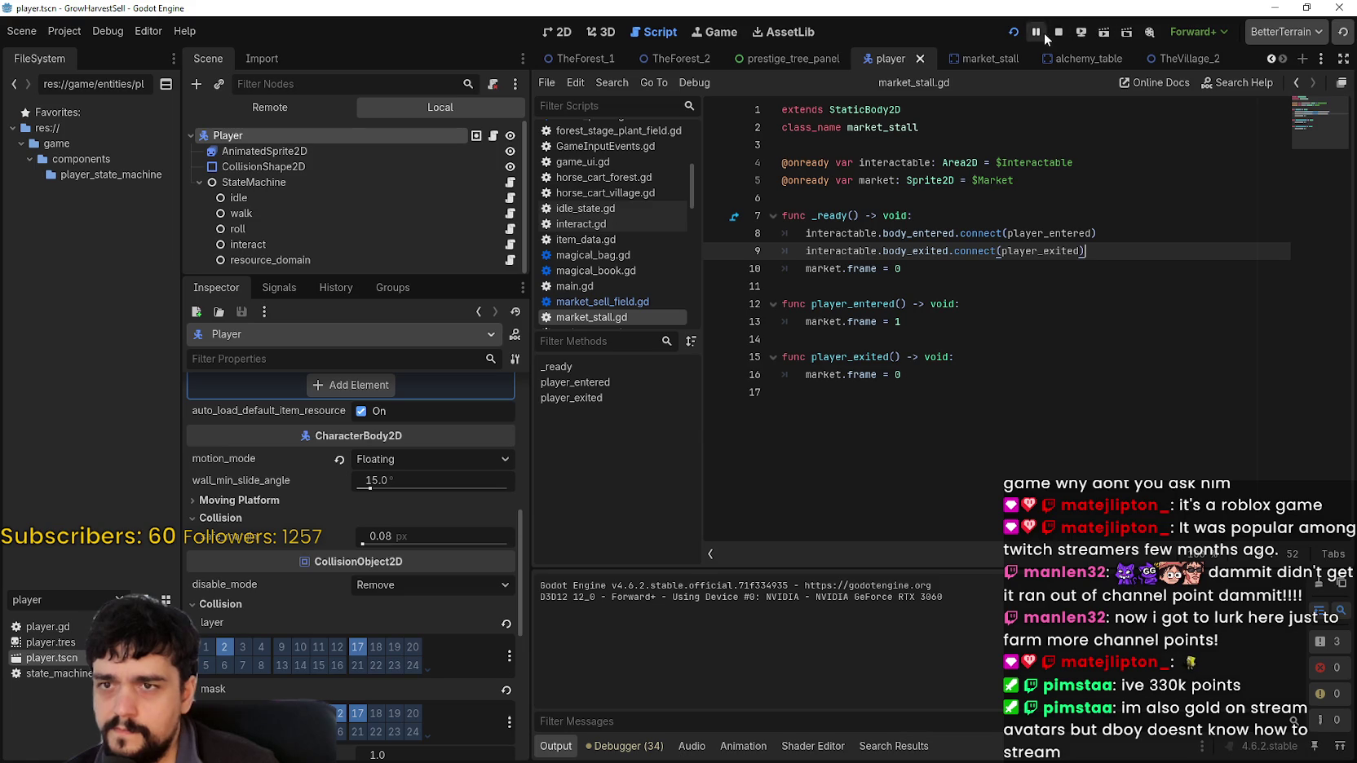
{"action": "left_click", "coordinate": [1057, 32]}
{"action": "left_click", "coordinate": [64, 31]}
Run the game again and start a new game in the village
{"action": "mouse_move", "coordinate": [98, 31]}
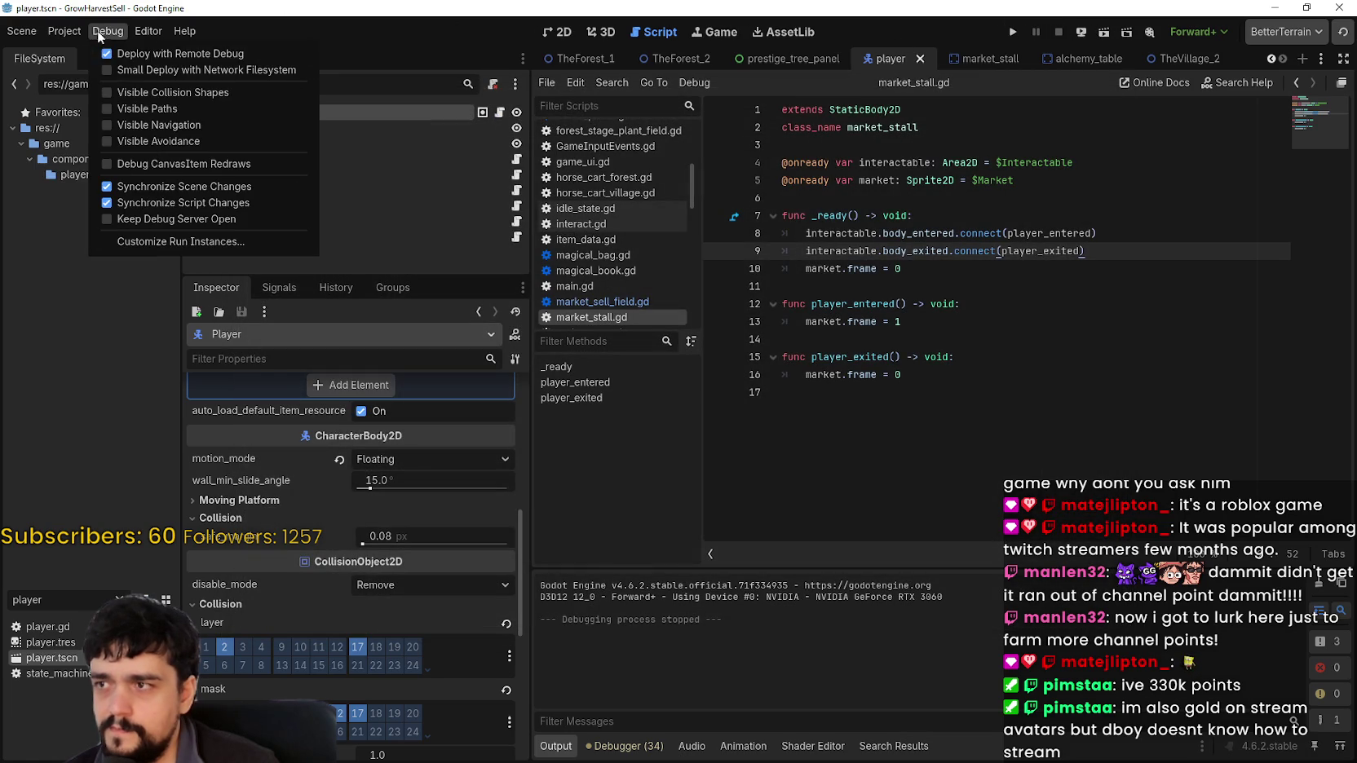
{"action": "left_click", "coordinate": [1144, 152]}
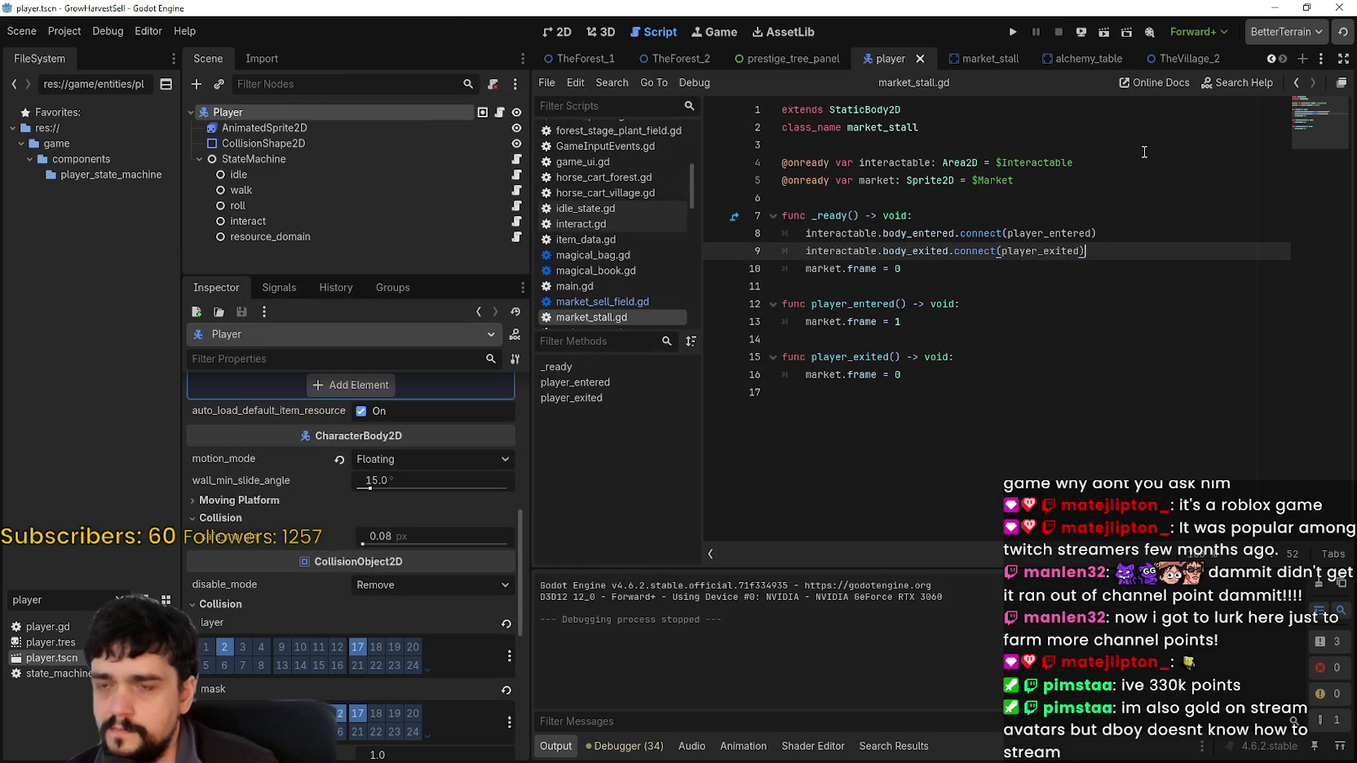
{"action": "left_click", "coordinate": [1011, 32]}
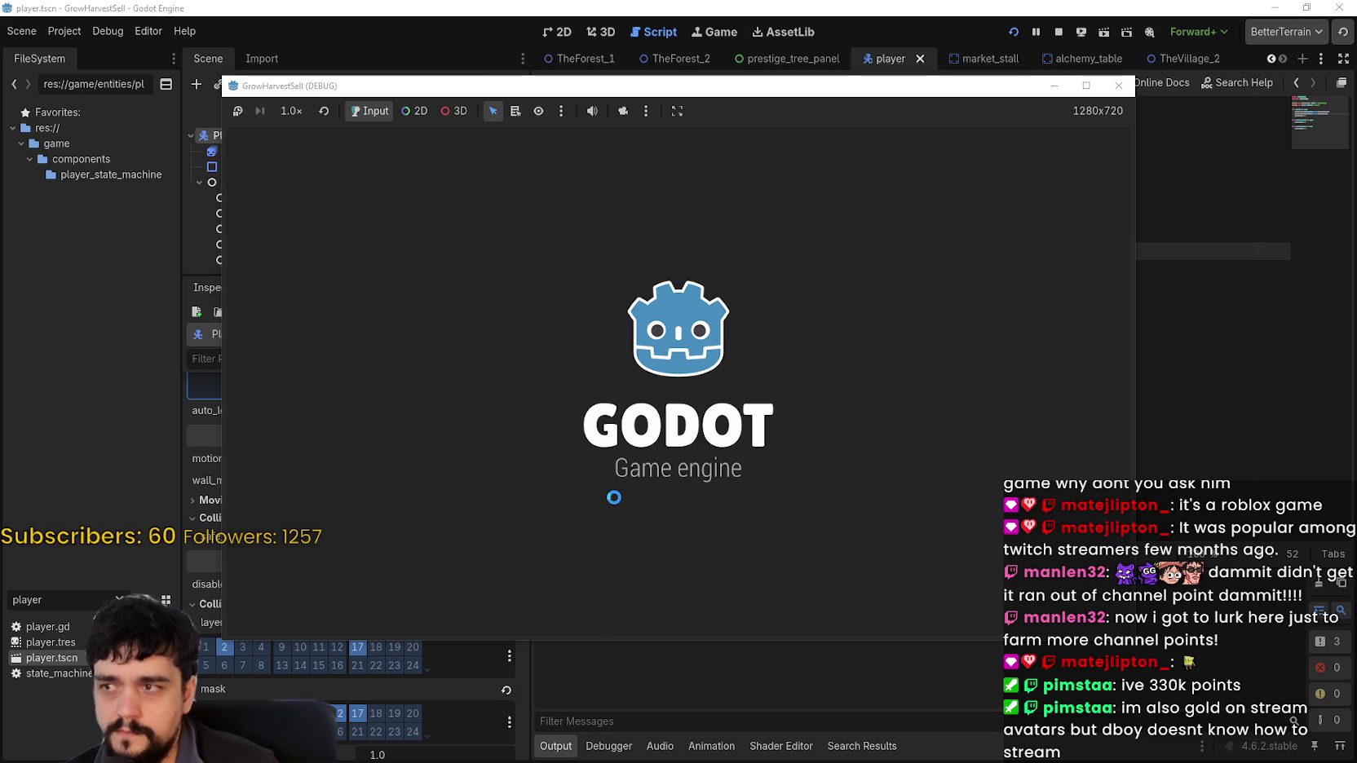
{"action": "key", "text": "Return"}
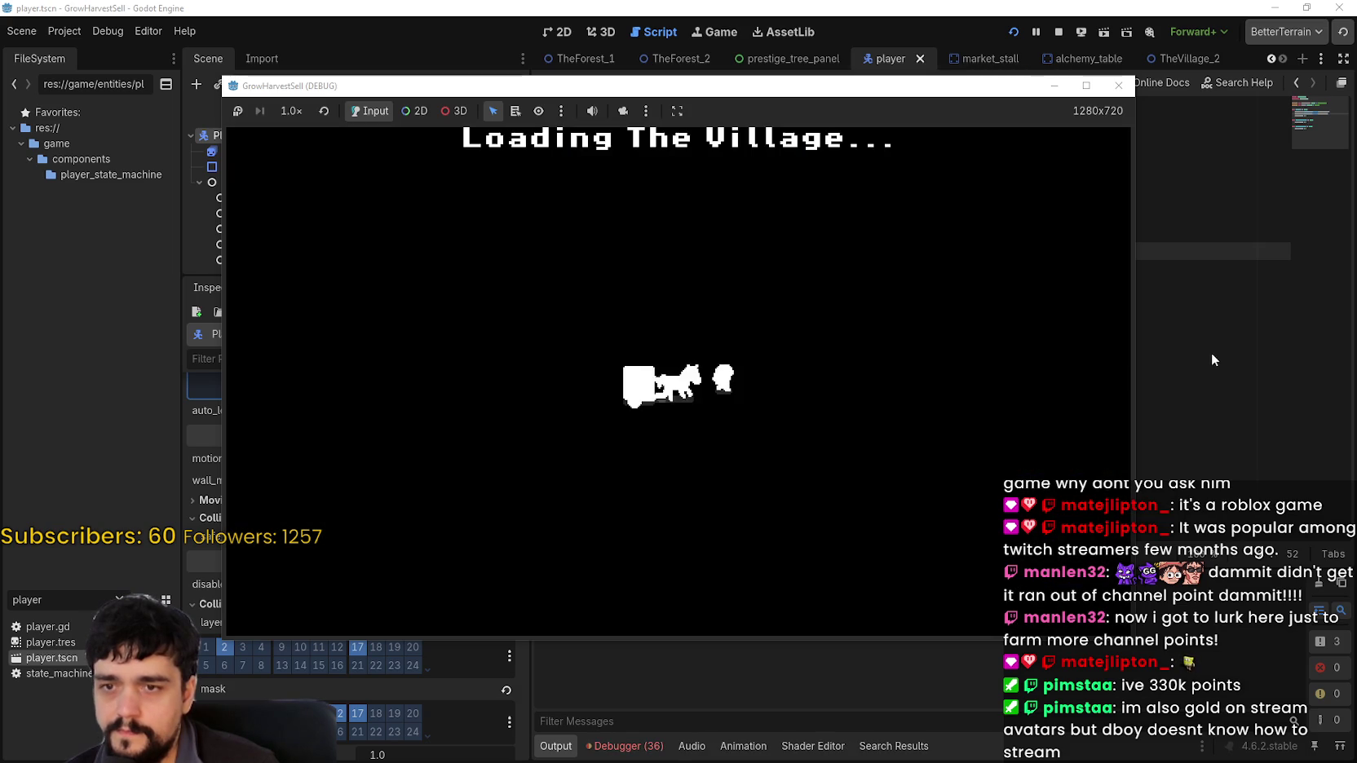
Walk the player right and up beside the market stall, maximizing then restoring the game window
{"action": "left_click", "coordinate": [1212, 357]}
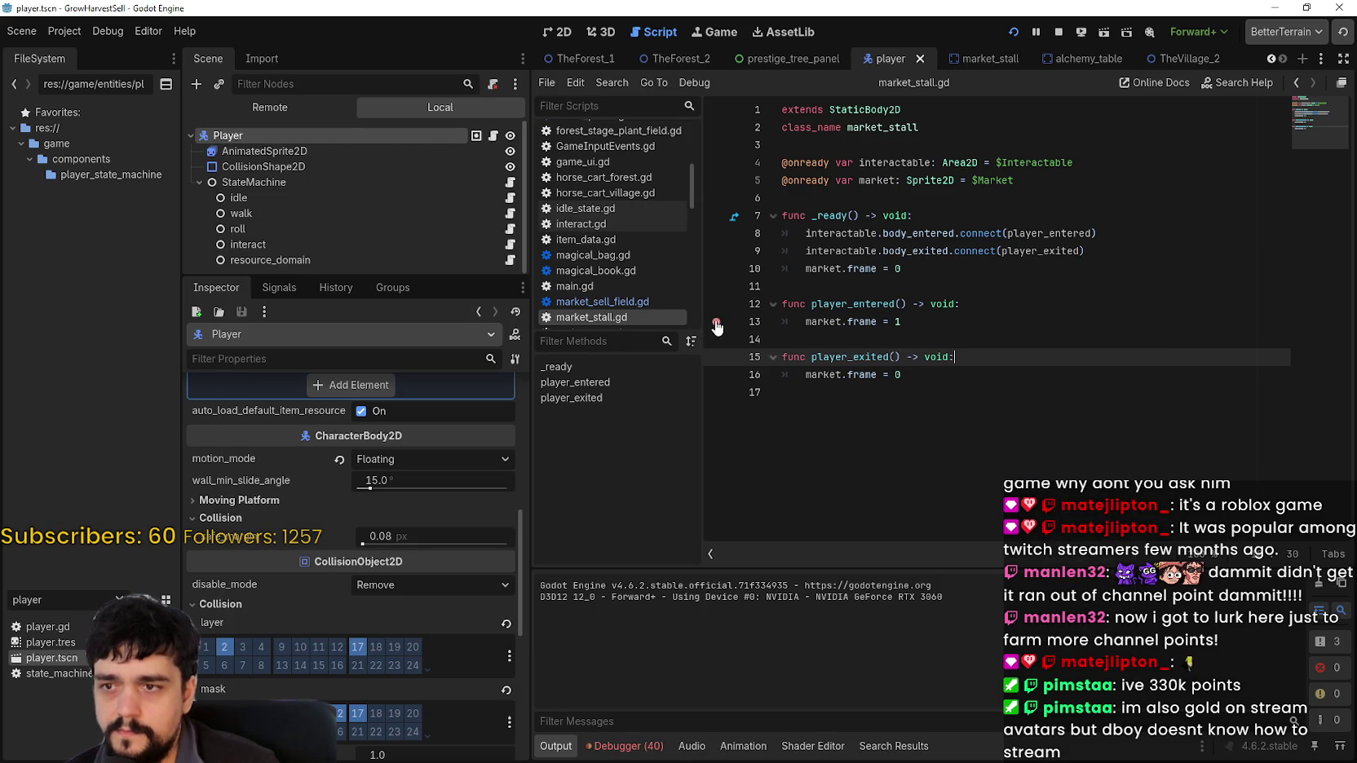
{"action": "left_click", "coordinate": [911, 406]}
{"action": "key", "text": "alt+Tab"}
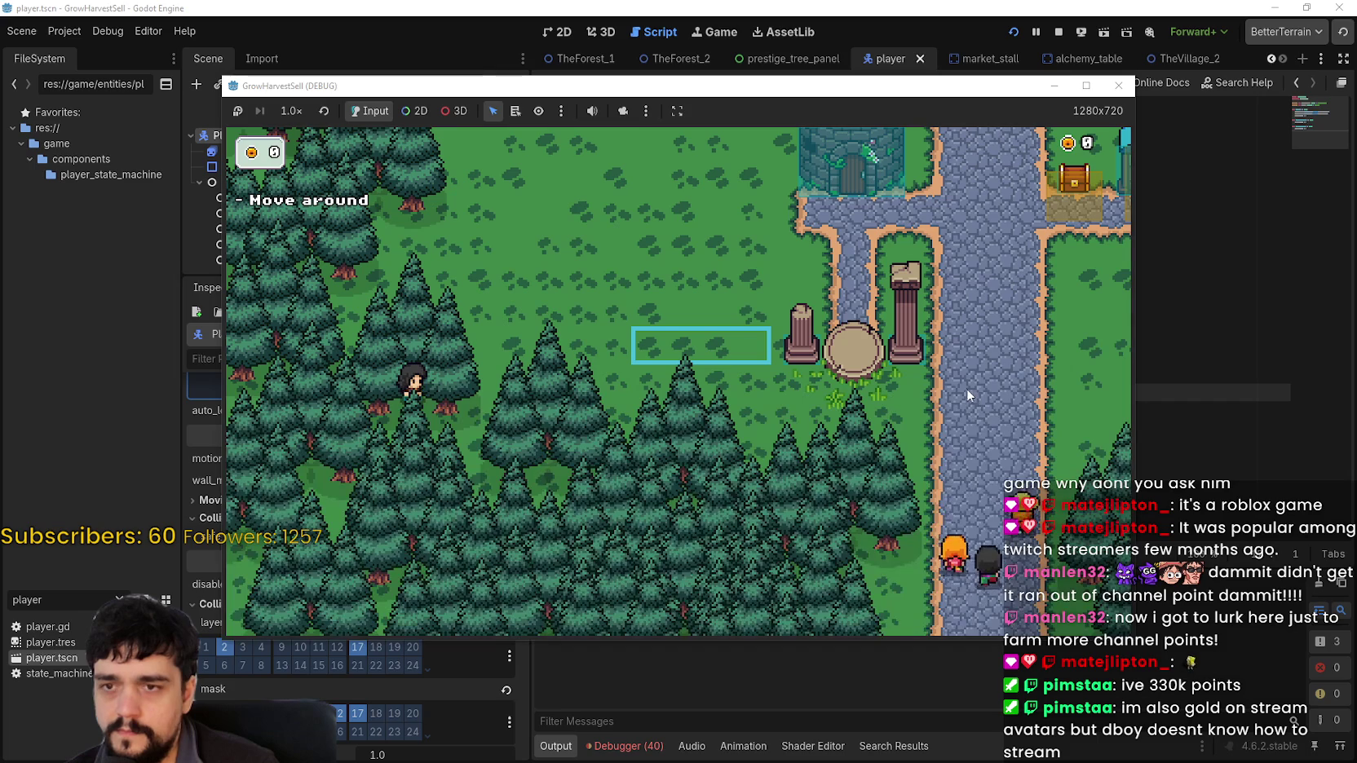
{"action": "key", "text": "d"}
{"action": "key", "text": "d"}
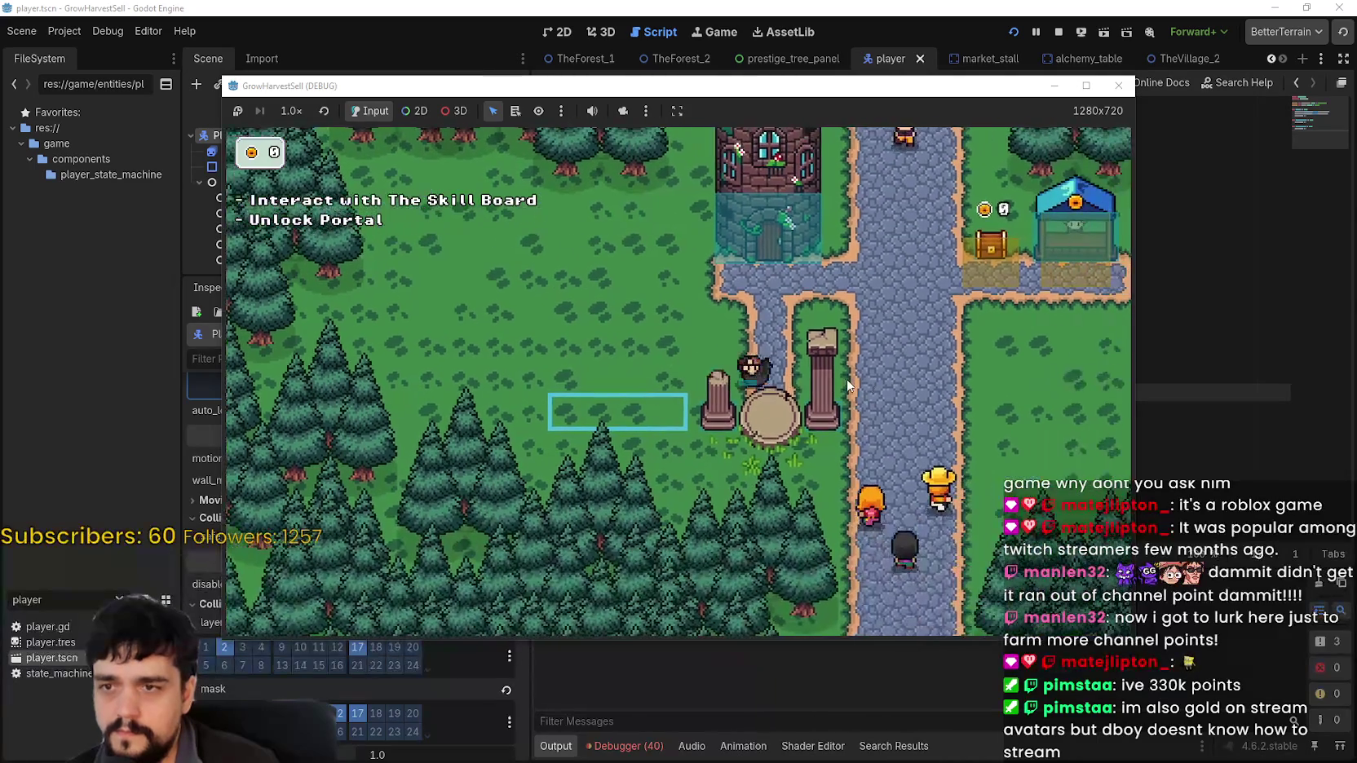
{"action": "key", "text": "d"}
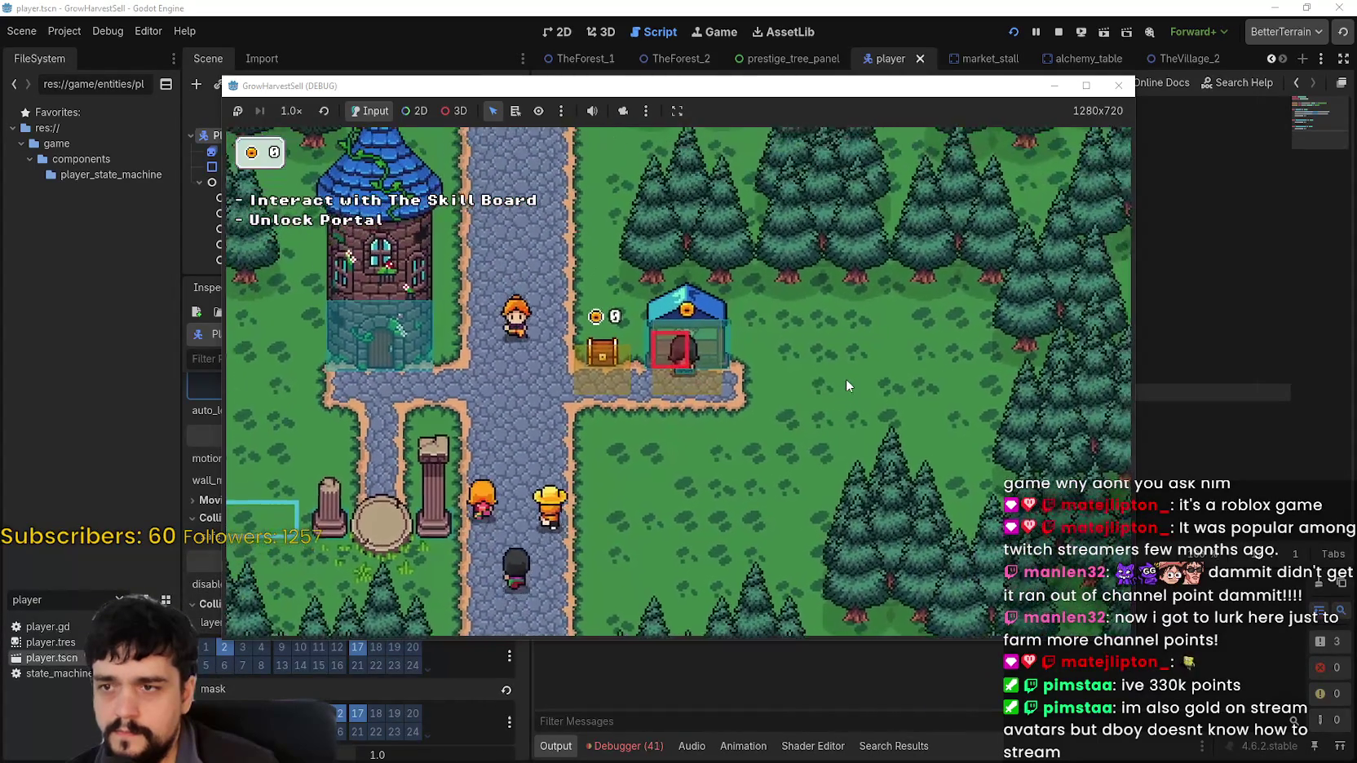
{"action": "key", "text": "w"}
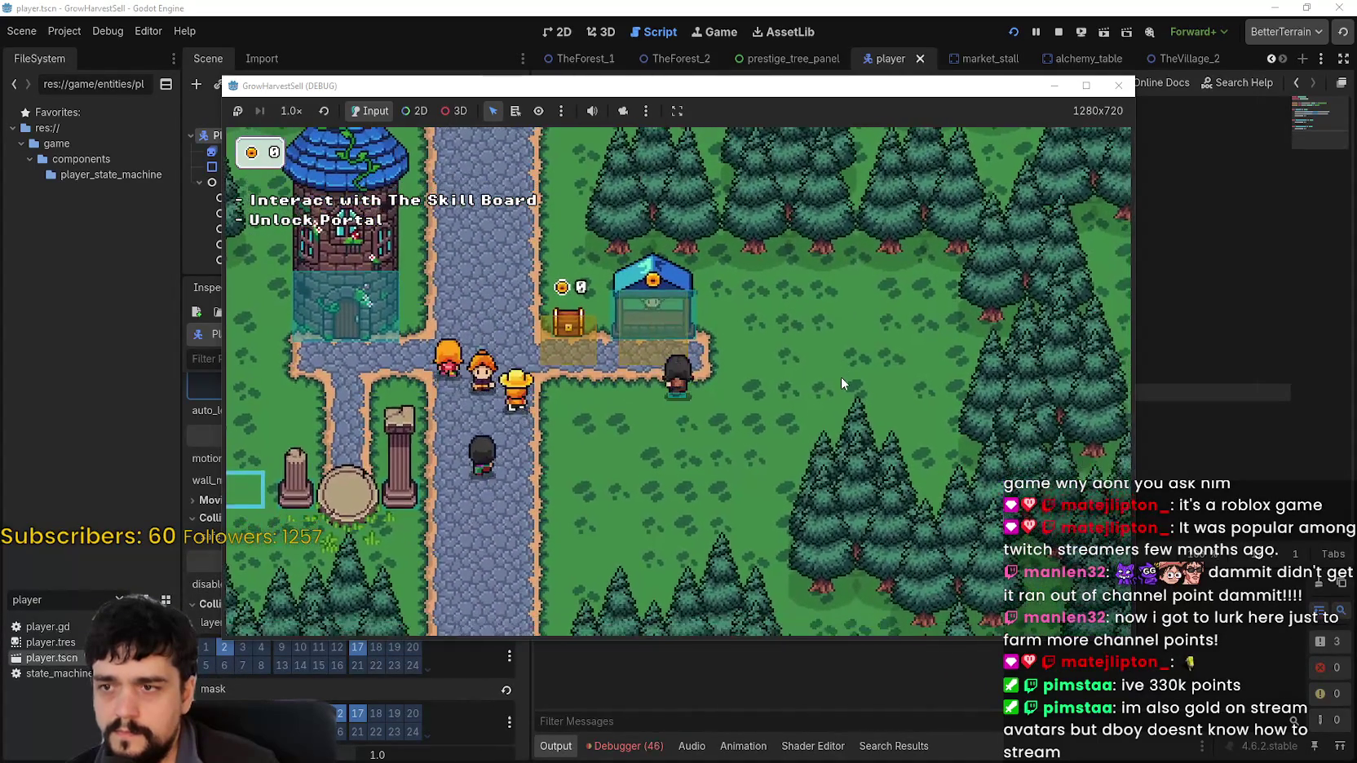
{"action": "left_click", "coordinate": [1085, 85]}
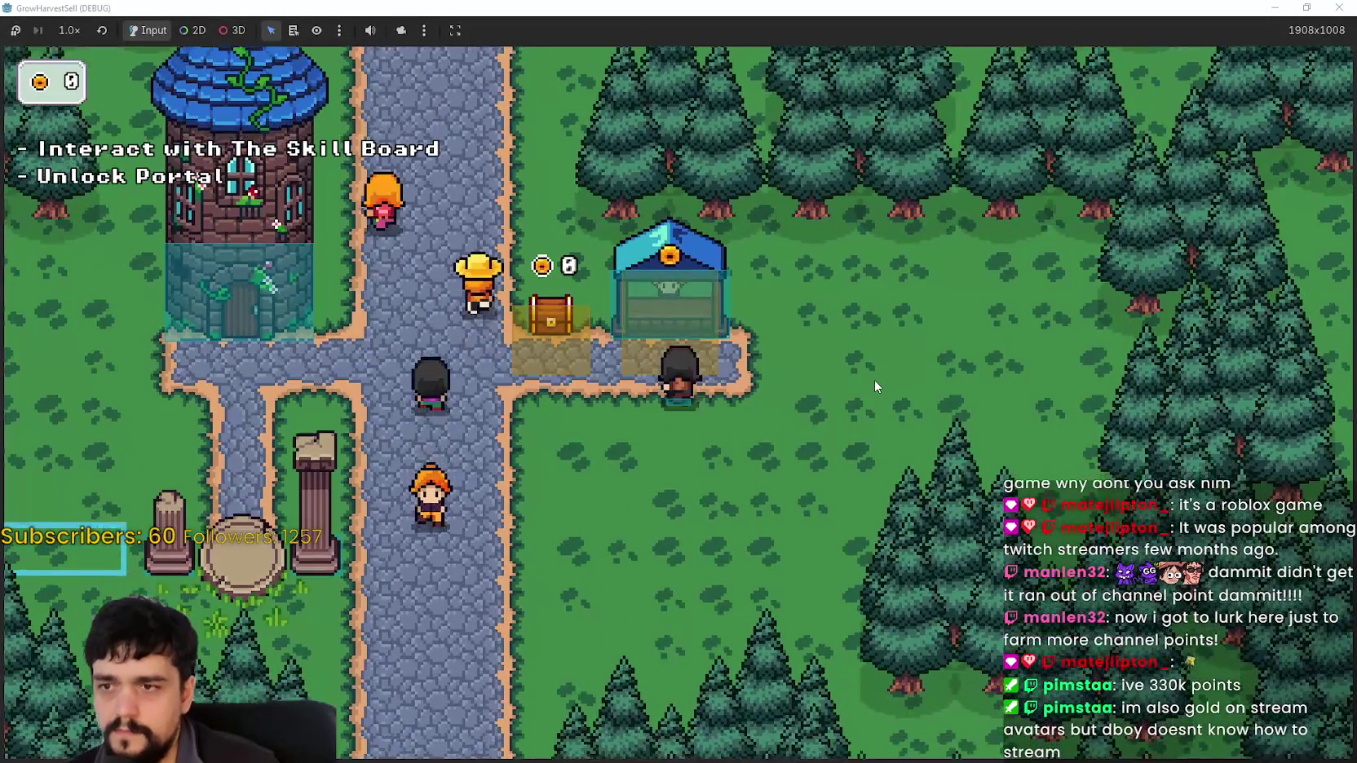
{"action": "key", "text": "s"}
{"action": "left_click", "coordinate": [1304, 6]}
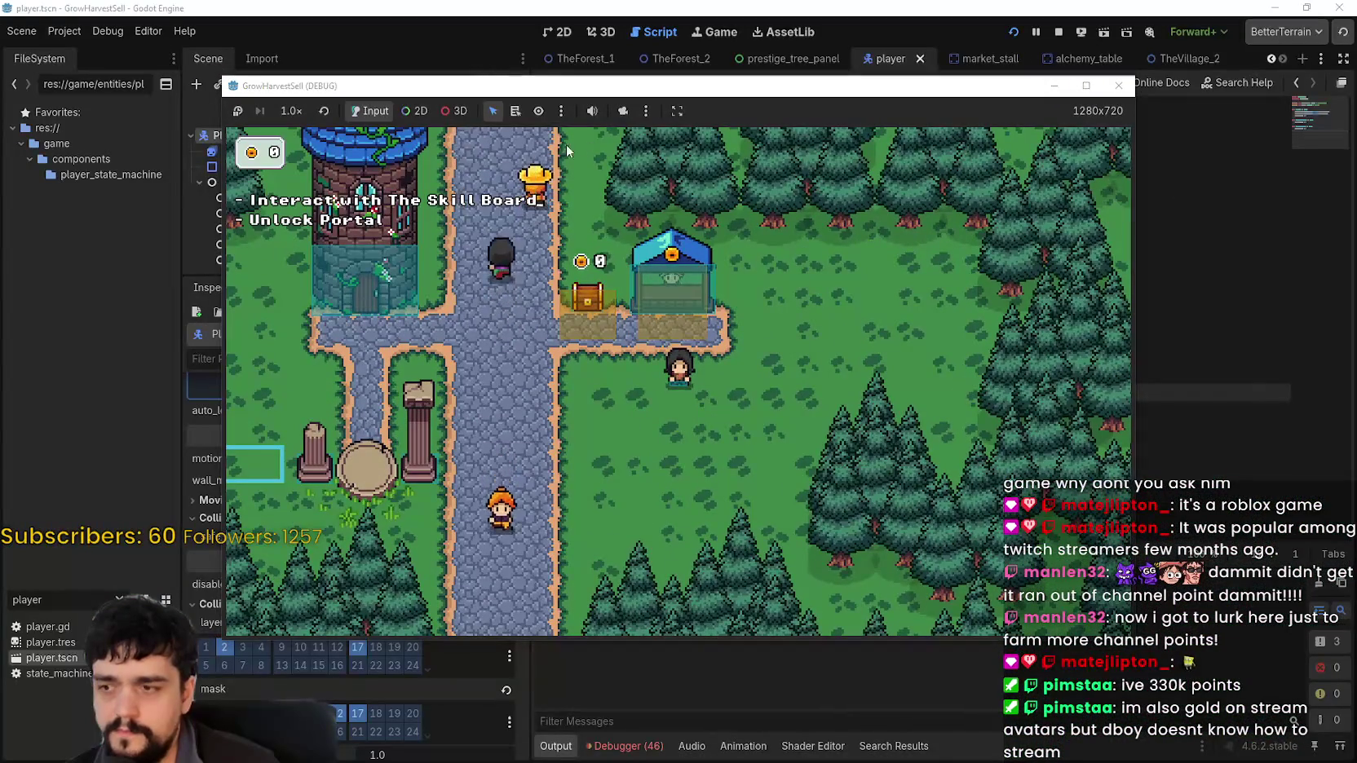
Check the debugger errors and complete player_entered's body_: Node2D parameter type
{"action": "left_click", "coordinate": [660, 709]}
{"action": "left_click", "coordinate": [645, 743]}
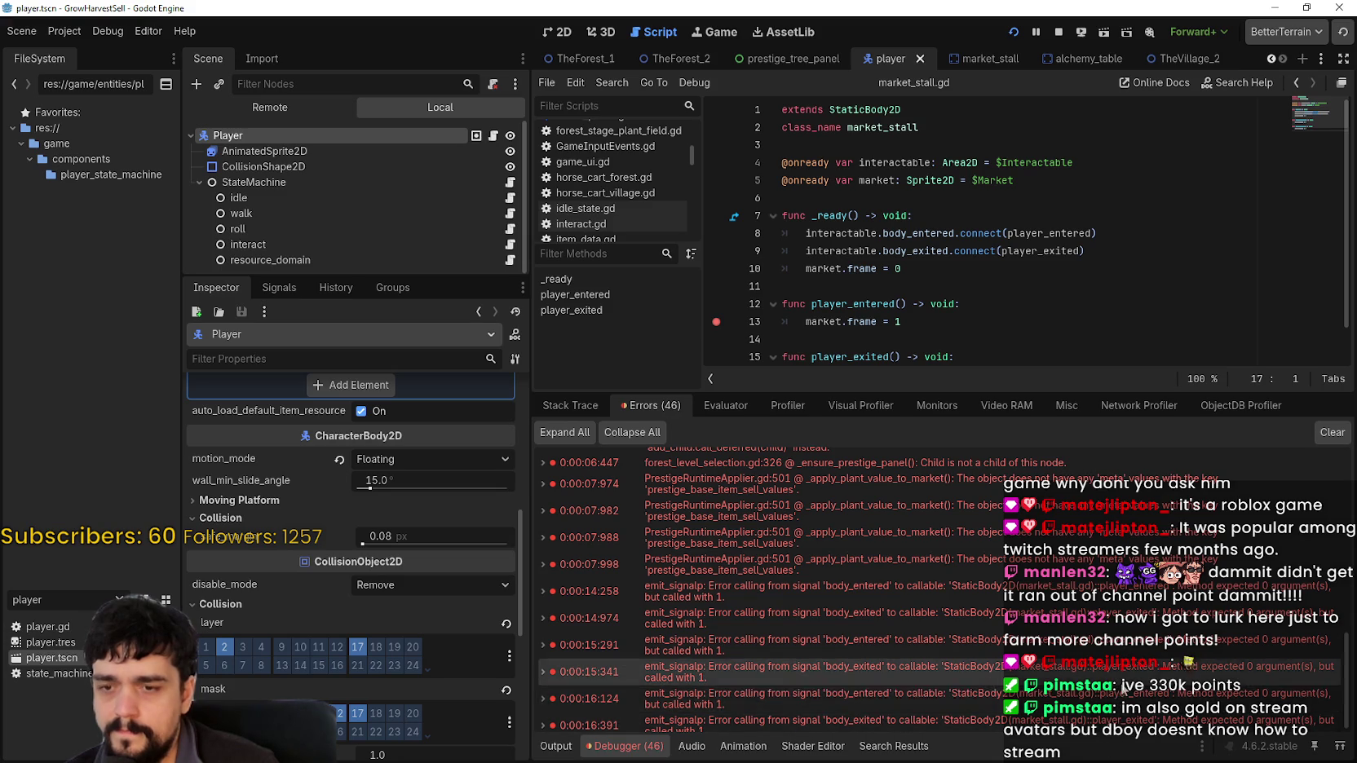
{"action": "left_click", "coordinate": [913, 306]}
{"action": "type", "text": "body_: N"}
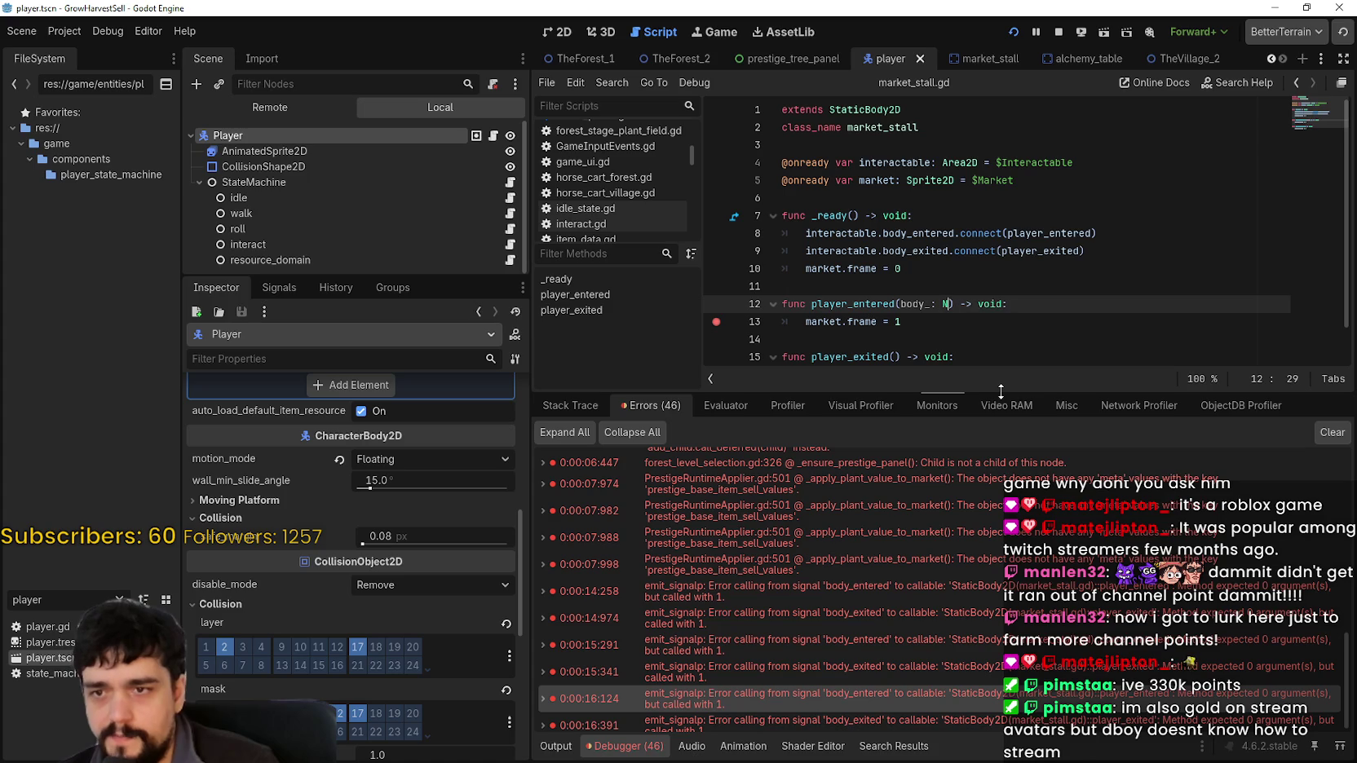
{"action": "type", "text": "ode2D"}
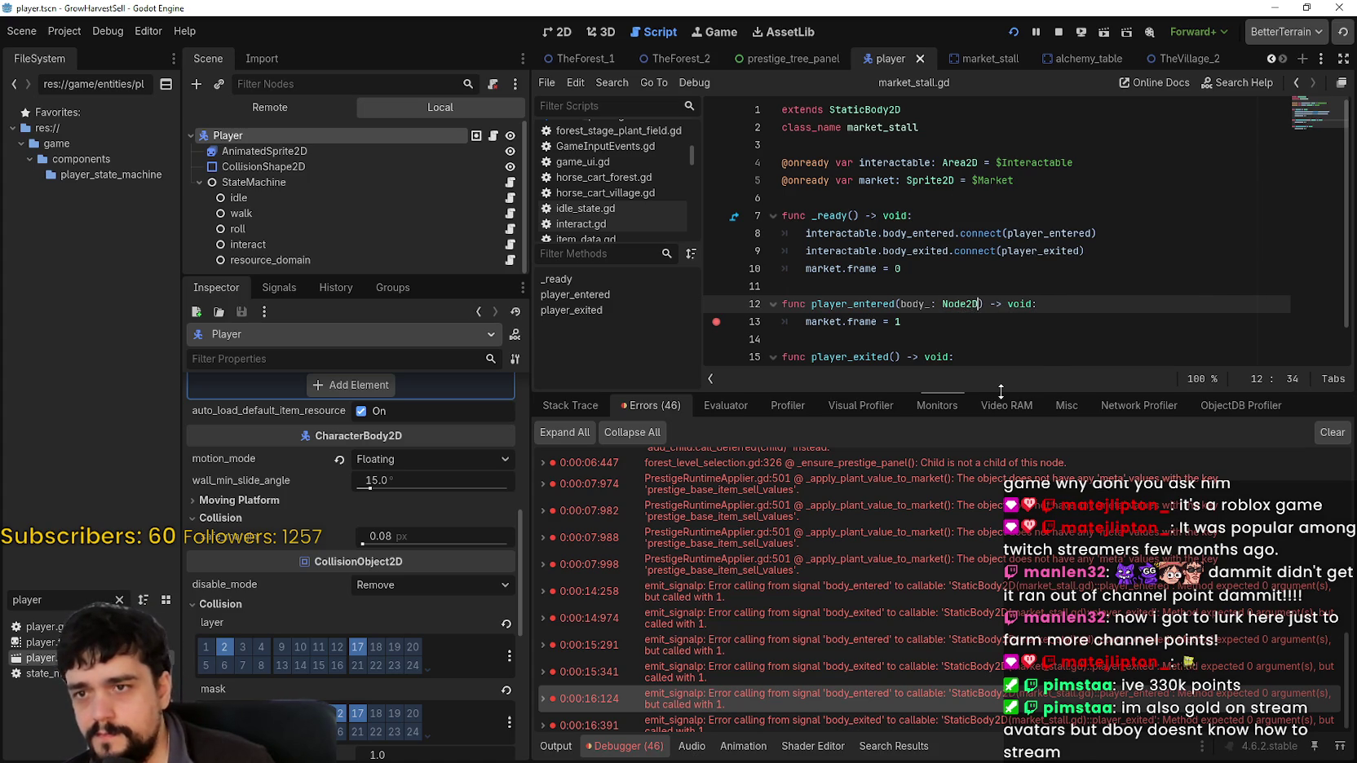
{"action": "scroll", "coordinate": [1019, 343], "scroll_direction": "down", "scroll_amount": 1}
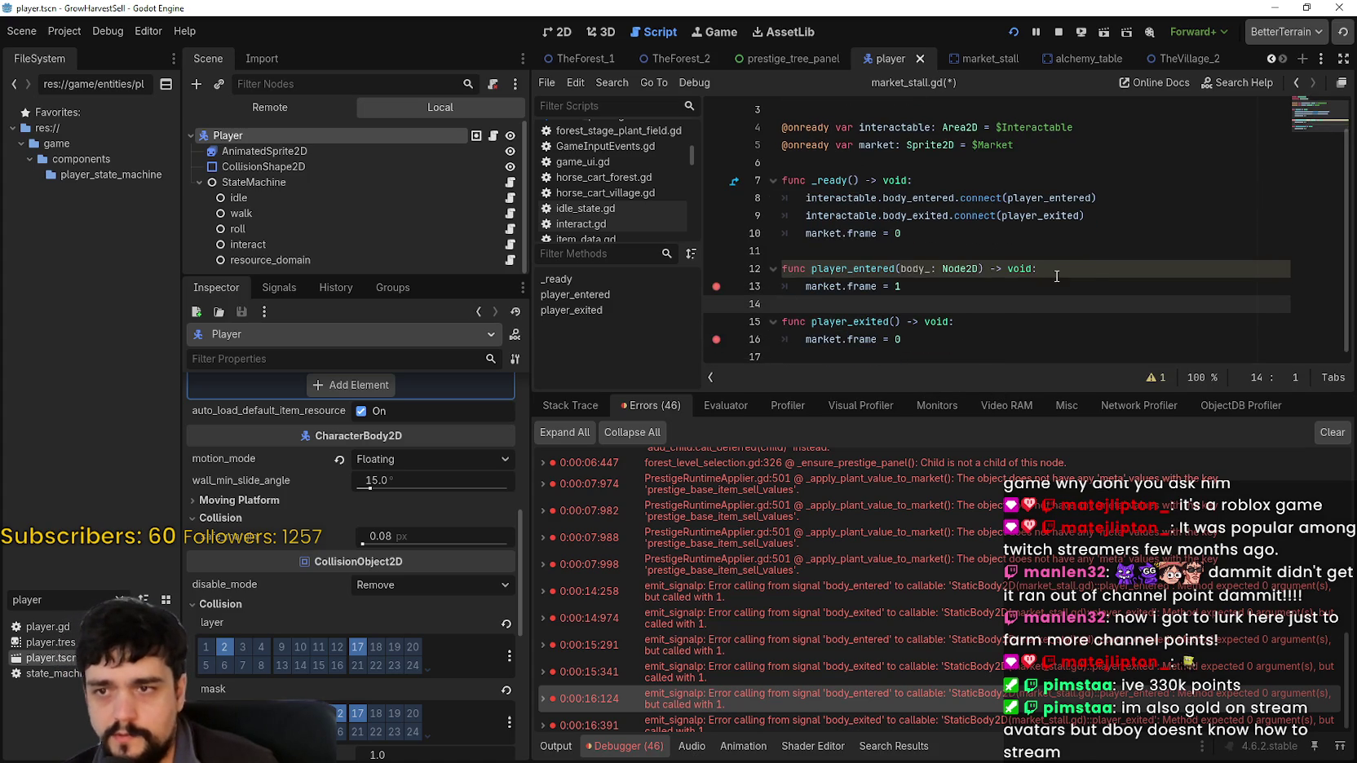
{"action": "left_click", "coordinate": [1093, 269]}
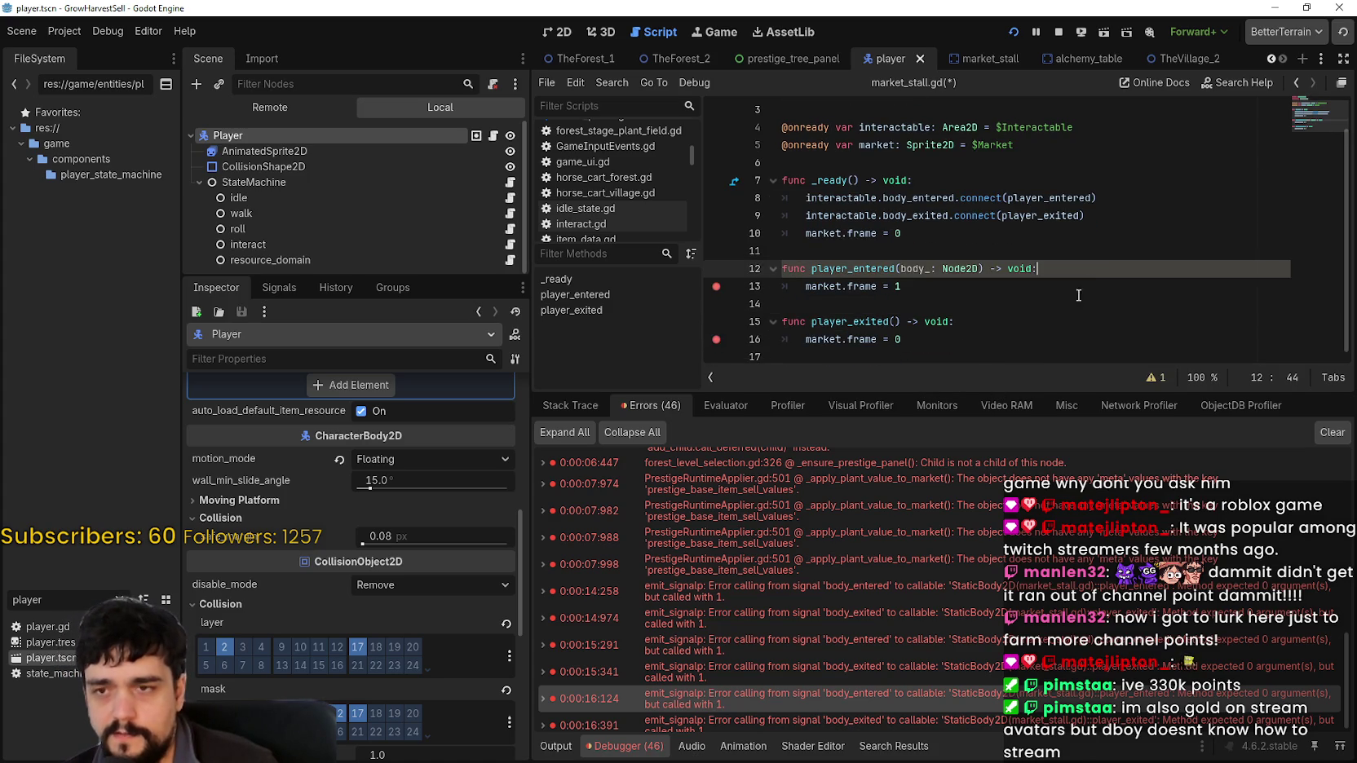
{"action": "left_click", "coordinate": [913, 286]}
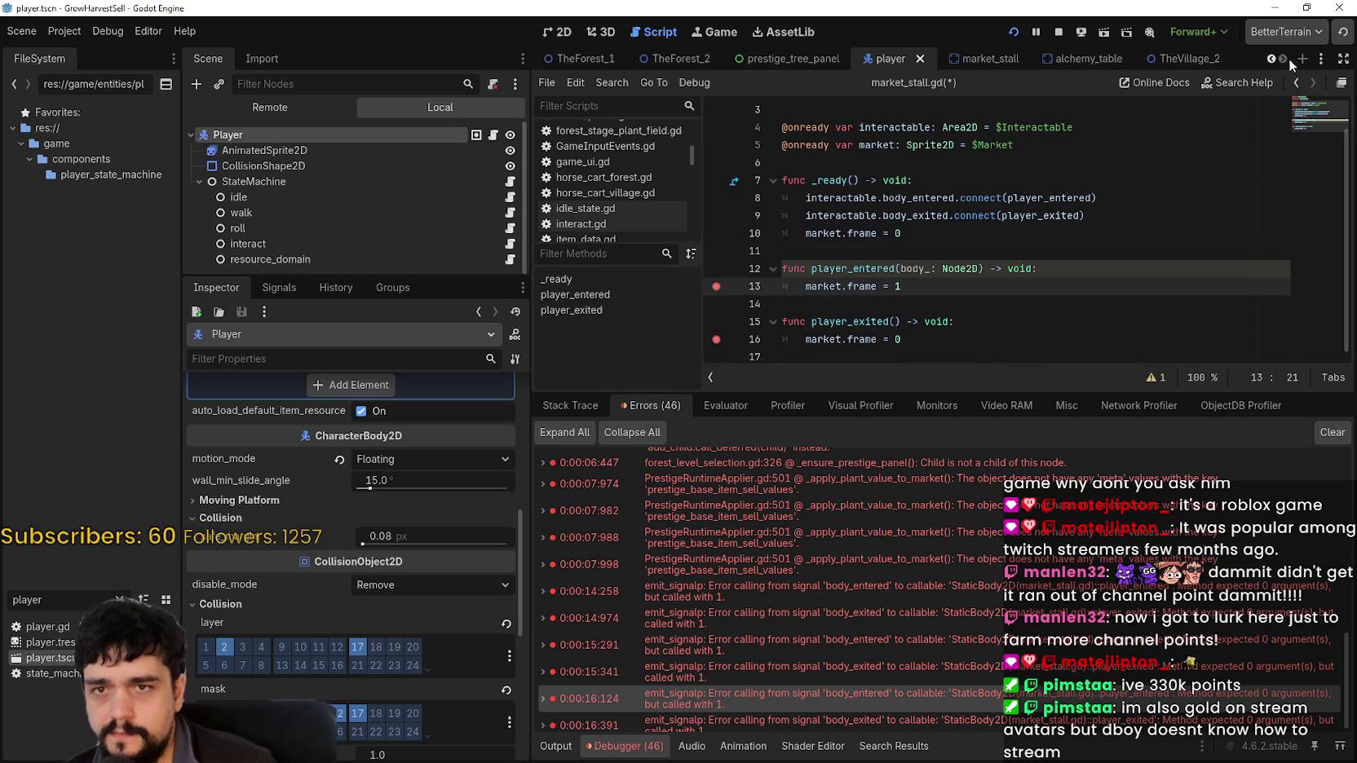
Paste the body_: Node2D parameter into player_exited() in market_stall and save the script
{"action": "left_click", "coordinate": [969, 59]}
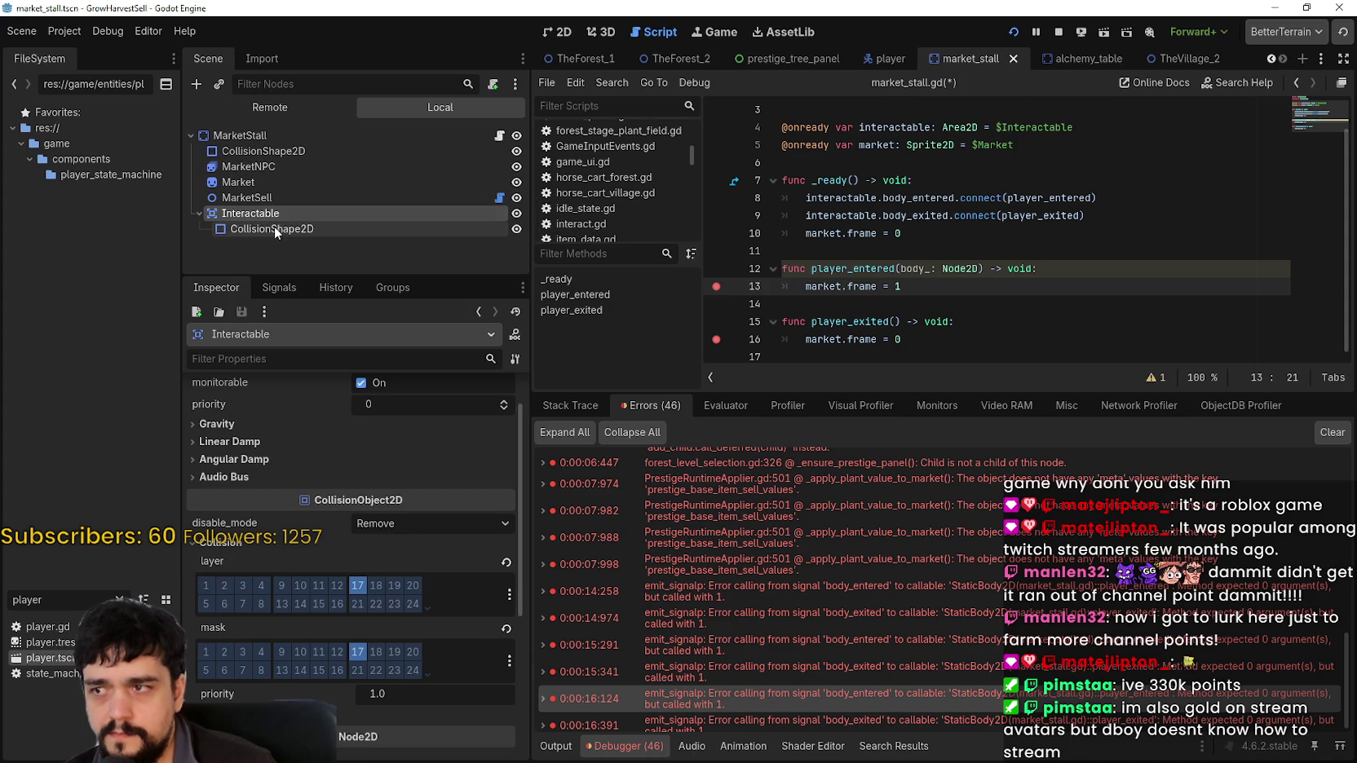
{"action": "left_click", "coordinate": [284, 289]}
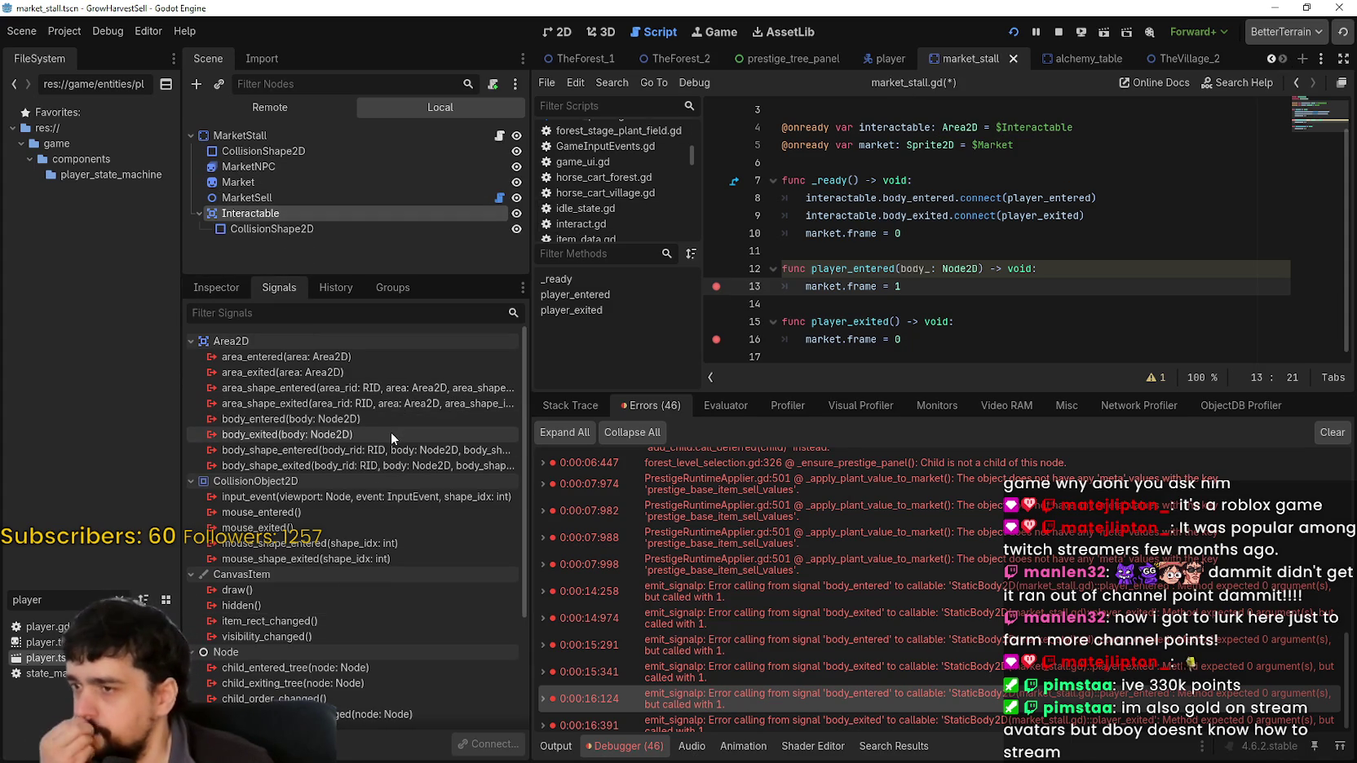
{"action": "mouse_move", "coordinate": [387, 421]}
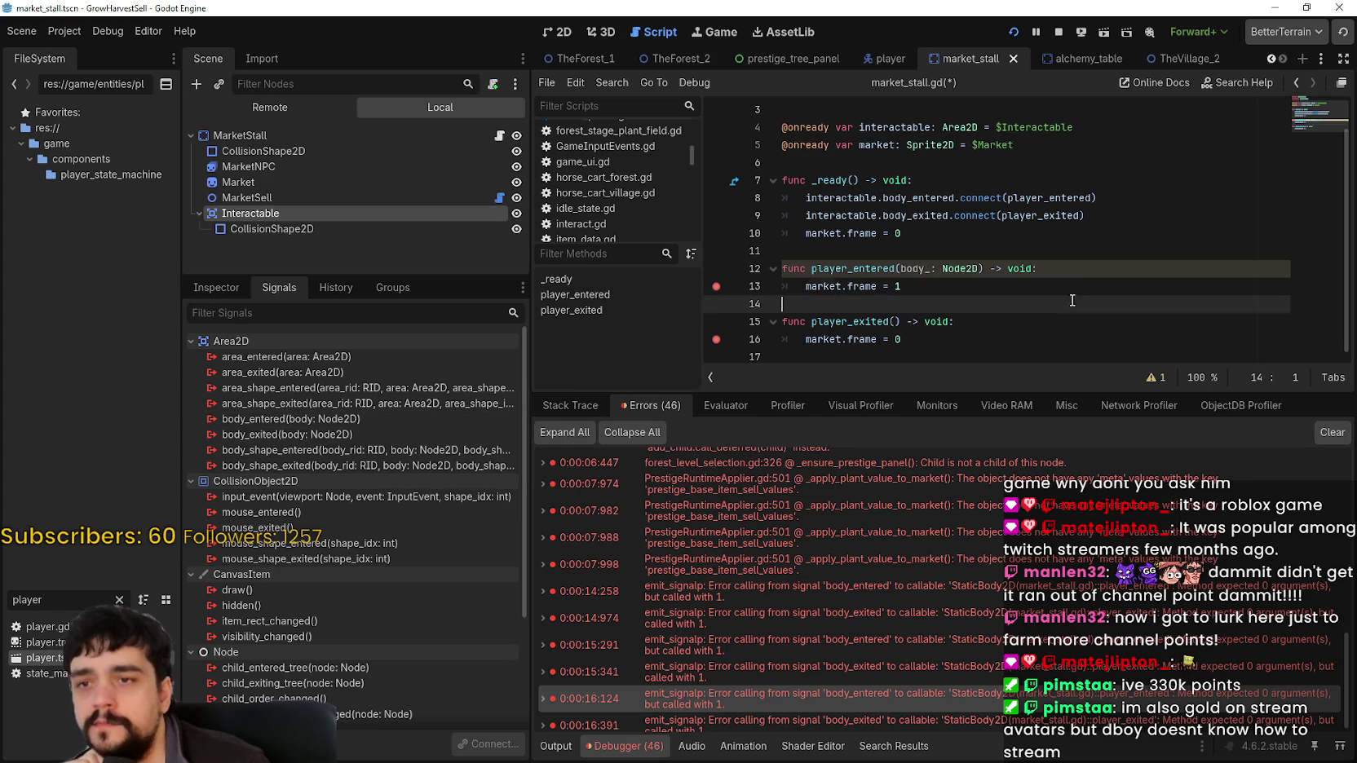
{"action": "left_click", "coordinate": [1089, 271]}
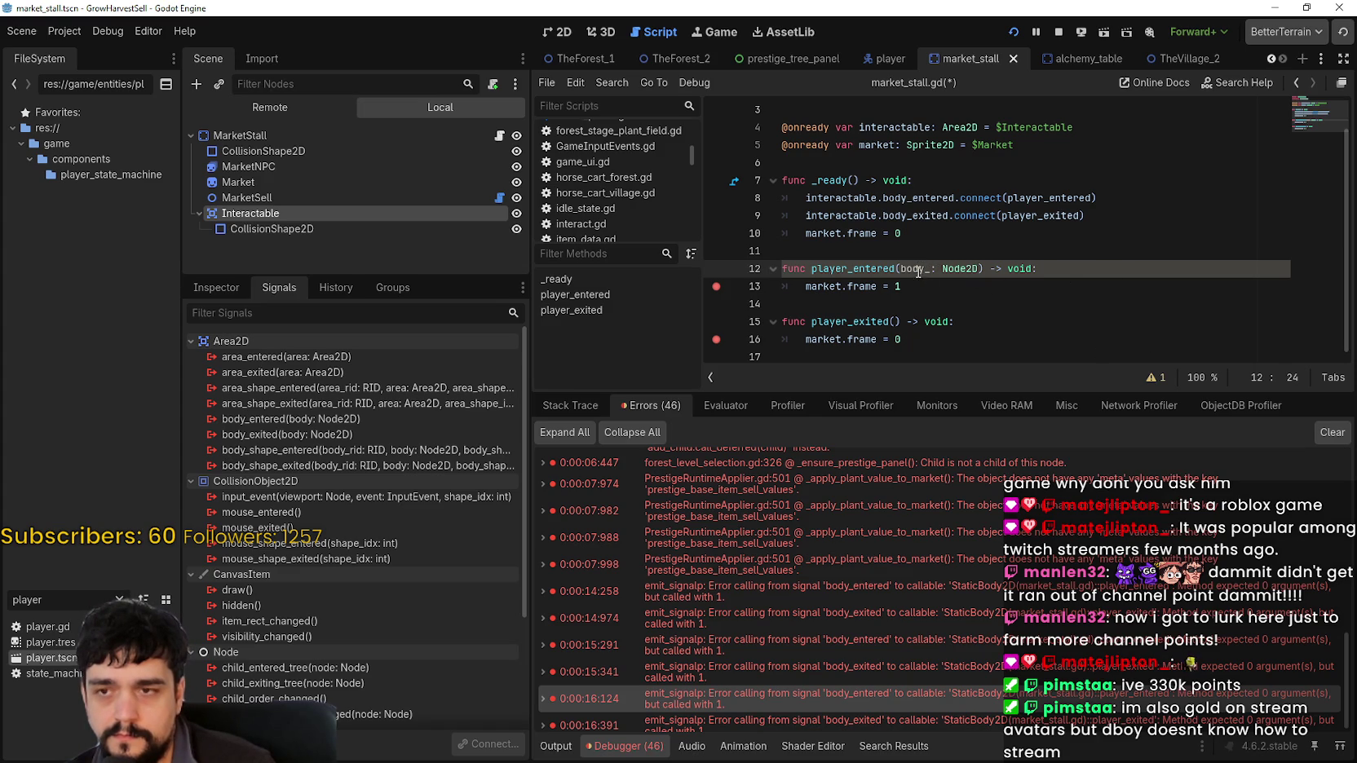
{"action": "left_click", "coordinate": [894, 321]}
{"action": "type", "text": "body_: Node2D"}
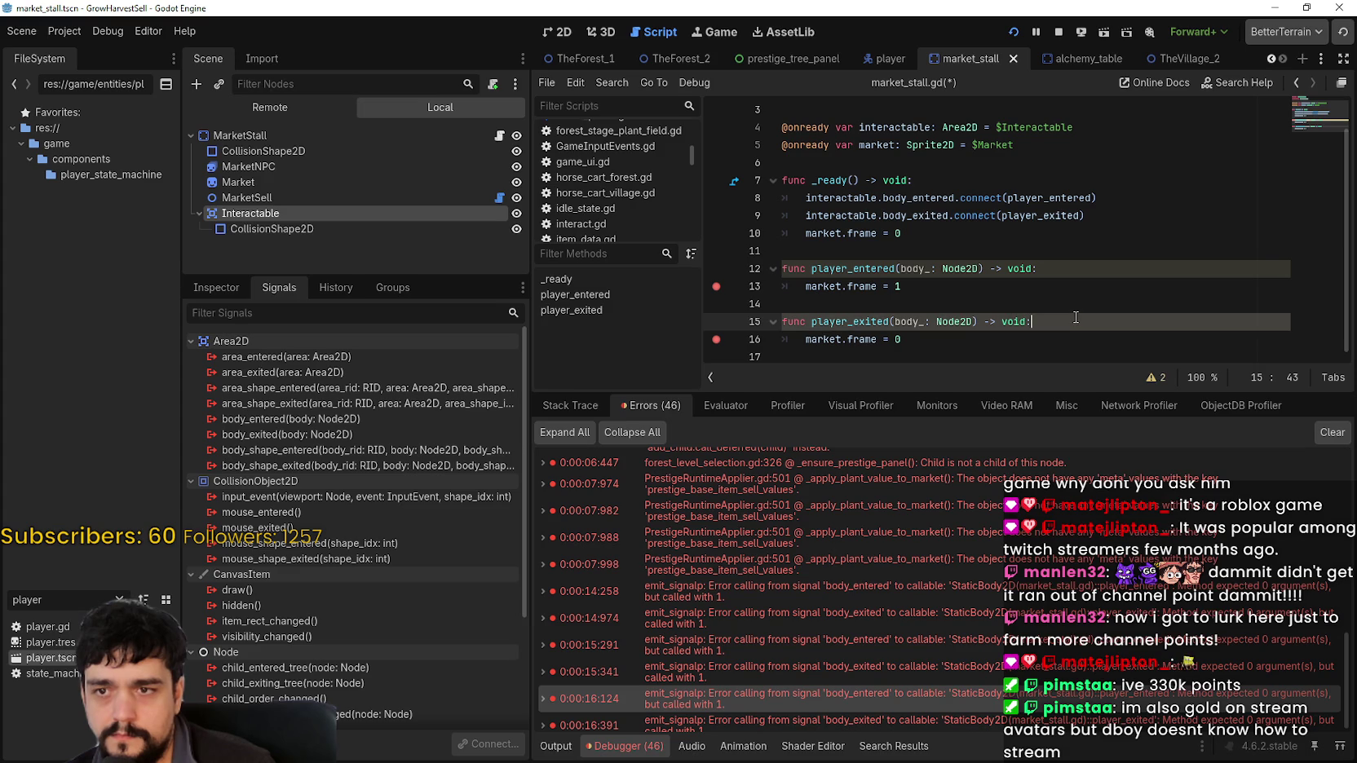
{"action": "key", "text": "ctrl+s"}
{"action": "left_click", "coordinate": [1078, 287]}
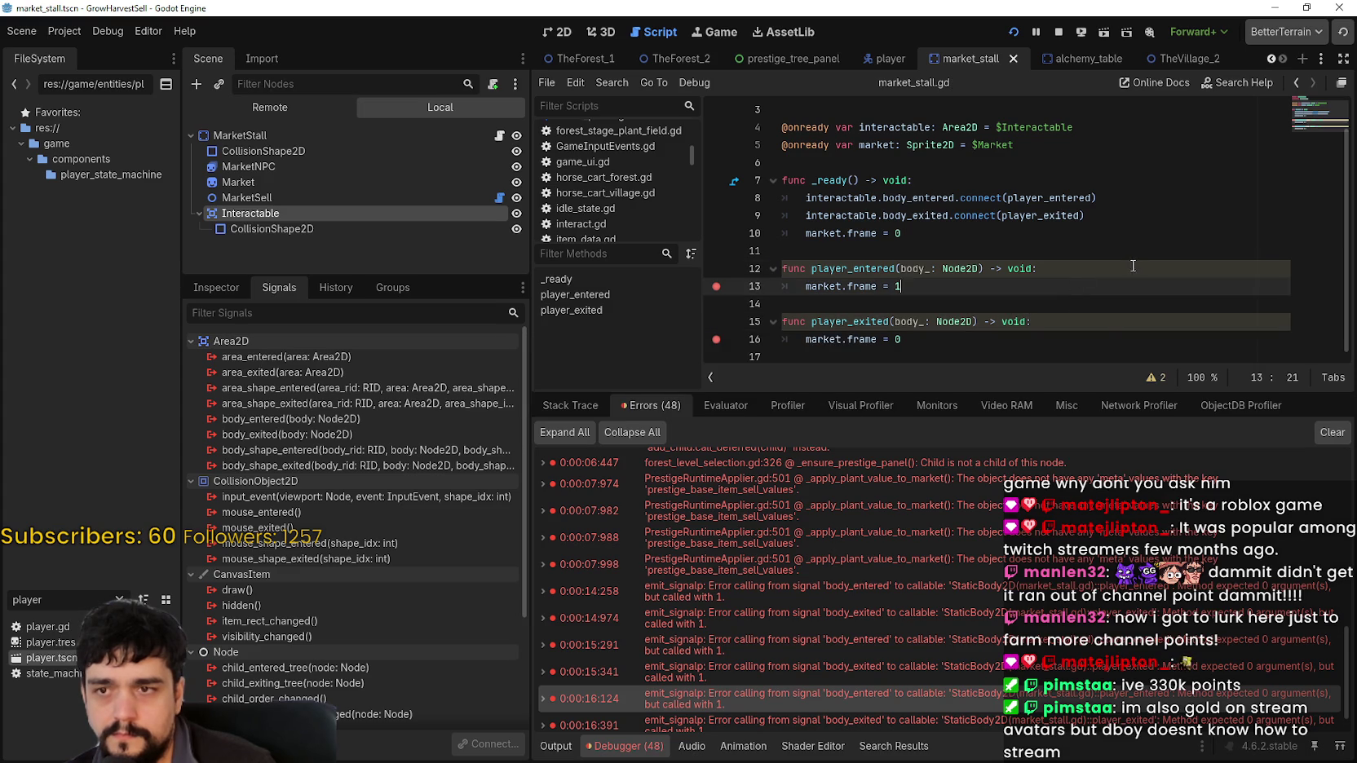
{"action": "left_click", "coordinate": [1102, 342]}
{"action": "left_click", "coordinate": [1057, 32]}
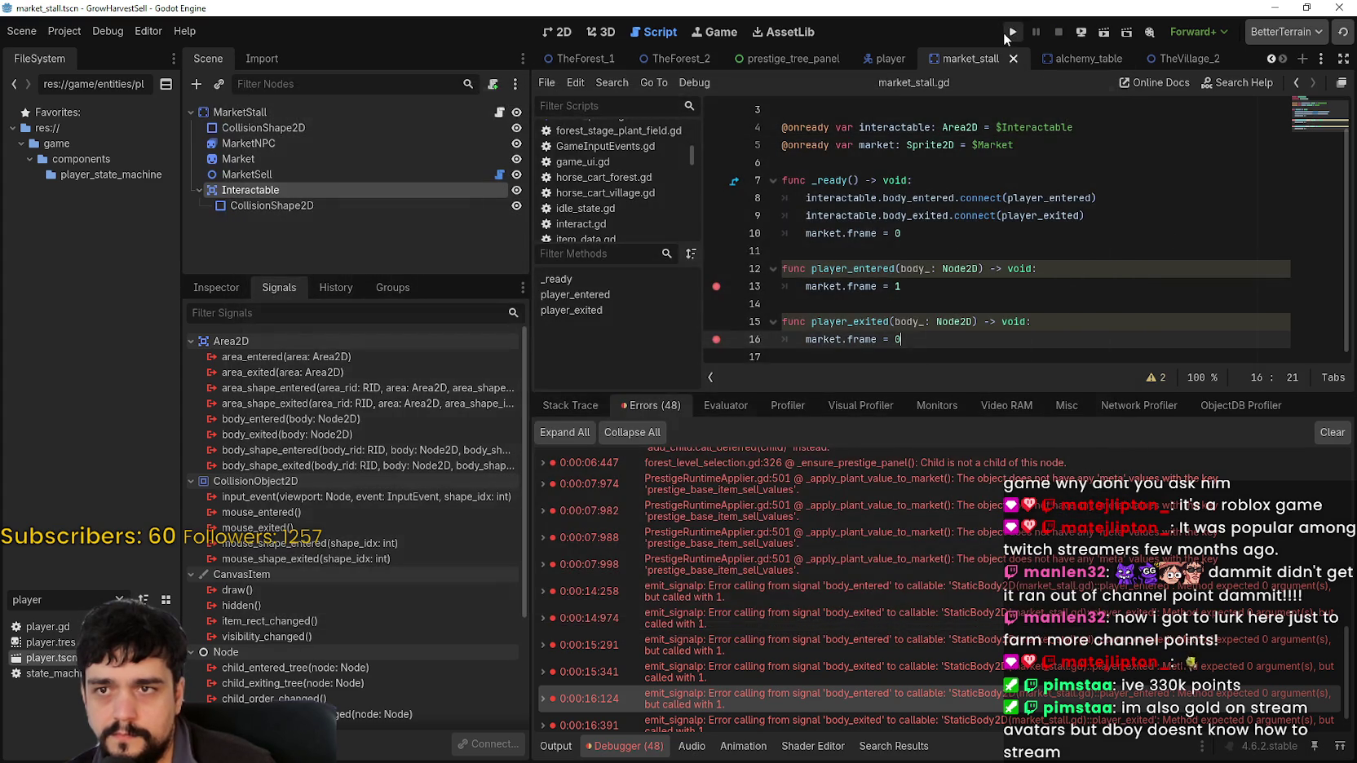
{"action": "left_click", "coordinate": [1013, 31]}
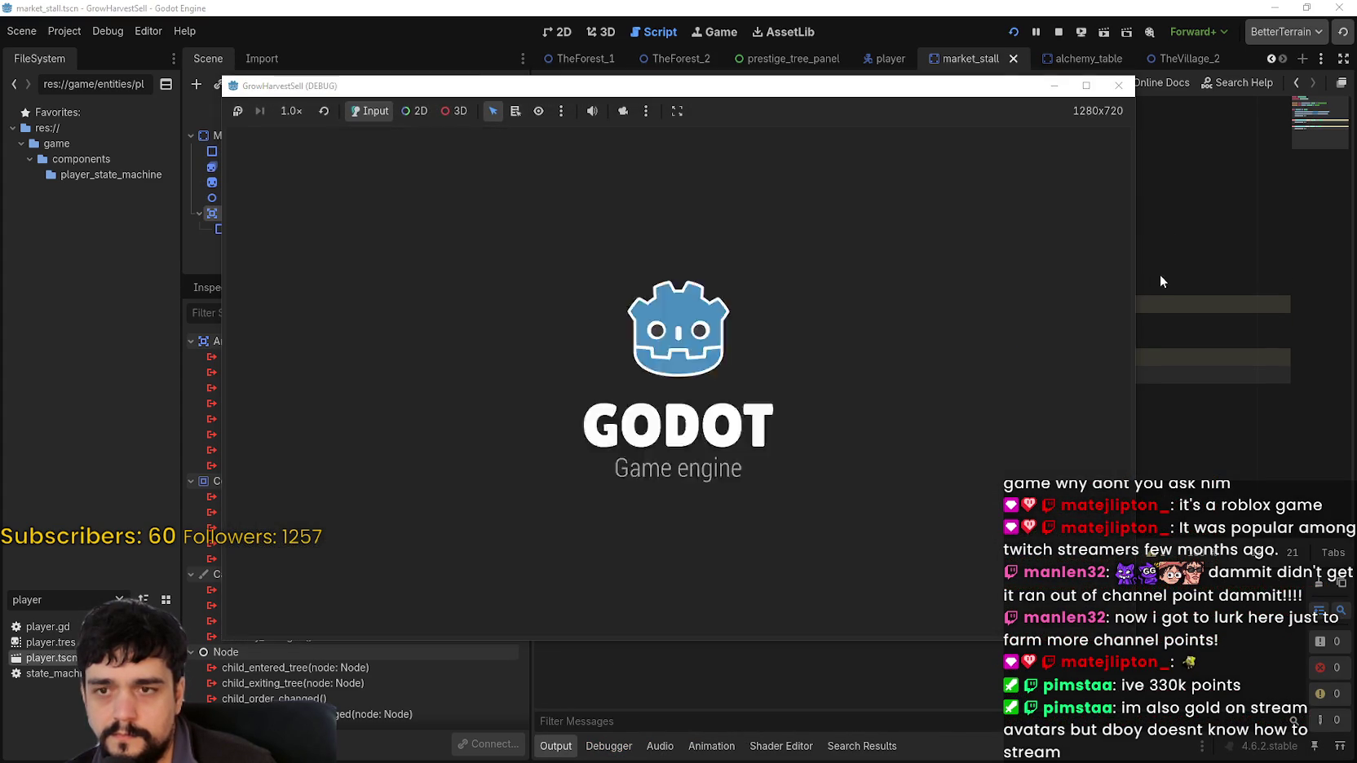
{"action": "left_click", "coordinate": [784, 384]}
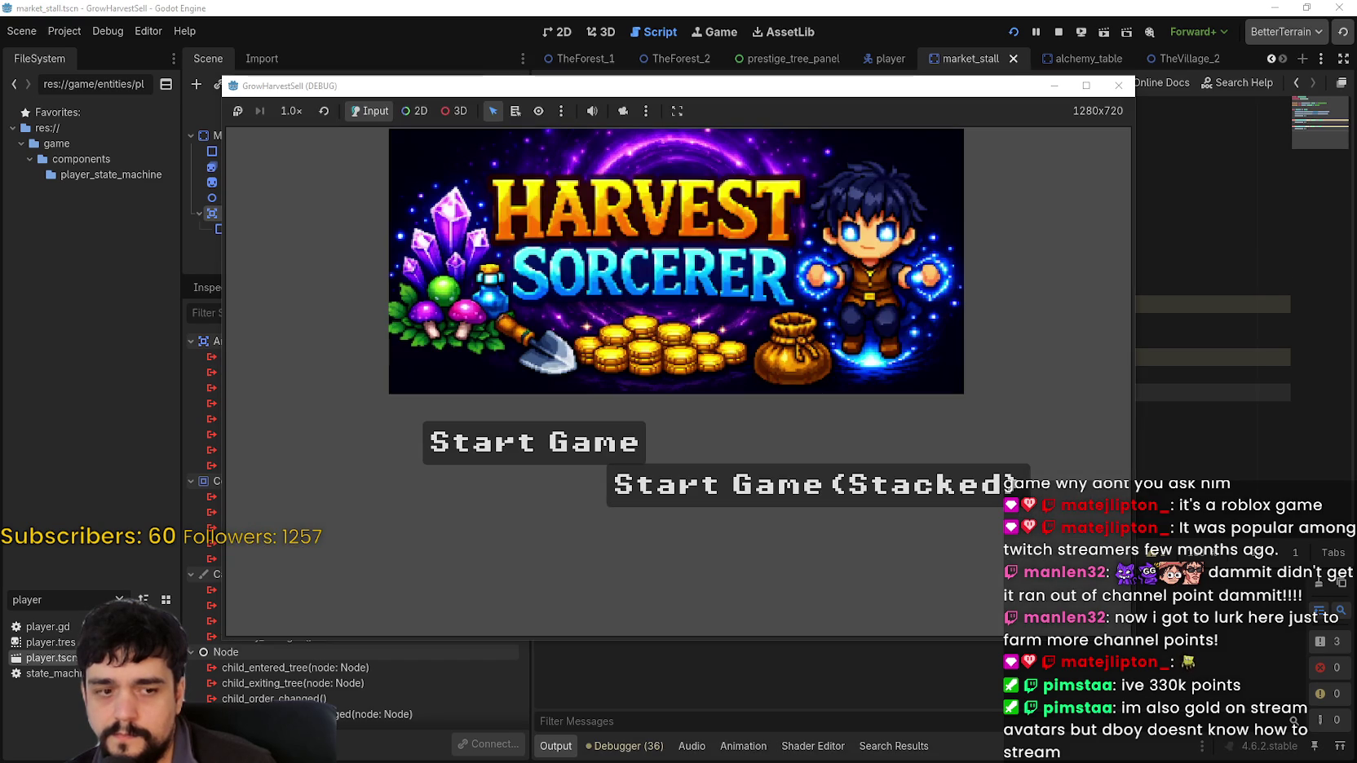
{"action": "left_click", "coordinate": [449, 444]}
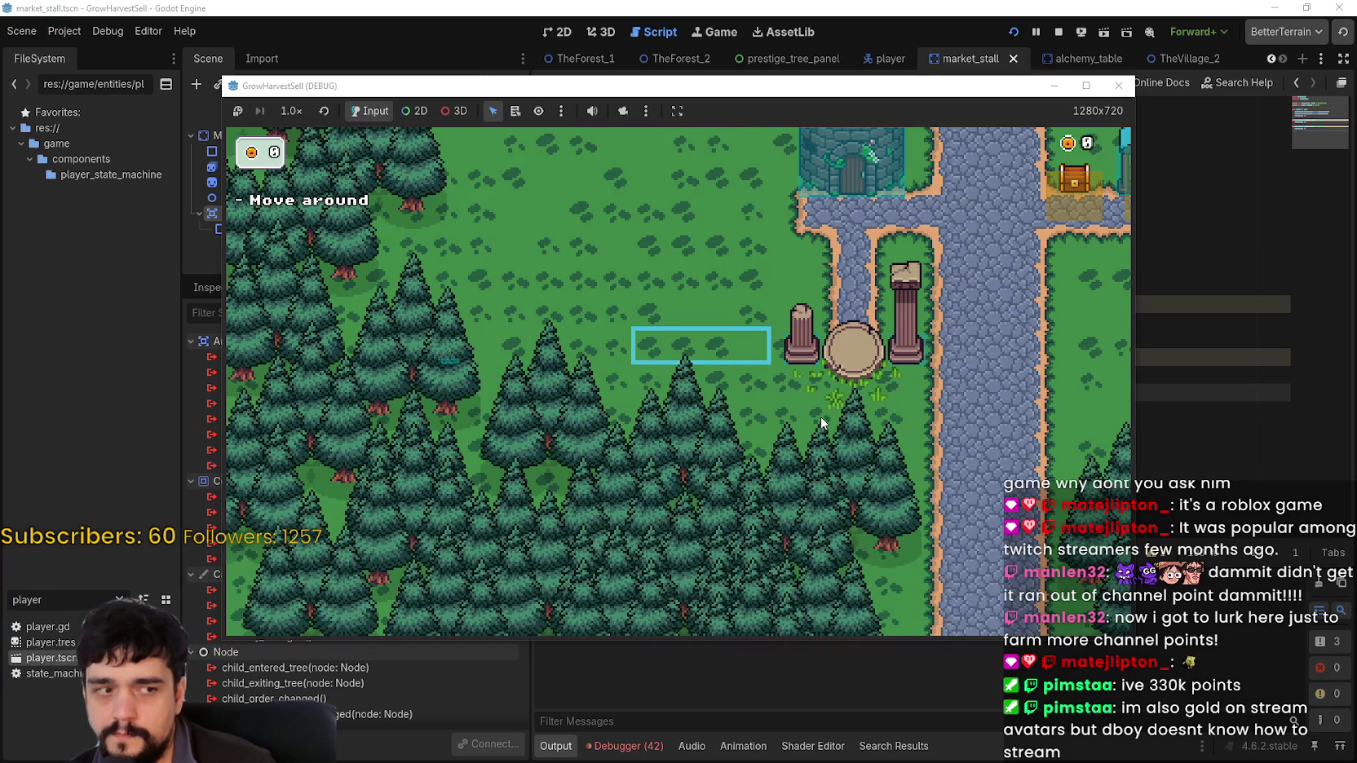
{"action": "key", "text": "d"}
{"action": "key", "text": "w"}
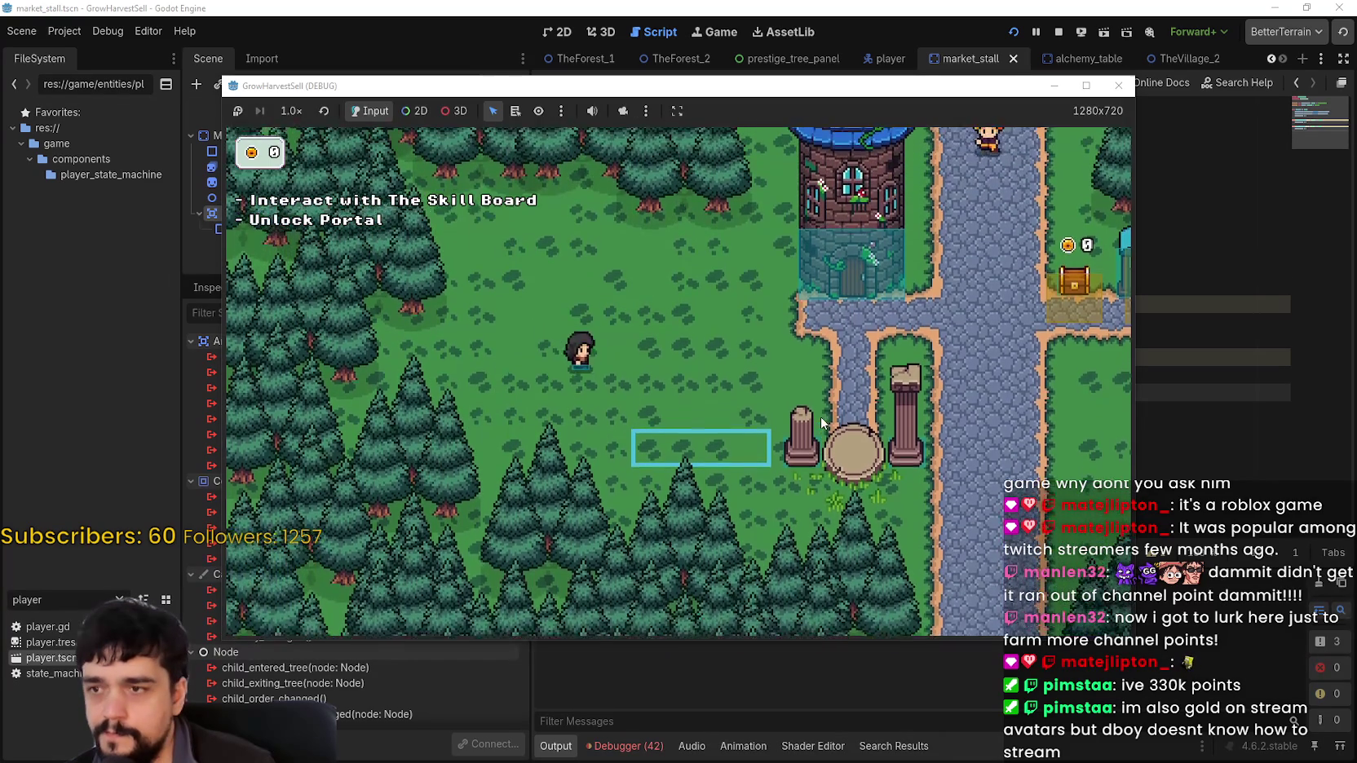
{"action": "key", "text": "d"}
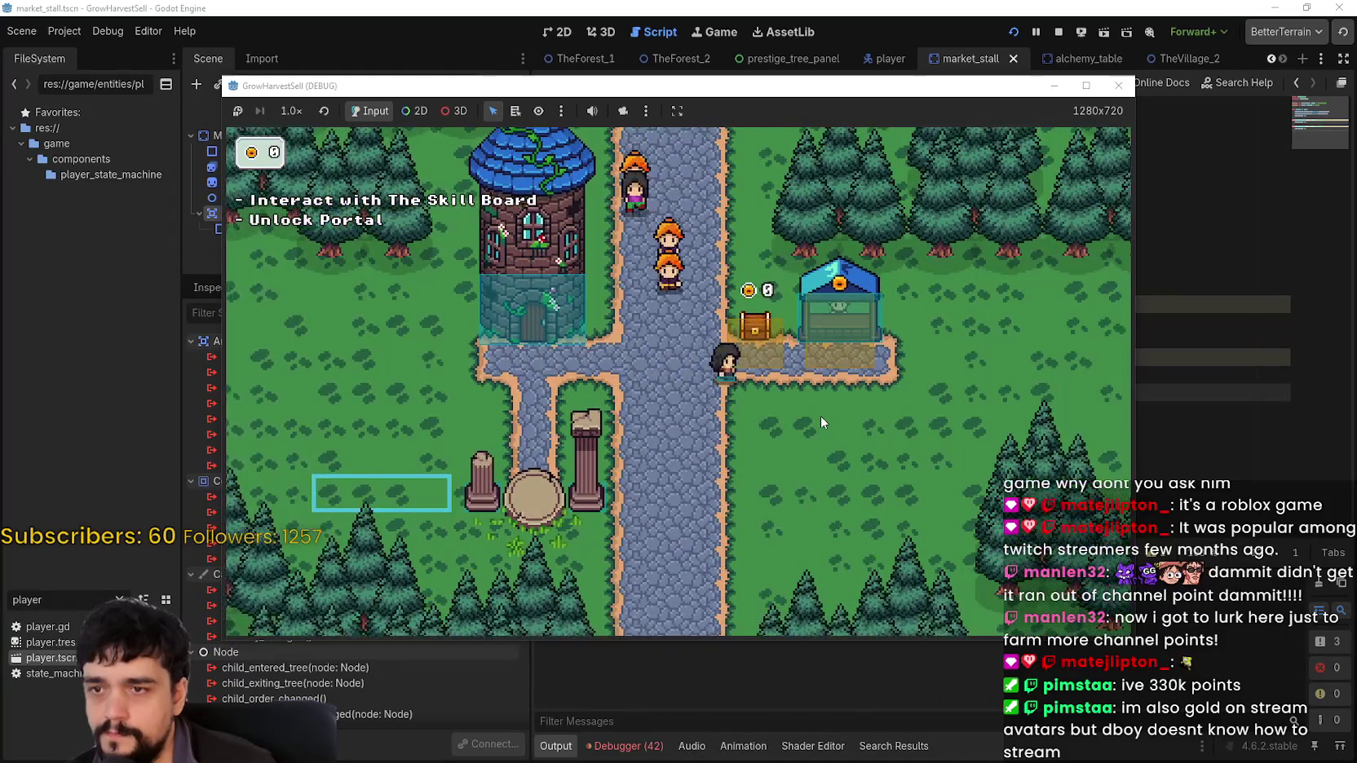
{"action": "key", "text": "d"}
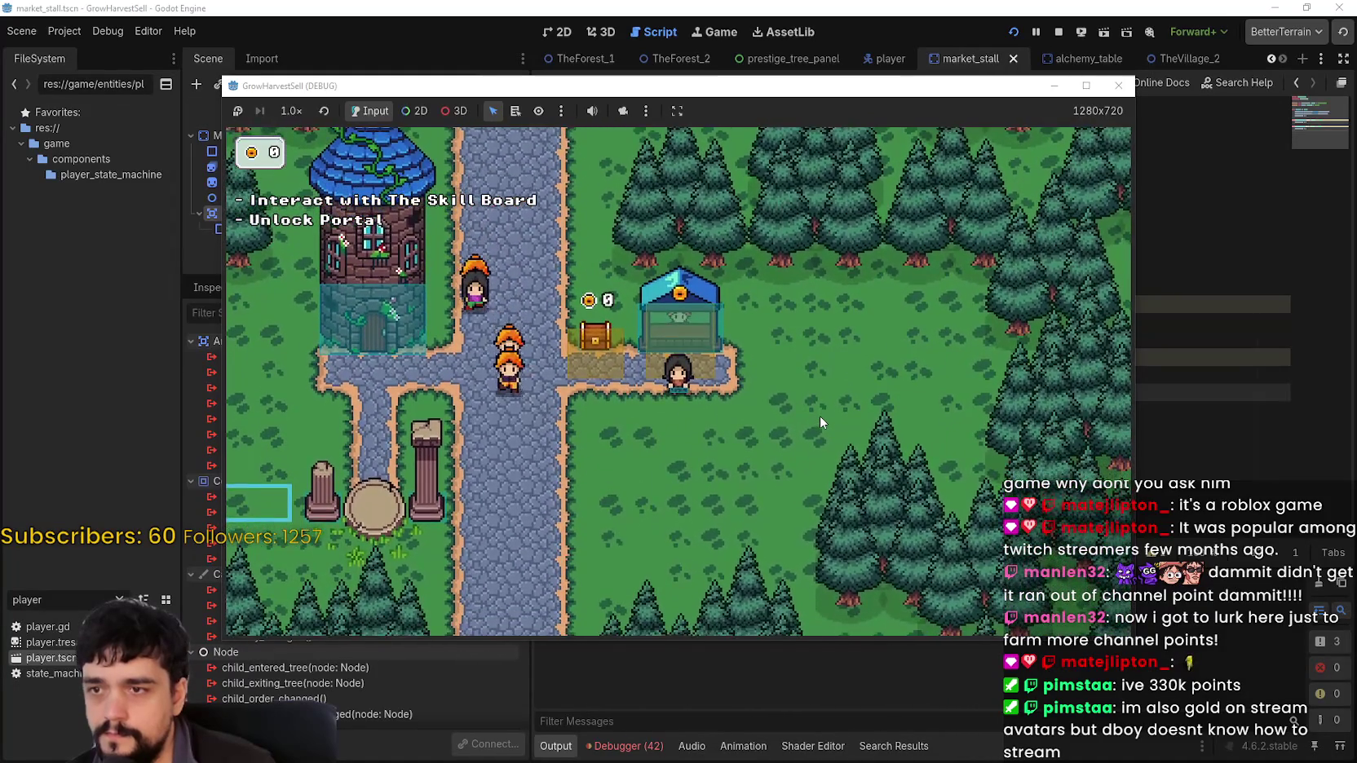
{"action": "key", "text": "d"}
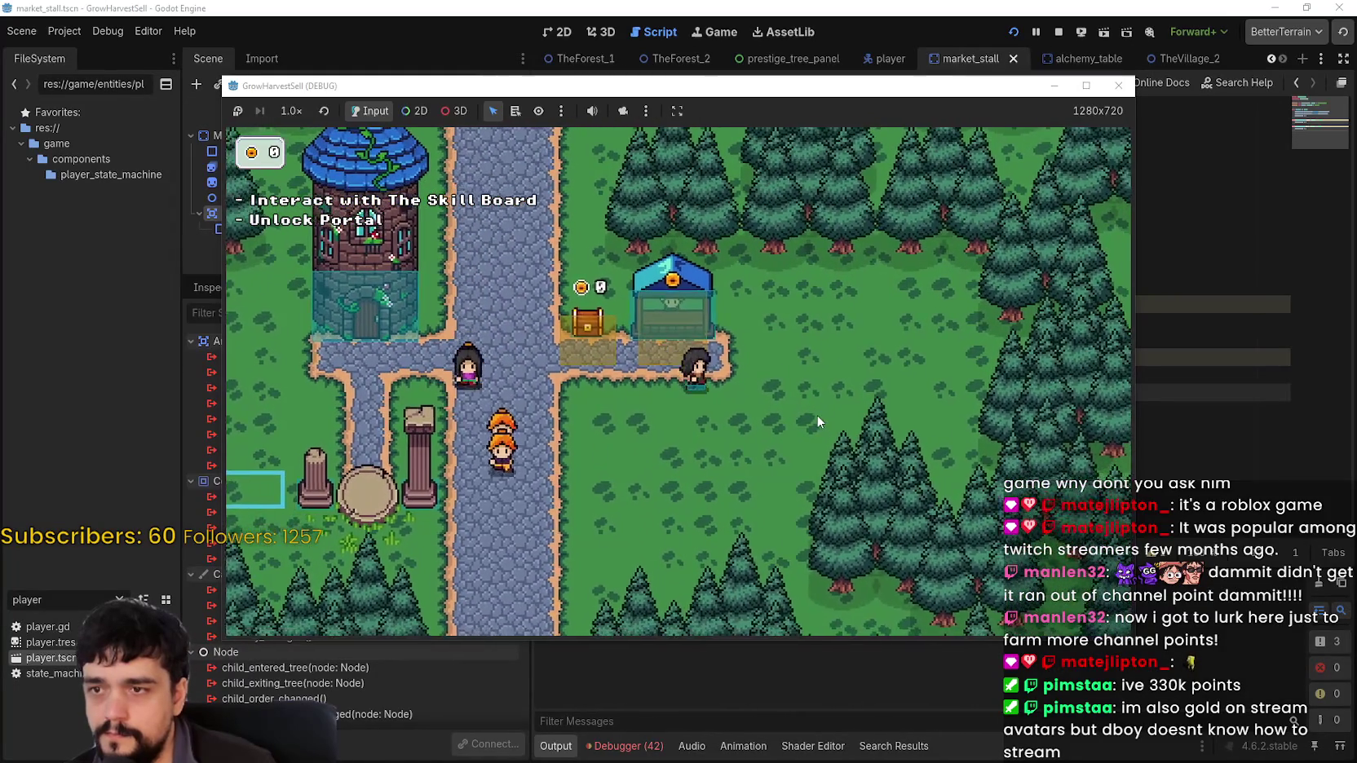
{"action": "key", "text": "w"}
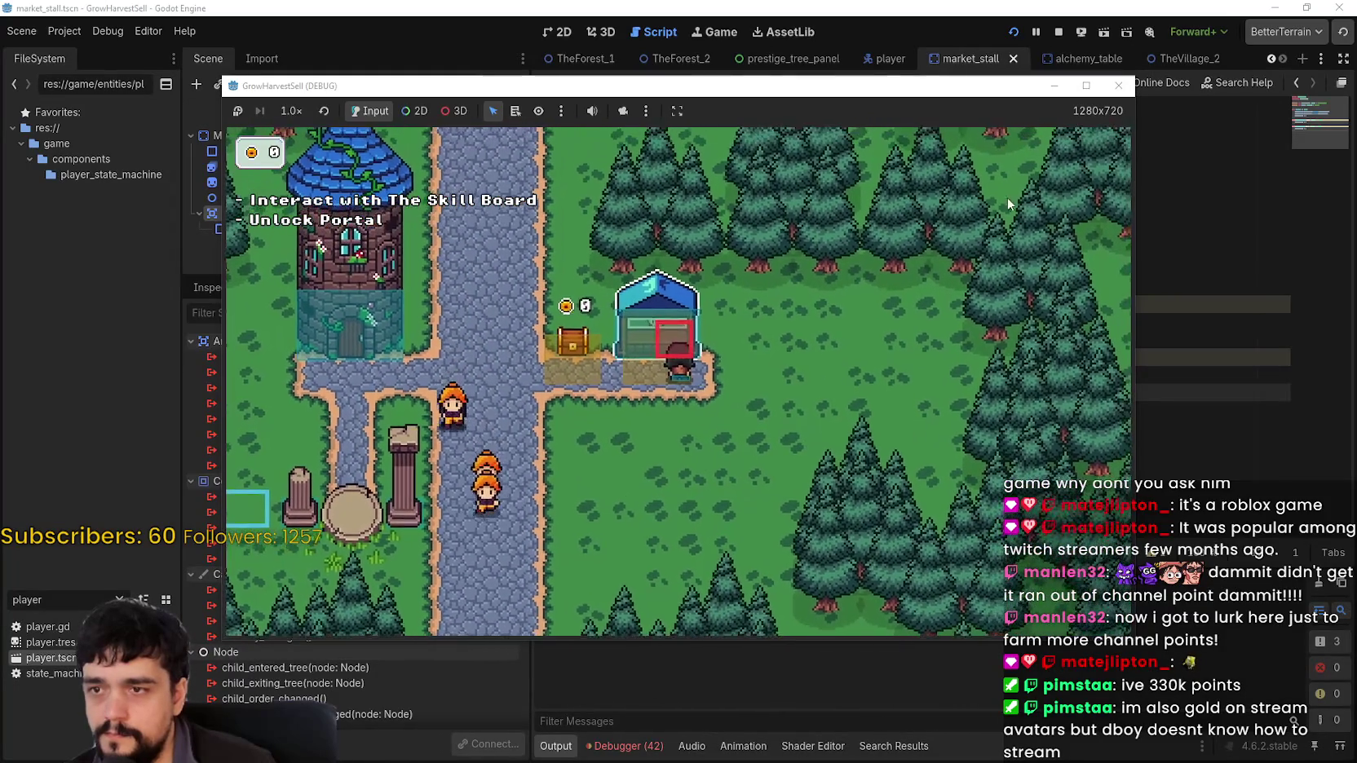
{"action": "key", "text": "super+Up"}
{"action": "key", "text": "w"}
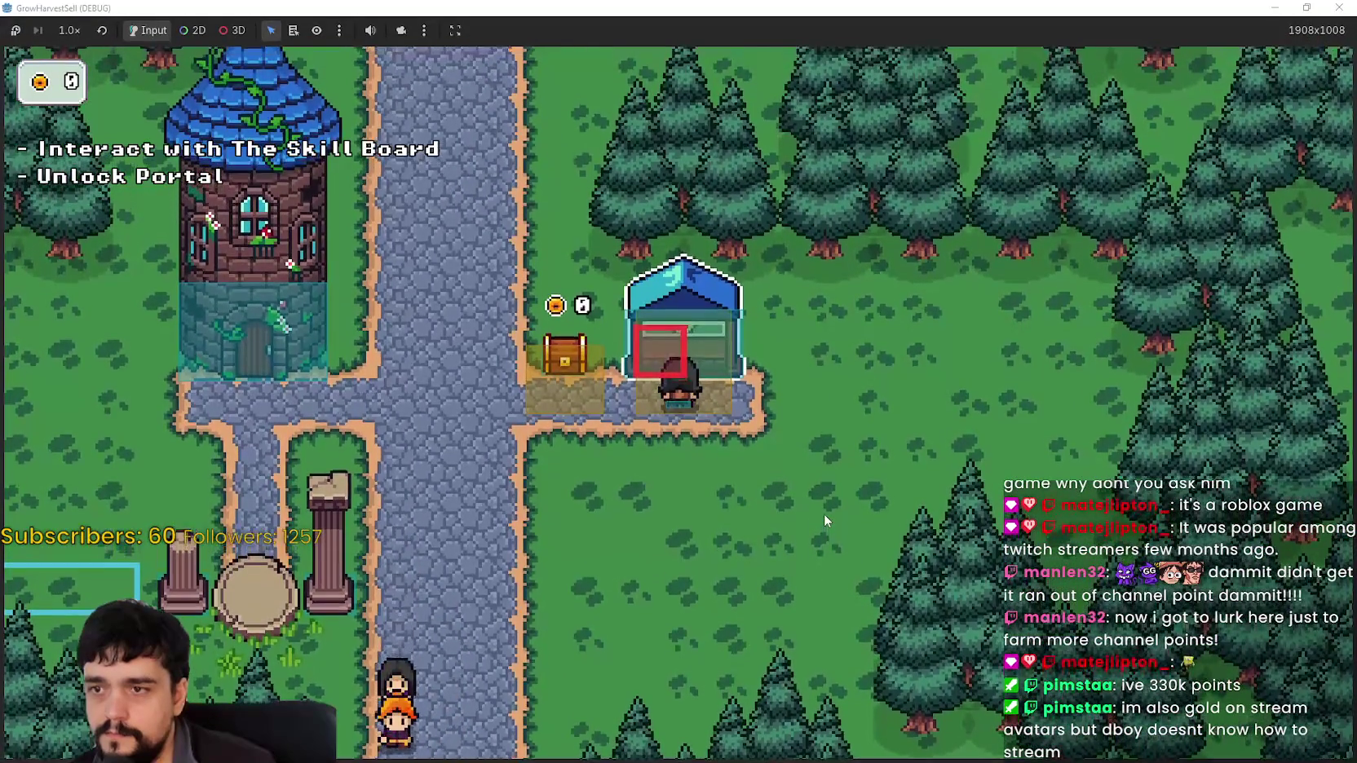
{"action": "key", "text": "s"}
{"action": "key", "text": "w"}
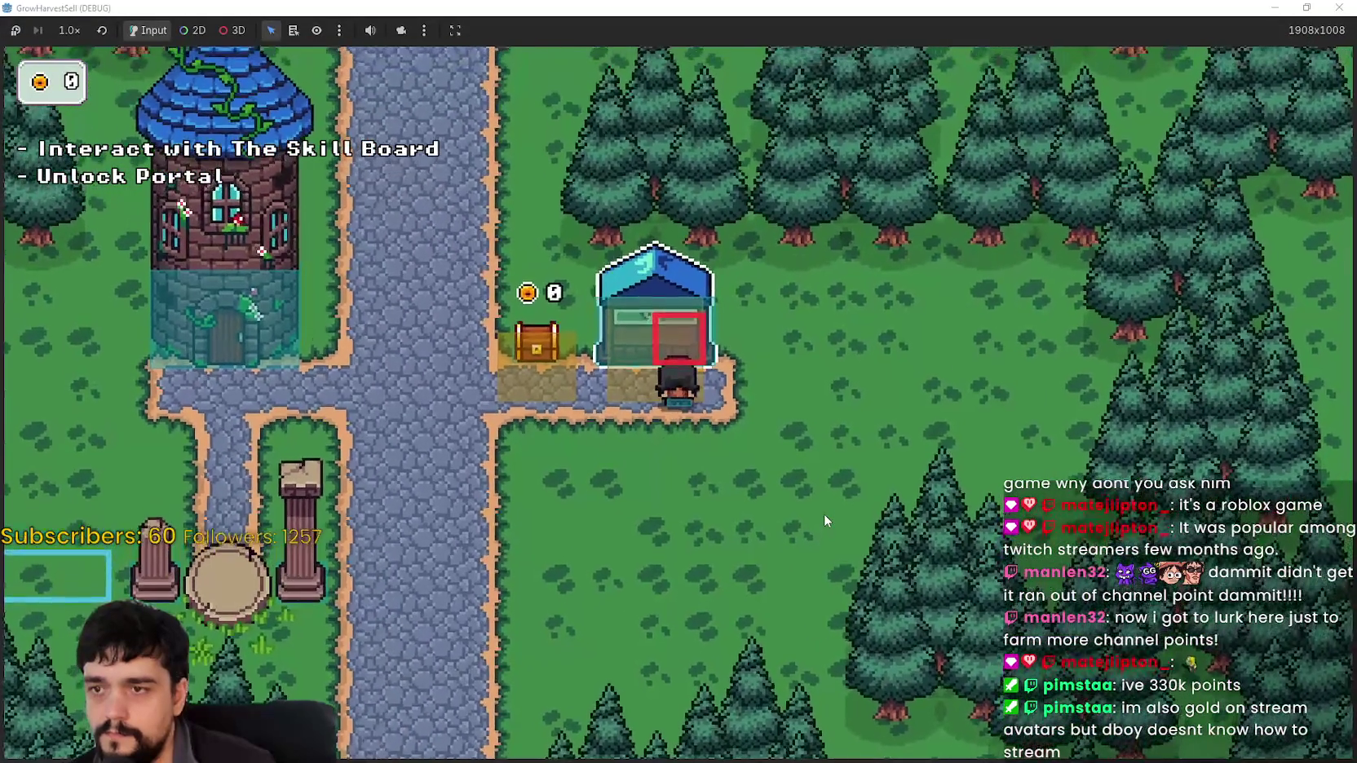
{"action": "key", "text": "s"}
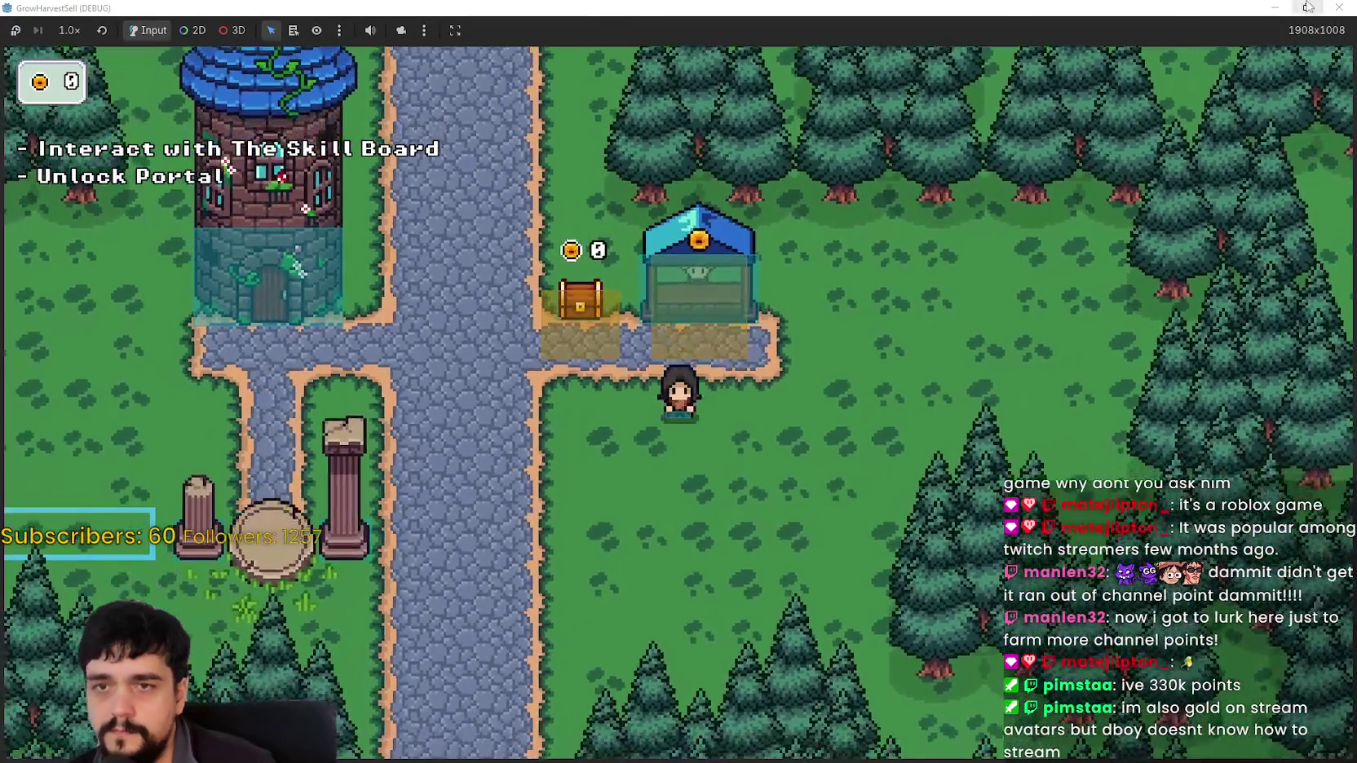
{"action": "left_click_drag", "start_coordinate": [968, 7], "coordinate": [968, 76]}
Turn off grid snap, drag the Interactable CollisionShape2D's bottom edge downward, and save
{"action": "left_click", "coordinate": [1118, 85]}
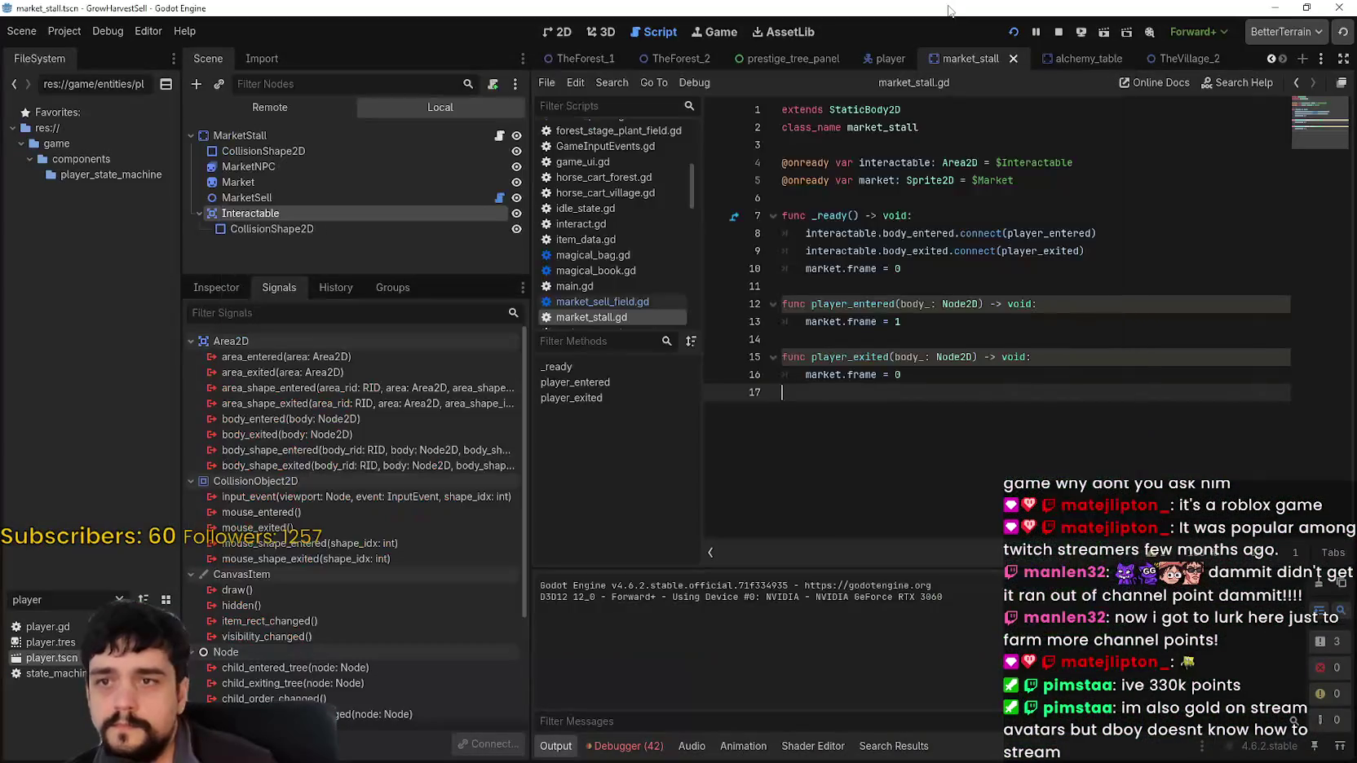
{"action": "left_click", "coordinate": [557, 31]}
{"action": "scroll", "coordinate": [904, 398], "scroll_direction": "down", "scroll_amount": 3}
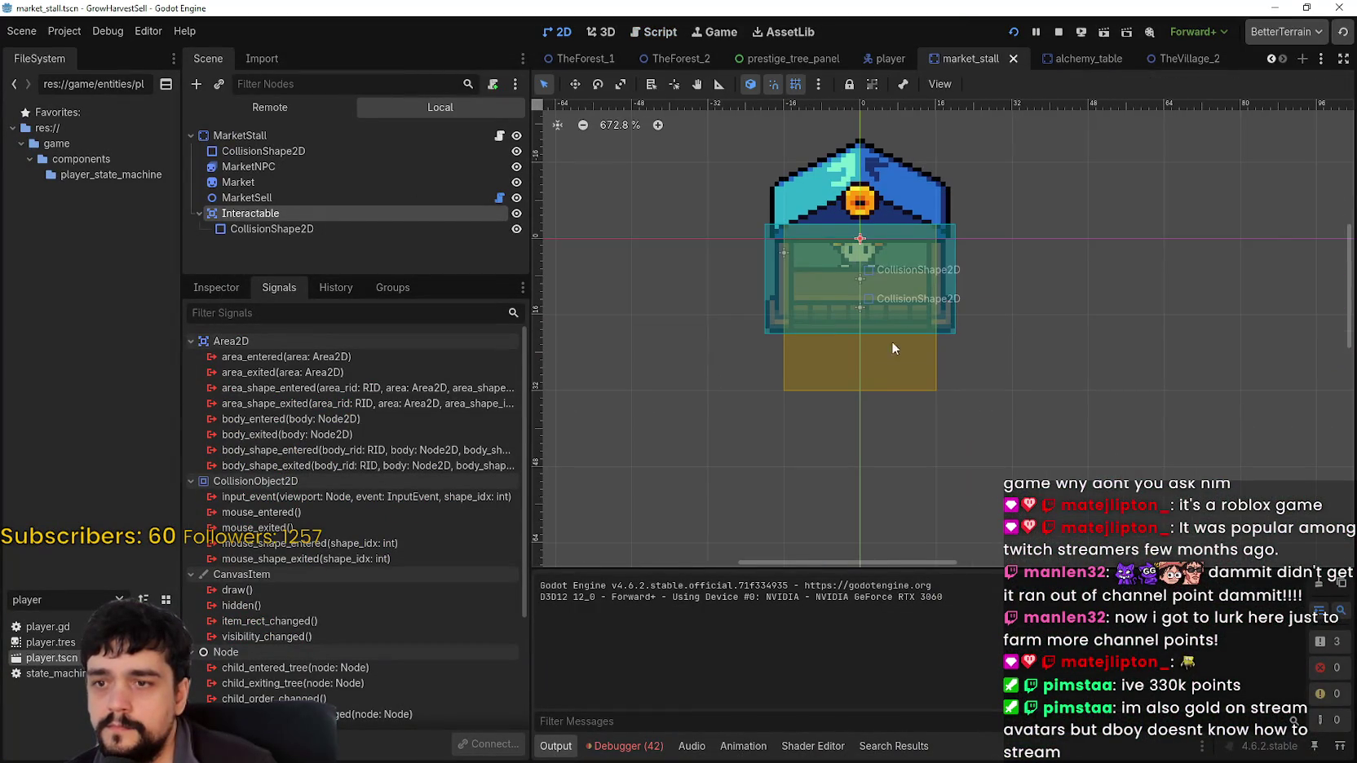
{"action": "left_click", "coordinate": [872, 377]}
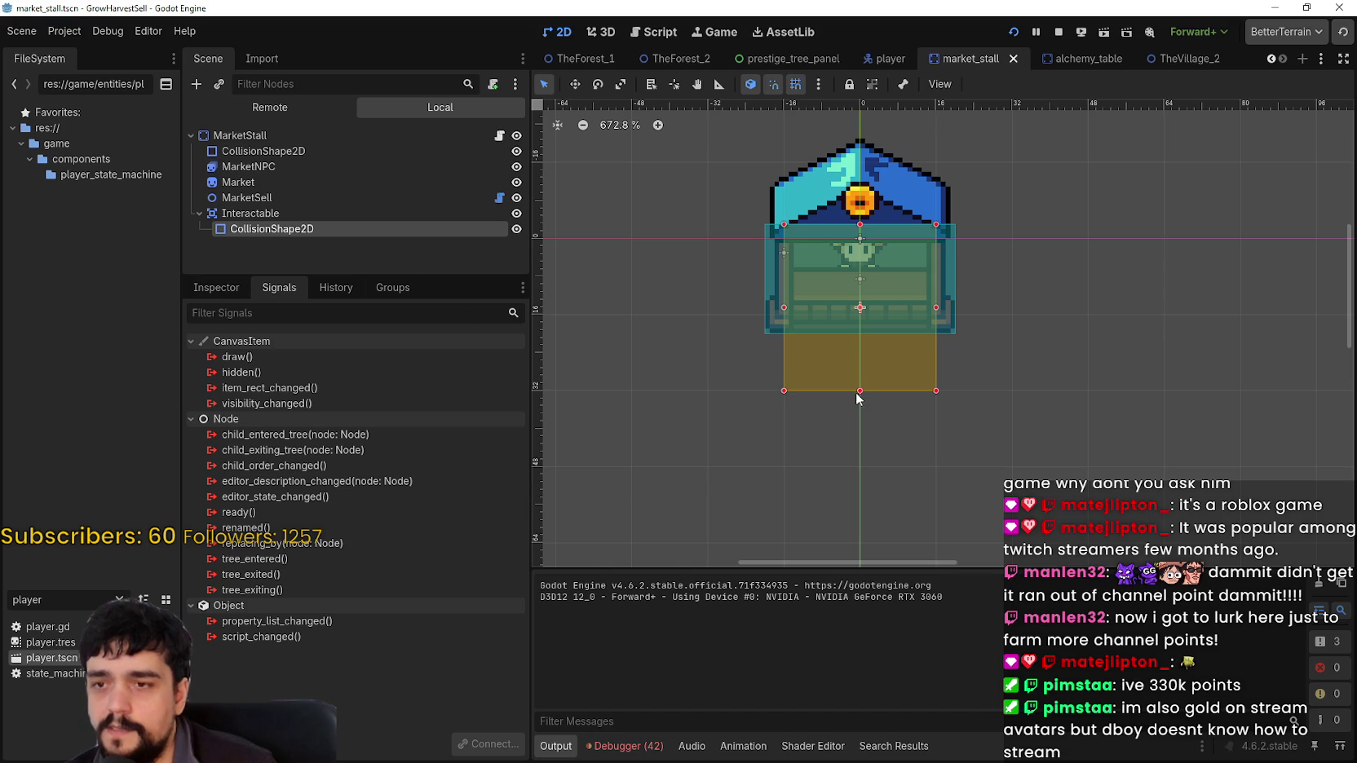
{"action": "left_click", "coordinate": [216, 287]}
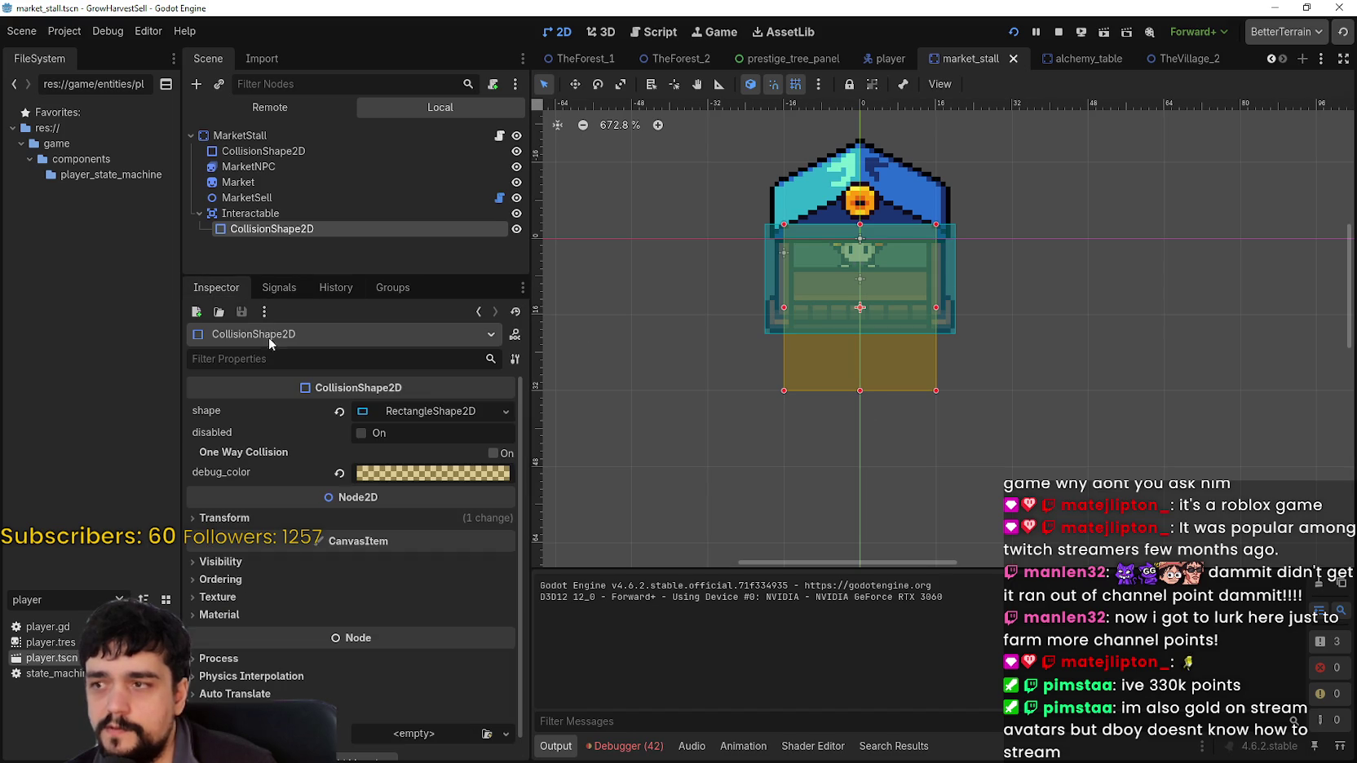
{"action": "left_click", "coordinate": [426, 410]}
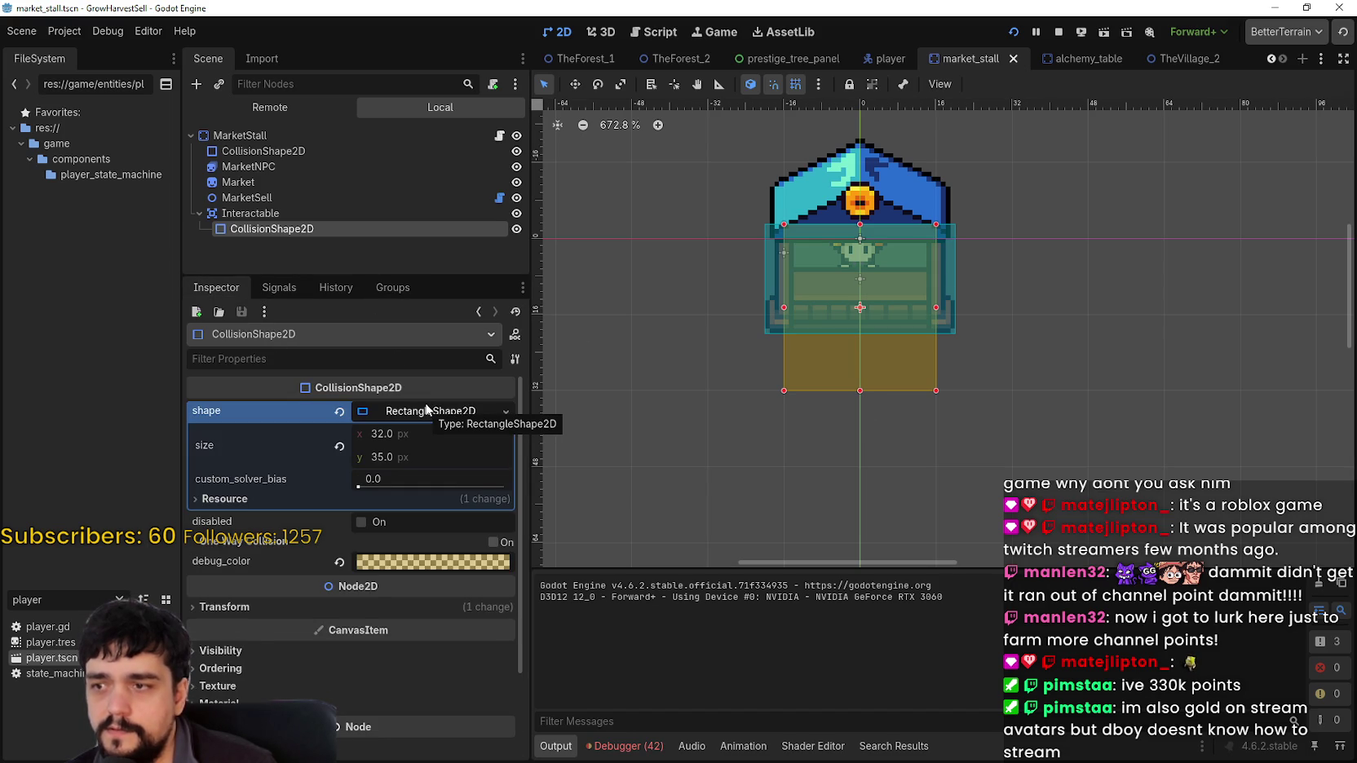
{"action": "left_click", "coordinate": [426, 410]}
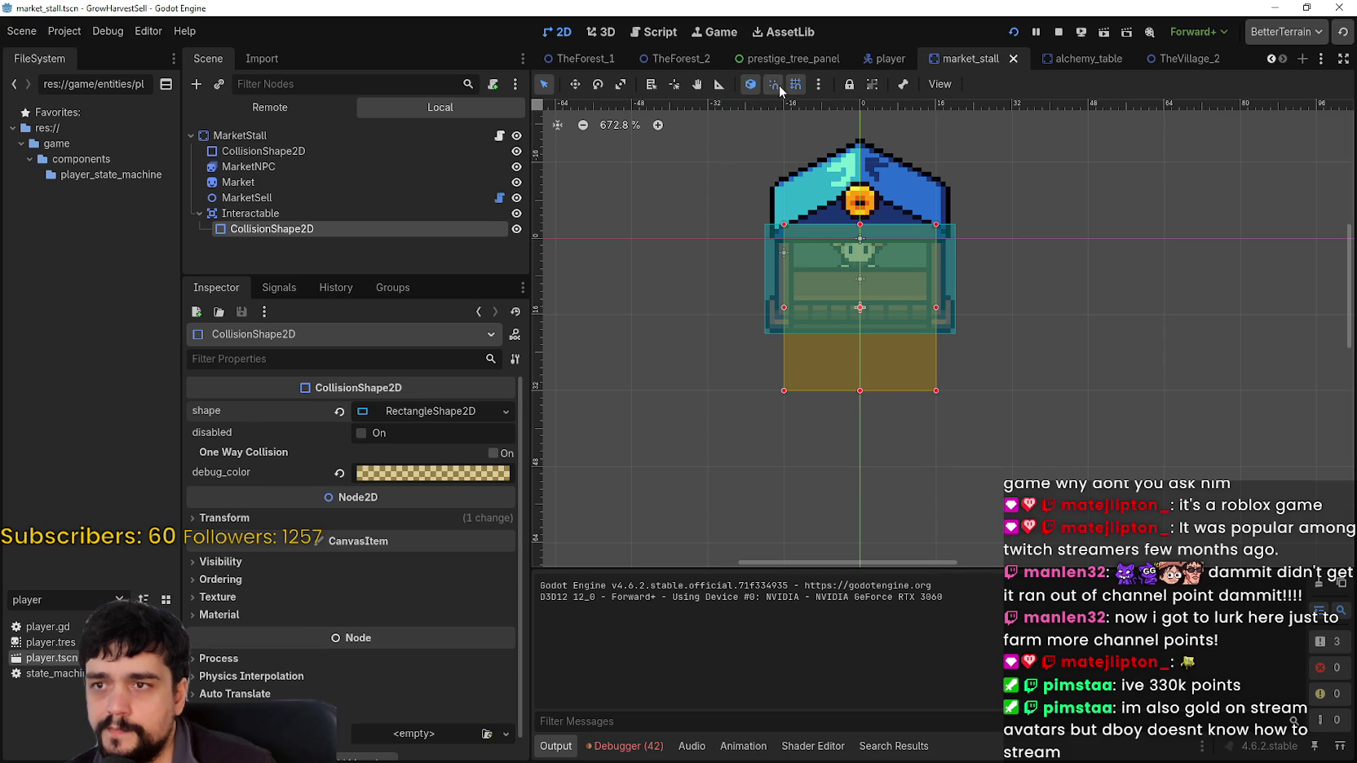
{"action": "key", "text": "shift+g"}
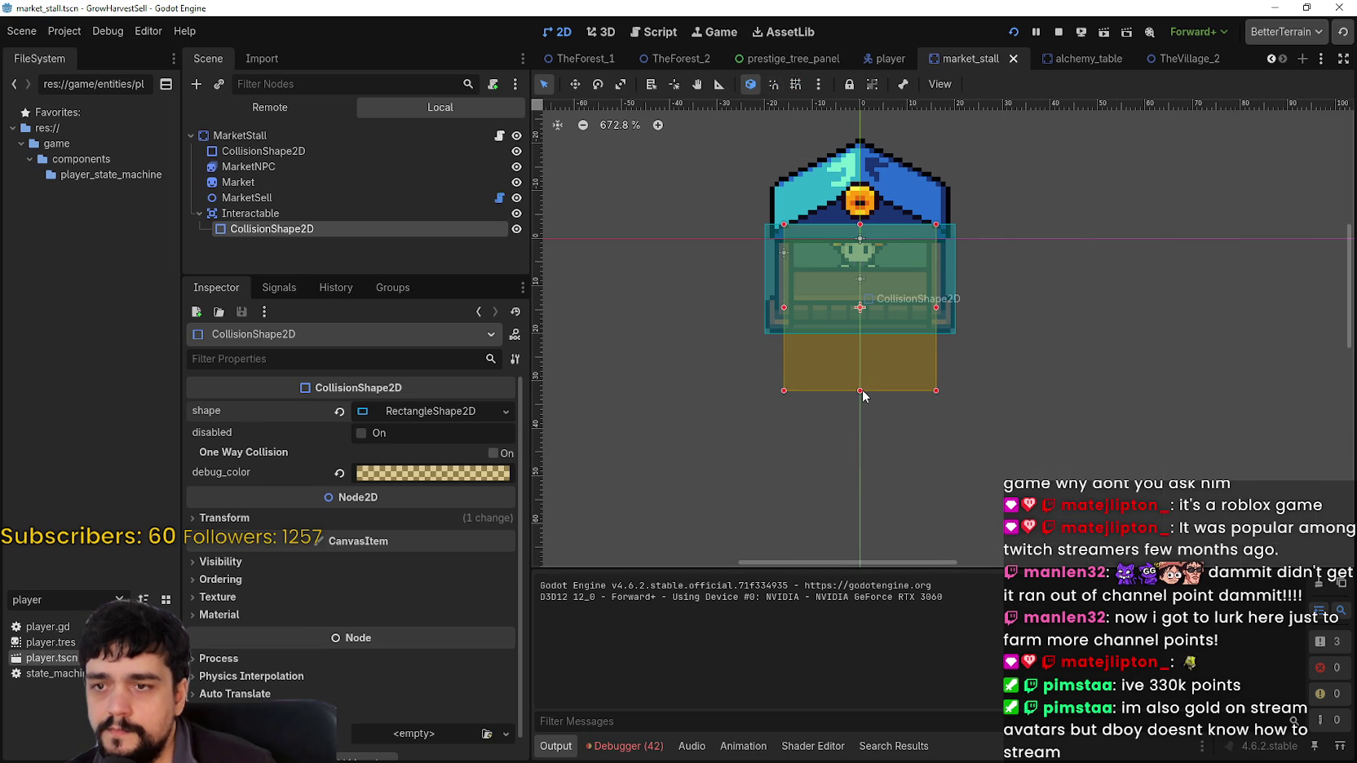
{"action": "left_click_drag", "start_coordinate": [861, 391], "coordinate": [865, 445]}
{"action": "key", "text": "ctrl+s"}
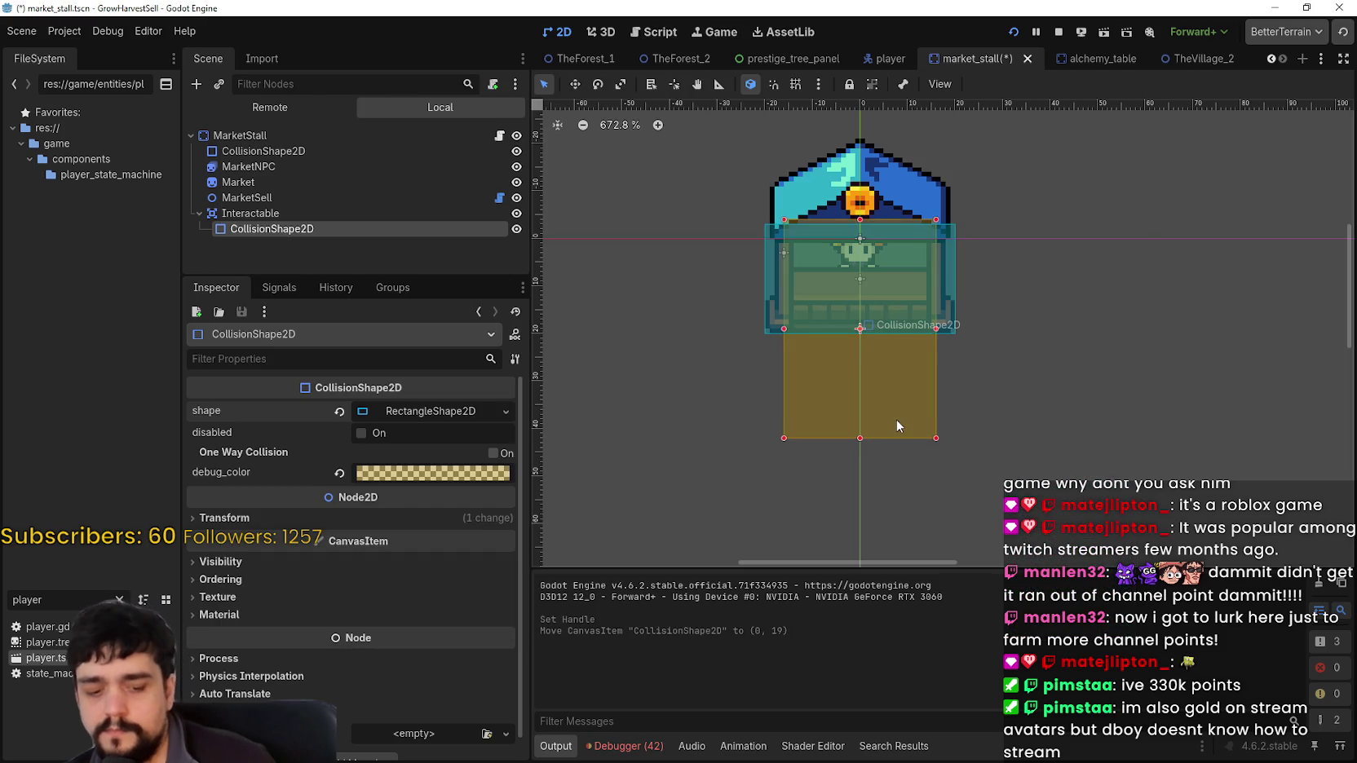
Test-run the game, pull the area's bottom edge back up slightly, and relaunch
{"action": "key", "text": "F5"}
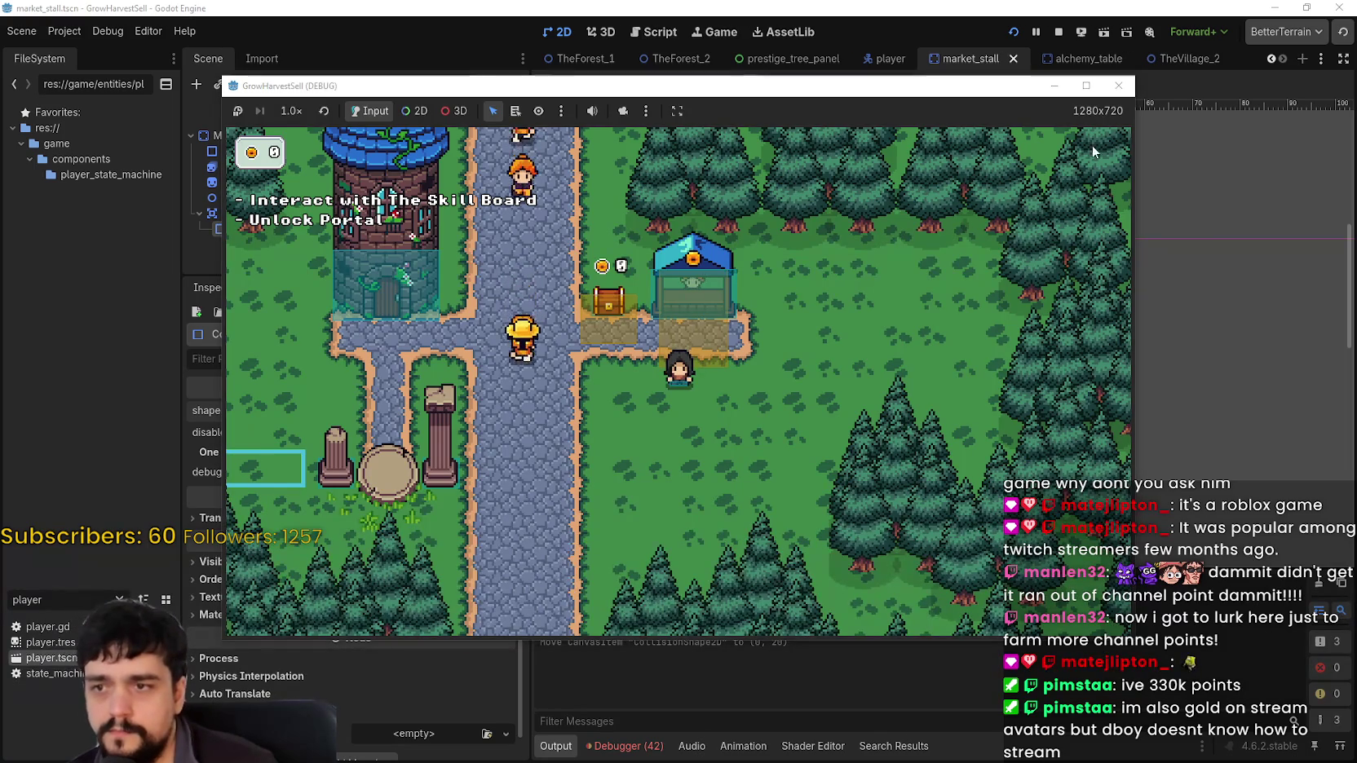
{"action": "left_click", "coordinate": [1118, 85]}
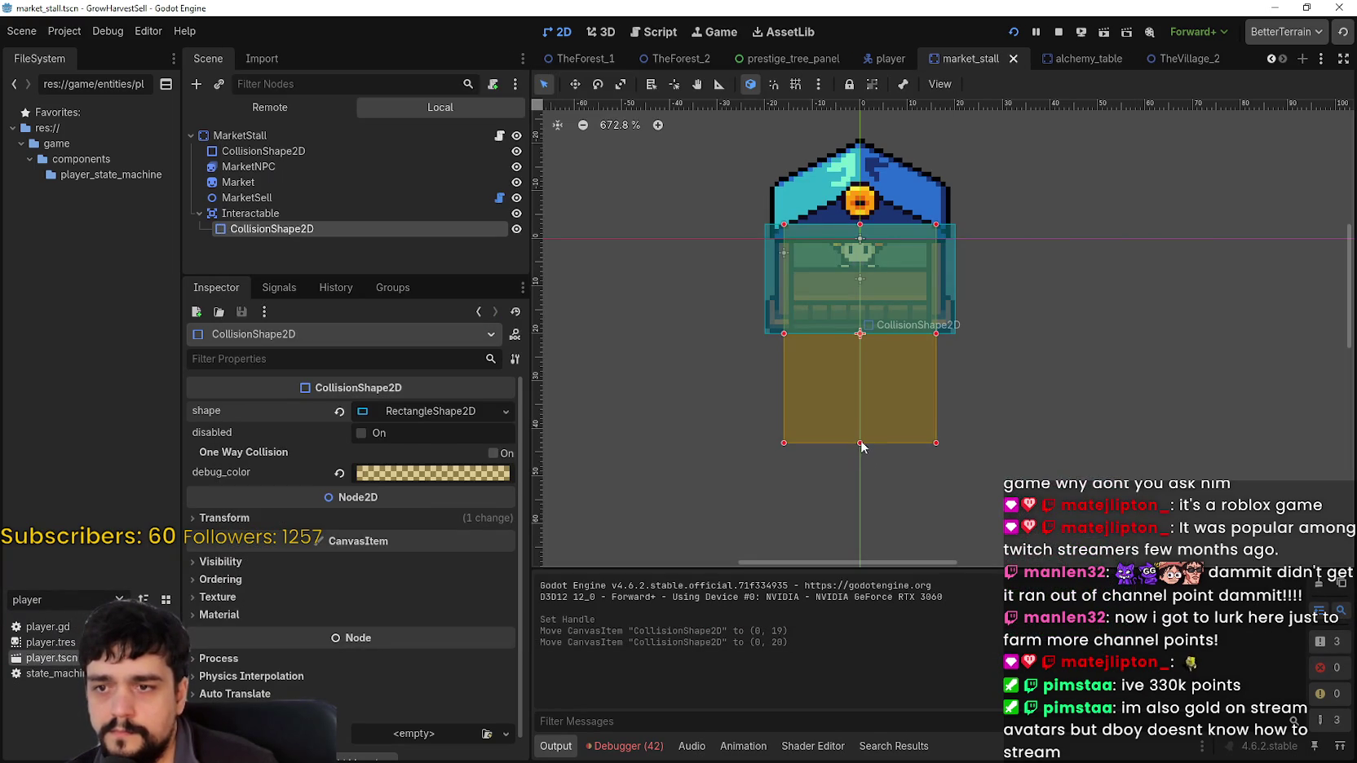
{"action": "left_click_drag", "start_coordinate": [861, 443], "coordinate": [862, 419]}
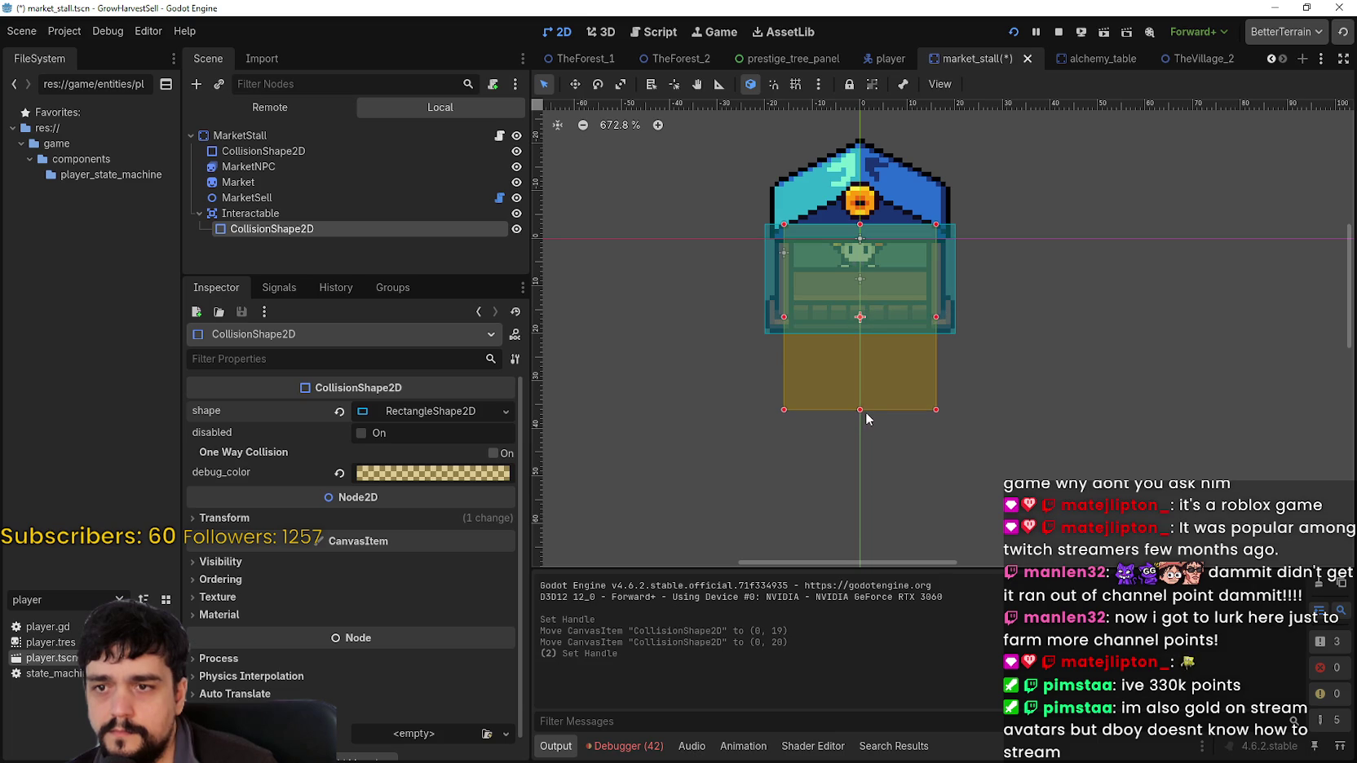
{"action": "key", "text": "F5"}
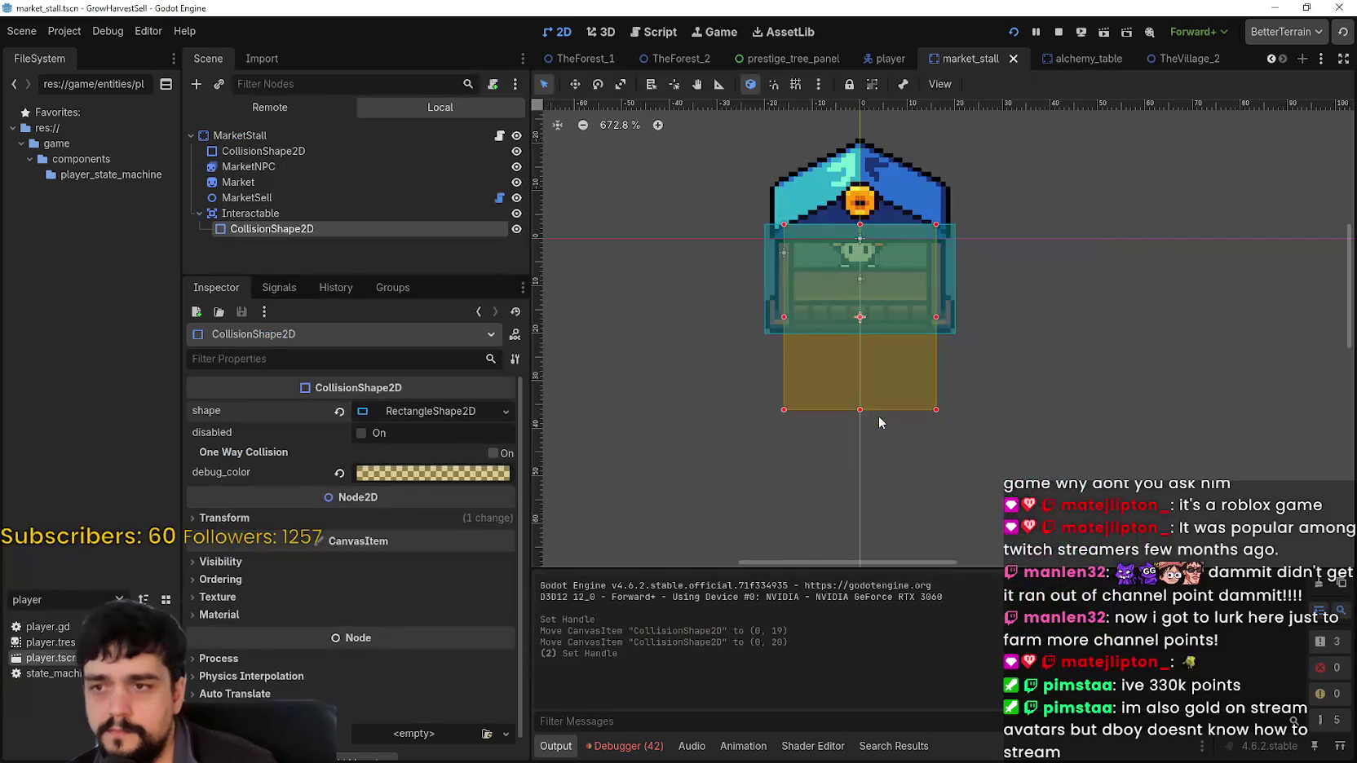
{"action": "key", "text": "Up"}
{"action": "key", "text": "Up"}
{"action": "key", "text": "Up"}
{"action": "key", "text": "Down"}
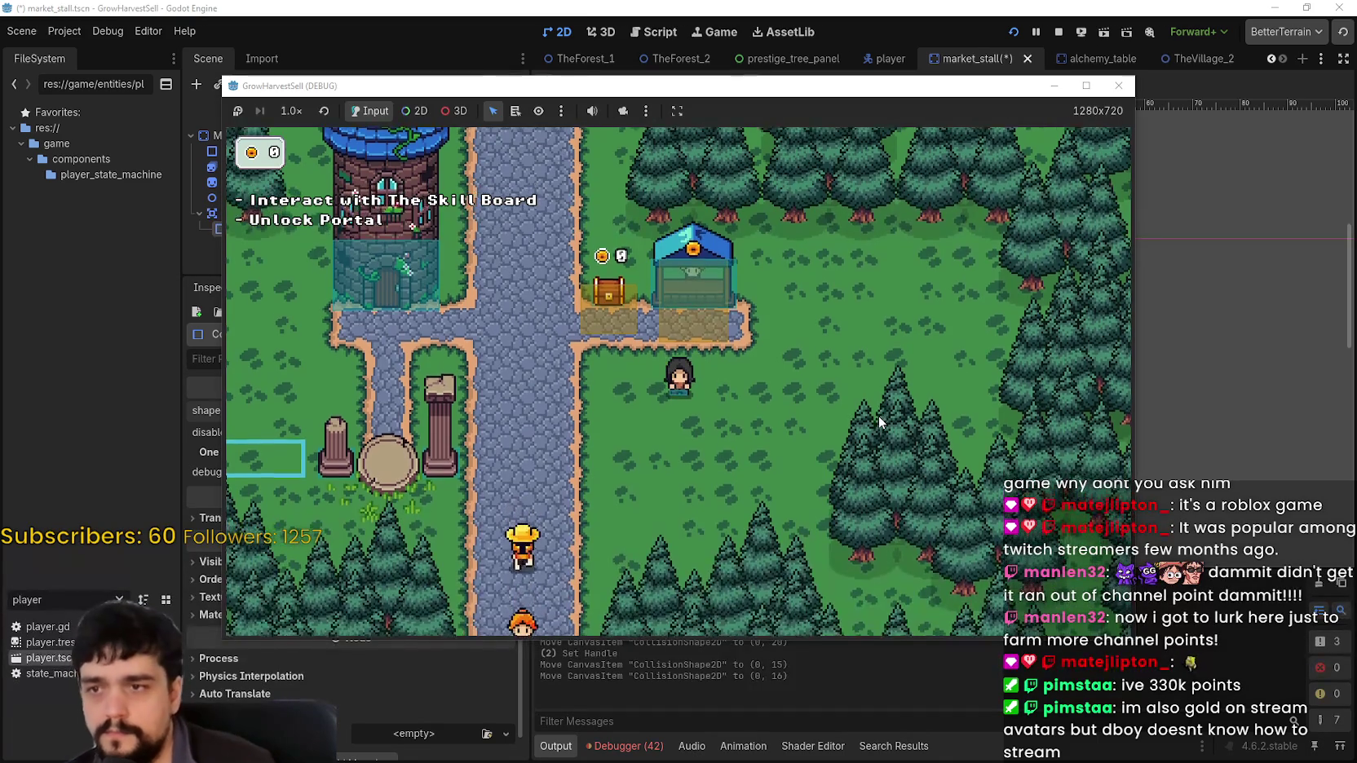
Maximize the game and walk the player onto the stall's doorstep and back off
{"action": "left_click", "coordinate": [1086, 84]}
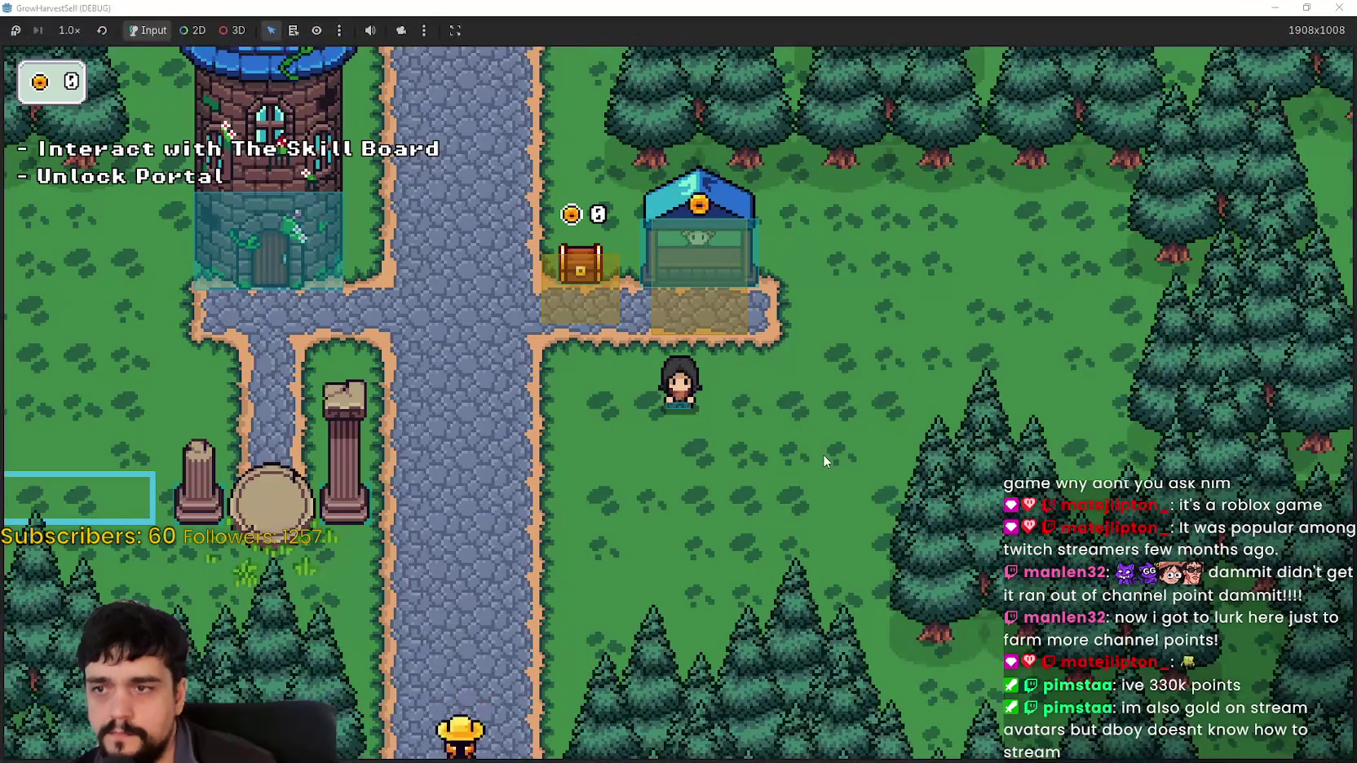
{"action": "key", "text": "Left"}
{"action": "key", "text": "Up"}
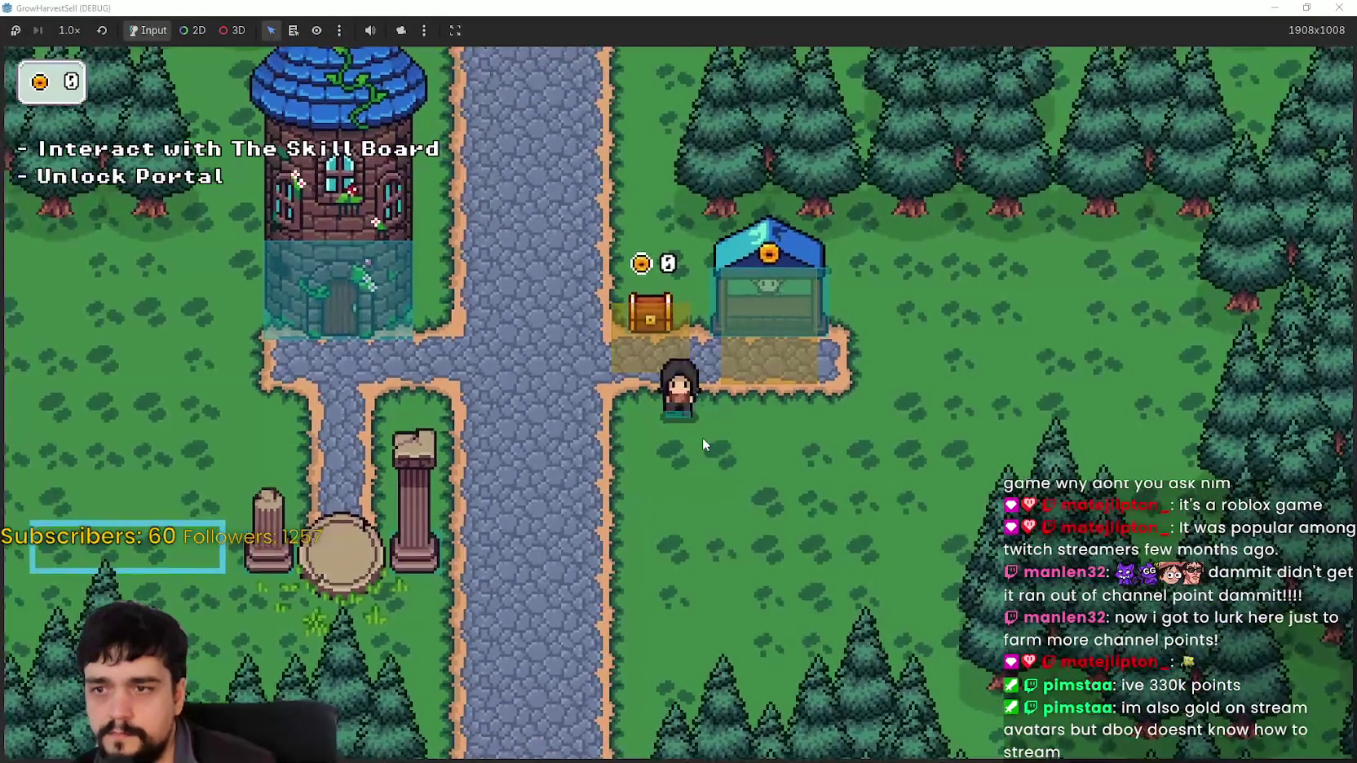
{"action": "key", "text": "Right"}
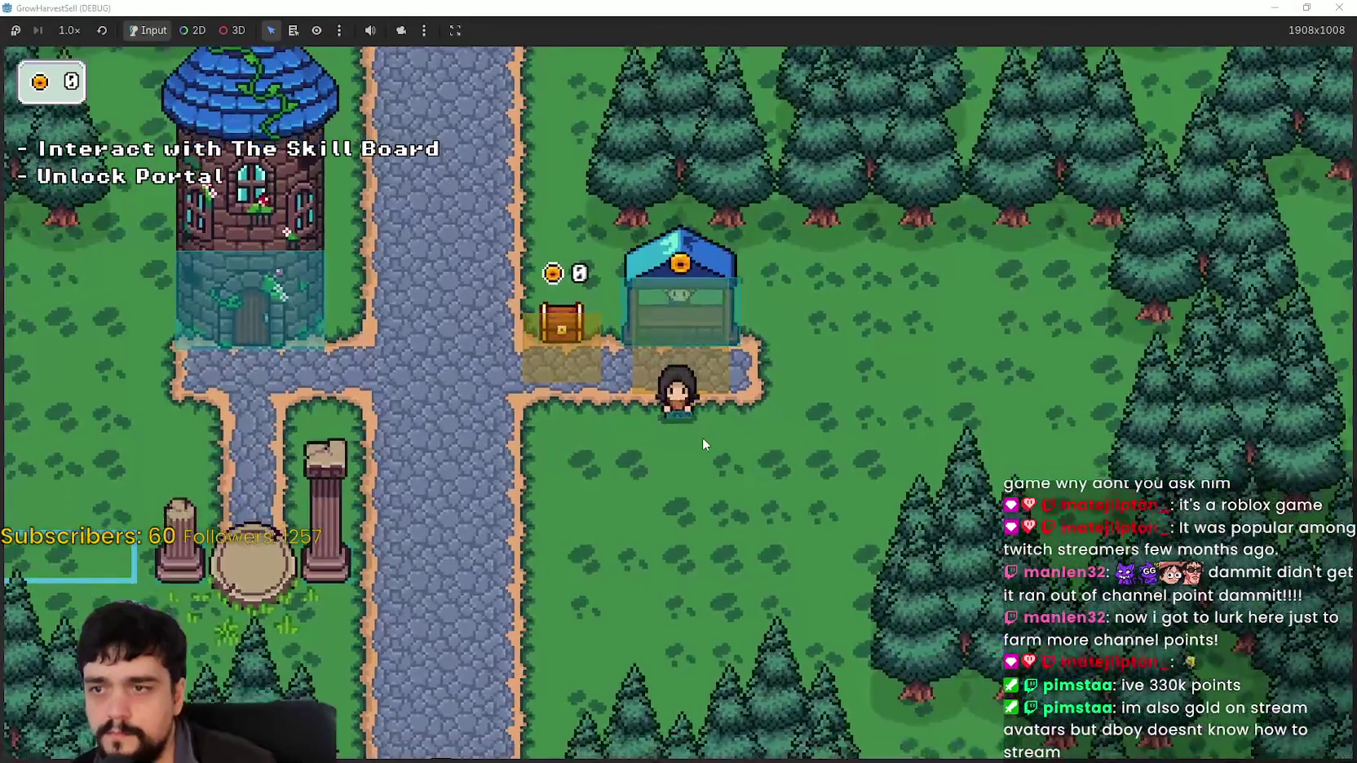
{"action": "key", "text": "Up"}
{"action": "key", "text": "Left"}
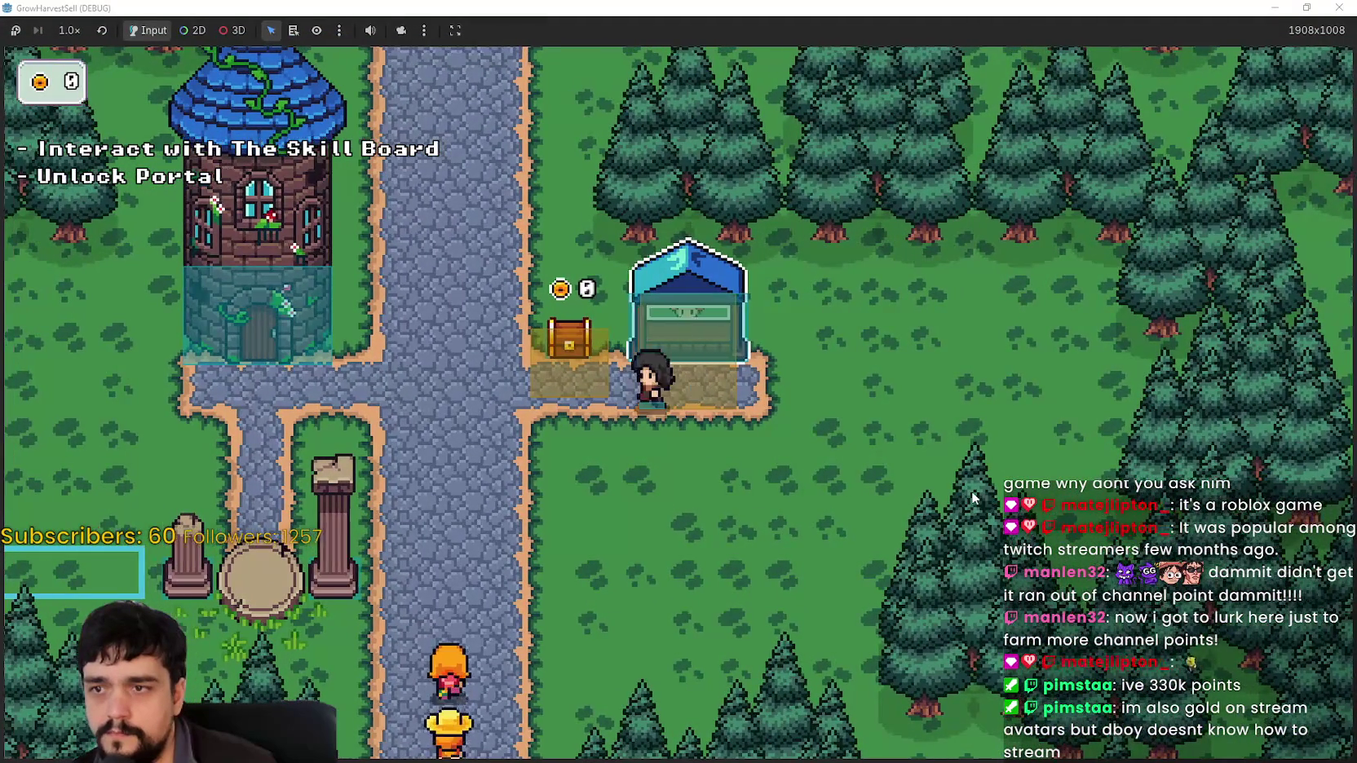
{"action": "key", "text": "Down"}
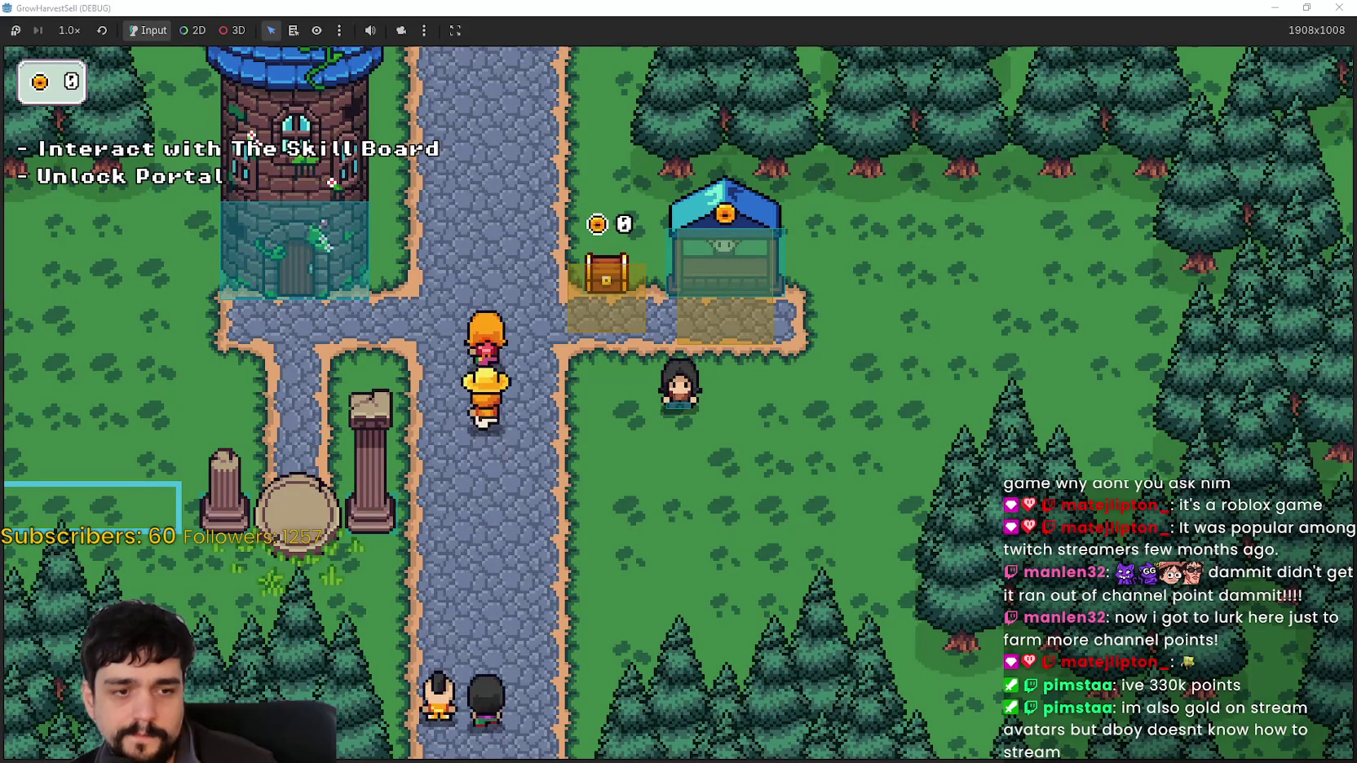
Copy the orange coin onto the highlighted shop sprite's roof in main_atlas.png and save
{"action": "key", "text": "alt+Tab"}
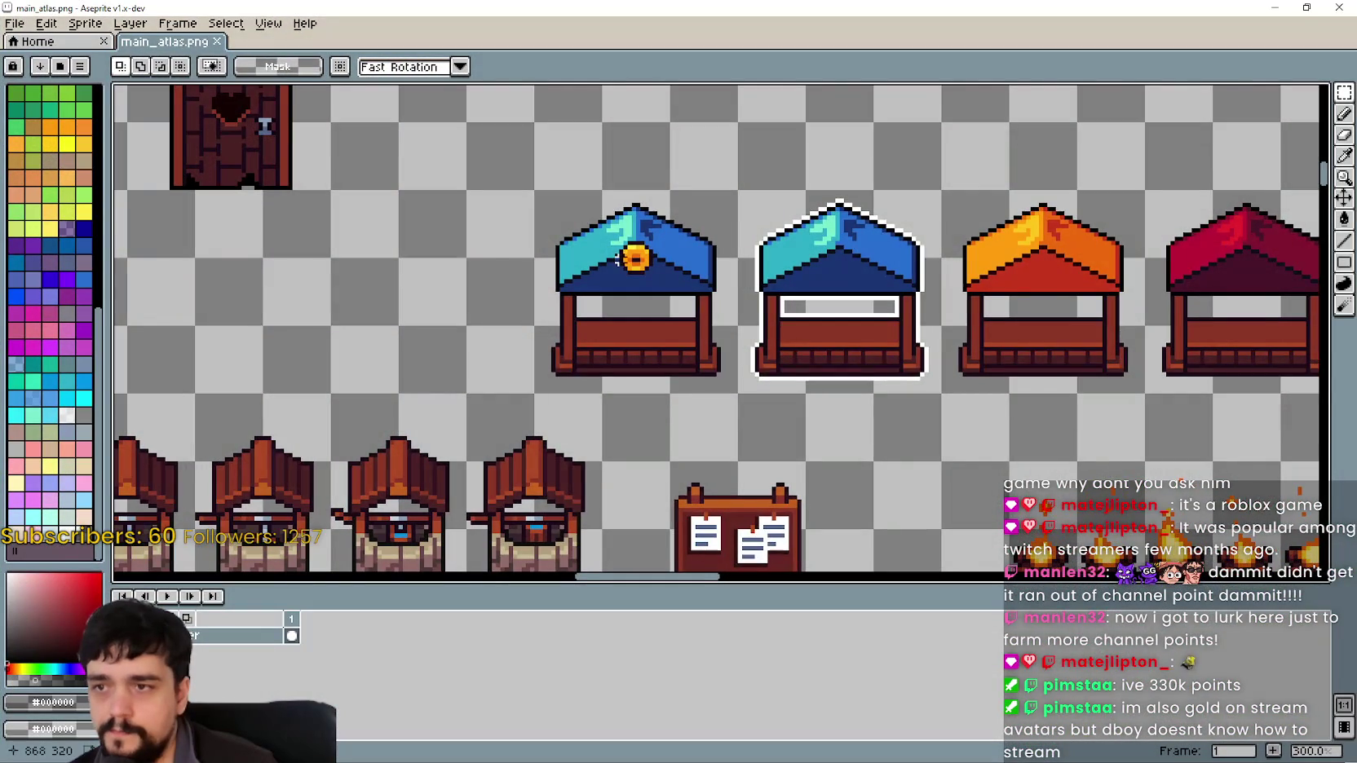
{"action": "scroll", "coordinate": [618, 258], "scroll_direction": "up", "scroll_amount": 4}
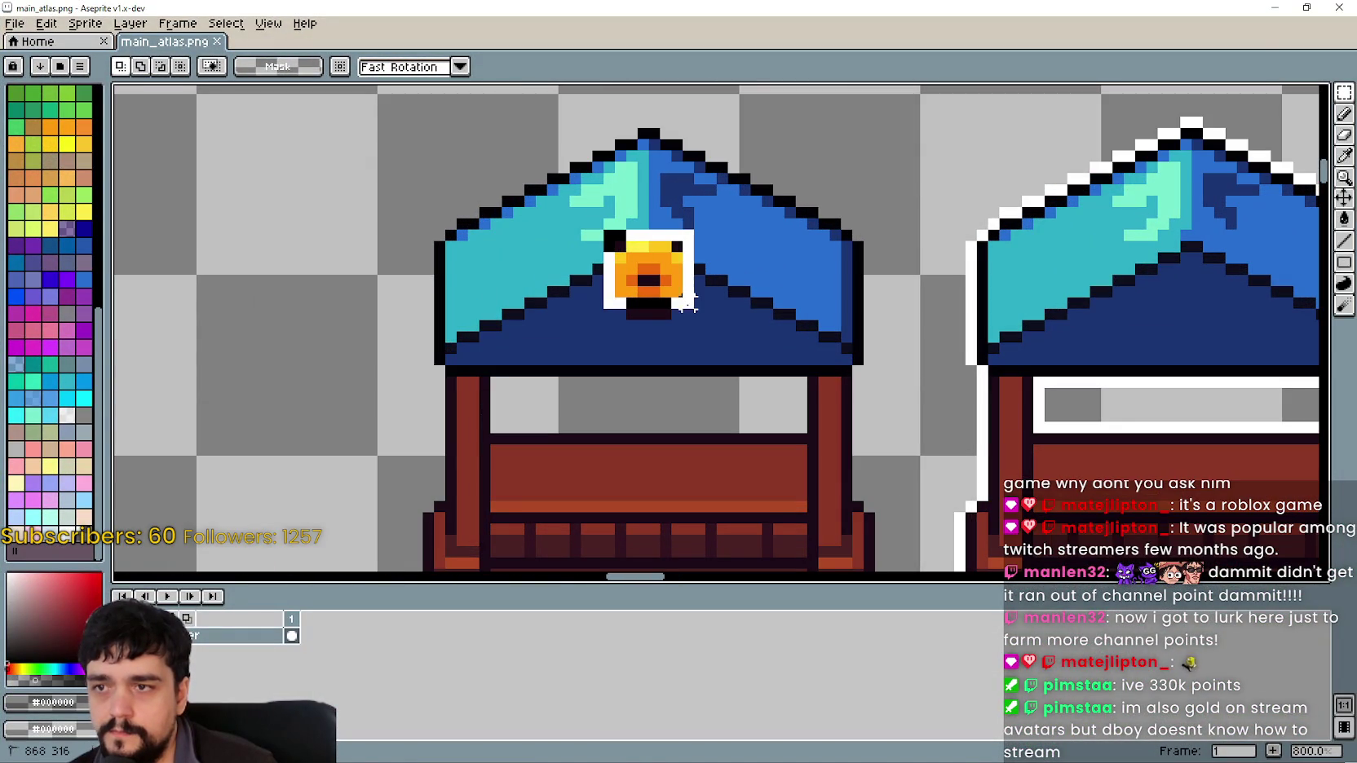
{"action": "mouse_move", "coordinate": [662, 269]}
{"action": "left_mouse_down"}
{"action": "mouse_move", "coordinate": [1173, 307]}
{"action": "mouse_move", "coordinate": [1205, 269]}
{"action": "left_mouse_up"}
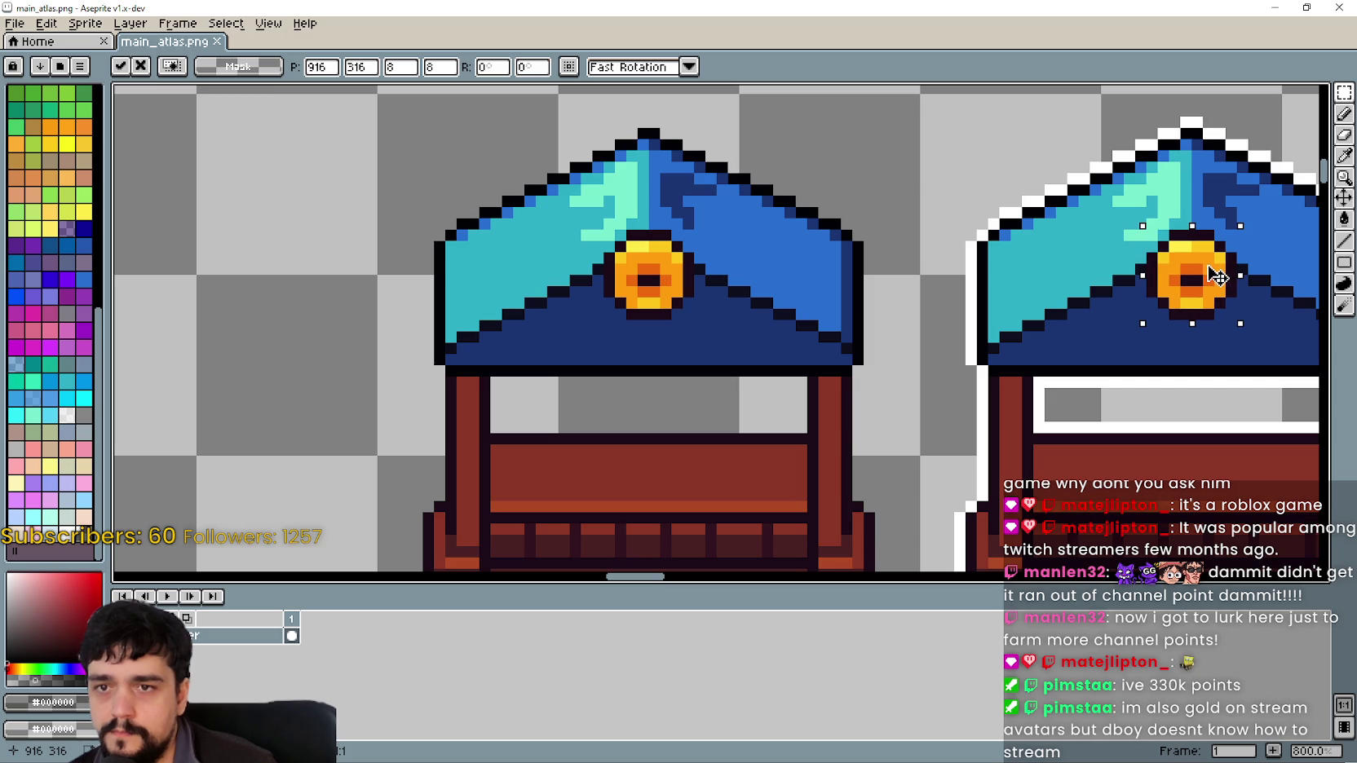
{"action": "key", "text": "ctrl+s"}
{"action": "scroll", "coordinate": [835, 382], "scroll_direction": "down", "scroll_amount": 4}
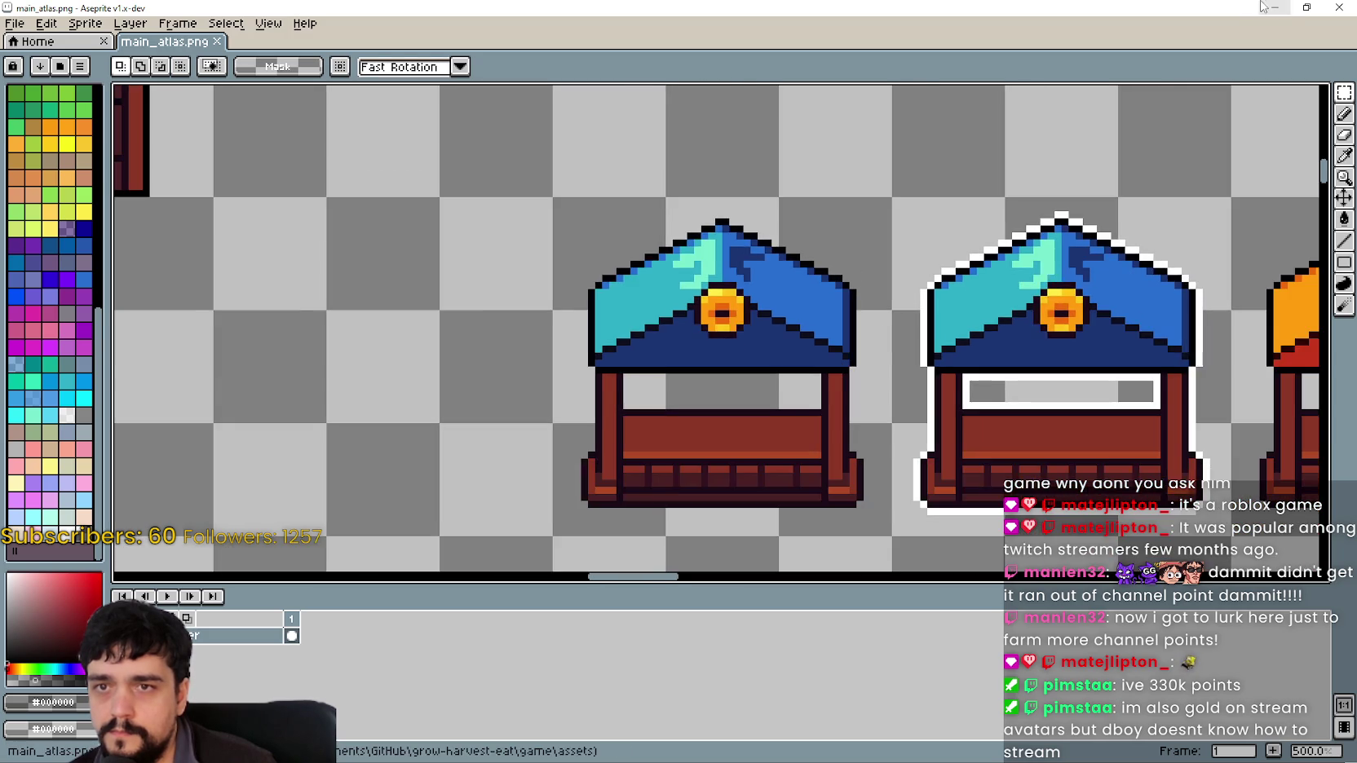
{"action": "key", "text": "alt+Tab"}
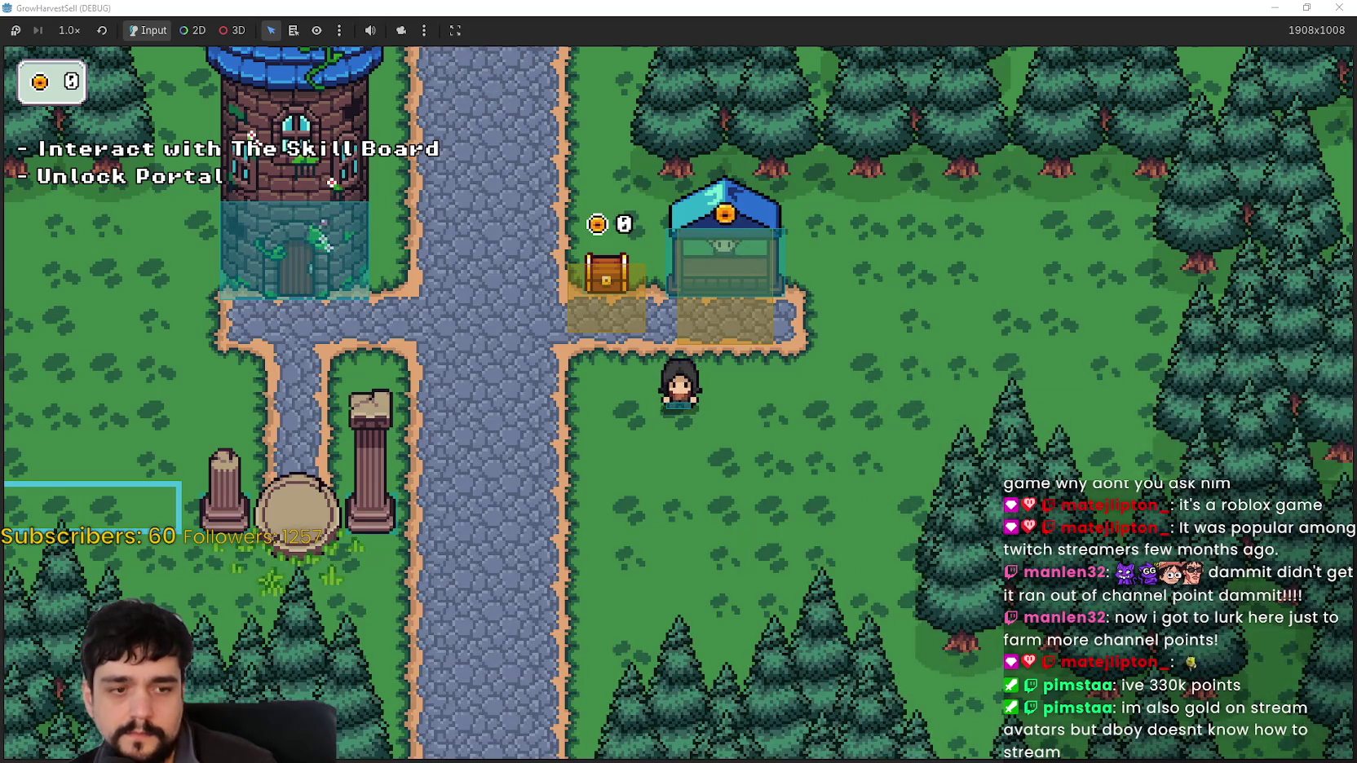
Reimport the atlas, walk the player to the stall to see the coin, then restore the window
{"action": "key", "text": "alt+Tab"}
{"action": "key", "text": "alt+Tab"}
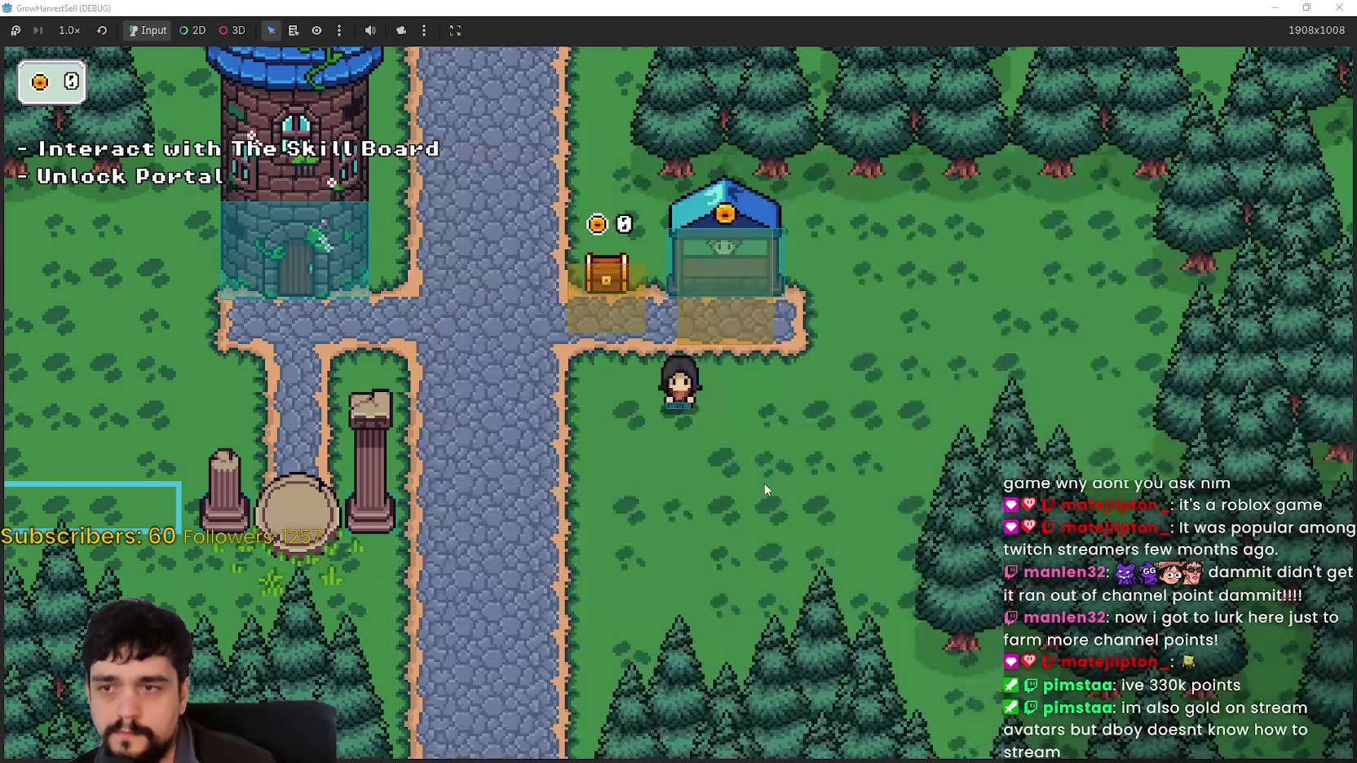
{"action": "key", "text": "w"}
{"action": "key", "text": "s"}
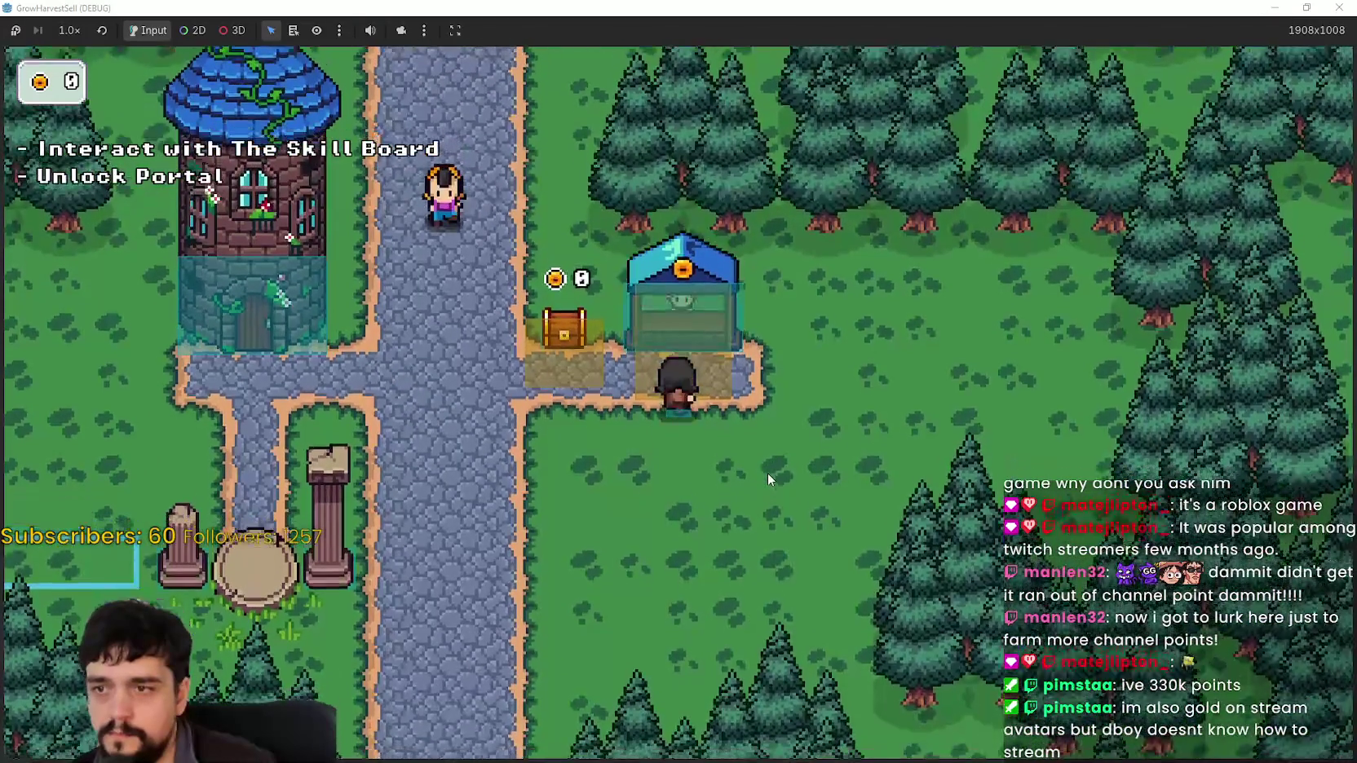
{"action": "key", "text": "w"}
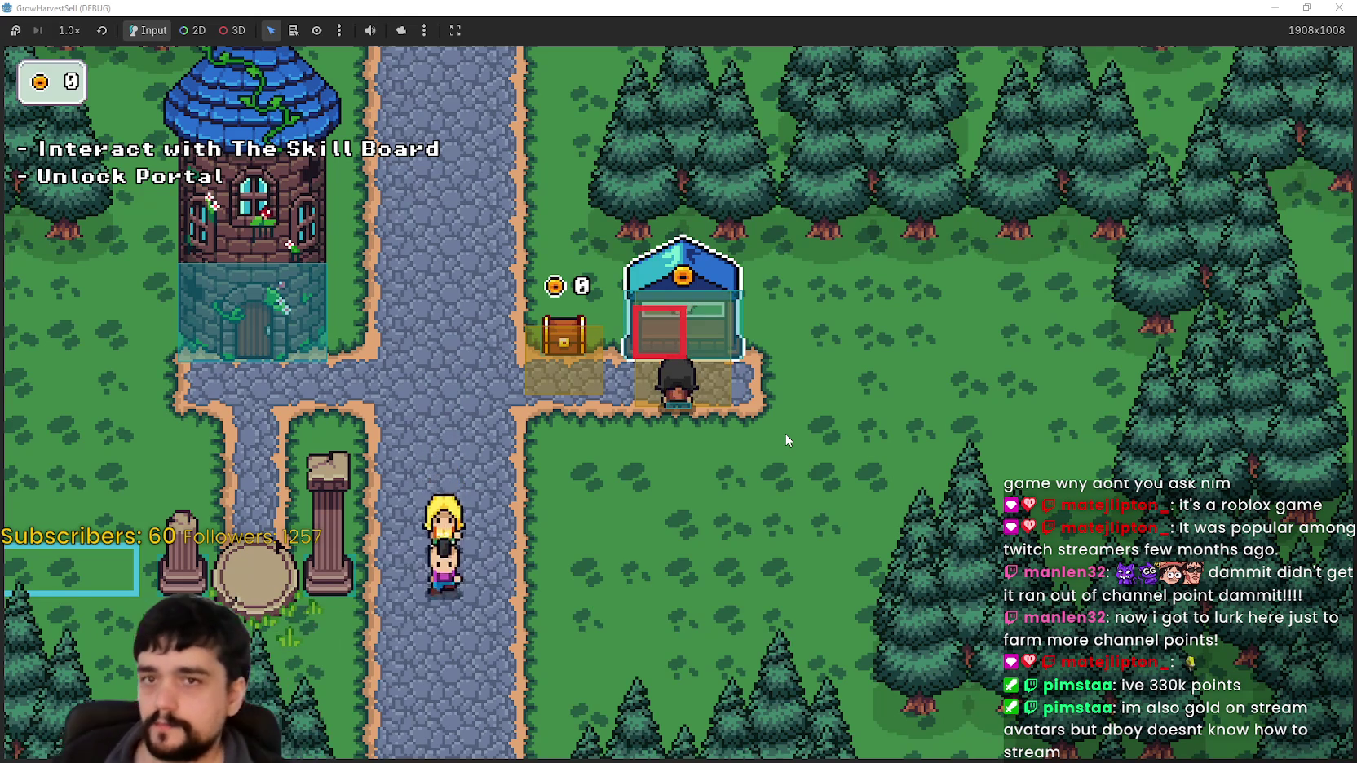
{"action": "left_click", "coordinate": [1306, 7]}
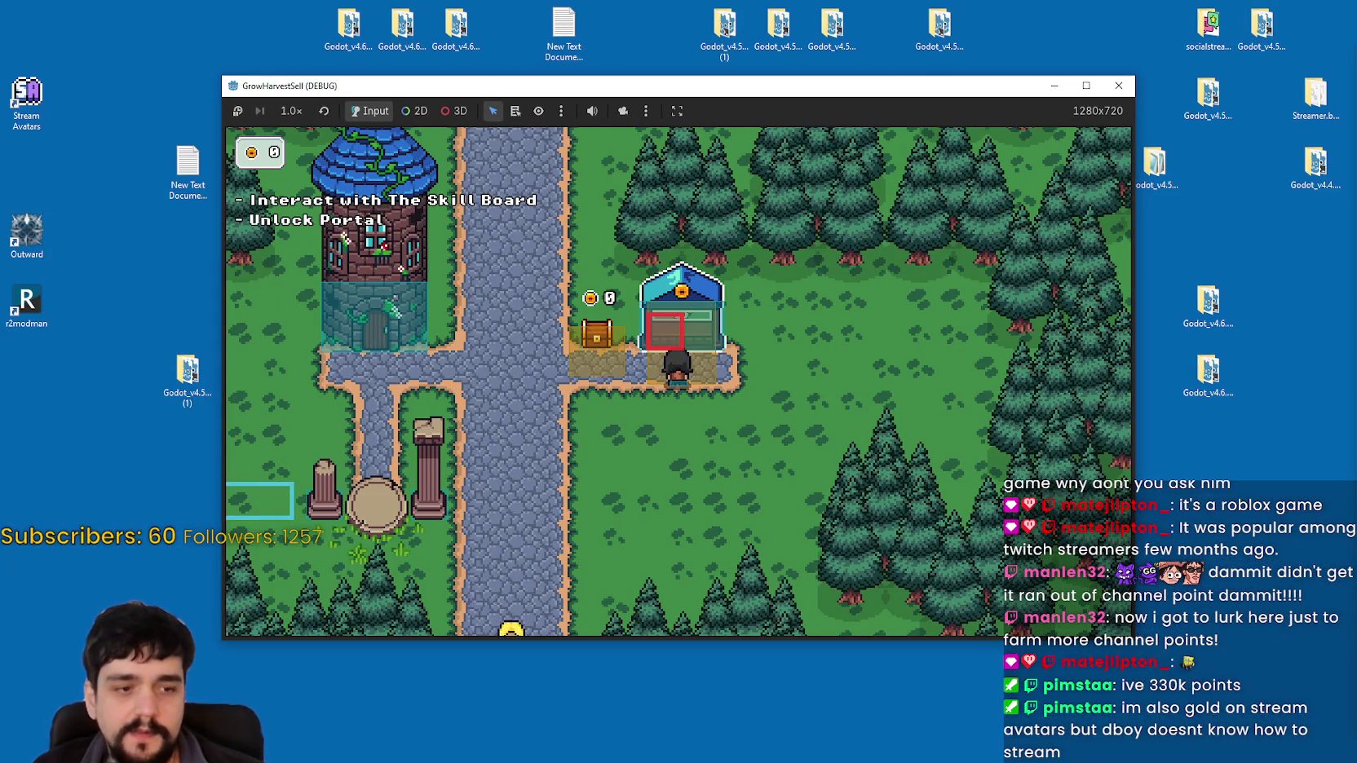
Remove the market stall's Interactable area from collision layer 17
{"action": "key", "text": "alt+Tab"}
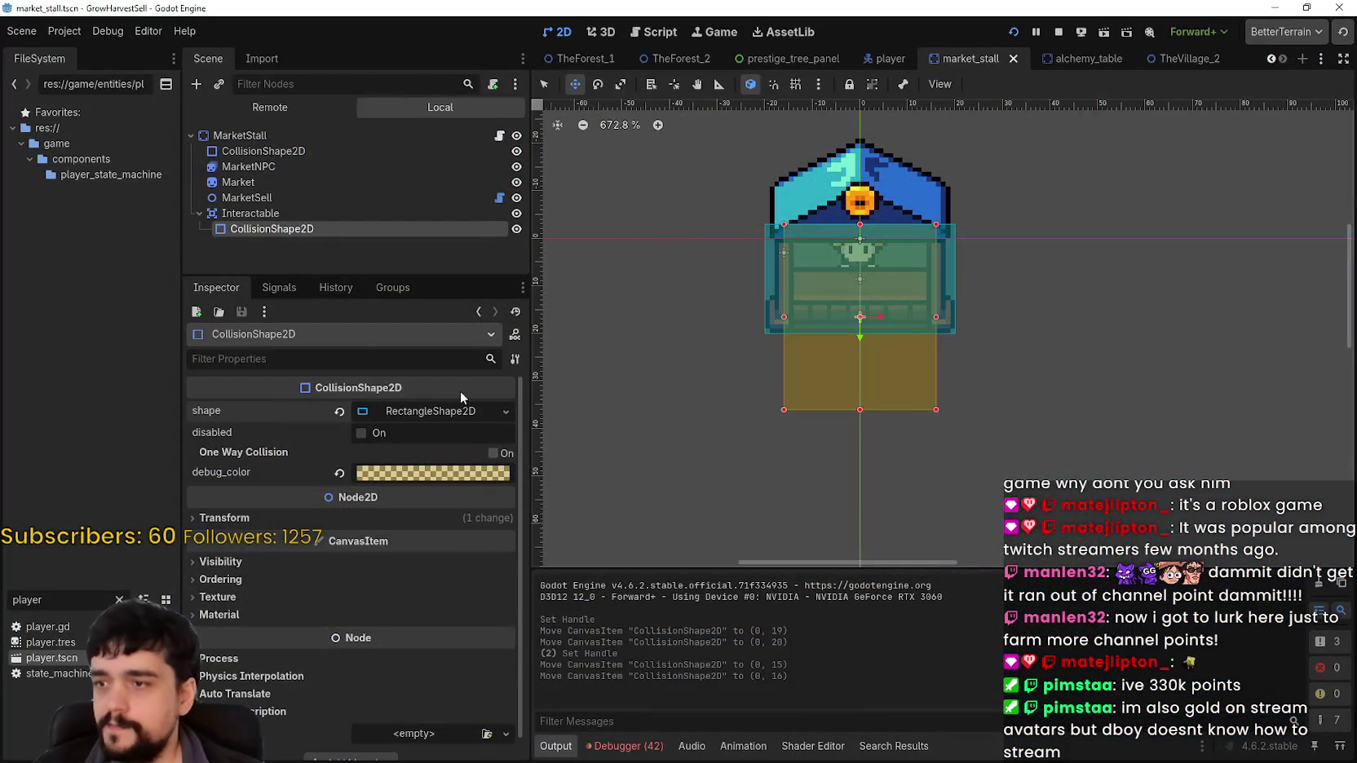
{"action": "left_click", "coordinate": [266, 214]}
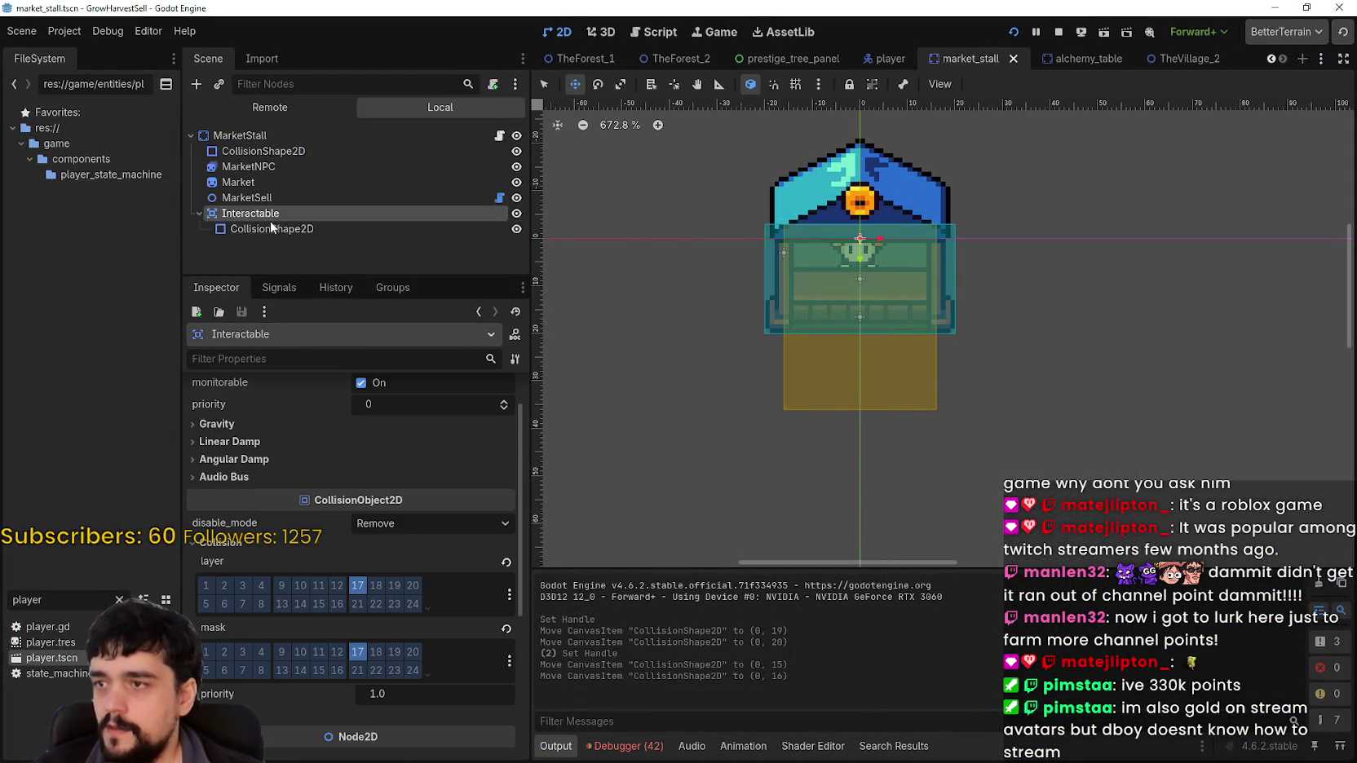
{"action": "left_click", "coordinate": [358, 585]}
Run the game and walk the player up the path to the market stall, then stop it
{"action": "key", "text": "F5"}
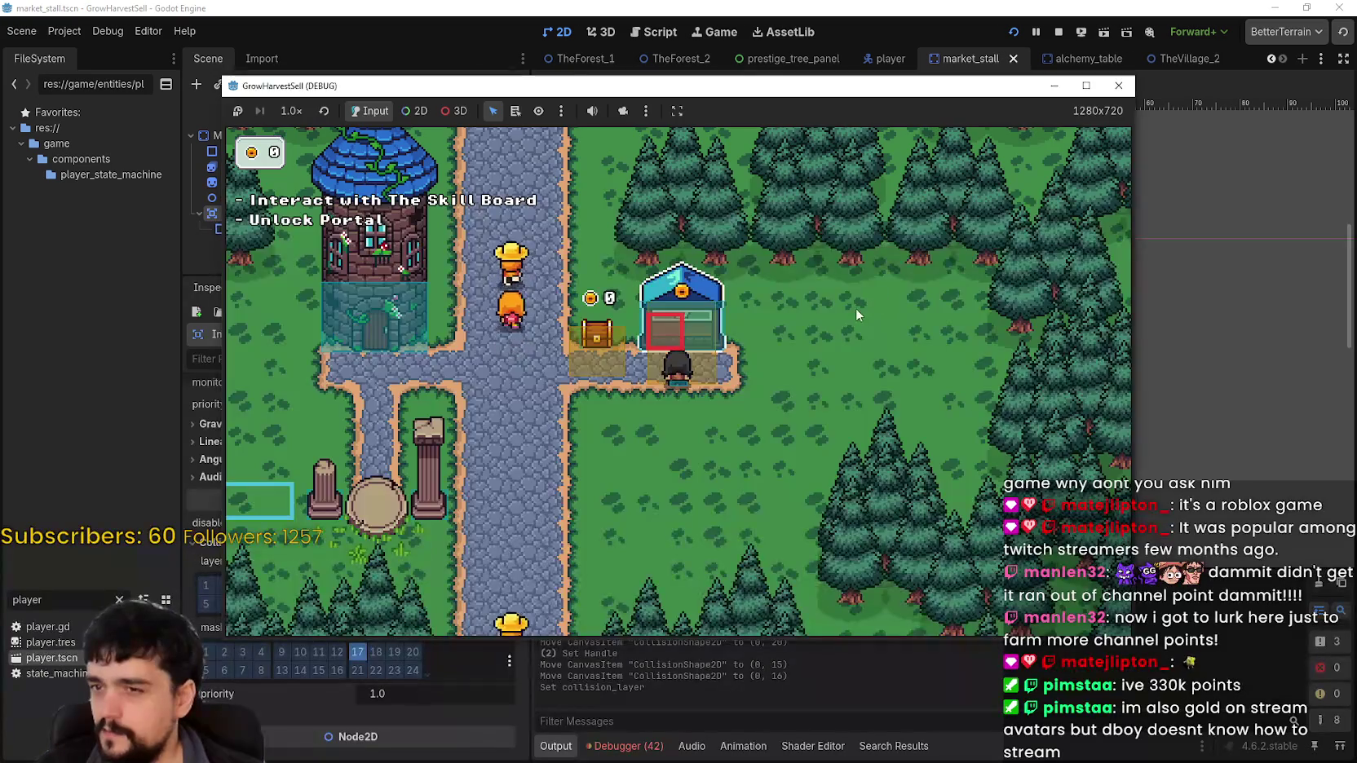
{"action": "key", "text": "w"}
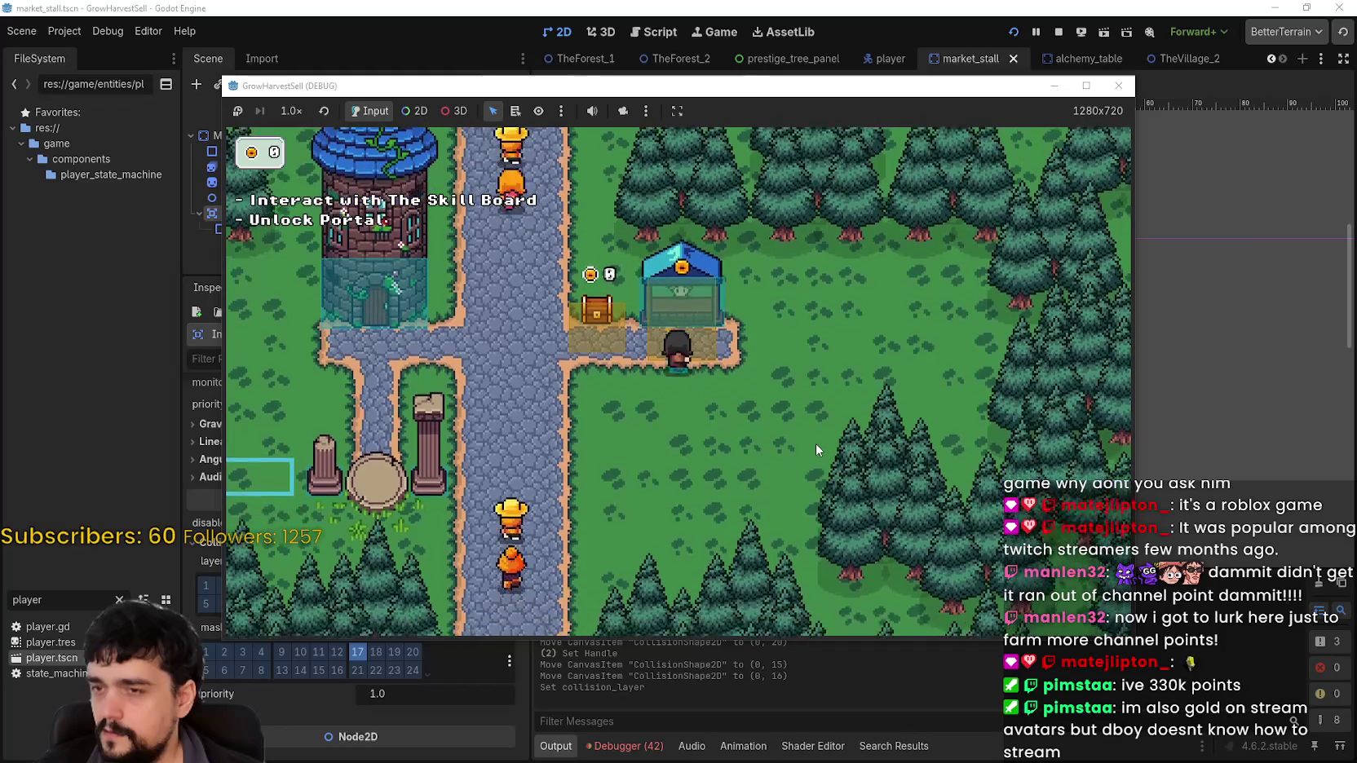
{"action": "mouse_move", "coordinate": [692, 91]}
{"action": "left_mouse_down"}
{"action": "mouse_move", "coordinate": [967, 46]}
{"action": "mouse_move", "coordinate": [935, 60]}
{"action": "left_mouse_up"}
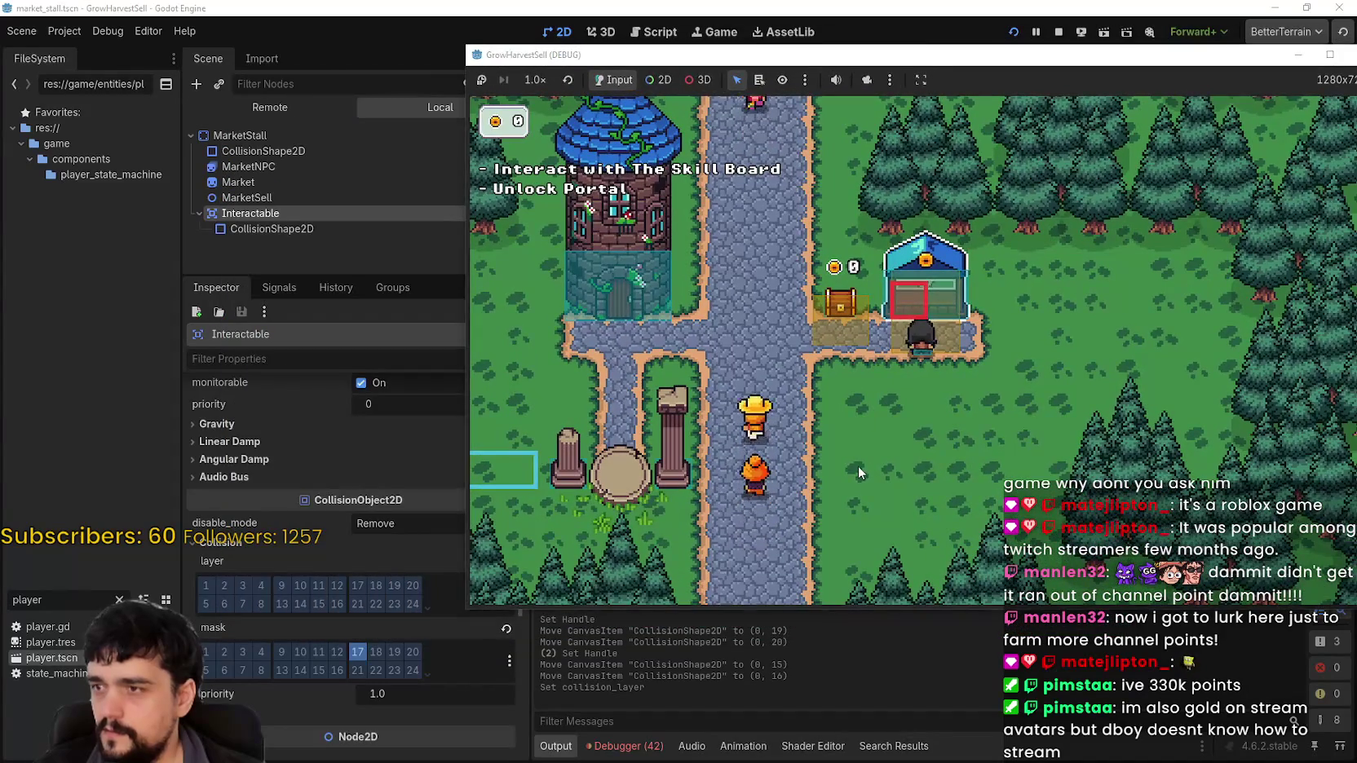
{"action": "key", "text": "w"}
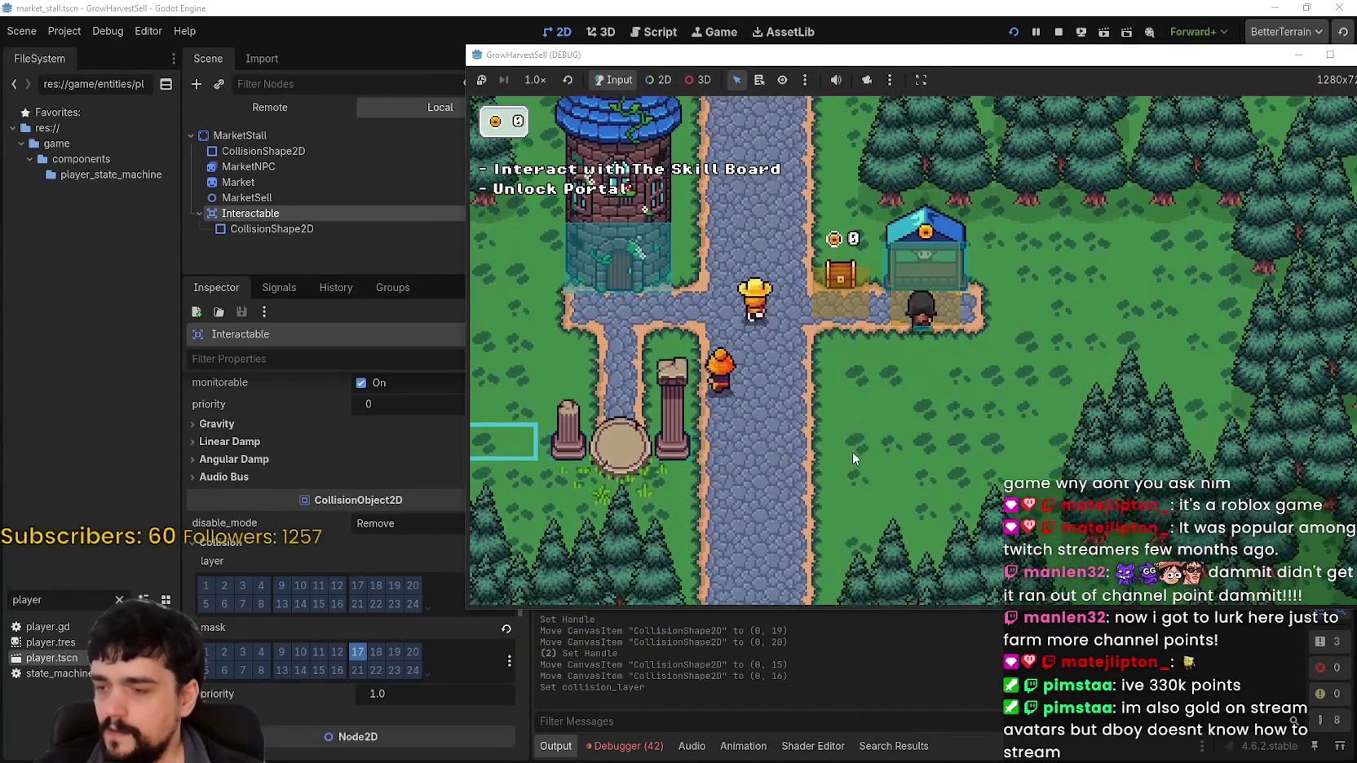
{"action": "key", "text": "w"}
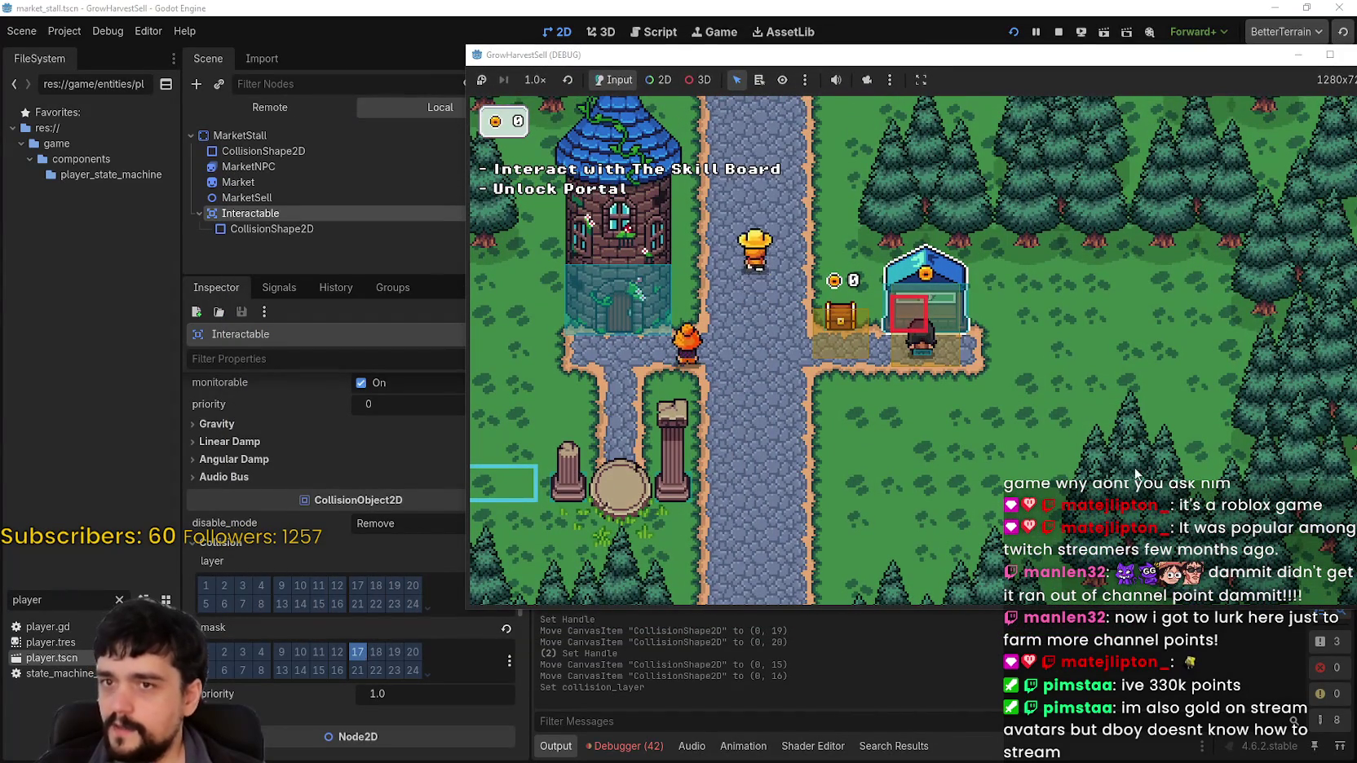
{"action": "left_click", "coordinate": [1059, 31]}
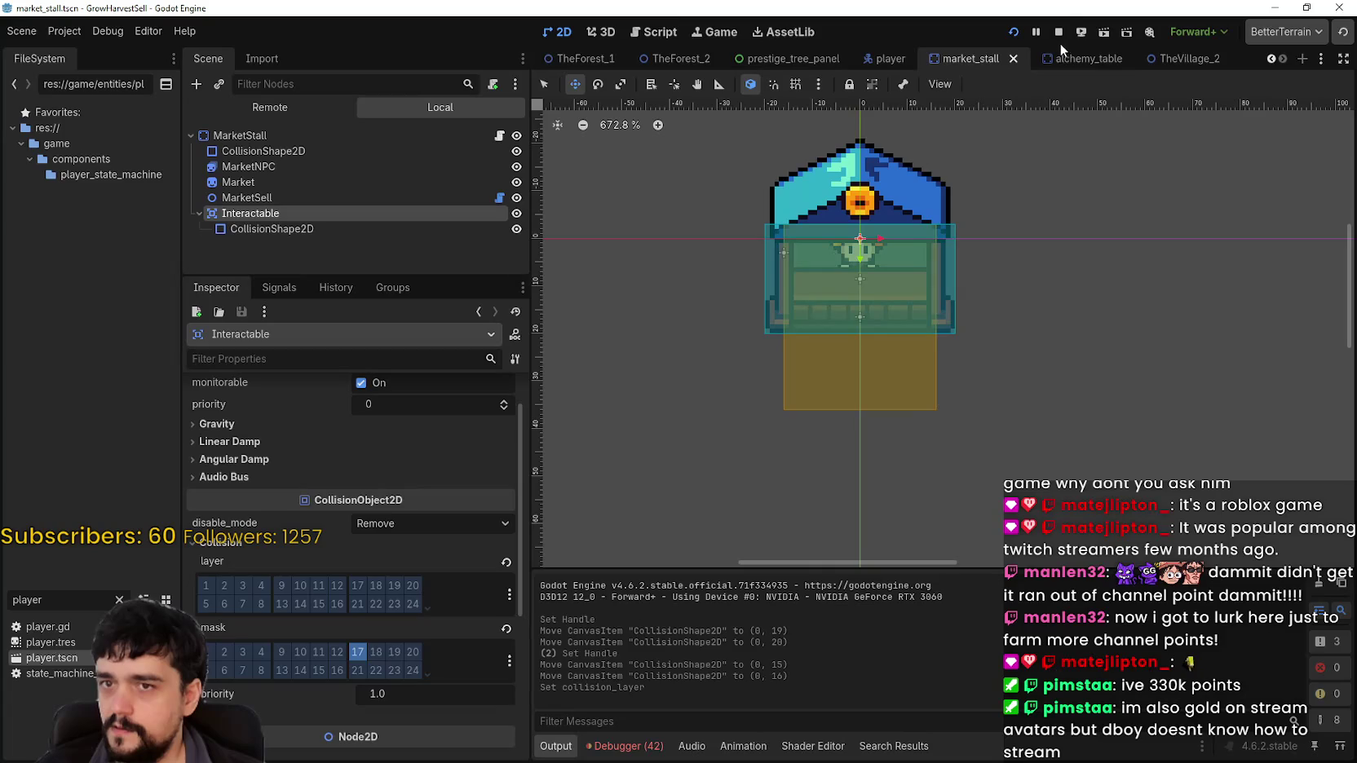
Turn off collision mask bit 17 on the player and save the player scene
{"action": "left_click", "coordinate": [897, 58]}
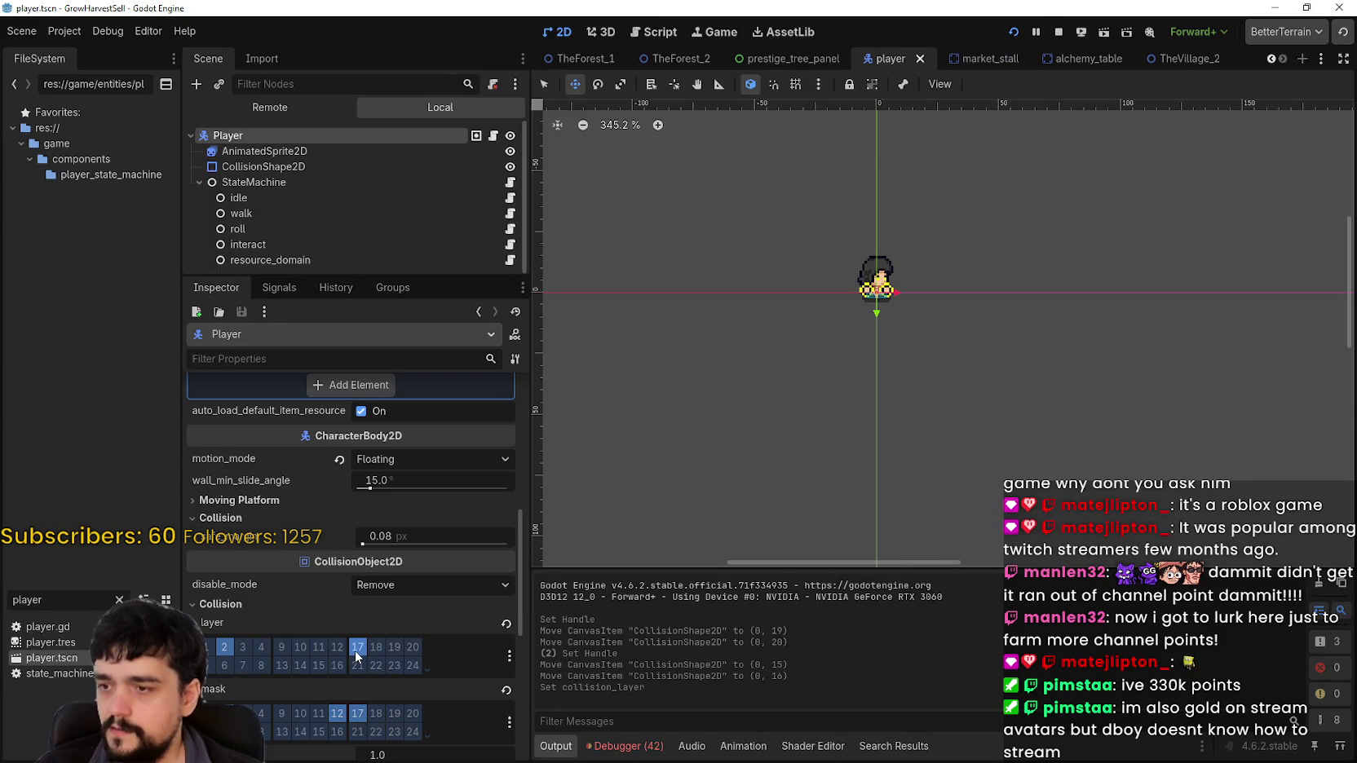
{"action": "left_click", "coordinate": [359, 713]}
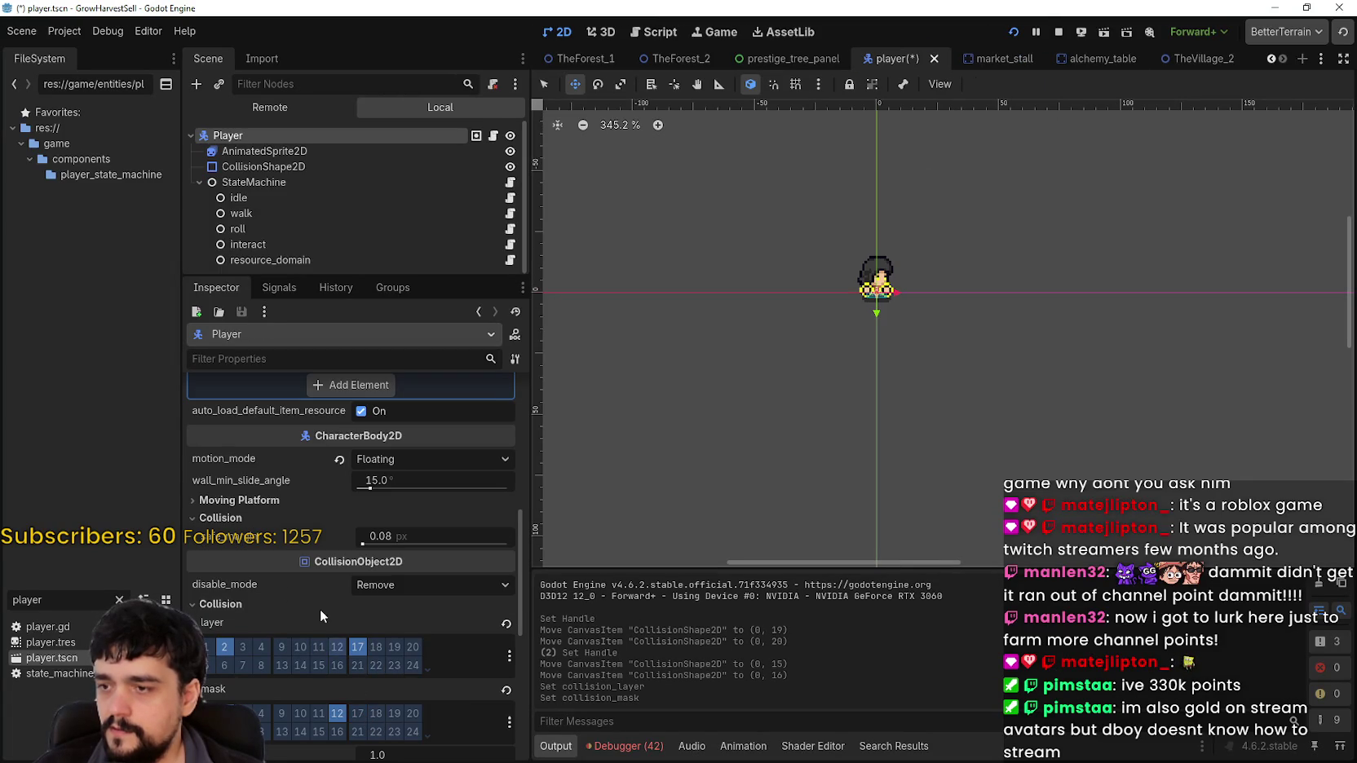
{"action": "key", "text": "ctrl+s"}
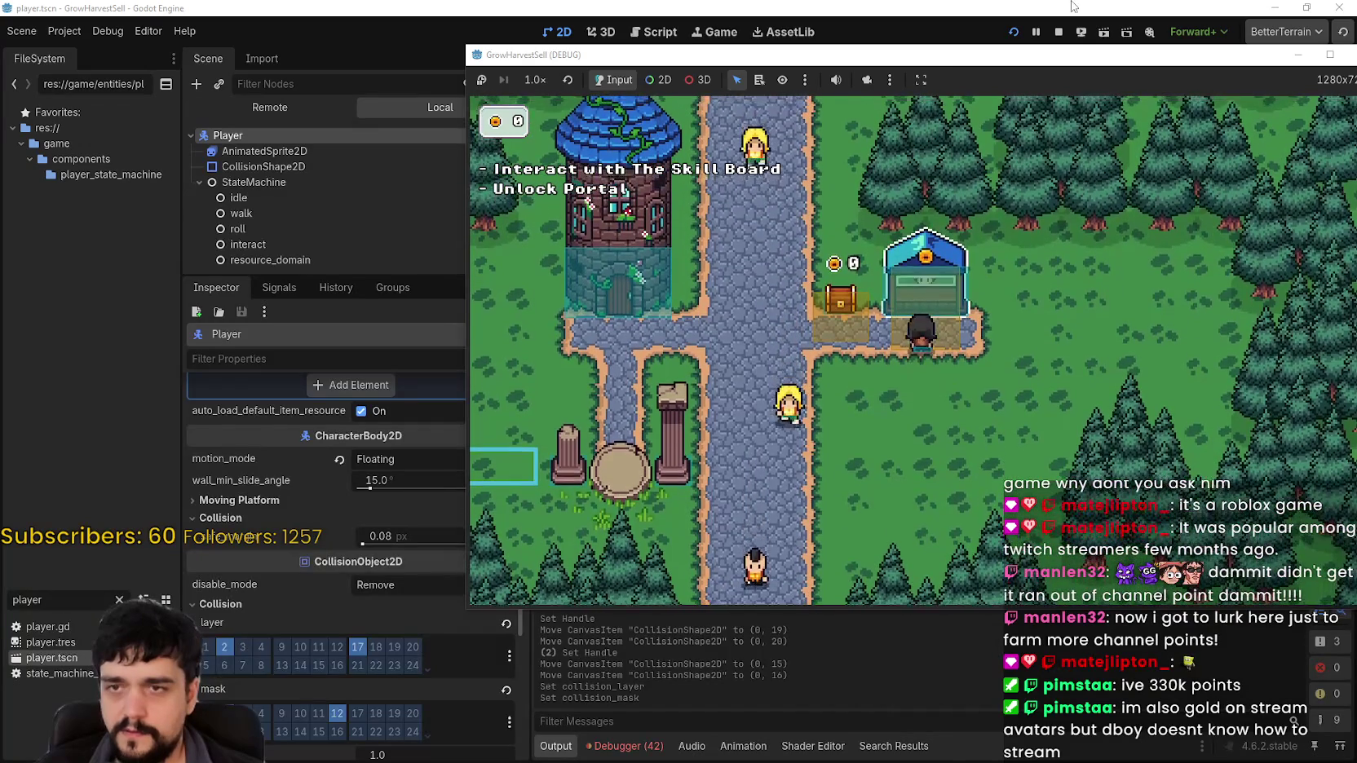
Replay a new game walking to the market stall, then take the player off collision layer 17
{"action": "left_click", "coordinate": [1020, 31]}
{"action": "left_click", "coordinate": [1020, 31]}
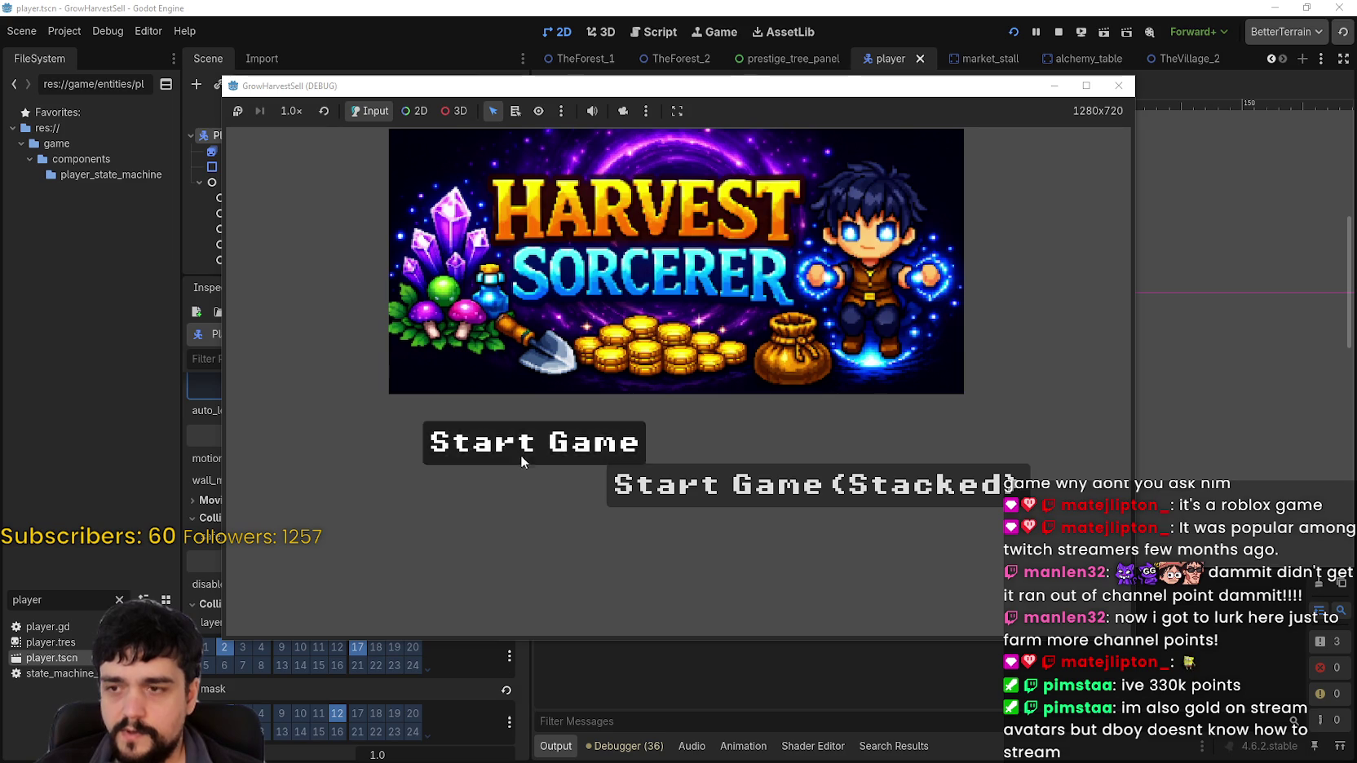
{"action": "left_click", "coordinate": [520, 455]}
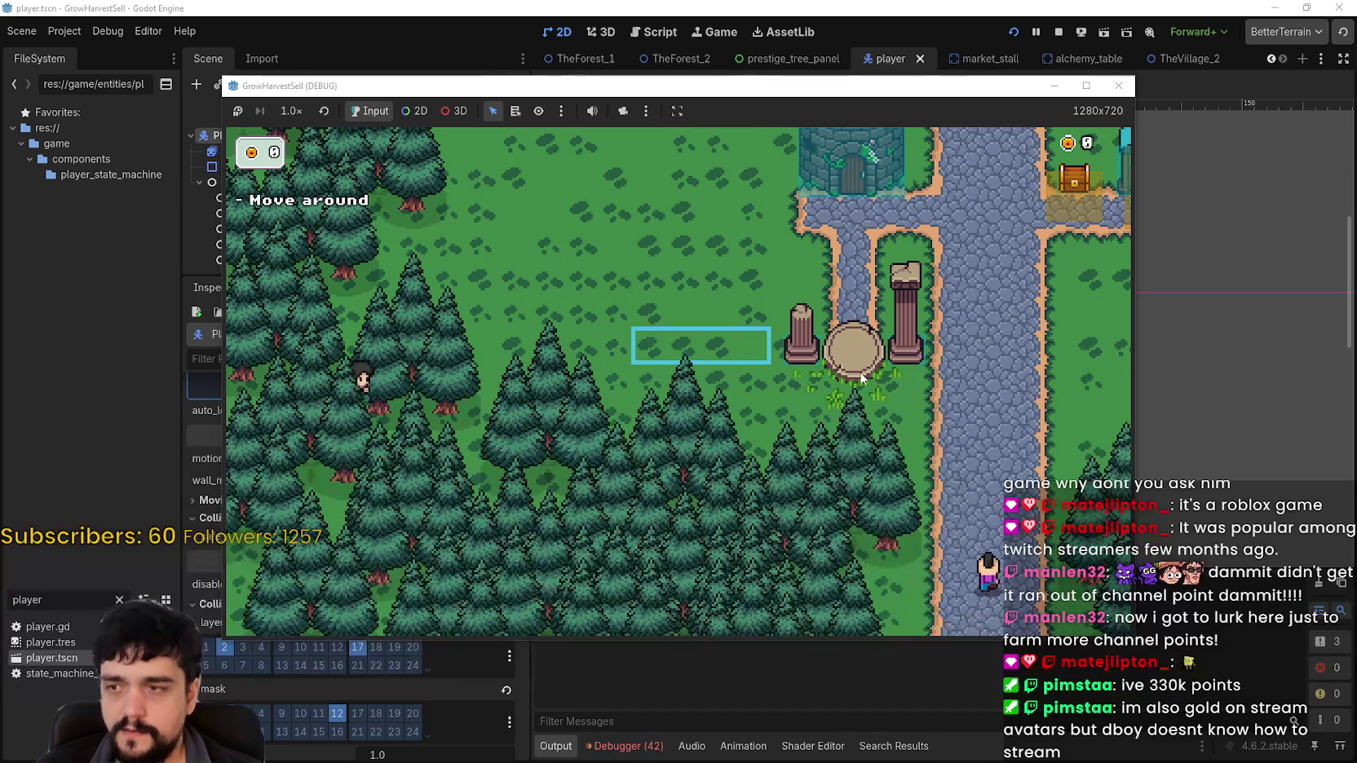
{"action": "key", "text": "d"}
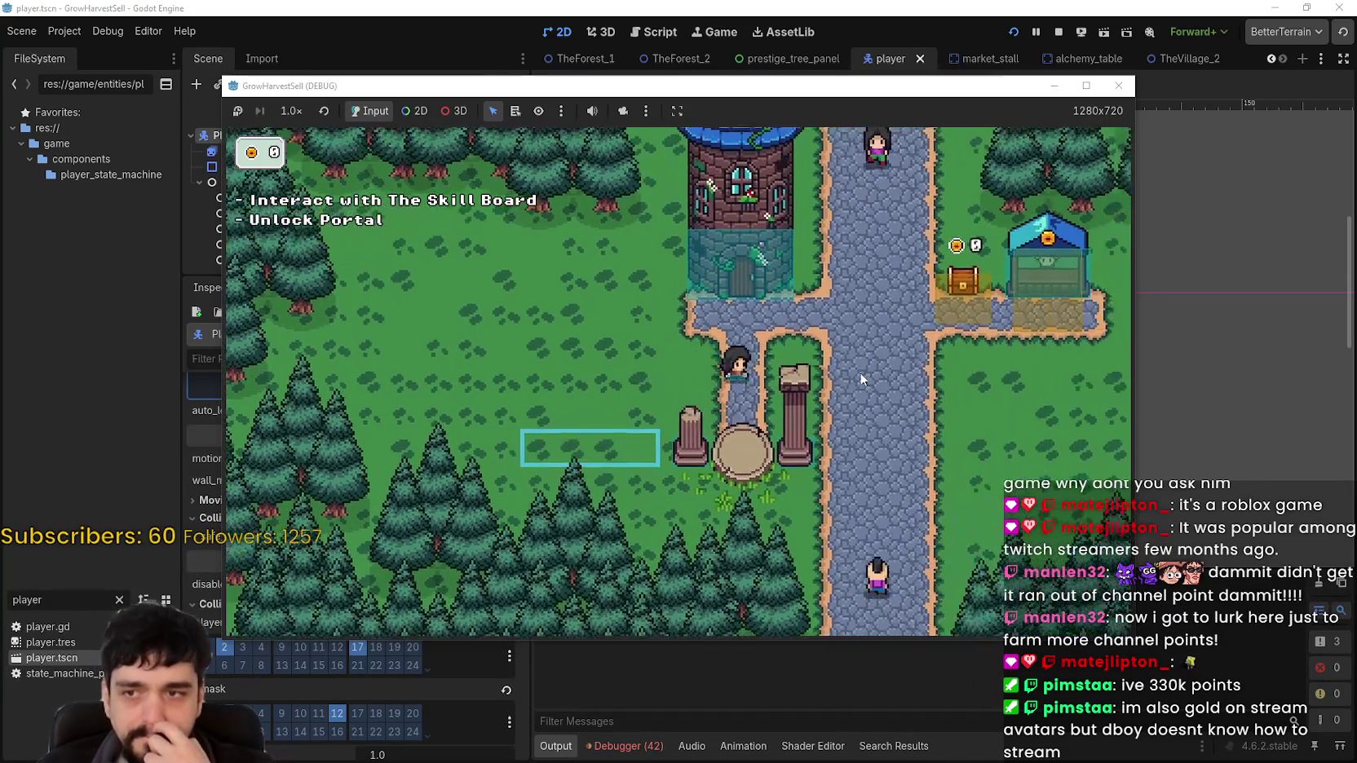
{"action": "key", "text": "d"}
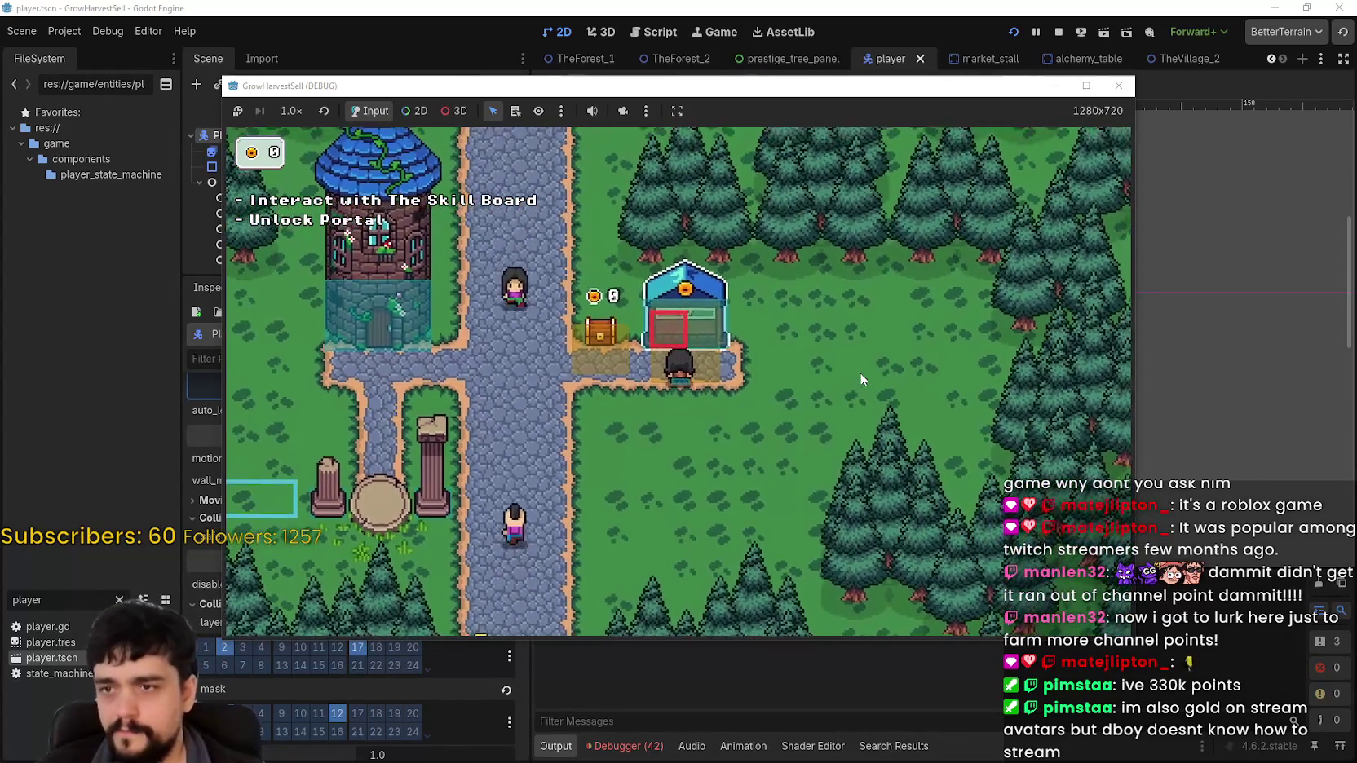
{"action": "key", "text": "w"}
{"action": "left_click", "coordinate": [1057, 31]}
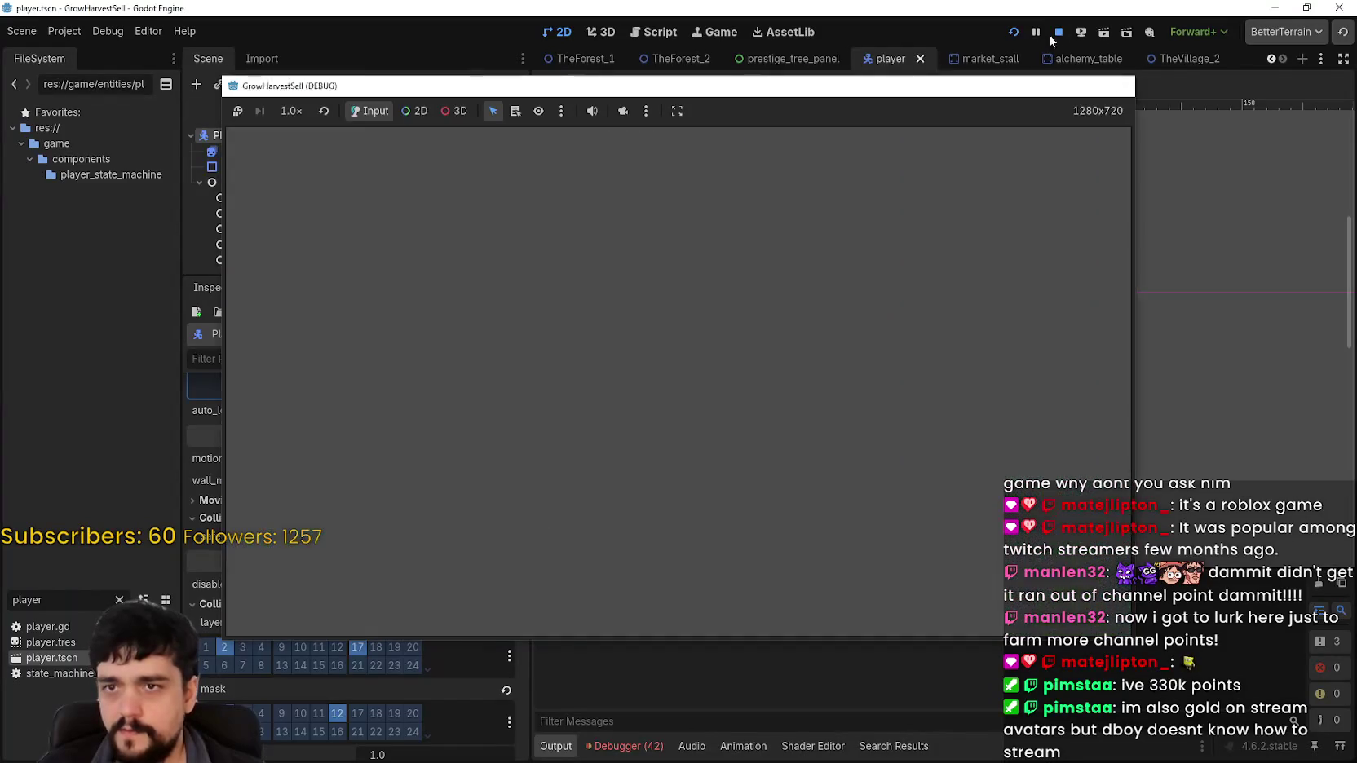
{"action": "left_click", "coordinate": [355, 653]}
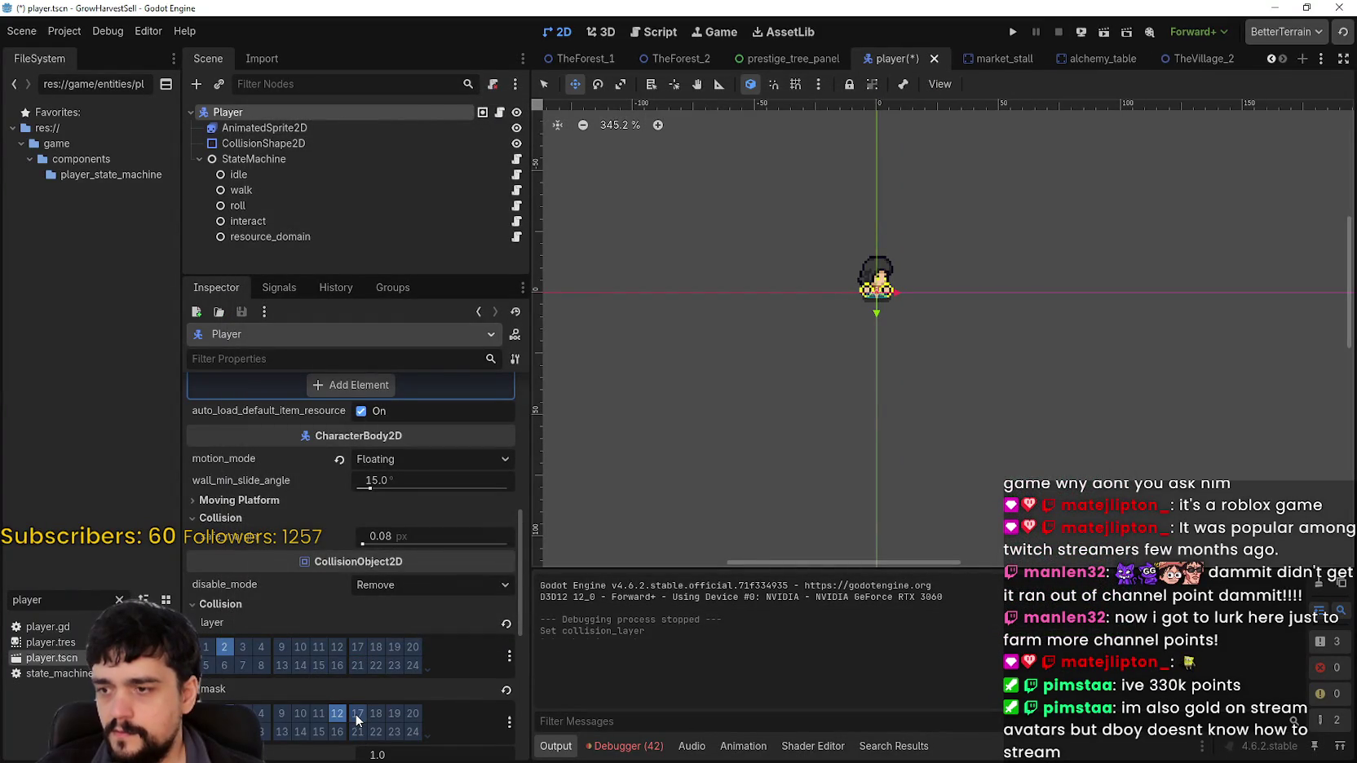
Save the player scene and move the stall's Interactable from mask 17 to layer 17
{"action": "key", "text": "ctrl+s"}
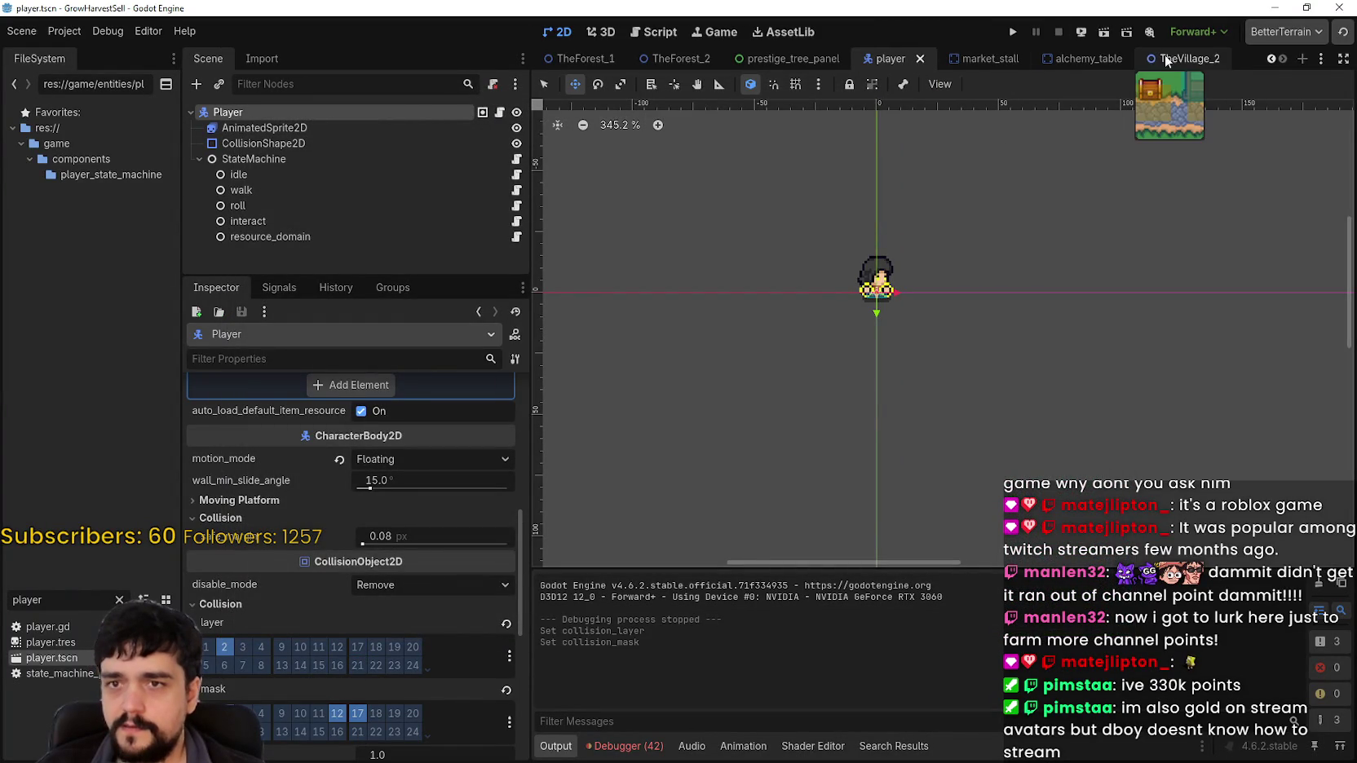
{"action": "left_click", "coordinate": [951, 58]}
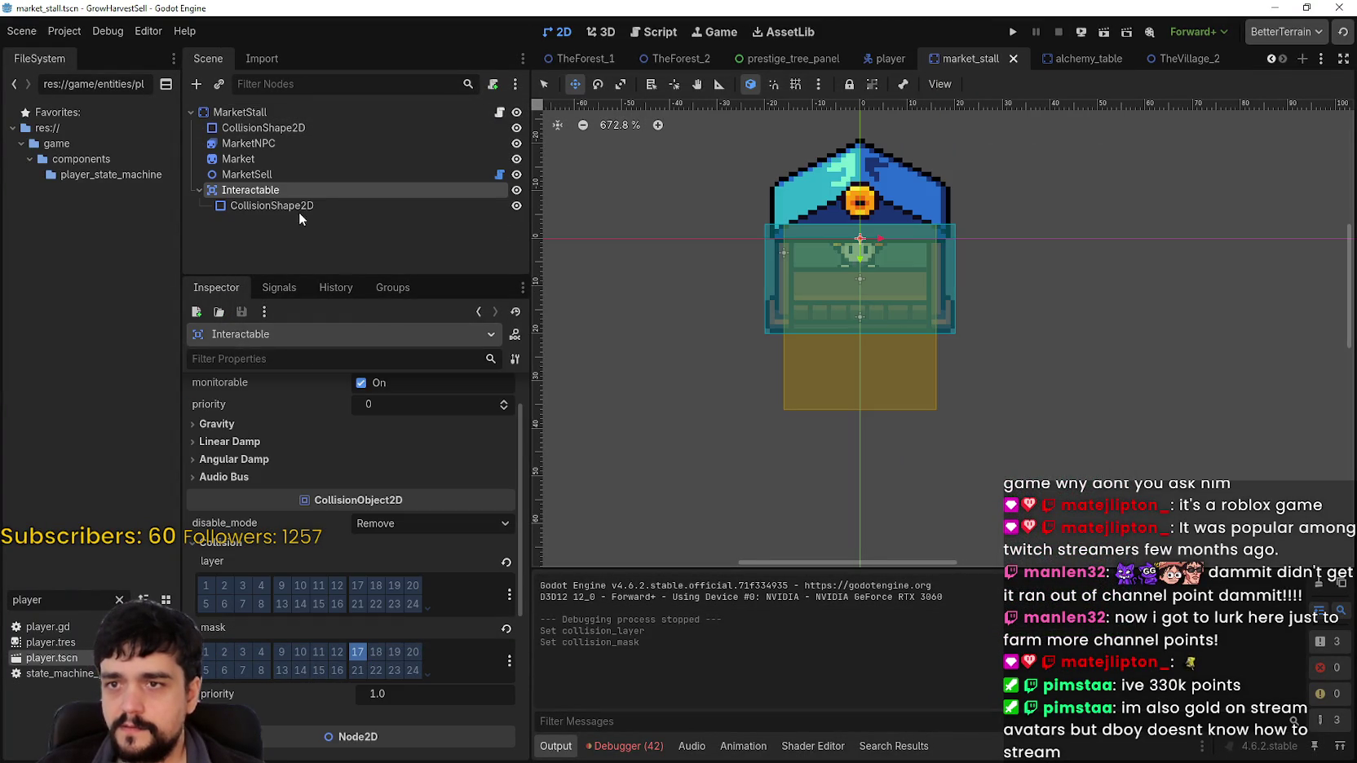
{"action": "left_click", "coordinate": [355, 658]}
{"action": "left_click", "coordinate": [351, 584]}
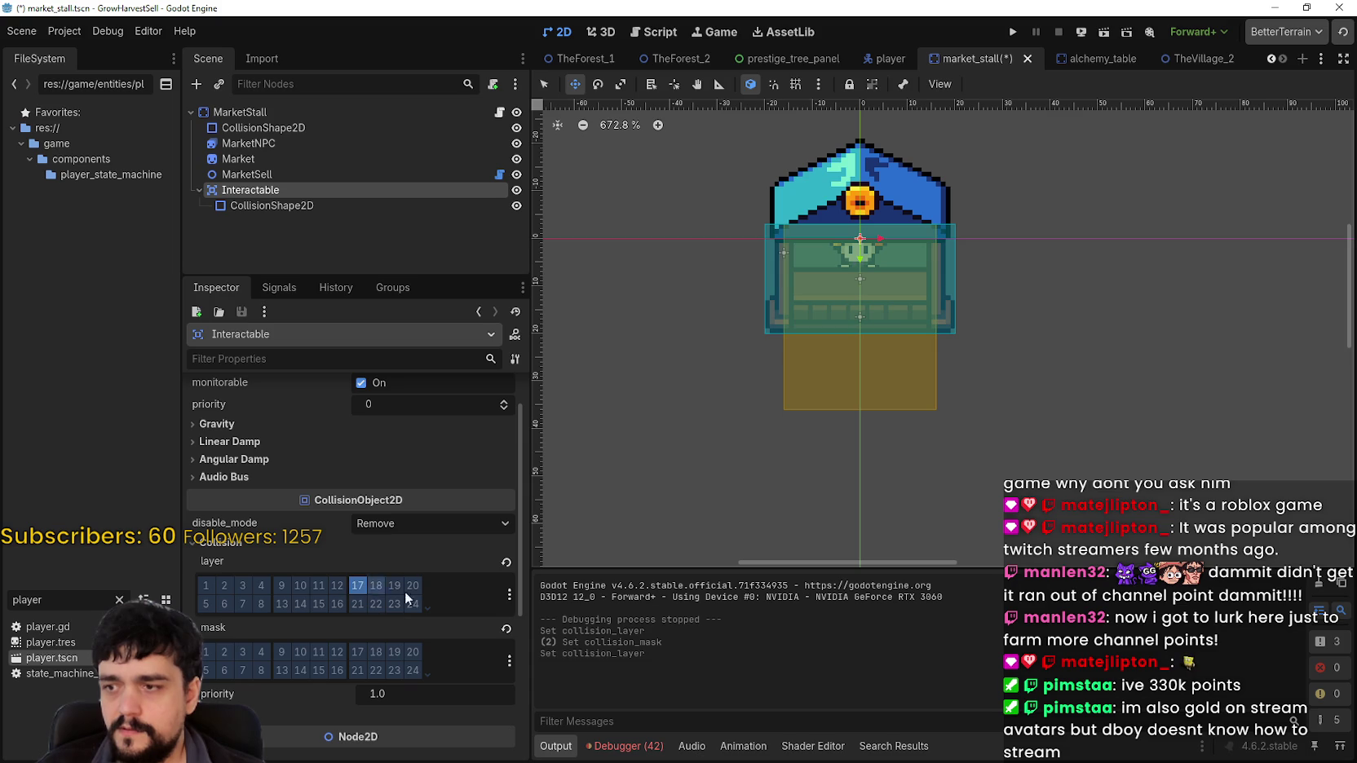
Run the game and walk the player to the market stall, away and back
{"action": "left_click", "coordinate": [1025, 27]}
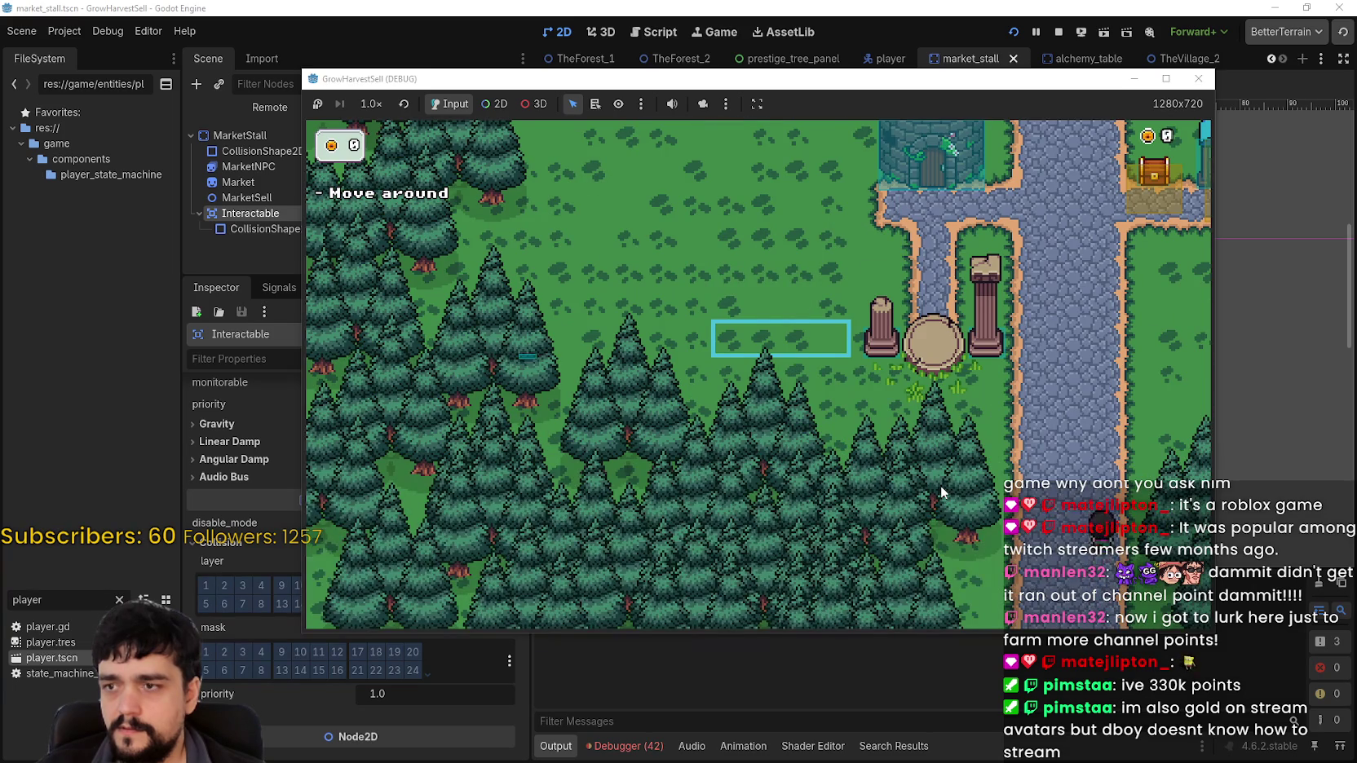
{"action": "key", "text": "d"}
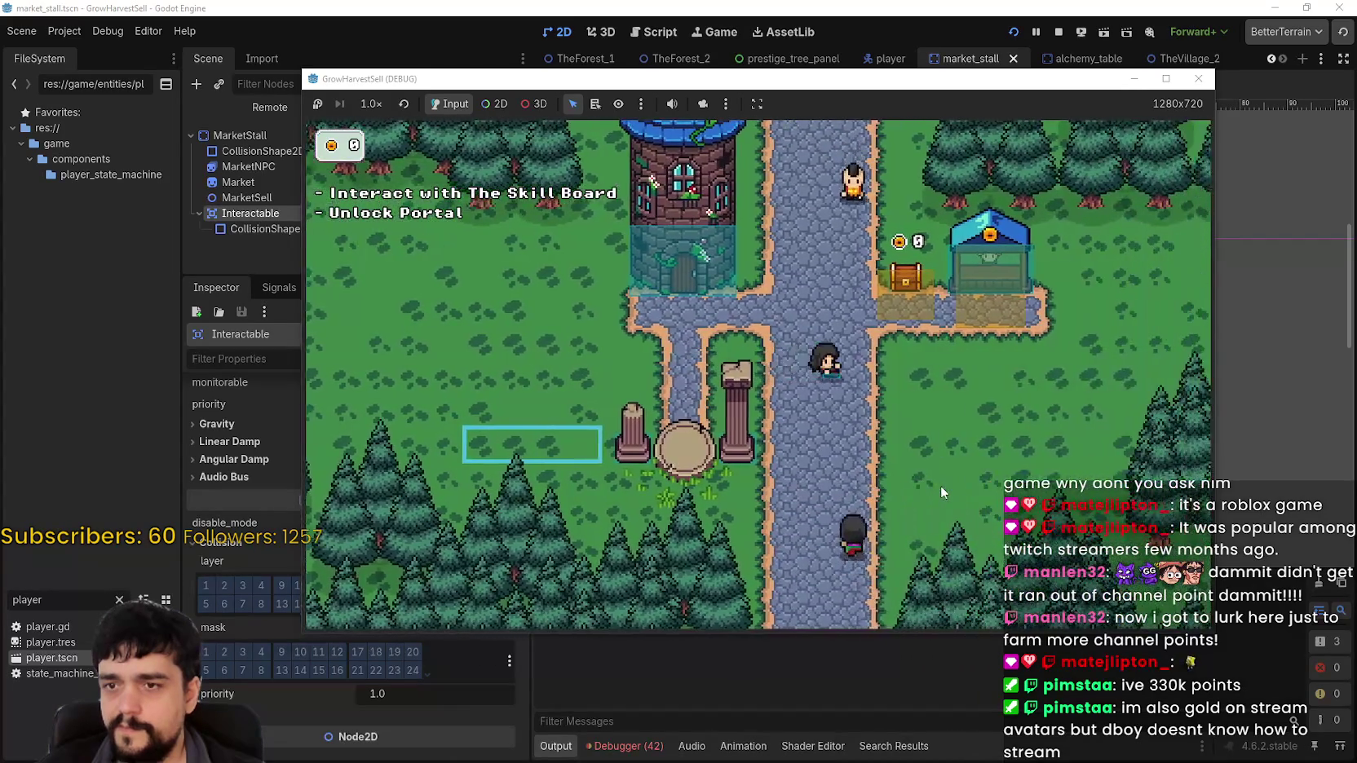
{"action": "key", "text": "d"}
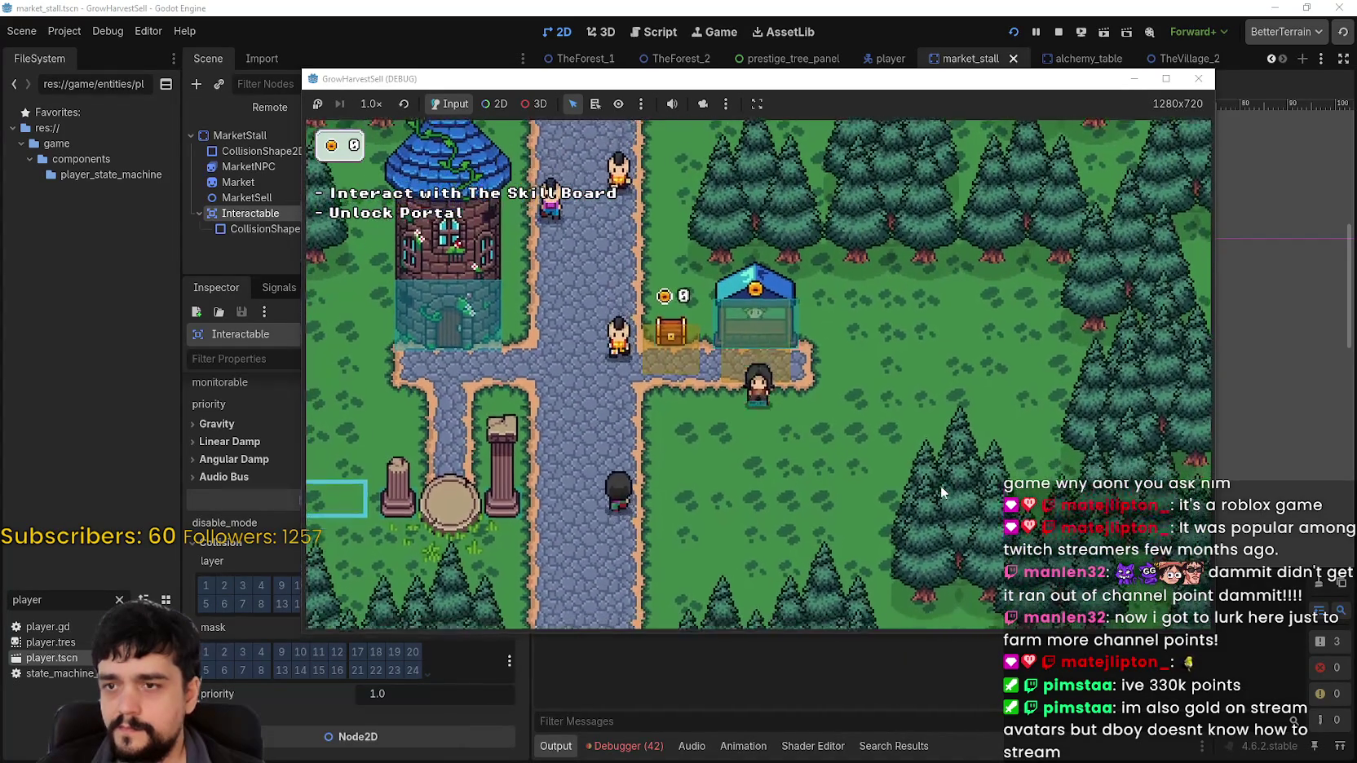
{"action": "key", "text": "s"}
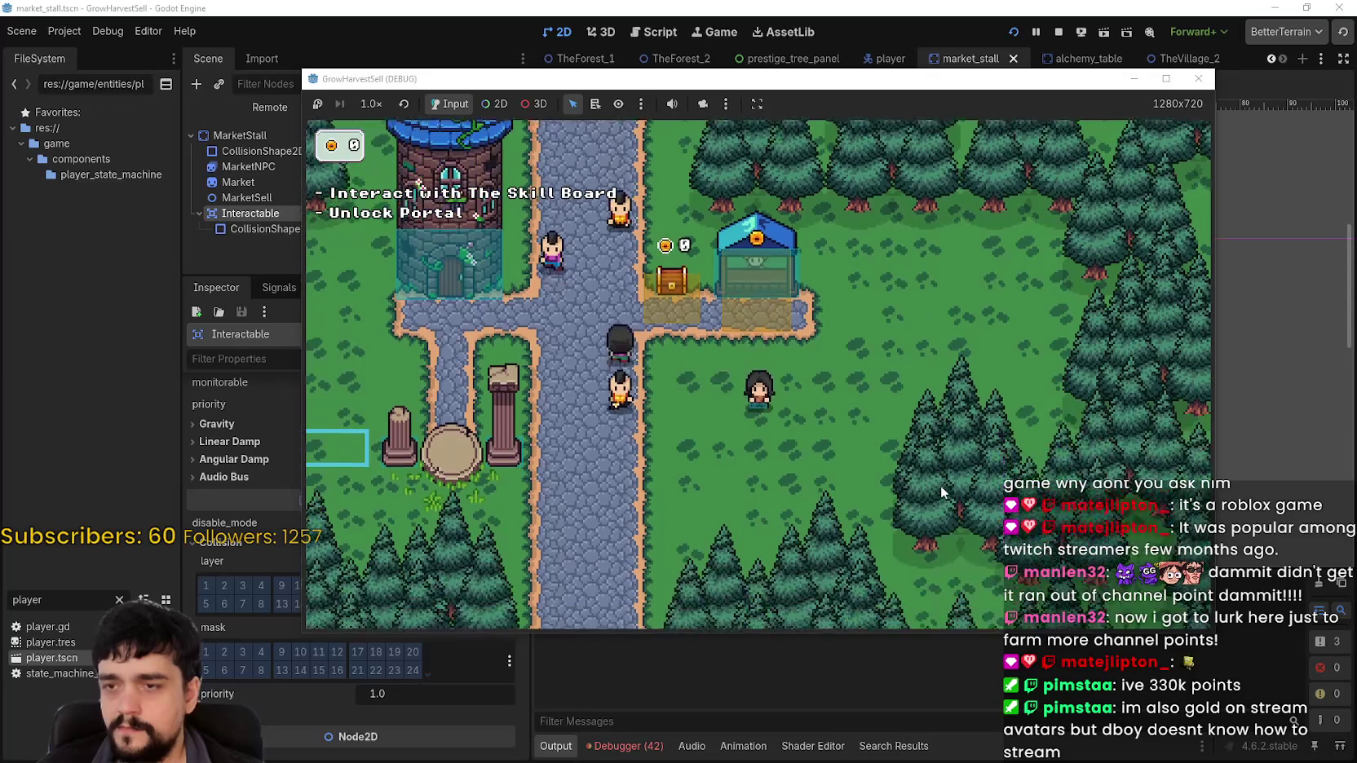
{"action": "key", "text": "w"}
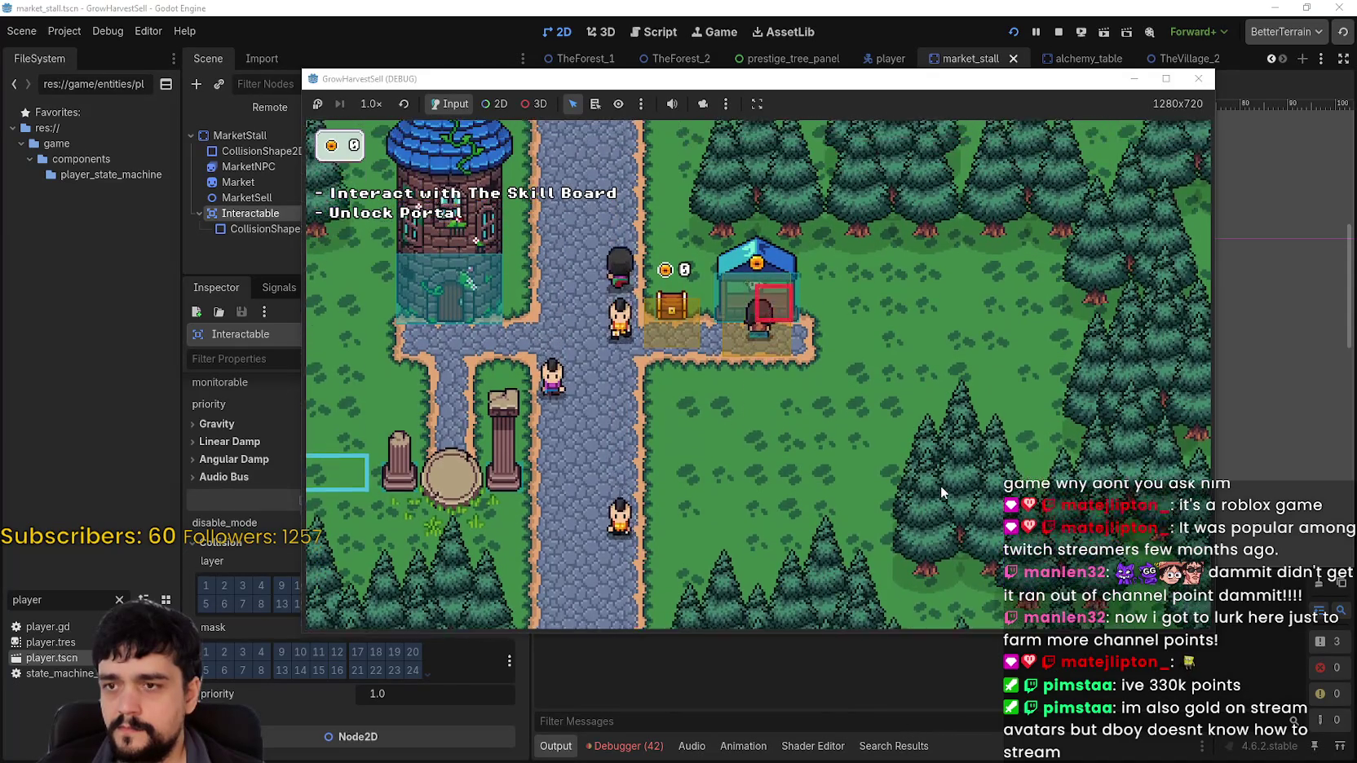
Put the stall's Interactable on mask 17 and the player on layer 17, clearing the opposites, and save
{"action": "left_click", "coordinate": [1058, 33]}
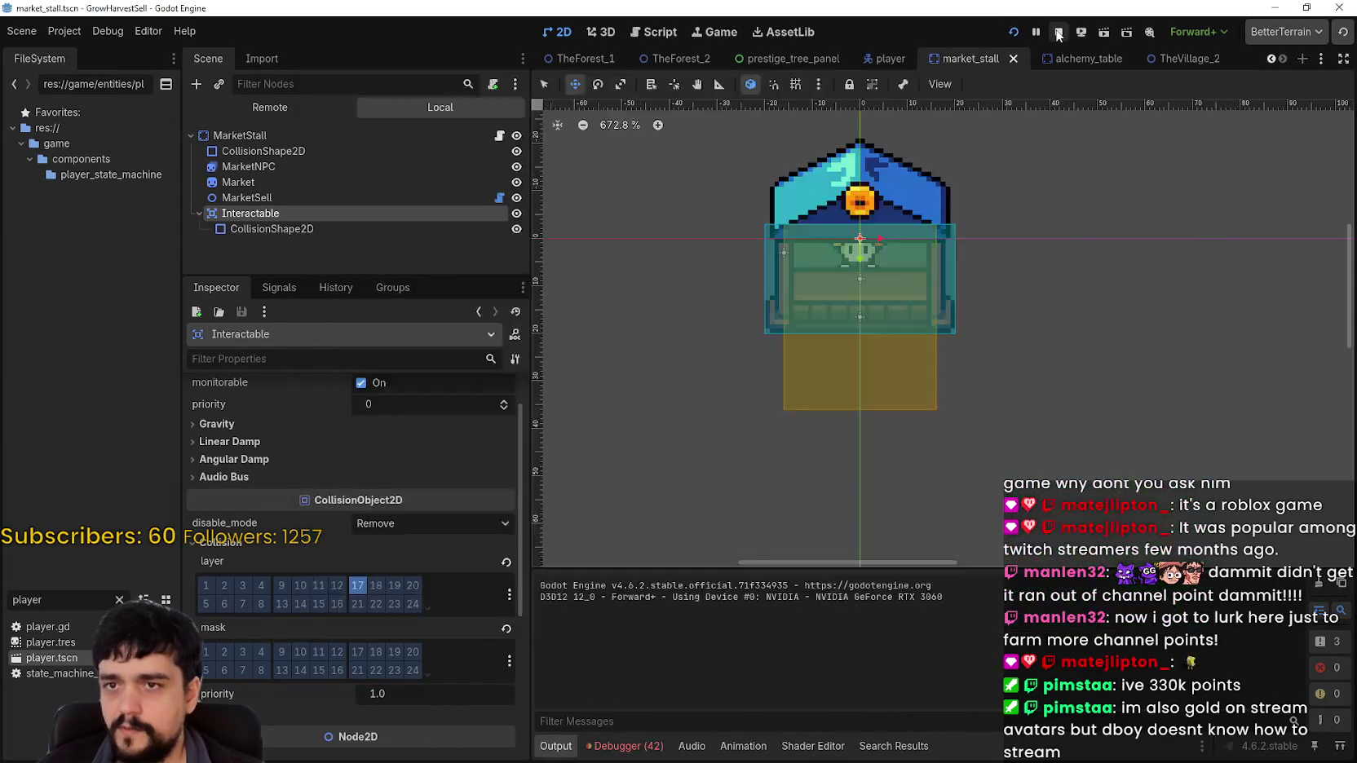
{"action": "left_click", "coordinate": [363, 652]}
{"action": "left_click", "coordinate": [364, 597]}
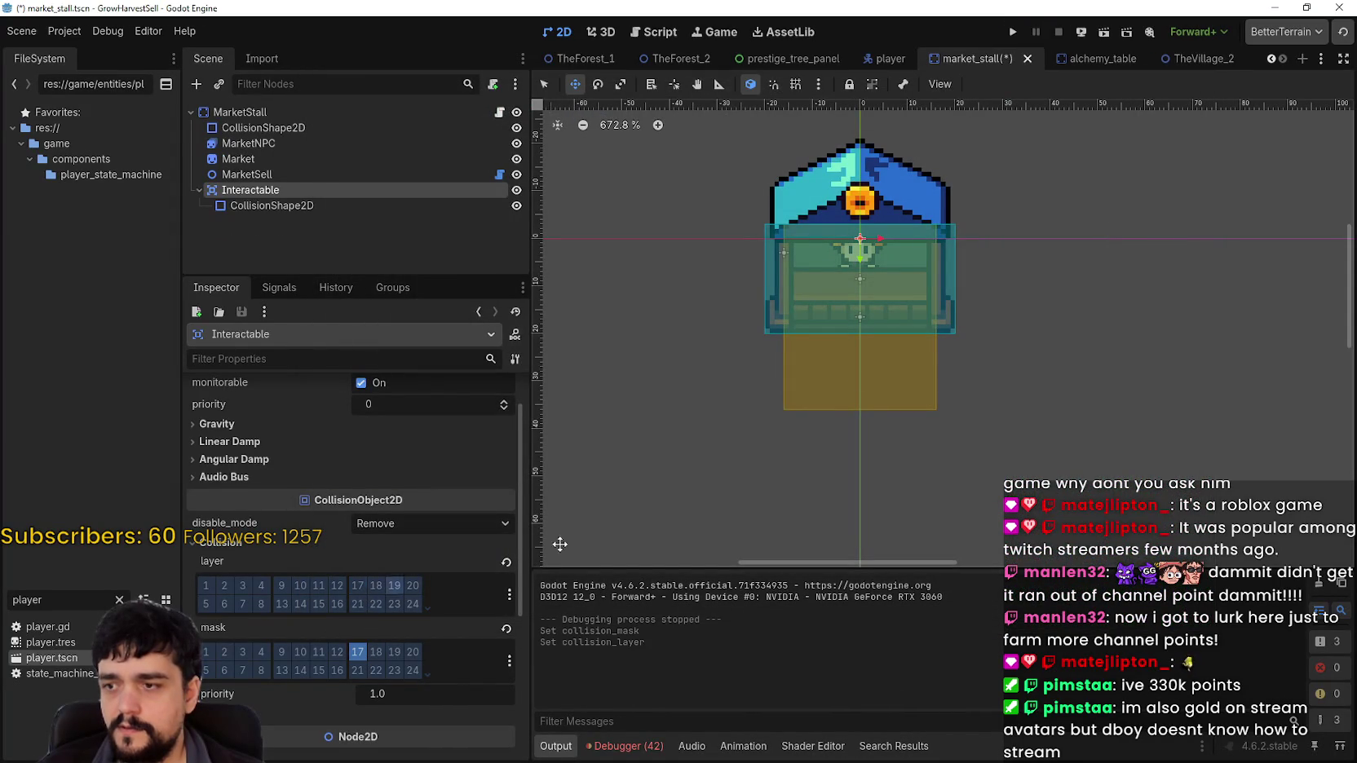
{"action": "left_click", "coordinate": [877, 57]}
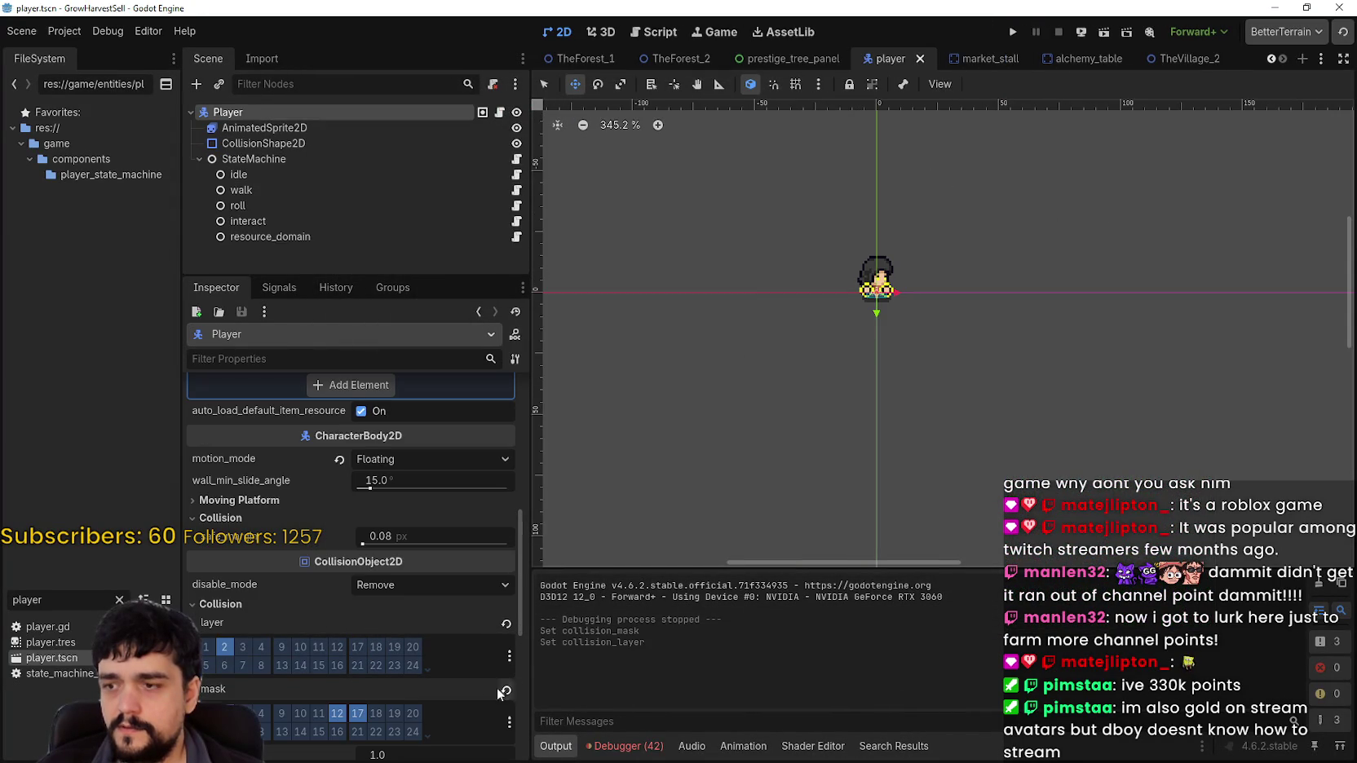
{"action": "left_click", "coordinate": [352, 711]}
{"action": "left_click", "coordinate": [357, 663]}
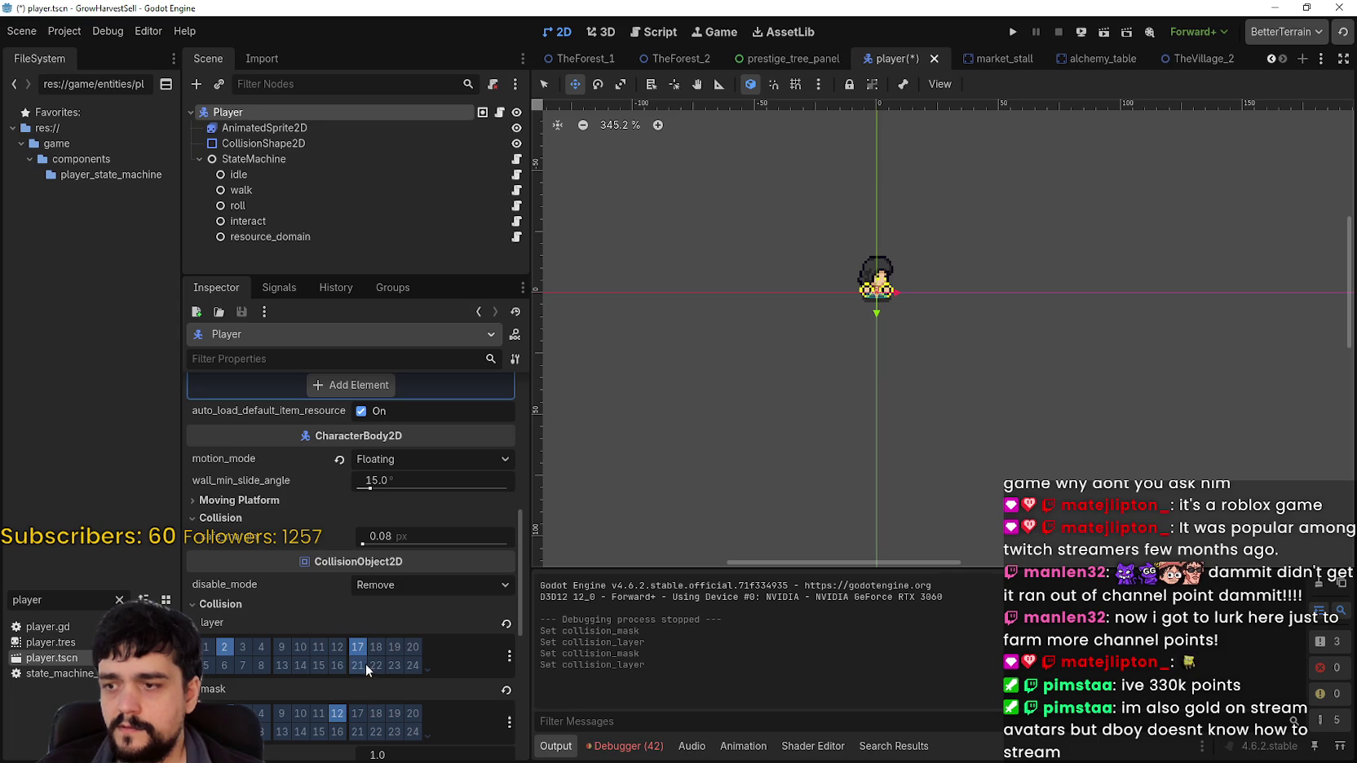
{"action": "key", "text": "ctrl+s"}
Start a new game in a maximized window and walk up to the market stall
{"action": "left_click", "coordinate": [1016, 32]}
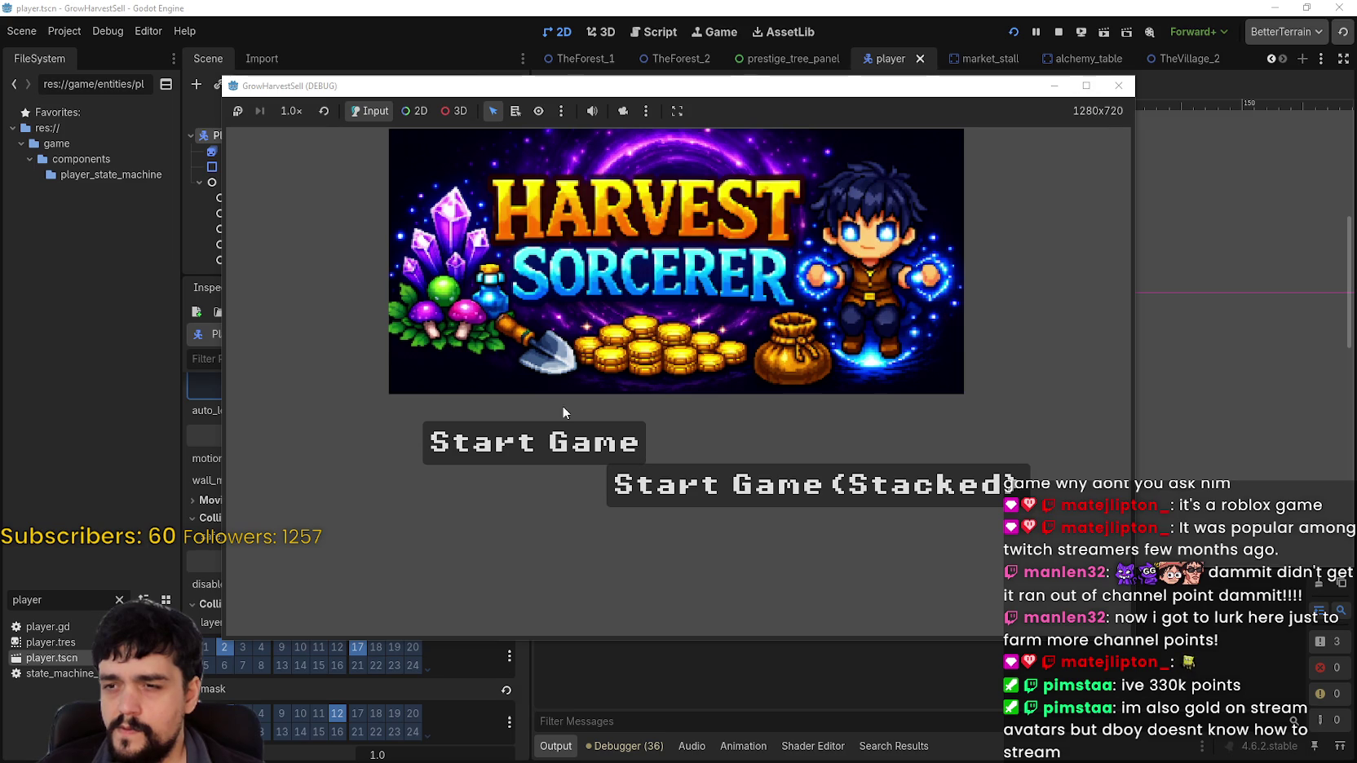
{"action": "left_click", "coordinate": [574, 424]}
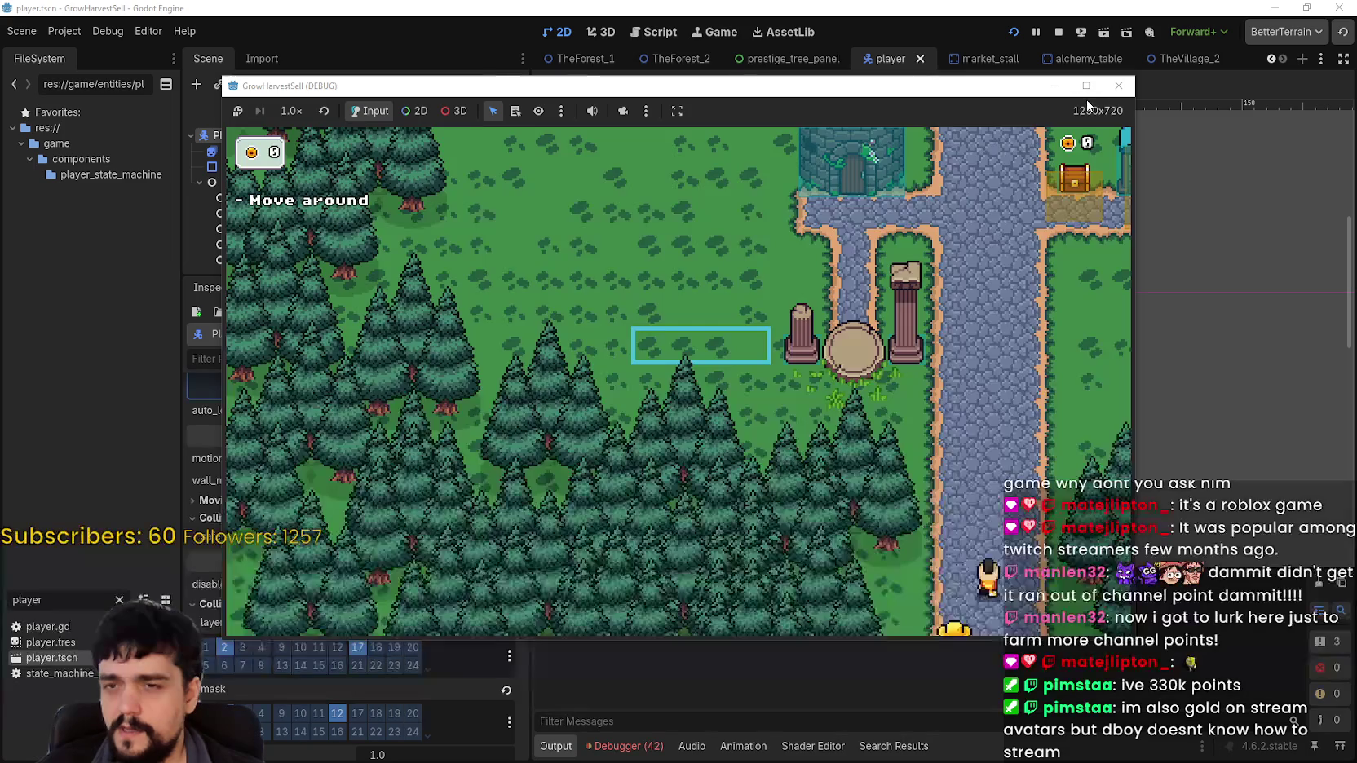
{"action": "left_click", "coordinate": [1086, 85]}
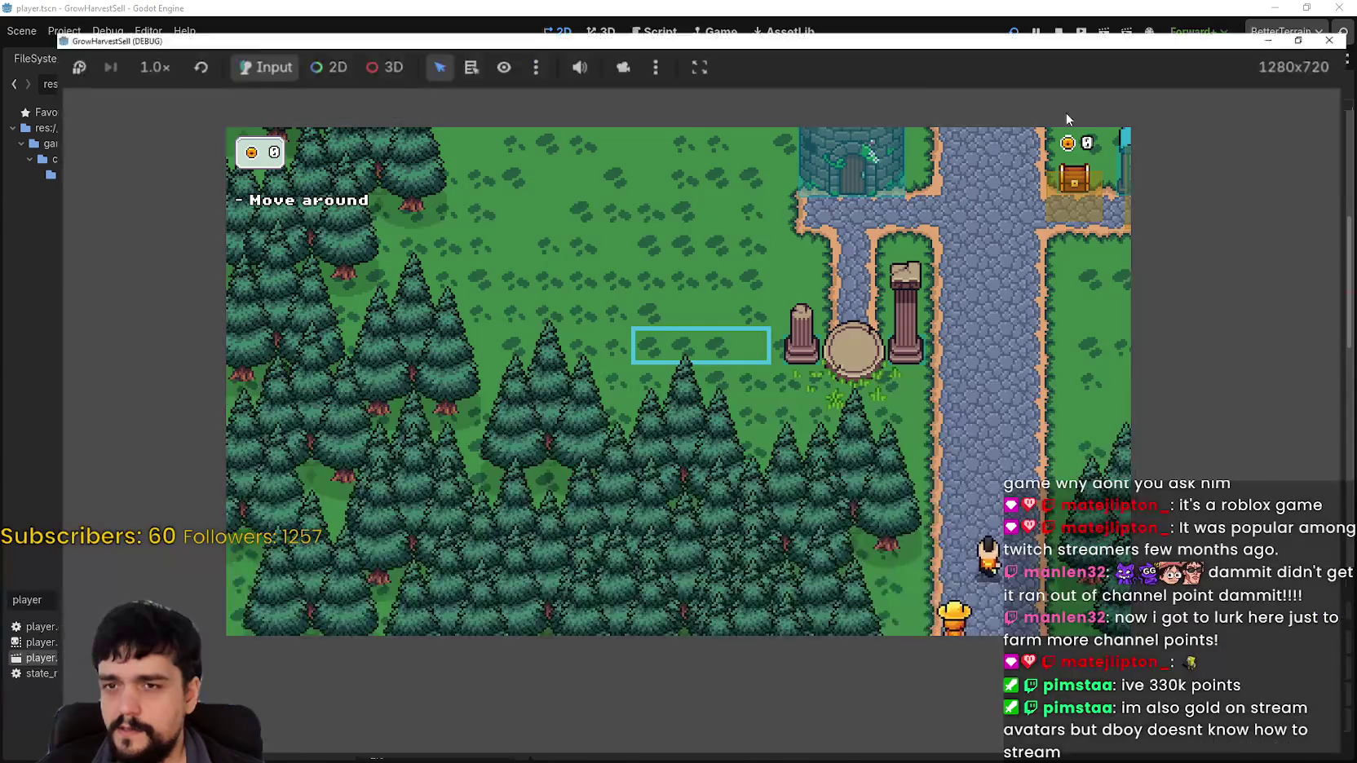
{"action": "key", "text": "d"}
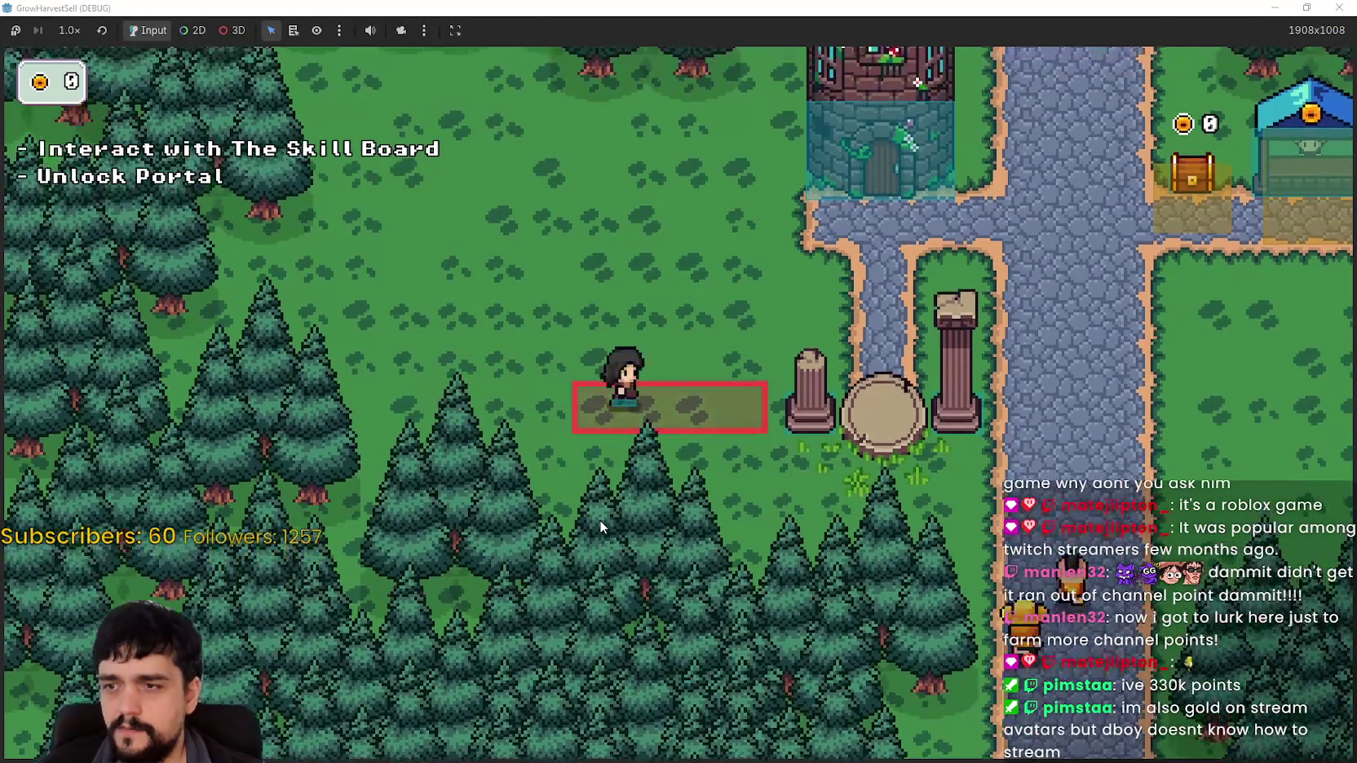
{"action": "key", "text": "d"}
{"action": "key", "text": "w"}
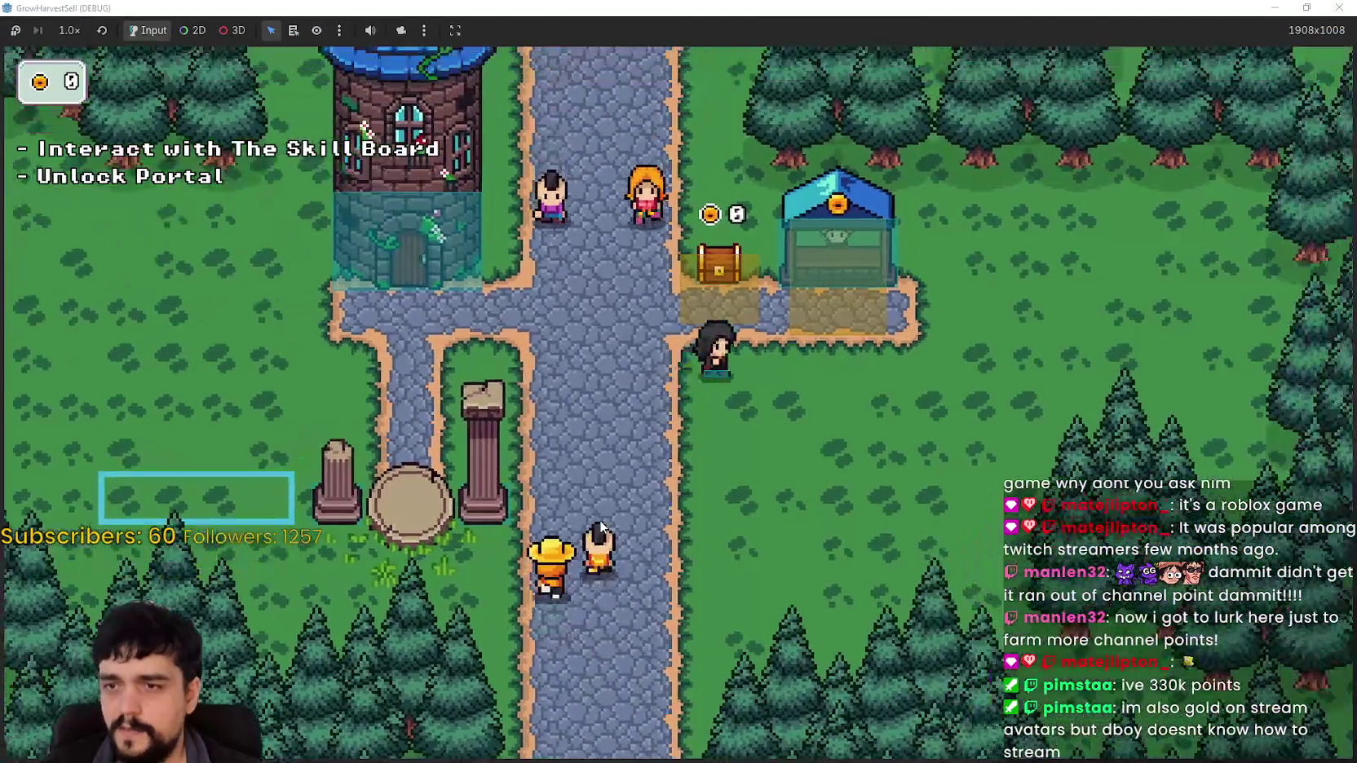
{"action": "key", "text": "s"}
{"action": "key", "text": "w"}
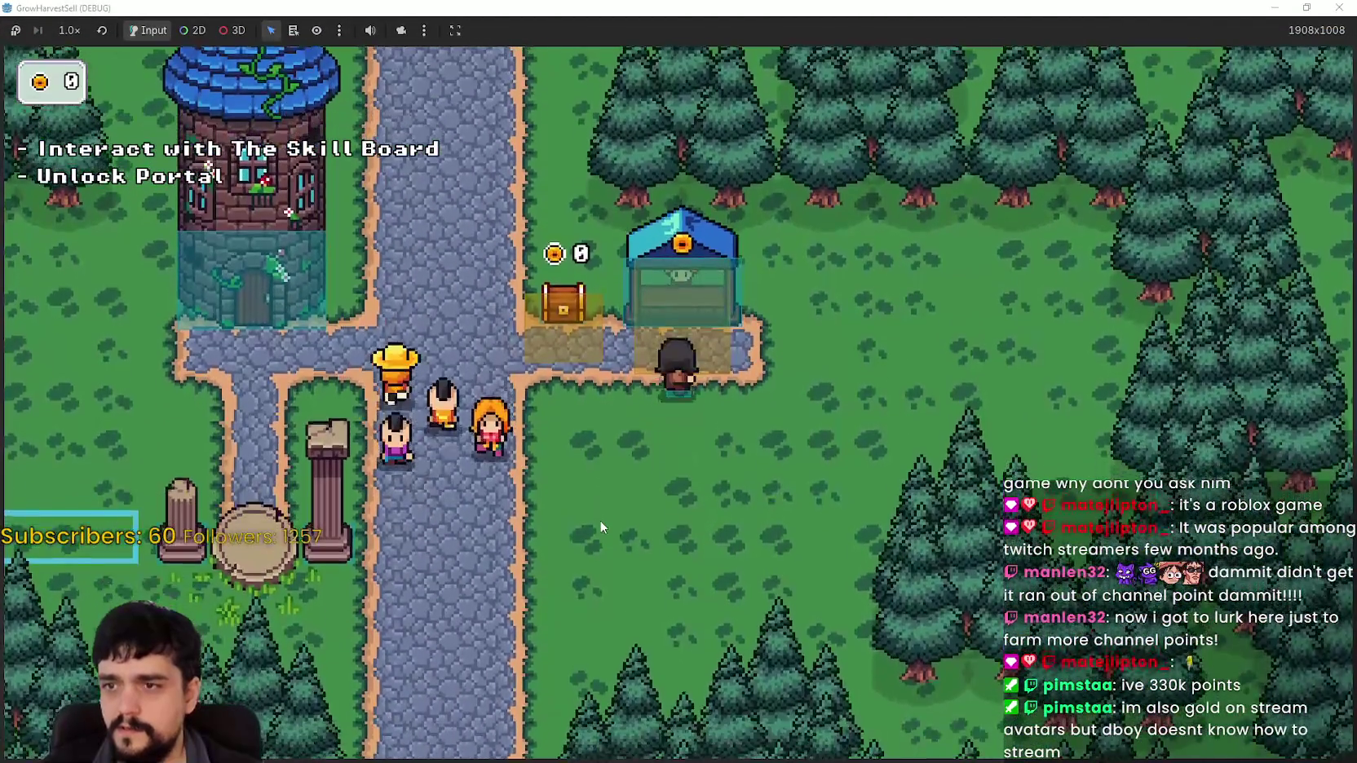
Walk the player next to the gold chest and away, then restore the game window size
{"action": "key", "text": "w"}
{"action": "key", "text": "a"}
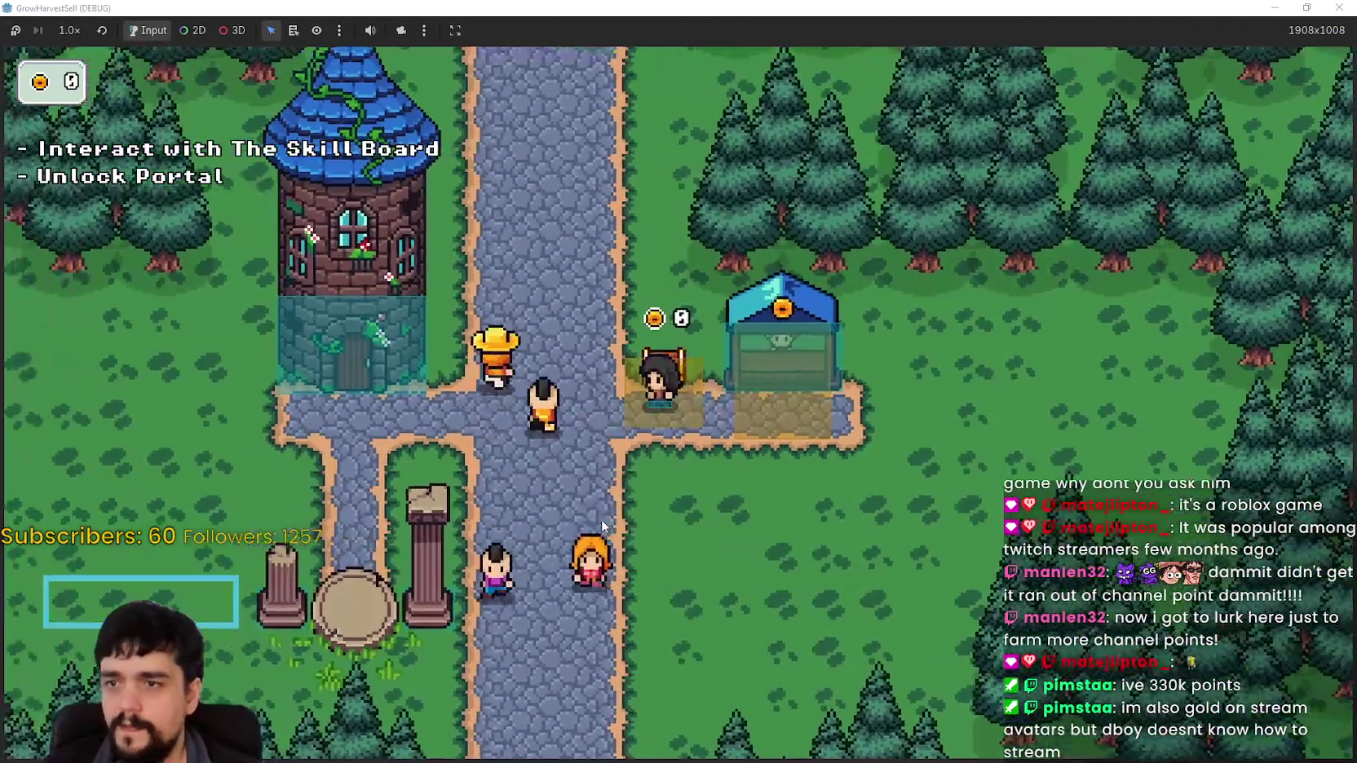
{"action": "key", "text": "a"}
{"action": "key", "text": "s"}
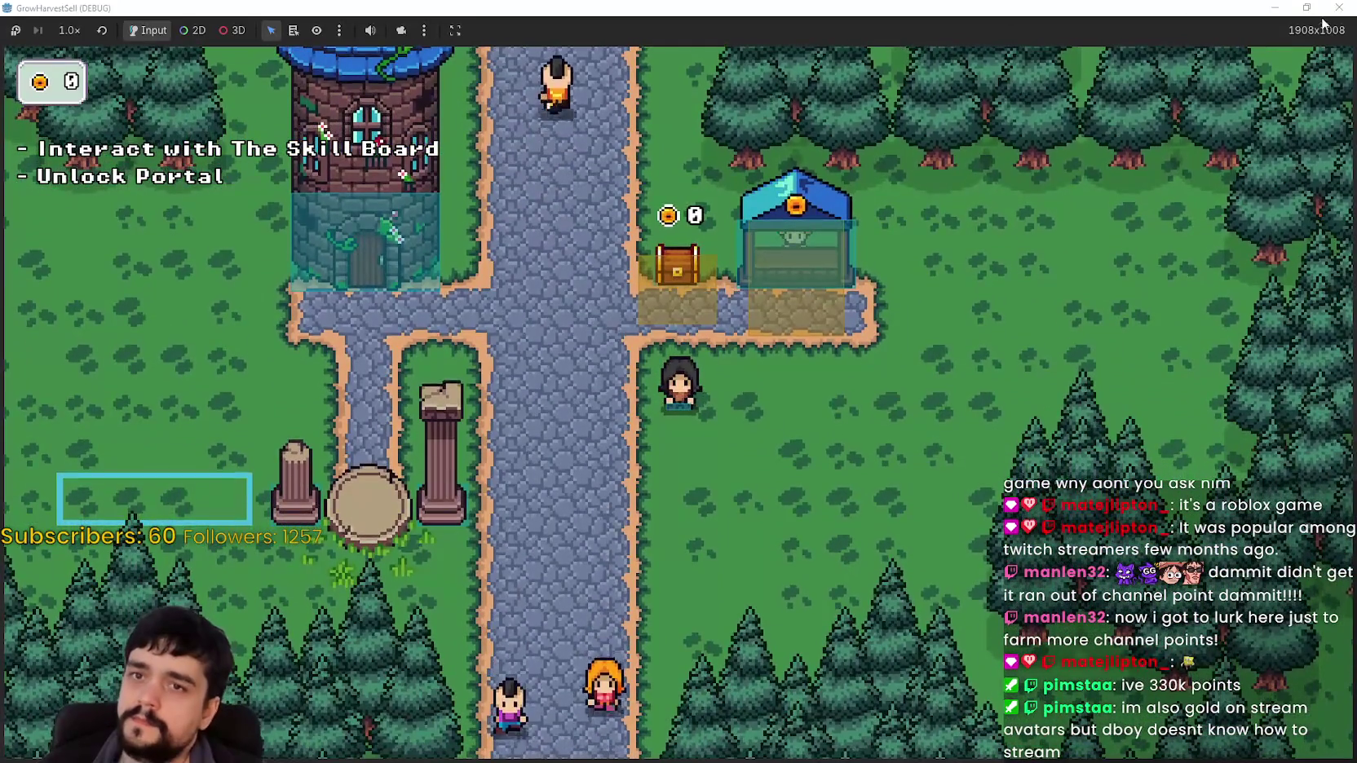
{"action": "key", "text": "super+Down"}
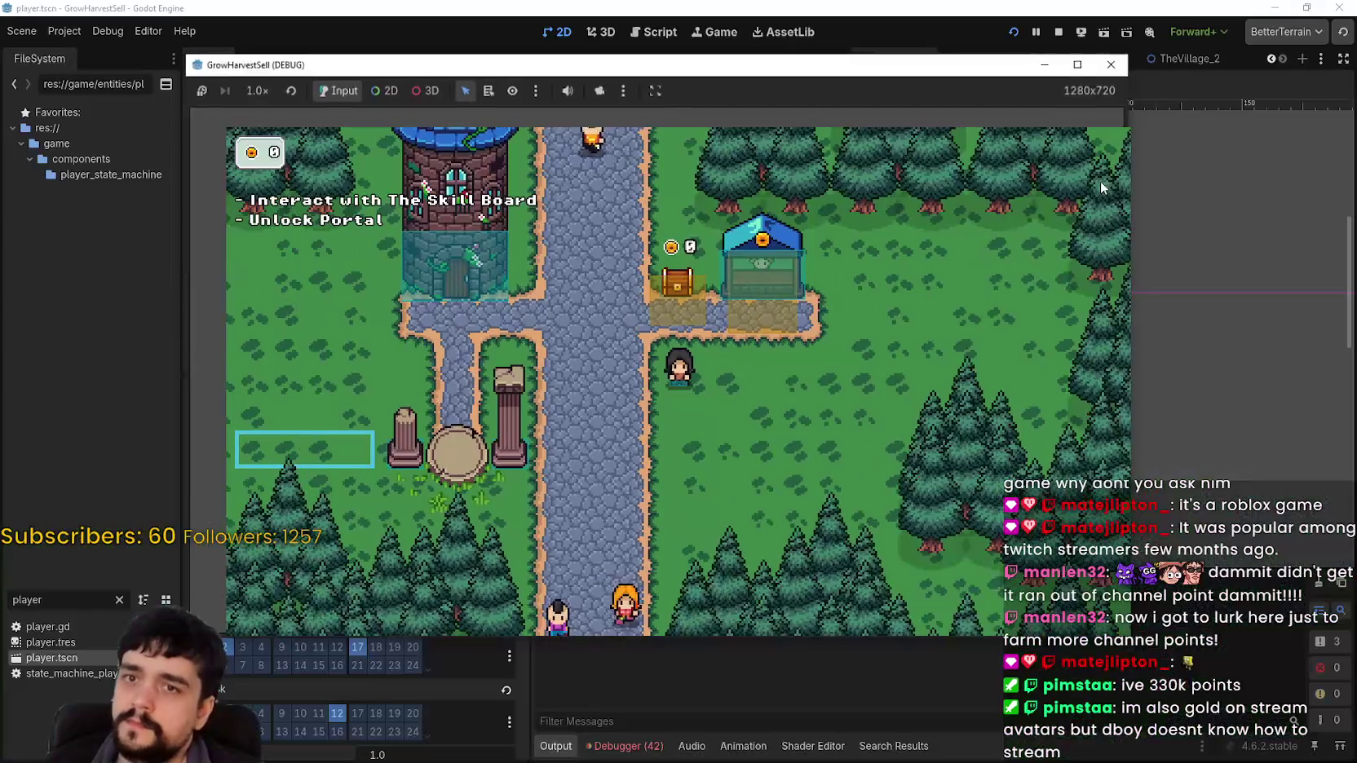
Copy the market stall's Interactable node with its collision shape
{"action": "left_click", "coordinate": [1065, 34]}
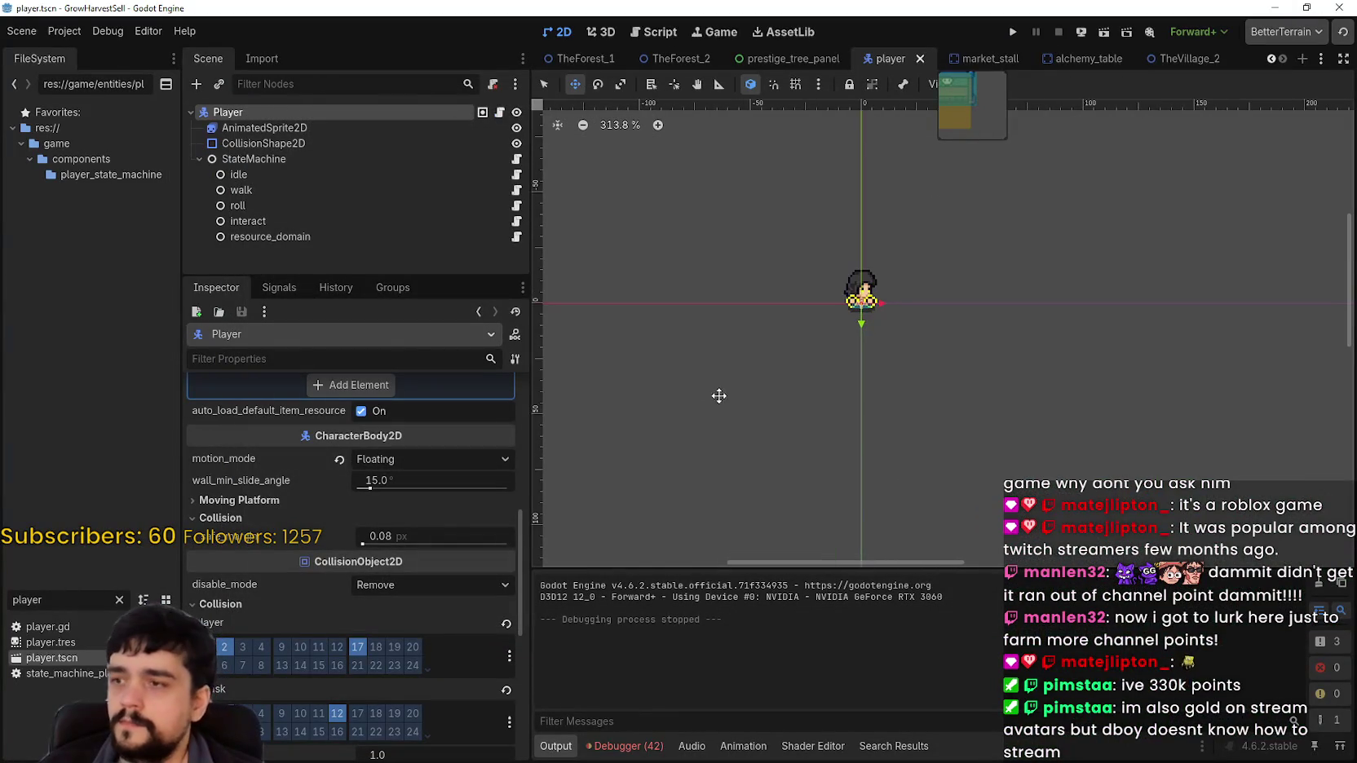
{"action": "left_click", "coordinate": [971, 58]}
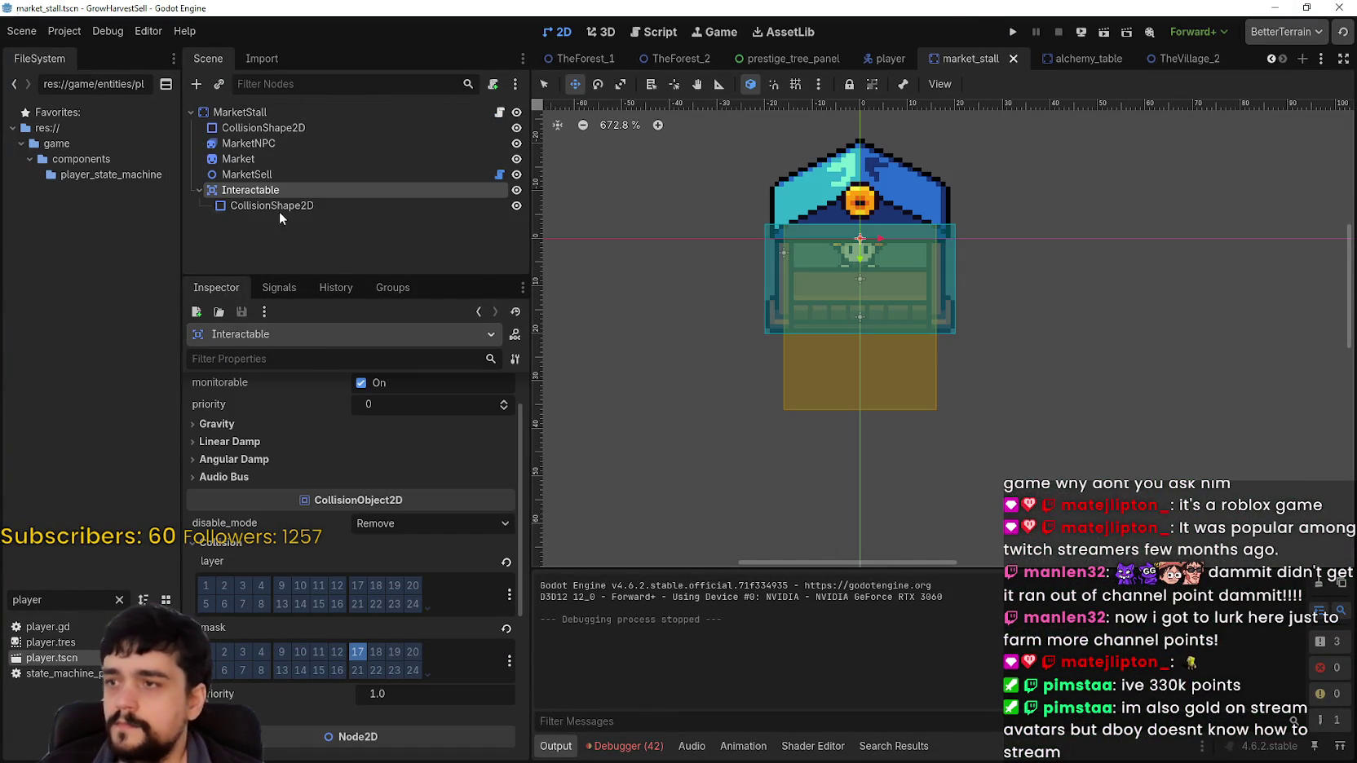
{"action": "right_click", "coordinate": [277, 189]}
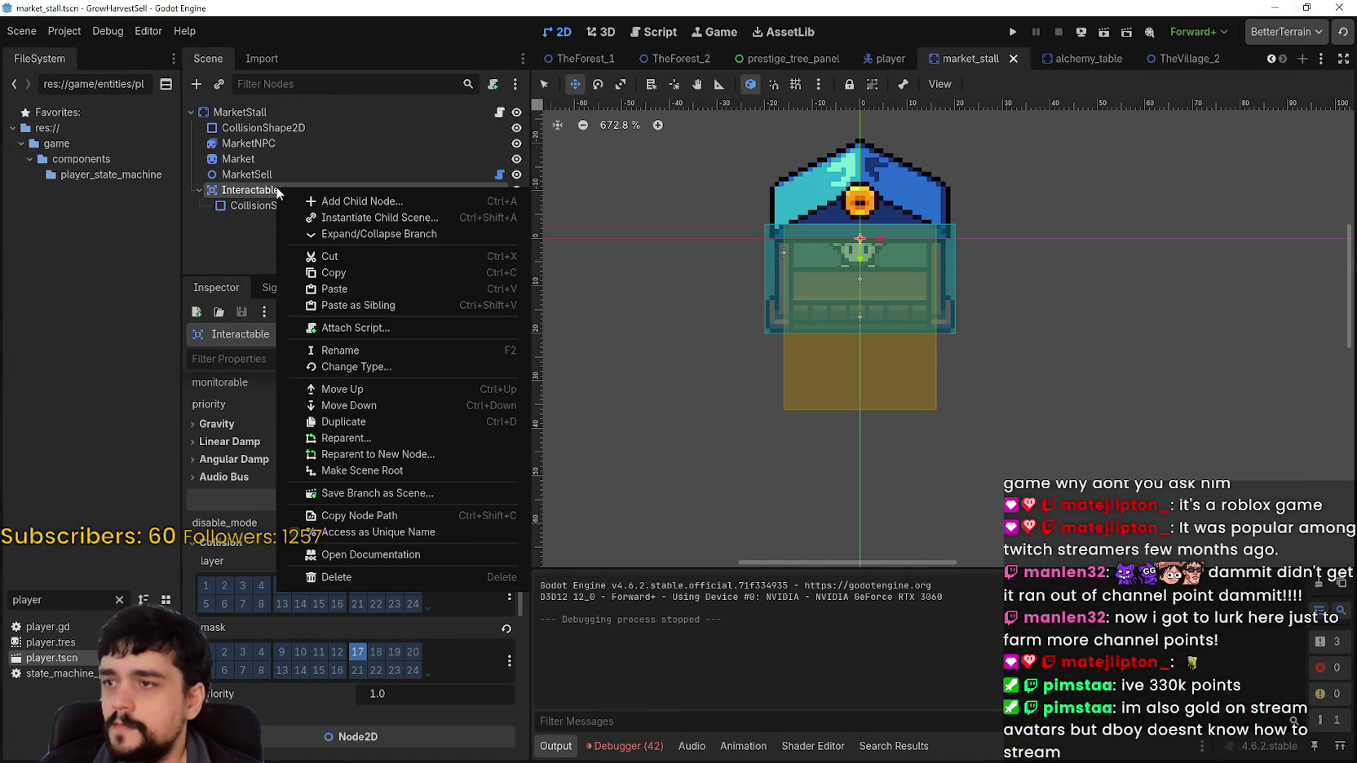
{"action": "left_click", "coordinate": [356, 273]}
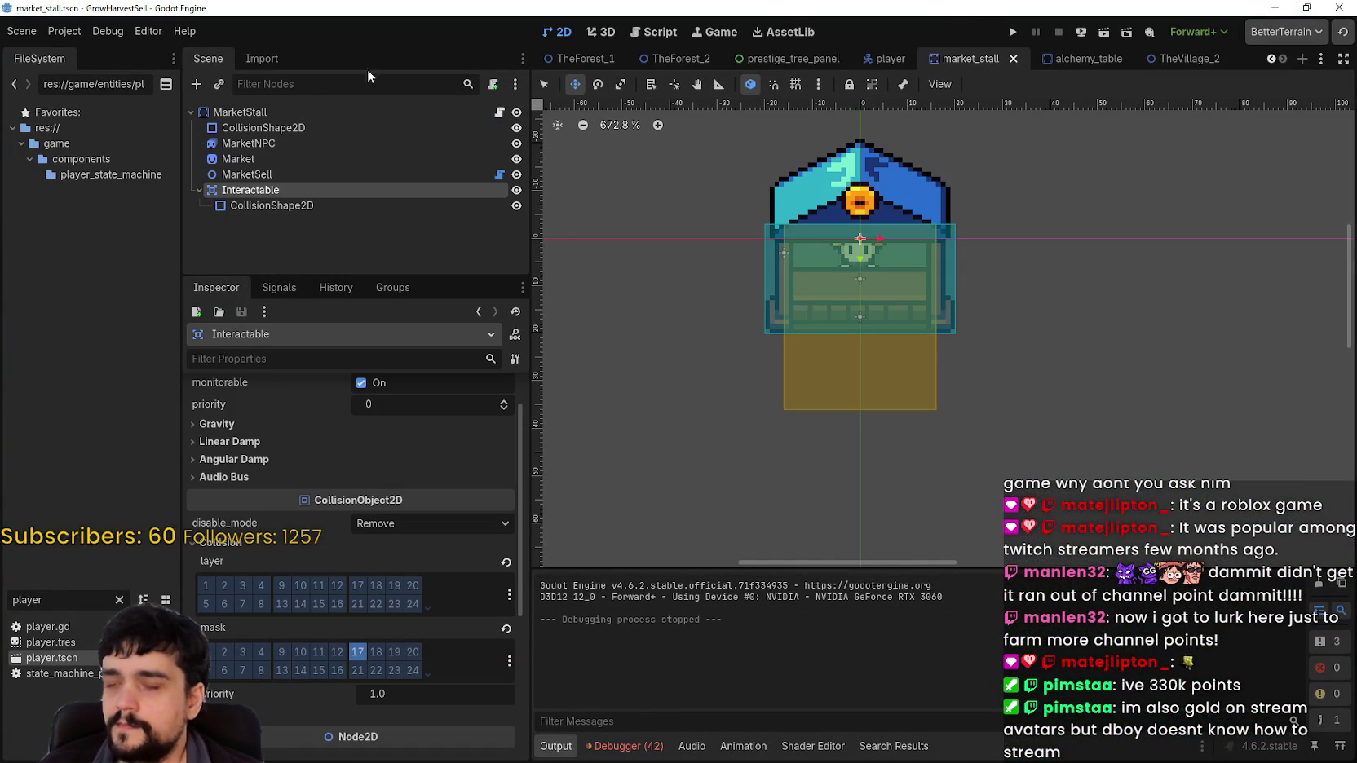
Copy the _ready, player_entered and player_exited functions from market_stall.gd, then open TheVillage_2
{"action": "left_click", "coordinate": [500, 112]}
{"action": "left_click", "coordinate": [922, 416]}
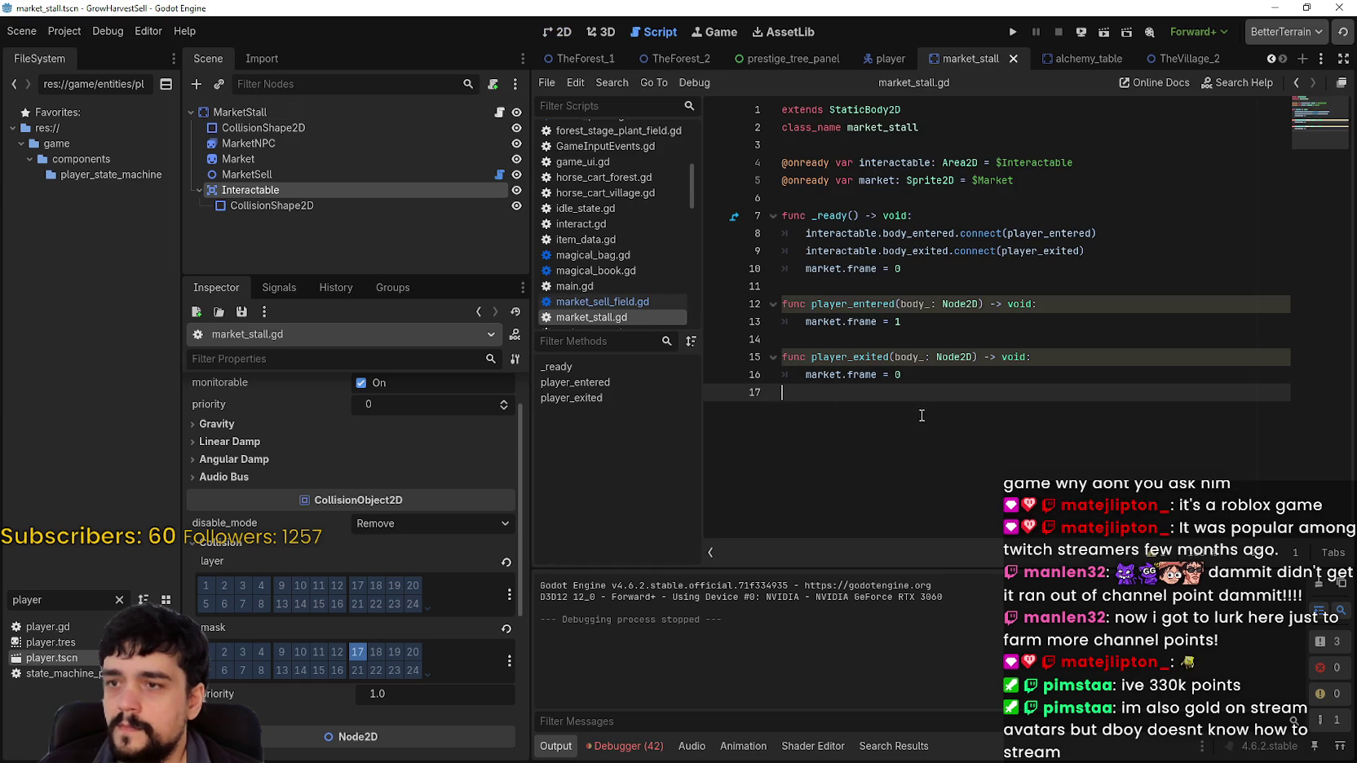
{"action": "mouse_move", "coordinate": [1007, 391]}
{"action": "left_mouse_down"}
{"action": "mouse_move", "coordinate": [795, 303]}
{"action": "mouse_move", "coordinate": [781, 214]}
{"action": "left_mouse_up"}
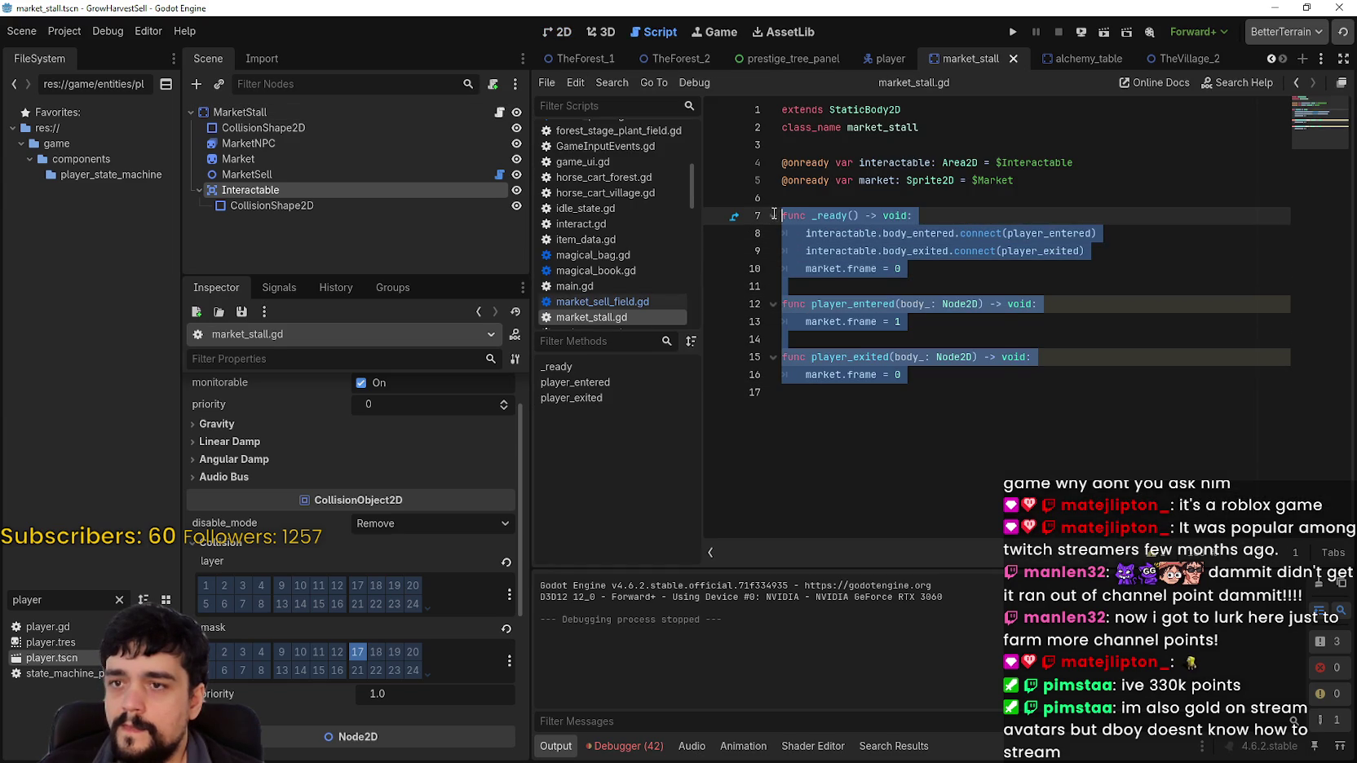
{"action": "right_click", "coordinate": [790, 218]}
{"action": "left_click", "coordinate": [819, 315]}
{"action": "left_click", "coordinate": [1182, 58]}
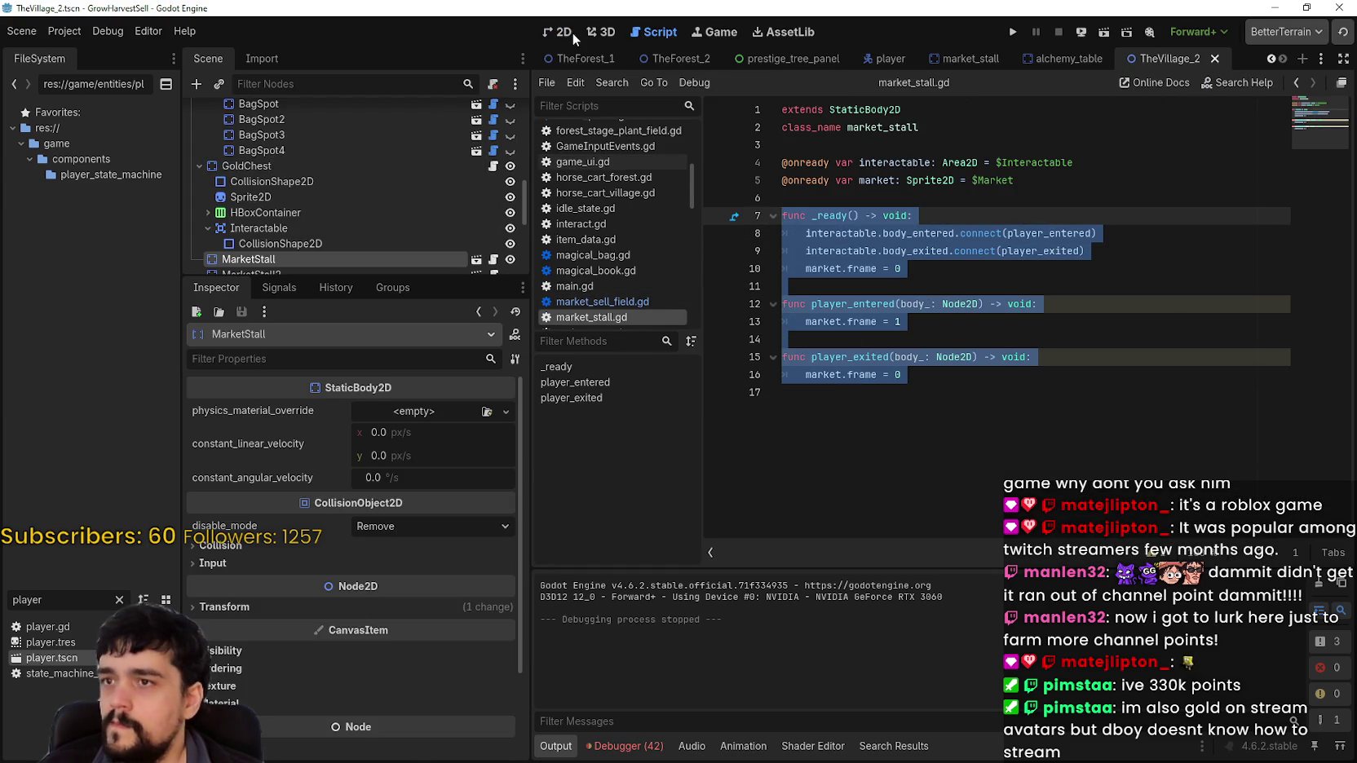
Select the GoldChest node in TheVillage_2 and open its bank.gd script
{"action": "left_click", "coordinate": [572, 33]}
{"action": "left_click_drag", "start_coordinate": [341, 274], "coordinate": [346, 493]}
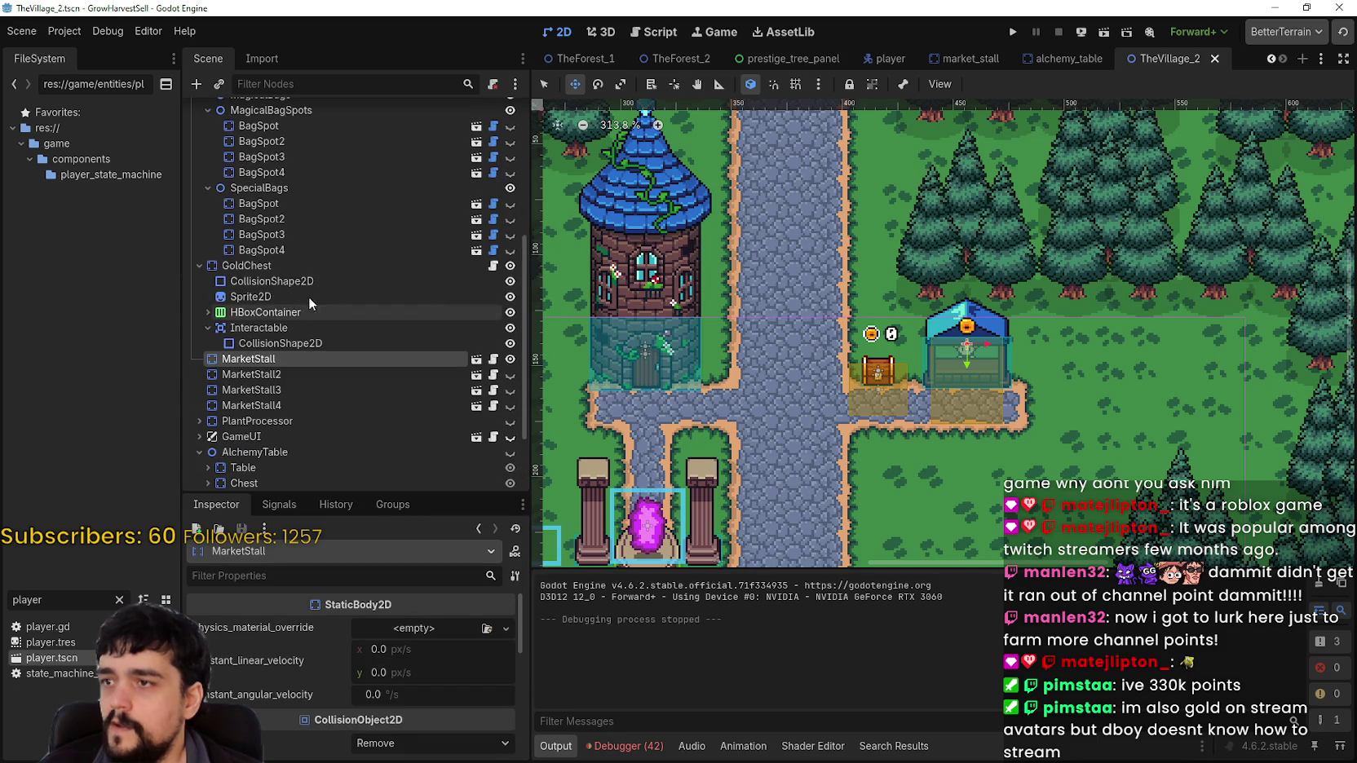
{"action": "left_click", "coordinate": [331, 271]}
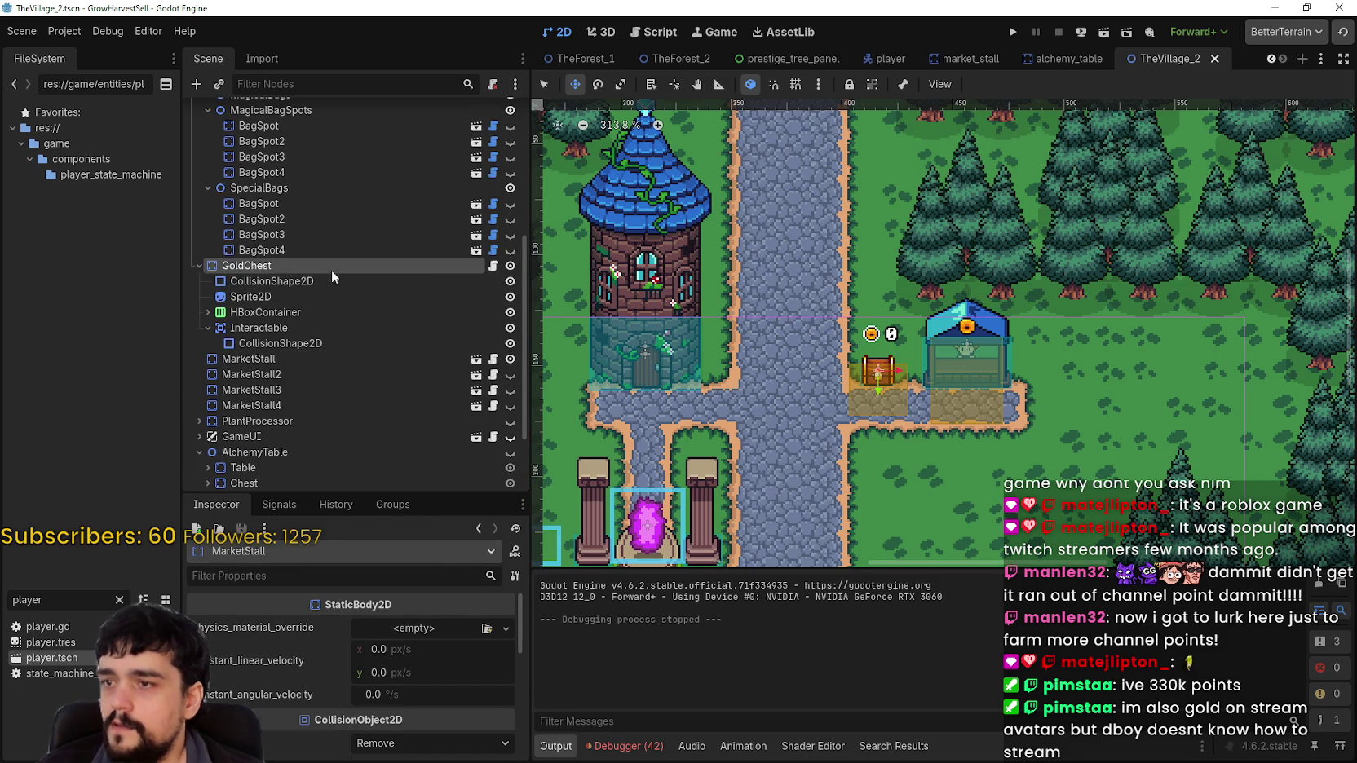
{"action": "left_click", "coordinate": [493, 265]}
{"action": "scroll", "coordinate": [900, 316], "scroll_direction": "up", "scroll_amount": 10}
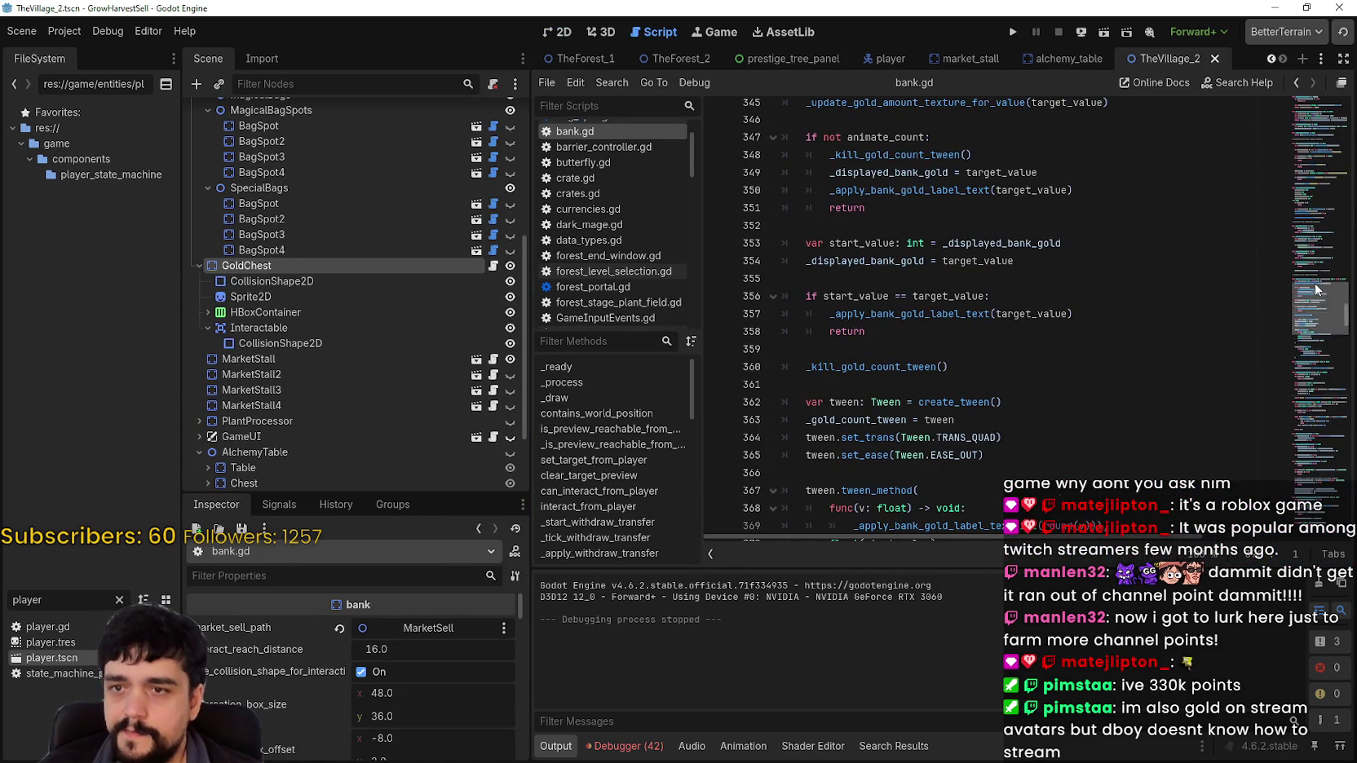
{"action": "mouse_move", "coordinate": [1318, 318]}
{"action": "left_mouse_down"}
{"action": "mouse_move", "coordinate": [1319, 86]}
{"action": "mouse_move", "coordinate": [1325, 104]}
{"action": "mouse_move", "coordinate": [1337, 87]}
{"action": "mouse_move", "coordinate": [1333, 145]}
{"action": "left_mouse_up"}
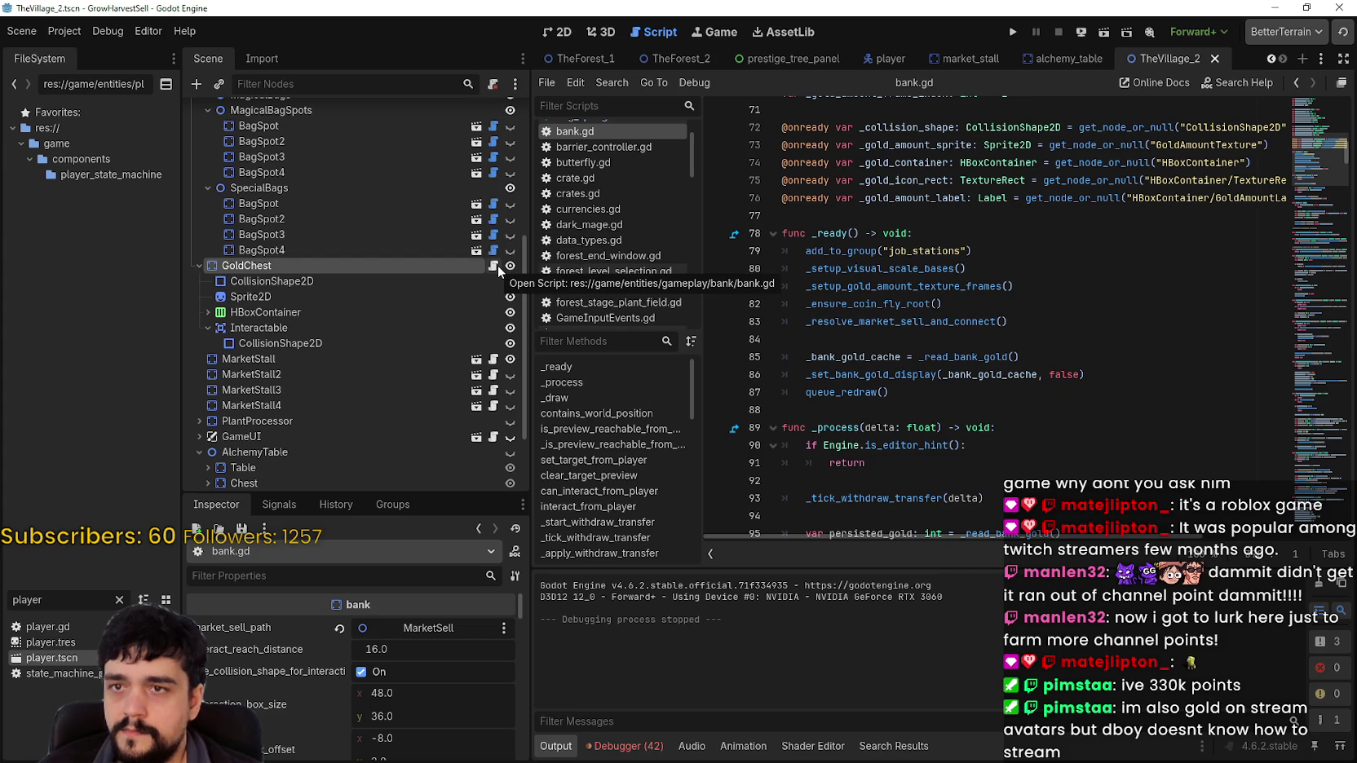
Paste market_stall.gd's code from line 8 onward after queue_redraw() in bank.gd
{"action": "left_click", "coordinate": [962, 57]}
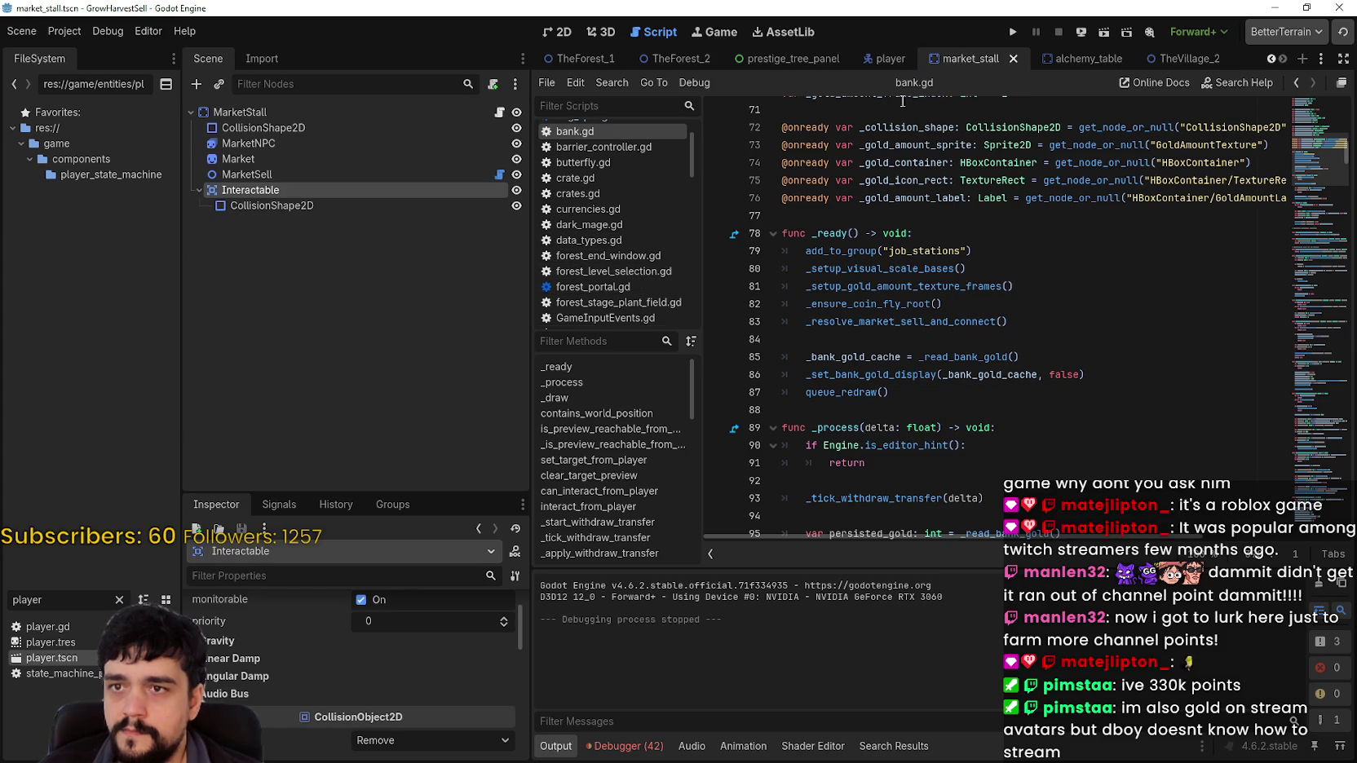
{"action": "left_click", "coordinate": [499, 112]}
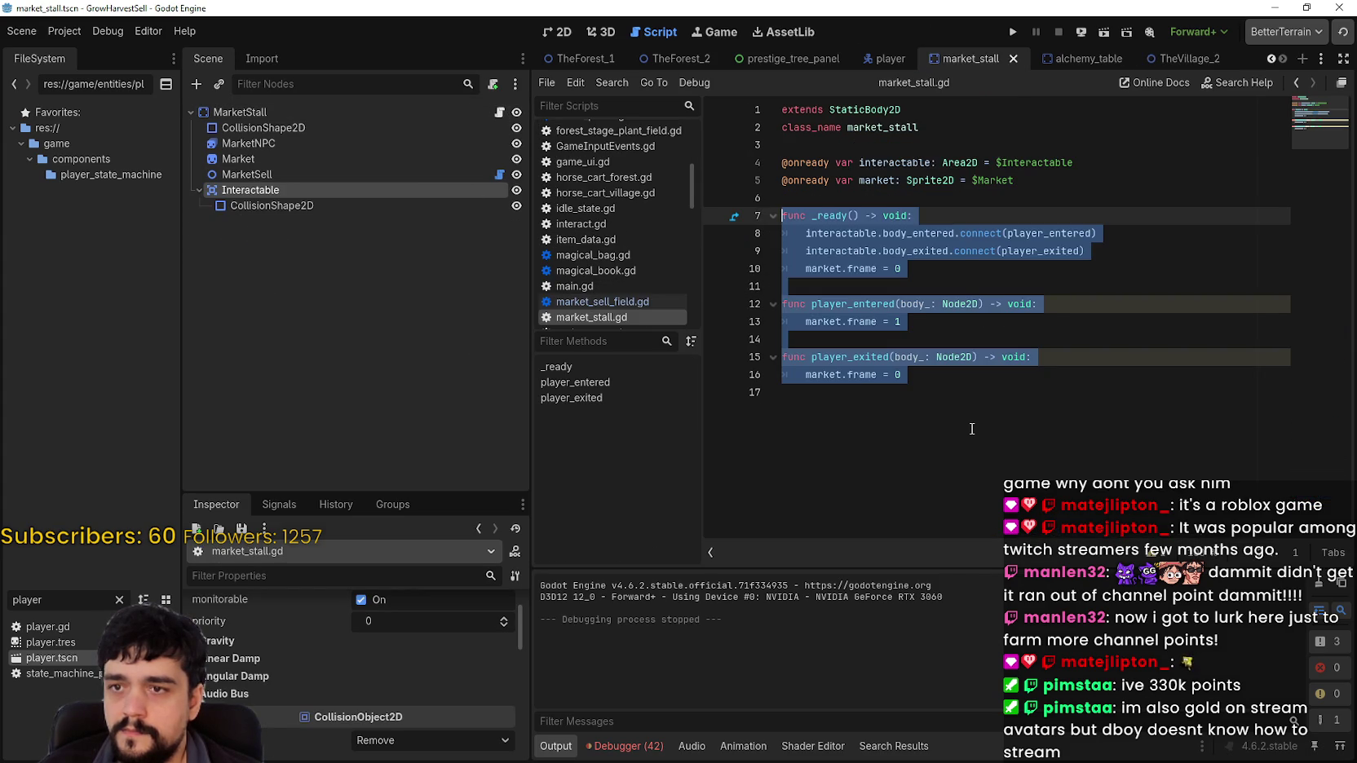
{"action": "mouse_move", "coordinate": [900, 374]}
{"action": "left_mouse_down"}
{"action": "mouse_move", "coordinate": [815, 366]}
{"action": "mouse_move", "coordinate": [785, 238]}
{"action": "left_mouse_up"}
{"action": "key", "text": "ctrl+c"}
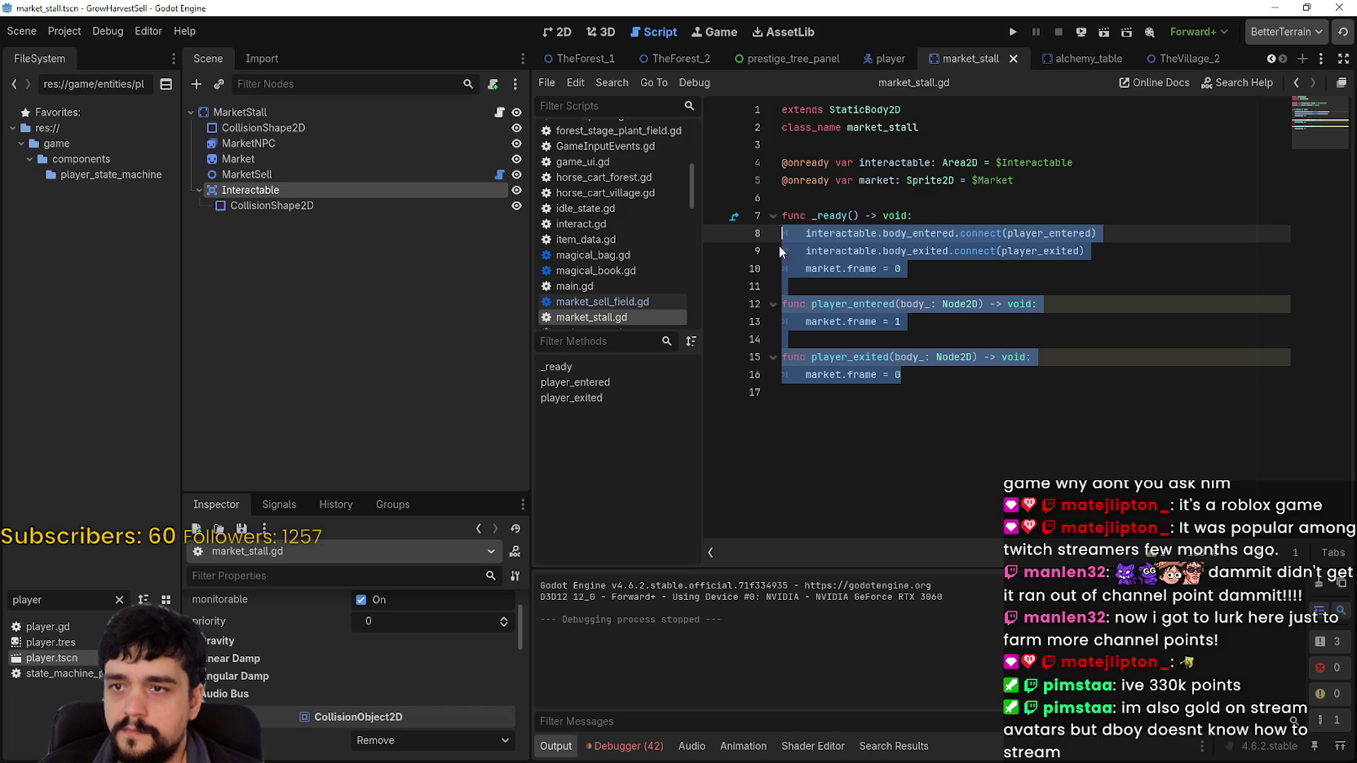
{"action": "left_click", "coordinate": [1188, 59]}
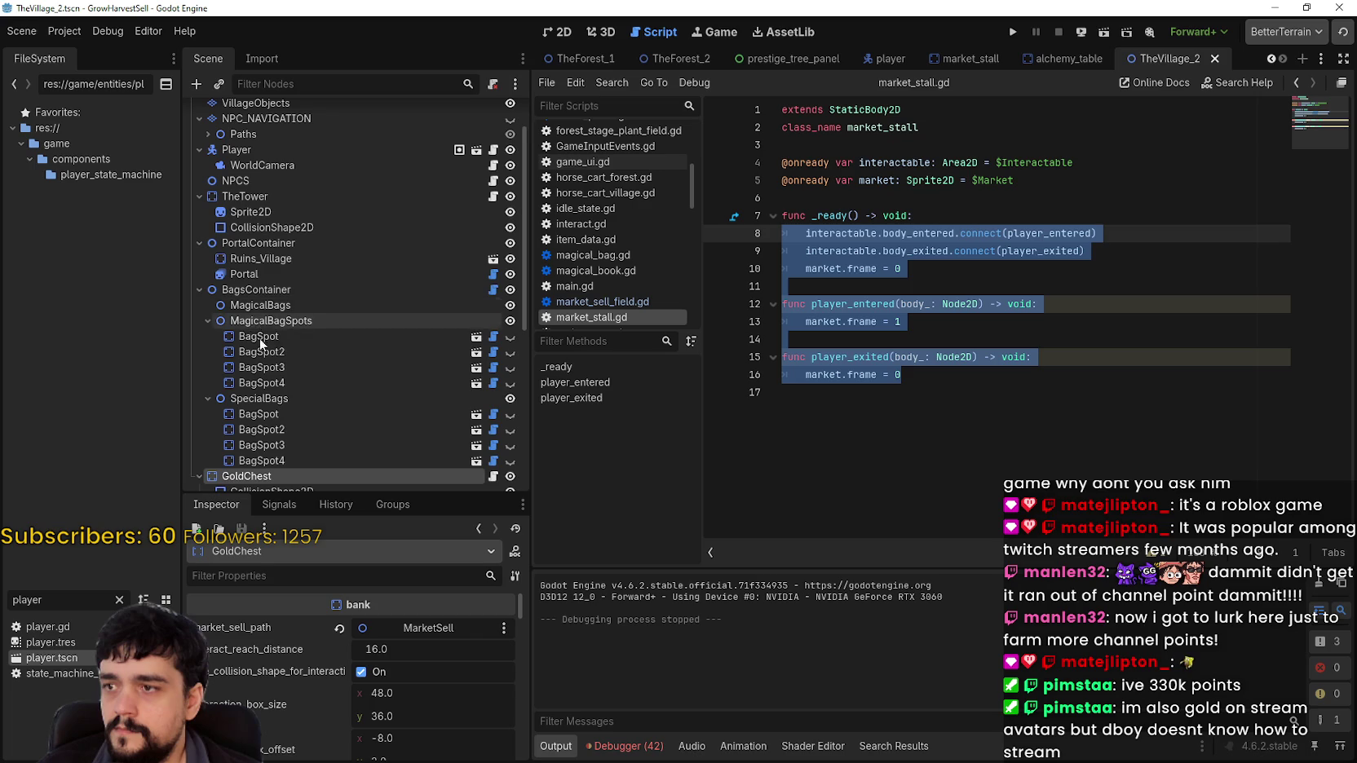
{"action": "scroll", "coordinate": [286, 297], "scroll_direction": "down", "scroll_amount": 3}
{"action": "scroll", "coordinate": [296, 295], "scroll_direction": "down", "scroll_amount": 2}
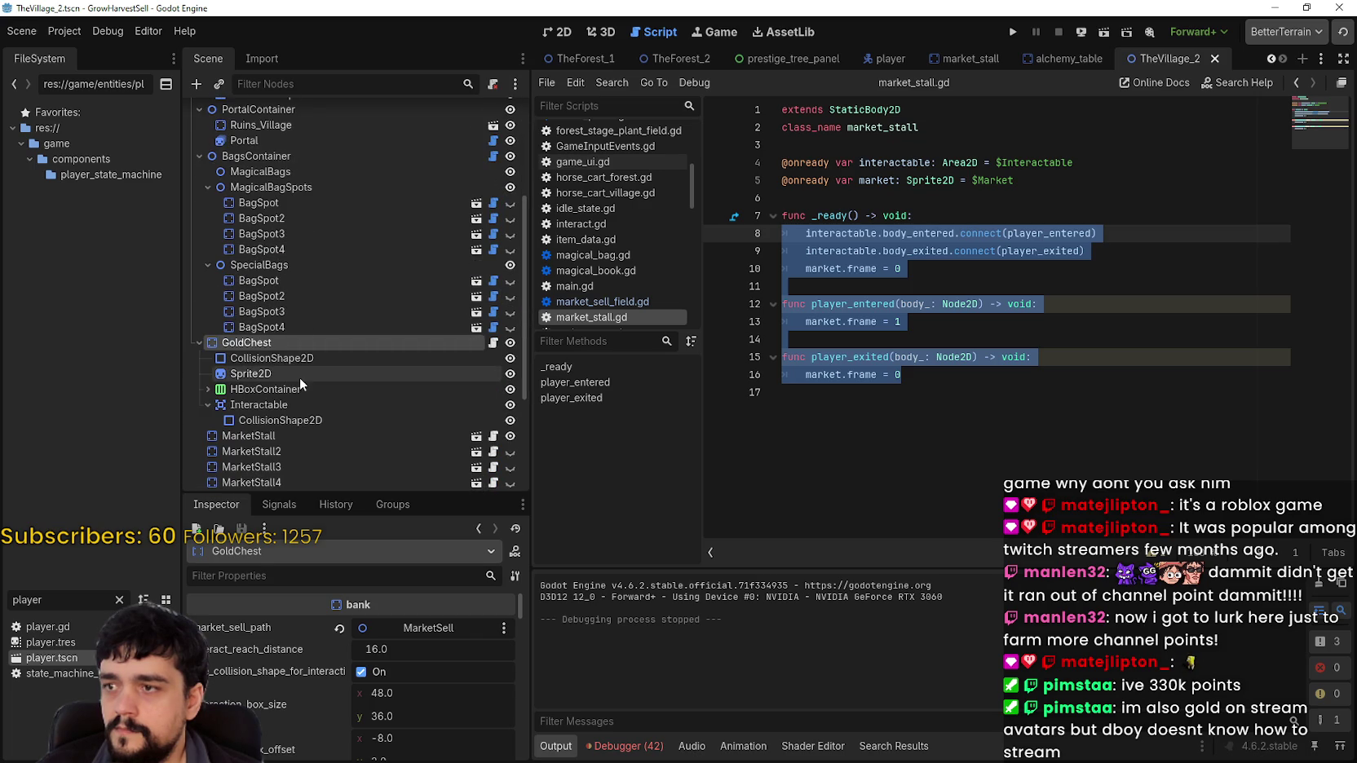
{"action": "left_click", "coordinate": [493, 342]}
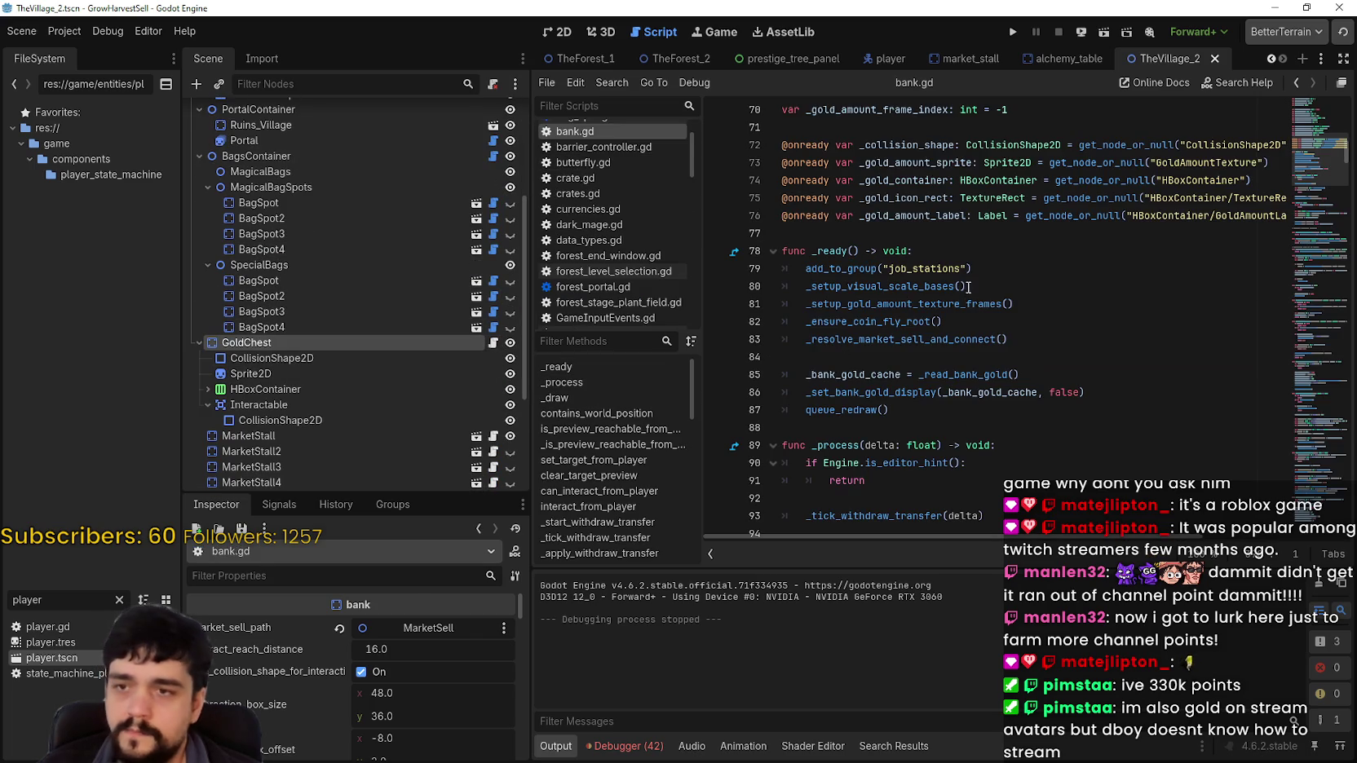
{"action": "left_click", "coordinate": [945, 414]}
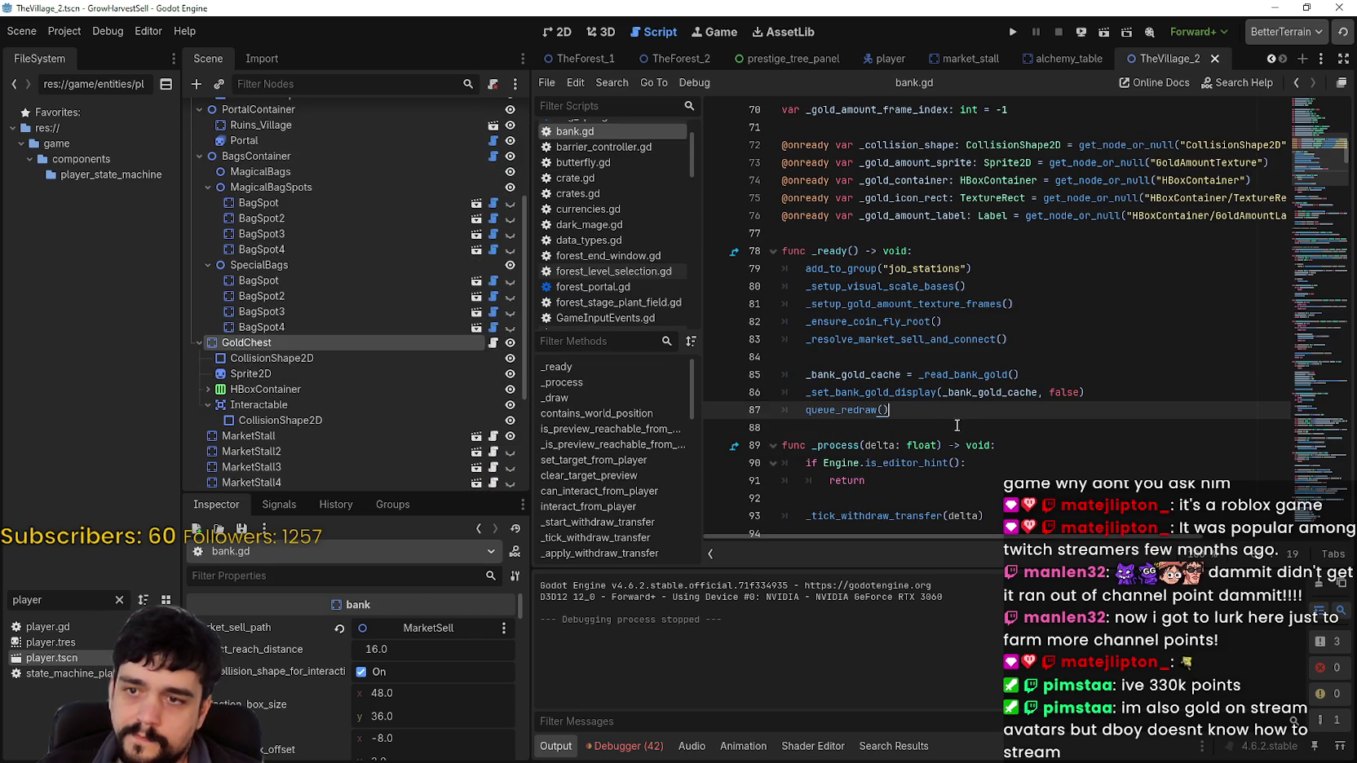
{"action": "key", "text": "Return"}
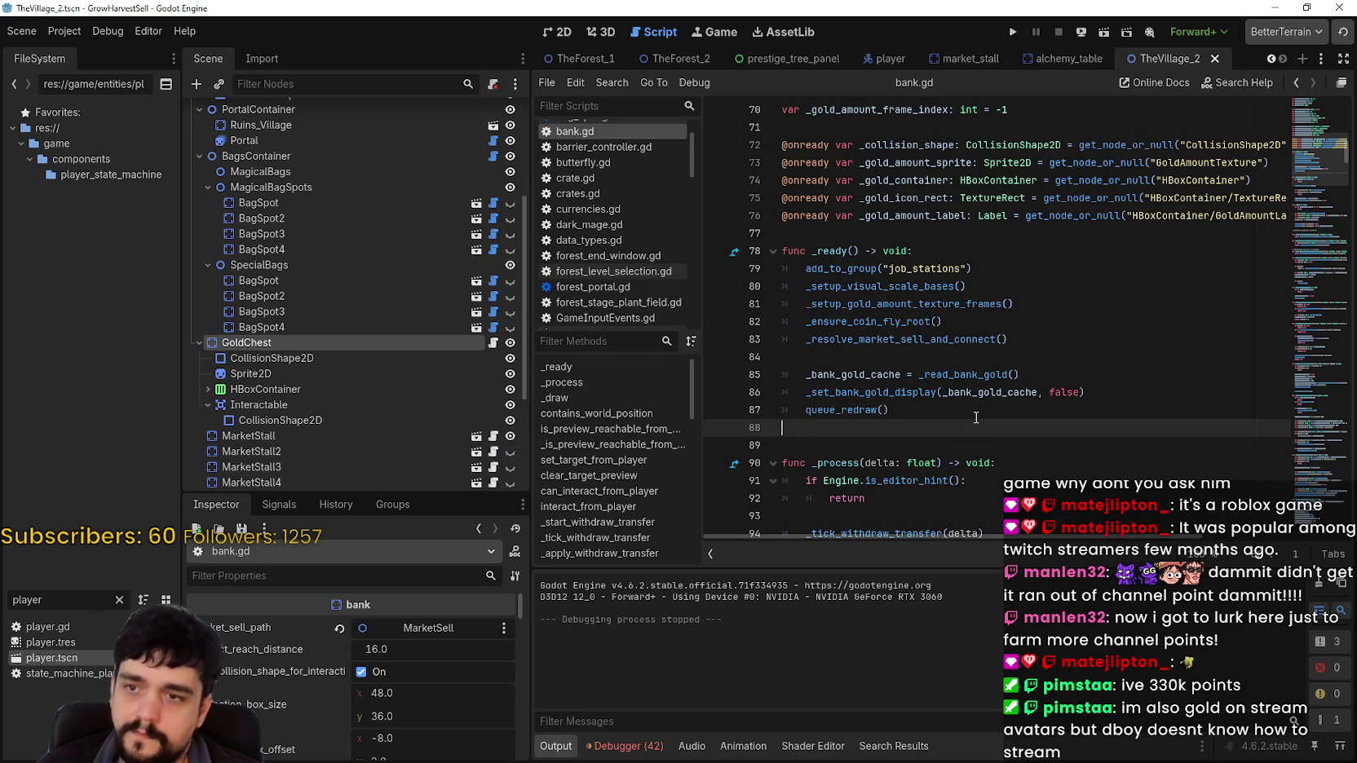
{"action": "key", "text": "ctrl+v"}
{"action": "scroll", "coordinate": [1011, 404], "scroll_direction": "down", "scroll_amount": 2}
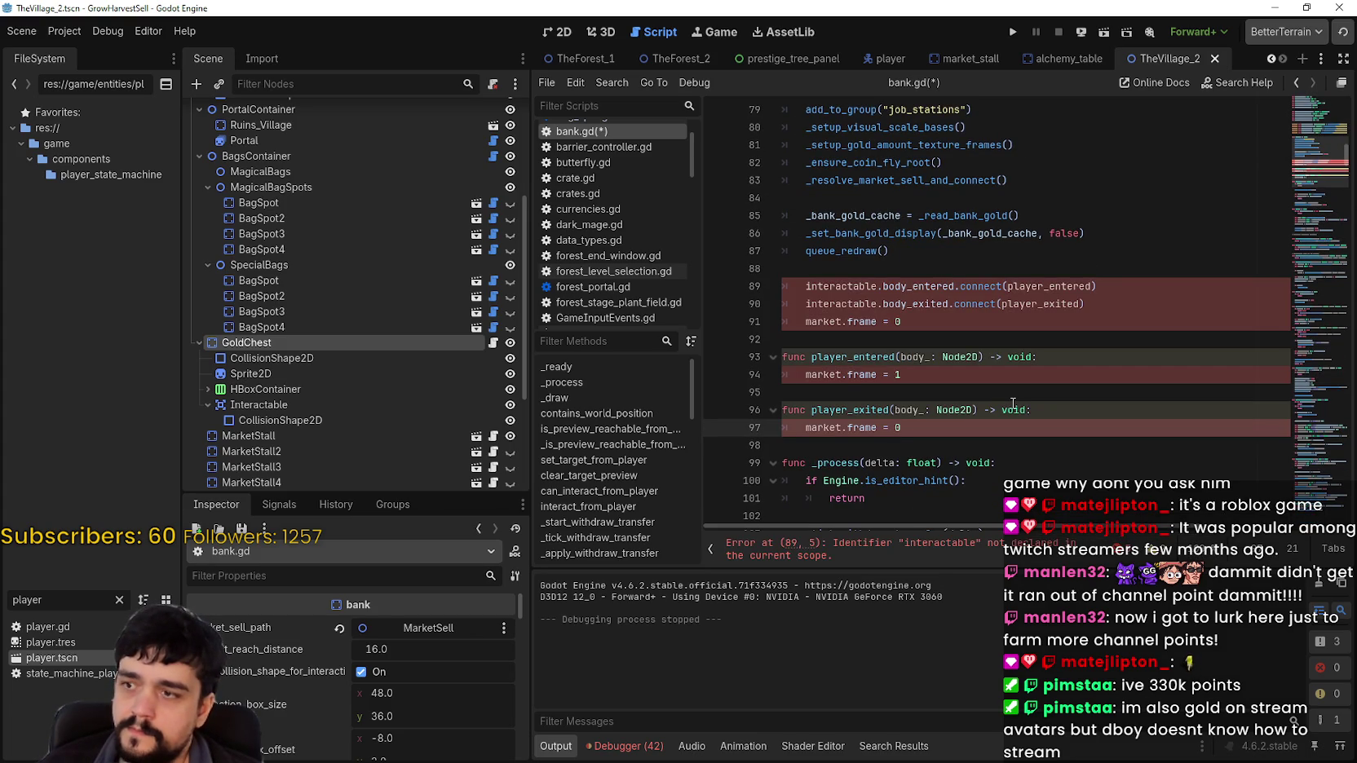
{"action": "scroll", "coordinate": [970, 300], "scroll_direction": "up", "scroll_amount": 7}
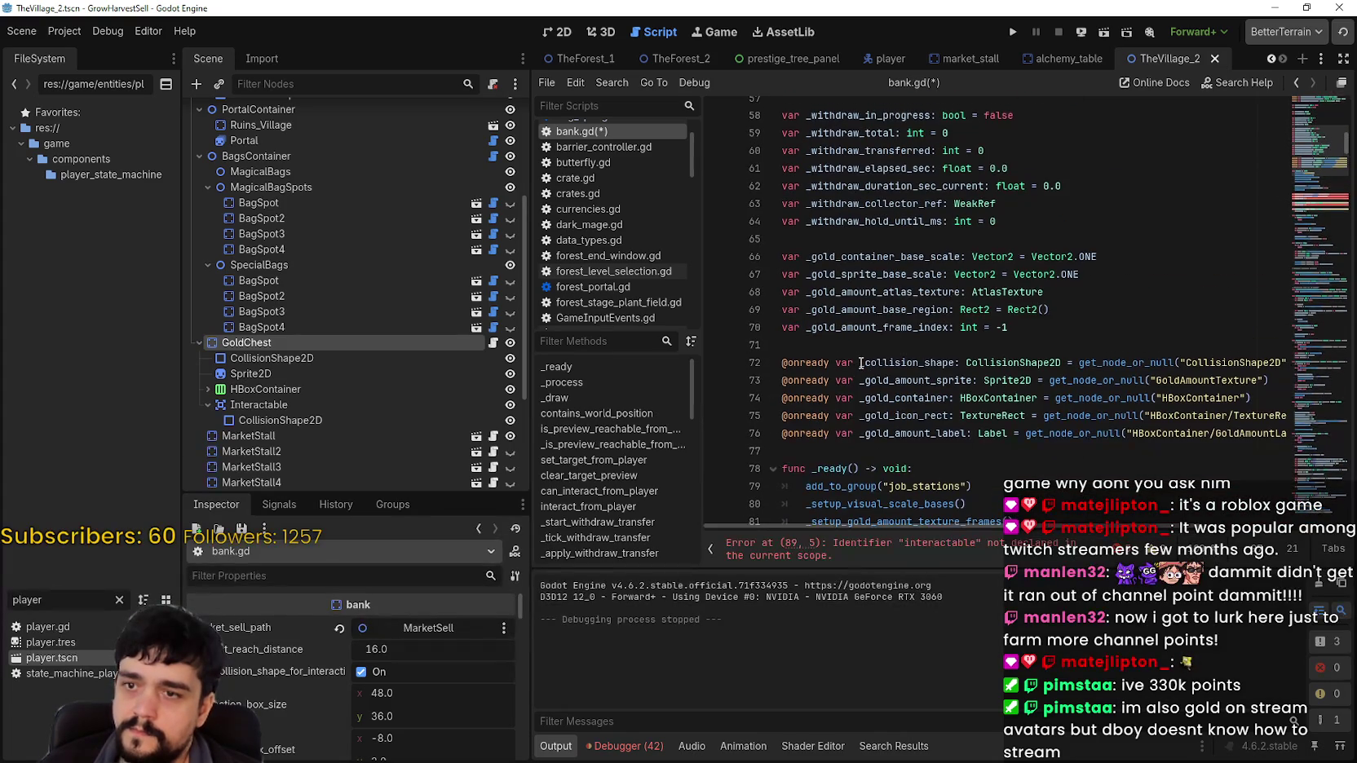
{"action": "scroll", "coordinate": [1312, 145], "scroll_direction": "down", "scroll_amount": 4}
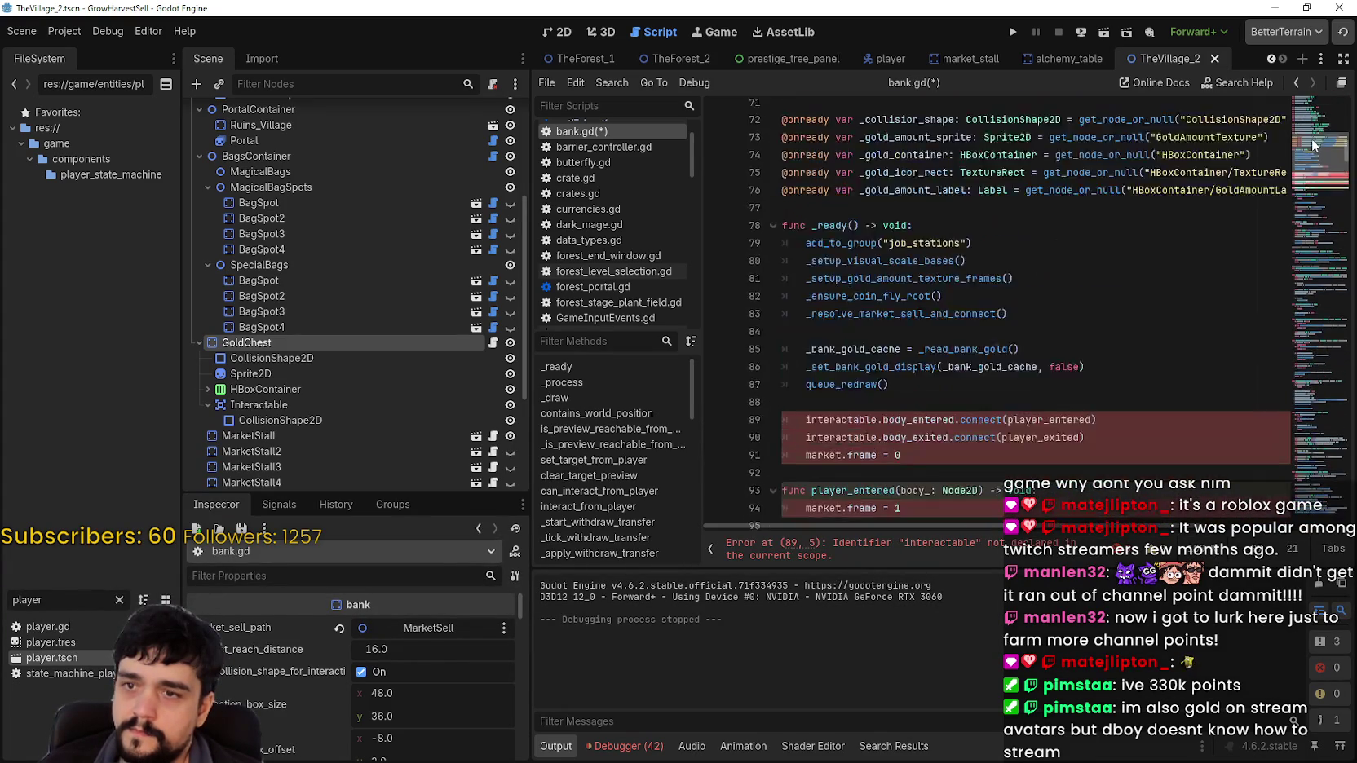
{"action": "scroll", "coordinate": [1313, 145], "scroll_direction": "up", "scroll_amount": 1}
{"action": "left_click", "coordinate": [904, 270]}
{"action": "key", "text": "Return"}
{"action": "key", "text": "Return"}
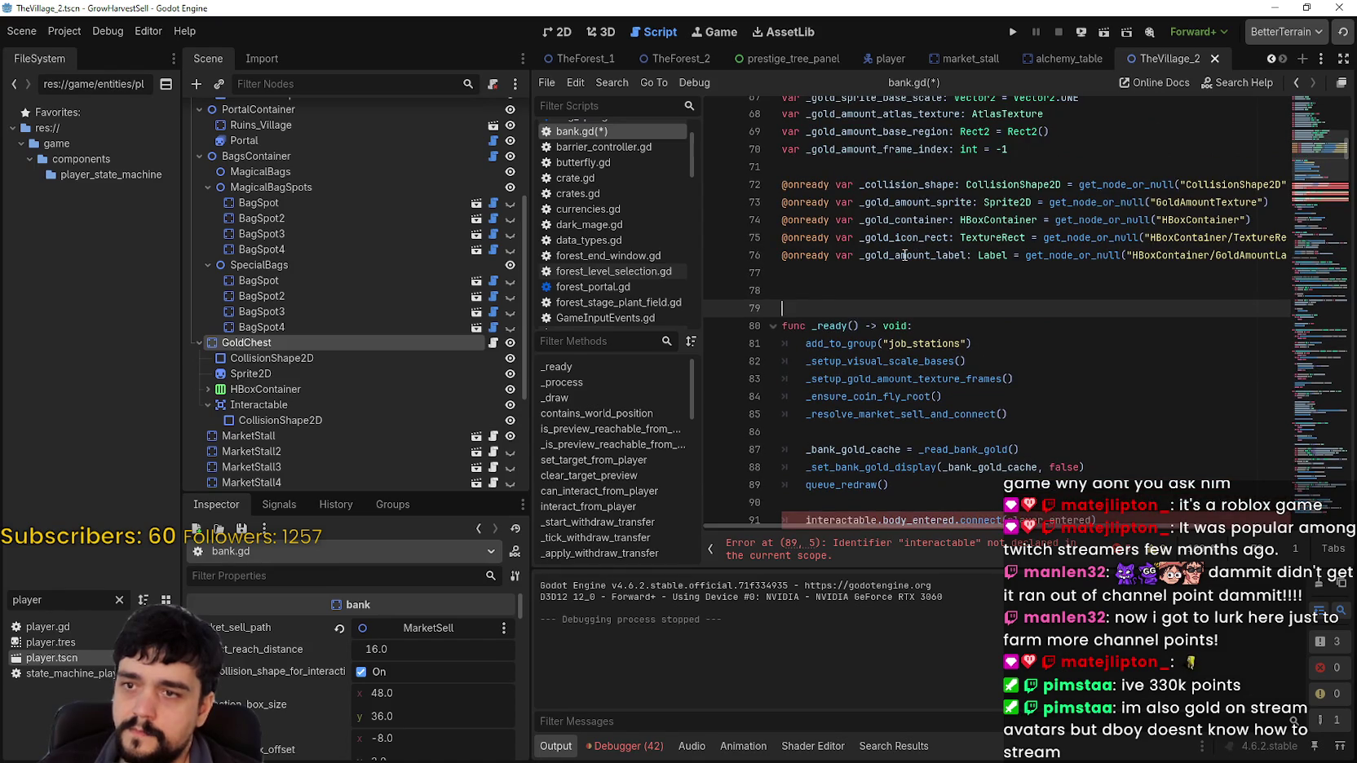
{"action": "mouse_move", "coordinate": [258, 405]}
{"action": "left_mouse_down"}
{"action": "mouse_move", "coordinate": [826, 359]}
{"action": "mouse_move", "coordinate": [827, 278]}
{"action": "left_mouse_up"}
{"action": "scroll", "coordinate": [870, 333], "scroll_direction": "down", "scroll_amount": 1}
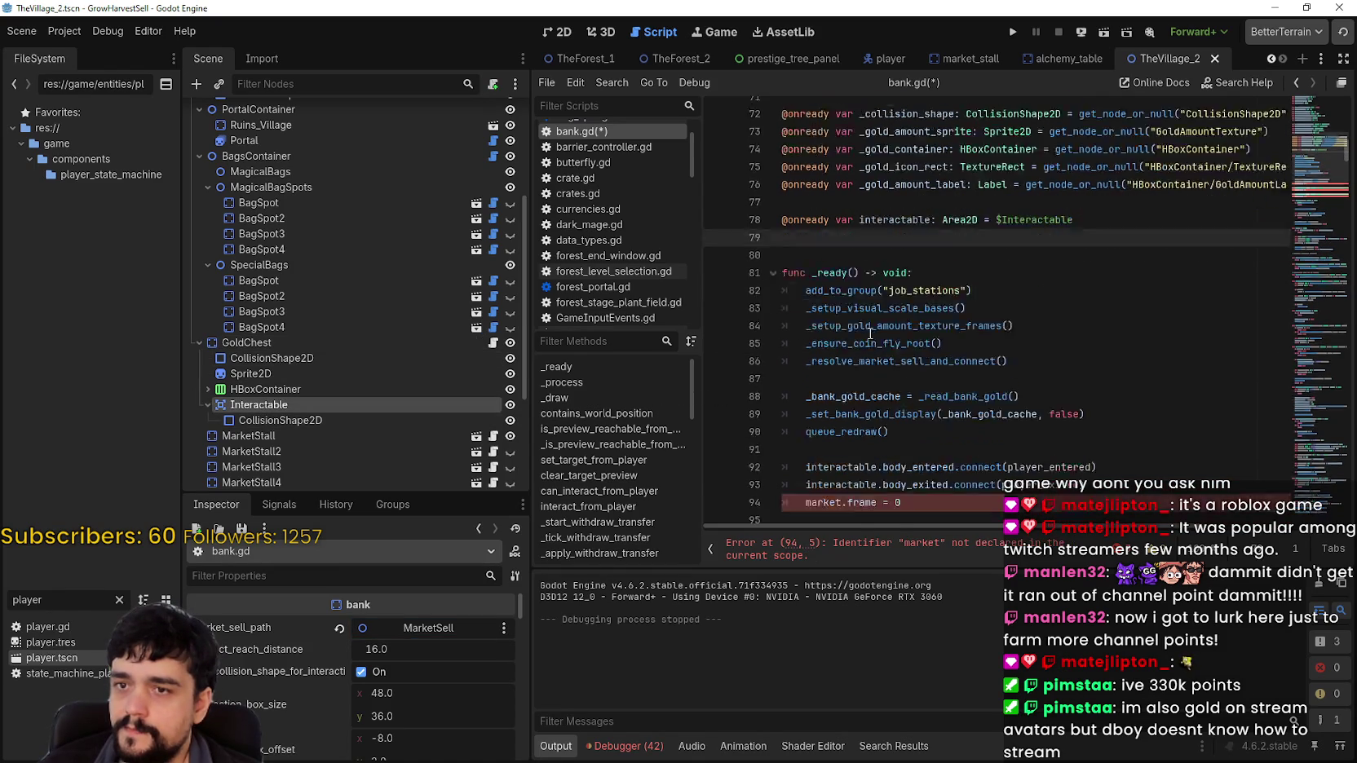
{"action": "scroll", "coordinate": [904, 359], "scroll_direction": "down", "scroll_amount": 1}
{"action": "left_click", "coordinate": [825, 449]}
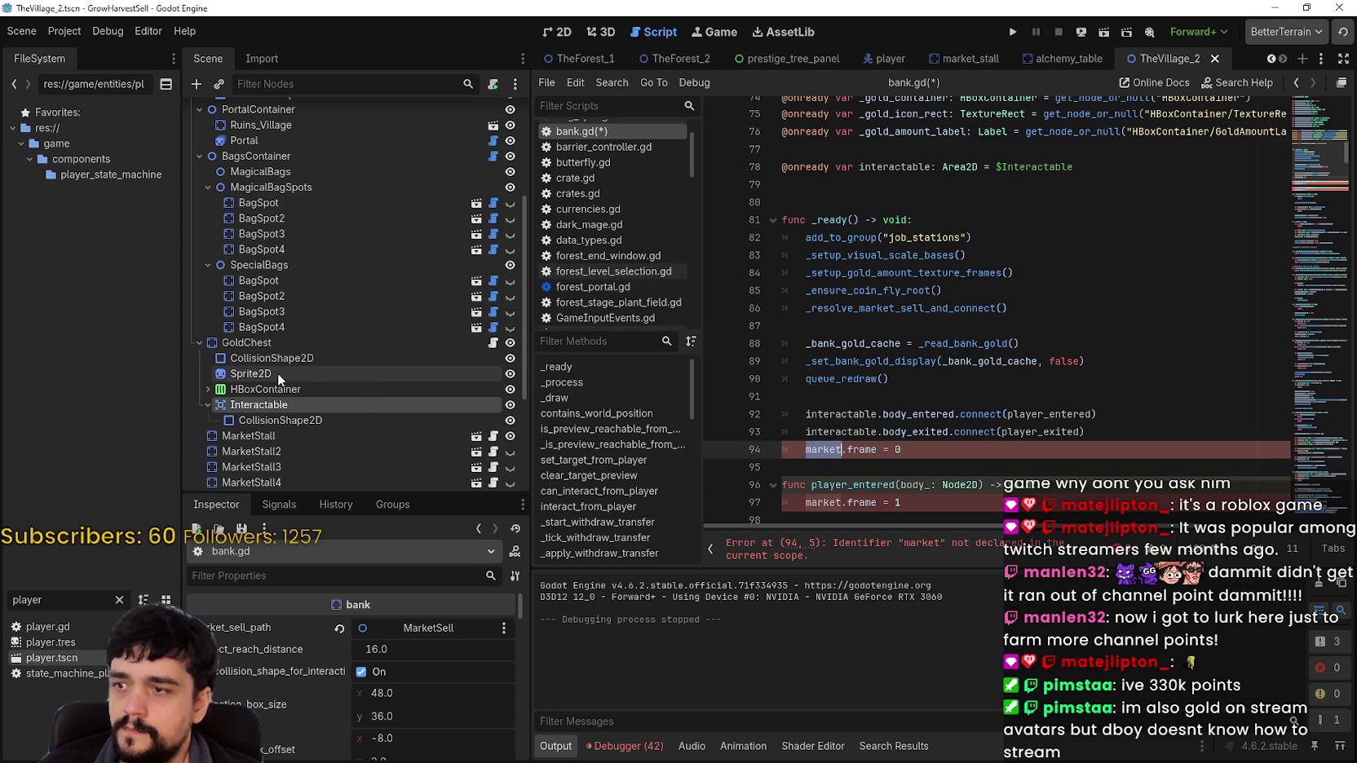
{"action": "scroll", "coordinate": [955, 272], "scroll_direction": "up", "scroll_amount": 2}
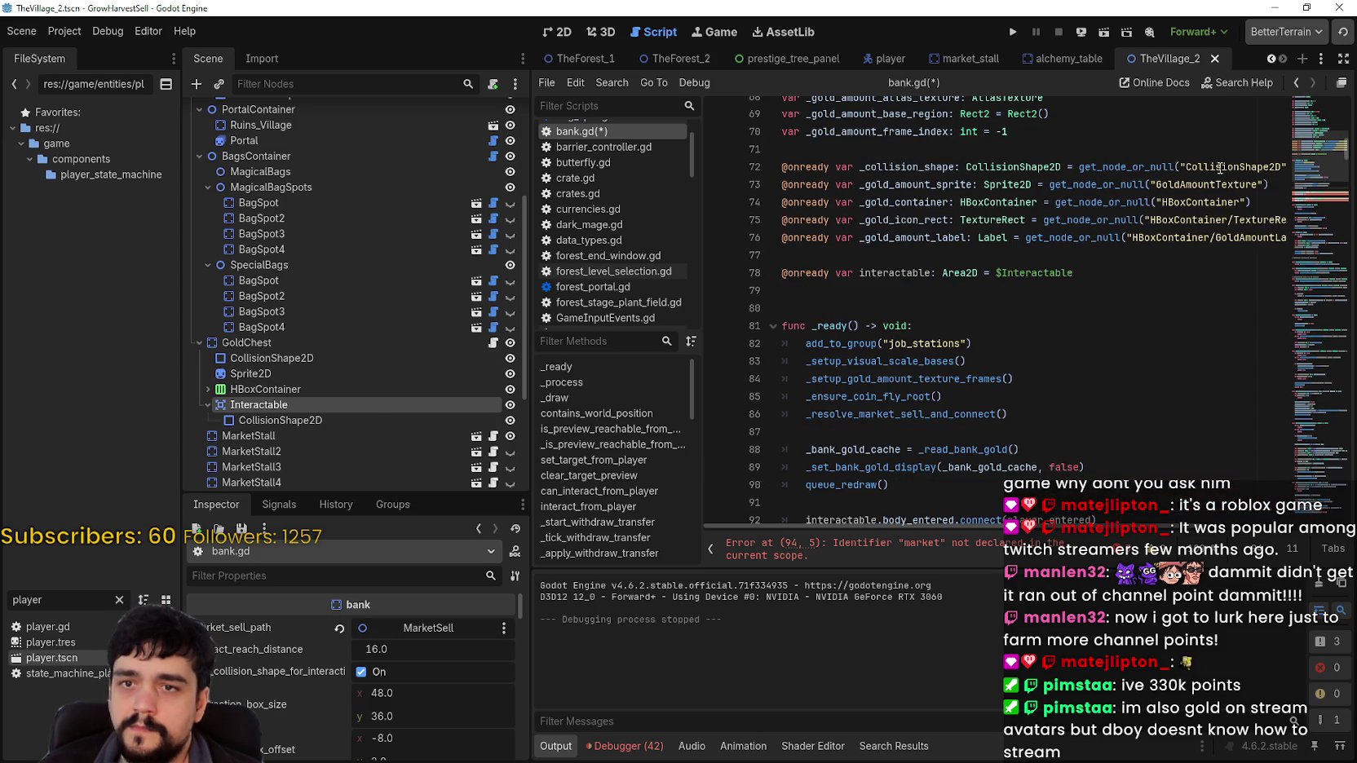
{"action": "left_click", "coordinate": [1171, 184]}
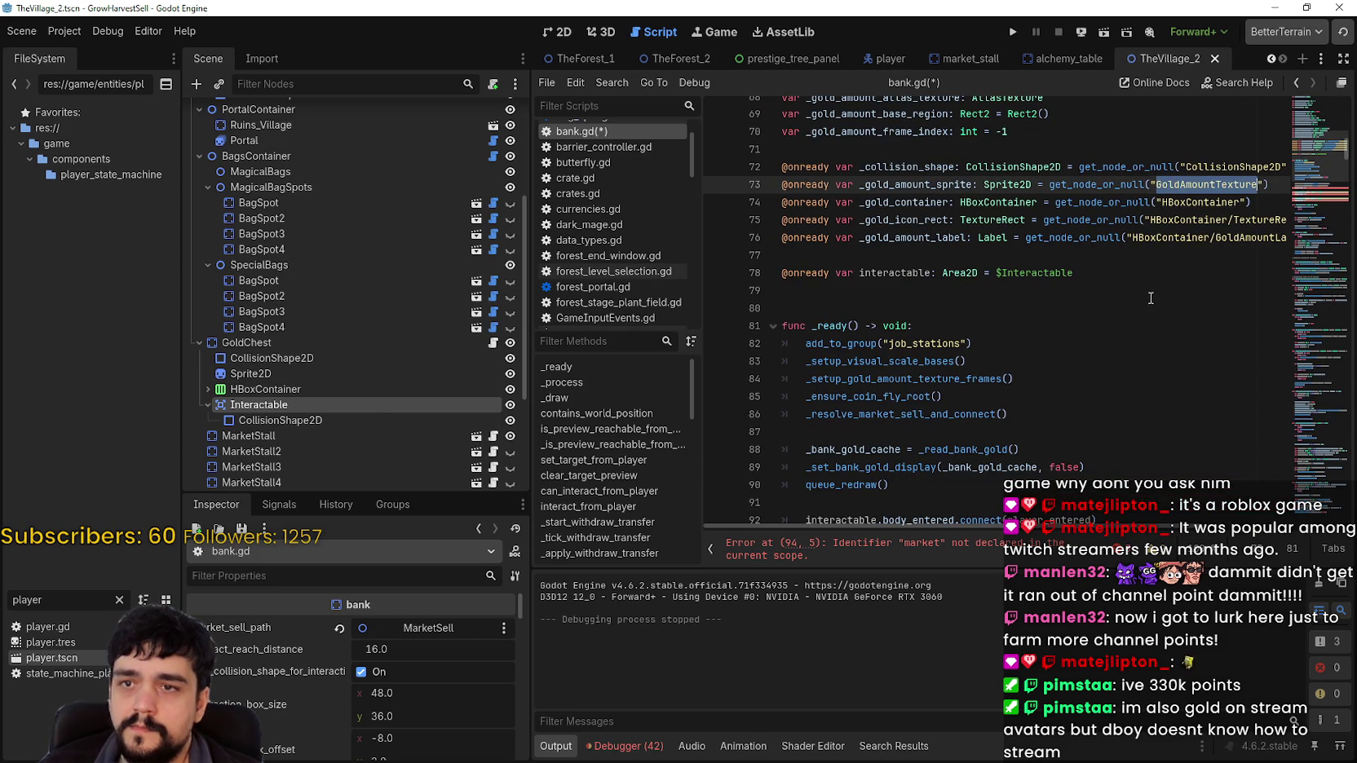
{"action": "left_click_drag", "start_coordinate": [1280, 187], "coordinate": [734, 190]}
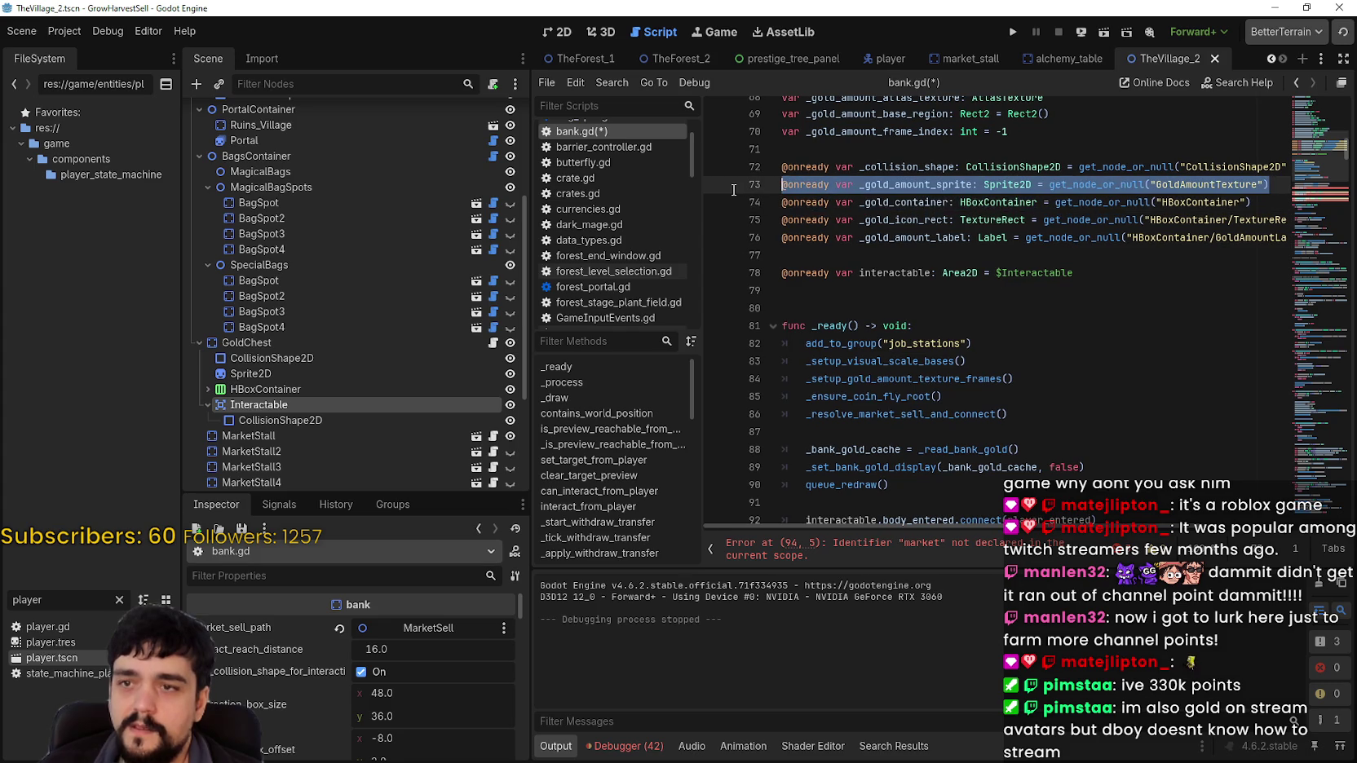
{"action": "left_click", "coordinate": [876, 284]}
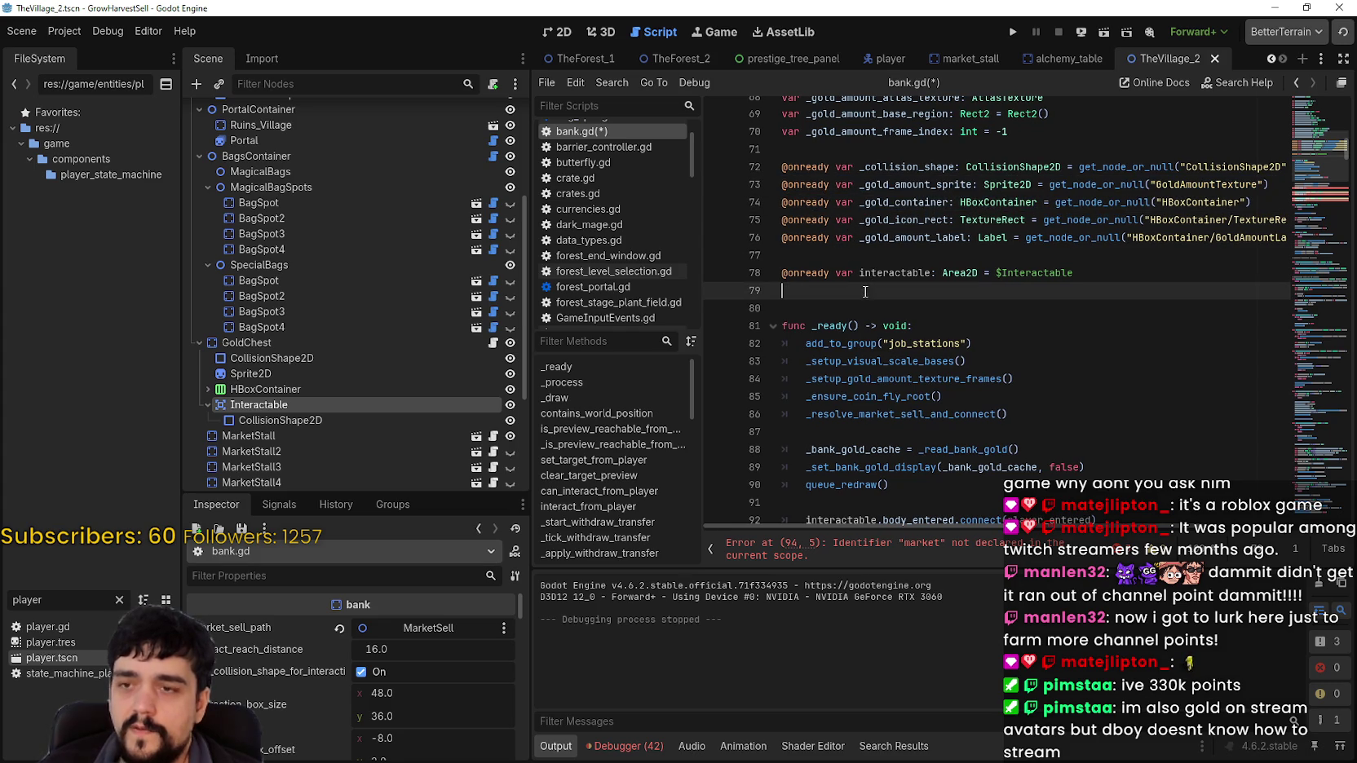
{"action": "mouse_move", "coordinate": [247, 371]}
{"action": "left_mouse_down"}
{"action": "mouse_move", "coordinate": [815, 333]}
{"action": "mouse_move", "coordinate": [852, 295]}
{"action": "mouse_move", "coordinate": [900, 294]}
{"action": "left_mouse_up"}
{"action": "double_click", "coordinate": [893, 292]}
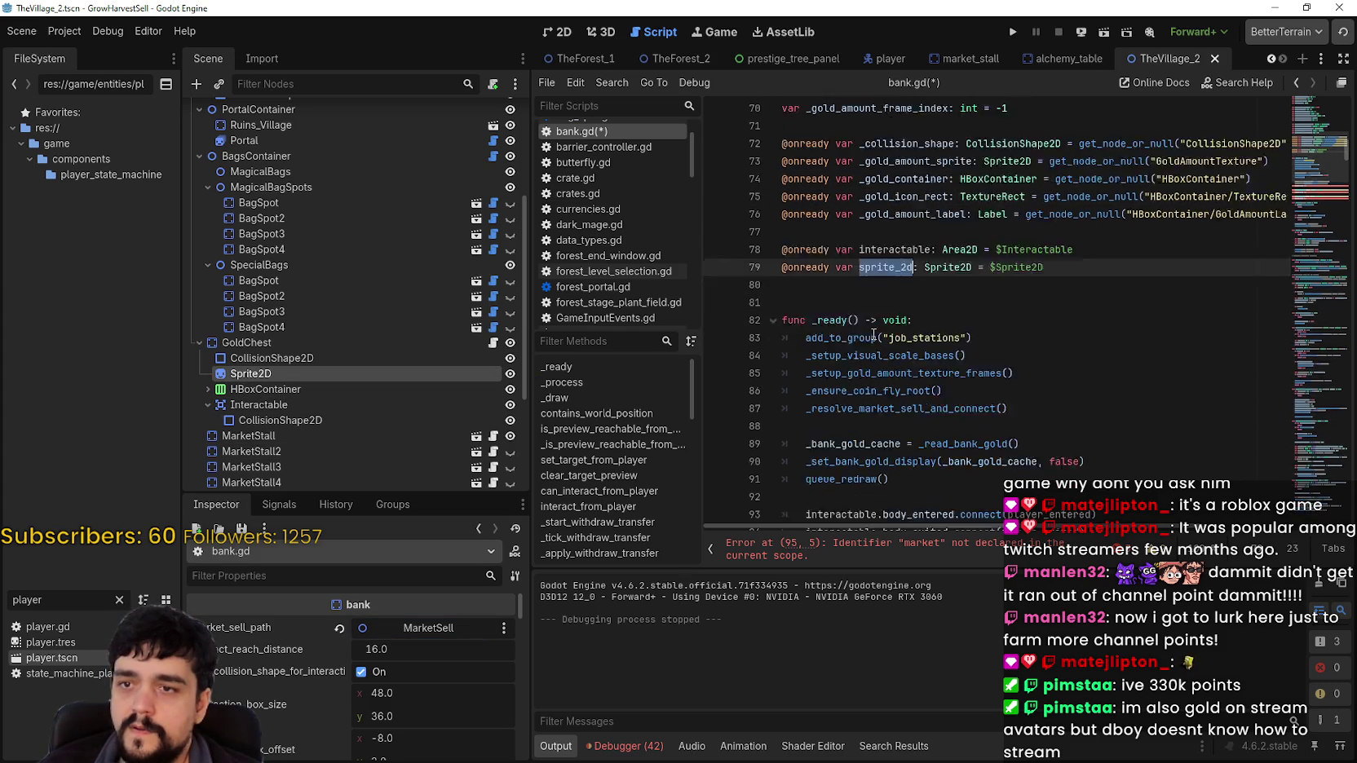
{"action": "type", "text": "chest"}
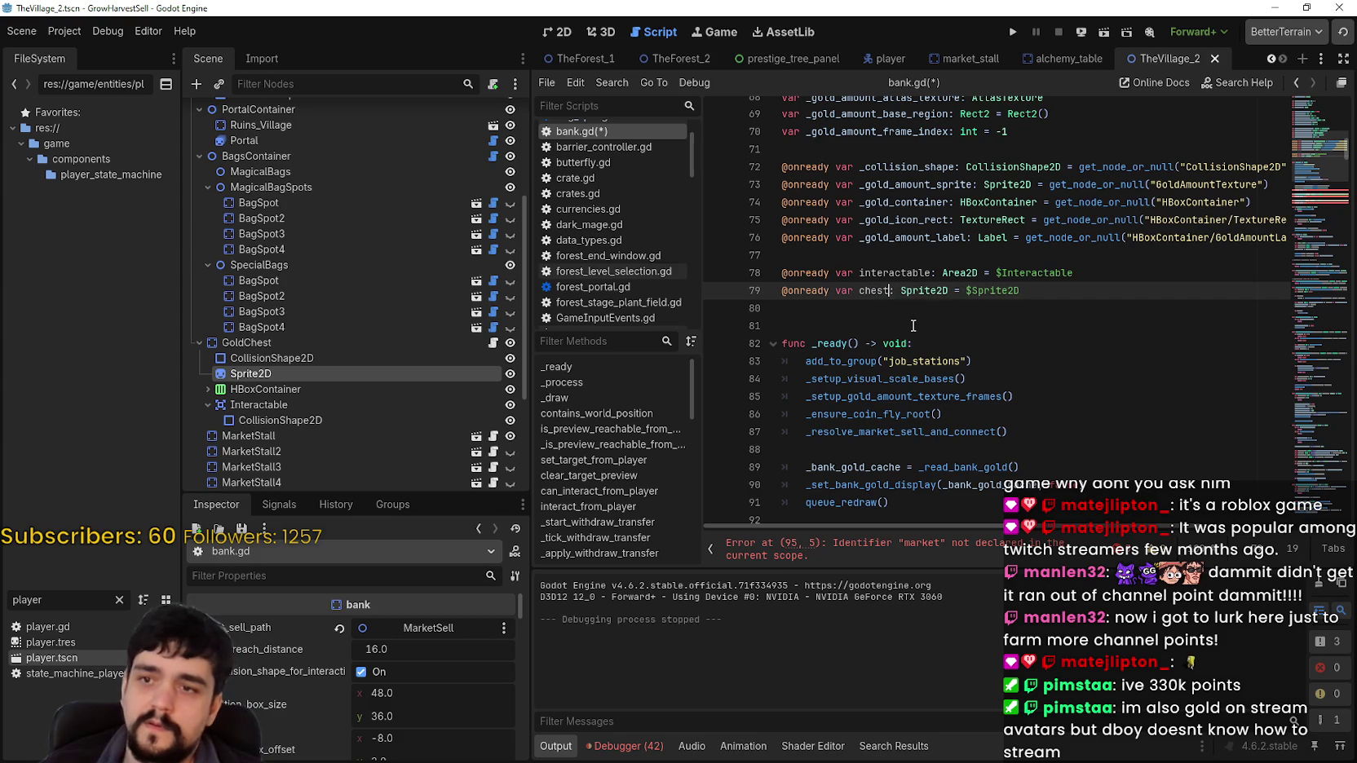
Replace market with chest on lines 95, 98 and 101, save, and select the GoldChest Sprite2D
{"action": "scroll", "coordinate": [913, 325], "scroll_direction": "down", "scroll_amount": 5}
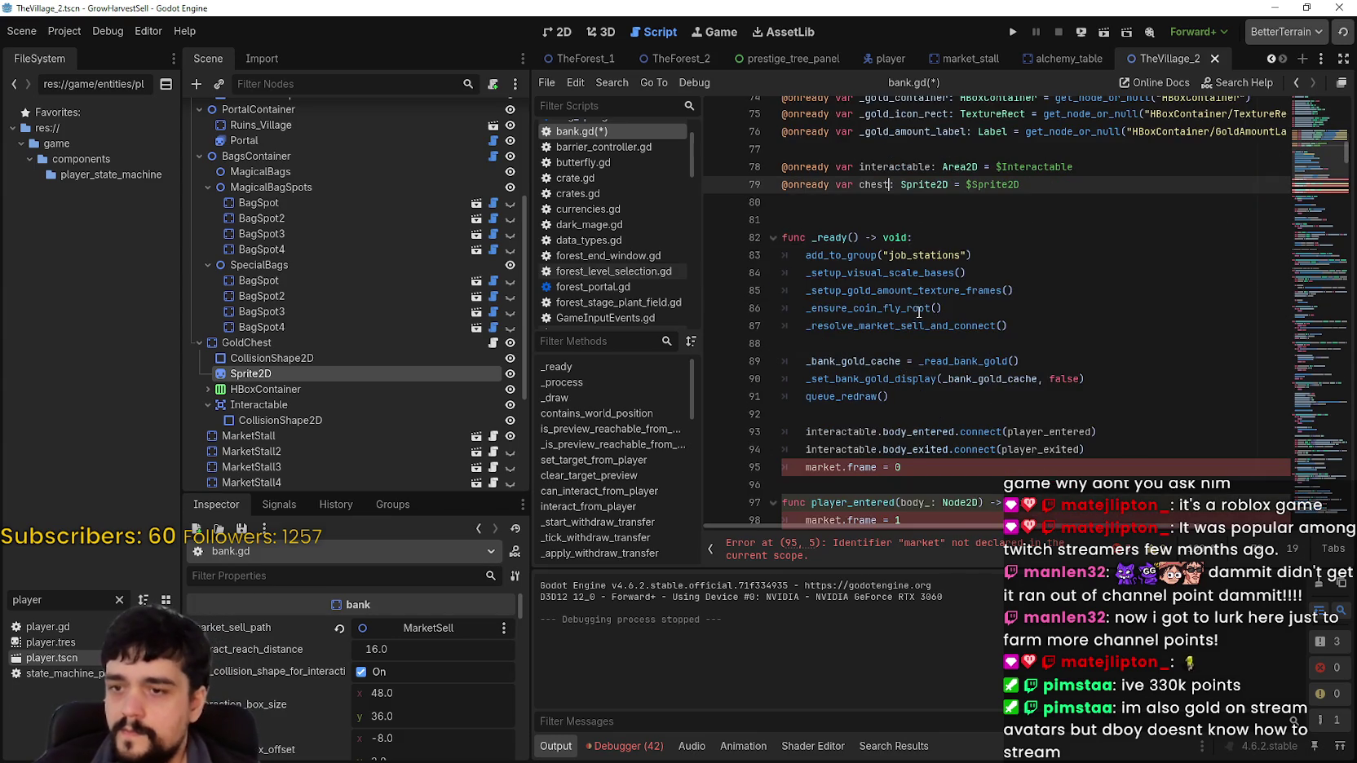
{"action": "scroll", "coordinate": [914, 294], "scroll_direction": "up", "scroll_amount": 3}
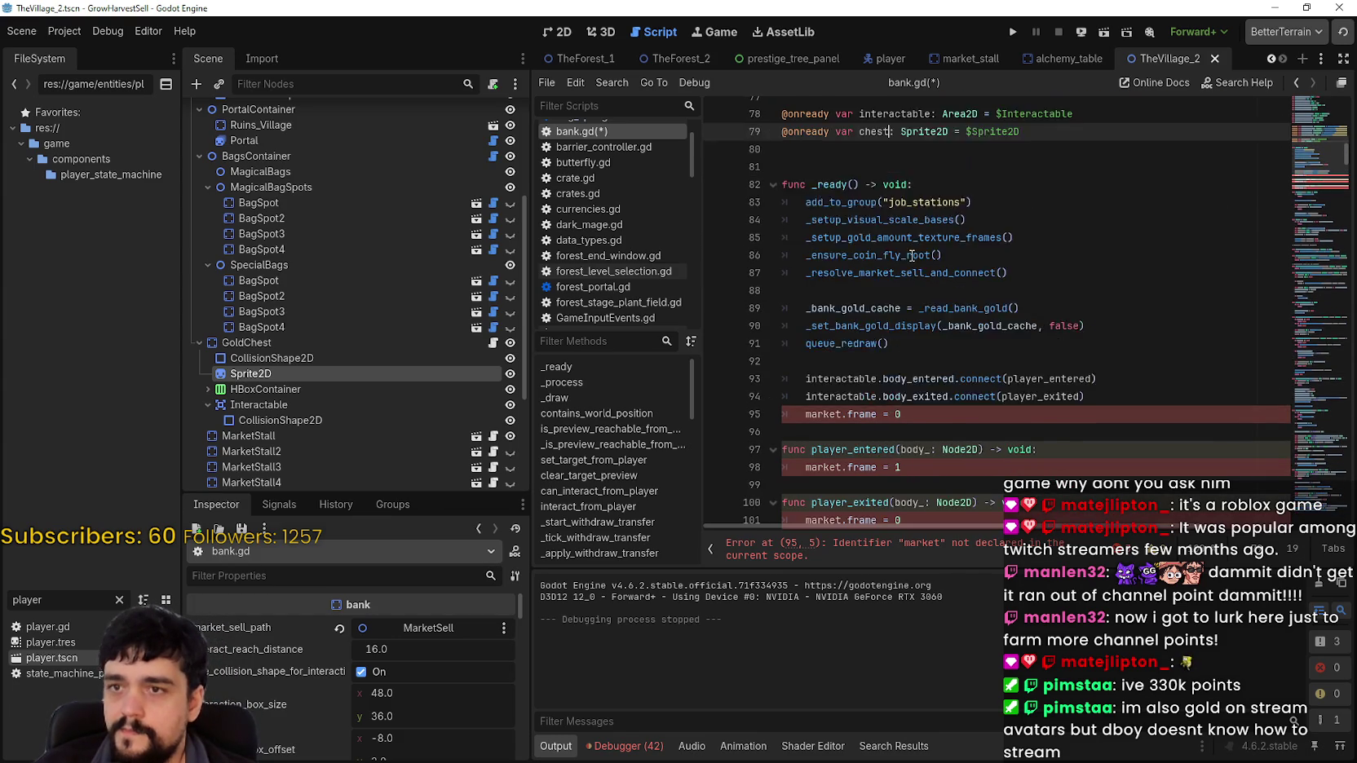
{"action": "scroll", "coordinate": [871, 210], "scroll_direction": "down", "scroll_amount": 3}
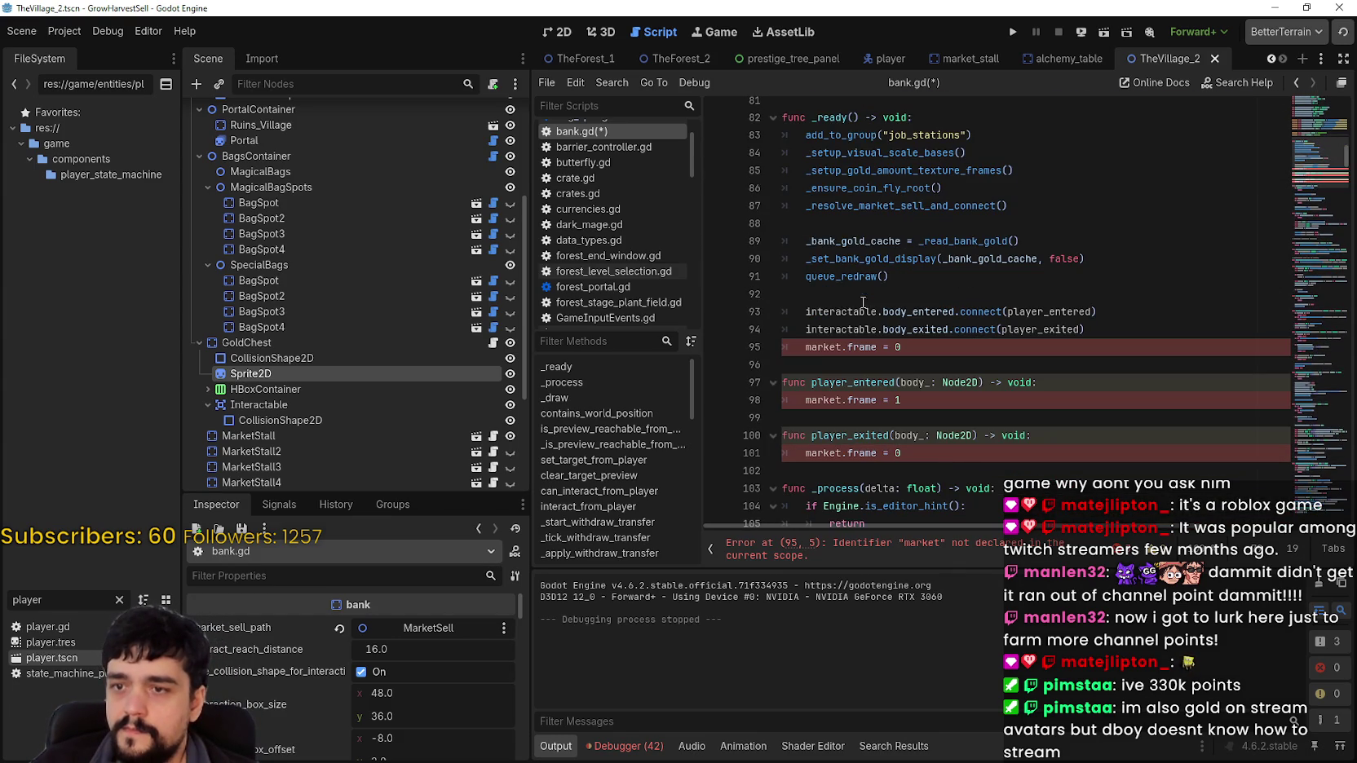
{"action": "double_click", "coordinate": [823, 349]}
{"action": "type", "text": "chest"}
{"action": "double_click", "coordinate": [823, 404]}
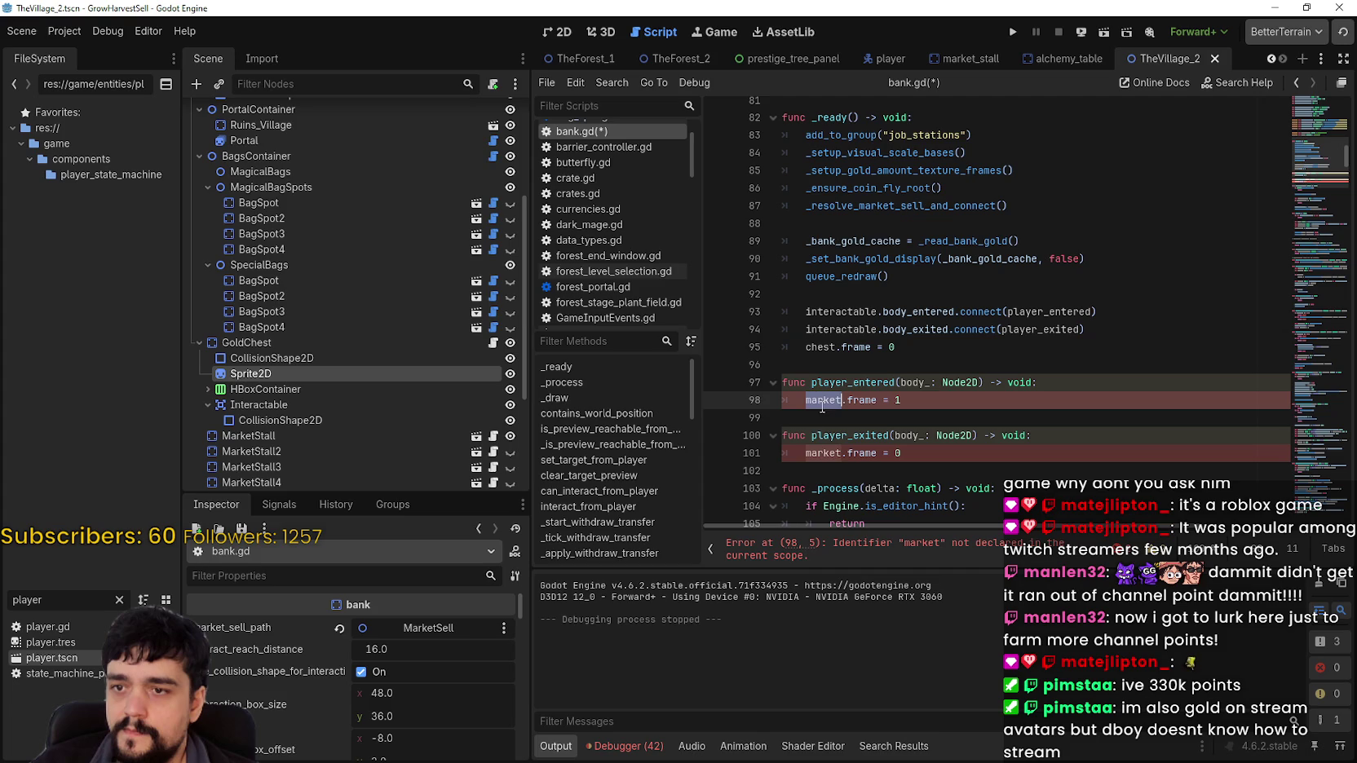
{"action": "double_click", "coordinate": [822, 452]}
{"action": "type", "text": "ches"}
{"action": "key", "text": "ctrl+s"}
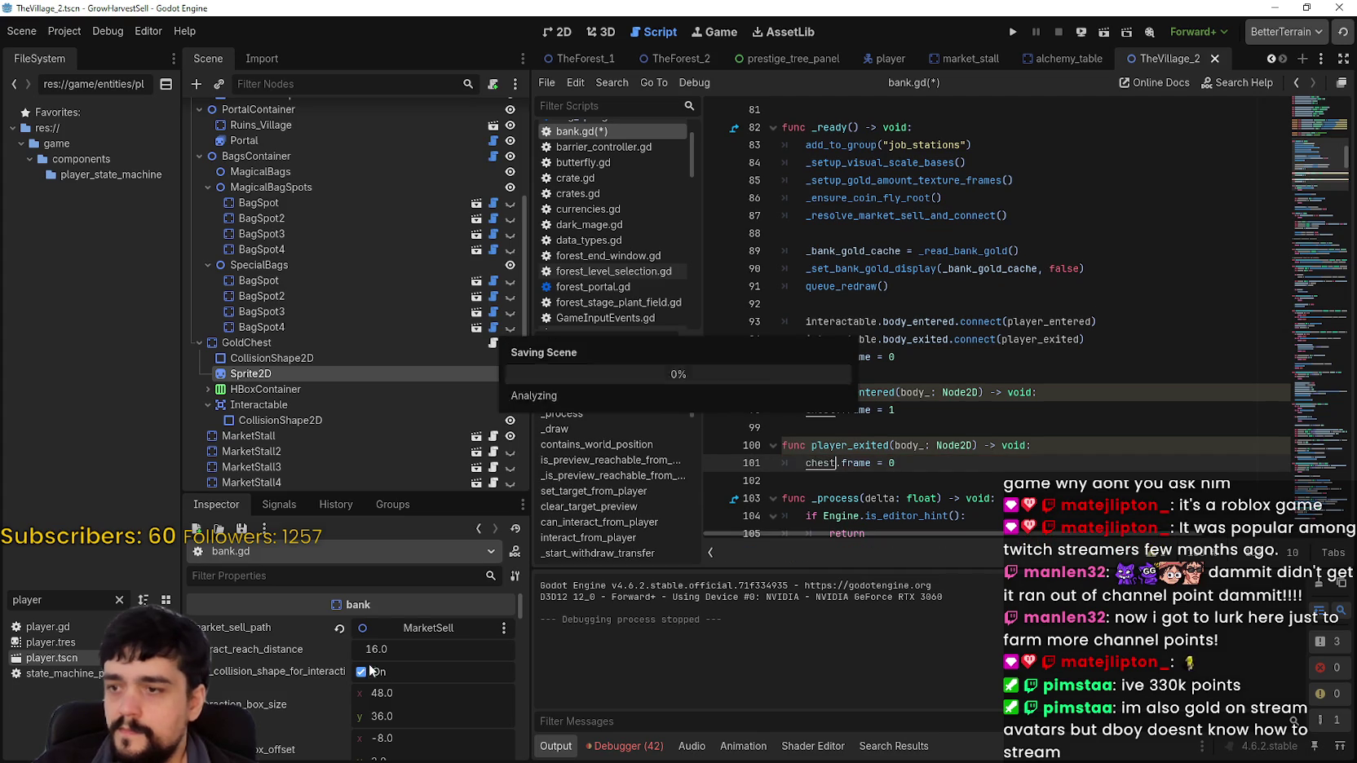
{"action": "left_click", "coordinate": [299, 362]}
{"action": "left_click", "coordinate": [302, 371]}
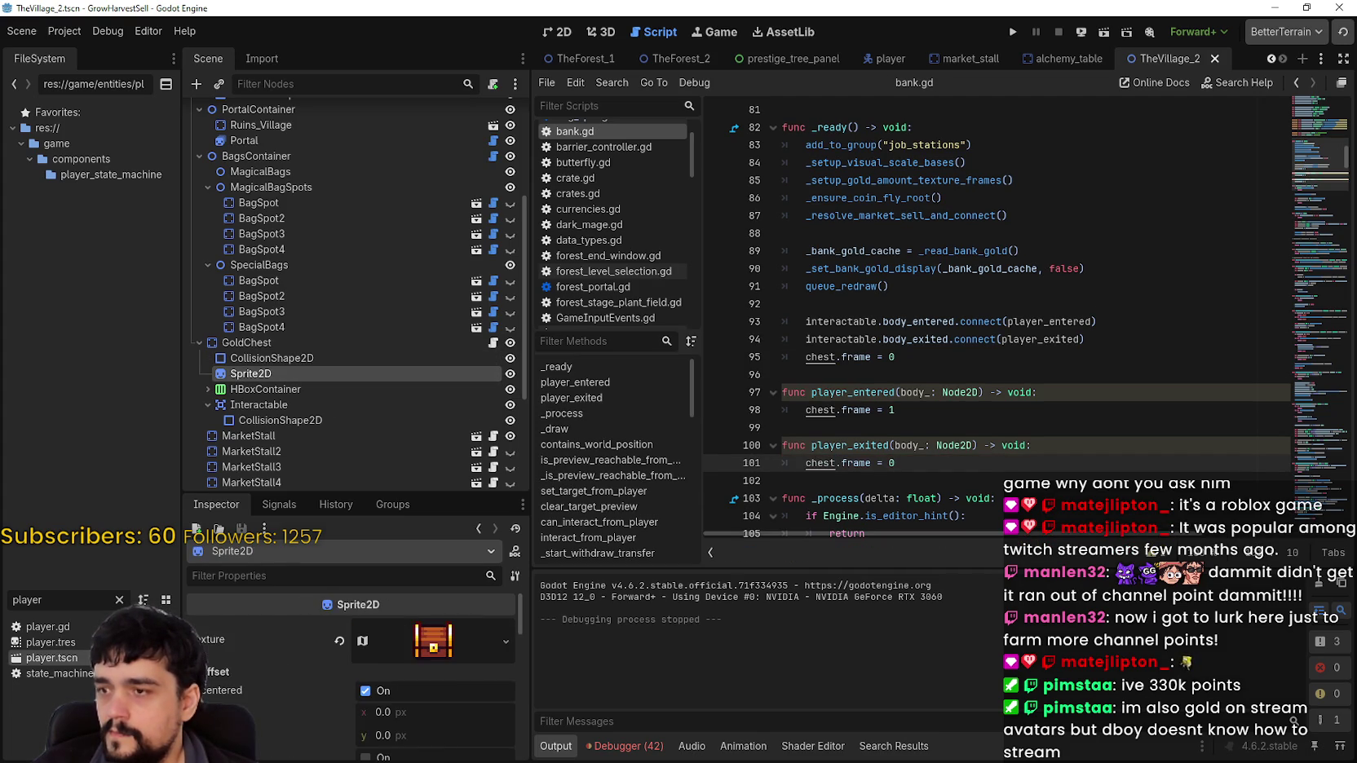
Set the chest Sprite2D atlas region to 128×32 at (1152, 560) over four brown chests
{"action": "left_click", "coordinate": [444, 613]}
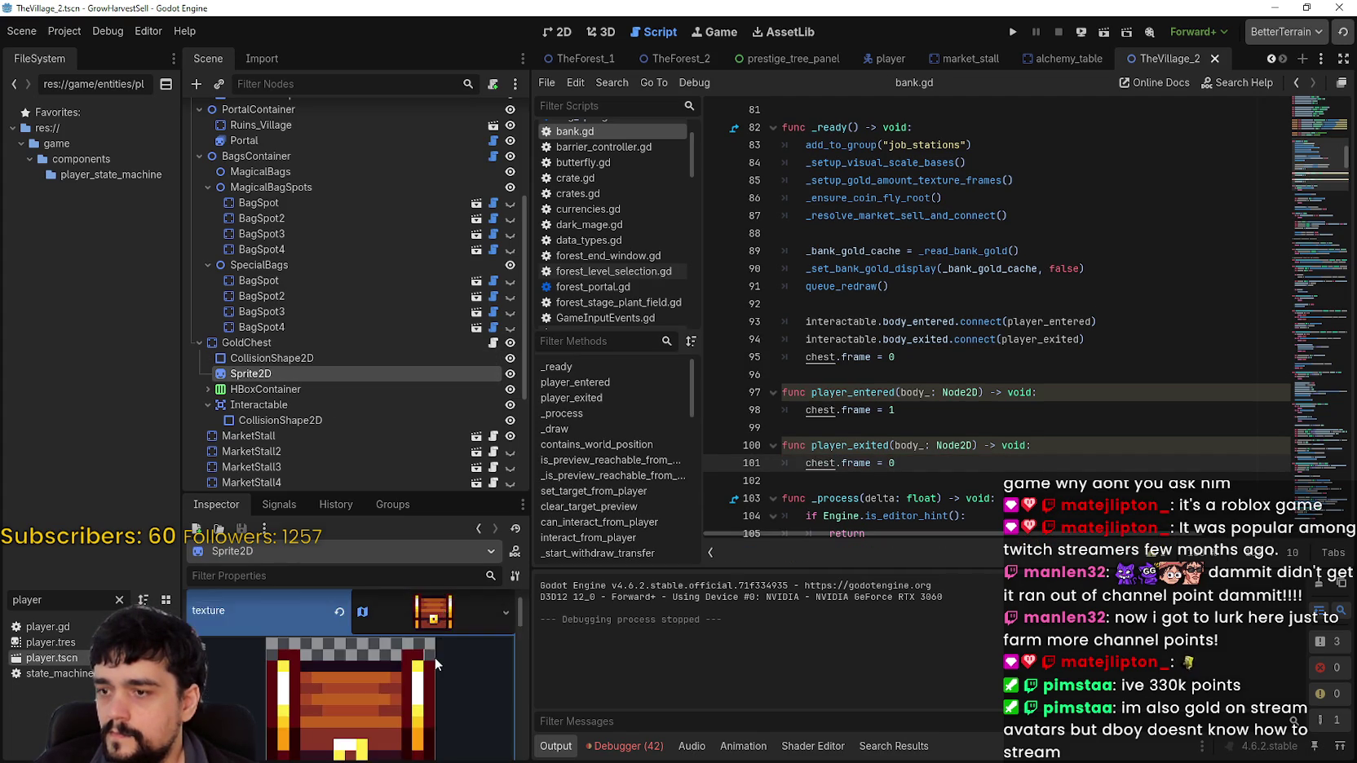
{"action": "scroll", "coordinate": [357, 670], "scroll_direction": "down", "scroll_amount": 5}
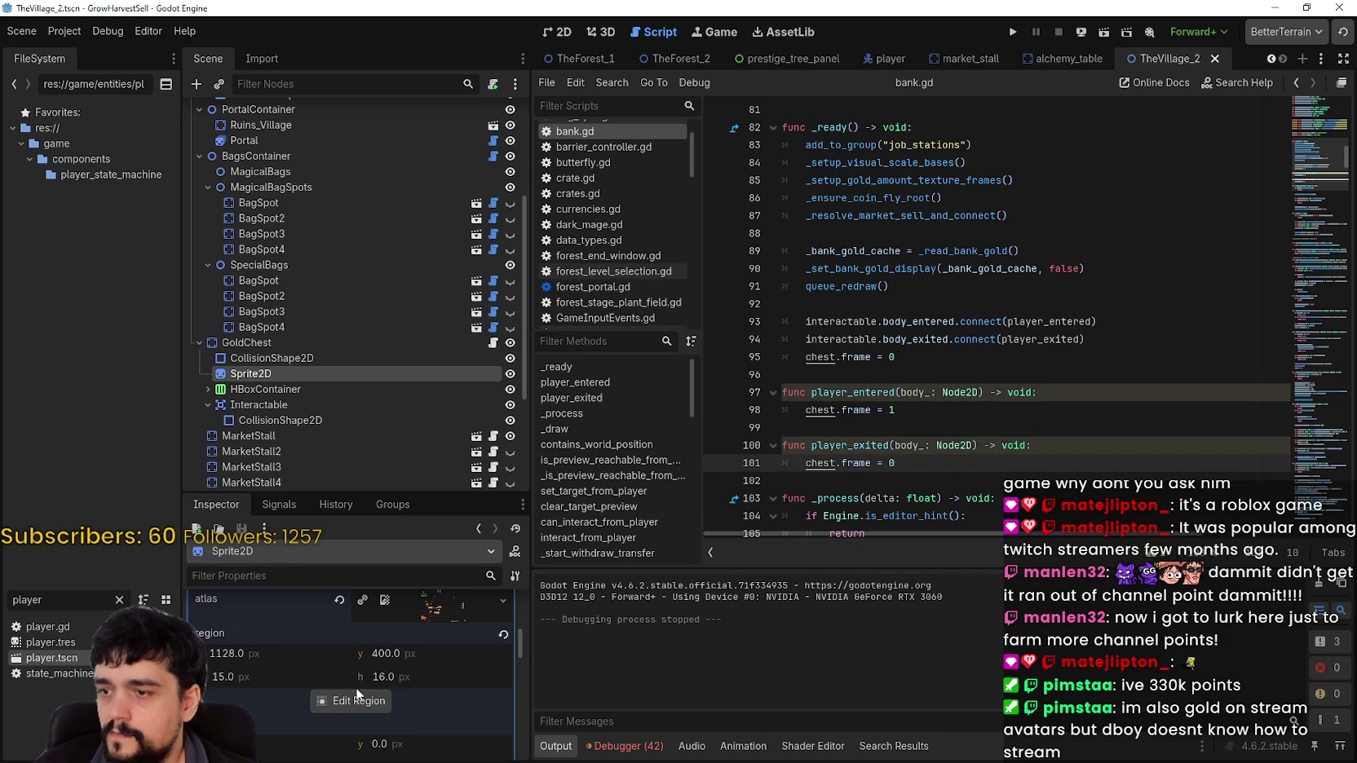
{"action": "left_click", "coordinate": [359, 680]}
{"action": "scroll", "coordinate": [620, 309], "scroll_direction": "down", "scroll_amount": 8}
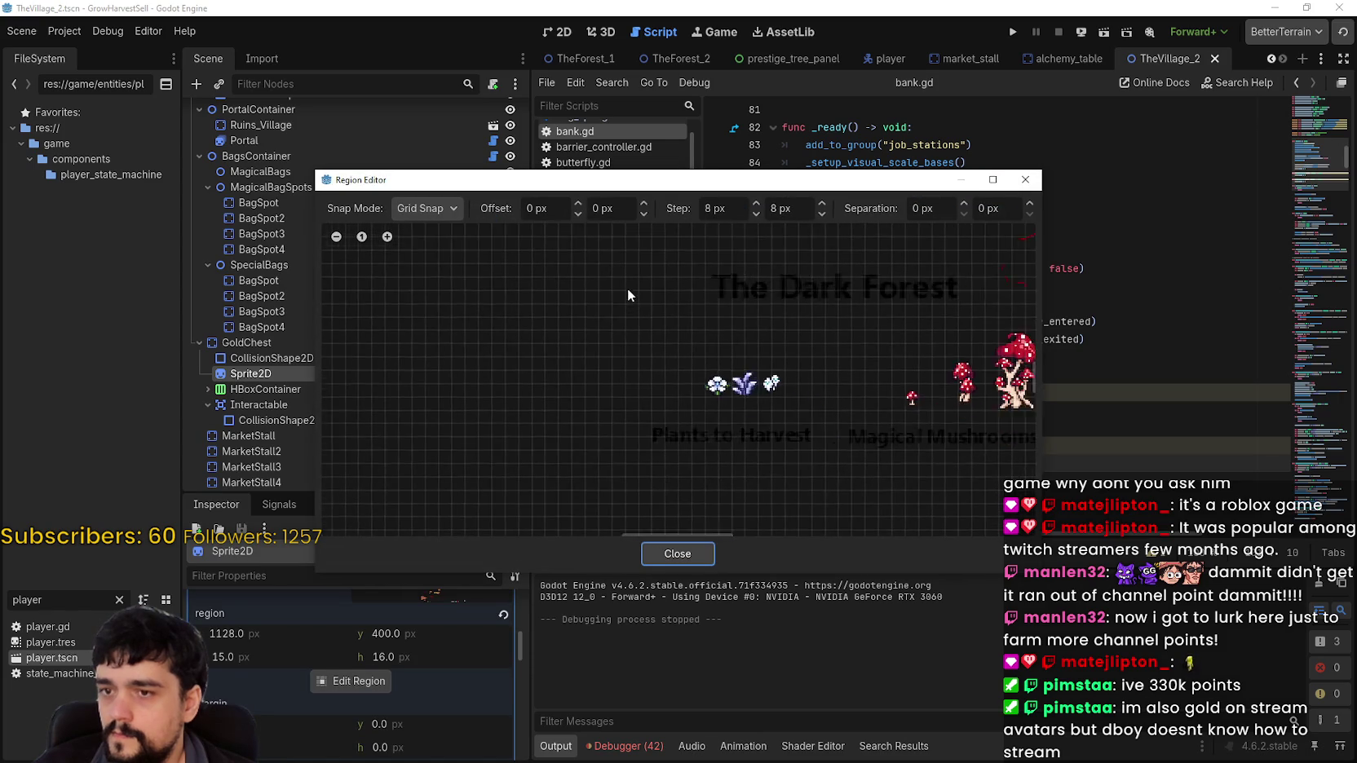
{"action": "scroll", "coordinate": [473, 383], "scroll_direction": "up", "scroll_amount": 5}
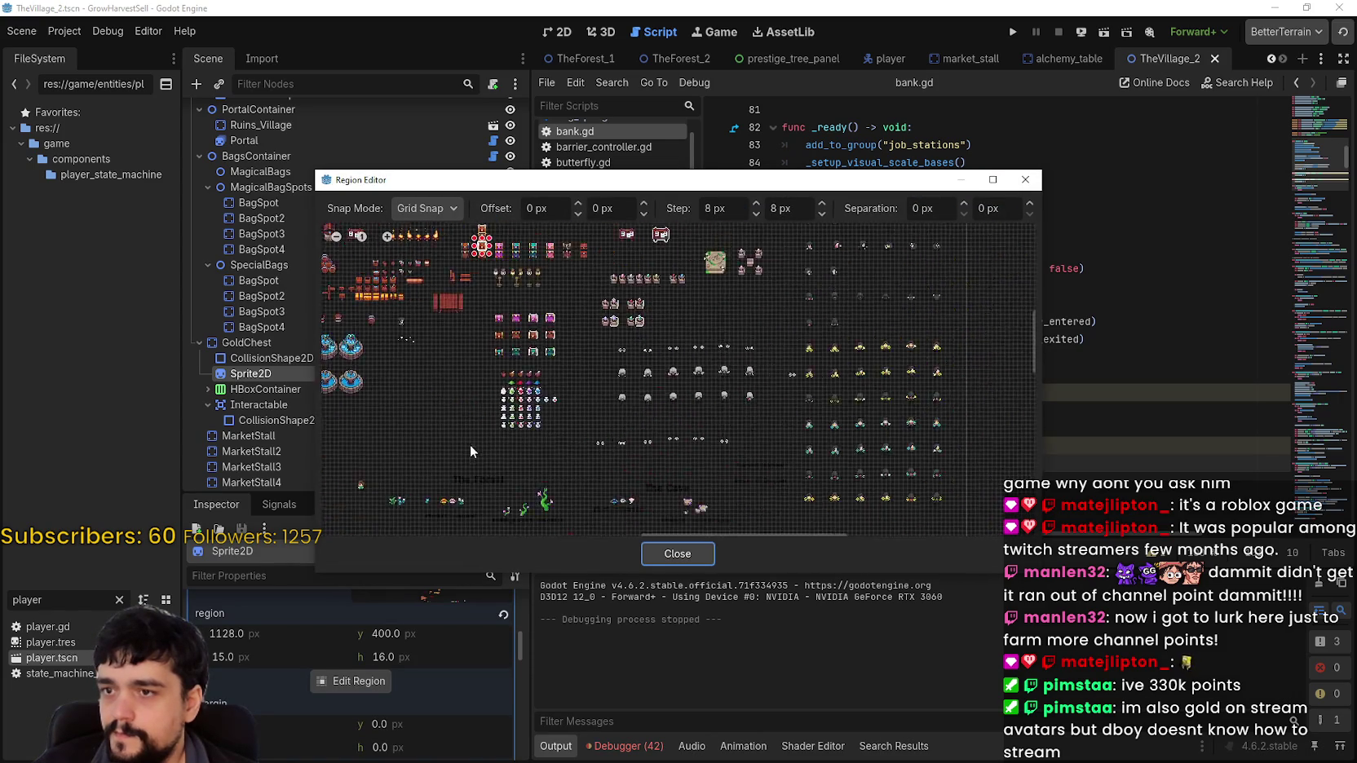
{"action": "scroll", "coordinate": [459, 389], "scroll_direction": "up", "scroll_amount": 3}
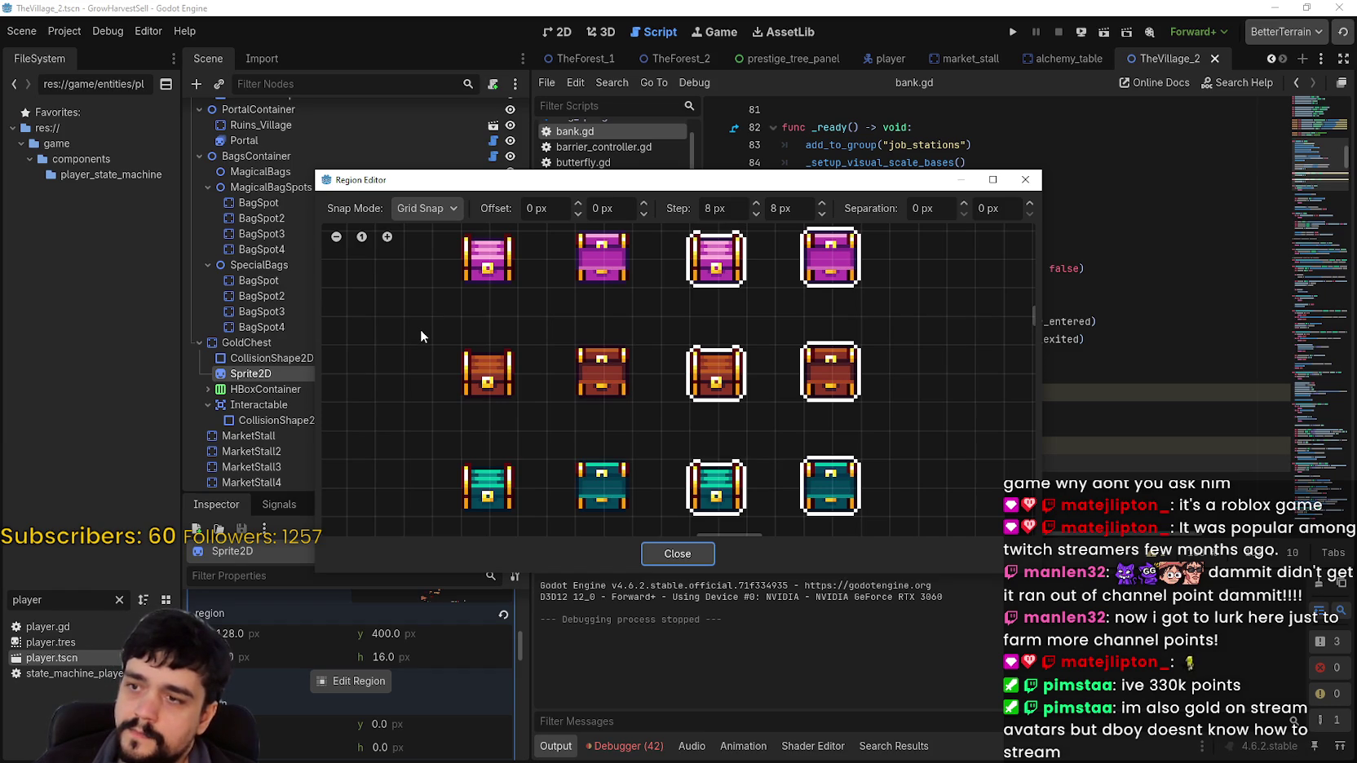
{"action": "scroll", "coordinate": [420, 329], "scroll_direction": "down", "scroll_amount": 1}
{"action": "scroll", "coordinate": [420, 328], "scroll_direction": "up", "scroll_amount": 1}
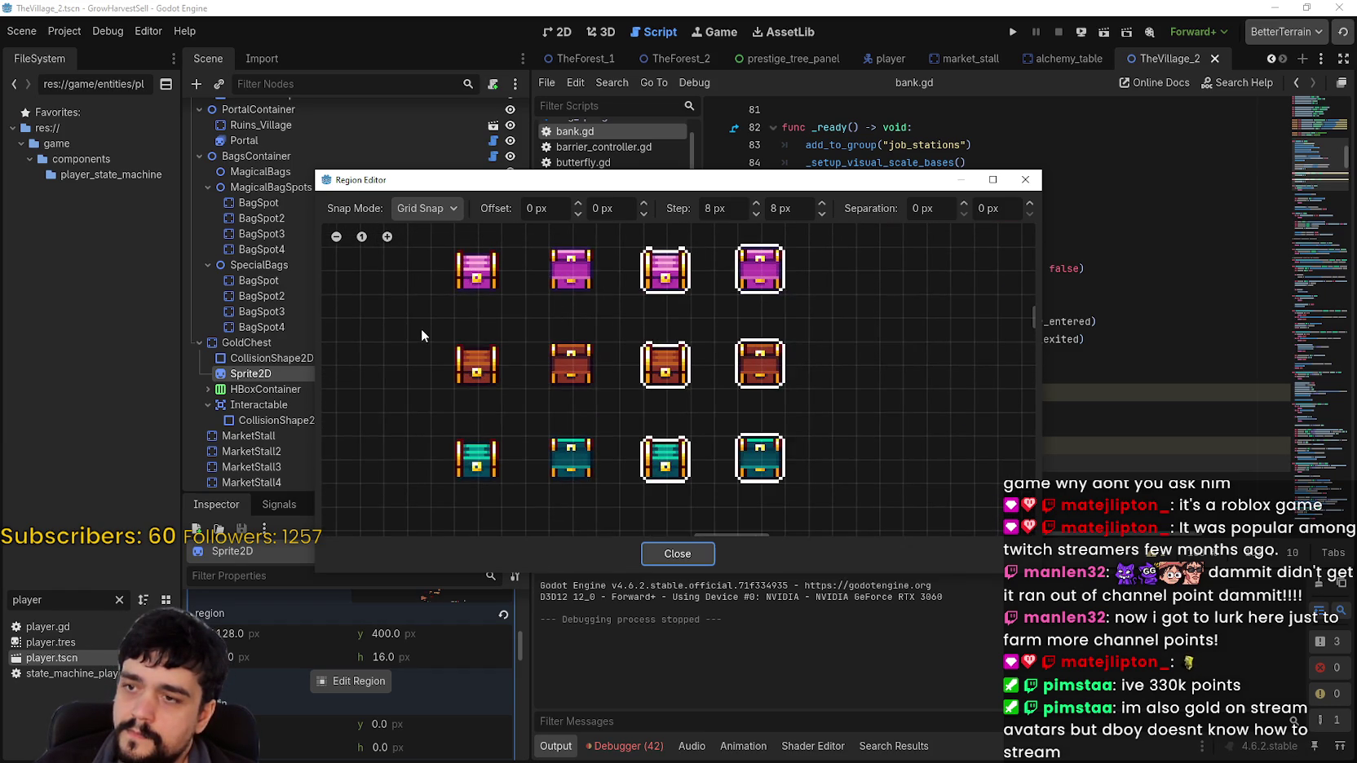
{"action": "mouse_move", "coordinate": [421, 329]}
{"action": "left_mouse_down"}
{"action": "mouse_move", "coordinate": [467, 374]}
{"action": "mouse_move", "coordinate": [611, 417]}
{"action": "left_mouse_up"}
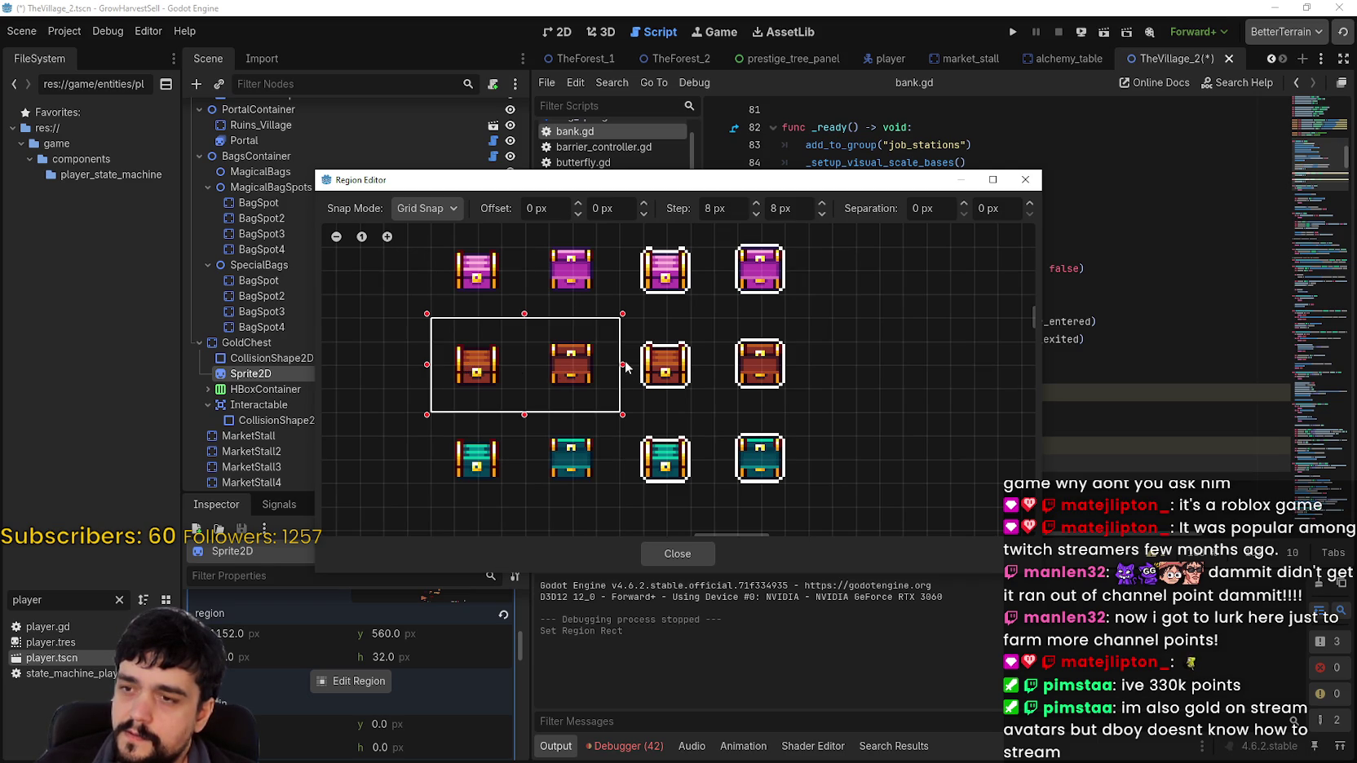
{"action": "left_click_drag", "start_coordinate": [667, 364], "coordinate": [809, 370]}
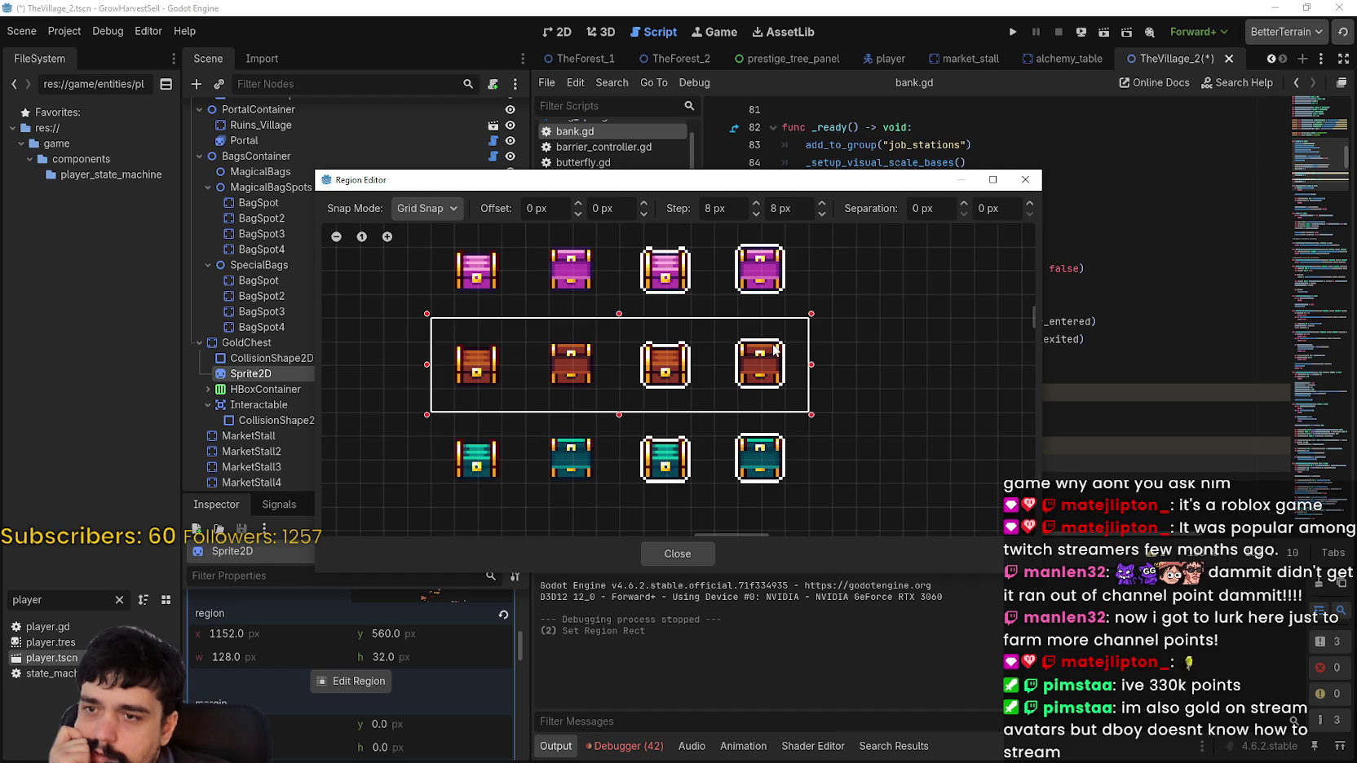
{"action": "left_click", "coordinate": [681, 555]}
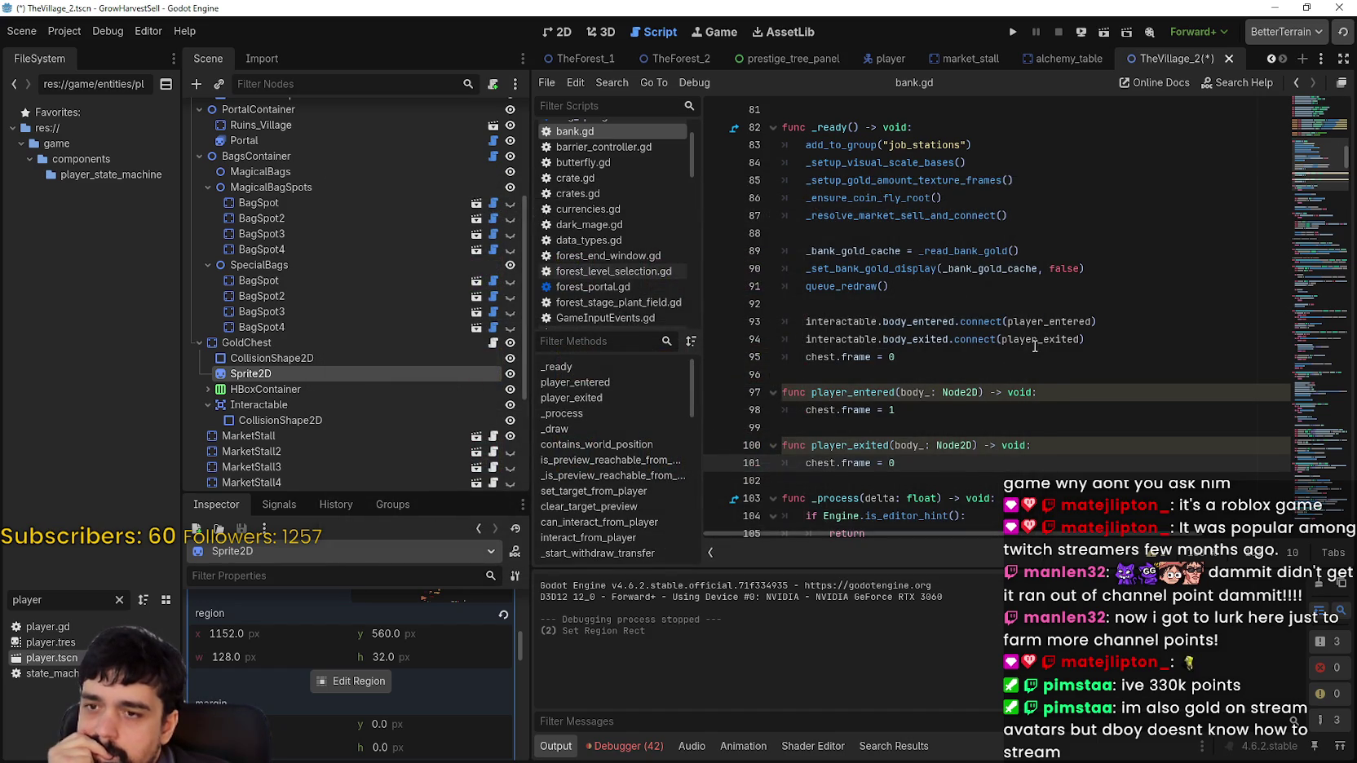
Set the chest Sprite2D's hframes to 4 in the 2D view
{"action": "scroll", "coordinate": [1034, 346], "scroll_direction": "down", "scroll_amount": 1}
{"action": "scroll", "coordinate": [394, 734], "scroll_direction": "up", "scroll_amount": 5}
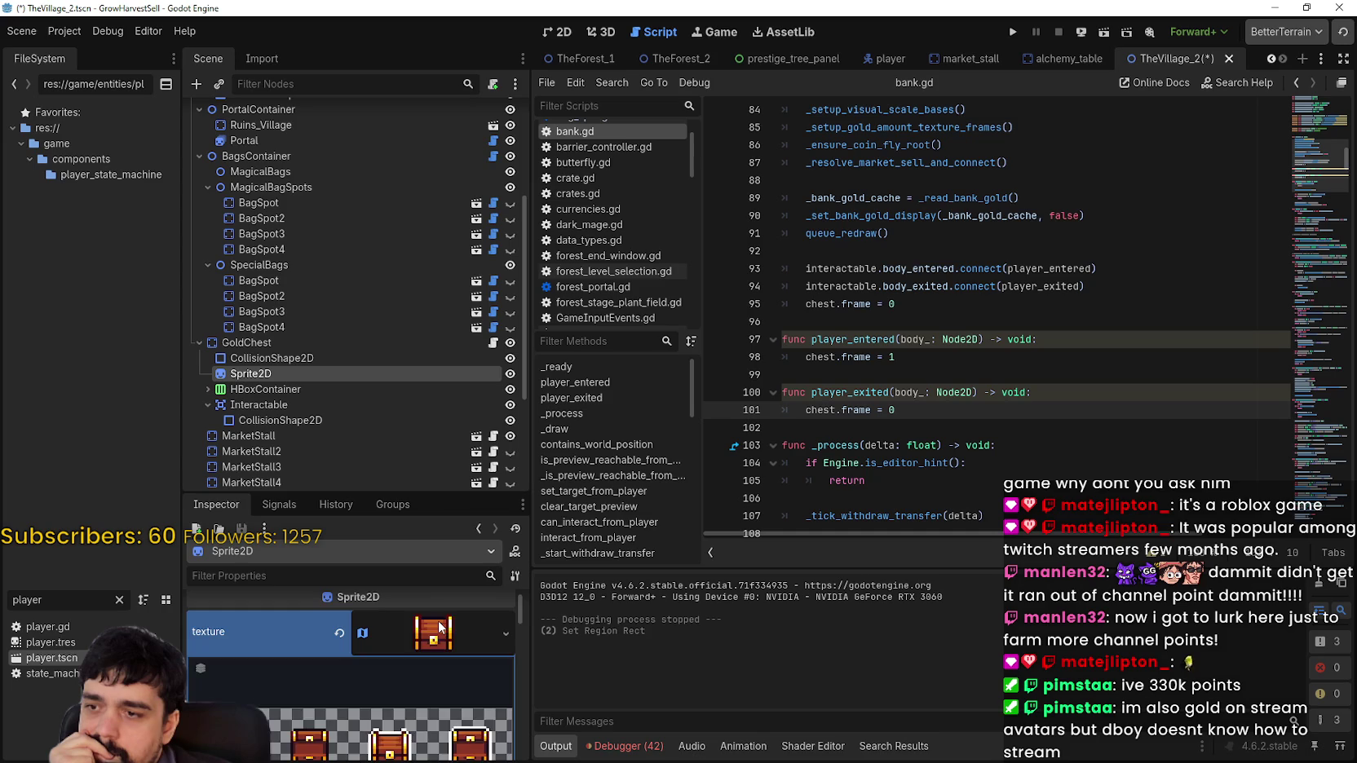
{"action": "scroll", "coordinate": [440, 640], "scroll_direction": "up", "scroll_amount": 2}
{"action": "left_click", "coordinate": [563, 34]}
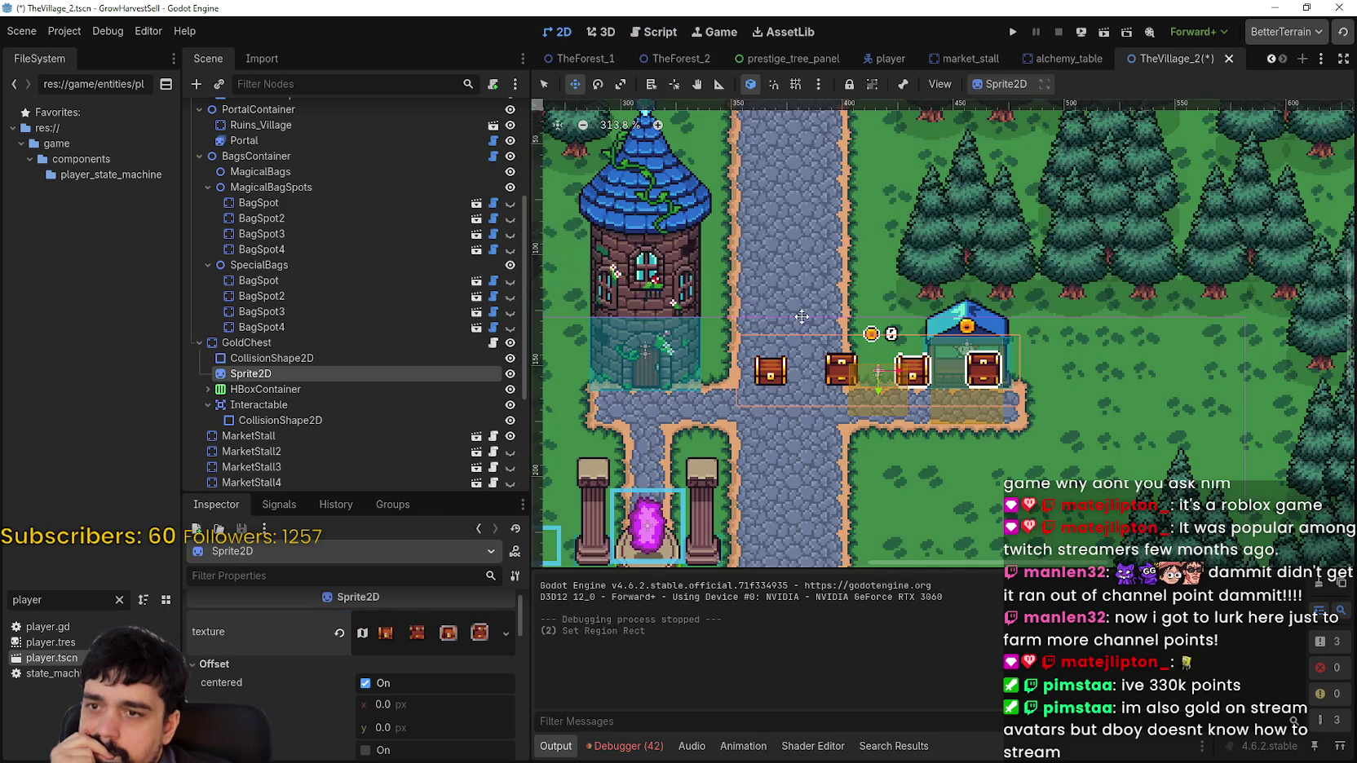
{"action": "scroll", "coordinate": [350, 669], "scroll_direction": "down", "scroll_amount": 4}
{"action": "scroll", "coordinate": [398, 676], "scroll_direction": "down", "scroll_amount": 1}
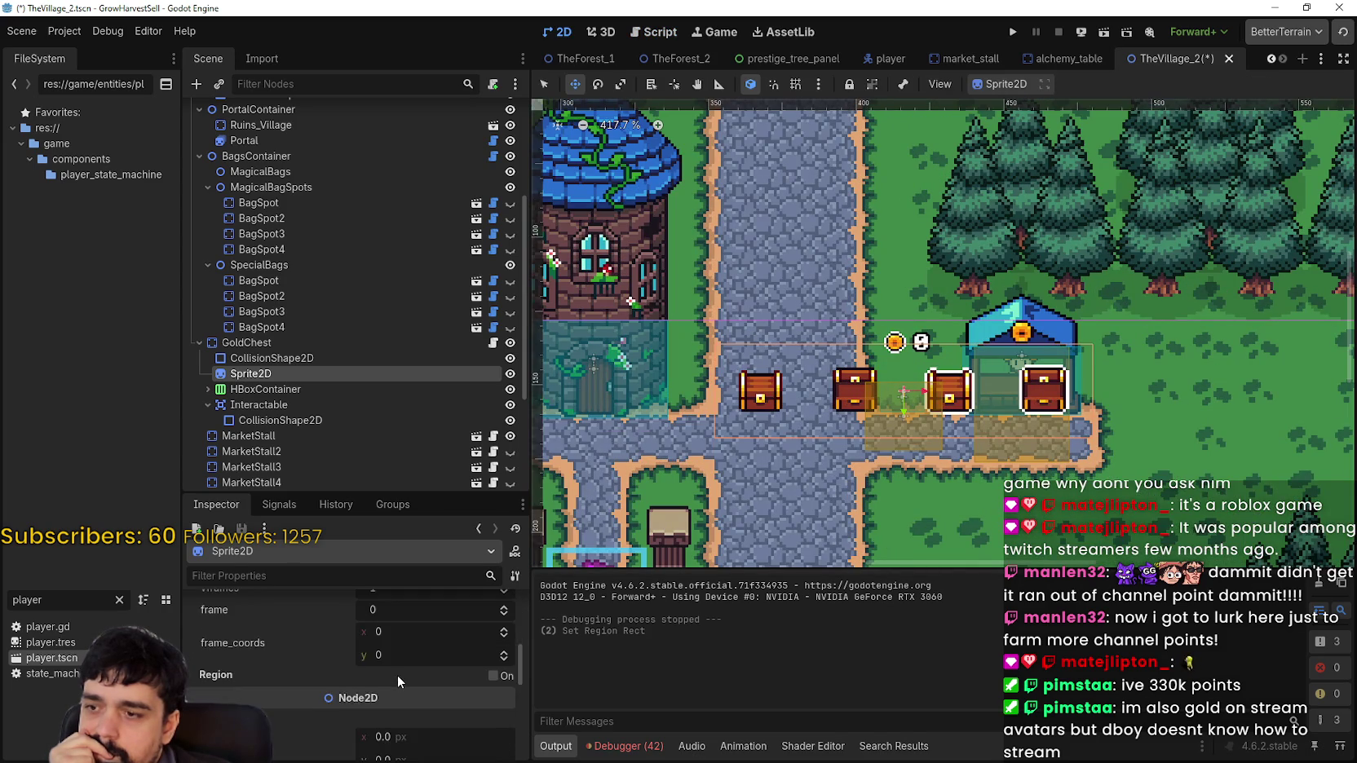
{"action": "scroll", "coordinate": [398, 675], "scroll_direction": "up", "scroll_amount": 3}
{"action": "left_click", "coordinate": [504, 708]}
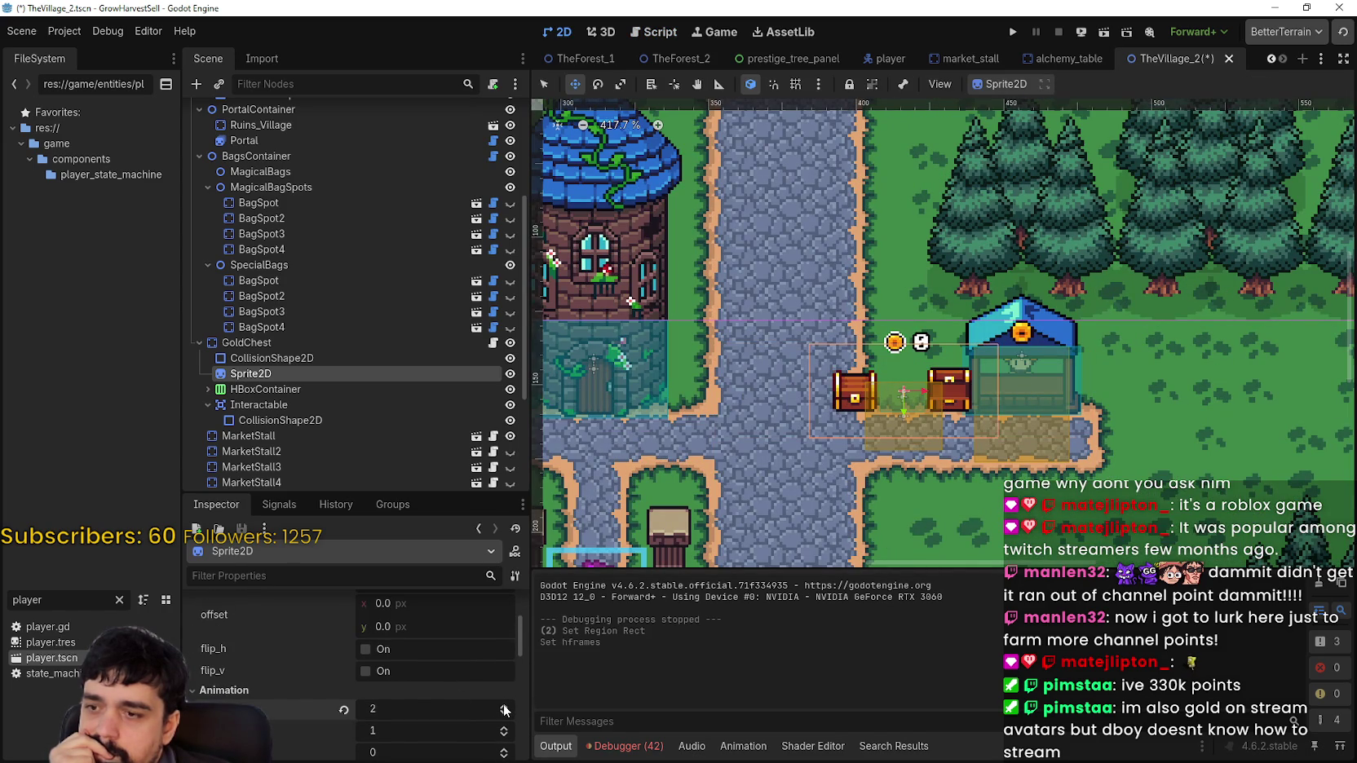
{"action": "left_click", "coordinate": [504, 707]}
{"action": "left_click", "coordinate": [504, 708]}
Set the chest sprite back to frame 0, showing the closed chest
{"action": "scroll", "coordinate": [501, 734], "scroll_direction": "down", "scroll_amount": 1}
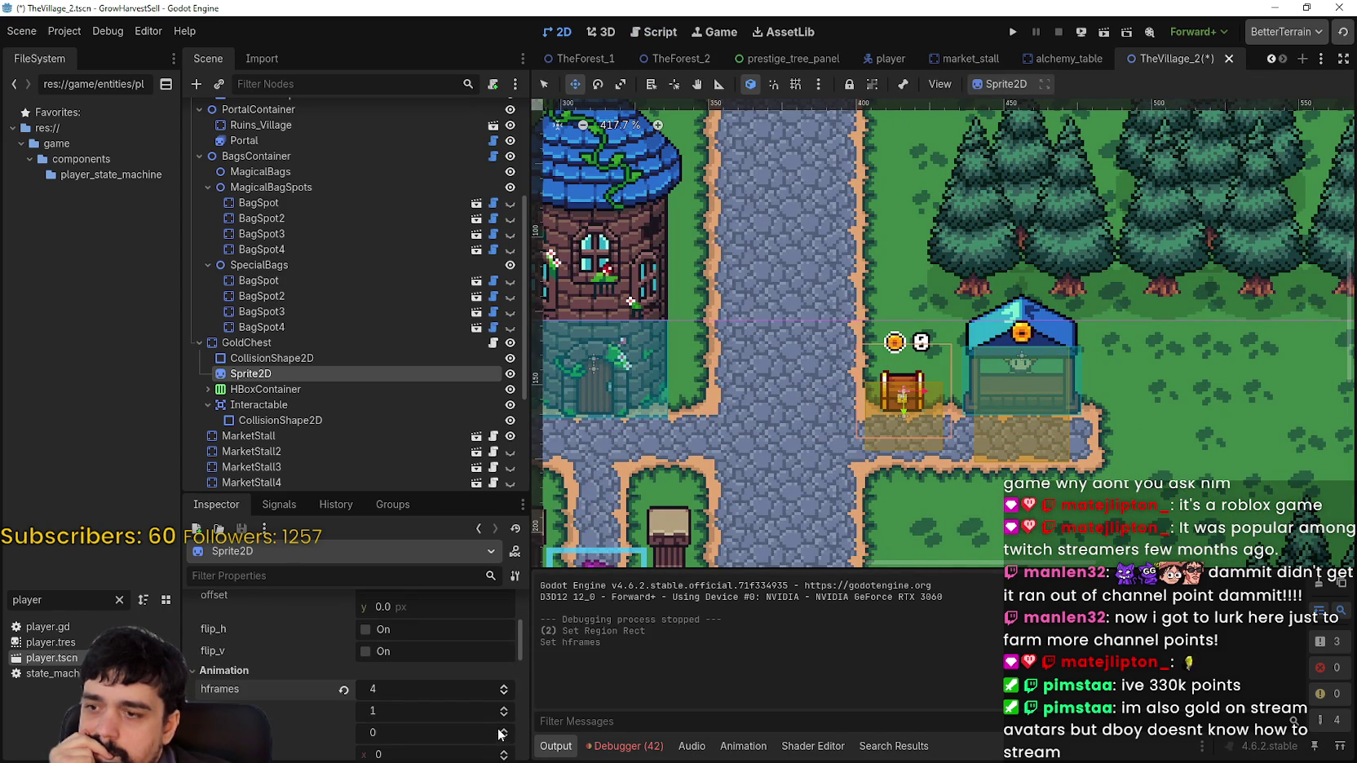
{"action": "left_click", "coordinate": [503, 732]}
{"action": "left_click", "coordinate": [506, 730]}
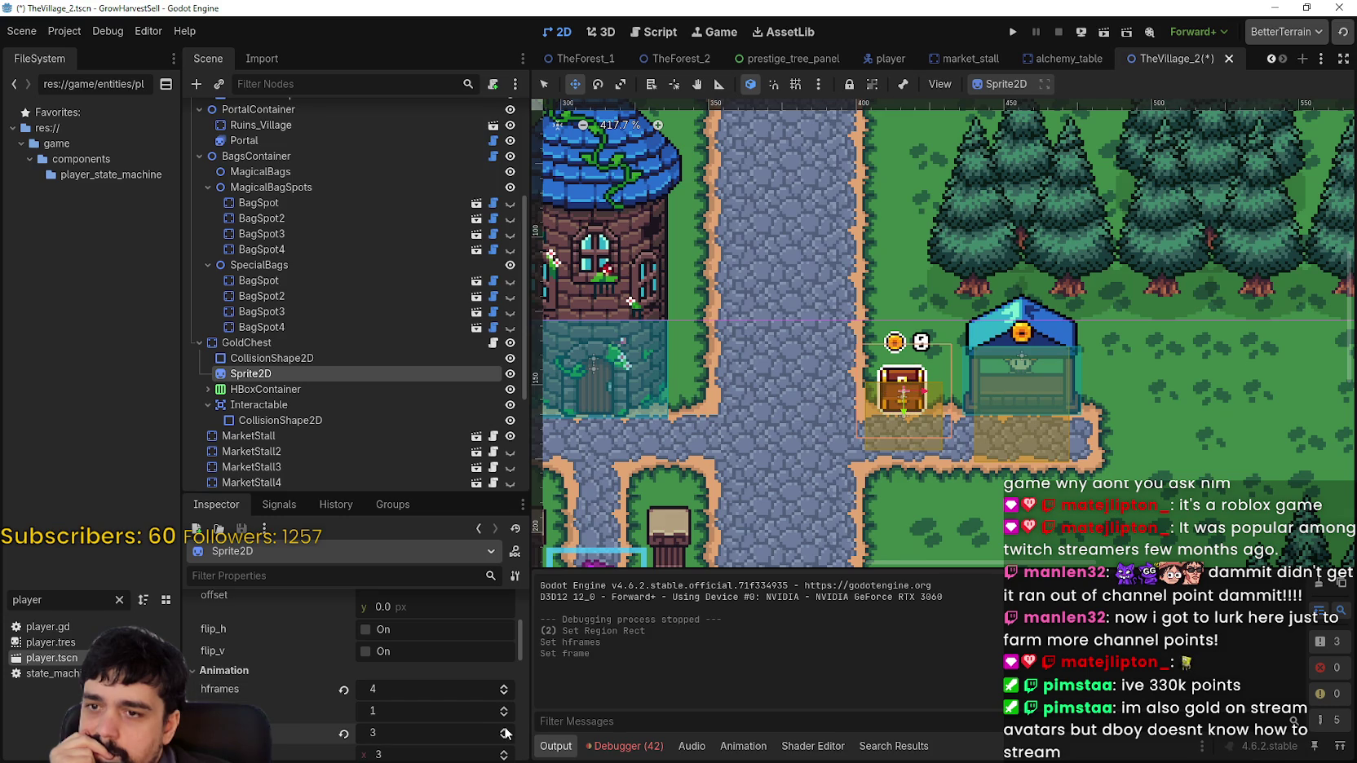
{"action": "left_click", "coordinate": [506, 739]}
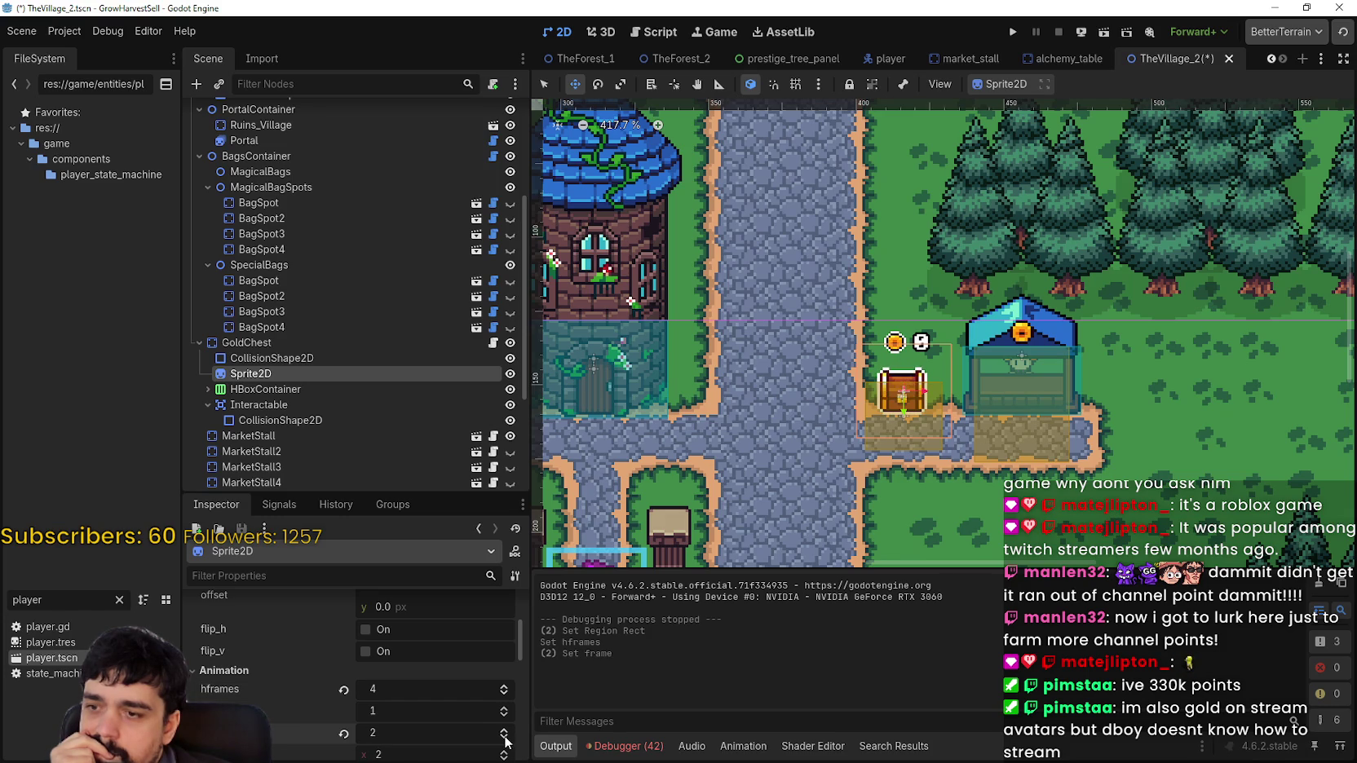
{"action": "left_click", "coordinate": [506, 740]}
{"action": "left_click", "coordinate": [506, 740]}
{"action": "scroll", "coordinate": [970, 457], "scroll_direction": "up", "scroll_amount": 2}
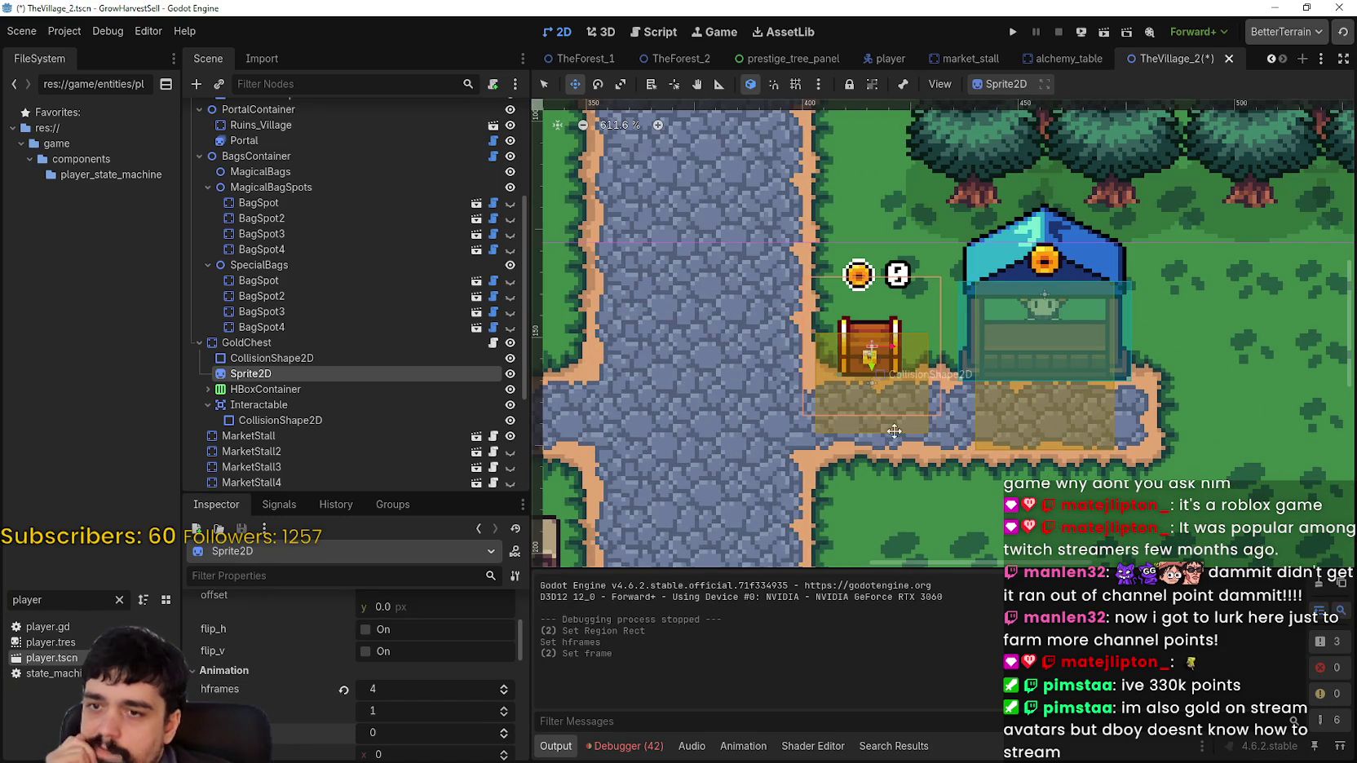
Stretch the chest's Interactable collision shape down over the path with snap and grid on, and save
{"action": "key", "text": "q"}
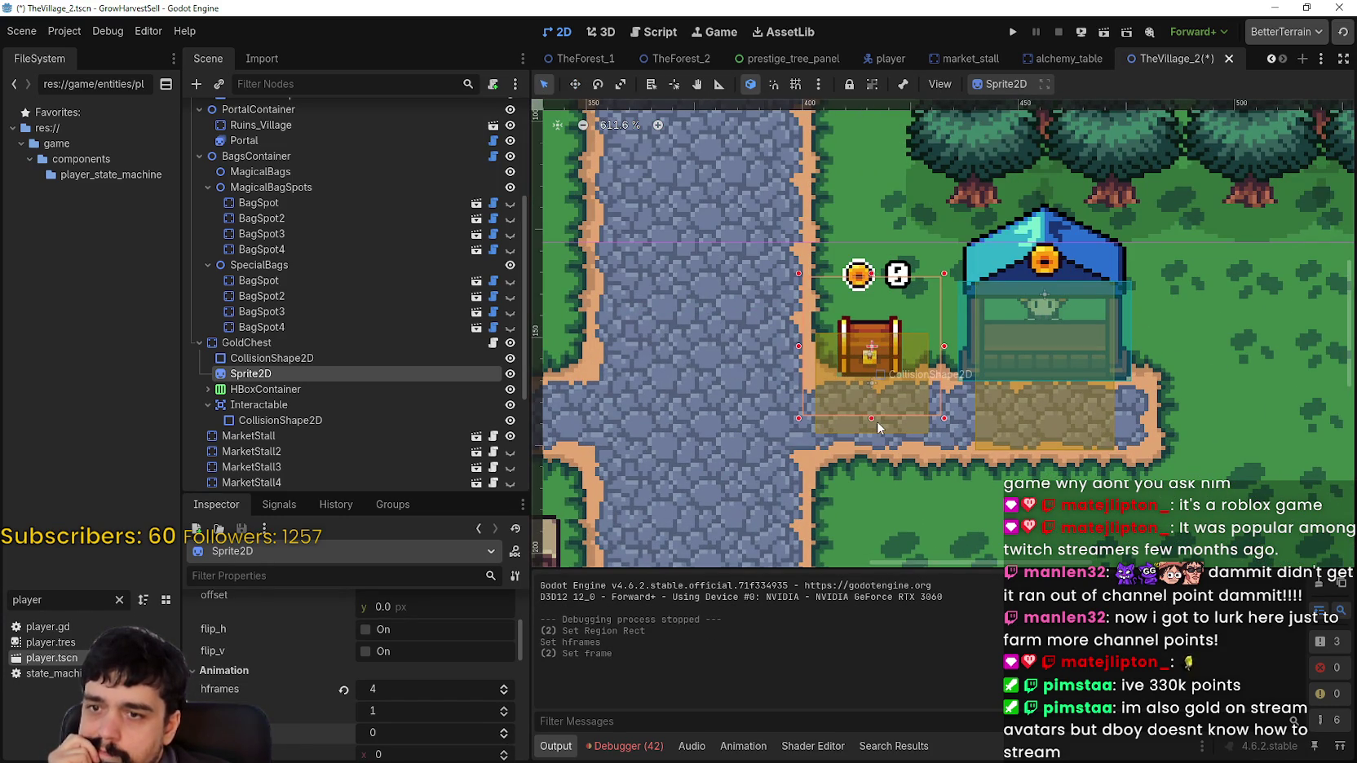
{"action": "left_click", "coordinate": [876, 421]}
{"action": "left_click_drag", "start_coordinate": [873, 434], "coordinate": [873, 451]}
{"action": "left_click", "coordinate": [772, 86]}
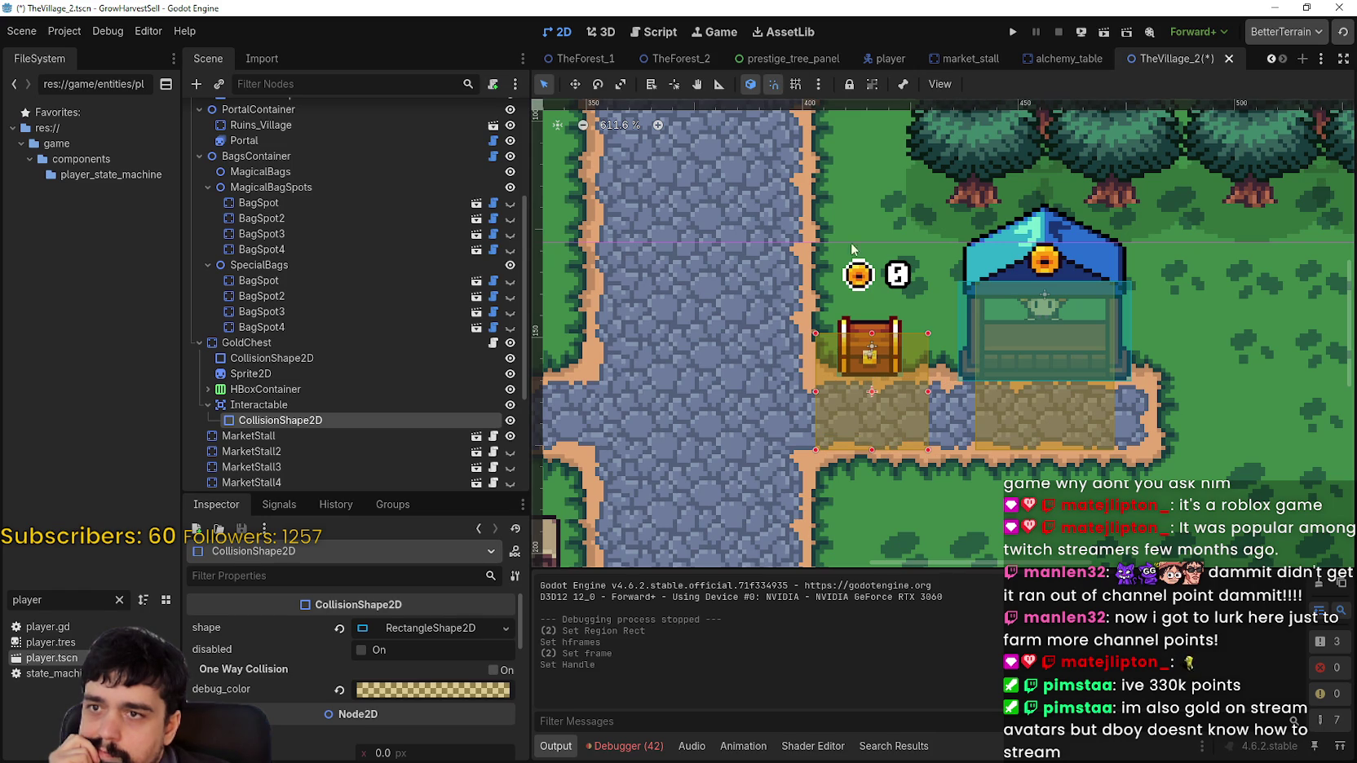
{"action": "left_click", "coordinate": [795, 84]}
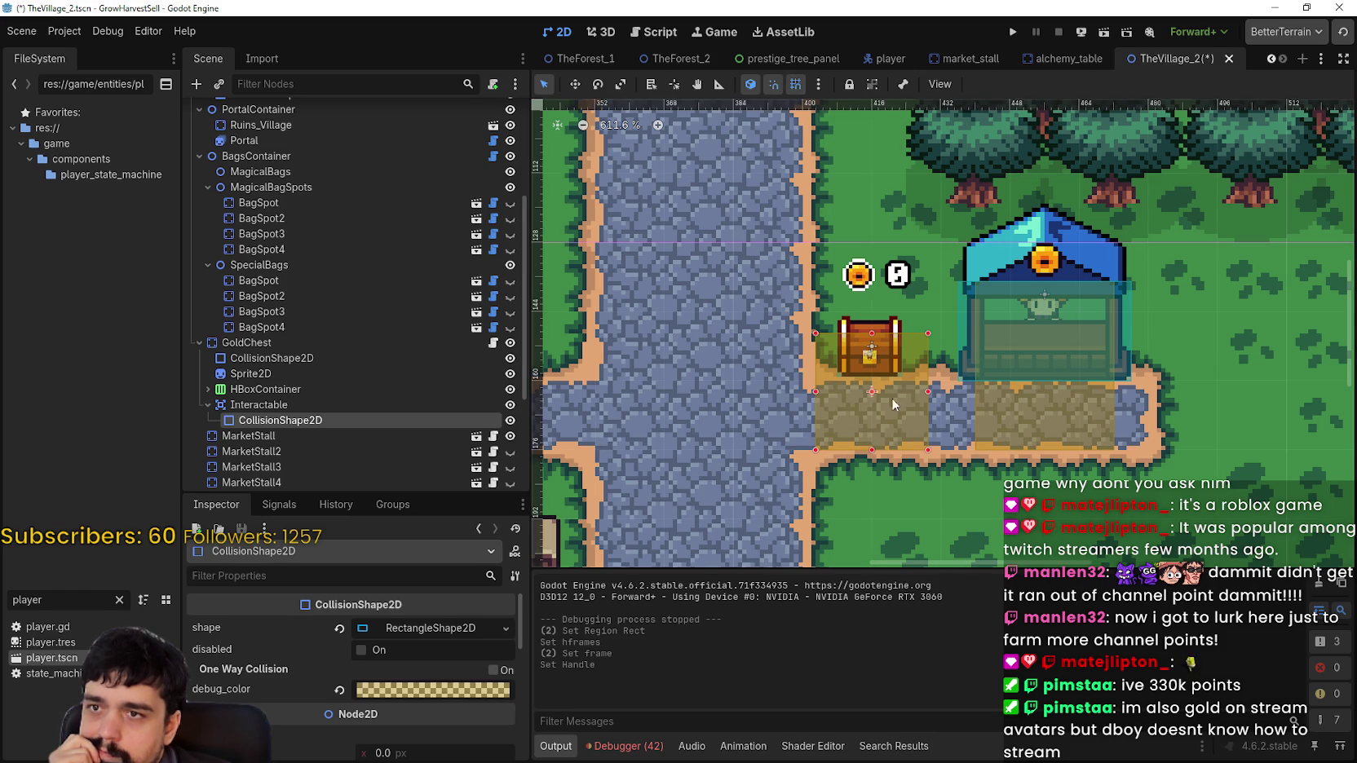
{"action": "left_click", "coordinate": [872, 450]}
{"action": "scroll", "coordinate": [950, 453], "scroll_direction": "up", "scroll_amount": 5}
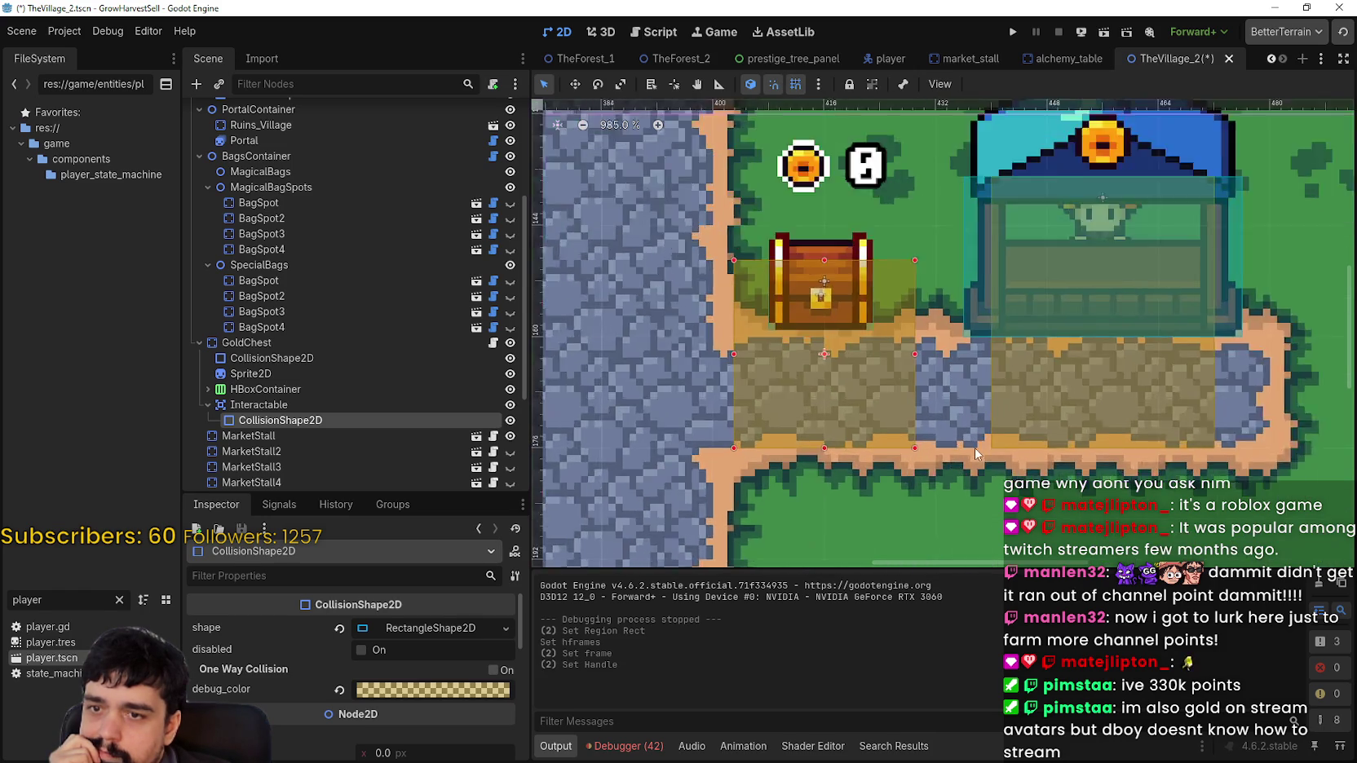
{"action": "scroll", "coordinate": [974, 448], "scroll_direction": "down", "scroll_amount": 4}
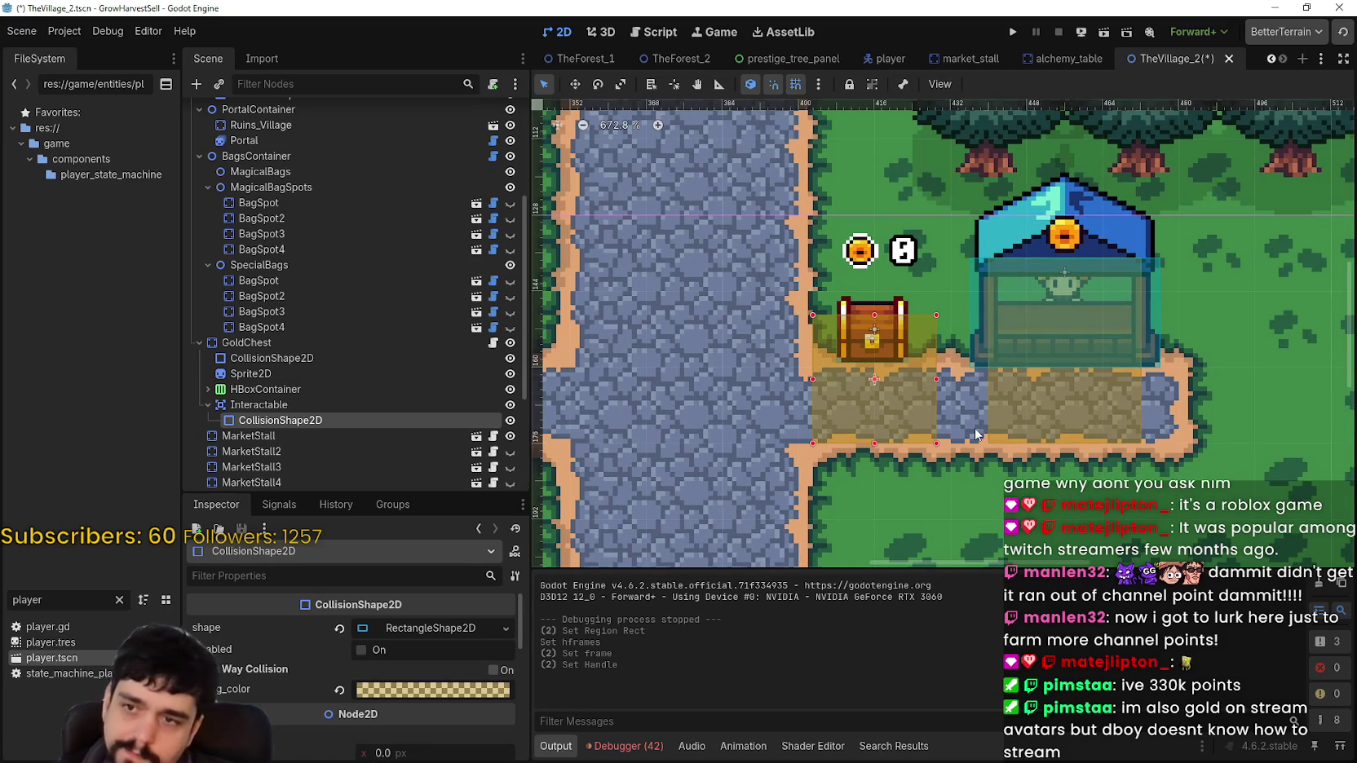
{"action": "key", "text": "ctrl+s"}
Check the gold chest script's chest.frame line and select the chest's Sprite2D node
{"action": "left_click", "coordinate": [309, 399]}
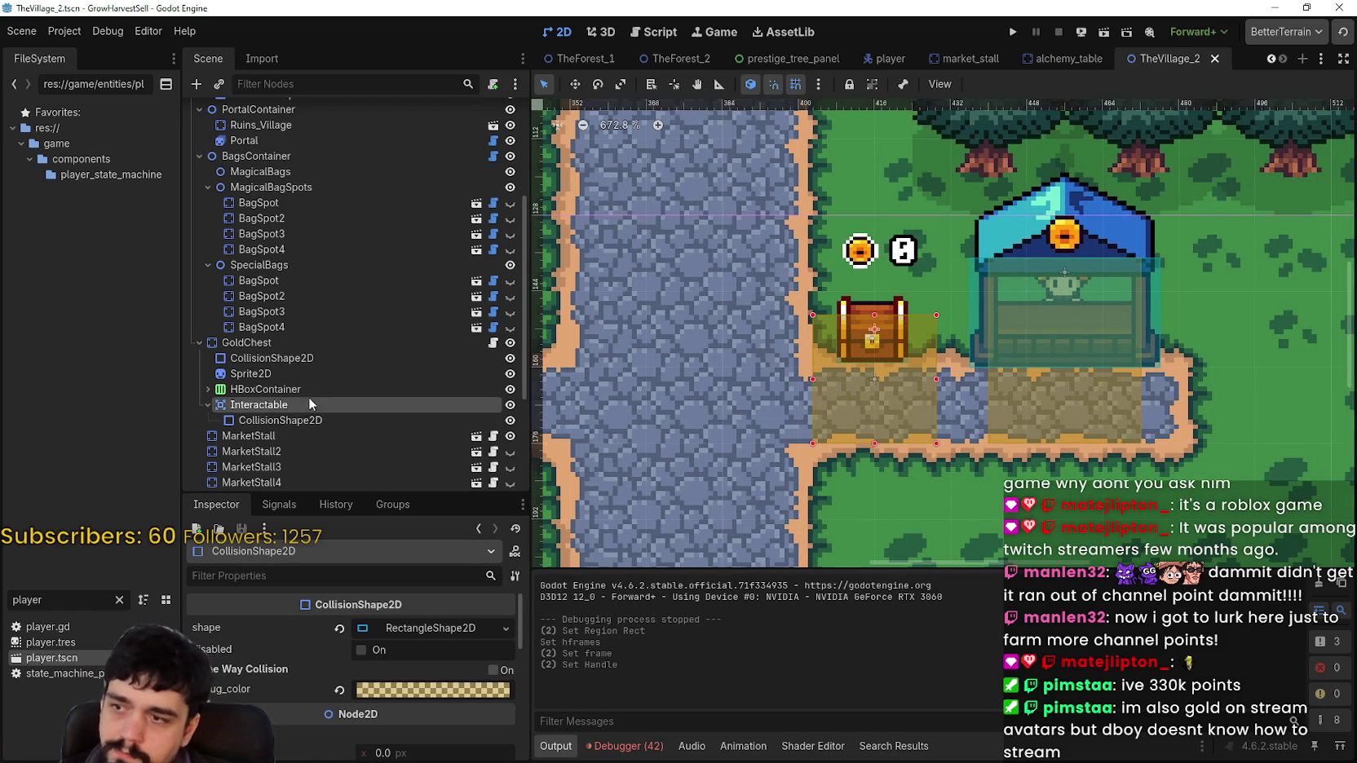
{"action": "left_click", "coordinate": [254, 389]}
{"action": "left_click", "coordinate": [492, 342]}
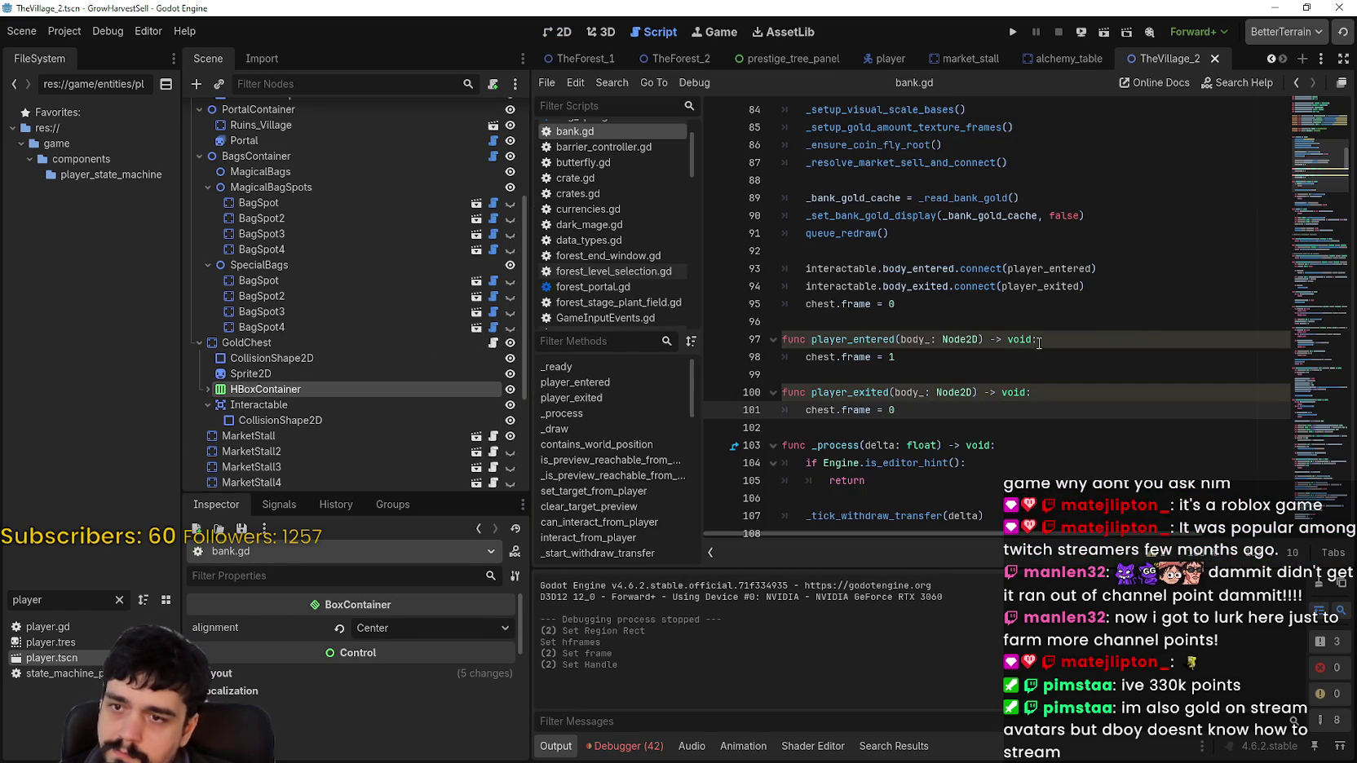
{"action": "left_click", "coordinate": [979, 357]}
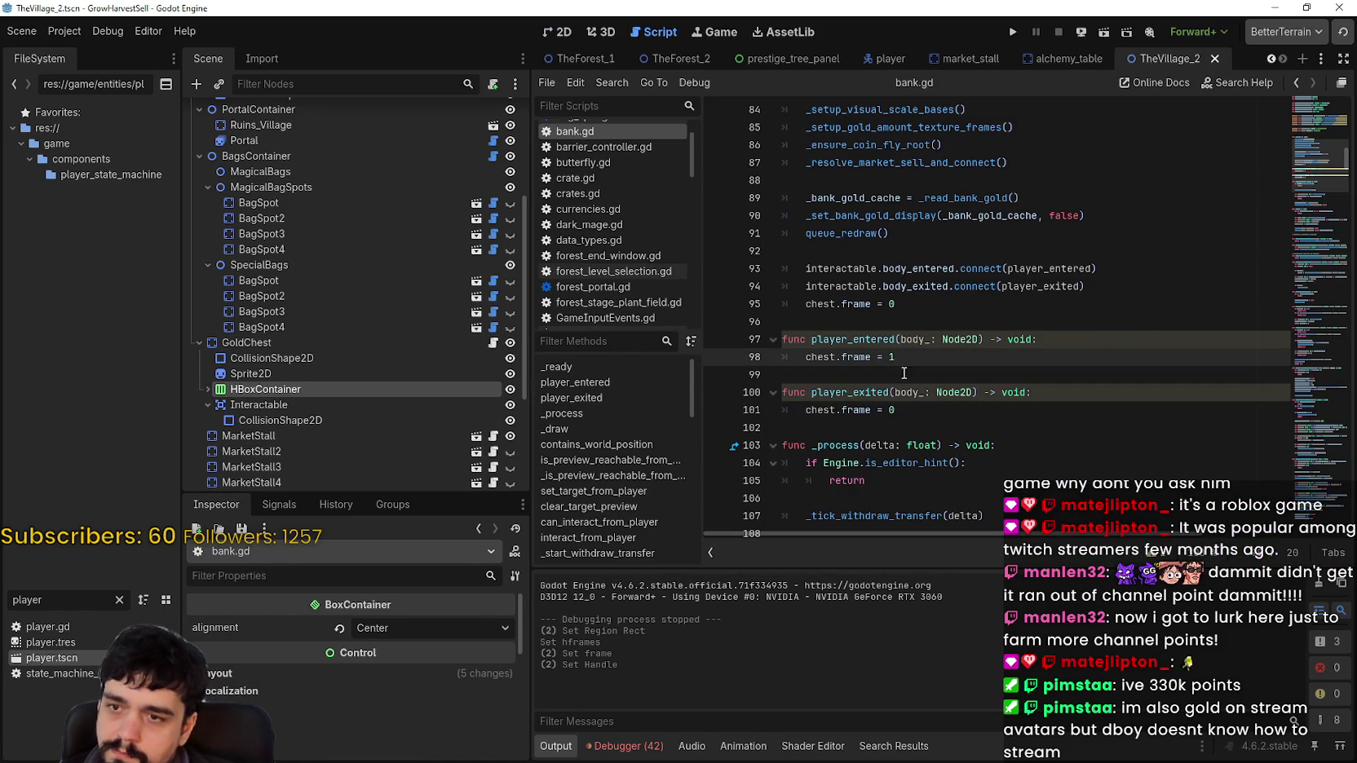
{"action": "scroll", "coordinate": [402, 670], "scroll_direction": "down", "scroll_amount": 3}
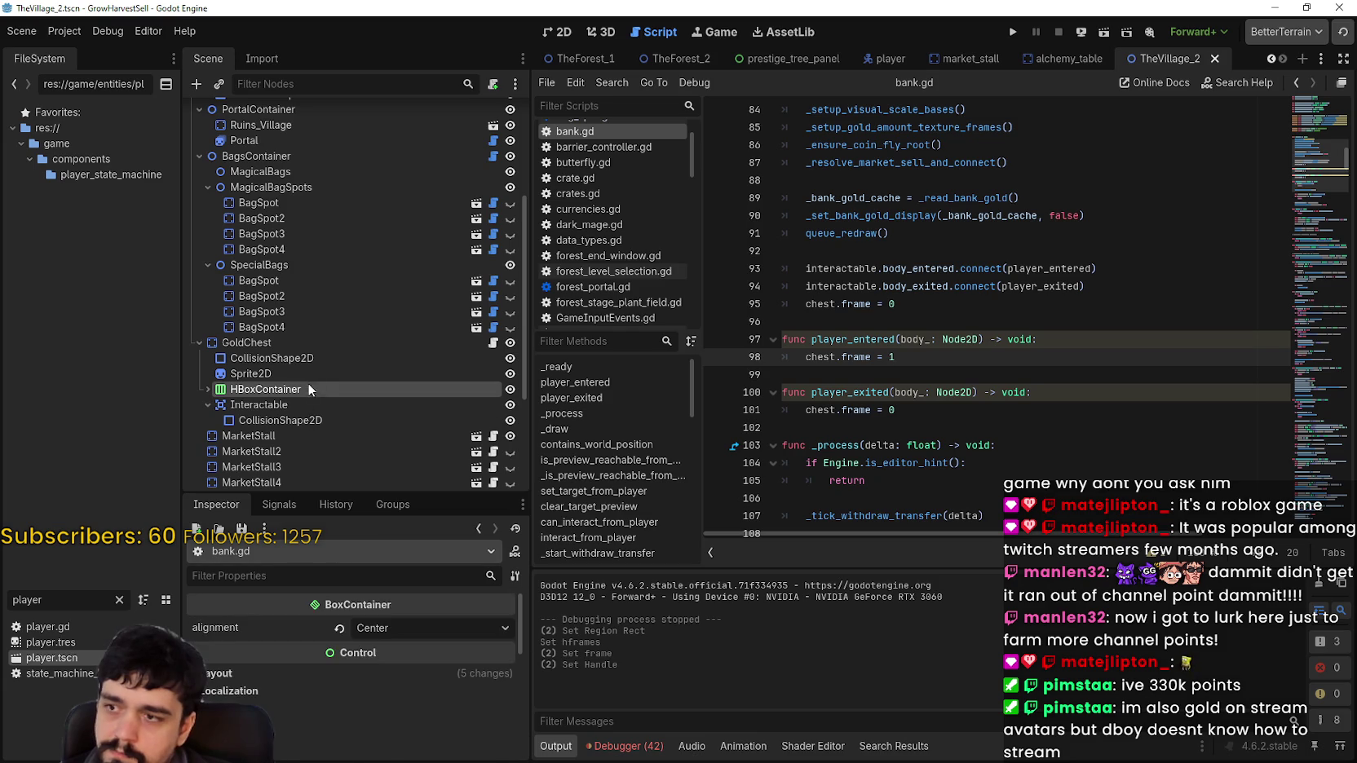
{"action": "left_click", "coordinate": [285, 374]}
{"action": "scroll", "coordinate": [431, 674], "scroll_direction": "up", "scroll_amount": 5}
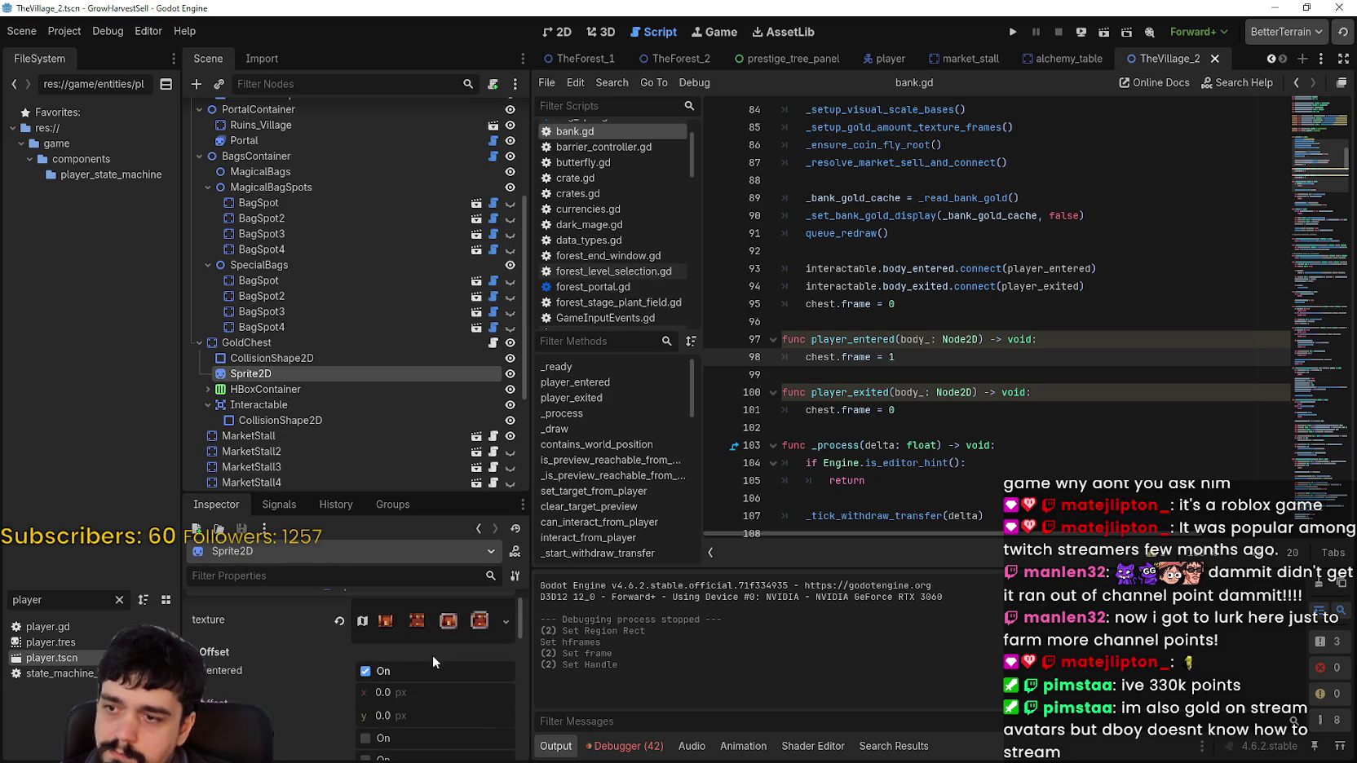
{"action": "scroll", "coordinate": [439, 628], "scroll_direction": "down", "scroll_amount": 5}
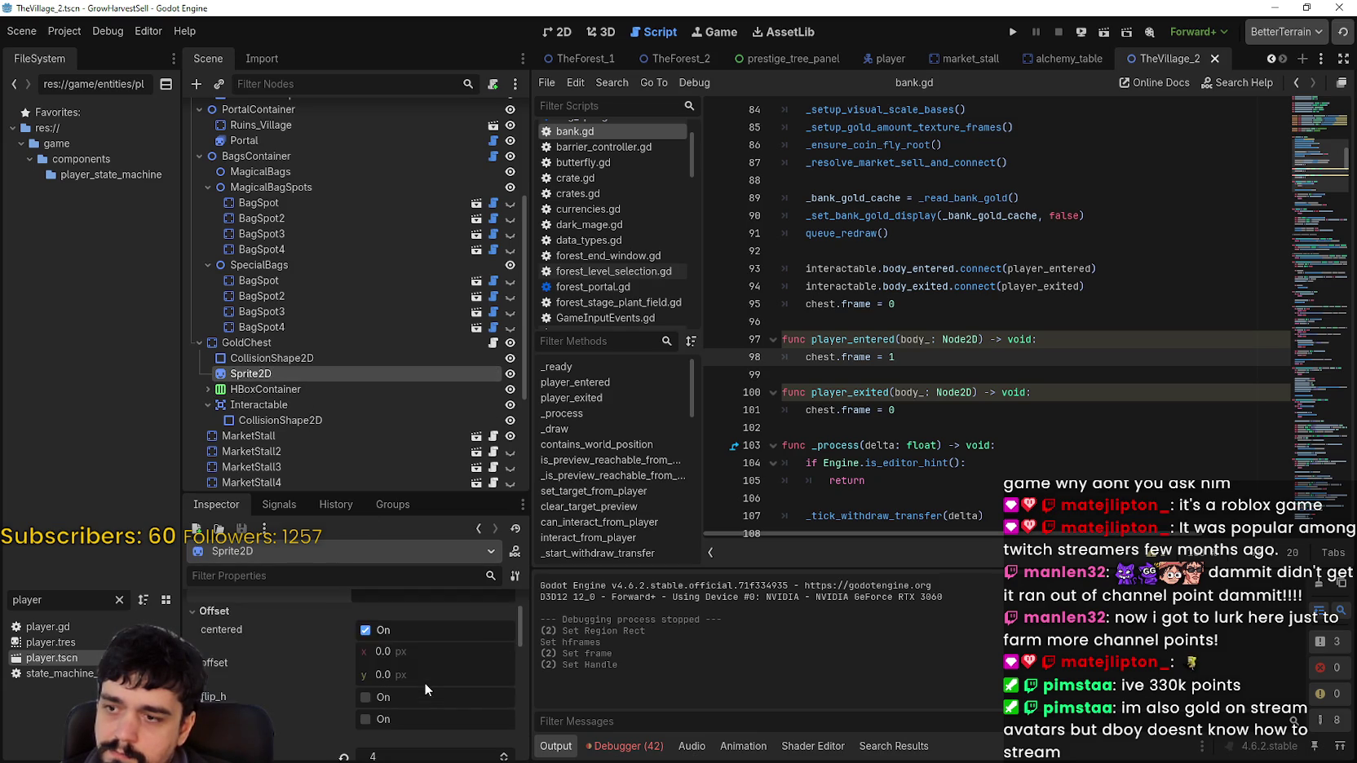
{"action": "scroll", "coordinate": [460, 697], "scroll_direction": "down", "scroll_amount": 1}
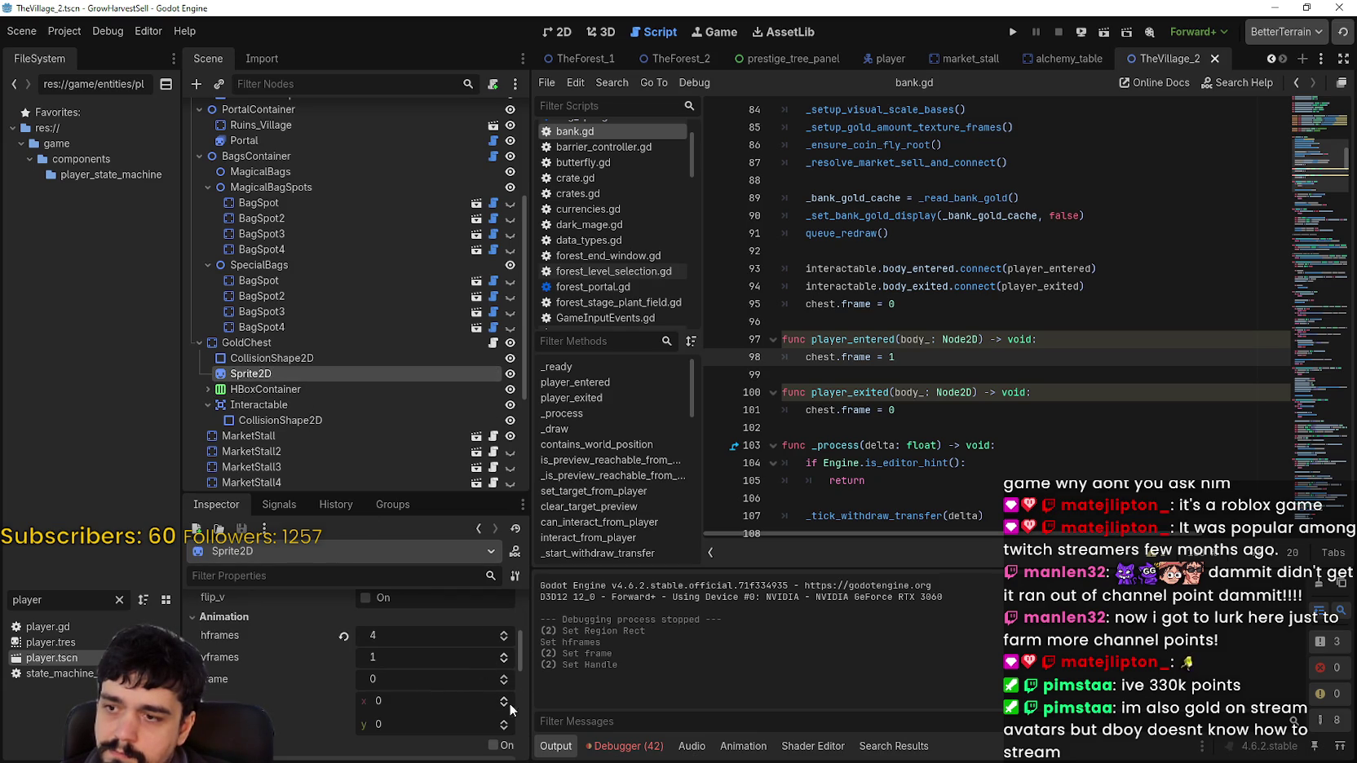
Step the chest sprite through frames 1, 2 and 3, then reset it to frame 0
{"action": "left_click", "coordinate": [558, 32]}
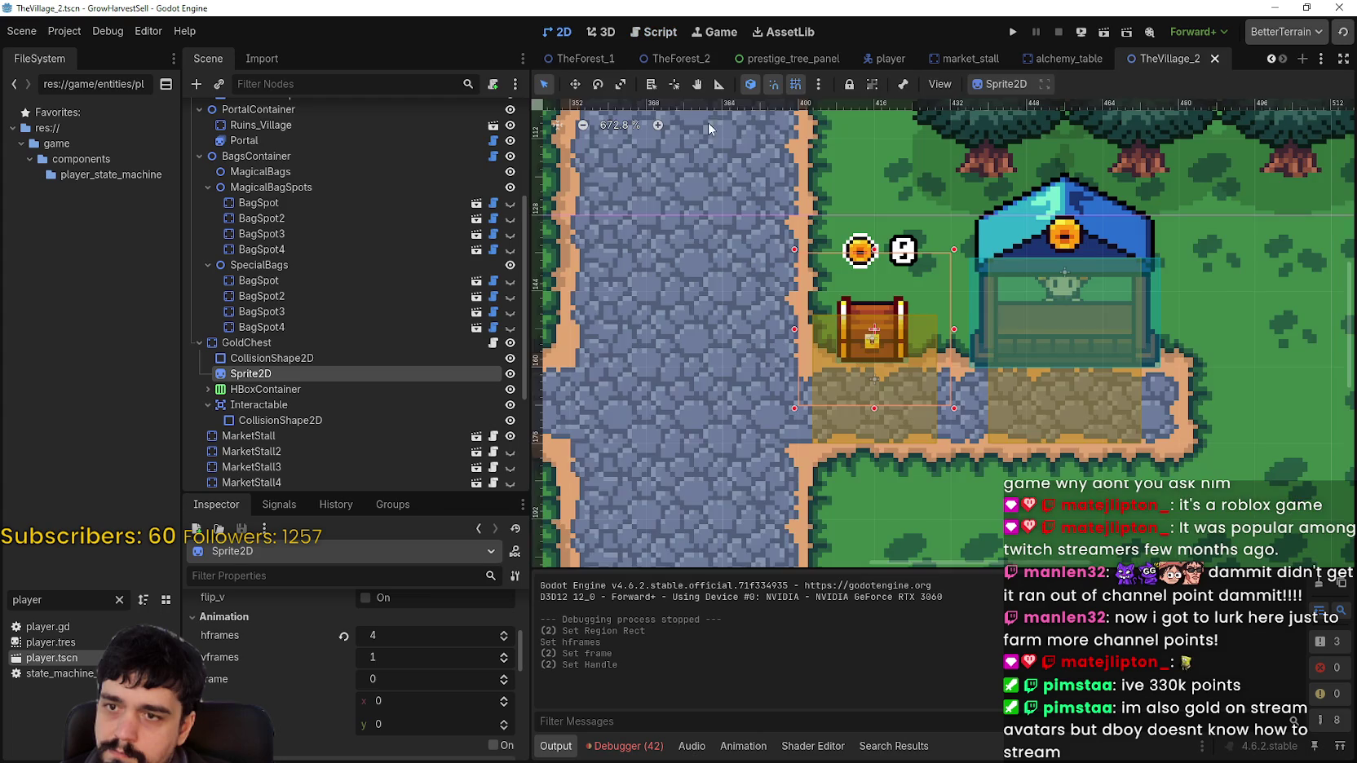
{"action": "left_click", "coordinate": [503, 676]}
{"action": "left_click", "coordinate": [503, 676]}
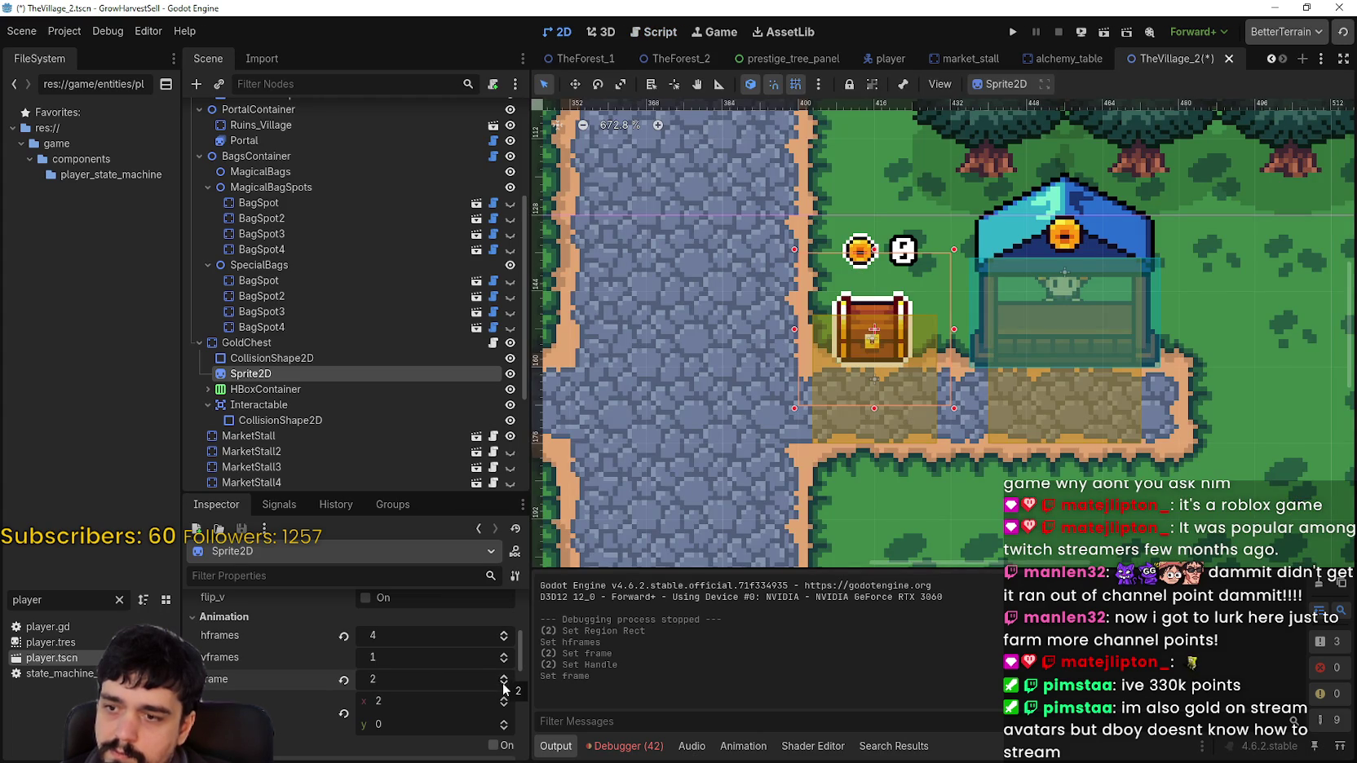
{"action": "left_click", "coordinate": [505, 686]}
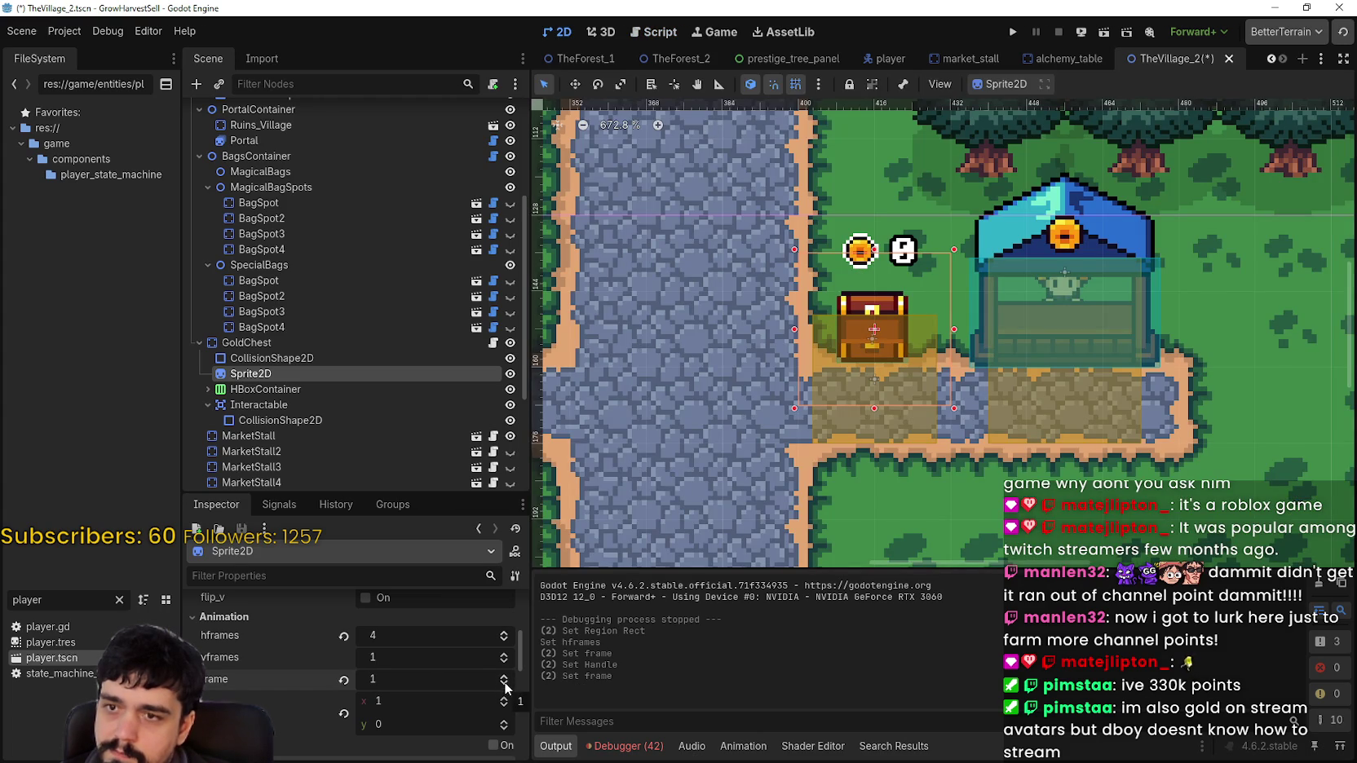
{"action": "left_click", "coordinate": [503, 677]}
{"action": "left_click", "coordinate": [503, 677]}
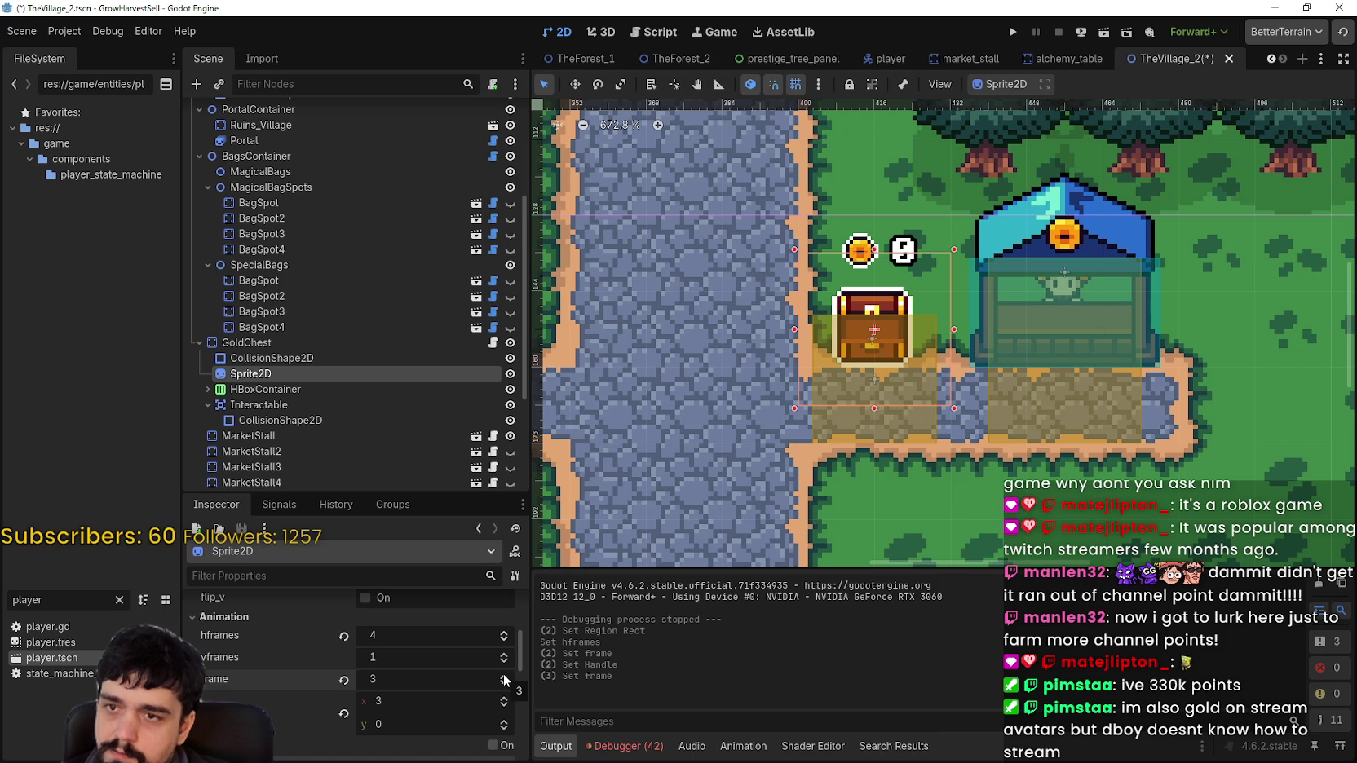
{"action": "left_click", "coordinate": [502, 686]}
{"action": "left_click", "coordinate": [502, 686]}
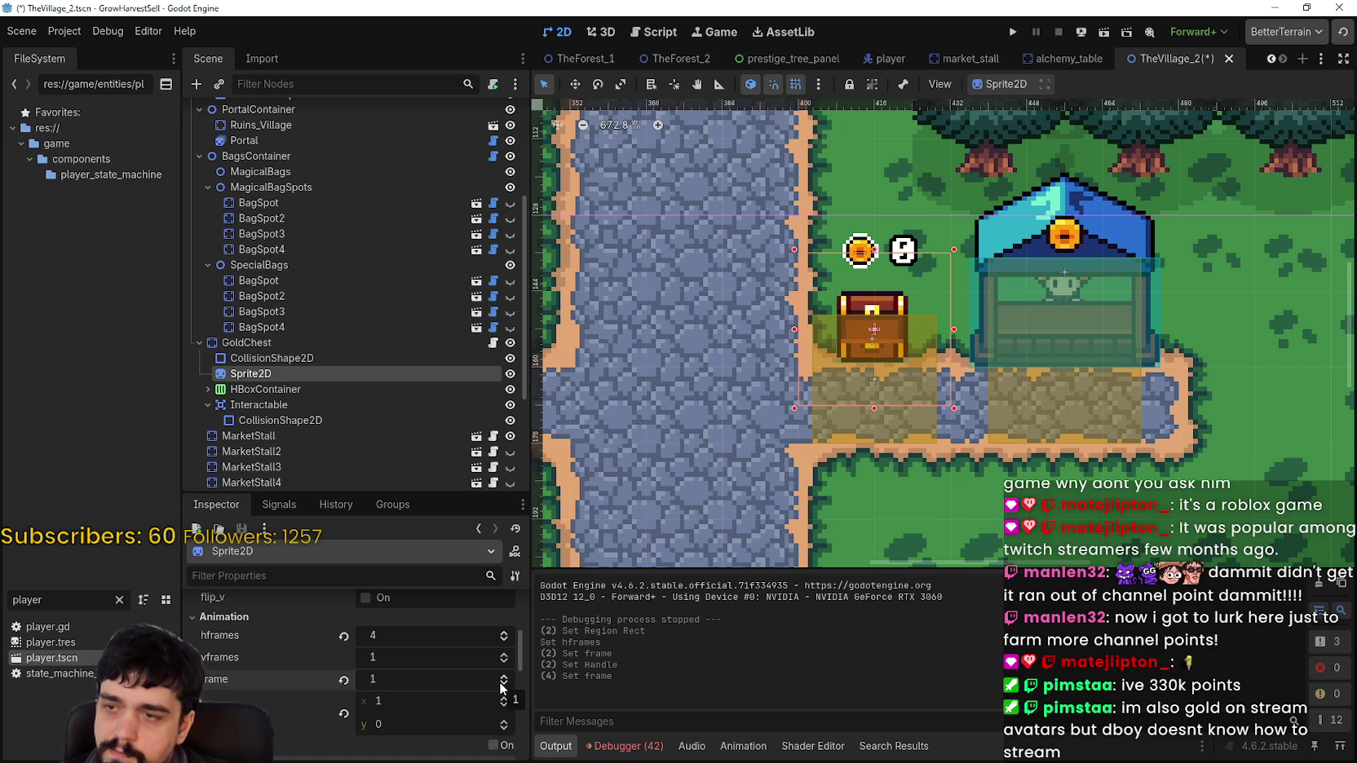
{"action": "left_click", "coordinate": [502, 686]}
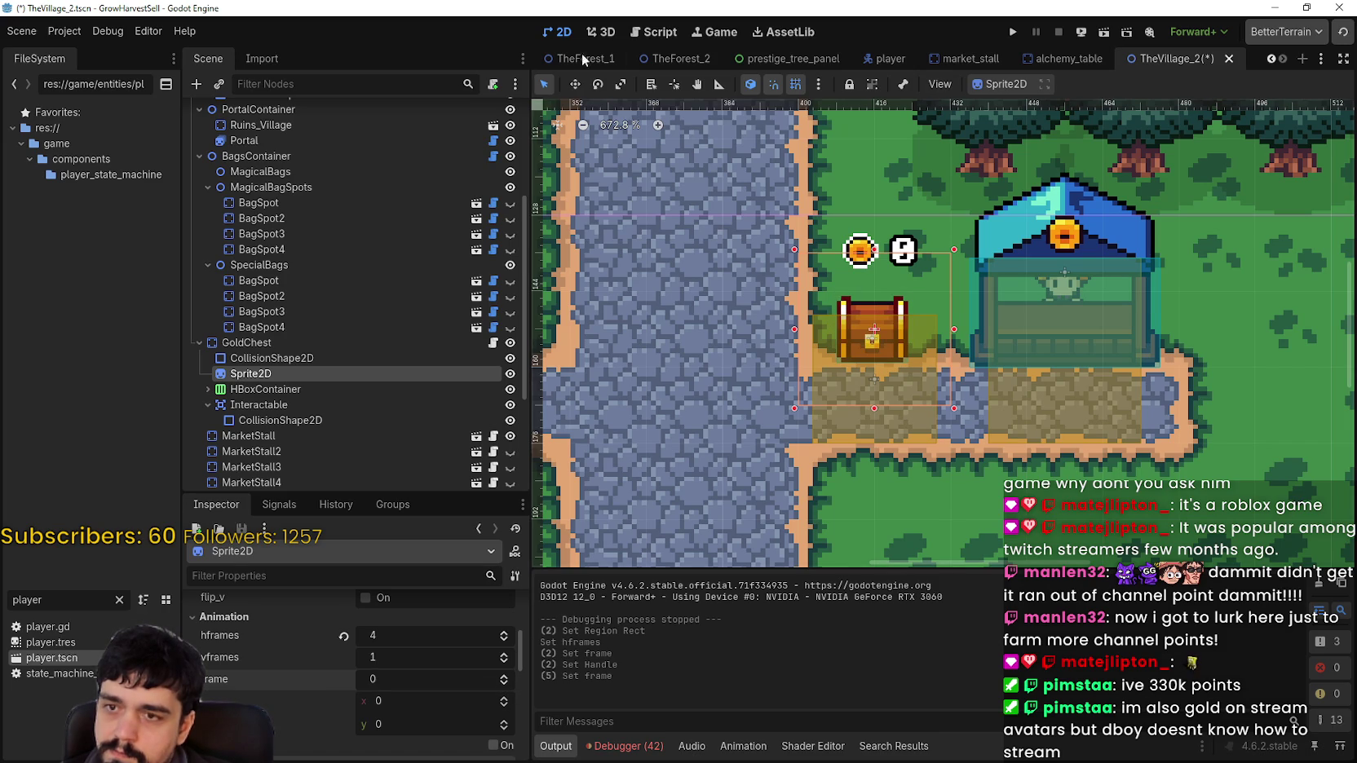
Confirm bank.gd sets chest.frame to 2 on player entry and 0 on exit, then save
{"action": "left_click", "coordinate": [494, 343]}
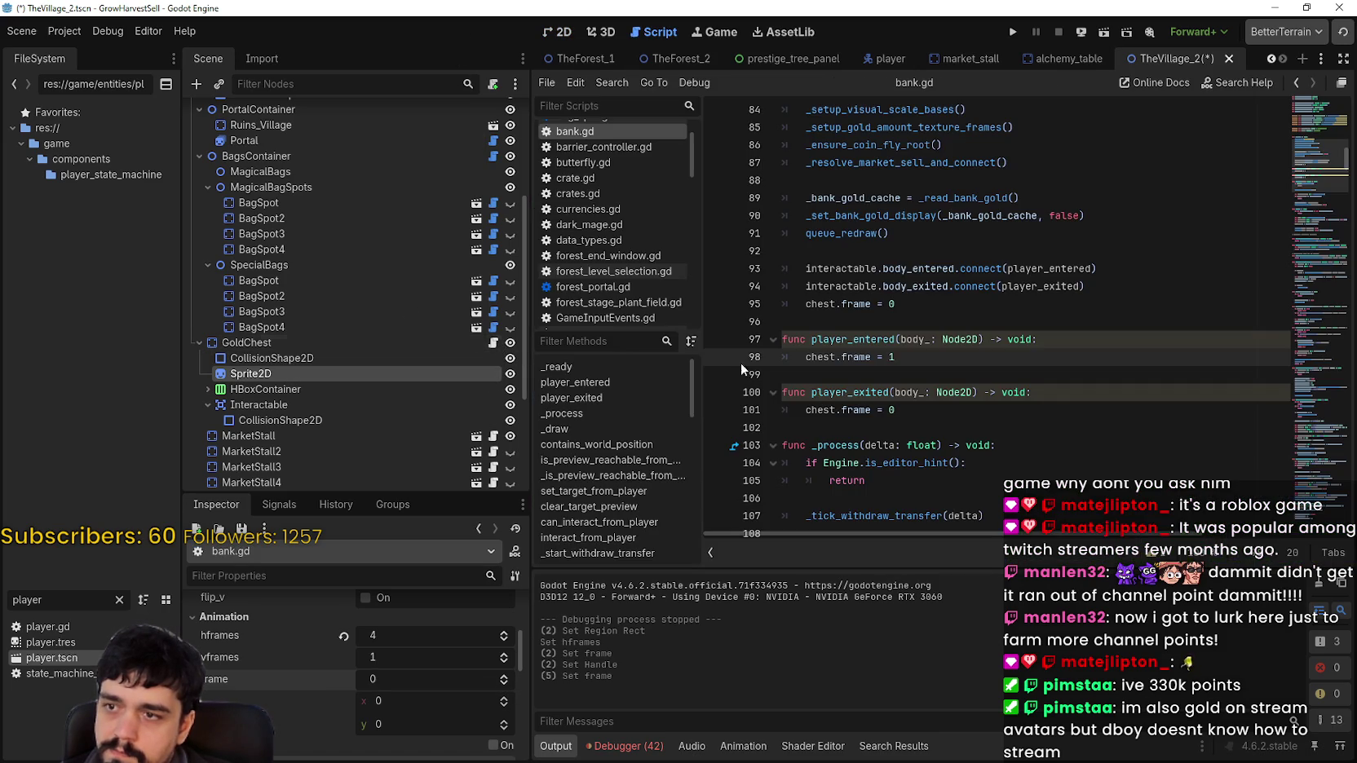
{"action": "left_click", "coordinate": [909, 416]}
{"action": "key", "text": "BackSpace"}
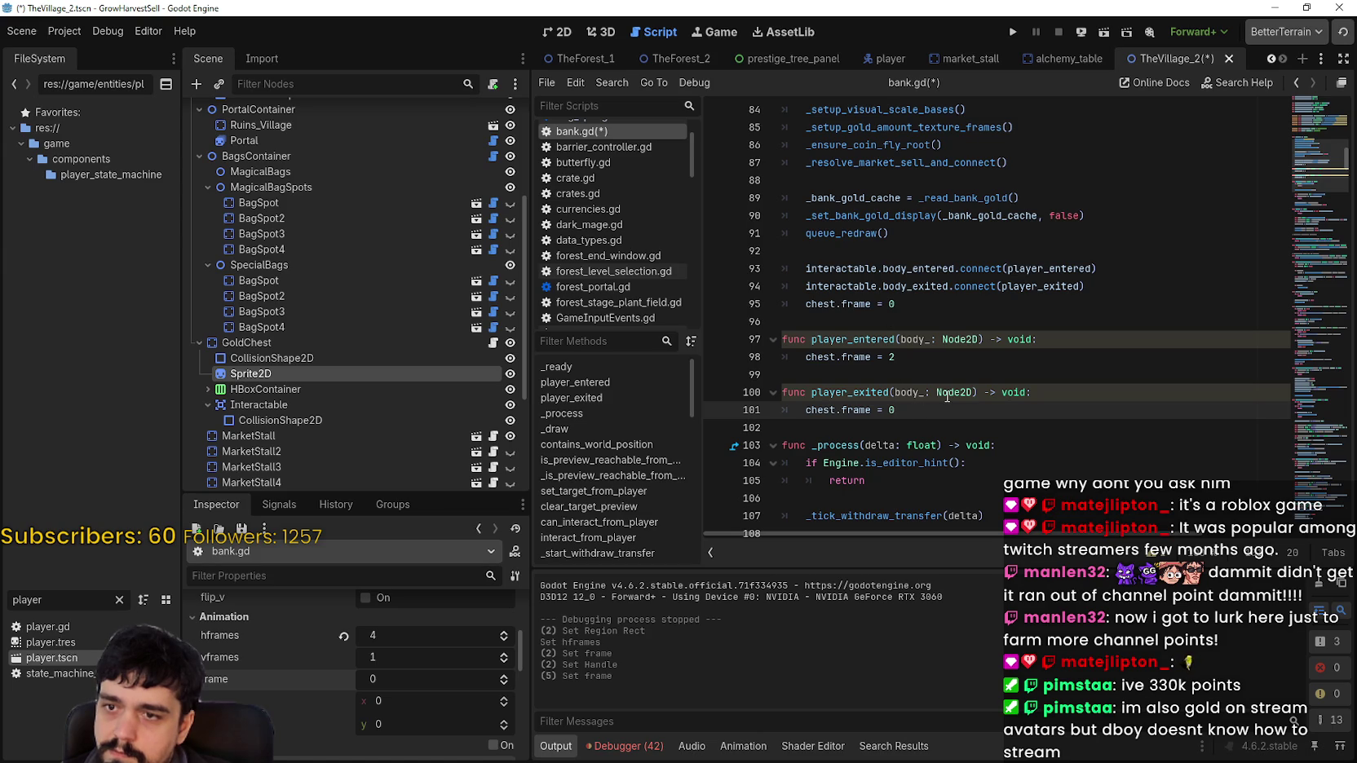
{"action": "mouse_move", "coordinate": [946, 396]}
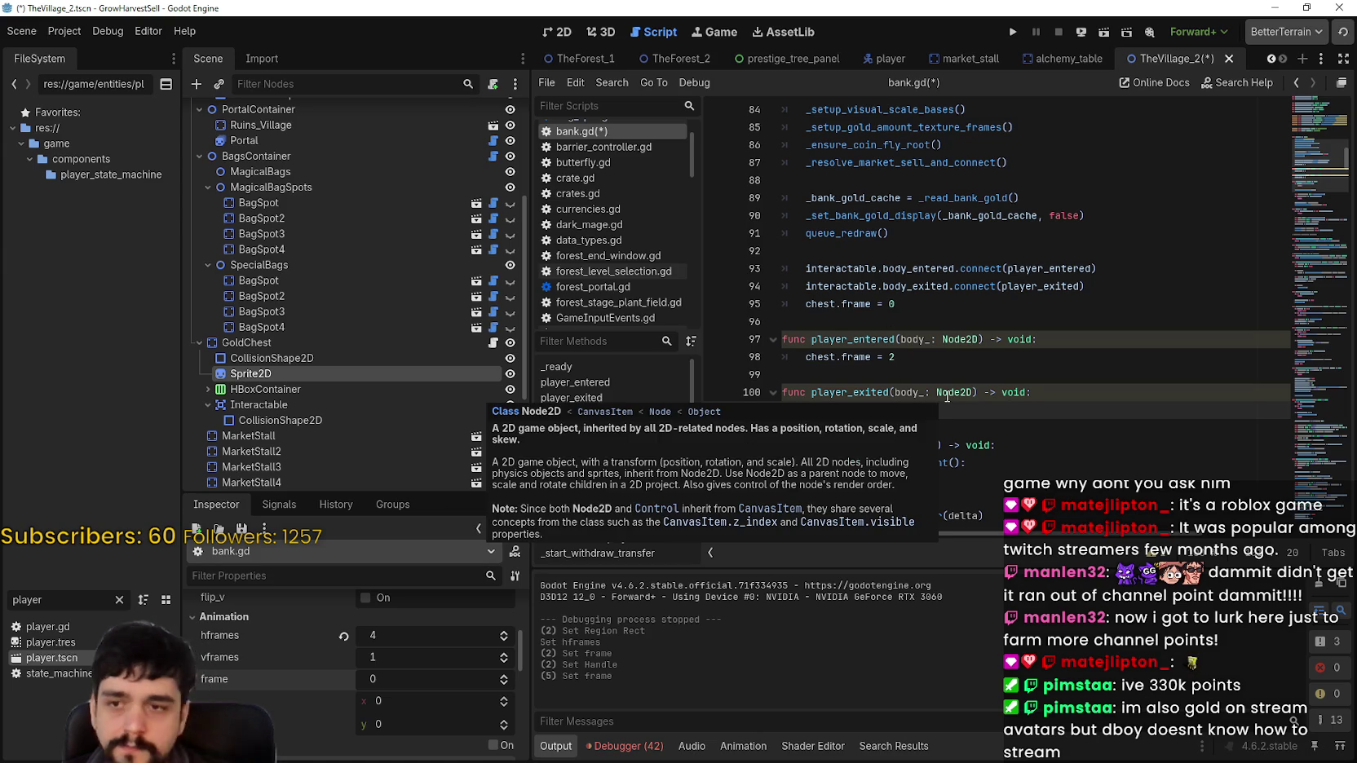
{"action": "mouse_move", "coordinate": [971, 343]}
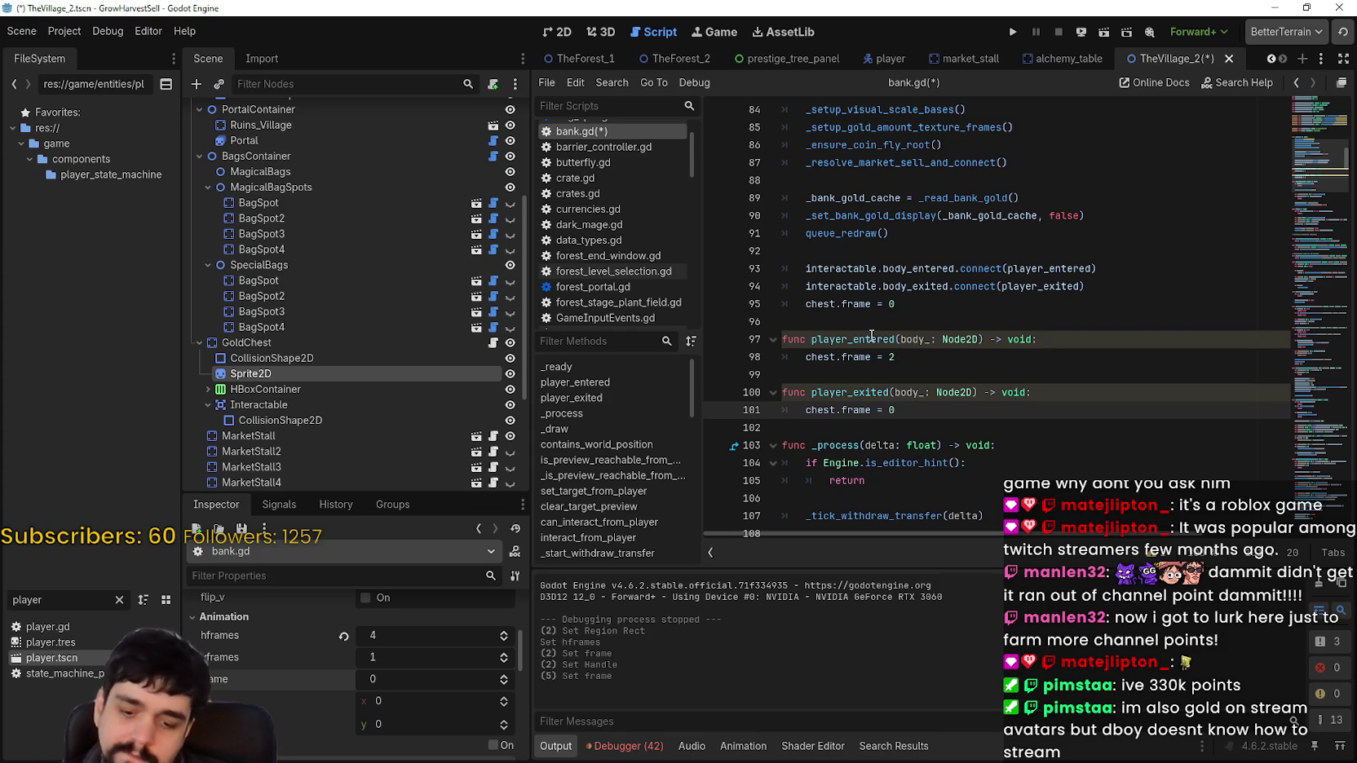
{"action": "key", "text": "ctrl+s"}
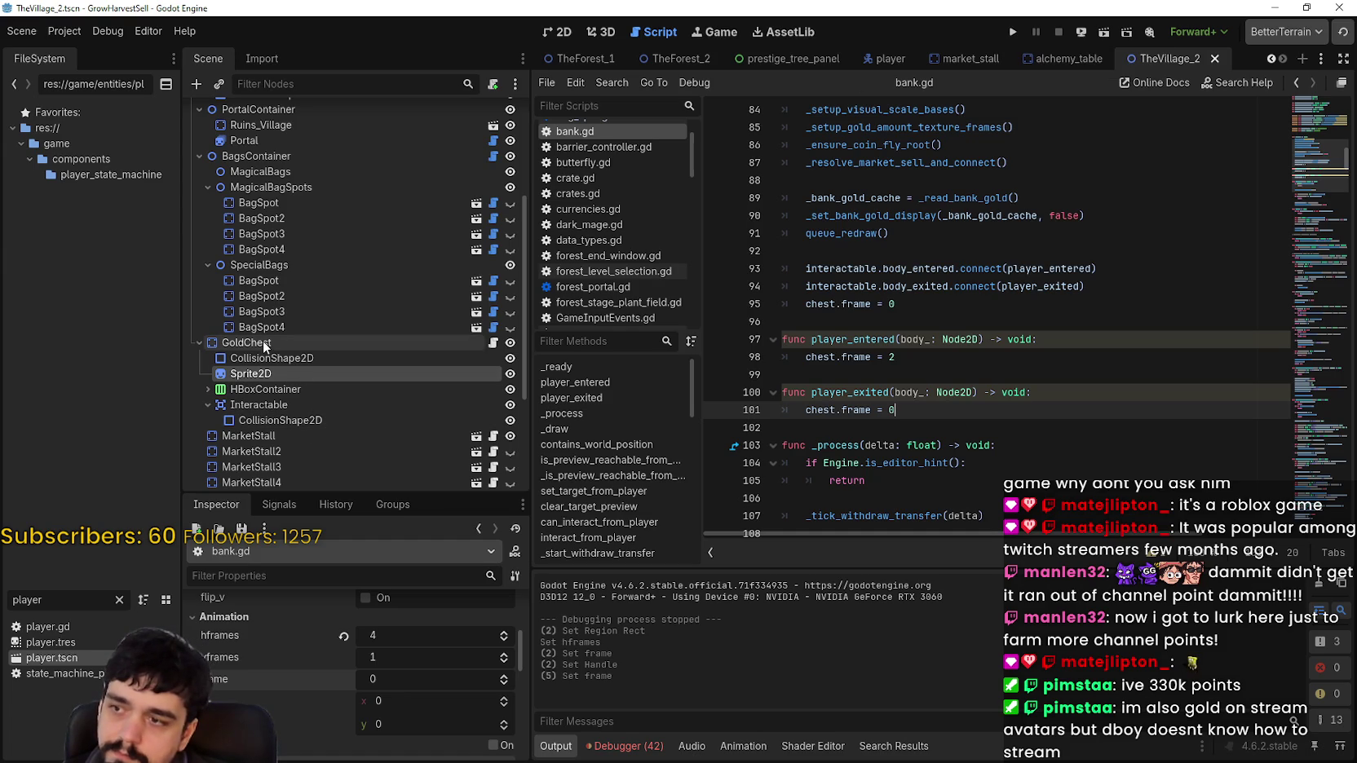
Enable collision mask layer 17 on the chest's Interactable area, save, and run the project
{"action": "left_click", "coordinate": [283, 402]}
{"action": "scroll", "coordinate": [351, 652], "scroll_direction": "down", "scroll_amount": 10}
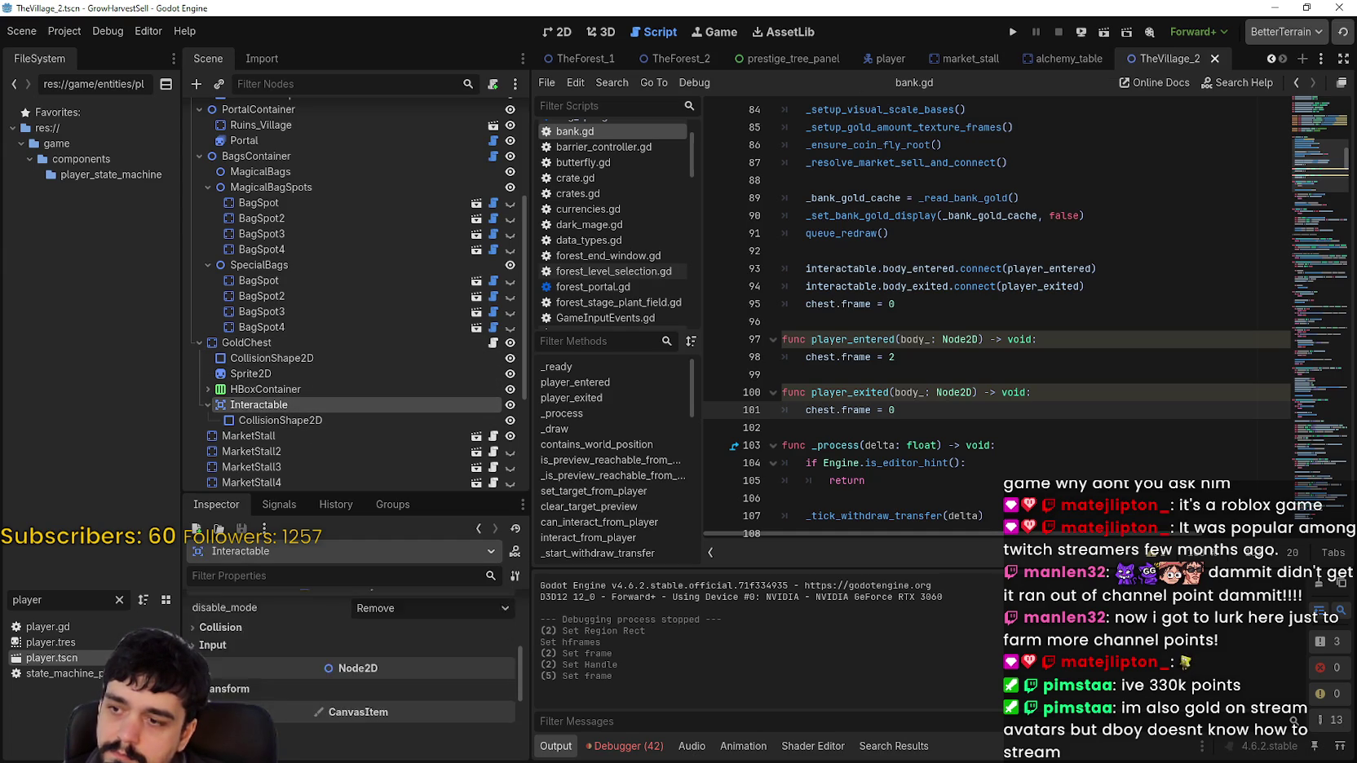
{"action": "scroll", "coordinate": [264, 679], "scroll_direction": "up", "scroll_amount": 3}
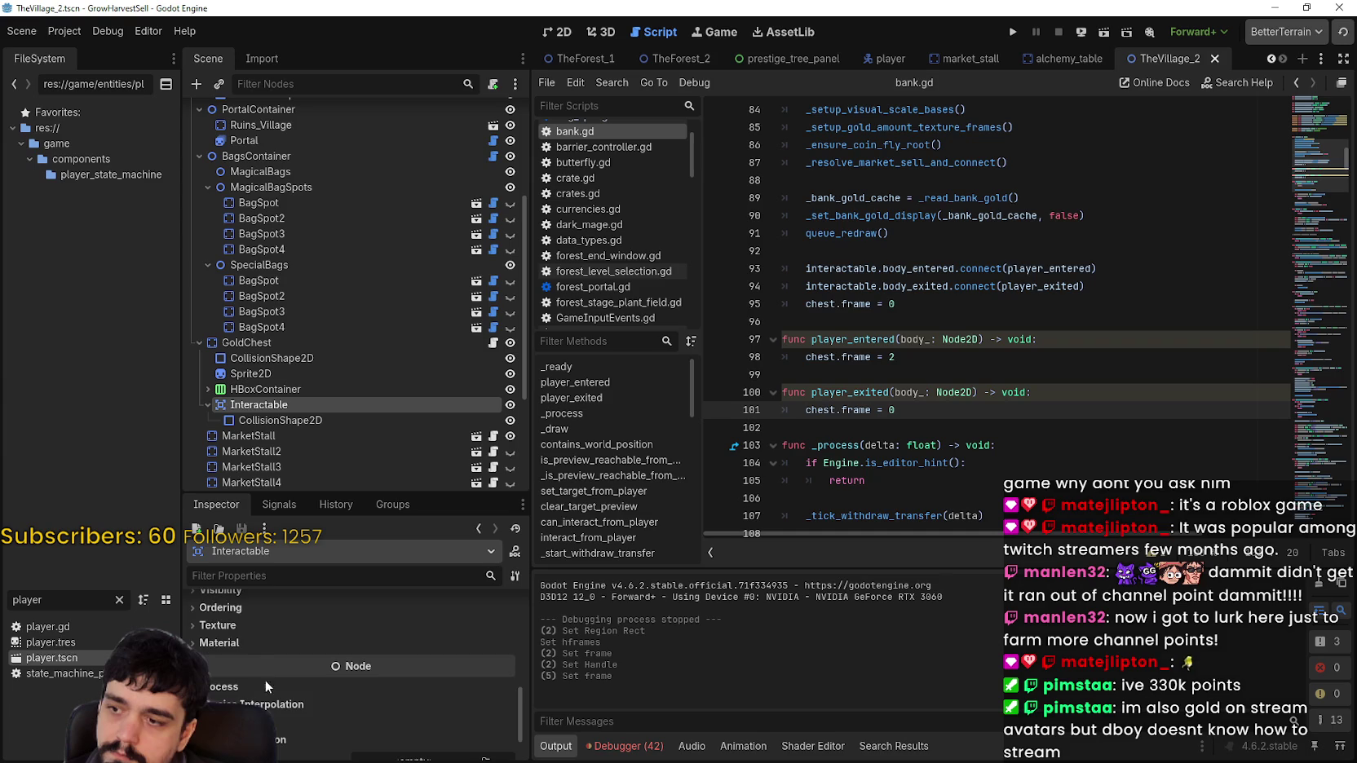
{"action": "left_click", "coordinate": [252, 626]}
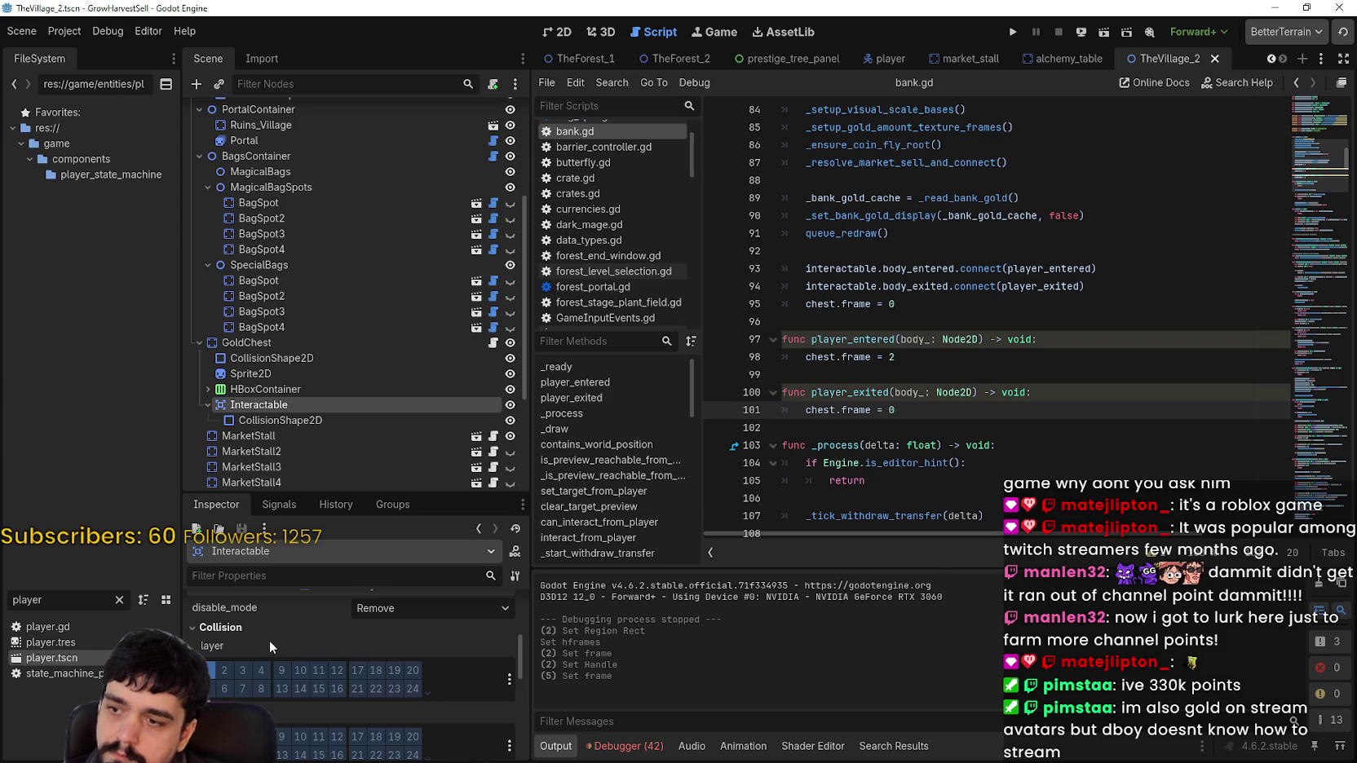
{"action": "left_click", "coordinate": [209, 670]}
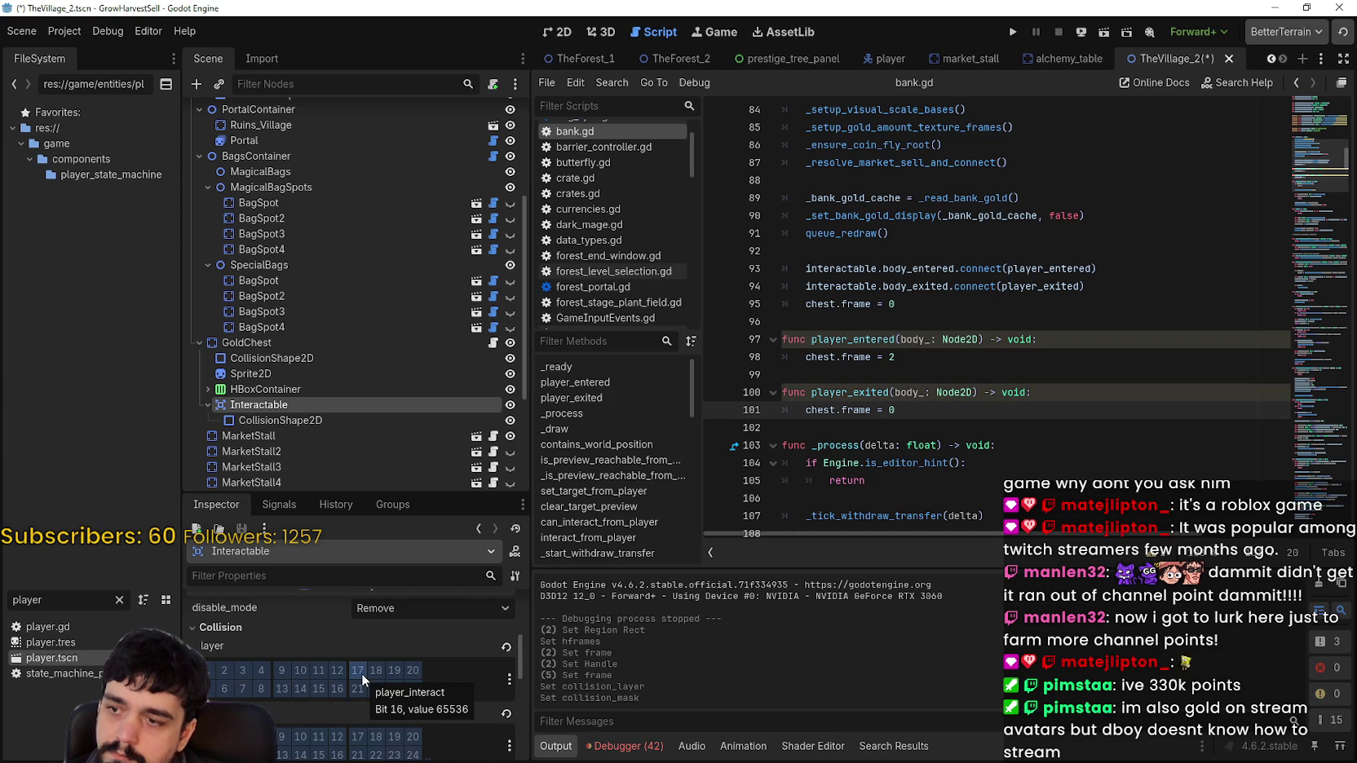
{"action": "left_click", "coordinate": [362, 735]}
{"action": "key", "text": "ctrl+s"}
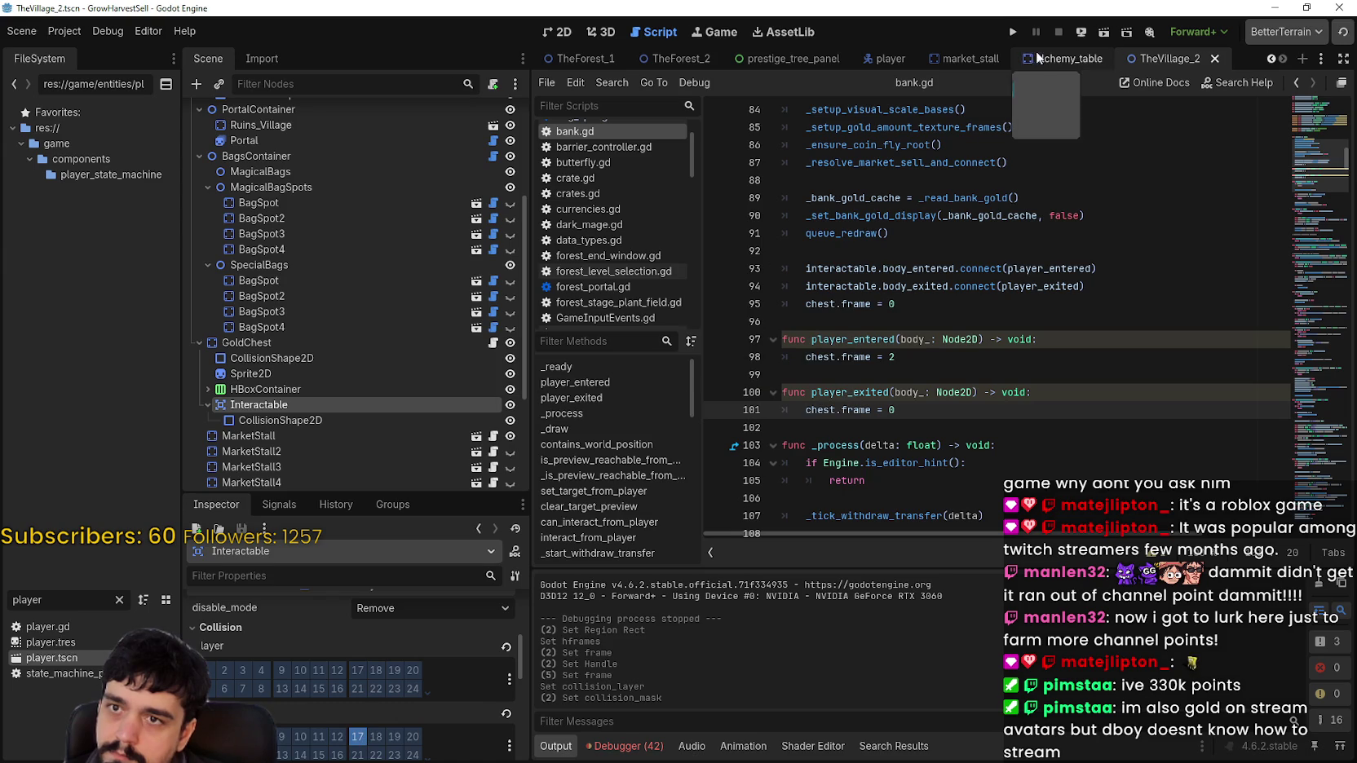
{"action": "left_click", "coordinate": [1015, 34]}
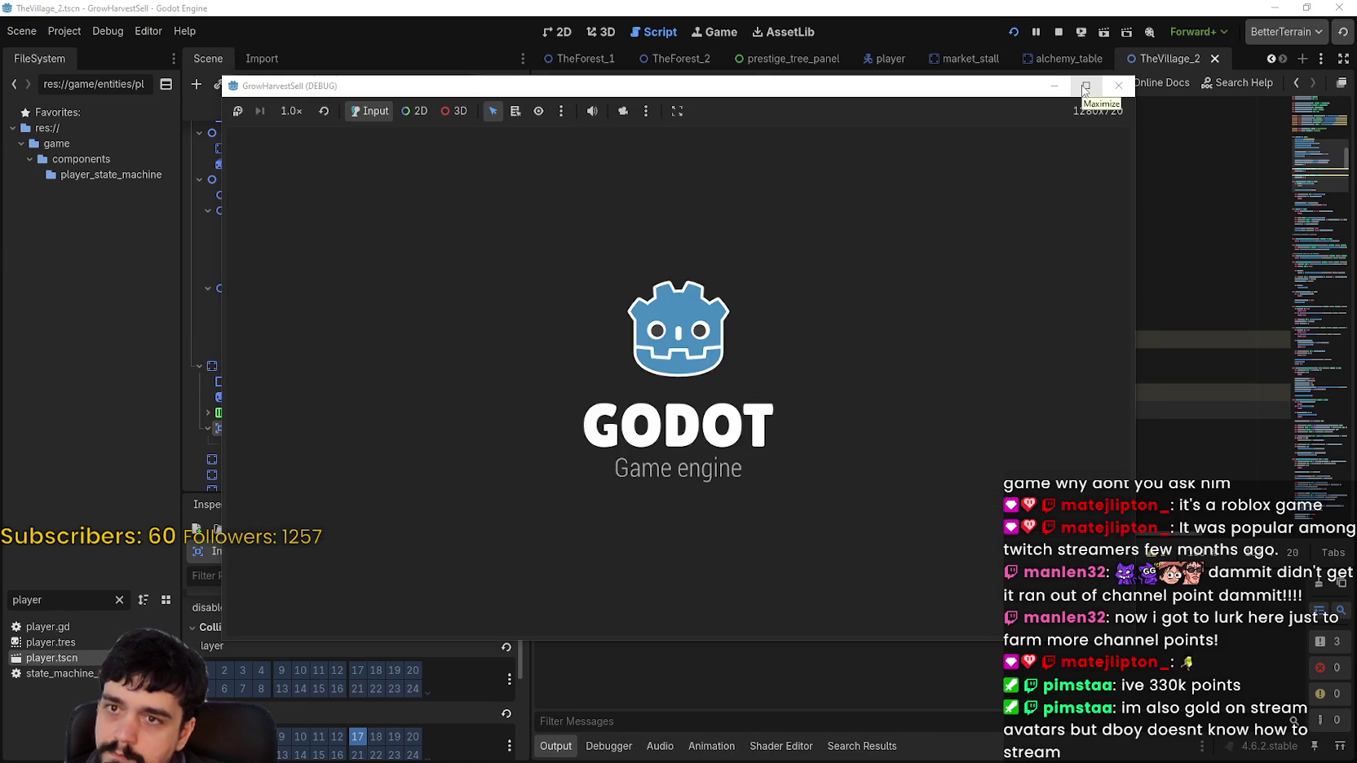
Start the game from the title screen, maximize it, and walk the player to the chest
{"action": "key", "text": "Return"}
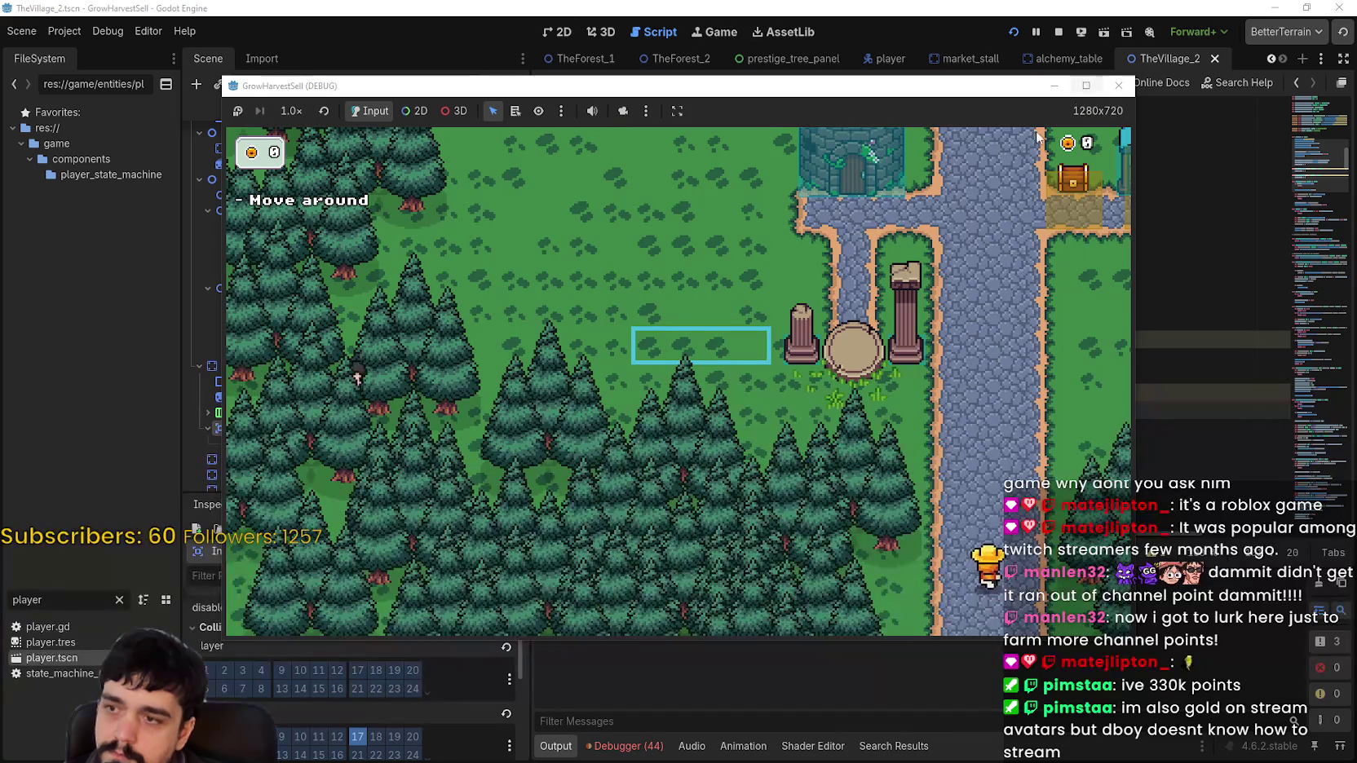
{"action": "key", "text": "d"}
{"action": "left_click", "coordinate": [1086, 85]}
{"action": "key", "text": "d"}
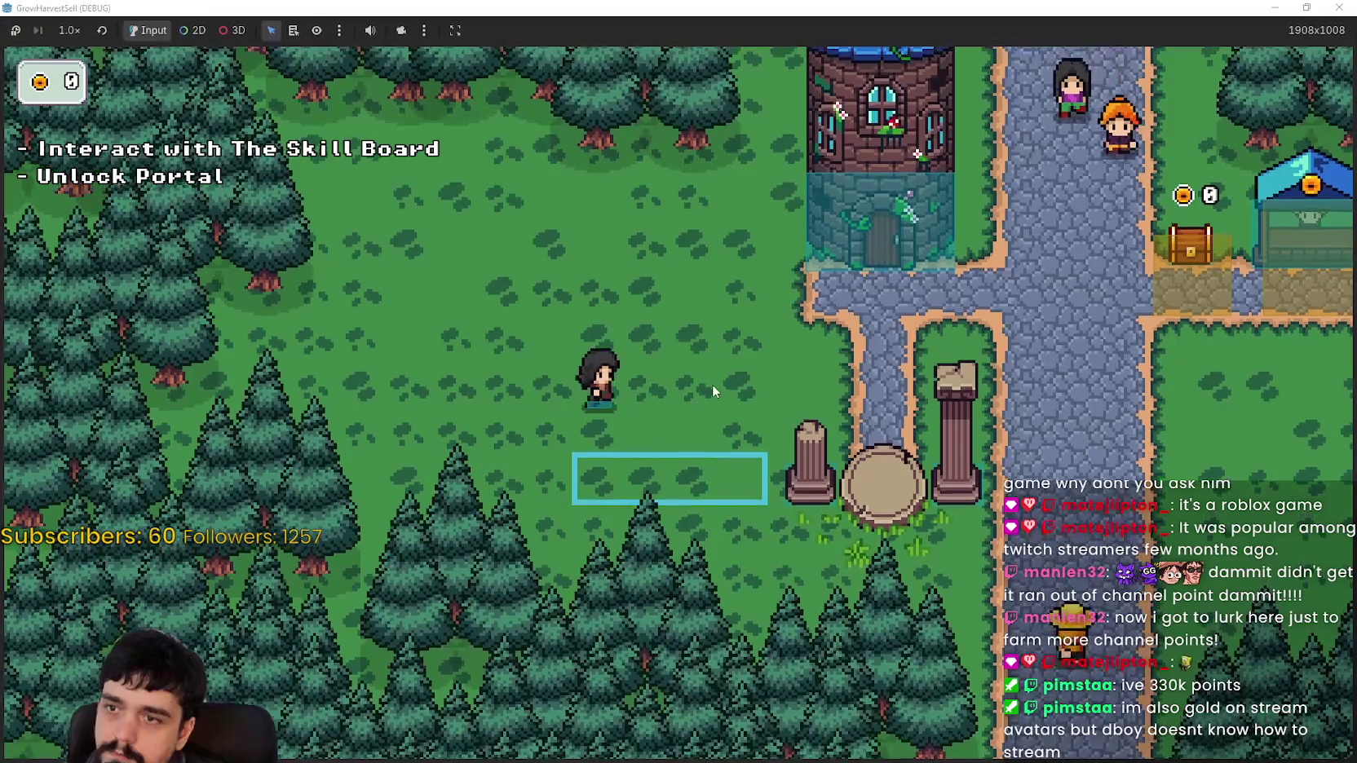
{"action": "key", "text": "w"}
{"action": "key", "text": "d"}
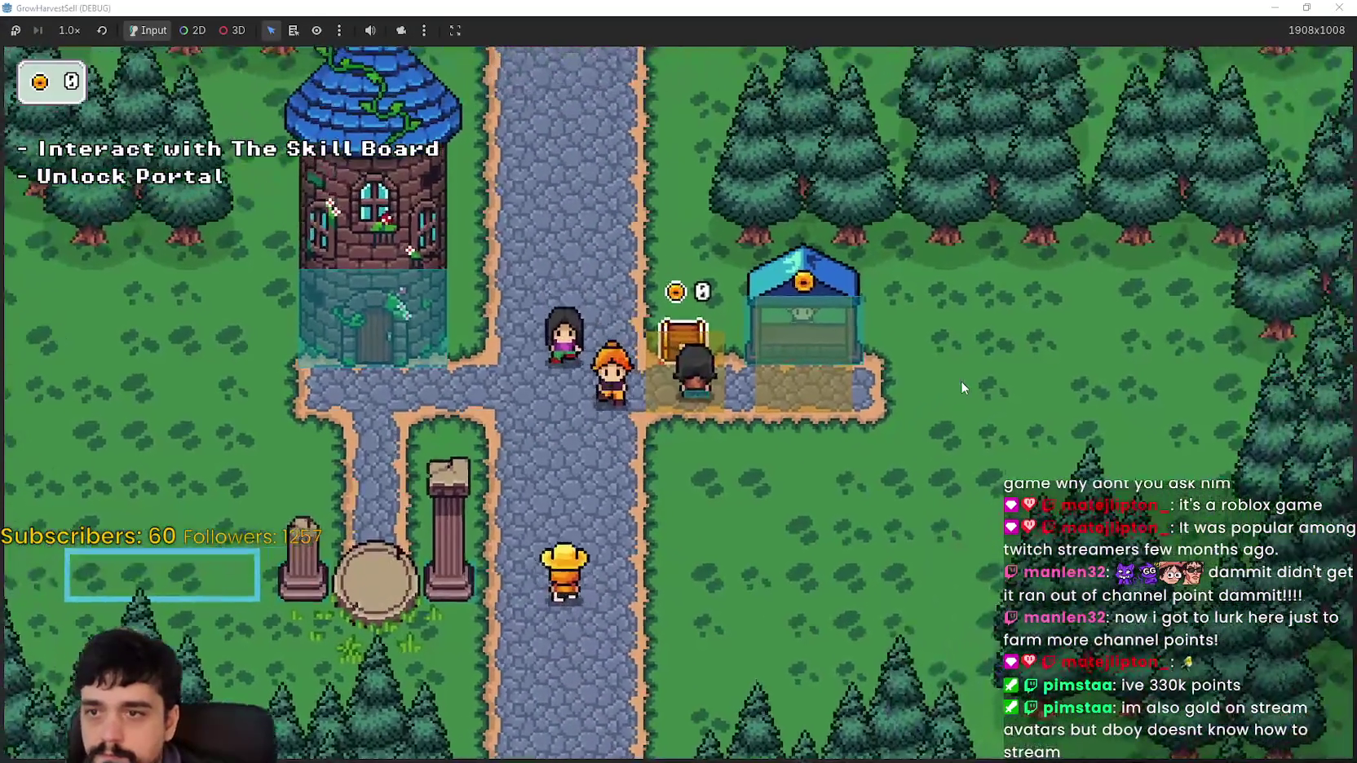
{"action": "key", "text": "w"}
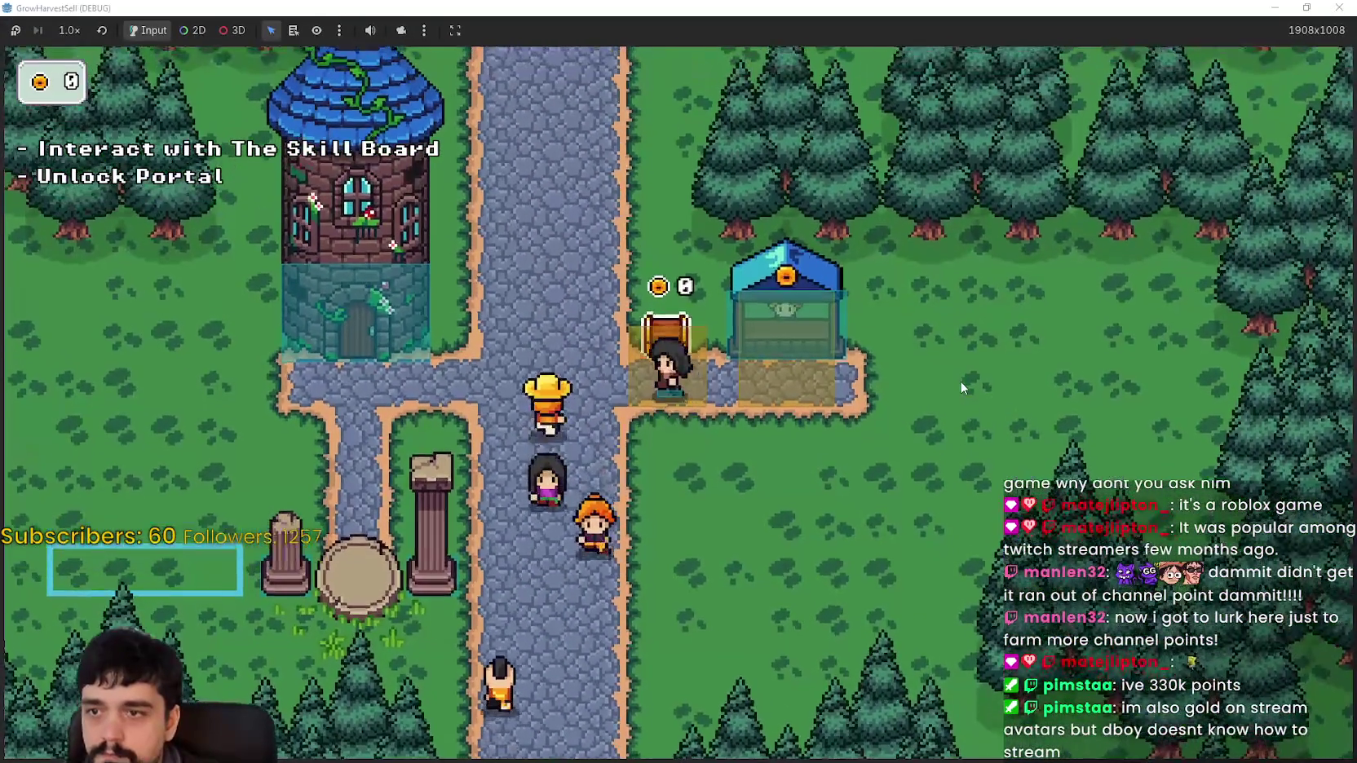
{"action": "key", "text": "d"}
Walk on and off the gold chest repeatedly to trigger its highlight, then restore the window
{"action": "key", "text": "a"}
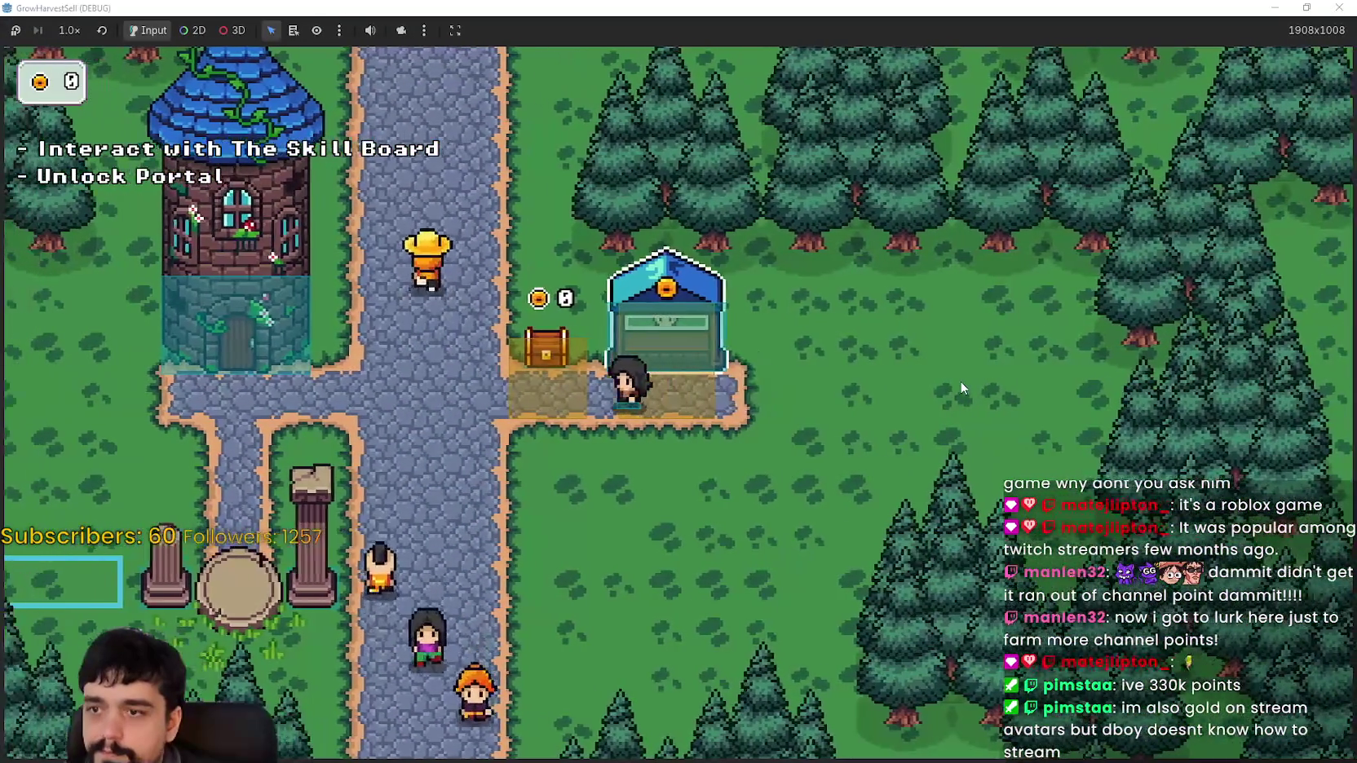
{"action": "key", "text": "d"}
{"action": "key", "text": "a"}
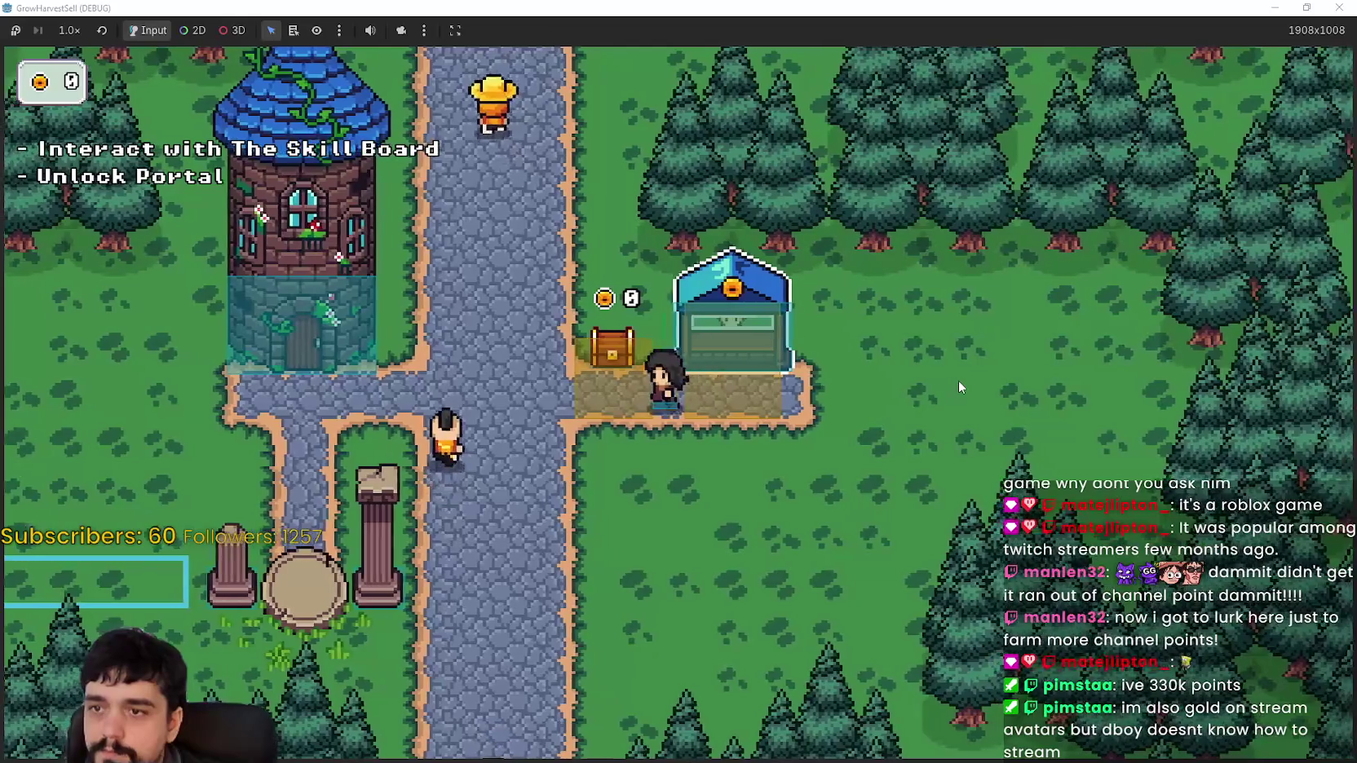
{"action": "key", "text": "w"}
{"action": "key", "text": "d"}
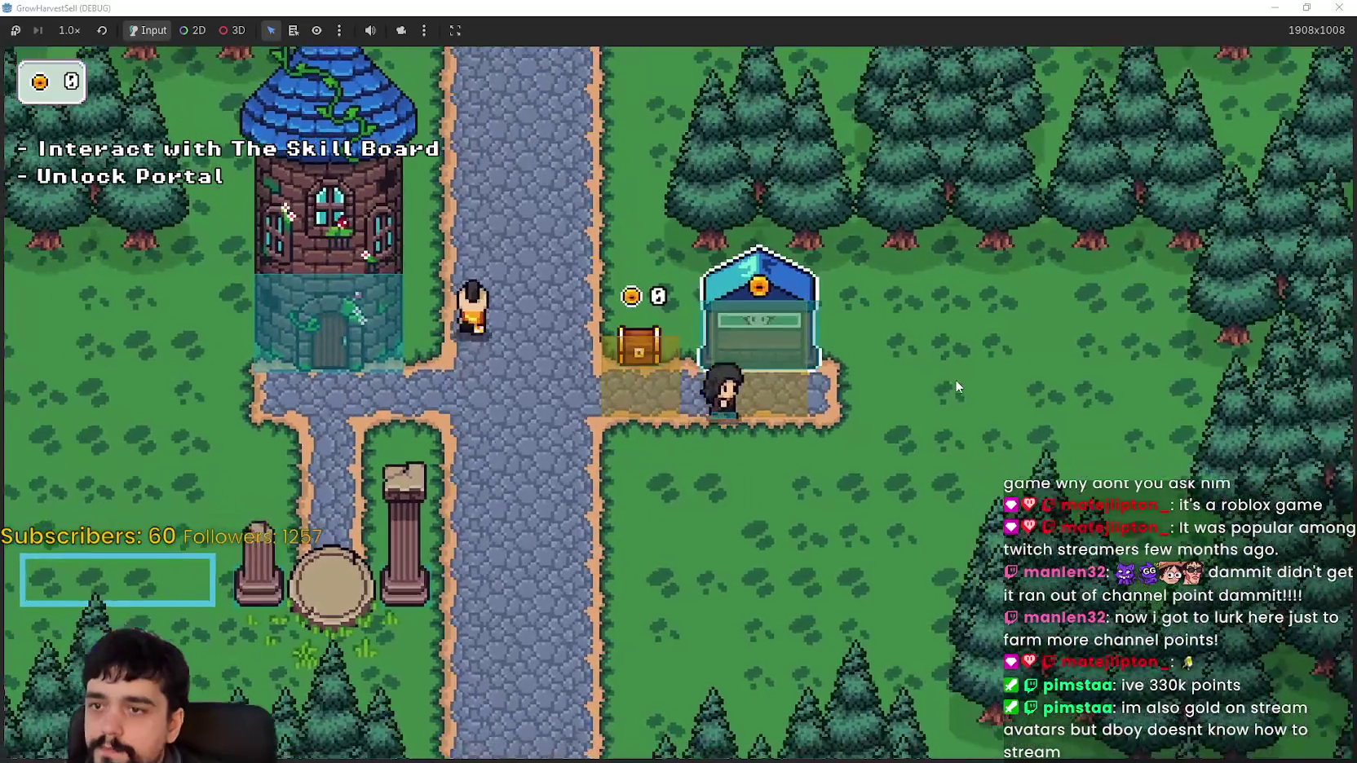
{"action": "key", "text": "a"}
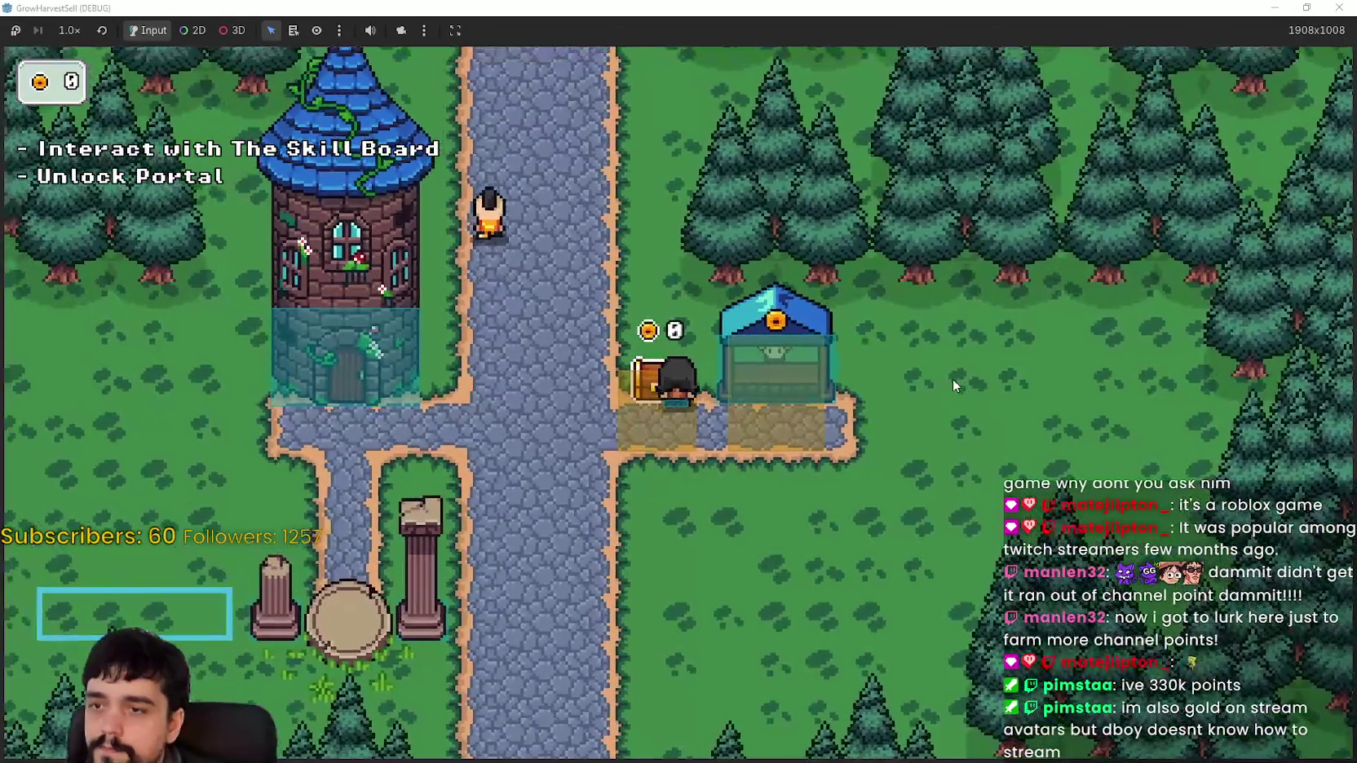
{"action": "key", "text": "d"}
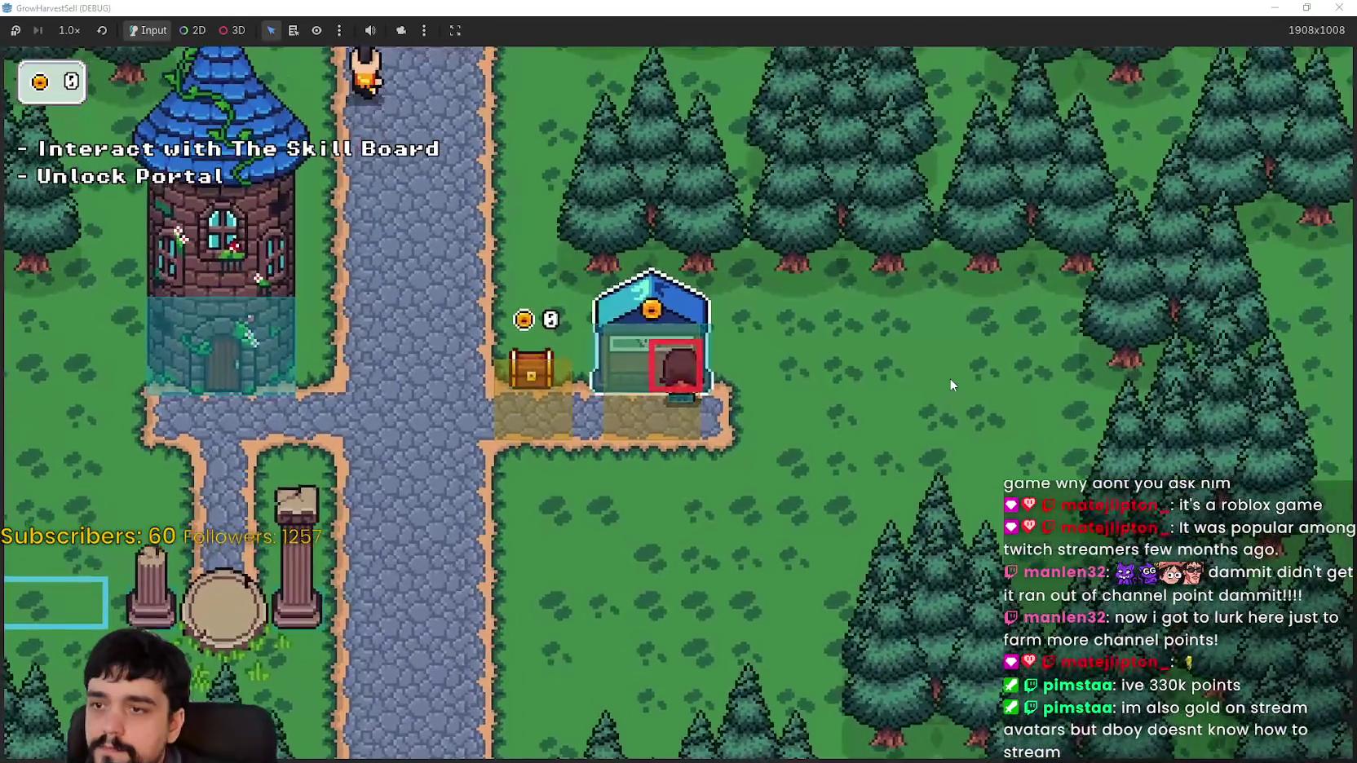
{"action": "key", "text": "s"}
{"action": "key", "text": "a"}
{"action": "key", "text": "w"}
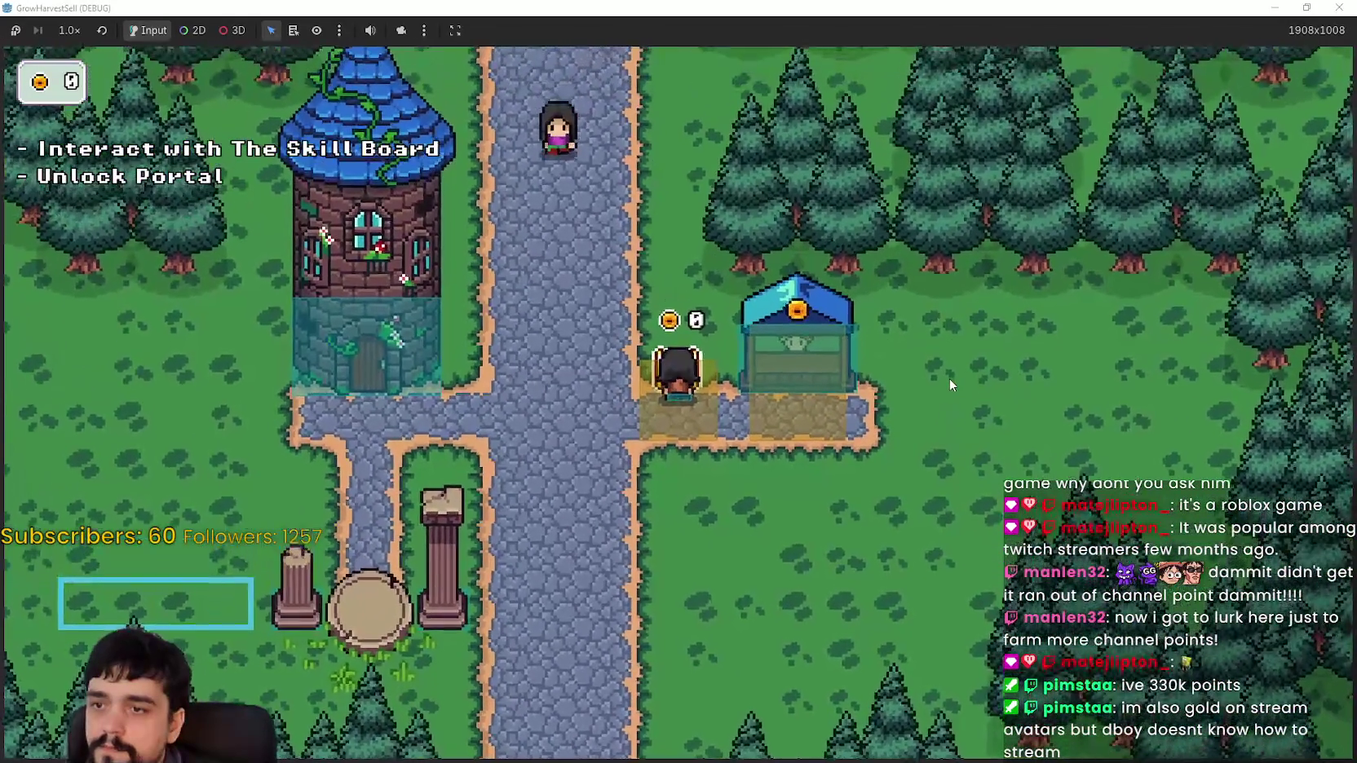
{"action": "key", "text": "d"}
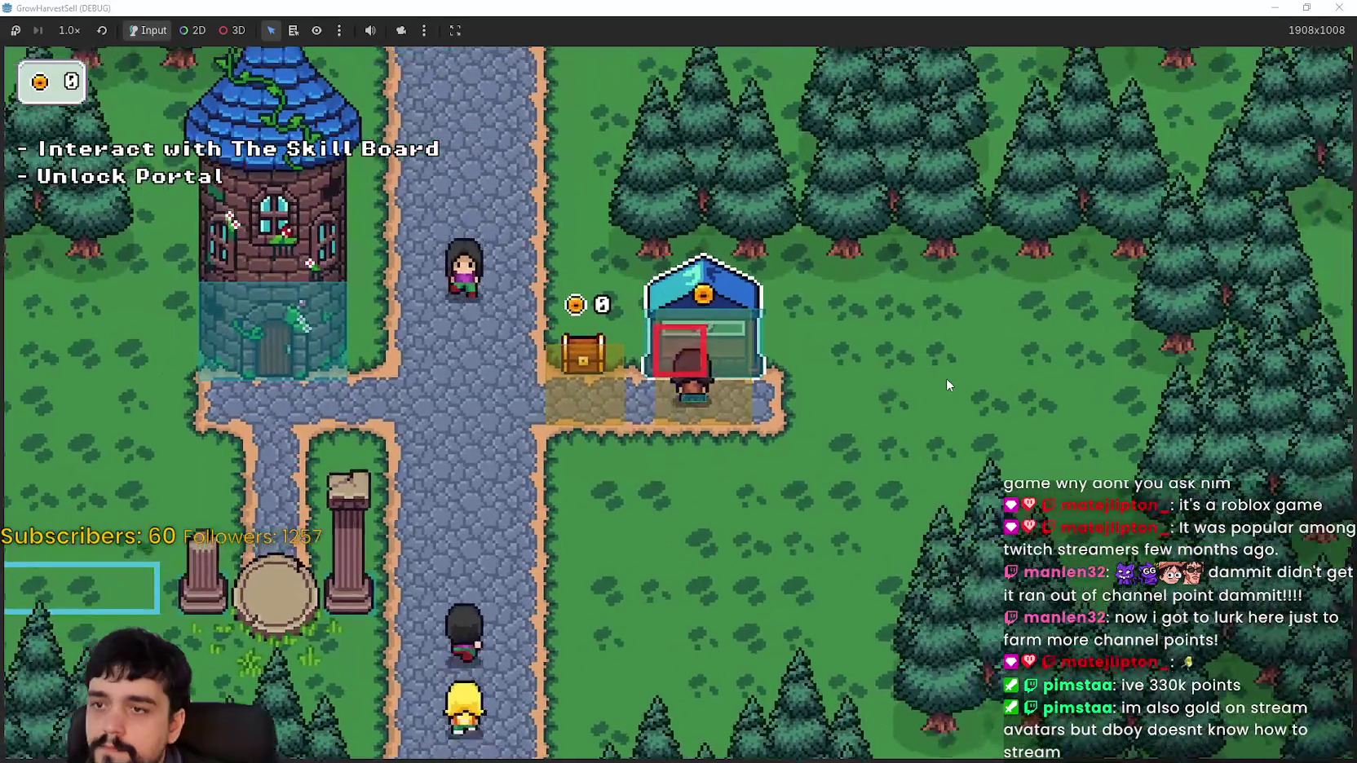
{"action": "key", "text": "a"}
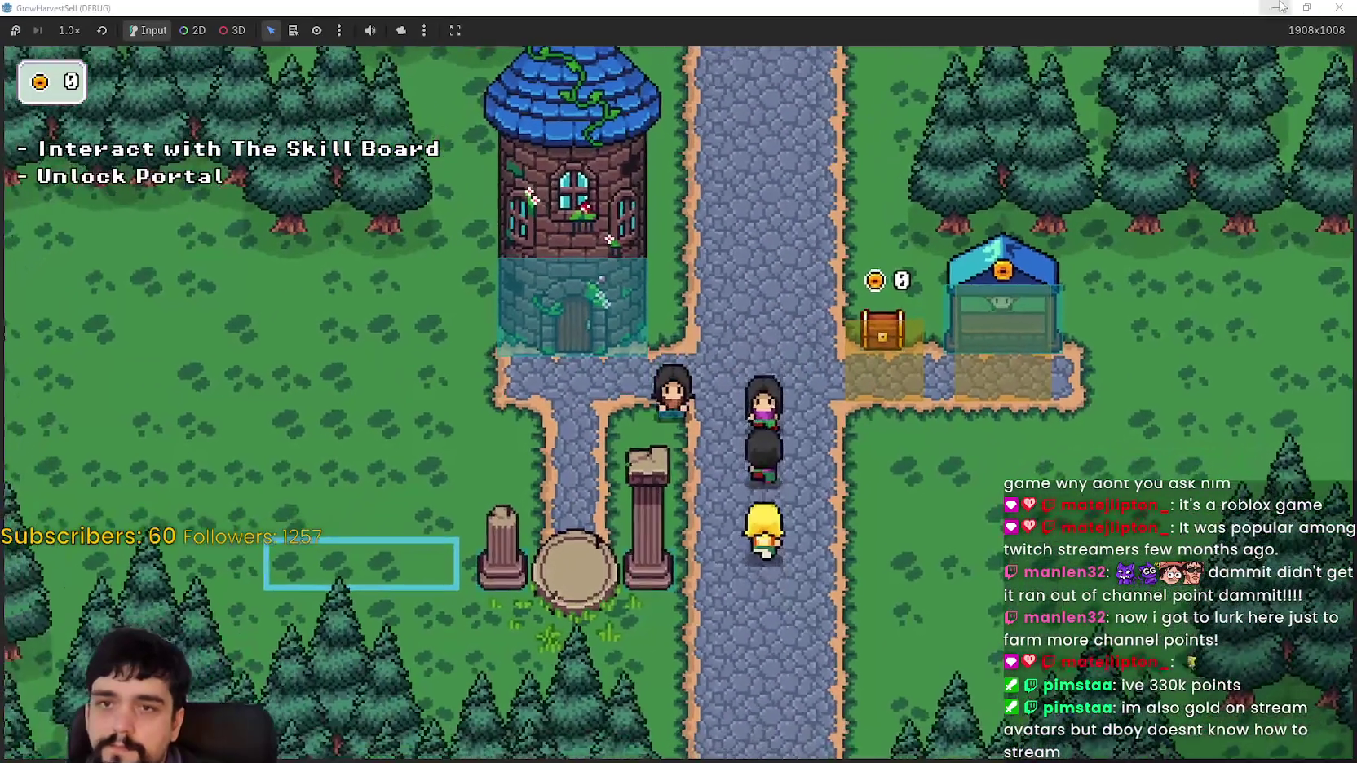
{"action": "key", "text": "super+Down"}
Stop the game, copy the chest's Interactable area, and paste it under TheTower
{"action": "left_click", "coordinate": [1058, 32]}
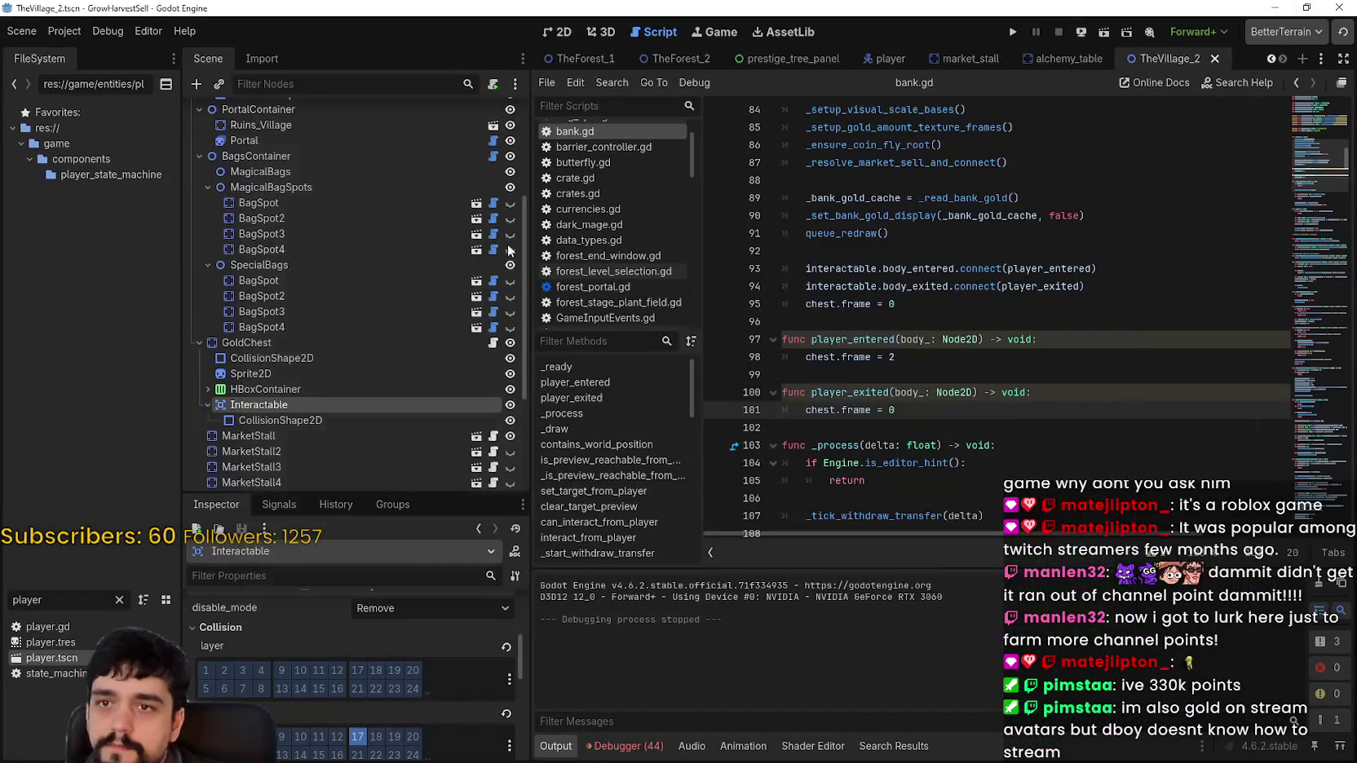
{"action": "right_click", "coordinate": [264, 404]}
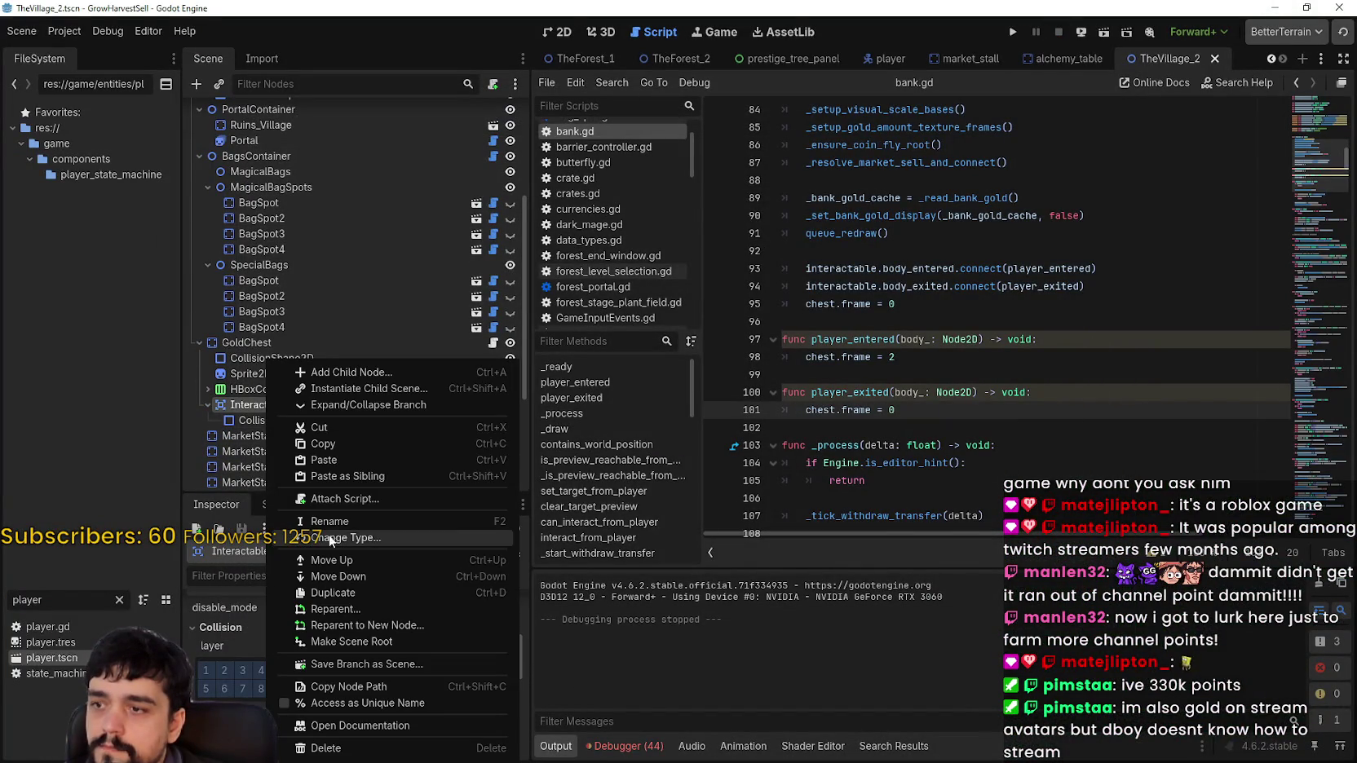
{"action": "left_click", "coordinate": [330, 442]}
{"action": "scroll", "coordinate": [313, 402], "scroll_direction": "up", "scroll_amount": 5}
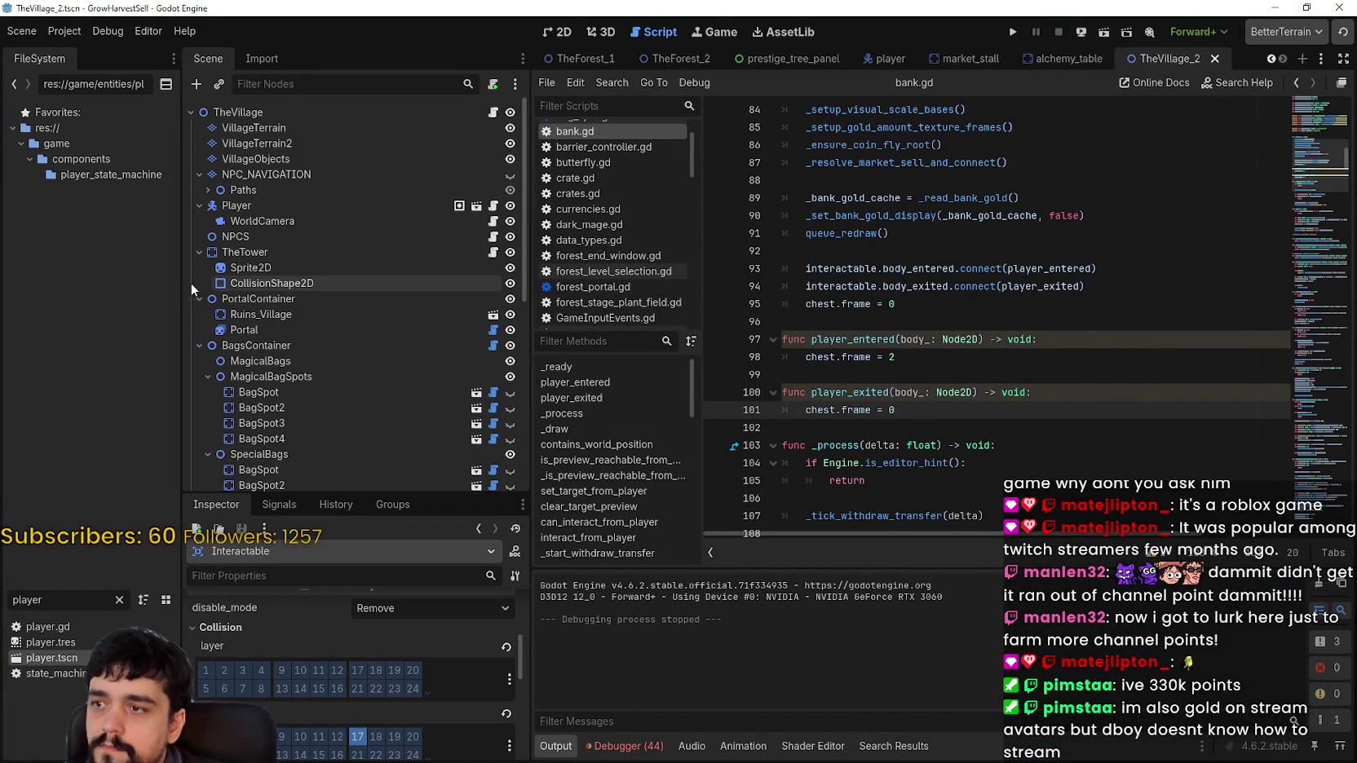
{"action": "left_click", "coordinate": [234, 254]}
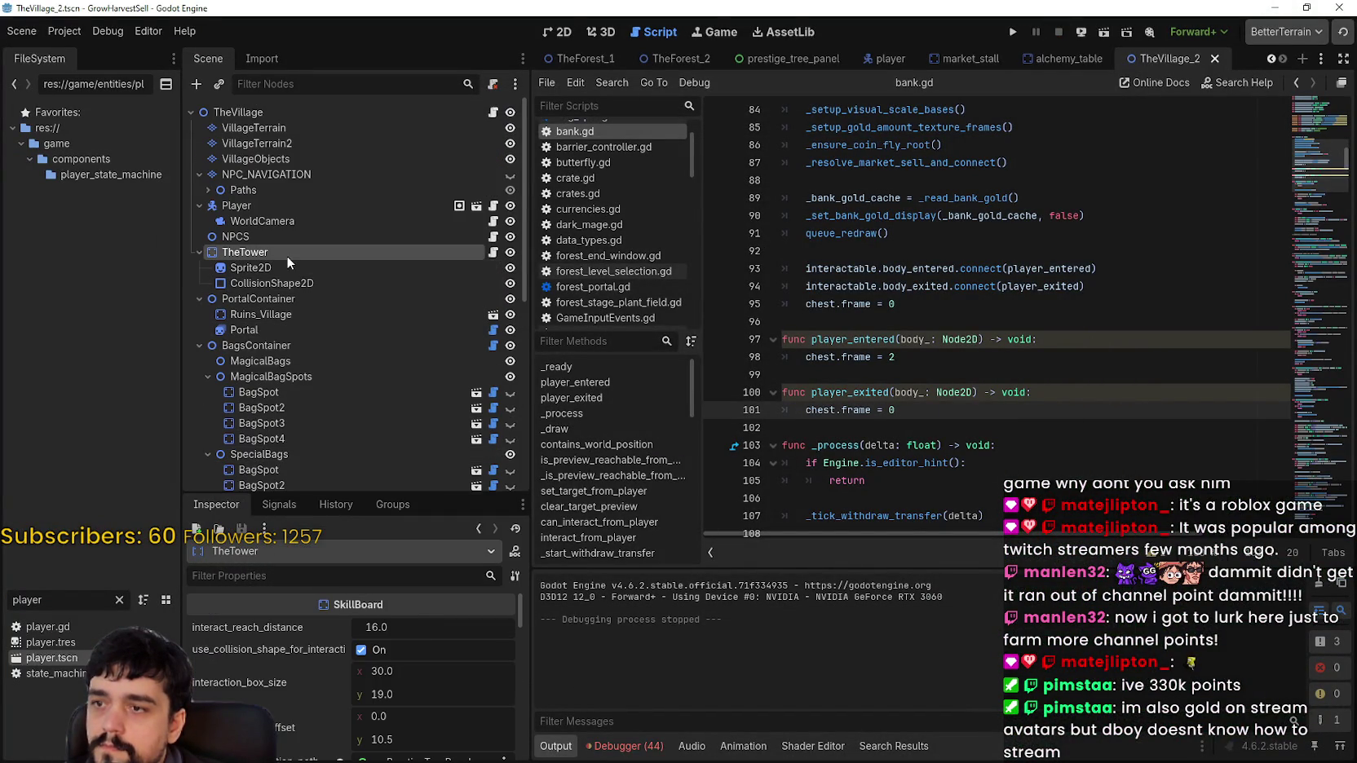
{"action": "right_click", "coordinate": [282, 255]}
{"action": "left_click", "coordinate": [369, 382]}
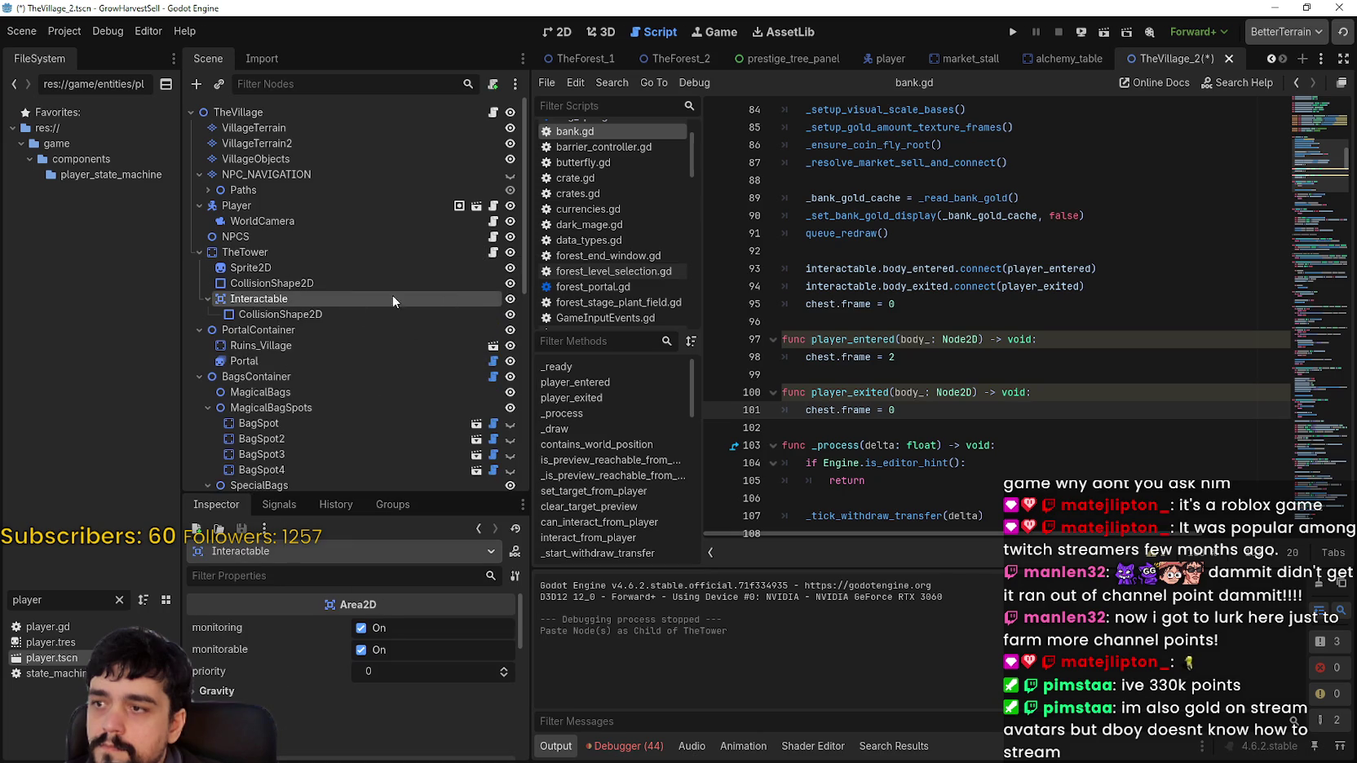
{"action": "left_click", "coordinate": [342, 316]}
Undo a trial resize and make the pasted collision shape unique from the chest's
{"action": "left_click", "coordinate": [560, 31]}
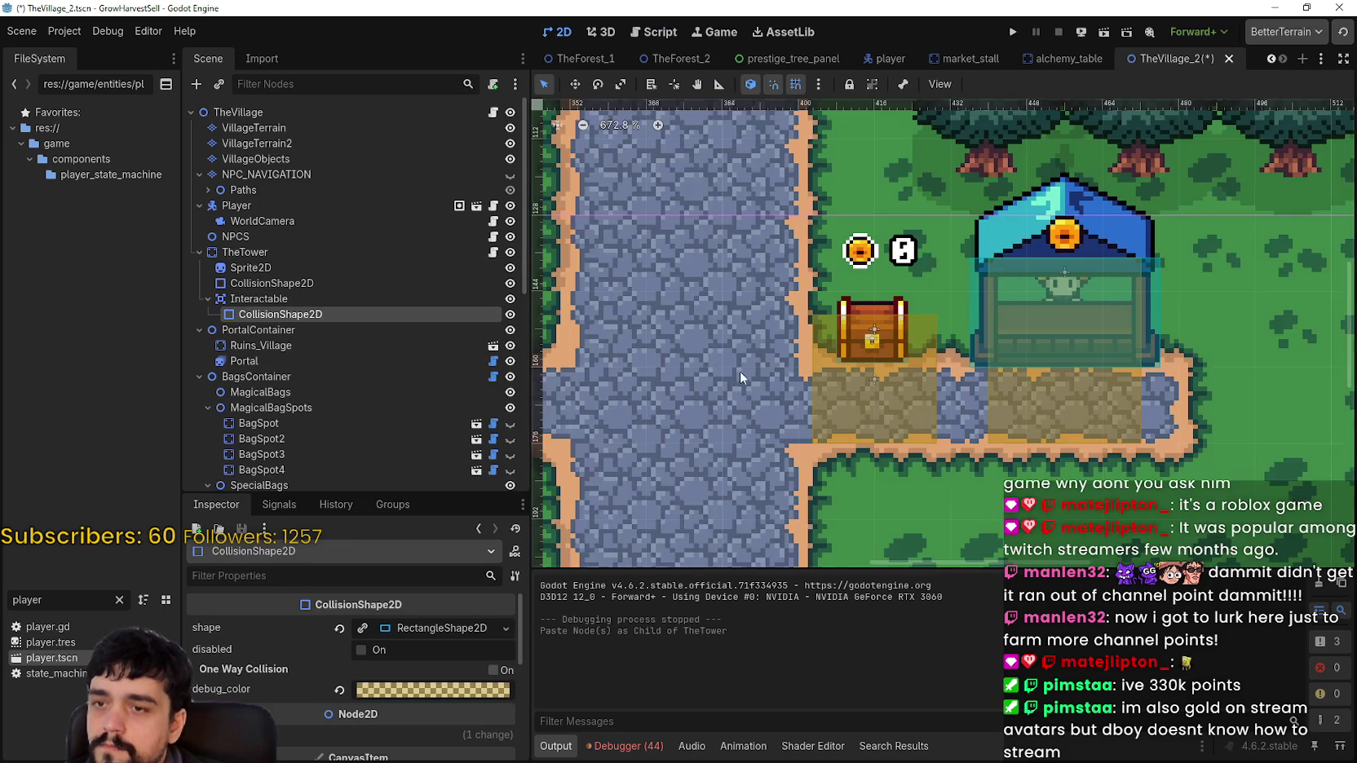
{"action": "scroll", "coordinate": [740, 371], "scroll_direction": "down", "scroll_amount": 3}
{"action": "scroll", "coordinate": [728, 393], "scroll_direction": "up", "scroll_amount": 4}
{"action": "right_click", "coordinate": [734, 336]}
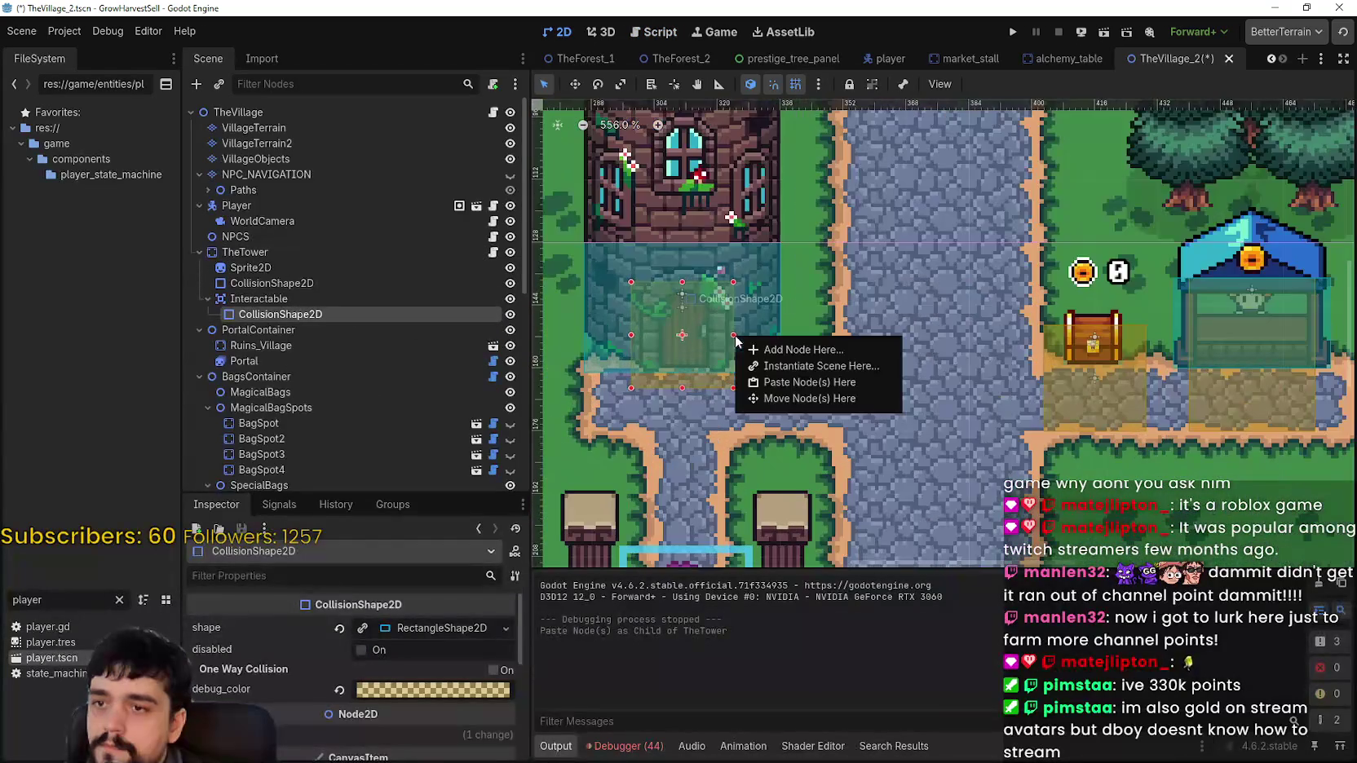
{"action": "left_click", "coordinate": [672, 315]}
{"action": "scroll", "coordinate": [772, 310], "scroll_direction": "up", "scroll_amount": 2}
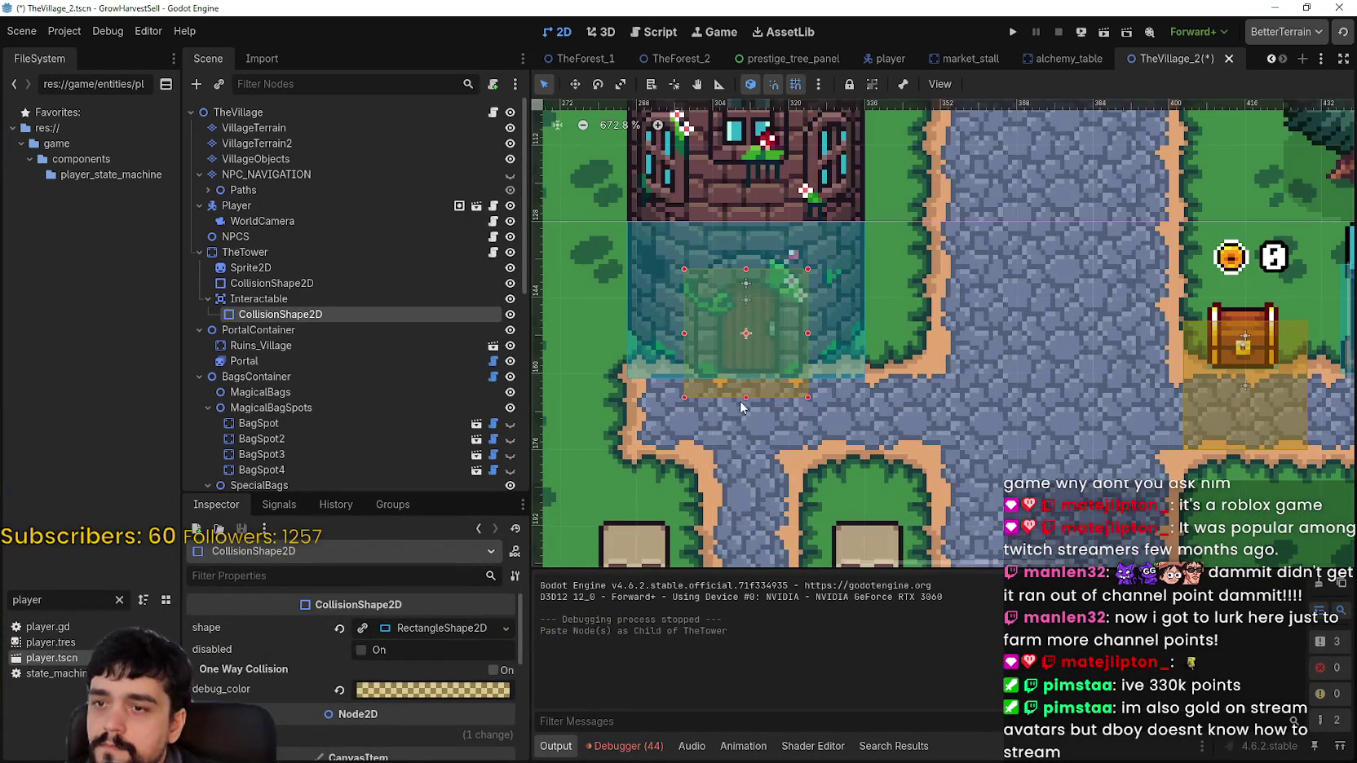
{"action": "left_click_drag", "start_coordinate": [747, 398], "coordinate": [749, 413]}
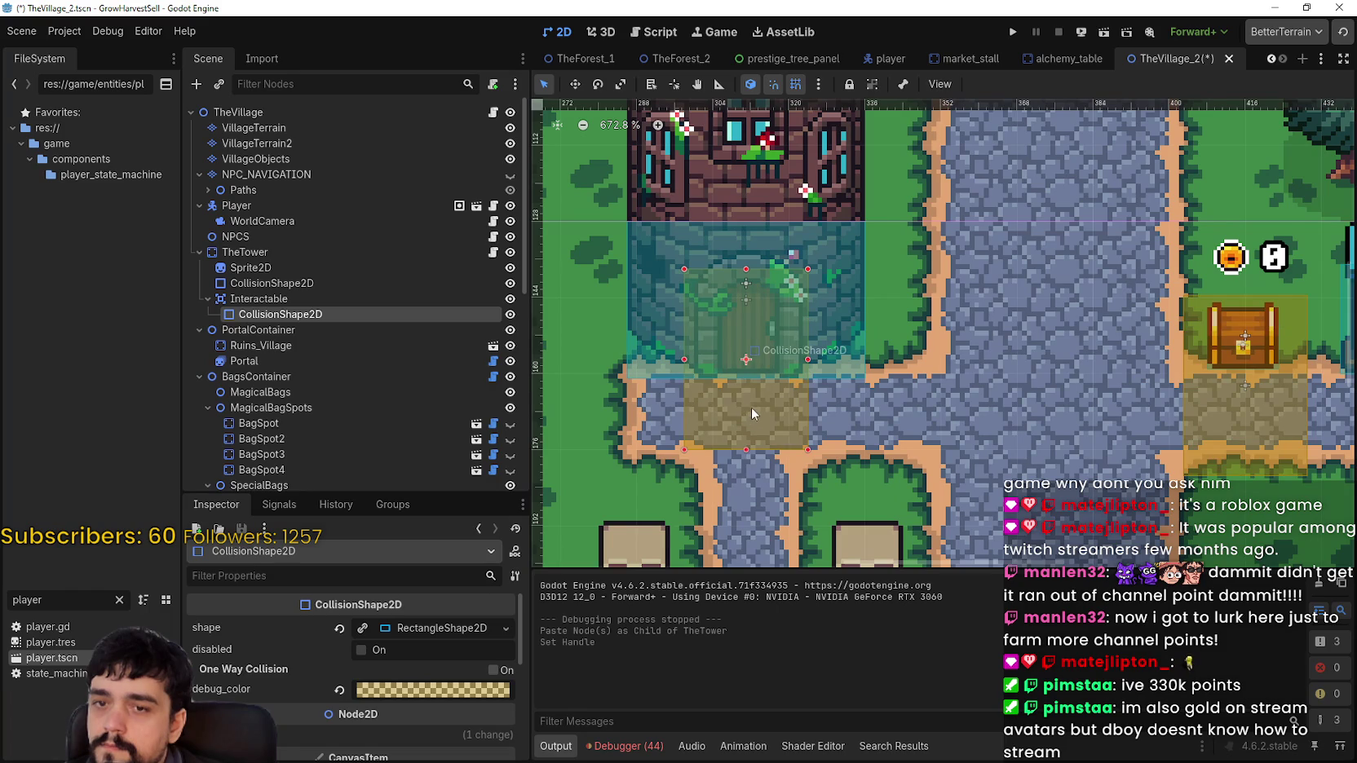
{"action": "scroll", "coordinate": [750, 406], "scroll_direction": "down", "scroll_amount": 2}
{"action": "key", "text": "ctrl+z"}
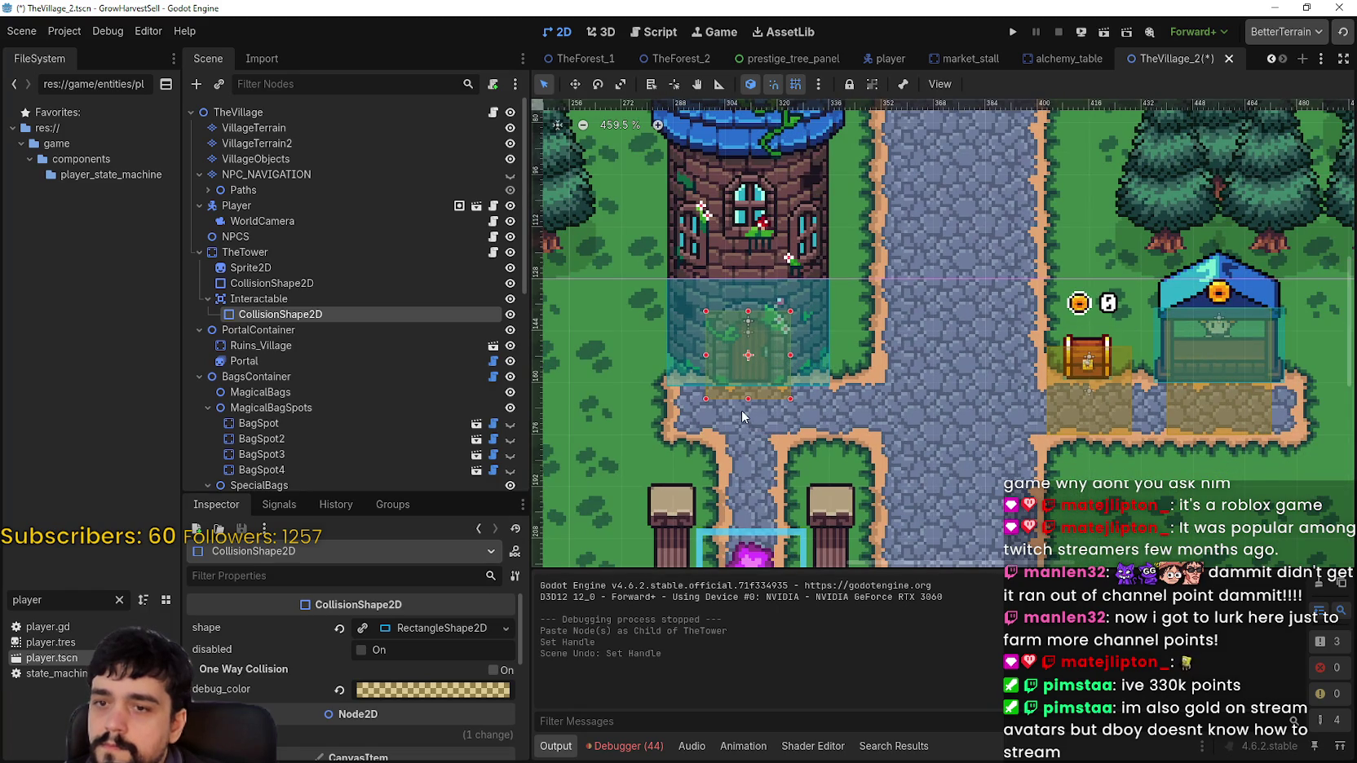
{"action": "left_click", "coordinate": [362, 627]}
Stretch the rectangle down over the path and widen it left and right across the door
{"action": "scroll", "coordinate": [742, 432], "scroll_direction": "up", "scroll_amount": 2}
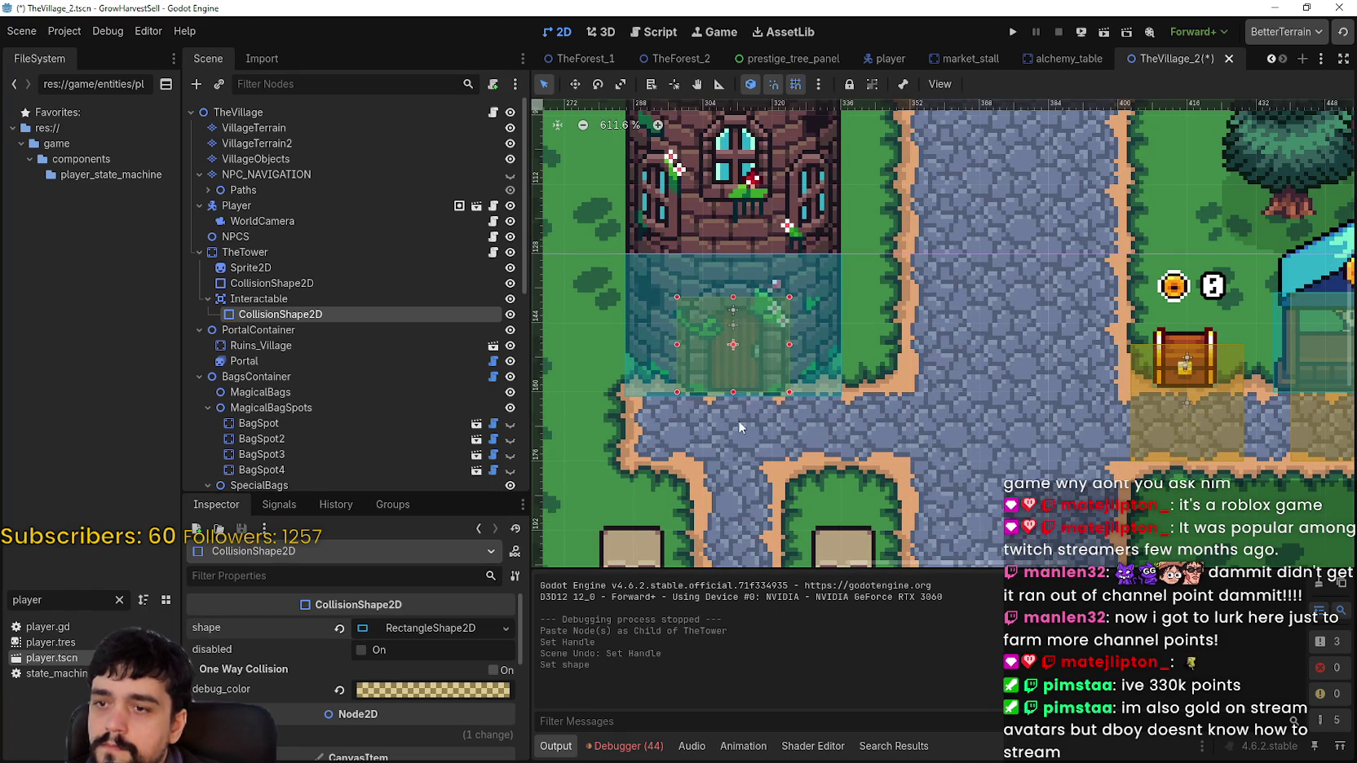
{"action": "left_click_drag", "start_coordinate": [733, 392], "coordinate": [742, 440]}
{"action": "scroll", "coordinate": [822, 402], "scroll_direction": "down", "scroll_amount": 2}
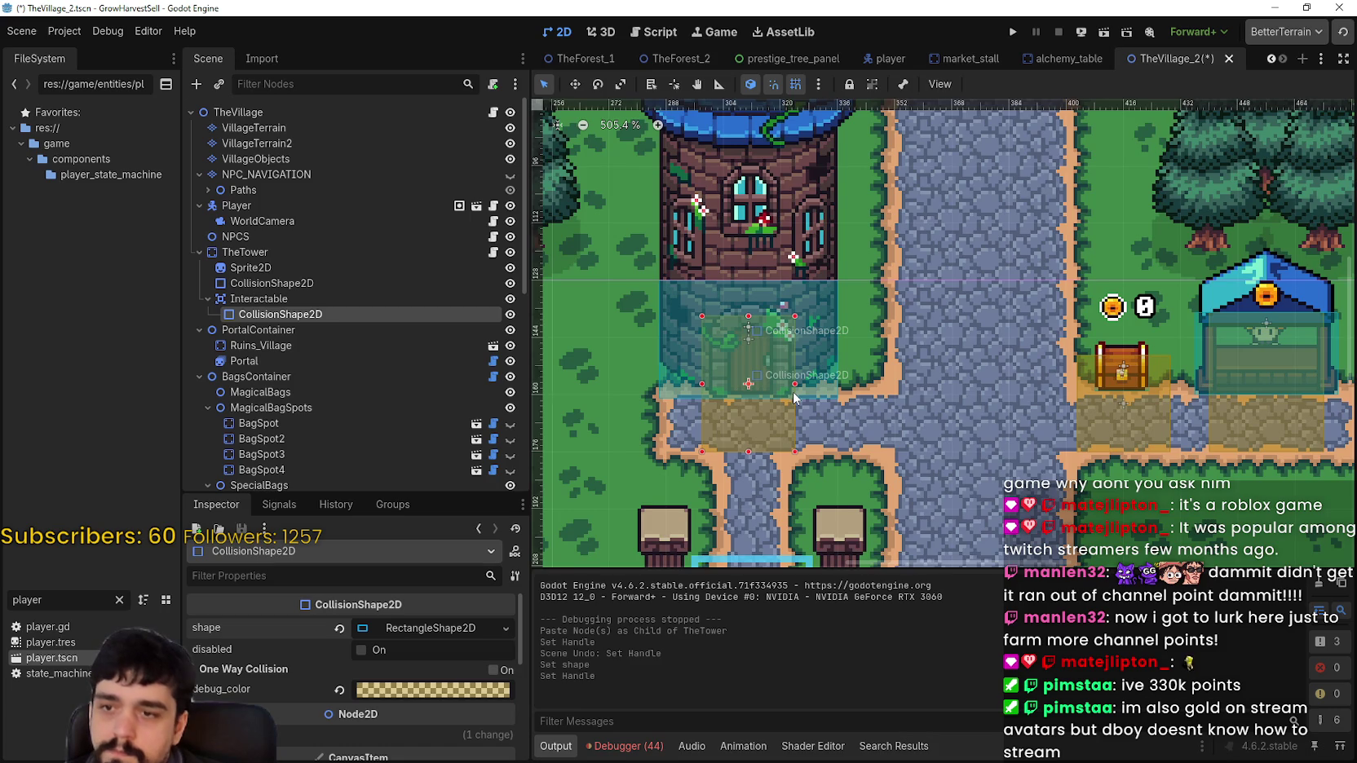
{"action": "scroll", "coordinate": [795, 395], "scroll_direction": "up", "scroll_amount": 2}
{"action": "left_click_drag", "start_coordinate": [778, 383], "coordinate": [846, 382]}
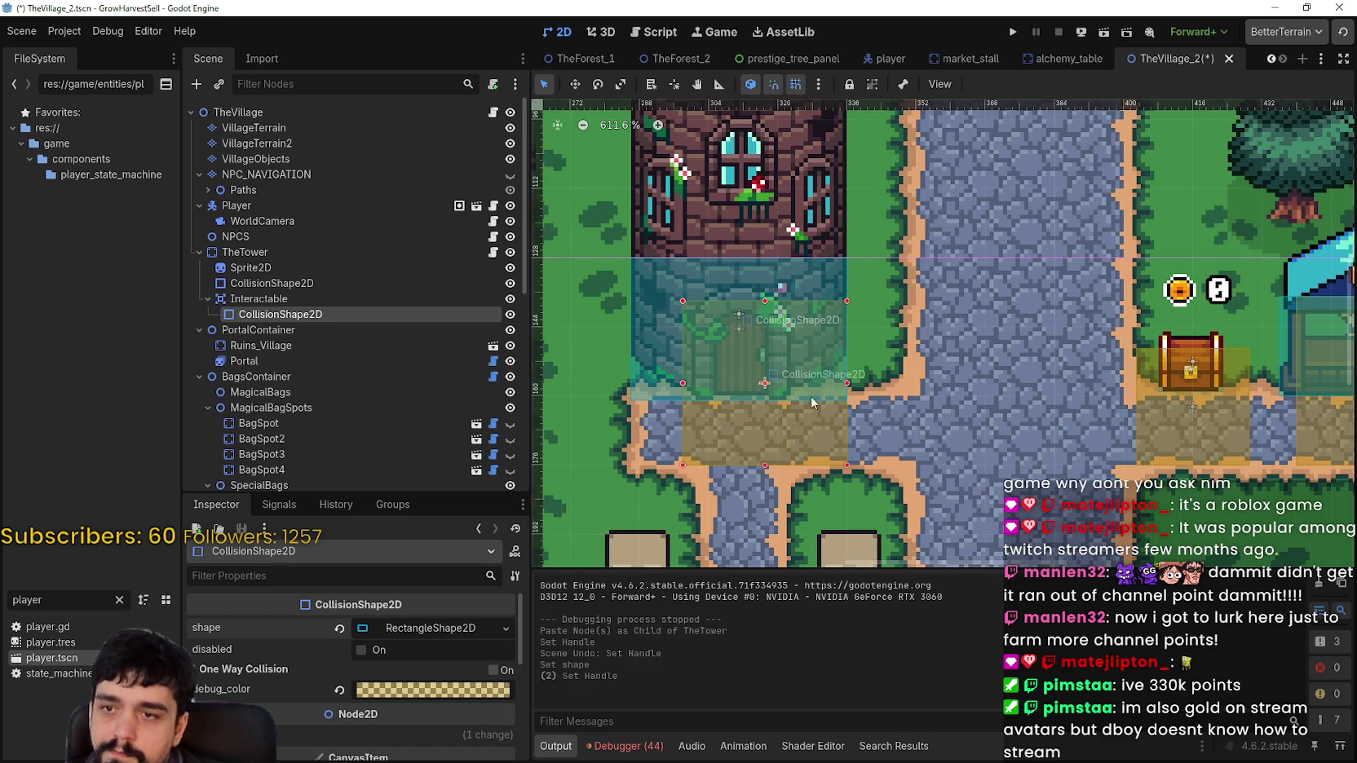
{"action": "left_click_drag", "start_coordinate": [682, 382], "coordinate": [670, 388]}
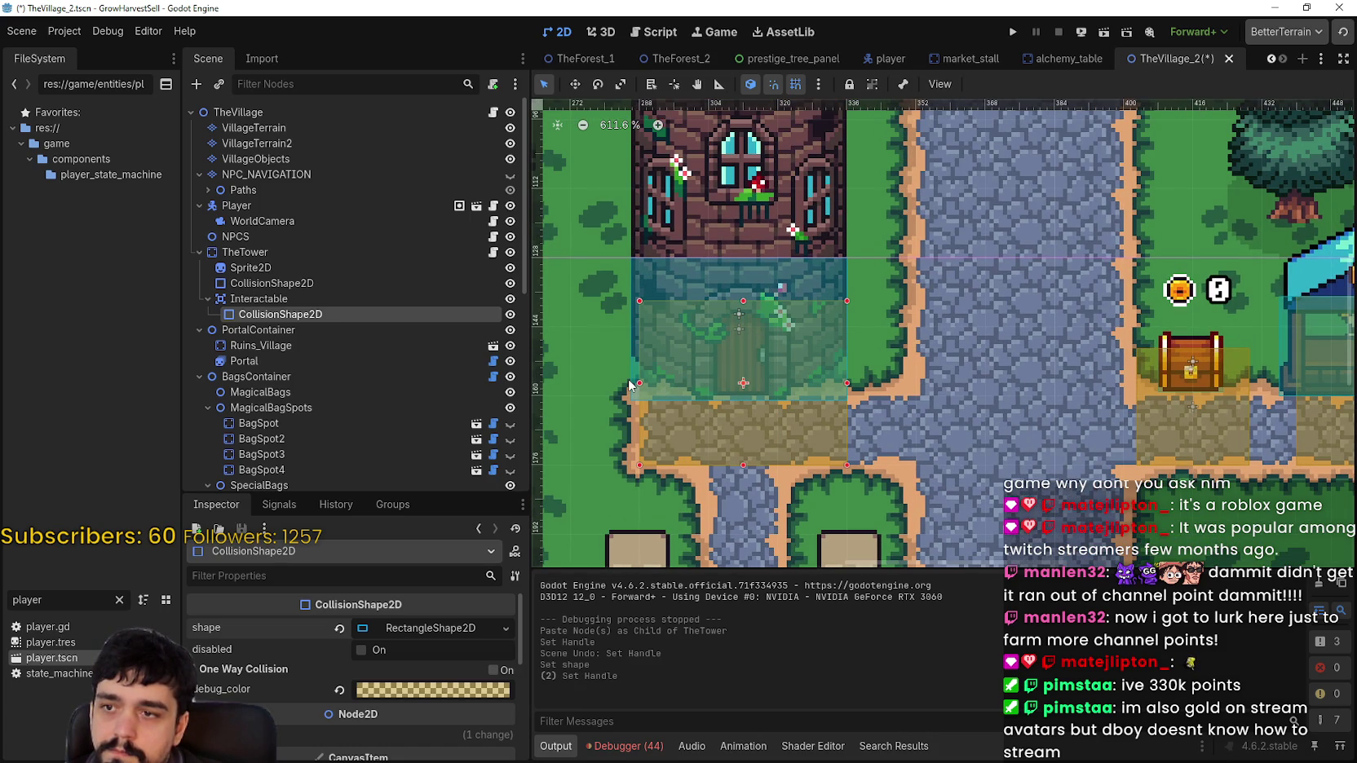
{"action": "left_click", "coordinate": [639, 382]}
{"action": "scroll", "coordinate": [795, 358], "scroll_direction": "up", "scroll_amount": 2}
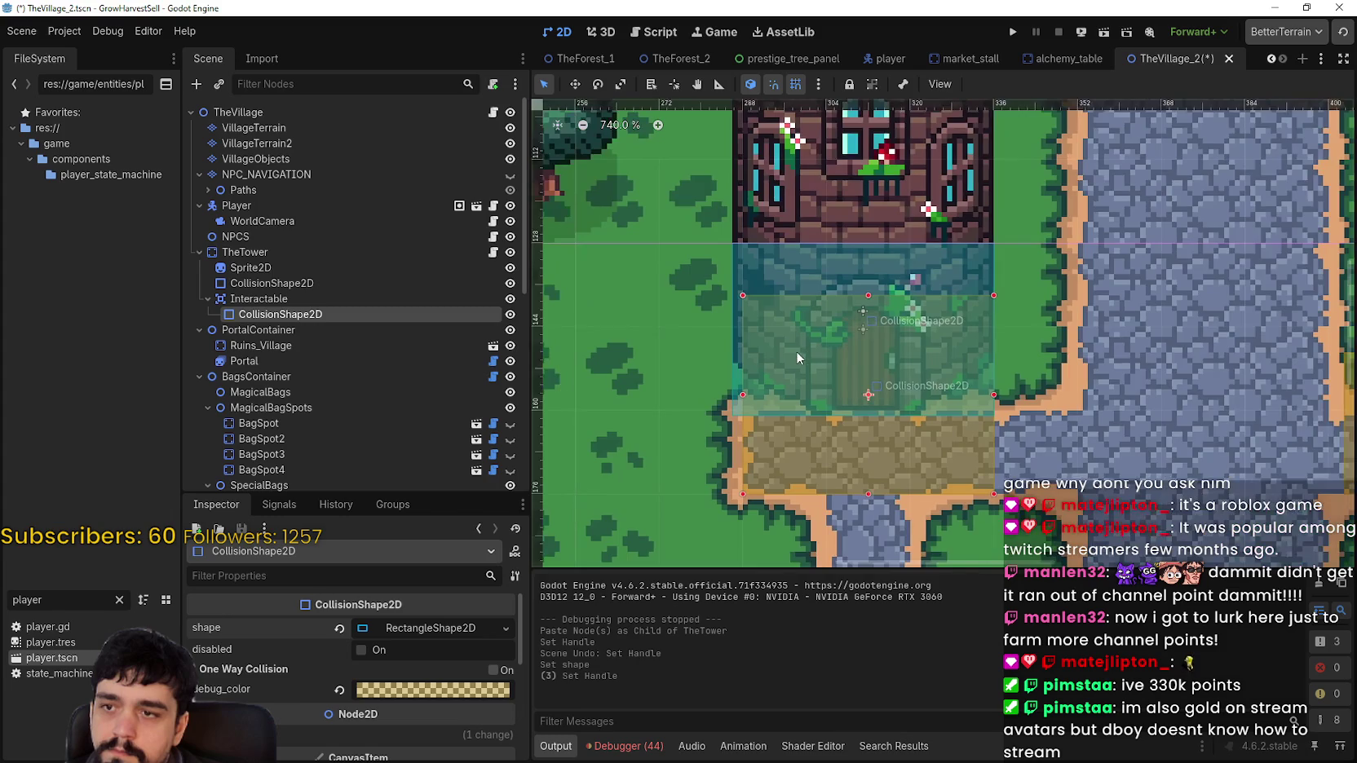
{"action": "scroll", "coordinate": [795, 351], "scroll_direction": "down", "scroll_amount": 2}
{"action": "scroll", "coordinate": [811, 382], "scroll_direction": "up", "scroll_amount": 4}
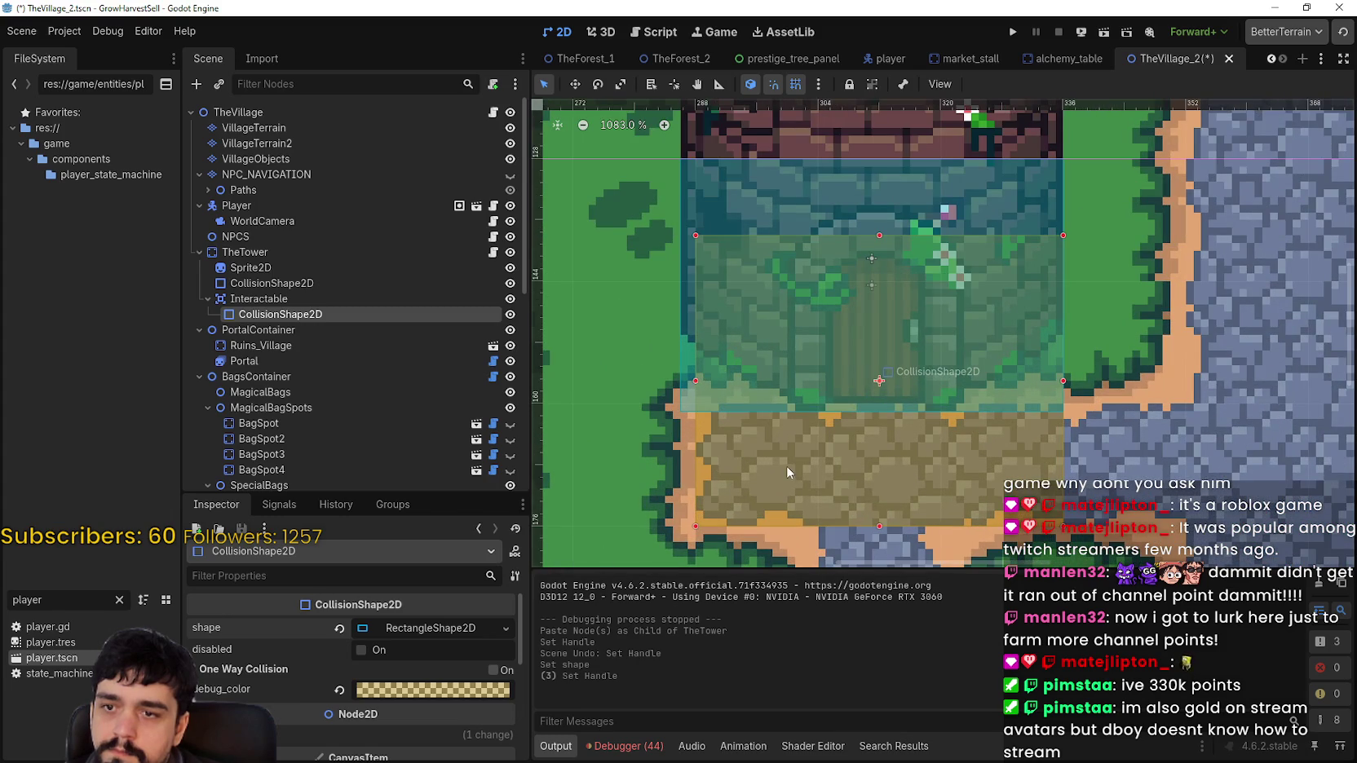
{"action": "scroll", "coordinate": [787, 472], "scroll_direction": "up", "scroll_amount": 1}
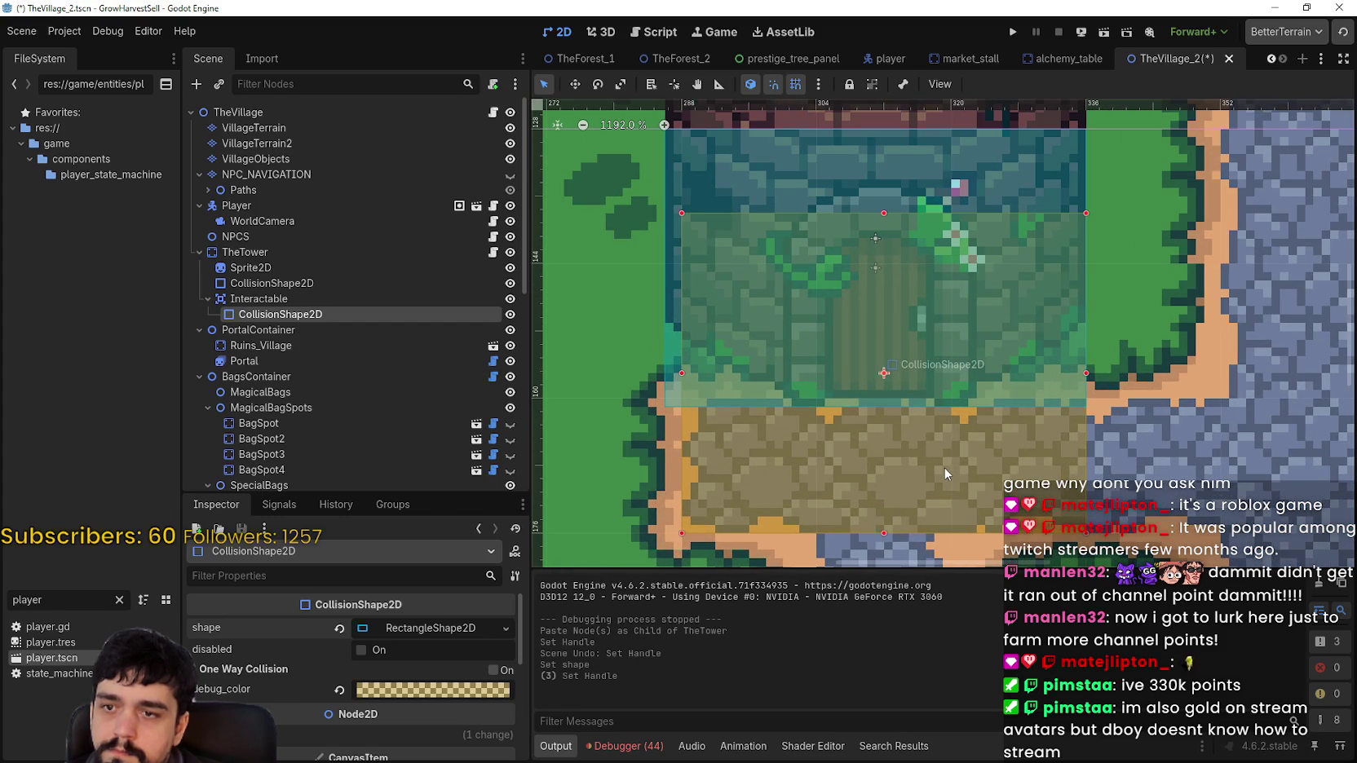
{"action": "scroll", "coordinate": [945, 472], "scroll_direction": "up", "scroll_amount": 3}
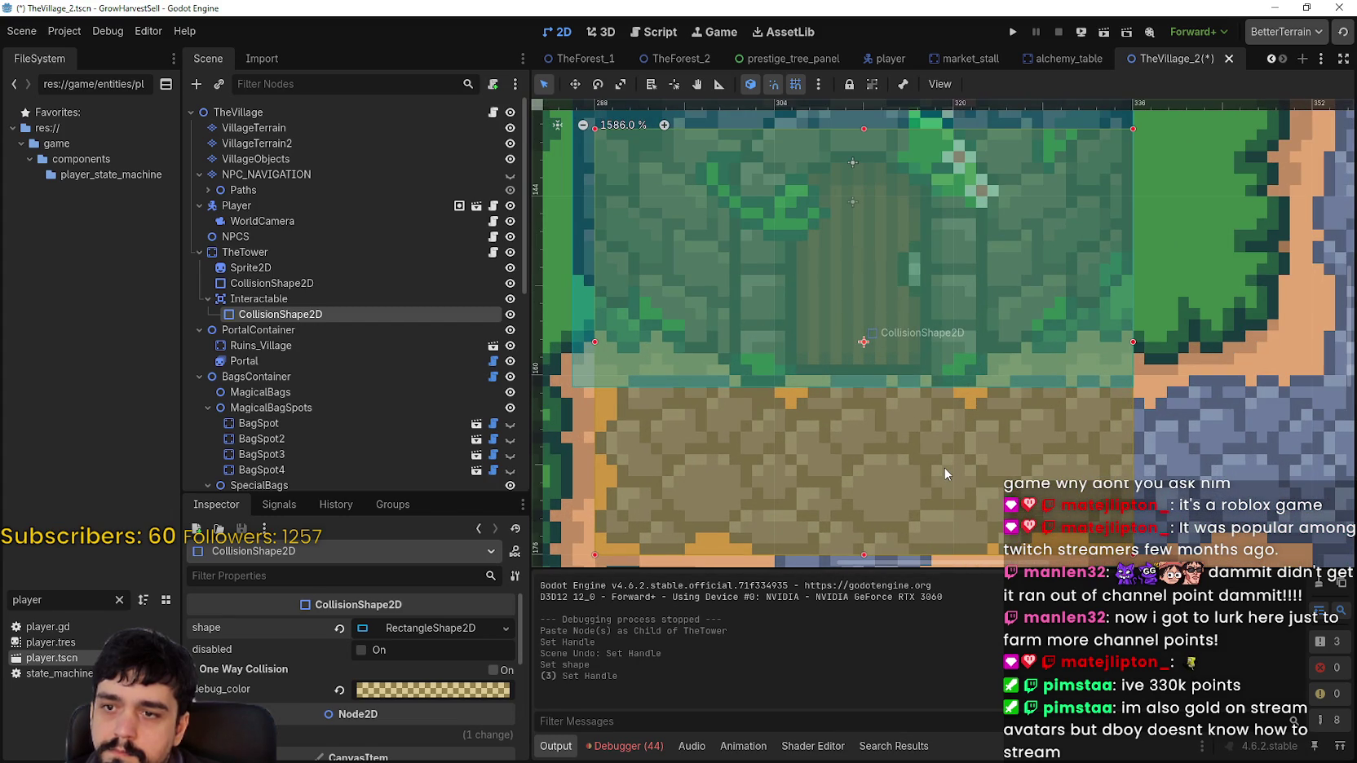
{"action": "scroll", "coordinate": [945, 473], "scroll_direction": "down", "scroll_amount": 4}
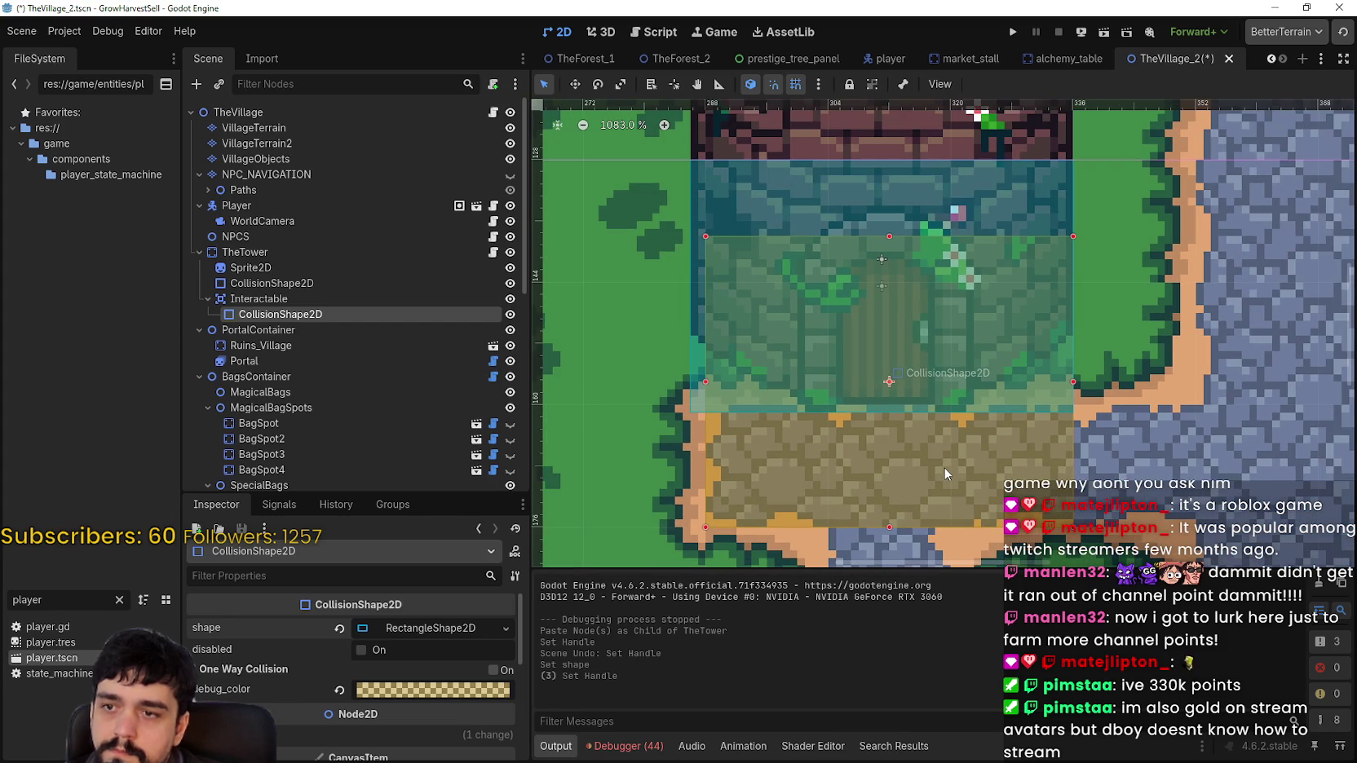
{"action": "scroll", "coordinate": [946, 473], "scroll_direction": "down", "scroll_amount": 2}
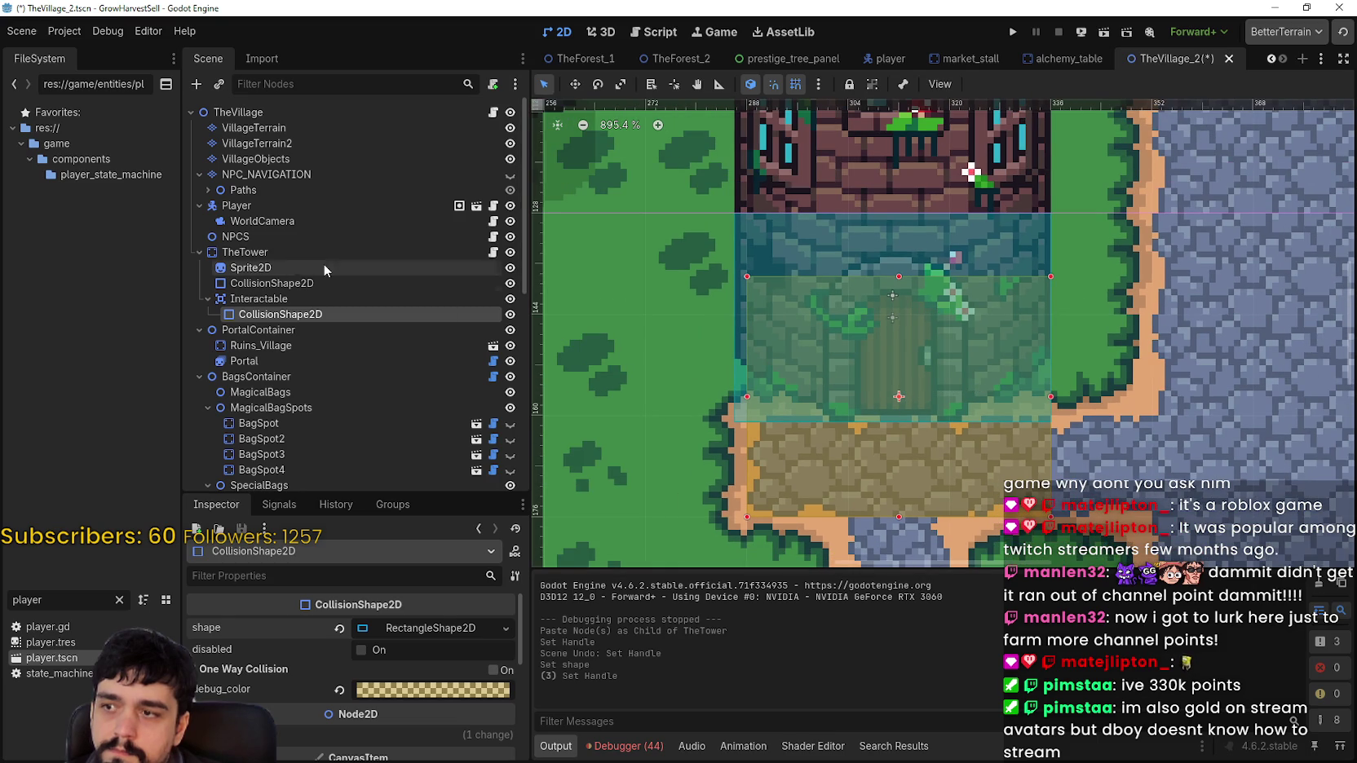
Select TheTower and nudge it two pixels right with the Move tool
{"action": "left_click", "coordinate": [290, 252]}
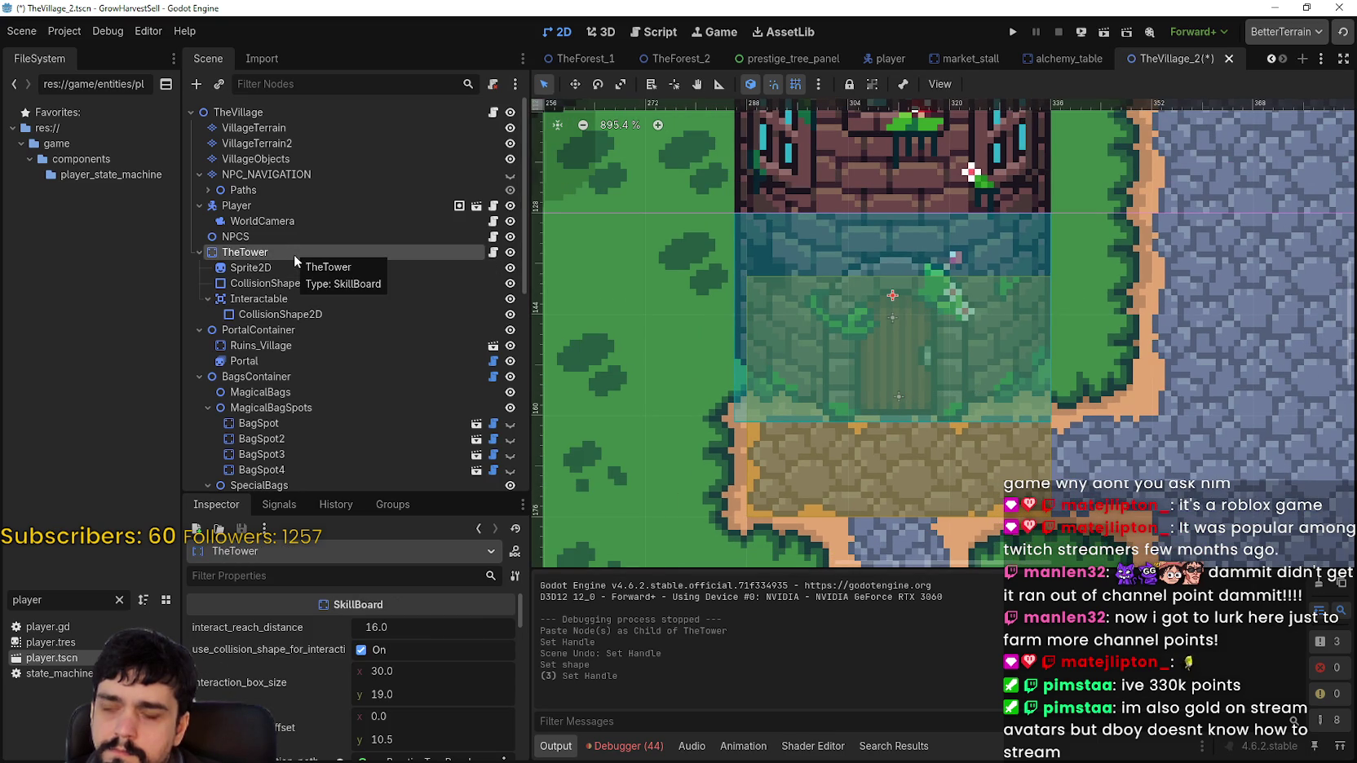
{"action": "left_click", "coordinate": [289, 266]}
{"action": "left_click", "coordinate": [295, 248]}
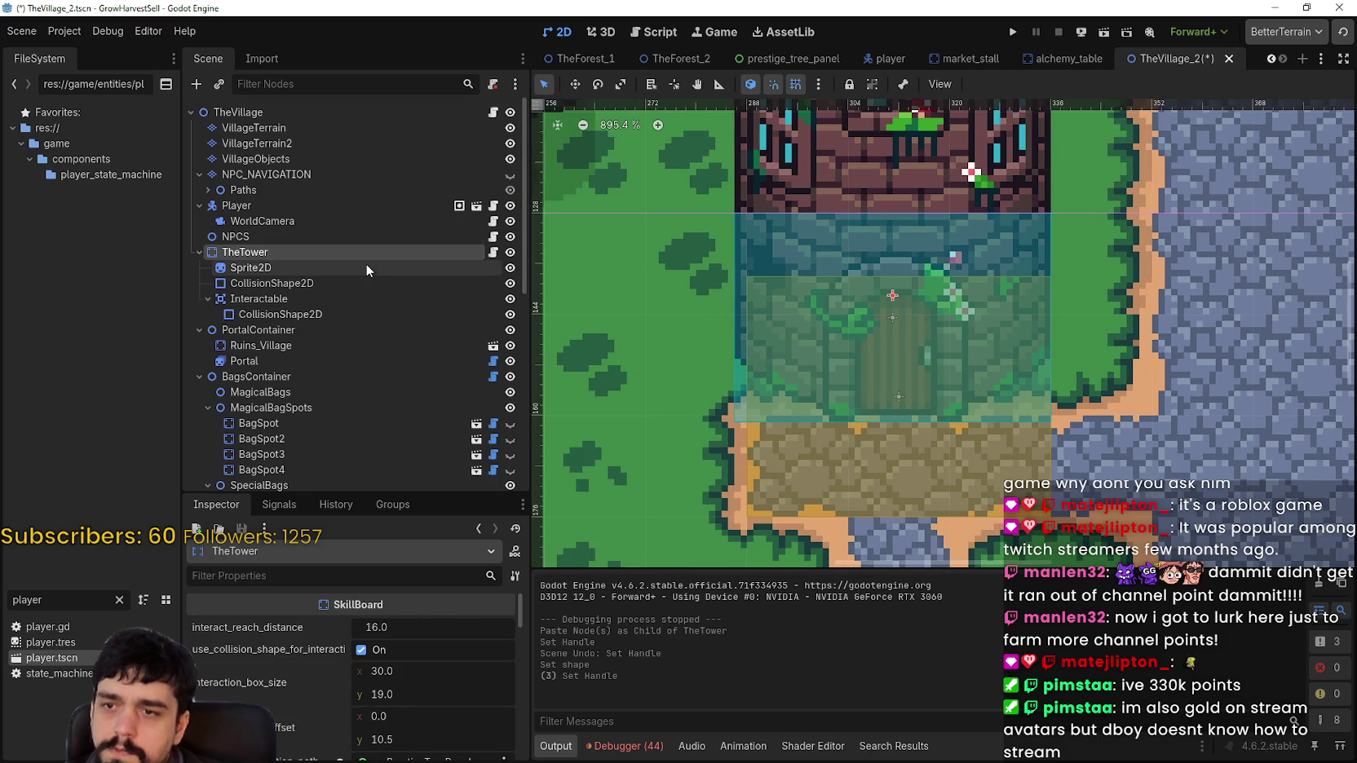
{"action": "left_click", "coordinate": [366, 266]}
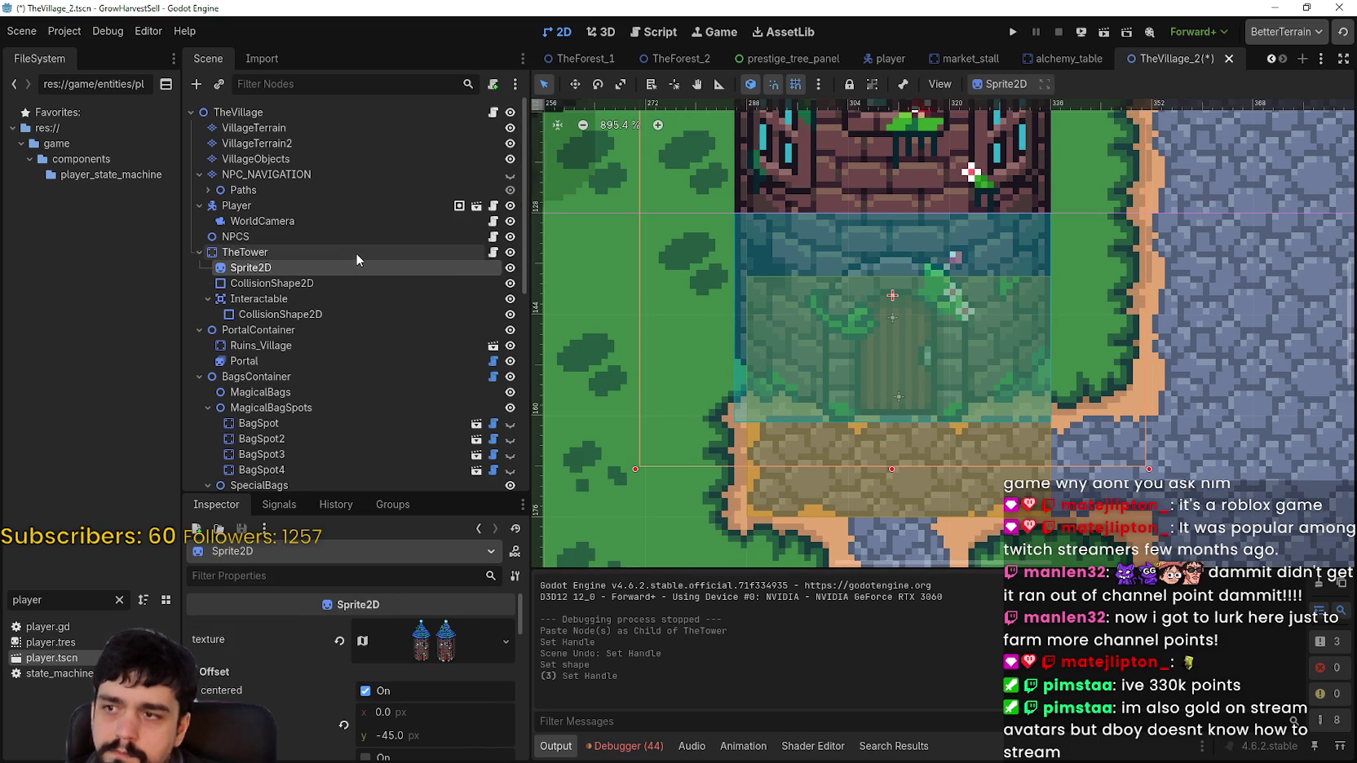
{"action": "left_click", "coordinate": [355, 252]}
{"action": "left_click", "coordinate": [574, 85]}
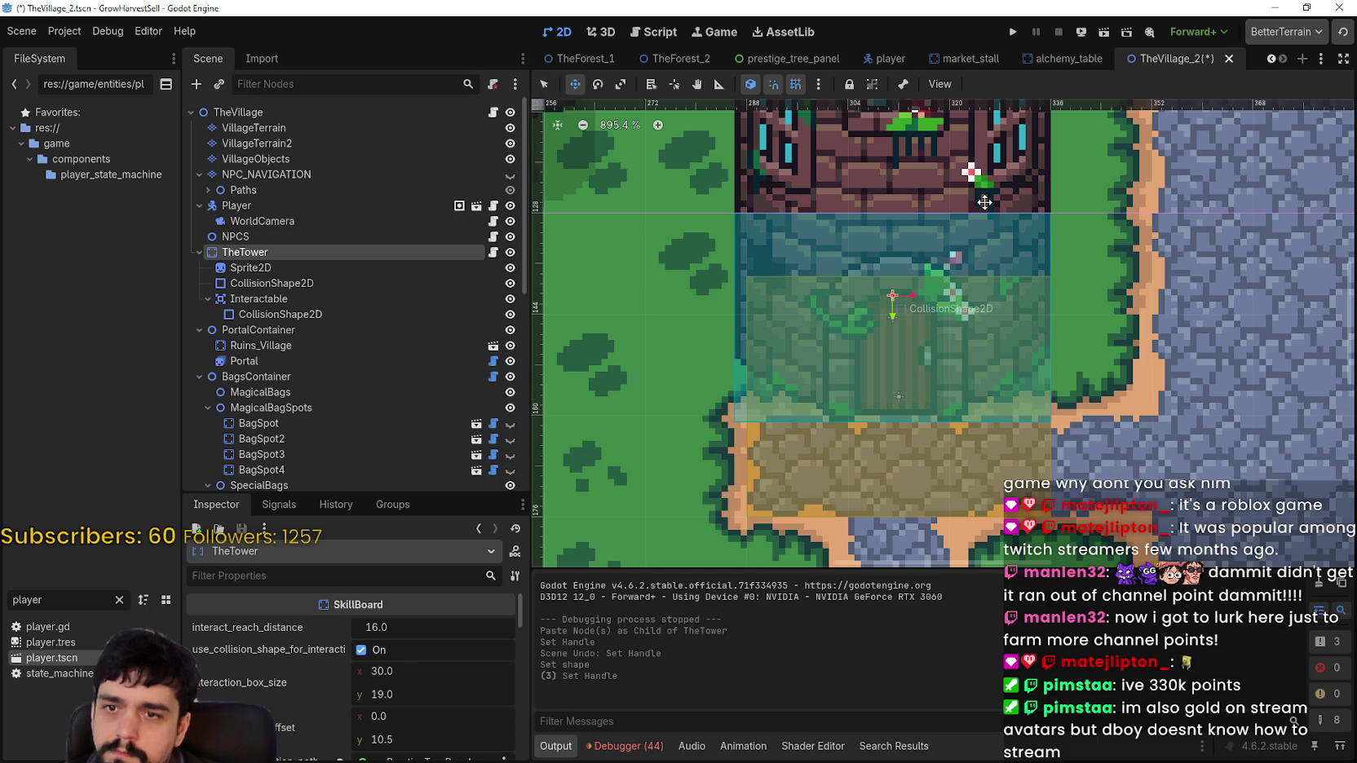
{"action": "key", "text": "Right"}
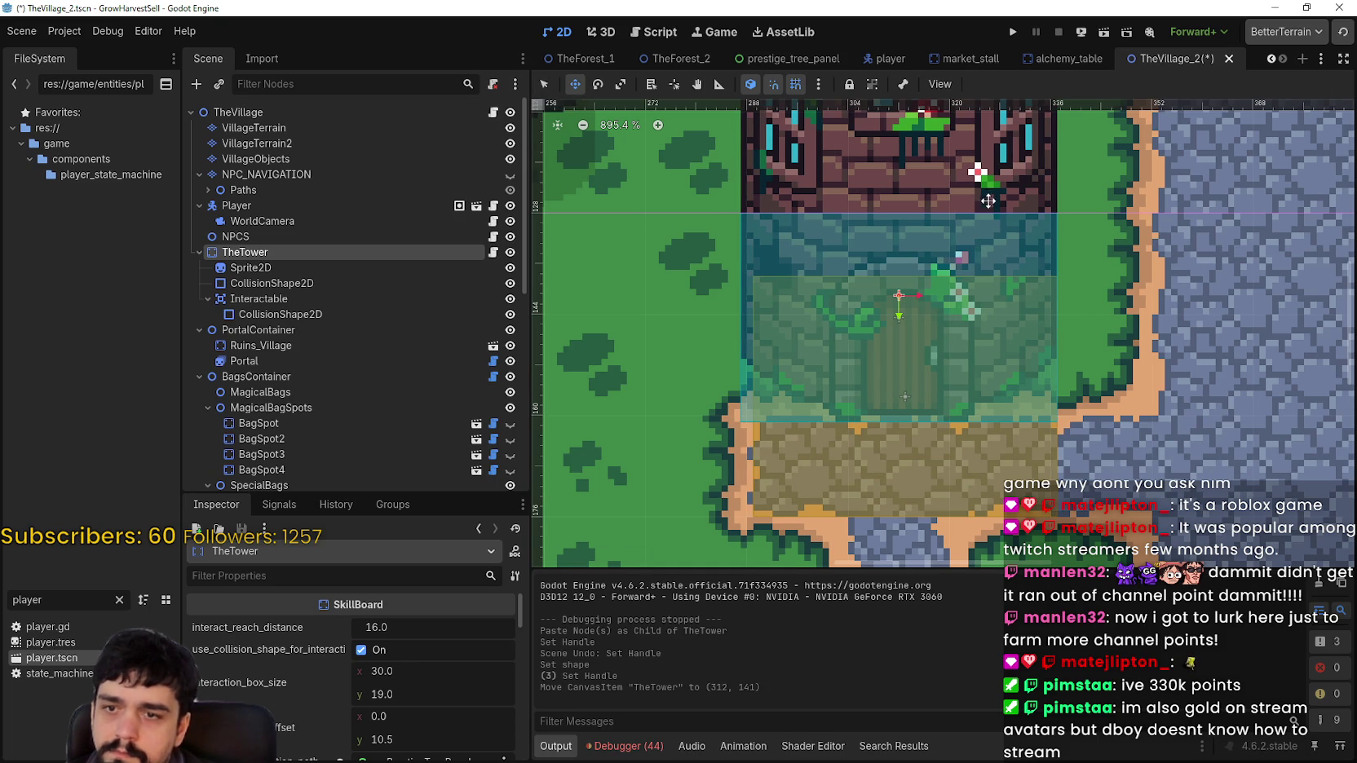
{"action": "scroll", "coordinate": [929, 314], "scroll_direction": "up", "scroll_amount": 1}
{"action": "scroll", "coordinate": [933, 310], "scroll_direction": "up", "scroll_amount": 3}
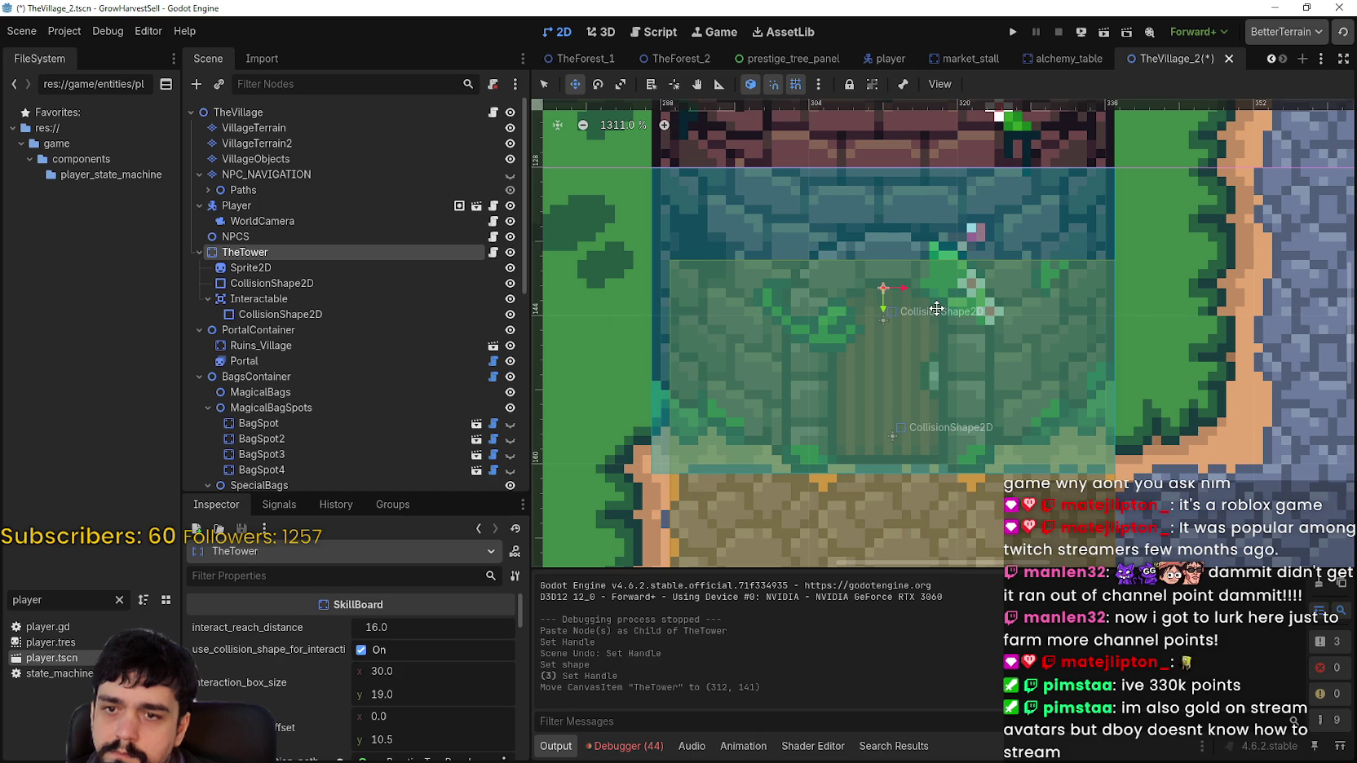
{"action": "key", "text": "Right"}
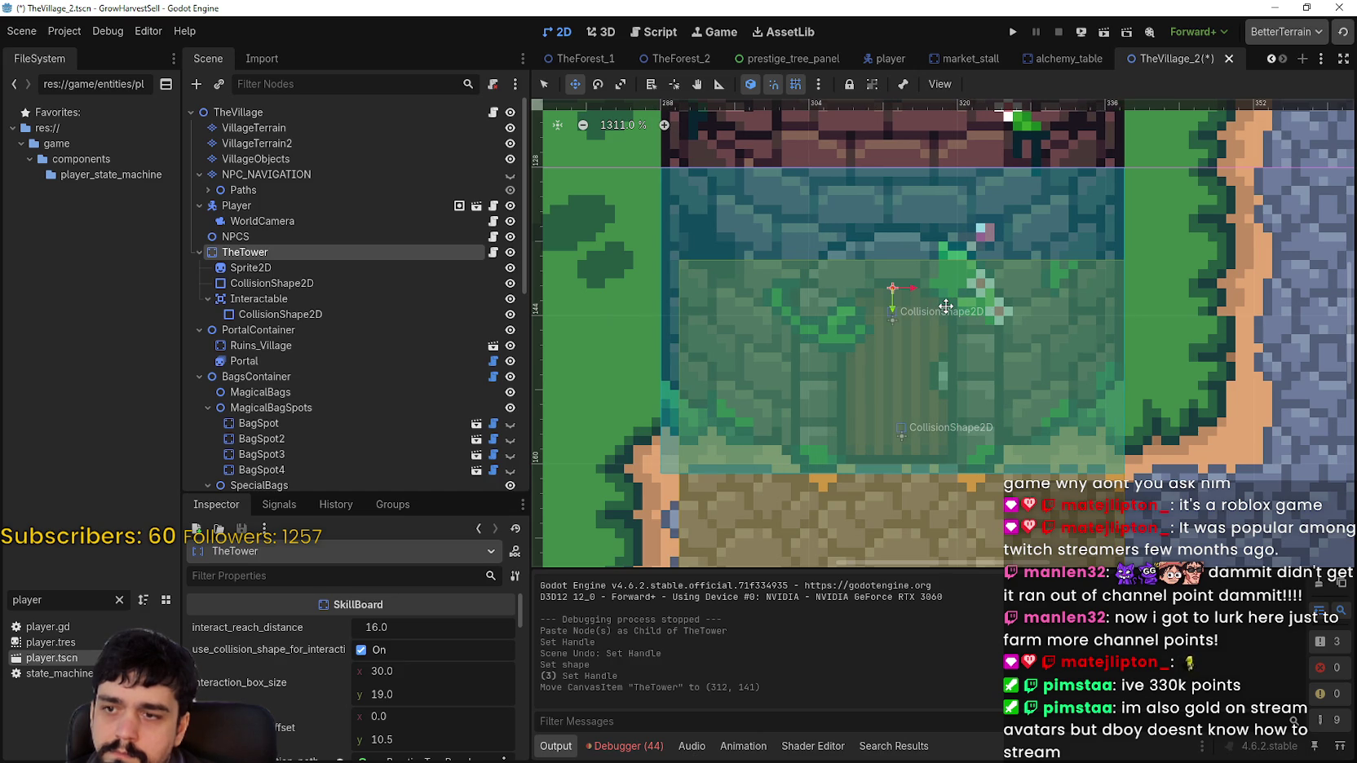
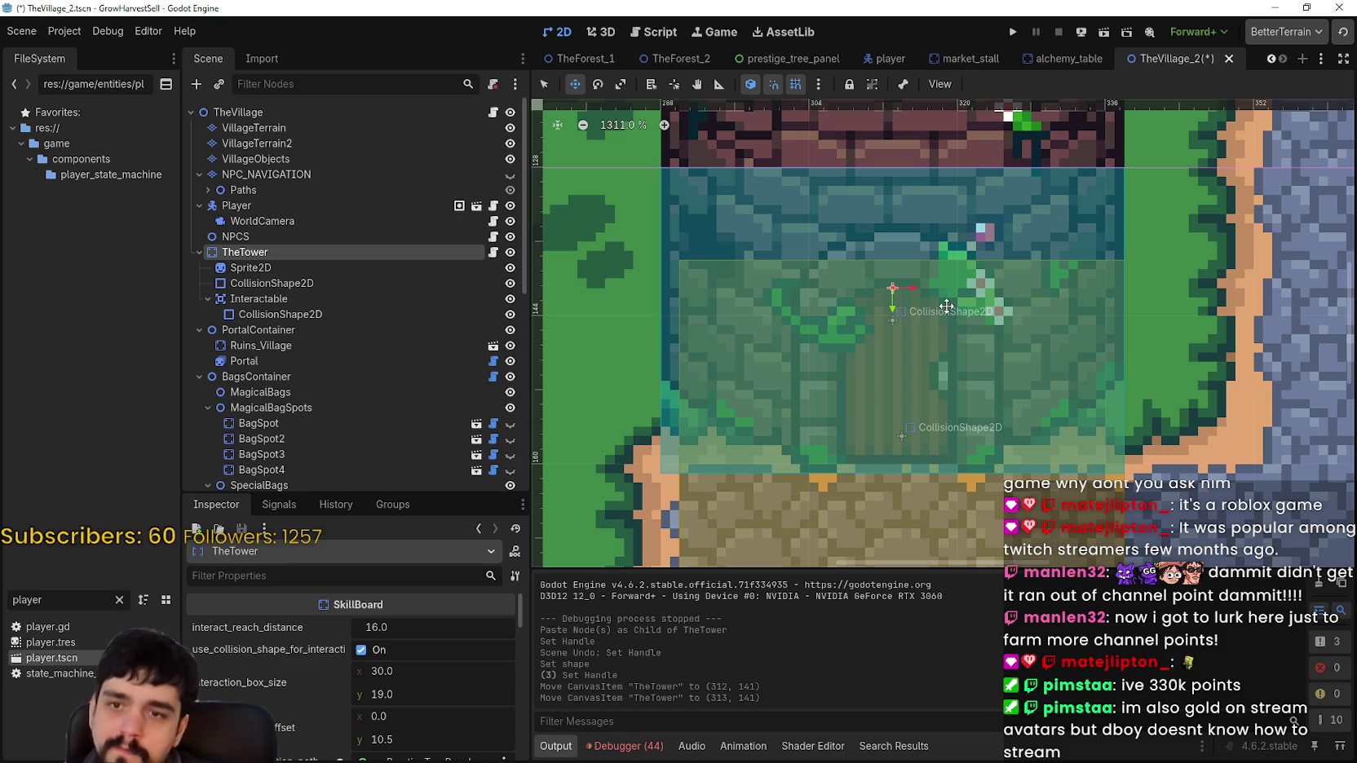
Select the CollisionShape2D under the tower's Interactable area
{"action": "scroll", "coordinate": [925, 375], "scroll_direction": "down", "scroll_amount": 2}
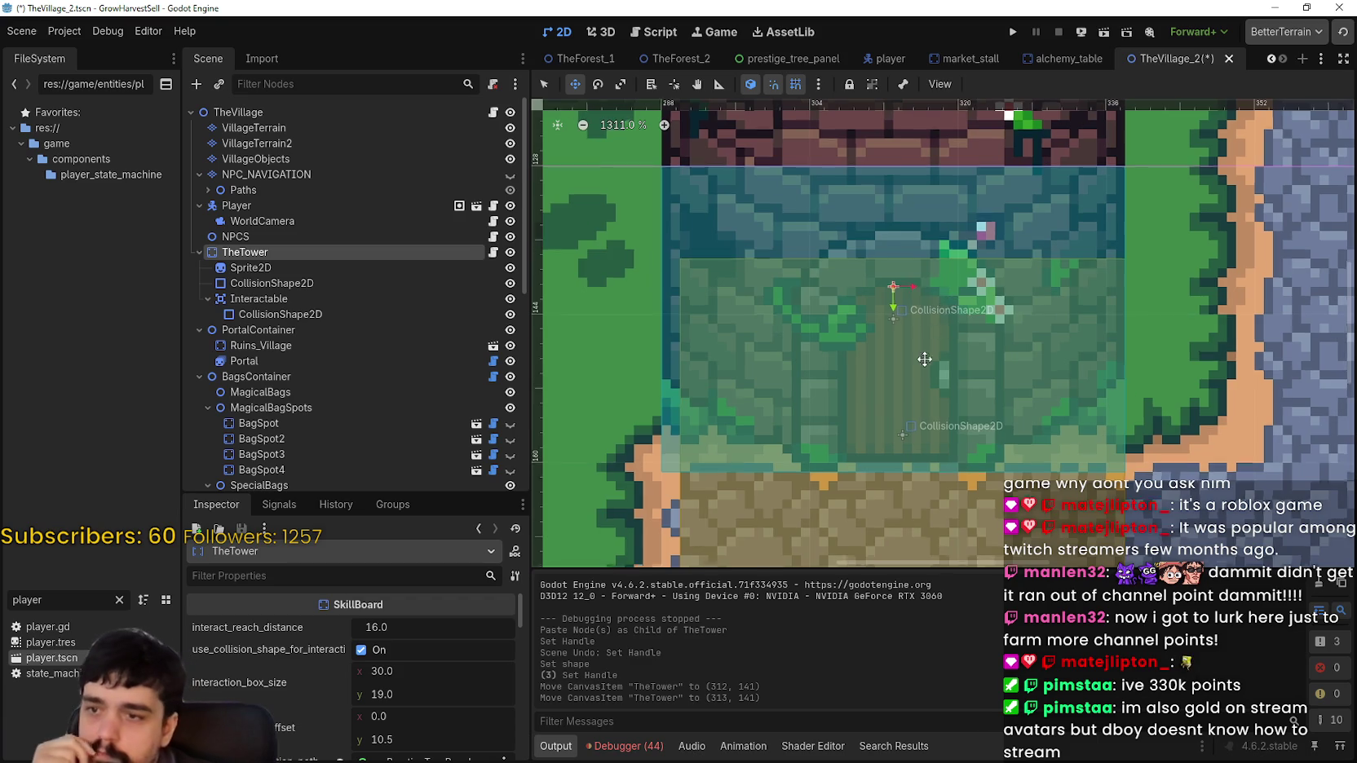
{"action": "scroll", "coordinate": [1072, 435], "scroll_direction": "down", "scroll_amount": 2}
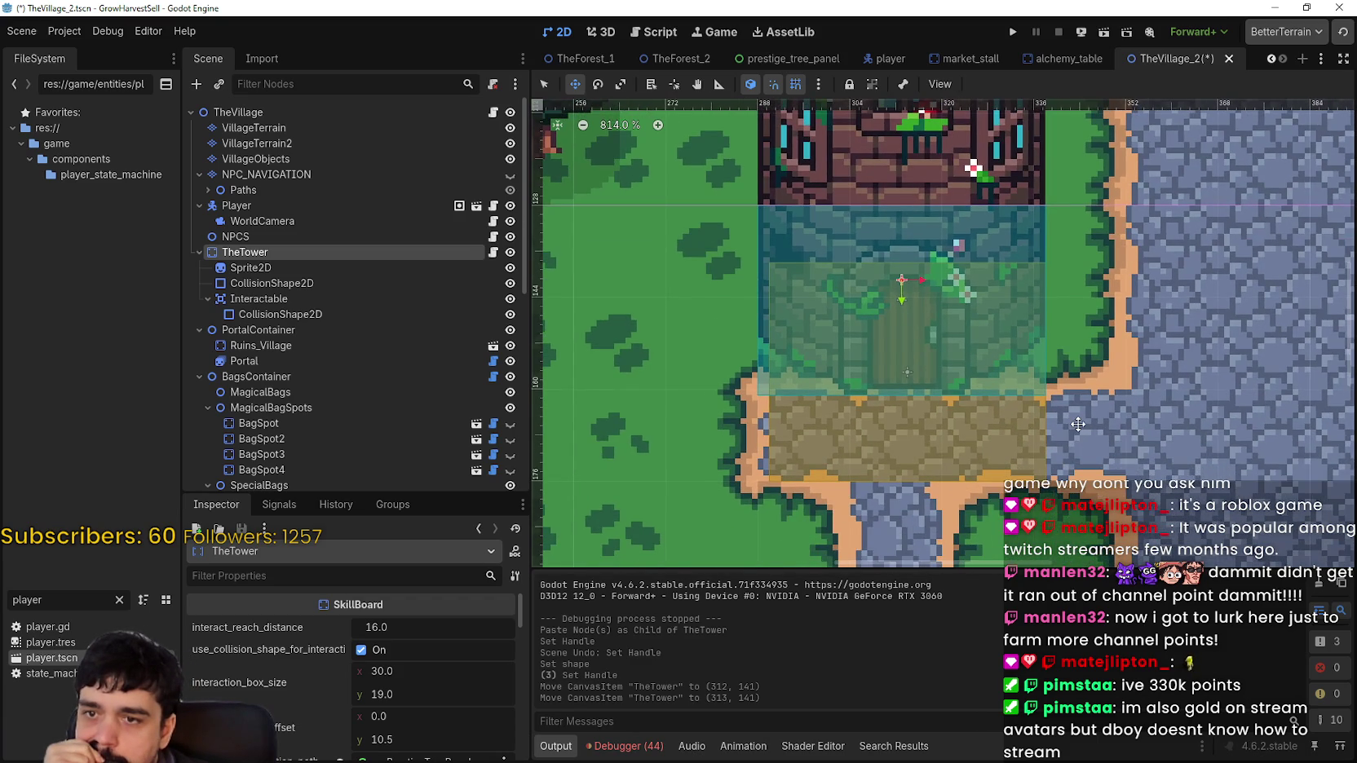
{"action": "scroll", "coordinate": [1078, 424], "scroll_direction": "up", "scroll_amount": 1}
{"action": "scroll", "coordinate": [642, 500], "scroll_direction": "up", "scroll_amount": 1}
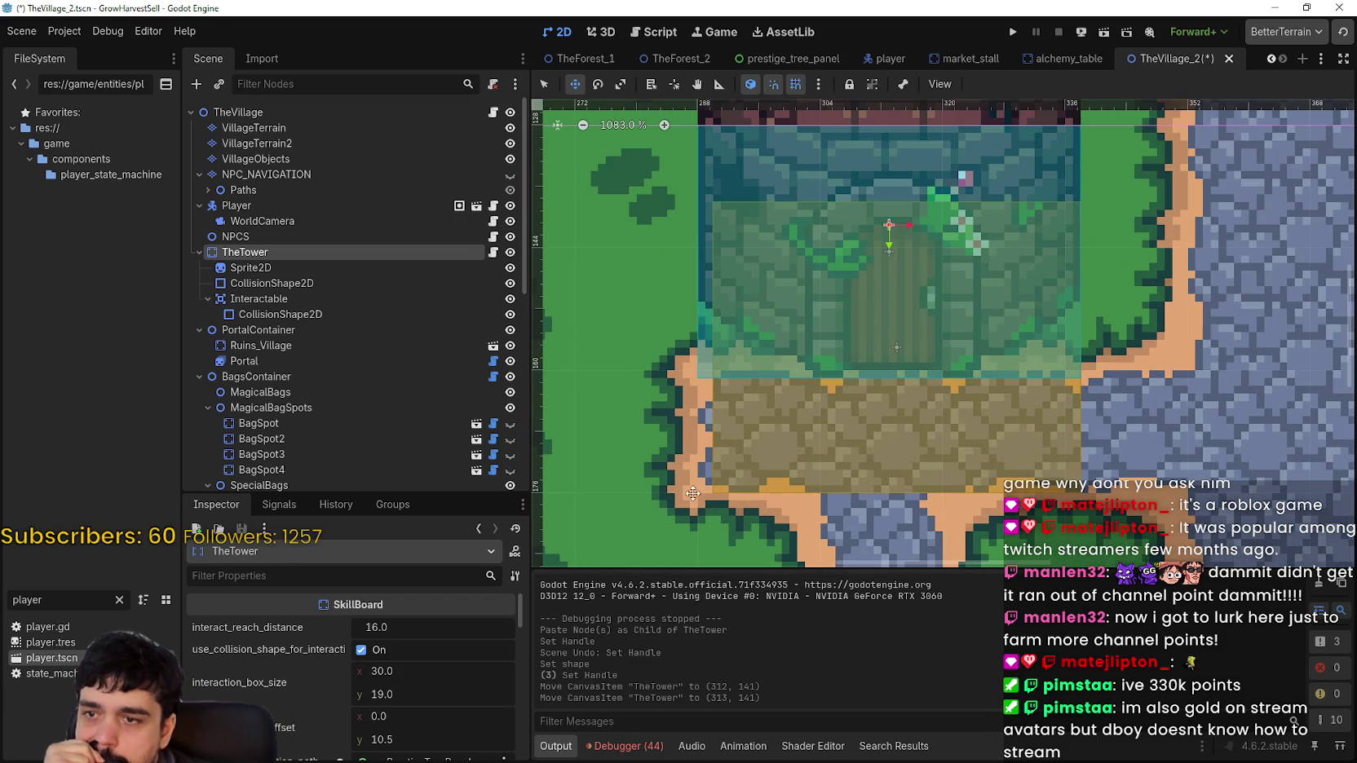
{"action": "scroll", "coordinate": [702, 477], "scroll_direction": "down", "scroll_amount": 1}
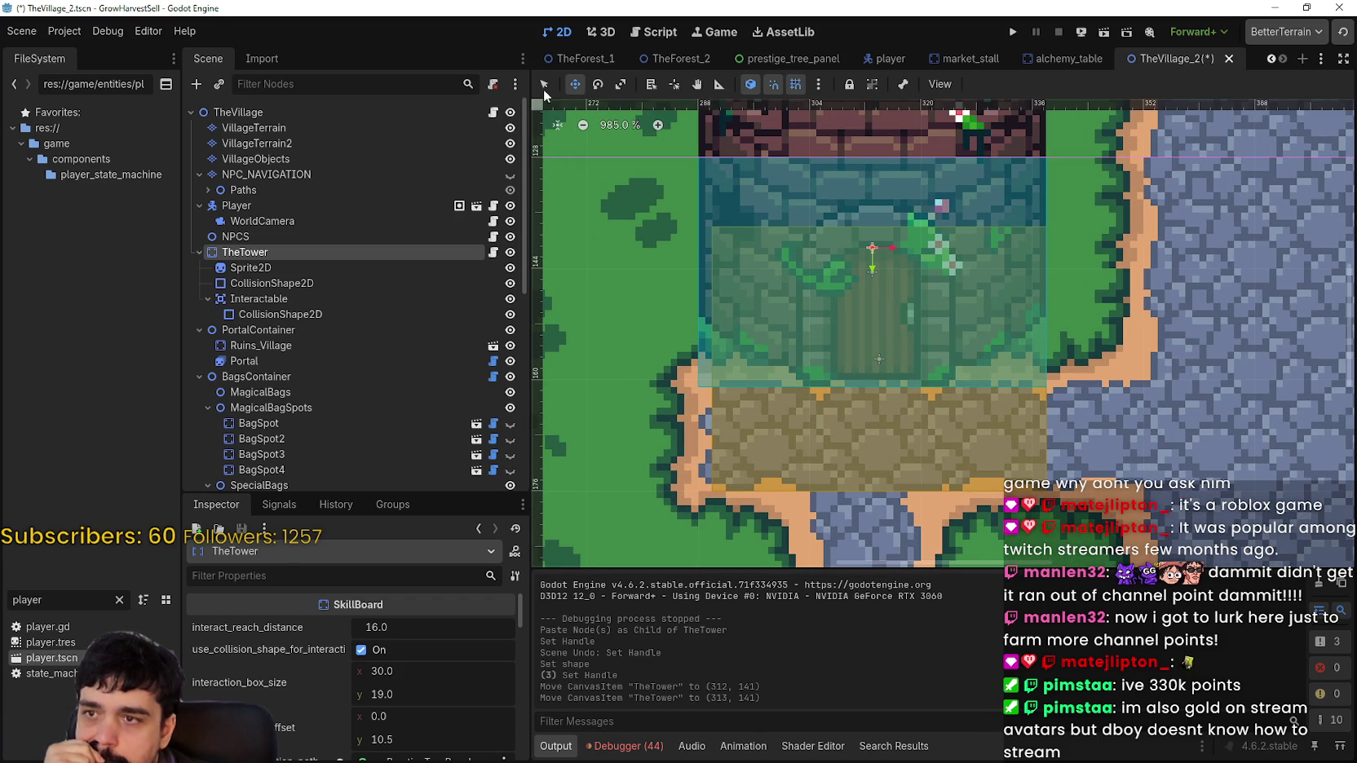
{"action": "left_click", "coordinate": [344, 283]}
{"action": "scroll", "coordinate": [1099, 388], "scroll_direction": "down", "scroll_amount": 4}
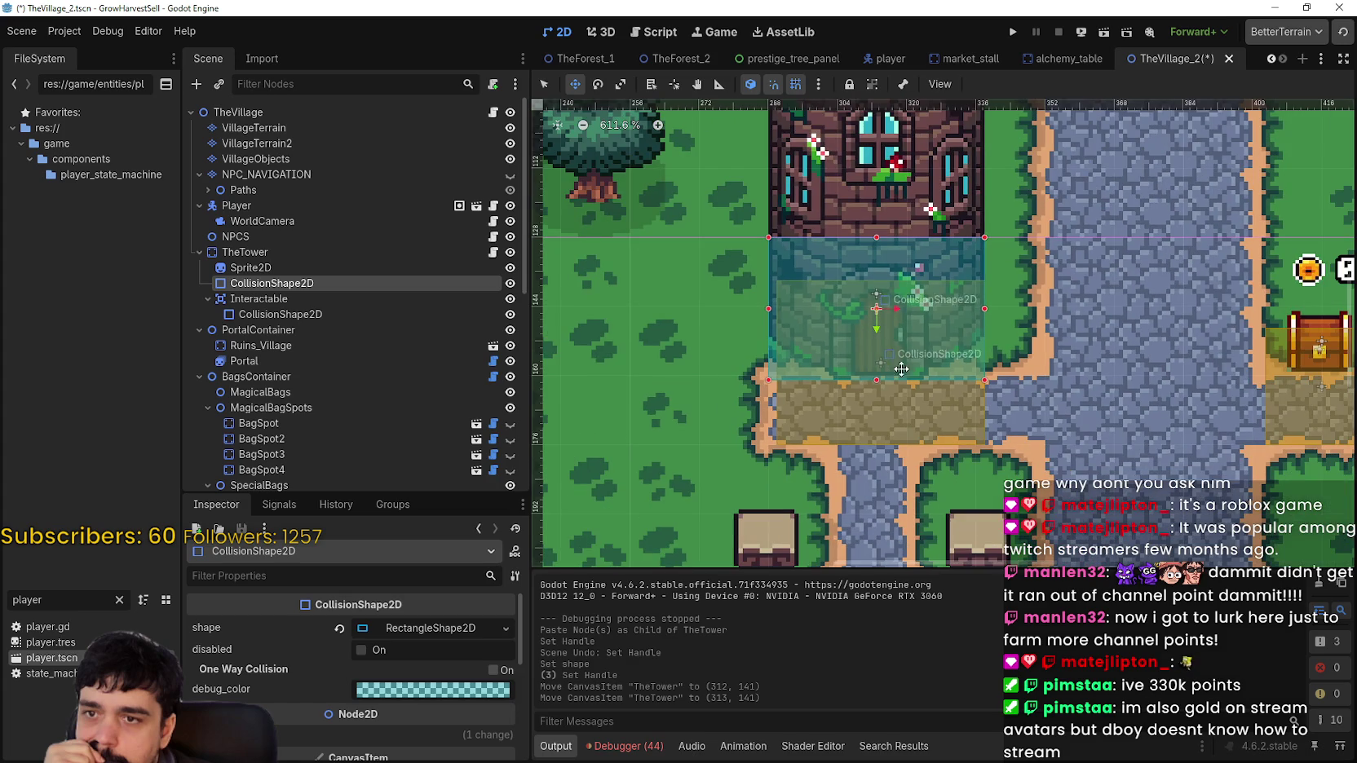
{"action": "scroll", "coordinate": [897, 391], "scroll_direction": "up", "scroll_amount": 3}
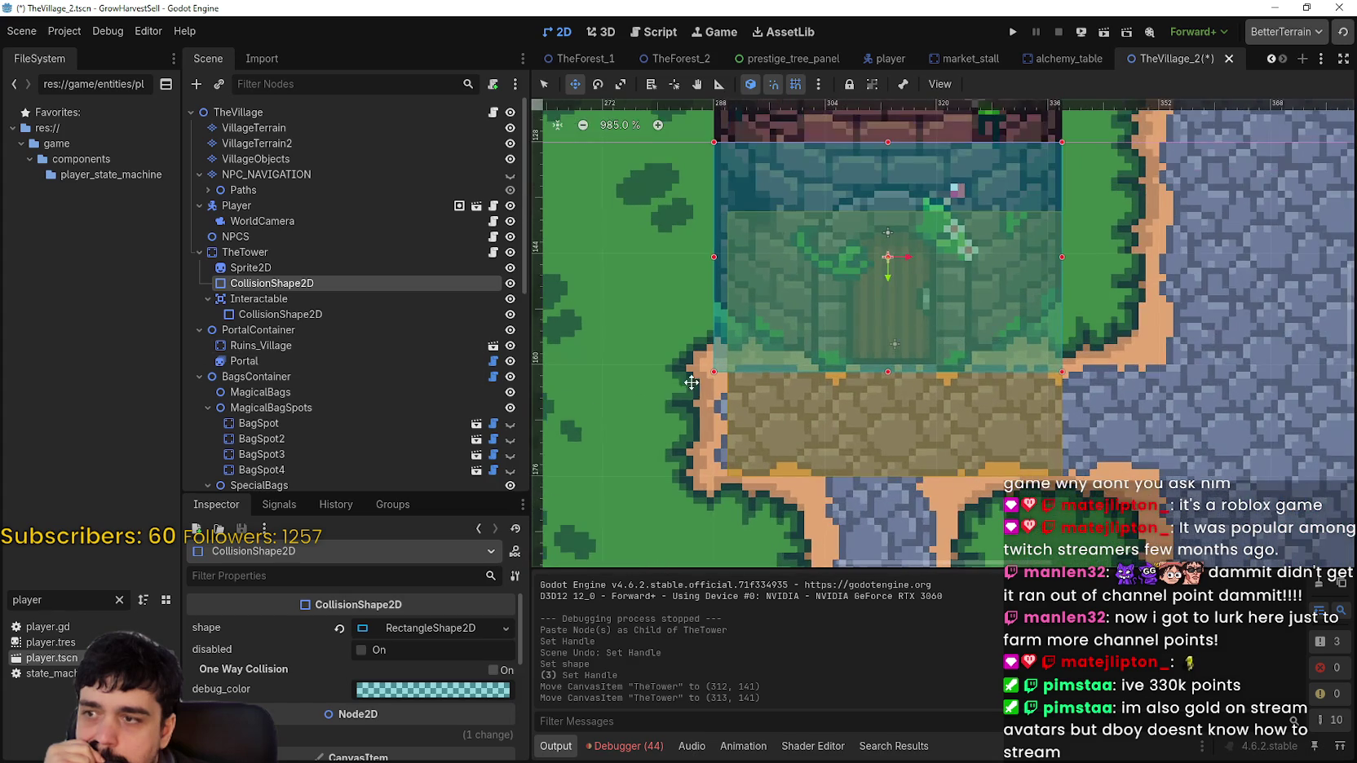
{"action": "left_click", "coordinate": [351, 316]}
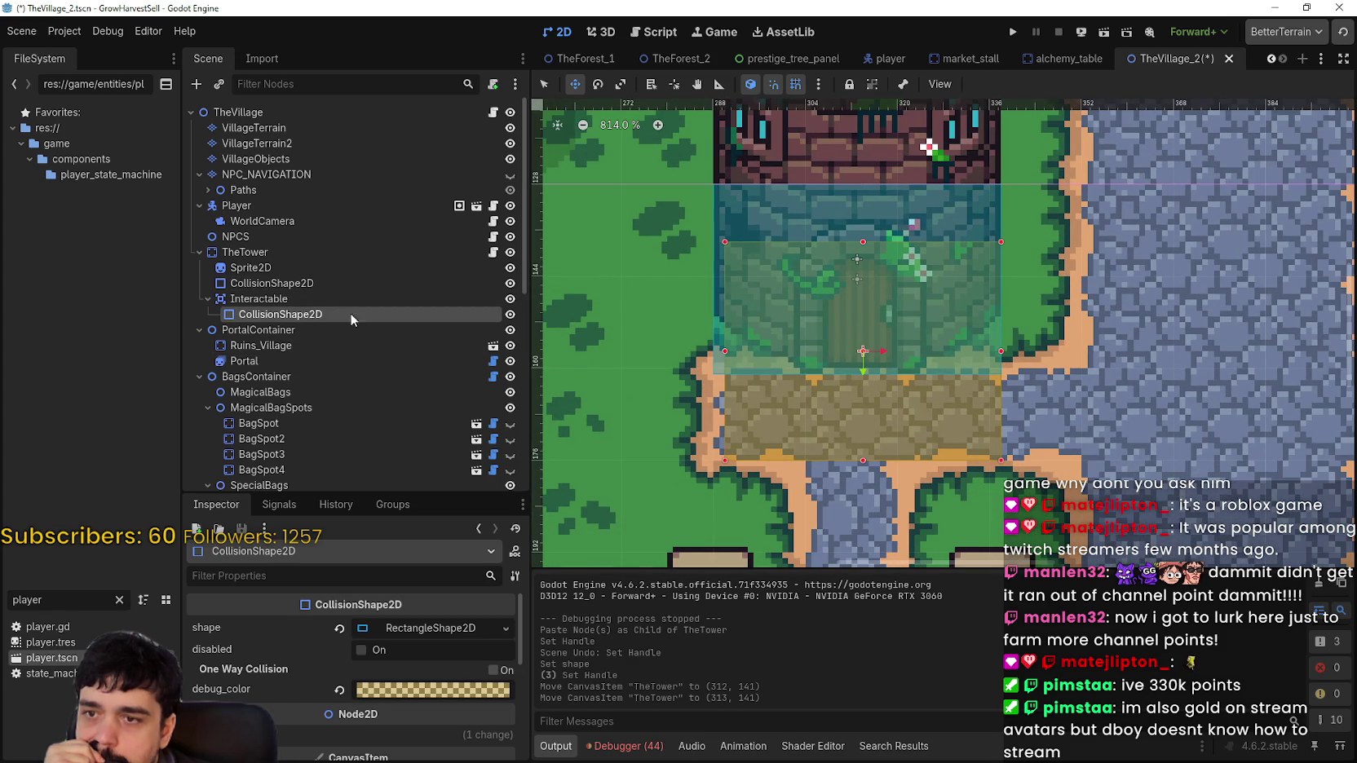
{"action": "scroll", "coordinate": [724, 349], "scroll_direction": "up", "scroll_amount": 3}
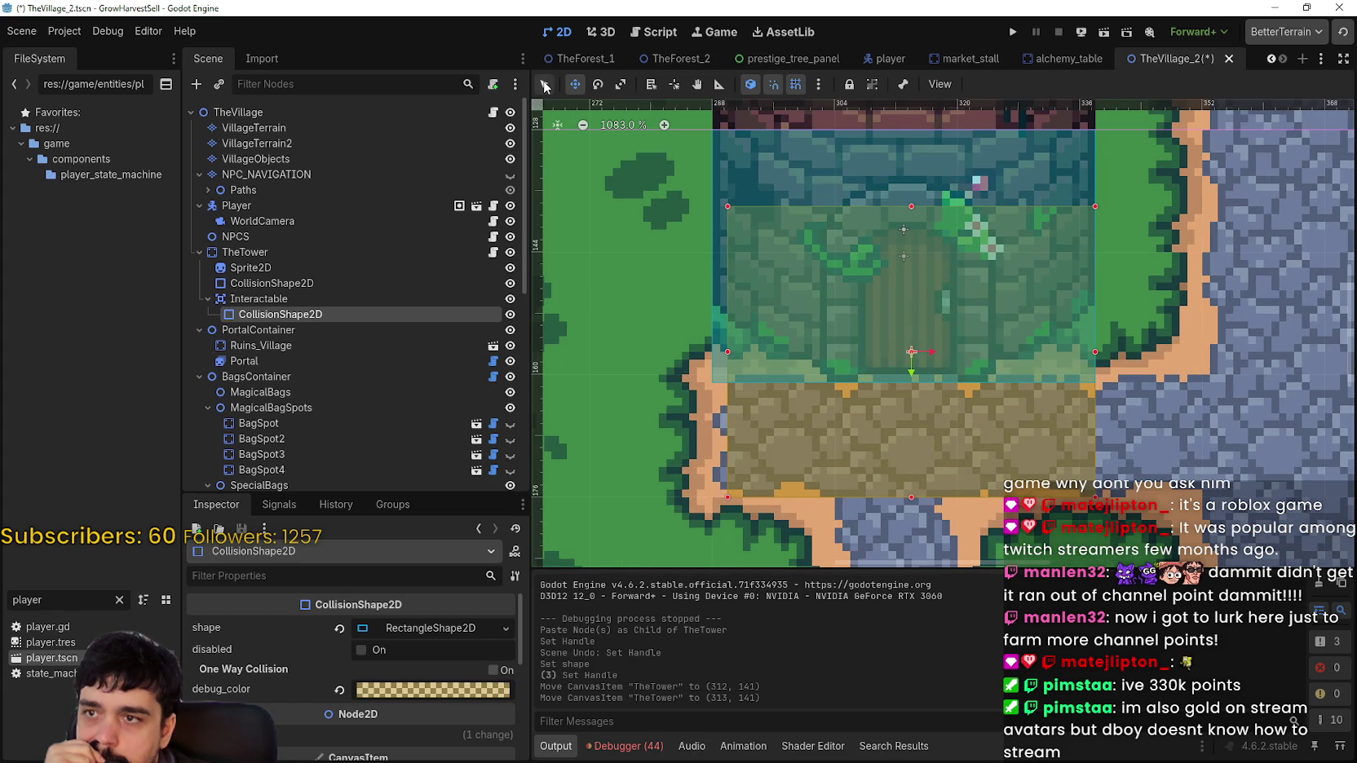
With grid snap off, pull the rectangle's left edge slightly left and save TheVillage_2
{"action": "left_click", "coordinate": [796, 84]}
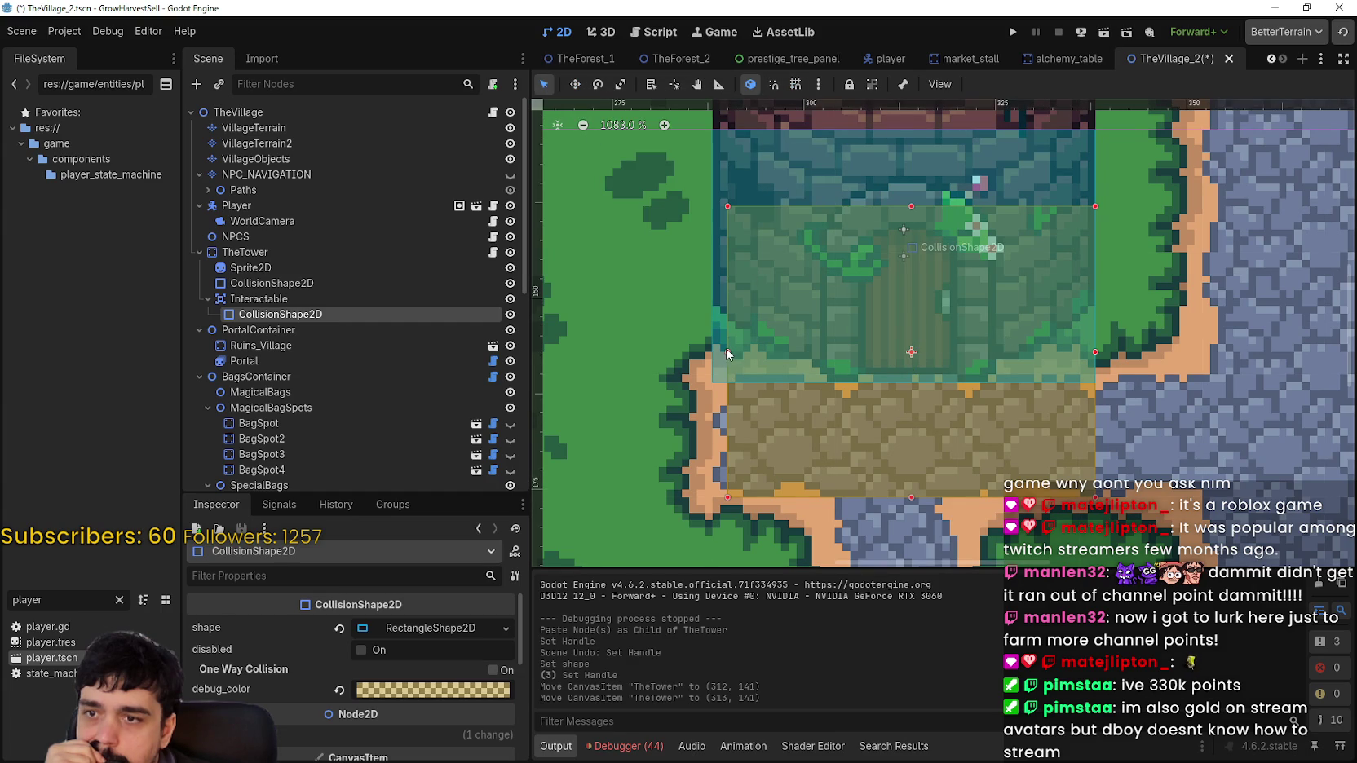
{"action": "left_click_drag", "start_coordinate": [725, 348], "coordinate": [716, 351]}
{"action": "scroll", "coordinate": [858, 365], "scroll_direction": "down", "scroll_amount": 2}
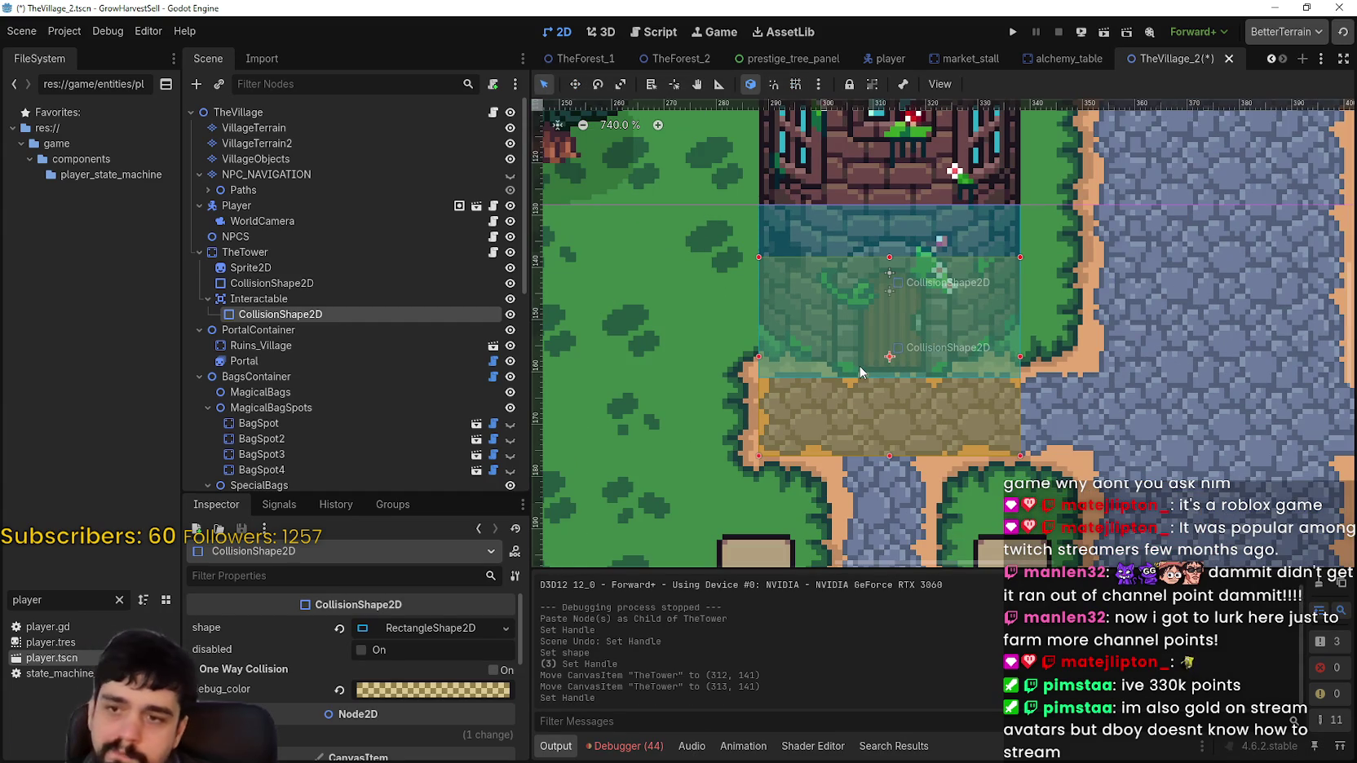
{"action": "key", "text": "ctrl+s"}
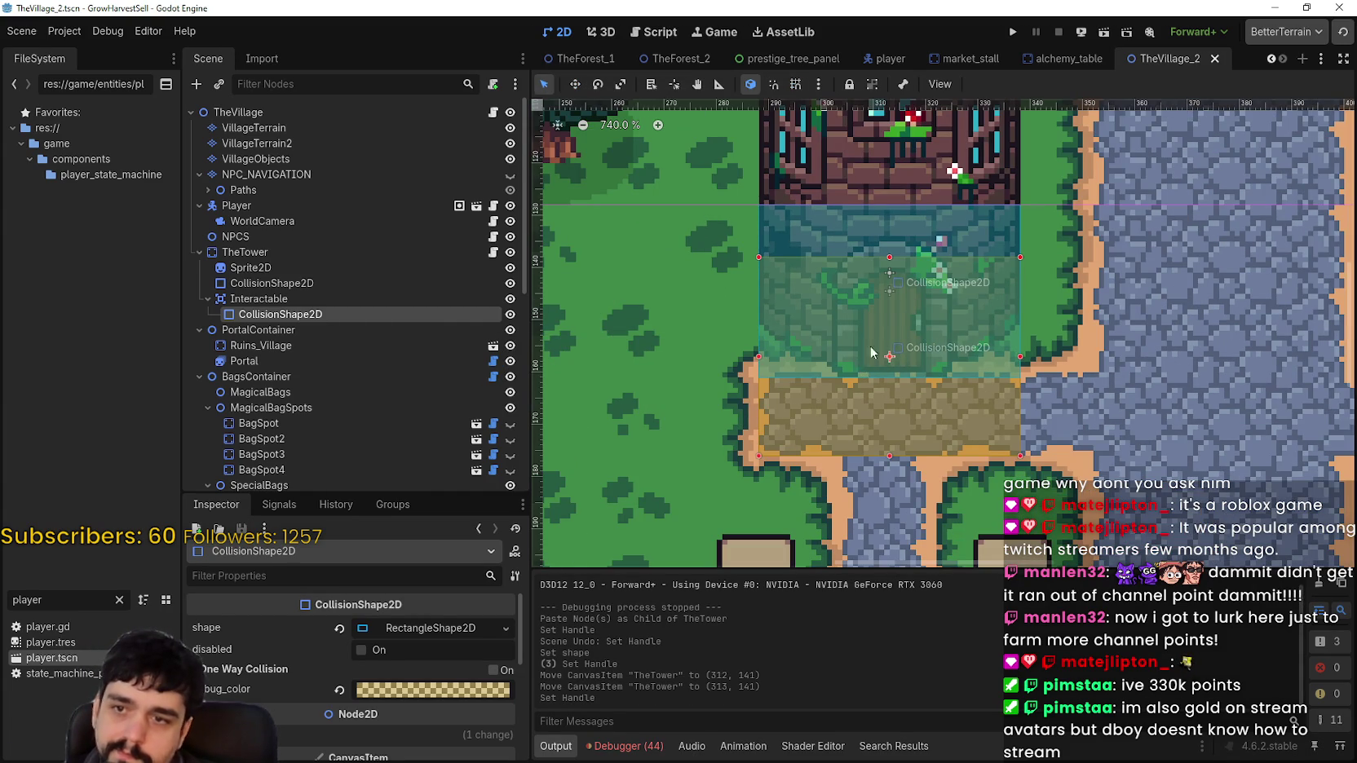
Select the tower's Interactable area to check the widened shape
{"action": "scroll", "coordinate": [921, 348], "scroll_direction": "up", "scroll_amount": 2}
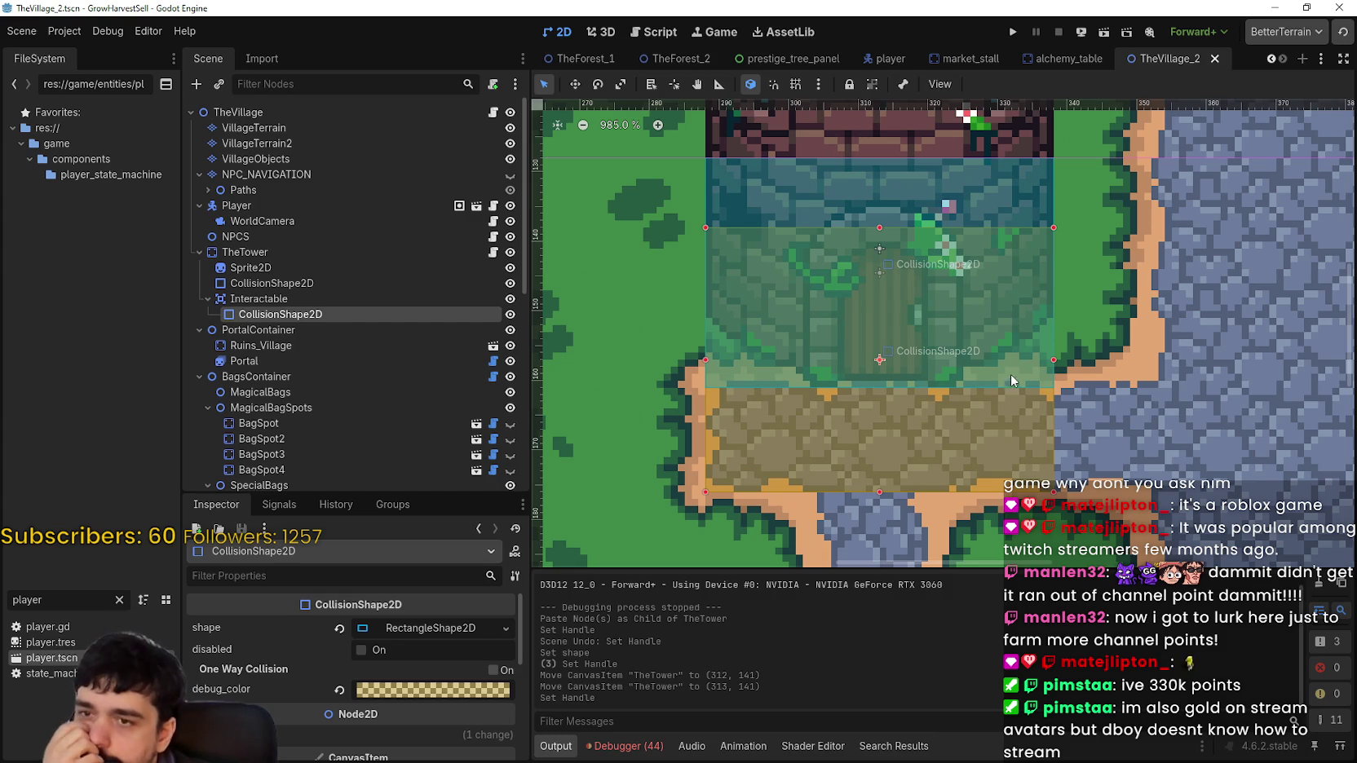
{"action": "scroll", "coordinate": [884, 236], "scroll_direction": "down", "scroll_amount": 1}
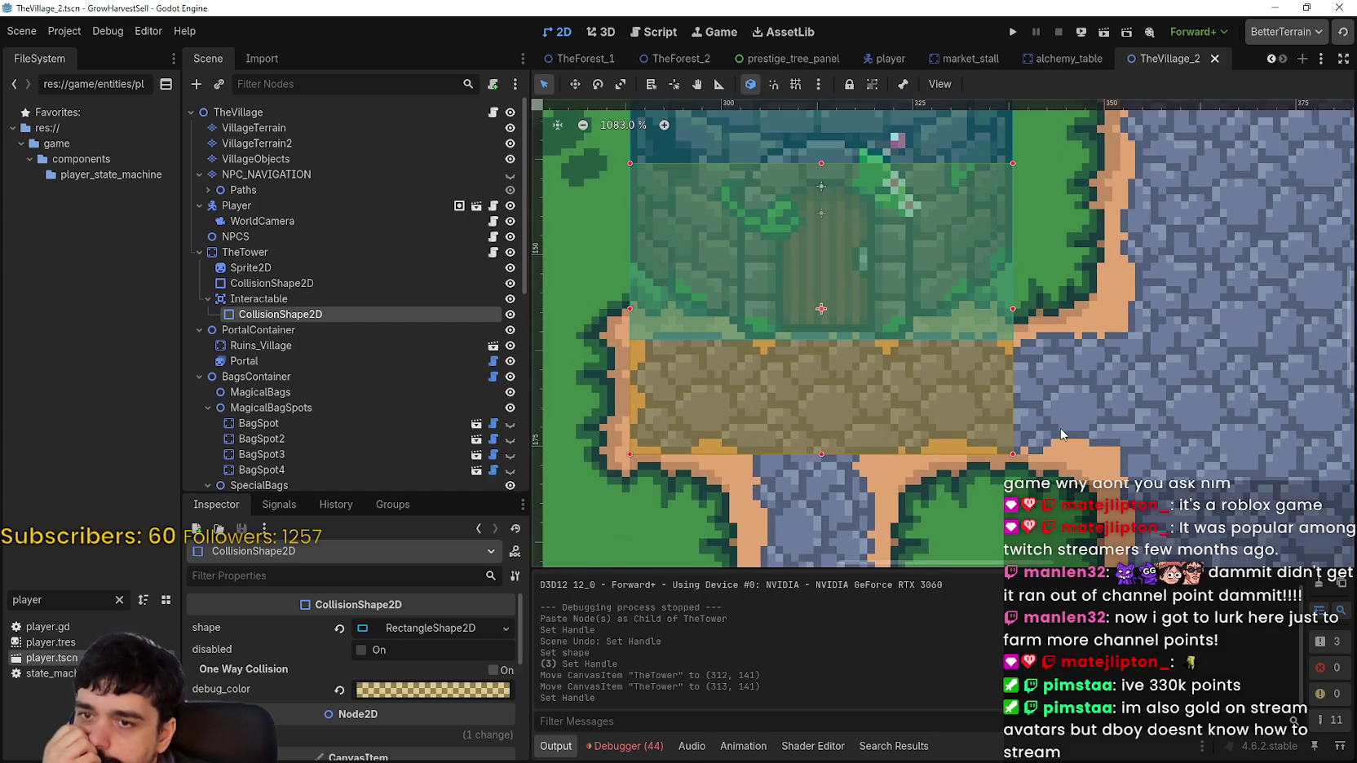
{"action": "scroll", "coordinate": [1060, 428], "scroll_direction": "down", "scroll_amount": 2}
{"action": "scroll", "coordinate": [1050, 423], "scroll_direction": "down", "scroll_amount": 5}
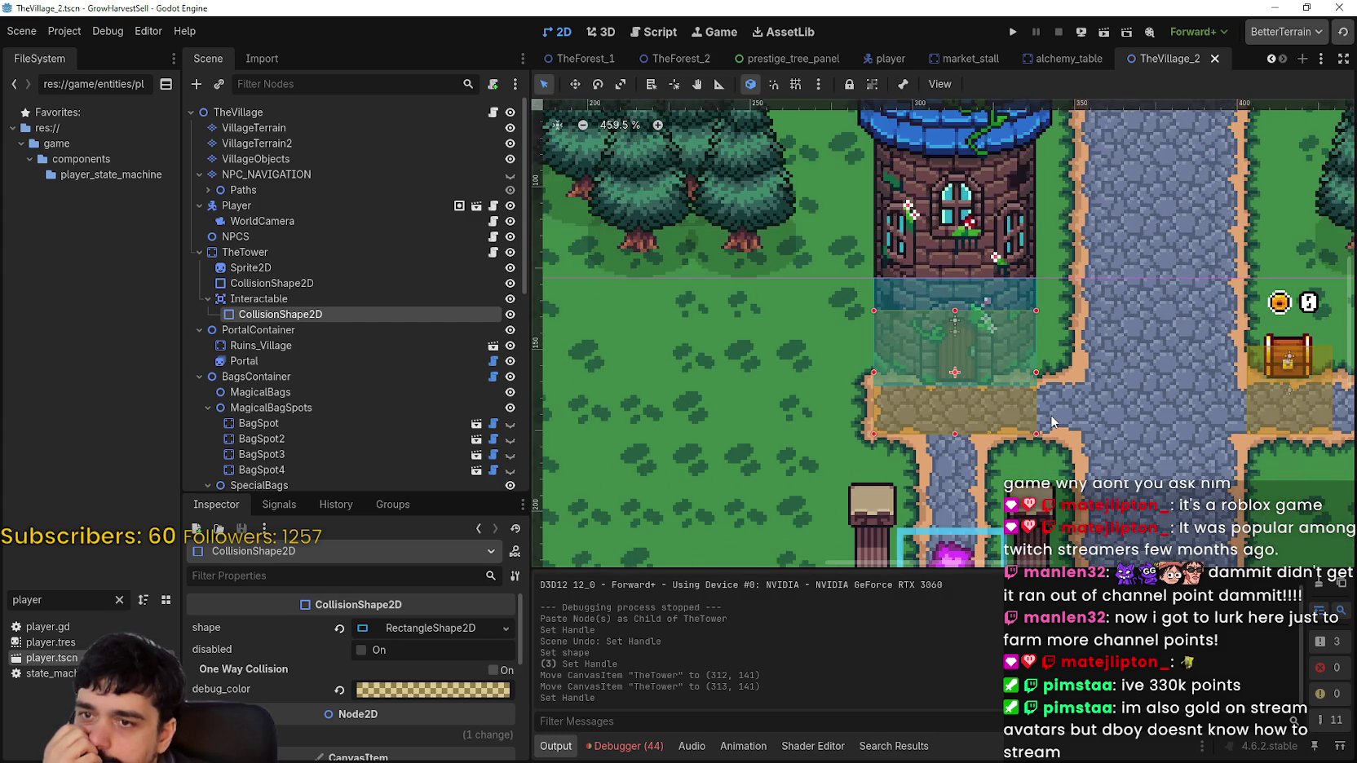
{"action": "left_click", "coordinate": [273, 299]}
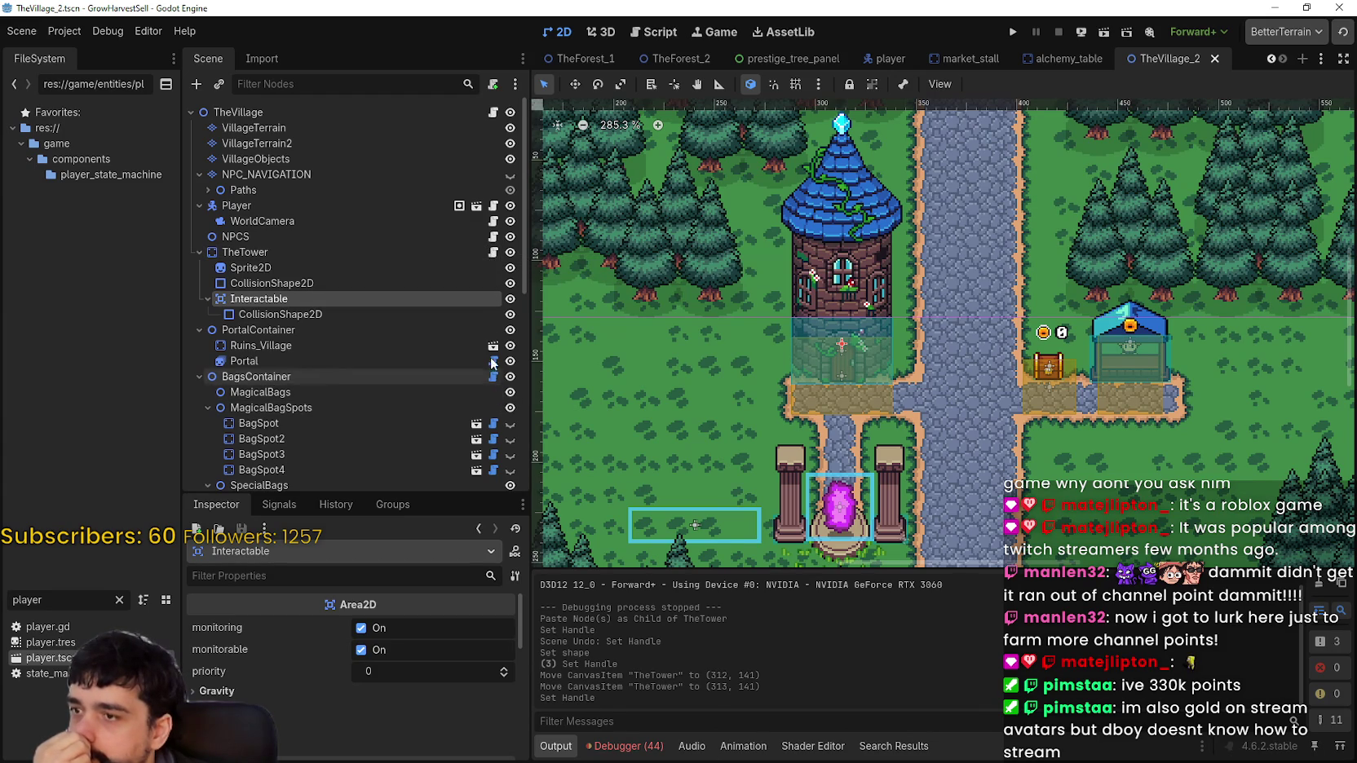
{"action": "scroll", "coordinate": [482, 326], "scroll_direction": "down", "scroll_amount": 3}
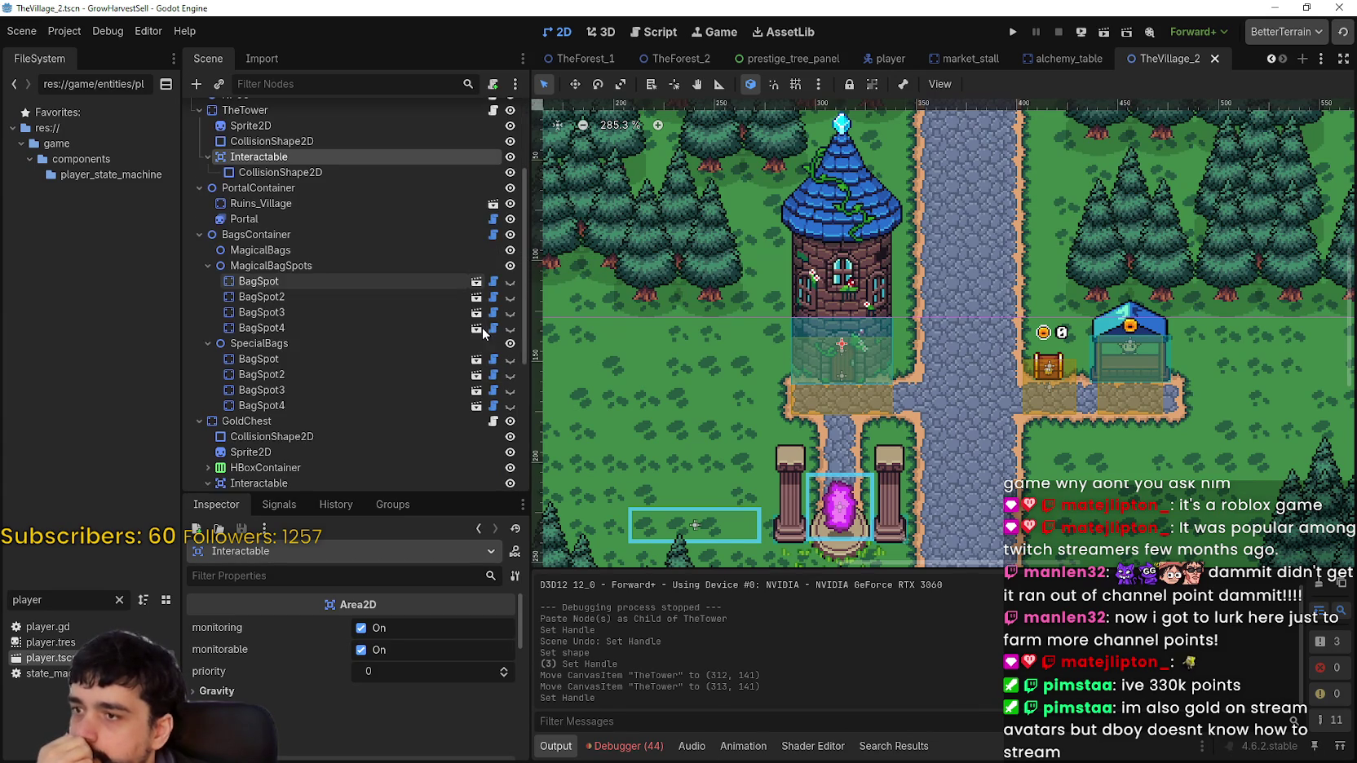
Copy the signal-connection and player_entered/exited frame code from bank.gd
{"action": "left_click", "coordinate": [494, 422]}
{"action": "mouse_move", "coordinate": [897, 410]}
{"action": "left_mouse_down"}
{"action": "mouse_move", "coordinate": [783, 342]}
{"action": "mouse_move", "coordinate": [776, 269]}
{"action": "left_mouse_up"}
{"action": "right_click", "coordinate": [787, 272]}
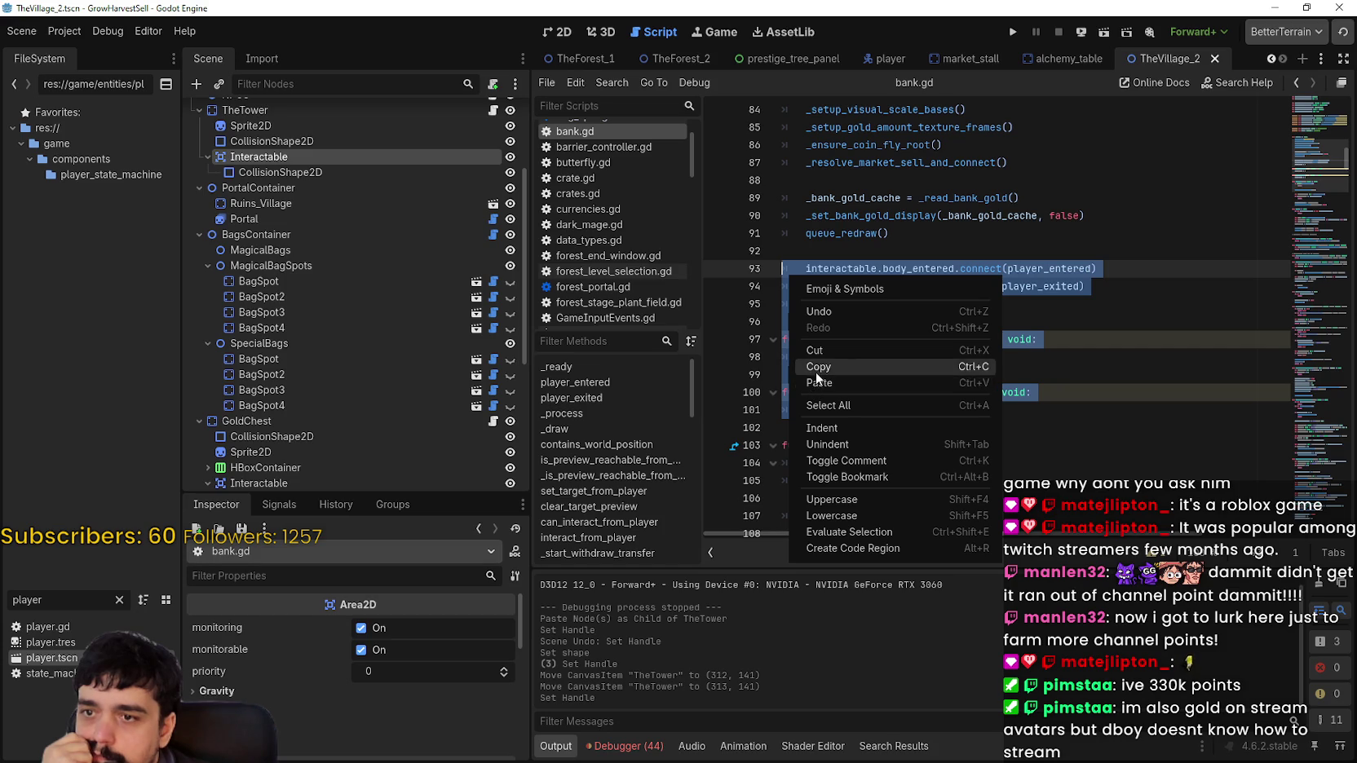
{"action": "left_click", "coordinate": [815, 365]}
{"action": "scroll", "coordinate": [415, 170], "scroll_direction": "up", "scroll_amount": 4}
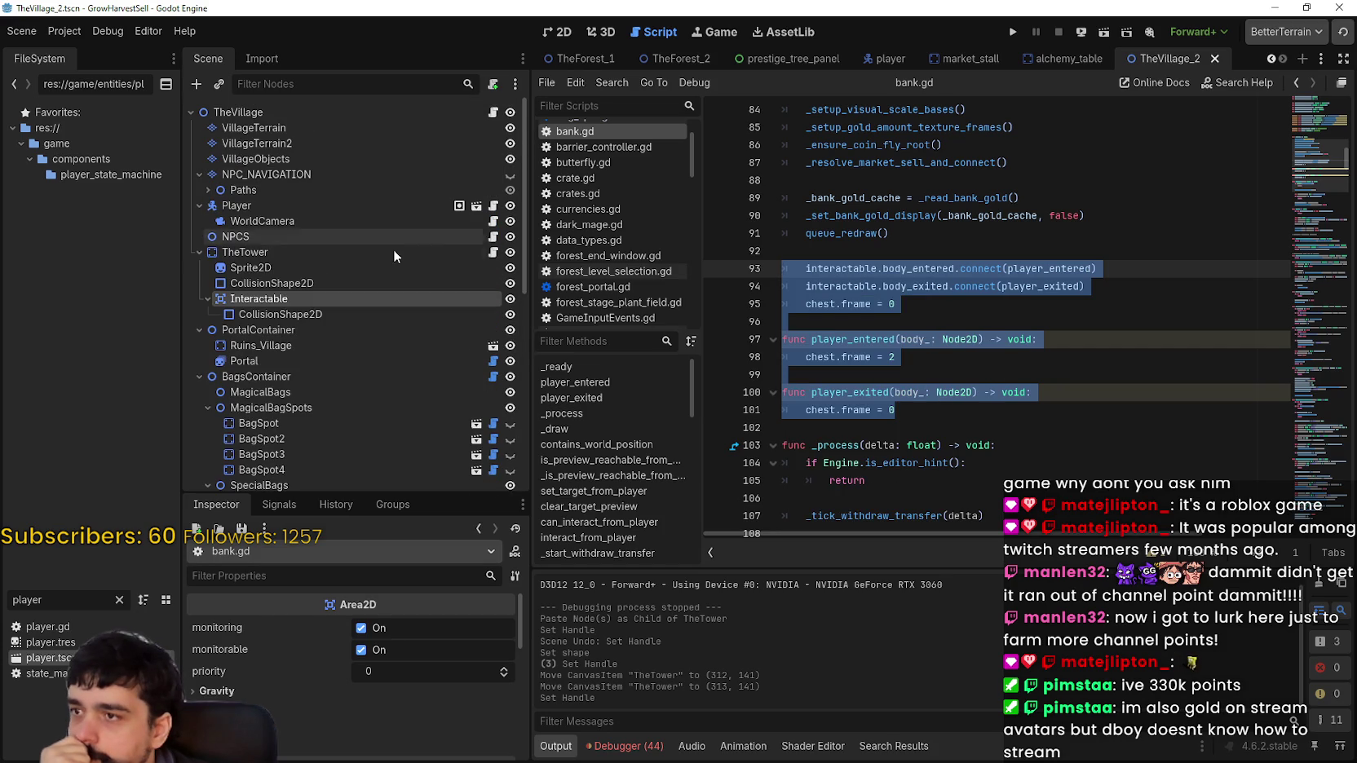
Paste the copied chest code into _ready in skill_board.gd
{"action": "left_click", "coordinate": [493, 252]}
{"action": "scroll", "coordinate": [1060, 285], "scroll_direction": "up", "scroll_amount": 5}
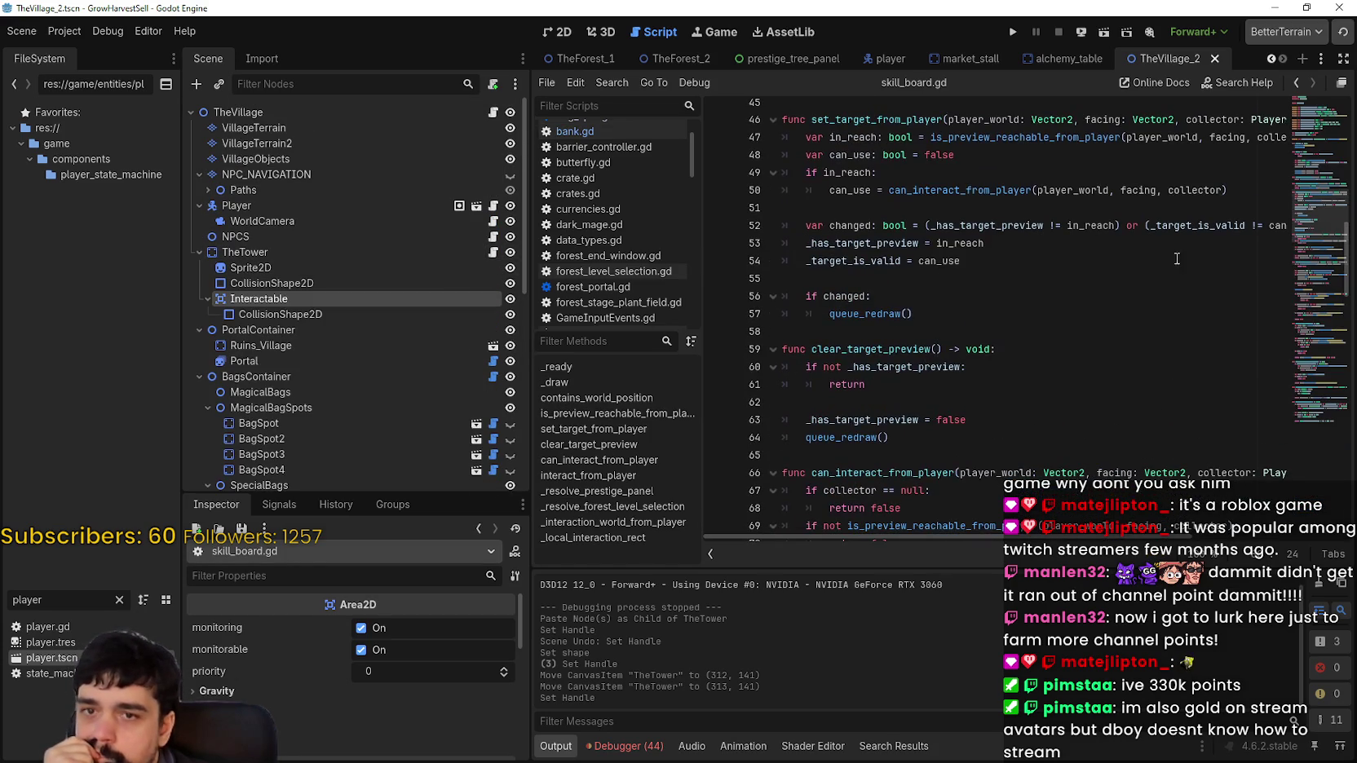
{"action": "left_click", "coordinate": [1304, 143]}
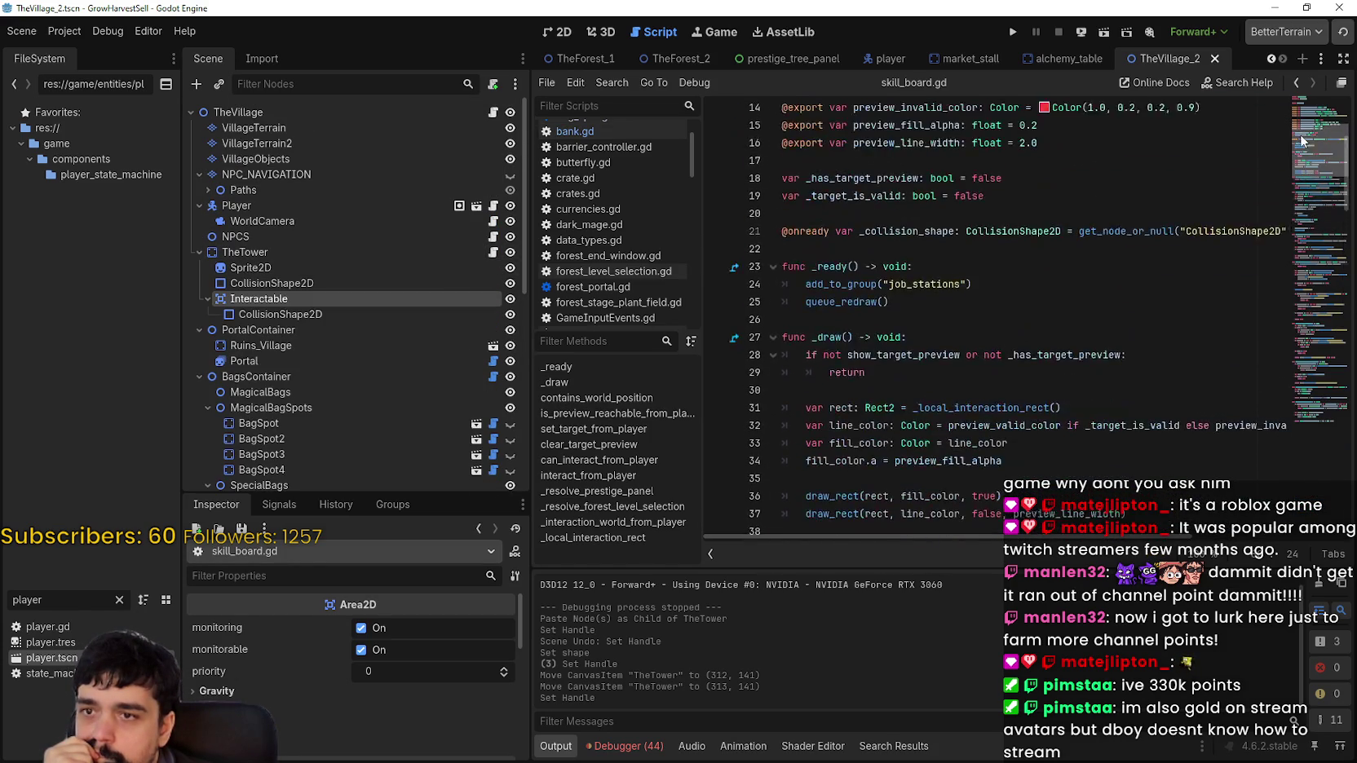
{"action": "left_click", "coordinate": [911, 316]}
{"action": "left_click", "coordinate": [913, 326]}
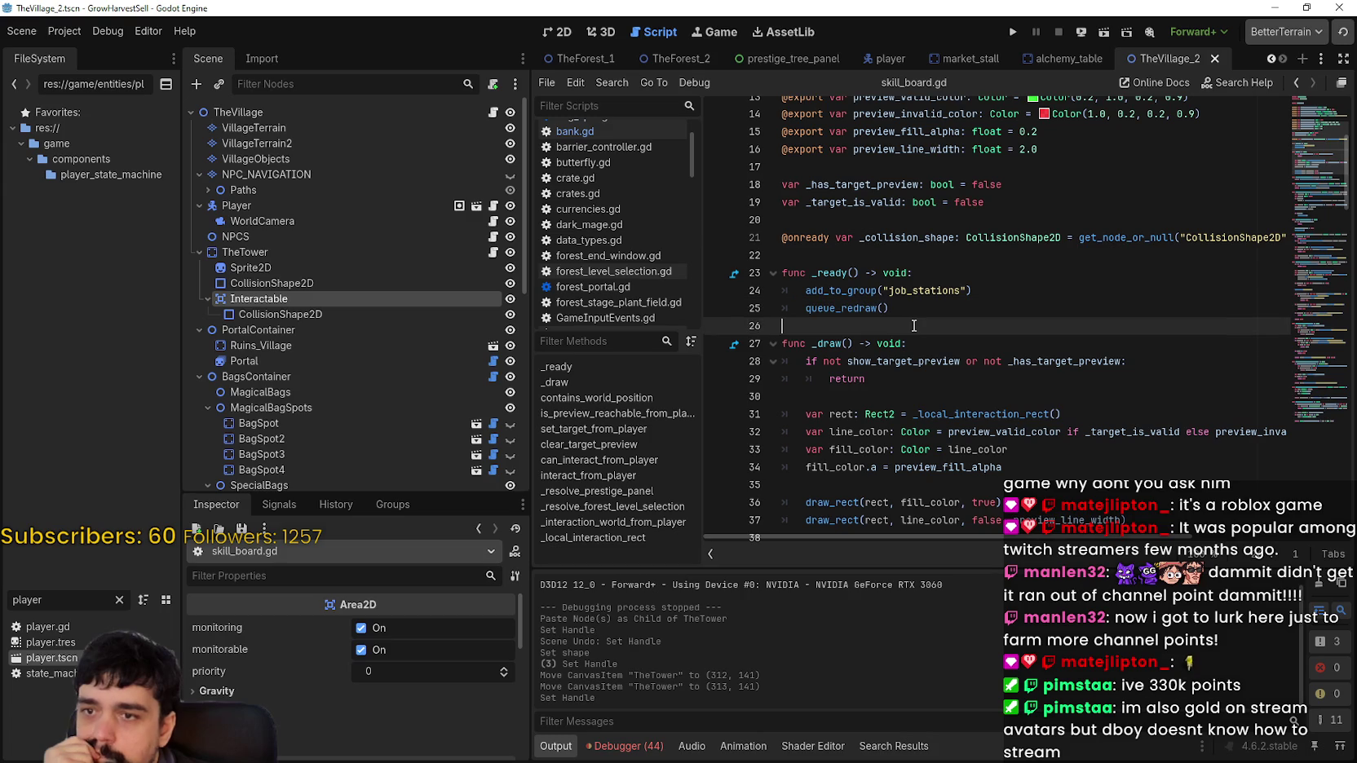
{"action": "key", "text": "ctrl+v"}
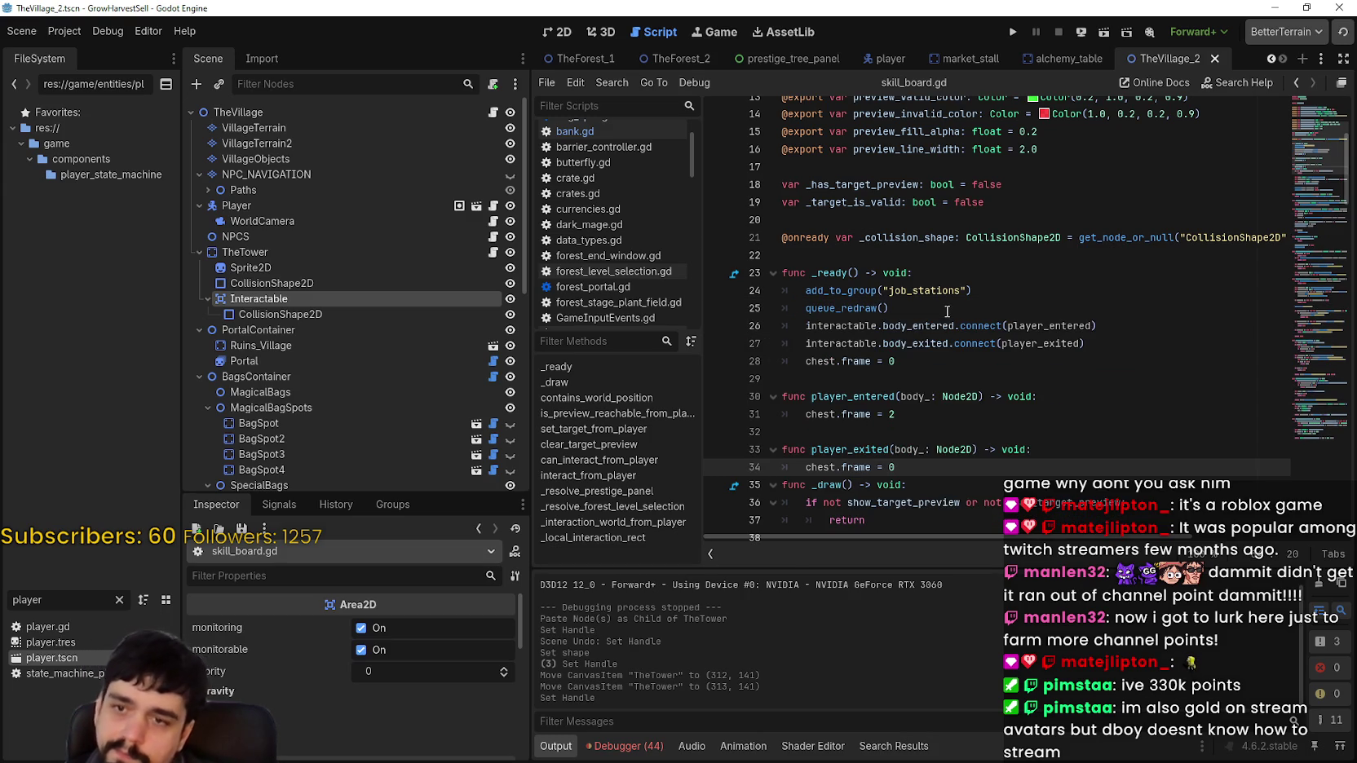
Rename every chest reference in the pasted code to tower
{"action": "double_click", "coordinate": [821, 427]}
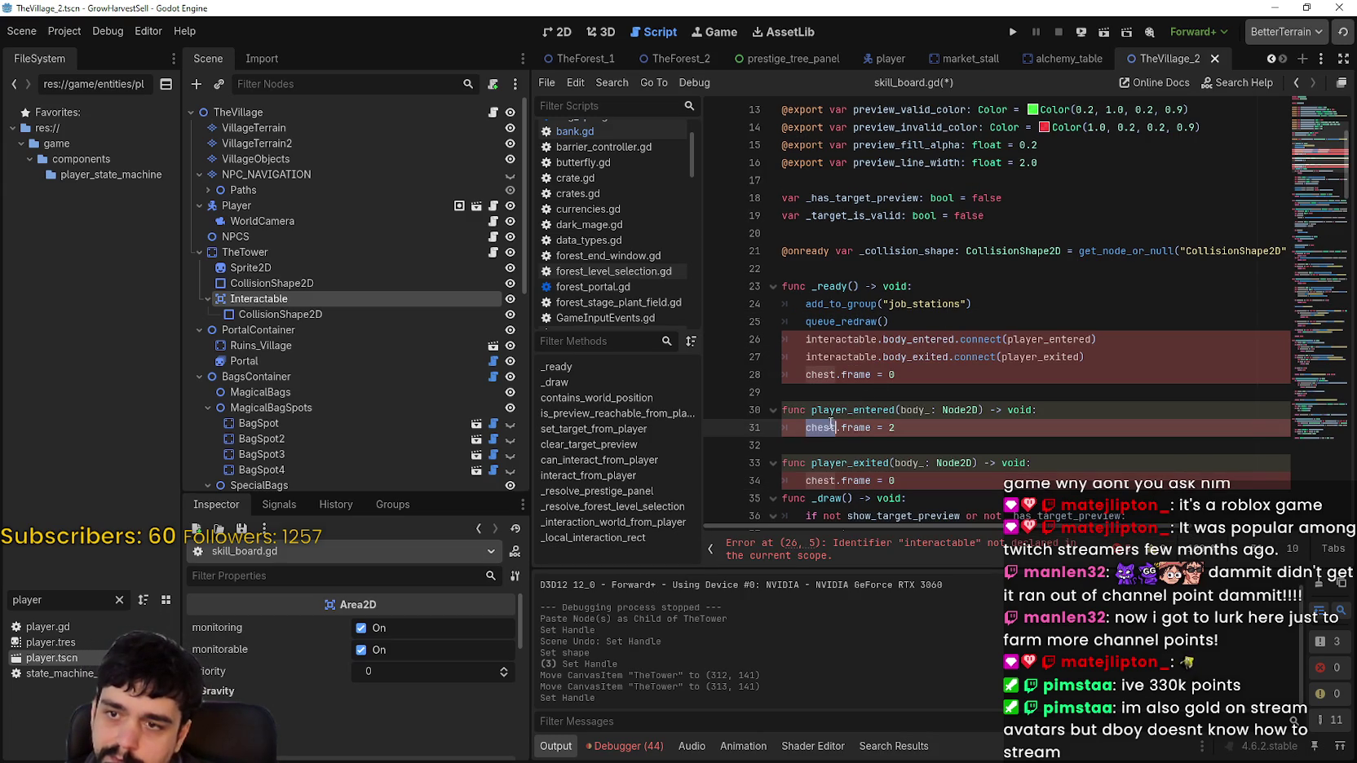
{"action": "type", "text": "tower"}
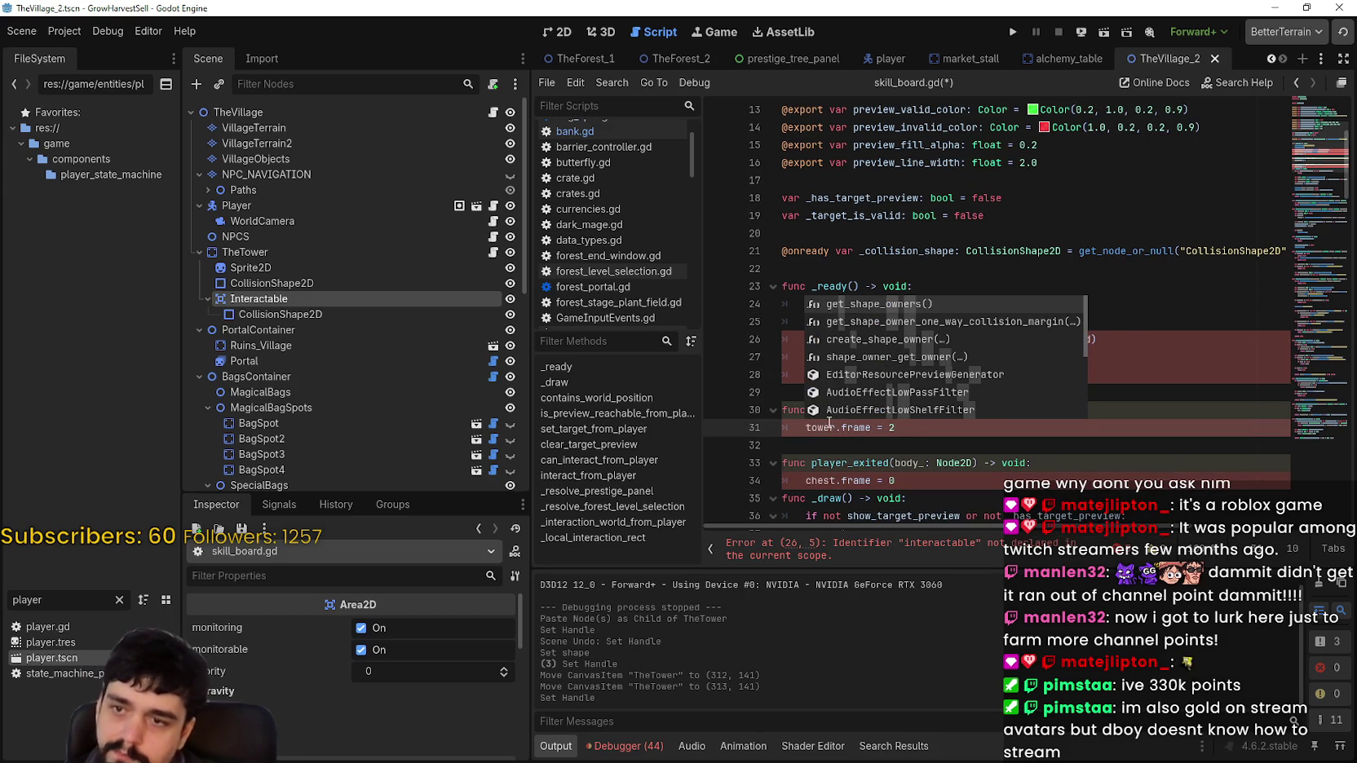
{"action": "left_click", "coordinate": [814, 430]}
{"action": "double_click", "coordinate": [817, 481]}
{"action": "type", "text": "tower"}
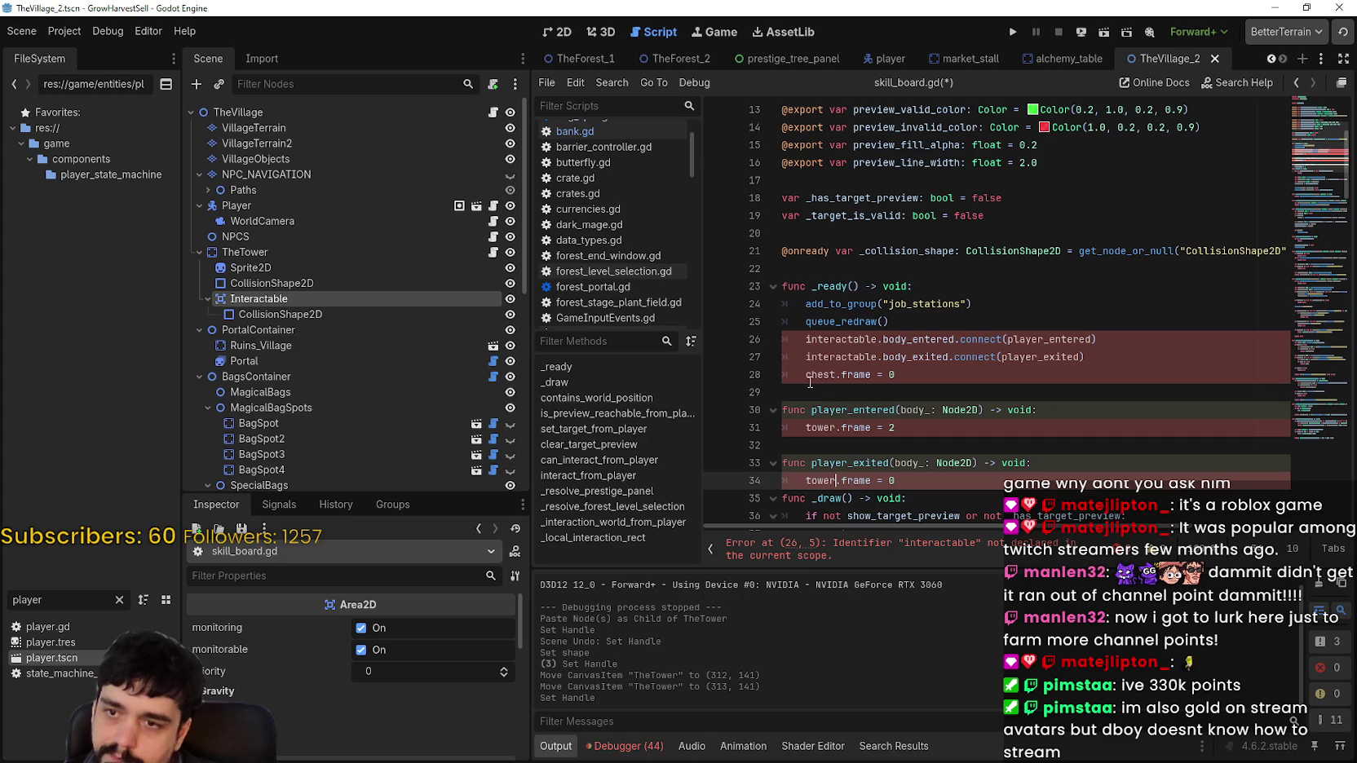
{"action": "double_click", "coordinate": [819, 374]}
{"action": "type", "text": "tower"}
{"action": "left_click", "coordinate": [897, 268]}
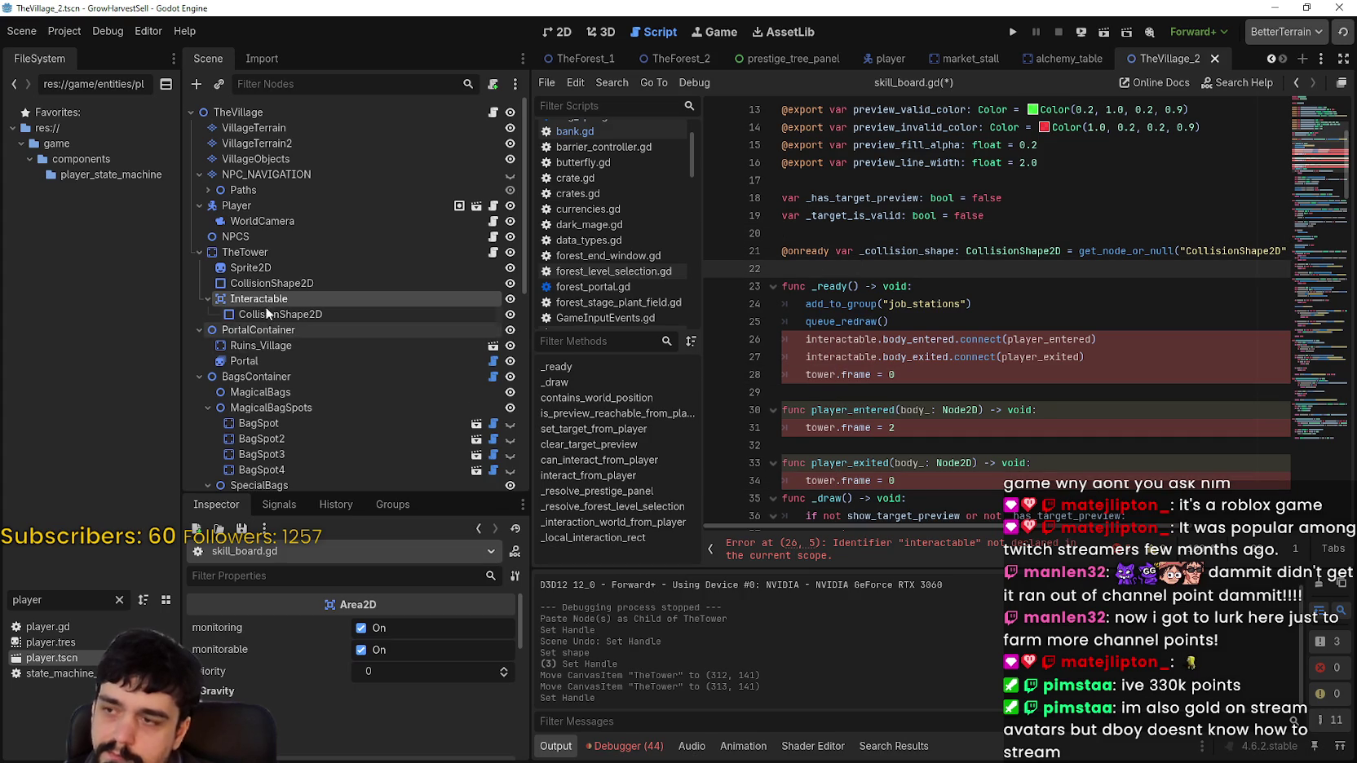
{"action": "mouse_move", "coordinate": [256, 301]}
{"action": "left_mouse_down"}
{"action": "mouse_move", "coordinate": [620, 308]}
{"action": "mouse_move", "coordinate": [848, 270]}
{"action": "left_mouse_up"}
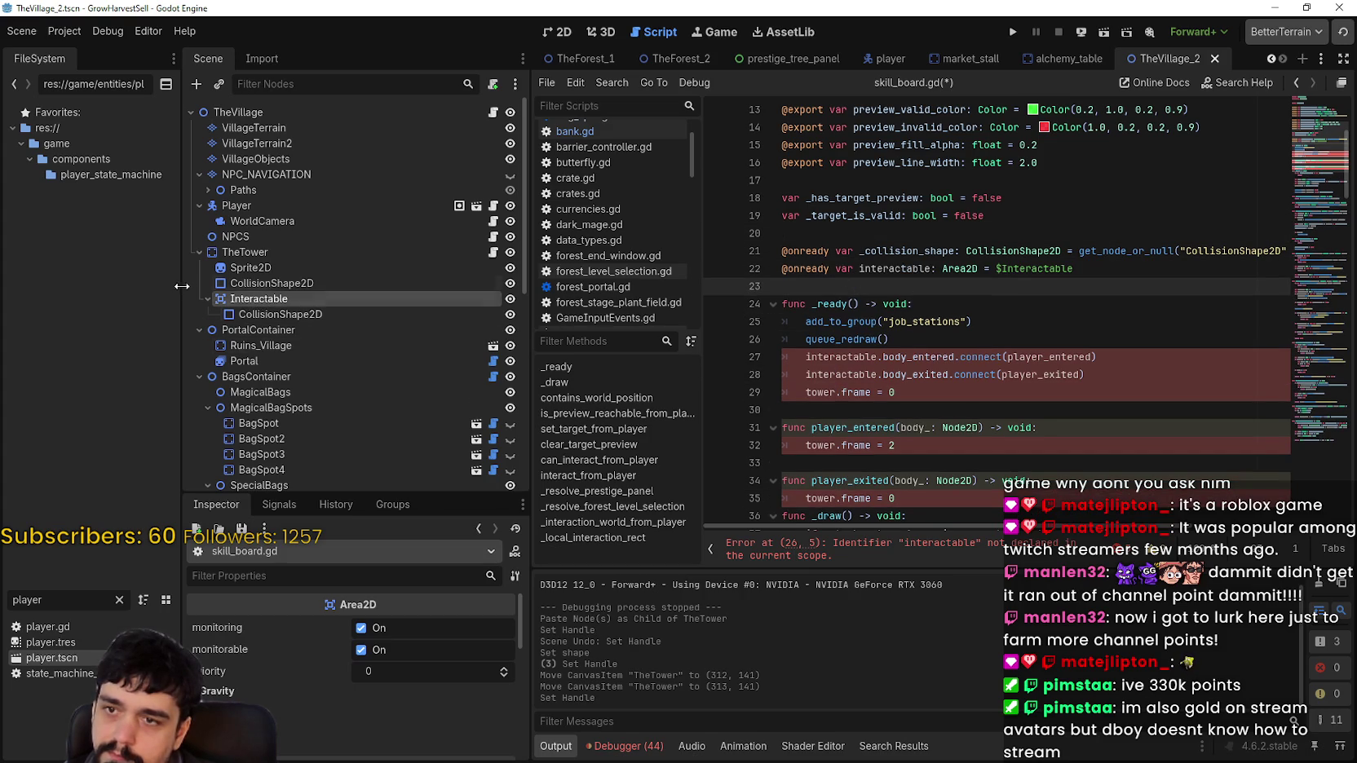
{"action": "left_click_drag", "start_coordinate": [245, 267], "coordinate": [891, 287]}
{"action": "double_click", "coordinate": [889, 286]}
{"action": "type", "text": "tower"}
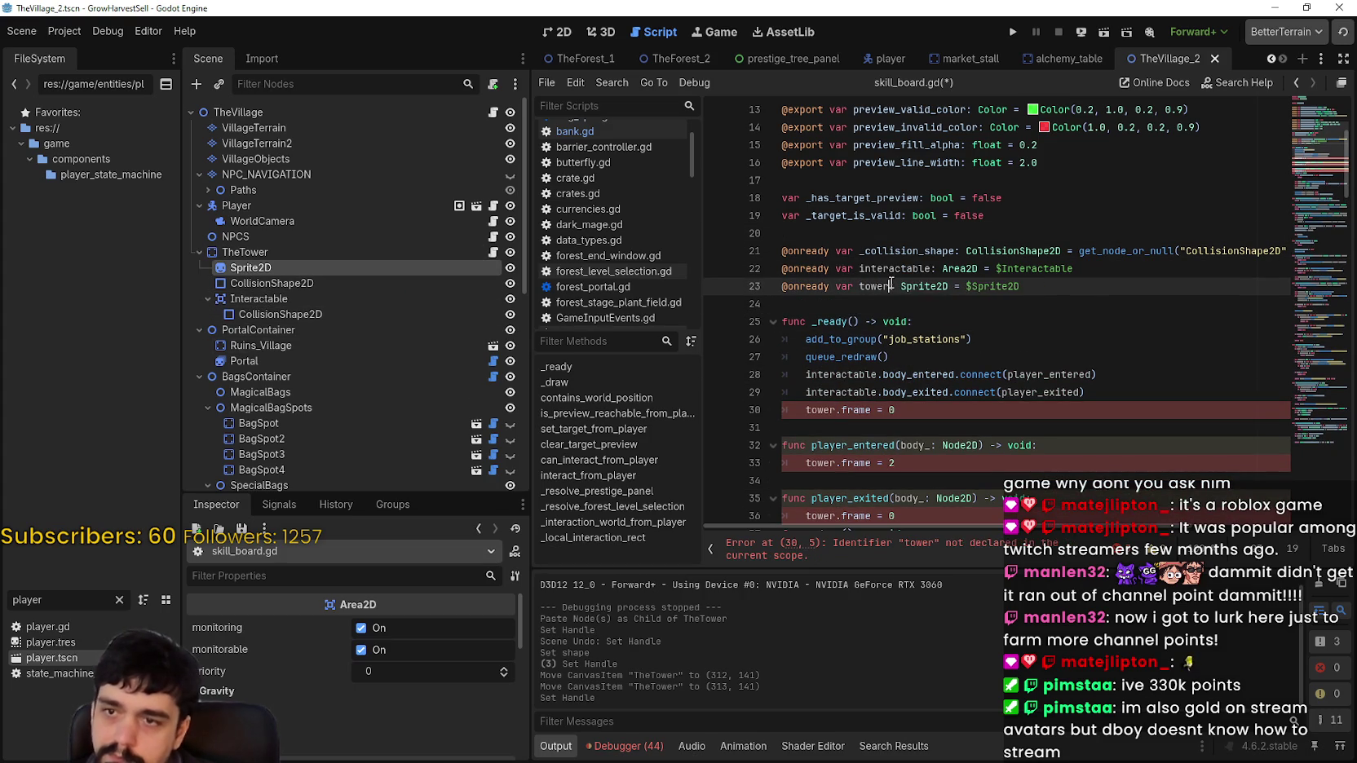
{"action": "key", "text": "ctrl+s"}
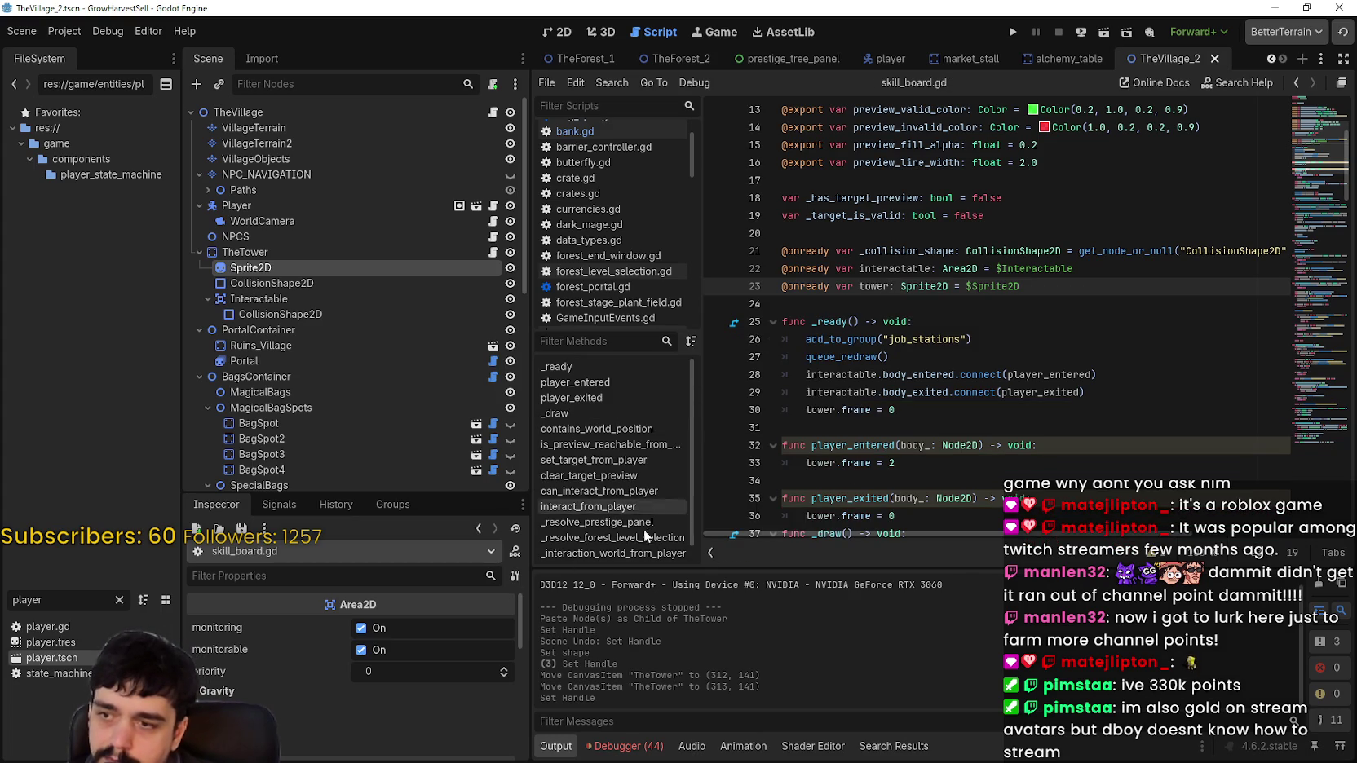
Change line 33 to tower.frame = 1 and save the script
{"action": "left_click", "coordinate": [897, 462]}
{"action": "type", "text": "1"}
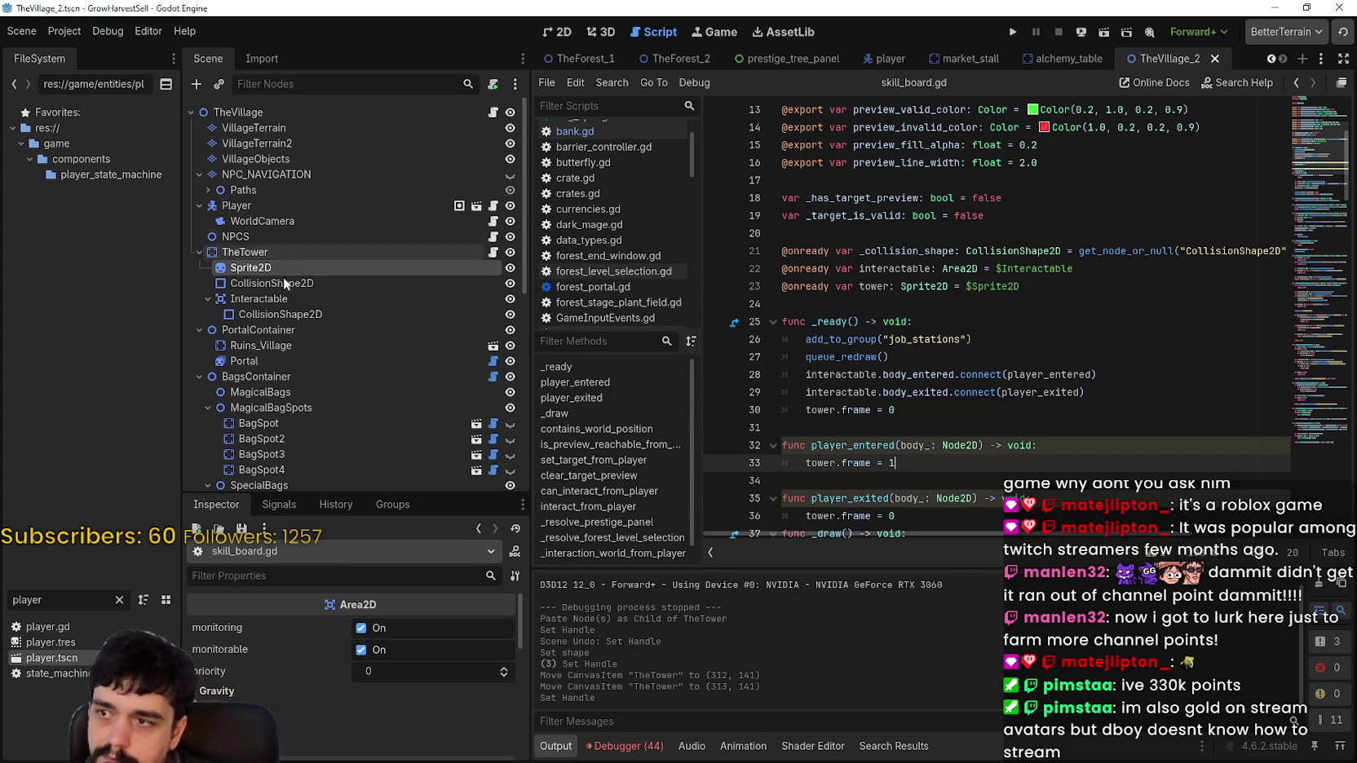
{"action": "key", "text": "Up"}
{"action": "key", "text": "Up"}
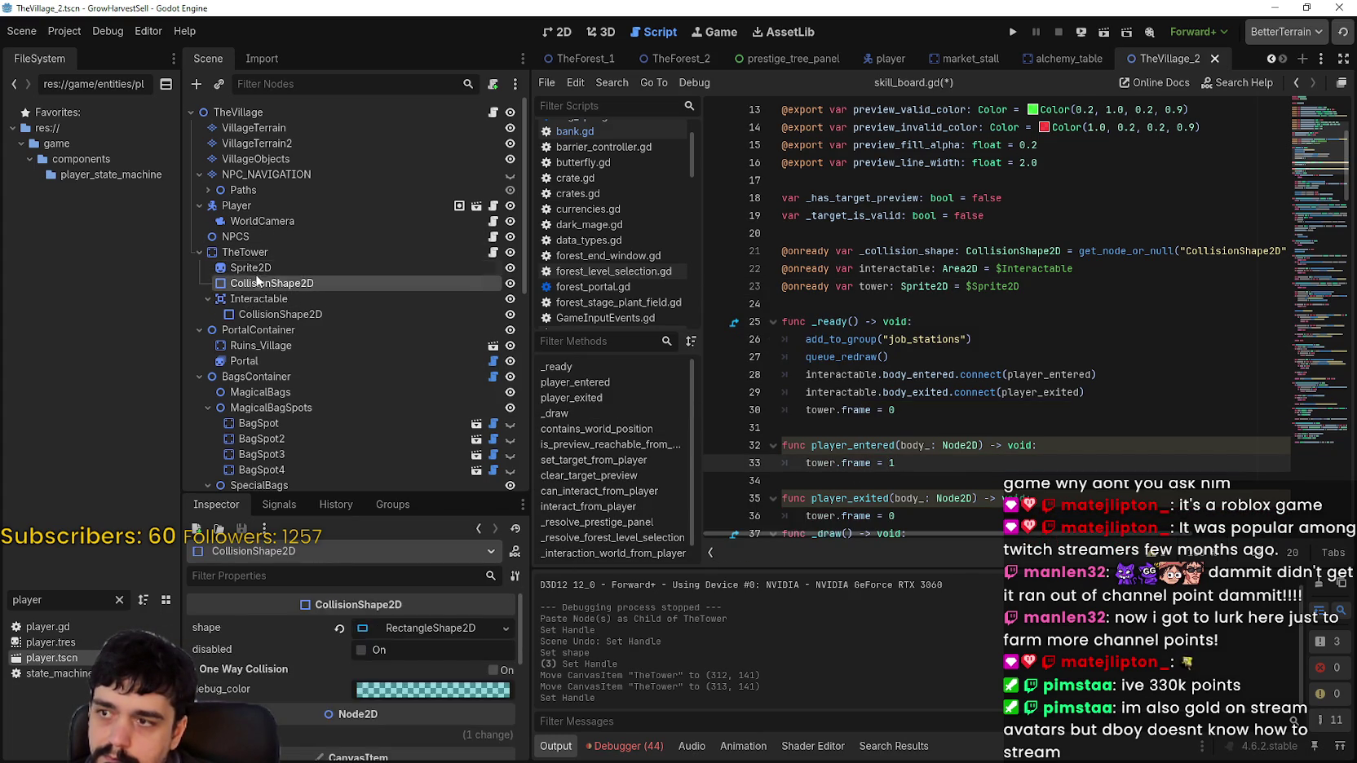
{"action": "key", "text": "ctrl+s"}
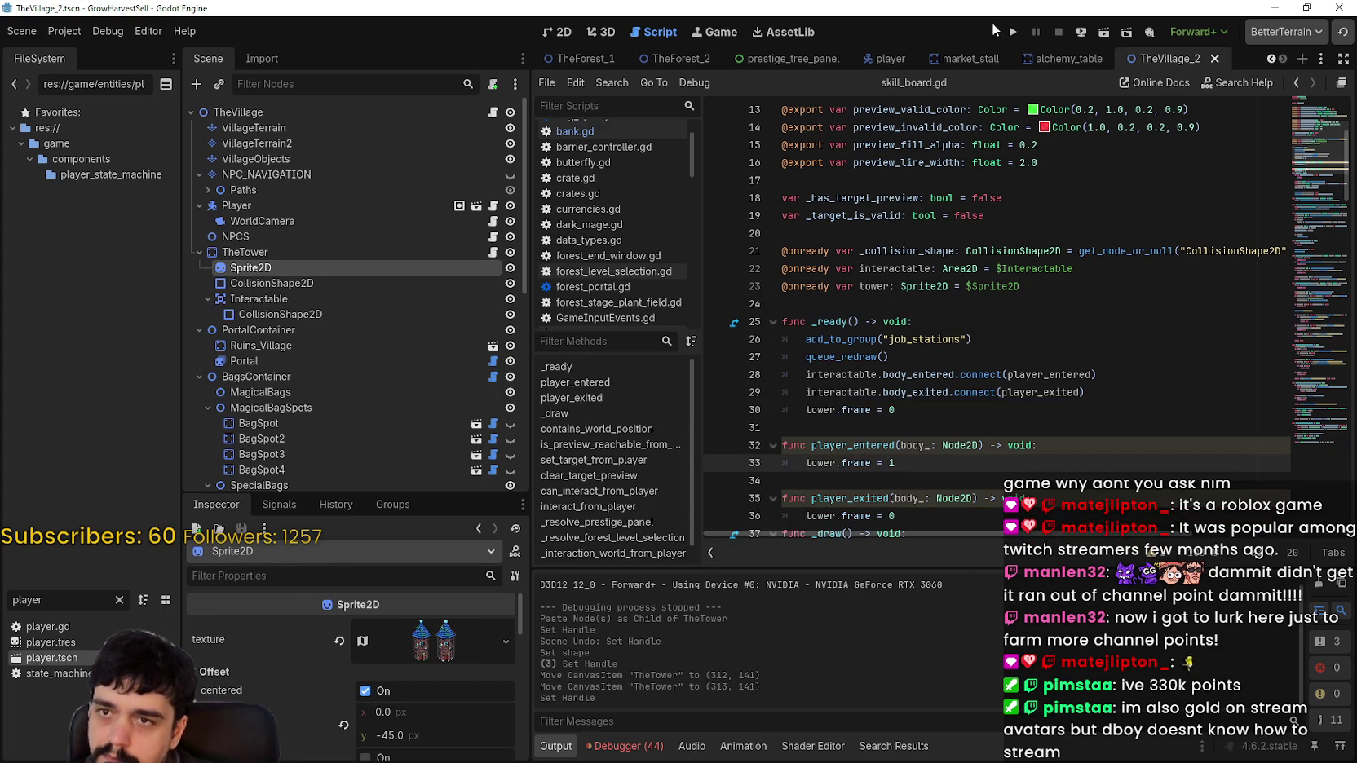
Turn off Debug > Visible Collision Shapes and run the game
{"action": "left_click", "coordinate": [65, 32]}
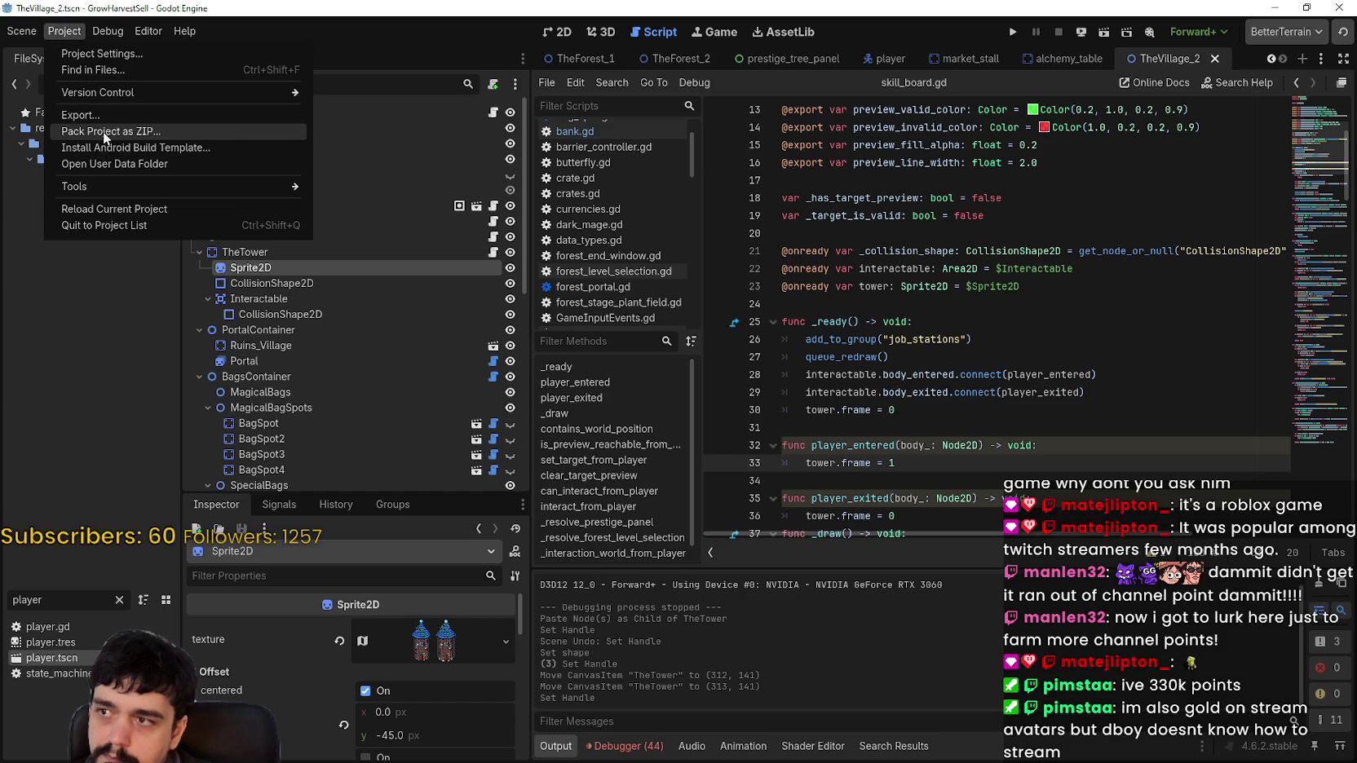
{"action": "mouse_move", "coordinate": [106, 31]}
{"action": "left_click", "coordinate": [130, 93]}
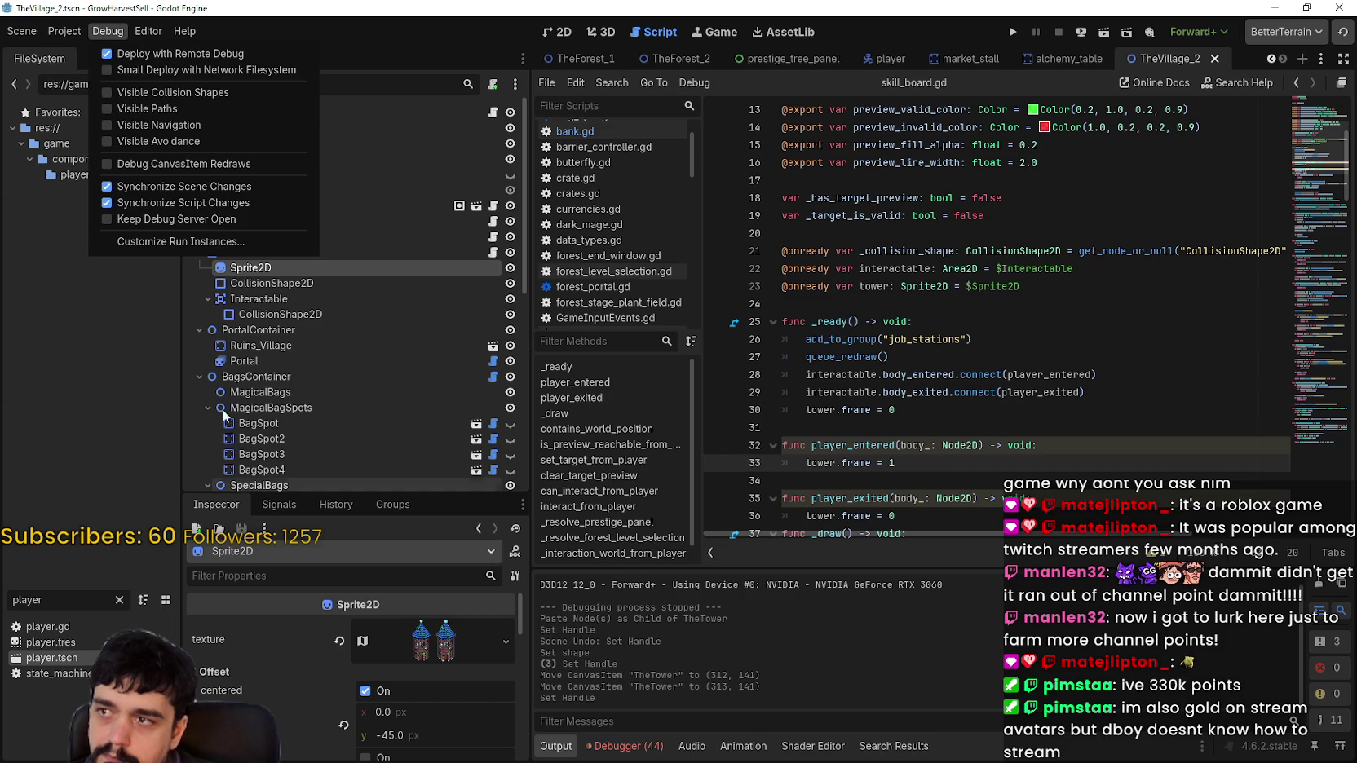
{"action": "left_click", "coordinate": [261, 299]}
{"action": "scroll", "coordinate": [295, 712], "scroll_direction": "down", "scroll_amount": 6}
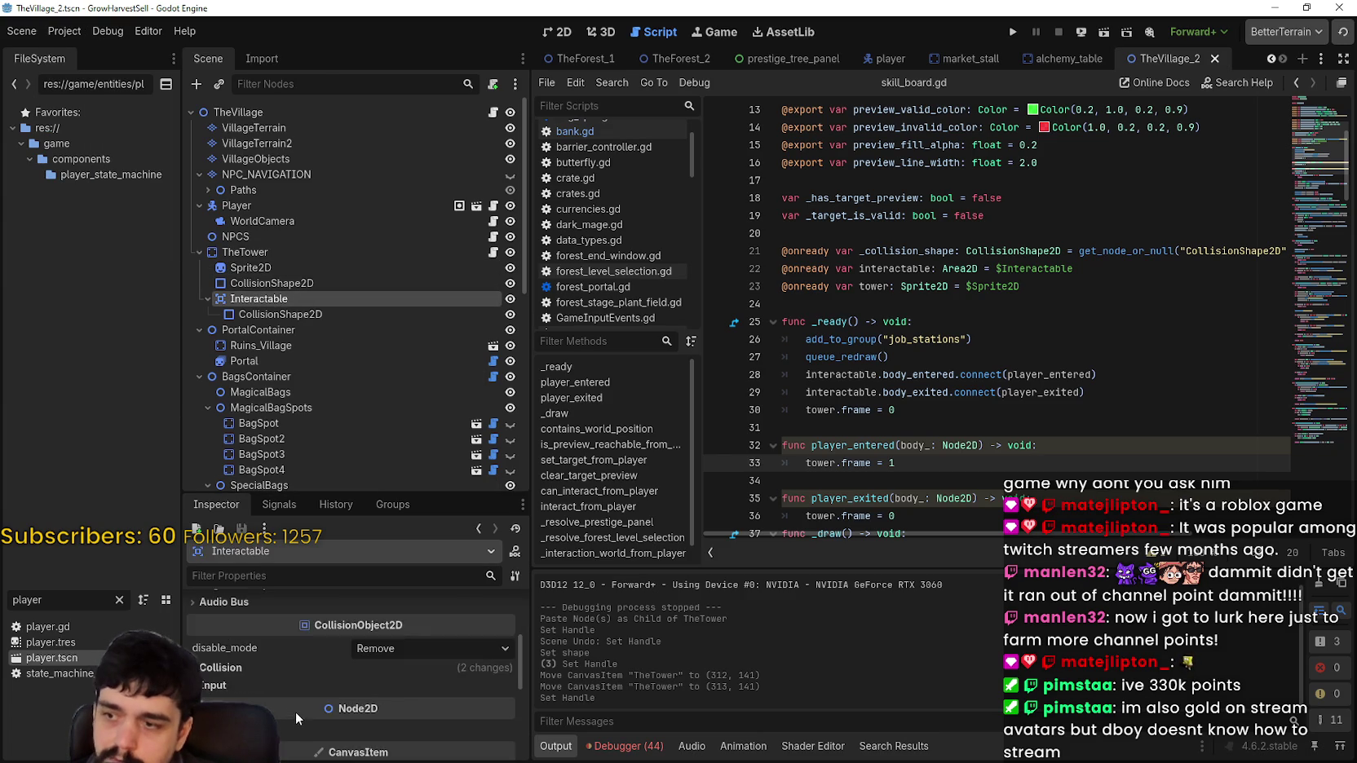
{"action": "scroll", "coordinate": [296, 686], "scroll_direction": "up", "scroll_amount": 5}
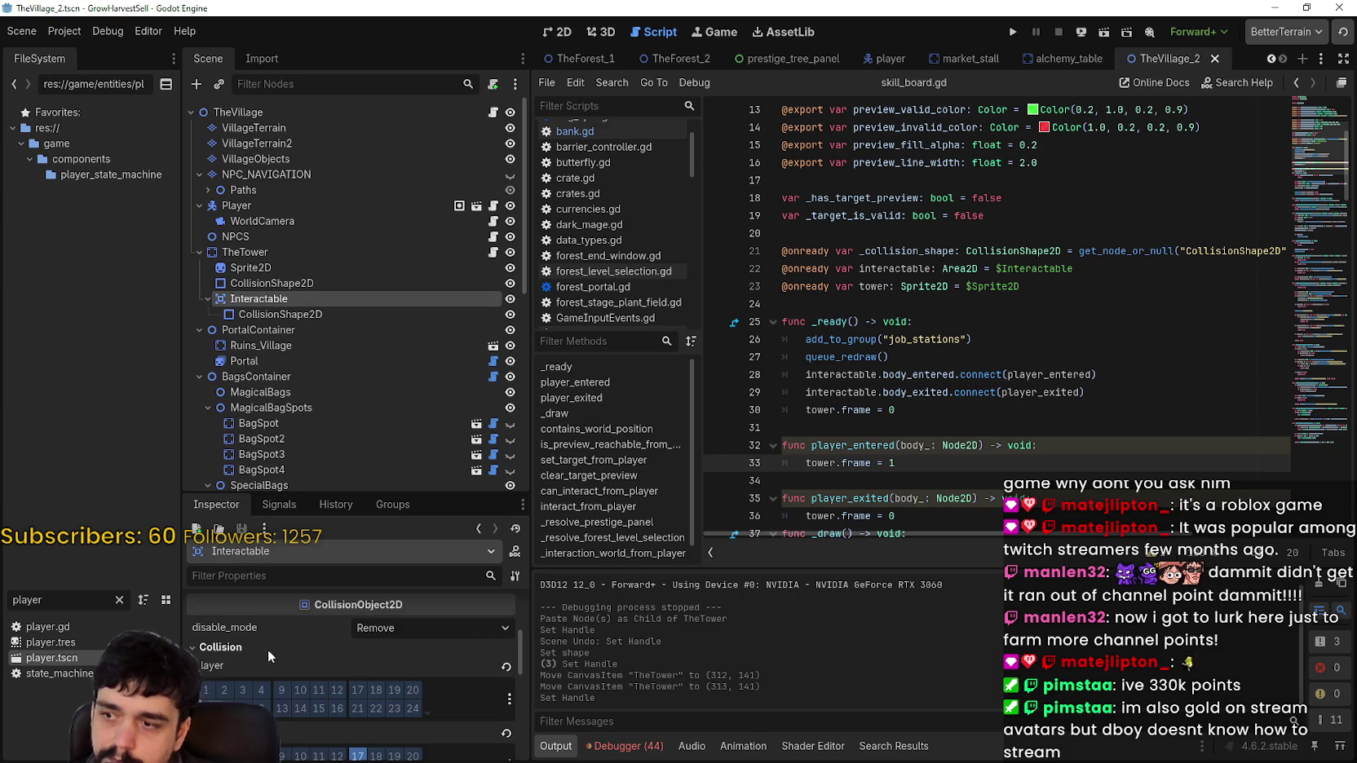
{"action": "left_click", "coordinate": [1014, 31]}
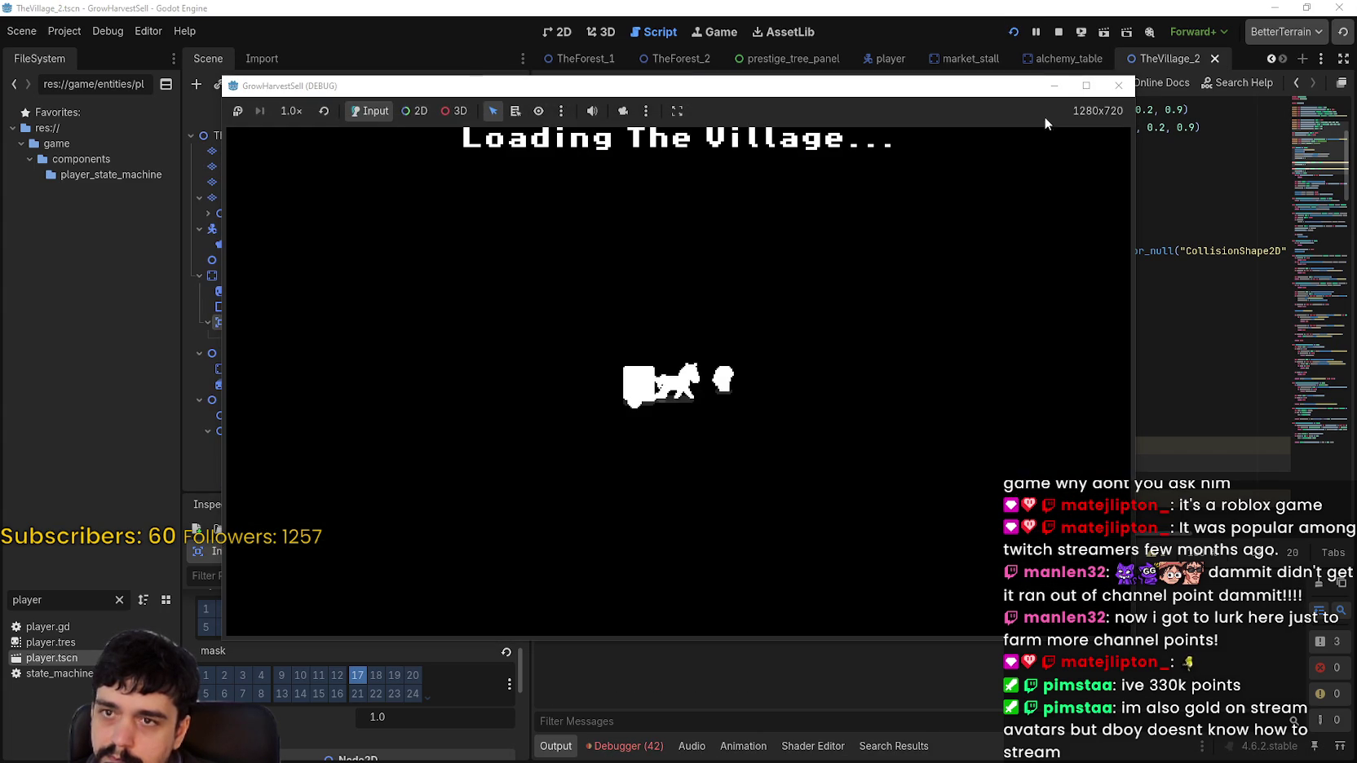
Maximize the game window and walk the player up to the tower door
{"action": "key", "text": "d"}
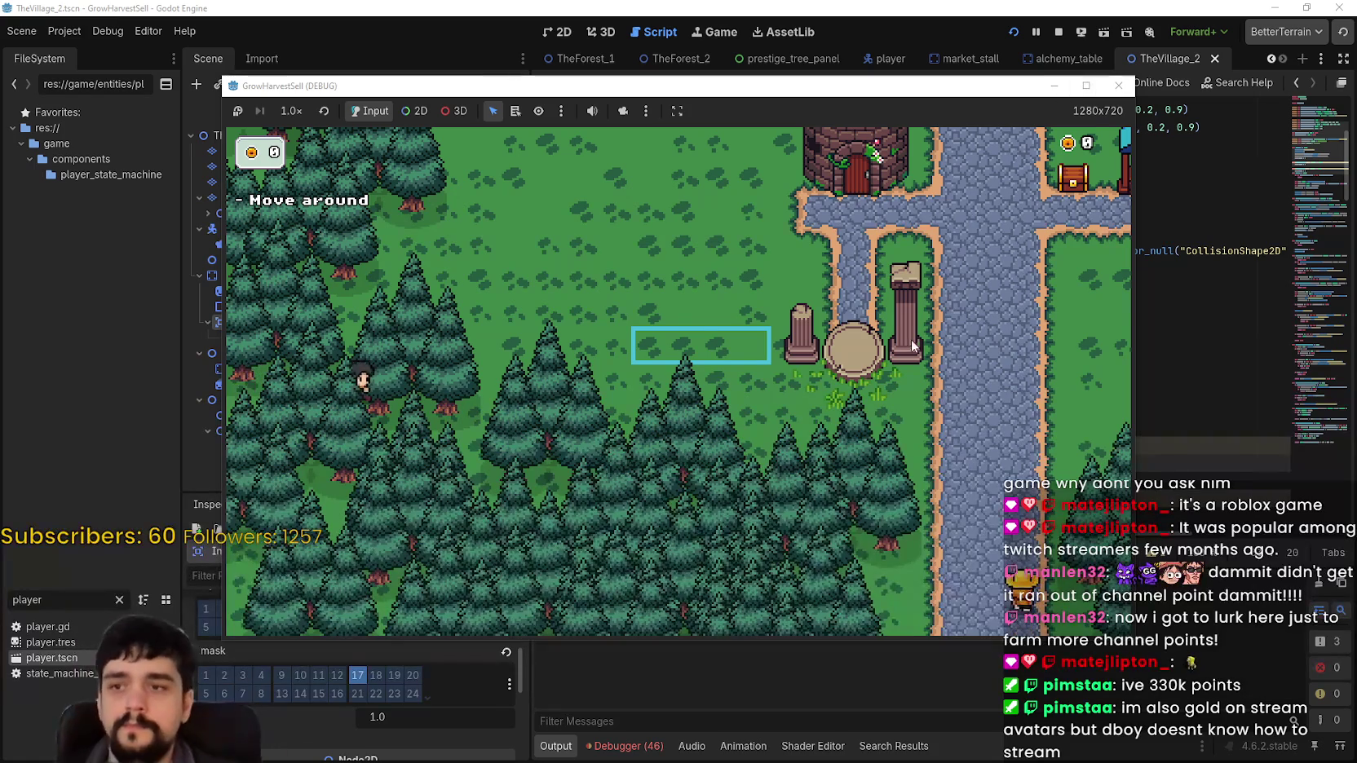
{"action": "key", "text": "w"}
{"action": "left_click", "coordinate": [1085, 85]}
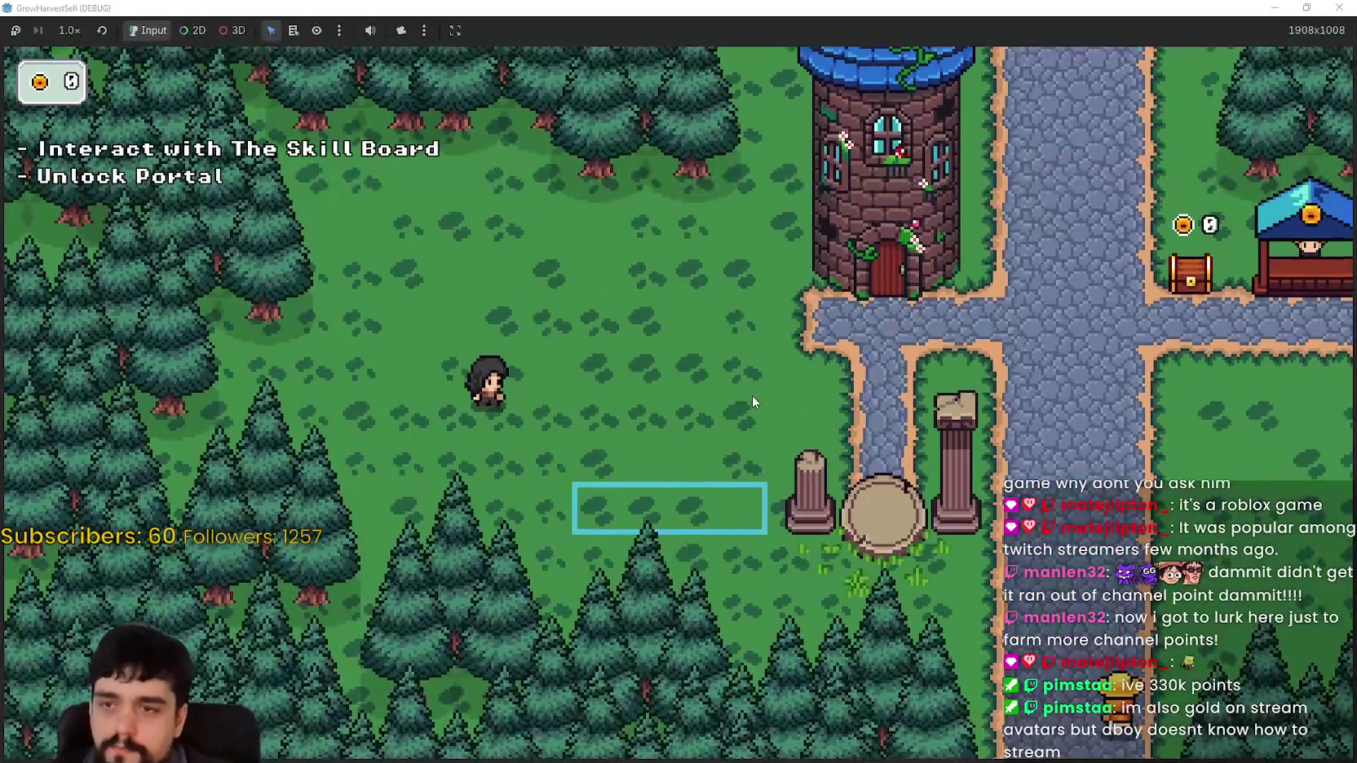
{"action": "key", "text": "d"}
{"action": "key", "text": "w"}
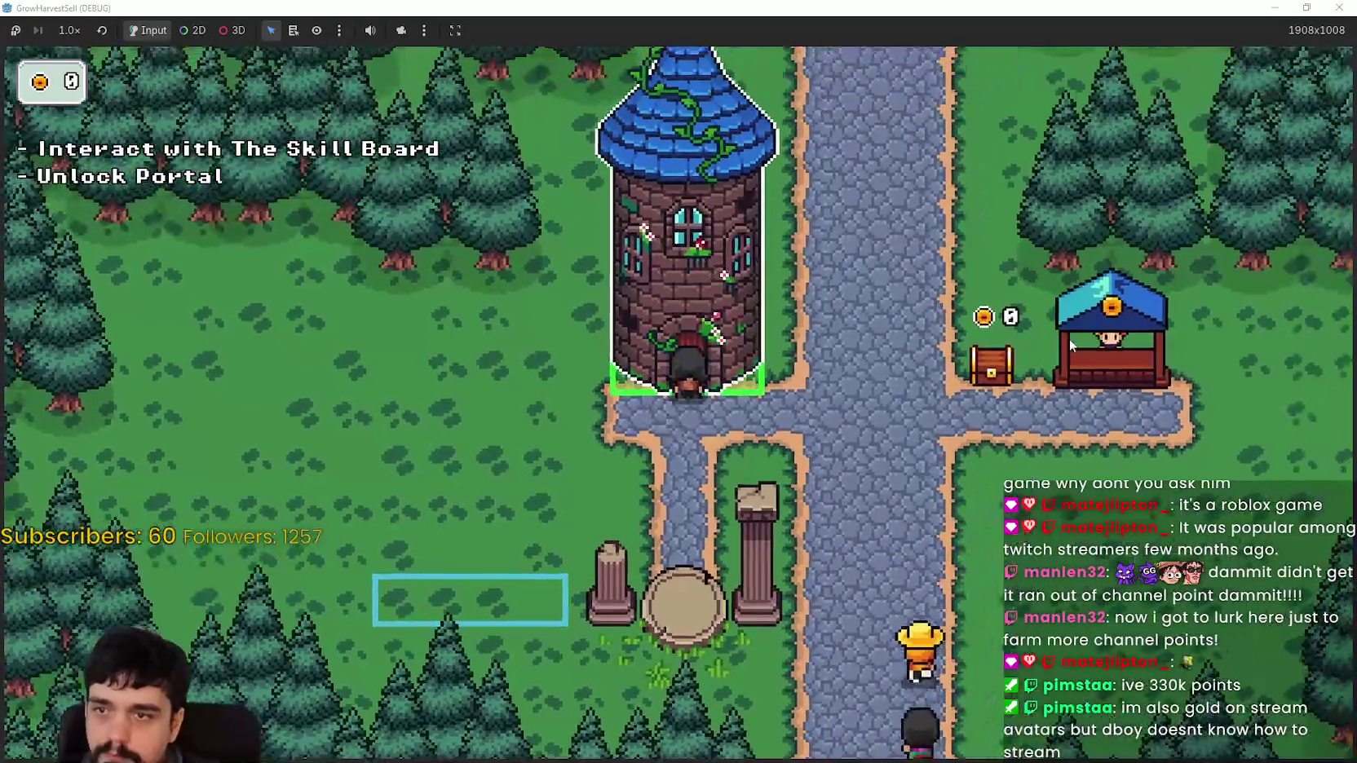
{"action": "key", "text": "a"}
{"action": "key", "text": "w"}
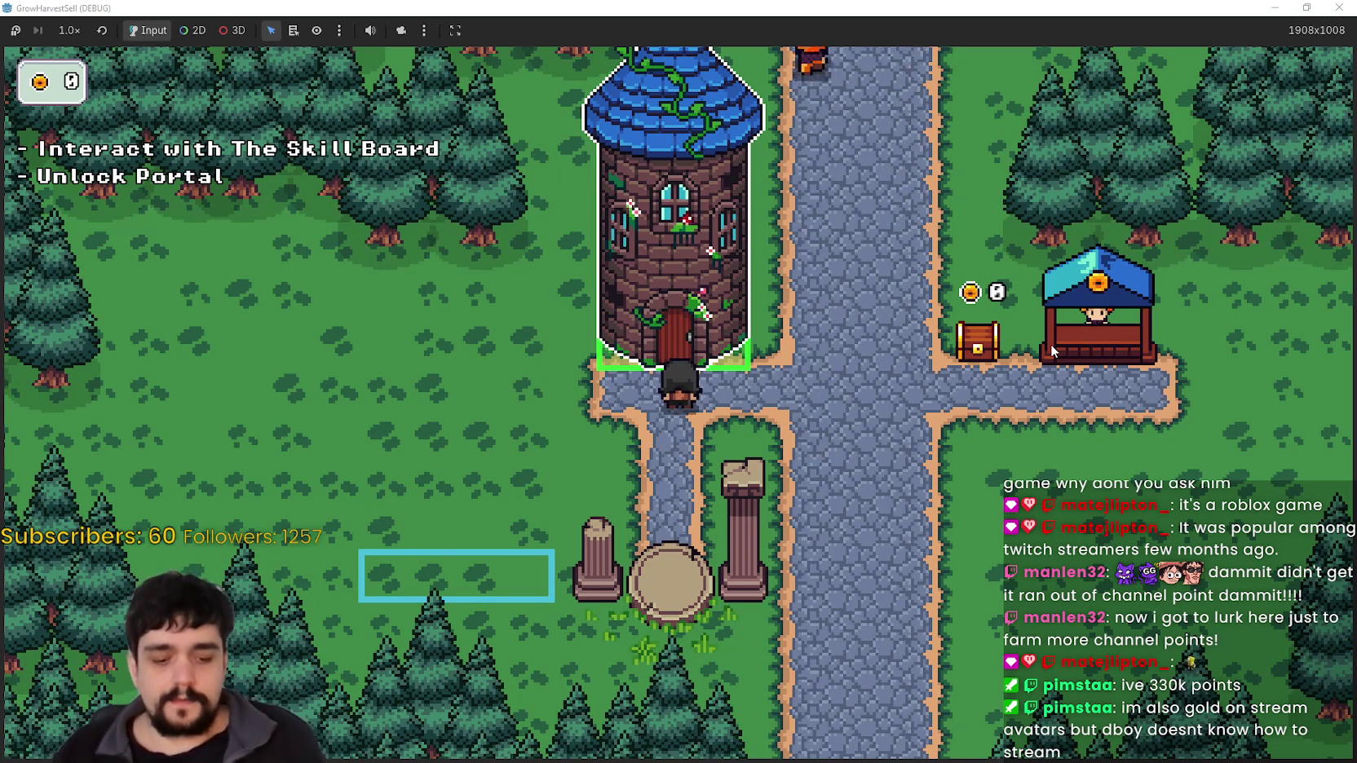
Walk back and forth between the tower and the market stall chest, then restore the window
{"action": "key", "text": "d"}
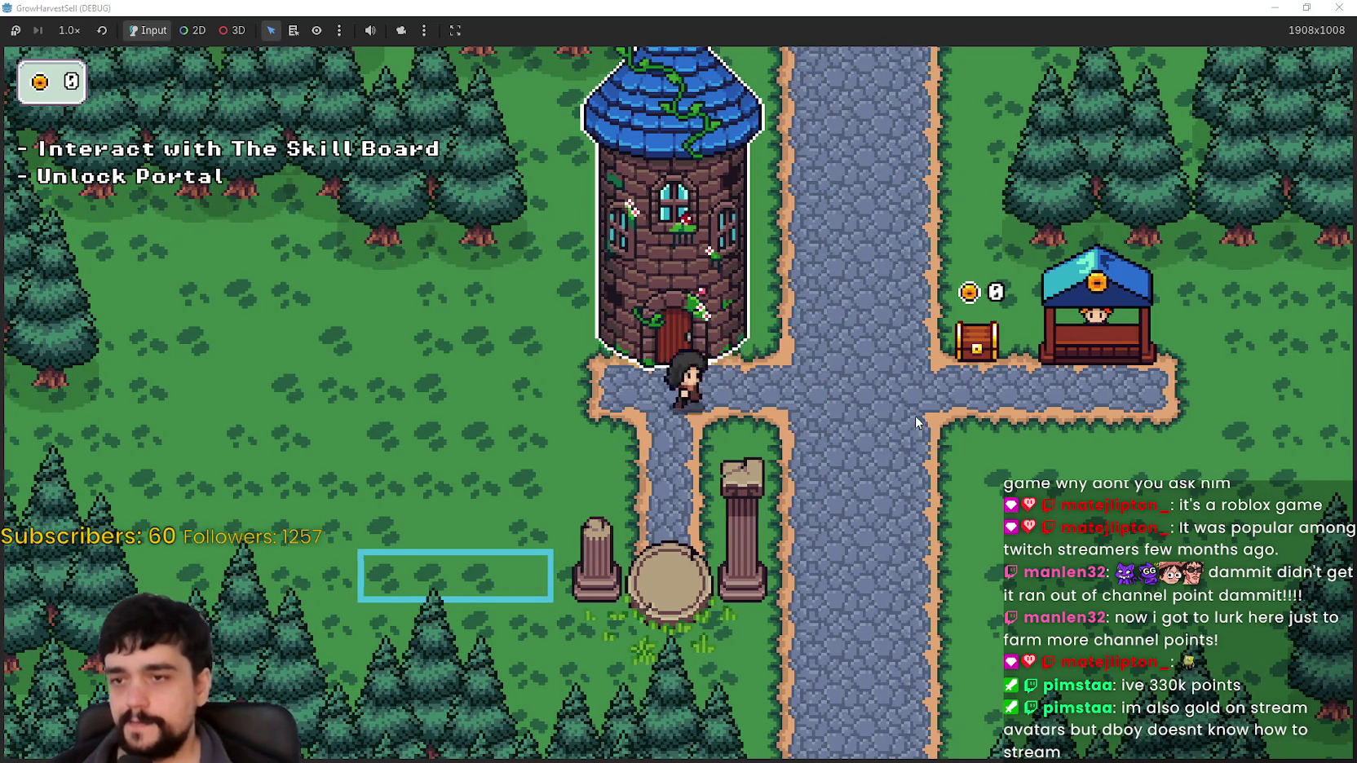
{"action": "key", "text": "a"}
{"action": "key", "text": "d"}
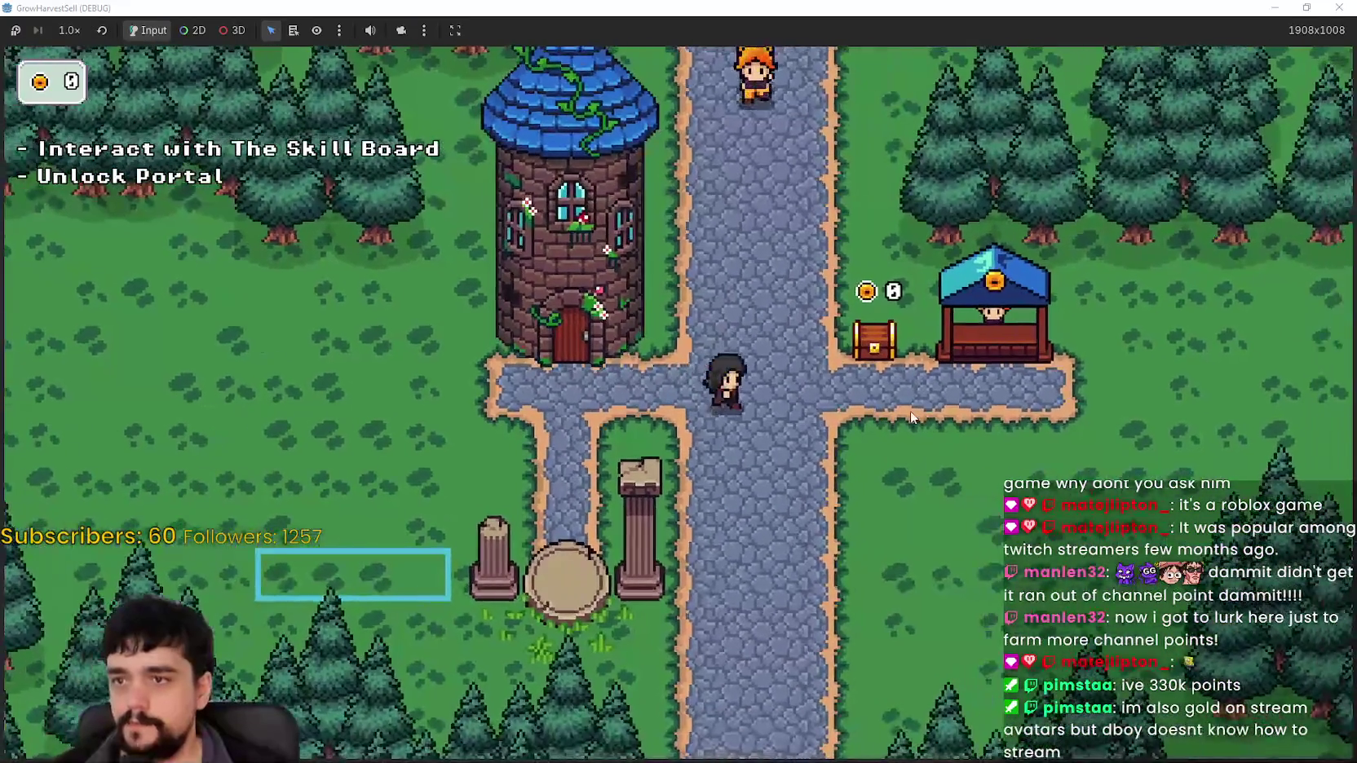
{"action": "key", "text": "a"}
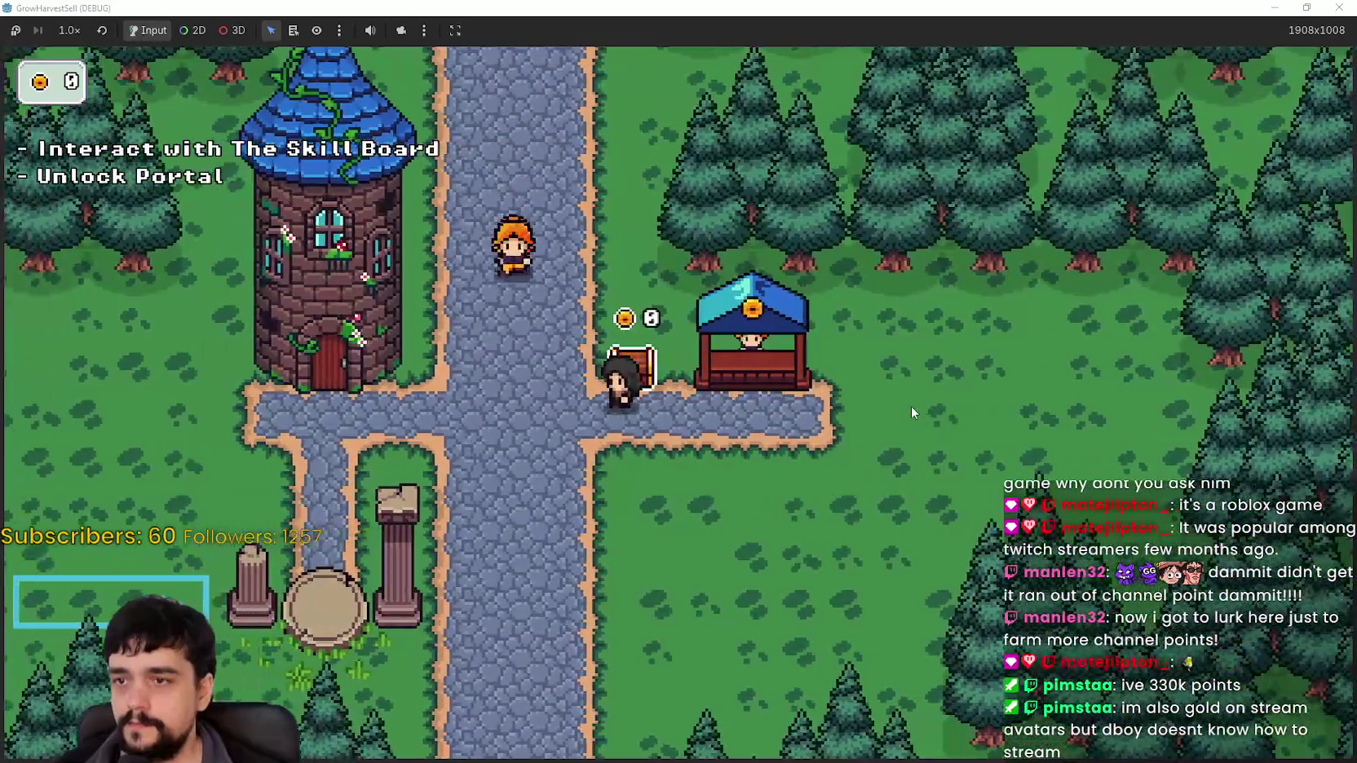
{"action": "key", "text": "d"}
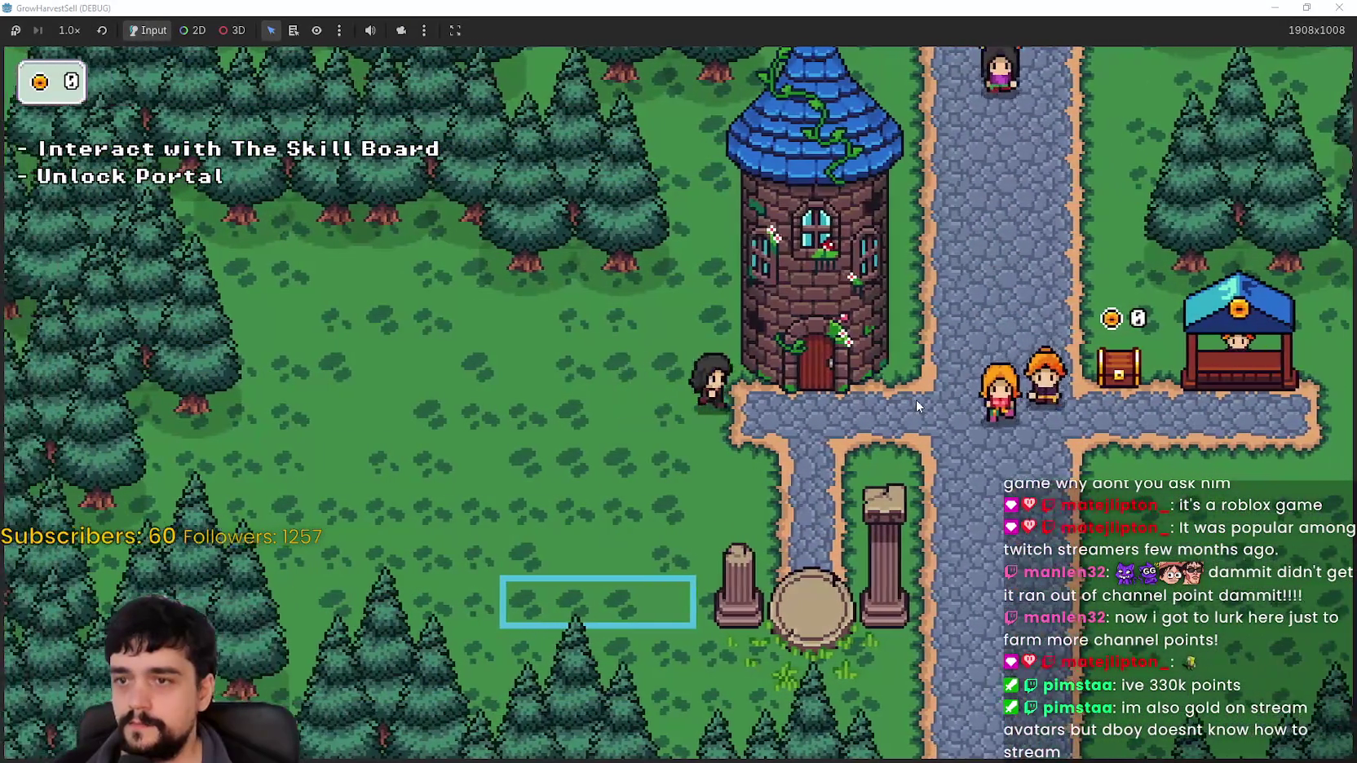
{"action": "key", "text": "a"}
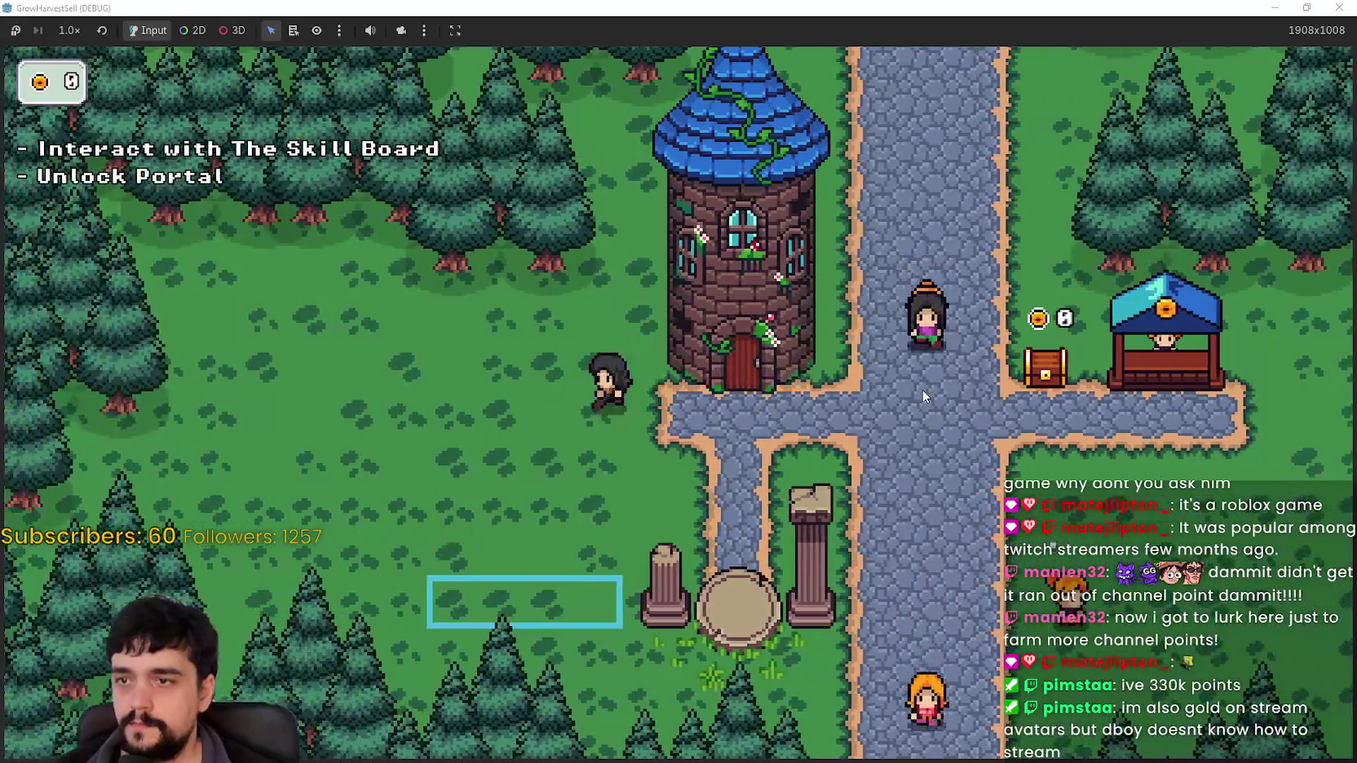
{"action": "key", "text": "d"}
{"action": "key", "text": "d"}
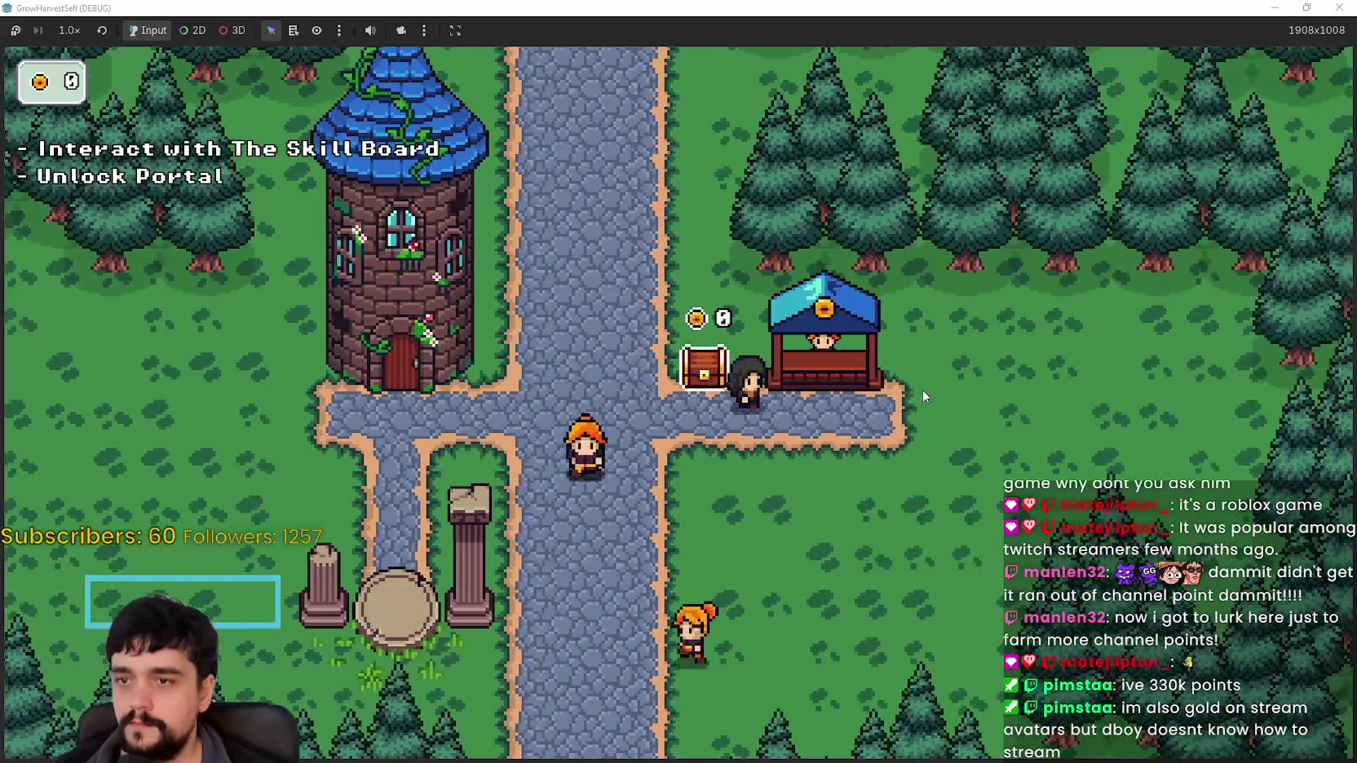
{"action": "key", "text": "a"}
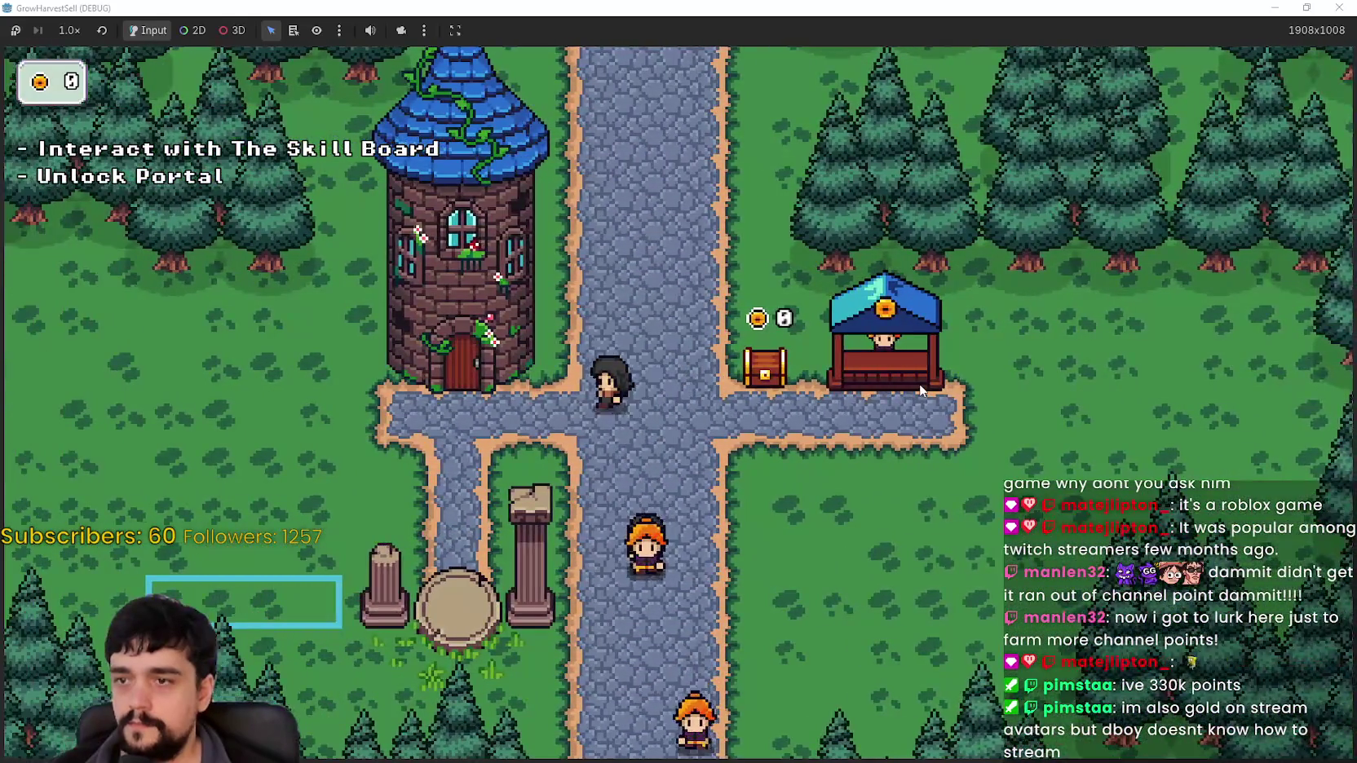
{"action": "key", "text": "a"}
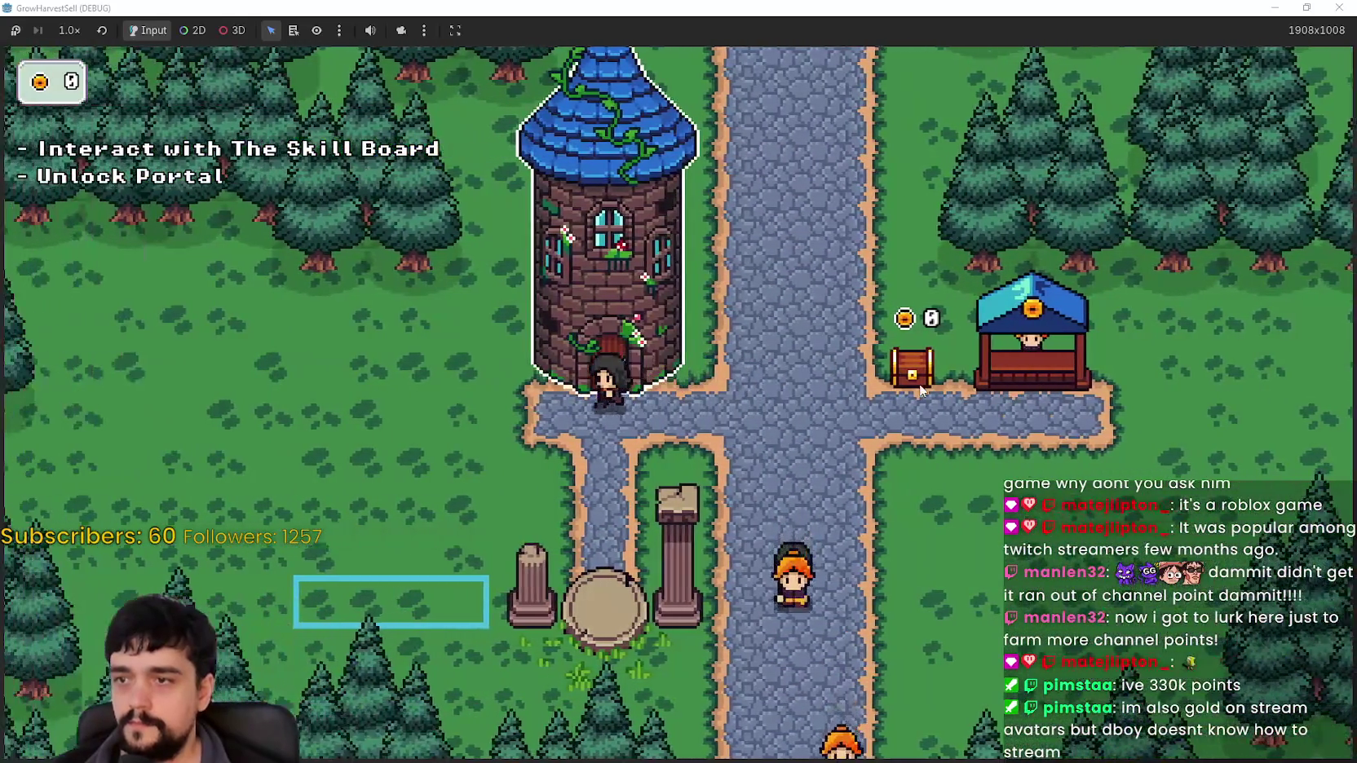
{"action": "key", "text": "s"}
{"action": "key", "text": "w"}
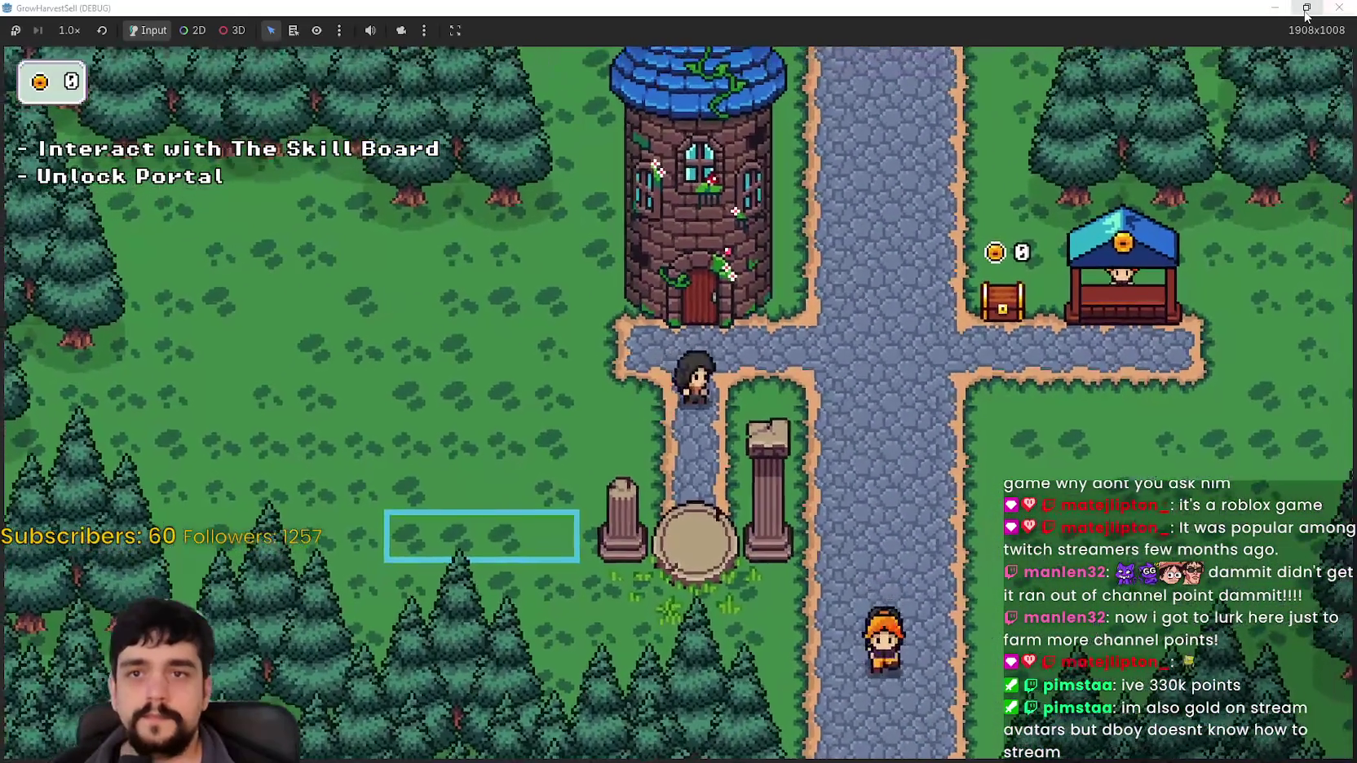
{"action": "left_click", "coordinate": [1307, 8]}
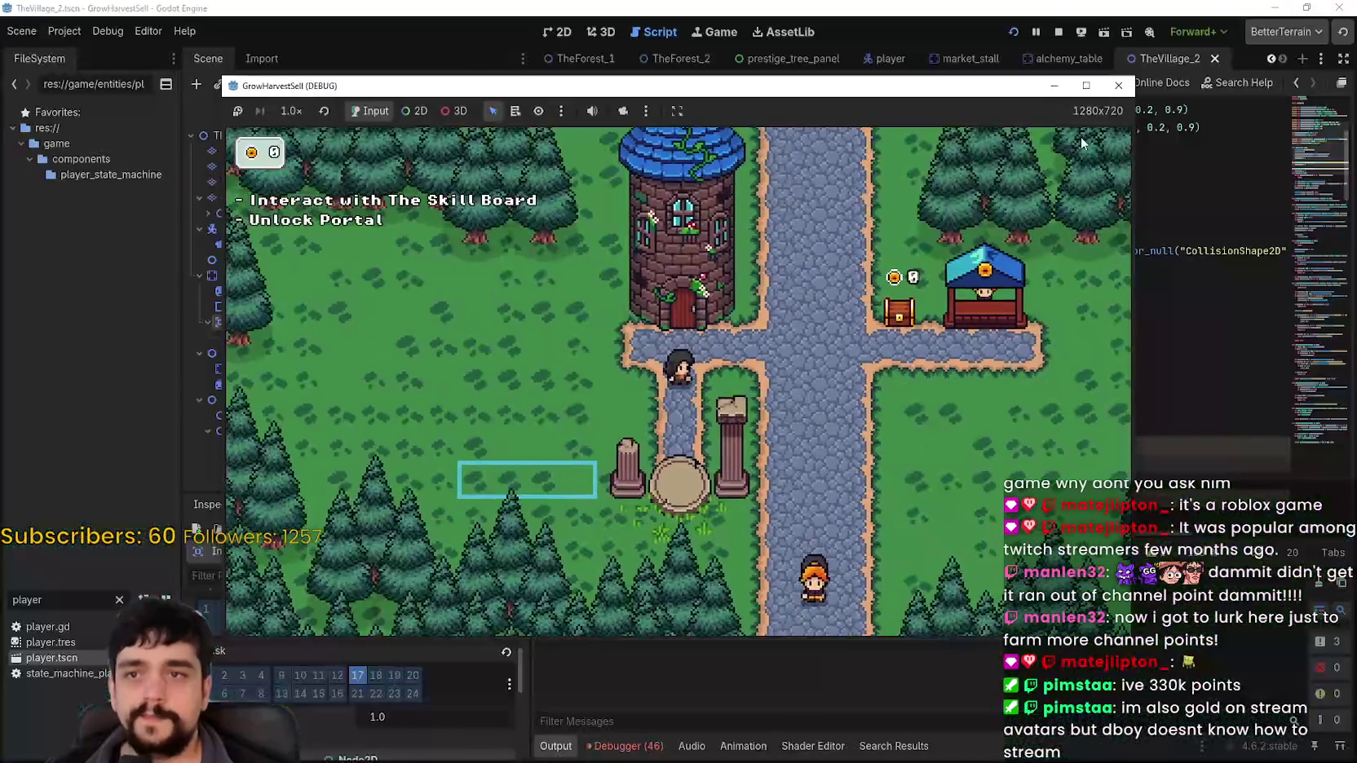
Stop the running GrowHarvestSell playtest
{"action": "left_click", "coordinate": [1058, 32]}
{"action": "scroll", "coordinate": [760, 208], "scroll_direction": "down", "scroll_amount": 2}
{"action": "scroll", "coordinate": [761, 208], "scroll_direction": "up", "scroll_amount": 3}
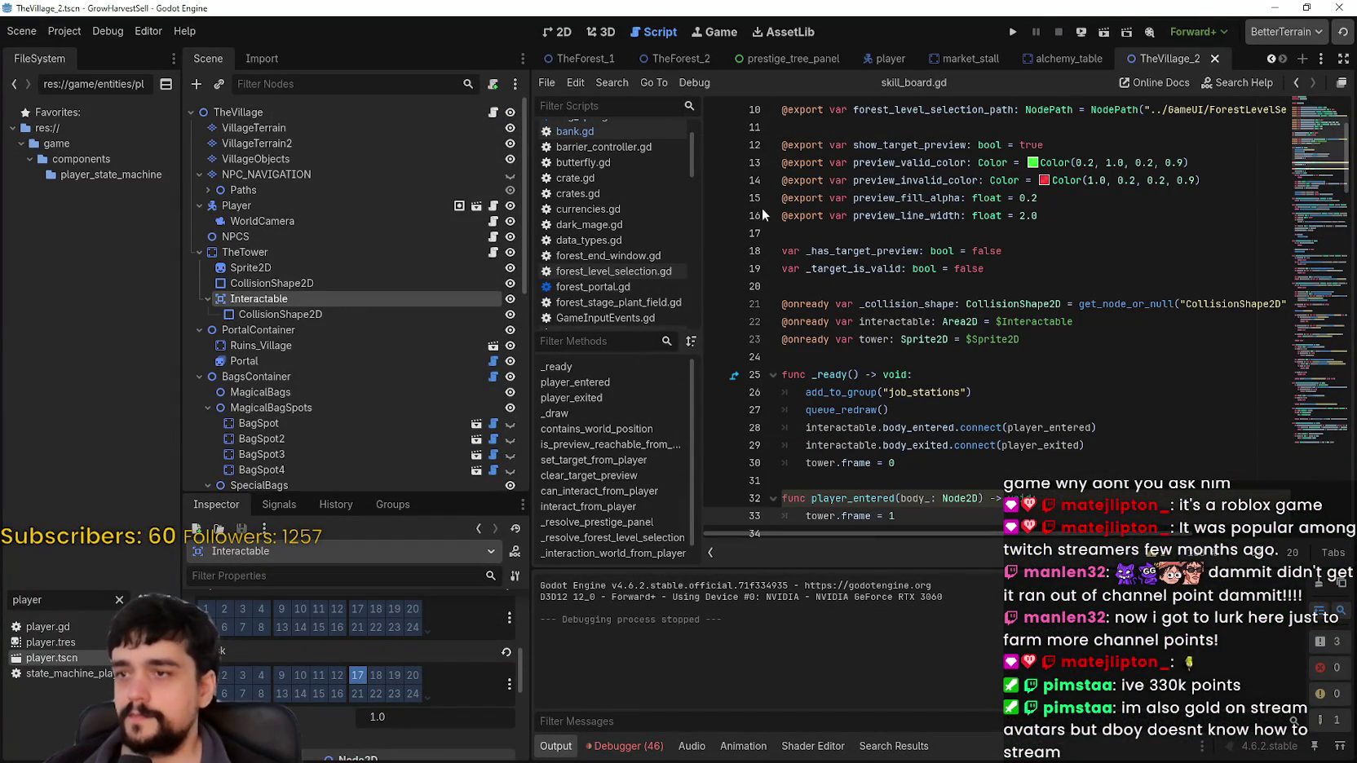
Show TheVillage_2 in the 2D view and pan toward the market stall chest
{"action": "left_click", "coordinate": [557, 31]}
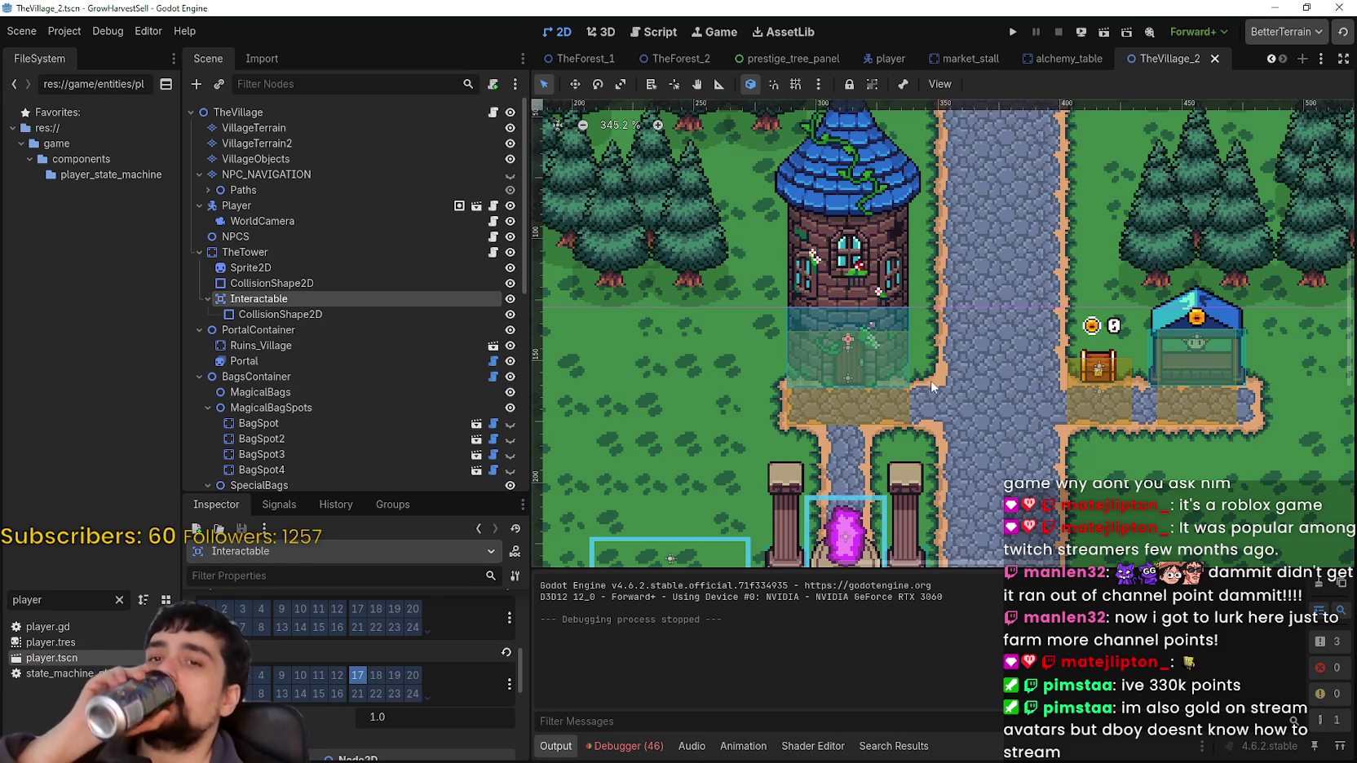
{"action": "scroll", "coordinate": [1085, 392], "scroll_direction": "up", "scroll_amount": 2}
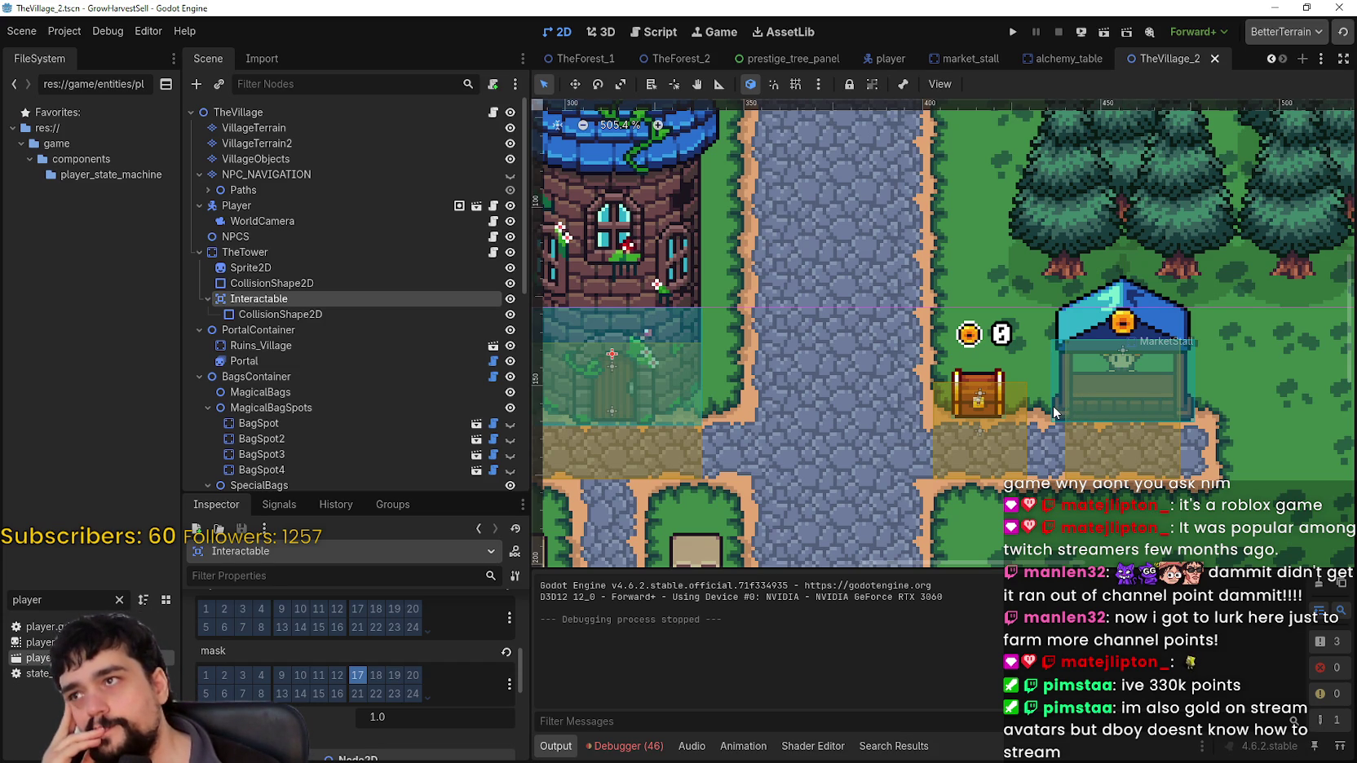
{"action": "scroll", "coordinate": [820, 395], "scroll_direction": "down", "scroll_amount": 2}
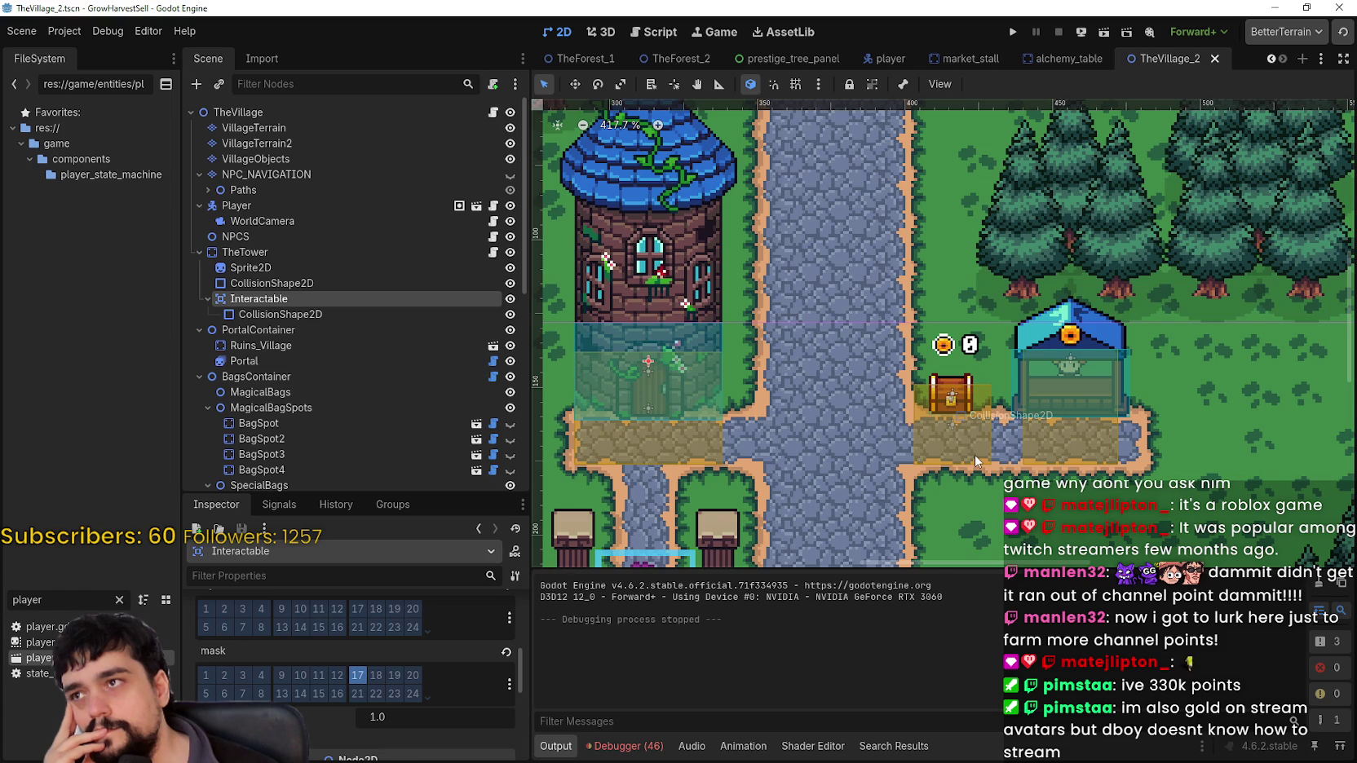
{"action": "left_click_drag", "start_coordinate": [975, 455], "coordinate": [920, 471]}
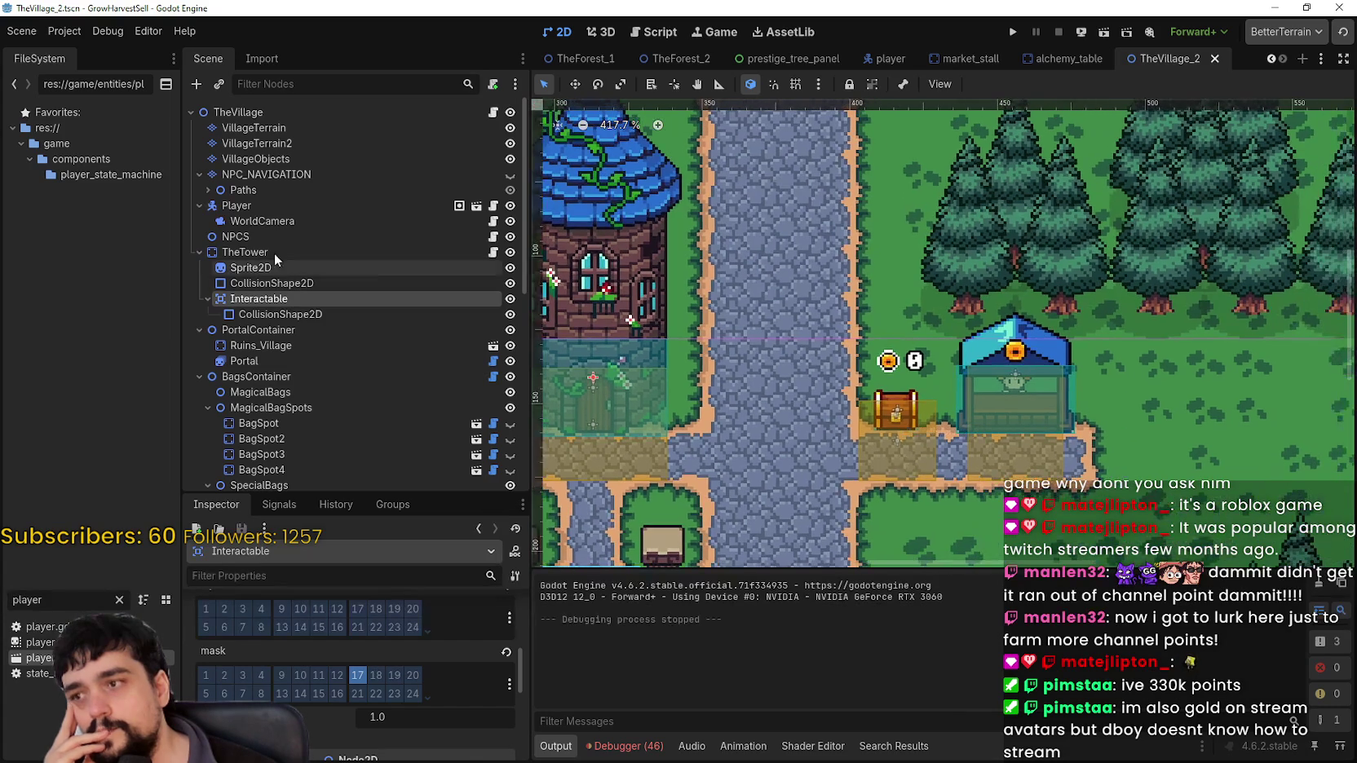
{"action": "left_click", "coordinate": [204, 298]}
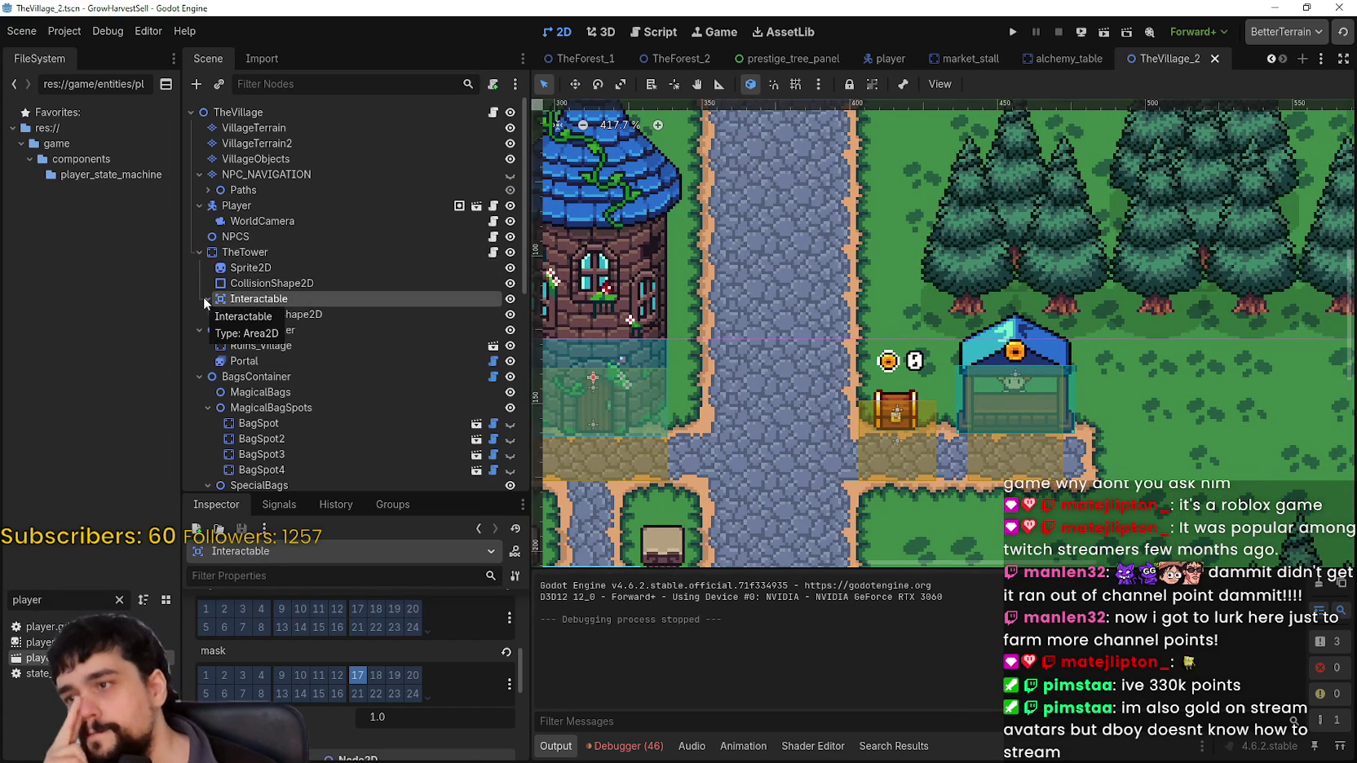
{"action": "left_click", "coordinate": [206, 299]}
{"action": "left_click", "coordinate": [340, 314]}
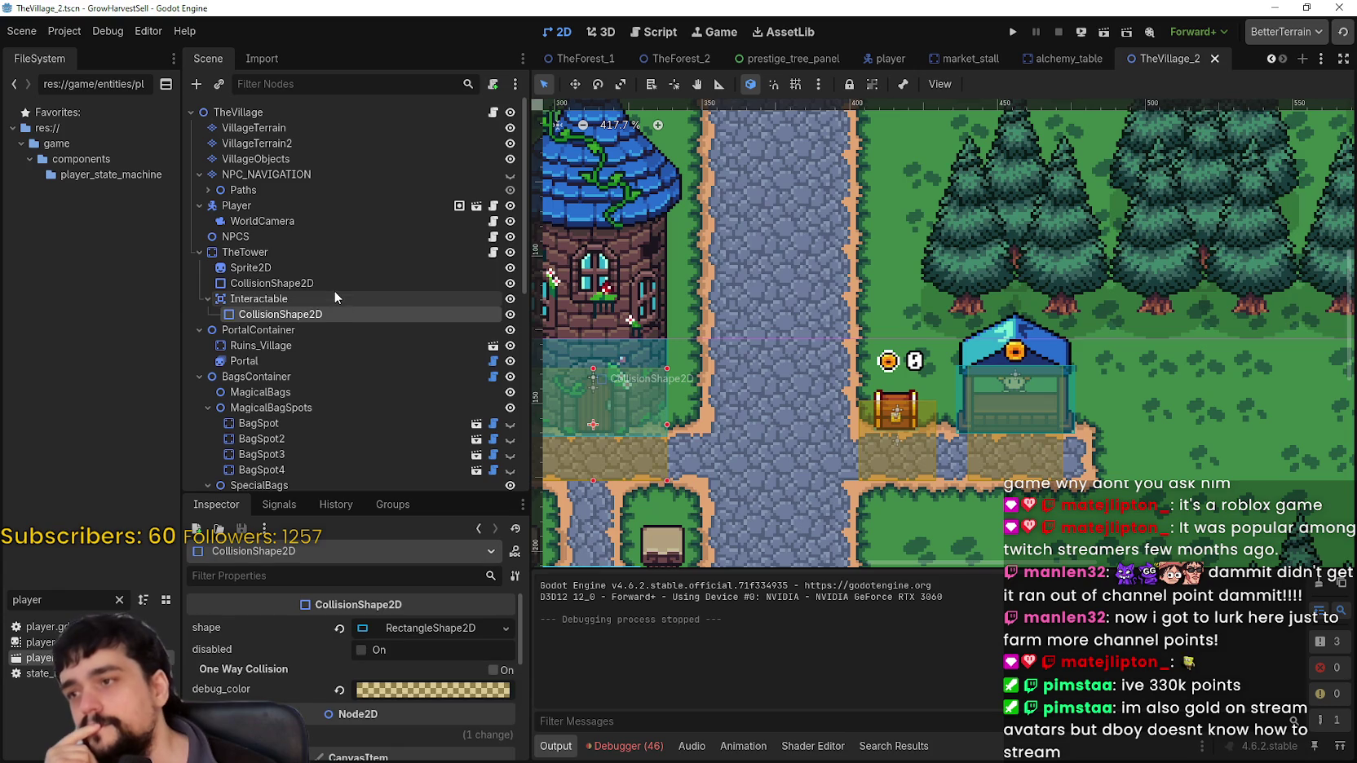
{"action": "left_click", "coordinate": [334, 298]}
{"action": "left_click", "coordinate": [208, 298]}
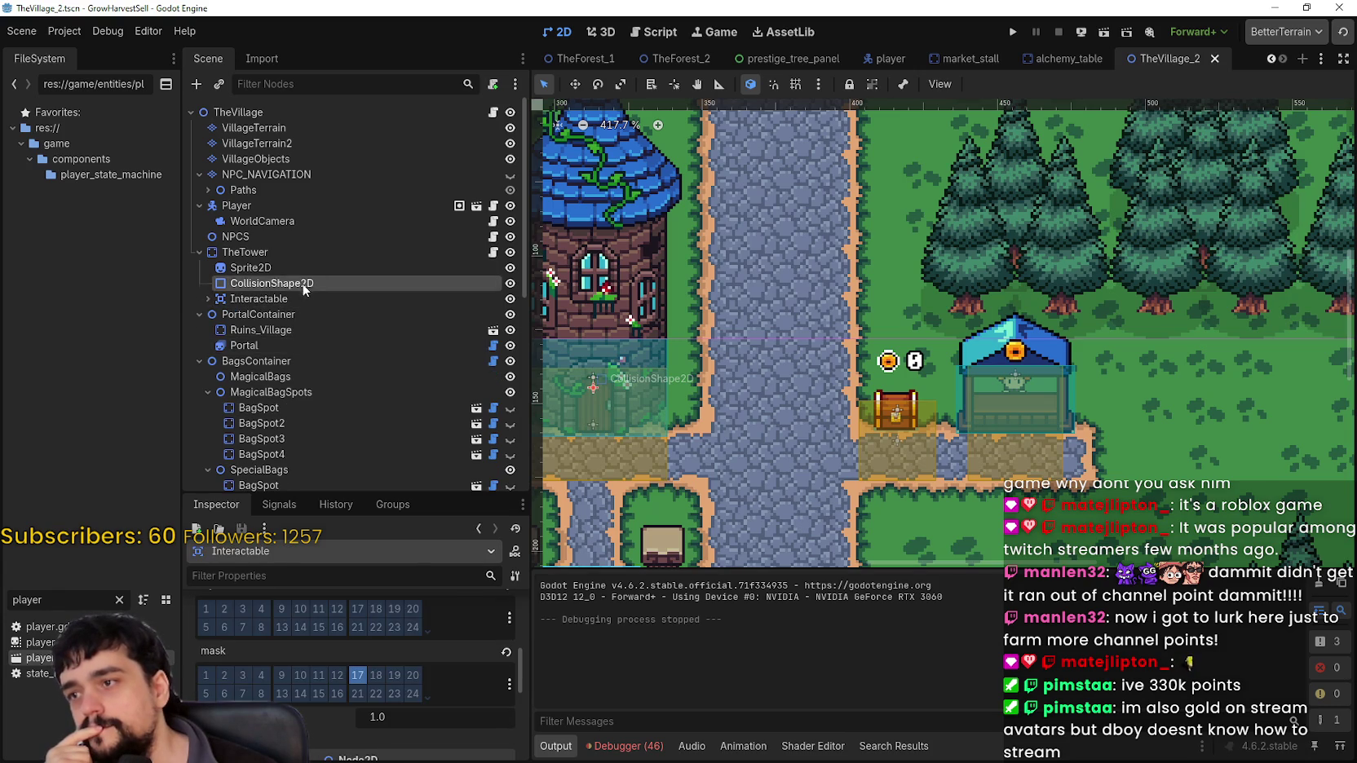
{"action": "left_click", "coordinate": [310, 268]}
{"action": "left_click", "coordinate": [208, 299]}
{"action": "left_click", "coordinate": [227, 282]}
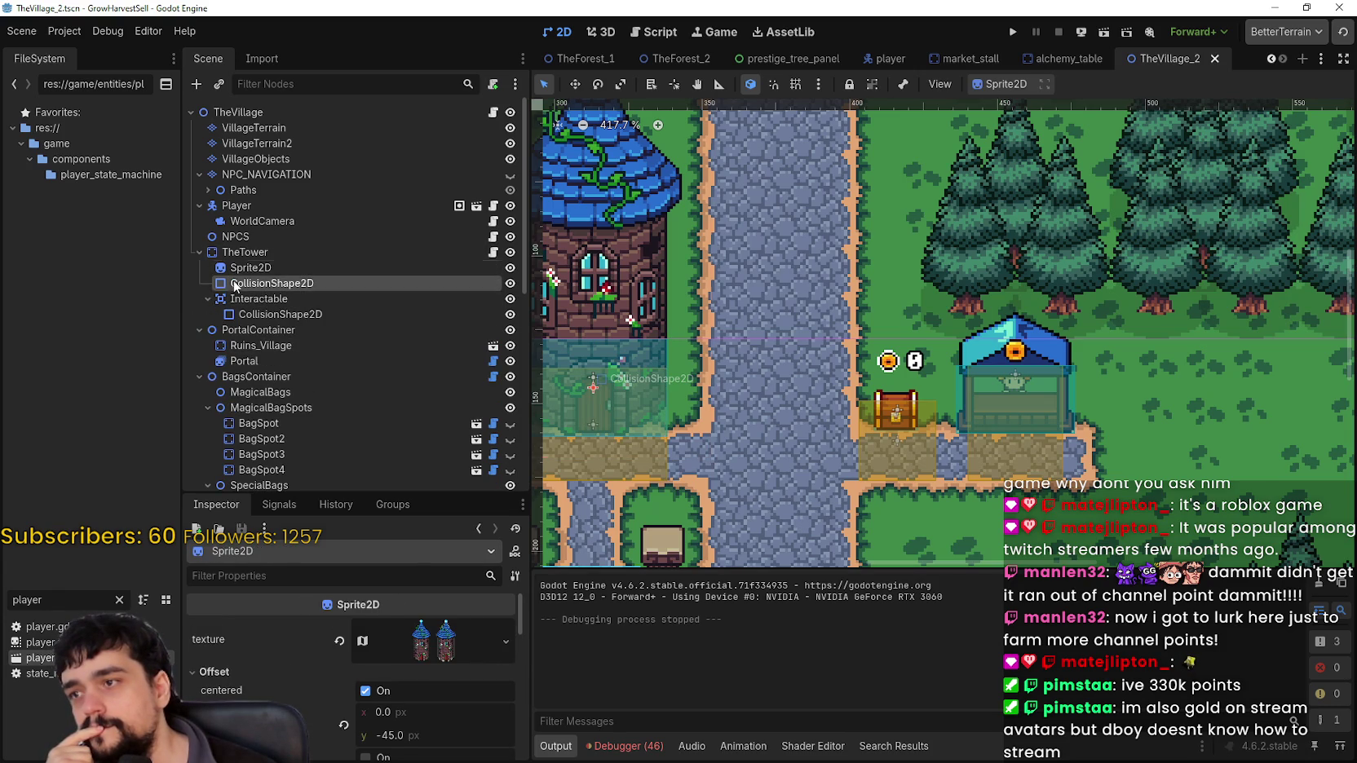
{"action": "left_click", "coordinate": [208, 297]}
{"action": "left_click", "coordinate": [249, 267]}
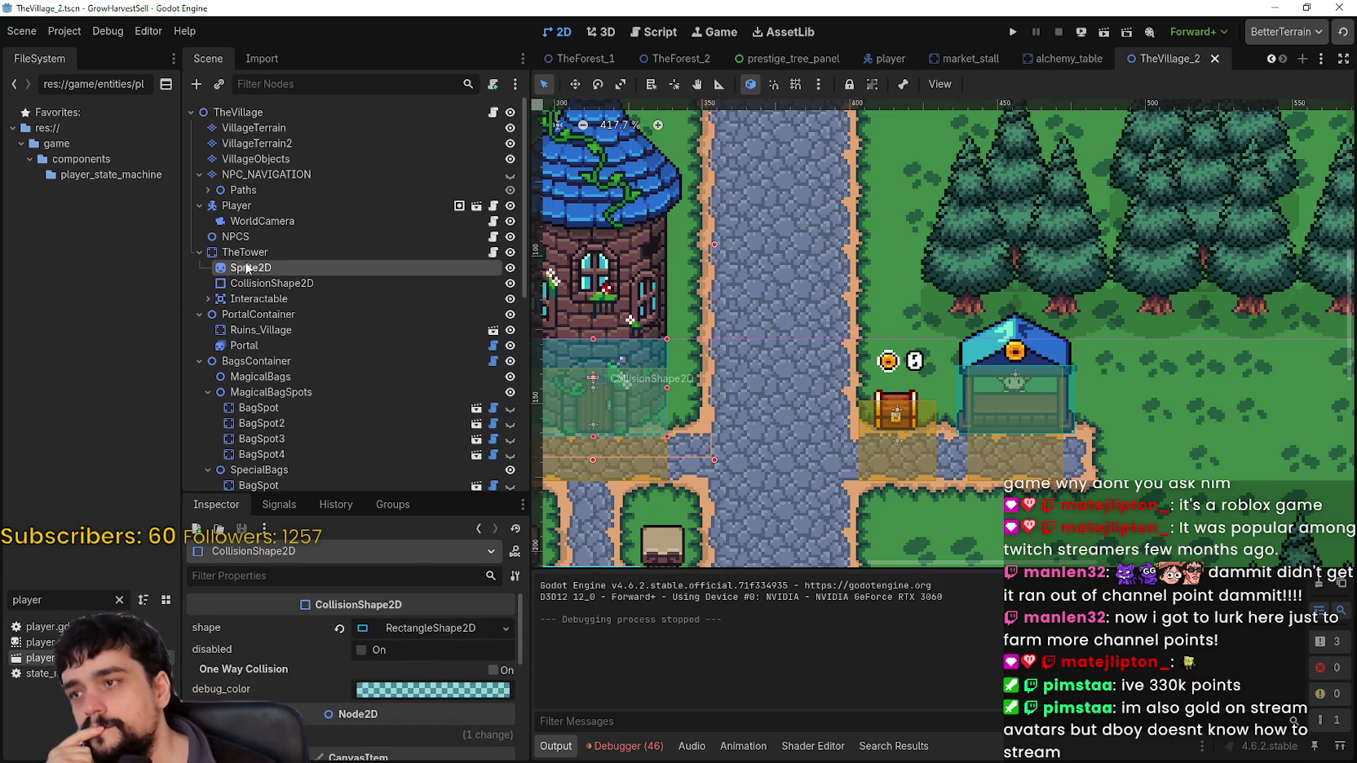
{"action": "left_click", "coordinate": [244, 252]}
{"action": "scroll", "coordinate": [1135, 413], "scroll_direction": "down", "scroll_amount": 2}
{"action": "scroll", "coordinate": [1126, 416], "scroll_direction": "up", "scroll_amount": 3}
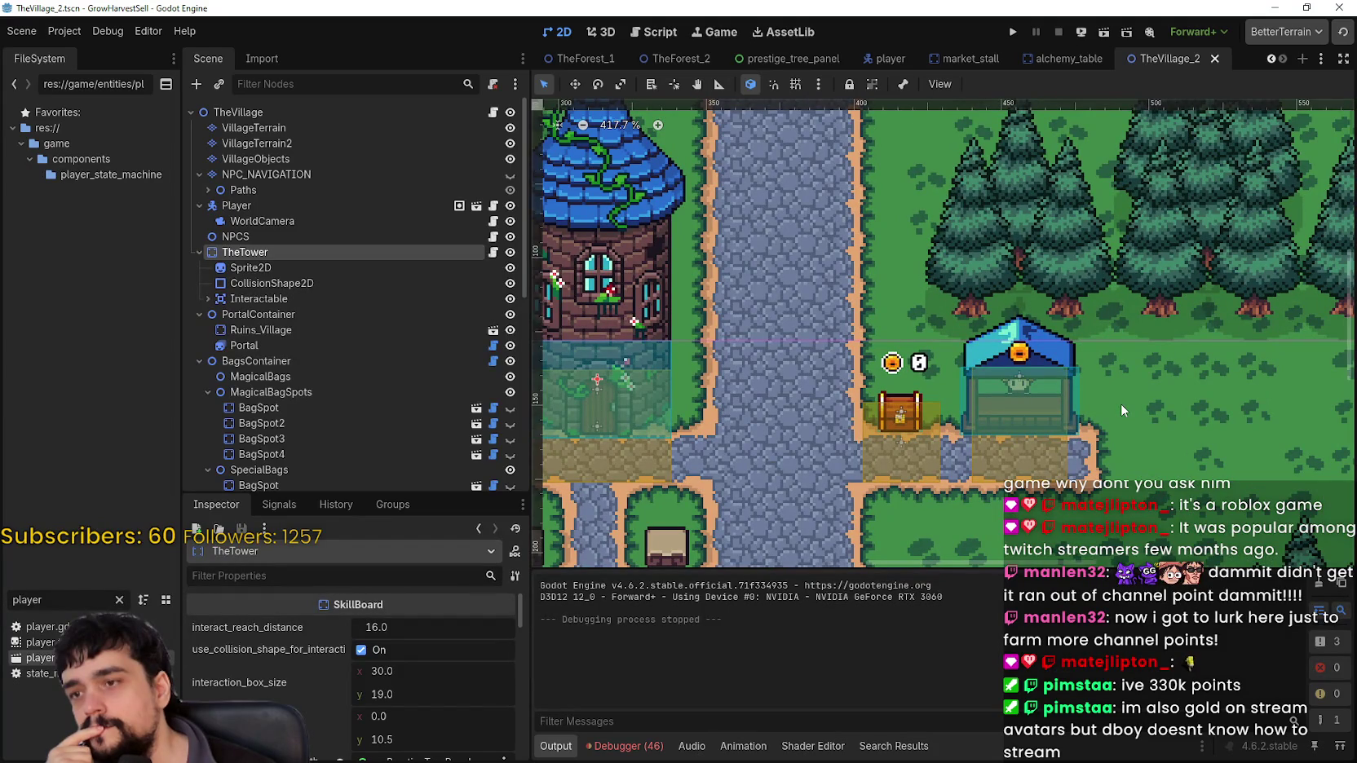
{"action": "left_click_drag", "start_coordinate": [779, 380], "coordinate": [832, 369]}
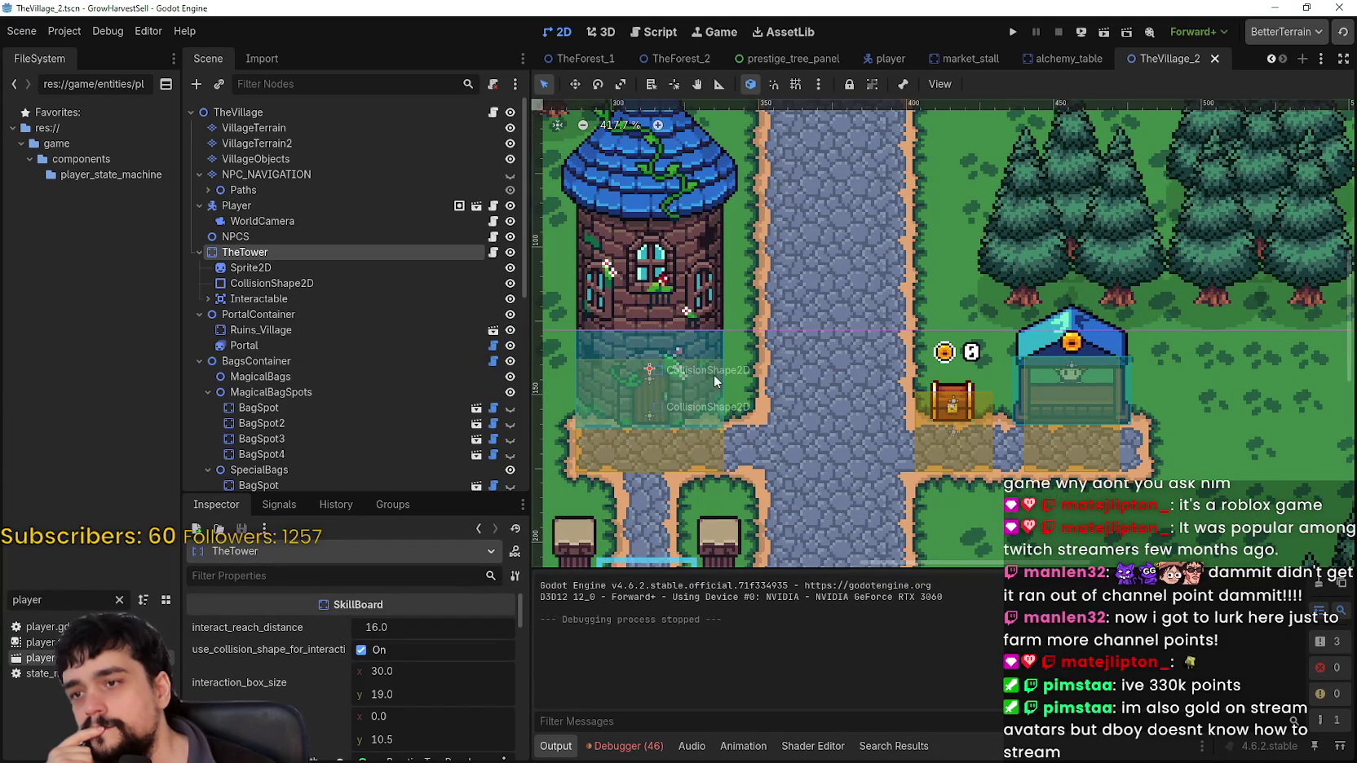
{"action": "left_click", "coordinate": [269, 287]}
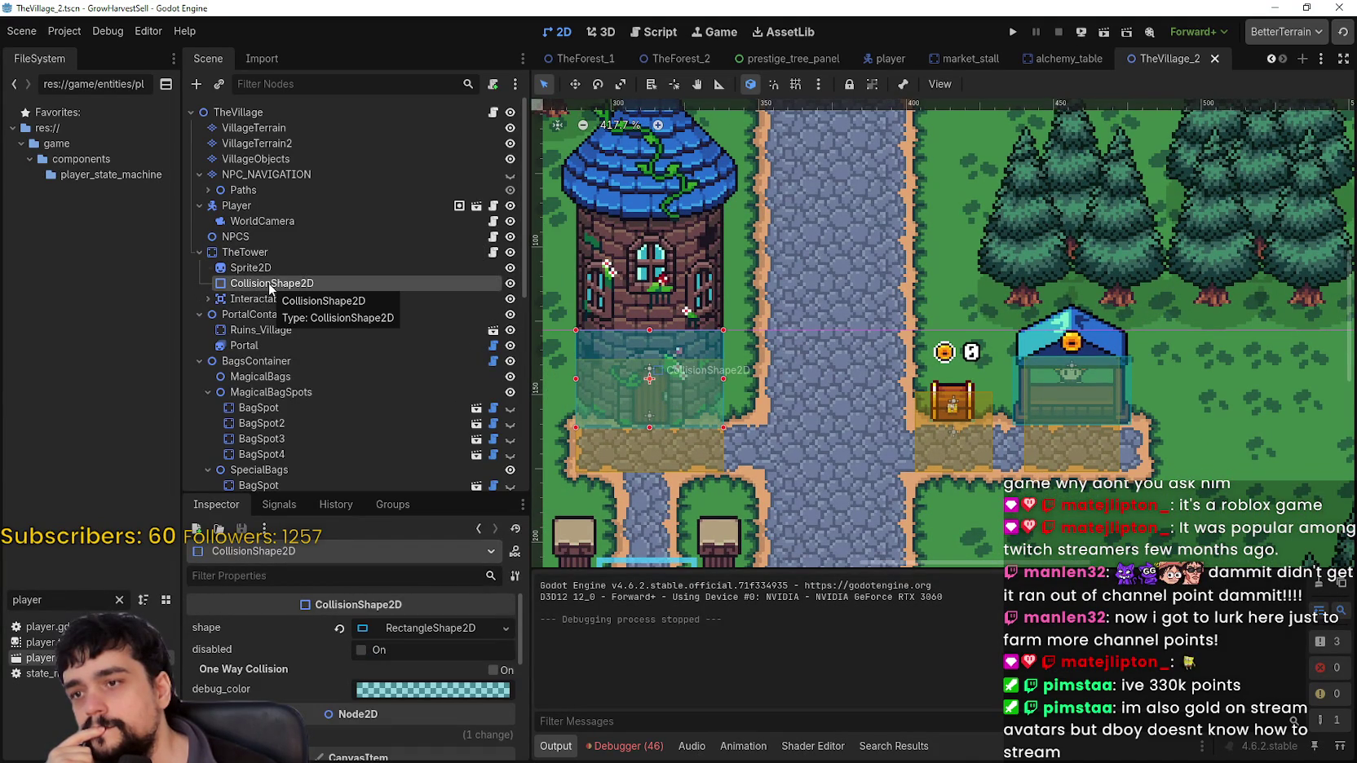
{"action": "left_click", "coordinate": [255, 299]}
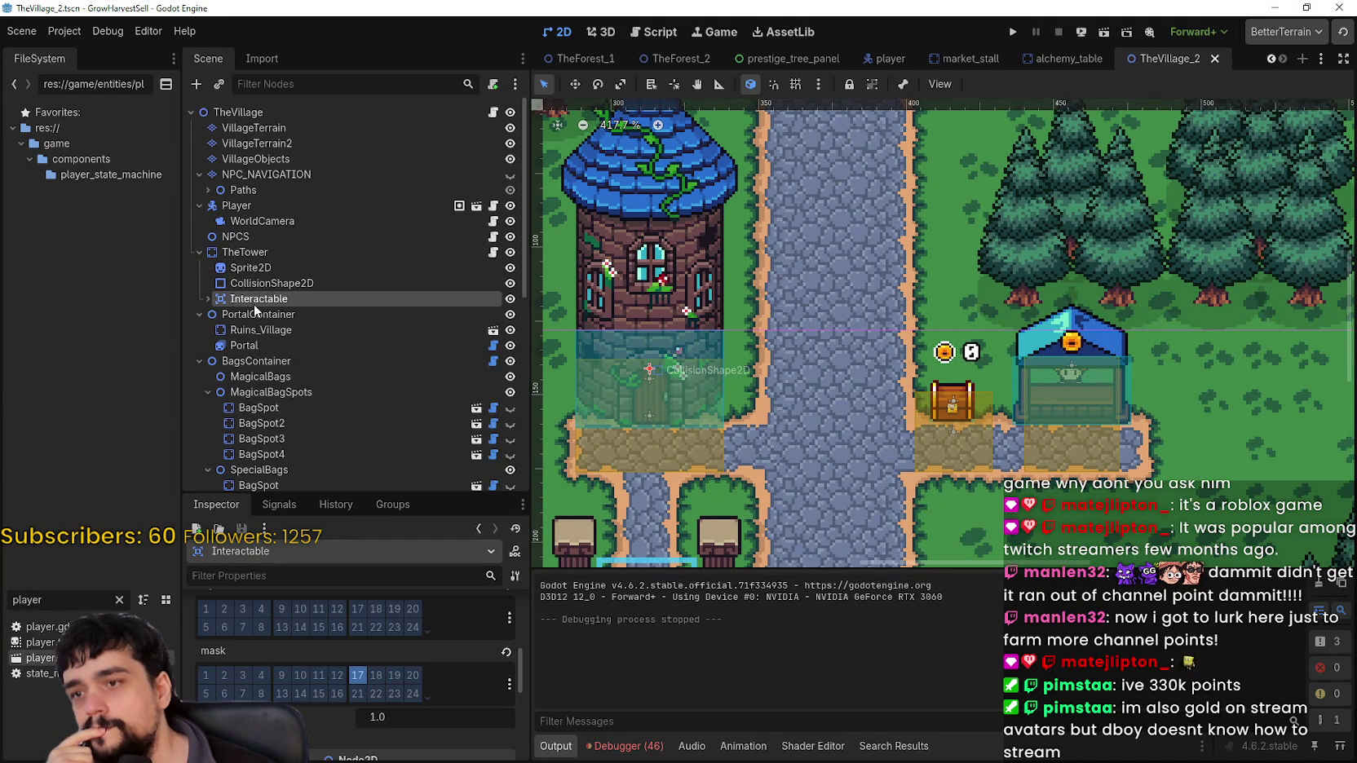
{"action": "scroll", "coordinate": [682, 371], "scroll_direction": "up", "scroll_amount": 1}
{"action": "scroll", "coordinate": [856, 390], "scroll_direction": "up", "scroll_amount": 1}
{"action": "left_click_drag", "start_coordinate": [856, 390], "coordinate": [884, 345]}
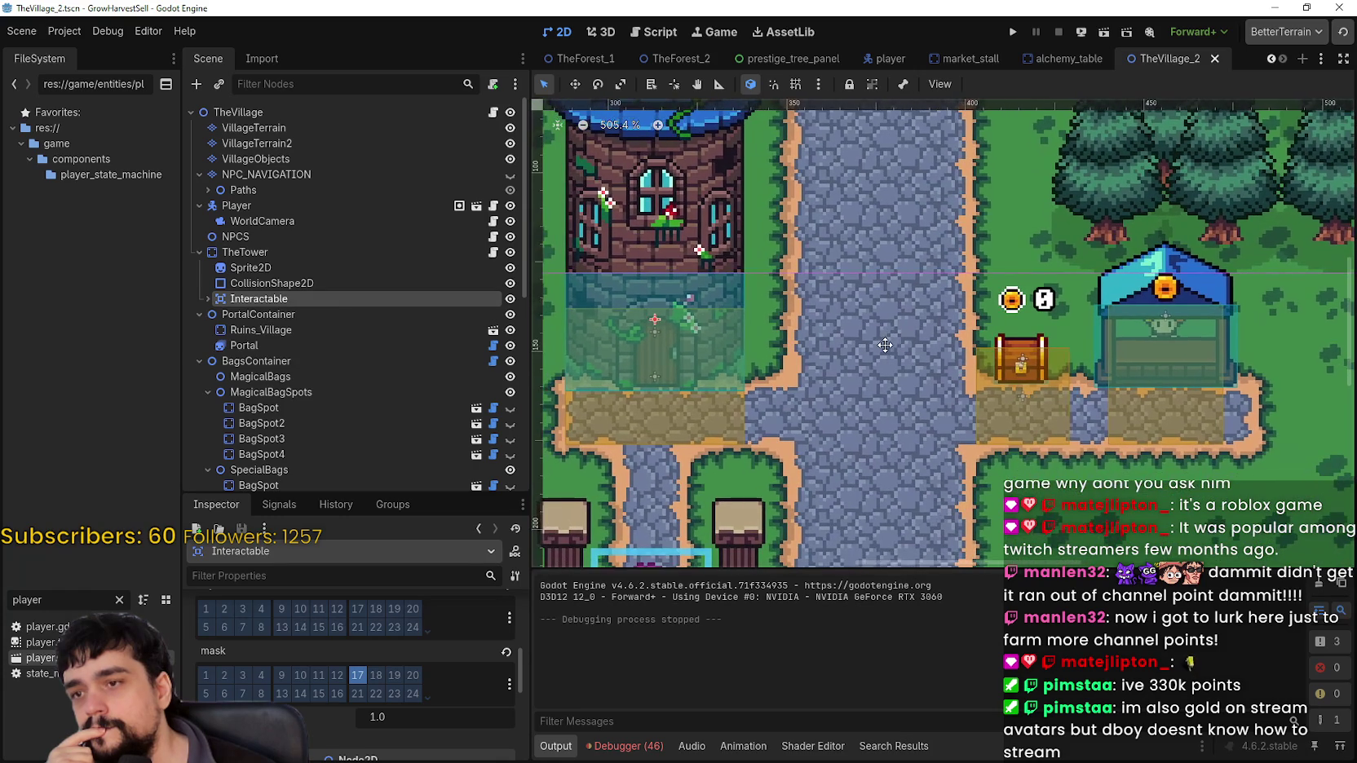
{"action": "left_click", "coordinate": [196, 298]}
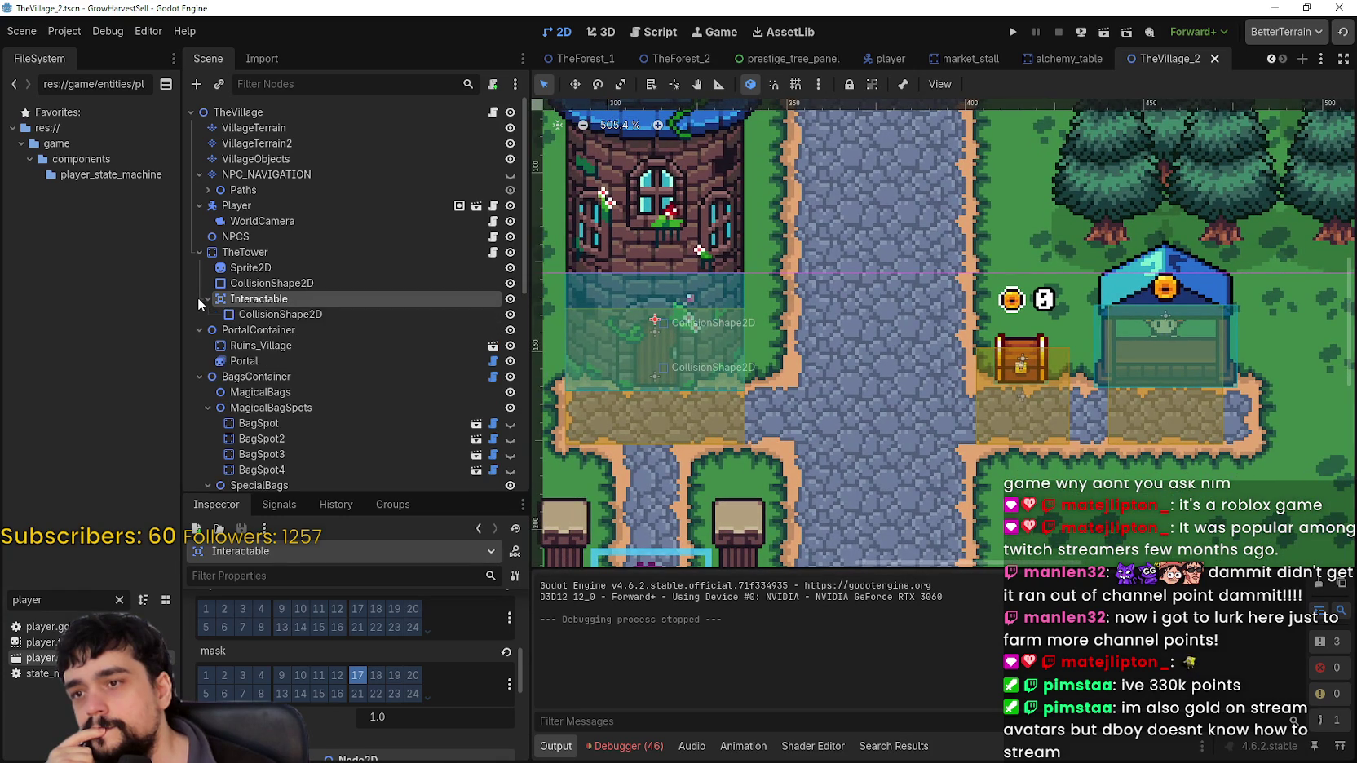
{"action": "left_click", "coordinate": [274, 314]}
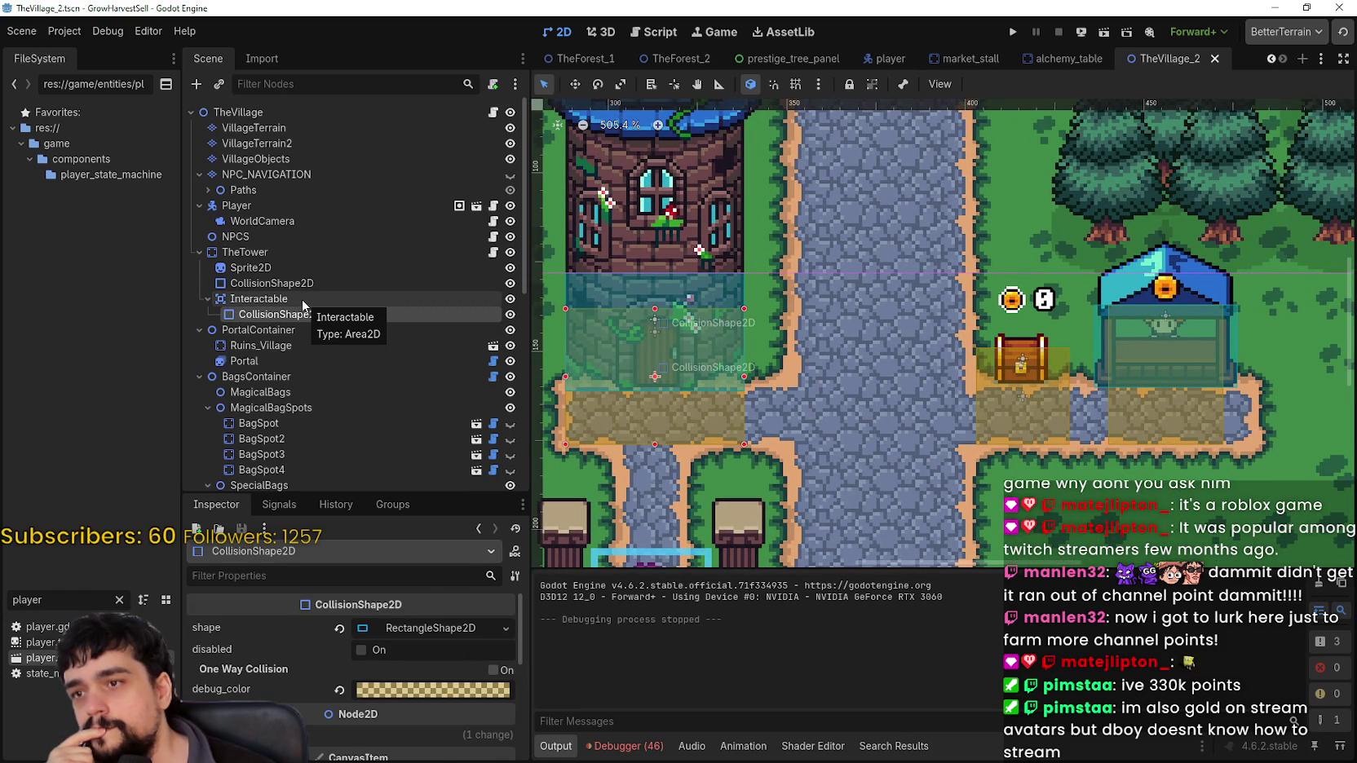
{"action": "left_click", "coordinate": [302, 299]}
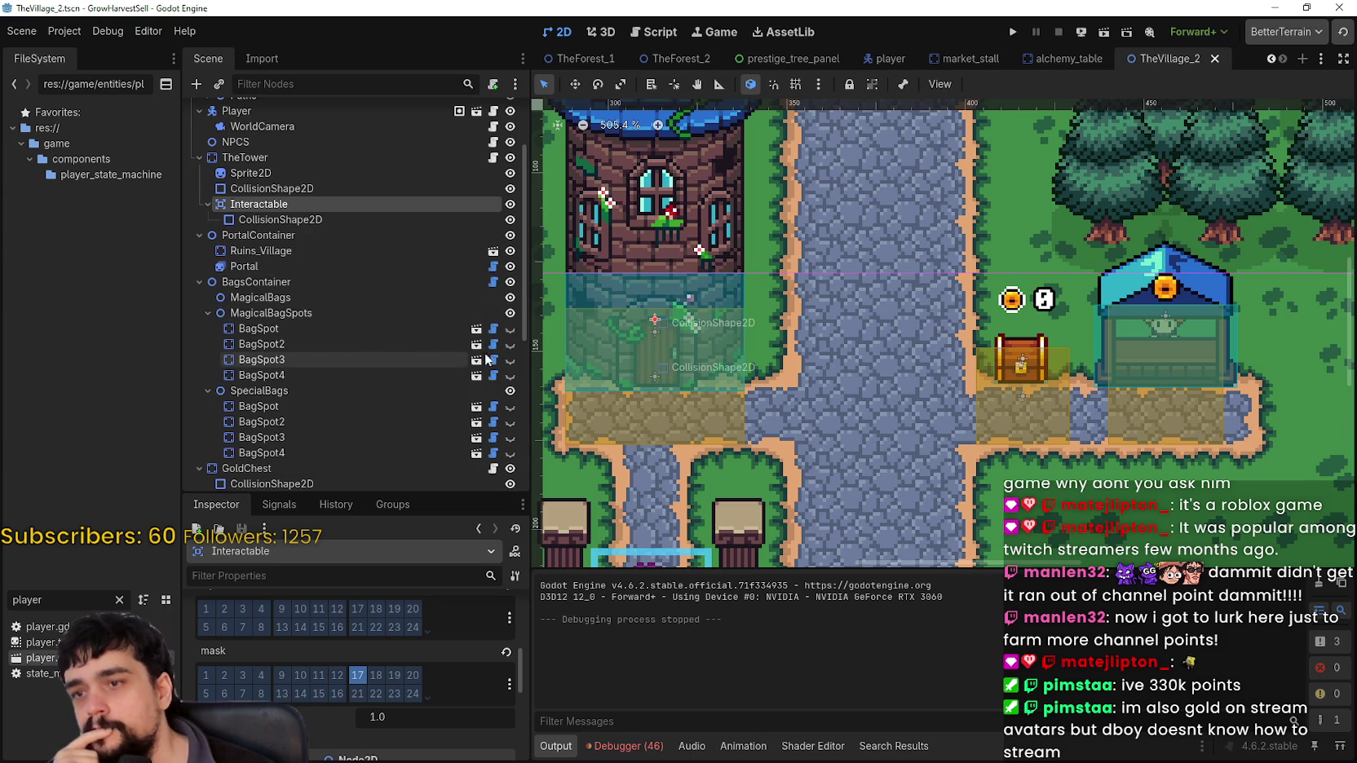
Inspect the GoldChest's CollisionShape2D and Interactable area
{"action": "left_click", "coordinate": [1009, 414]}
{"action": "scroll", "coordinate": [237, 326], "scroll_direction": "down", "scroll_amount": 4}
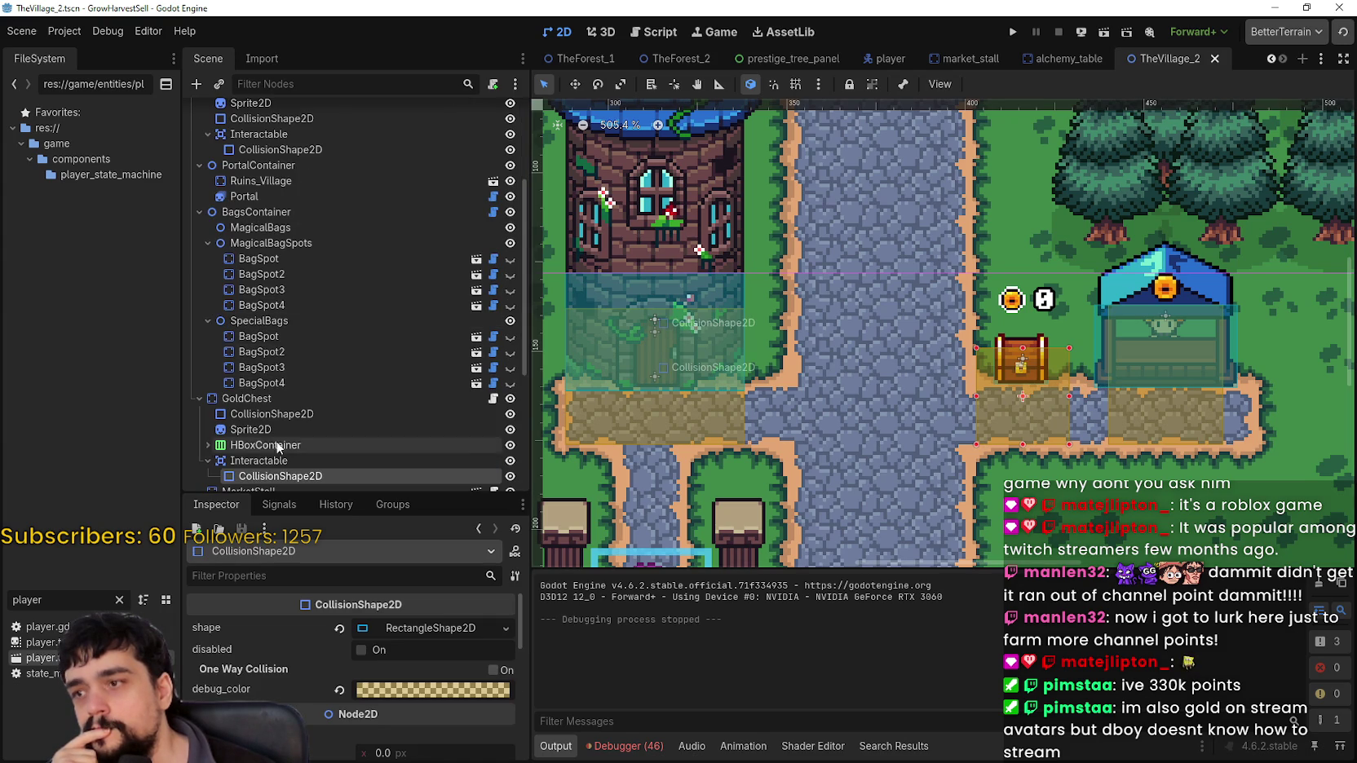
{"action": "left_click", "coordinate": [259, 365]}
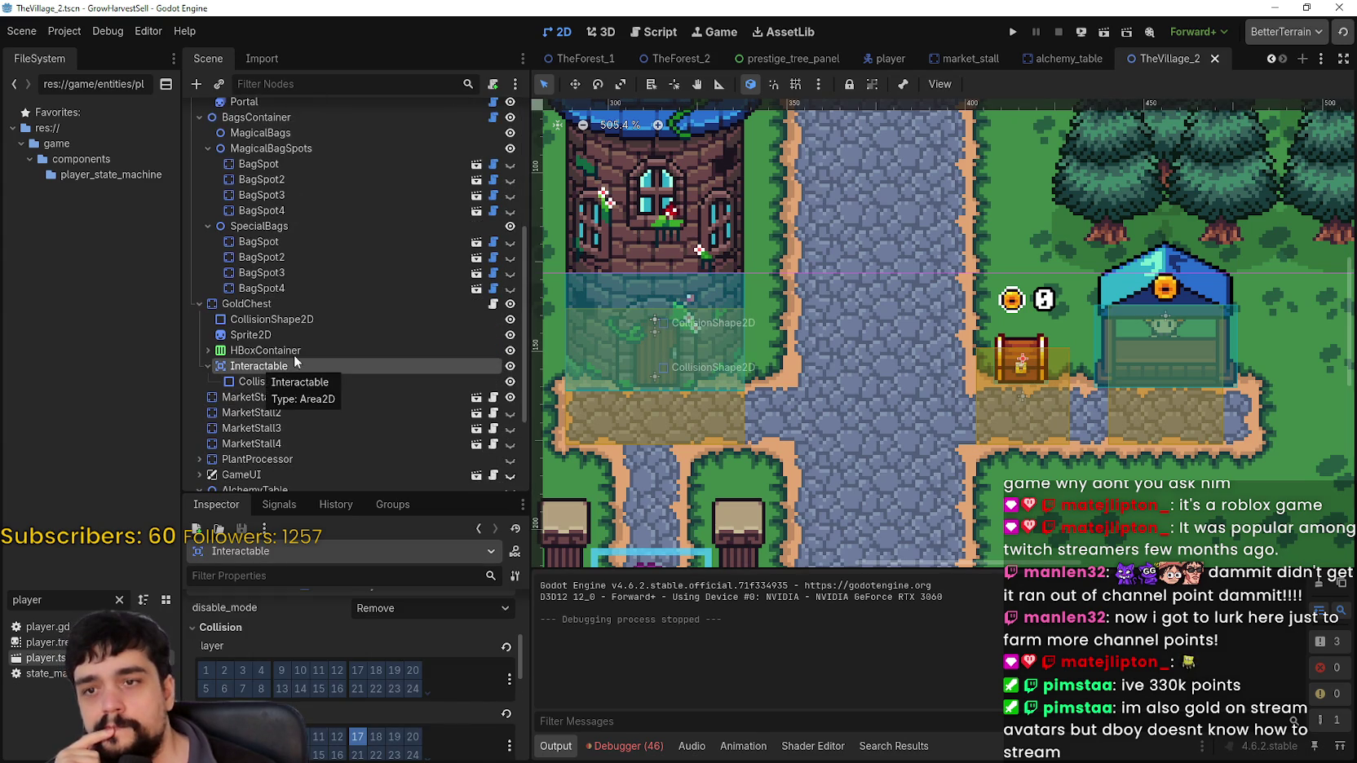
Pan to the market stall and open MarketStall's scene in the editor
{"action": "left_click_drag", "start_coordinate": [1187, 410], "coordinate": [1009, 398]}
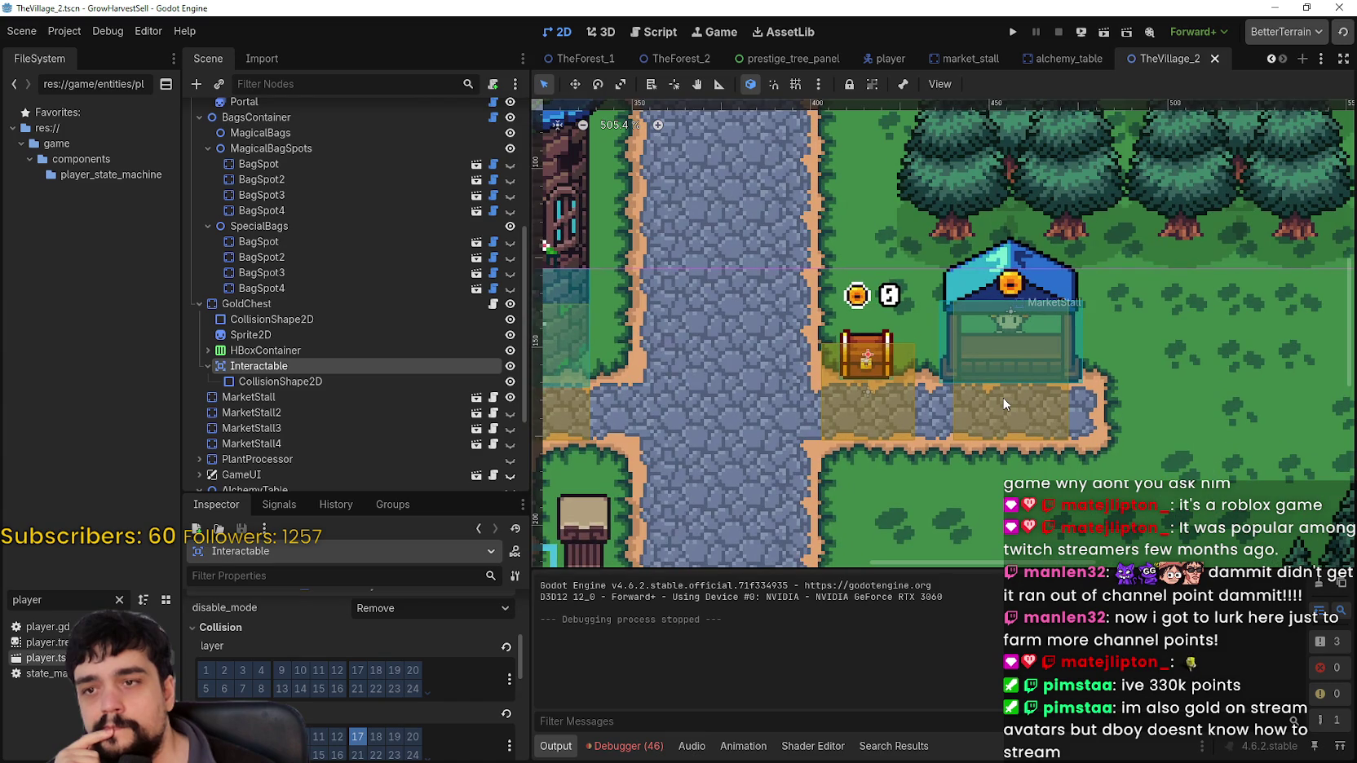
{"action": "scroll", "coordinate": [1003, 402], "scroll_direction": "down", "scroll_amount": 2}
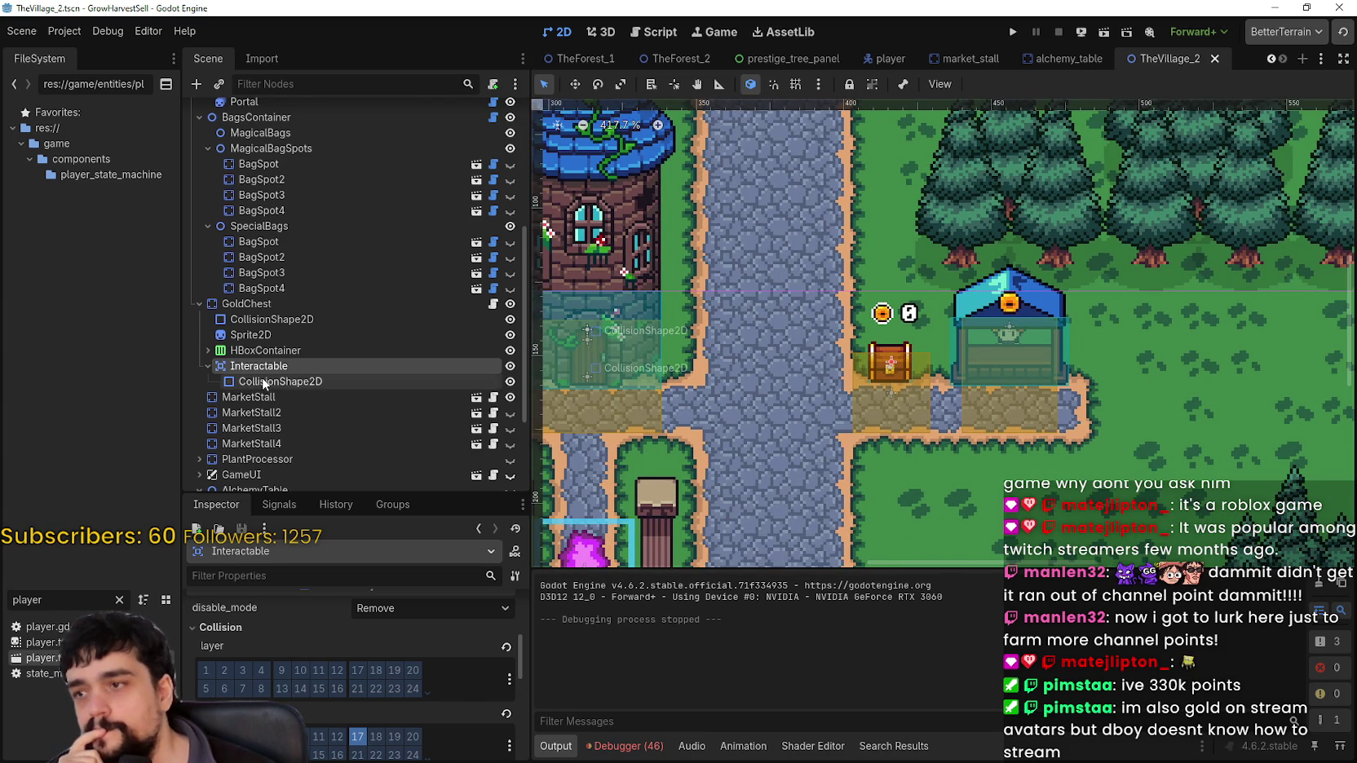
{"action": "scroll", "coordinate": [262, 377], "scroll_direction": "down", "scroll_amount": 4}
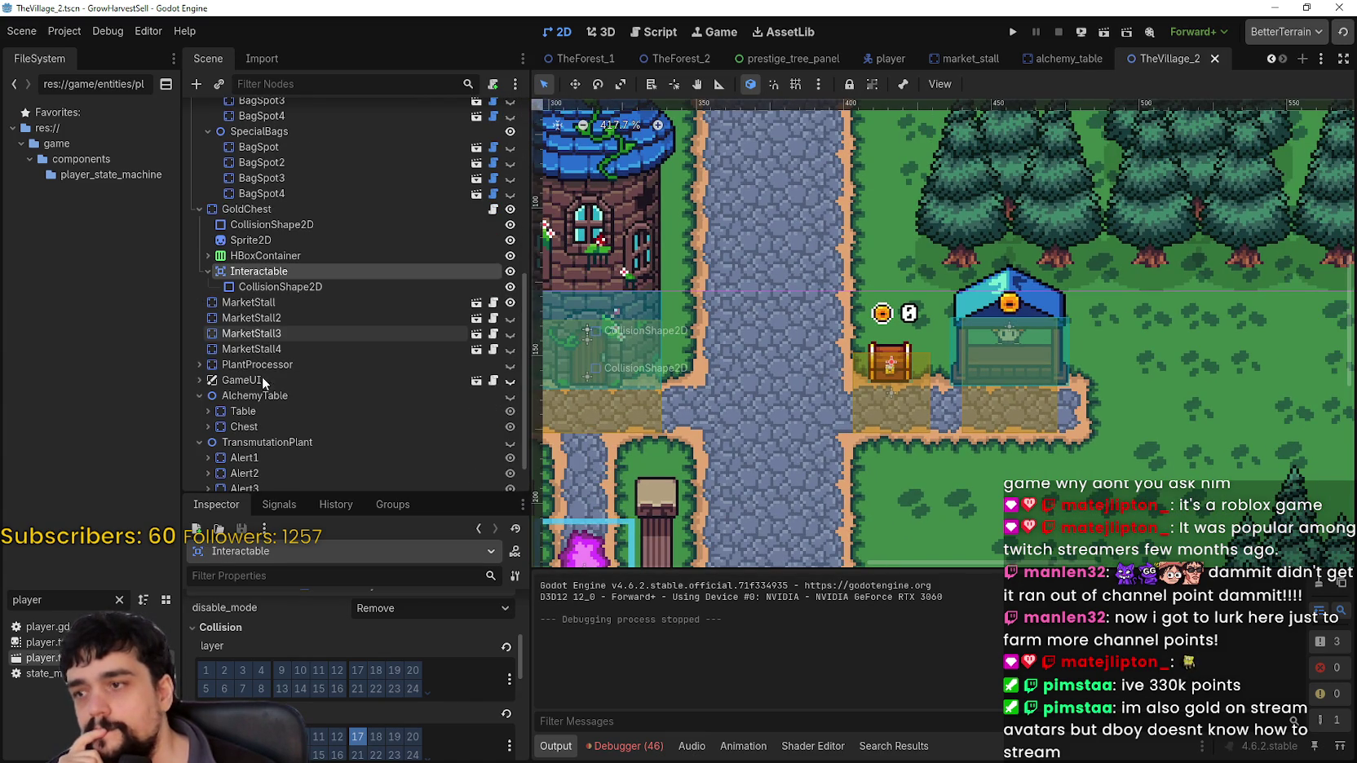
{"action": "left_click", "coordinate": [475, 305]}
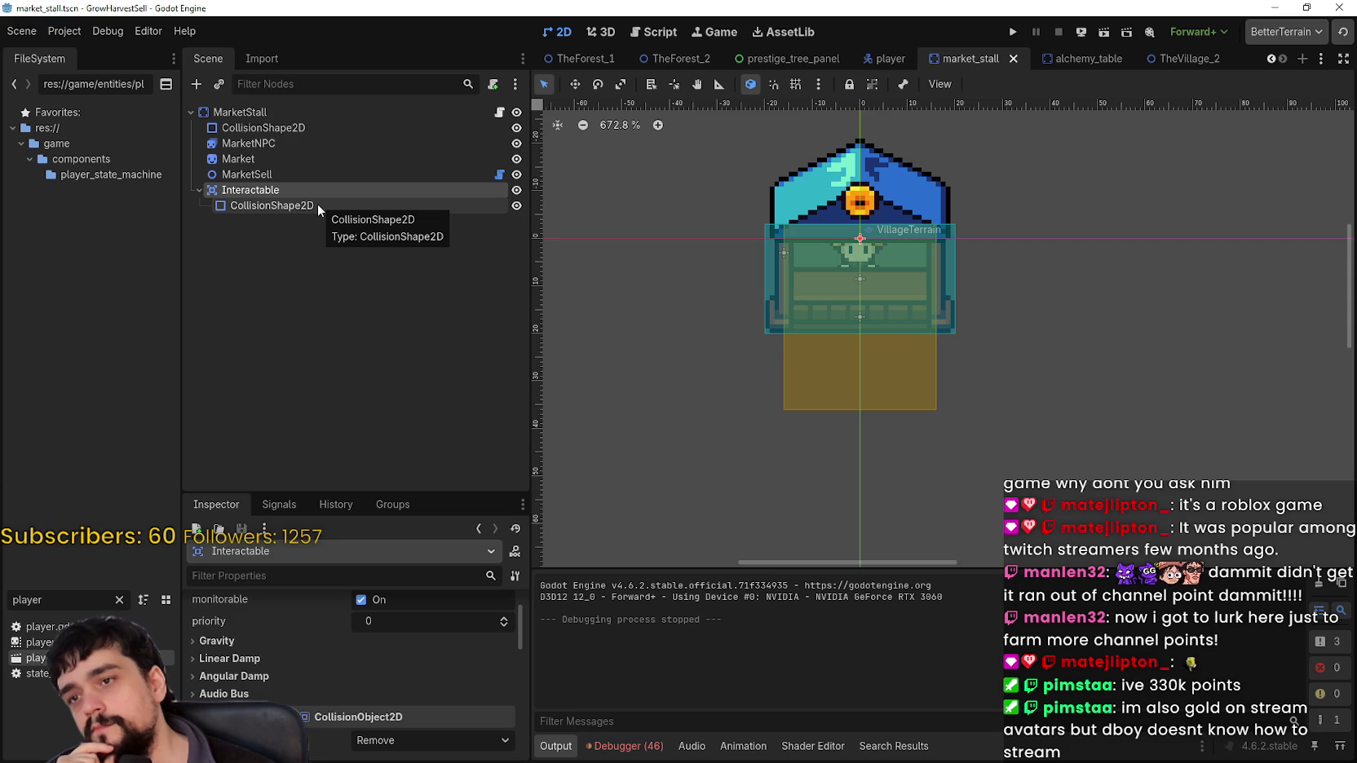
Inspect the stall's Interactable area and its CollisionShape2D, keeping the original names
{"action": "left_click", "coordinate": [316, 205]}
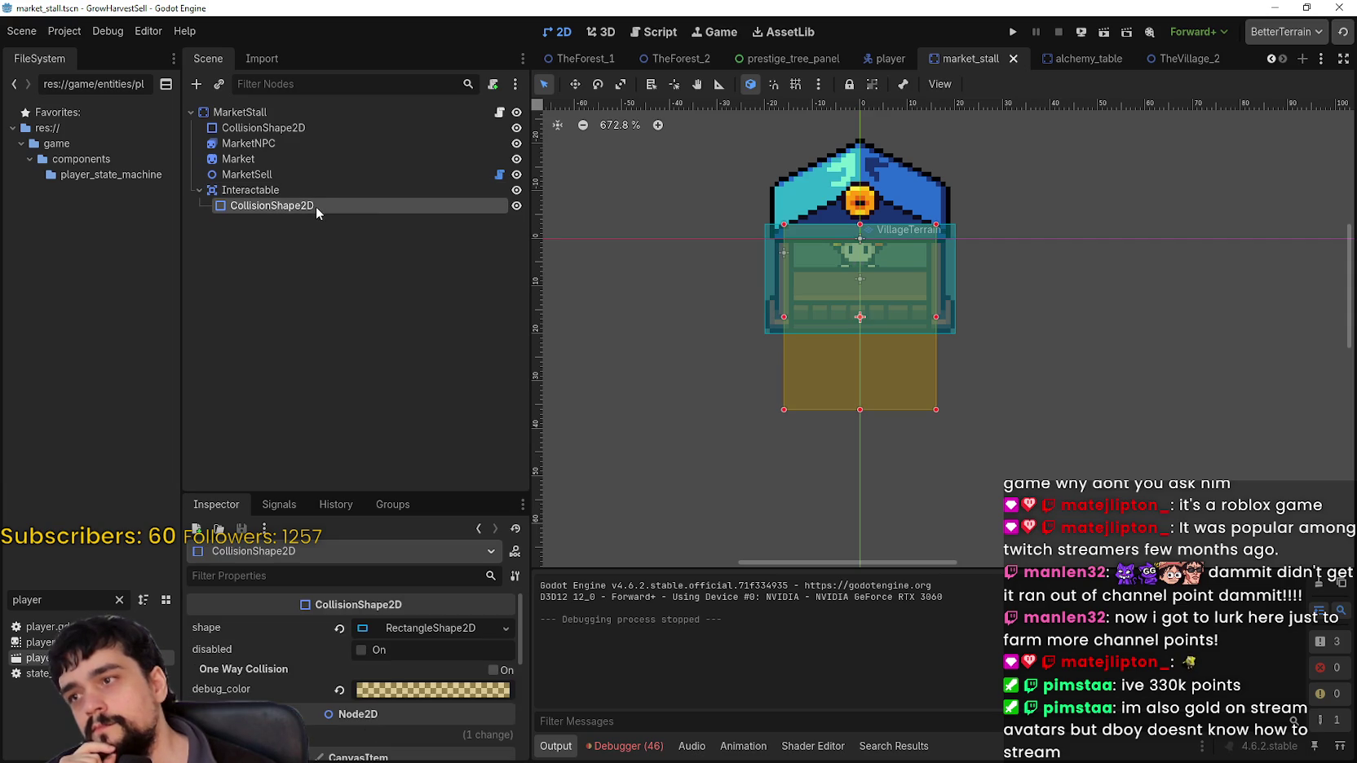
{"action": "left_click", "coordinate": [320, 202]}
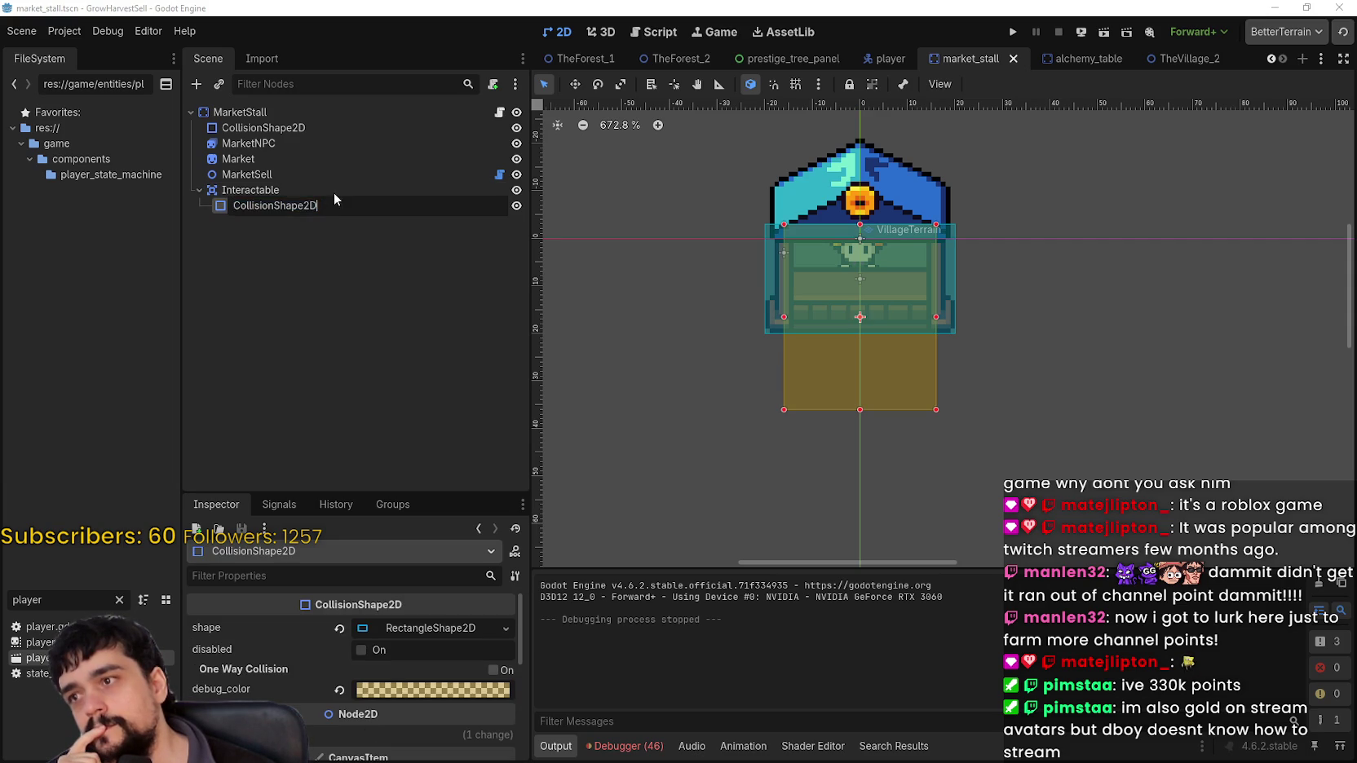
{"action": "key", "text": "Return"}
{"action": "left_click", "coordinate": [339, 191]}
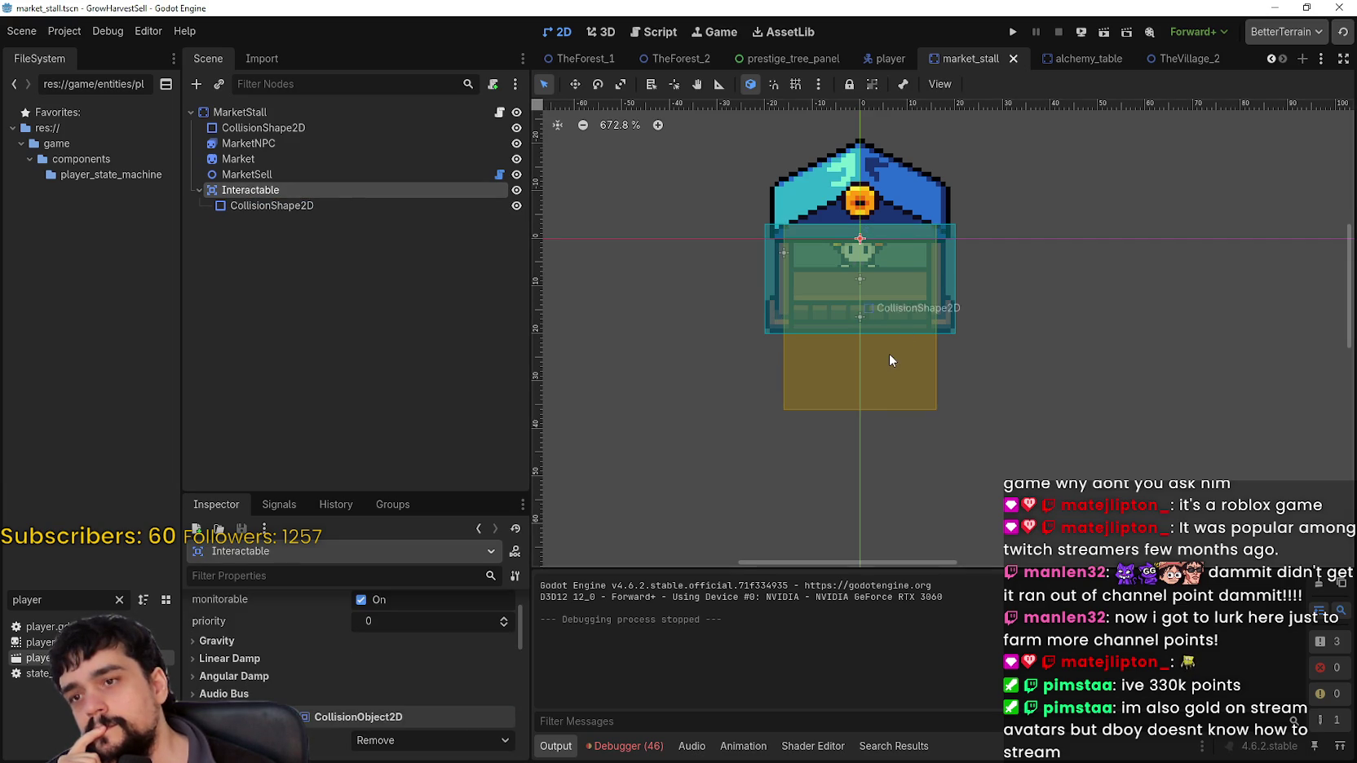
Zoom out and return to the TheVillage_2 scene tab
{"action": "scroll", "coordinate": [891, 352], "scroll_direction": "up", "scroll_amount": 1}
{"action": "scroll", "coordinate": [855, 410], "scroll_direction": "down", "scroll_amount": 2}
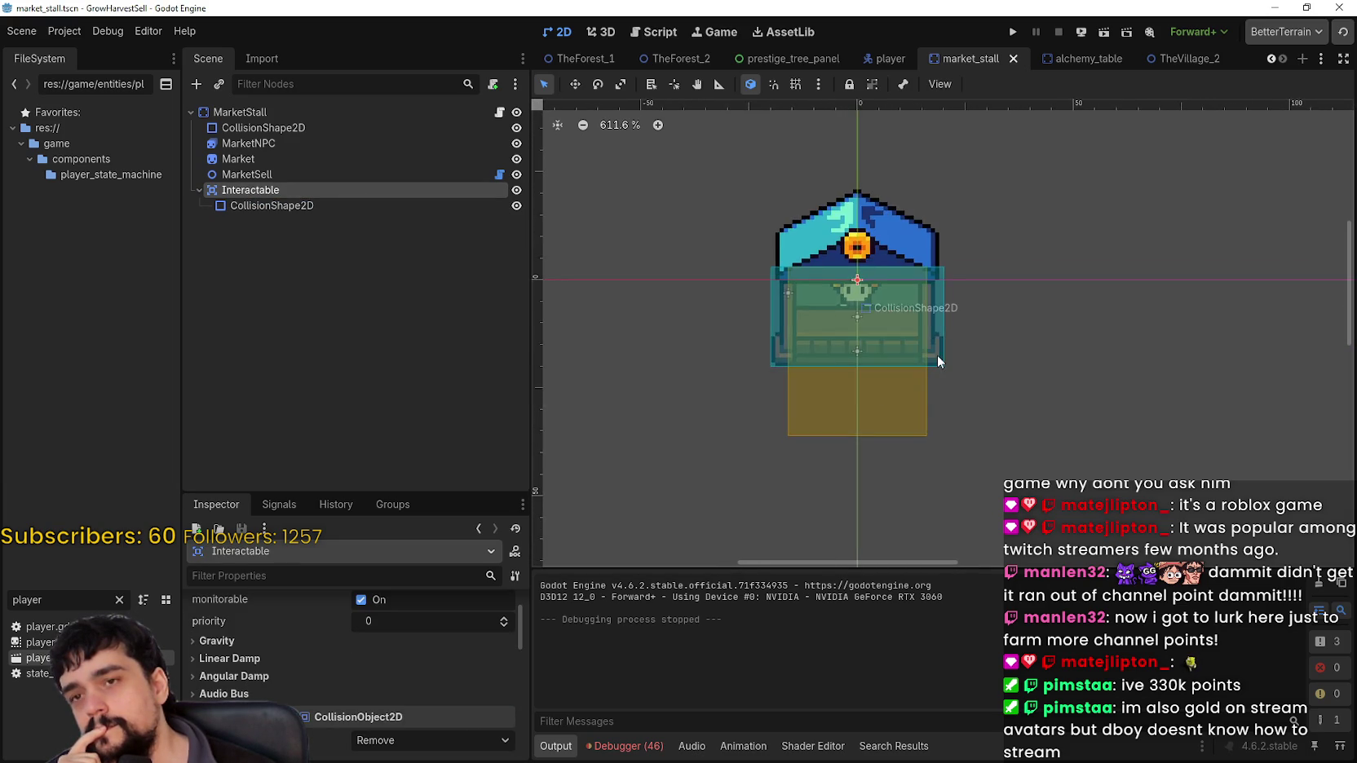
{"action": "scroll", "coordinate": [937, 355], "scroll_direction": "down", "scroll_amount": 3}
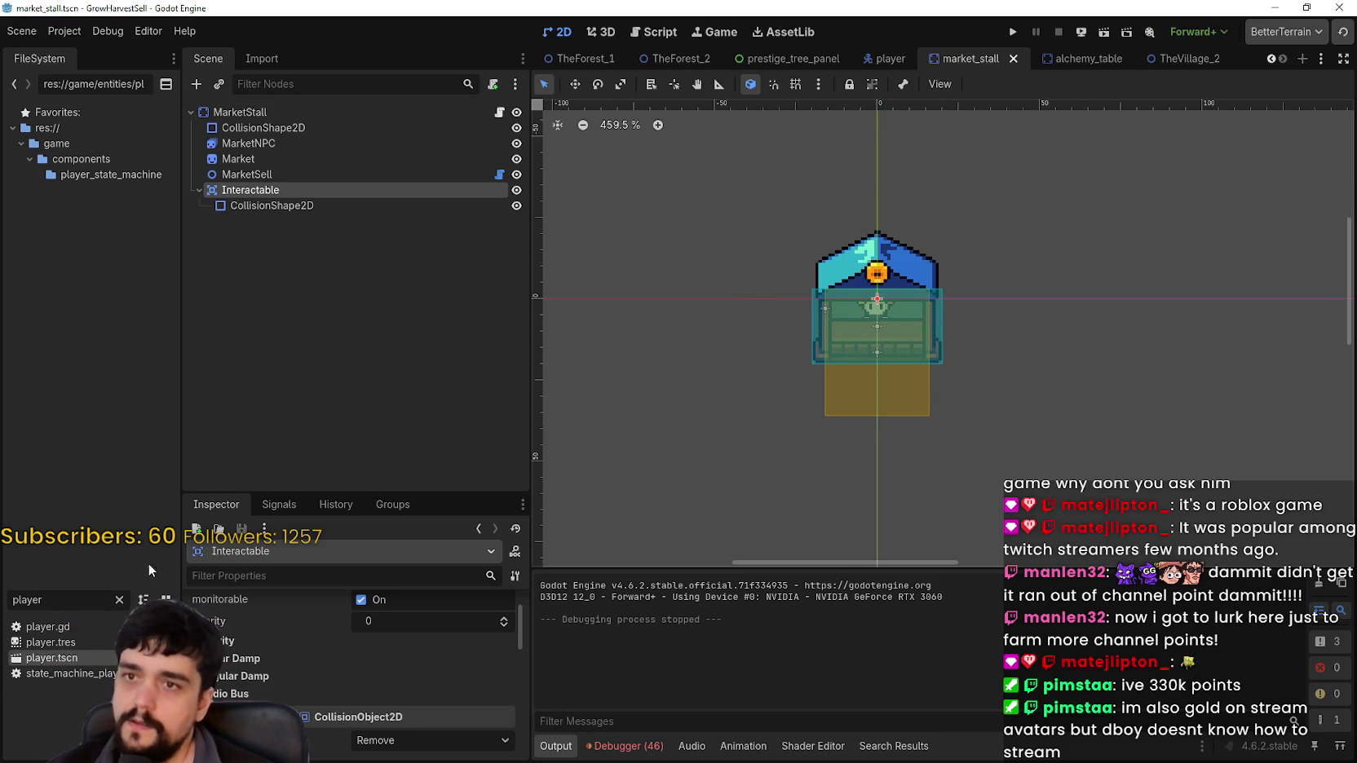
{"action": "left_click", "coordinate": [1188, 59]}
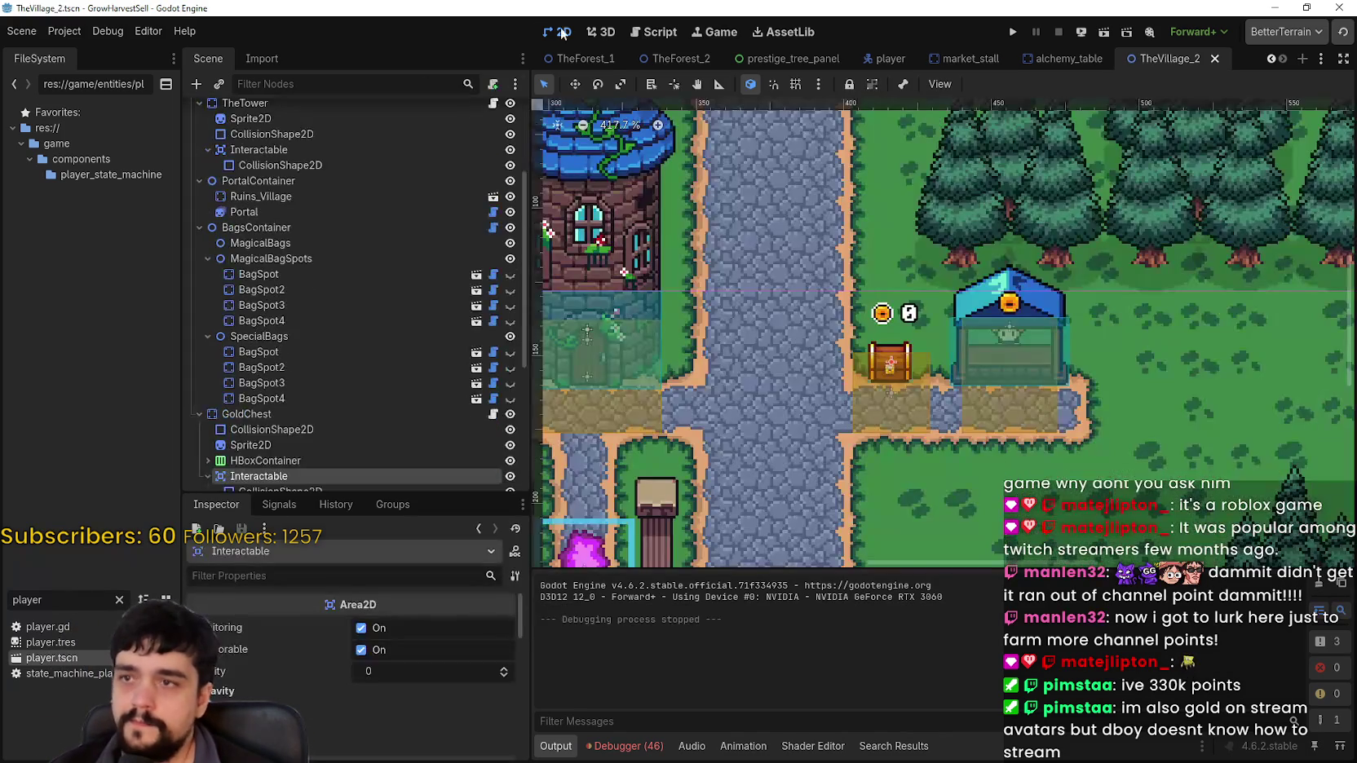
Add a Control child to the TheVillage root and rename it InteractPrompt
{"action": "scroll", "coordinate": [896, 396], "scroll_direction": "down", "scroll_amount": 2}
{"action": "scroll", "coordinate": [275, 348], "scroll_direction": "down", "scroll_amount": 5}
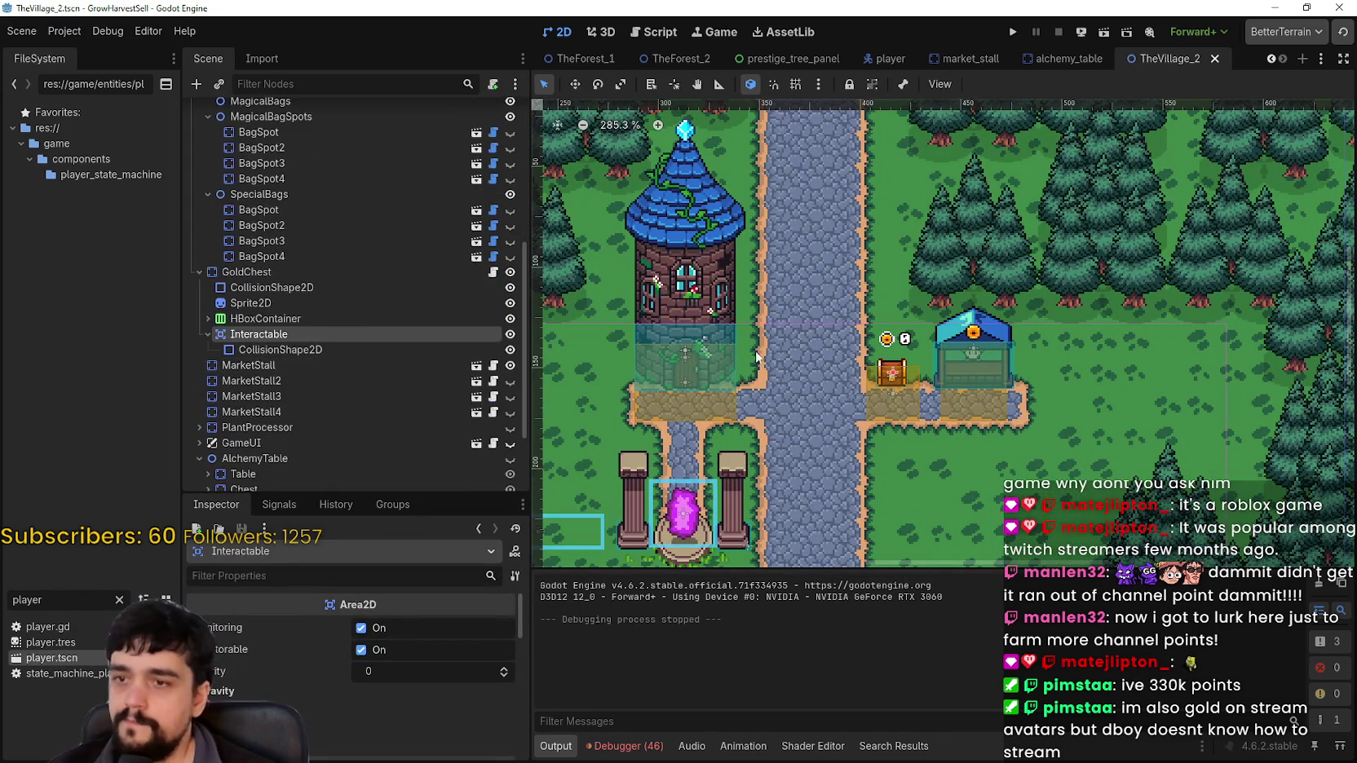
{"action": "scroll", "coordinate": [305, 332], "scroll_direction": "up", "scroll_amount": 10}
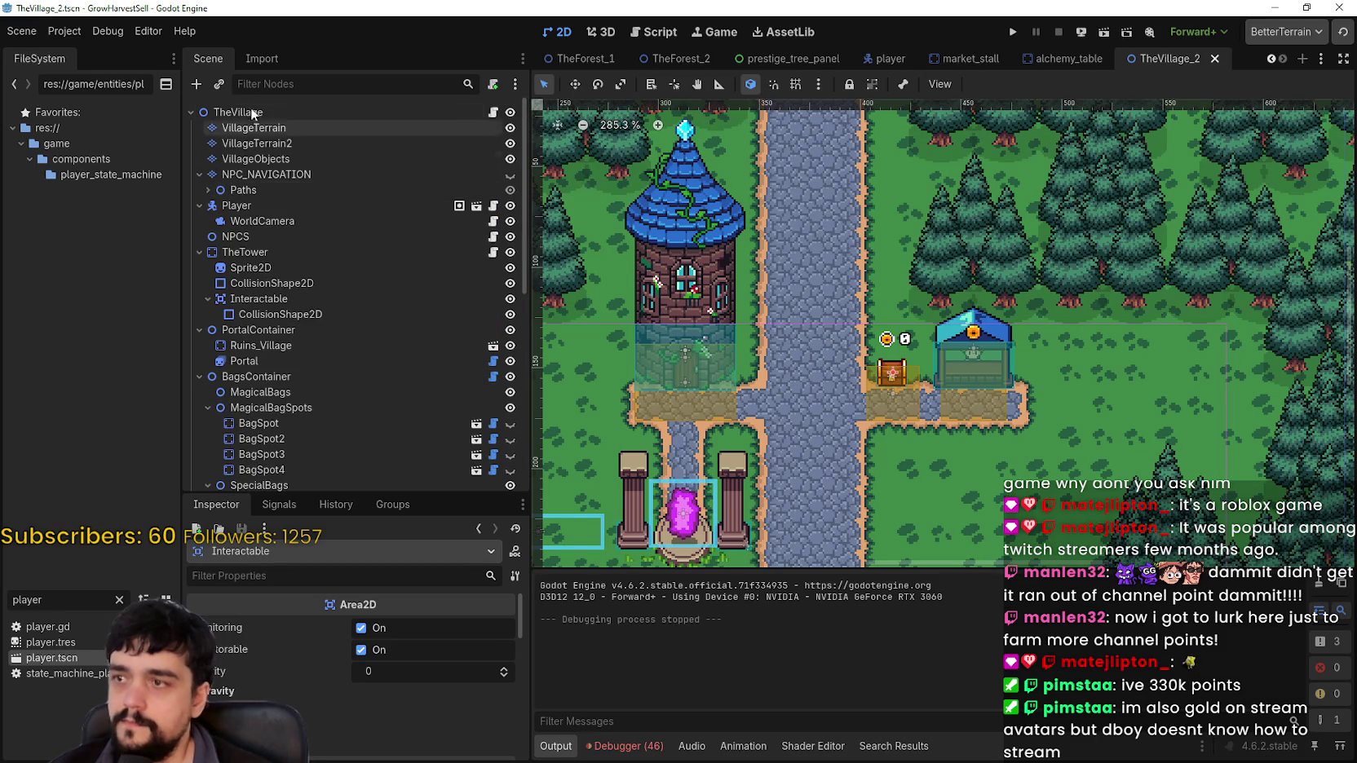
{"action": "right_click", "coordinate": [241, 111]}
{"action": "left_click", "coordinate": [320, 136]}
{"action": "type", "text": "c"}
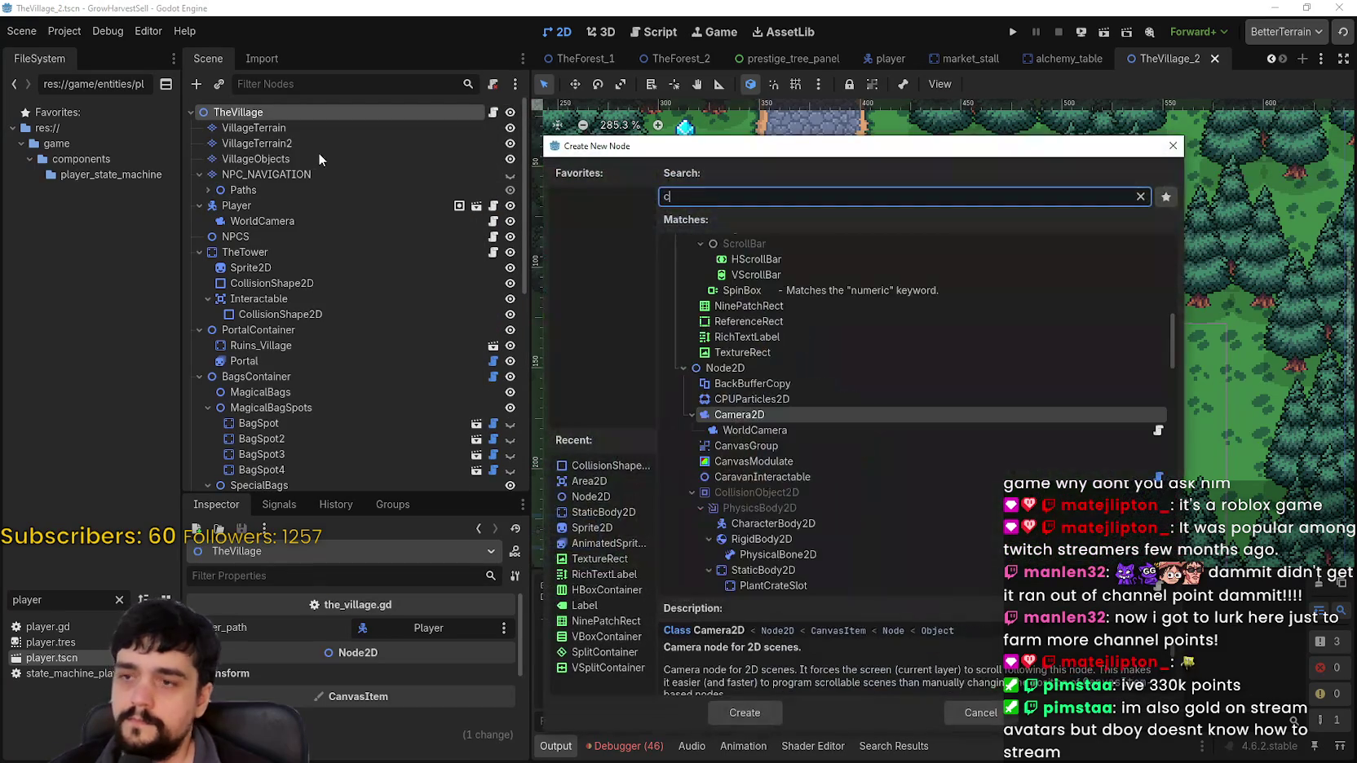
{"action": "type", "text": "ontrol"}
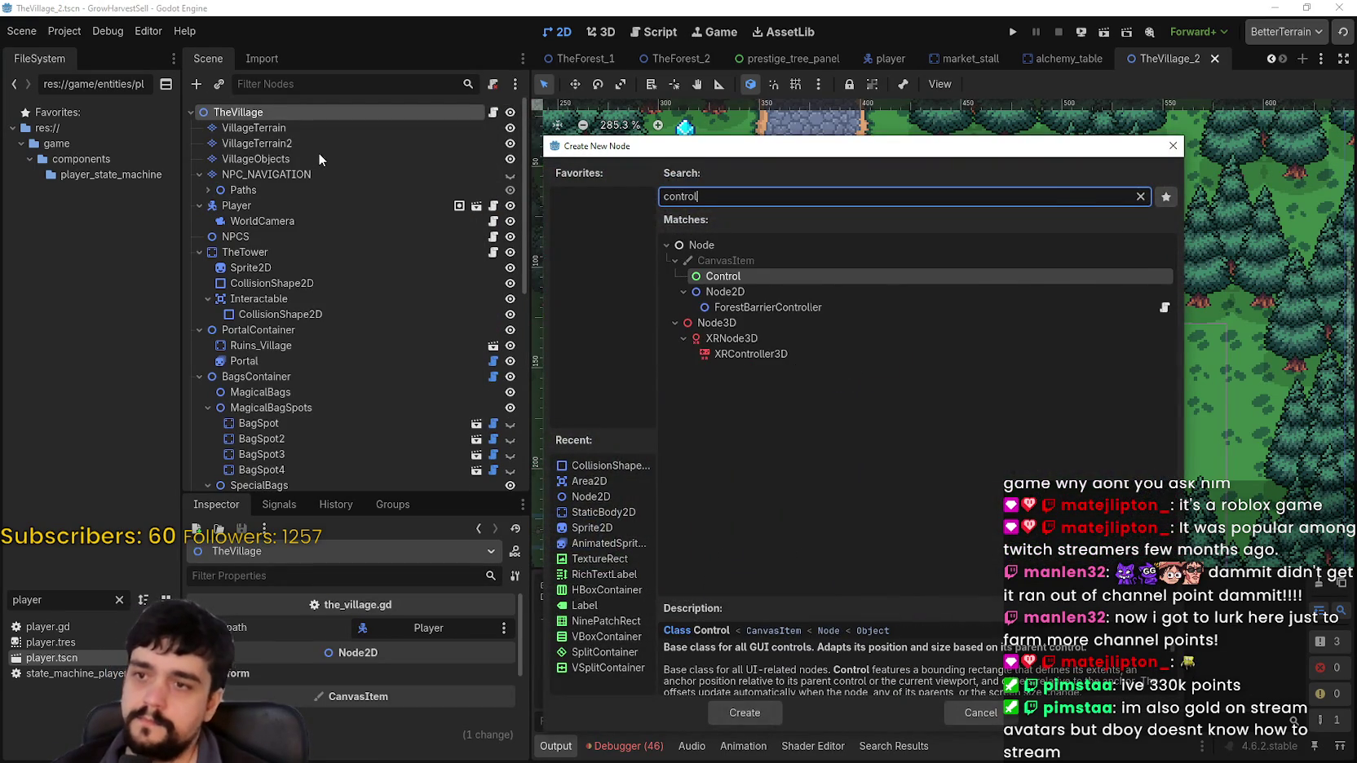
{"action": "key", "text": "Return"}
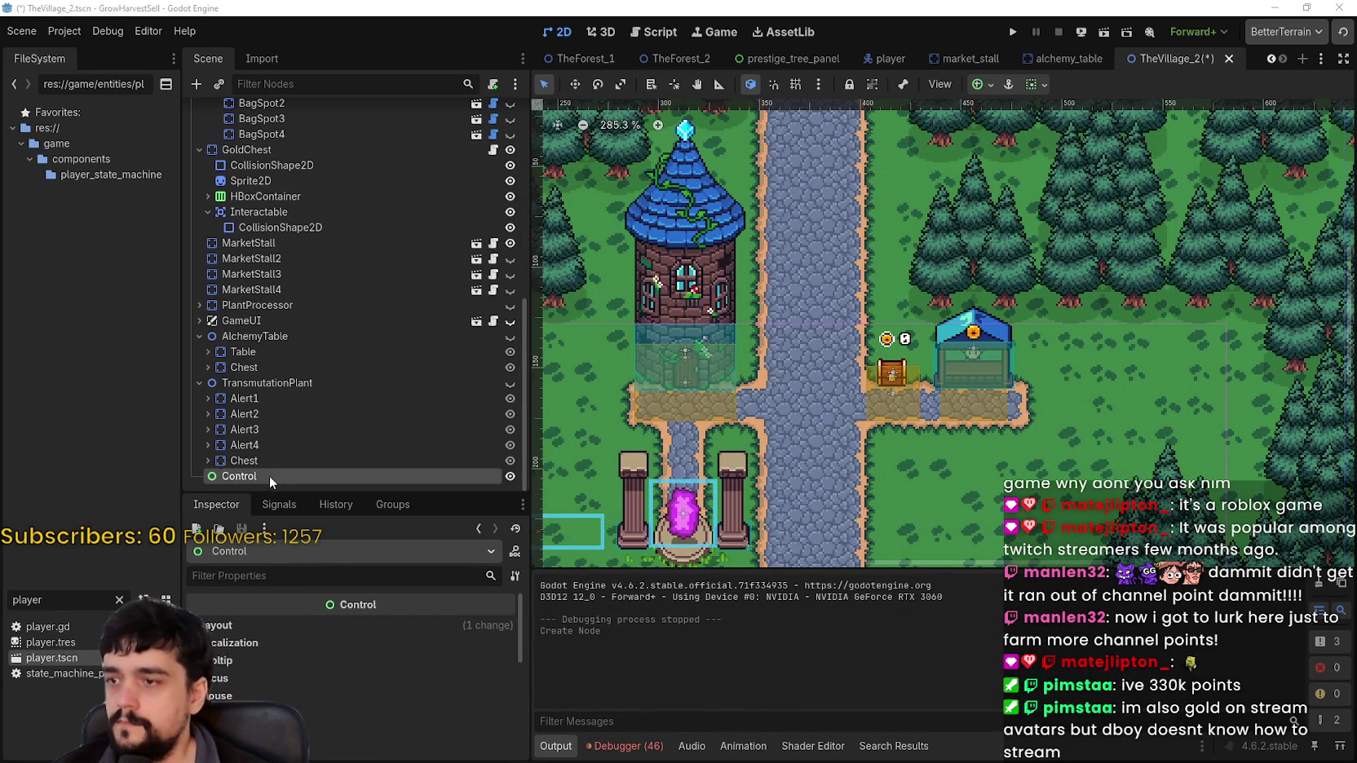
{"action": "double_click", "coordinate": [269, 475]}
{"action": "type", "text": "Interac"}
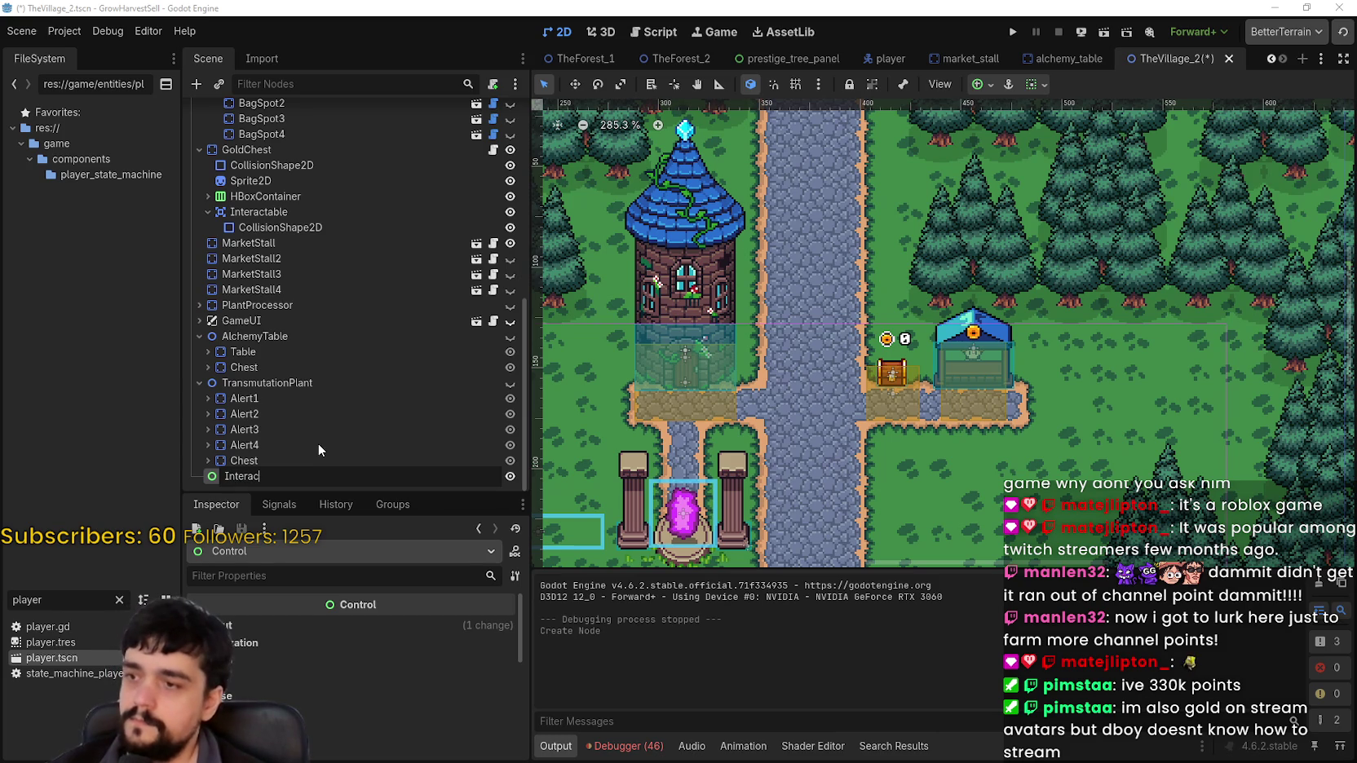
{"action": "type", "text": "tPrompt"}
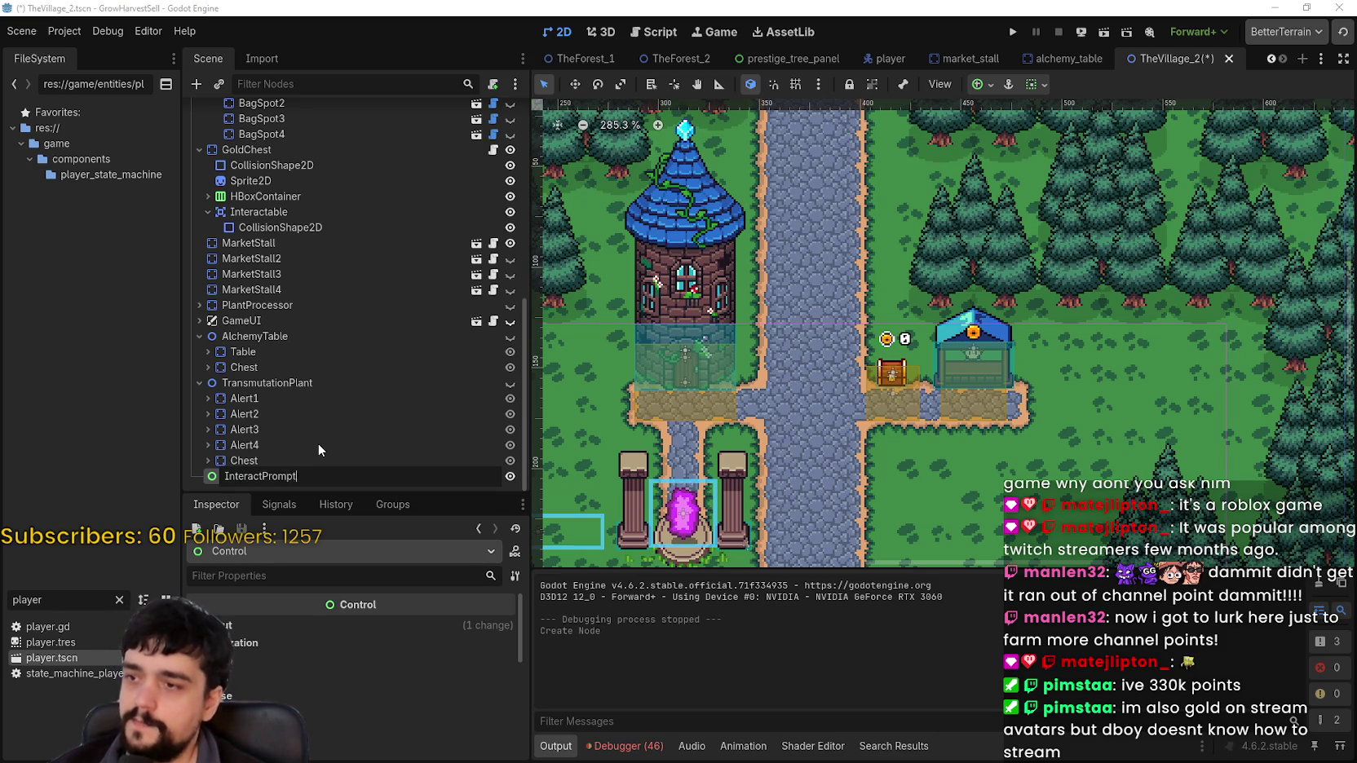
{"action": "key", "text": "Return"}
Add a TextureRect child node under InteractPrompt
{"action": "scroll", "coordinate": [757, 357], "scroll_direction": "down", "scroll_amount": 3}
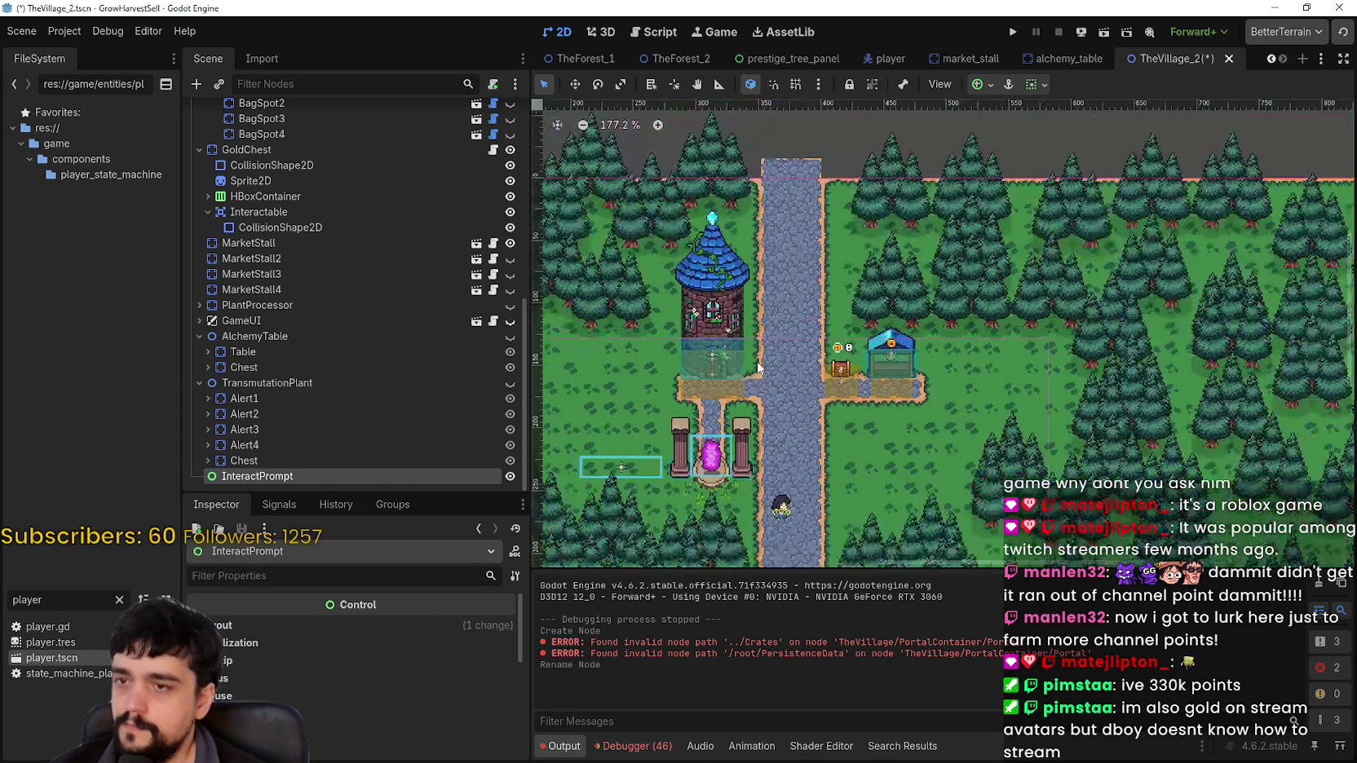
{"action": "right_click", "coordinate": [247, 479]}
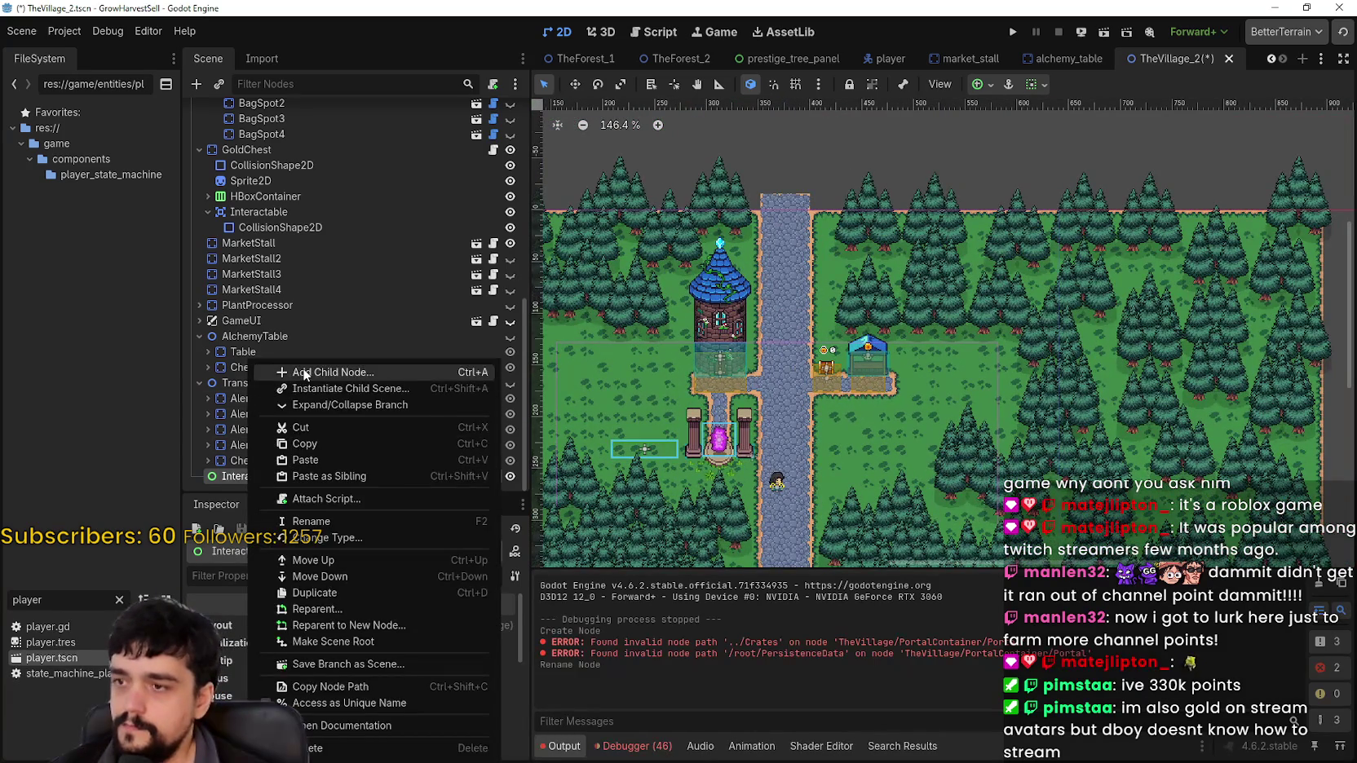
{"action": "left_click", "coordinate": [335, 372]}
{"action": "type", "text": "texture"}
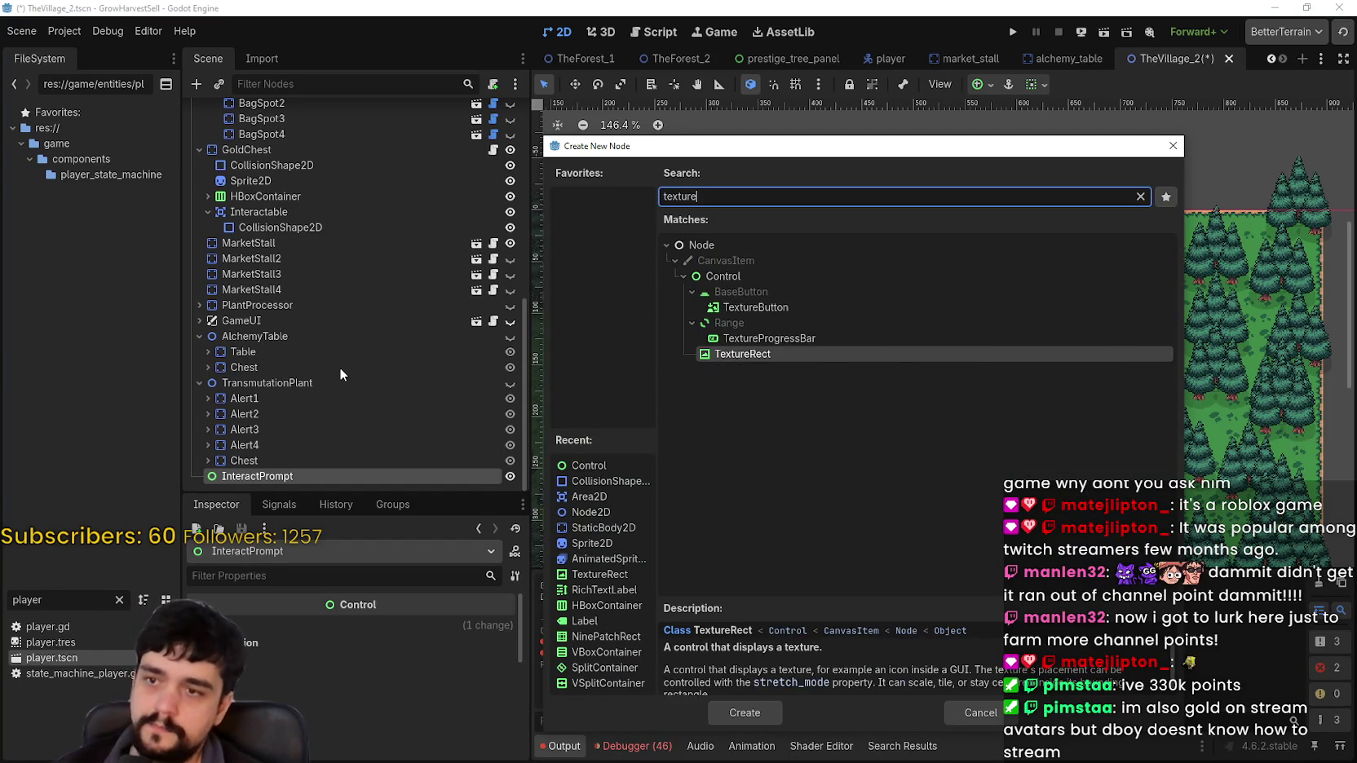
{"action": "key", "text": "Return"}
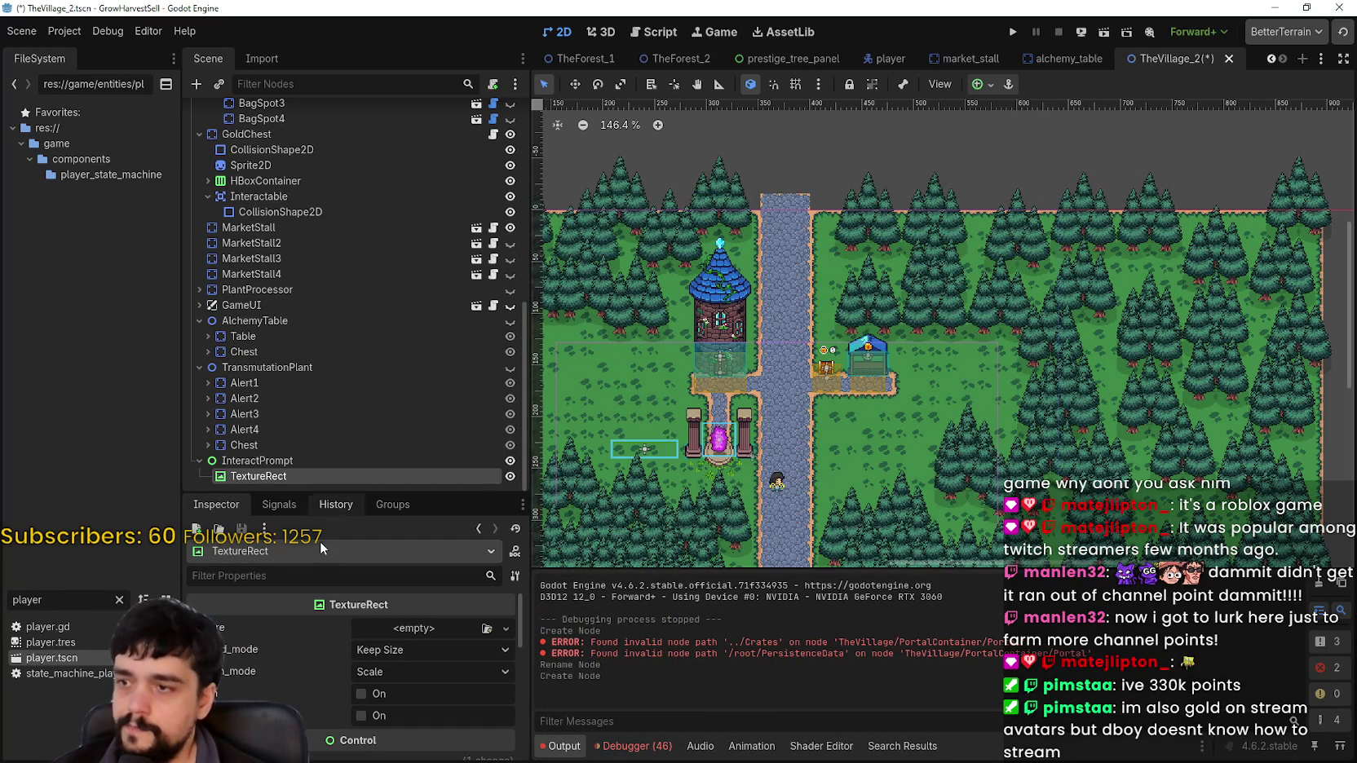
Leave the TextureRect's Texture empty and switch over to Aseprite
{"action": "left_click", "coordinate": [416, 628]}
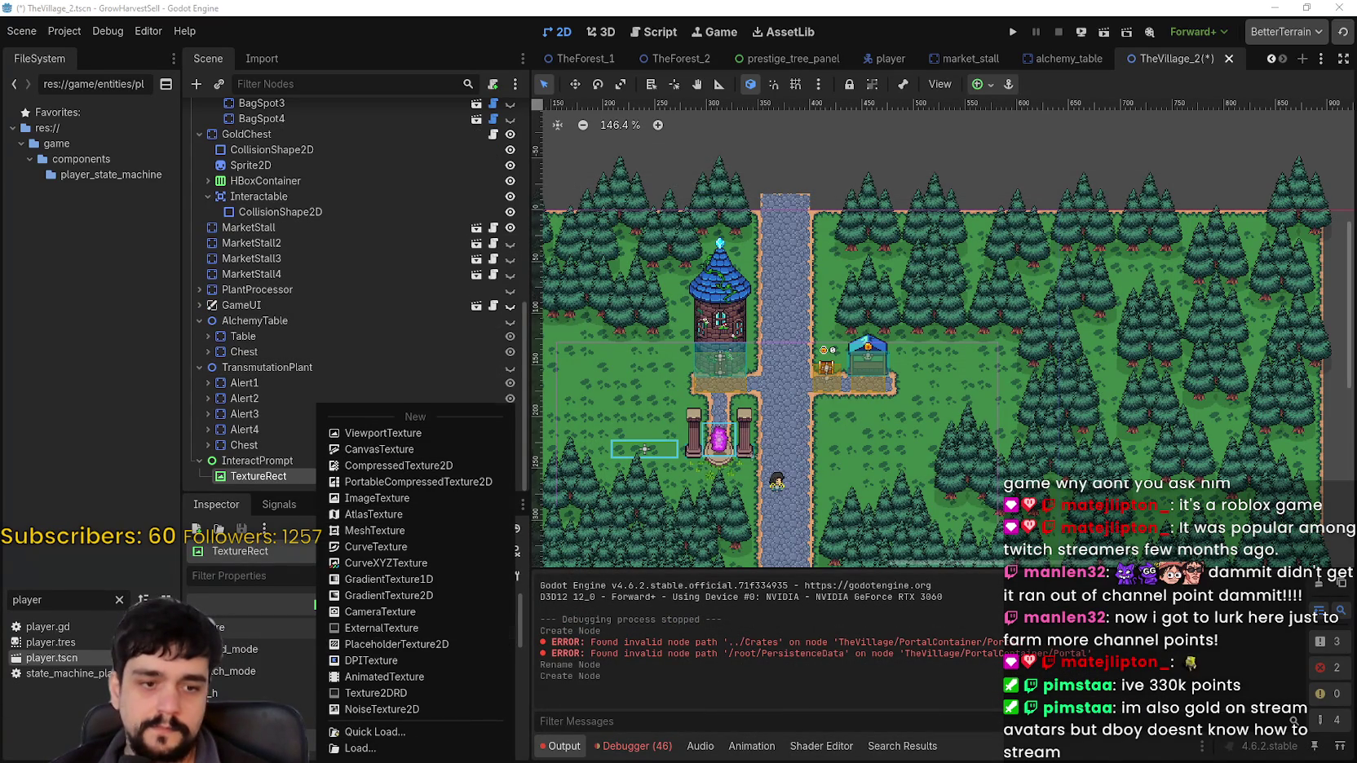
{"action": "key", "text": "Escape"}
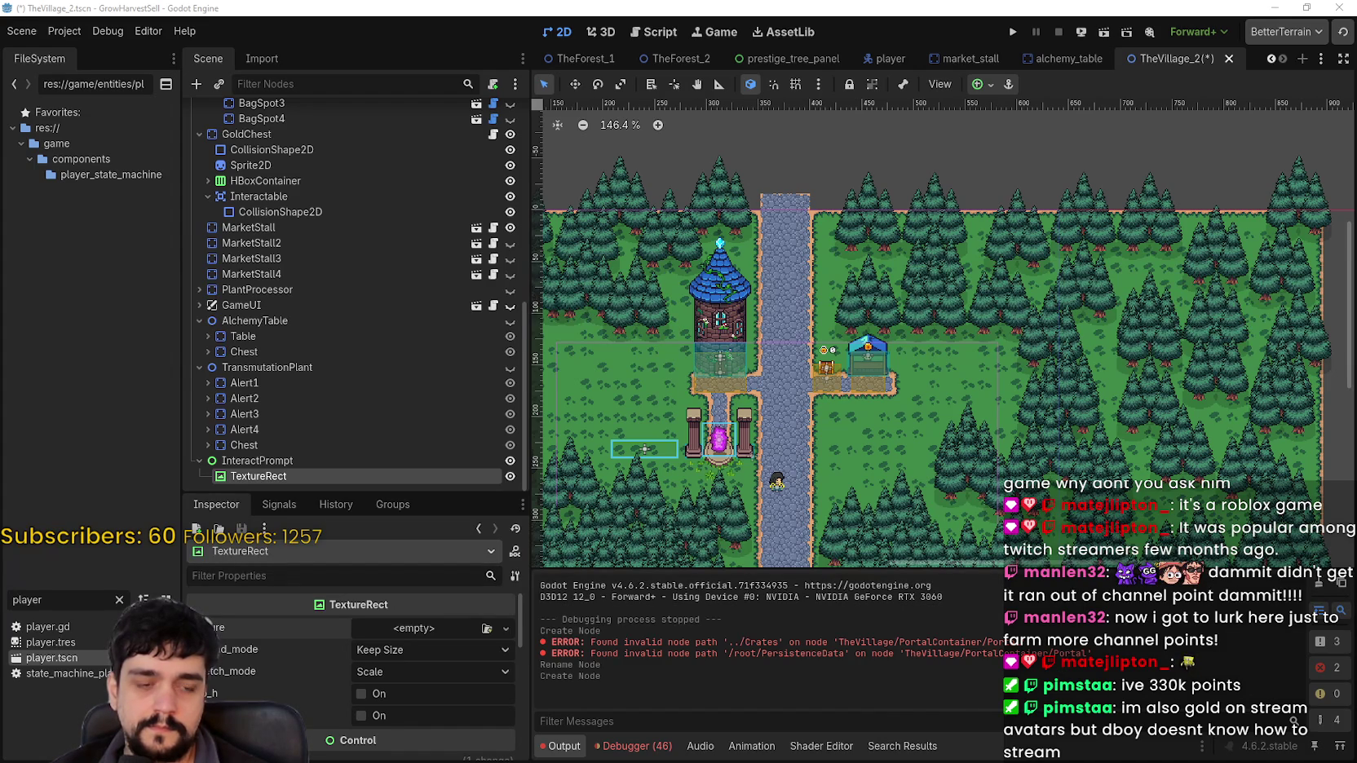
{"action": "key", "text": "alt+Tab"}
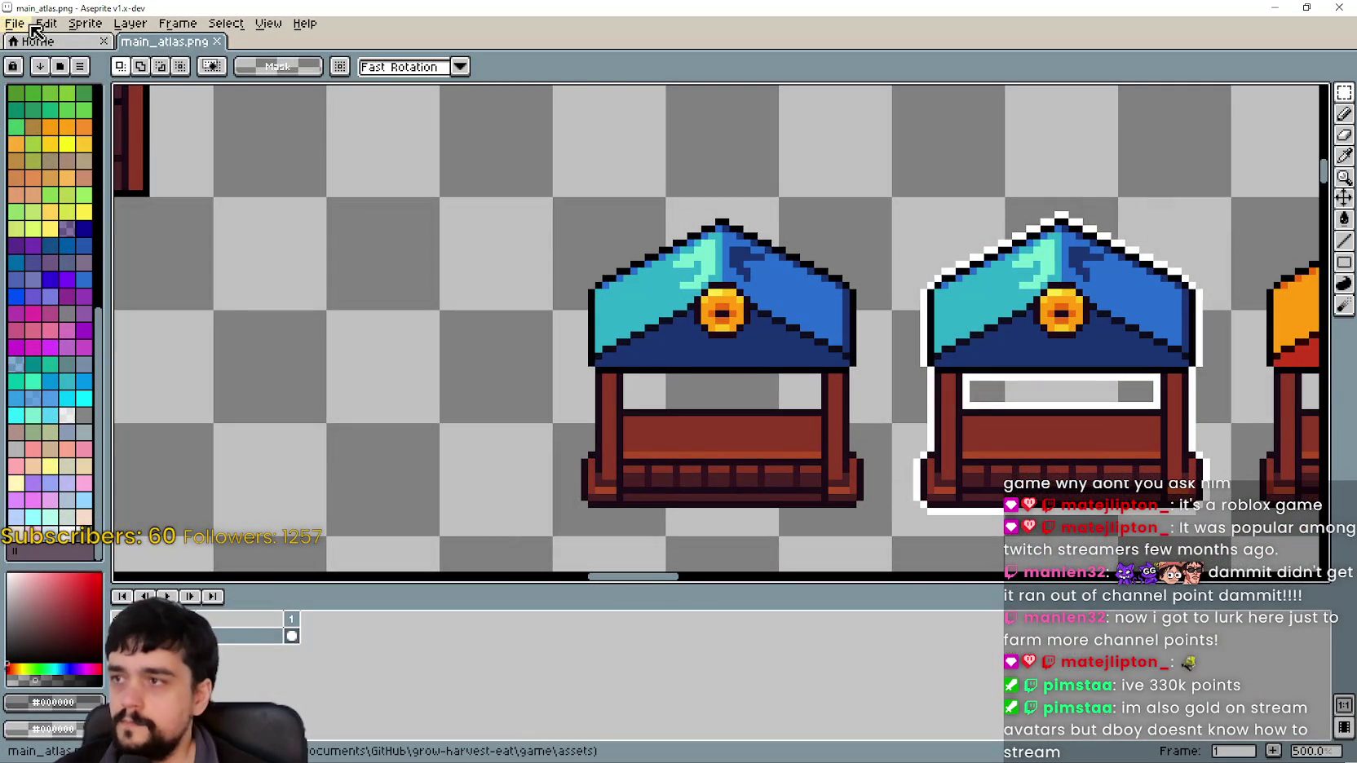
Open controls_atlas.png from the mr-farmboy-v5.RC Game assets folder in Aseprite
{"action": "left_click", "coordinate": [30, 25]}
{"action": "mouse_move", "coordinate": [86, 77]}
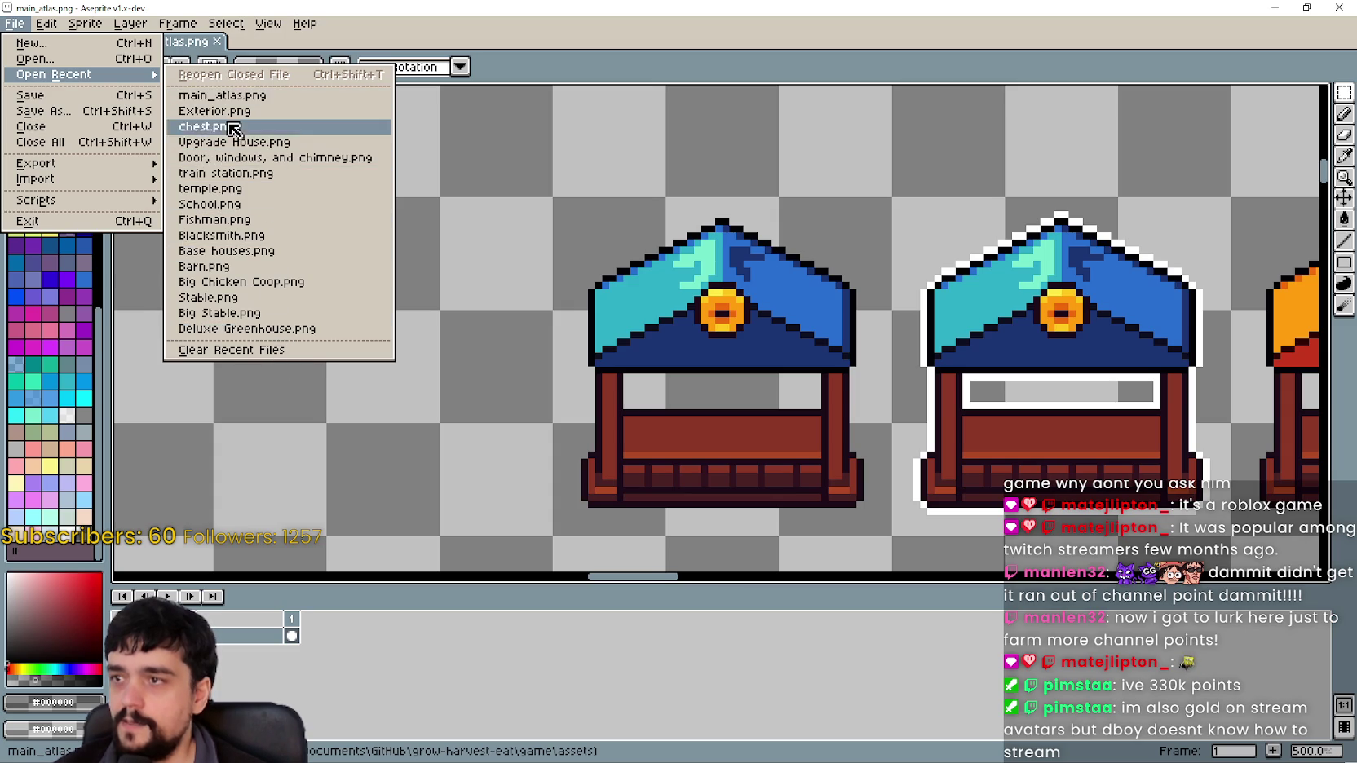
{"action": "left_click", "coordinate": [48, 59]}
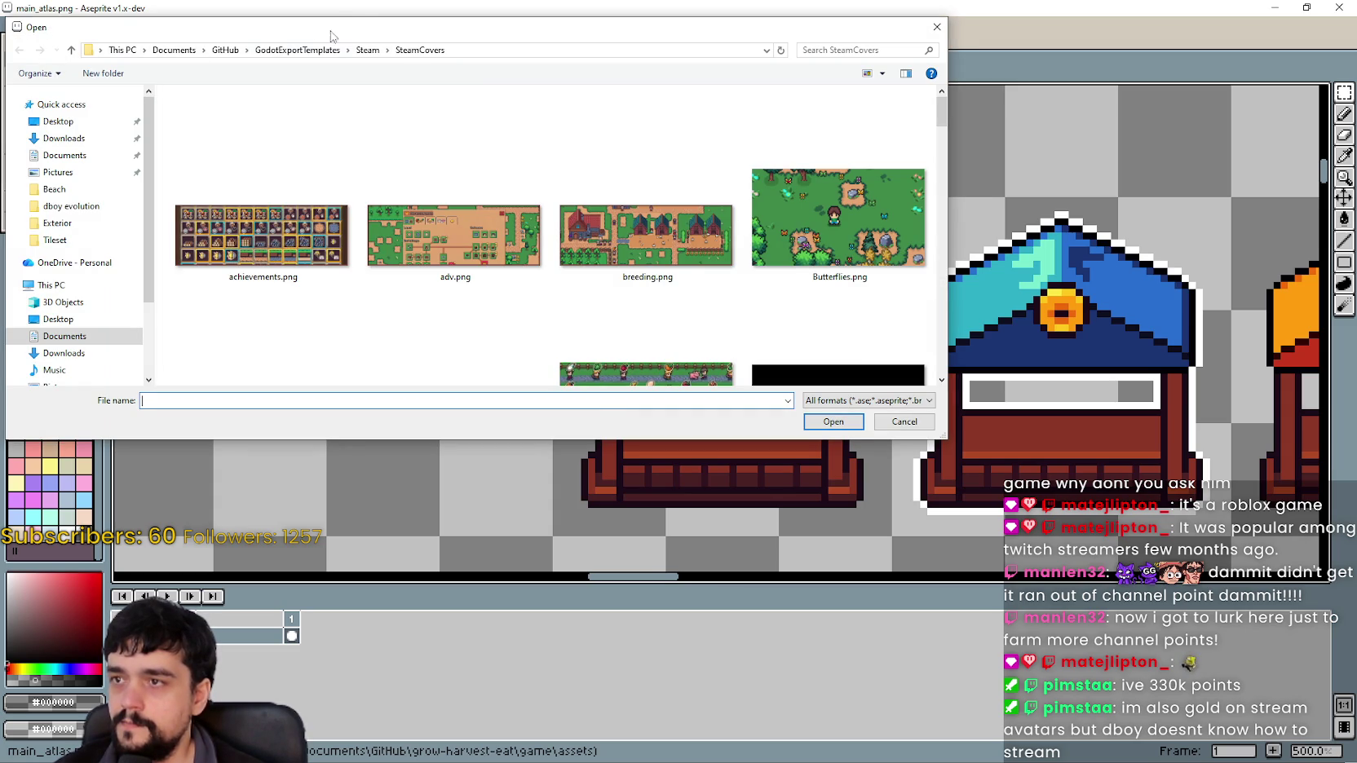
{"action": "left_click", "coordinate": [224, 52]}
{"action": "scroll", "coordinate": [295, 305], "scroll_direction": "down", "scroll_amount": 3}
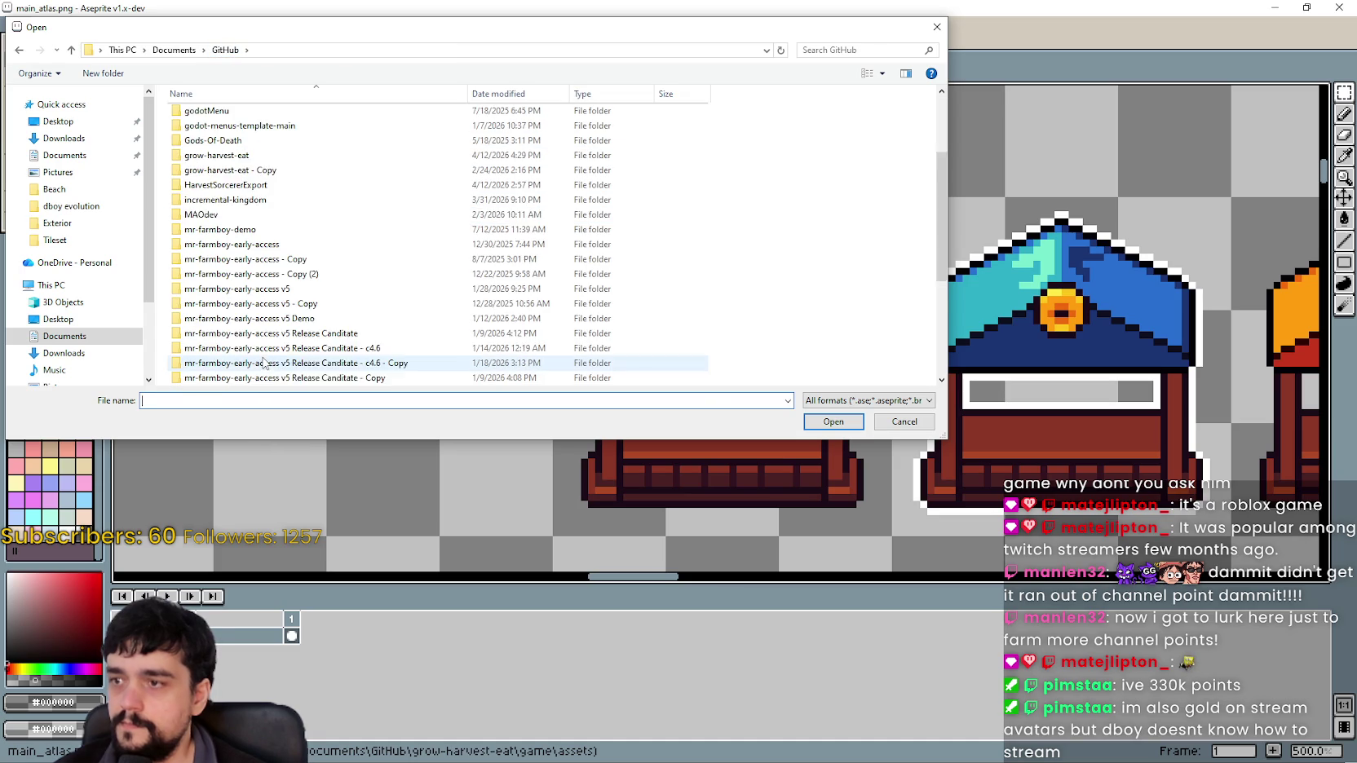
{"action": "double_click", "coordinate": [295, 305]}
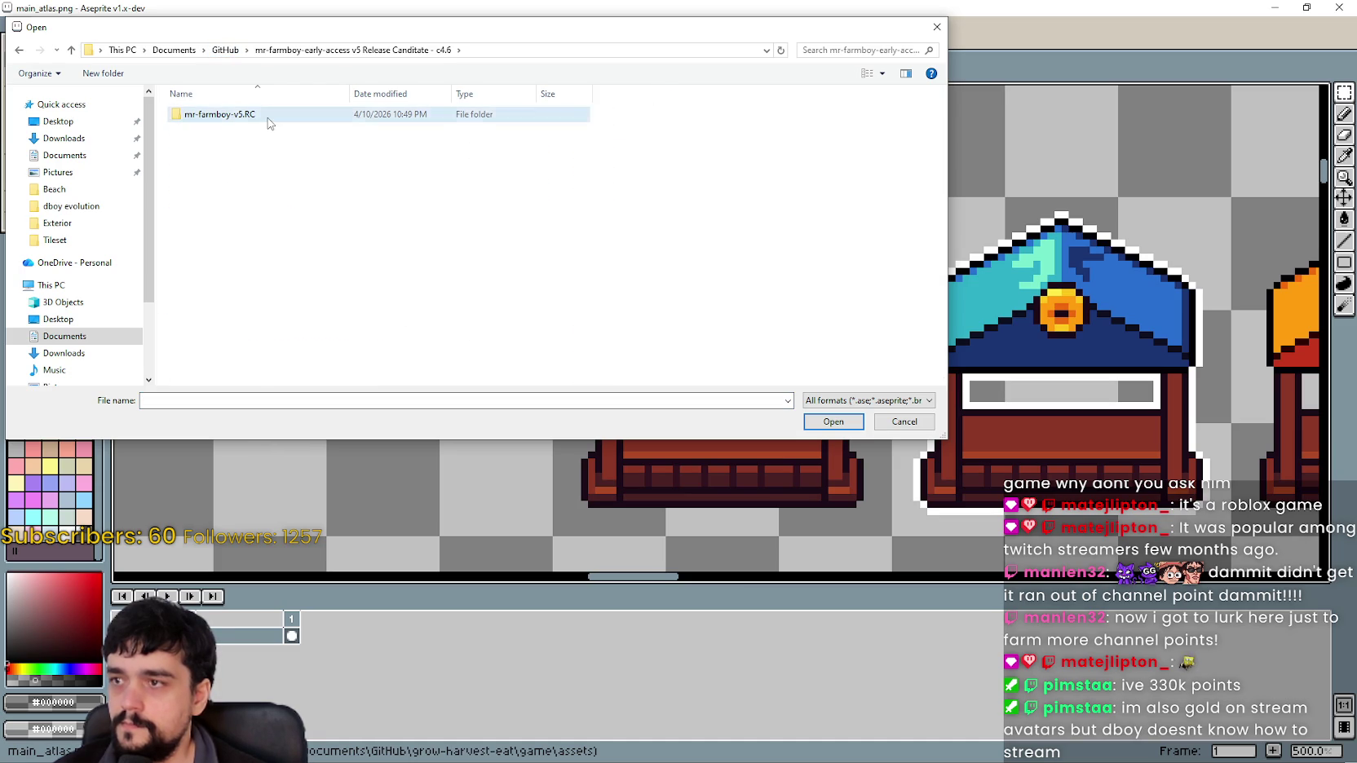
{"action": "double_click", "coordinate": [266, 120]}
{"action": "double_click", "coordinate": [218, 159]}
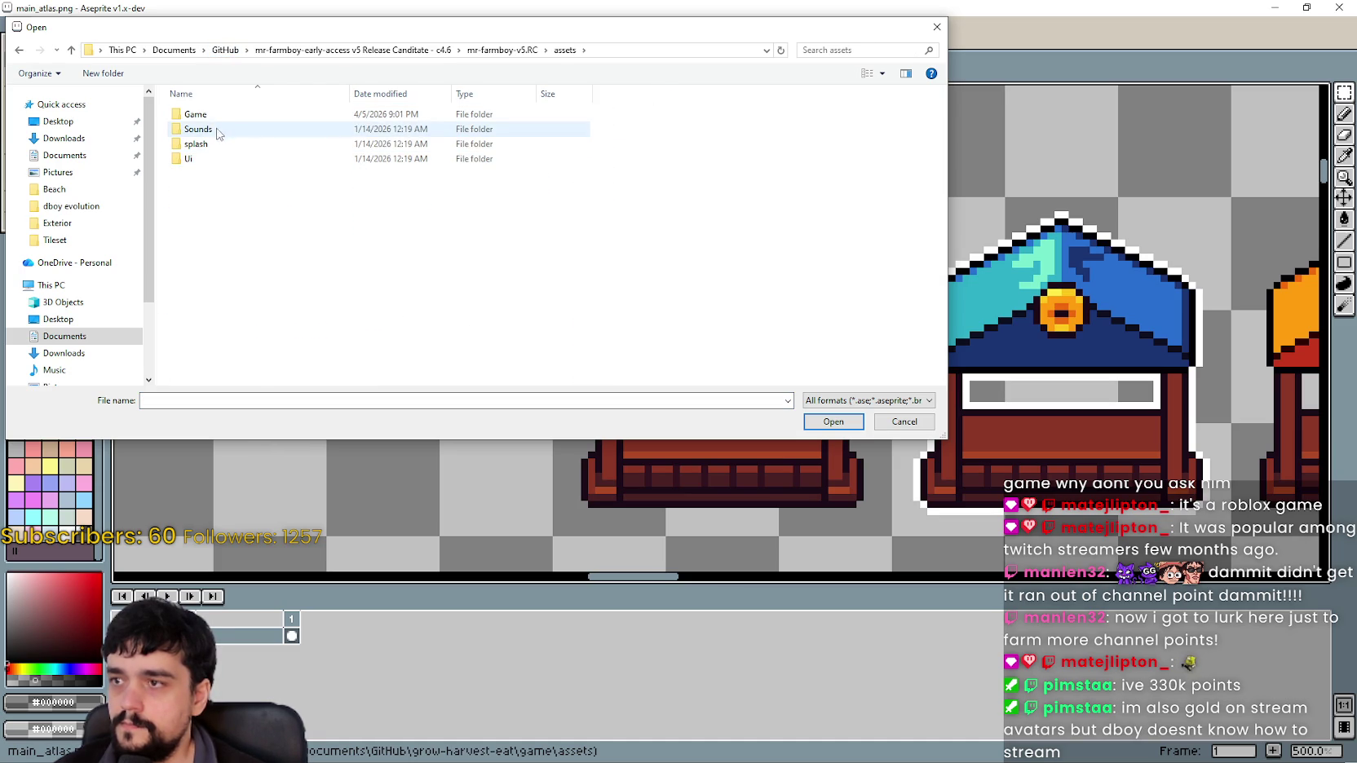
{"action": "double_click", "coordinate": [217, 115]}
{"action": "double_click", "coordinate": [230, 143]}
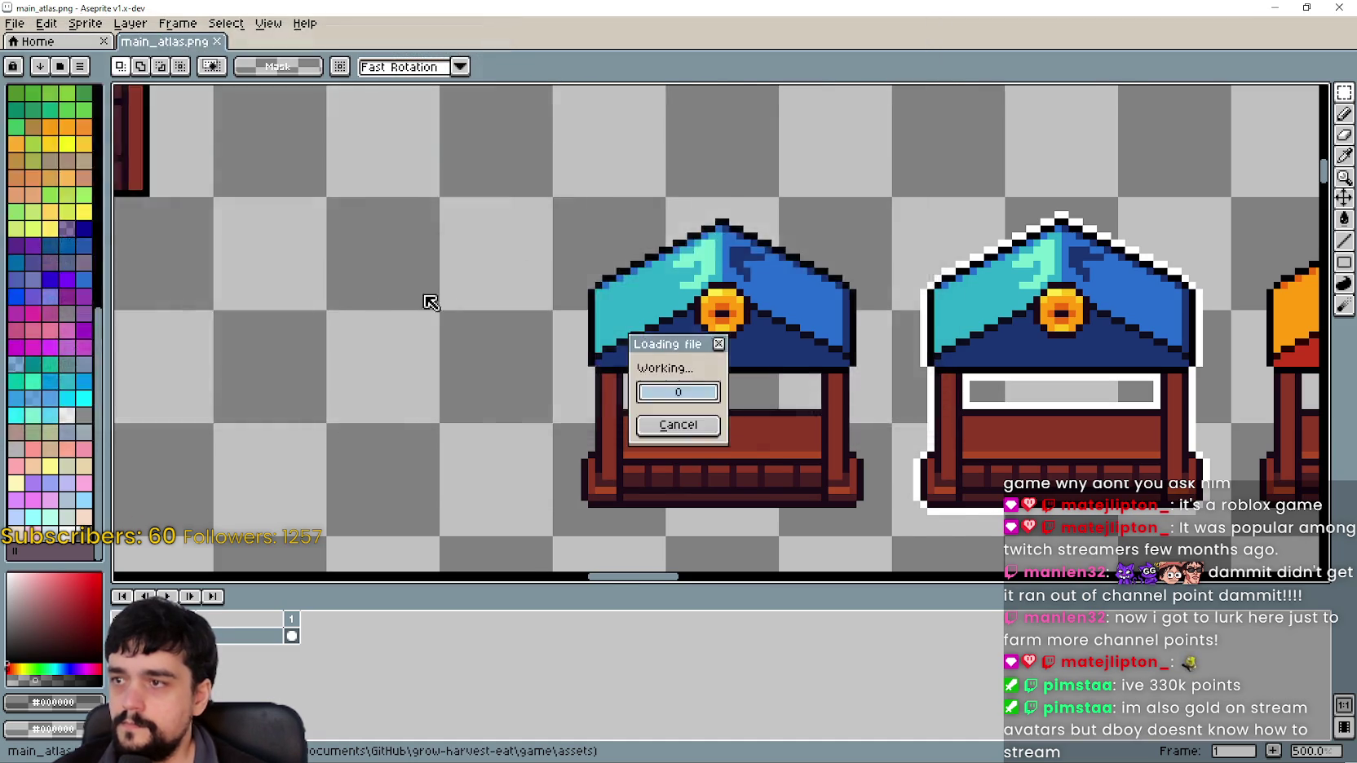
{"action": "scroll", "coordinate": [535, 204], "scroll_direction": "up", "scroll_amount": 2}
{"action": "scroll", "coordinate": [538, 204], "scroll_direction": "down", "scroll_amount": 4}
{"action": "scroll", "coordinate": [641, 297], "scroll_direction": "up", "scroll_amount": 4}
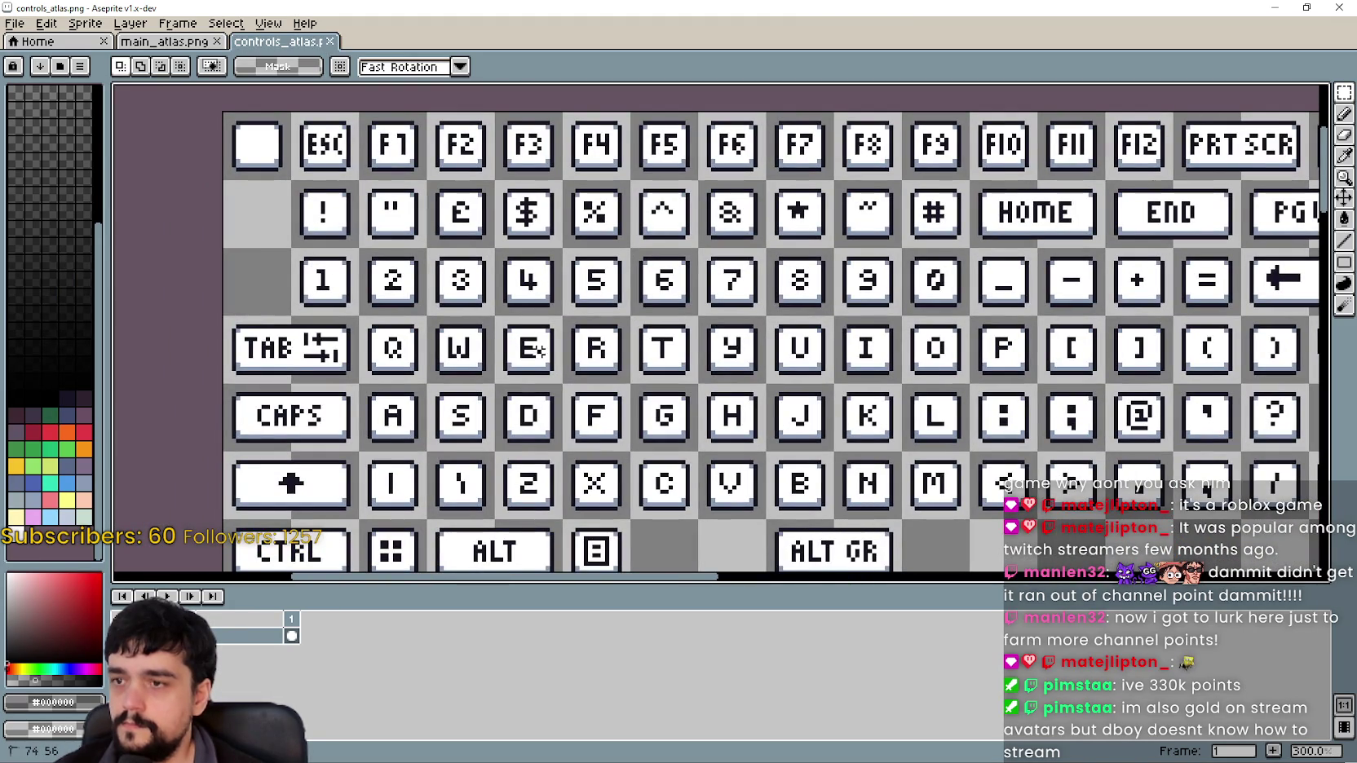
Paste the E key into main_atlas.png below the slime sprites, save, and minimize Aseprite
{"action": "left_click", "coordinate": [165, 41]}
{"action": "scroll", "coordinate": [604, 266], "scroll_direction": "down", "scroll_amount": 4}
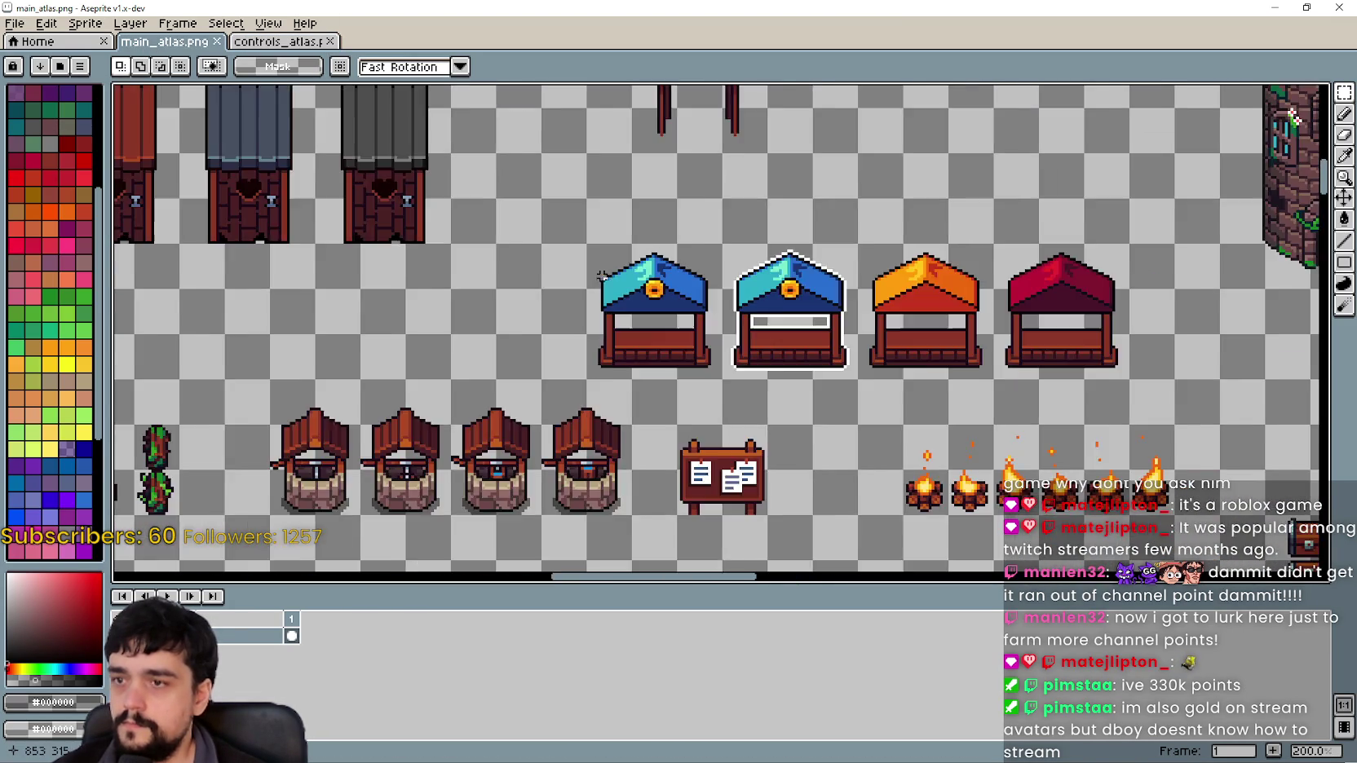
{"action": "scroll", "coordinate": [603, 266], "scroll_direction": "down", "scroll_amount": 3}
{"action": "scroll", "coordinate": [531, 290], "scroll_direction": "up", "scroll_amount": 2}
{"action": "key", "text": "ctrl+v"}
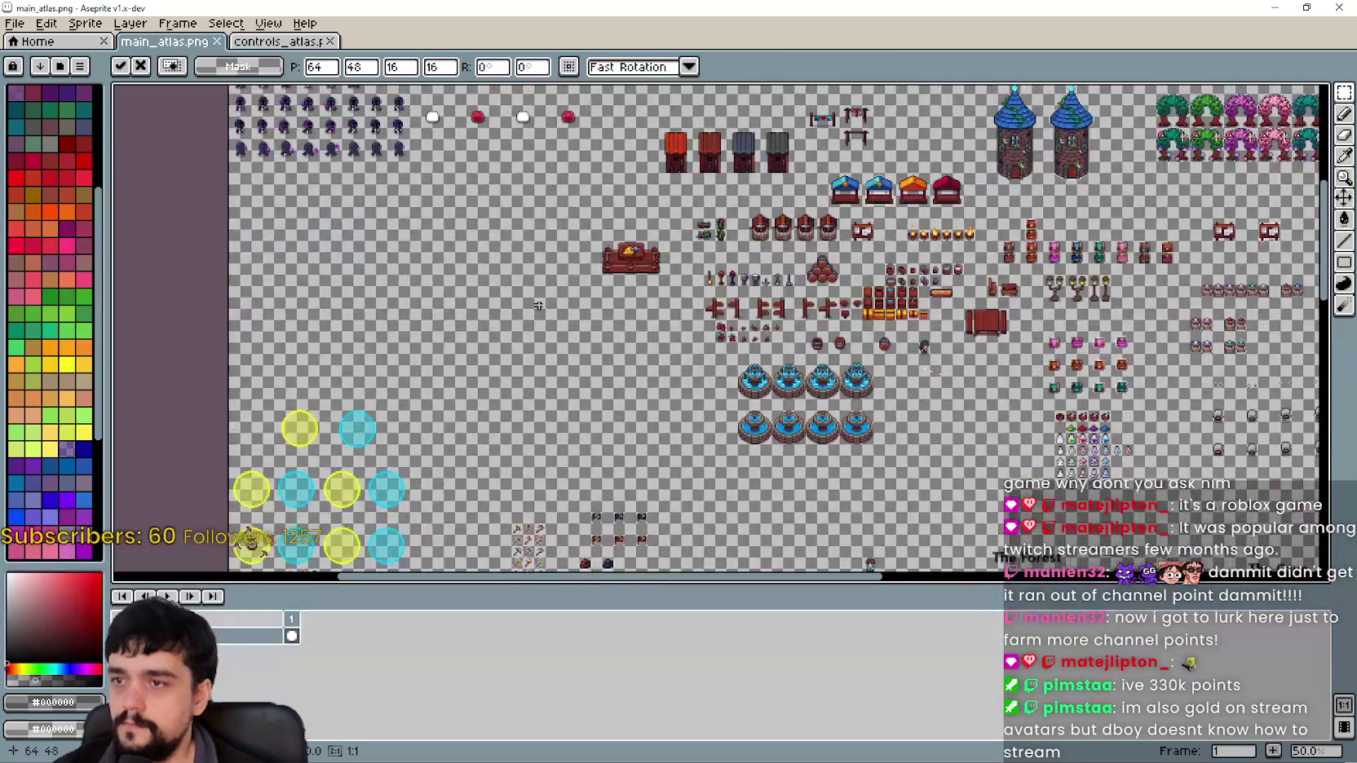
{"action": "scroll", "coordinate": [531, 290], "scroll_direction": "down", "scroll_amount": 2}
{"action": "scroll", "coordinate": [444, 189], "scroll_direction": "up", "scroll_amount": 3}
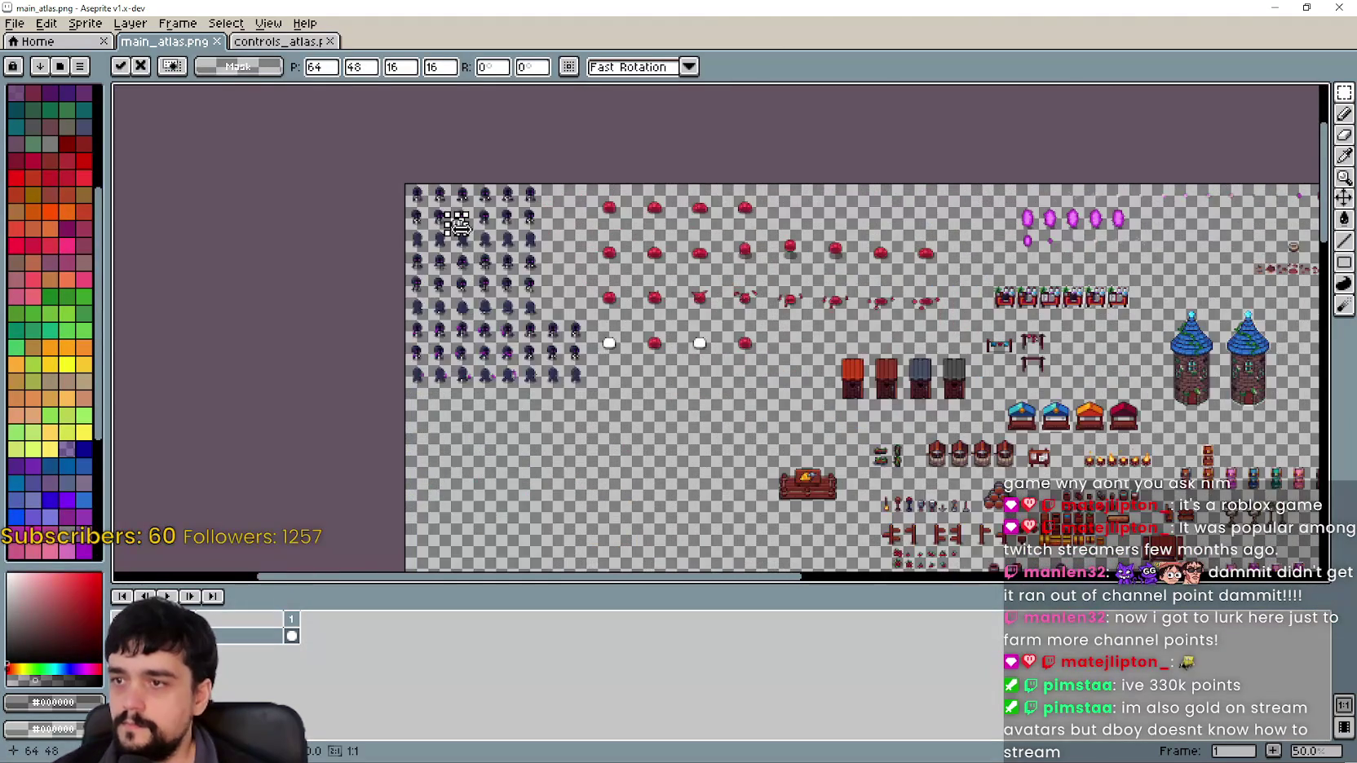
{"action": "scroll", "coordinate": [460, 229], "scroll_direction": "up", "scroll_amount": 4}
{"action": "mouse_move", "coordinate": [461, 228]}
{"action": "left_mouse_down"}
{"action": "mouse_move", "coordinate": [509, 288]}
{"action": "mouse_move", "coordinate": [885, 433]}
{"action": "mouse_move", "coordinate": [667, 271]}
{"action": "left_mouse_up"}
{"action": "scroll", "coordinate": [509, 288], "scroll_direction": "down", "scroll_amount": 6}
{"action": "scroll", "coordinate": [885, 433], "scroll_direction": "up", "scroll_amount": 4}
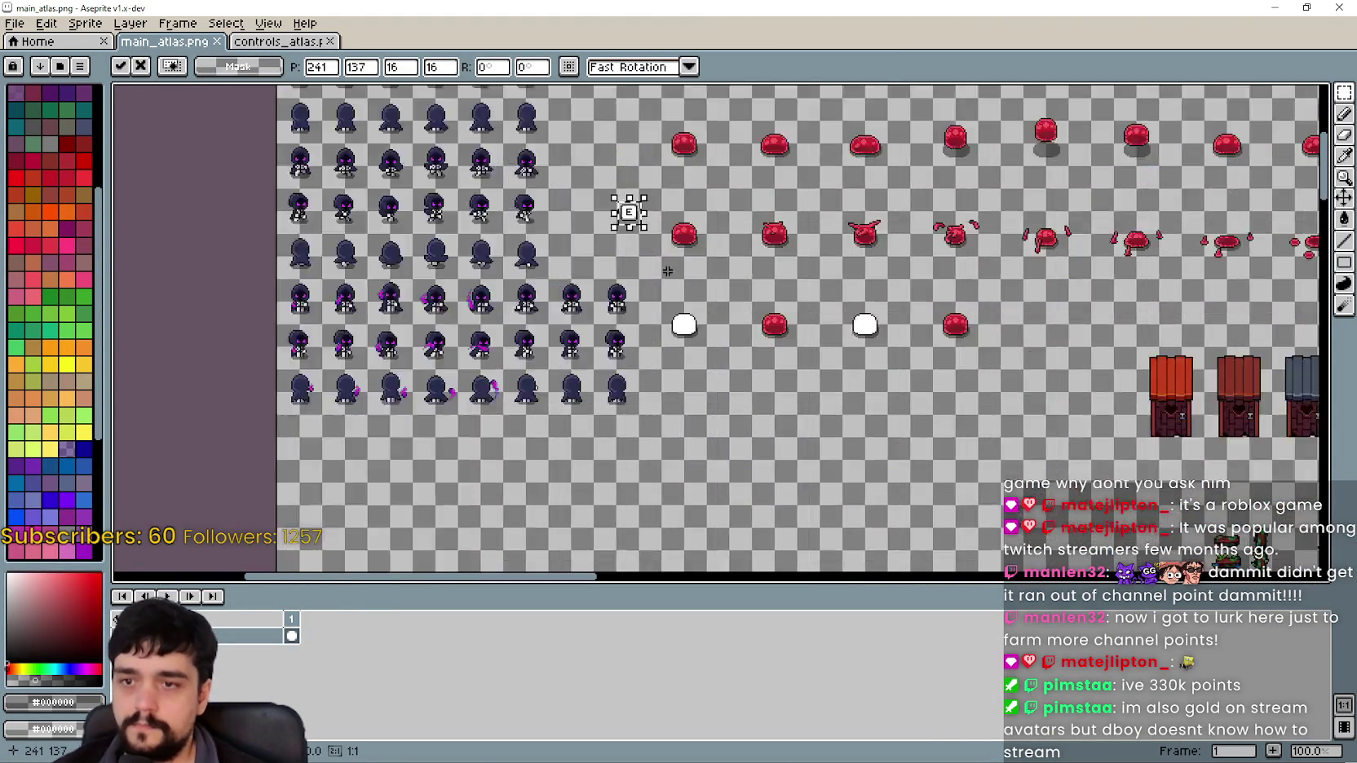
{"action": "scroll", "coordinate": [667, 271], "scroll_direction": "up", "scroll_amount": 1}
{"action": "left_click_drag", "start_coordinate": [606, 158], "coordinate": [797, 494]}
{"action": "scroll", "coordinate": [777, 405], "scroll_direction": "down", "scroll_amount": 2}
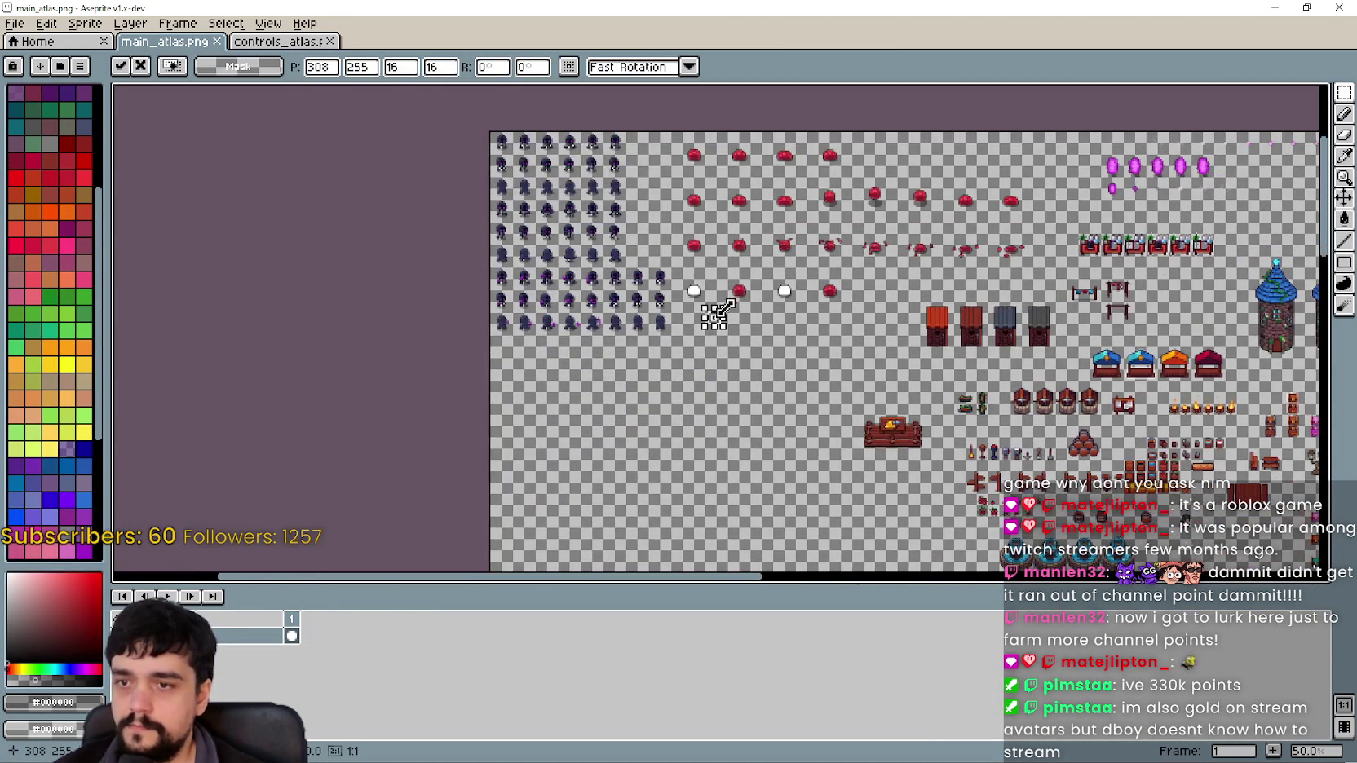
{"action": "scroll", "coordinate": [716, 318], "scroll_direction": "up", "scroll_amount": 2}
{"action": "left_click_drag", "start_coordinate": [703, 294], "coordinate": [1053, 431]}
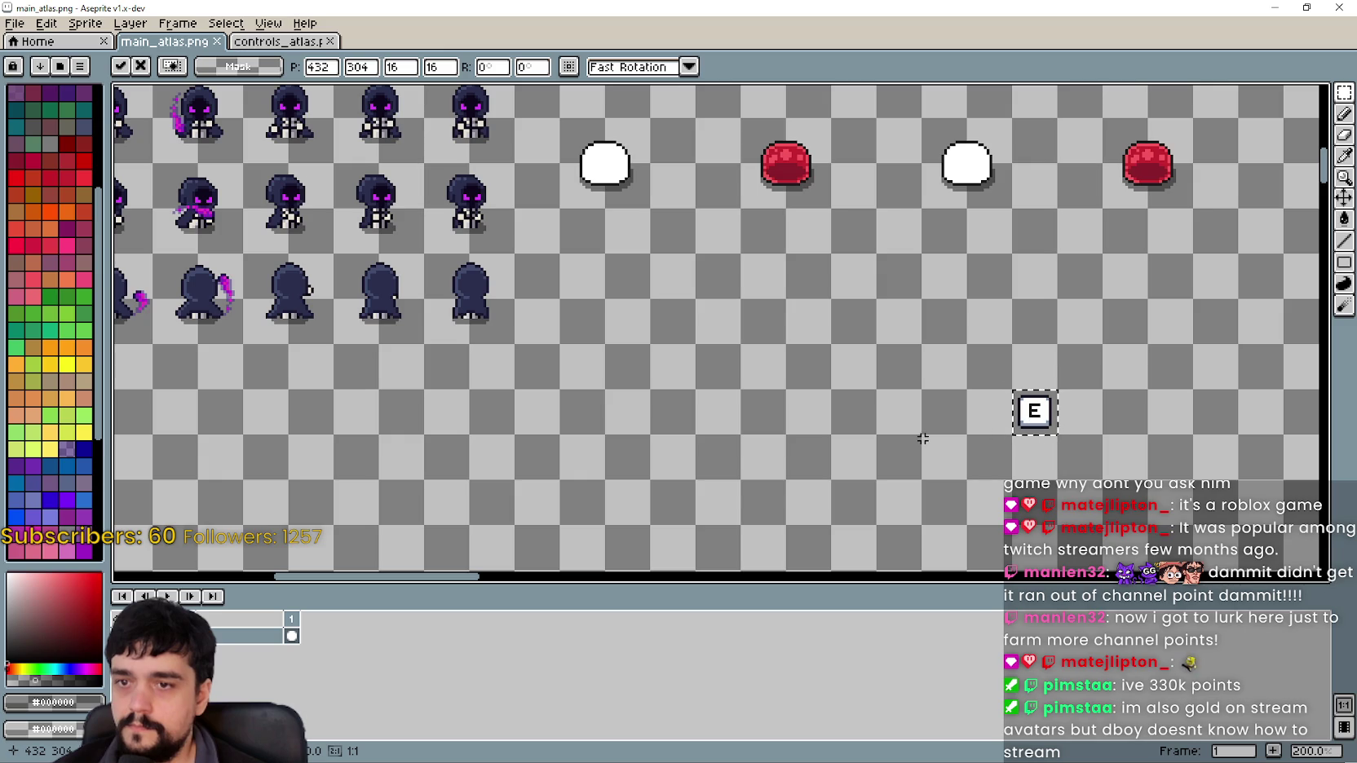
{"action": "key", "text": "ctrl+s"}
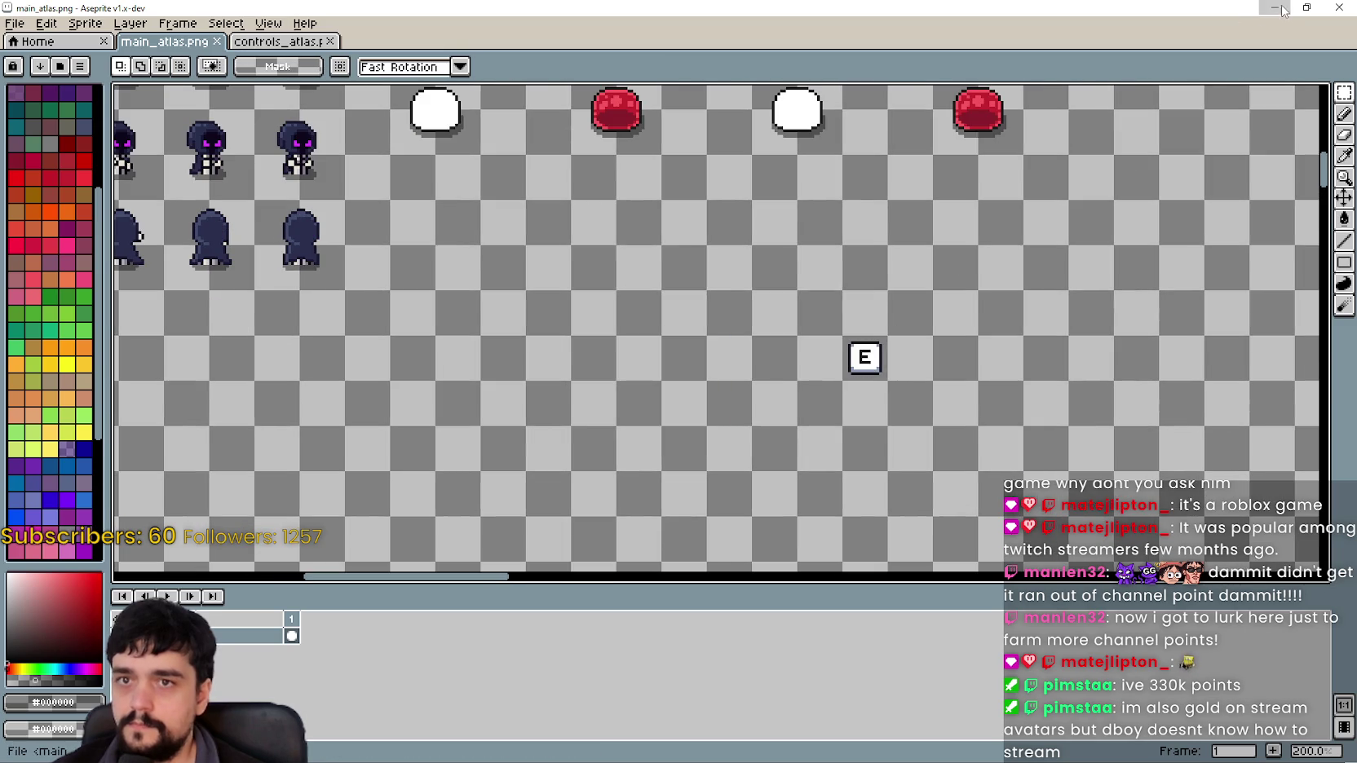
{"action": "left_click", "coordinate": [1275, 7]}
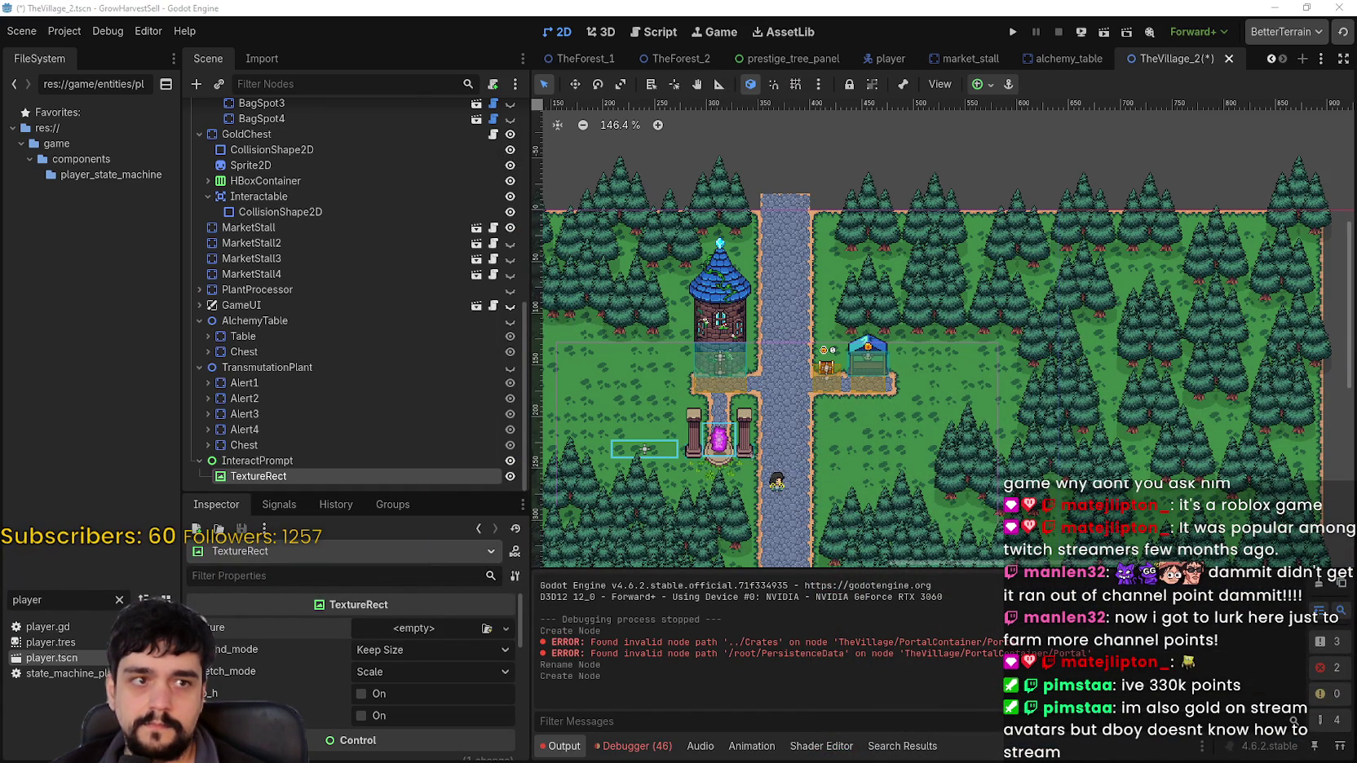
Give the TextureRect a new AtlasTexture using main_atlas.png as its atlas image
{"action": "scroll", "coordinate": [822, 300], "scroll_direction": "down", "scroll_amount": 2}
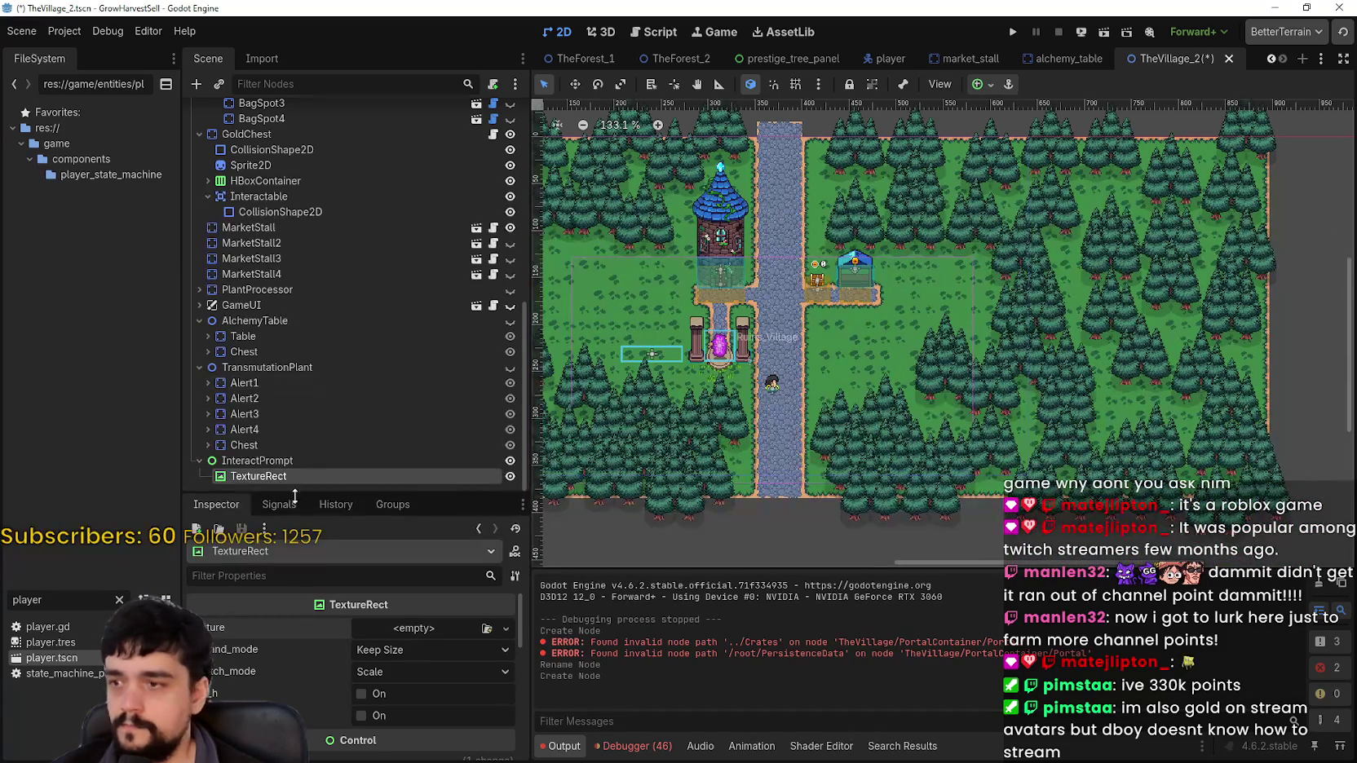
{"action": "left_click", "coordinate": [420, 629]}
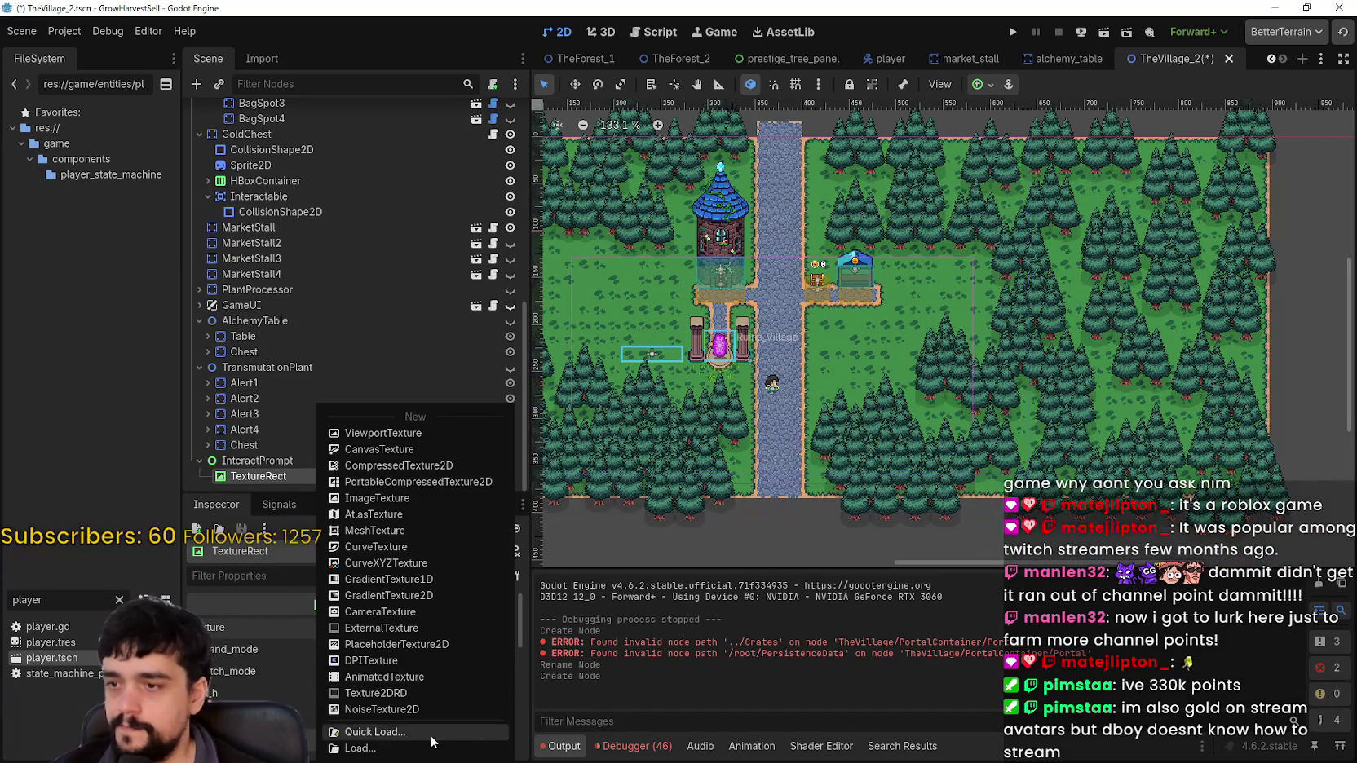
{"action": "left_click", "coordinate": [392, 522]}
{"action": "left_click", "coordinate": [416, 628]}
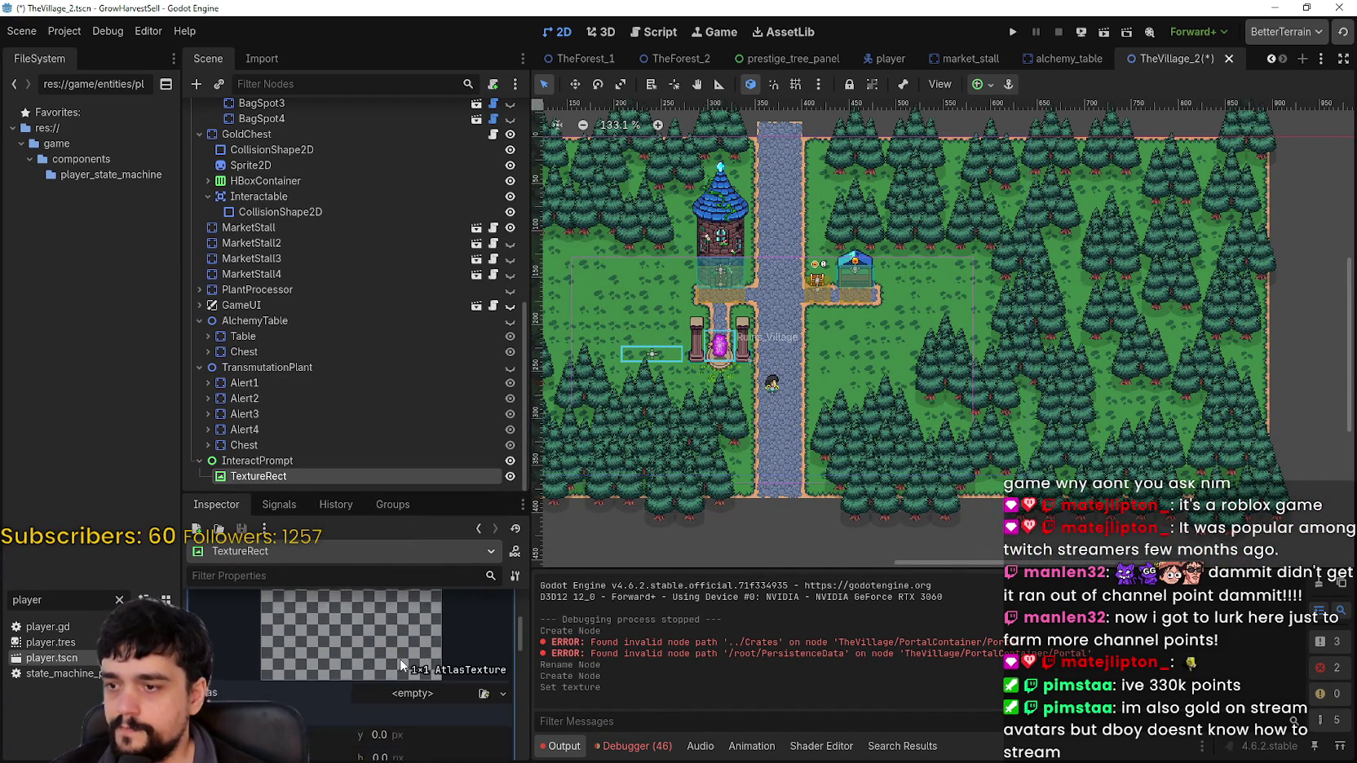
{"action": "left_click", "coordinate": [400, 656]}
{"action": "left_click", "coordinate": [411, 726]}
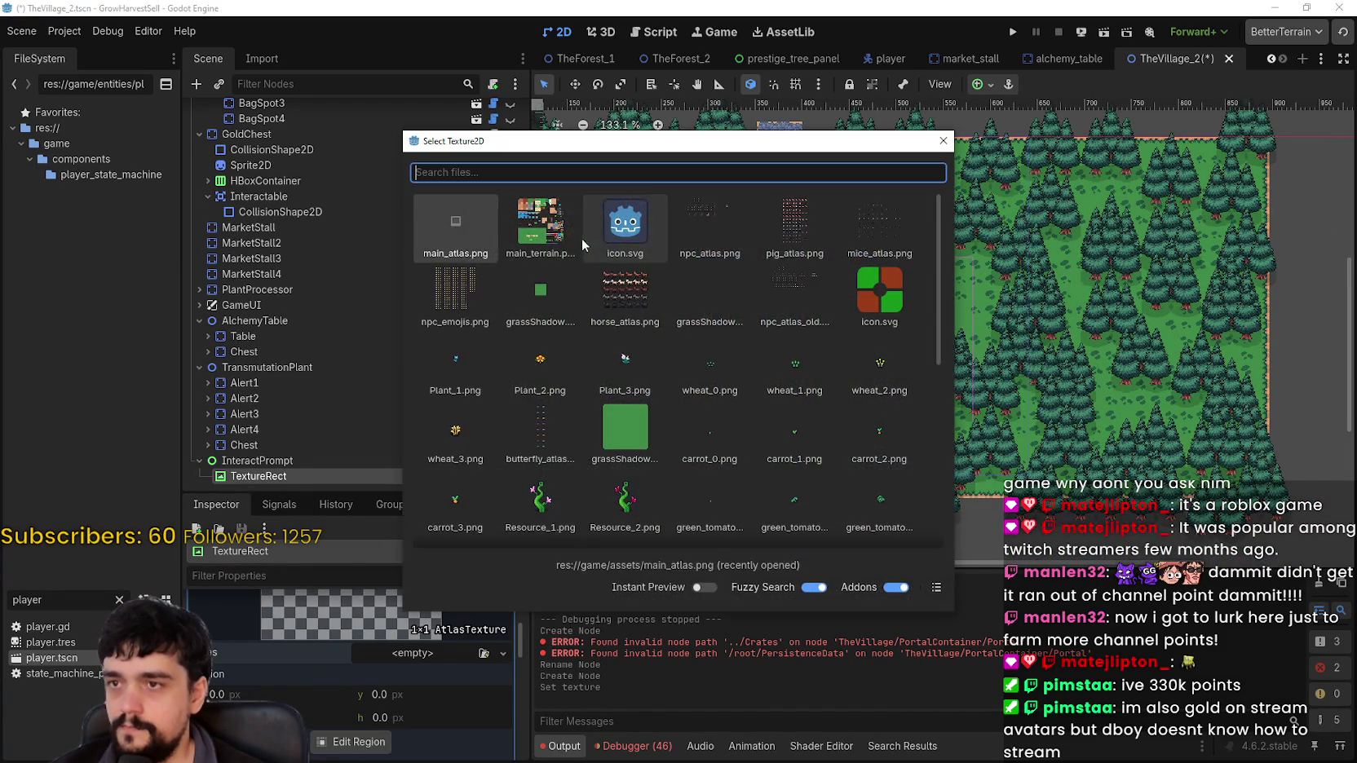
{"action": "double_click", "coordinate": [455, 226]}
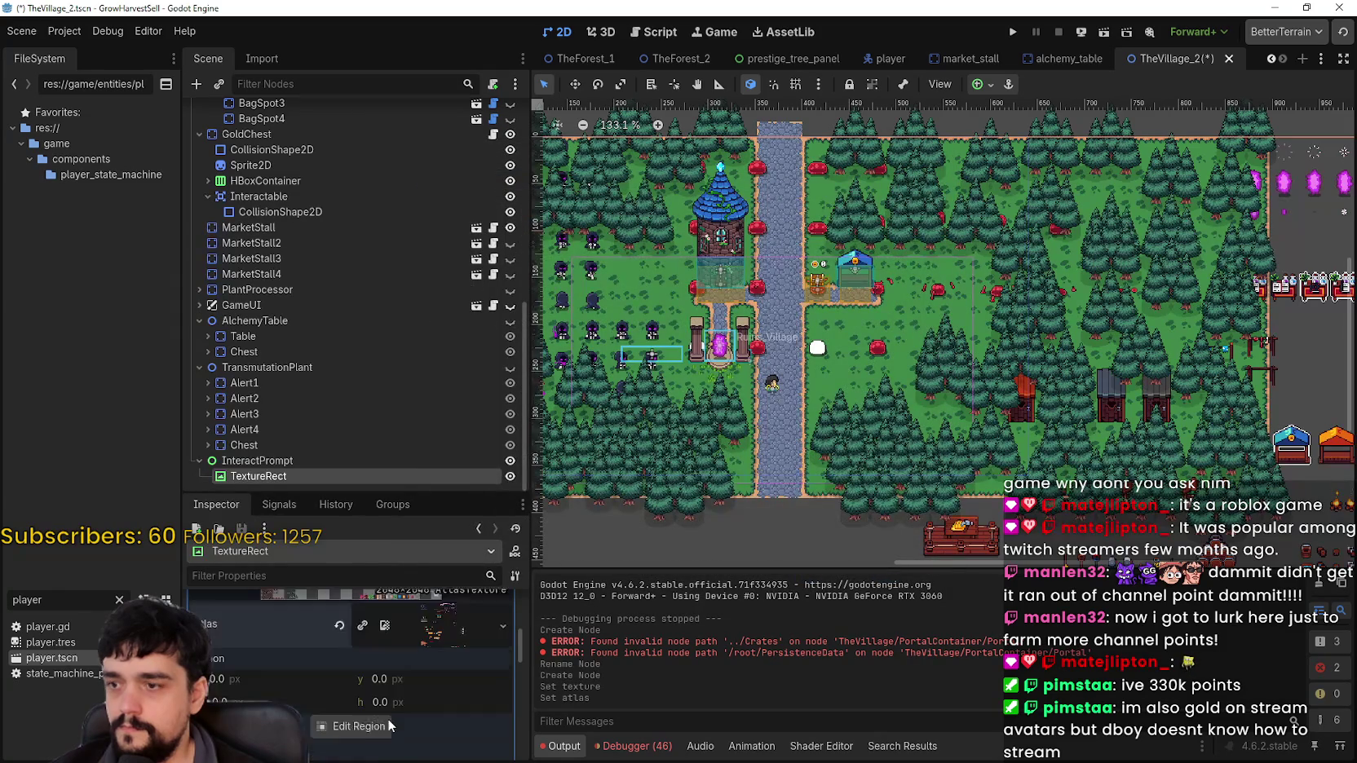
Crop the atlas region to the 16×16 E key sprite at 132, 304
{"action": "scroll", "coordinate": [386, 719], "scroll_direction": "down", "scroll_amount": 2}
{"action": "left_click", "coordinate": [359, 685]}
{"action": "scroll", "coordinate": [573, 310], "scroll_direction": "down", "scroll_amount": 2}
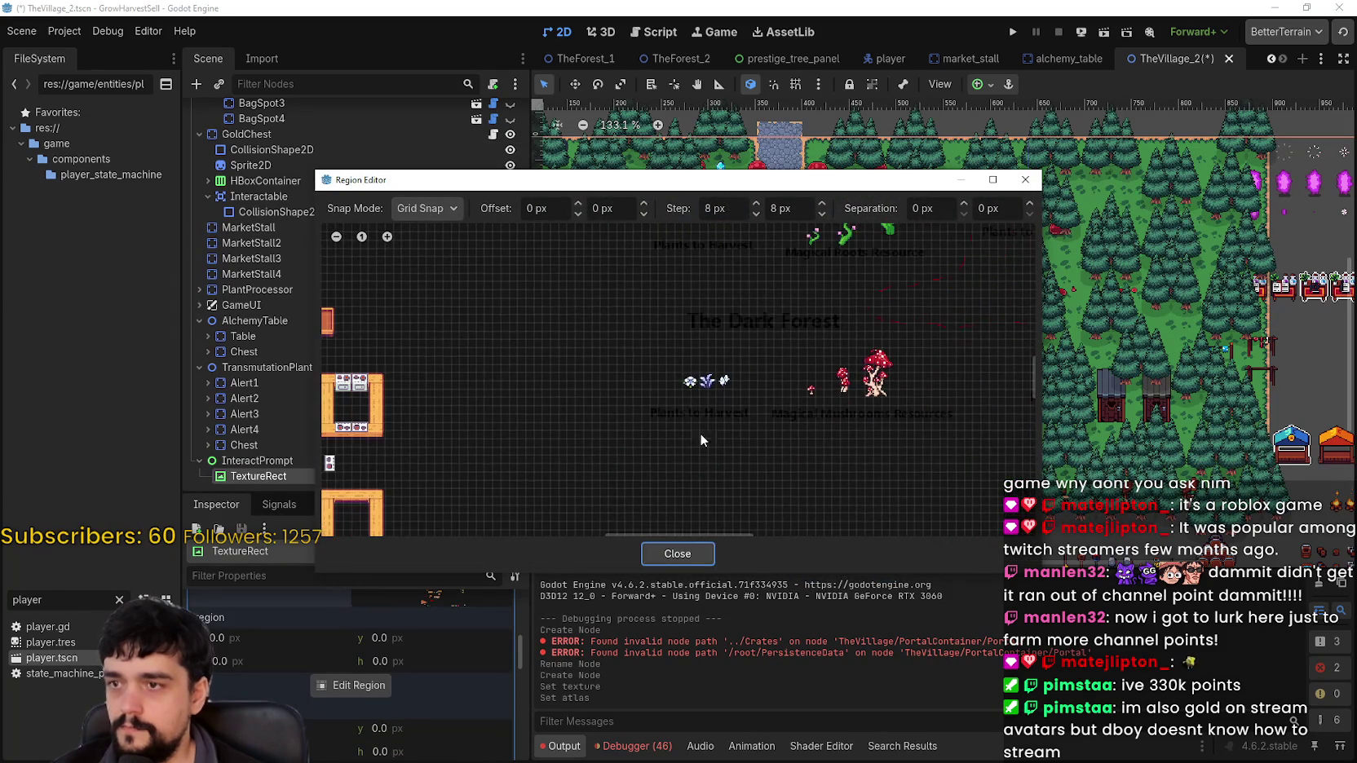
{"action": "scroll", "coordinate": [641, 321], "scroll_direction": "up", "scroll_amount": 5}
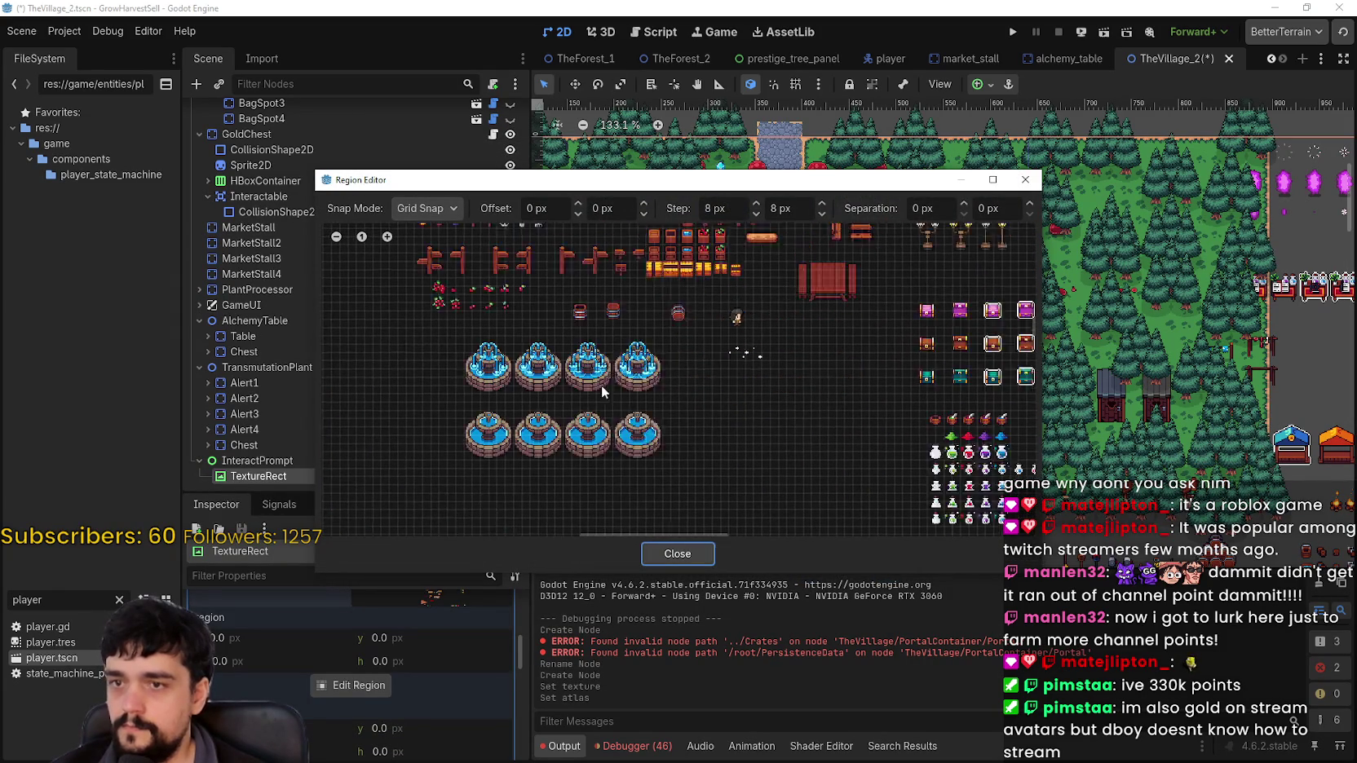
{"action": "scroll", "coordinate": [604, 369], "scroll_direction": "down", "scroll_amount": 5}
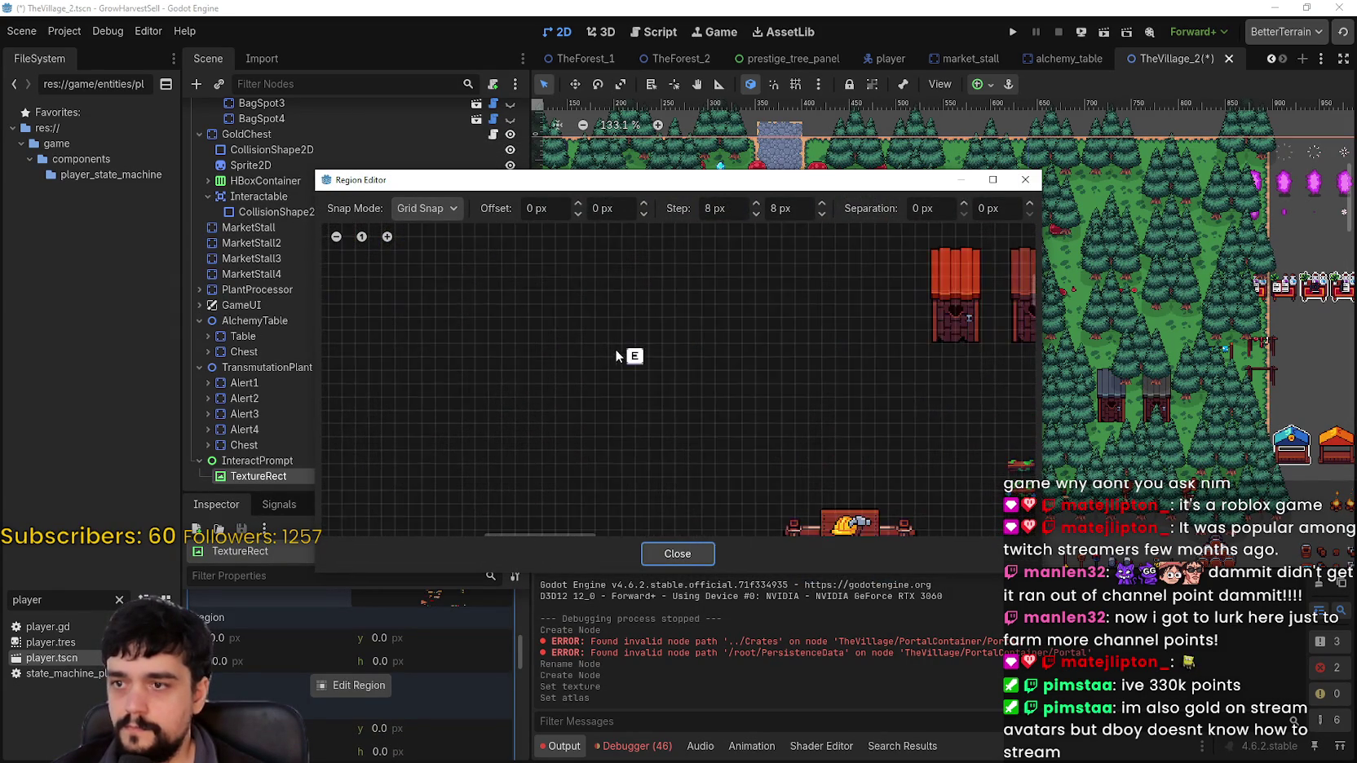
{"action": "left_click_drag", "start_coordinate": [620, 341], "coordinate": [641, 375]}
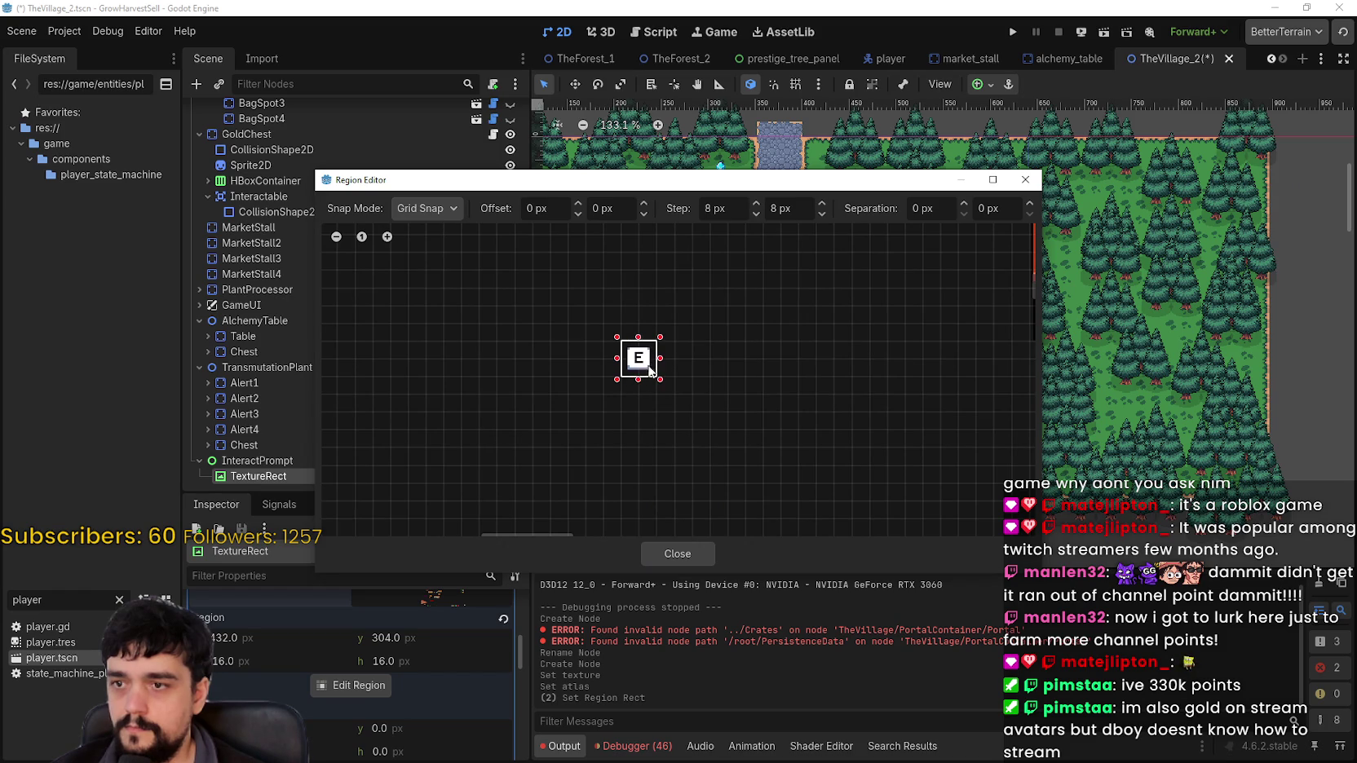
{"action": "left_click", "coordinate": [681, 554]}
{"action": "scroll", "coordinate": [662, 334], "scroll_direction": "down", "scroll_amount": 3}
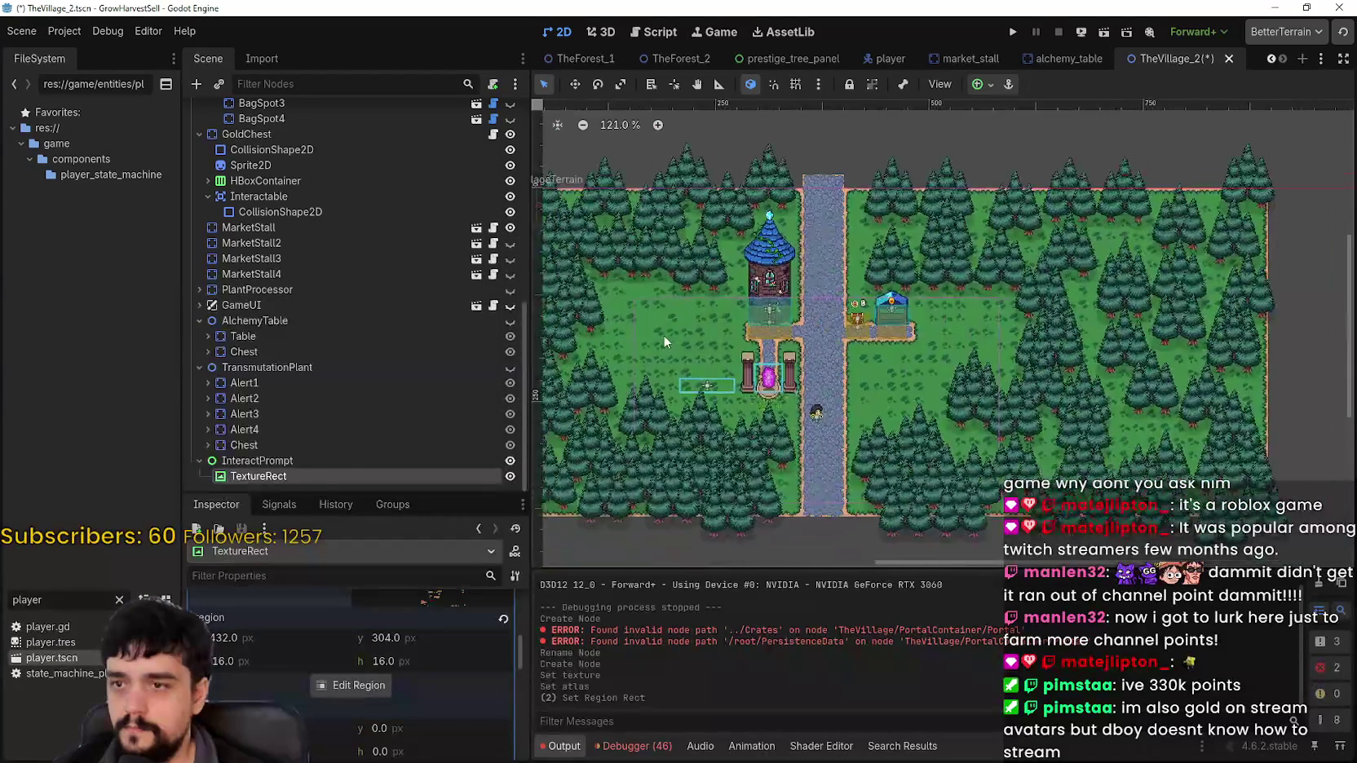
Shrink the E TextureRect to 16×16 and make InteractPrompt the first child of TheVillage
{"action": "scroll", "coordinate": [662, 259], "scroll_direction": "up", "scroll_amount": 13}
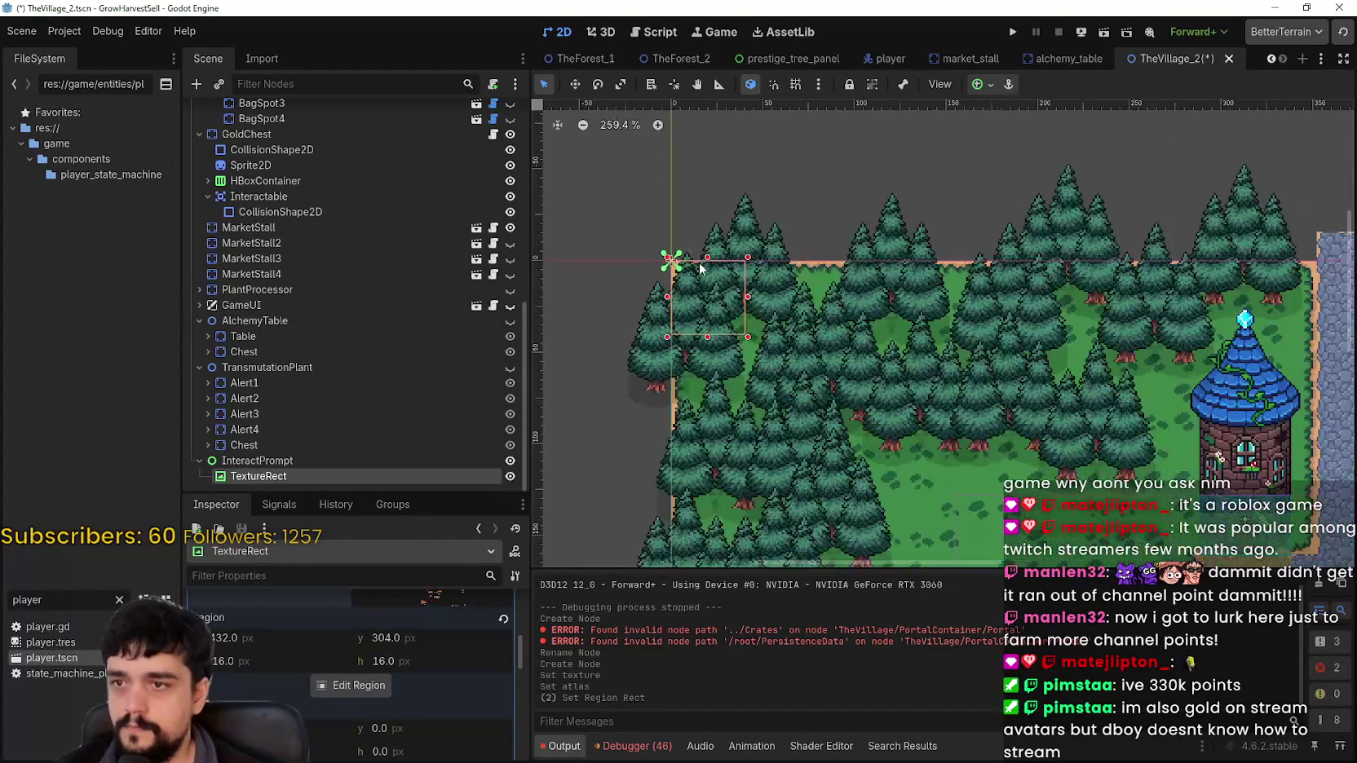
{"action": "left_click_drag", "start_coordinate": [814, 411], "coordinate": [726, 325]}
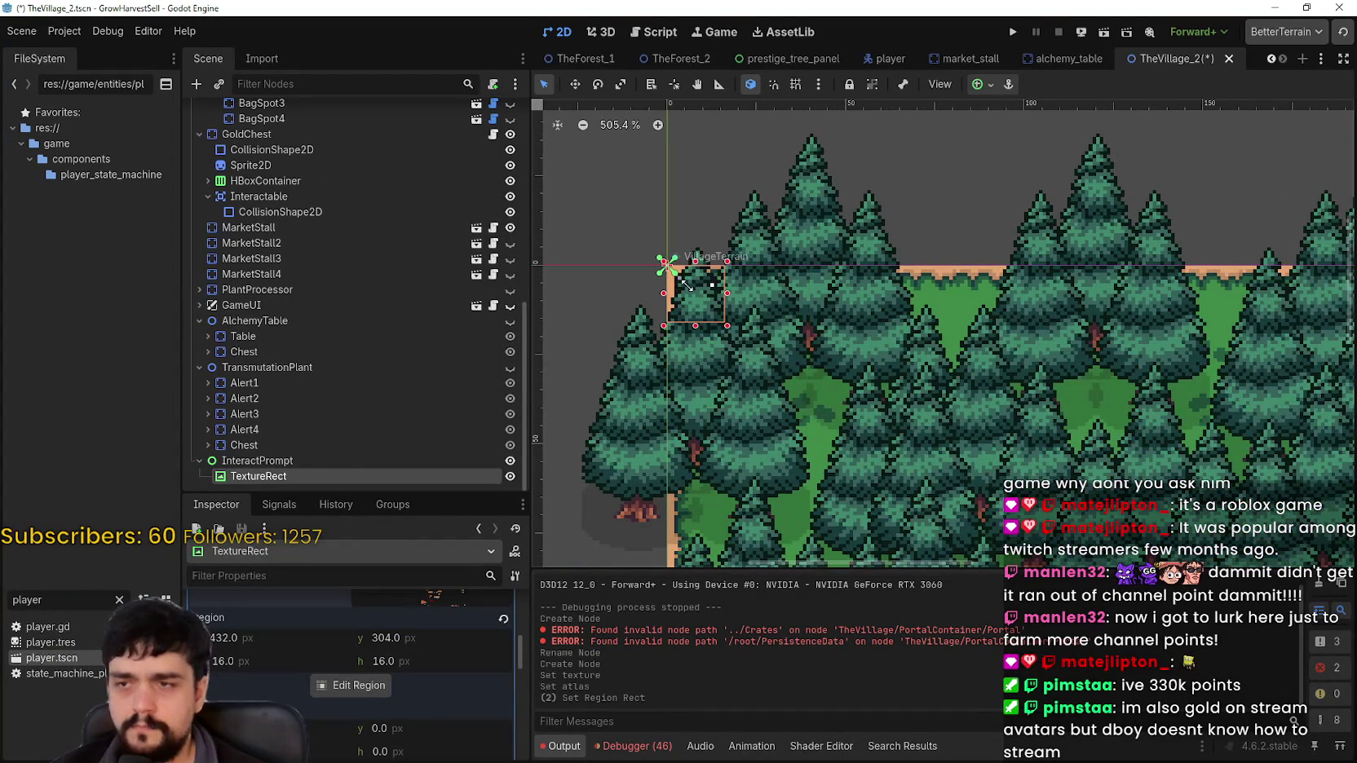
{"action": "left_click", "coordinate": [297, 462]}
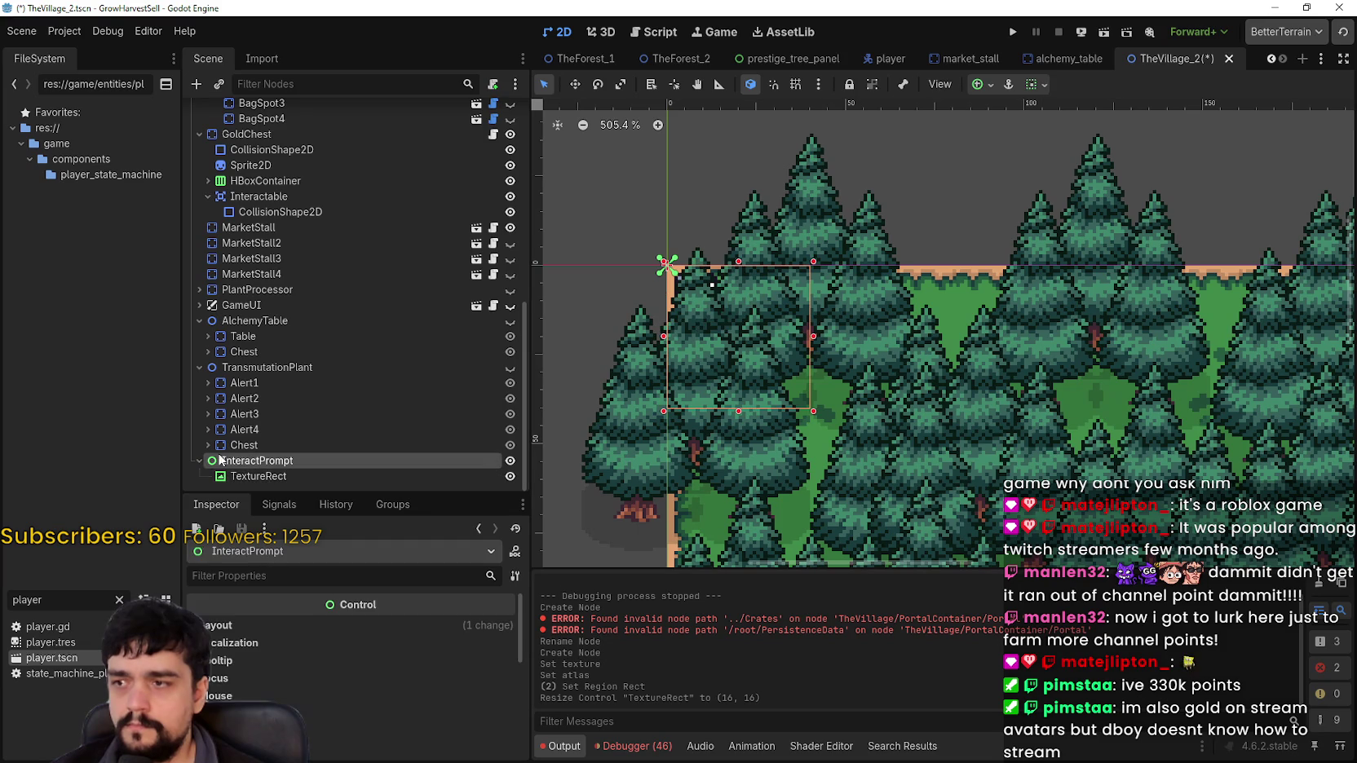
{"action": "left_click", "coordinate": [198, 461]}
{"action": "mouse_move", "coordinate": [227, 468]}
{"action": "left_mouse_down"}
{"action": "mouse_move", "coordinate": [236, 114]}
{"action": "mouse_move", "coordinate": [245, 155]}
{"action": "mouse_move", "coordinate": [272, 171]}
{"action": "mouse_move", "coordinate": [290, 121]}
{"action": "left_mouse_up"}
Resize InteractPrompt to 28×25 and move it toward the tower at 136, 98
{"action": "scroll", "coordinate": [697, 332], "scroll_direction": "down", "scroll_amount": 3}
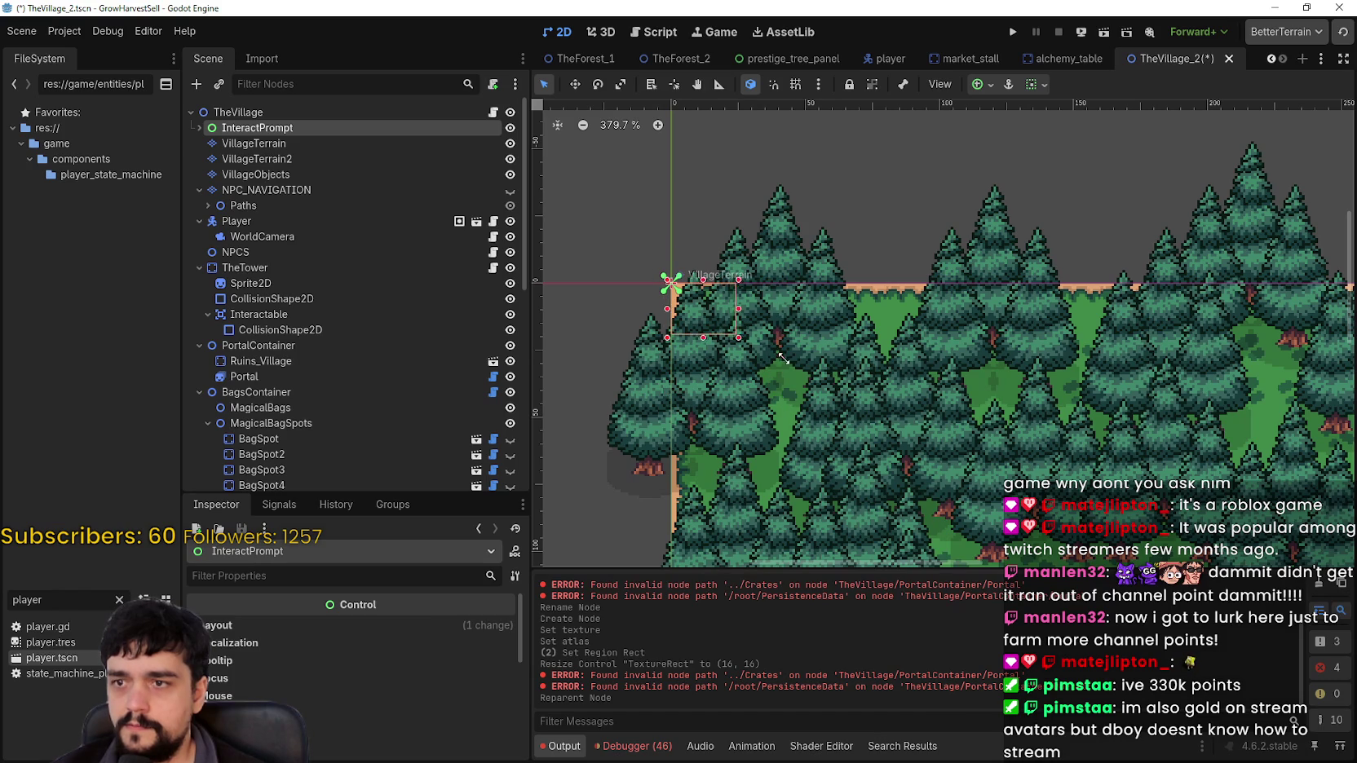
{"action": "left_click_drag", "start_coordinate": [754, 357], "coordinate": [754, 358]}
{"action": "left_click", "coordinate": [199, 127]}
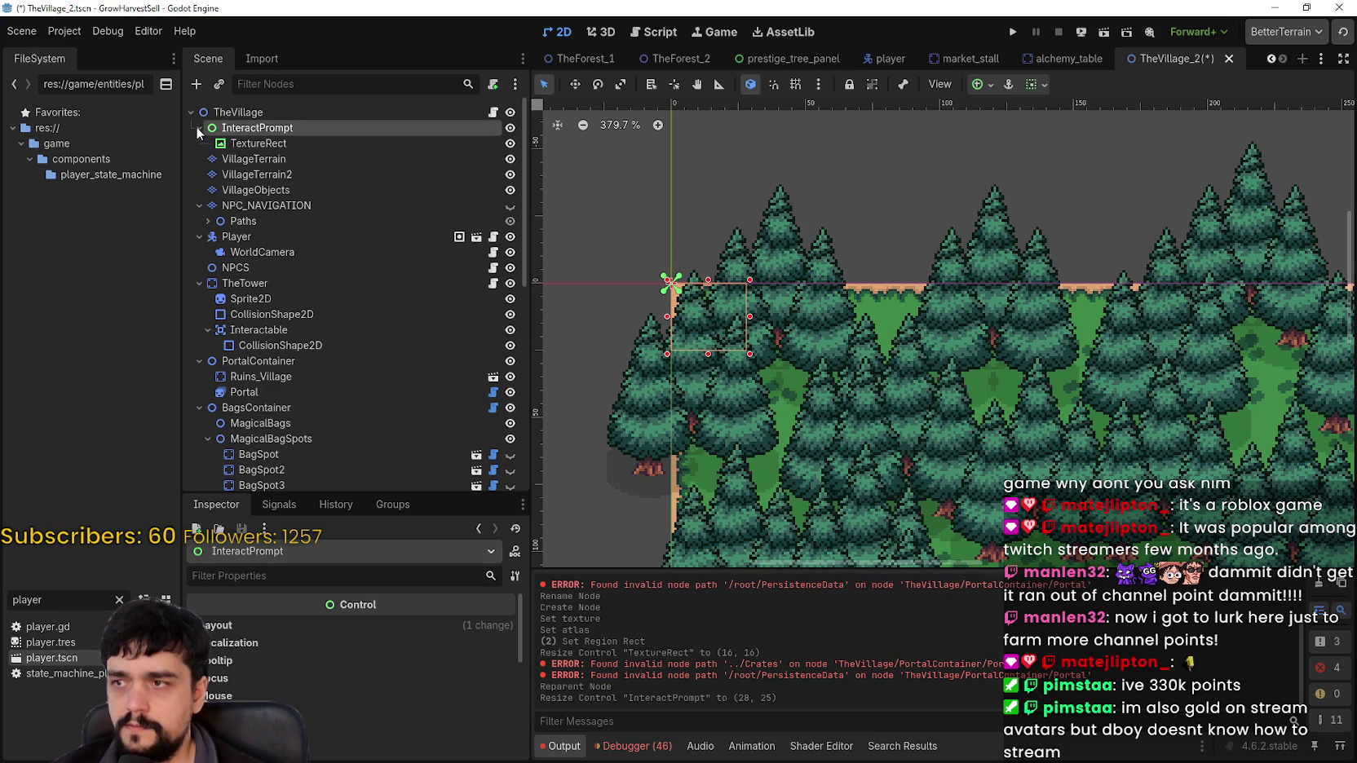
{"action": "left_click", "coordinate": [236, 145]}
{"action": "left_click", "coordinate": [240, 128]}
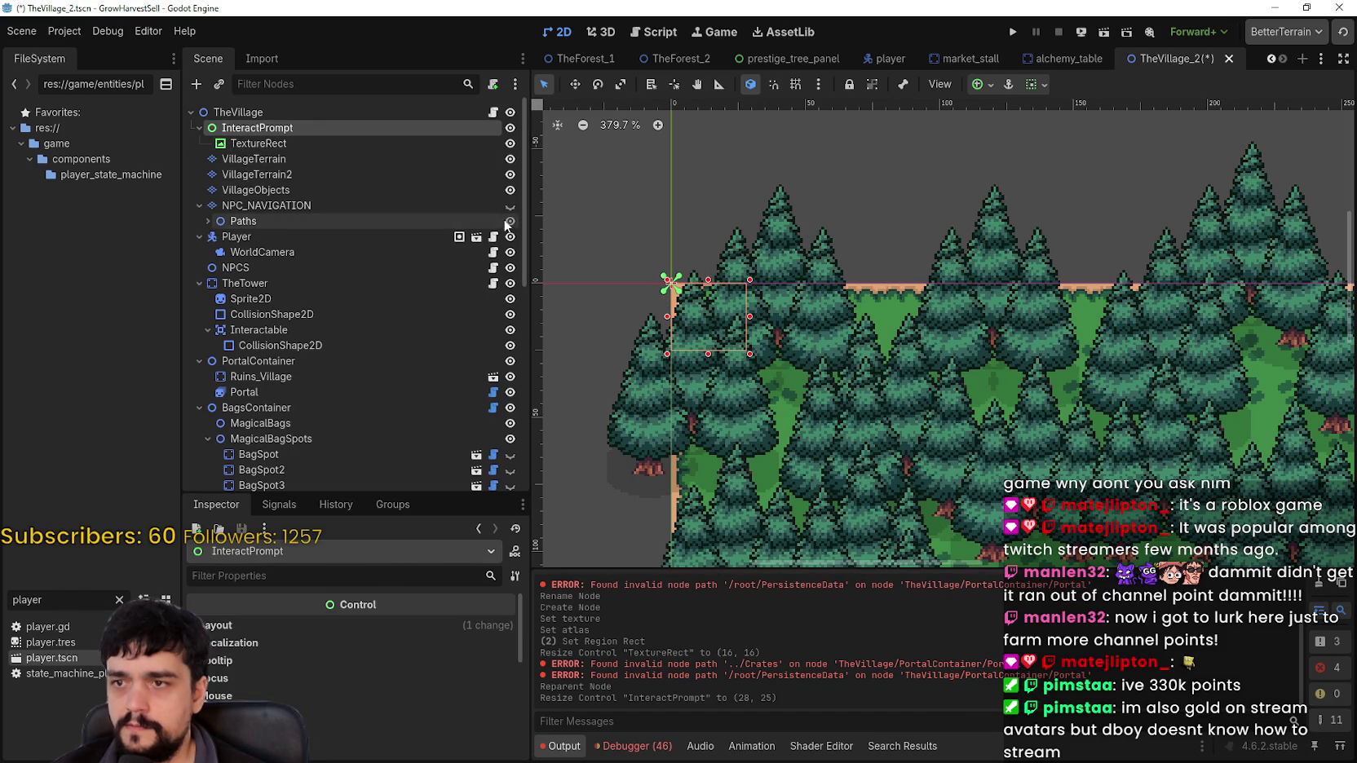
{"action": "scroll", "coordinate": [745, 304], "scroll_direction": "down", "scroll_amount": 1}
{"action": "left_click", "coordinate": [575, 85]}
{"action": "mouse_move", "coordinate": [678, 287]}
{"action": "left_mouse_down"}
{"action": "mouse_move", "coordinate": [739, 194]}
{"action": "mouse_move", "coordinate": [706, 235]}
{"action": "mouse_move", "coordinate": [705, 331]}
{"action": "mouse_move", "coordinate": [1034, 515]}
{"action": "mouse_move", "coordinate": [870, 249]}
{"action": "mouse_move", "coordinate": [963, 283]}
{"action": "left_mouse_up"}
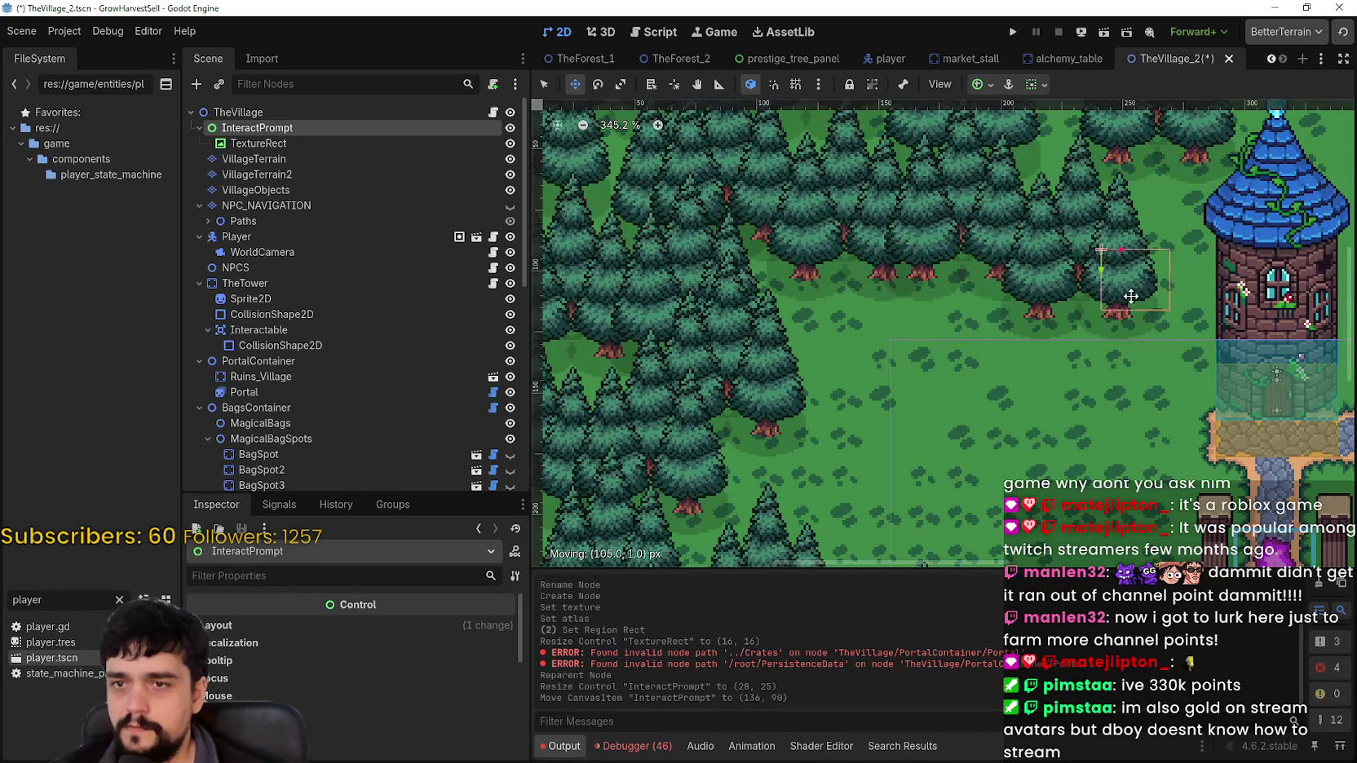
Raise InteractPrompt's Z Index to 2 while nudging it beside the tower
{"action": "mouse_move", "coordinate": [1131, 296]}
{"action": "left_mouse_down"}
{"action": "mouse_move", "coordinate": [1026, 269]}
{"action": "mouse_move", "coordinate": [1142, 239]}
{"action": "mouse_move", "coordinate": [1131, 343]}
{"action": "mouse_move", "coordinate": [1153, 336]}
{"action": "left_mouse_up"}
{"action": "scroll", "coordinate": [355, 644], "scroll_direction": "down", "scroll_amount": 2}
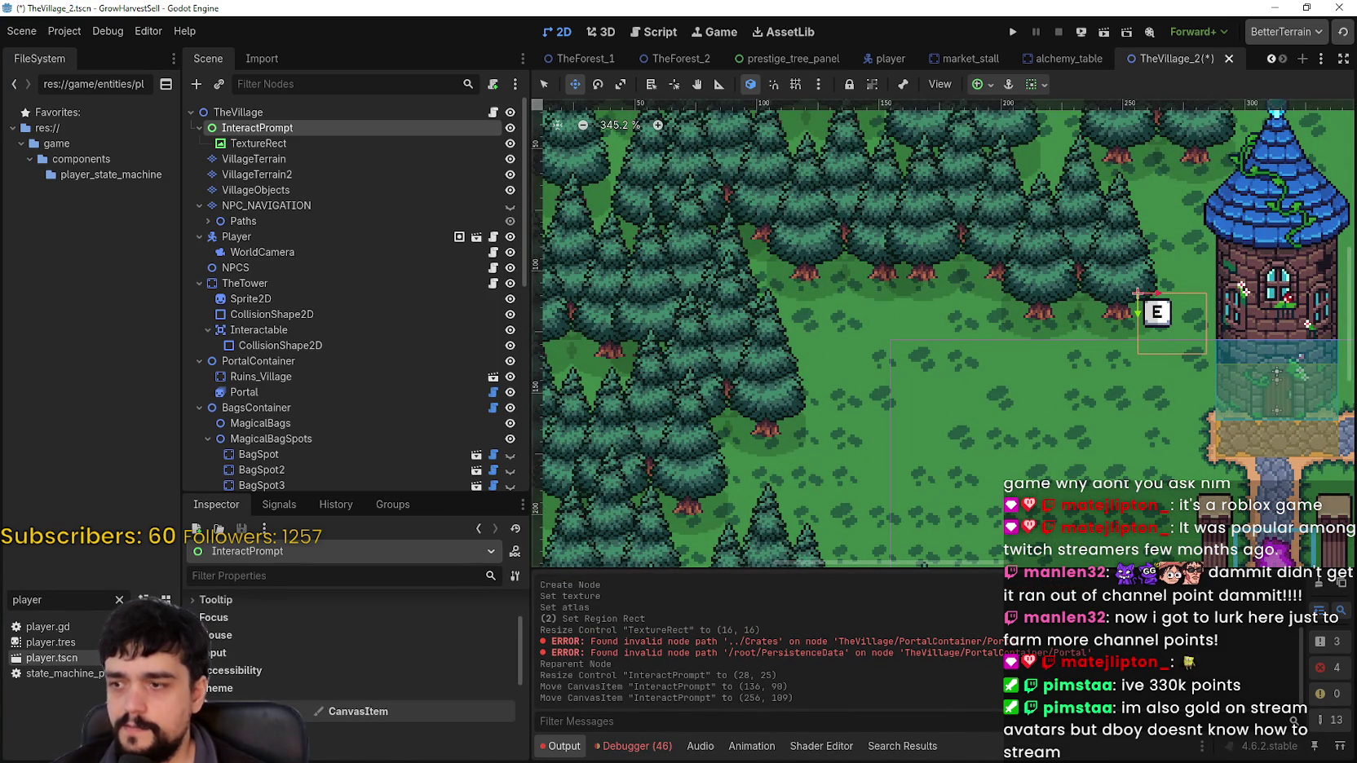
{"action": "scroll", "coordinate": [258, 686], "scroll_direction": "down", "scroll_amount": 2}
{"action": "left_click", "coordinate": [503, 684]}
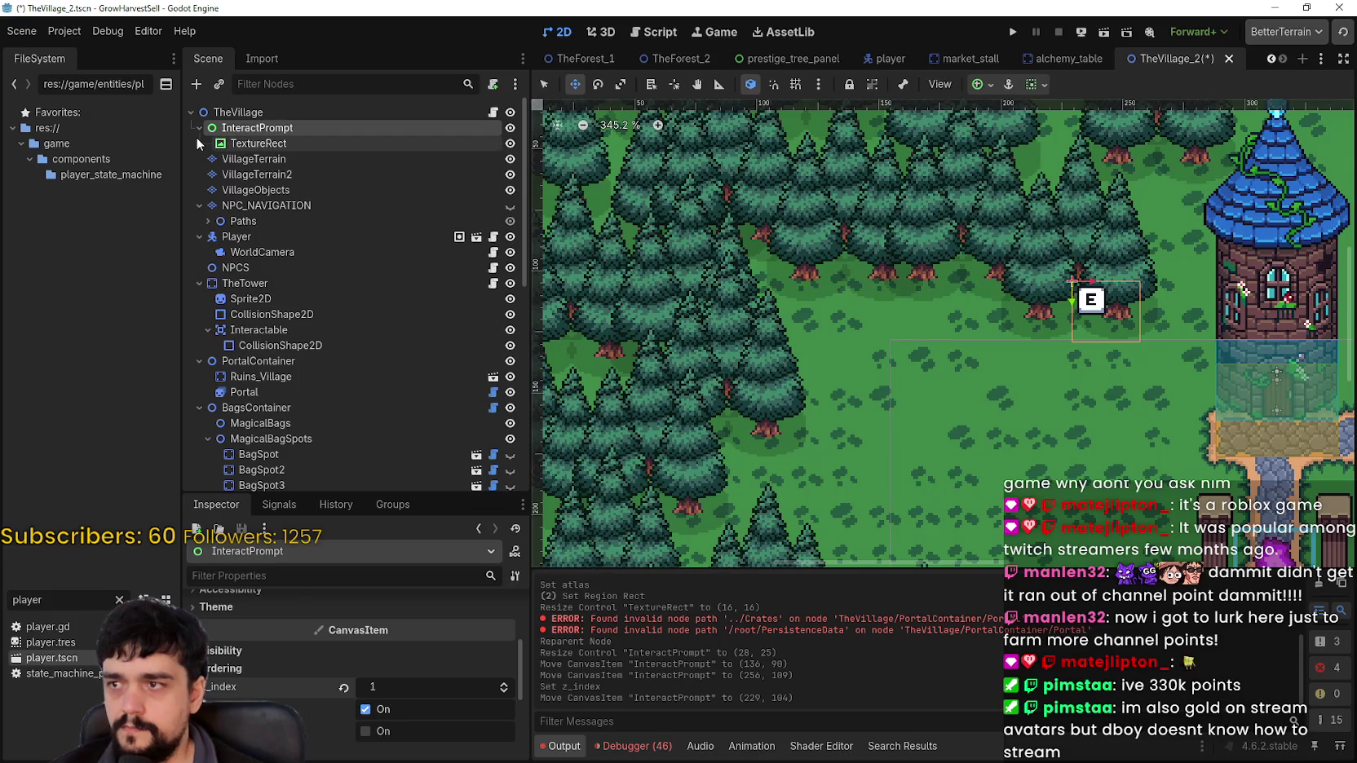
{"action": "mouse_move", "coordinate": [232, 129]}
{"action": "left_mouse_down"}
{"action": "mouse_move", "coordinate": [277, 204]}
{"action": "mouse_move", "coordinate": [327, 529]}
{"action": "mouse_move", "coordinate": [237, 485]}
{"action": "mouse_move", "coordinate": [233, 457]}
{"action": "mouse_move", "coordinate": [232, 490]}
{"action": "mouse_move", "coordinate": [225, 351]}
{"action": "mouse_move", "coordinate": [225, 369]}
{"action": "left_mouse_up"}
{"action": "mouse_move", "coordinate": [1087, 319]}
{"action": "left_mouse_down"}
{"action": "mouse_move", "coordinate": [1072, 265]}
{"action": "mouse_move", "coordinate": [1077, 319]}
{"action": "left_mouse_up"}
{"action": "mouse_move", "coordinate": [230, 336]}
{"action": "left_mouse_down"}
{"action": "mouse_move", "coordinate": [269, 135]}
{"action": "mouse_move", "coordinate": [278, 199]}
{"action": "mouse_move", "coordinate": [277, 128]}
{"action": "left_mouse_up"}
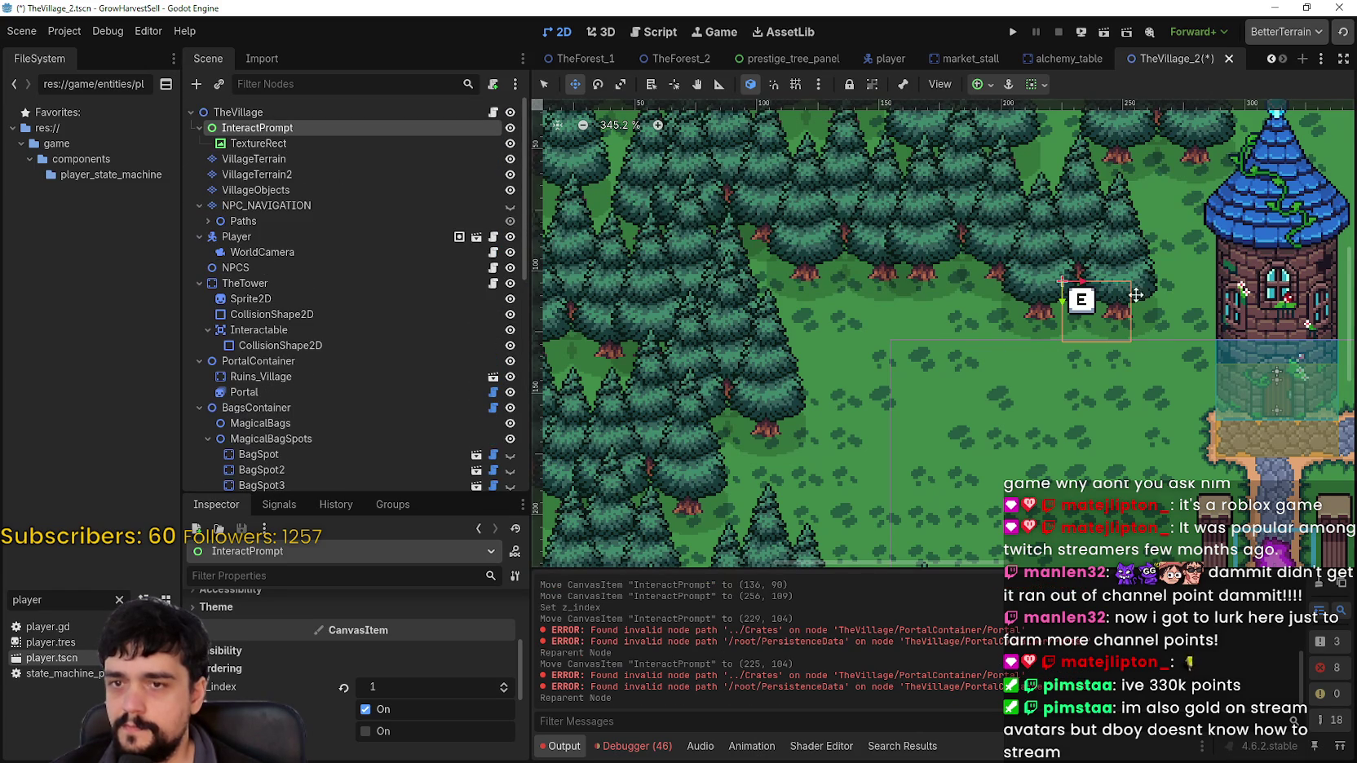
{"action": "left_click", "coordinate": [506, 681]}
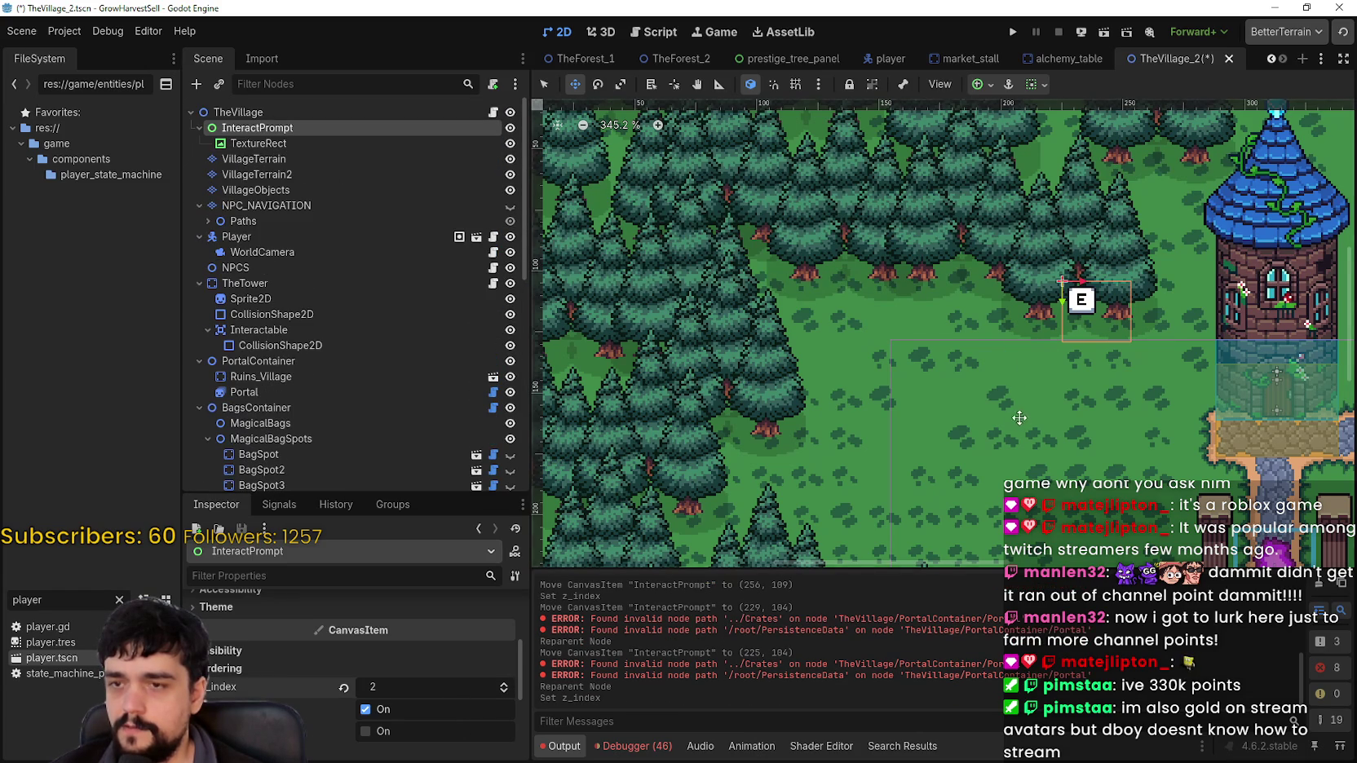
Drag the E prompt onto the grass below the market stall at 425, 186
{"action": "scroll", "coordinate": [1020, 418], "scroll_direction": "down", "scroll_amount": 2}
{"action": "mouse_move", "coordinate": [1228, 391]}
{"action": "left_mouse_down"}
{"action": "mouse_move", "coordinate": [1046, 279]}
{"action": "mouse_move", "coordinate": [843, 493]}
{"action": "mouse_move", "coordinate": [886, 210]}
{"action": "mouse_move", "coordinate": [1227, 437]}
{"action": "mouse_move", "coordinate": [1231, 522]}
{"action": "left_mouse_up"}
{"action": "mouse_move", "coordinate": [1232, 522]}
{"action": "left_mouse_down"}
{"action": "mouse_move", "coordinate": [844, 332]}
{"action": "mouse_move", "coordinate": [1141, 163]}
{"action": "mouse_move", "coordinate": [1092, 328]}
{"action": "mouse_move", "coordinate": [1162, 179]}
{"action": "left_mouse_up"}
{"action": "scroll", "coordinate": [1092, 327], "scroll_direction": "up", "scroll_amount": 1}
{"action": "scroll", "coordinate": [1092, 328], "scroll_direction": "up", "scroll_amount": 2}
{"action": "scroll", "coordinate": [938, 379], "scroll_direction": "up", "scroll_amount": 3}
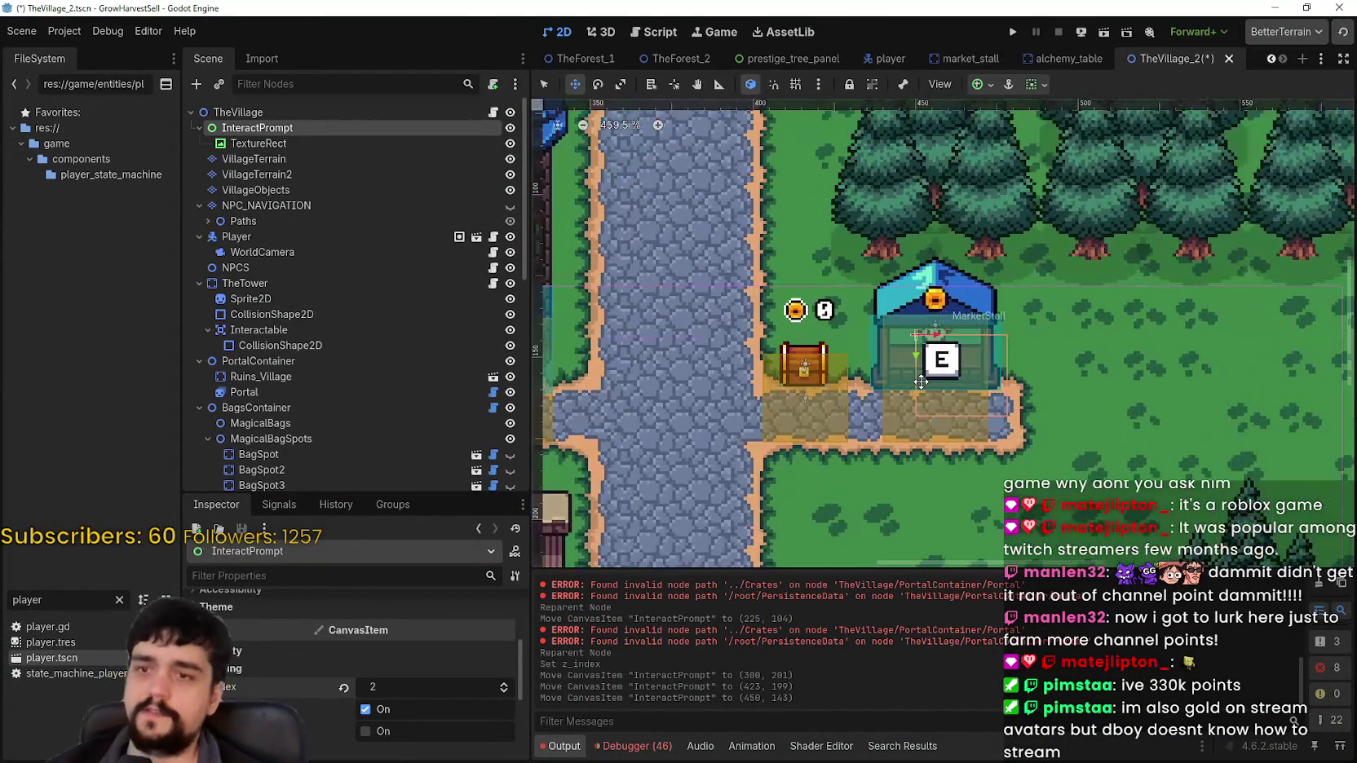
{"action": "scroll", "coordinate": [938, 350], "scroll_direction": "down", "scroll_amount": 10}
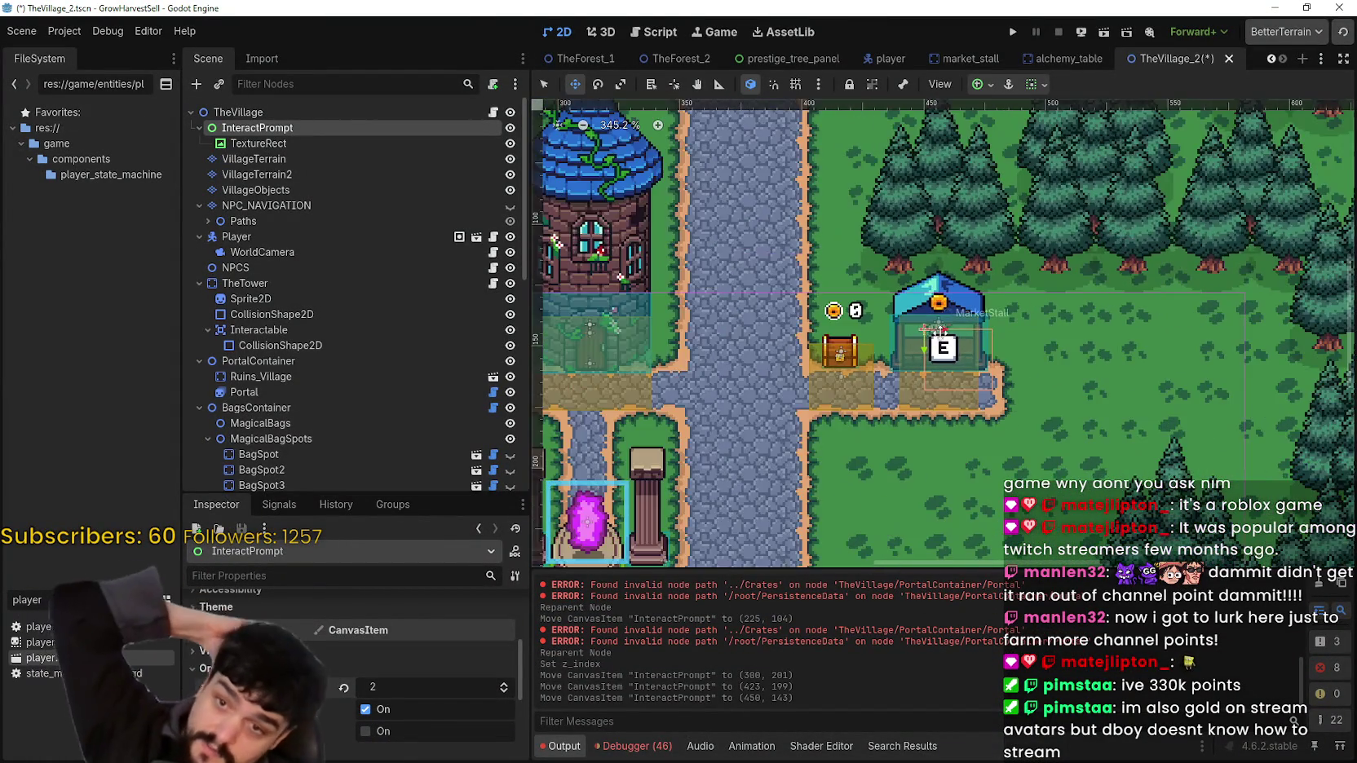
{"action": "scroll", "coordinate": [933, 375], "scroll_direction": "up", "scroll_amount": 3}
{"action": "left_click_drag", "start_coordinate": [933, 374], "coordinate": [929, 422]}
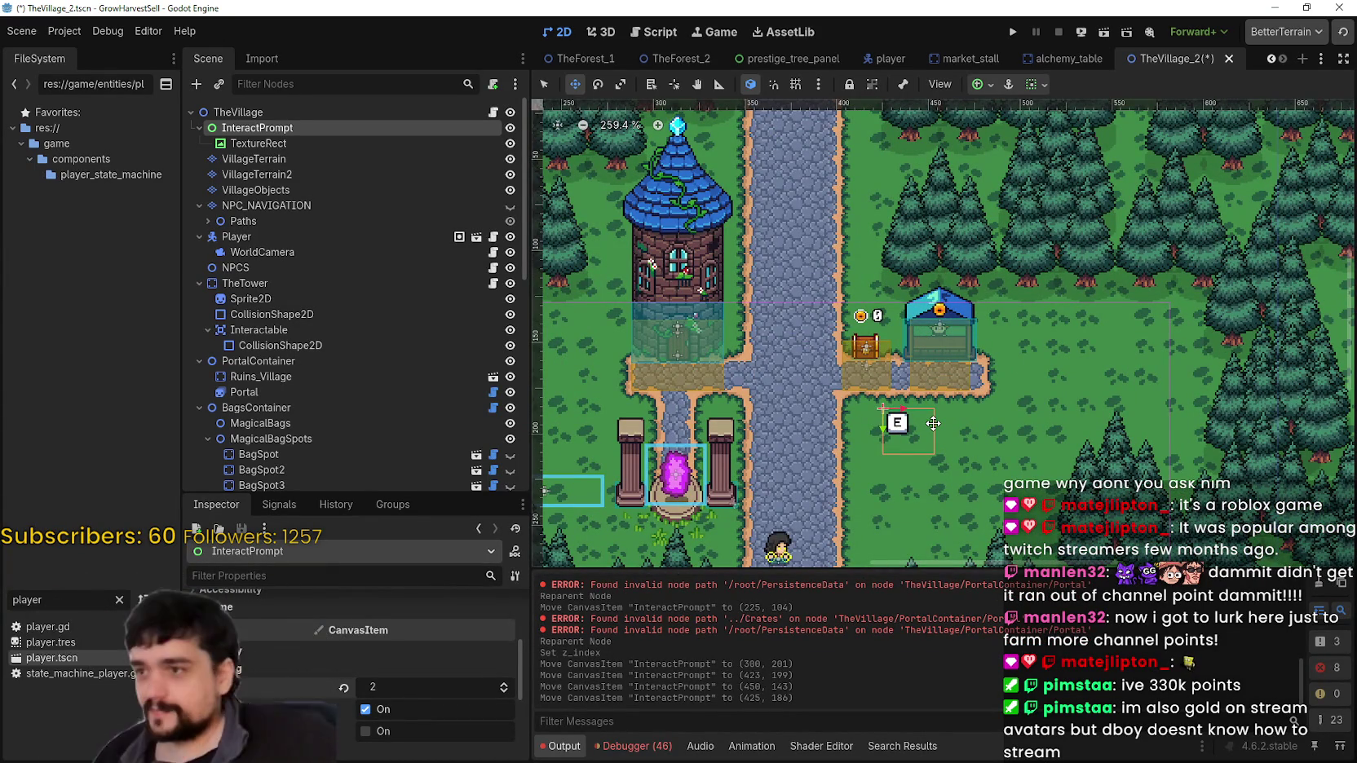
{"action": "left_click", "coordinate": [355, 146]}
{"action": "scroll", "coordinate": [902, 432], "scroll_direction": "up", "scroll_amount": 3}
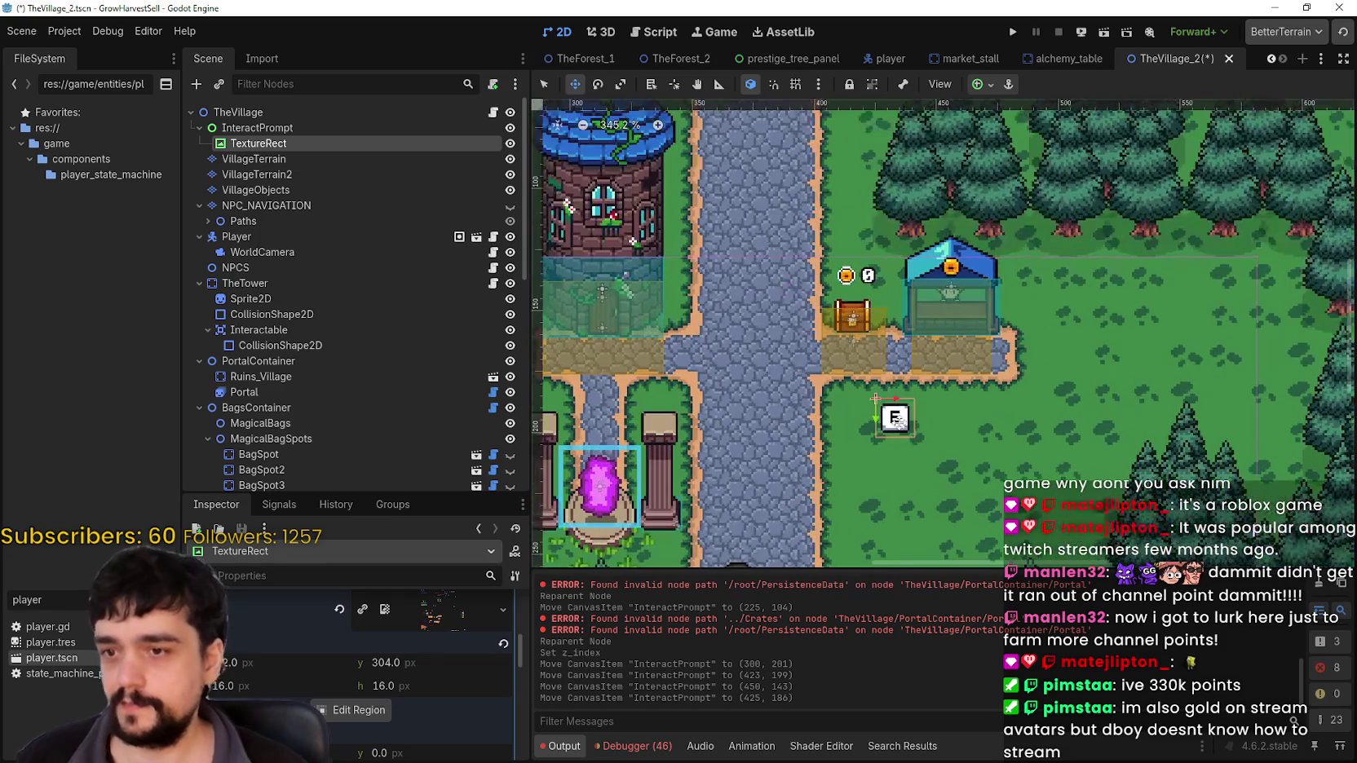
Move the TextureRect directly under TheVillage and delete the InteractPrompt node
{"action": "left_click_drag", "start_coordinate": [258, 144], "coordinate": [311, 124]}
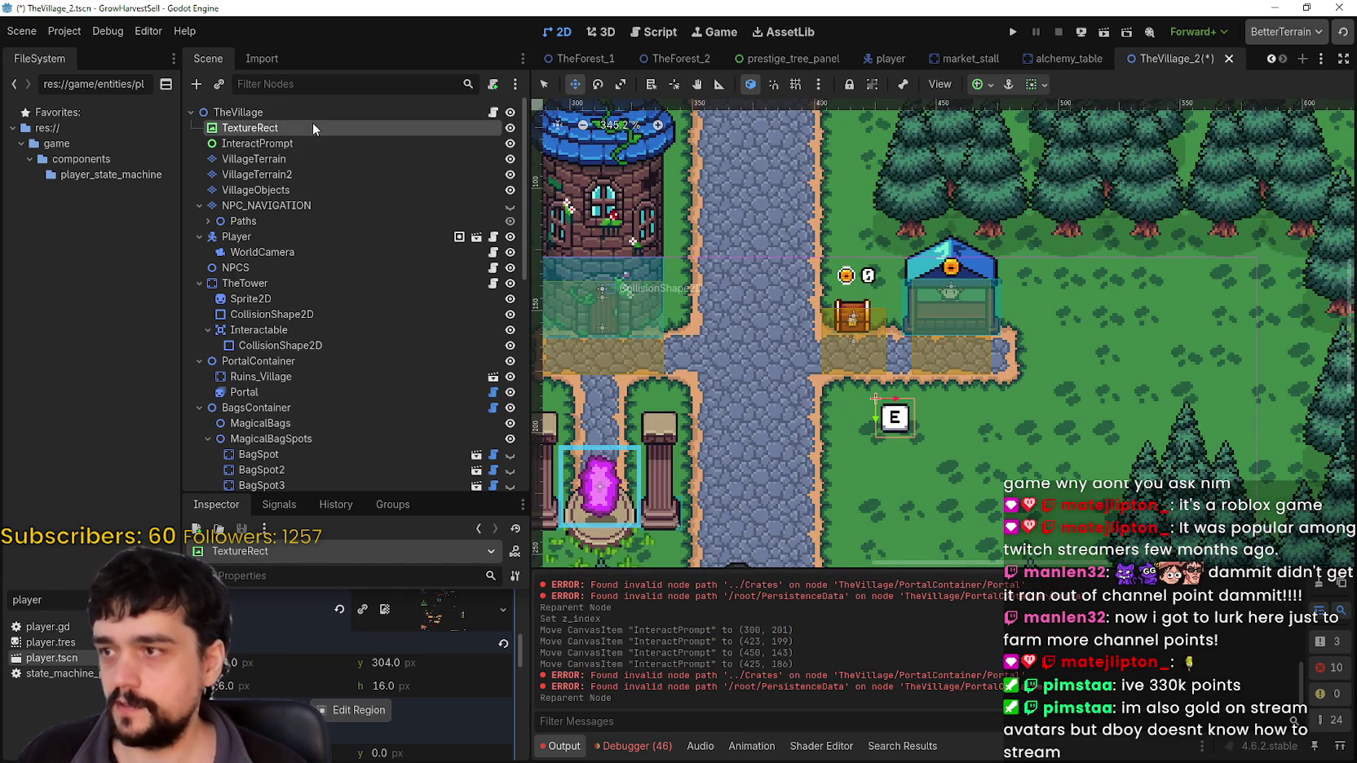
{"action": "mouse_move", "coordinate": [900, 425]}
{"action": "left_mouse_down"}
{"action": "mouse_move", "coordinate": [996, 392]}
{"action": "mouse_move", "coordinate": [1017, 400]}
{"action": "left_mouse_up"}
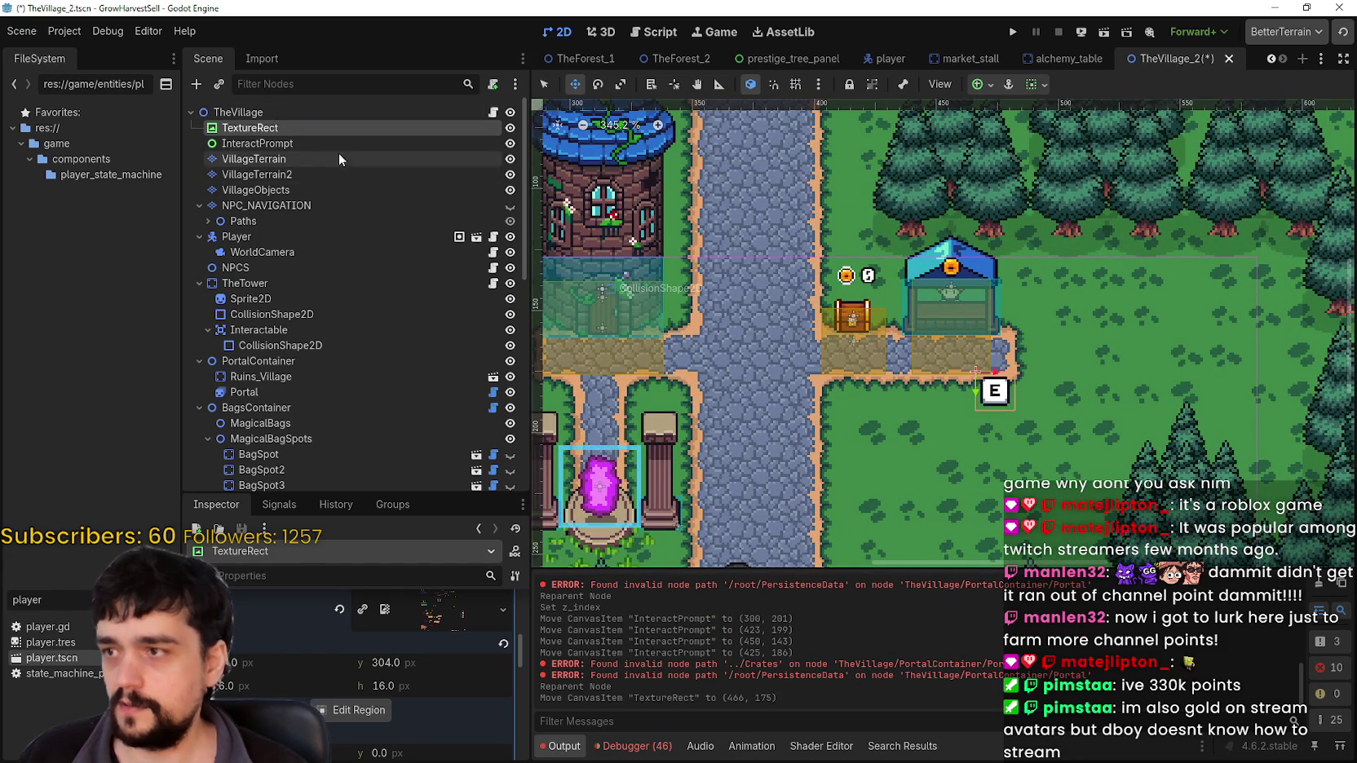
{"action": "right_click", "coordinate": [327, 145]}
{"action": "left_click", "coordinate": [432, 534]}
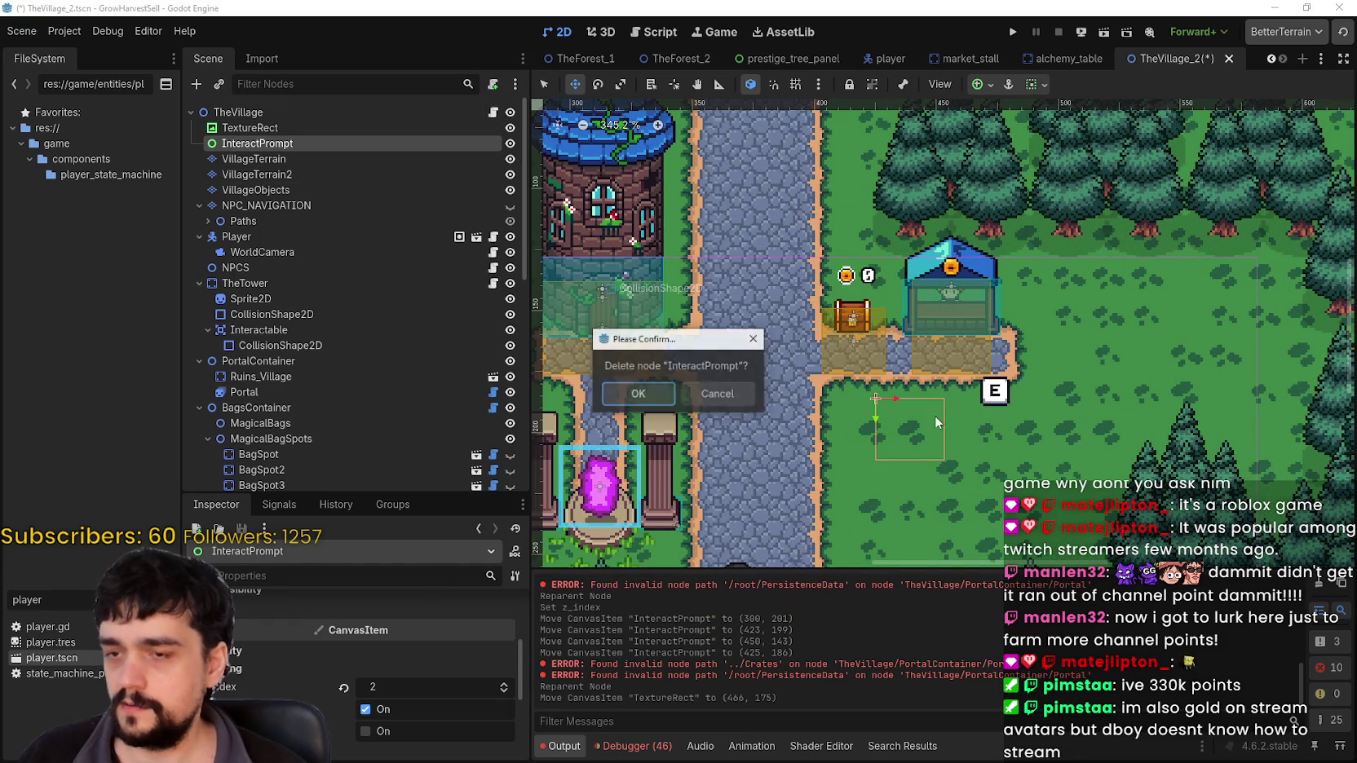
{"action": "left_click", "coordinate": [639, 394]}
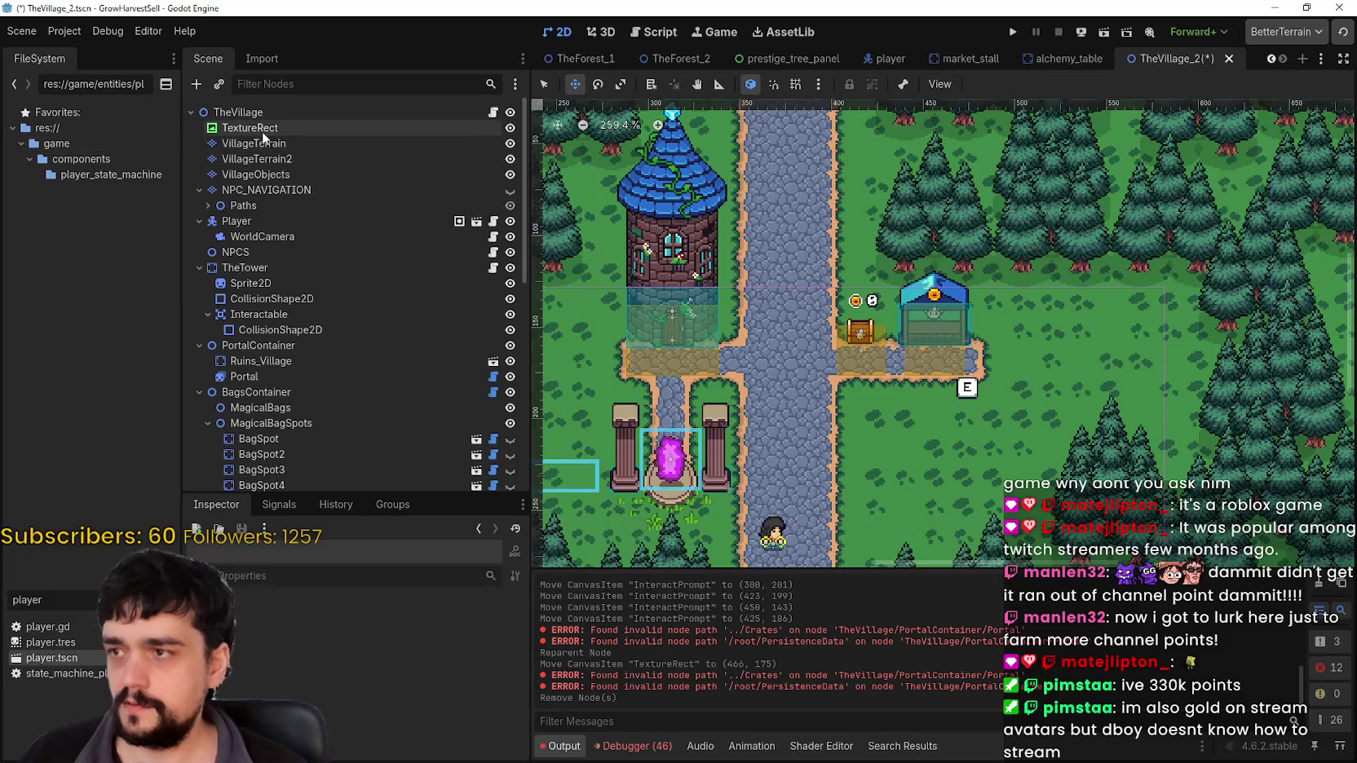
Set the E TextureRect's Z Index to 2 and move it over the market stall
{"action": "left_click", "coordinate": [260, 128]}
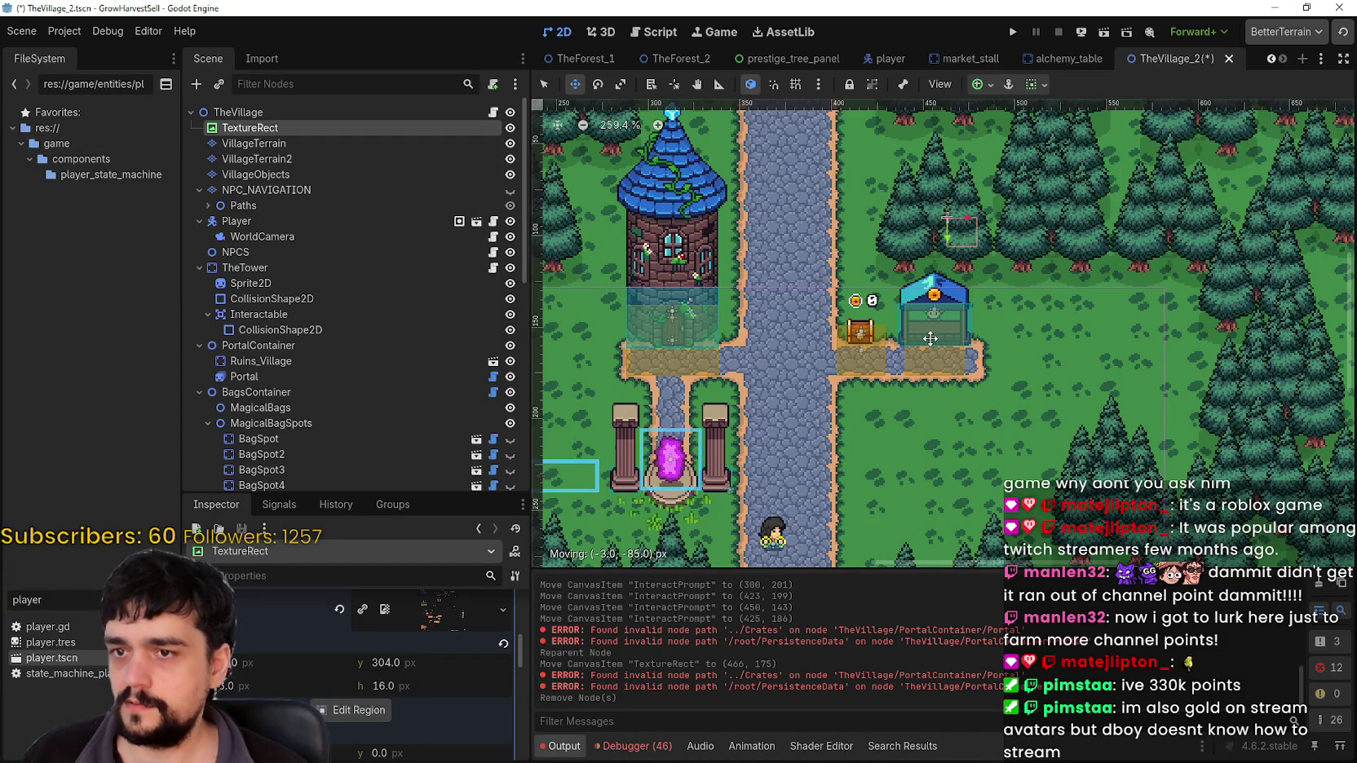
{"action": "left_click_drag", "start_coordinate": [931, 338], "coordinate": [919, 530]}
{"action": "scroll", "coordinate": [346, 695], "scroll_direction": "up", "scroll_amount": 2}
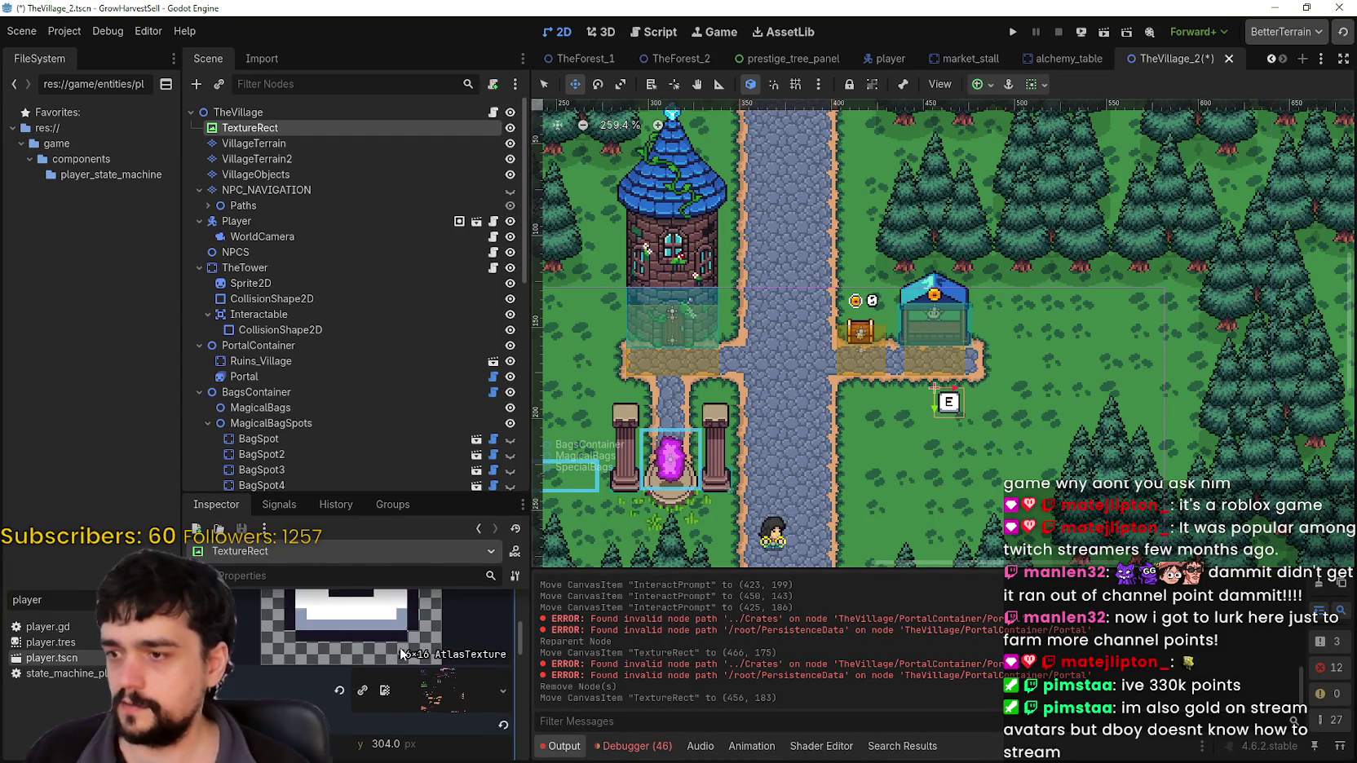
{"action": "scroll", "coordinate": [401, 654], "scroll_direction": "up", "scroll_amount": 2}
{"action": "scroll", "coordinate": [399, 664], "scroll_direction": "down", "scroll_amount": 8}
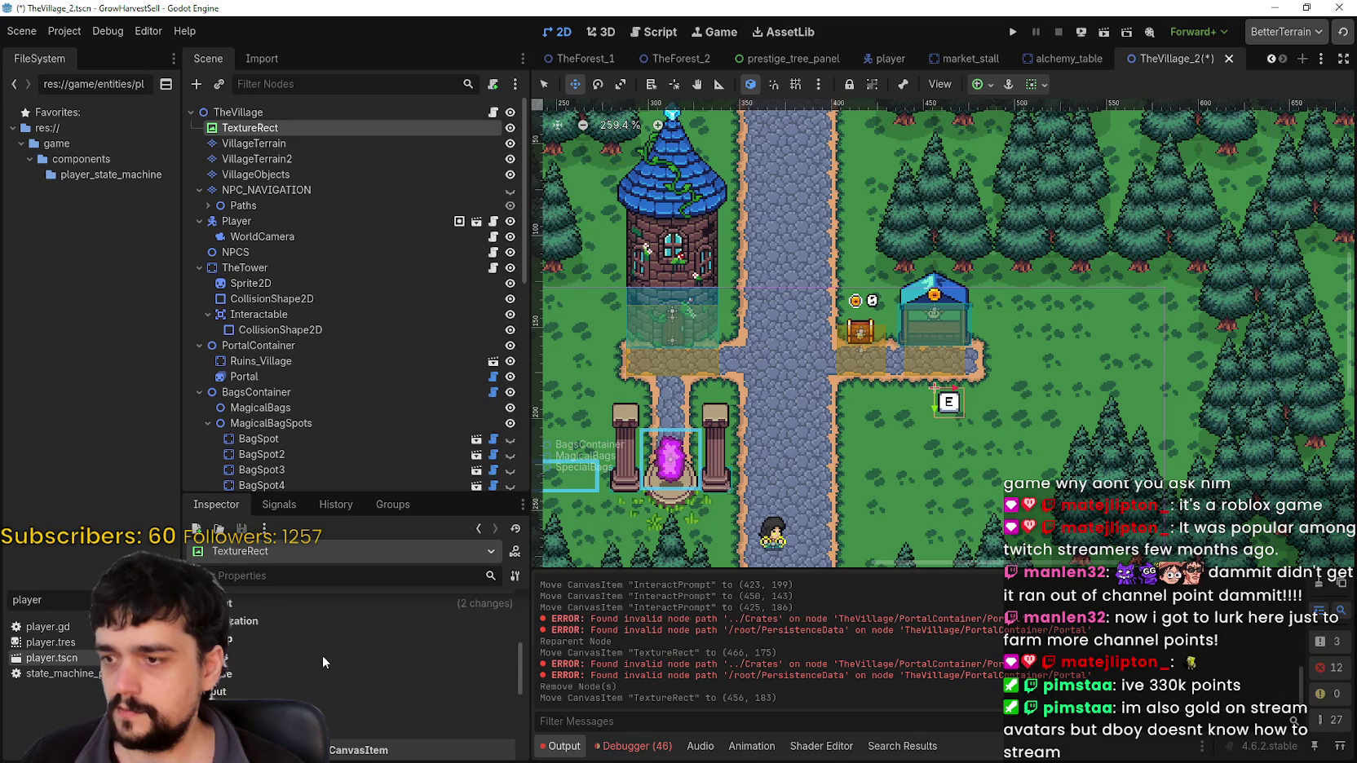
{"action": "scroll", "coordinate": [258, 658], "scroll_direction": "down", "scroll_amount": 2}
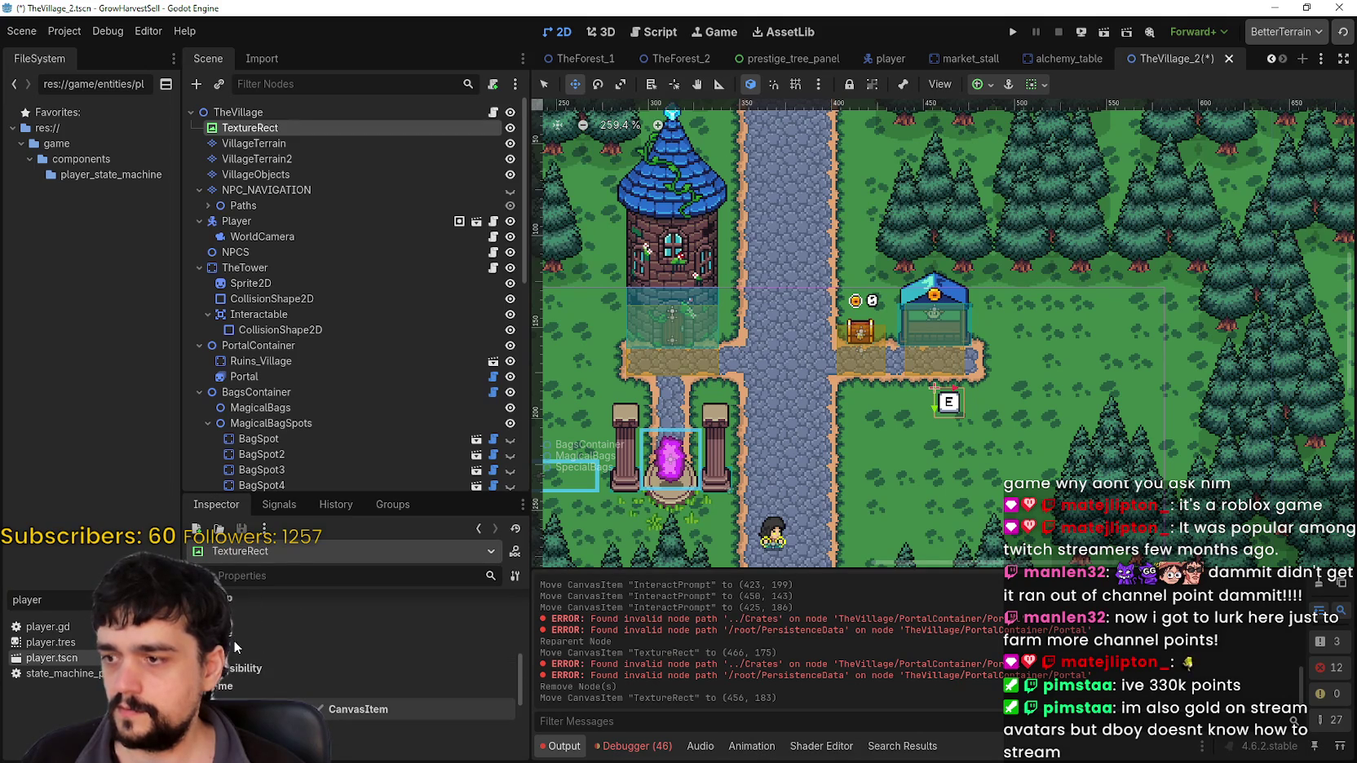
{"action": "scroll", "coordinate": [237, 660], "scroll_direction": "down", "scroll_amount": 2}
{"action": "scroll", "coordinate": [244, 678], "scroll_direction": "down", "scroll_amount": 1}
{"action": "left_click", "coordinate": [245, 685]}
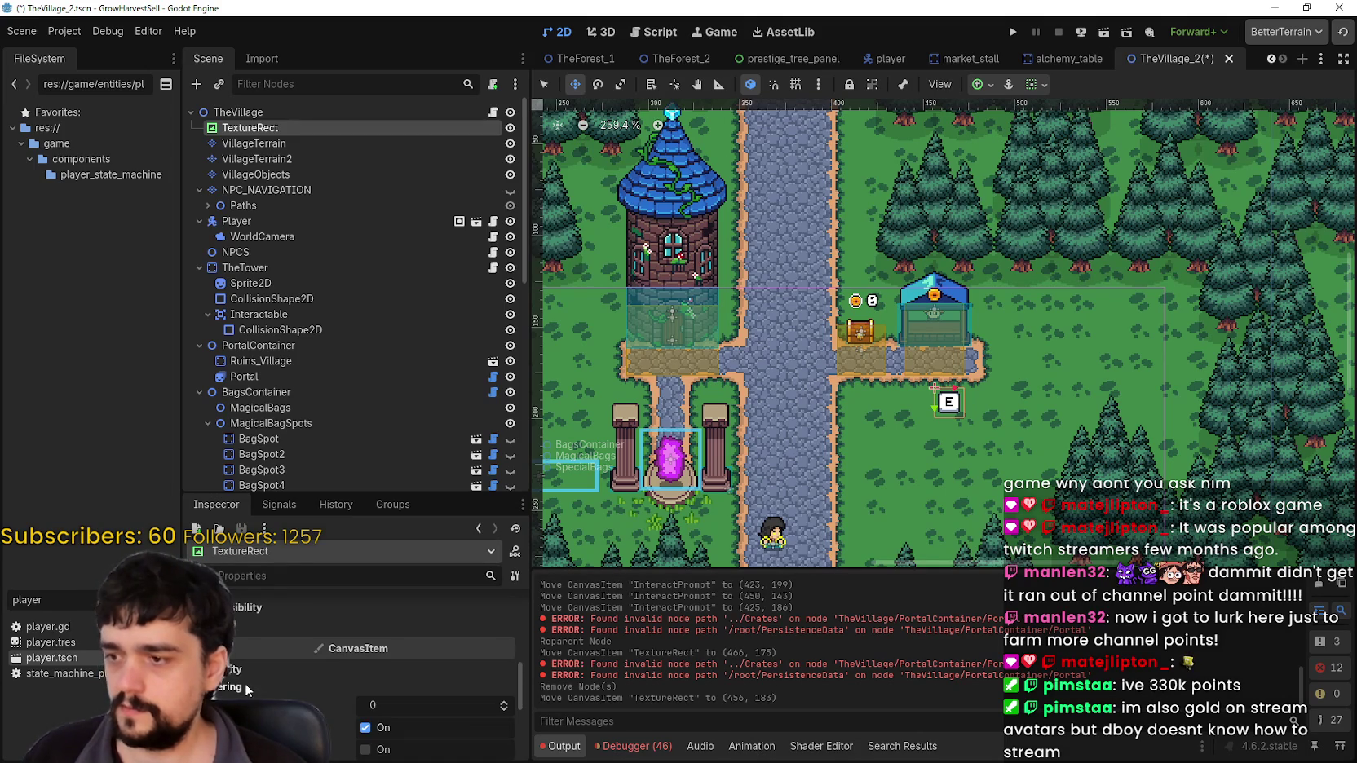
{"action": "left_click", "coordinate": [504, 701]}
{"action": "left_click", "coordinate": [505, 702]}
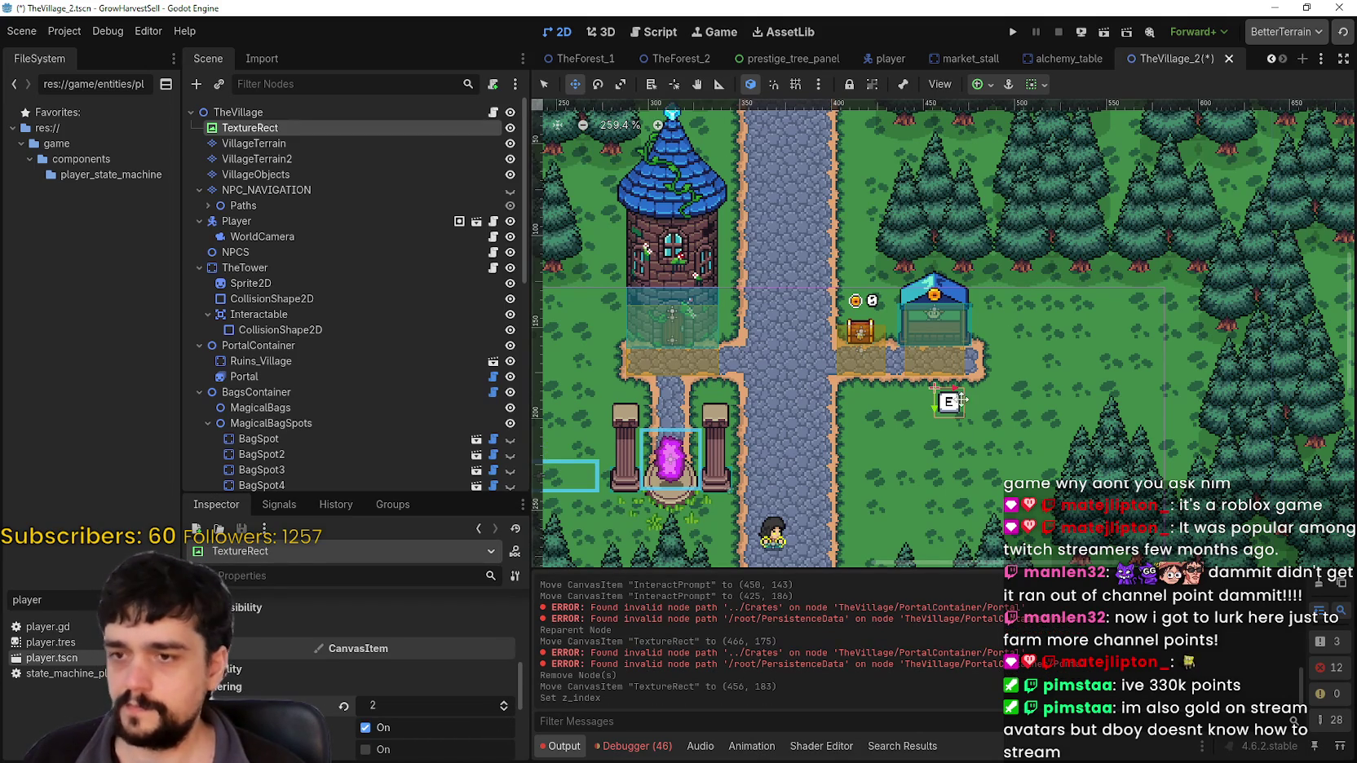
{"action": "mouse_move", "coordinate": [948, 400]}
{"action": "left_mouse_down"}
{"action": "mouse_move", "coordinate": [999, 282]}
{"action": "mouse_move", "coordinate": [920, 311]}
{"action": "mouse_move", "coordinate": [931, 328]}
{"action": "mouse_move", "coordinate": [977, 216]}
{"action": "mouse_move", "coordinate": [976, 243]}
{"action": "mouse_move", "coordinate": [1001, 224]}
{"action": "mouse_move", "coordinate": [887, 260]}
{"action": "left_mouse_up"}
Save the village scene
{"action": "scroll", "coordinate": [930, 327], "scroll_direction": "up", "scroll_amount": 9}
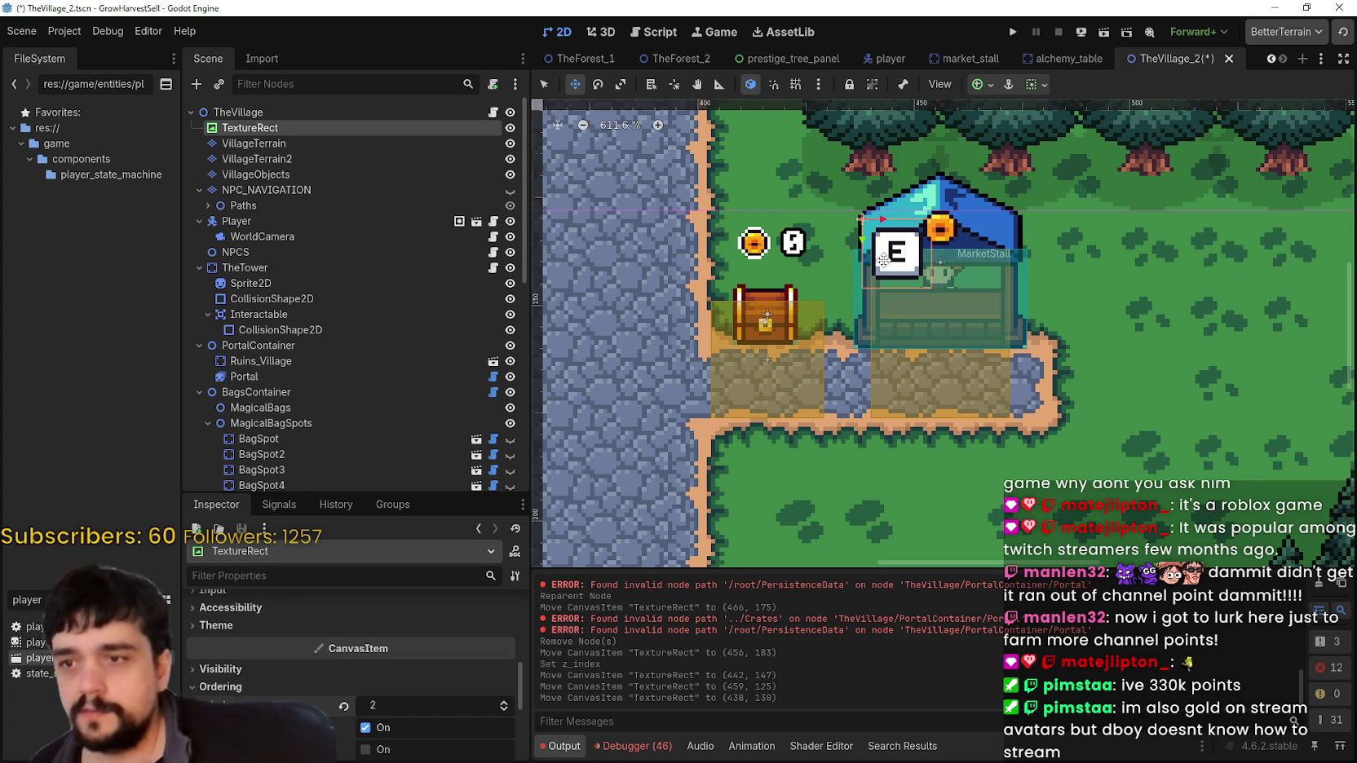
{"action": "scroll", "coordinate": [939, 271], "scroll_direction": "up", "scroll_amount": 5}
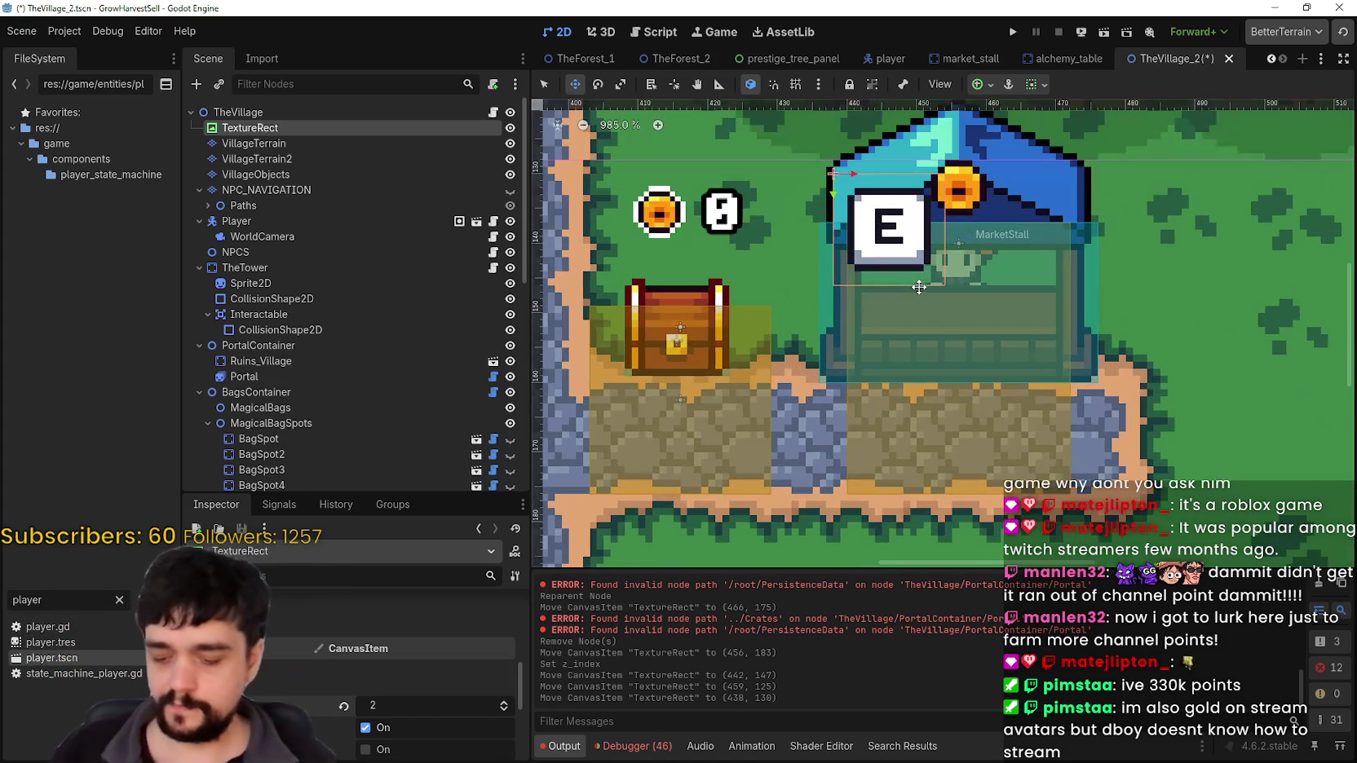
{"action": "key", "text": "ctrl+s"}
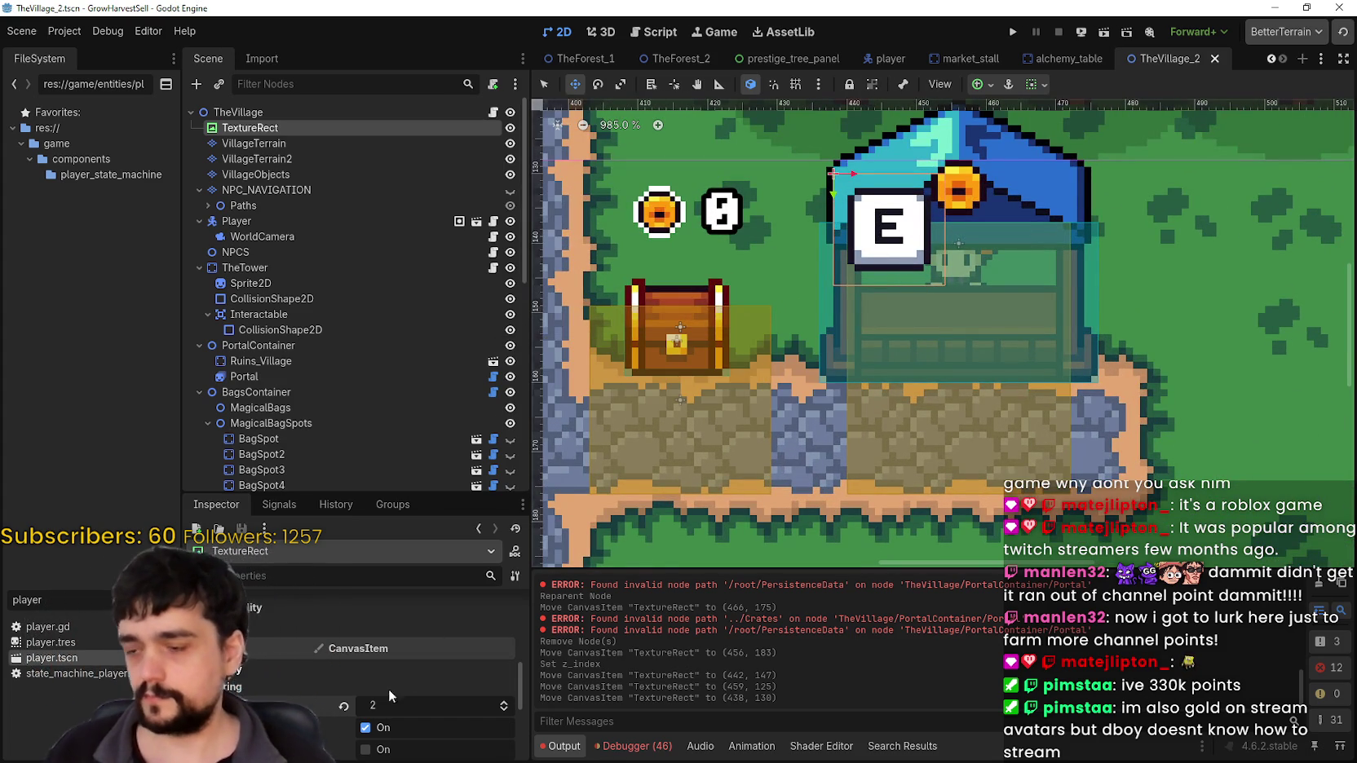
Drag the E prompt off the stall roof down to 428, 180 on the grass
{"action": "scroll", "coordinate": [395, 701], "scroll_direction": "down", "scroll_amount": 5}
{"action": "scroll", "coordinate": [422, 752], "scroll_direction": "down", "scroll_amount": 2}
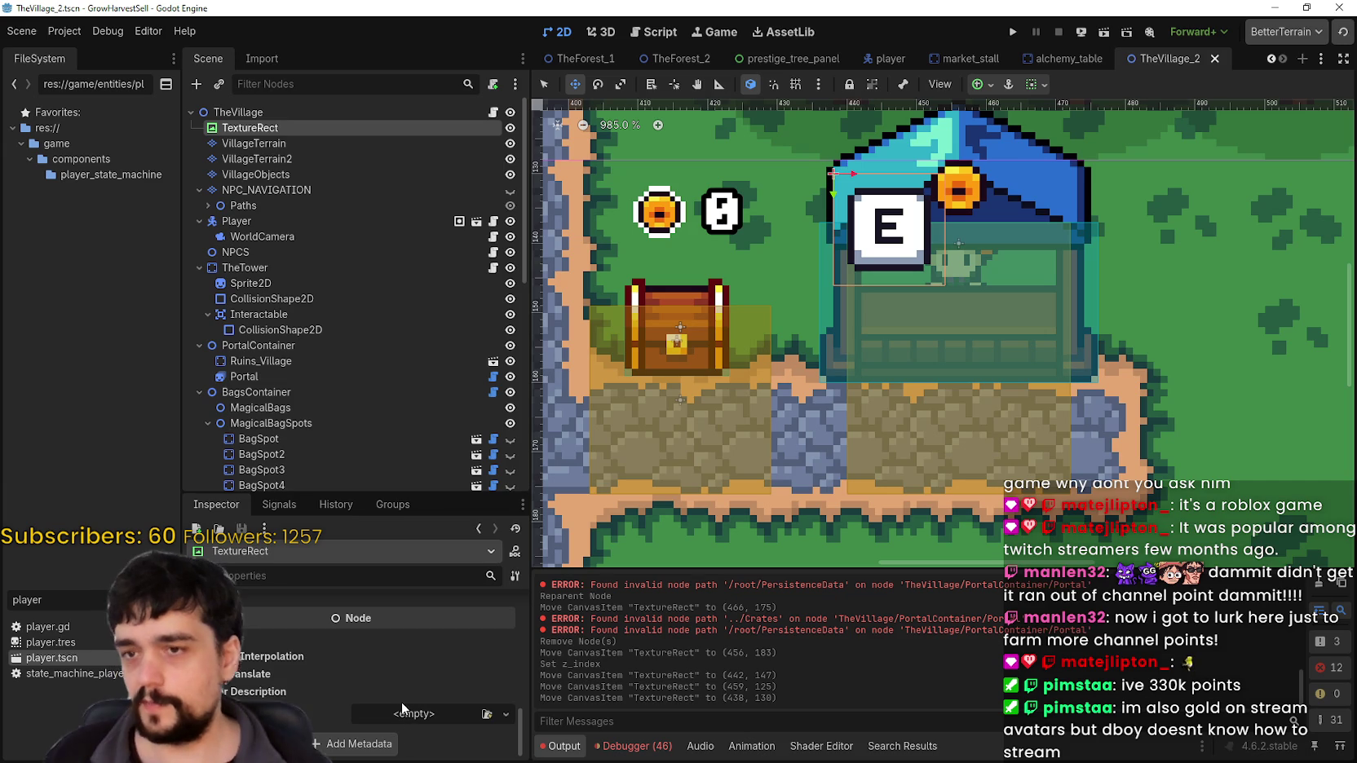
{"action": "scroll", "coordinate": [915, 302], "scroll_direction": "down", "scroll_amount": 3}
{"action": "mouse_move", "coordinate": [897, 252]}
{"action": "left_mouse_down"}
{"action": "mouse_move", "coordinate": [1051, 267]}
{"action": "mouse_move", "coordinate": [815, 291]}
{"action": "mouse_move", "coordinate": [822, 336]}
{"action": "mouse_move", "coordinate": [835, 245]}
{"action": "mouse_move", "coordinate": [816, 321]}
{"action": "mouse_move", "coordinate": [834, 332]}
{"action": "mouse_move", "coordinate": [823, 402]}
{"action": "mouse_move", "coordinate": [854, 491]}
{"action": "mouse_move", "coordinate": [902, 489]}
{"action": "mouse_move", "coordinate": [823, 503]}
{"action": "left_mouse_up"}
{"action": "scroll", "coordinate": [853, 494], "scroll_direction": "down", "scroll_amount": 3}
{"action": "scroll", "coordinate": [902, 489], "scroll_direction": "up", "scroll_amount": 4}
{"action": "scroll", "coordinate": [921, 336], "scroll_direction": "down", "scroll_amount": 2}
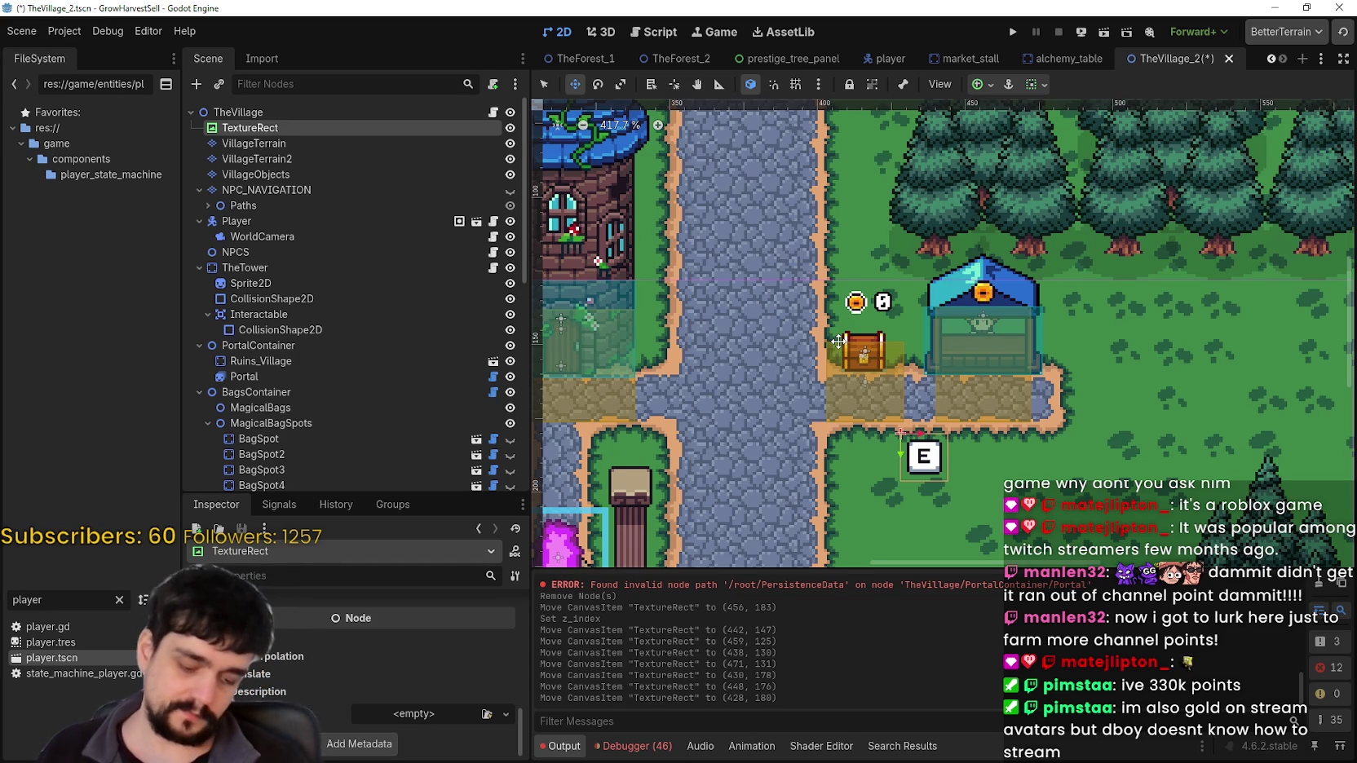
{"action": "scroll", "coordinate": [456, 677], "scroll_direction": "up", "scroll_amount": 5}
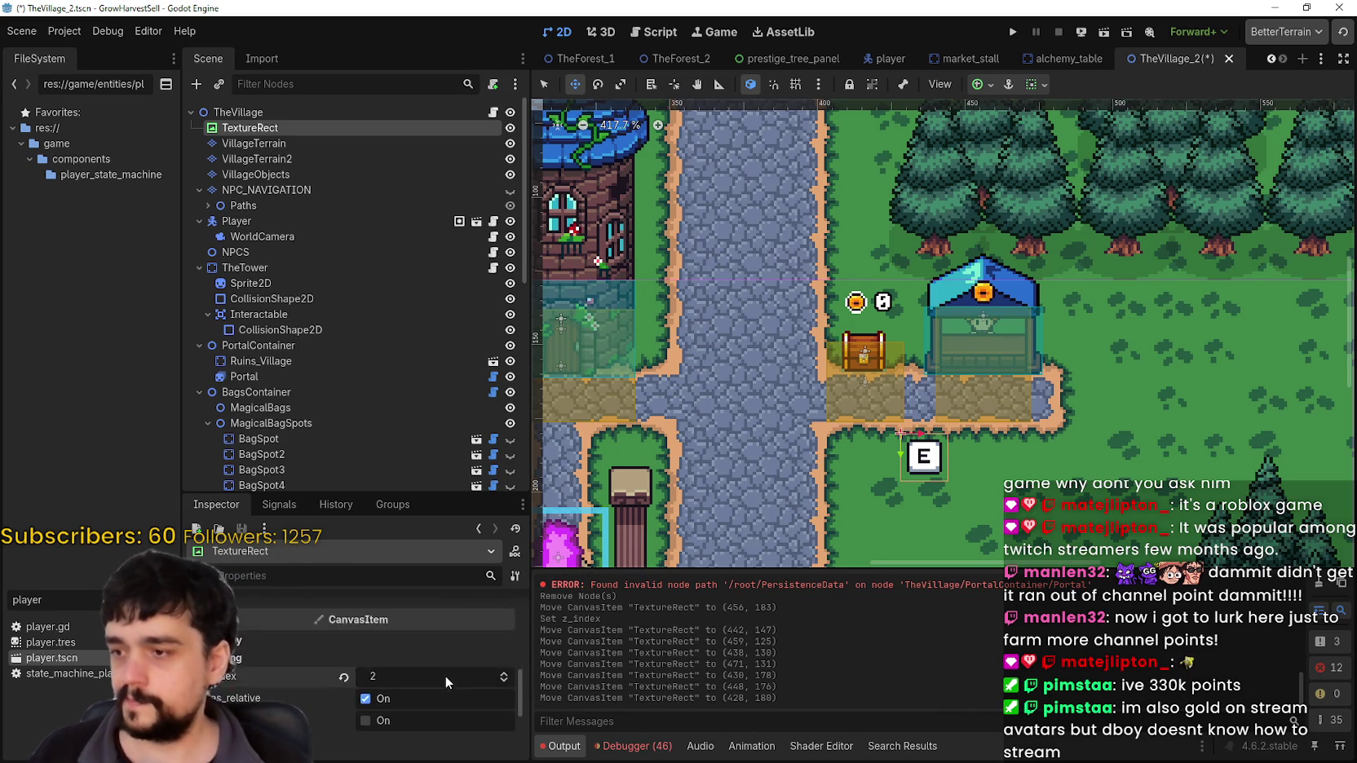
{"action": "scroll", "coordinate": [388, 684], "scroll_direction": "up", "scroll_amount": 2}
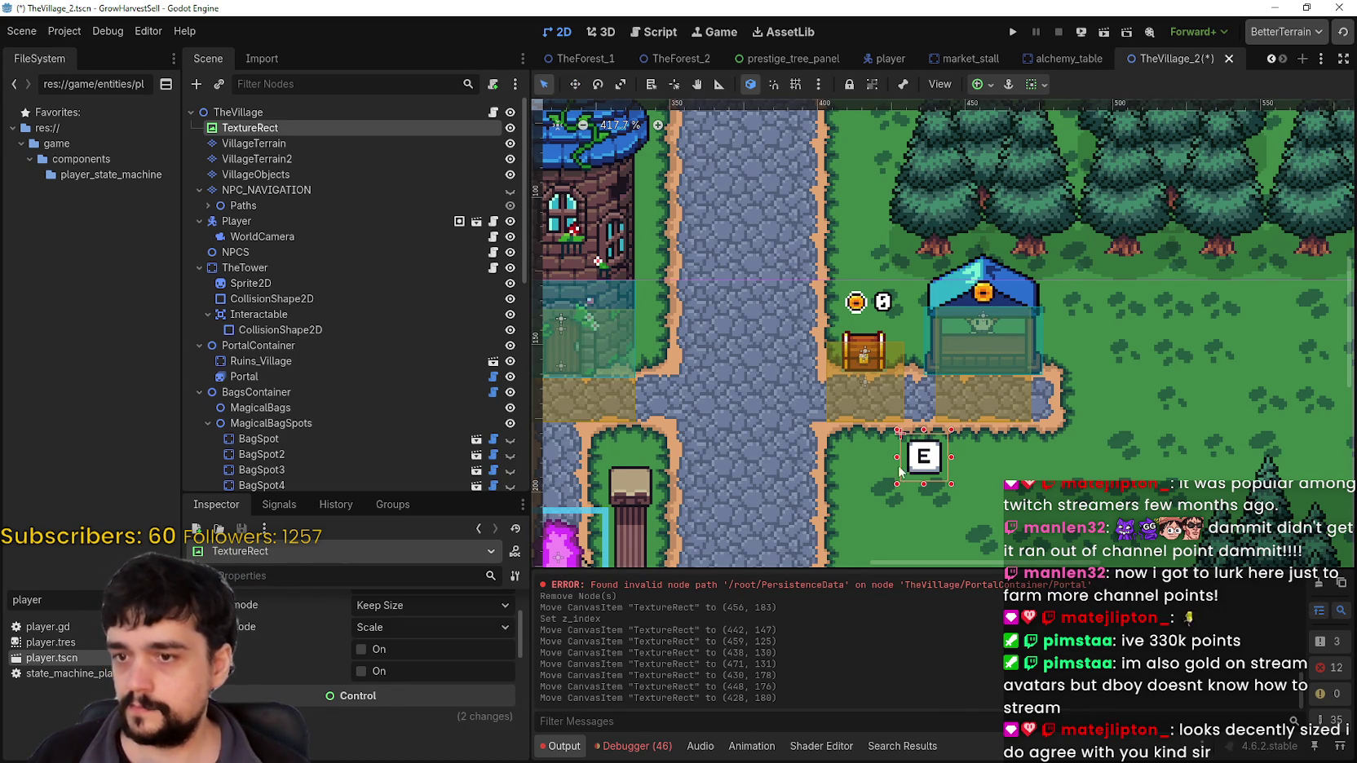
Set the E TextureRect's Expand Mode to Ignore Size
{"action": "scroll", "coordinate": [910, 454], "scroll_direction": "up", "scroll_amount": 2}
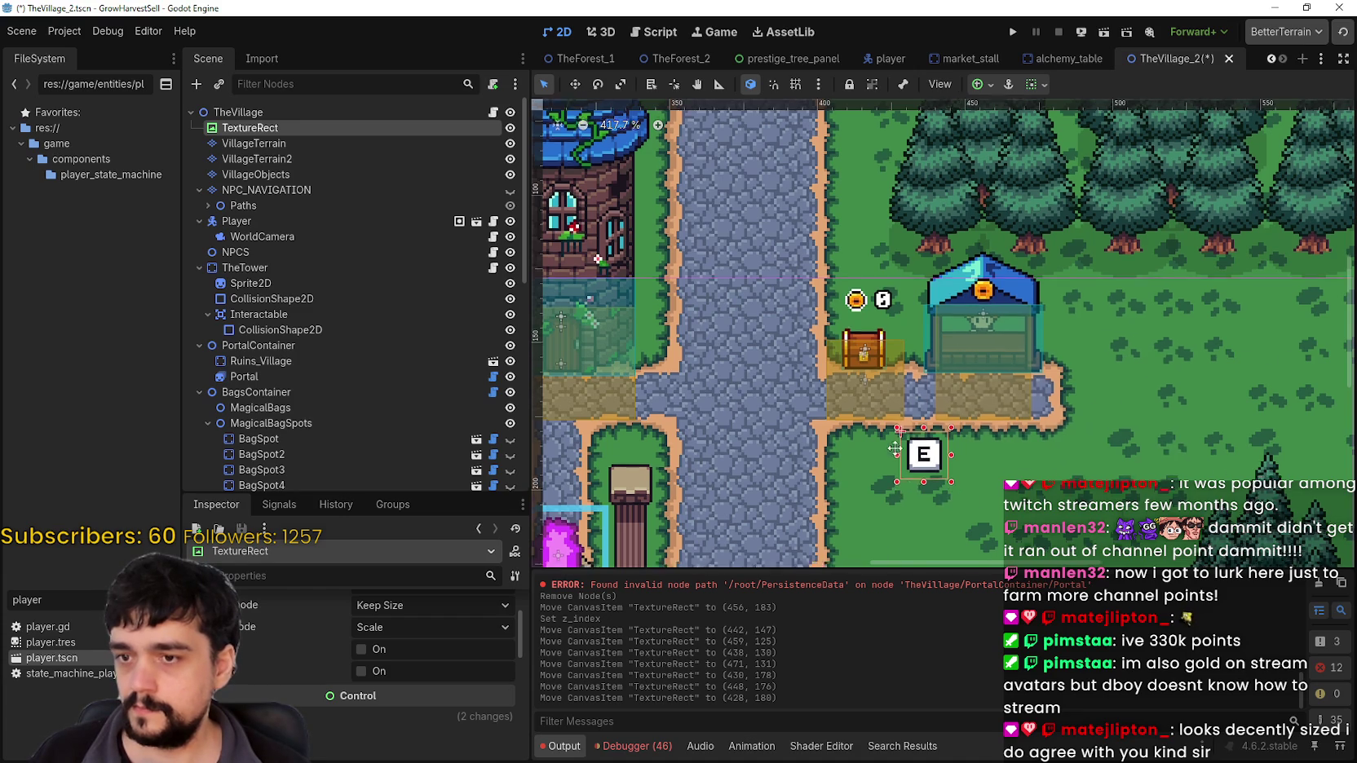
{"action": "scroll", "coordinate": [377, 670], "scroll_direction": "up", "scroll_amount": 2}
{"action": "left_click", "coordinate": [377, 671]}
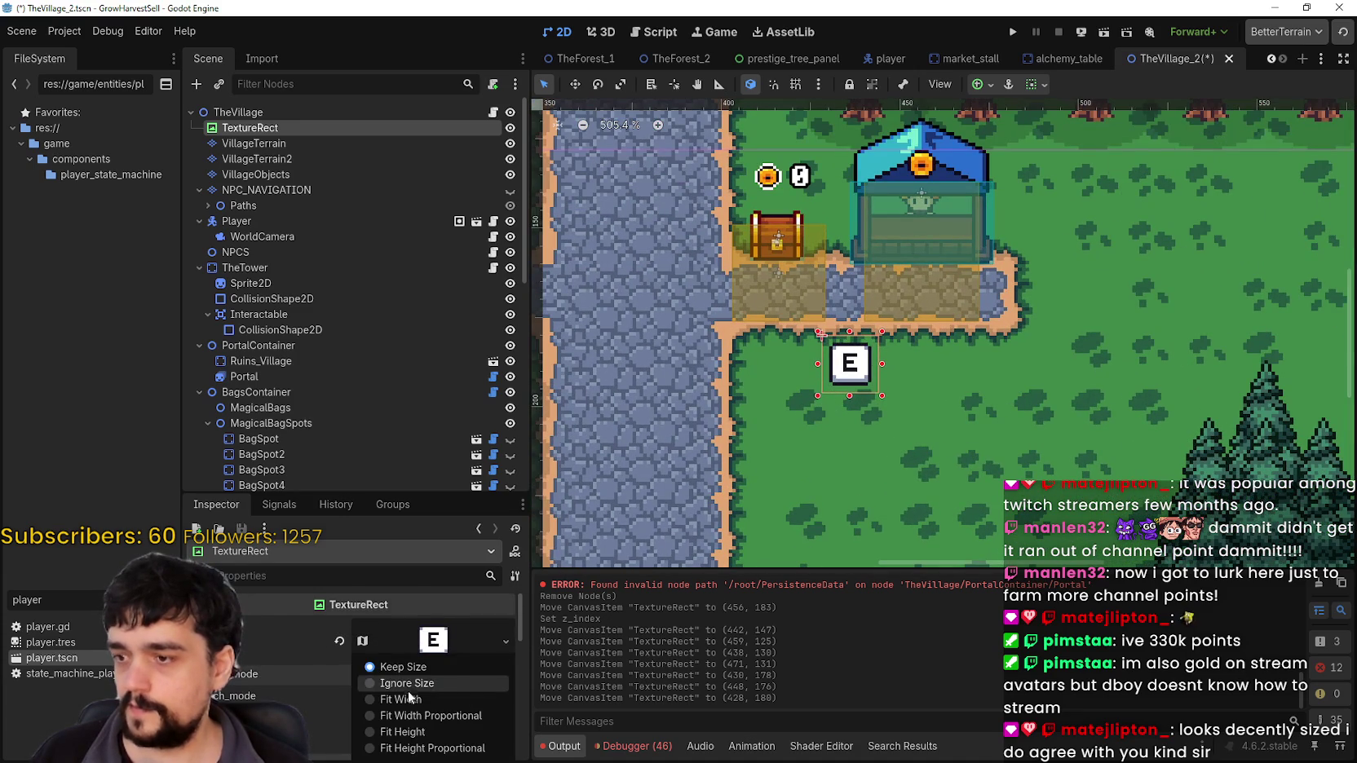
{"action": "left_click", "coordinate": [441, 683]}
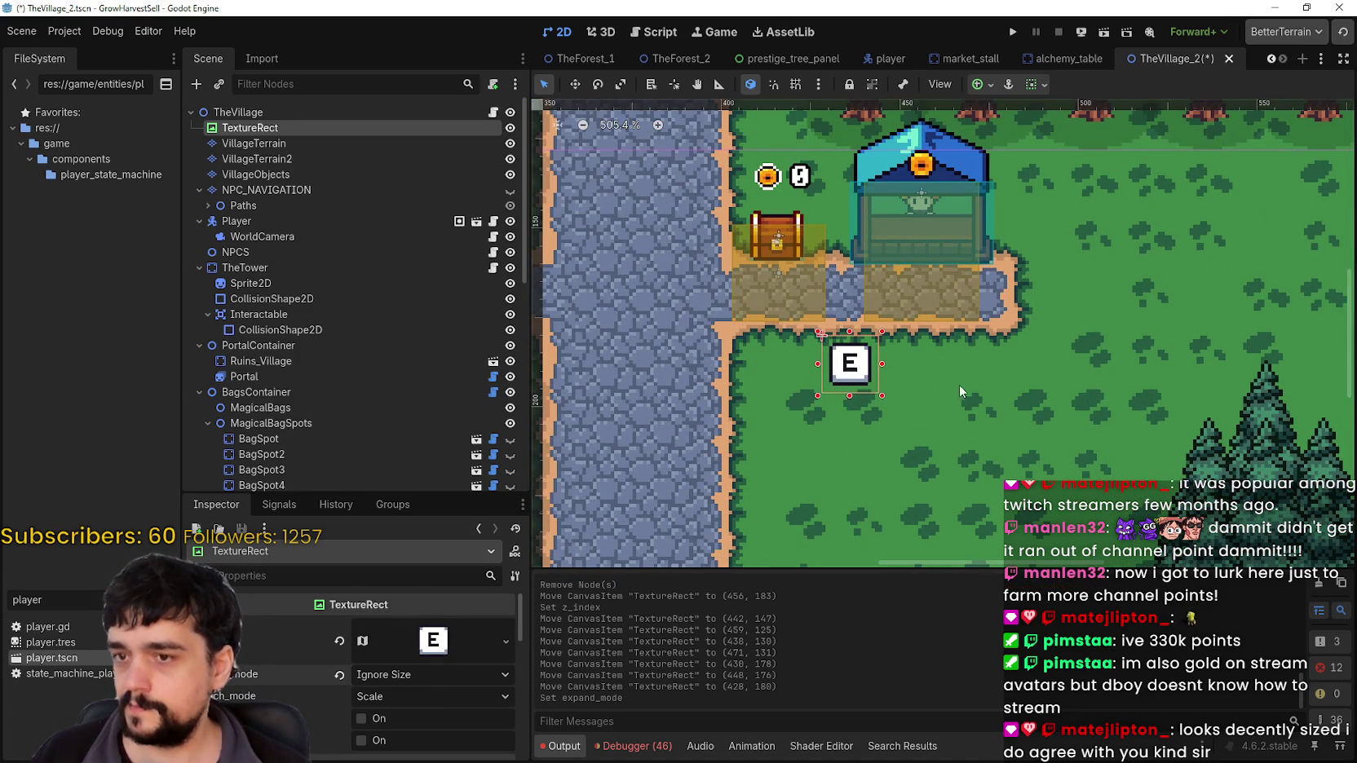
{"action": "scroll", "coordinate": [882, 371], "scroll_direction": "up", "scroll_amount": 1}
{"action": "scroll", "coordinate": [433, 677], "scroll_direction": "down", "scroll_amount": 5}
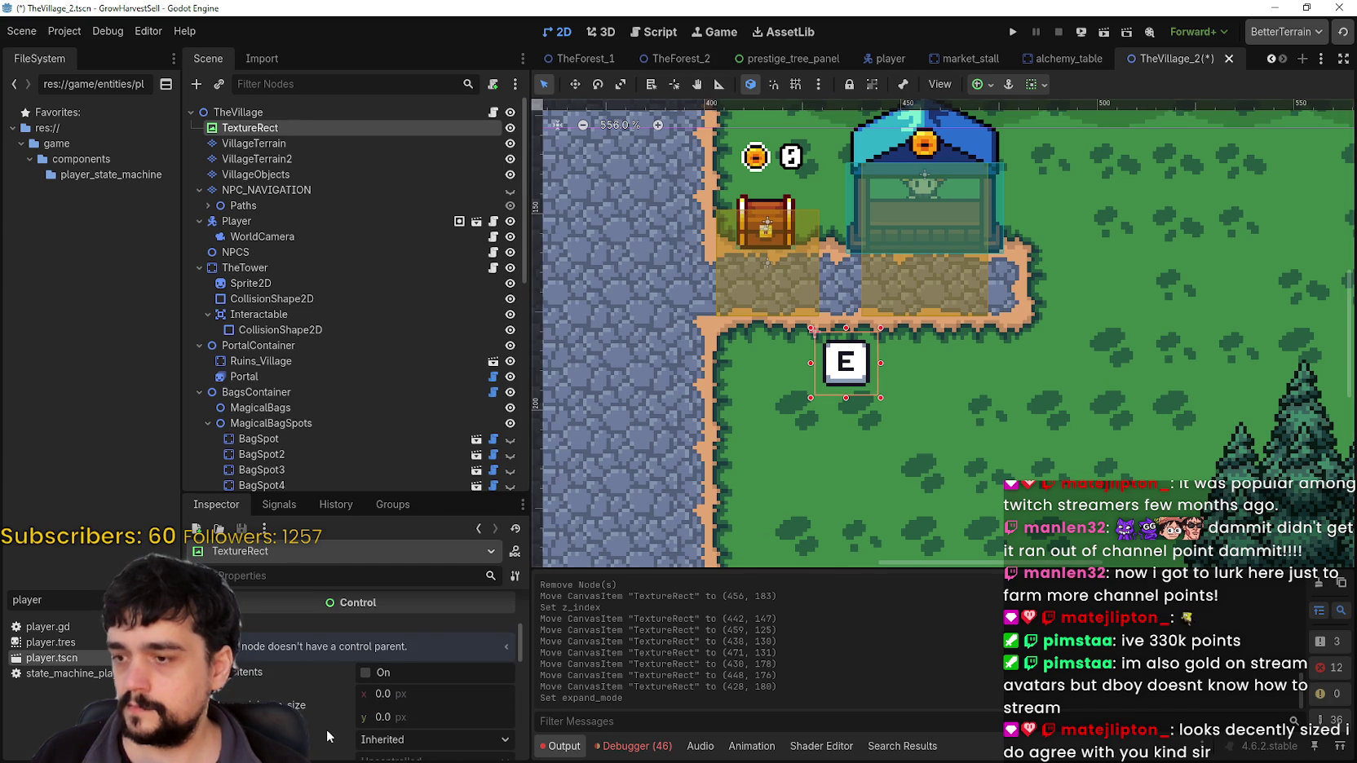
{"action": "scroll", "coordinate": [326, 729], "scroll_direction": "down", "scroll_amount": 4}
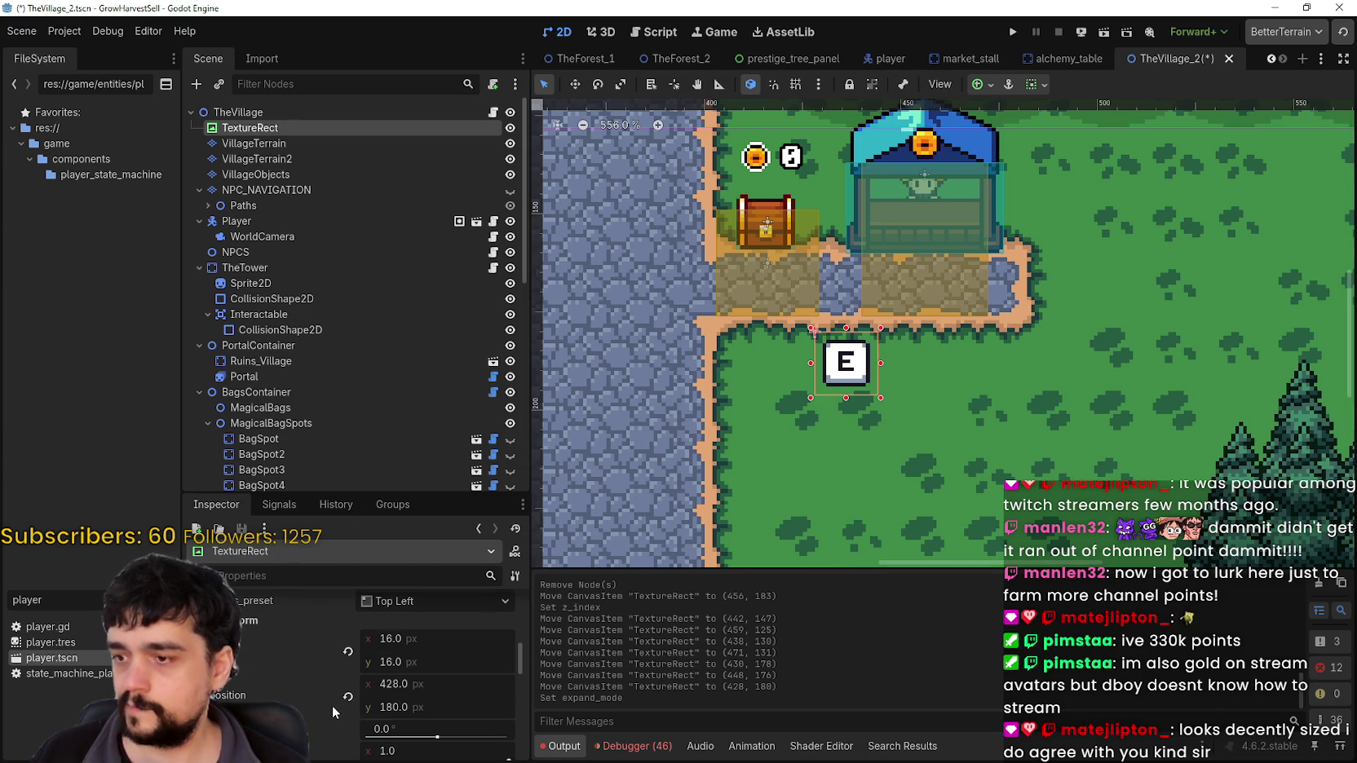
{"action": "scroll", "coordinate": [871, 363], "scroll_direction": "up", "scroll_amount": 3}
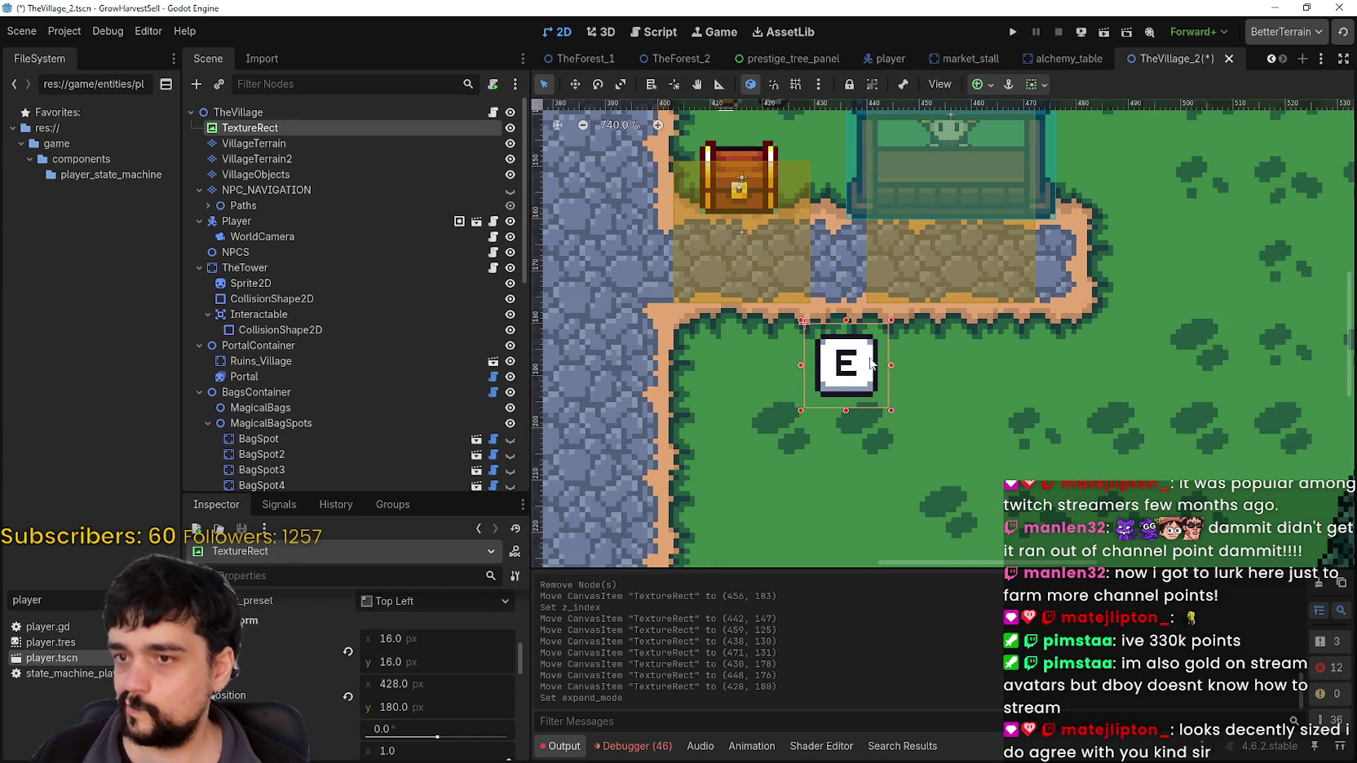
{"action": "scroll", "coordinate": [879, 361], "scroll_direction": "up", "scroll_amount": 2}
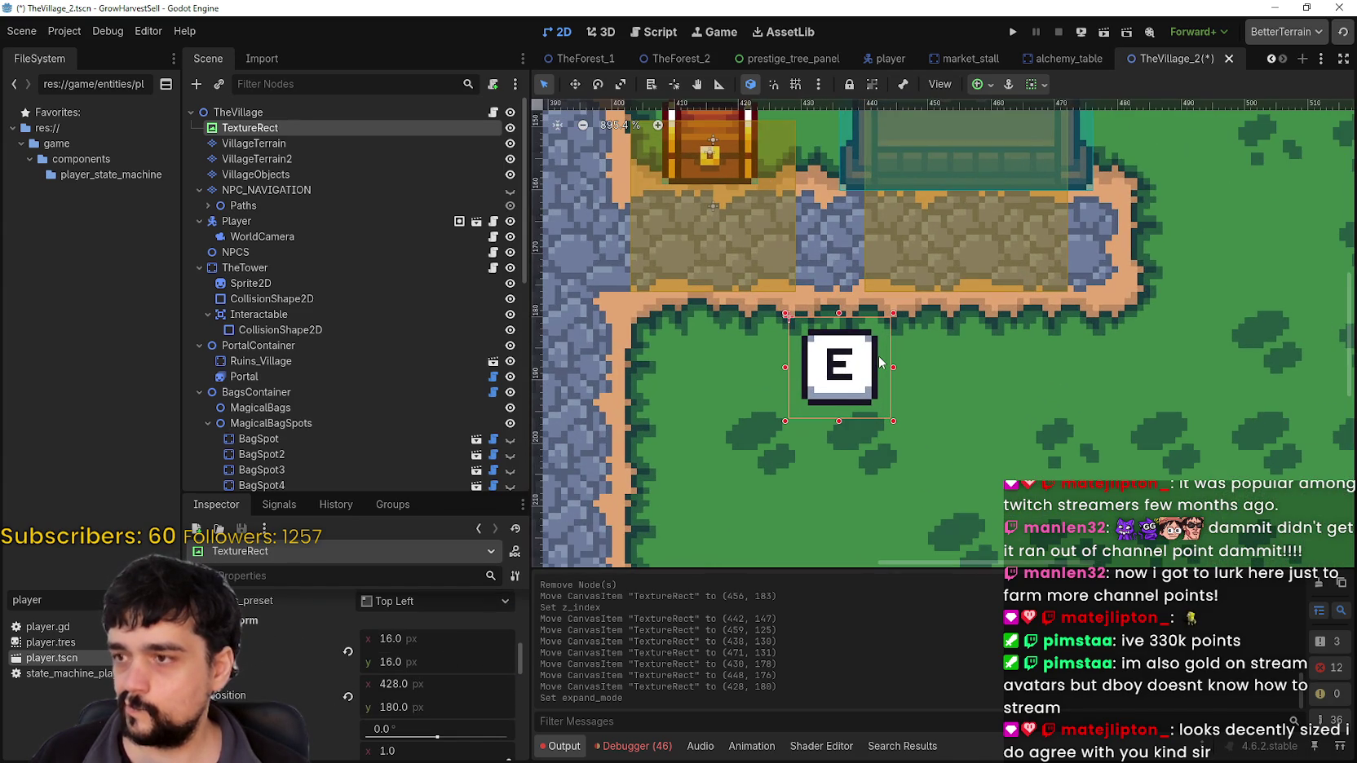
Resize the E prompt to 8×8, then 12×12, and bring it near the coin icon
{"action": "left_click", "coordinate": [445, 640]}
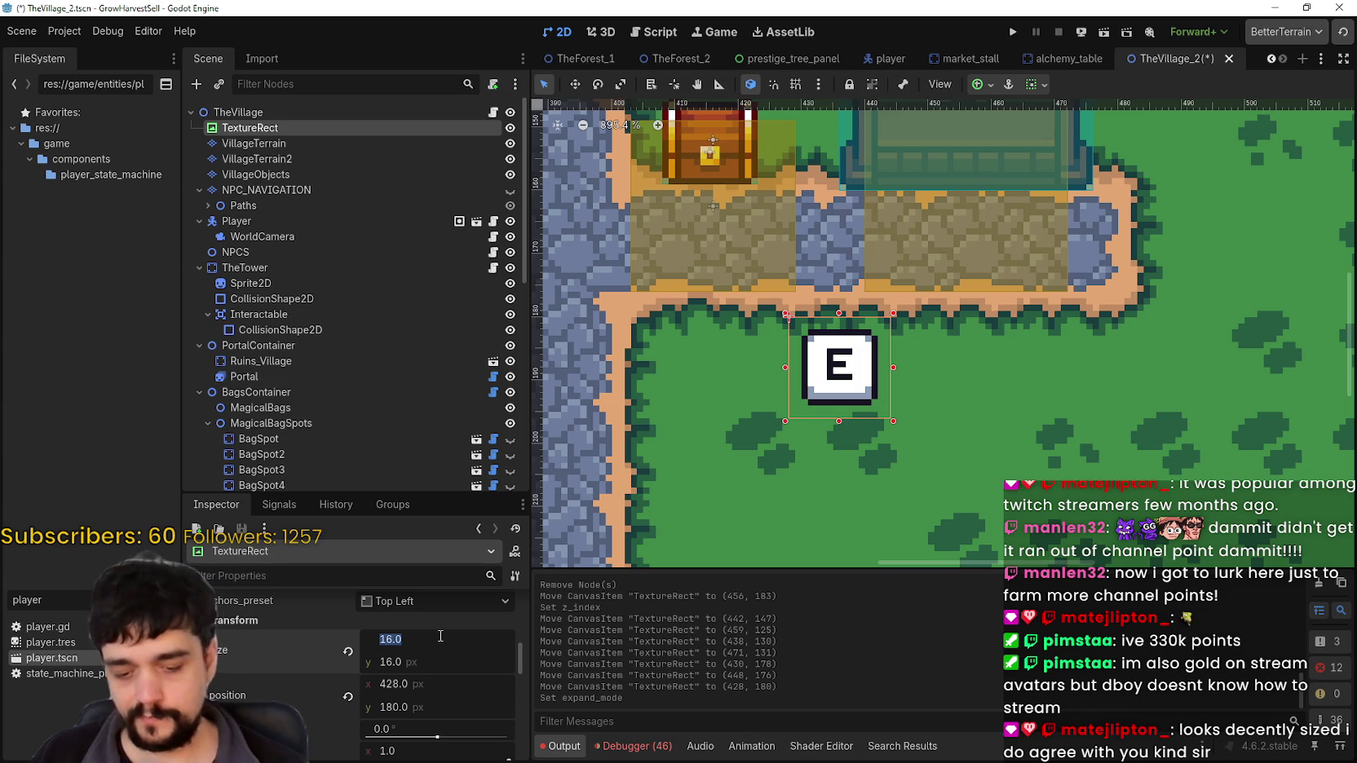
{"action": "type", "text": "8"}
{"action": "key", "text": "Return"}
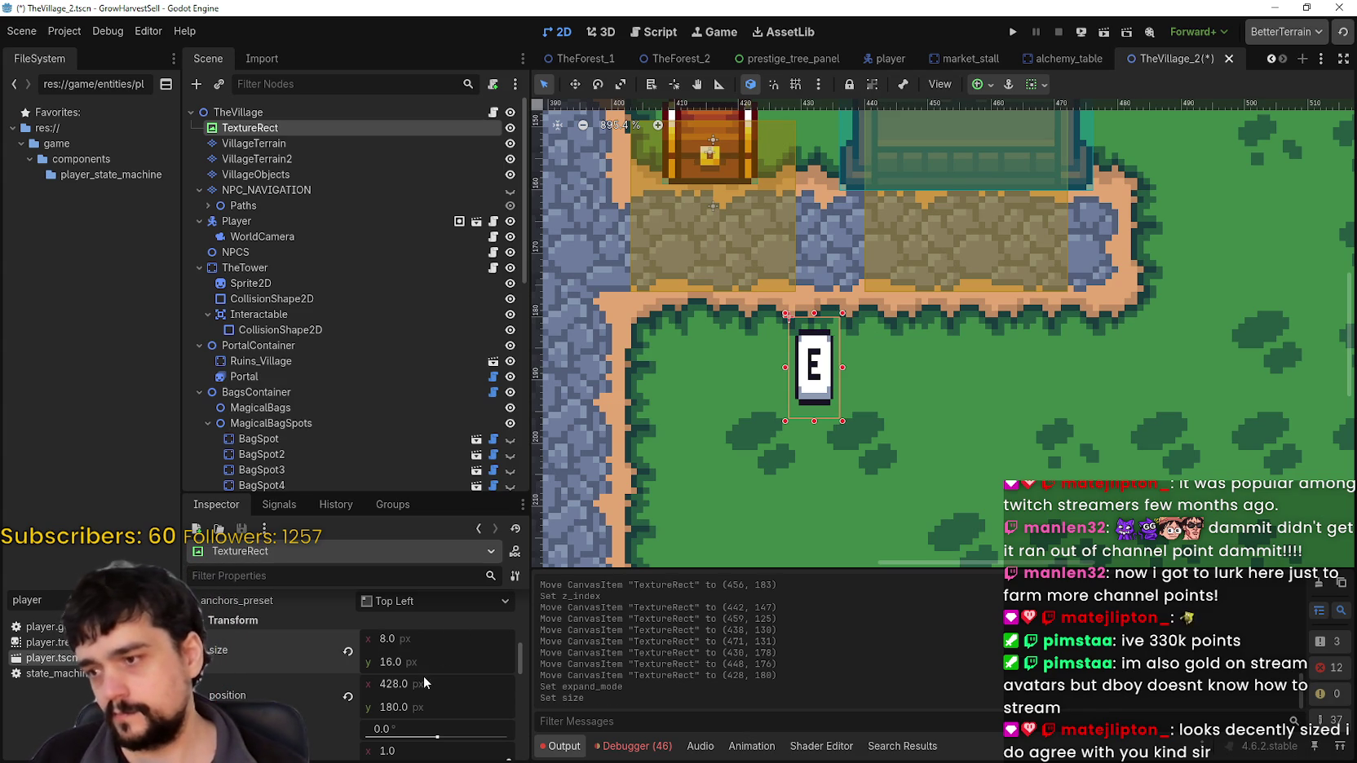
{"action": "type", "text": "8"}
{"action": "key", "text": "Return"}
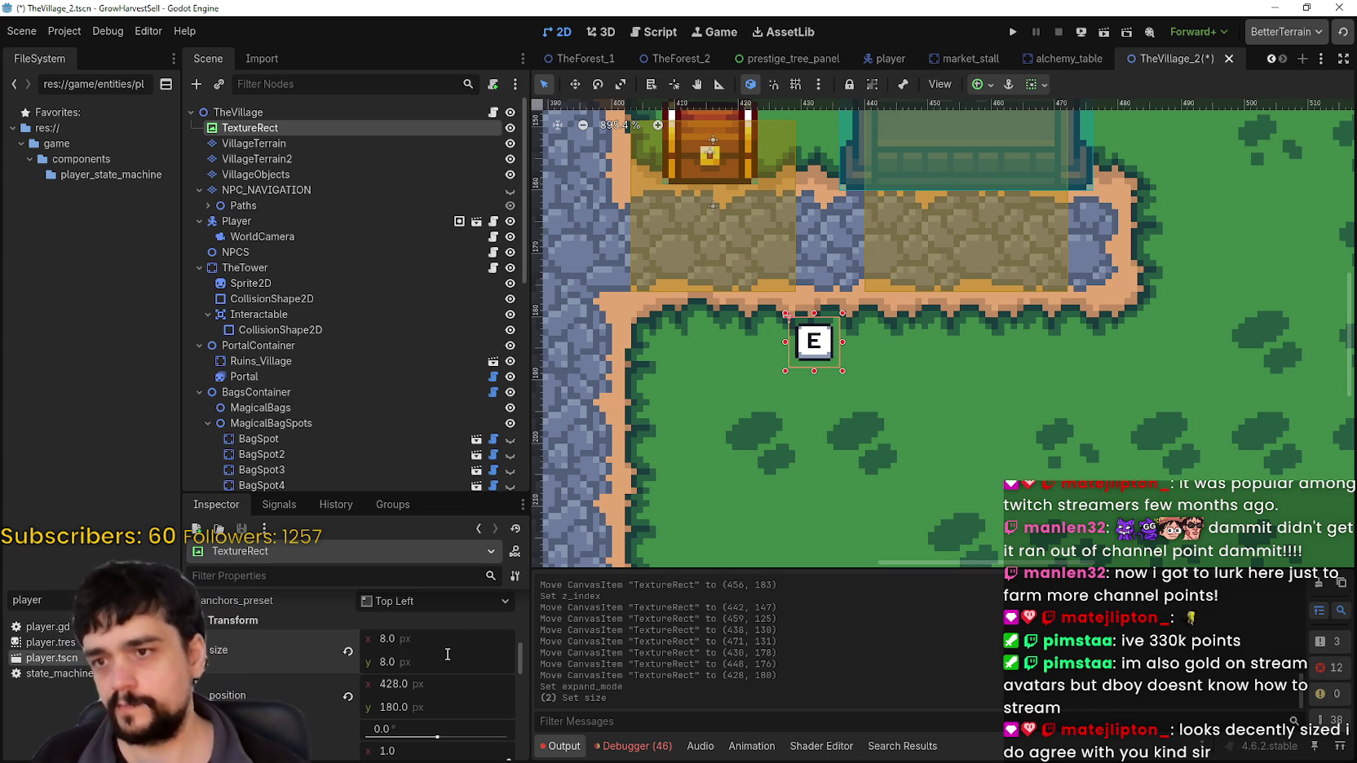
{"action": "scroll", "coordinate": [730, 356], "scroll_direction": "down", "scroll_amount": 5}
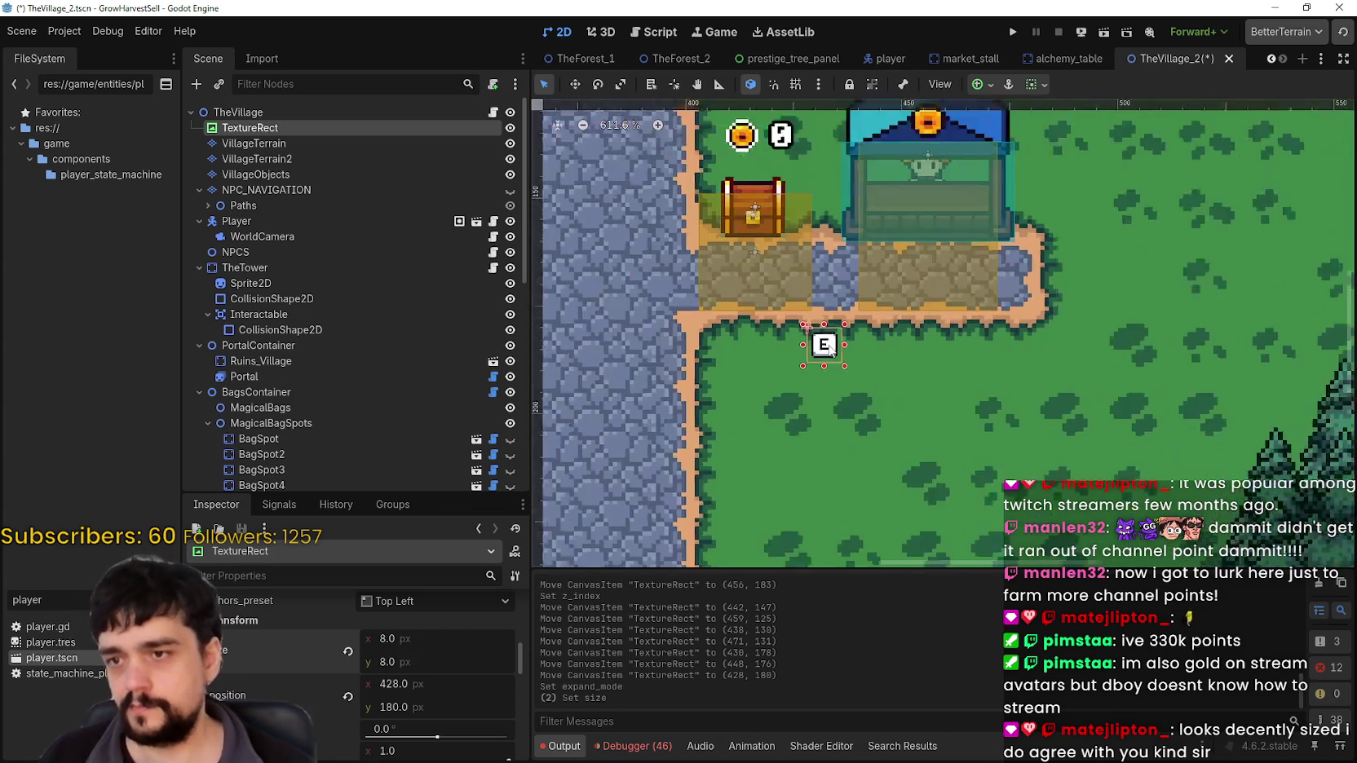
{"action": "mouse_move", "coordinate": [830, 350]}
{"action": "left_mouse_down"}
{"action": "mouse_move", "coordinate": [798, 420]}
{"action": "mouse_move", "coordinate": [697, 171]}
{"action": "mouse_move", "coordinate": [708, 174]}
{"action": "left_mouse_up"}
{"action": "left_click", "coordinate": [575, 84]}
{"action": "scroll", "coordinate": [761, 335], "scroll_direction": "up", "scroll_amount": 2}
{"action": "scroll", "coordinate": [706, 175], "scroll_direction": "up", "scroll_amount": 2}
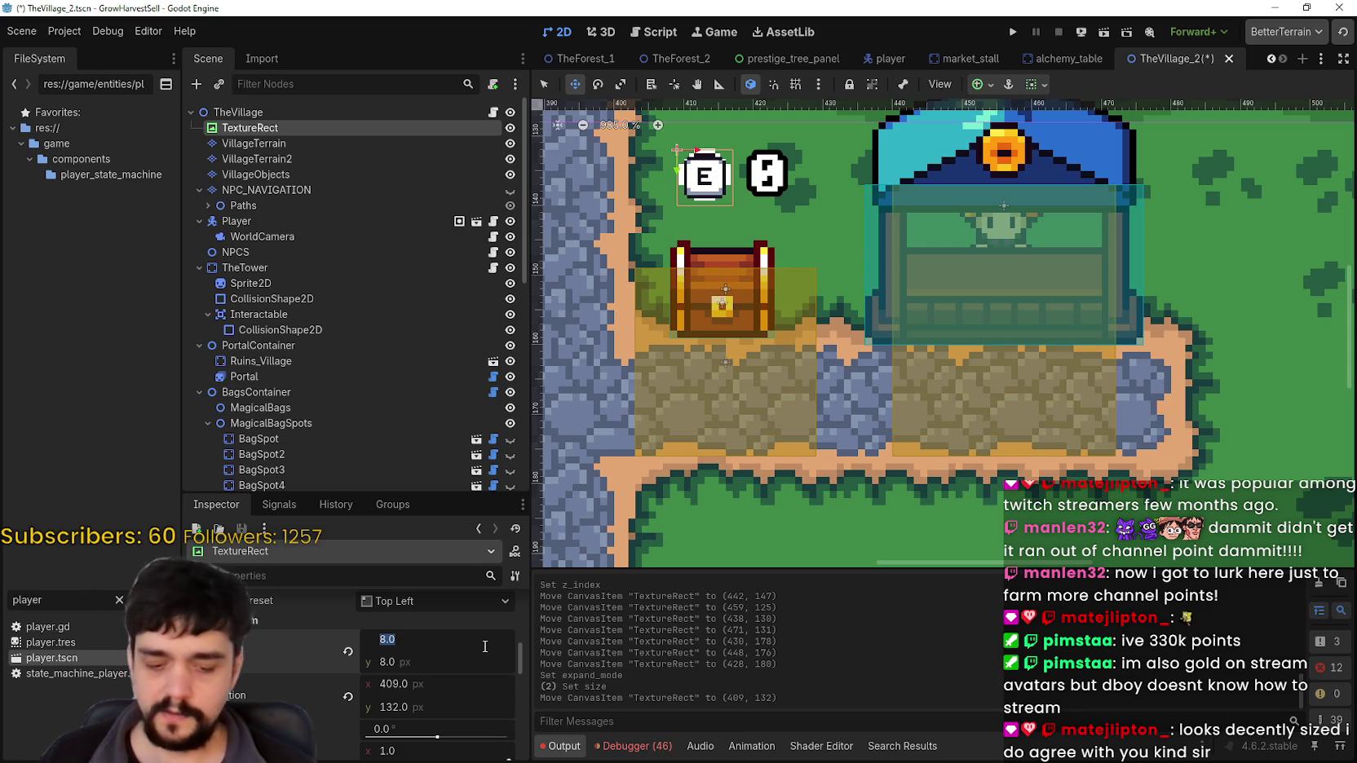
{"action": "type", "text": "12"}
{"action": "key", "text": "Return"}
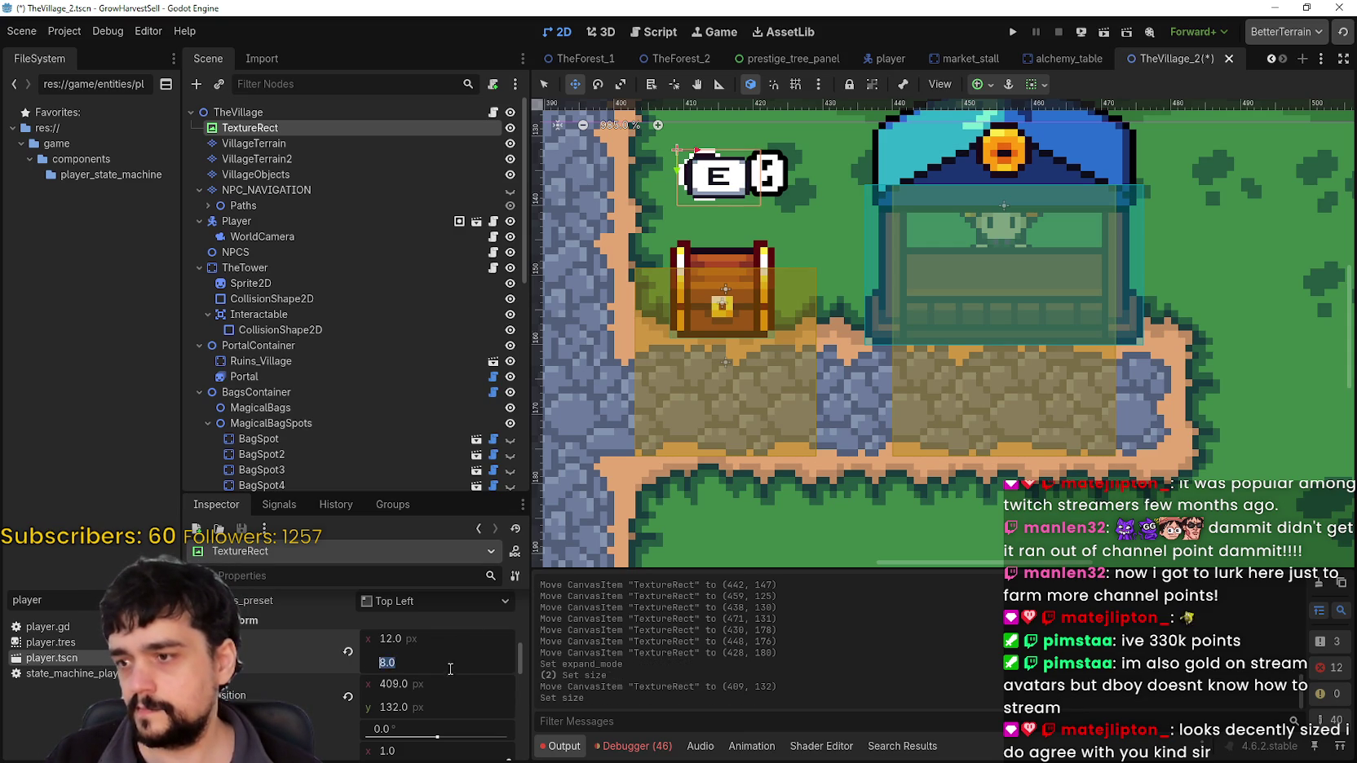
{"action": "type", "text": "12"}
{"action": "key", "text": "Return"}
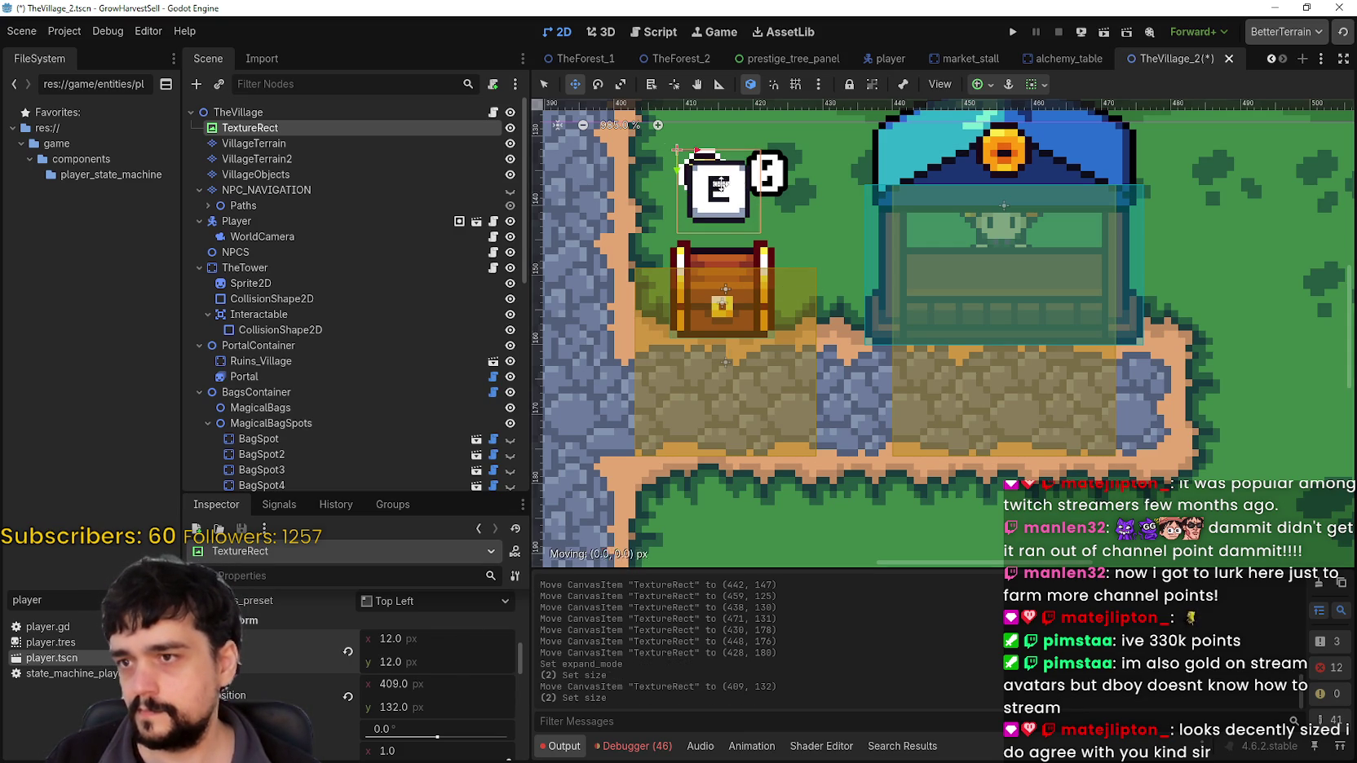
Settle on a 10×10 size and nudge the prompt to 409, 131 beside the coin
{"action": "mouse_move", "coordinate": [721, 183]}
{"action": "left_mouse_down"}
{"action": "mouse_move", "coordinate": [699, 162]}
{"action": "mouse_move", "coordinate": [699, 186]}
{"action": "mouse_move", "coordinate": [708, 176]}
{"action": "left_mouse_up"}
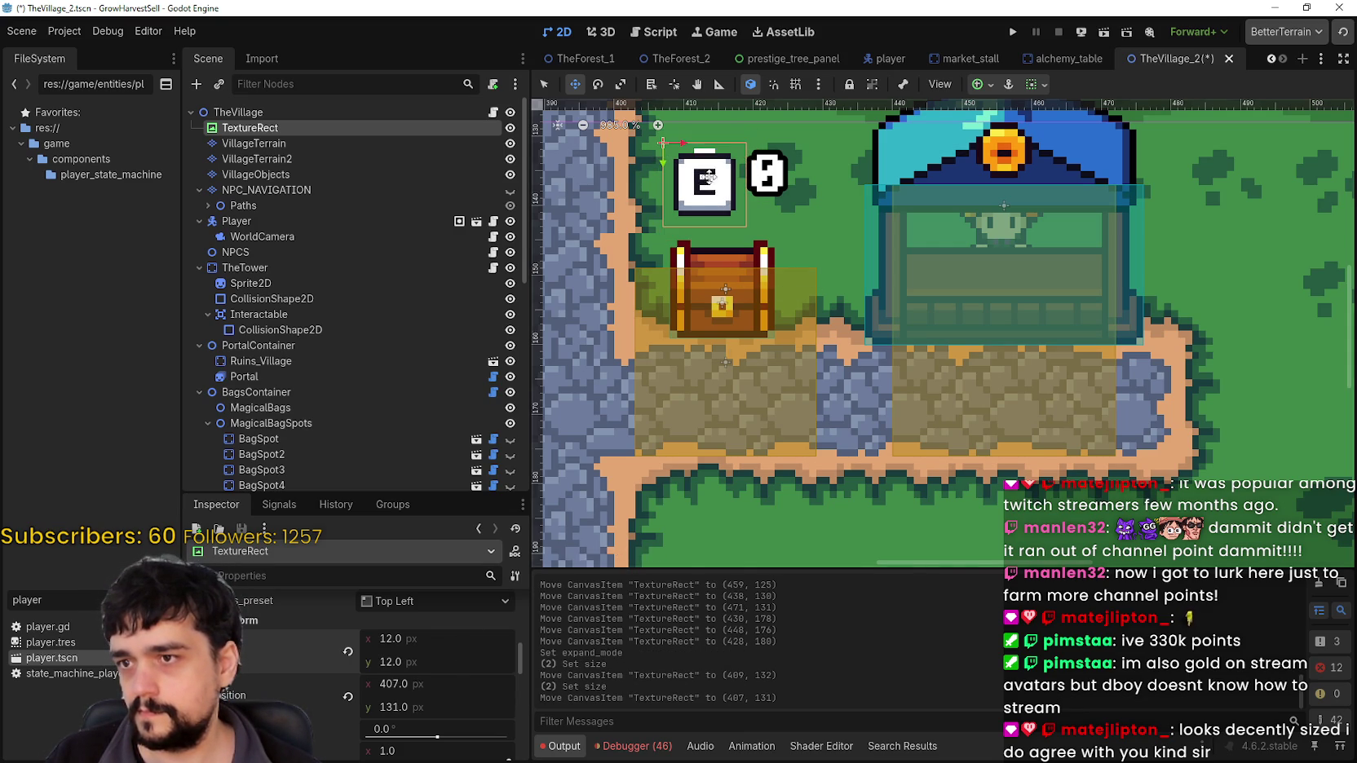
{"action": "scroll", "coordinate": [707, 176], "scroll_direction": "up", "scroll_amount": 5}
{"action": "mouse_move", "coordinate": [828, 435]}
{"action": "left_mouse_down"}
{"action": "mouse_move", "coordinate": [743, 412]}
{"action": "mouse_move", "coordinate": [769, 419]}
{"action": "left_mouse_up"}
{"action": "scroll", "coordinate": [745, 413], "scroll_direction": "up", "scroll_amount": 7}
{"action": "type", "text": "1"}
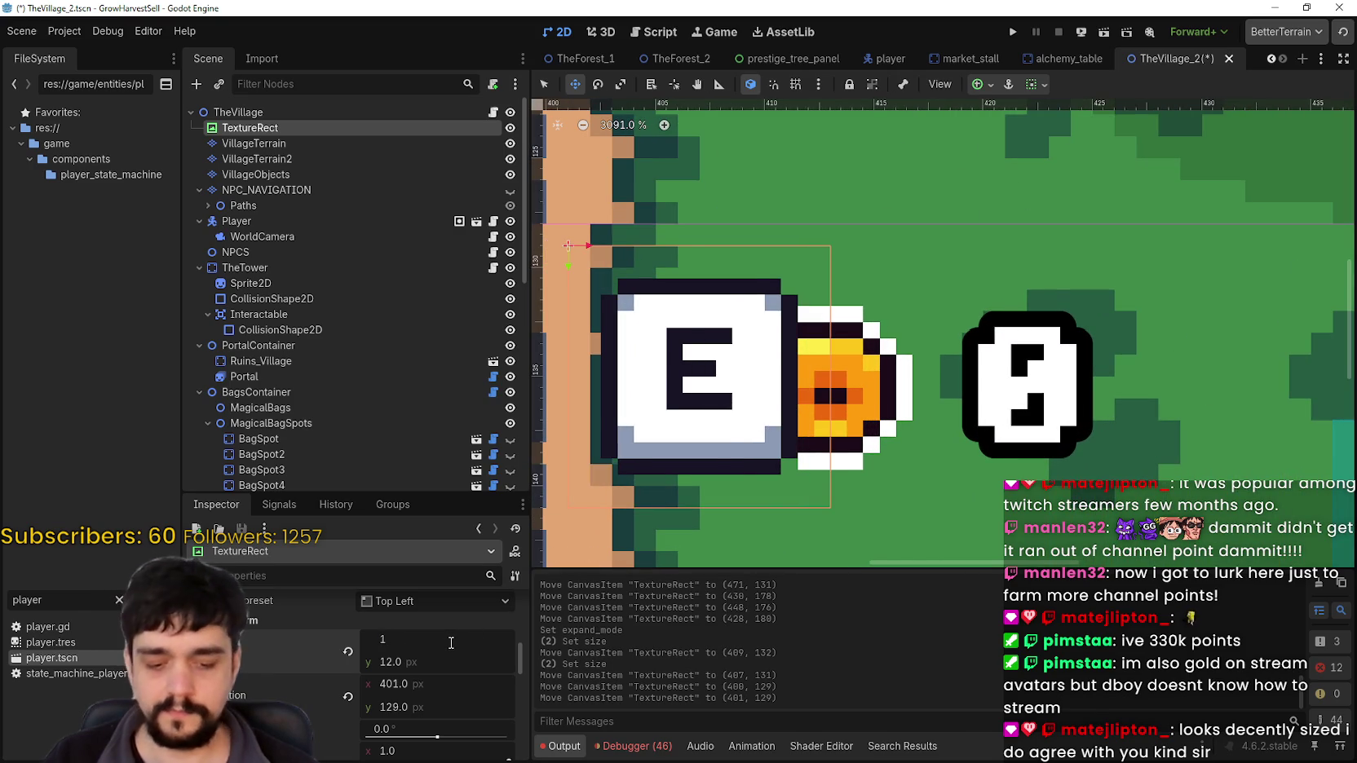
{"action": "type", "text": "0"}
{"action": "key", "text": "Return"}
{"action": "type", "text": "0"}
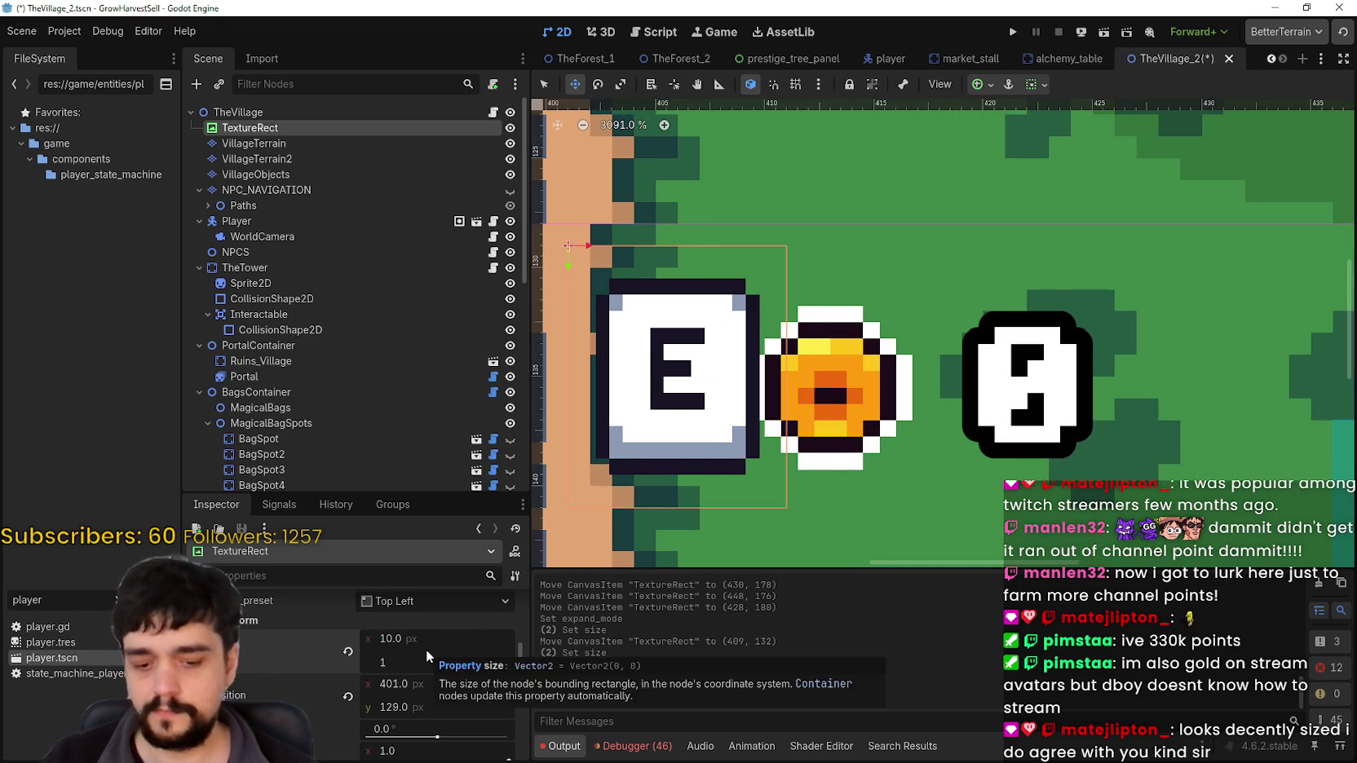
{"action": "key", "text": "Return"}
{"action": "mouse_move", "coordinate": [686, 295]}
{"action": "left_mouse_down"}
{"action": "mouse_move", "coordinate": [732, 337]}
{"action": "mouse_move", "coordinate": [853, 324]}
{"action": "mouse_move", "coordinate": [842, 320]}
{"action": "mouse_move", "coordinate": [849, 340]}
{"action": "mouse_move", "coordinate": [741, 315]}
{"action": "mouse_move", "coordinate": [1064, 359]}
{"action": "mouse_move", "coordinate": [875, 345]}
{"action": "left_mouse_up"}
Drag the E prompt to the front-left corner of the market stall beside the chest, at 436, 152
{"action": "scroll", "coordinate": [875, 345], "scroll_direction": "down", "scroll_amount": 9}
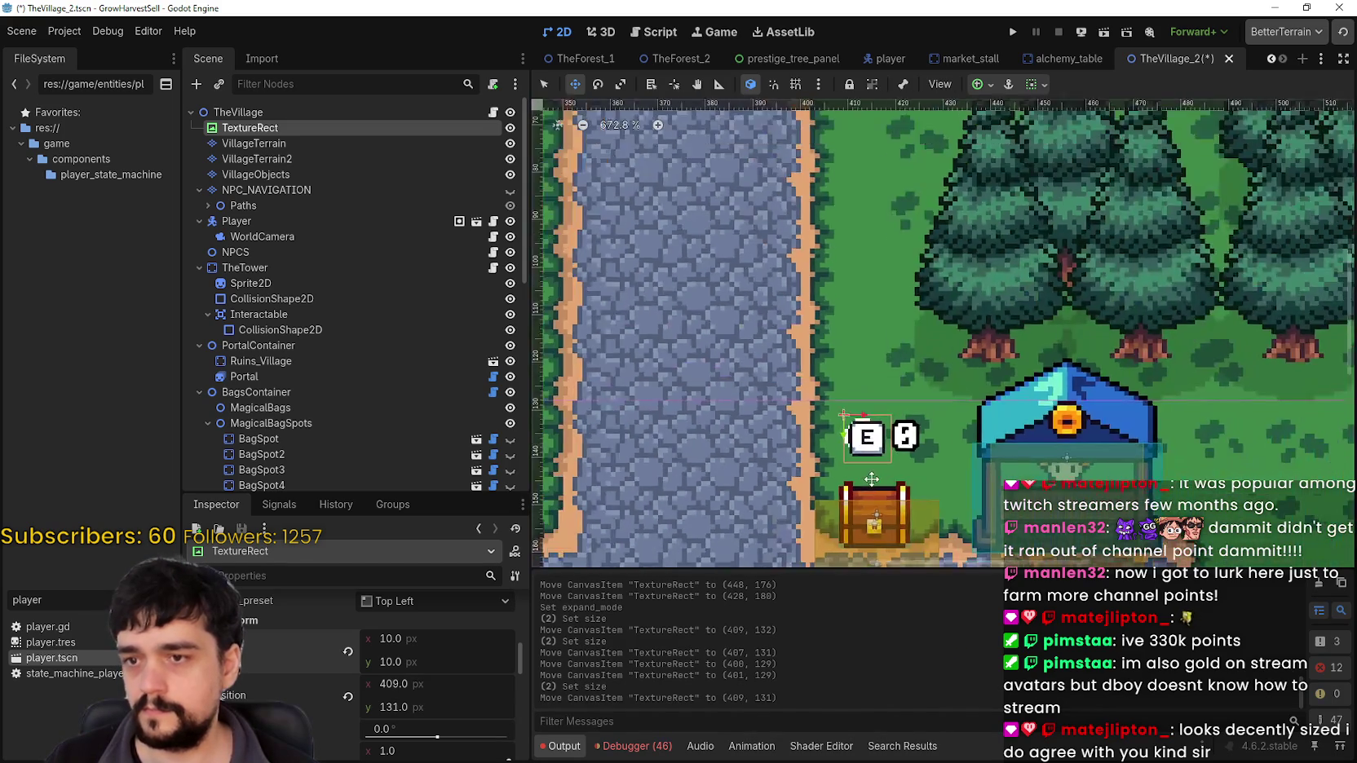
{"action": "scroll", "coordinate": [762, 312], "scroll_direction": "up", "scroll_amount": 1}
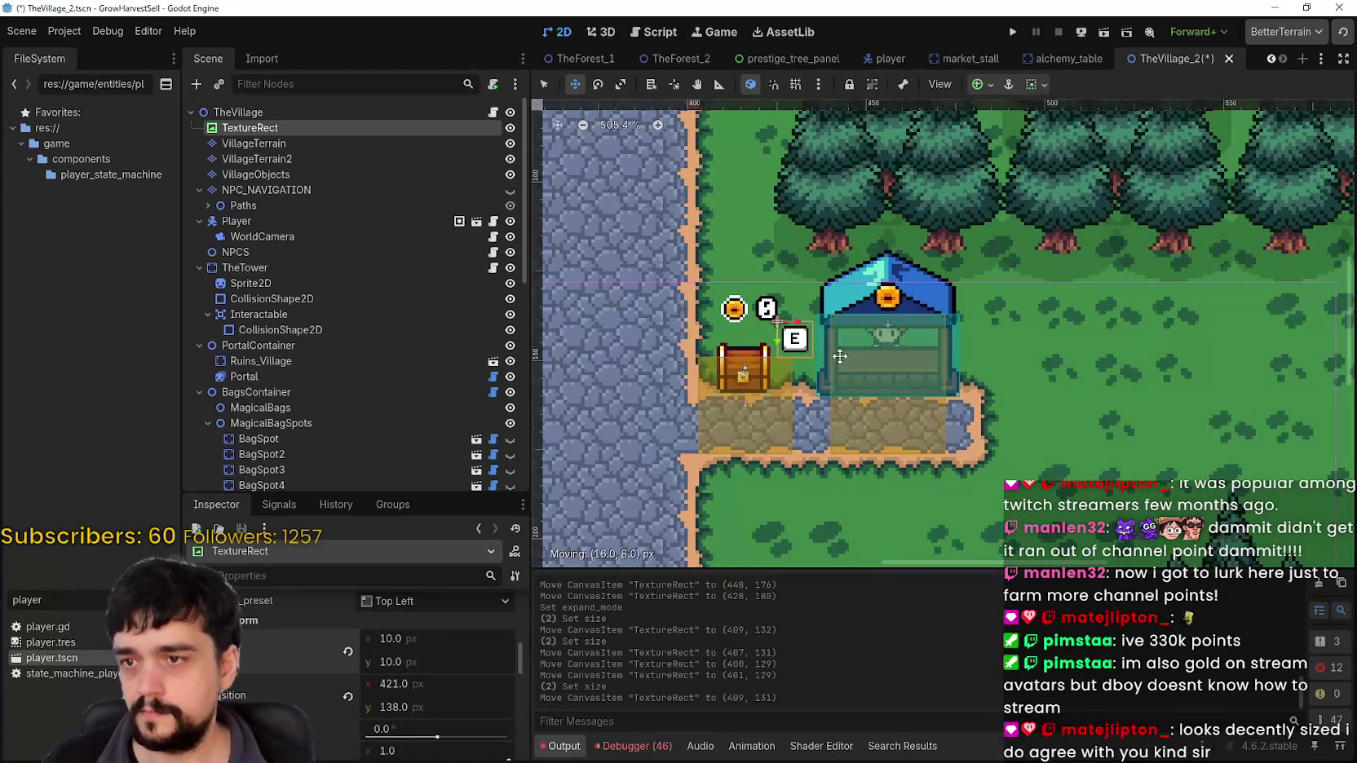
{"action": "mouse_move", "coordinate": [840, 356]}
{"action": "left_mouse_down"}
{"action": "mouse_move", "coordinate": [866, 385]}
{"action": "mouse_move", "coordinate": [928, 357]}
{"action": "mouse_move", "coordinate": [954, 404]}
{"action": "mouse_move", "coordinate": [815, 279]}
{"action": "mouse_move", "coordinate": [690, 268]}
{"action": "mouse_move", "coordinate": [722, 250]}
{"action": "mouse_move", "coordinate": [907, 251]}
{"action": "mouse_move", "coordinate": [891, 263]}
{"action": "mouse_move", "coordinate": [842, 441]}
{"action": "left_mouse_up"}
{"action": "scroll", "coordinate": [843, 390], "scroll_direction": "up", "scroll_amount": 1}
{"action": "scroll", "coordinate": [887, 357], "scroll_direction": "up", "scroll_amount": 3}
{"action": "scroll", "coordinate": [844, 440], "scroll_direction": "down", "scroll_amount": 10}
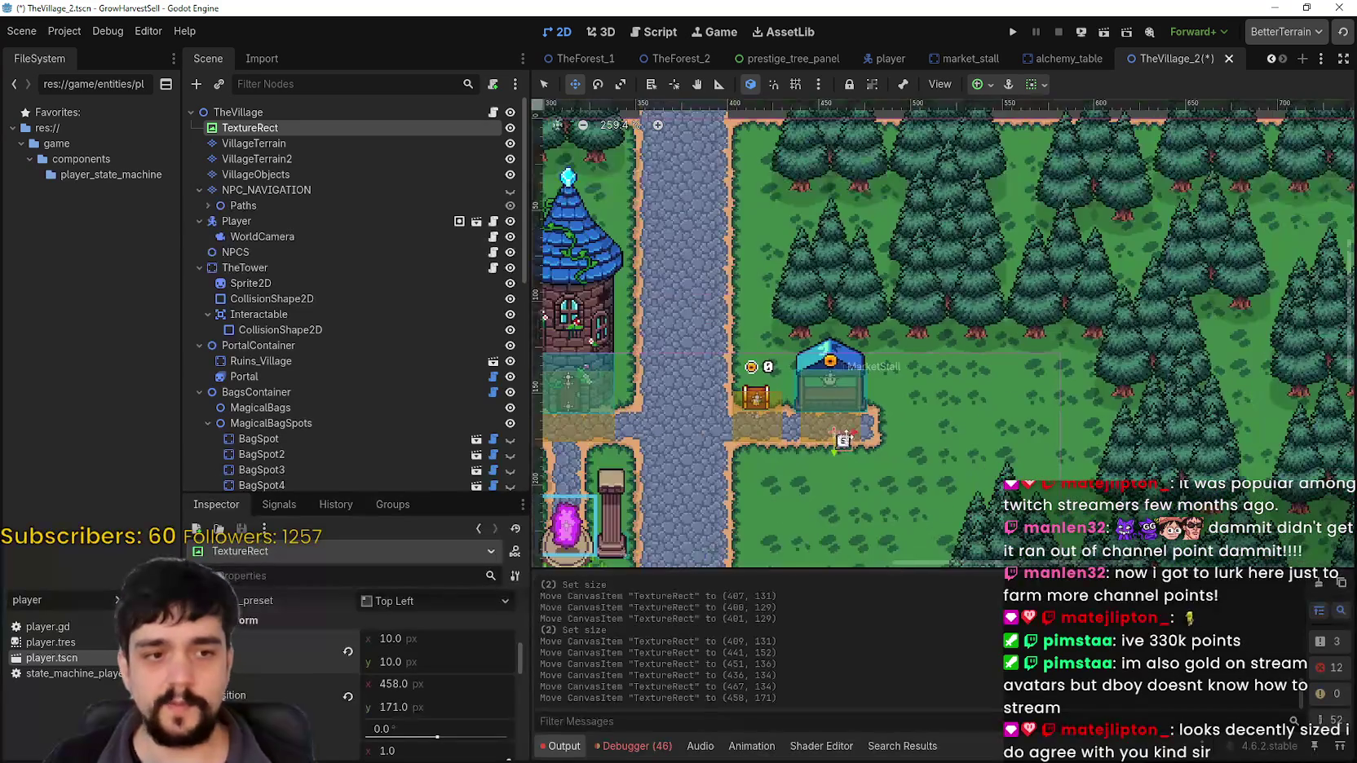
{"action": "scroll", "coordinate": [836, 428], "scroll_direction": "up", "scroll_amount": 4}
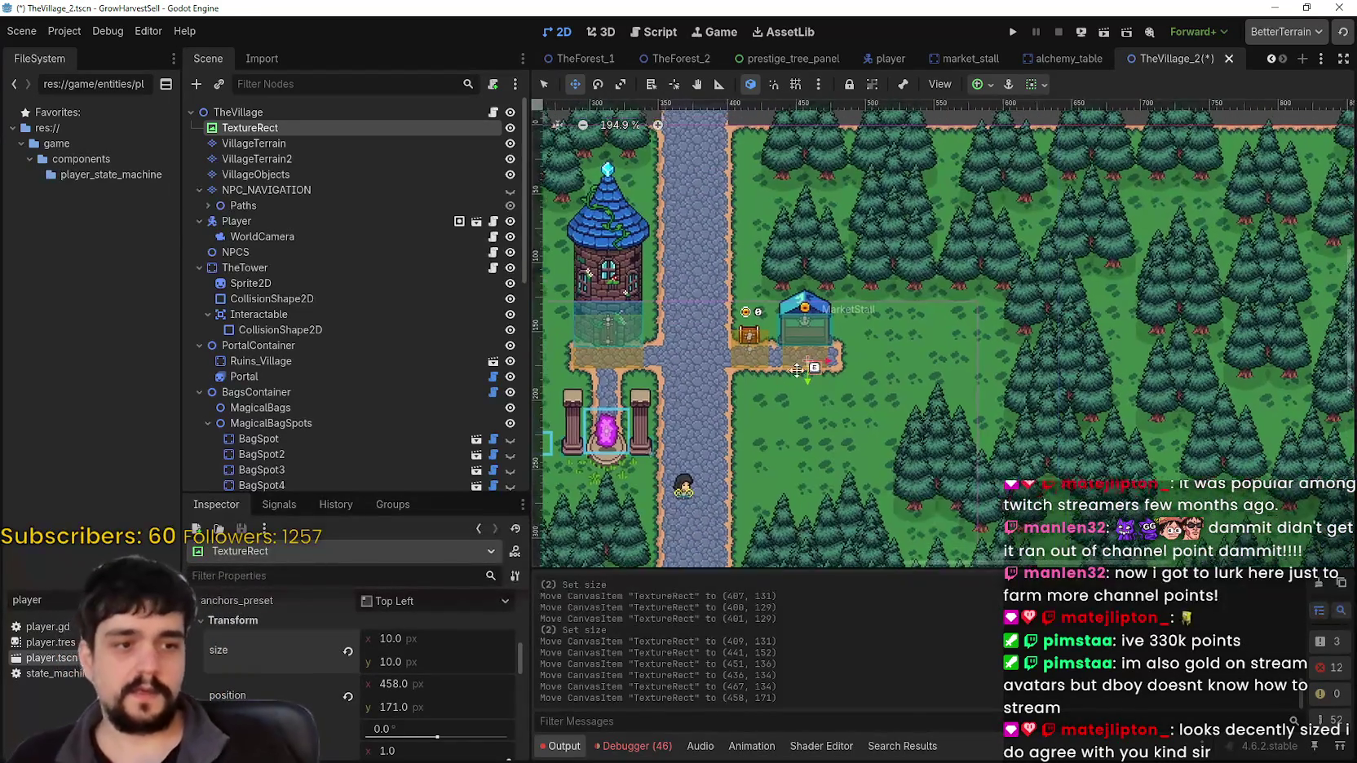
{"action": "scroll", "coordinate": [788, 392], "scroll_direction": "up", "scroll_amount": 1}
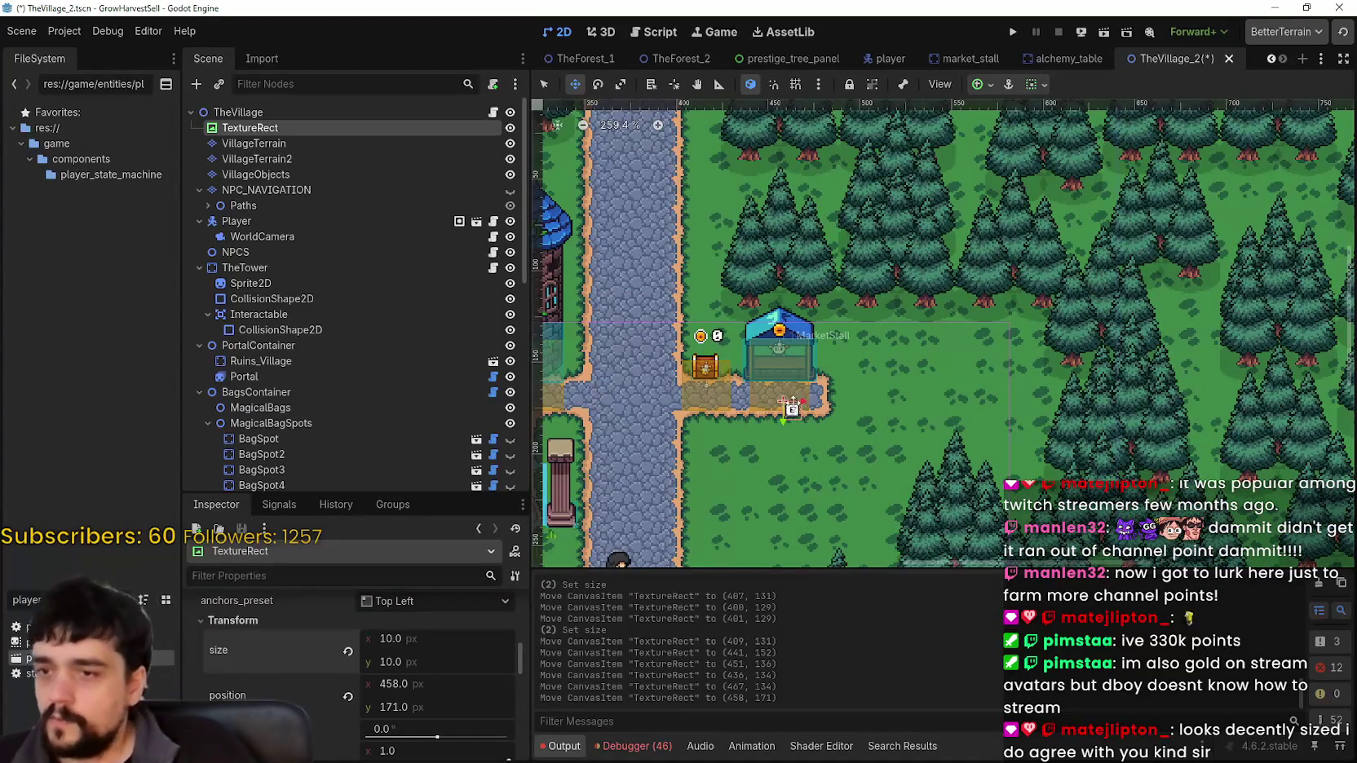
{"action": "mouse_move", "coordinate": [788, 394]}
{"action": "left_mouse_down"}
{"action": "mouse_move", "coordinate": [802, 377]}
{"action": "mouse_move", "coordinate": [720, 393]}
{"action": "left_mouse_up"}
{"action": "scroll", "coordinate": [802, 377], "scroll_direction": "up", "scroll_amount": 5}
Run the village scene, start a new game from the title menu, and maximize the game window
{"action": "left_click", "coordinate": [1012, 32]}
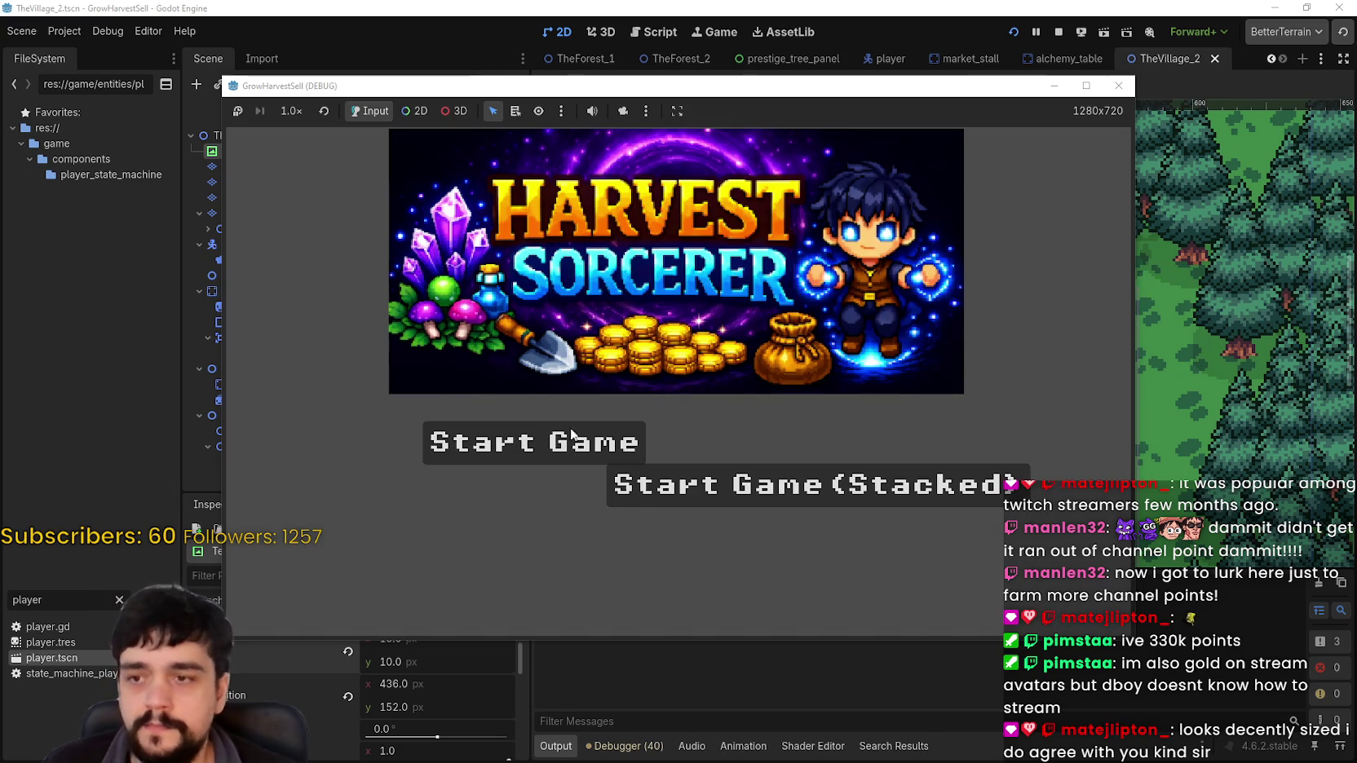
{"action": "left_click", "coordinate": [572, 435]}
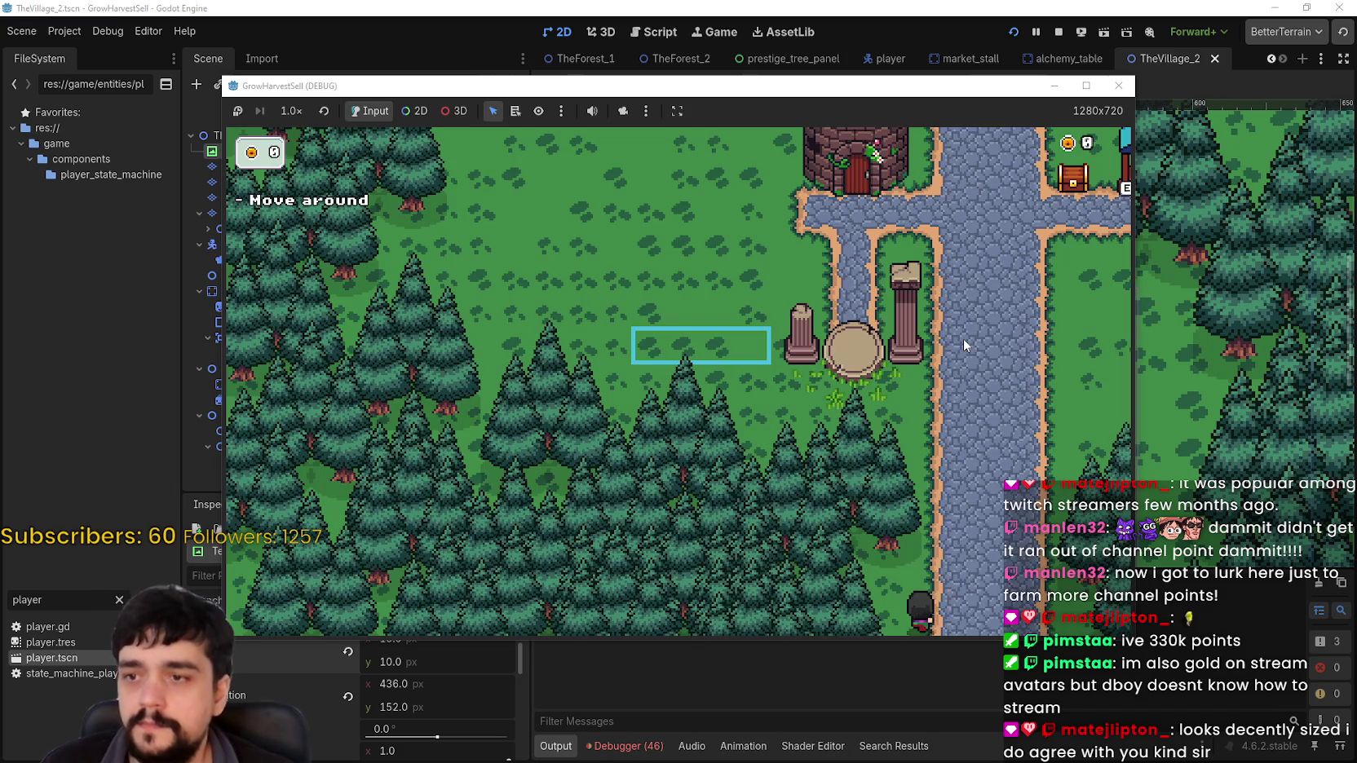
{"action": "key", "text": "w"}
{"action": "key", "text": "d"}
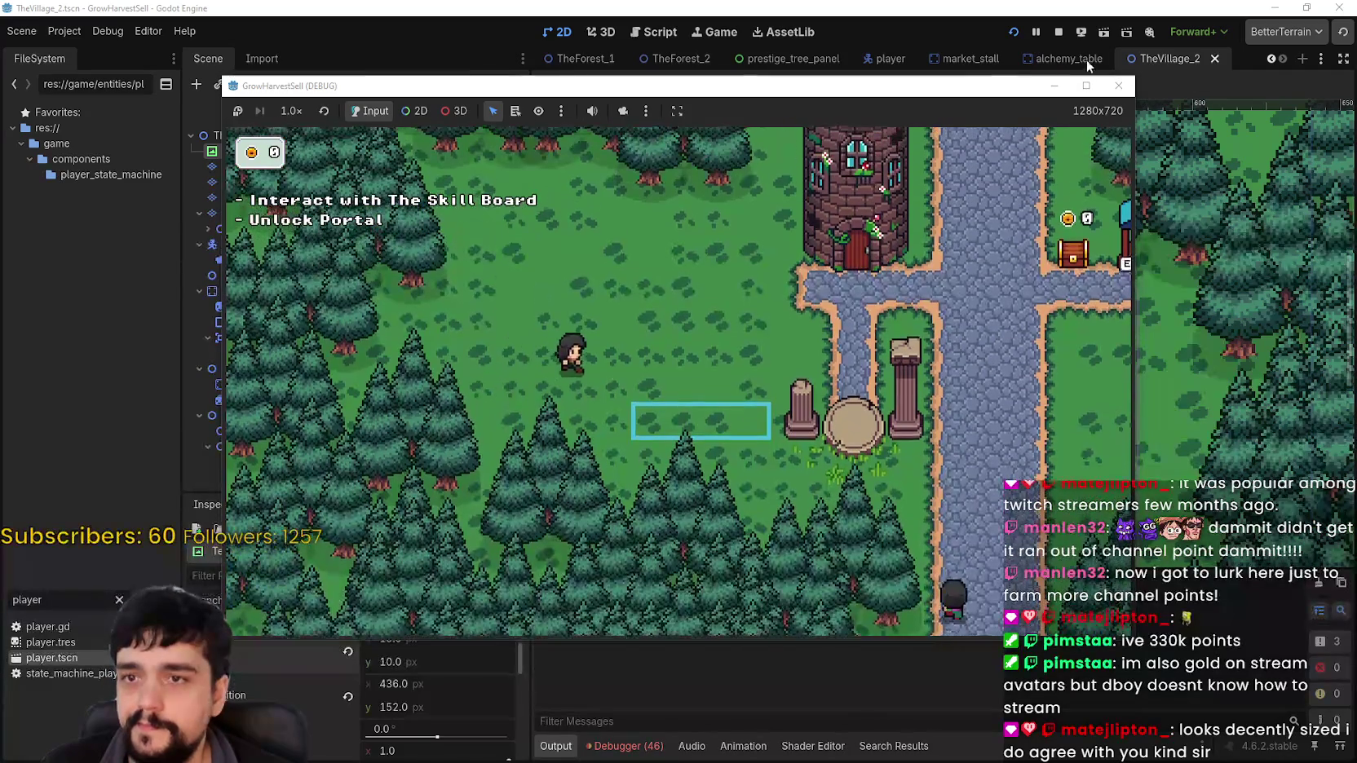
{"action": "left_click", "coordinate": [1086, 87]}
Walk the player up to the market stall, stepping back and forth to toggle its highlight
{"action": "key", "text": "d"}
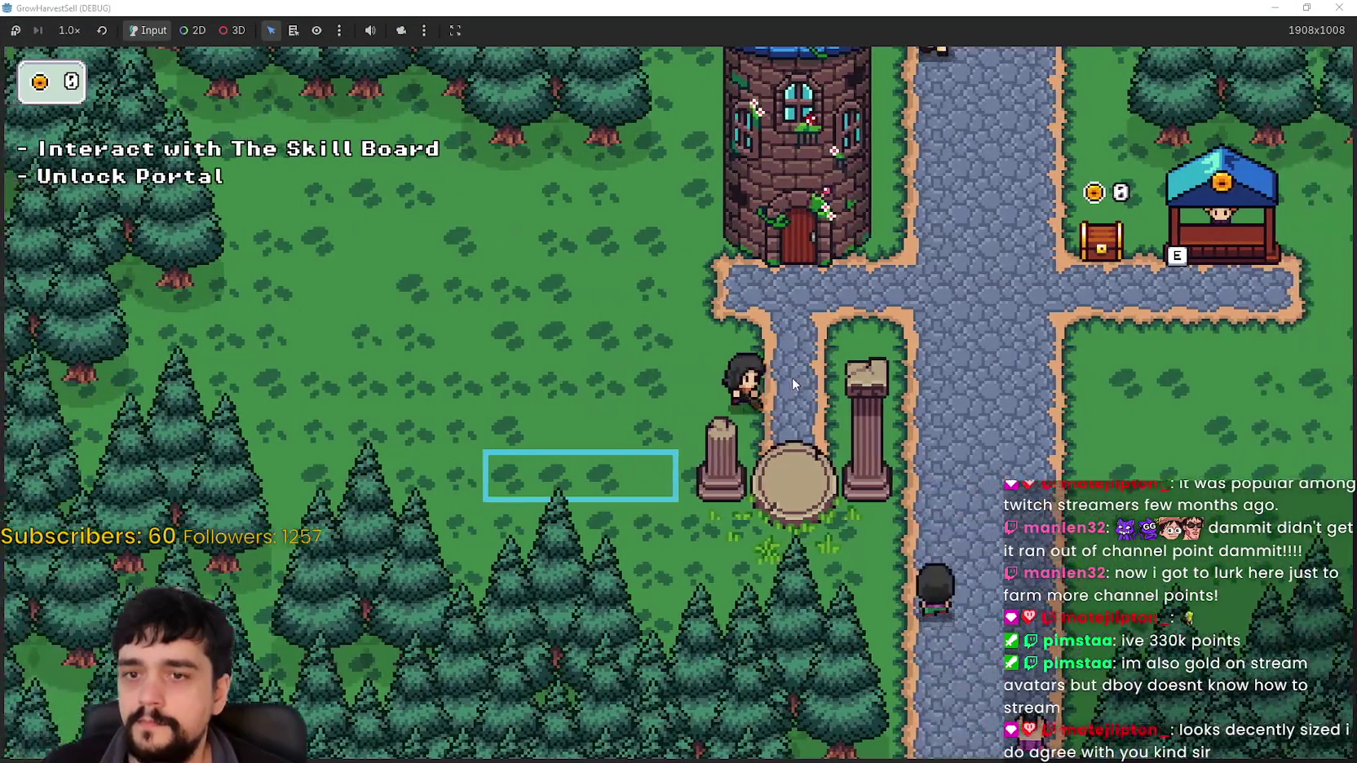
{"action": "key", "text": "d"}
{"action": "key", "text": "w"}
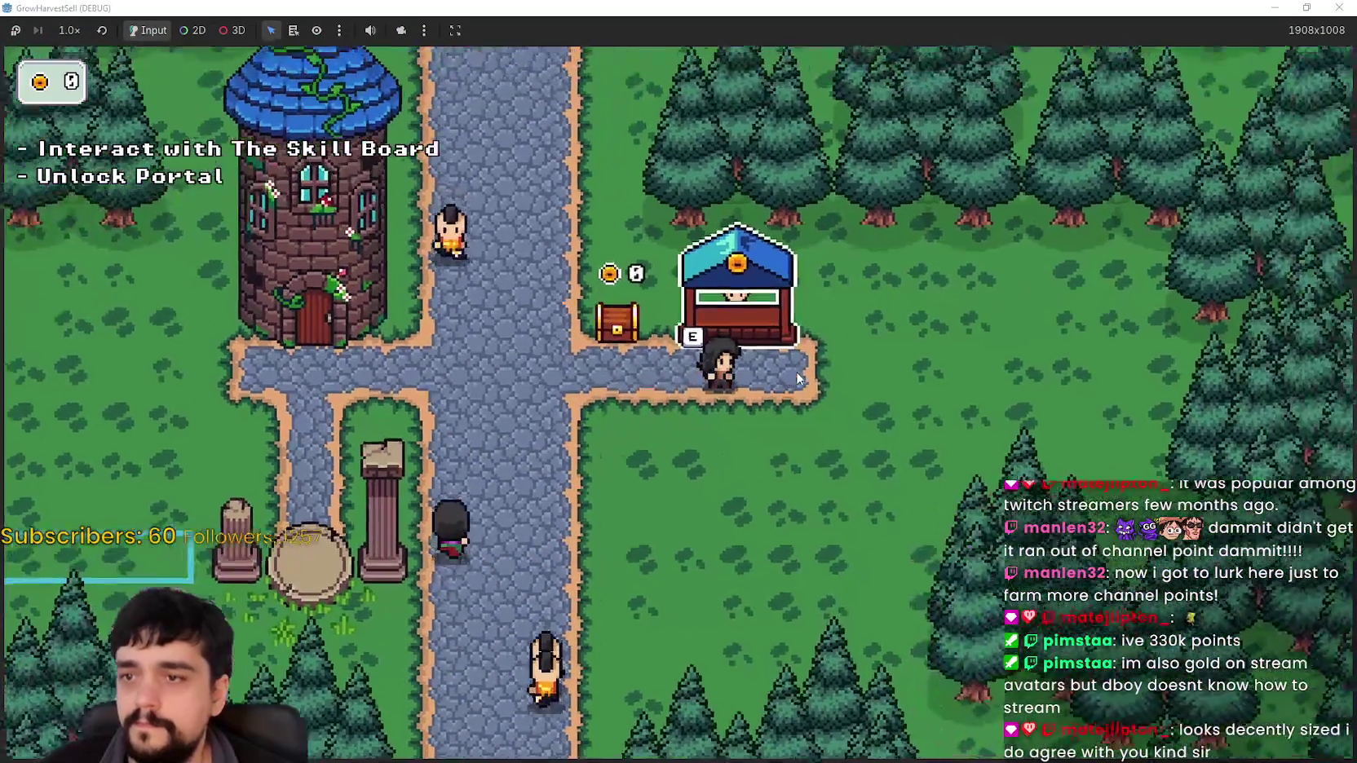
{"action": "key", "text": "s"}
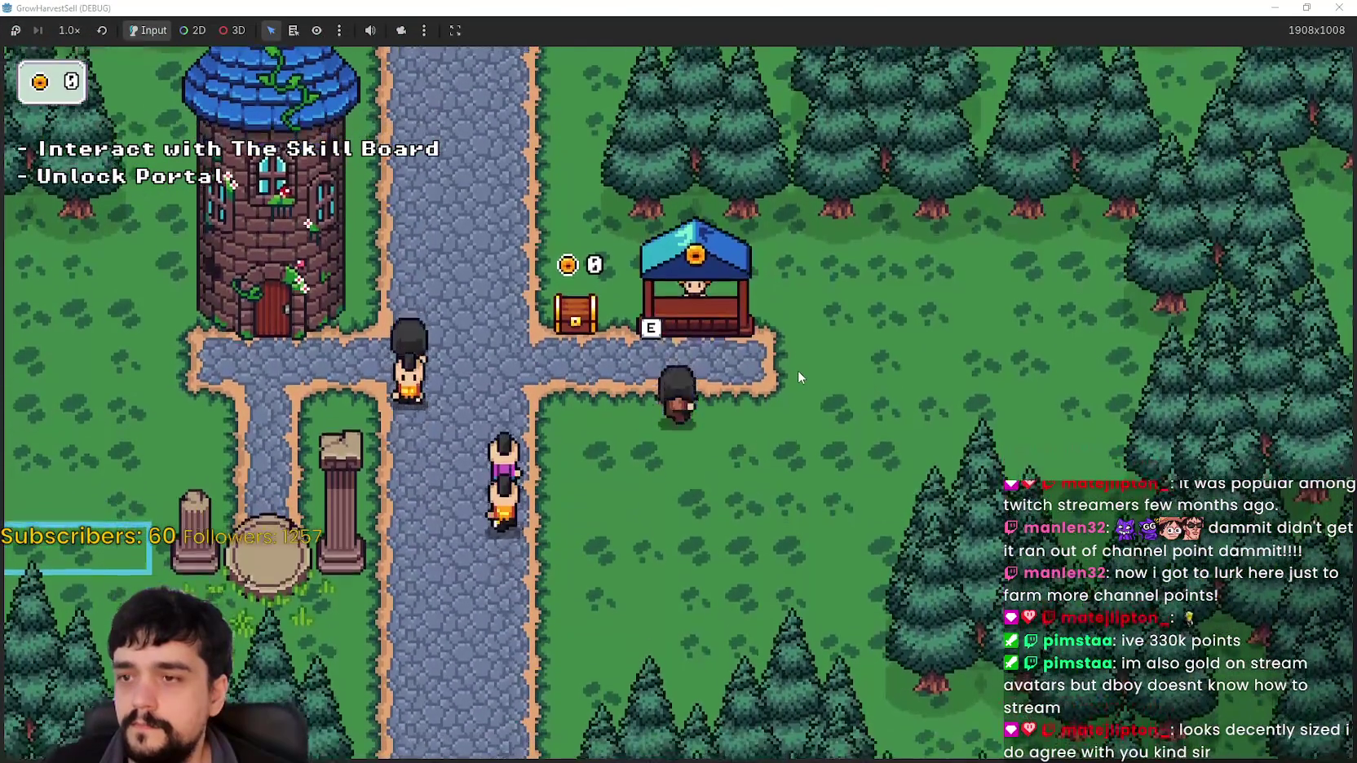
{"action": "key", "text": "w"}
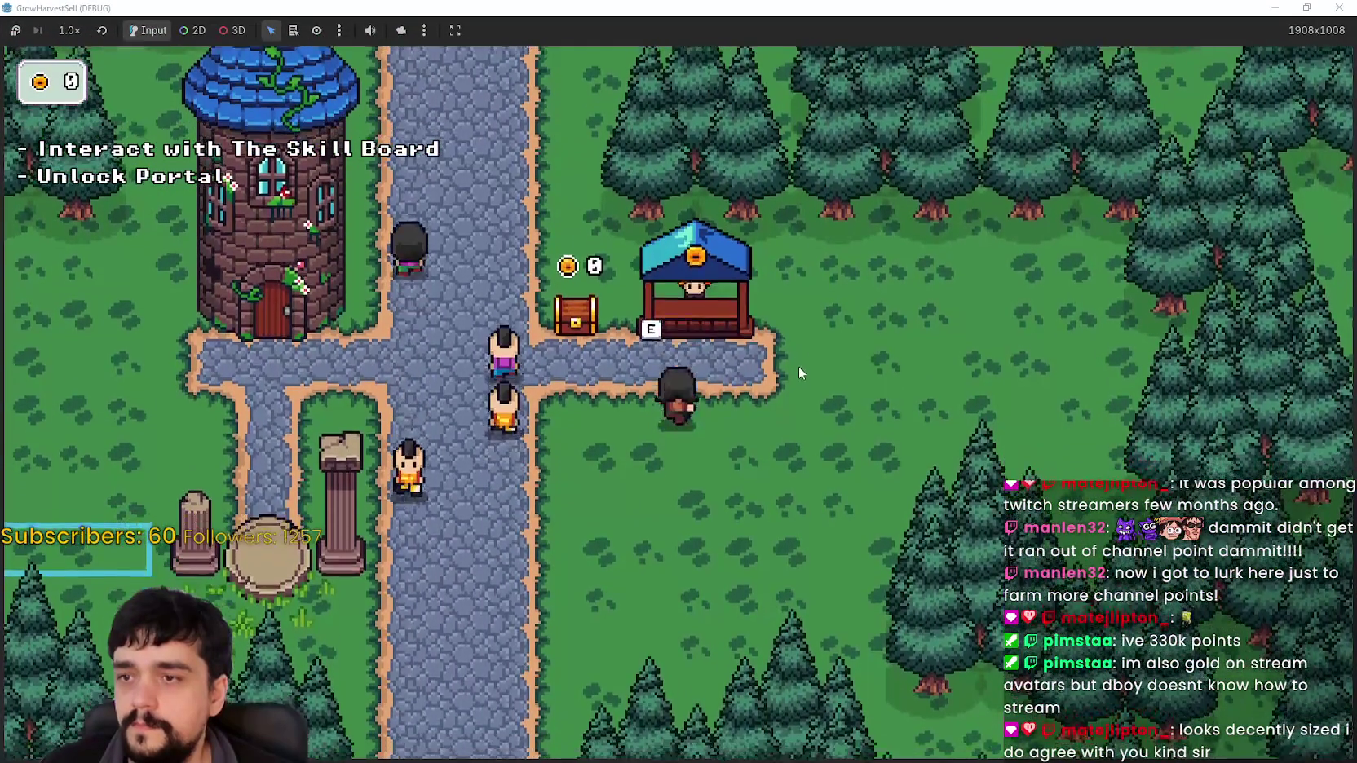
{"action": "key", "text": "s"}
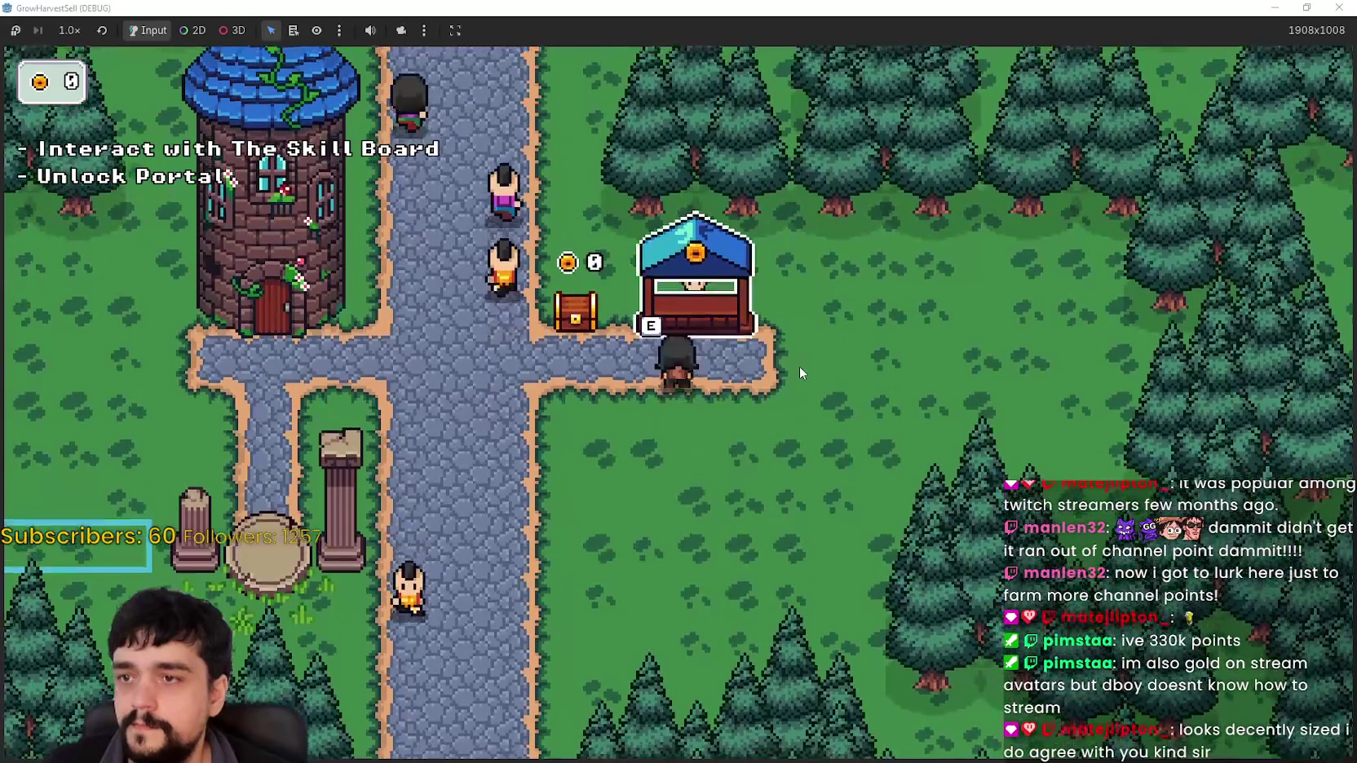
{"action": "key", "text": "w"}
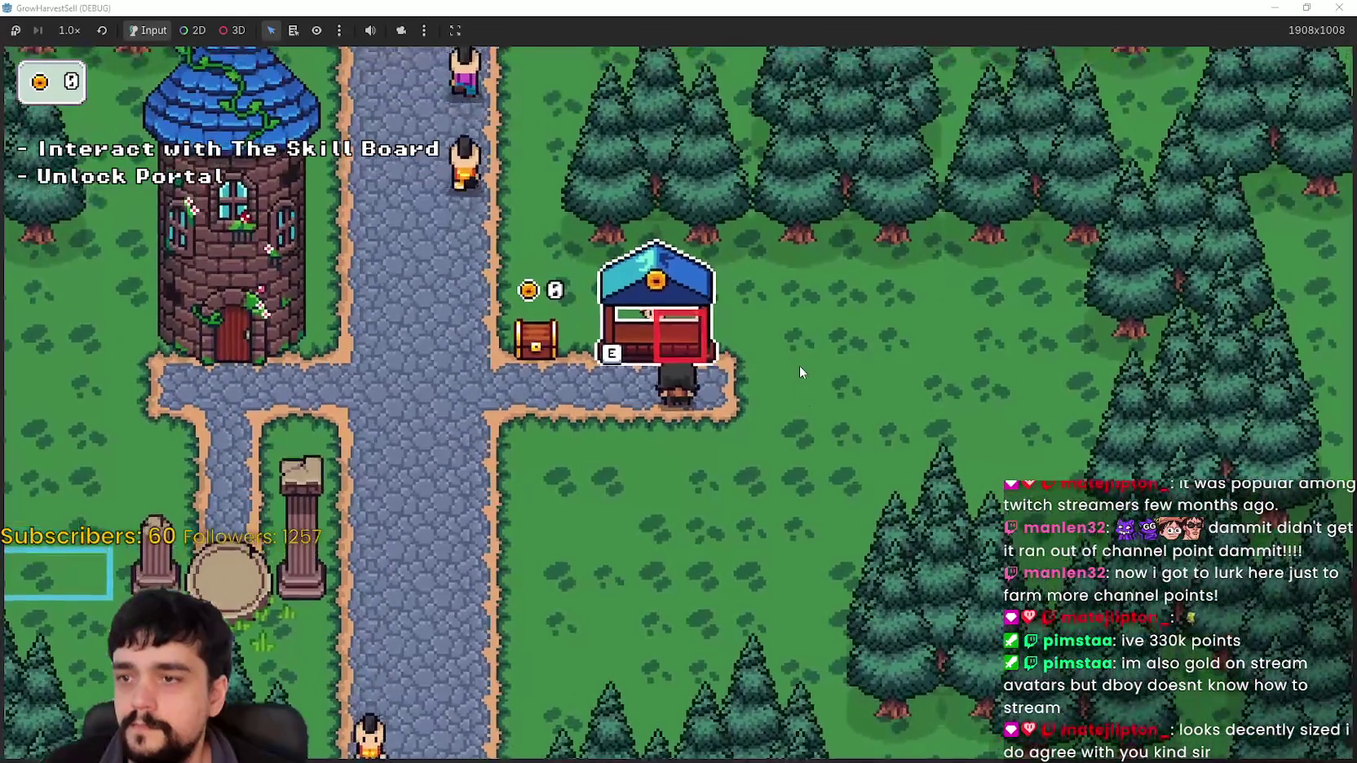
{"action": "key", "text": "s"}
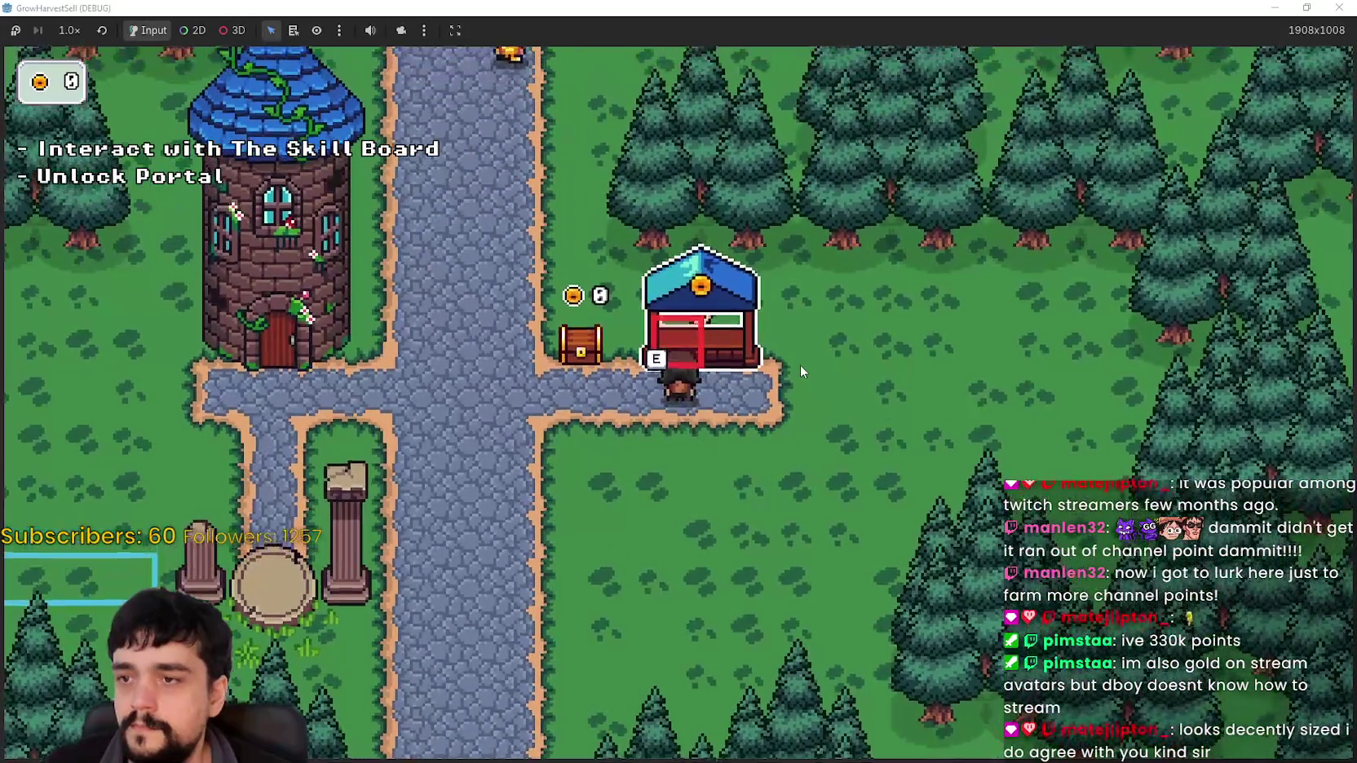
{"action": "key", "text": "w"}
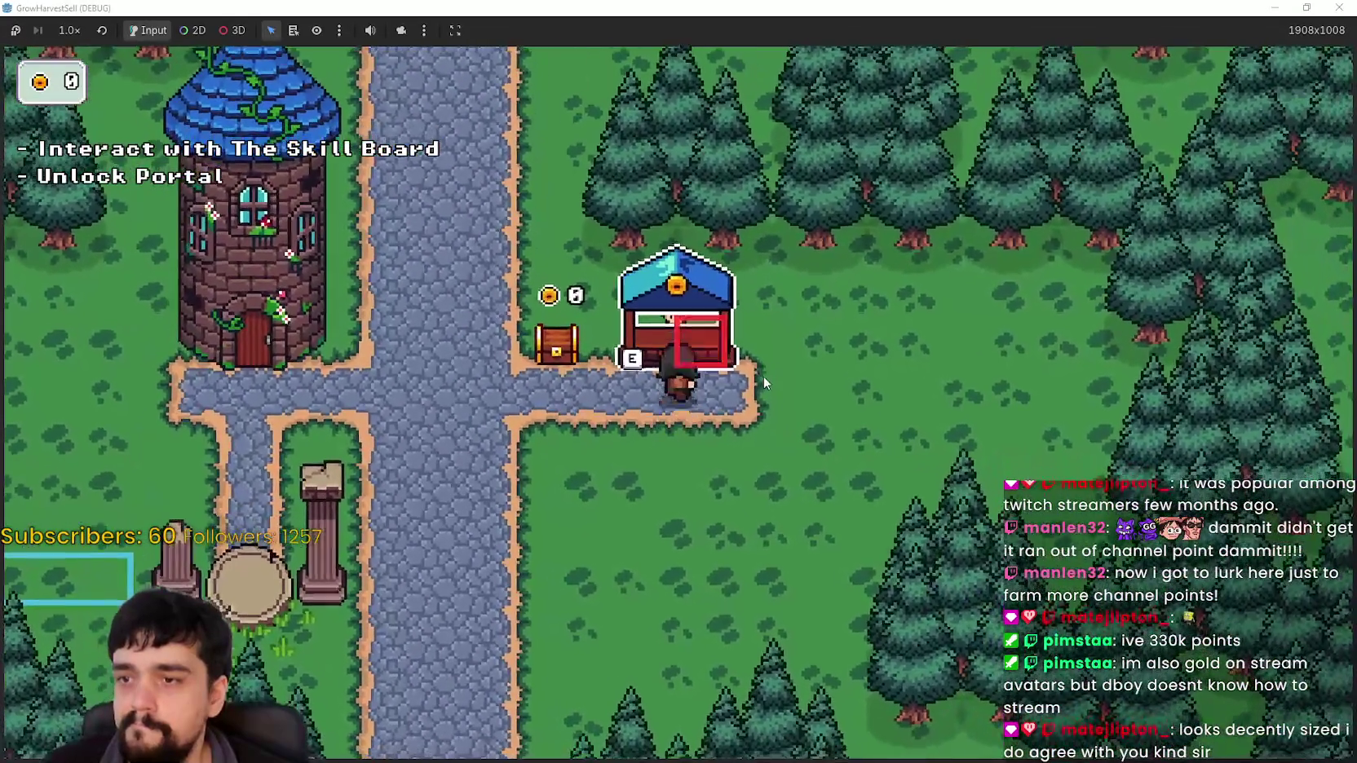
{"action": "key", "text": "s"}
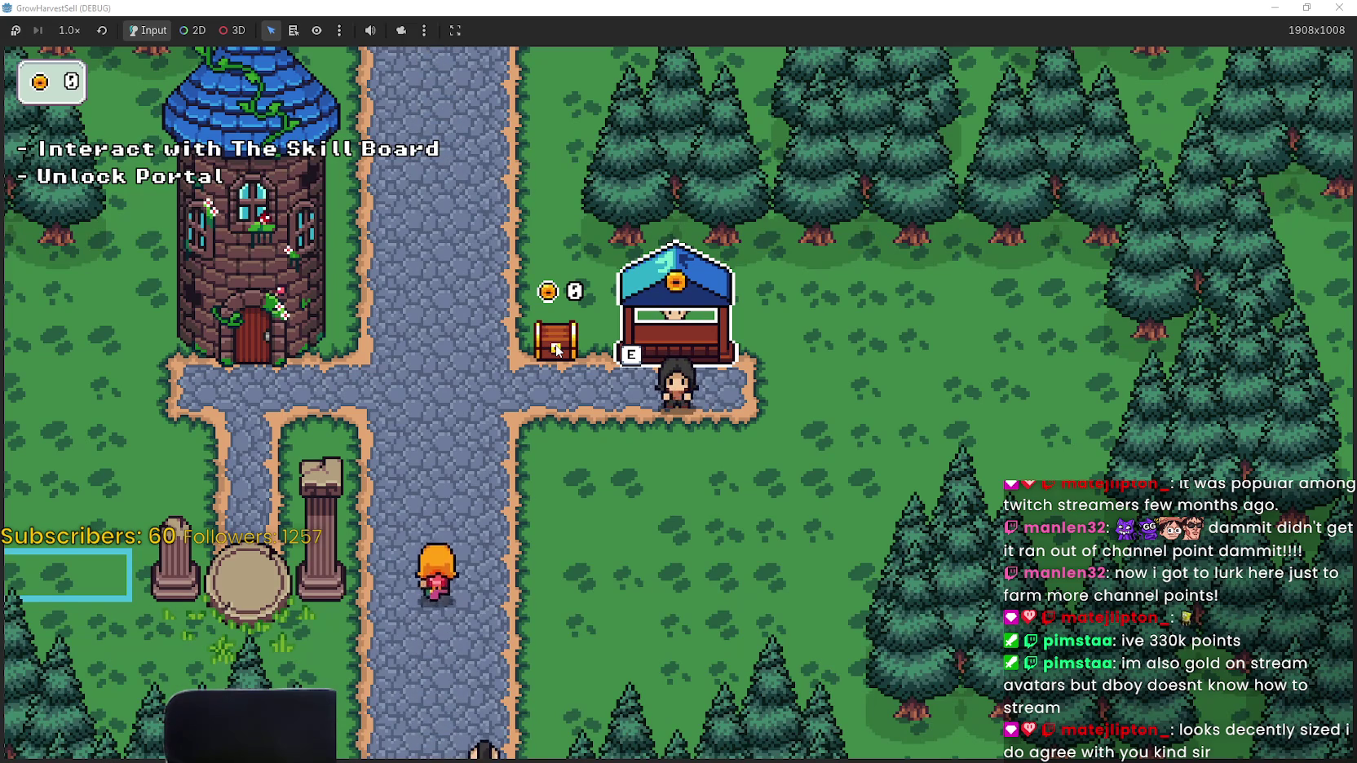
{"action": "key", "text": "w"}
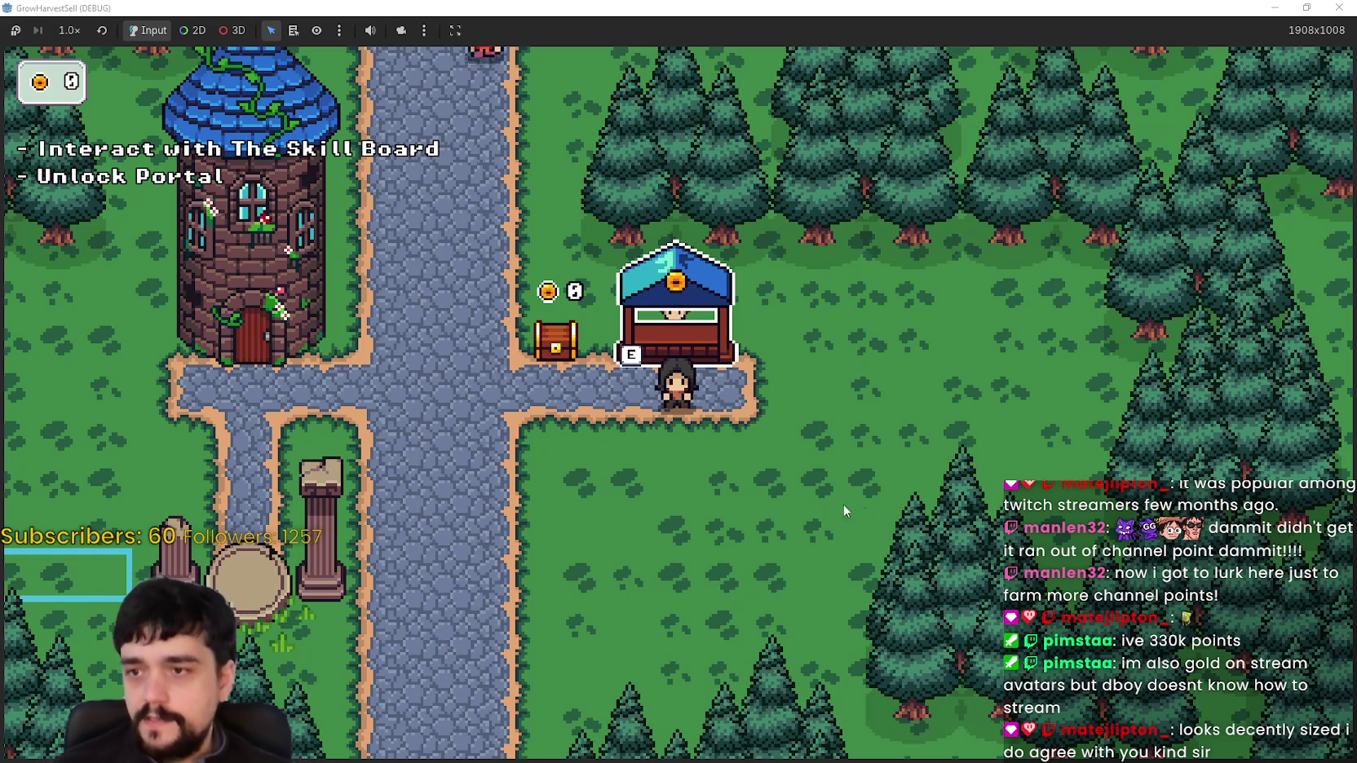
Walk the player around near the market stall until it highlights again
{"action": "key", "text": "Left"}
{"action": "key", "text": "Down"}
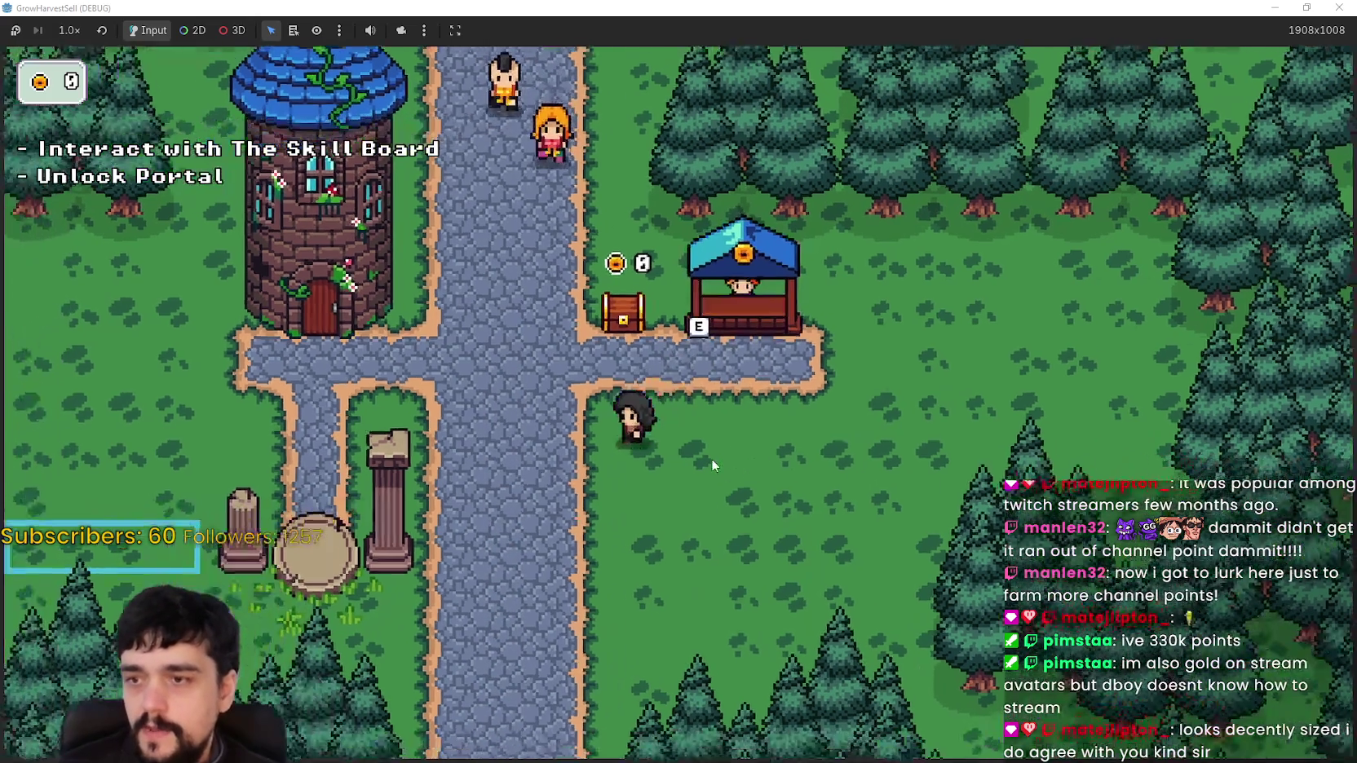
{"action": "key", "text": "Up"}
{"action": "key", "text": "Right"}
{"action": "key", "text": "Down"}
{"action": "key", "text": "Right"}
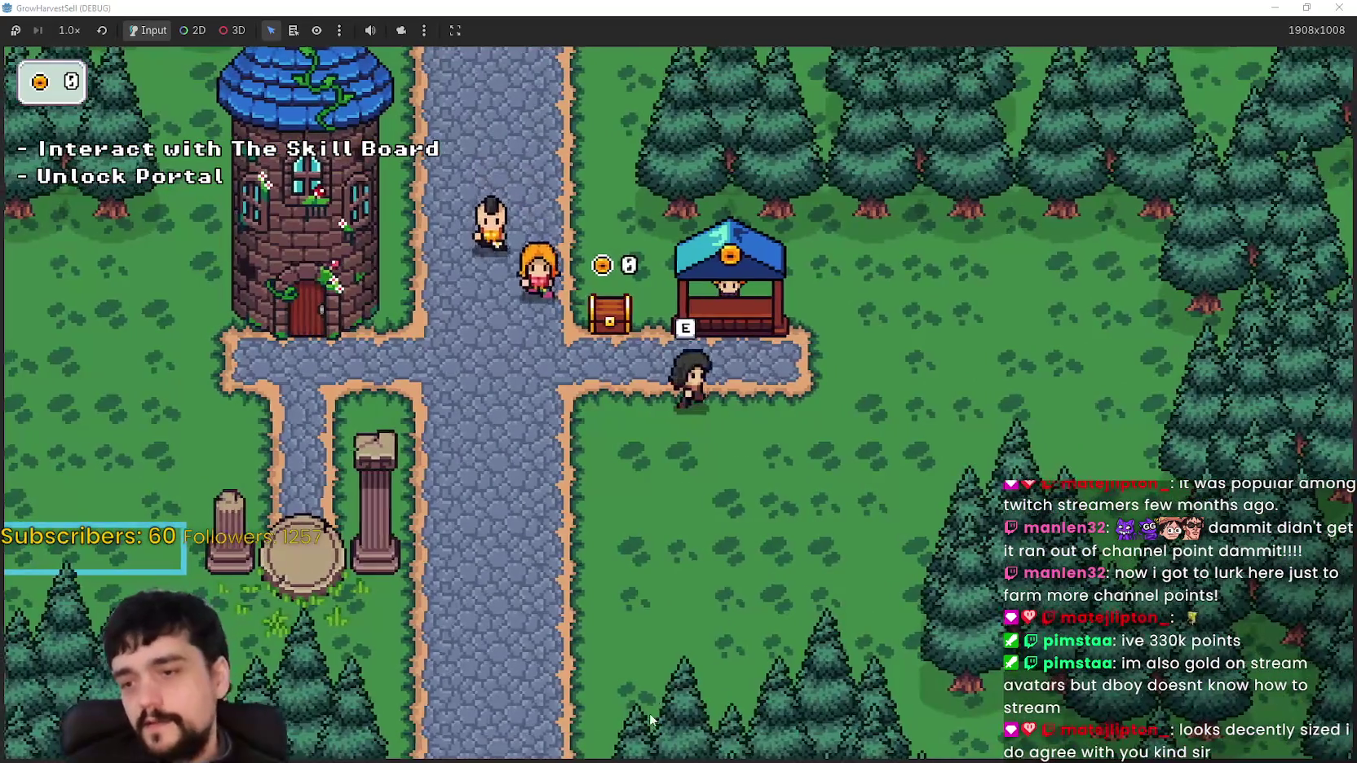
{"action": "key", "text": "Up"}
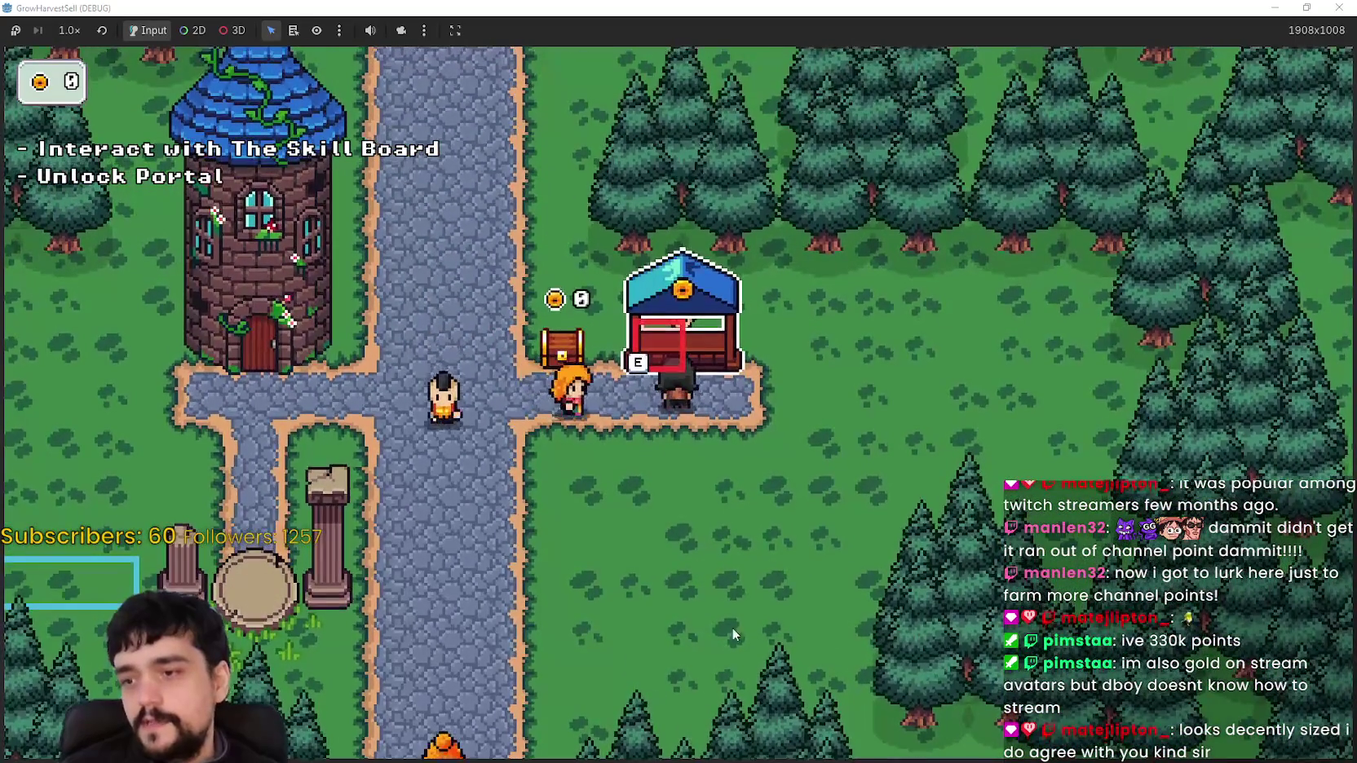
Go to the tower's skill board, unlock Portal, and close the board
{"action": "key", "text": "Left"}
{"action": "key", "text": "Up"}
{"action": "key", "text": "e"}
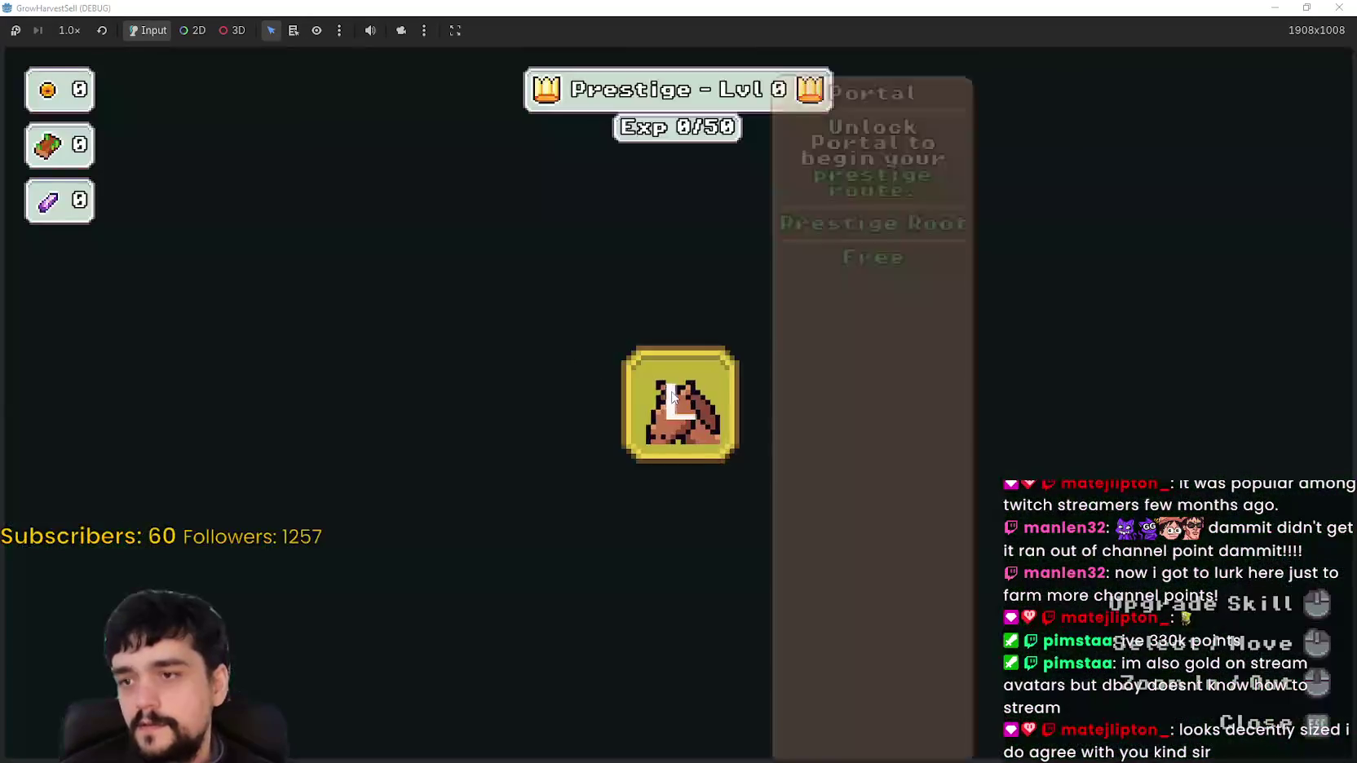
{"action": "left_click", "coordinate": [679, 403]}
{"action": "key", "text": "Escape"}
Enter the glowing portal and travel to Stage 1 in the forest
{"action": "key", "text": "Down"}
{"action": "key", "text": "e"}
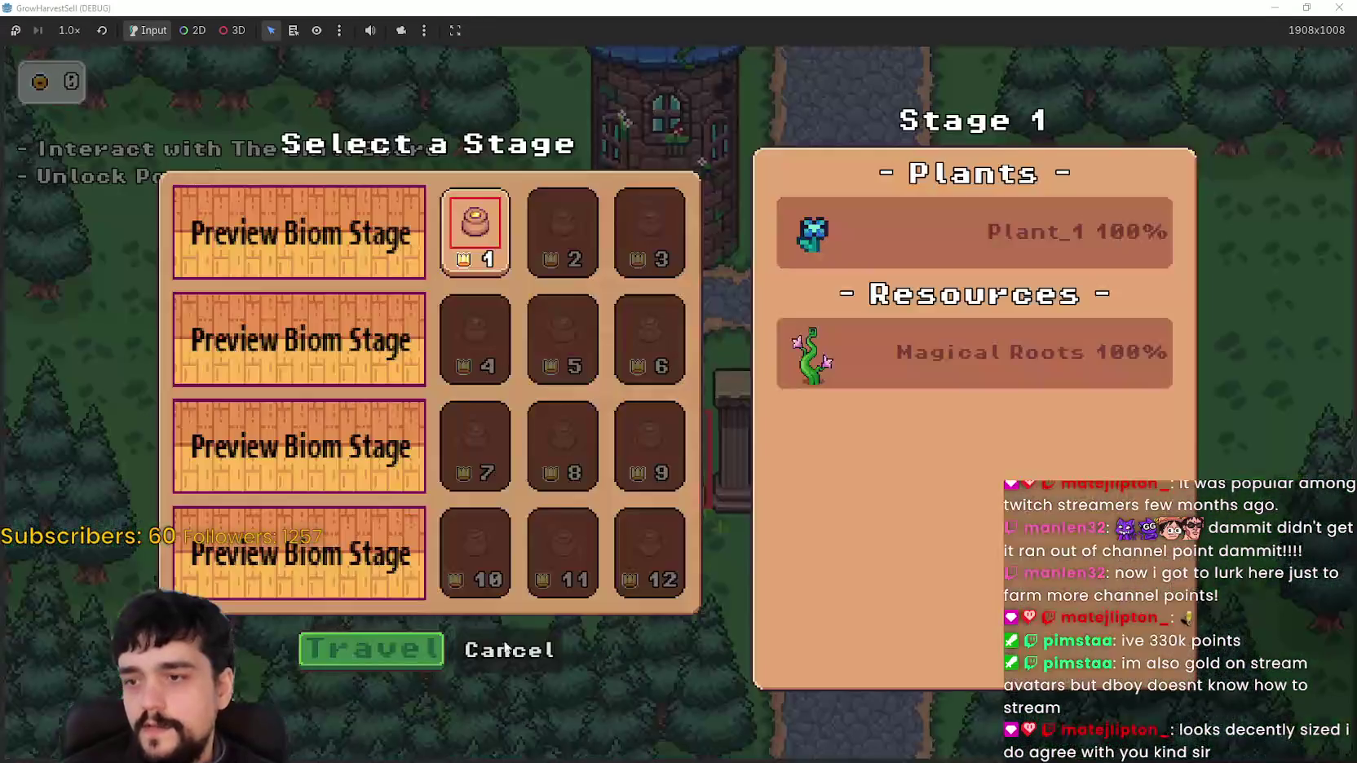
{"action": "key", "text": "Return"}
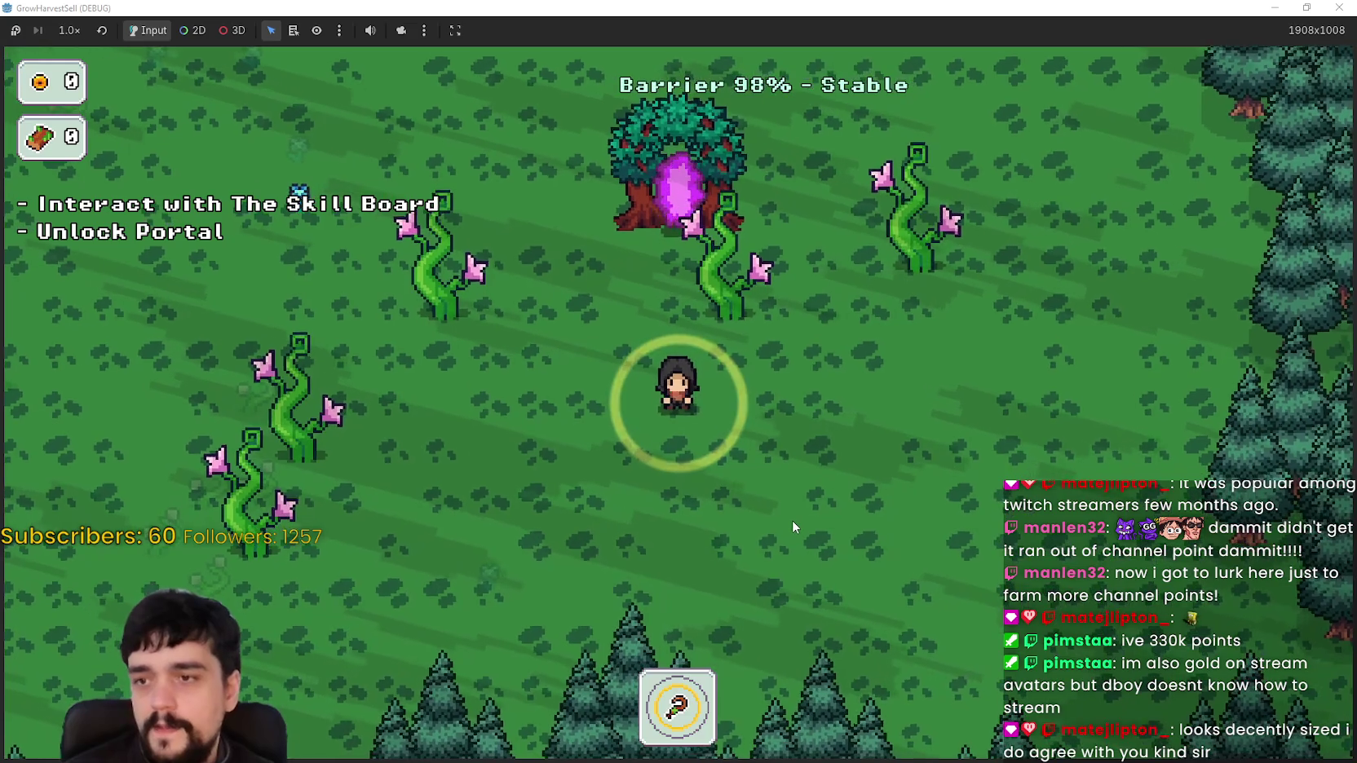
Gather plants around the forest, then use the portal tree to return to the village
{"action": "key", "text": "Down"}
{"action": "key", "text": "Up"}
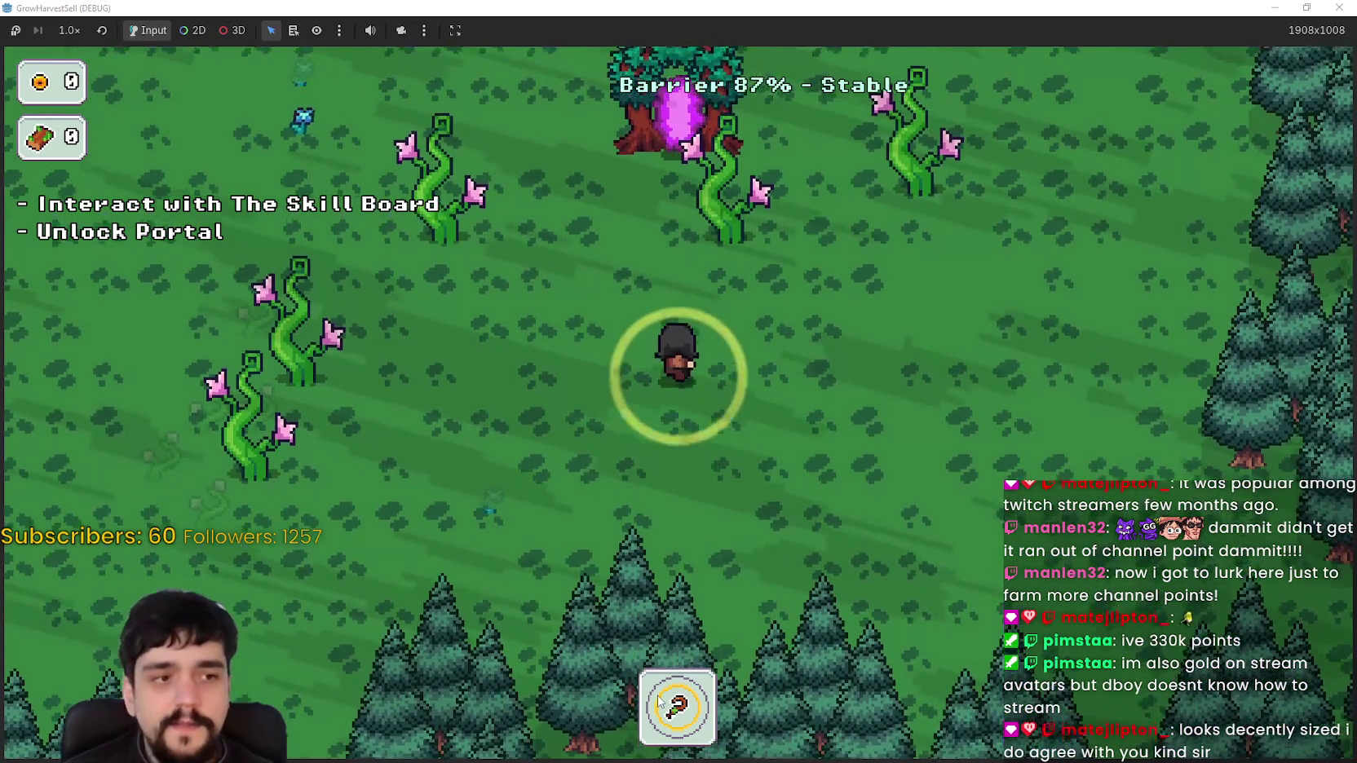
{"action": "key", "text": "Left"}
{"action": "key", "text": "Left"}
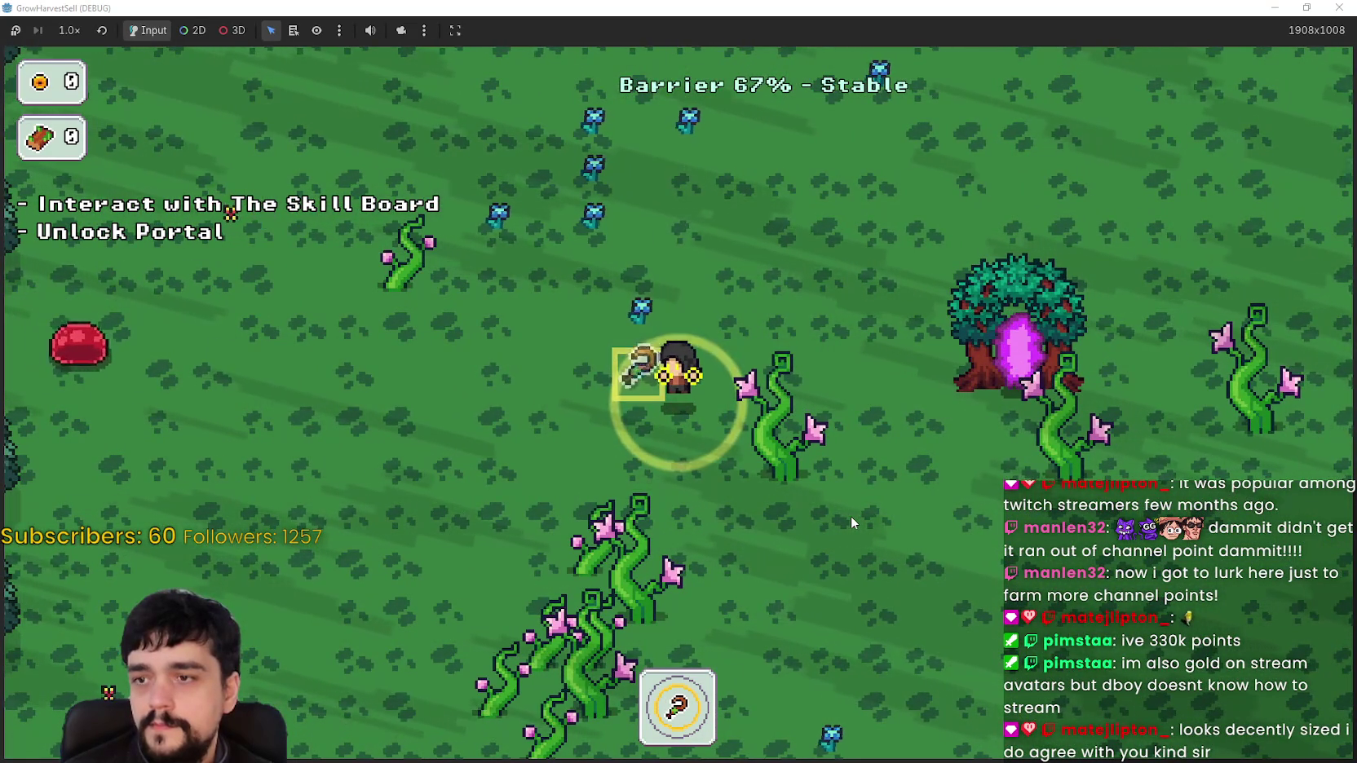
{"action": "key", "text": "Left"}
{"action": "key", "text": "Up"}
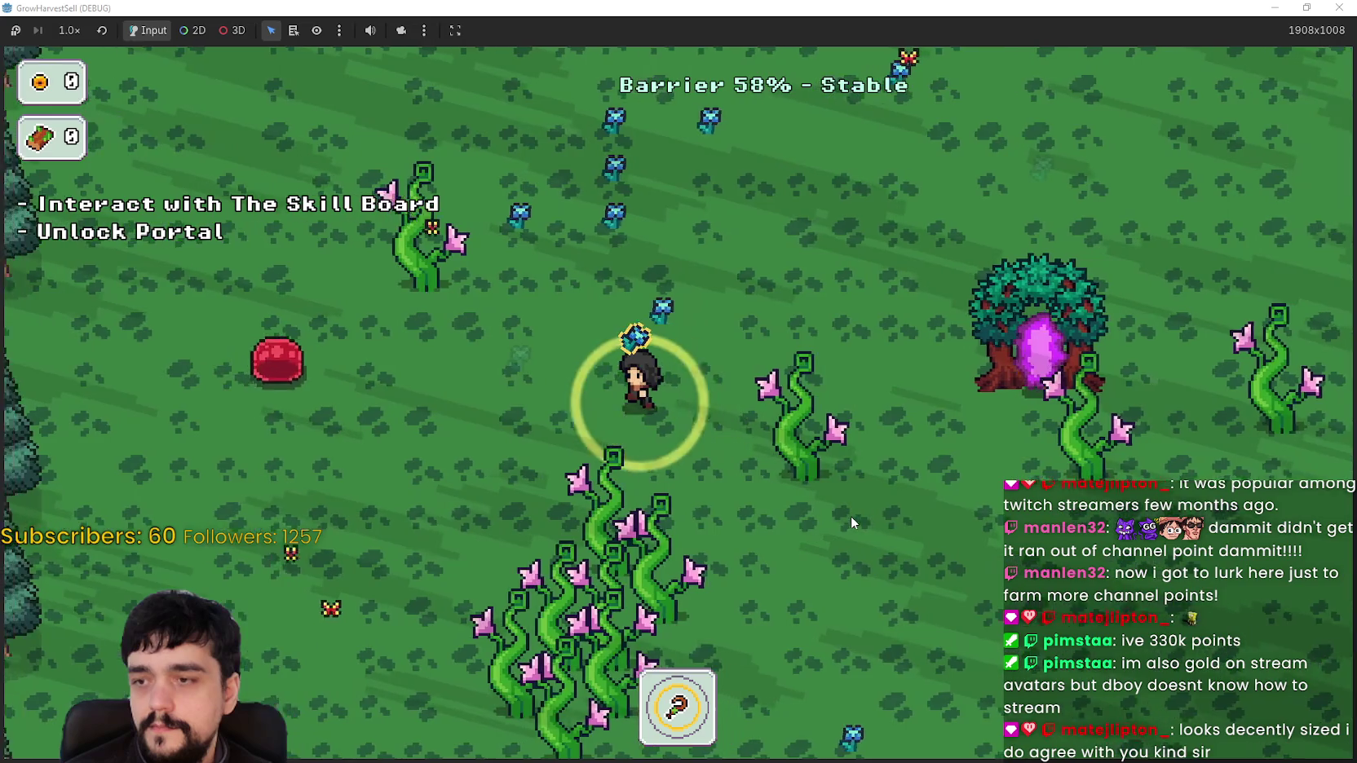
{"action": "key", "text": "Right"}
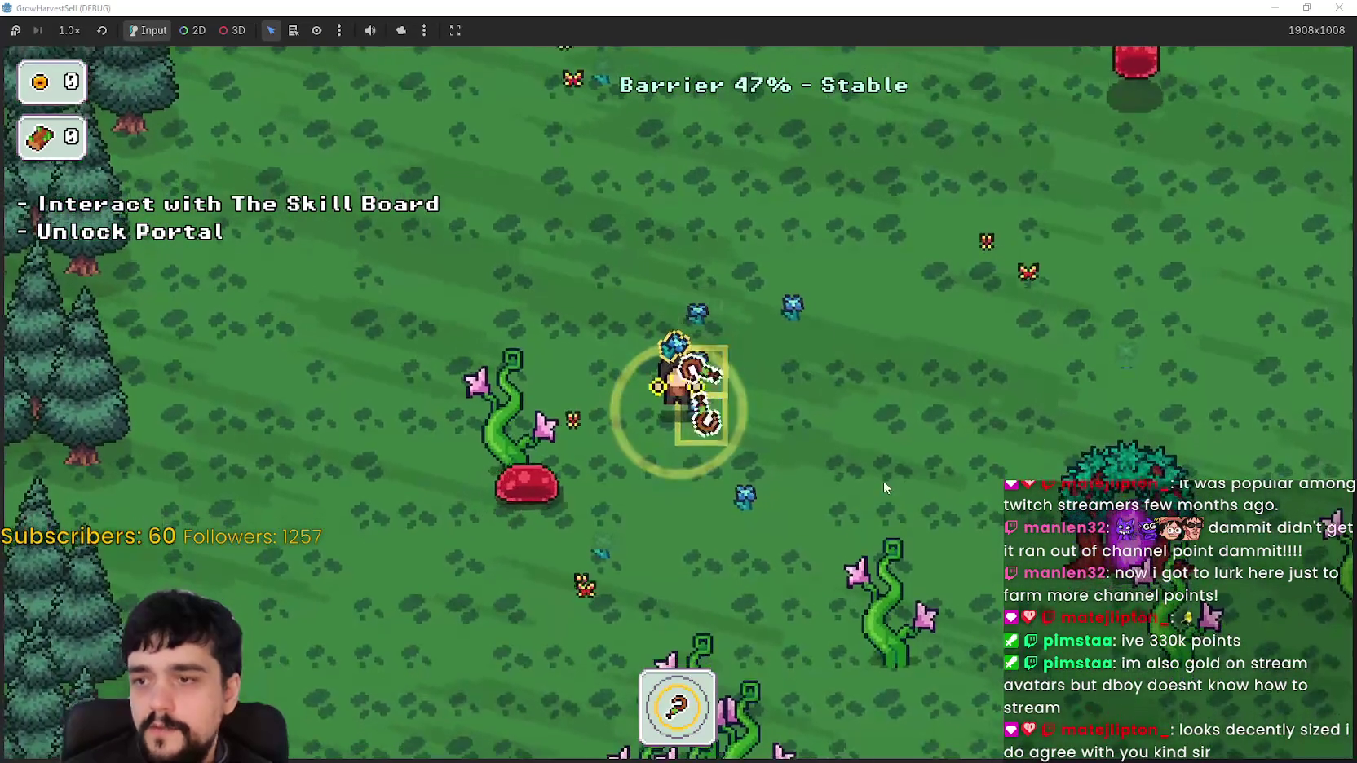
{"action": "key", "text": "Up"}
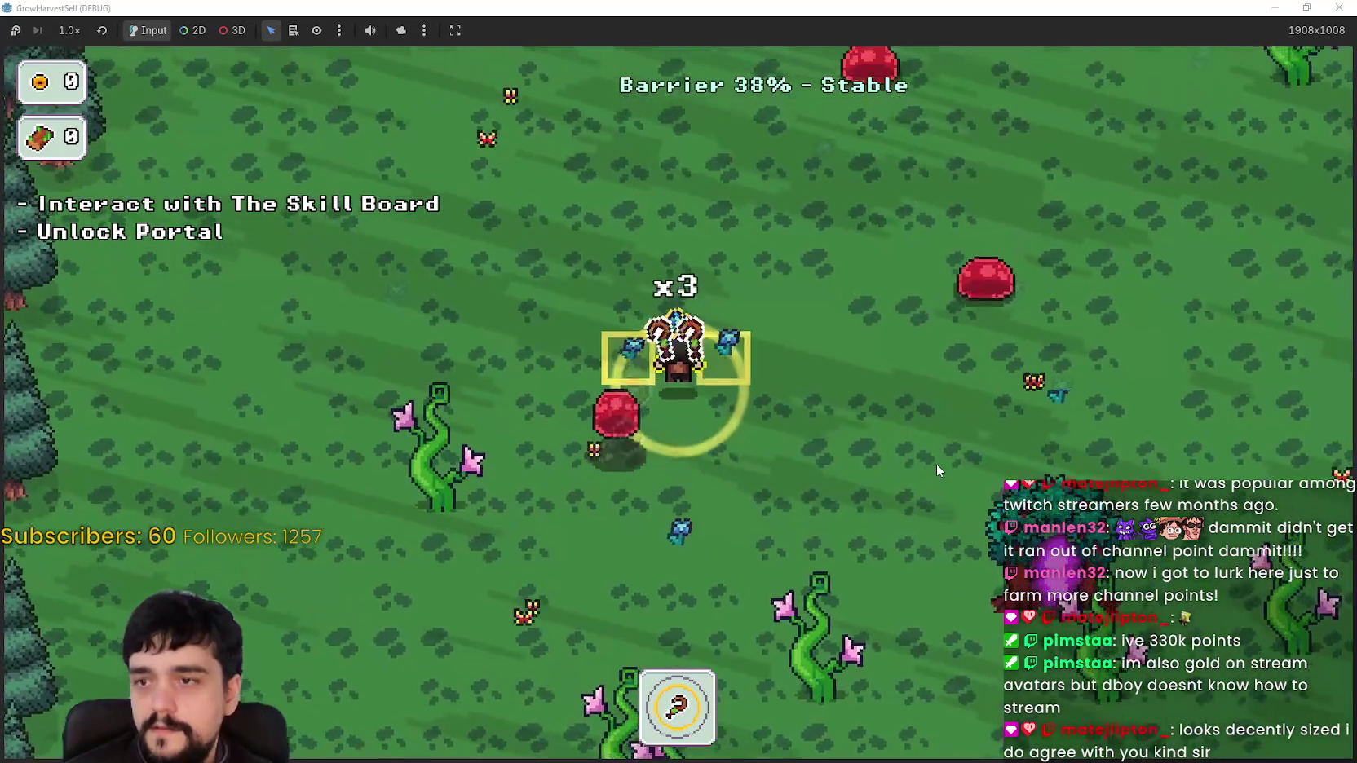
{"action": "key", "text": "Down"}
{"action": "key", "text": "Right"}
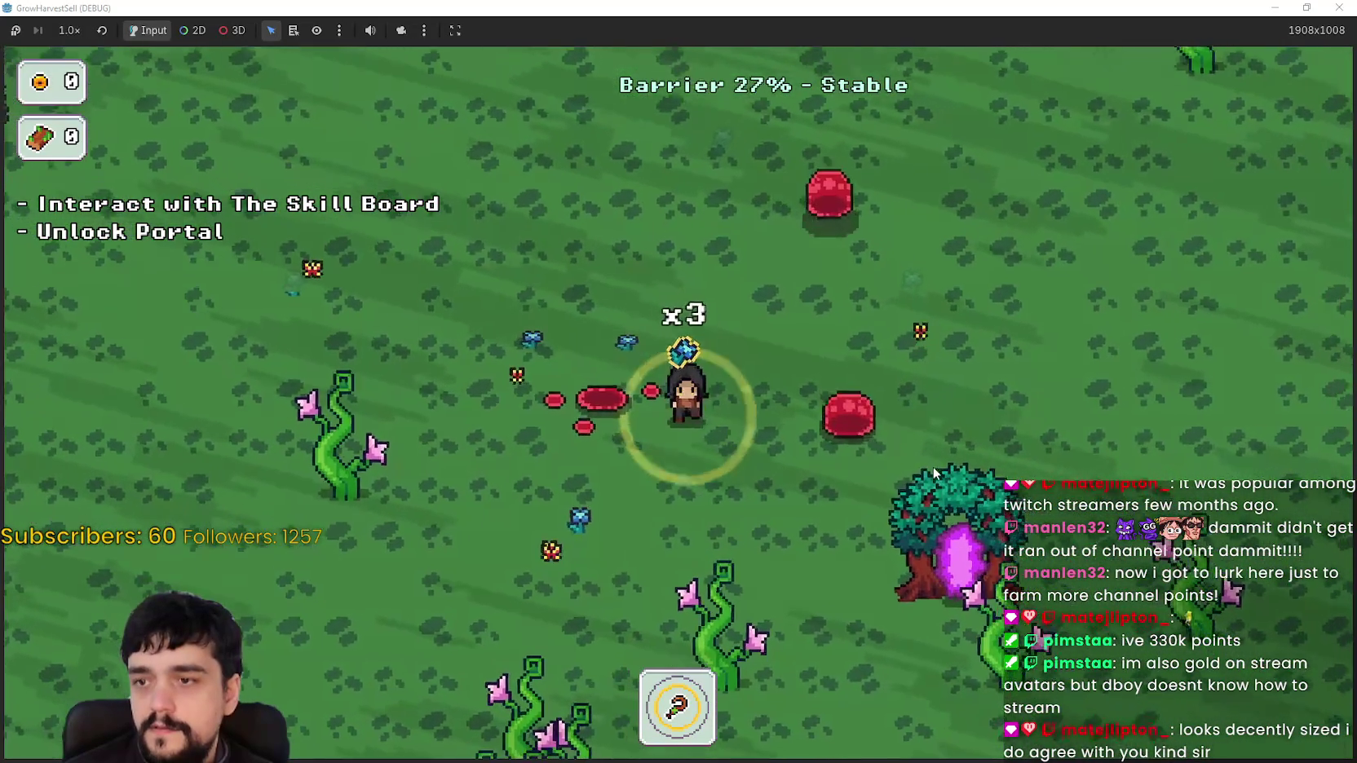
{"action": "key", "text": "e"}
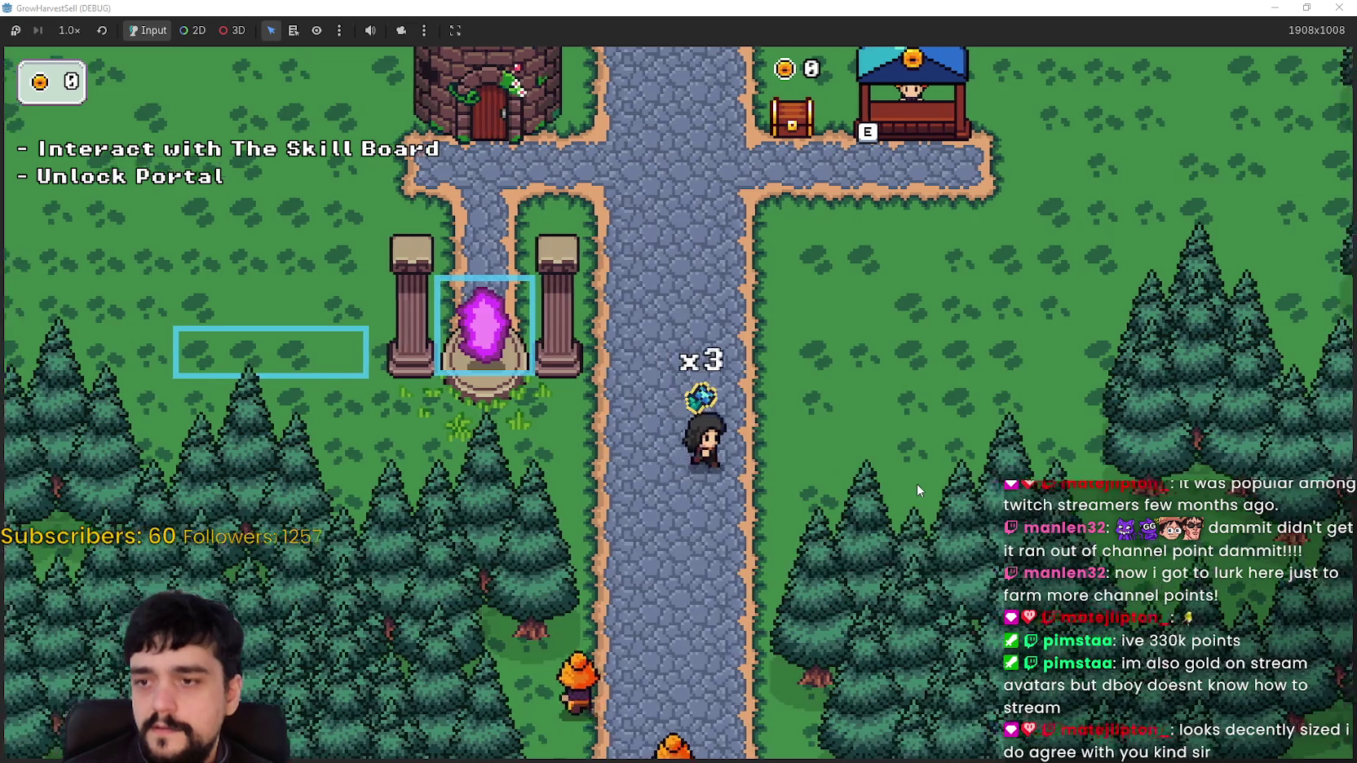
Walk the player up the village path to face the market stall
{"action": "key", "text": "Right"}
{"action": "key", "text": "Up"}
{"action": "key", "text": "Up"}
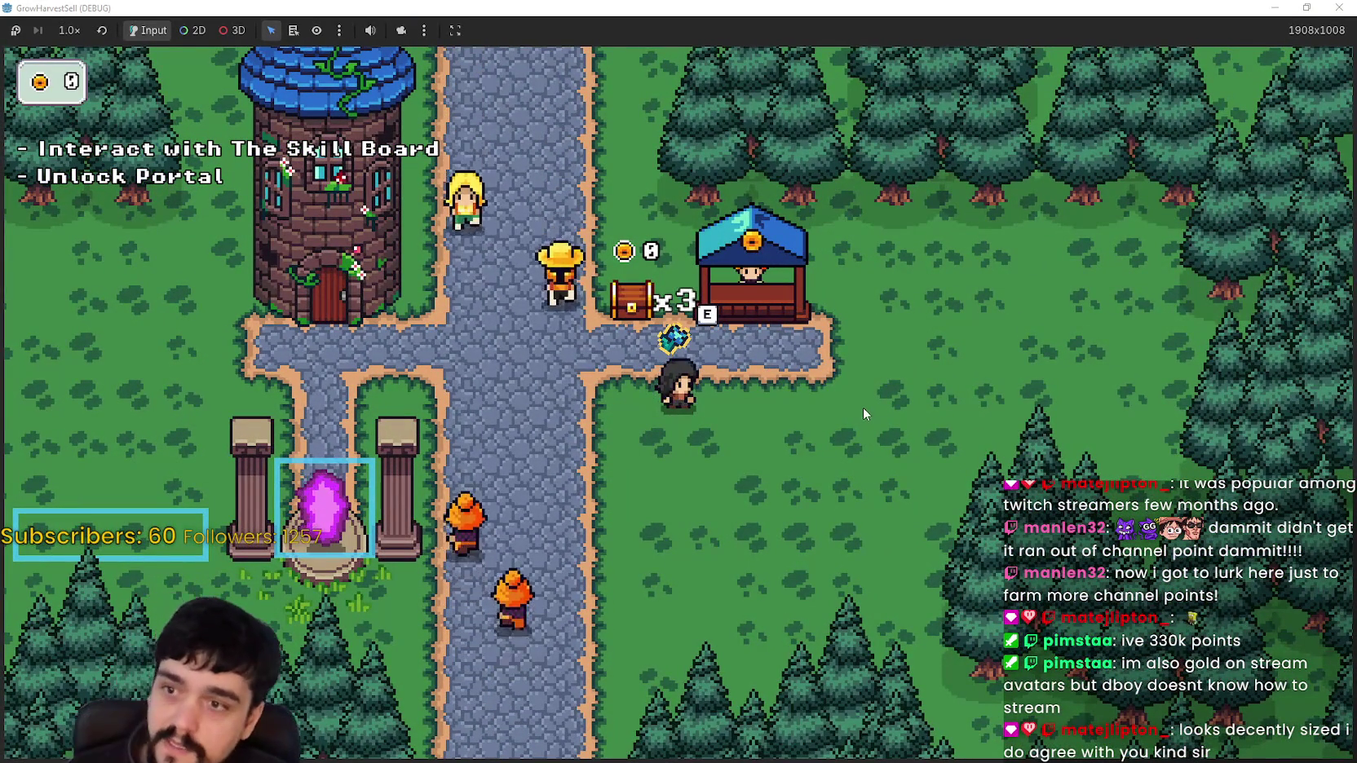
{"action": "key", "text": "Right"}
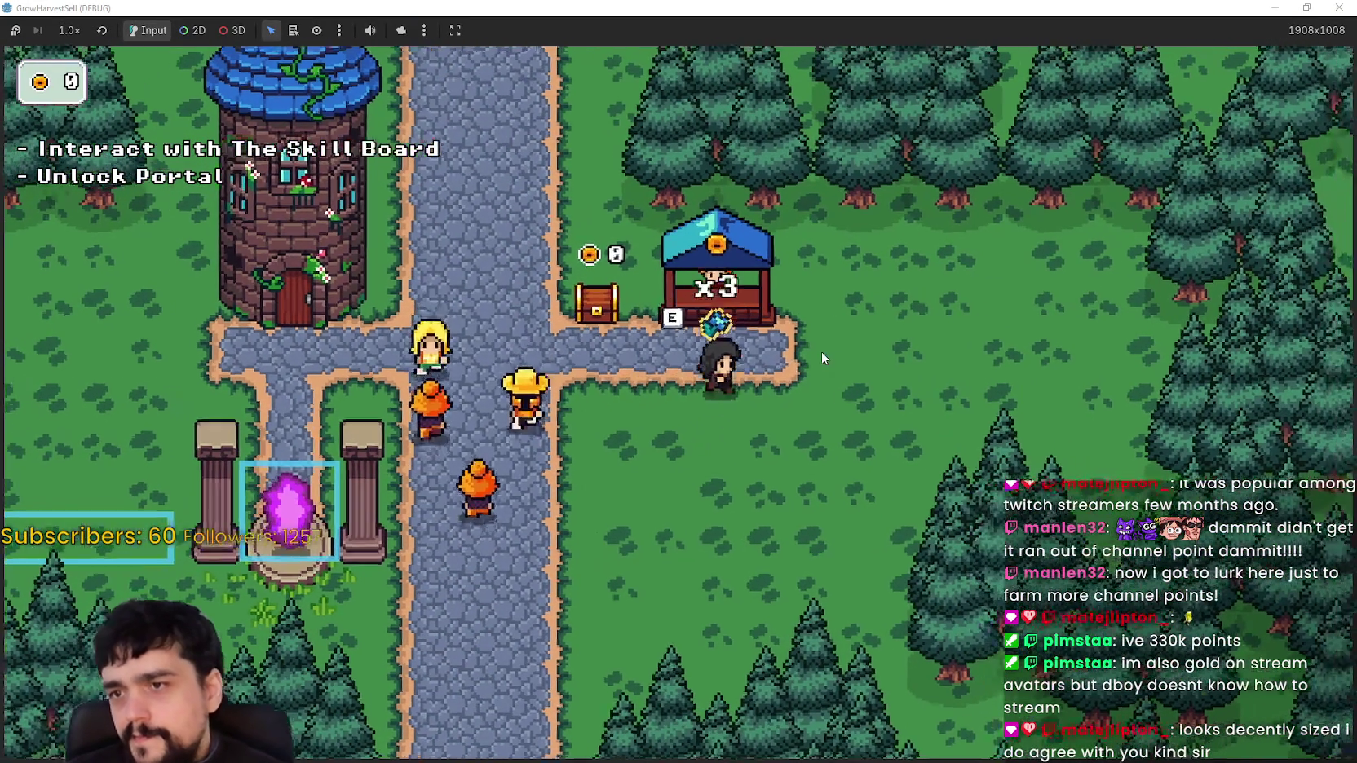
{"action": "key", "text": "Up"}
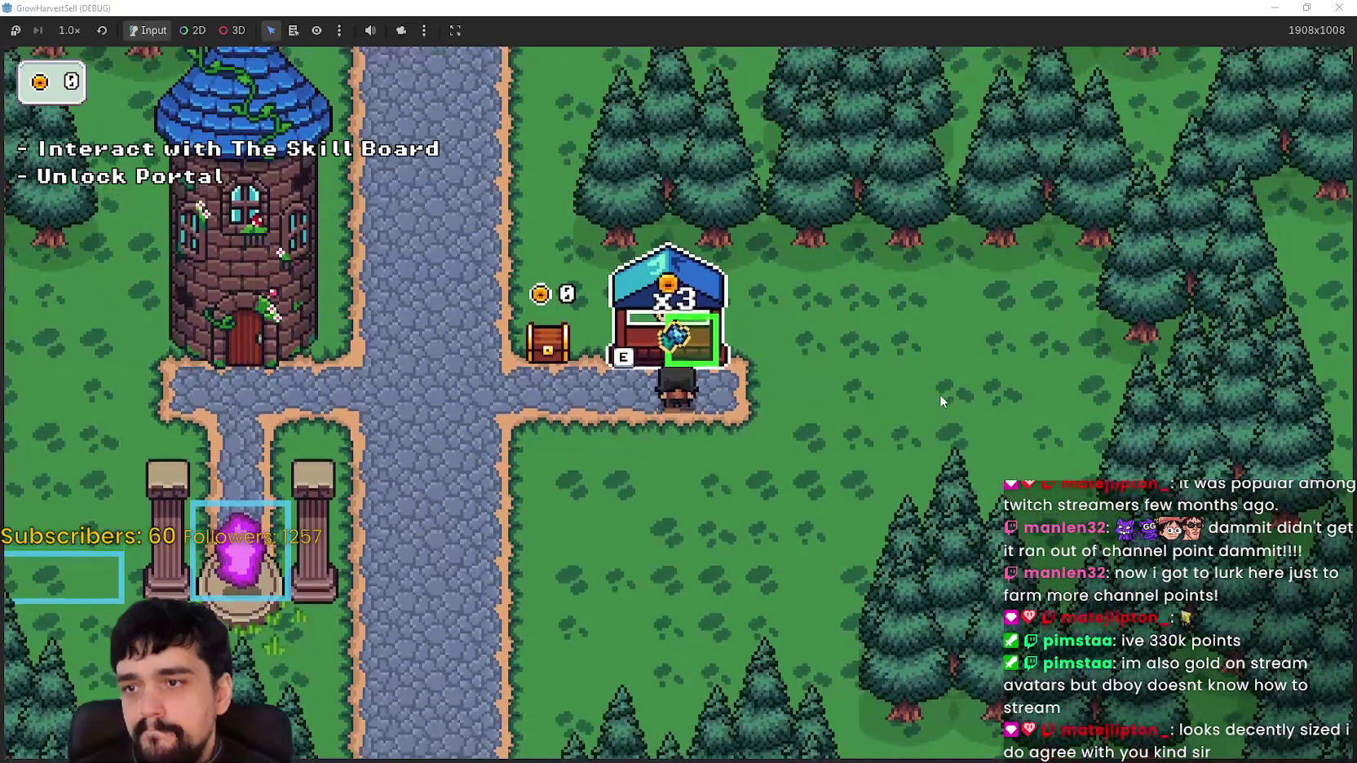
{"action": "key", "text": "s"}
{"action": "key", "text": "w"}
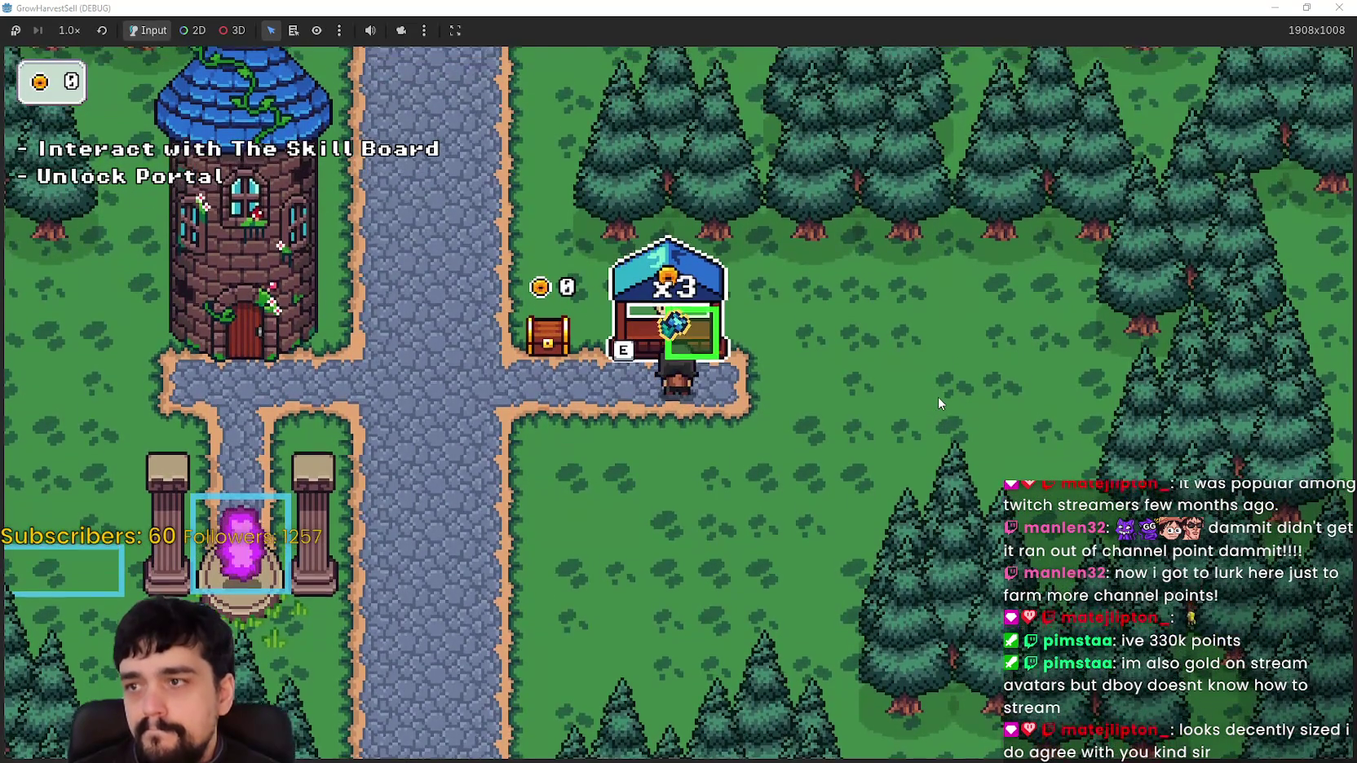
Move around beneath the stall, then walk left to the skill board and open the Prestige tree
{"action": "key", "text": "a"}
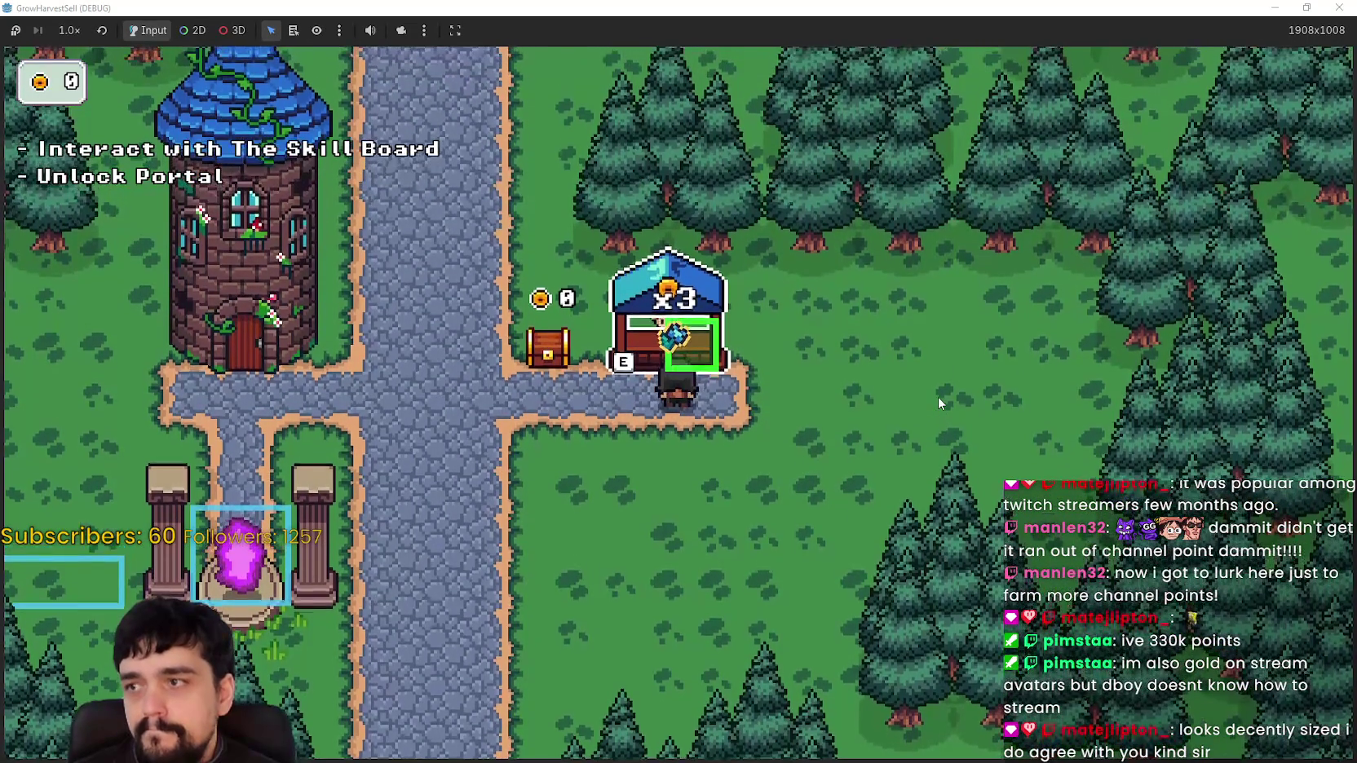
{"action": "key", "text": "d"}
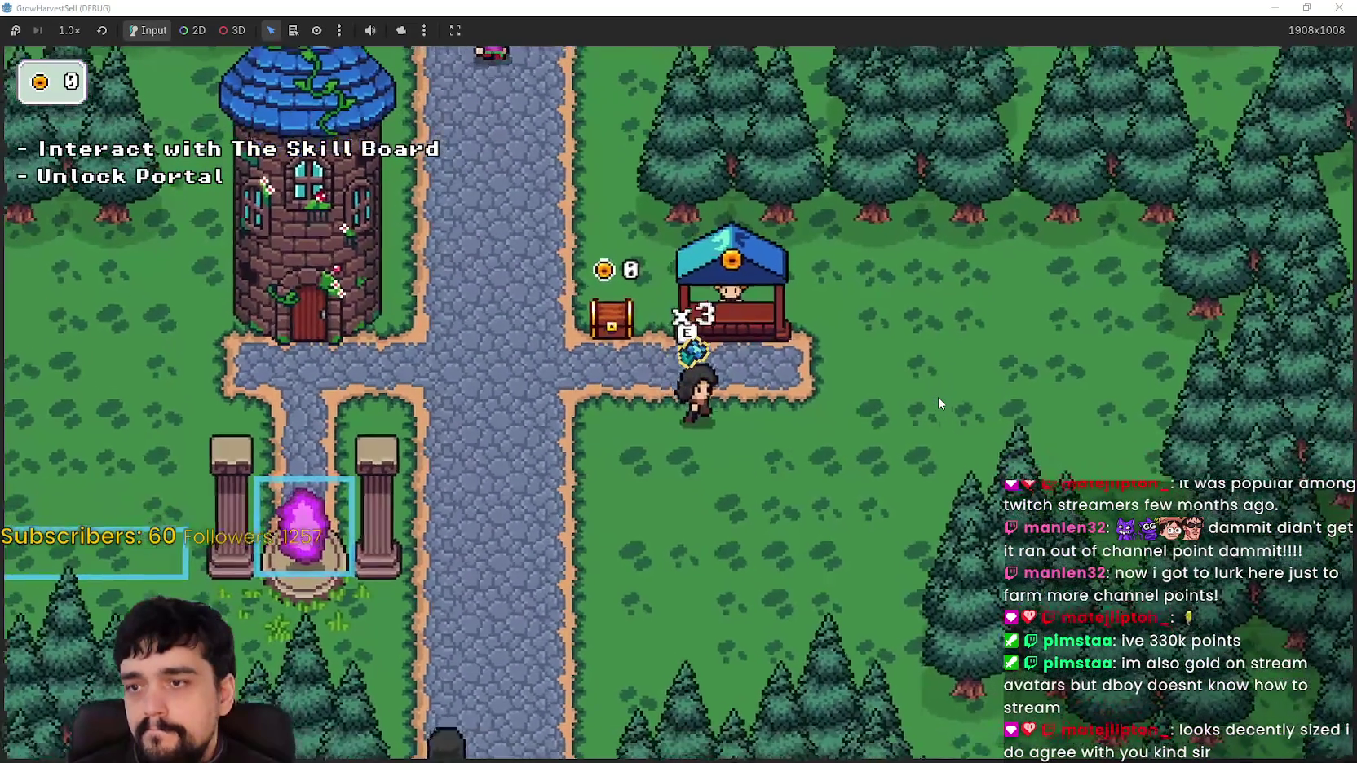
{"action": "key", "text": "s"}
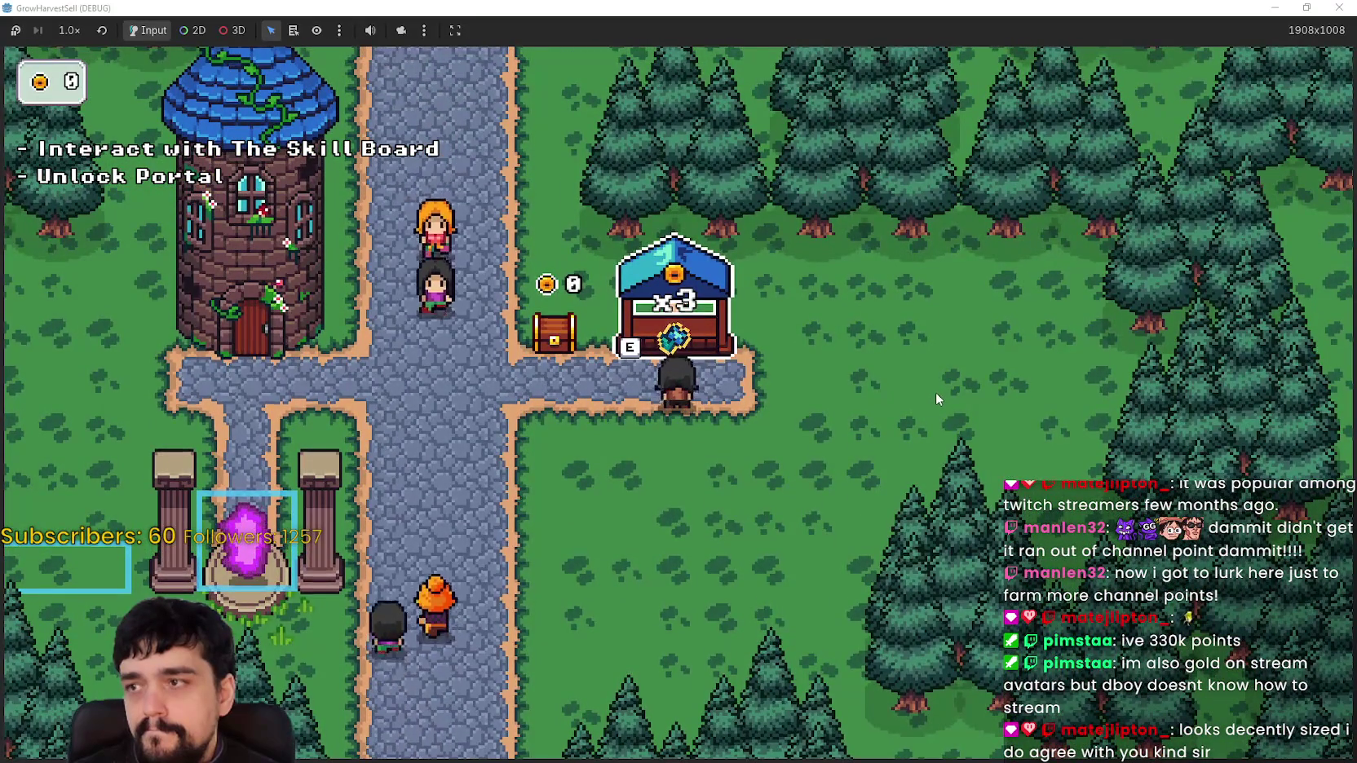
{"action": "key", "text": "e"}
{"action": "key", "text": "s"}
{"action": "key", "text": "w"}
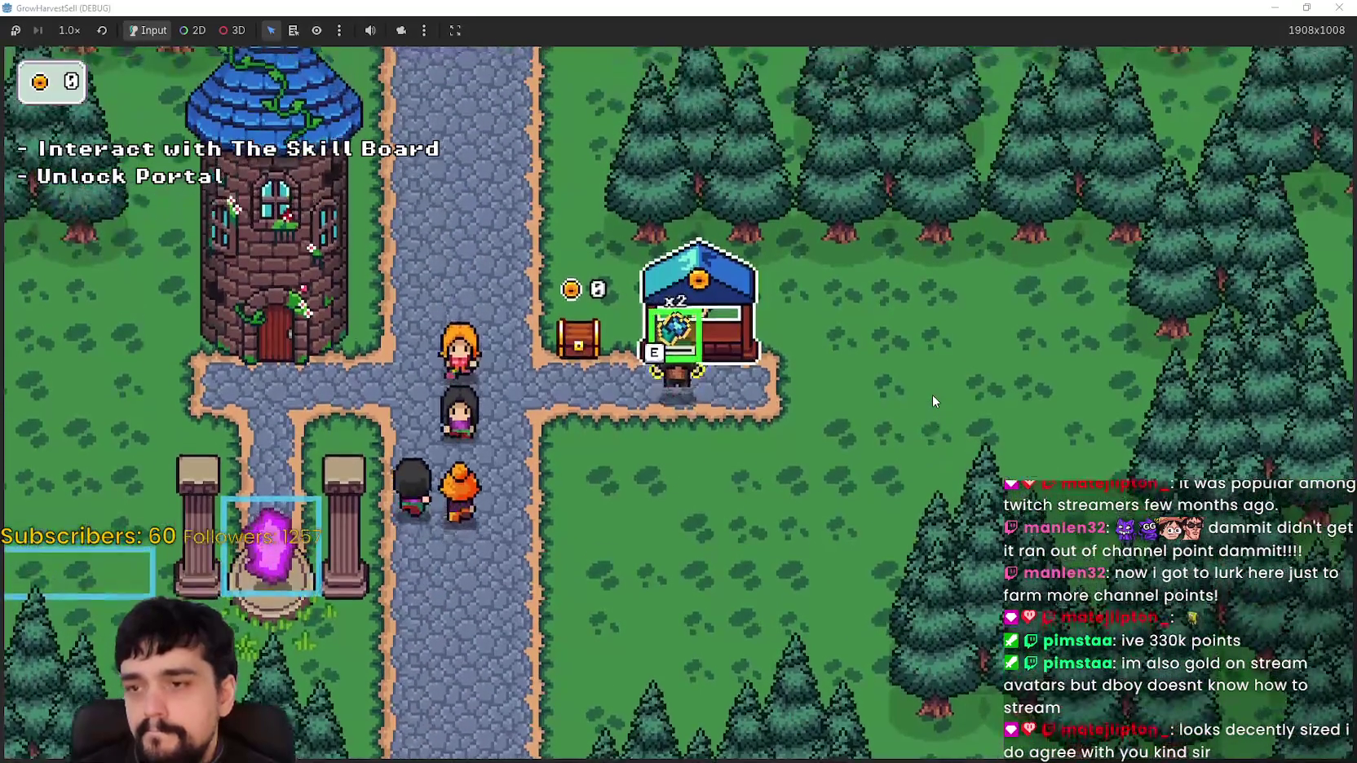
{"action": "key", "text": "a"}
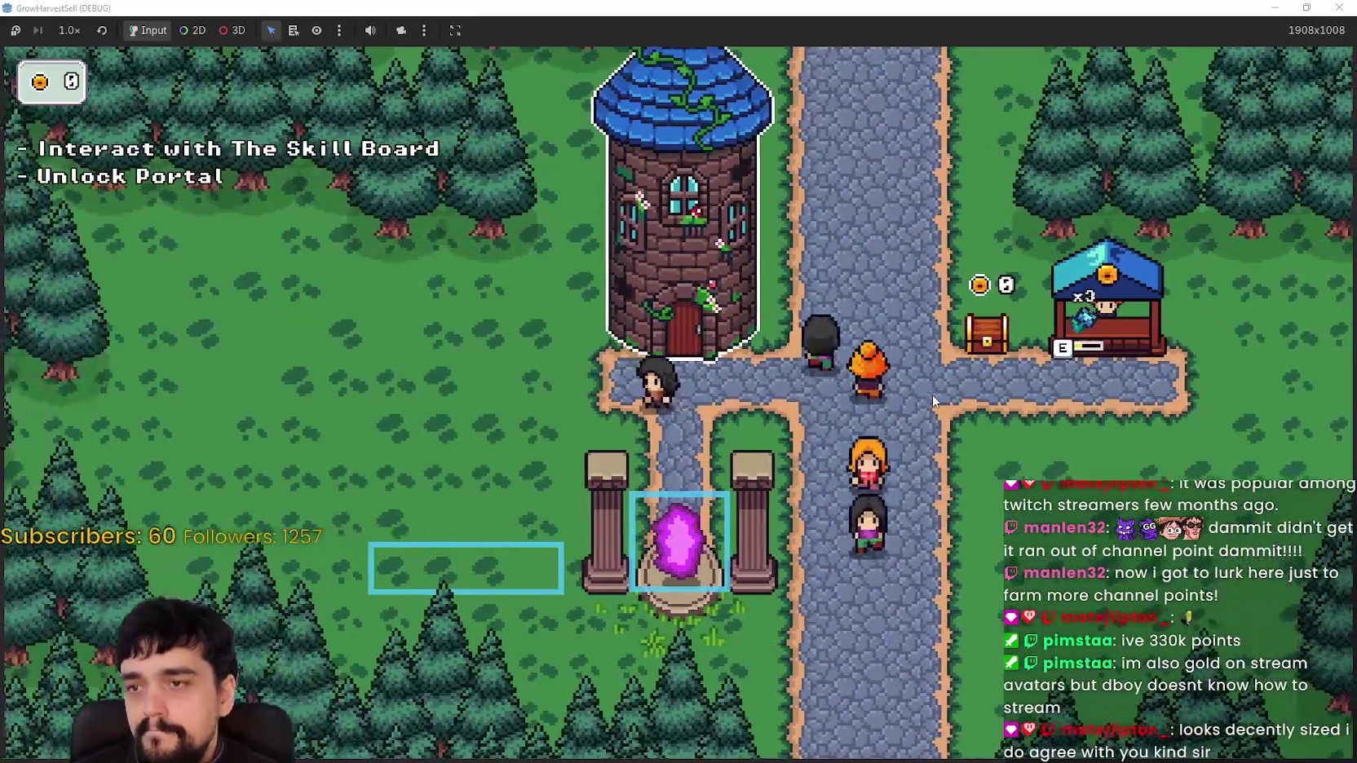
{"action": "key", "text": "e"}
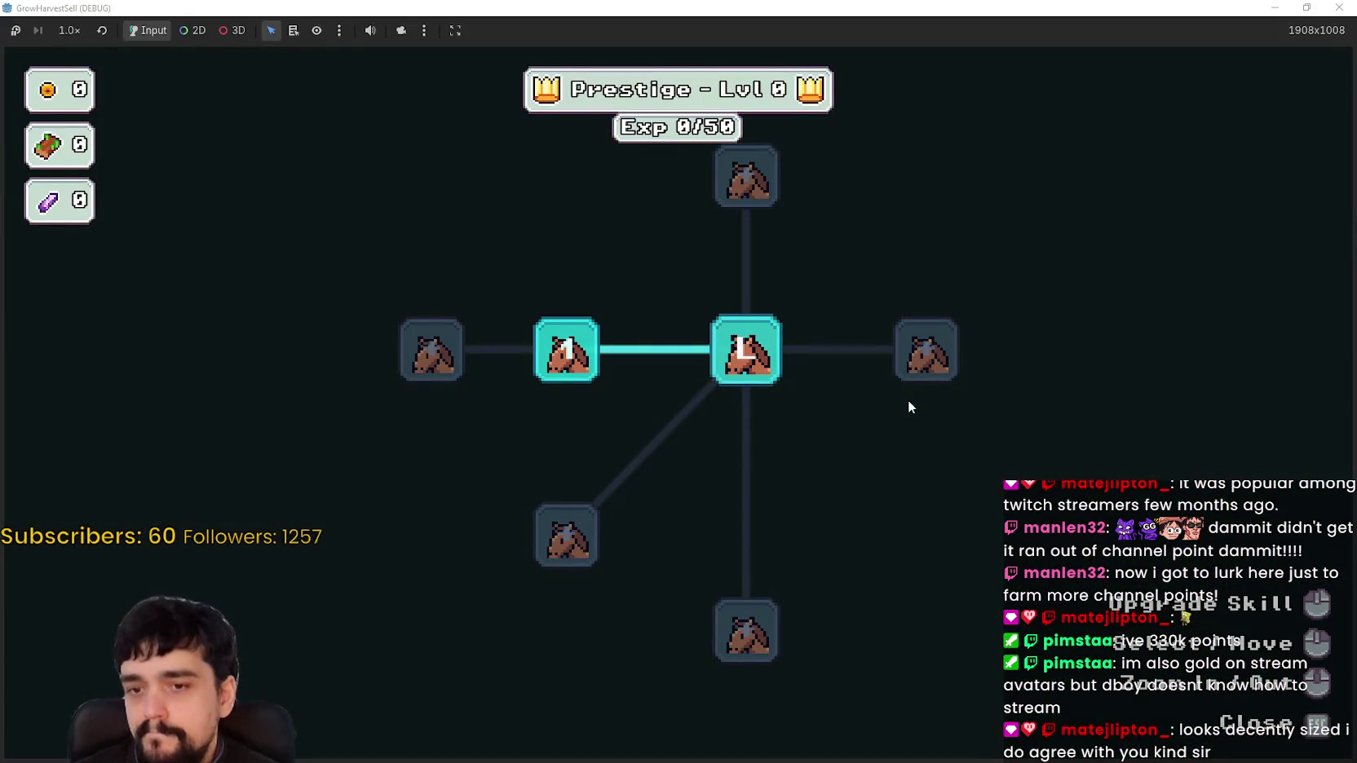
{"action": "mouse_move", "coordinate": [909, 406]}
{"action": "left_mouse_down"}
{"action": "mouse_move", "coordinate": [797, 403]}
{"action": "mouse_move", "coordinate": [721, 445]}
{"action": "left_mouse_up"}
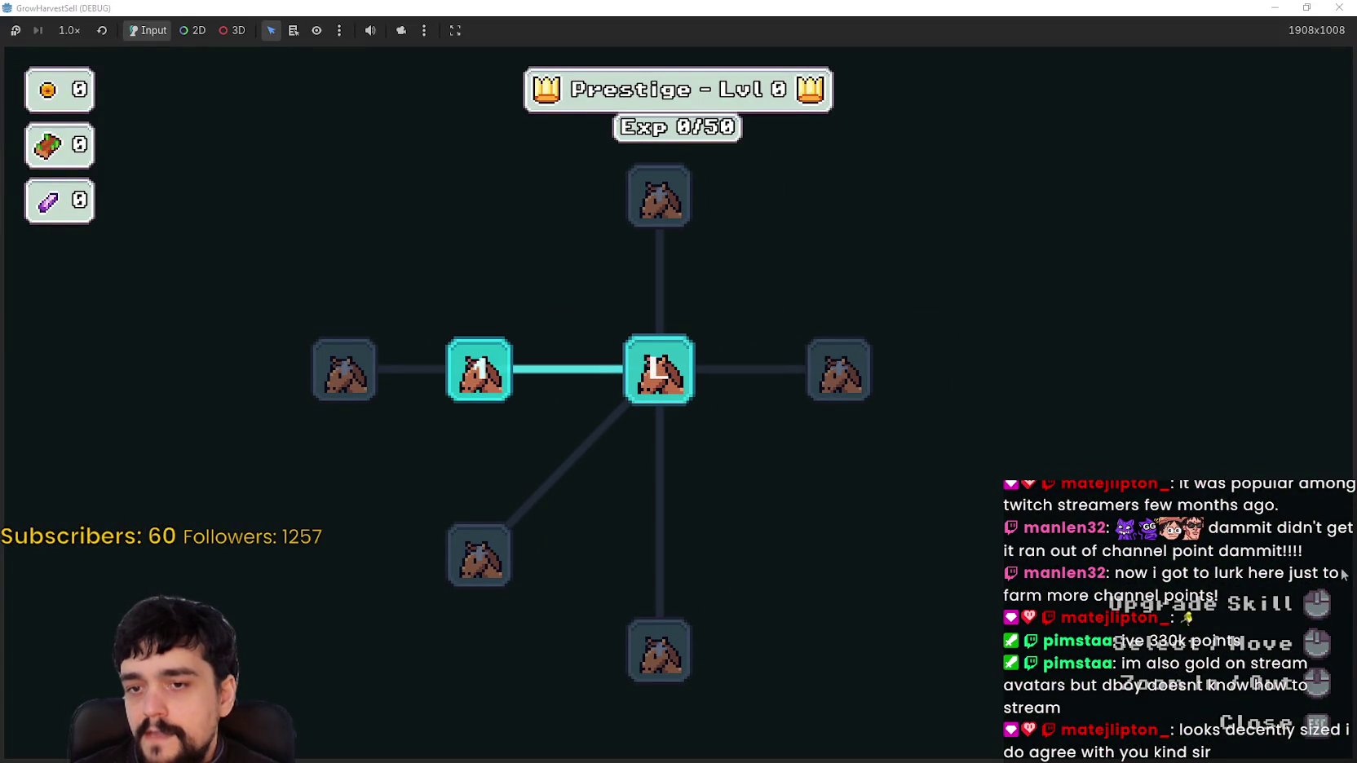
{"action": "key", "text": "Escape"}
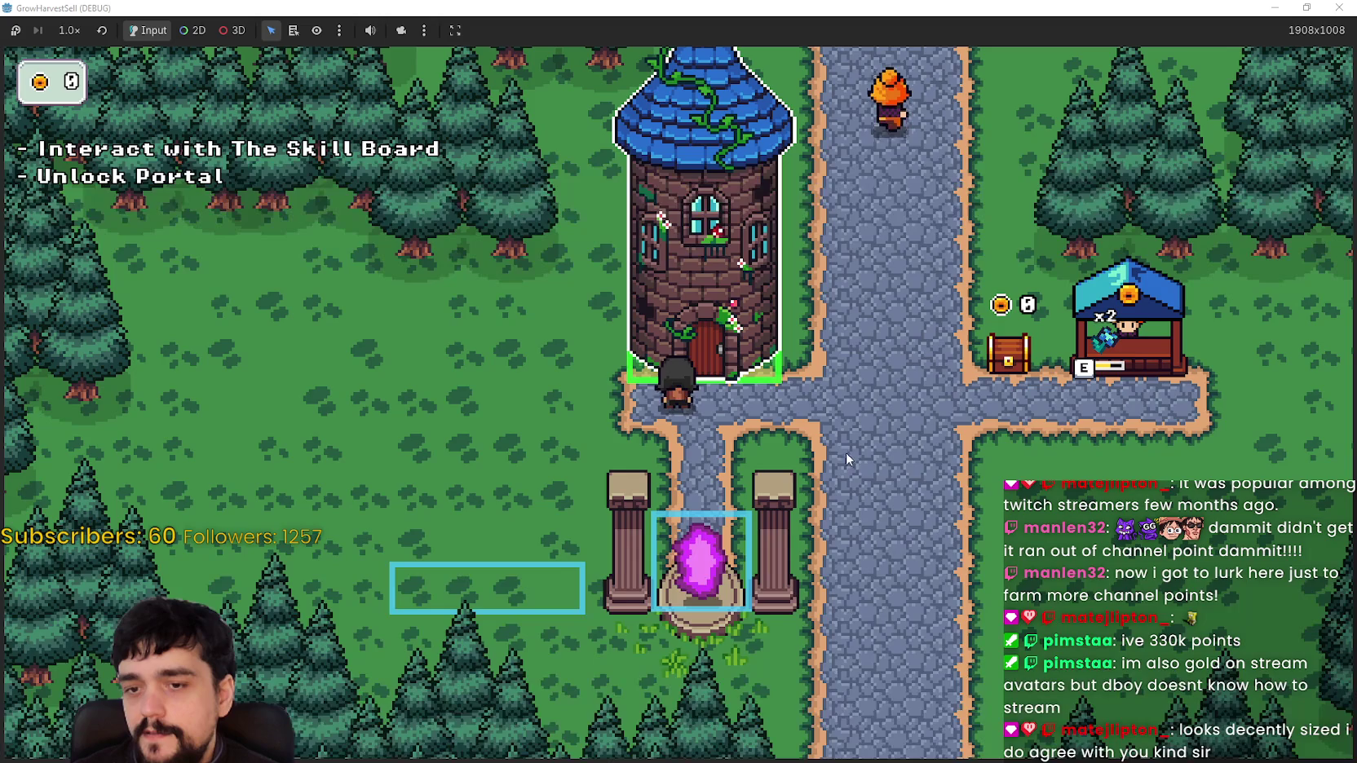
{"action": "key", "text": "d"}
{"action": "key", "text": "a"}
{"action": "key", "text": "e"}
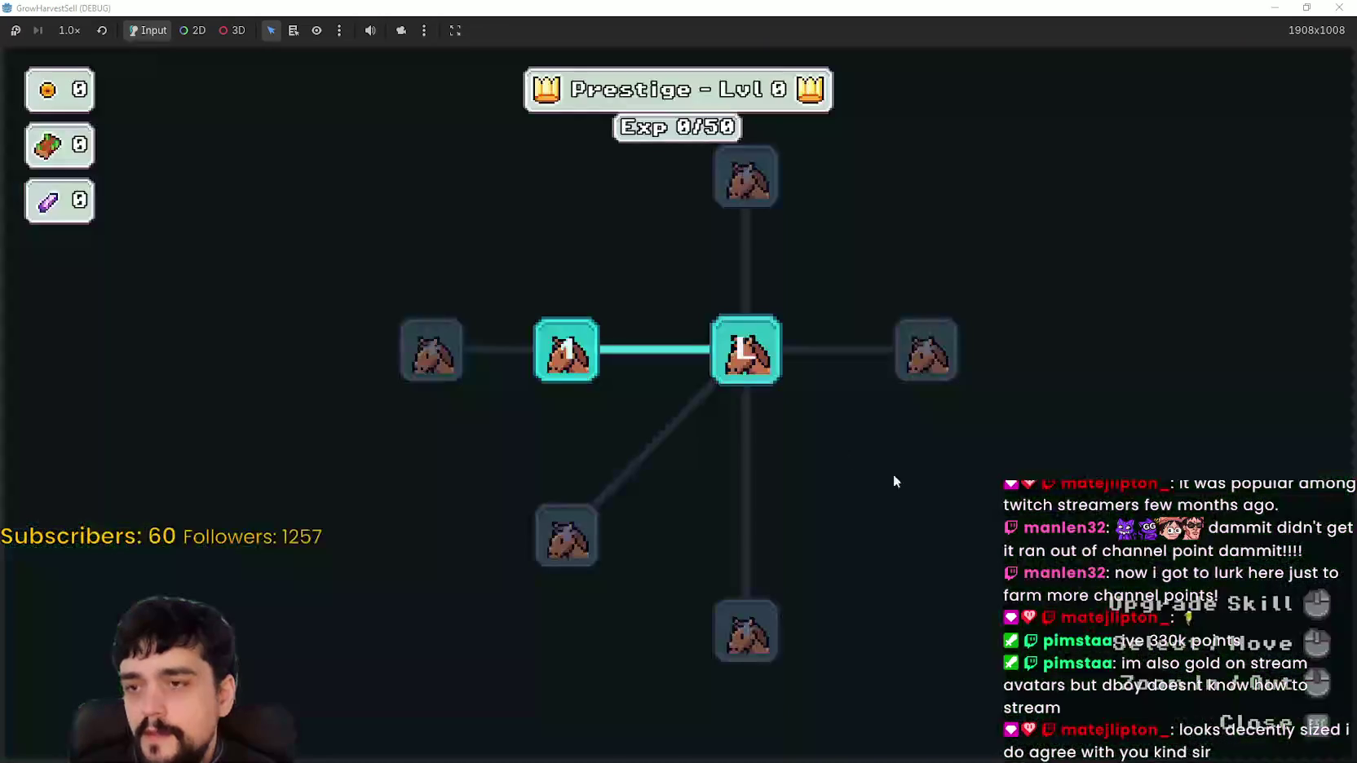
{"action": "key", "text": "Escape"}
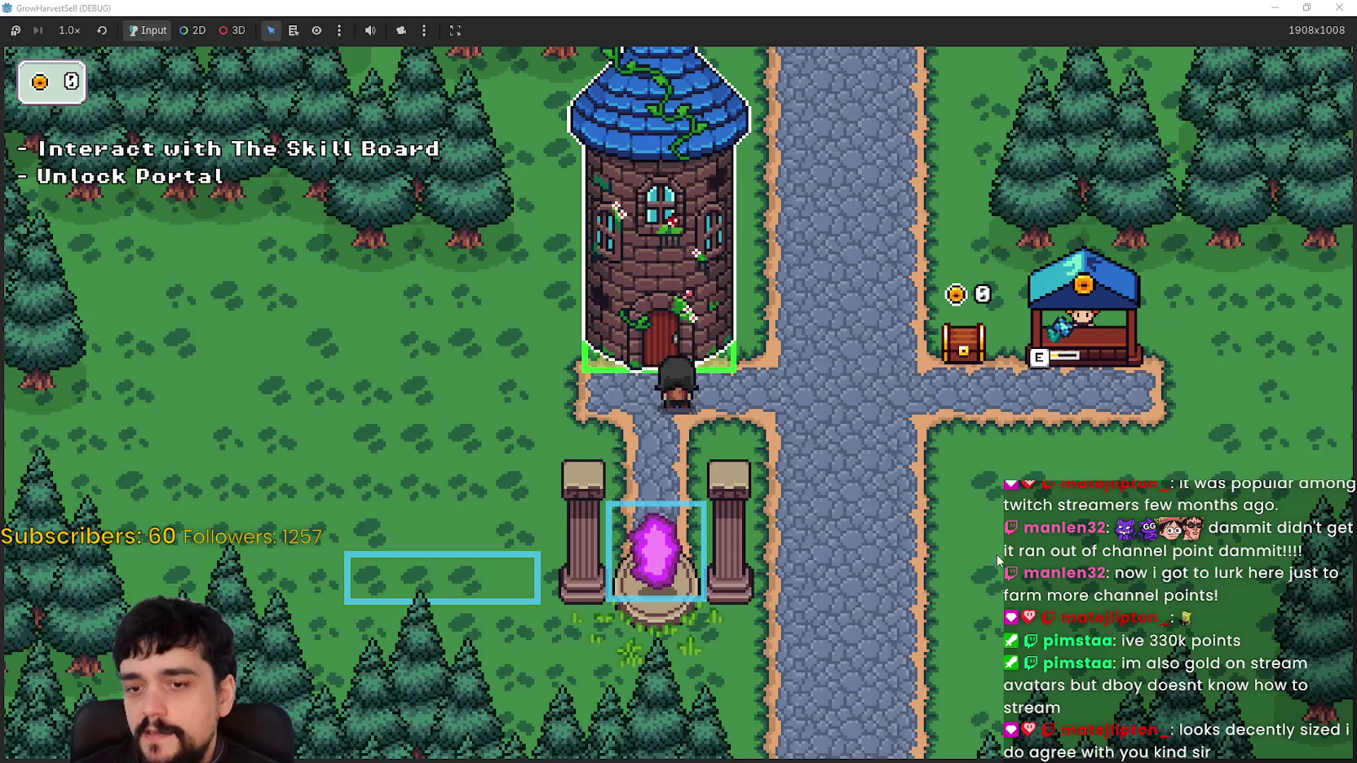
{"action": "key", "text": "d"}
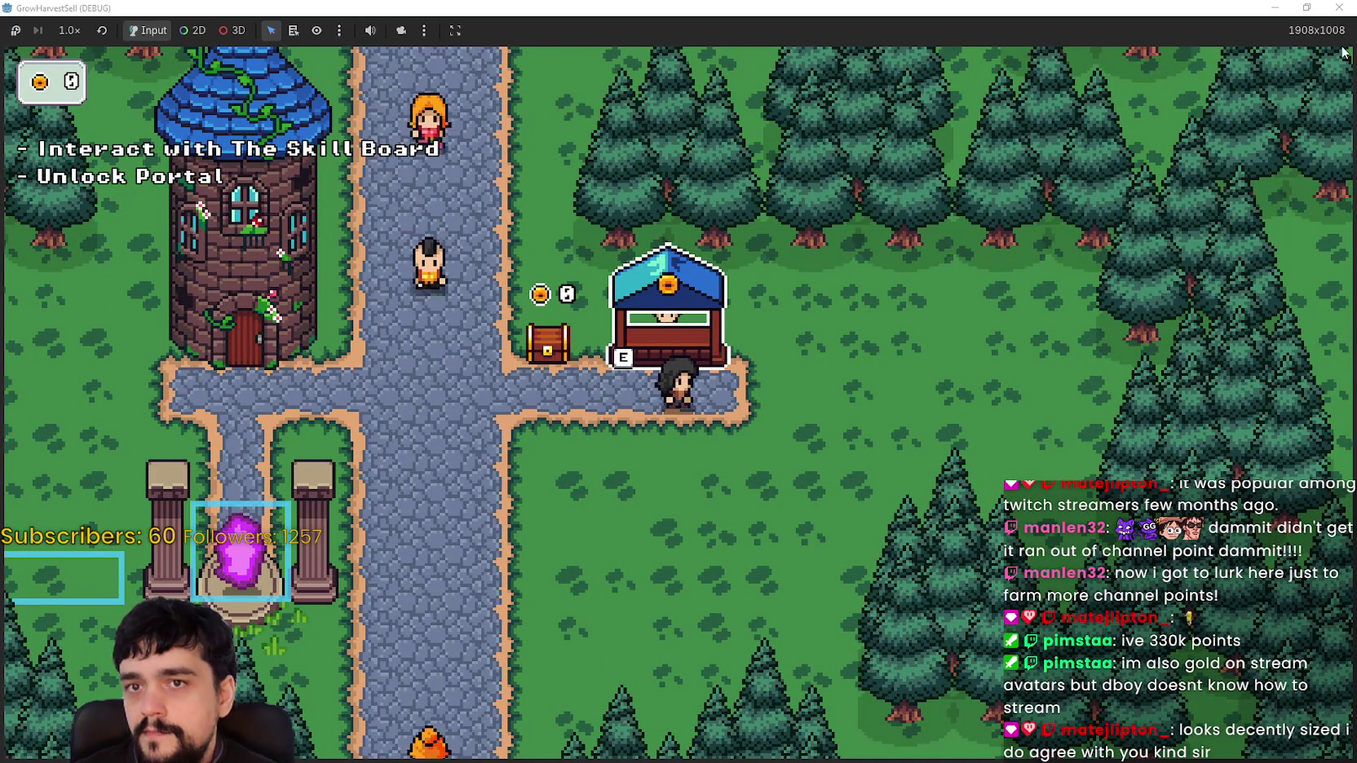
{"action": "key", "text": "a"}
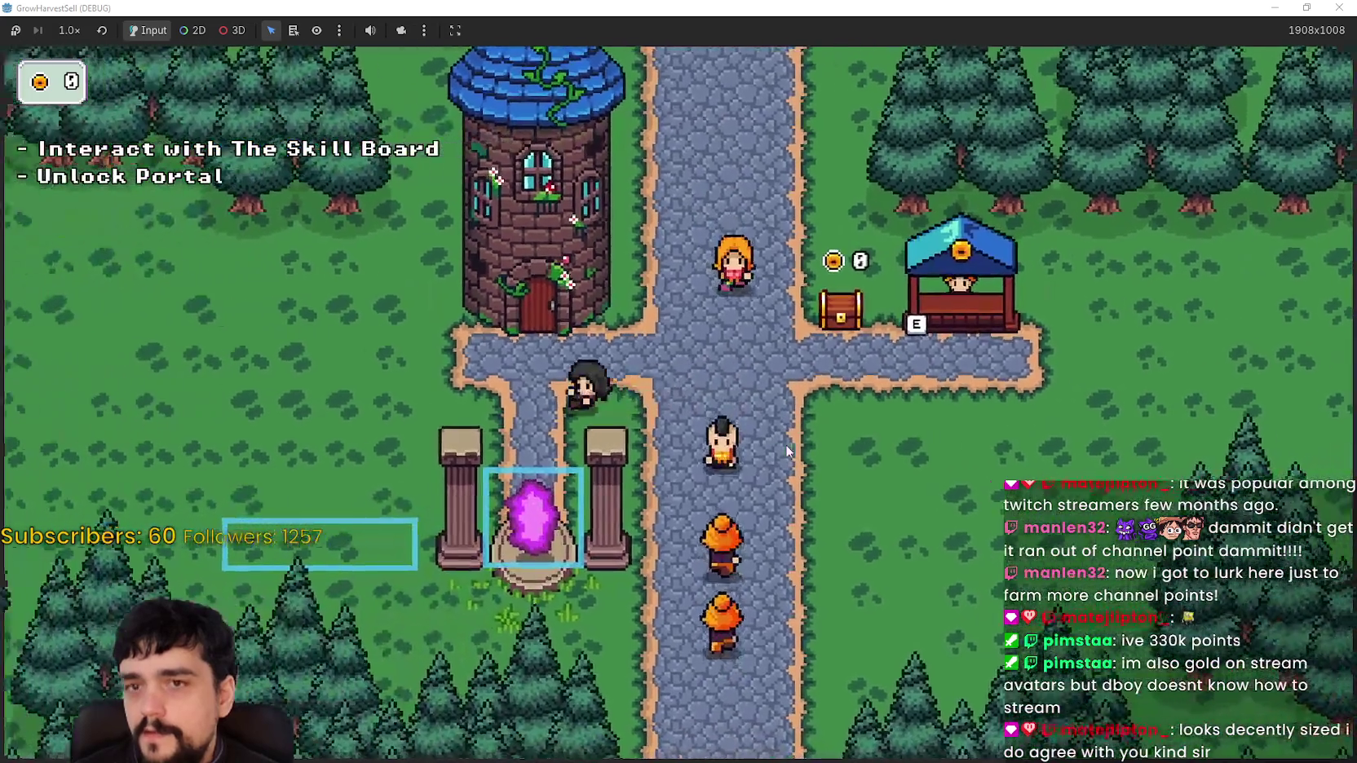
{"action": "key", "text": "e"}
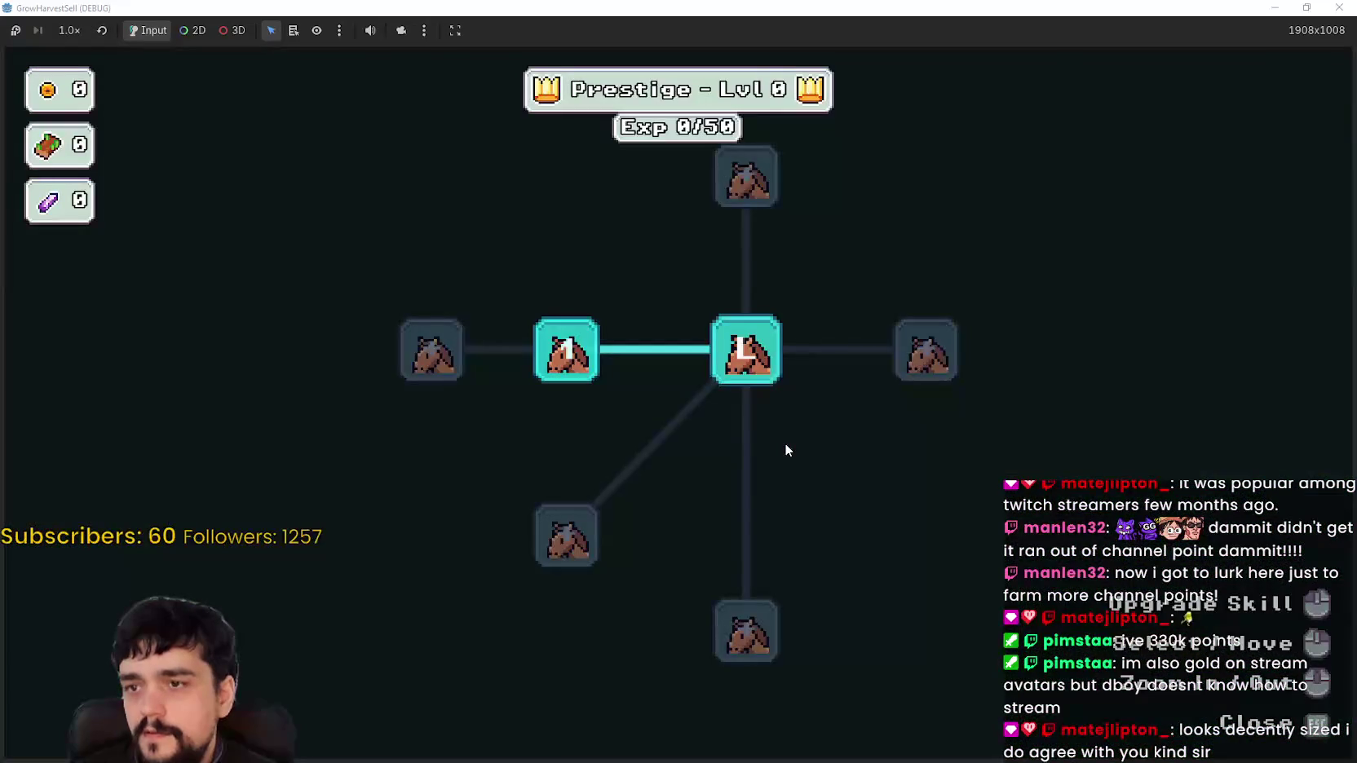
{"action": "key", "text": "Escape"}
{"action": "key", "text": "w"}
{"action": "key", "text": "d"}
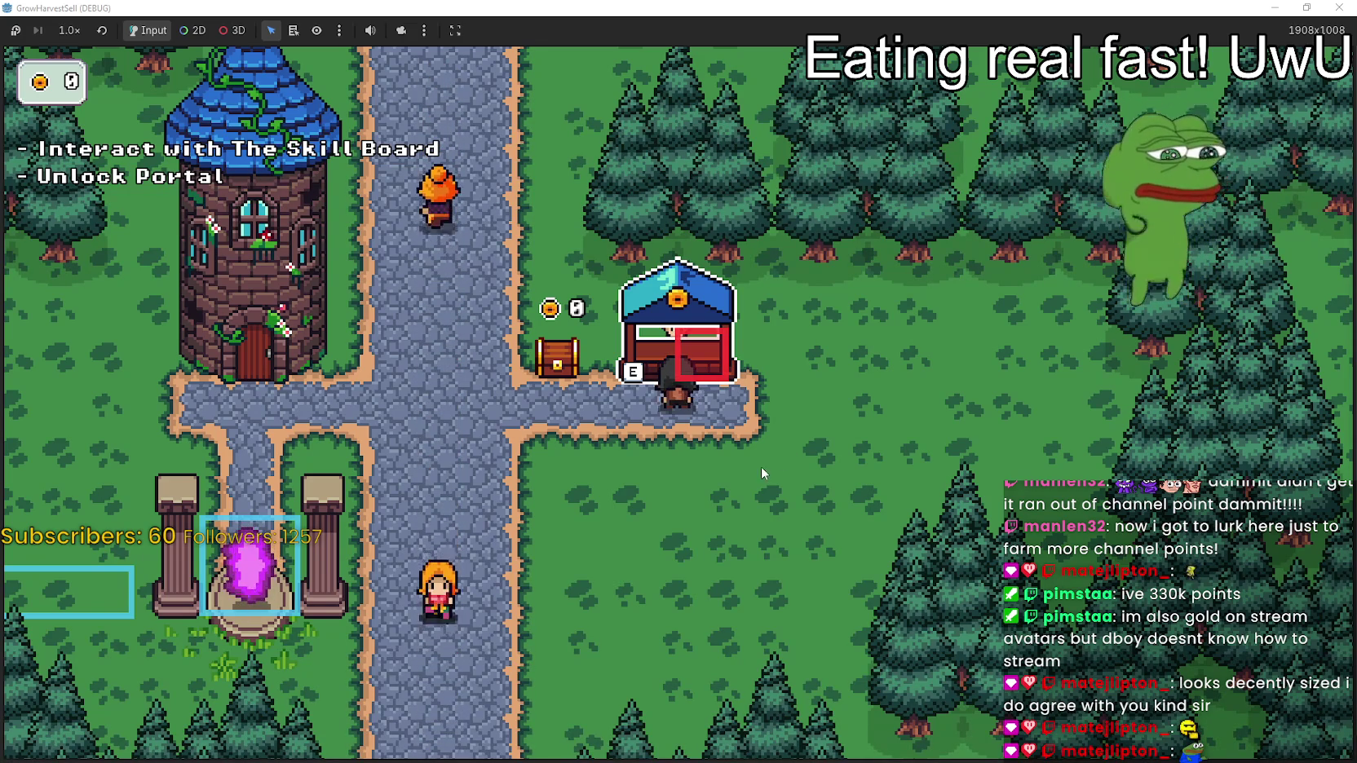
Step down and back into the shop doorway, then move left to stand at the chest
{"action": "key", "text": "s"}
{"action": "key", "text": "w"}
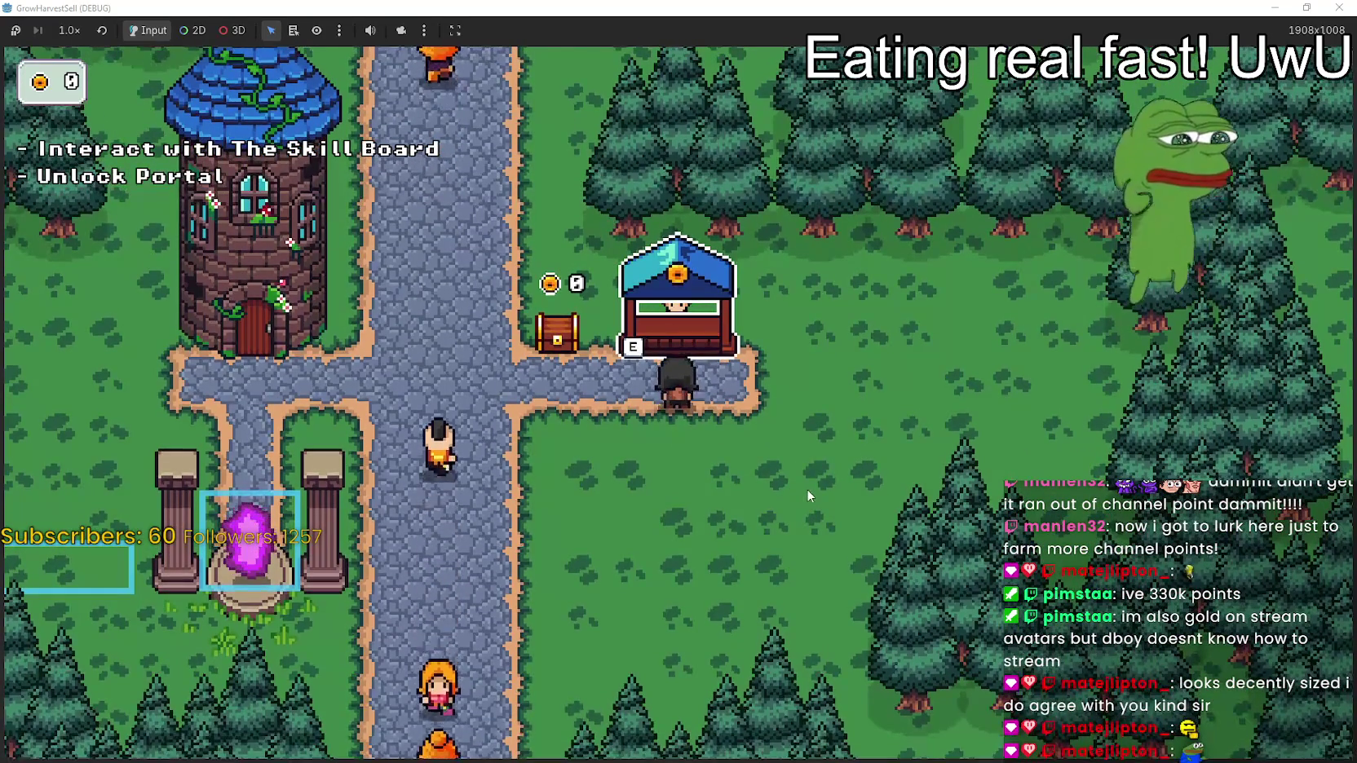
{"action": "key", "text": "w"}
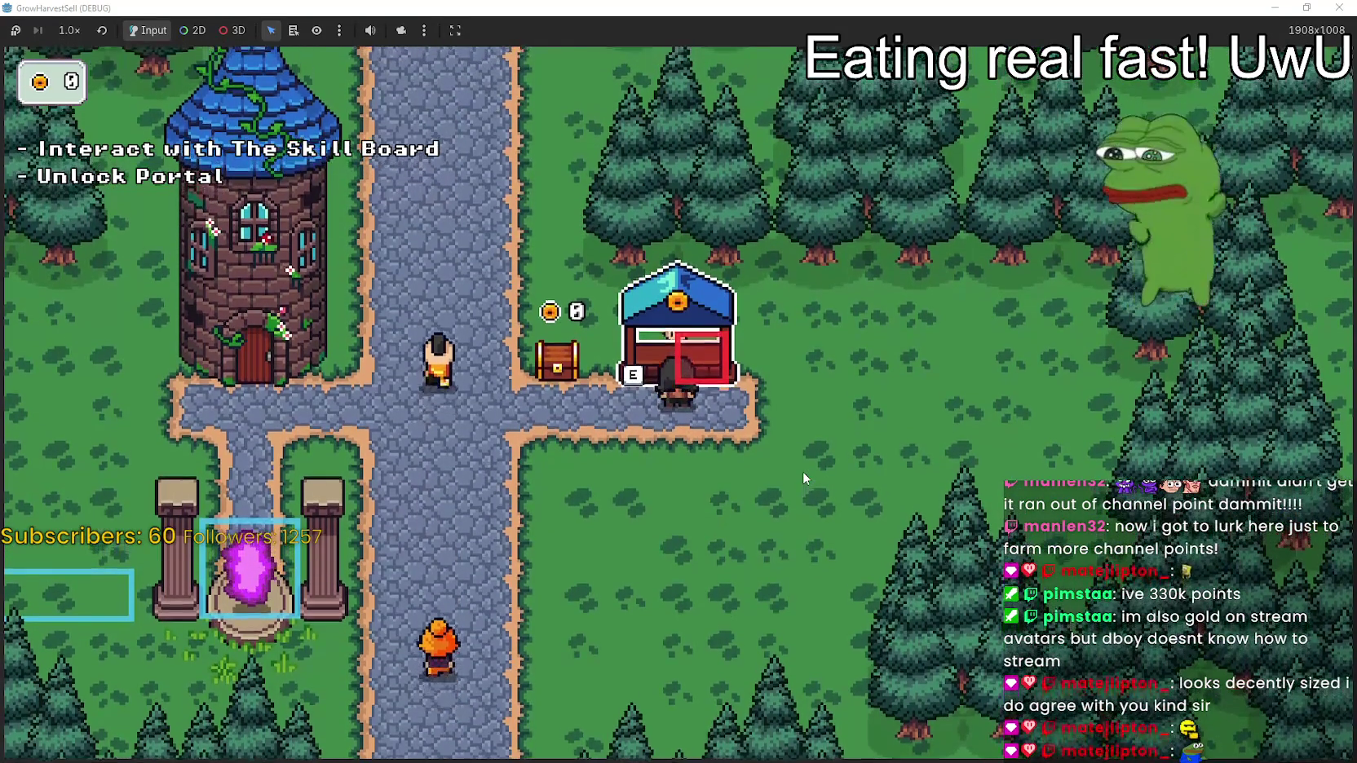
{"action": "key", "text": "a"}
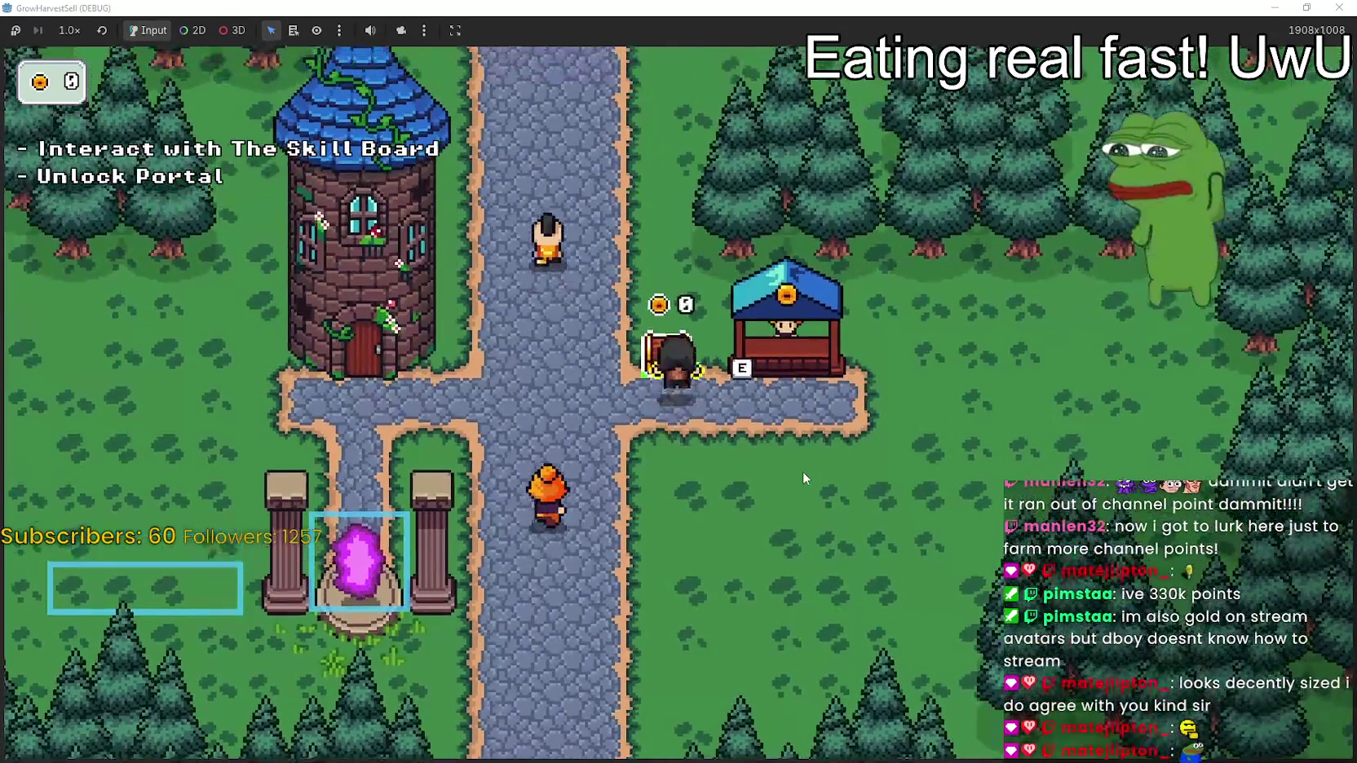
Open the chest and collect the coins that burst out
{"action": "key", "text": "e"}
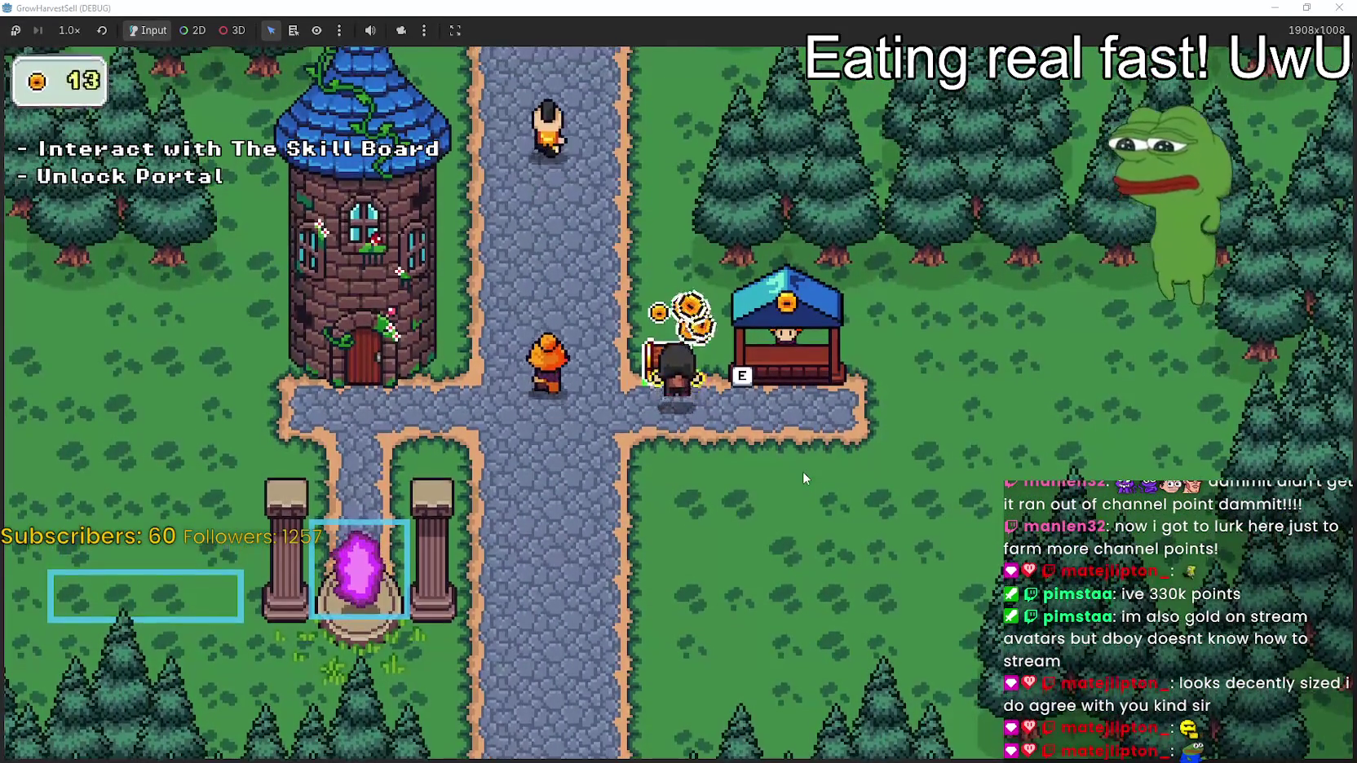
{"action": "key", "text": "s"}
{"action": "key", "text": "d"}
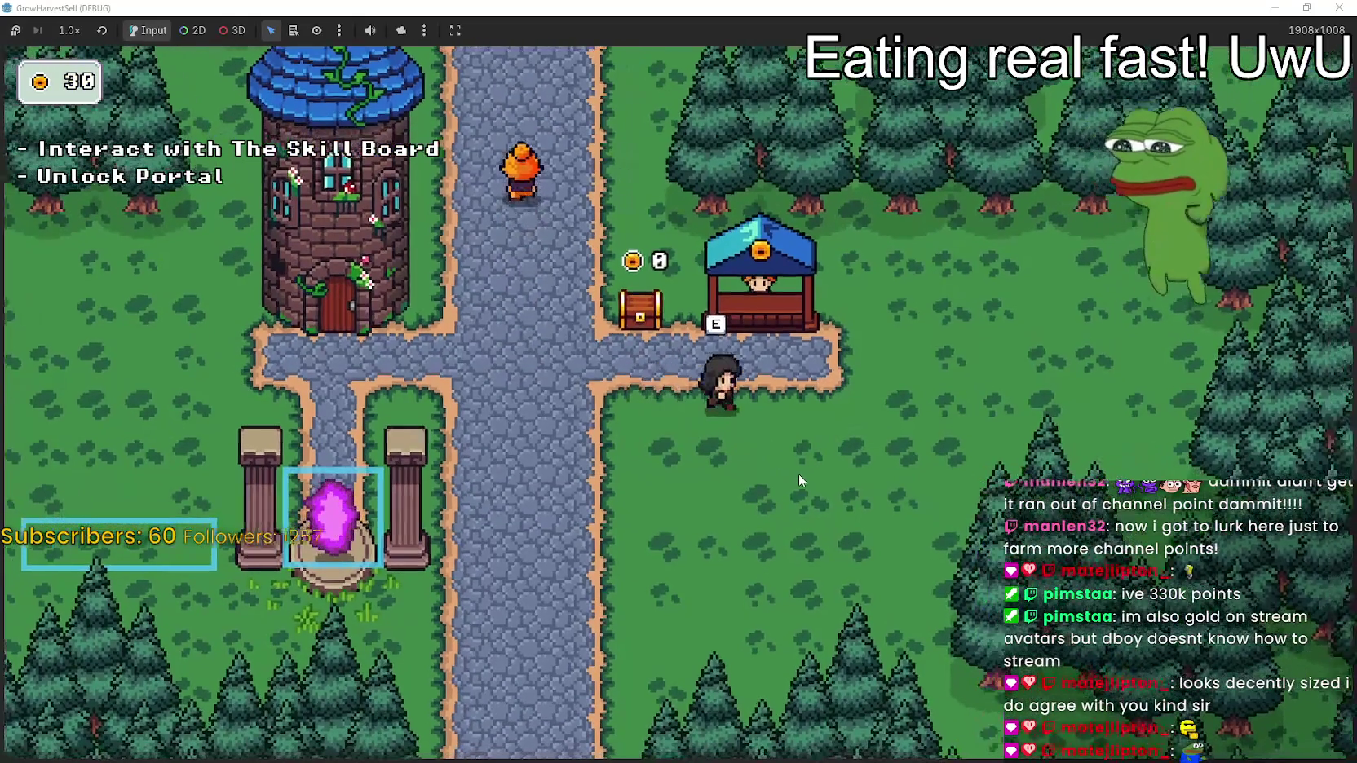
{"action": "key", "text": "d"}
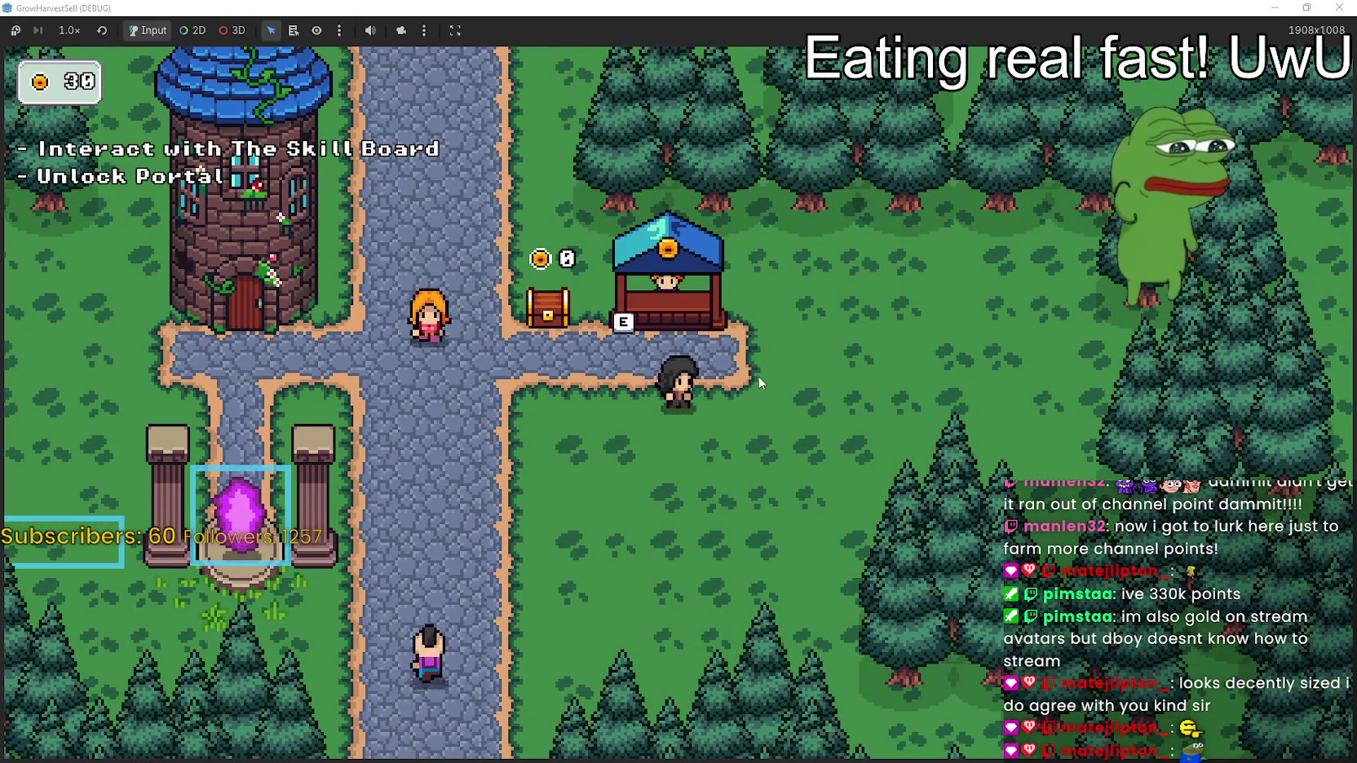
Walk up to the shop stall and back down a few times below it
{"action": "key", "text": "w"}
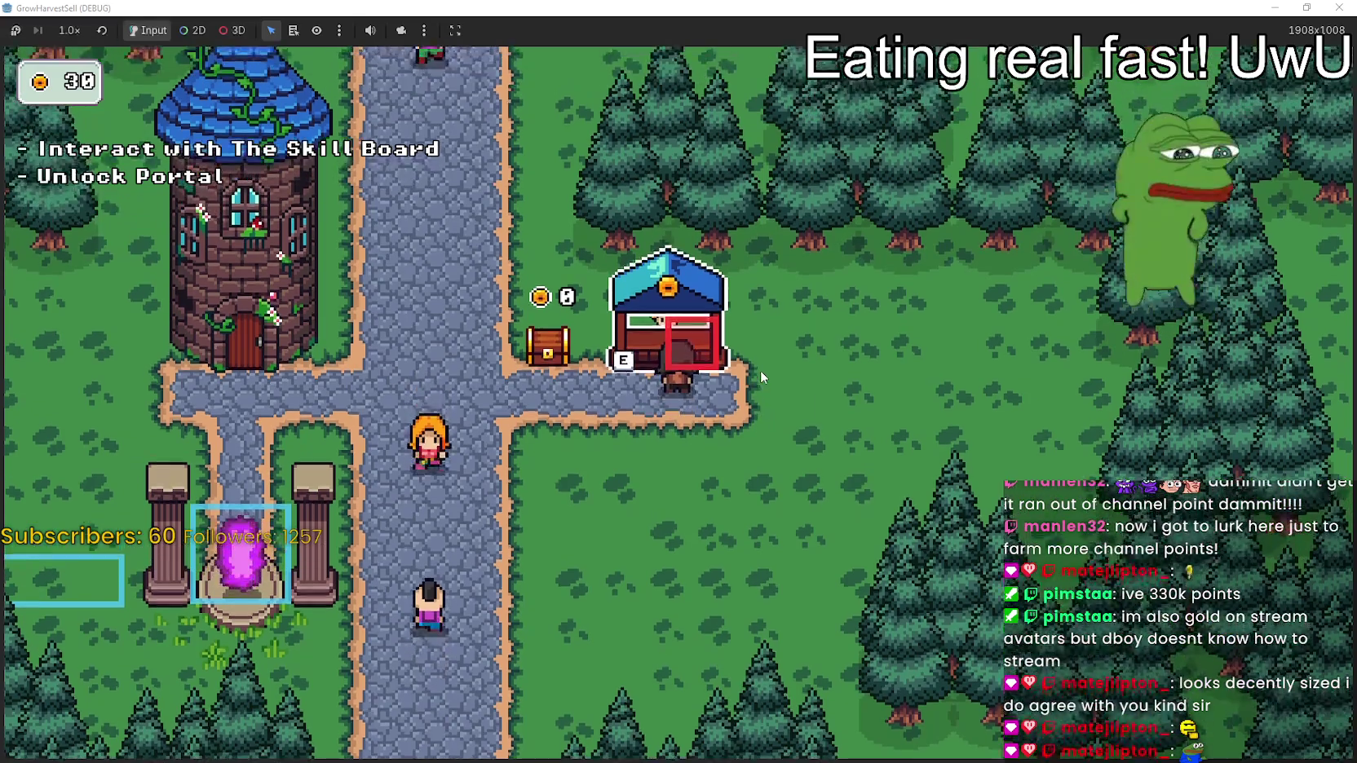
{"action": "key", "text": "s"}
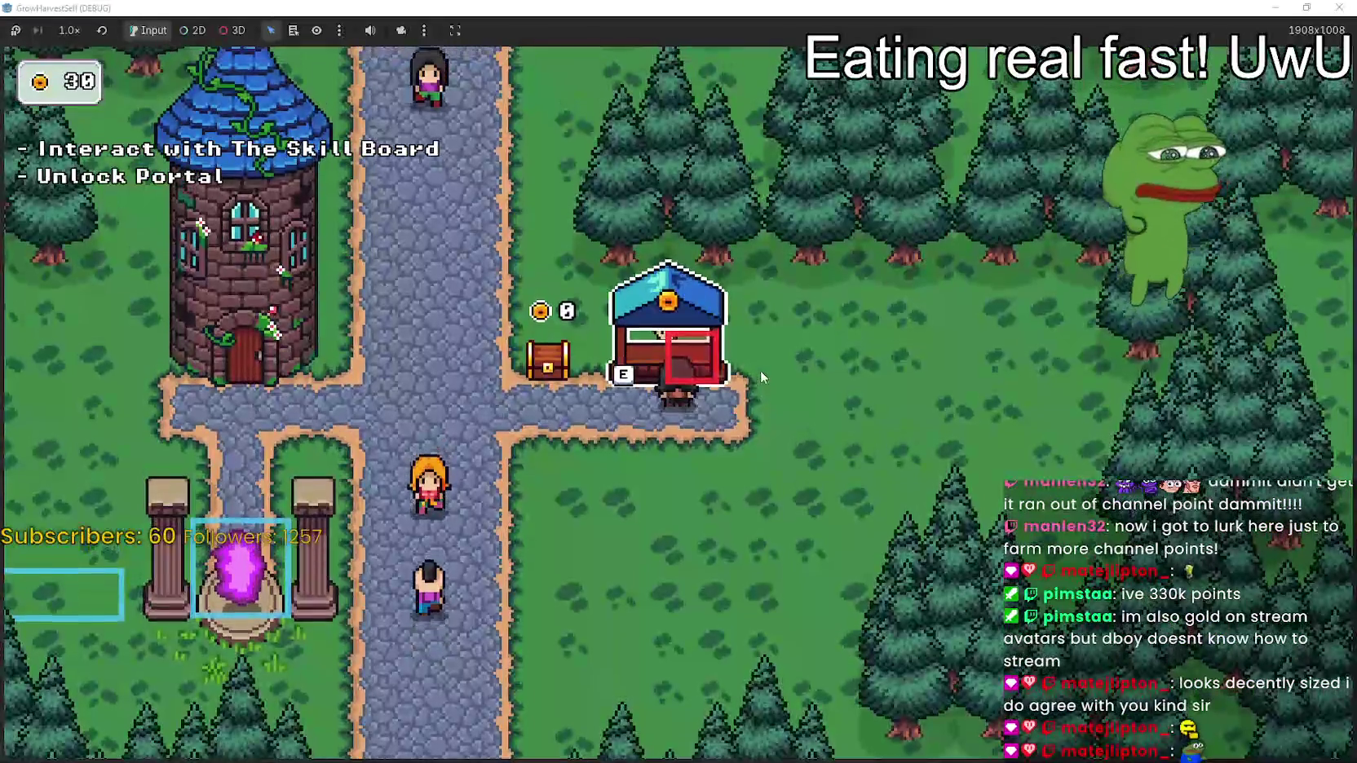
{"action": "key", "text": "a"}
{"action": "key", "text": "w"}
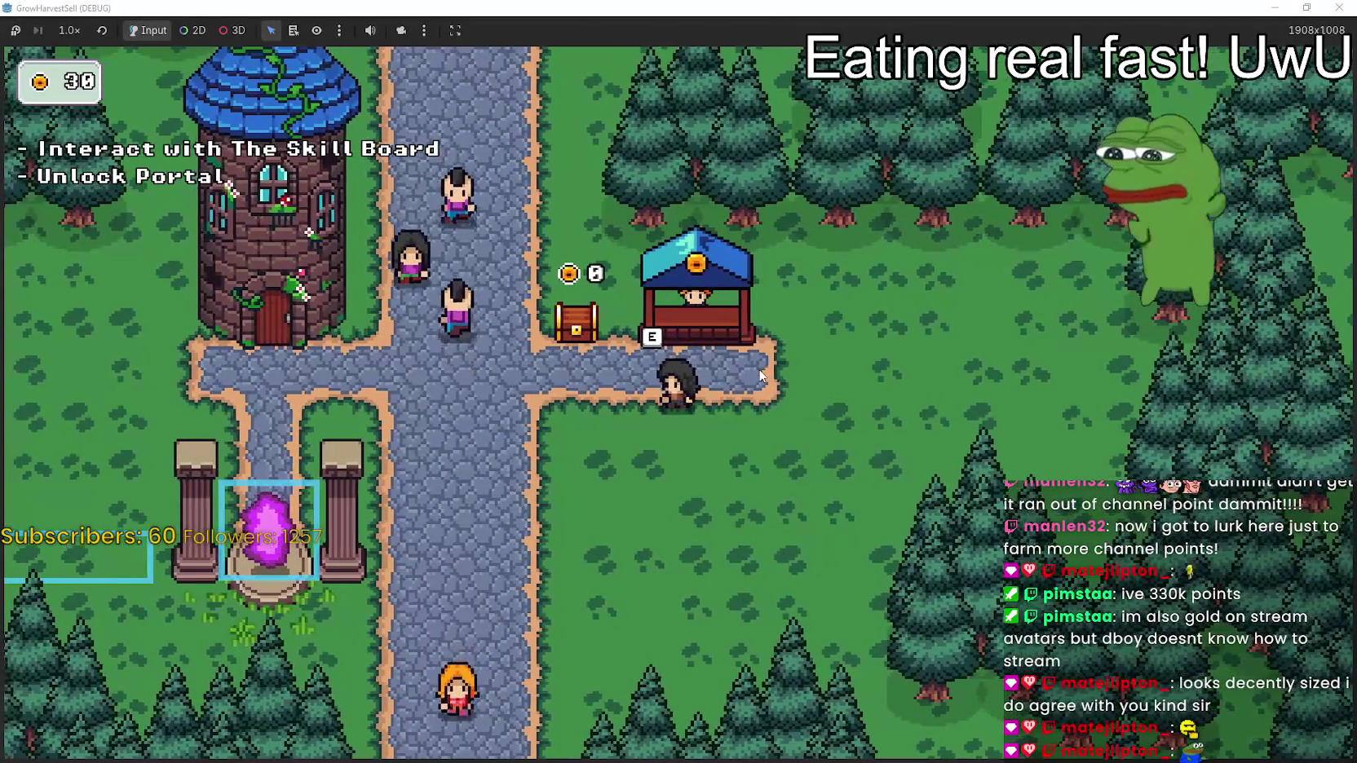
{"action": "key", "text": "w"}
{"action": "key", "text": "s"}
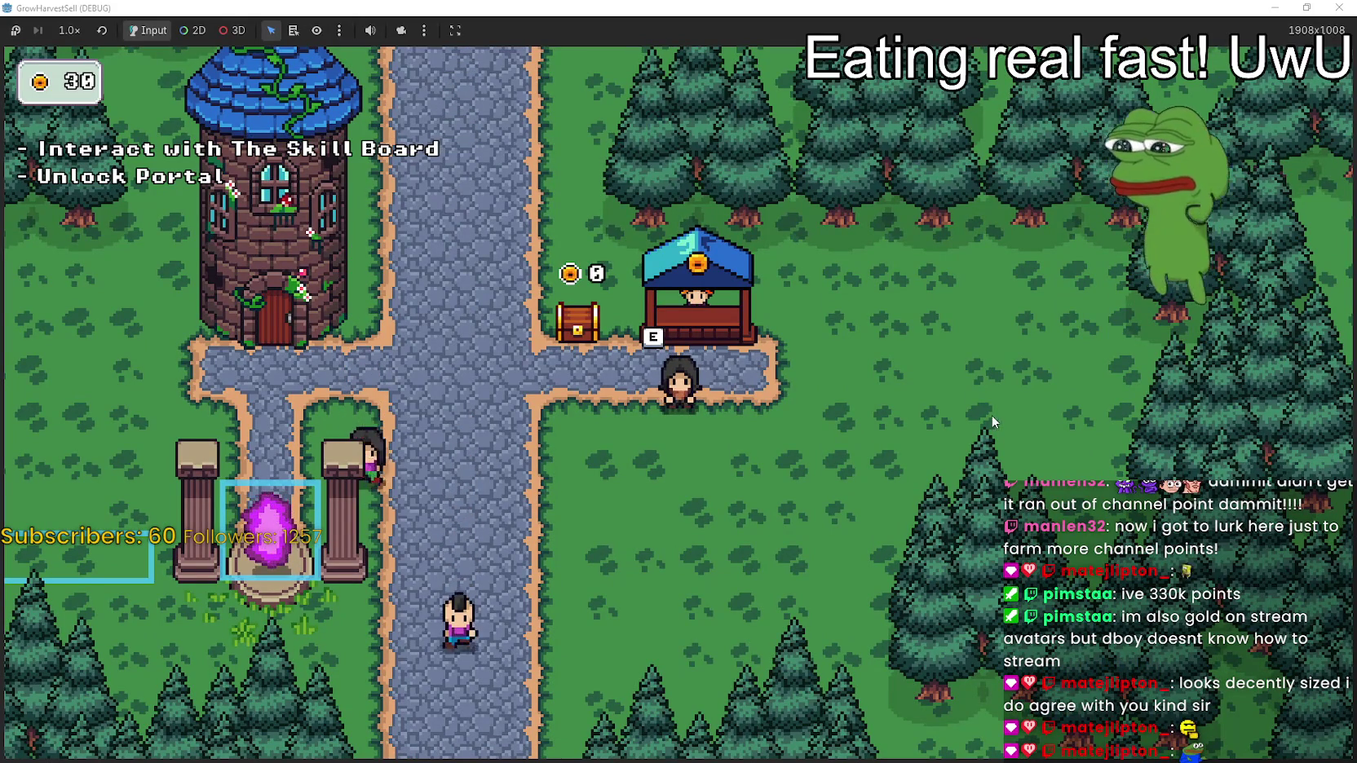
Approach the shop counter from different sides and step away again
{"action": "key", "text": "d"}
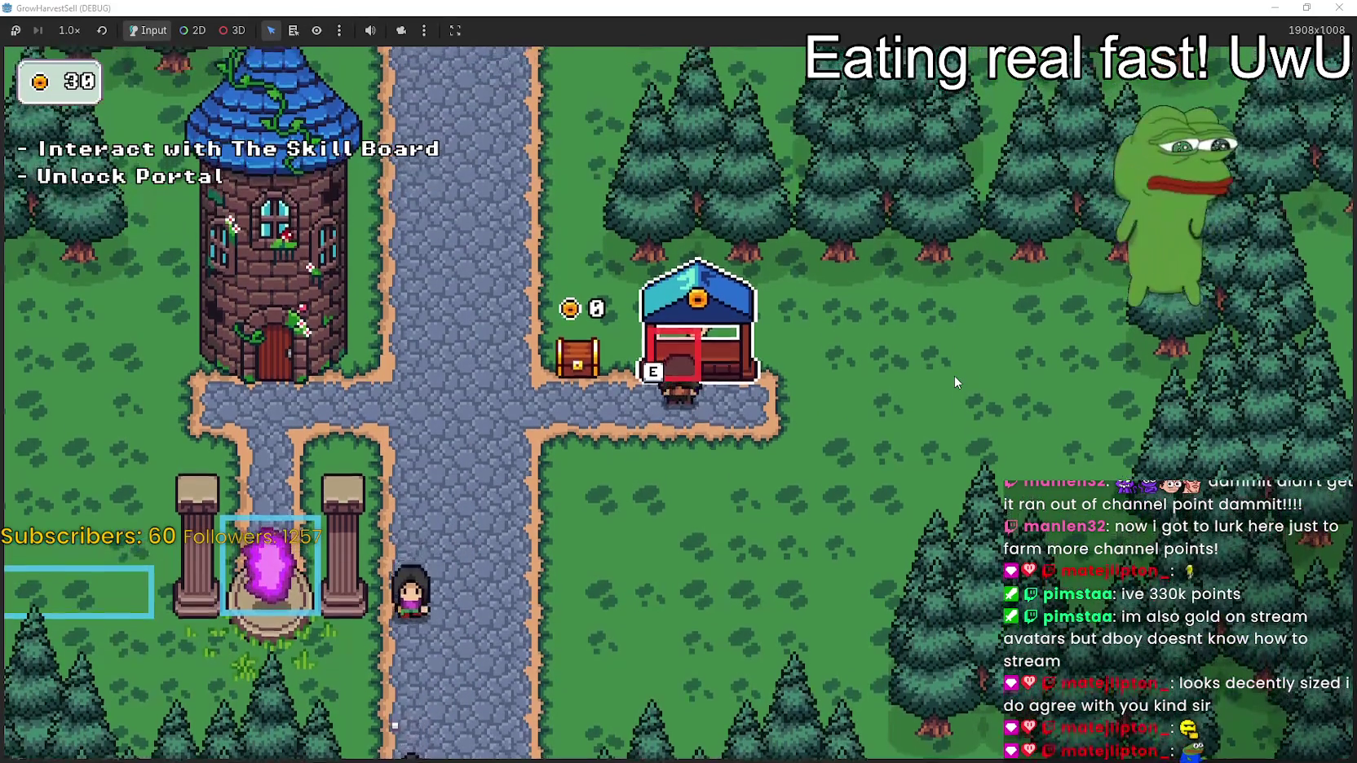
{"action": "key", "text": "w"}
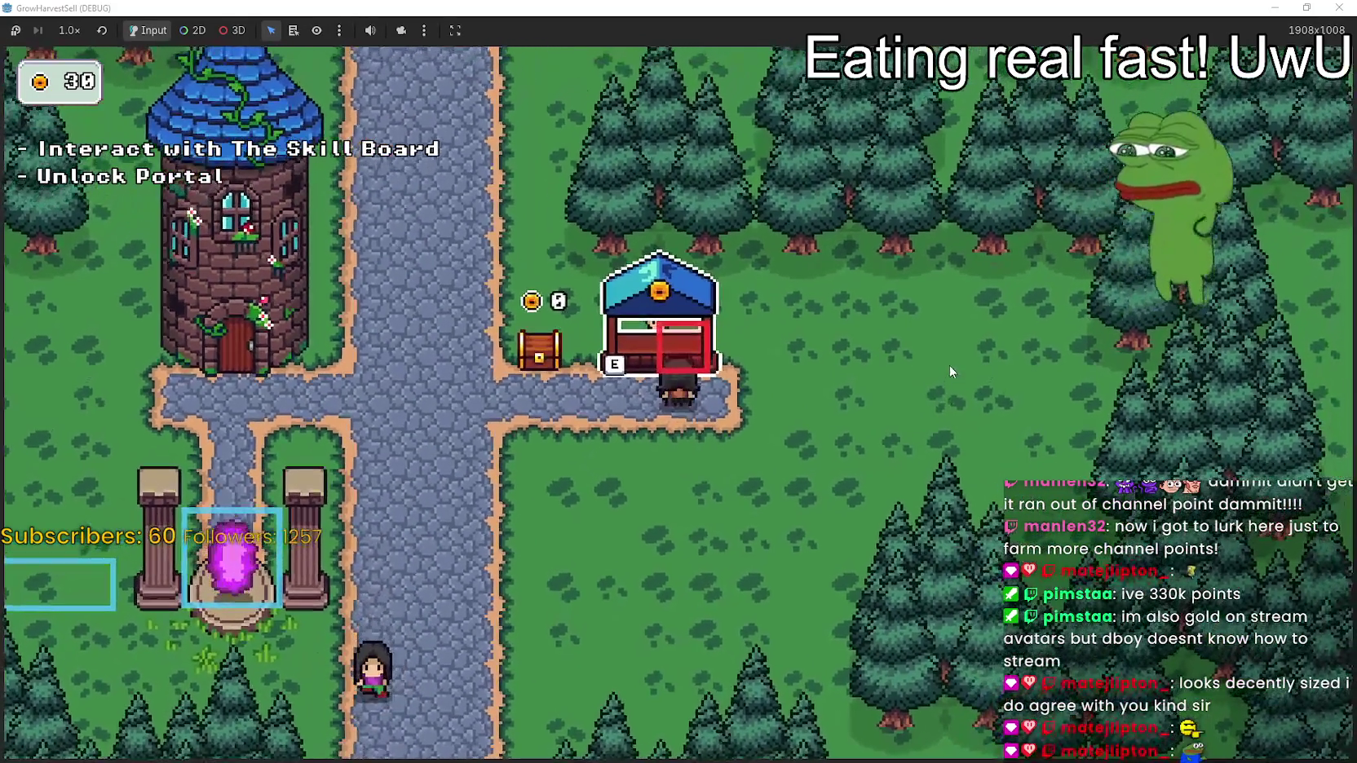
{"action": "key", "text": "s"}
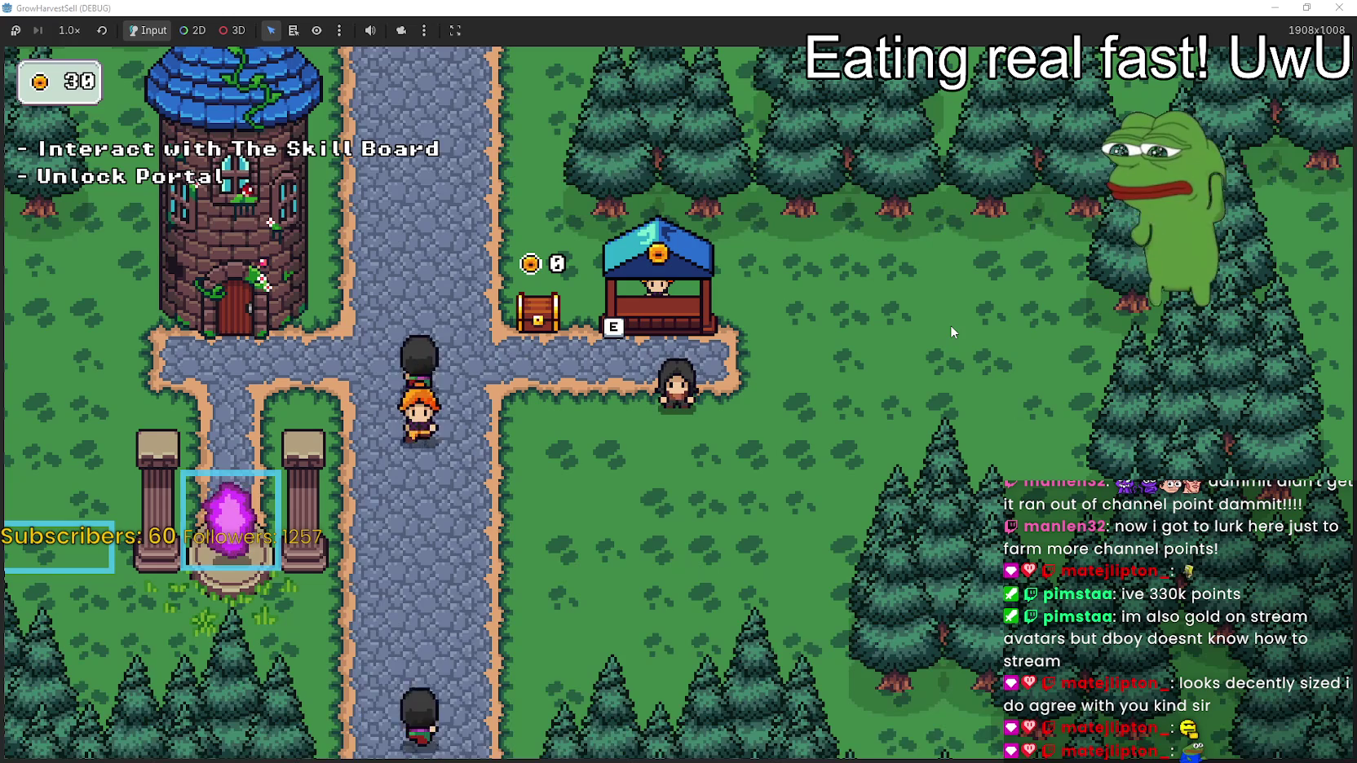
{"action": "key", "text": "w"}
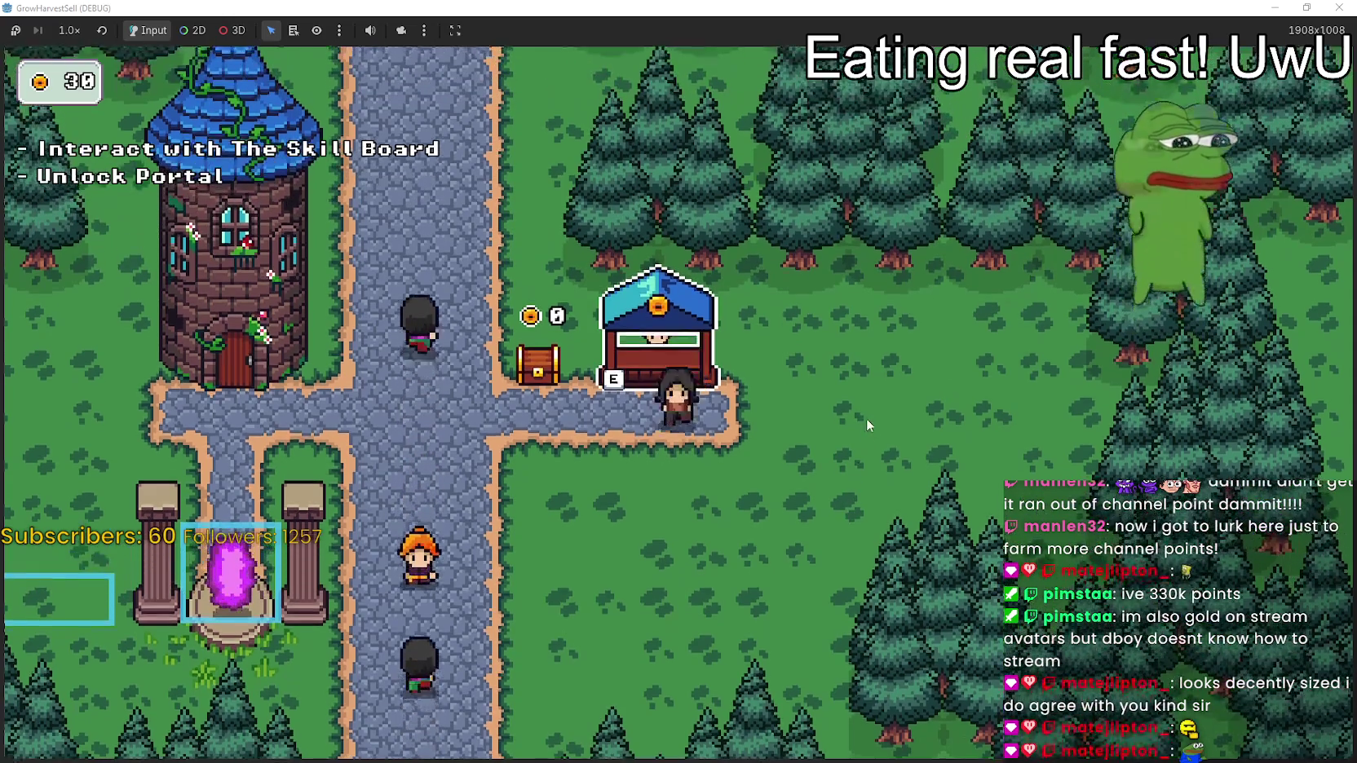
{"action": "key", "text": "a"}
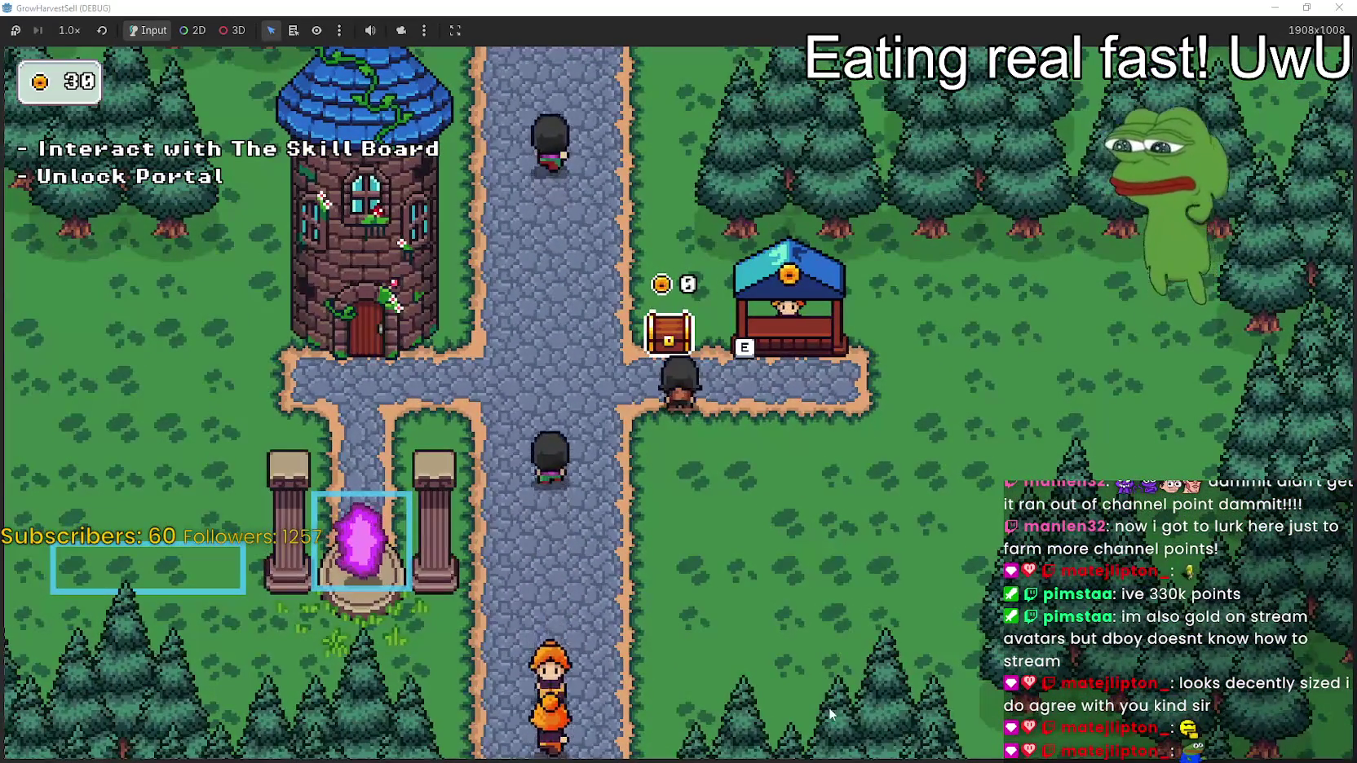
{"action": "key", "text": "s"}
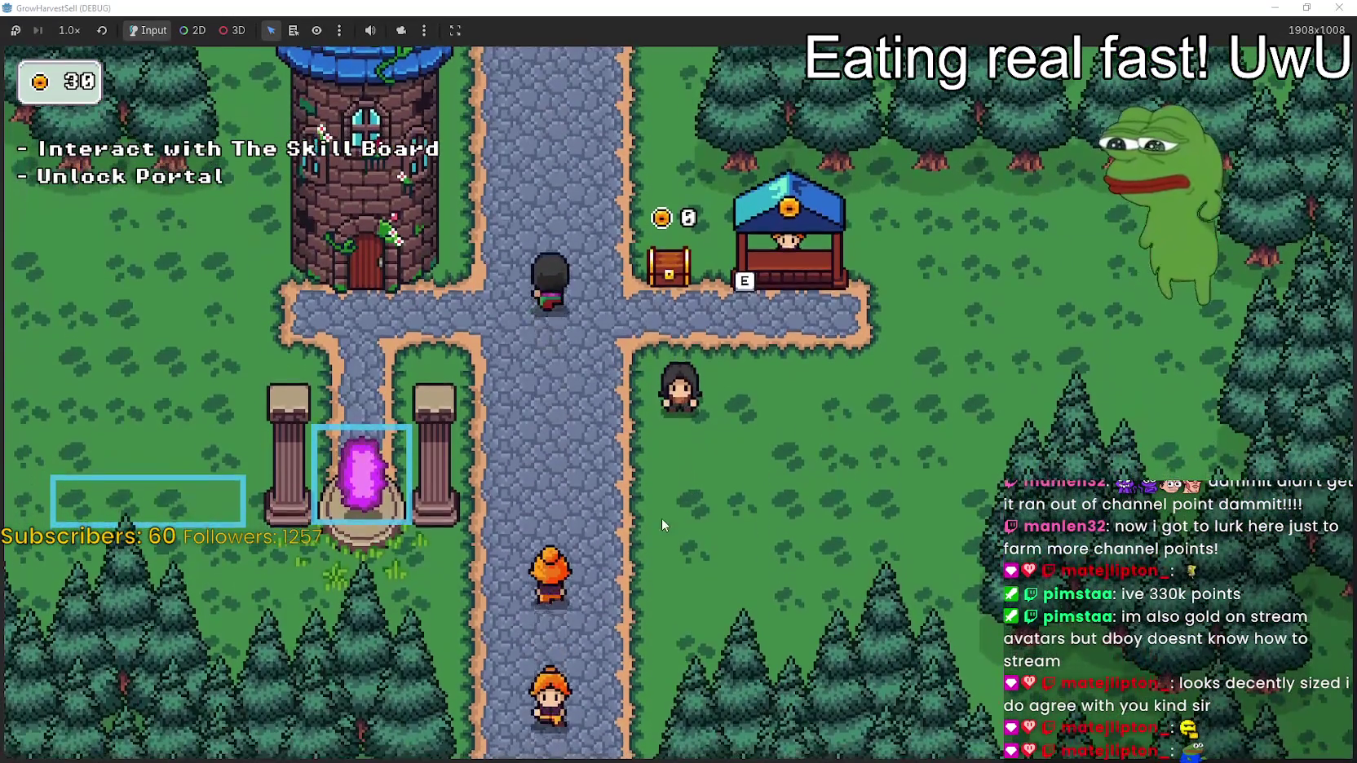
{"action": "key", "text": "w"}
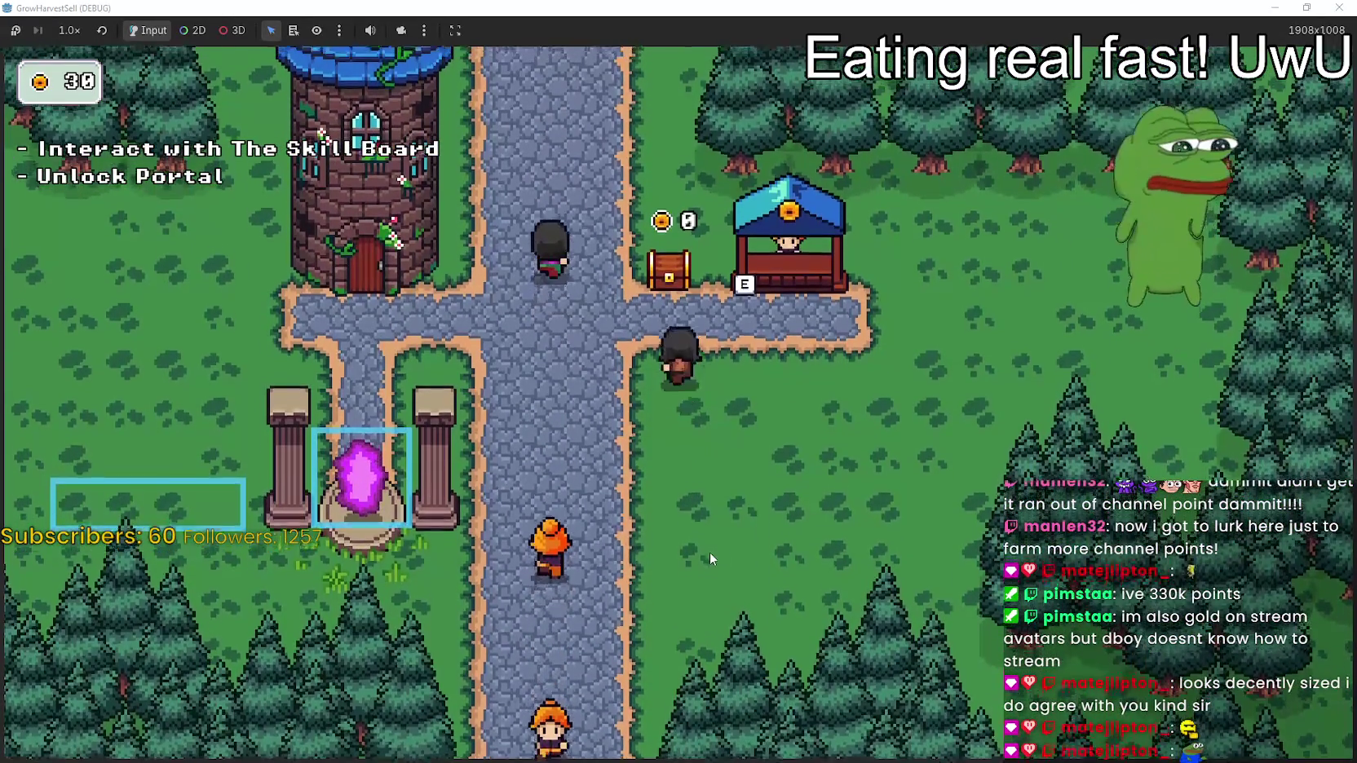
{"action": "key", "text": "d"}
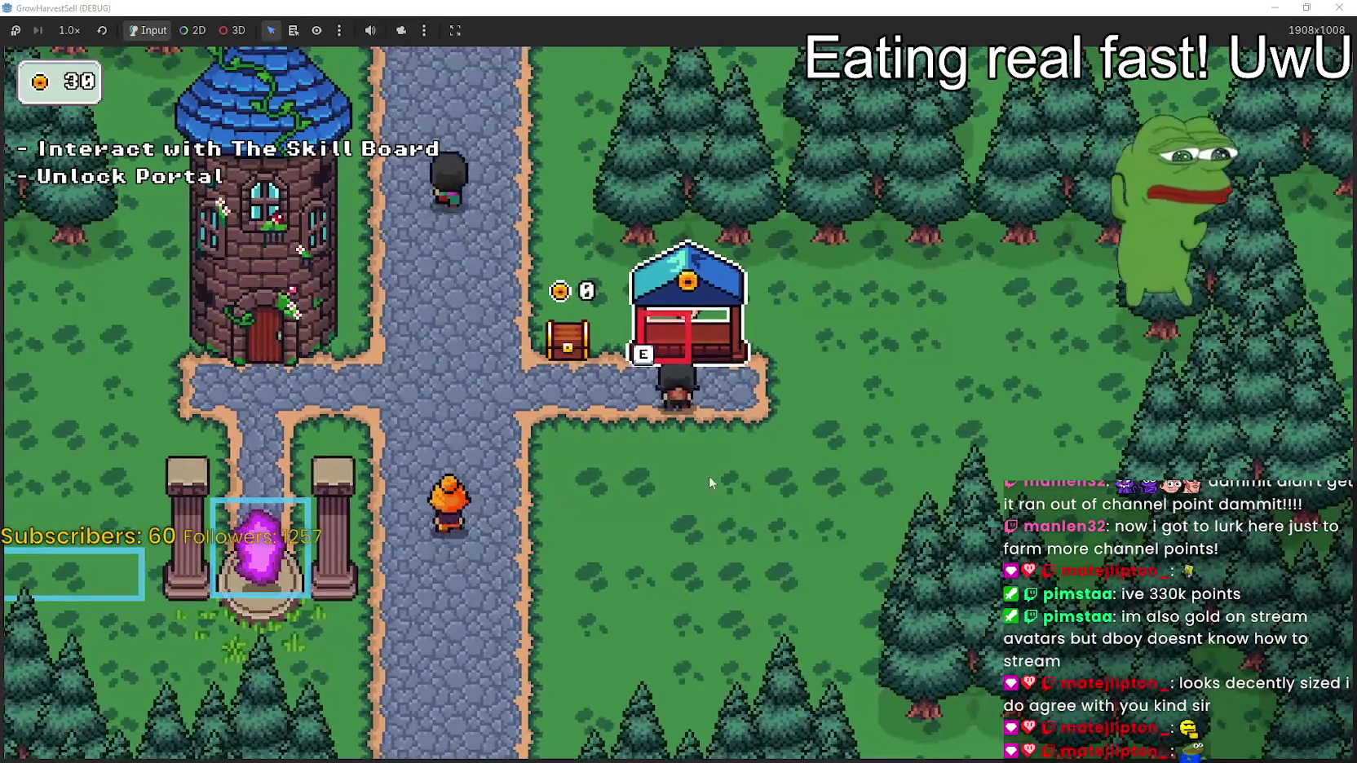
Walk into the portal, then back up to the path junction
{"action": "key", "text": "a"}
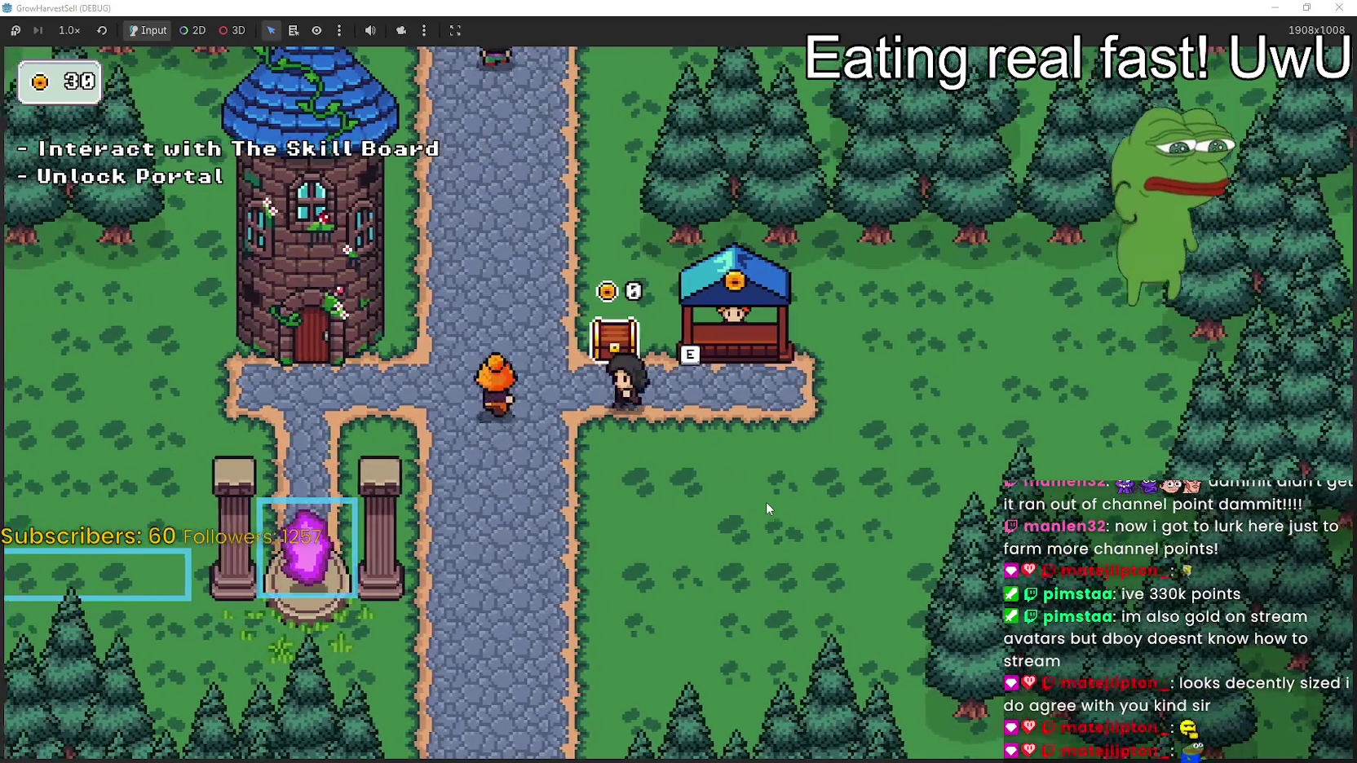
{"action": "key", "text": "s"}
{"action": "key", "text": "w"}
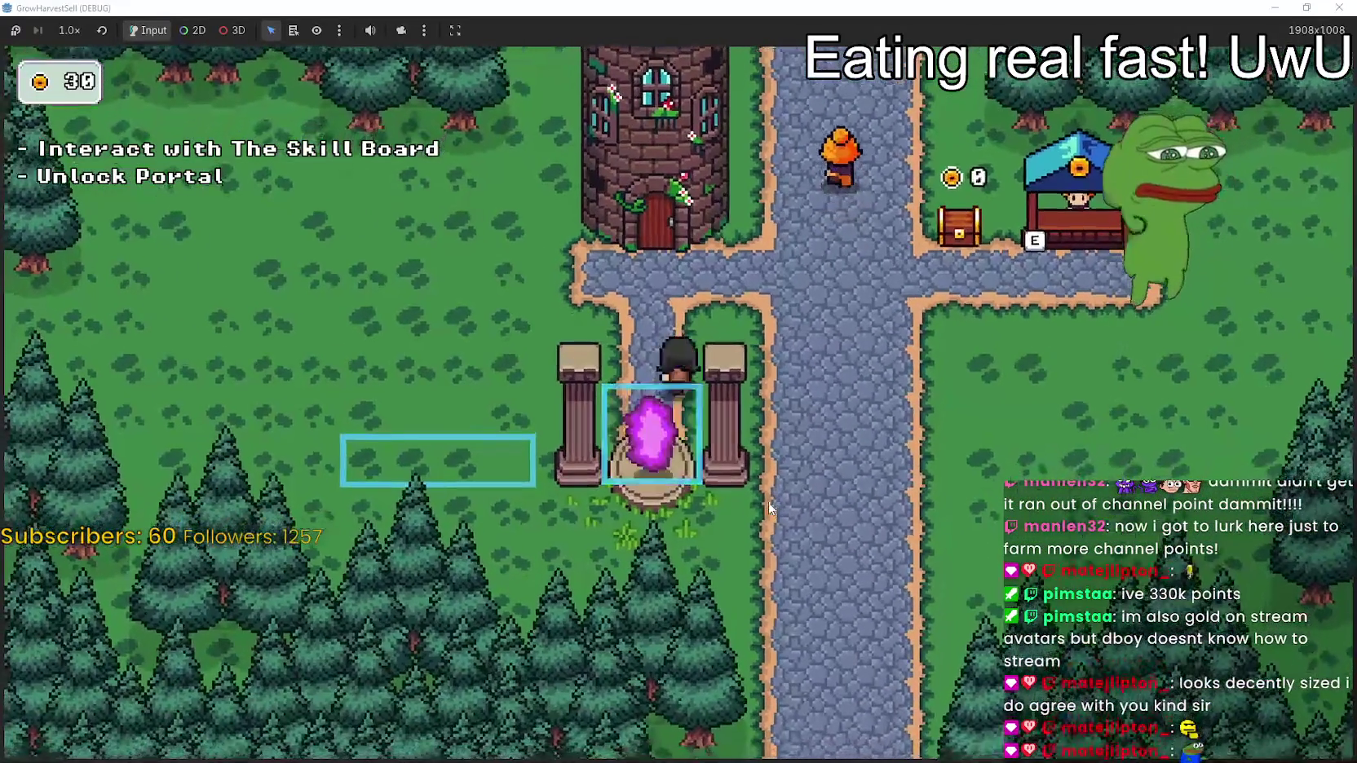
{"action": "key", "text": "w"}
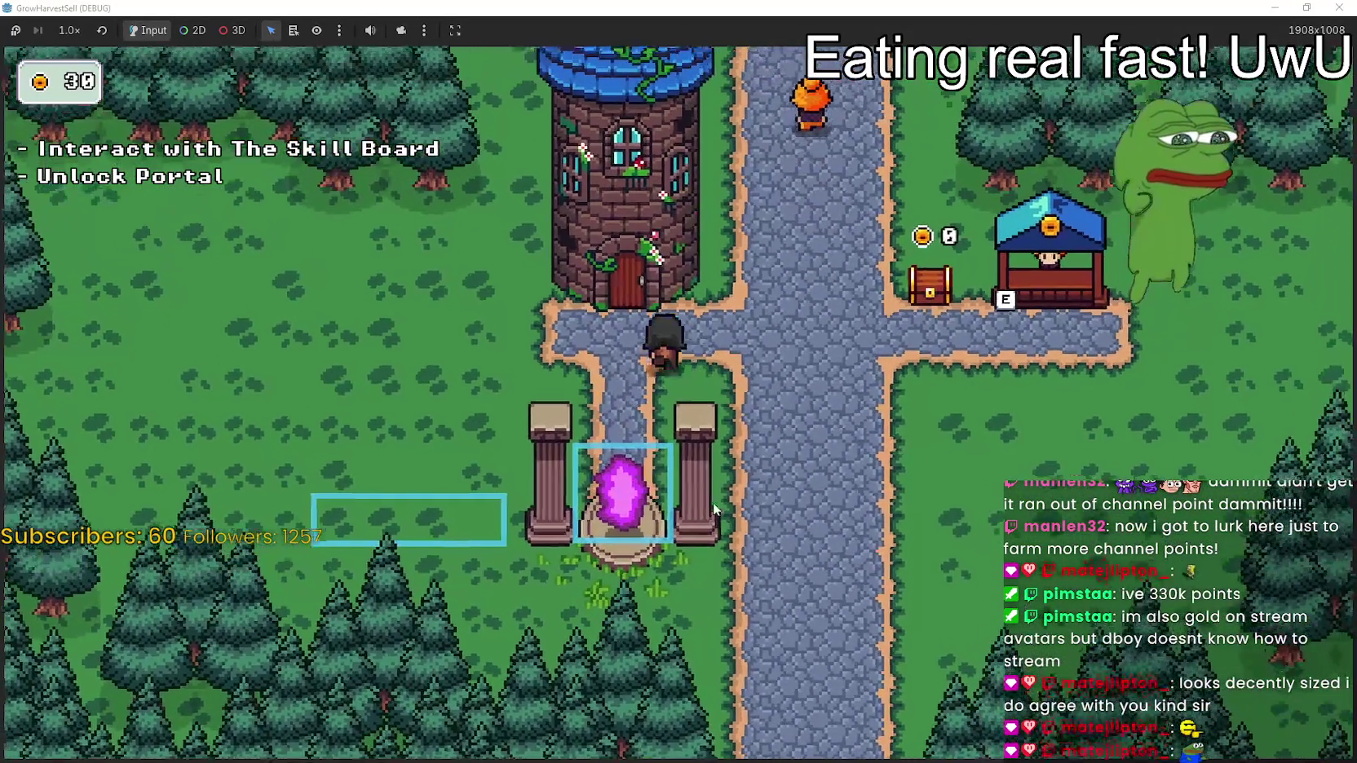
{"action": "key", "text": "d"}
{"action": "key", "text": "d"}
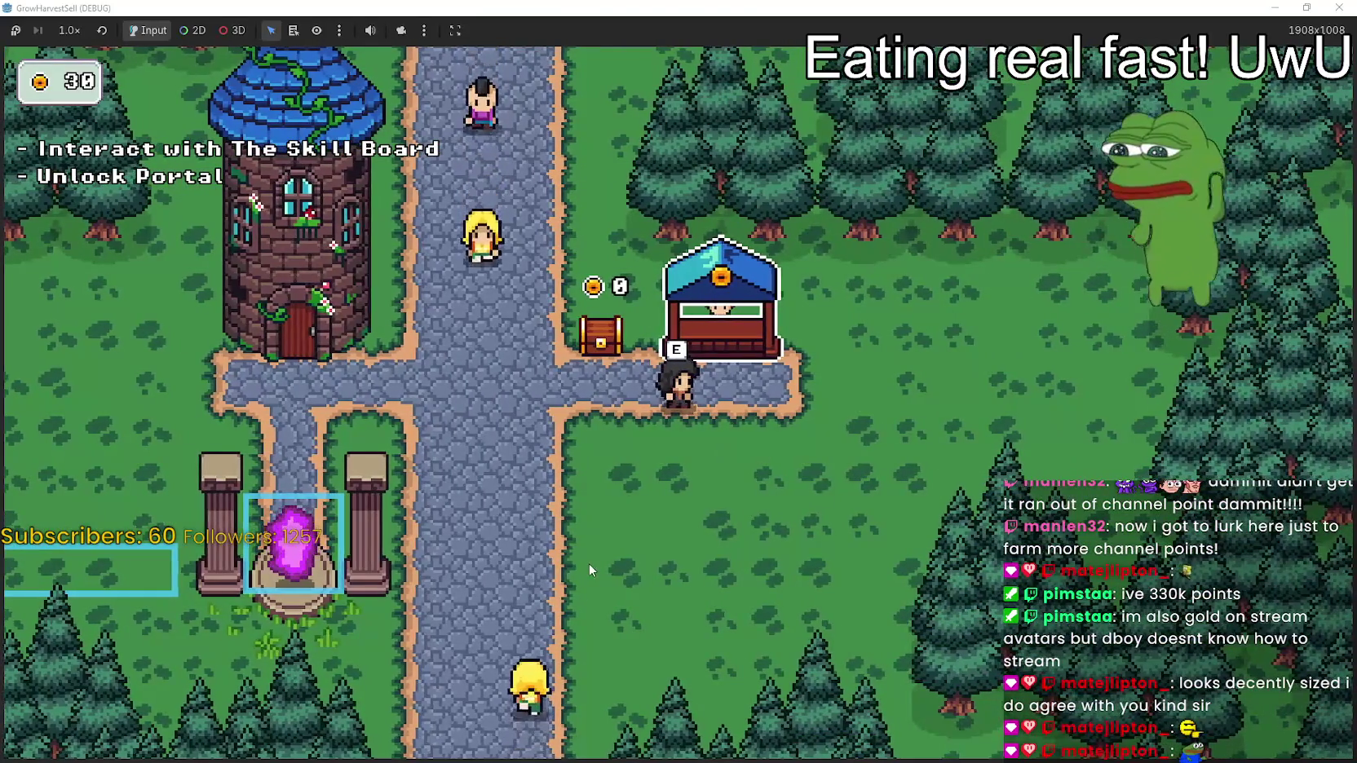
Walk across the grass below the shop, passing it back and forth
{"action": "key", "text": "d"}
{"action": "key", "text": "s"}
{"action": "key", "text": "w"}
{"action": "key", "text": "d"}
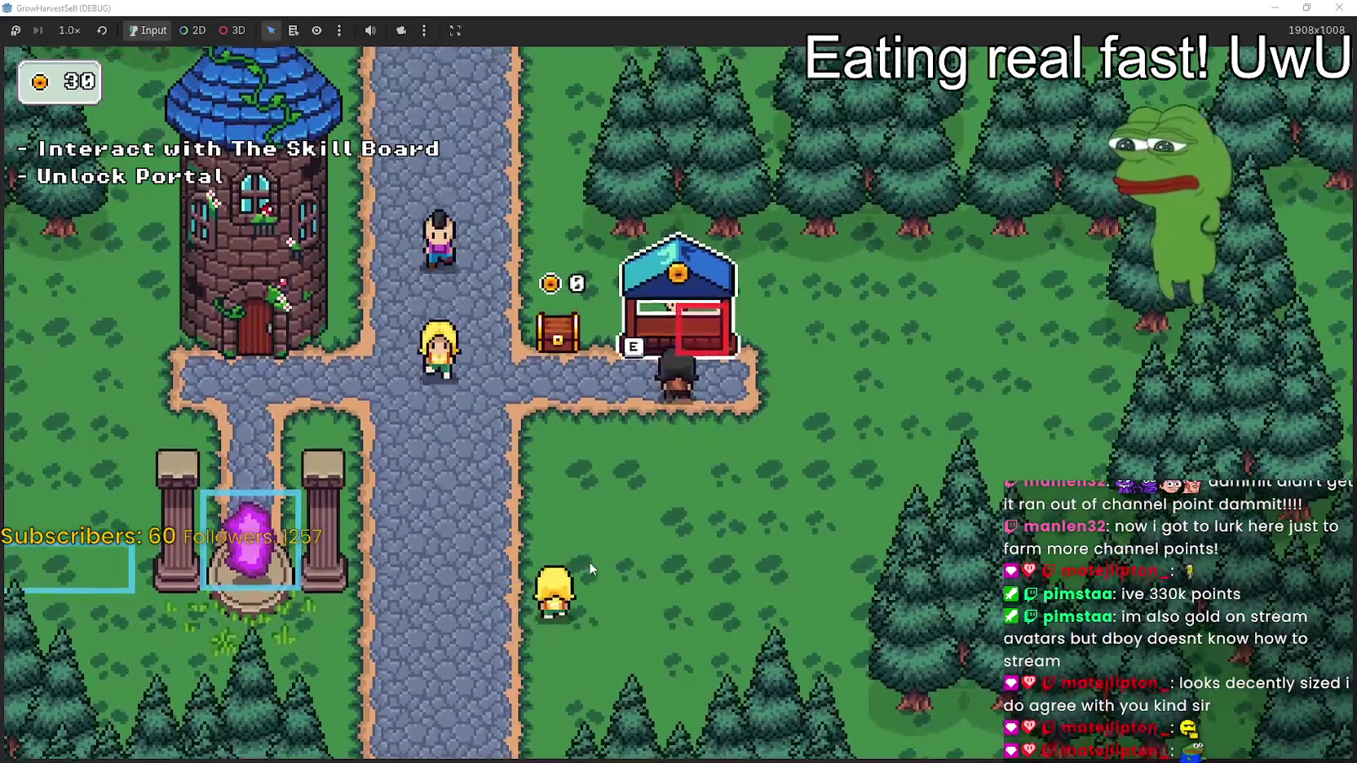
{"action": "key", "text": "a"}
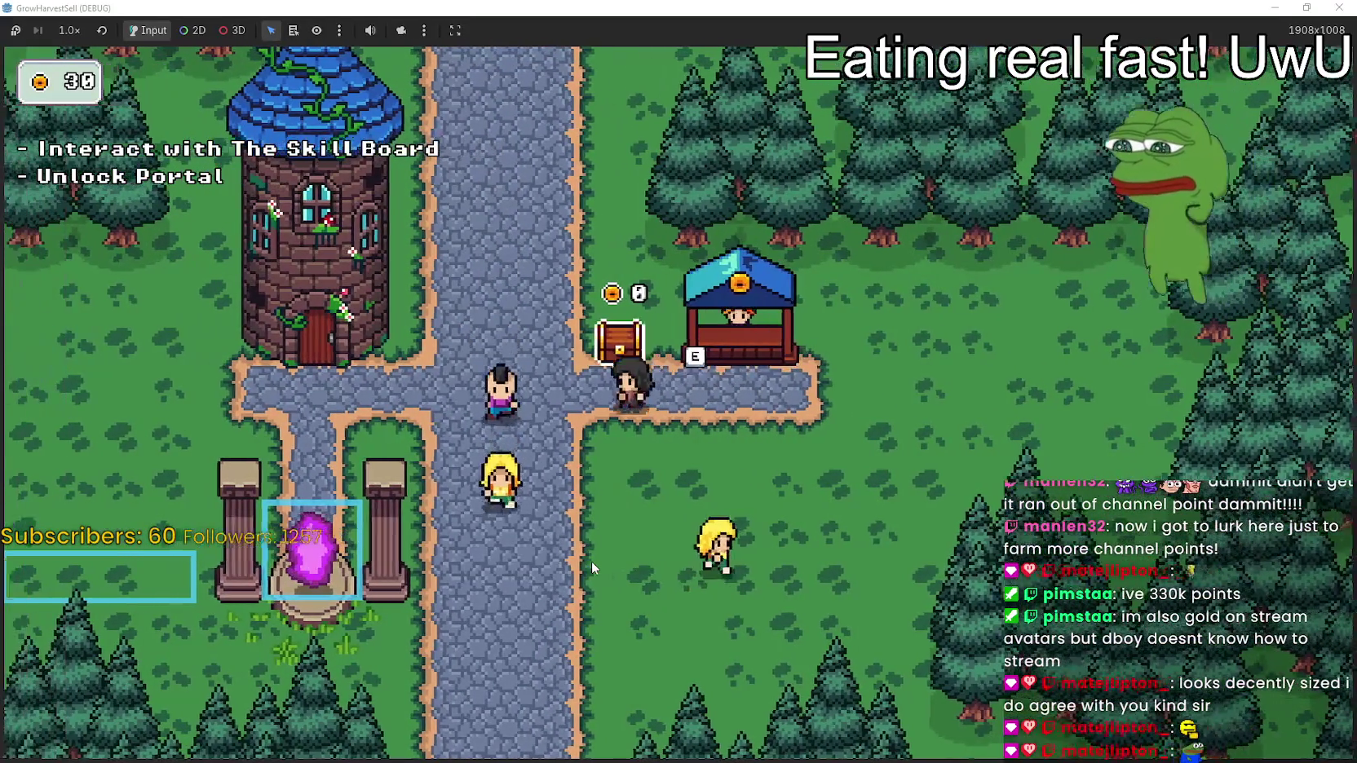
{"action": "key", "text": "d"}
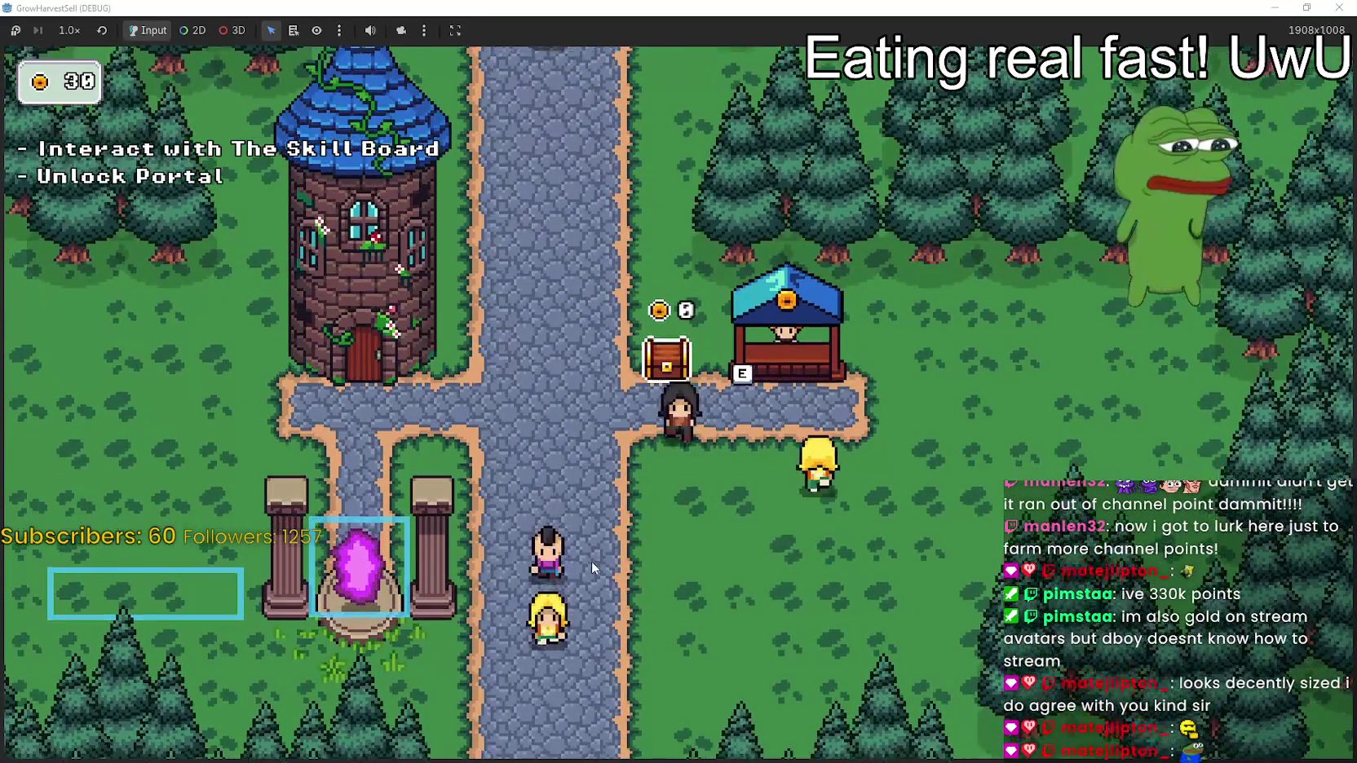
{"action": "key", "text": "a"}
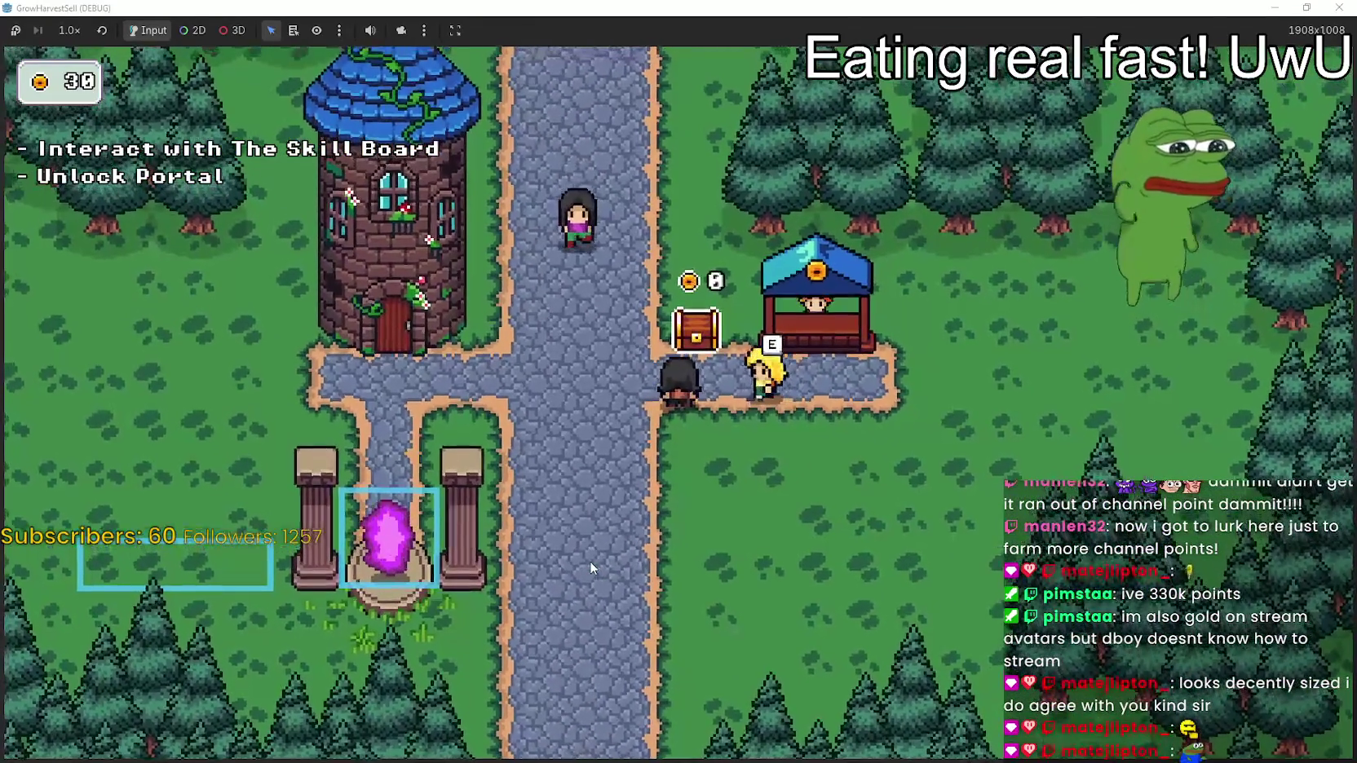
{"action": "key", "text": "d"}
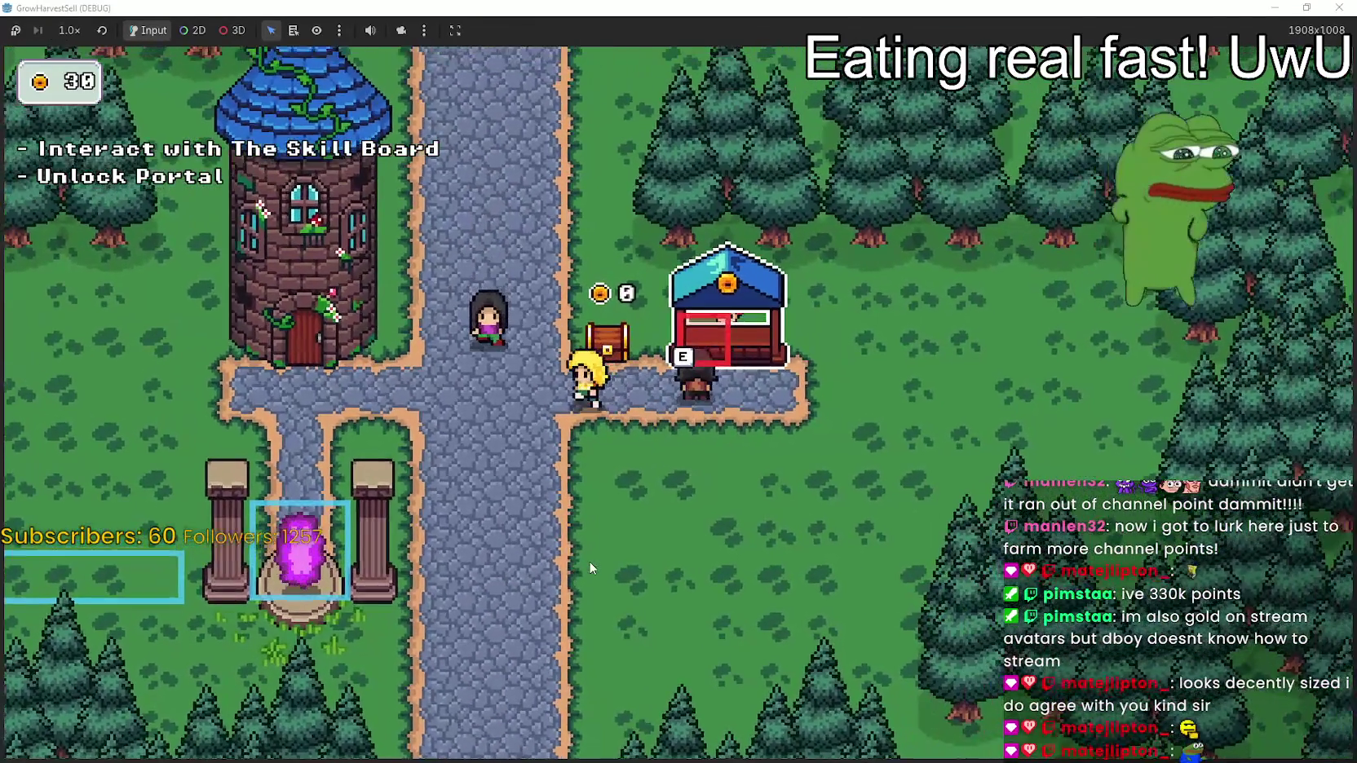
{"action": "key", "text": "s"}
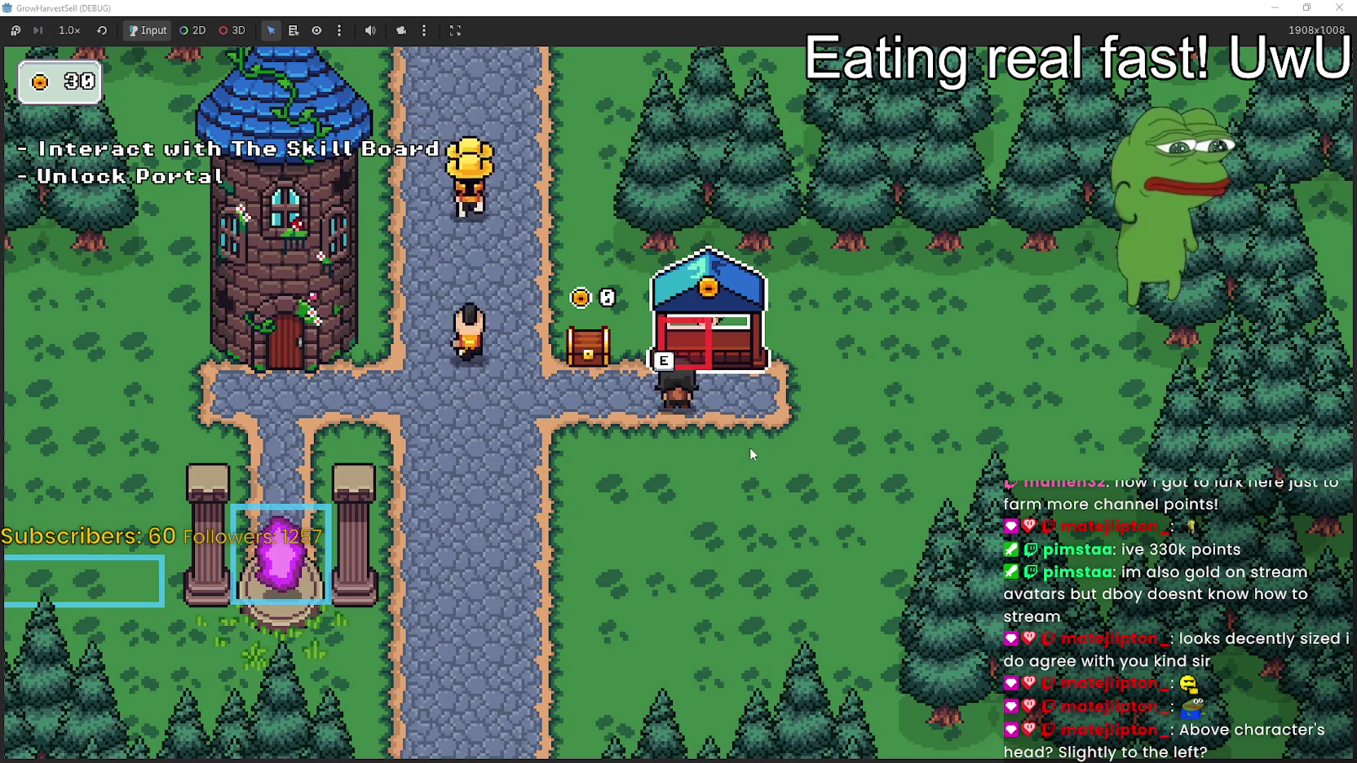
Walk up to face the shop to trigger its highlight, then wander around nearby
{"action": "key", "text": "s"}
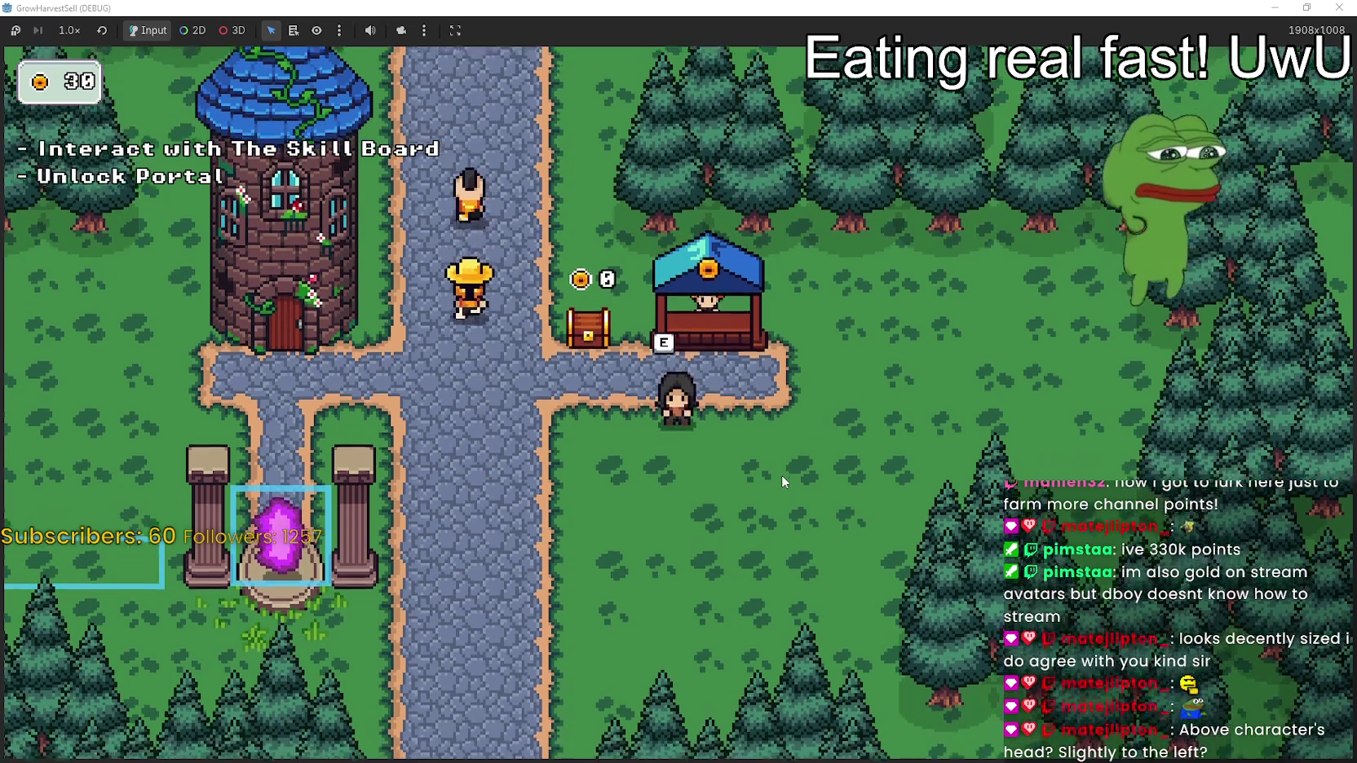
{"action": "key", "text": "w"}
{"action": "key", "text": "d"}
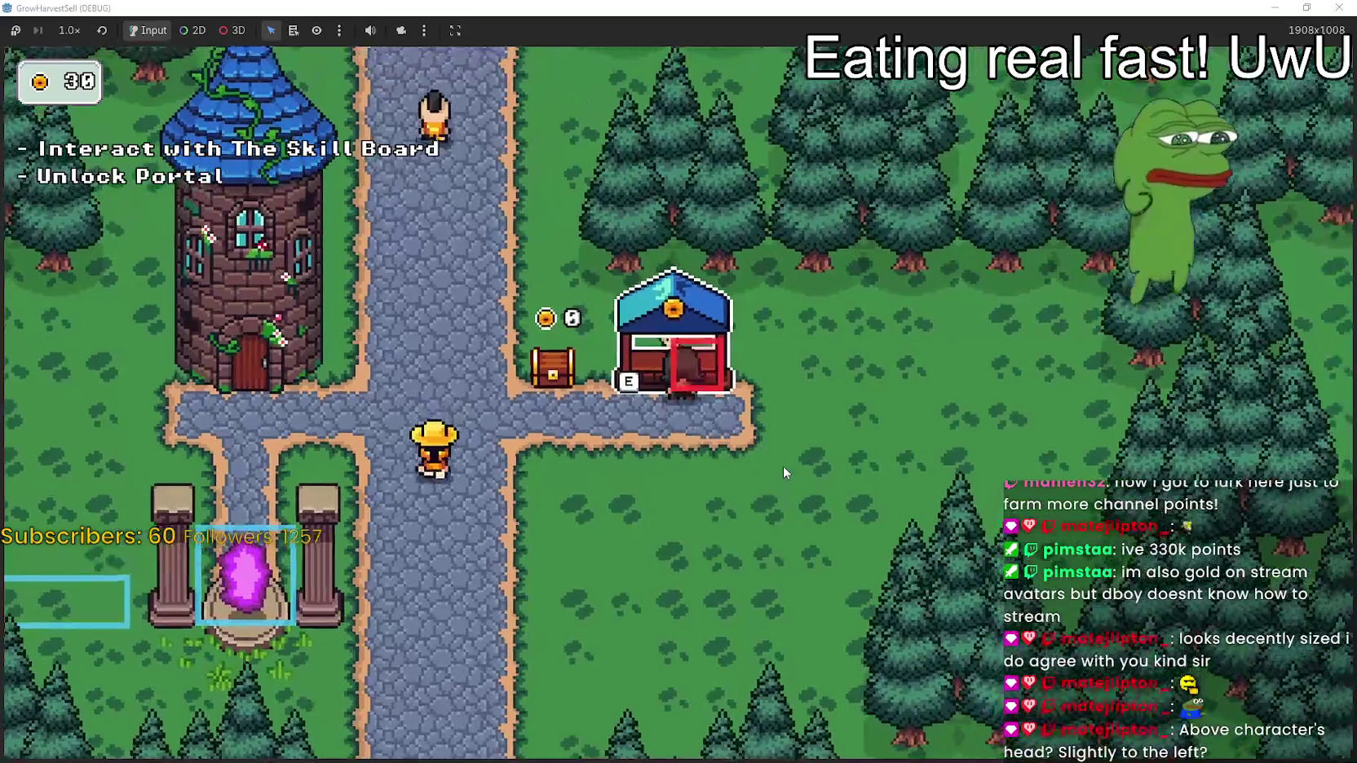
{"action": "key", "text": "w"}
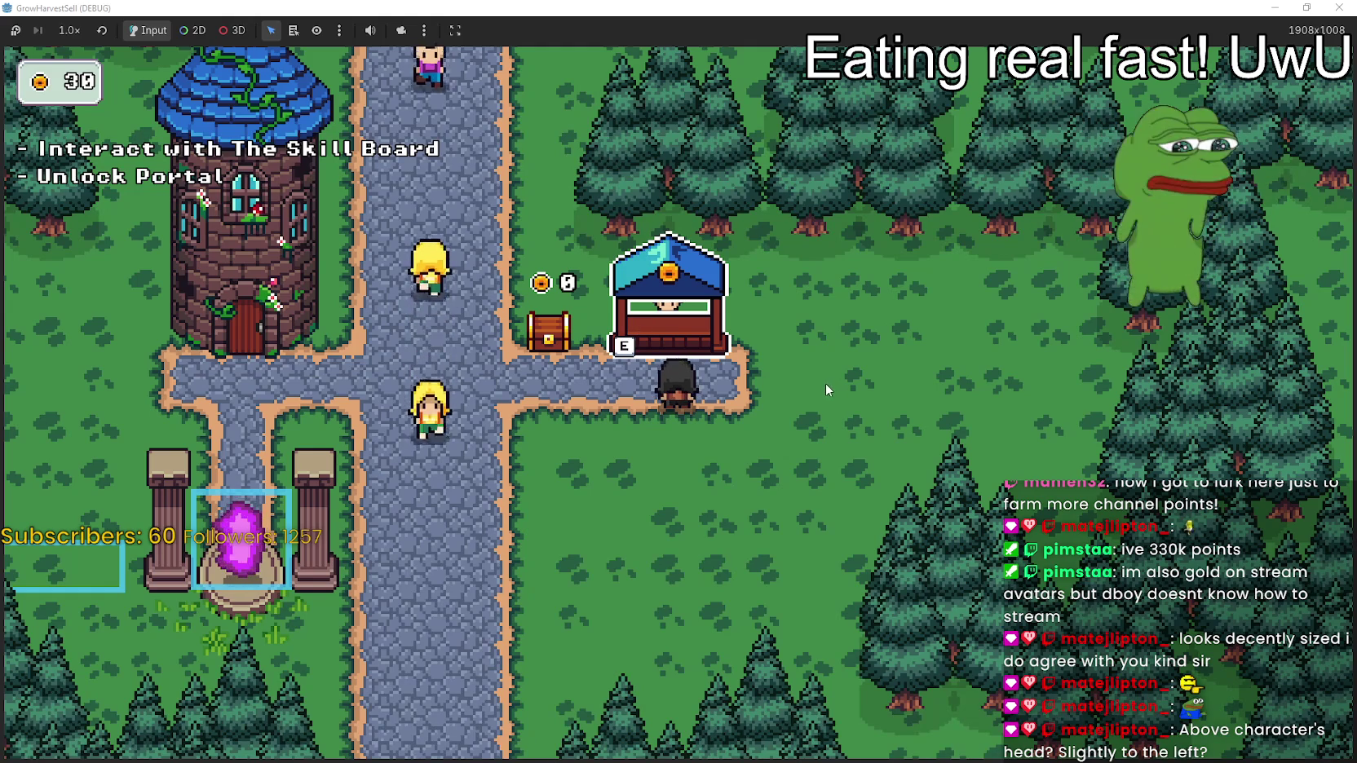
{"action": "key", "text": "s"}
{"action": "key", "text": "a"}
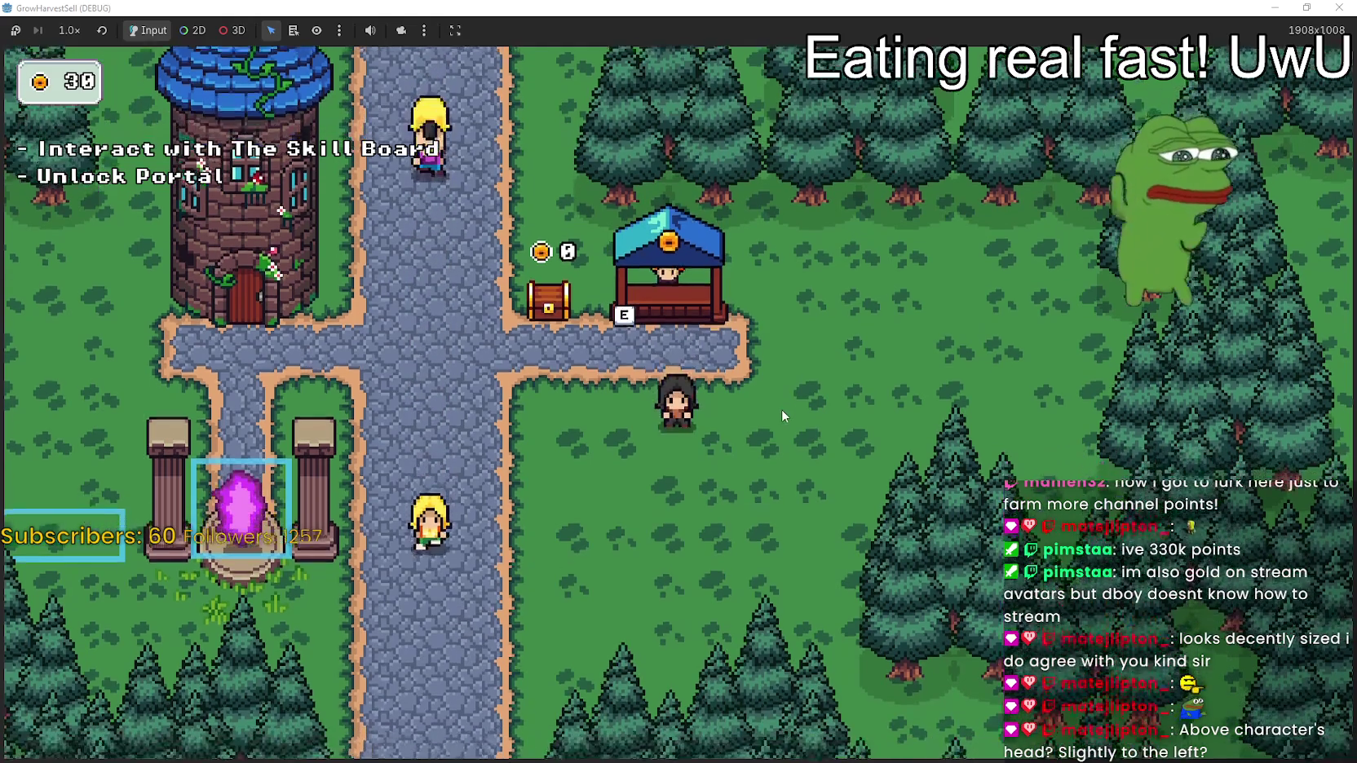
{"action": "key", "text": "w"}
{"action": "key", "text": "d"}
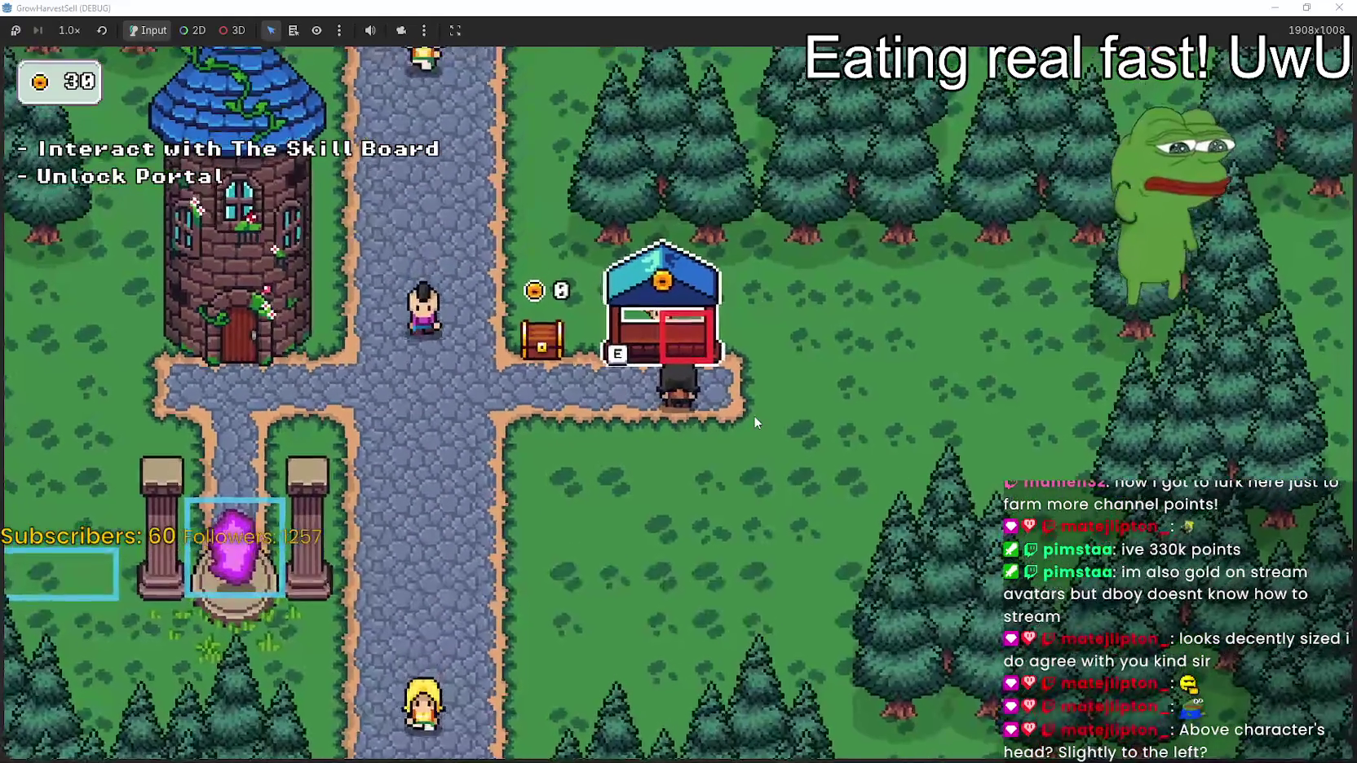
{"action": "key", "text": "s"}
{"action": "key", "text": "a"}
Walk to the treasure chest and away, then stop the game with F8
{"action": "key", "text": "w"}
{"action": "key", "text": "a"}
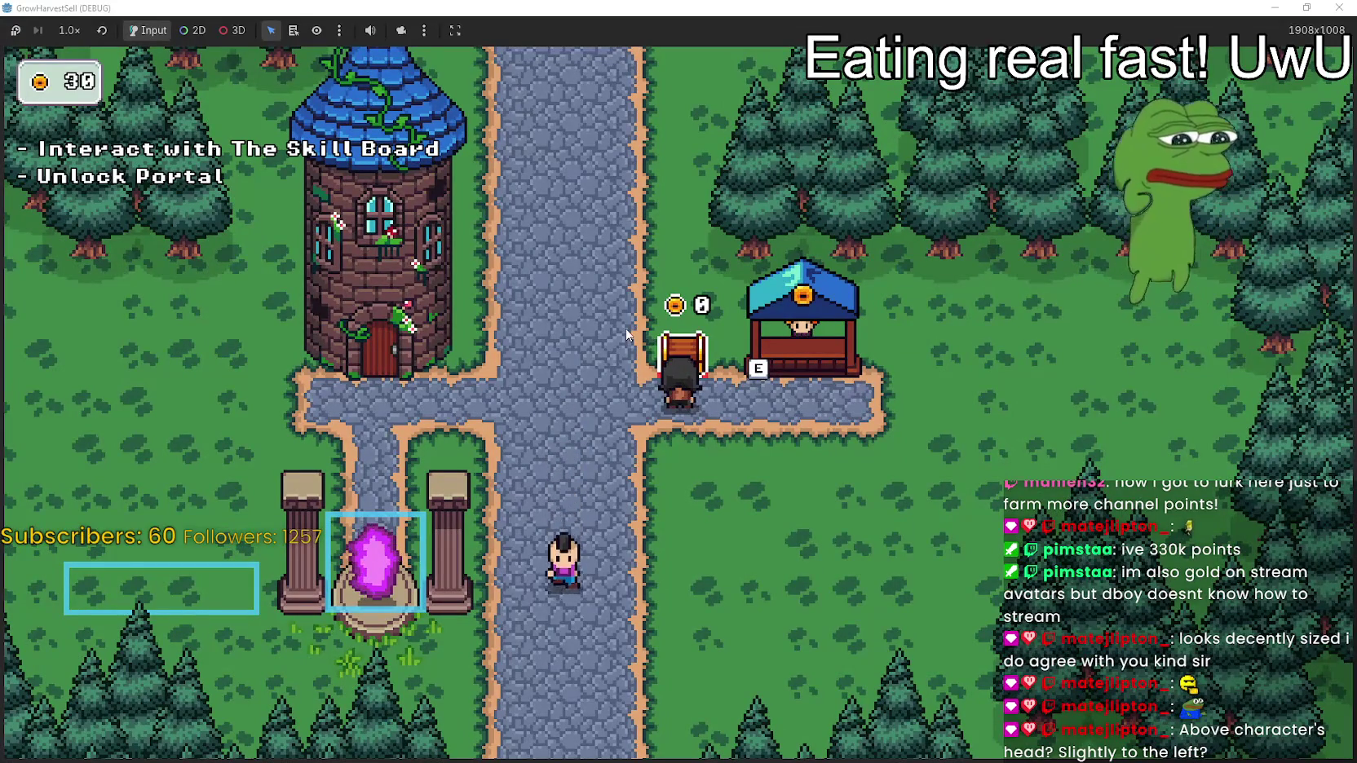
{"action": "key", "text": "s"}
{"action": "key", "text": "d"}
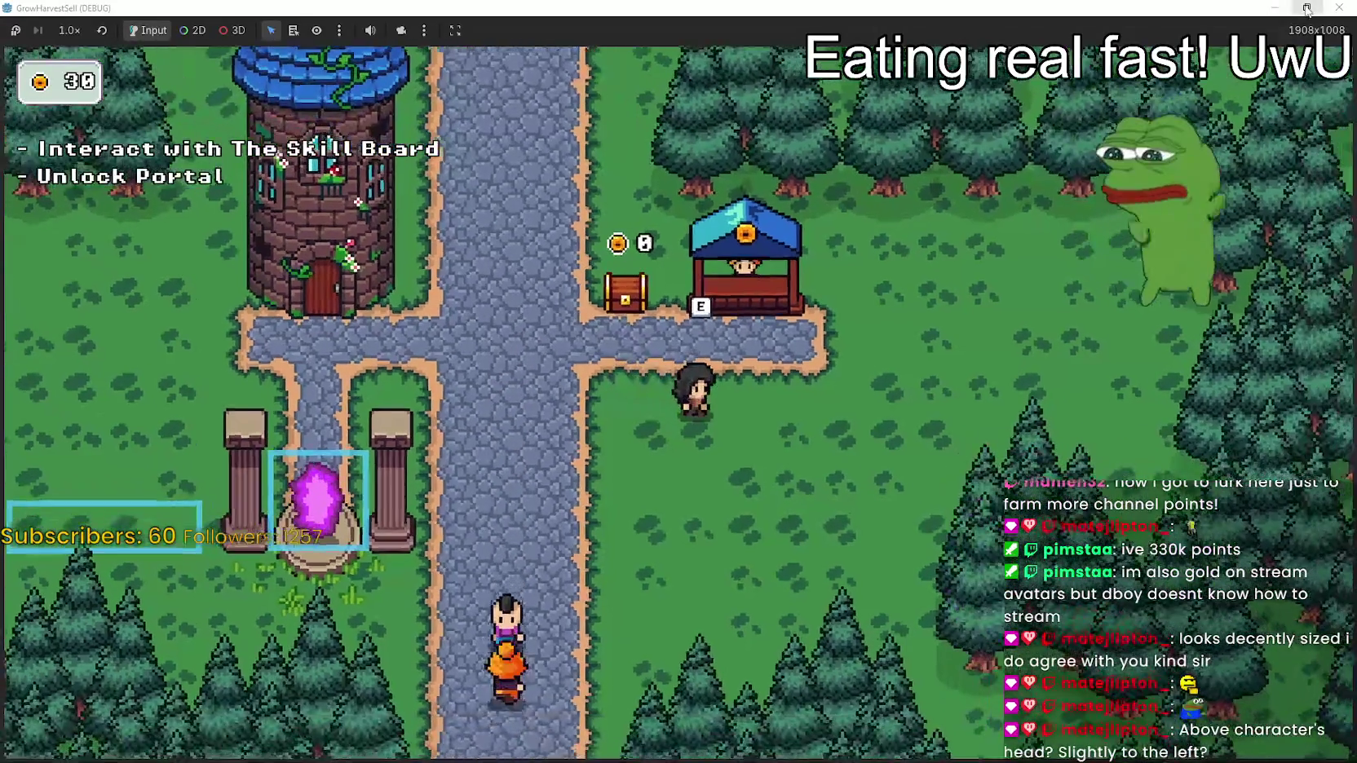
{"action": "key", "text": "super+Down"}
{"action": "key", "text": "F8"}
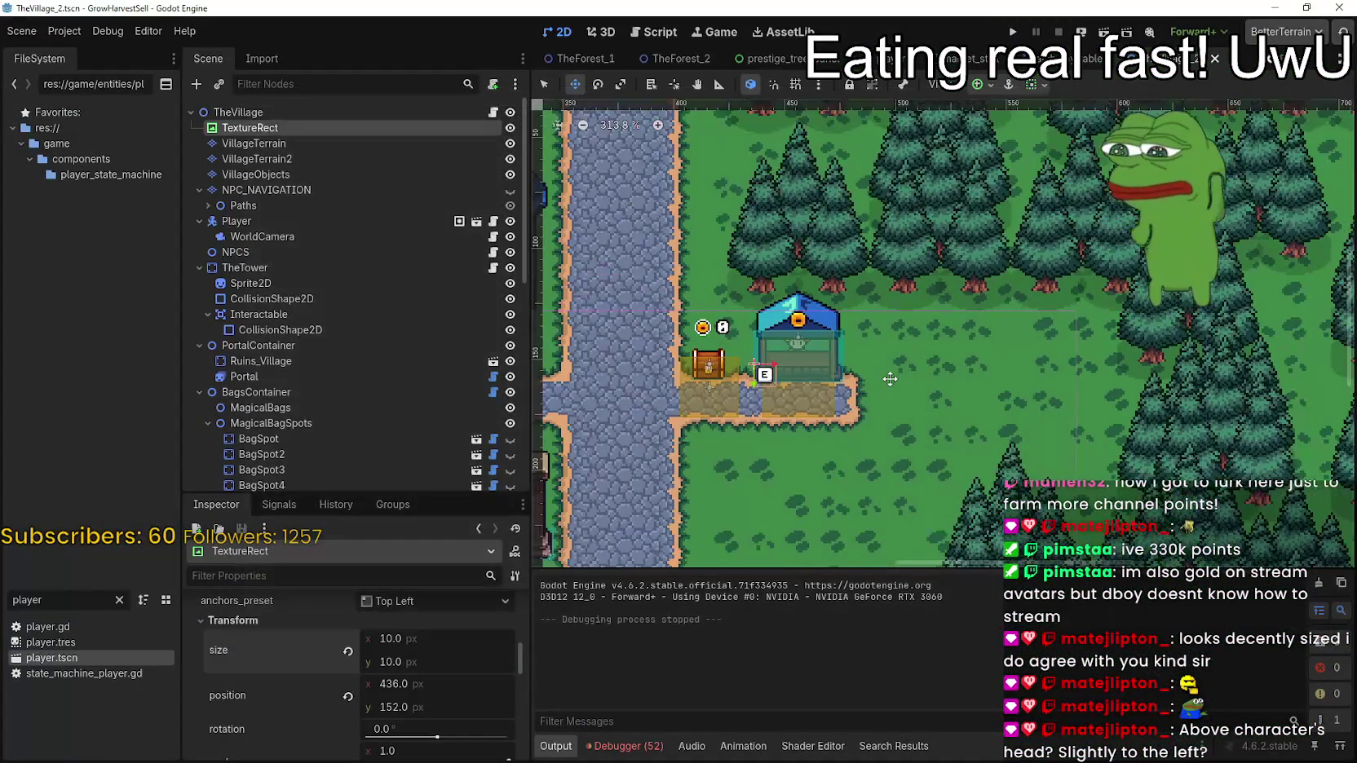
Reparent the E TextureRect under Player at -17, -24, save the scene, and run the game
{"action": "scroll", "coordinate": [1158, 285], "scroll_direction": "down", "scroll_amount": 3}
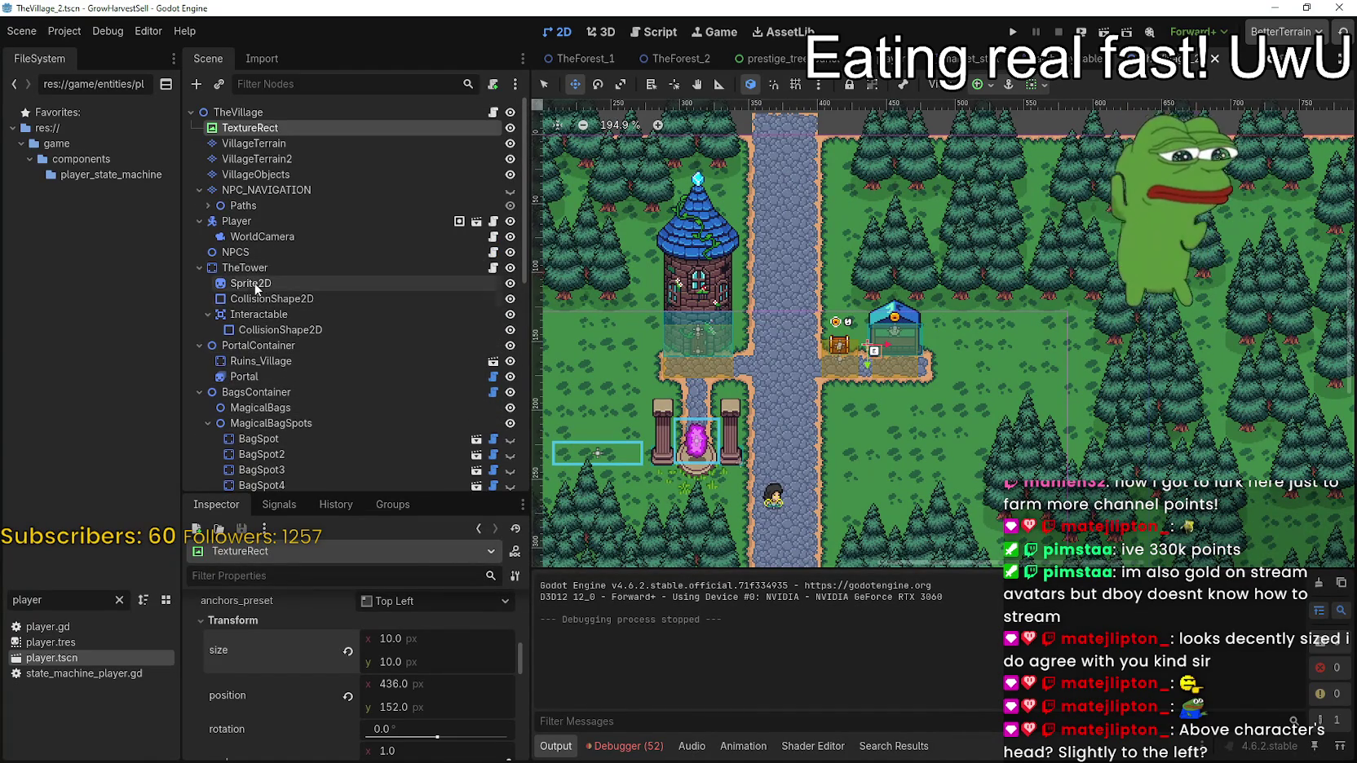
{"action": "left_click_drag", "start_coordinate": [250, 127], "coordinate": [269, 231]}
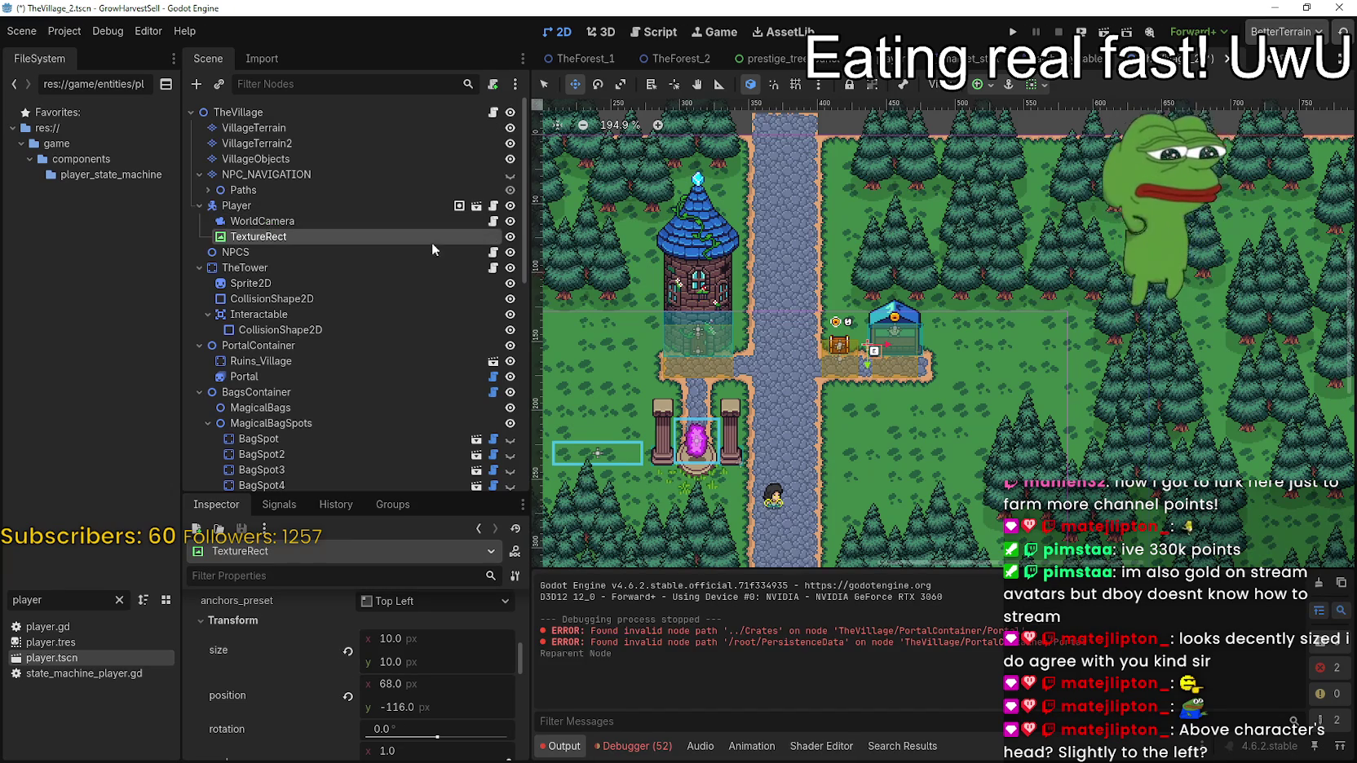
{"action": "mouse_move", "coordinate": [887, 347]}
{"action": "left_mouse_down"}
{"action": "mouse_move", "coordinate": [752, 469]}
{"action": "mouse_move", "coordinate": [743, 412]}
{"action": "left_mouse_up"}
{"action": "scroll", "coordinate": [764, 501], "scroll_direction": "up", "scroll_amount": 3}
{"action": "scroll", "coordinate": [763, 501], "scroll_direction": "up", "scroll_amount": 3}
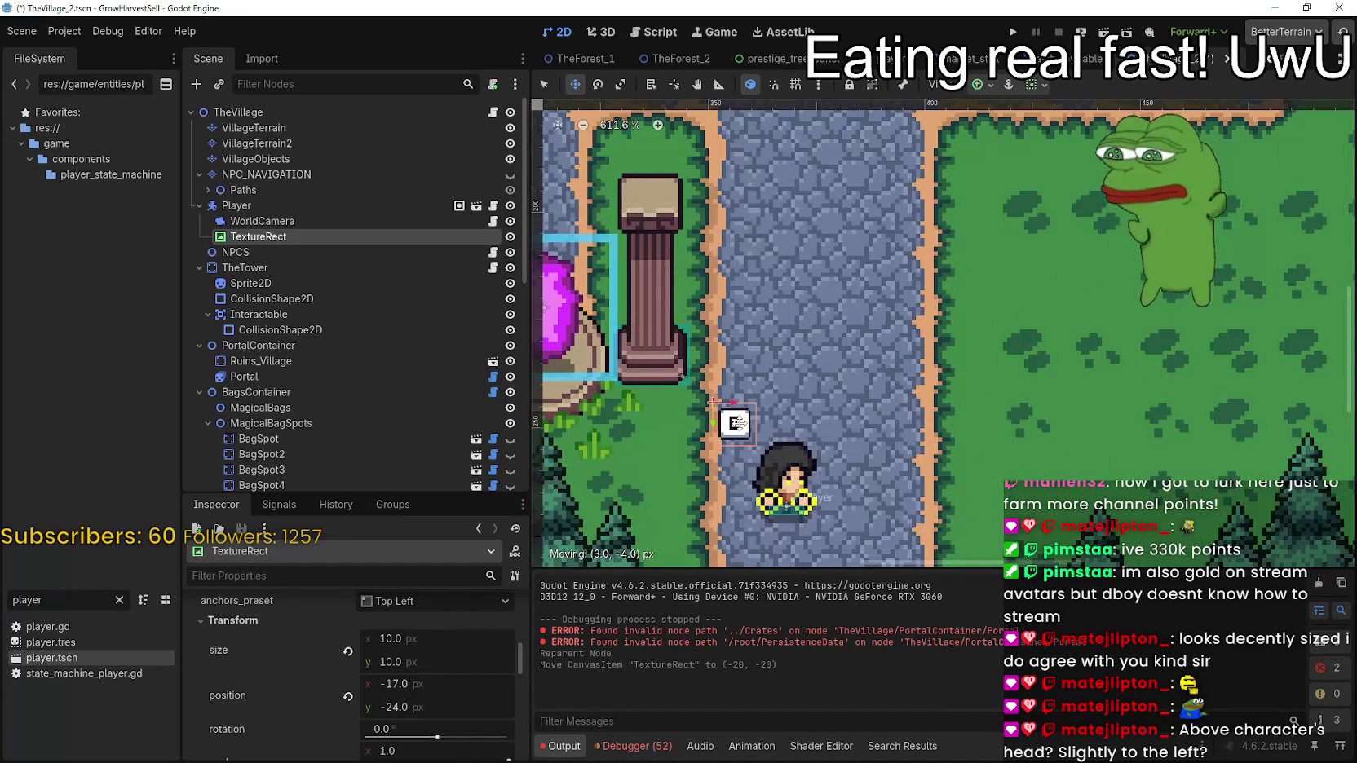
{"action": "key", "text": "ctrl+s"}
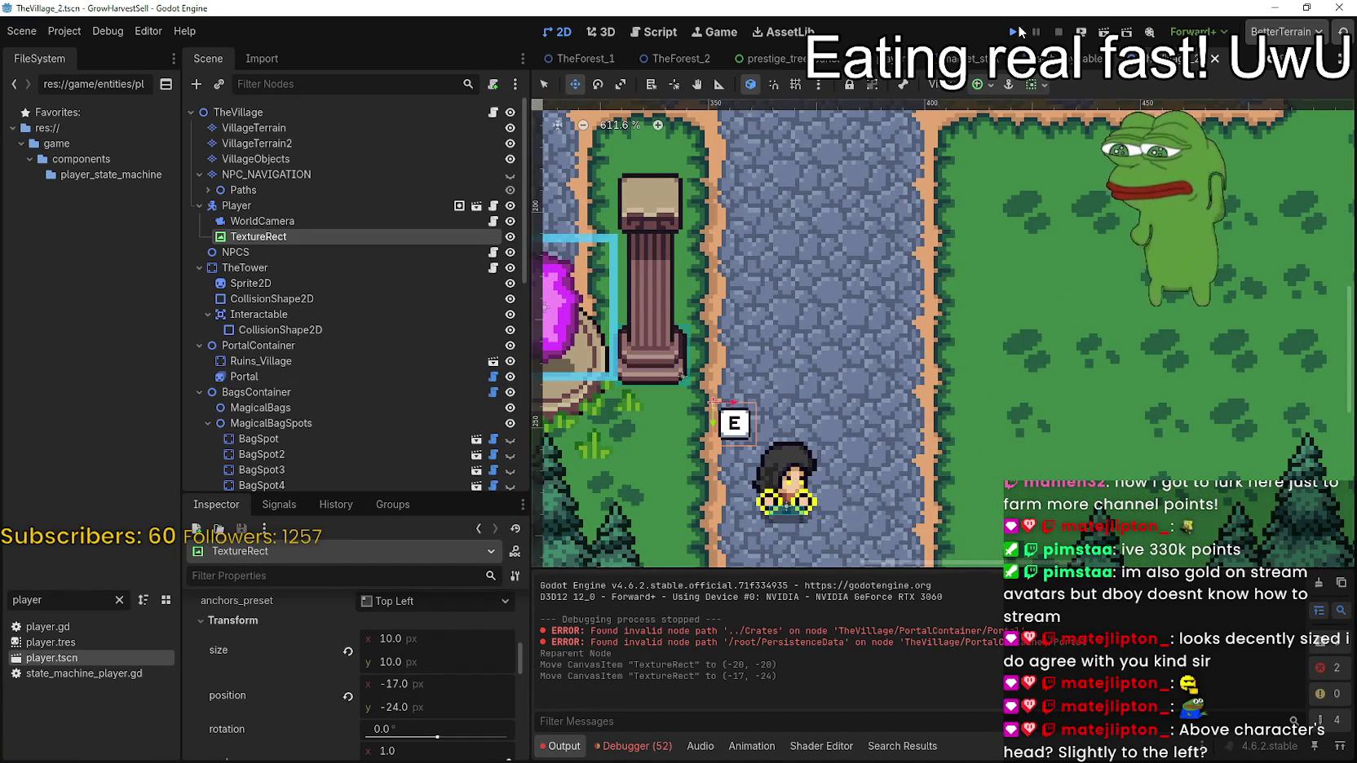
{"action": "left_click", "coordinate": [1015, 31]}
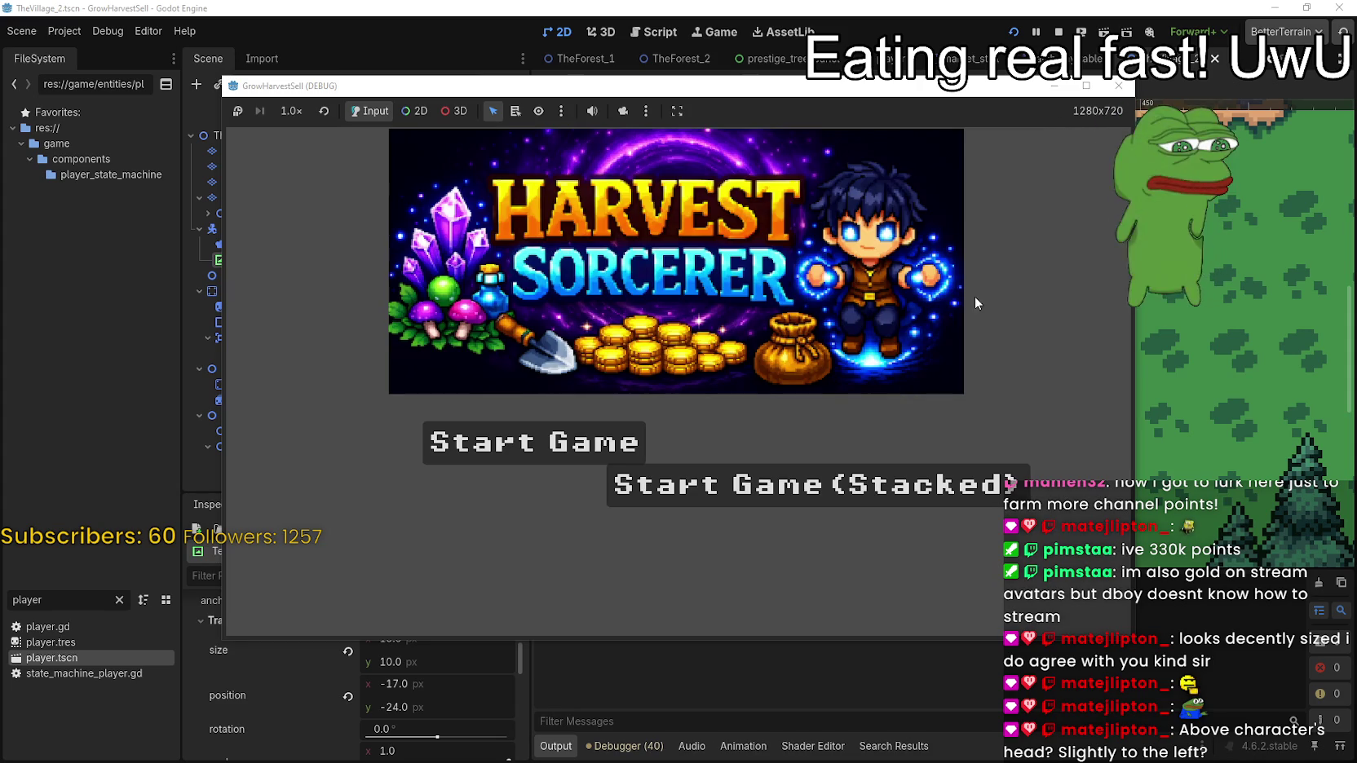
Start a new game, maximize the window, and walk past the ruins to the chest beside the market stall
{"action": "left_click", "coordinate": [480, 436]}
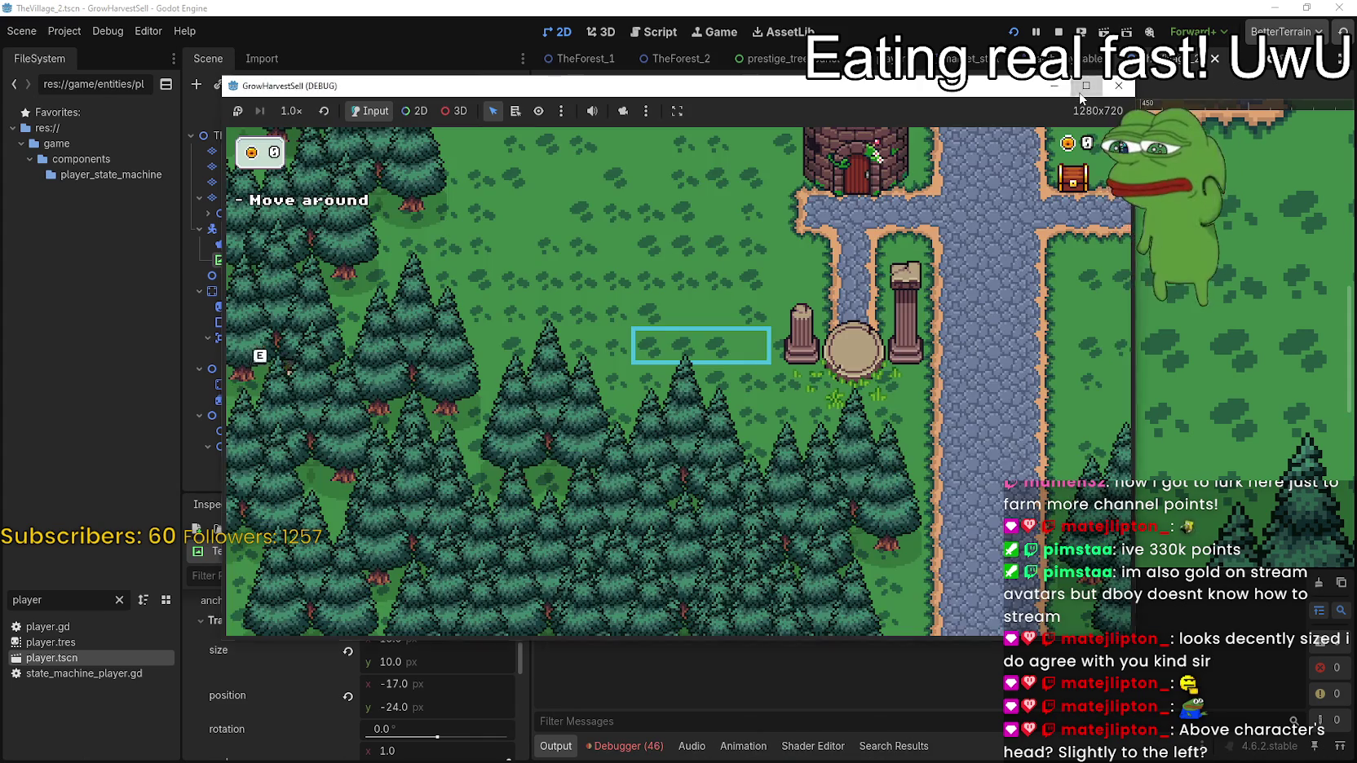
{"action": "left_click", "coordinate": [1086, 85]}
{"action": "key", "text": "d"}
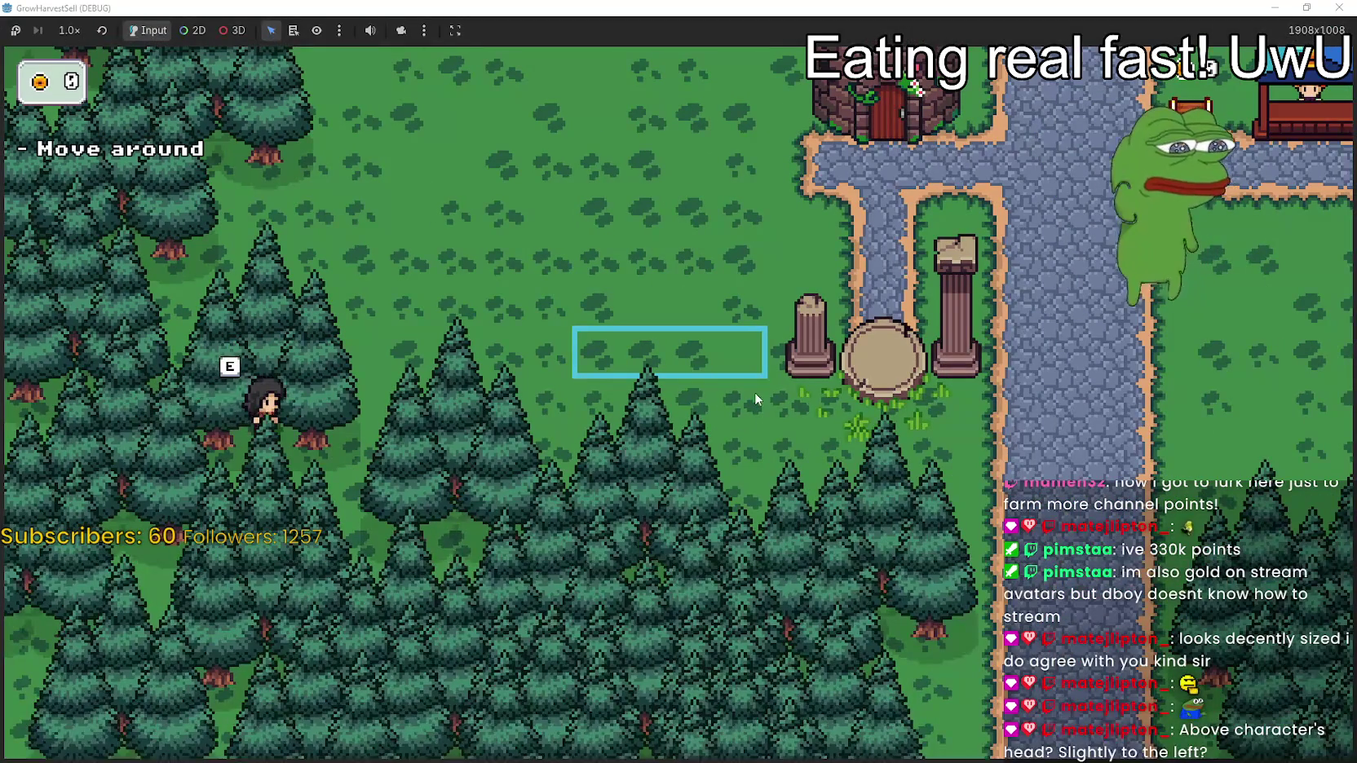
{"action": "key", "text": "d"}
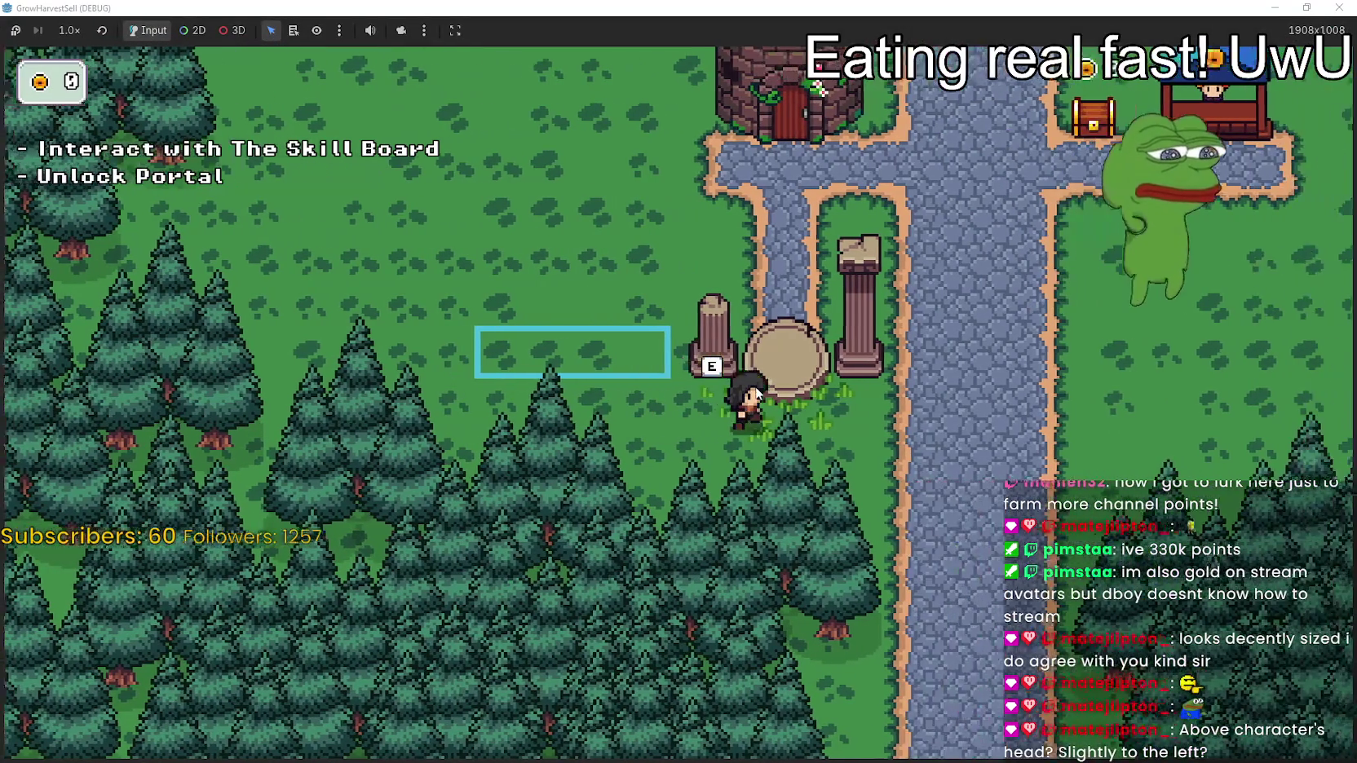
{"action": "key", "text": "w"}
{"action": "key", "text": "w"}
{"action": "key", "text": "d"}
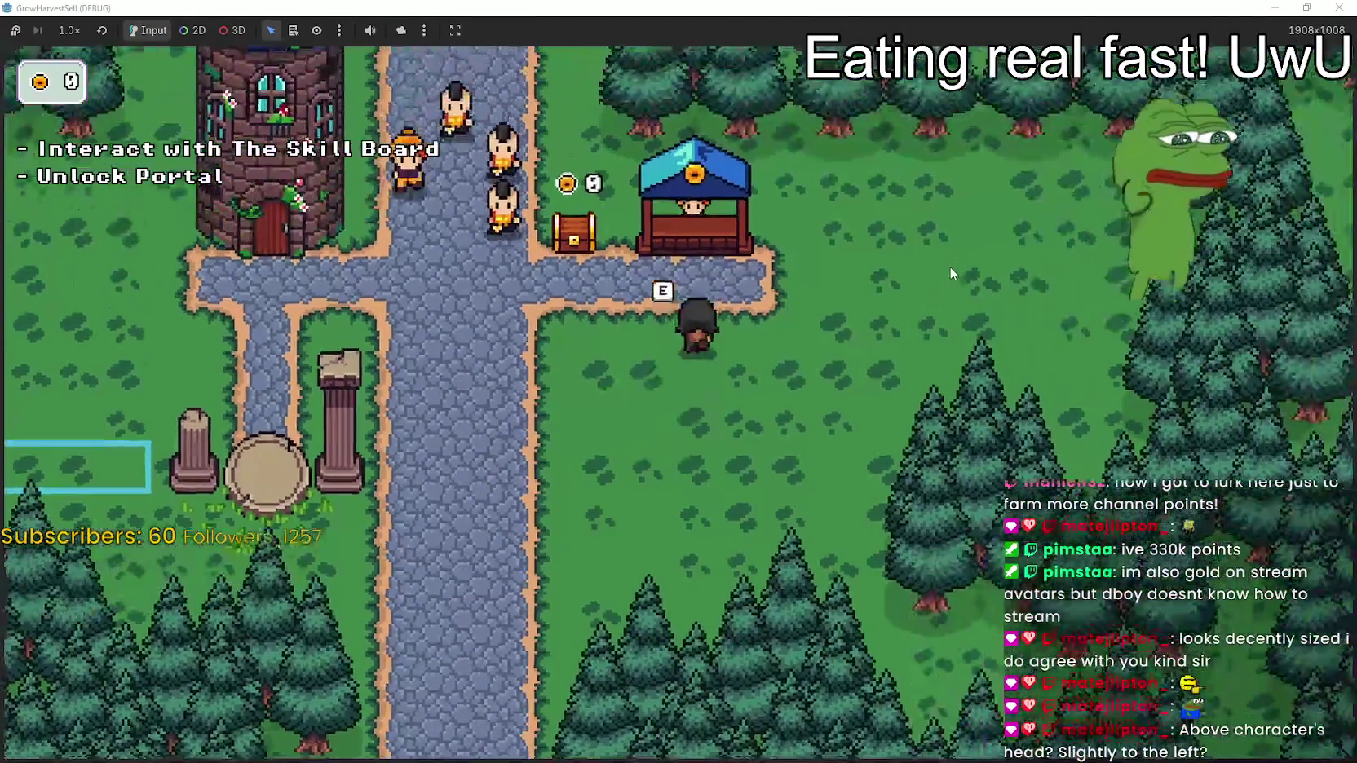
{"action": "key", "text": "w"}
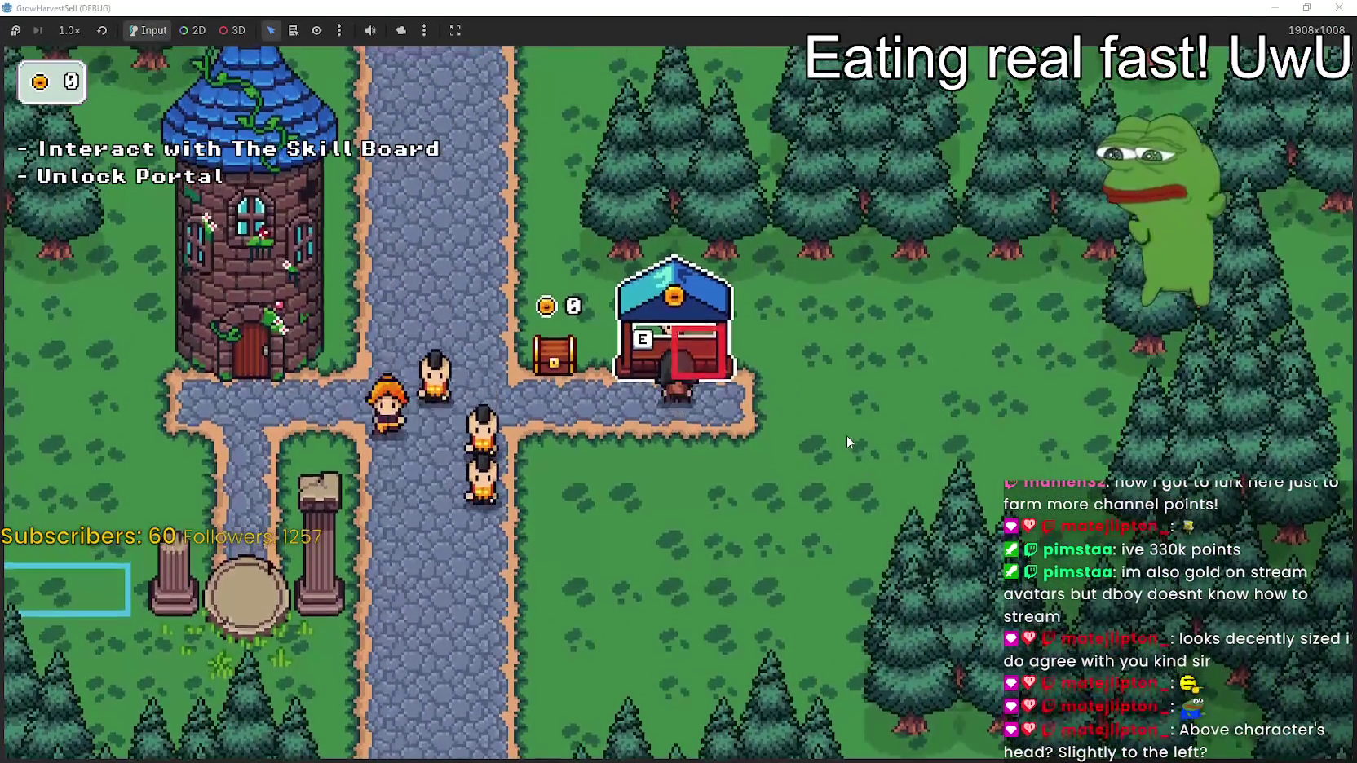
{"action": "key", "text": "a"}
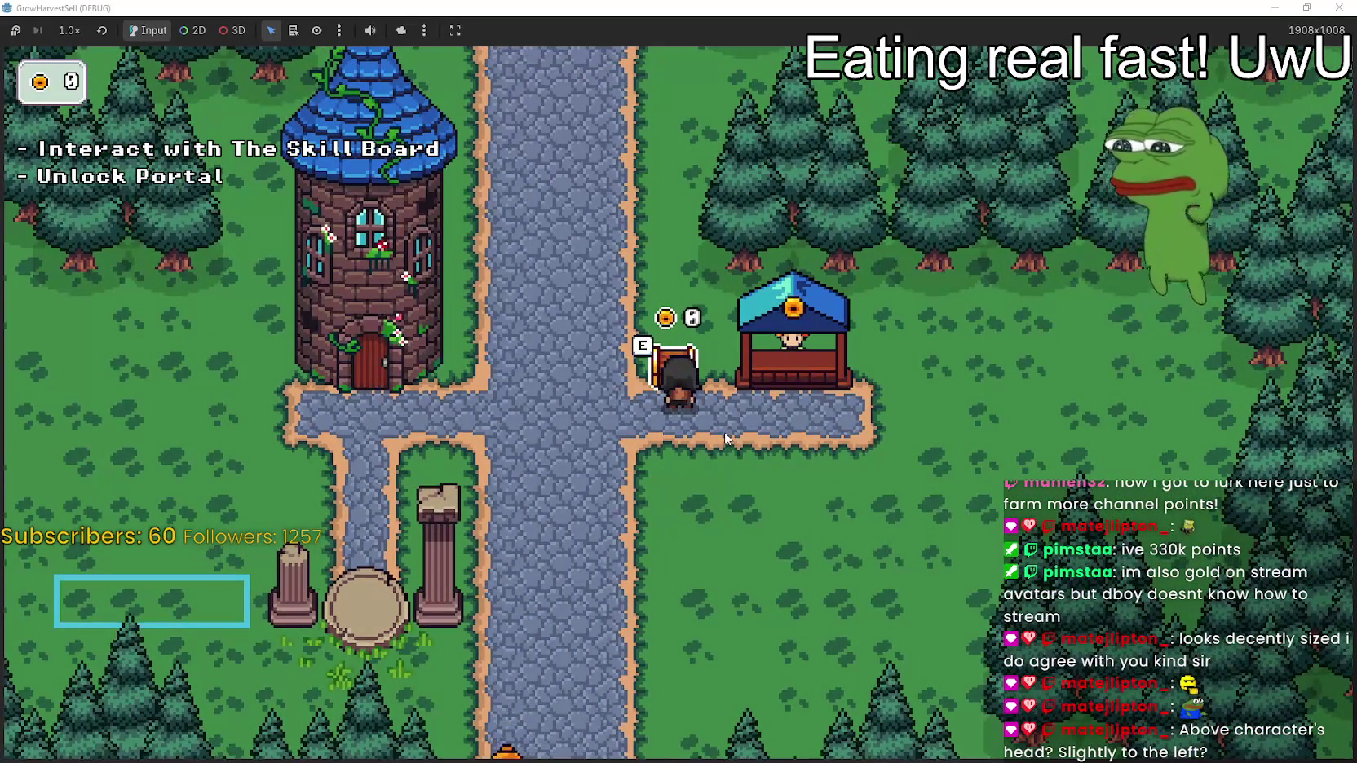
{"action": "key", "text": "s"}
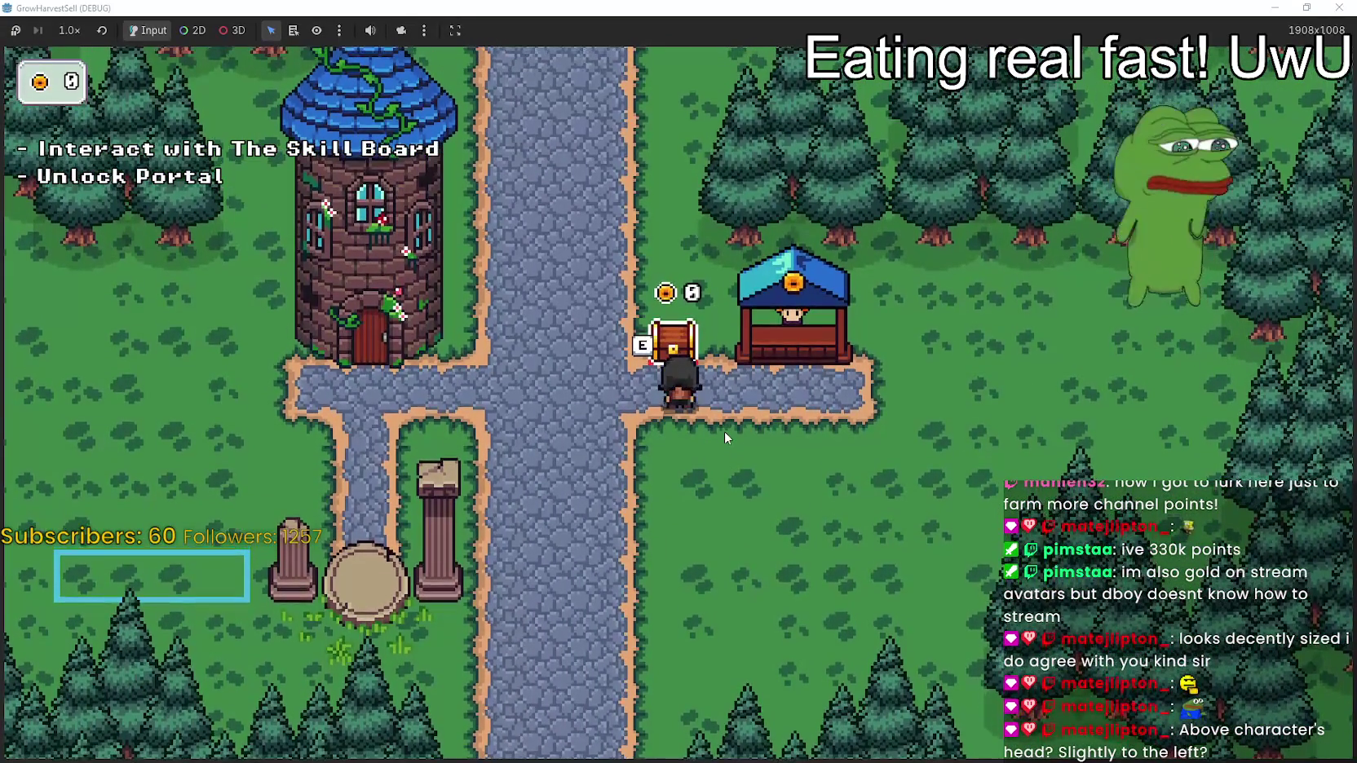
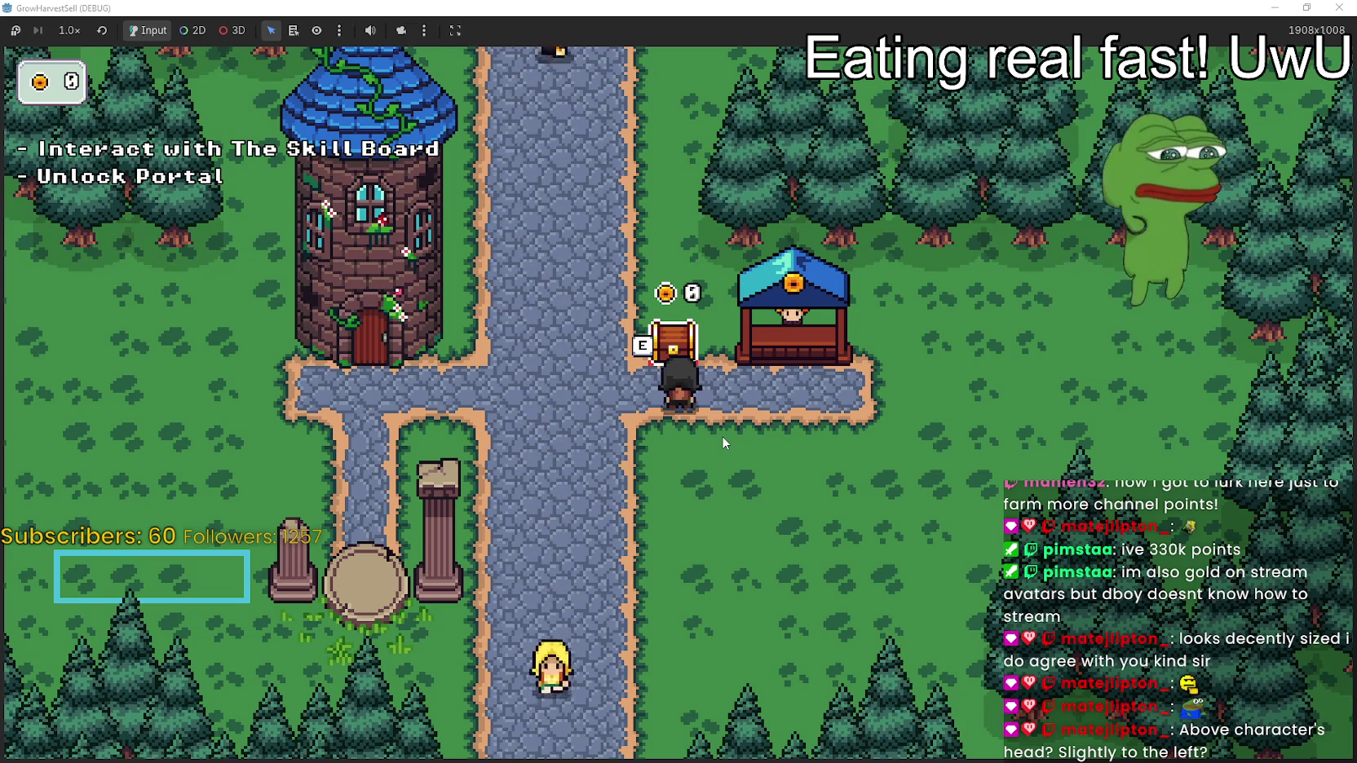
Walk the player back and forth between the chest and shop stall to check the coin counter
{"action": "key", "text": "d"}
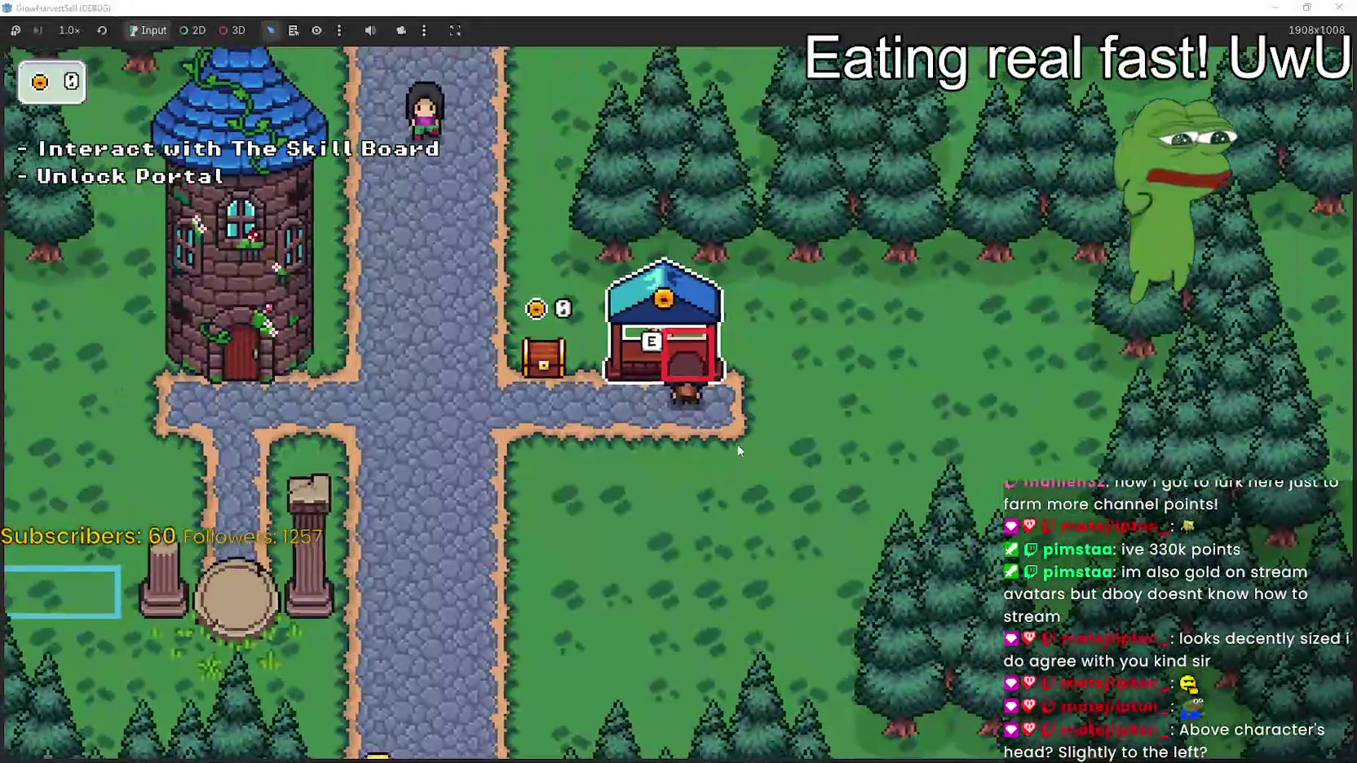
{"action": "key", "text": "w"}
{"action": "key", "text": "s"}
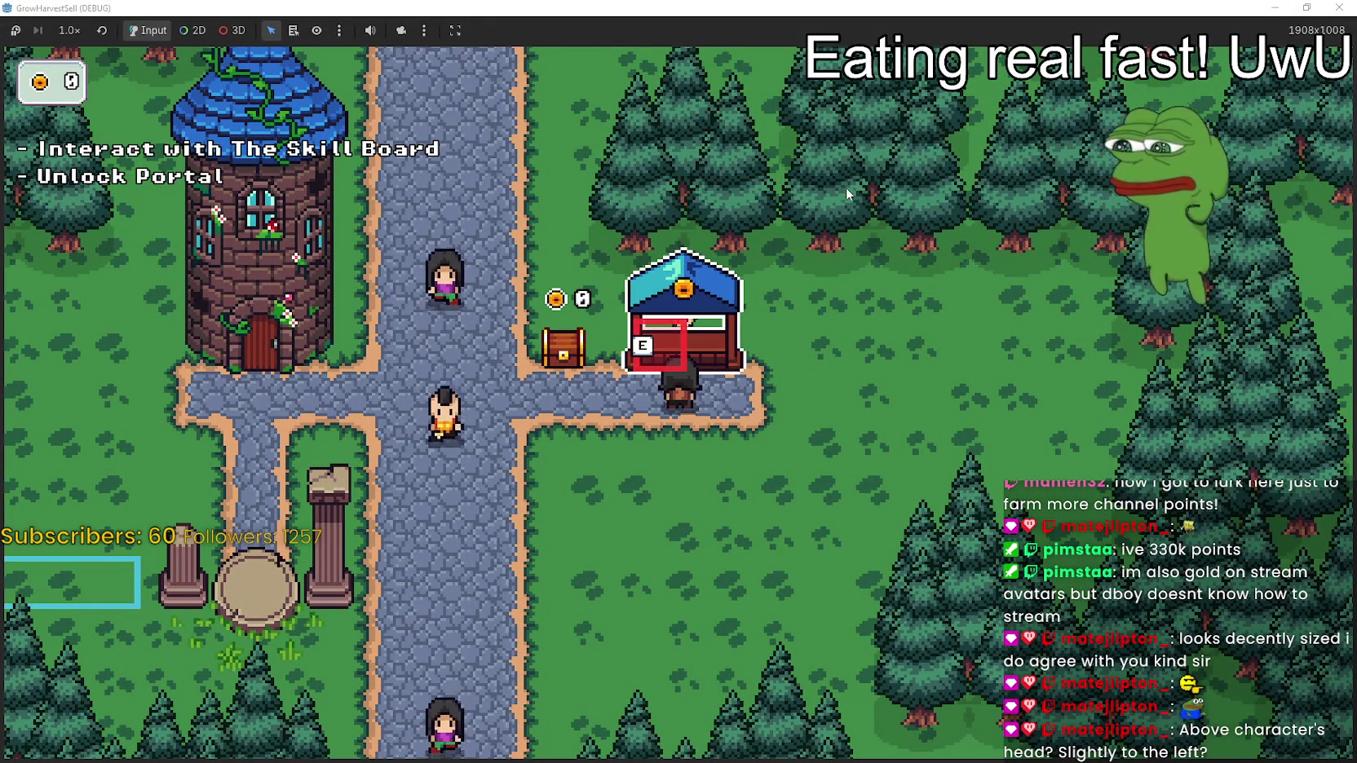
{"action": "key", "text": "s"}
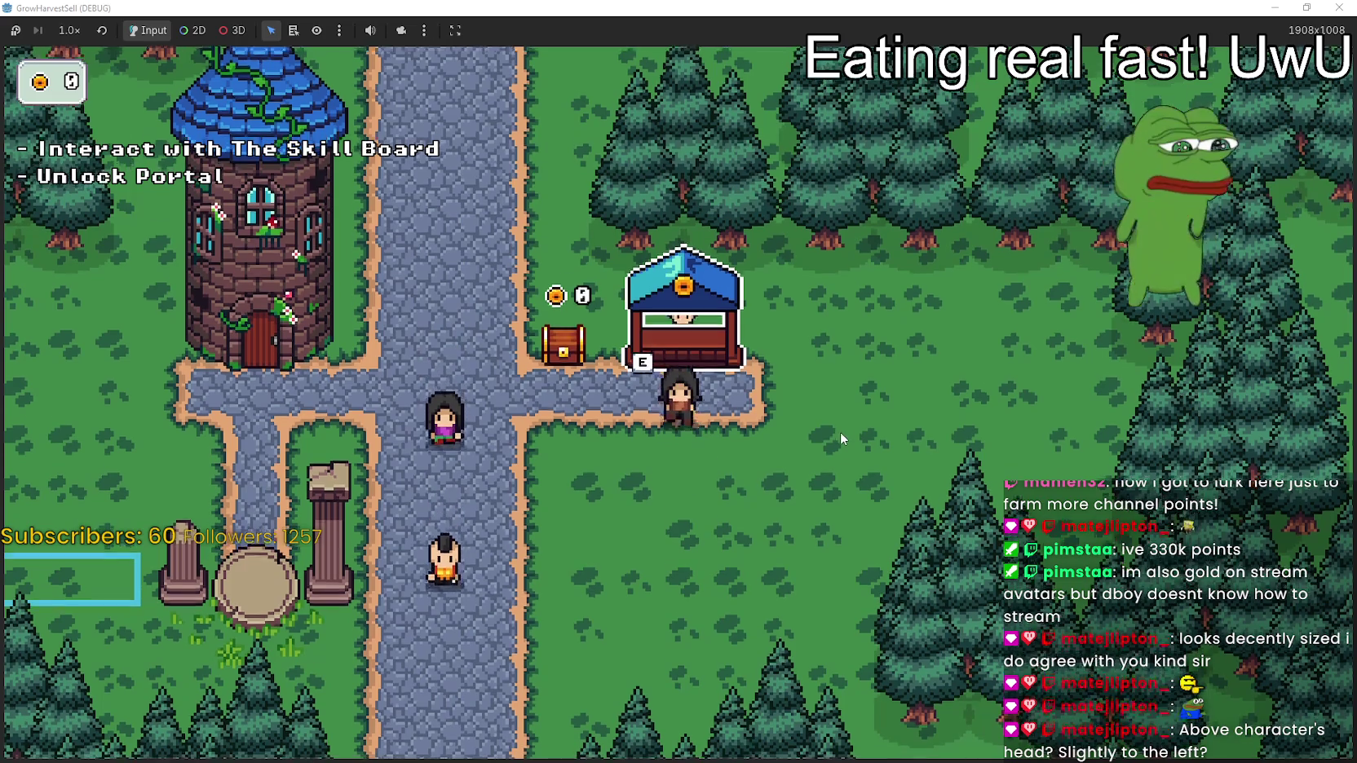
{"action": "key", "text": "w"}
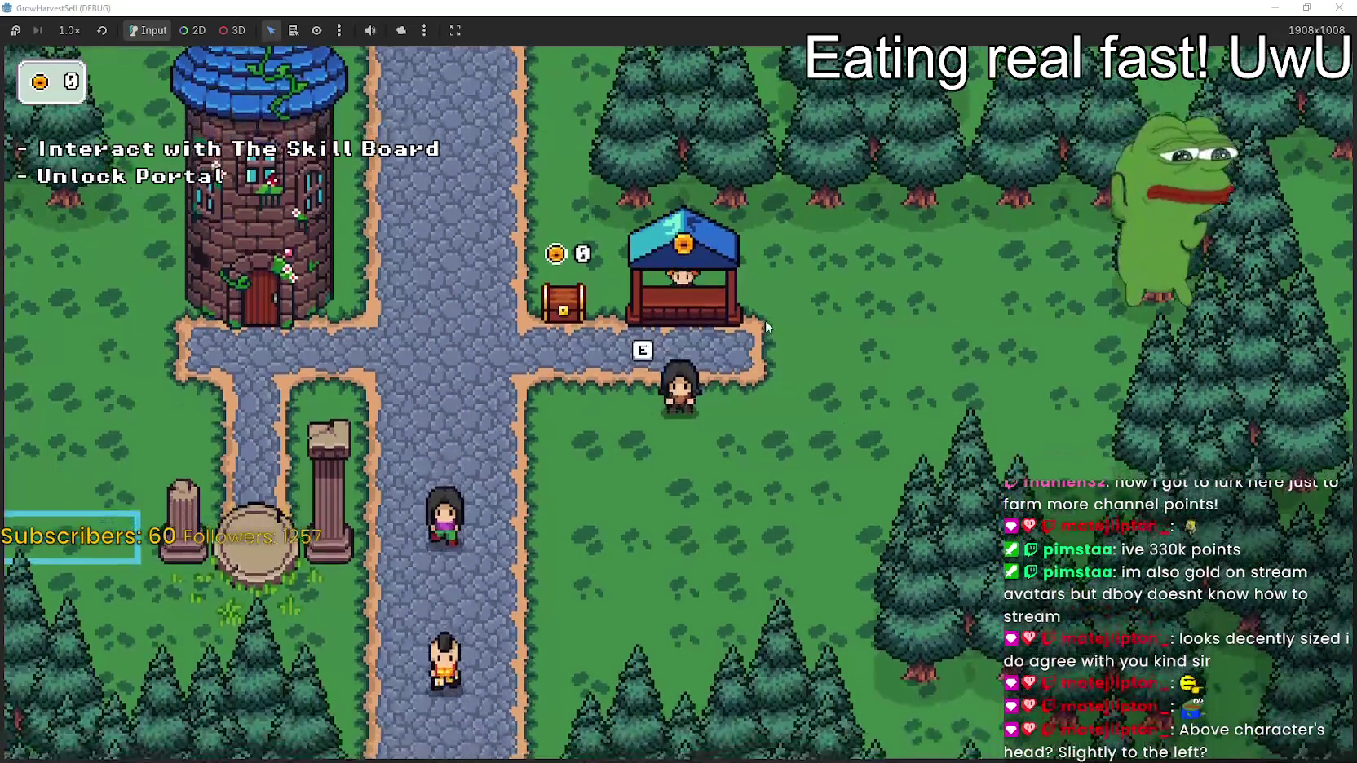
{"action": "key", "text": "a"}
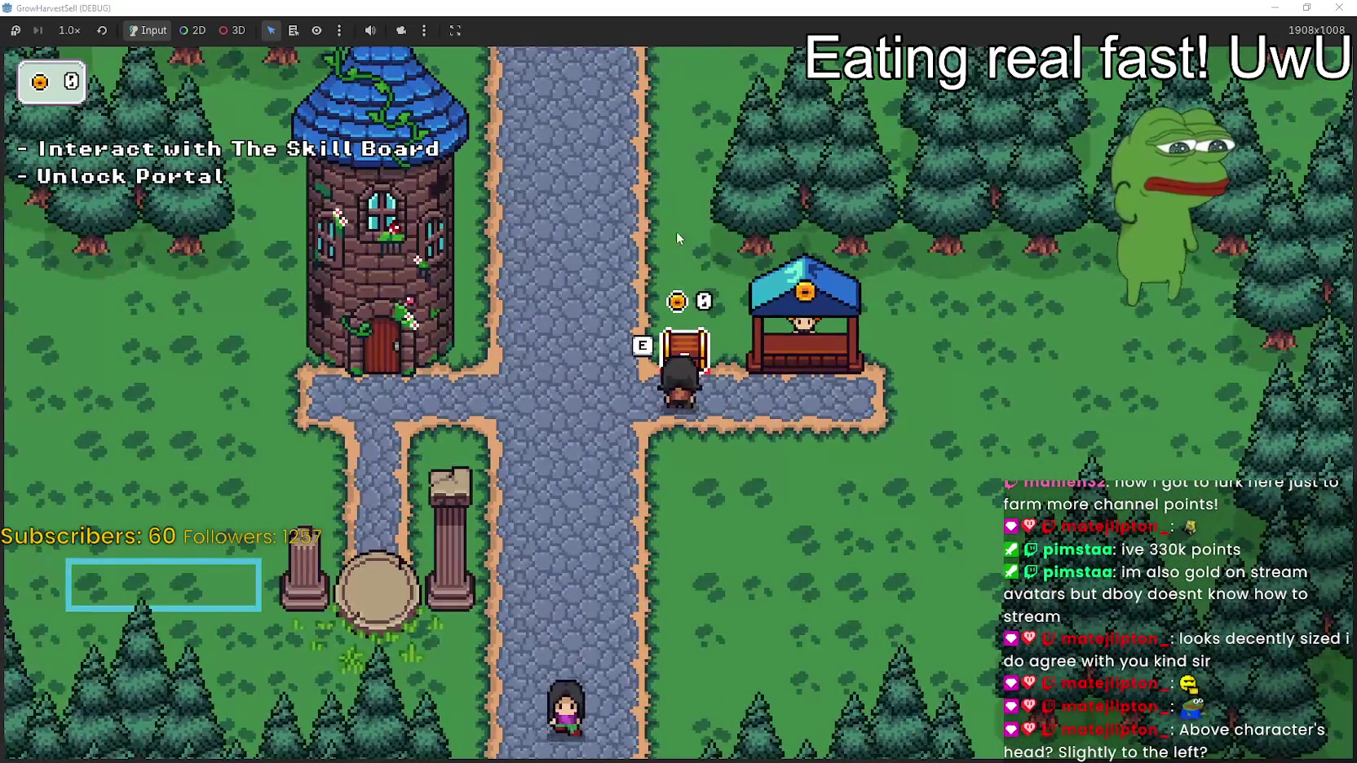
{"action": "key", "text": "a"}
{"action": "key", "text": "a"}
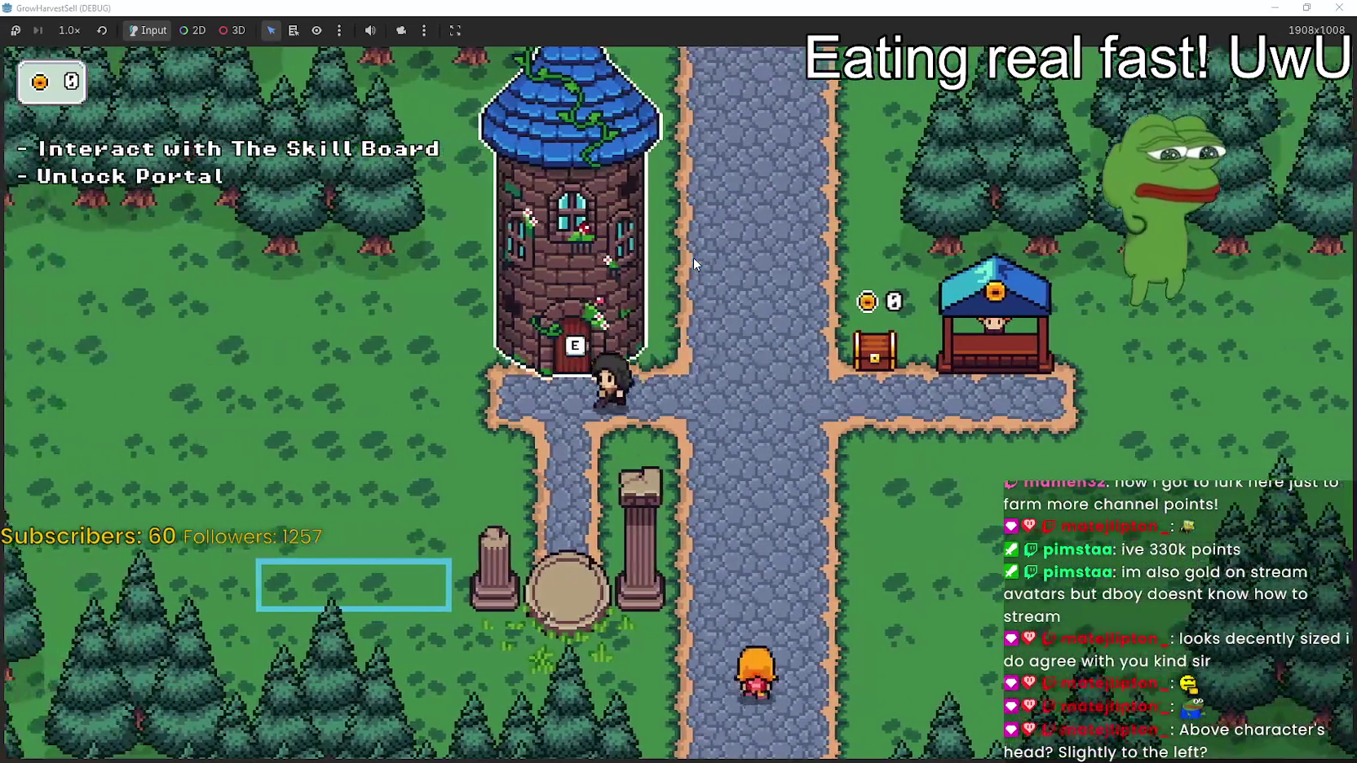
{"action": "key", "text": "d"}
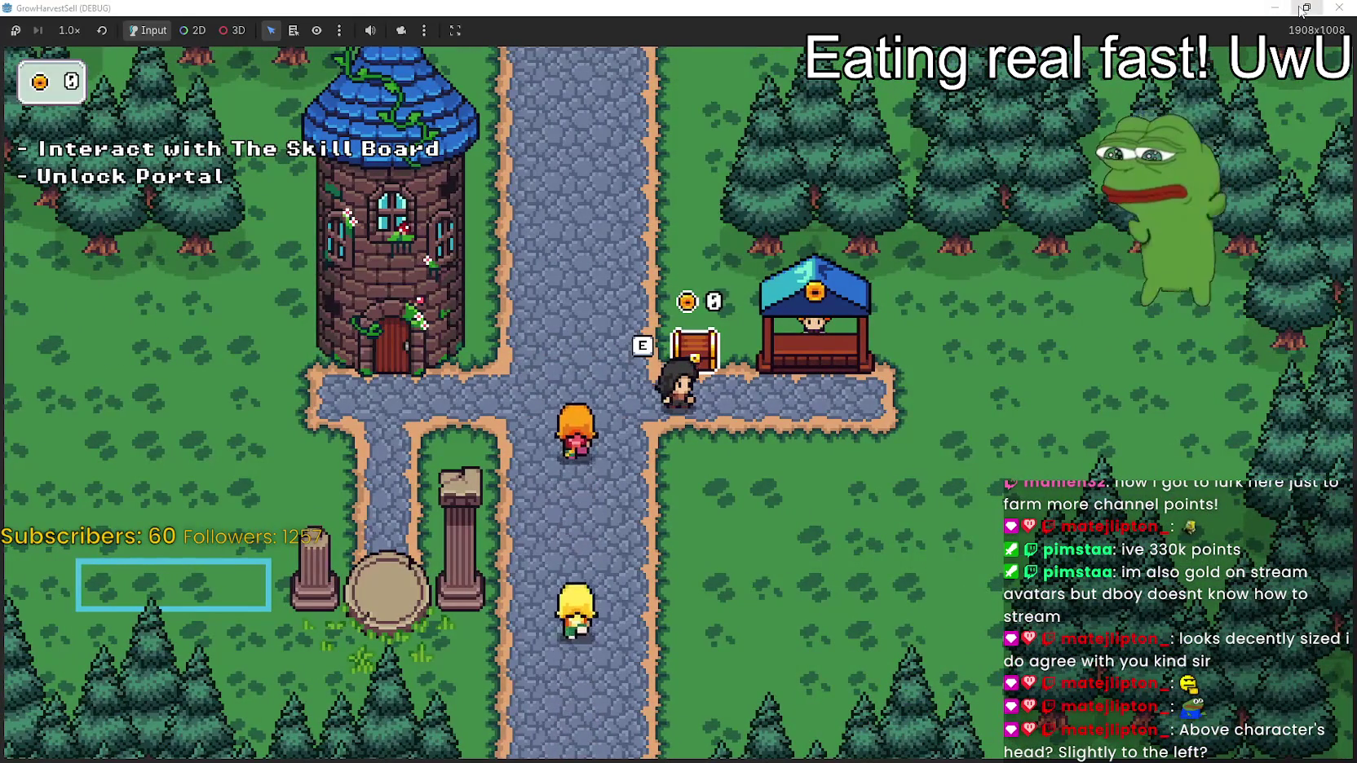
{"action": "key", "text": "d"}
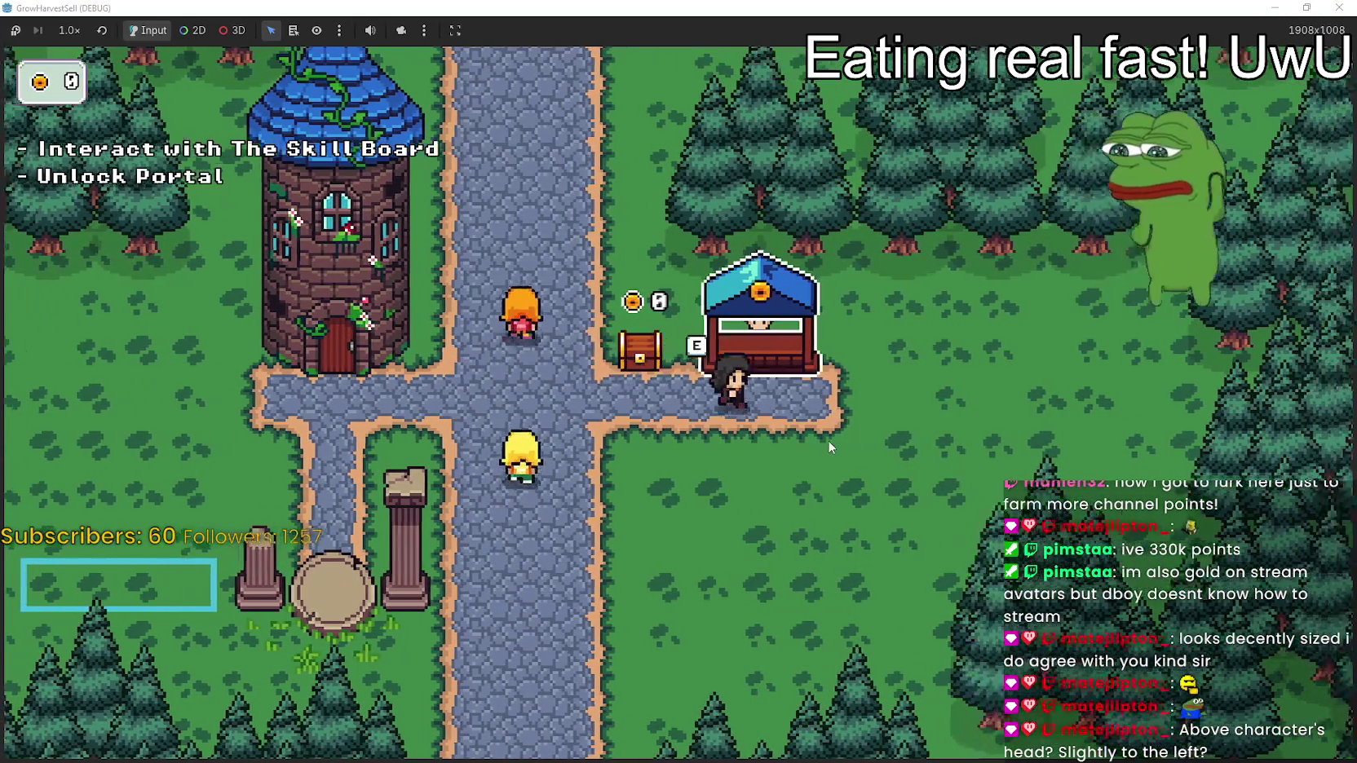
{"action": "key", "text": "a"}
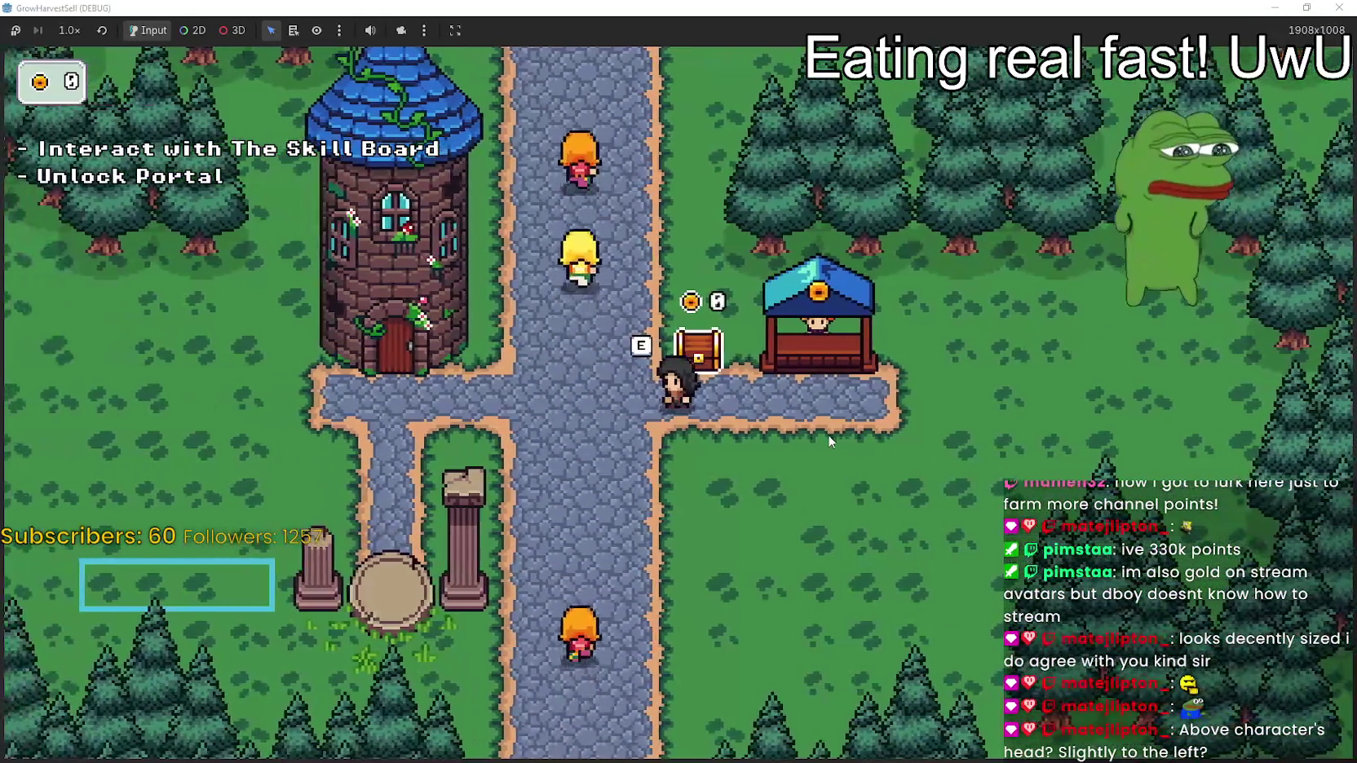
{"action": "key", "text": "d"}
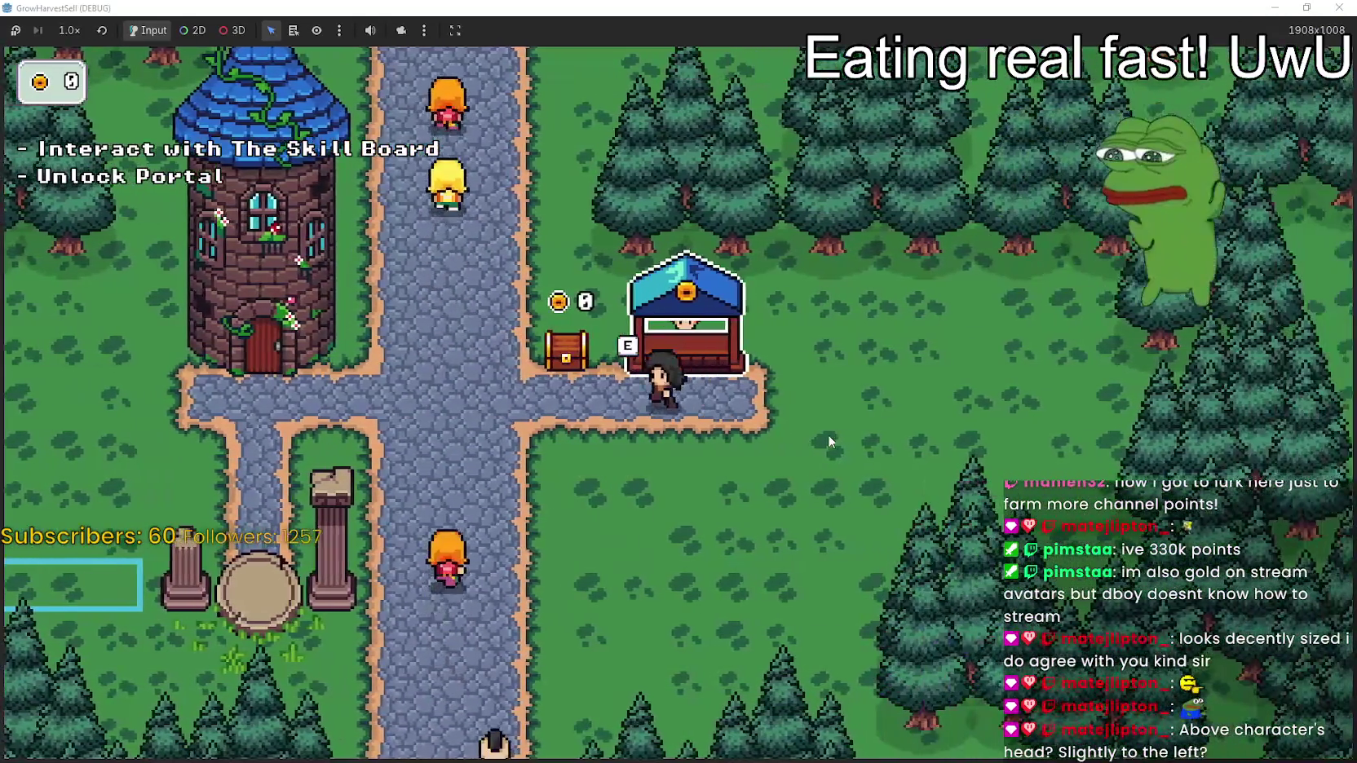
{"action": "key", "text": "a"}
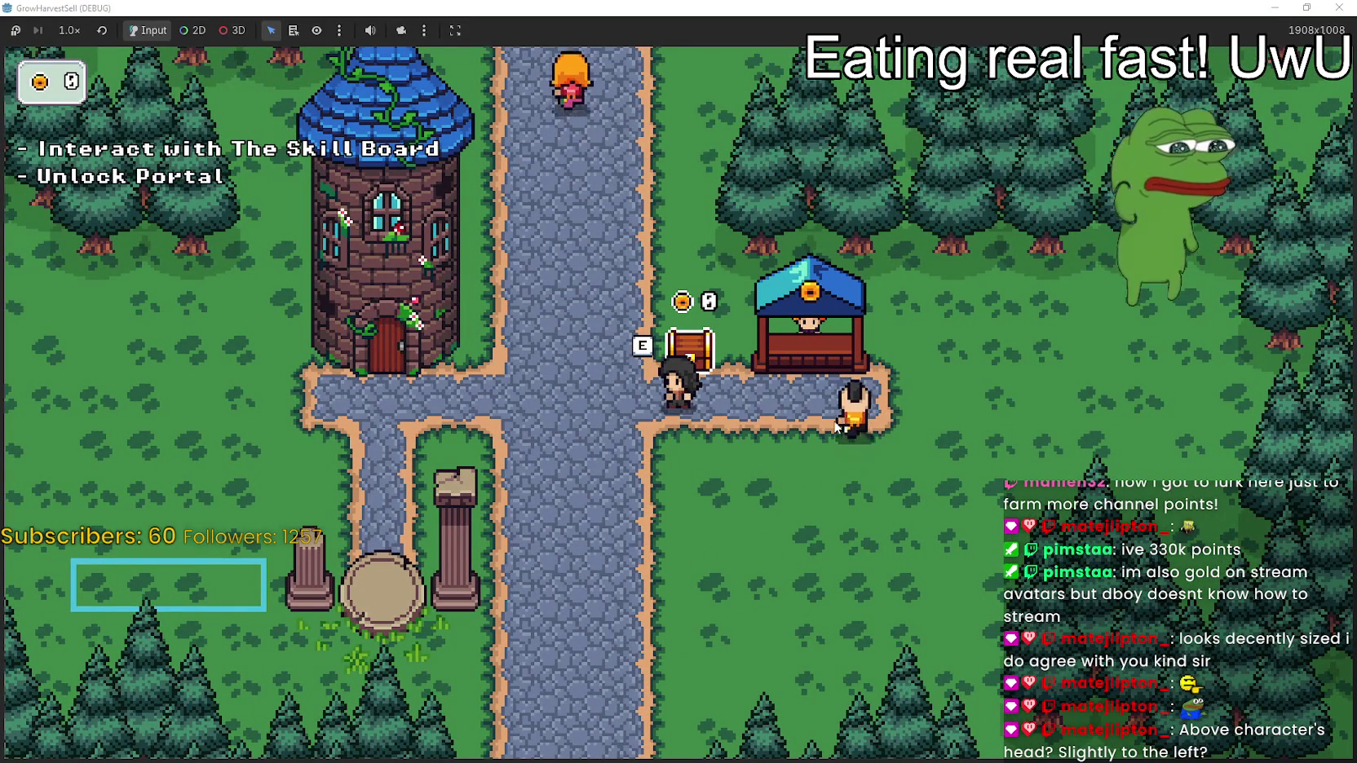
{"action": "key", "text": "d"}
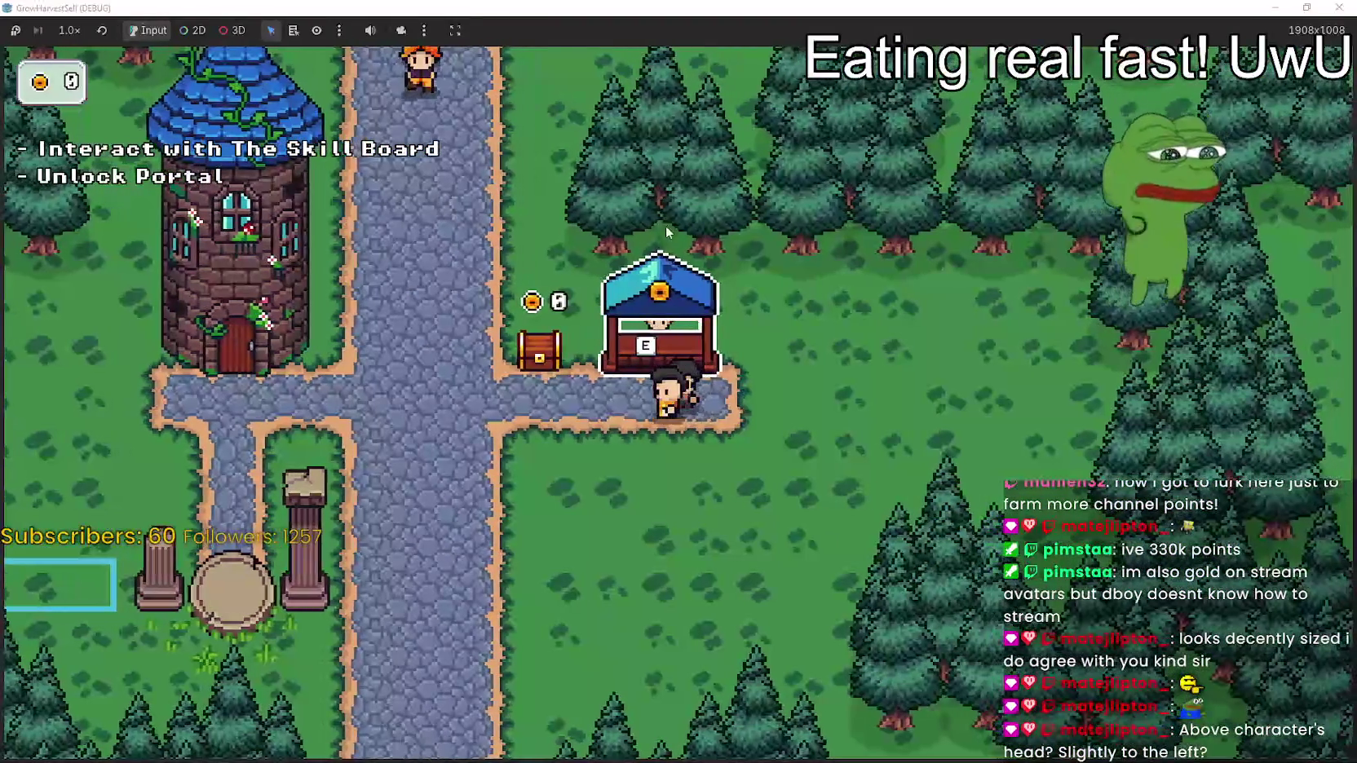
Walk from the tower door down to the pillars, then along the road up to the shop stall
{"action": "key", "text": "a"}
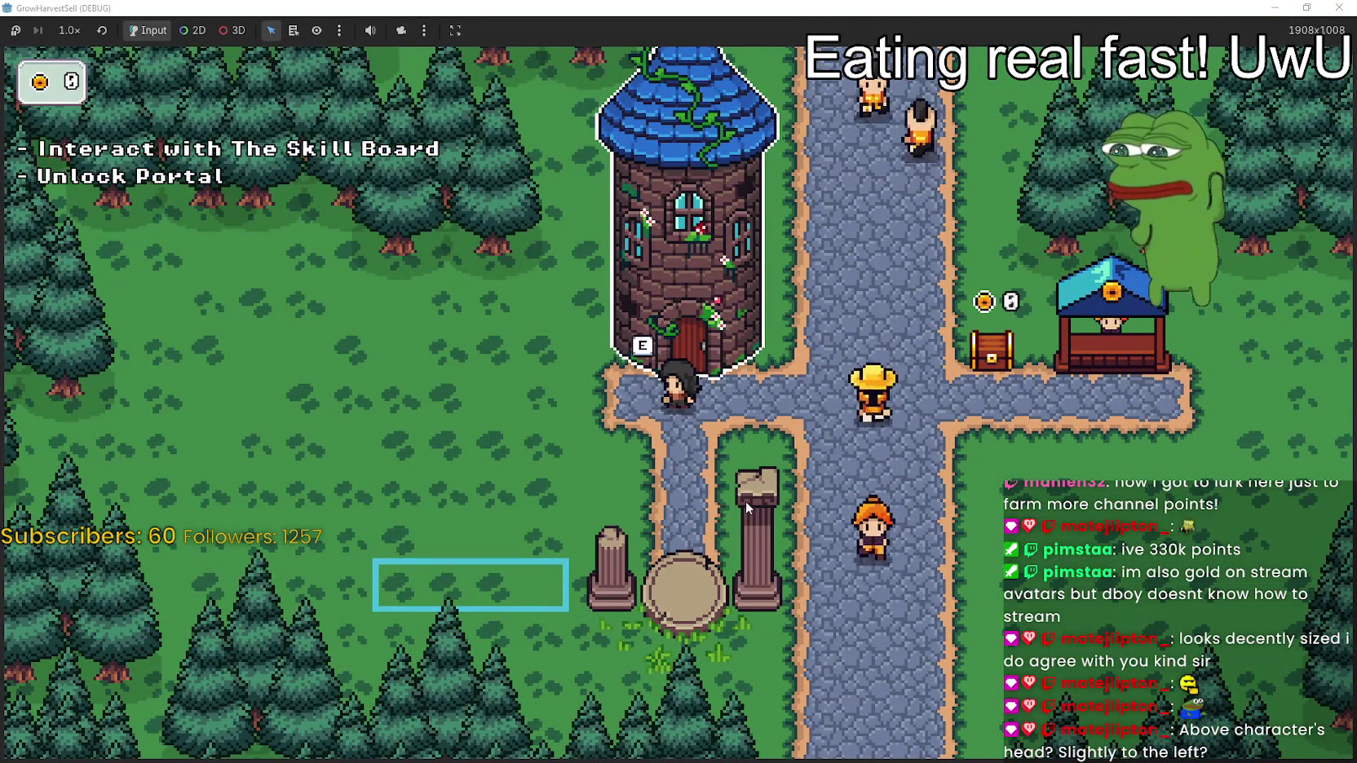
{"action": "key", "text": "s"}
{"action": "key", "text": "w"}
{"action": "key", "text": "d"}
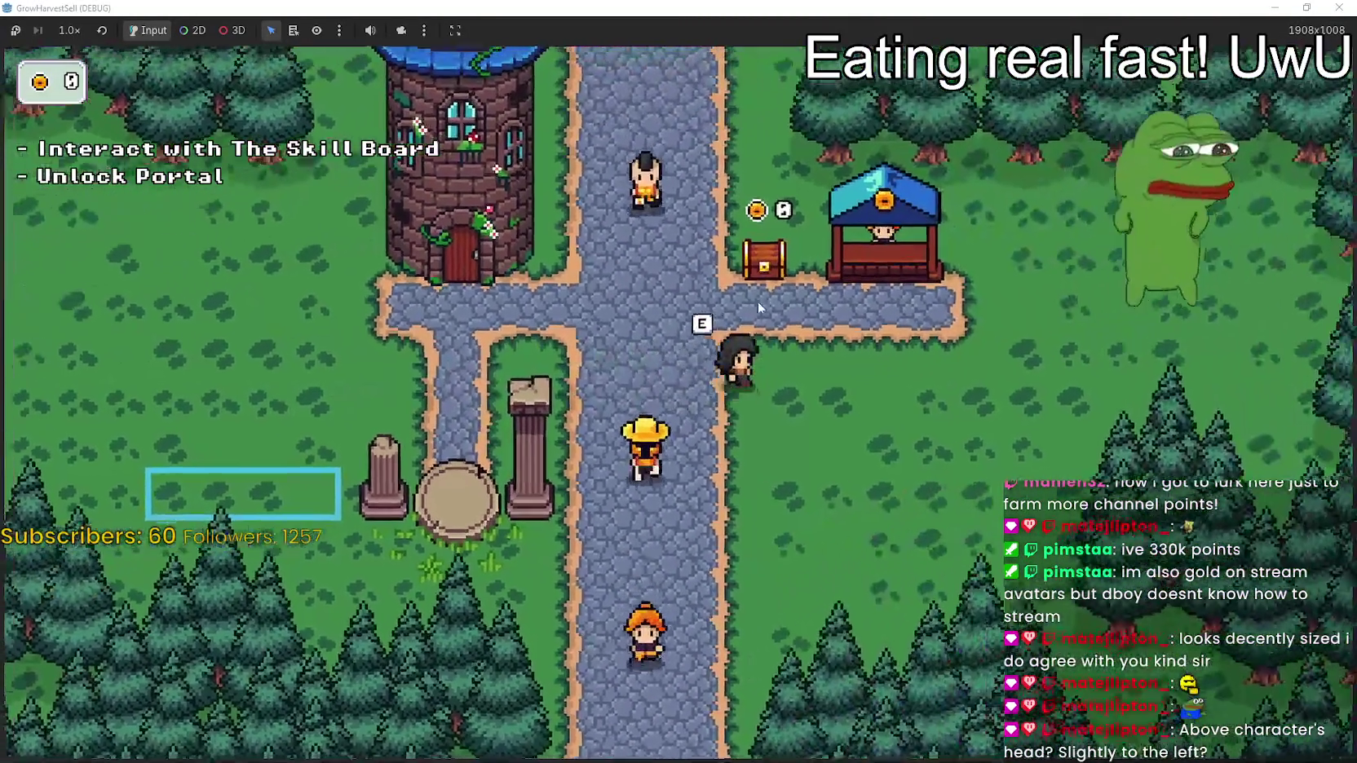
{"action": "key", "text": "d"}
{"action": "key", "text": "w"}
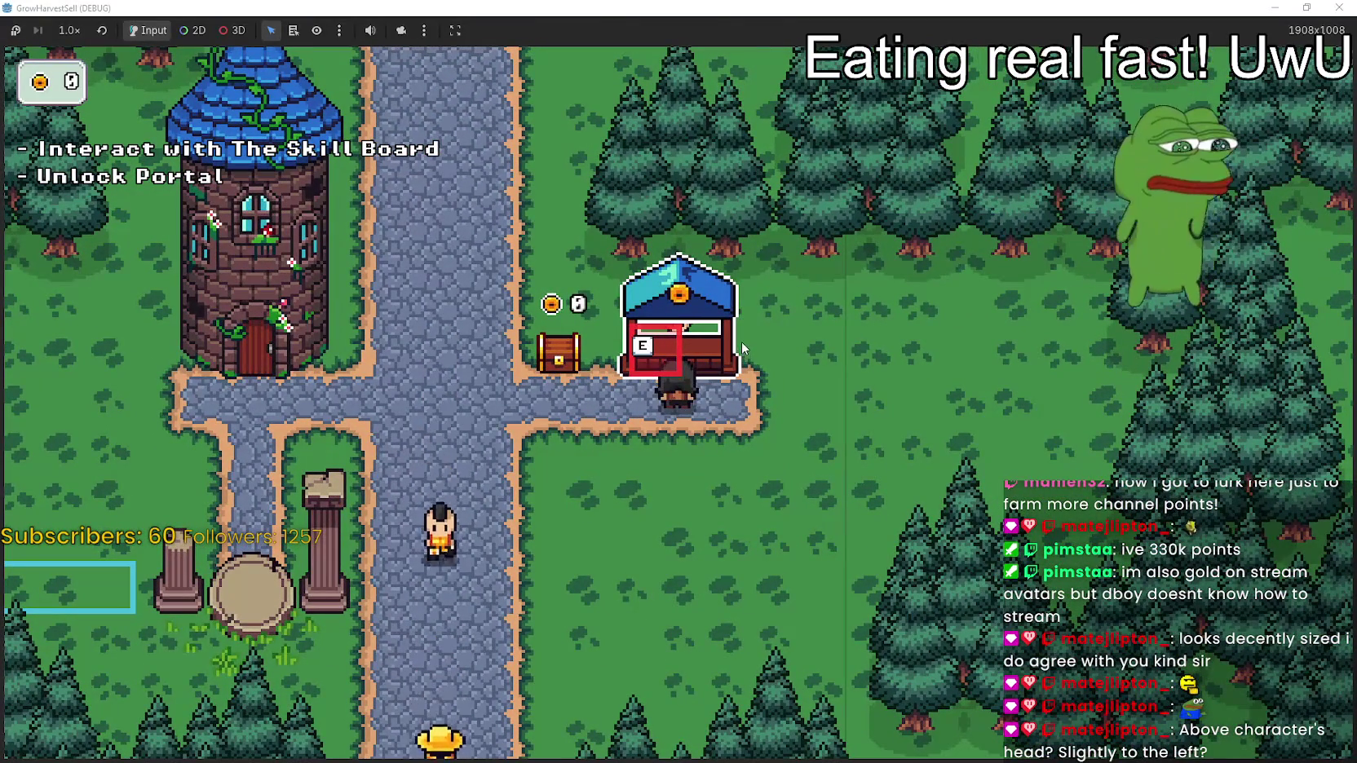
{"action": "key", "text": "a"}
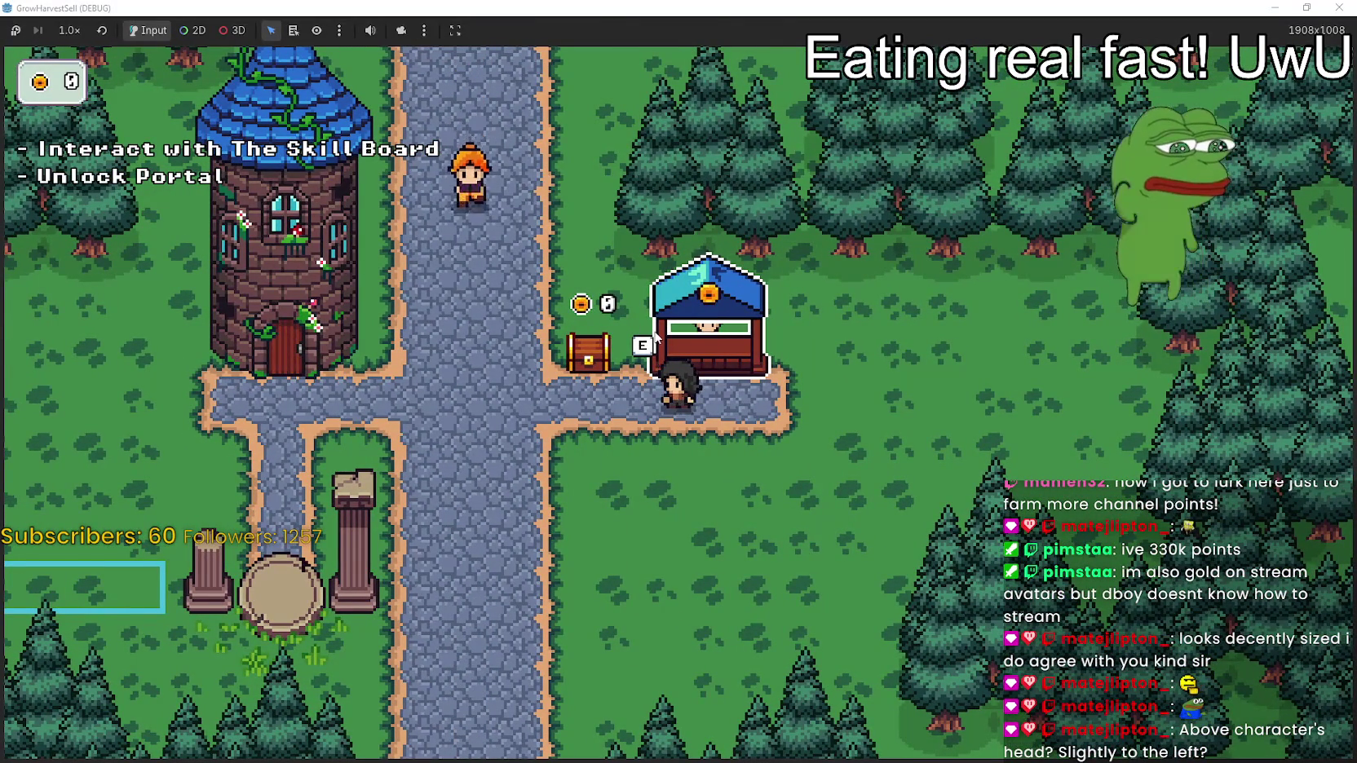
{"action": "key", "text": "d"}
{"action": "key", "text": "w"}
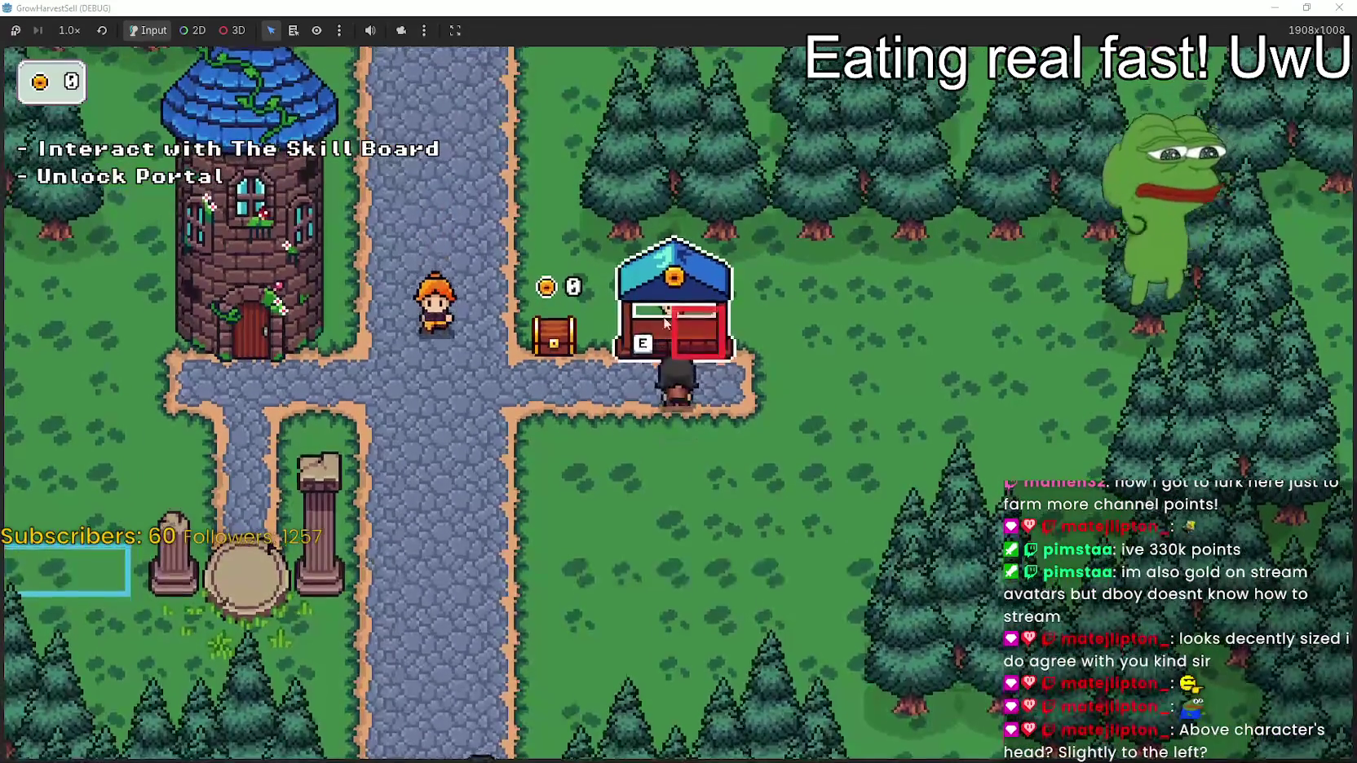
Walk past the chest and shop once more, ending at the tower entrance
{"action": "key", "text": "a"}
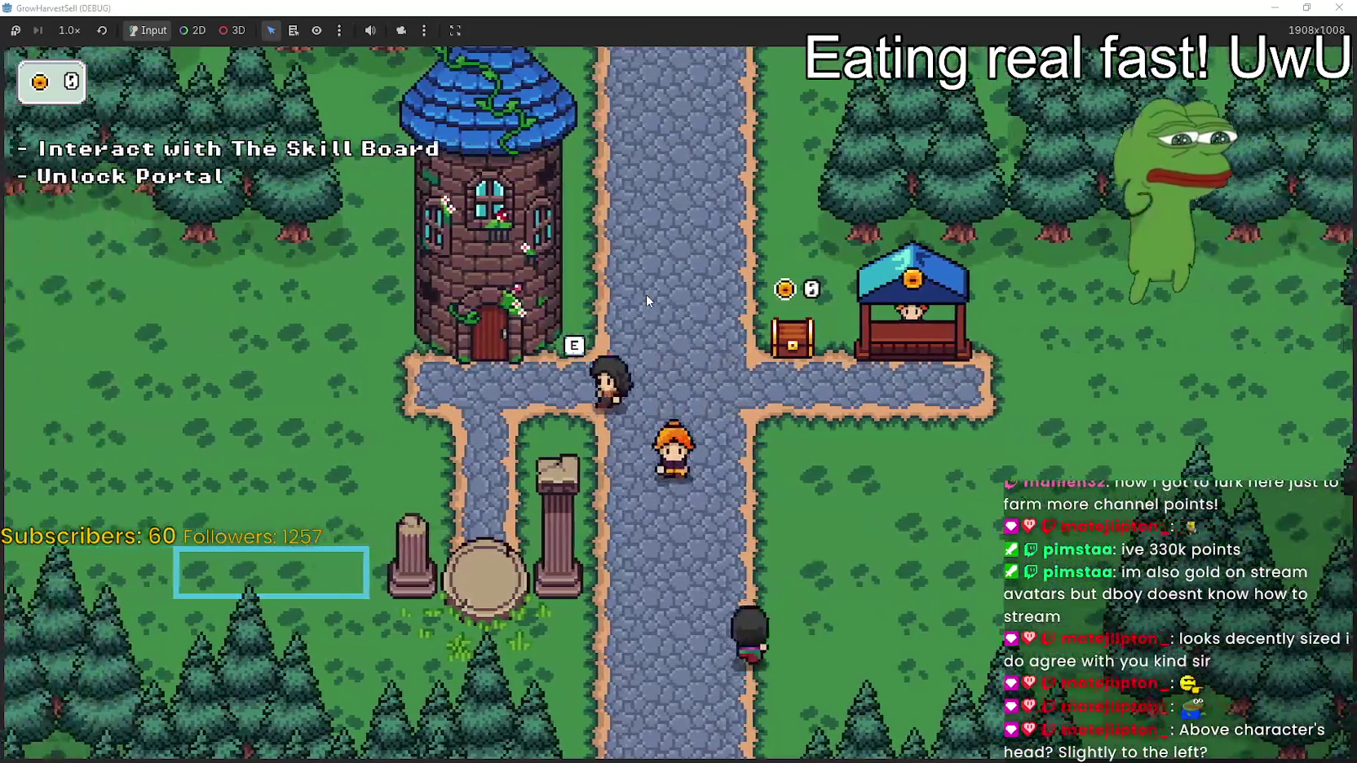
{"action": "key", "text": "d"}
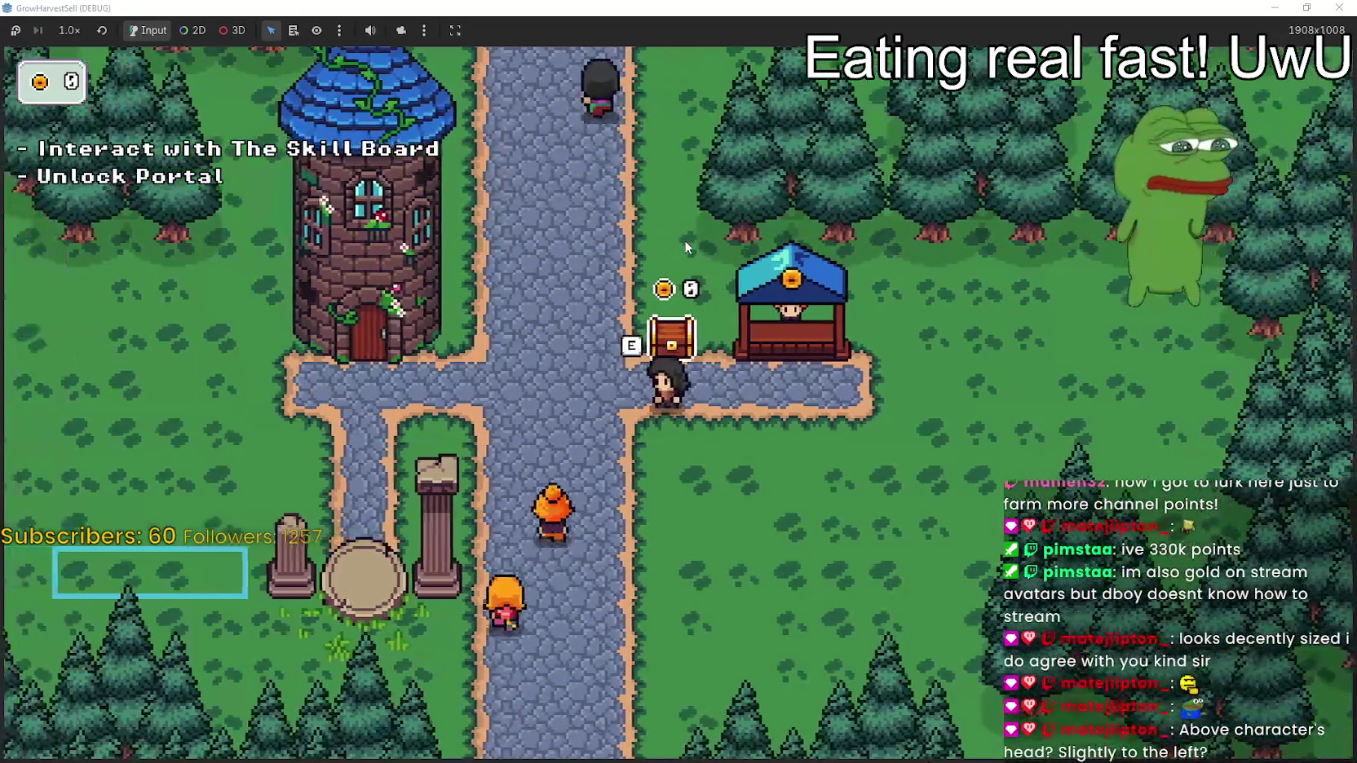
{"action": "key", "text": "d"}
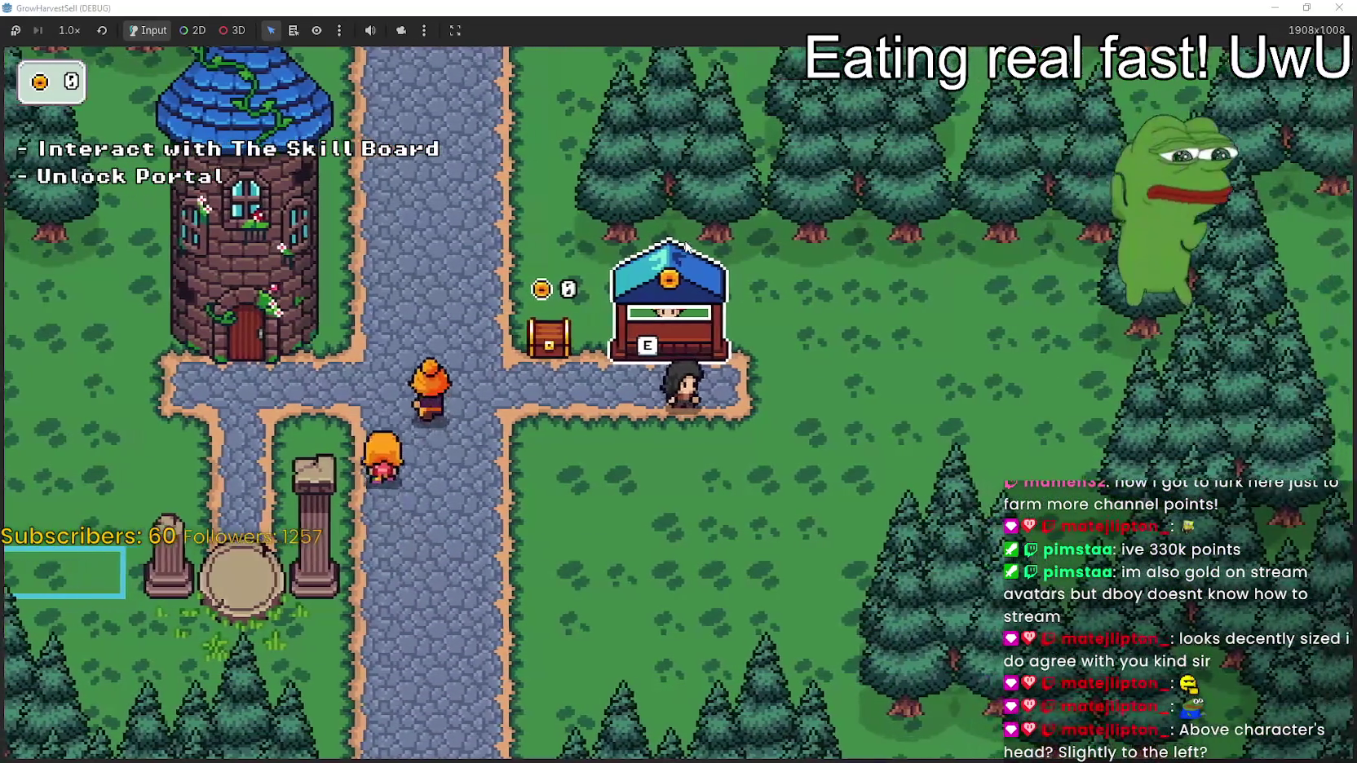
{"action": "key", "text": "a"}
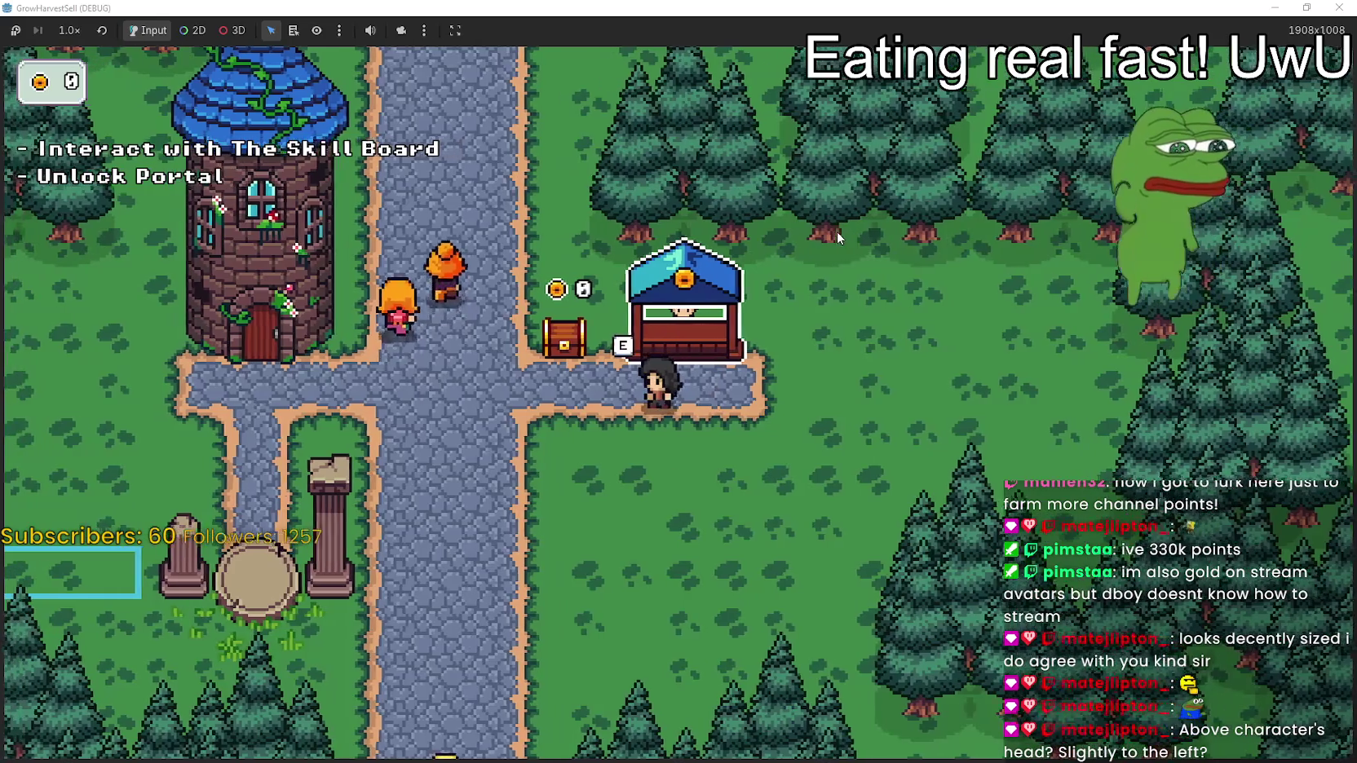
{"action": "key", "text": "a"}
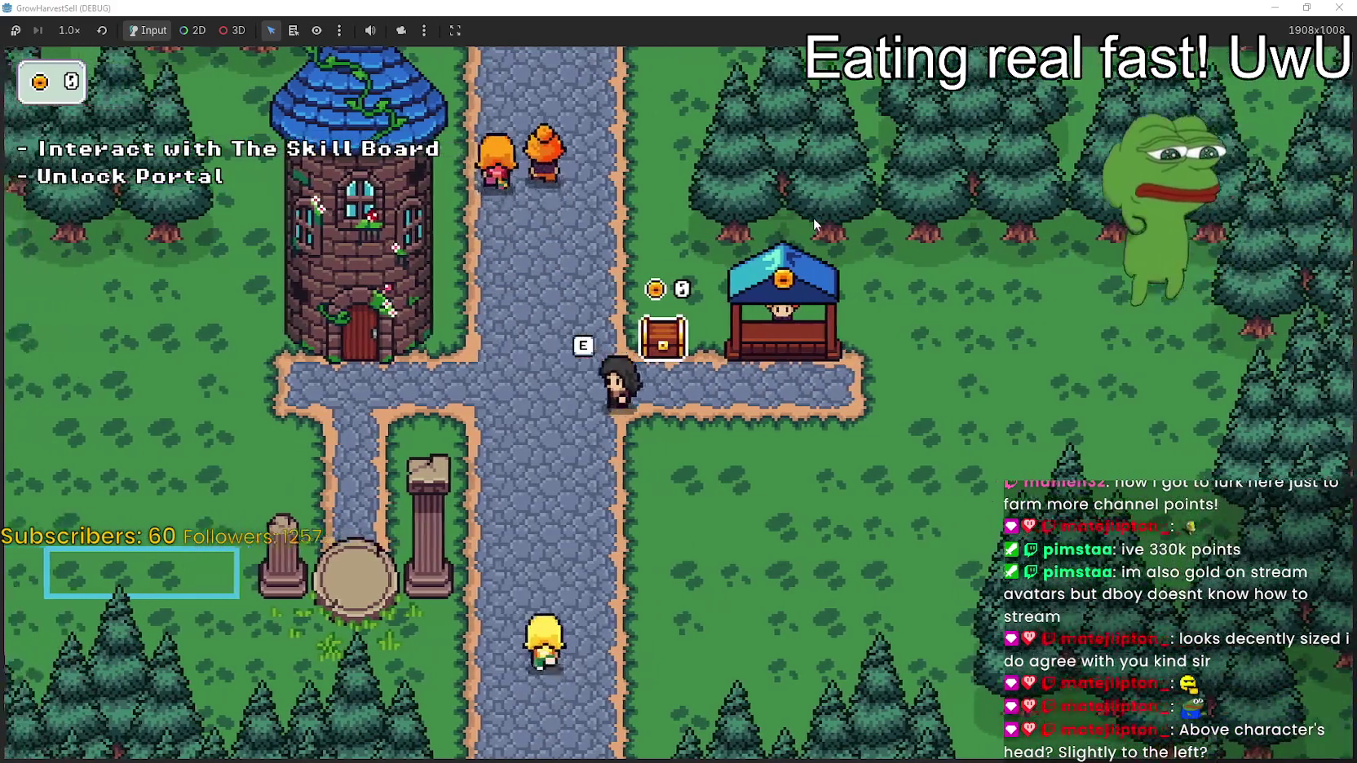
{"action": "key", "text": "e"}
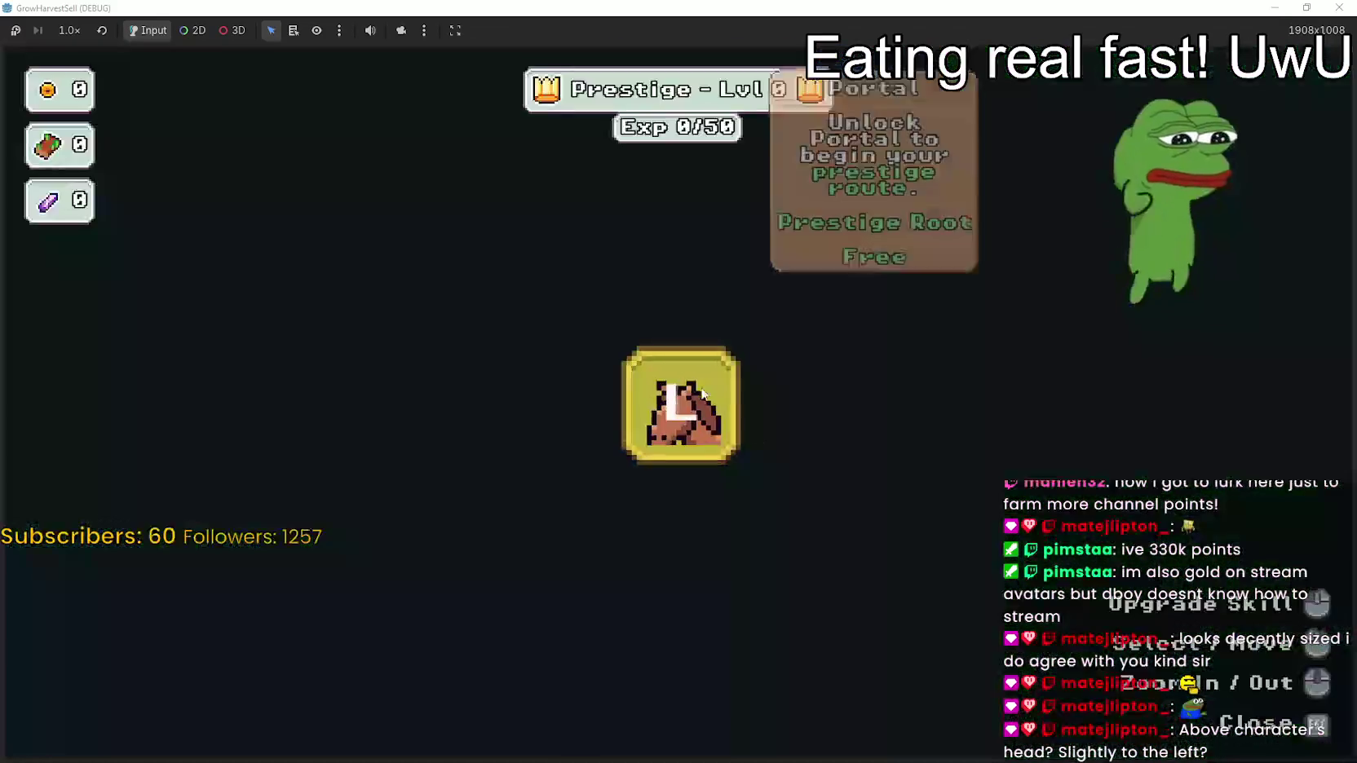
{"action": "key", "text": "e"}
{"action": "key", "text": "s"}
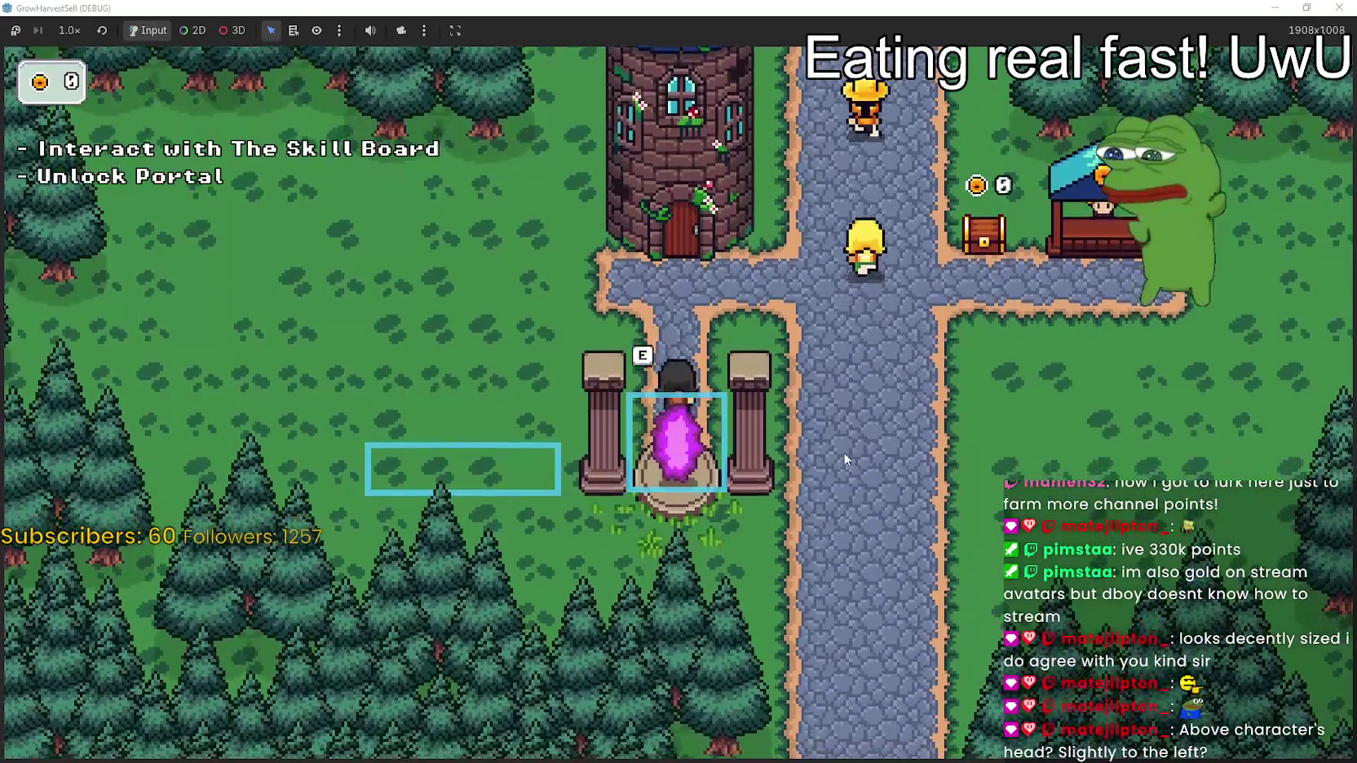
{"action": "key", "text": "w"}
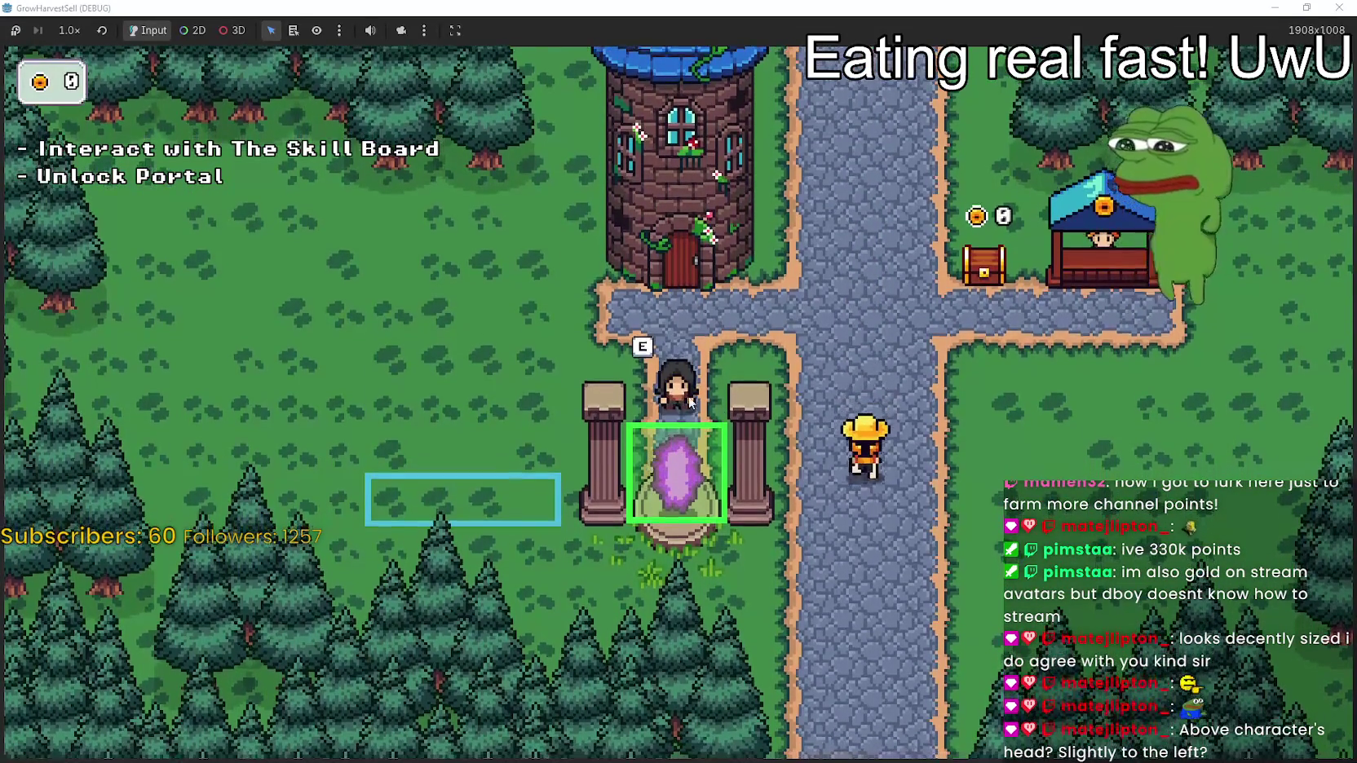
{"action": "key", "text": "w"}
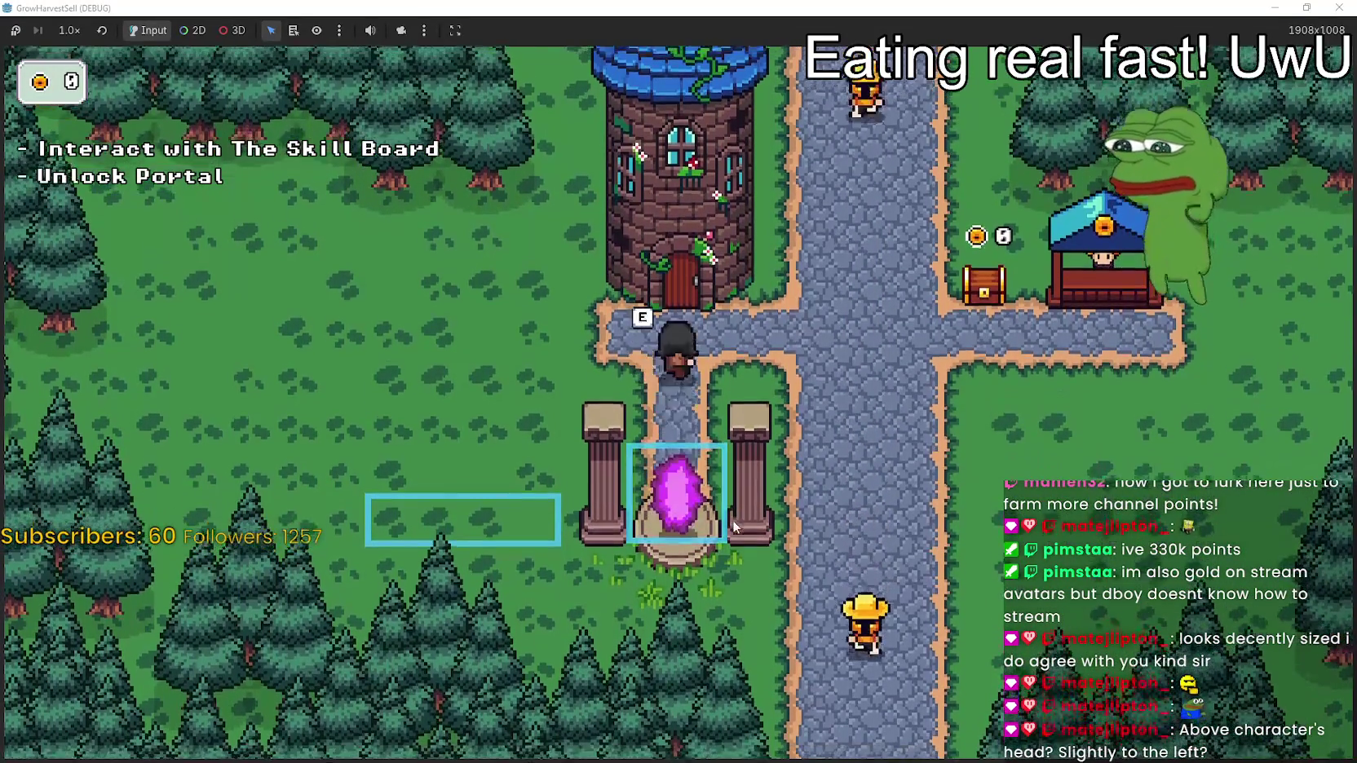
{"action": "key", "text": "s"}
{"action": "key", "text": "d"}
{"action": "key", "text": "d"}
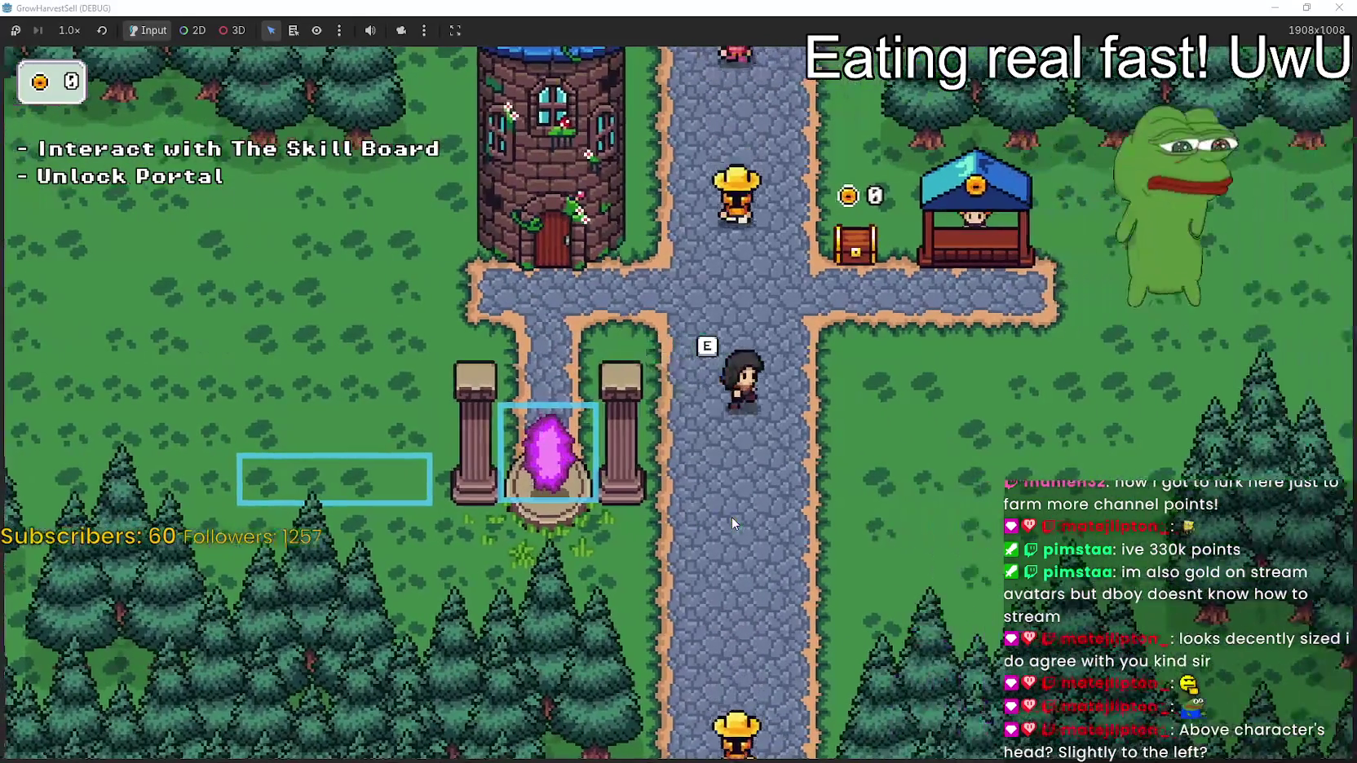
{"action": "key", "text": "w"}
{"action": "key", "text": "s"}
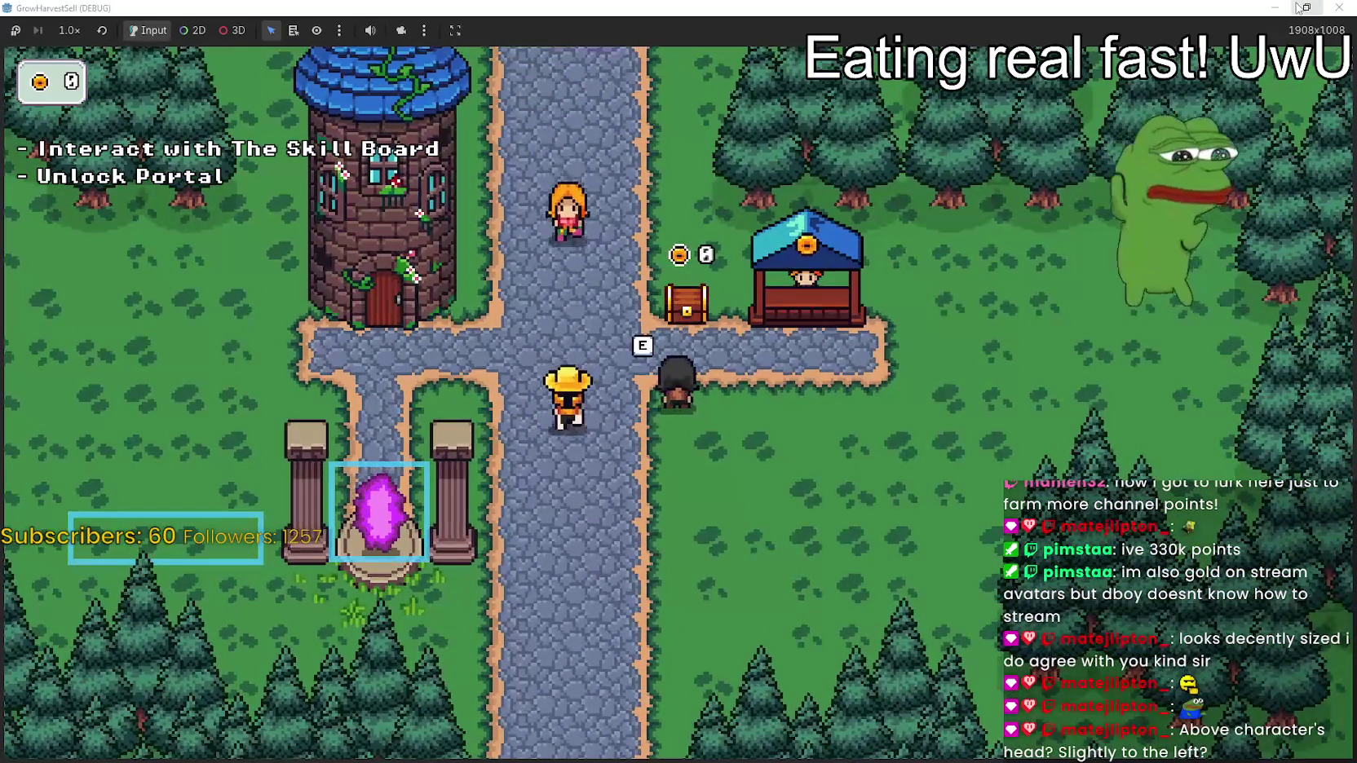
{"action": "key", "text": "d"}
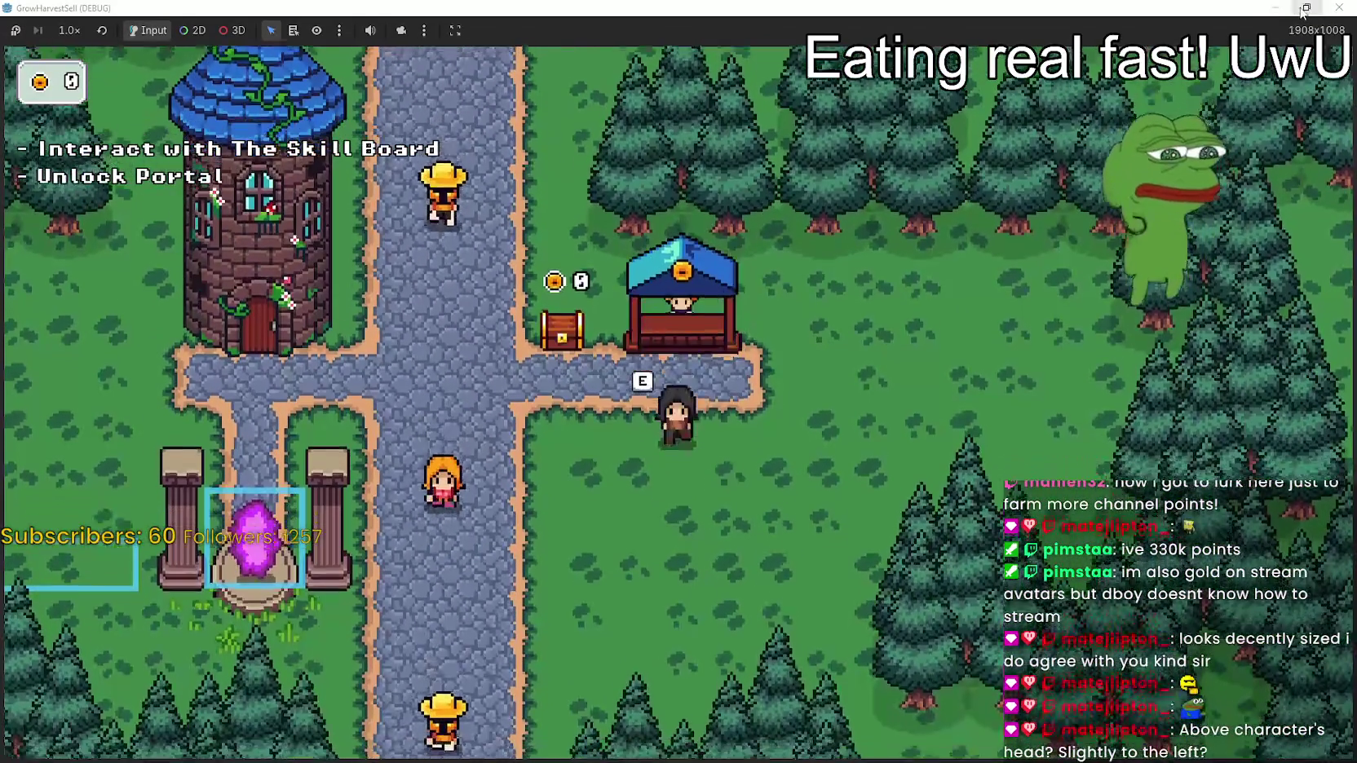
{"action": "key", "text": "w"}
{"action": "key", "text": "s"}
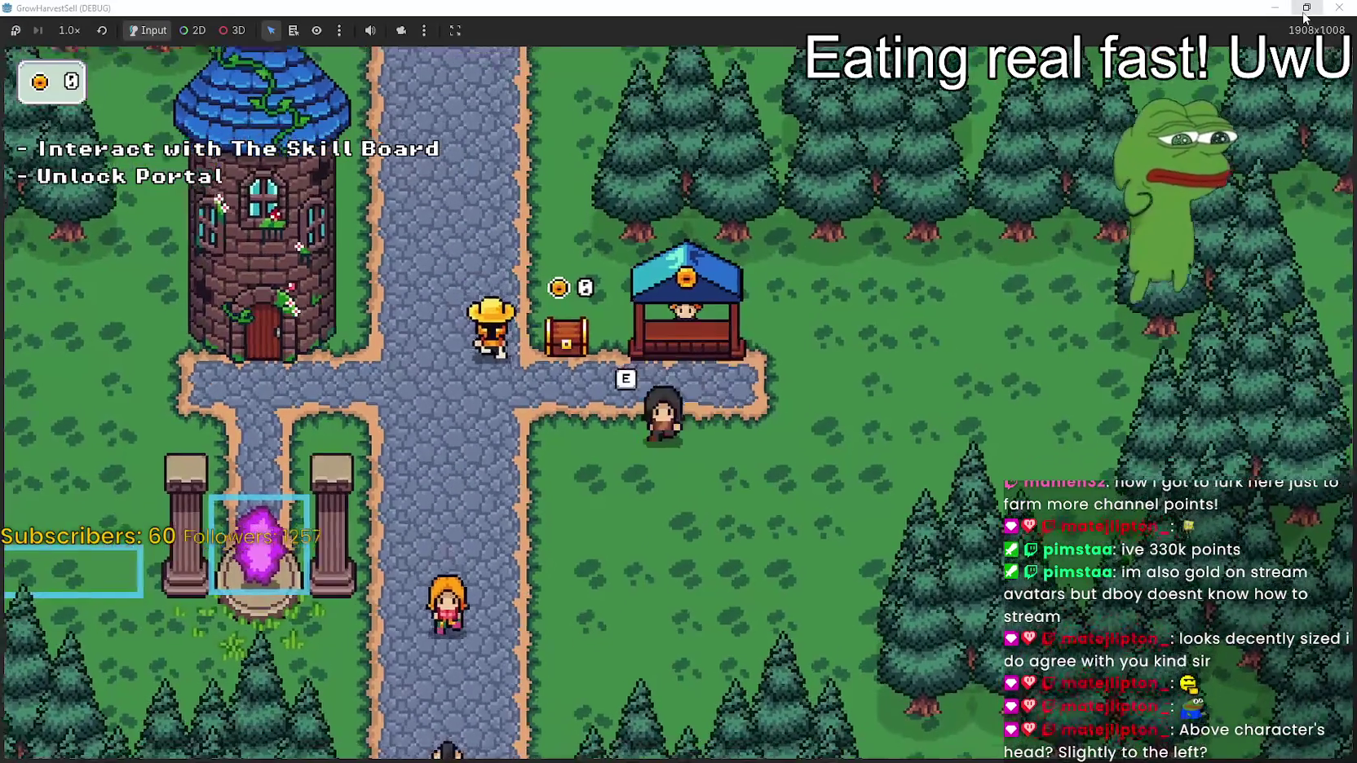
{"action": "key", "text": "a"}
{"action": "key", "text": "a"}
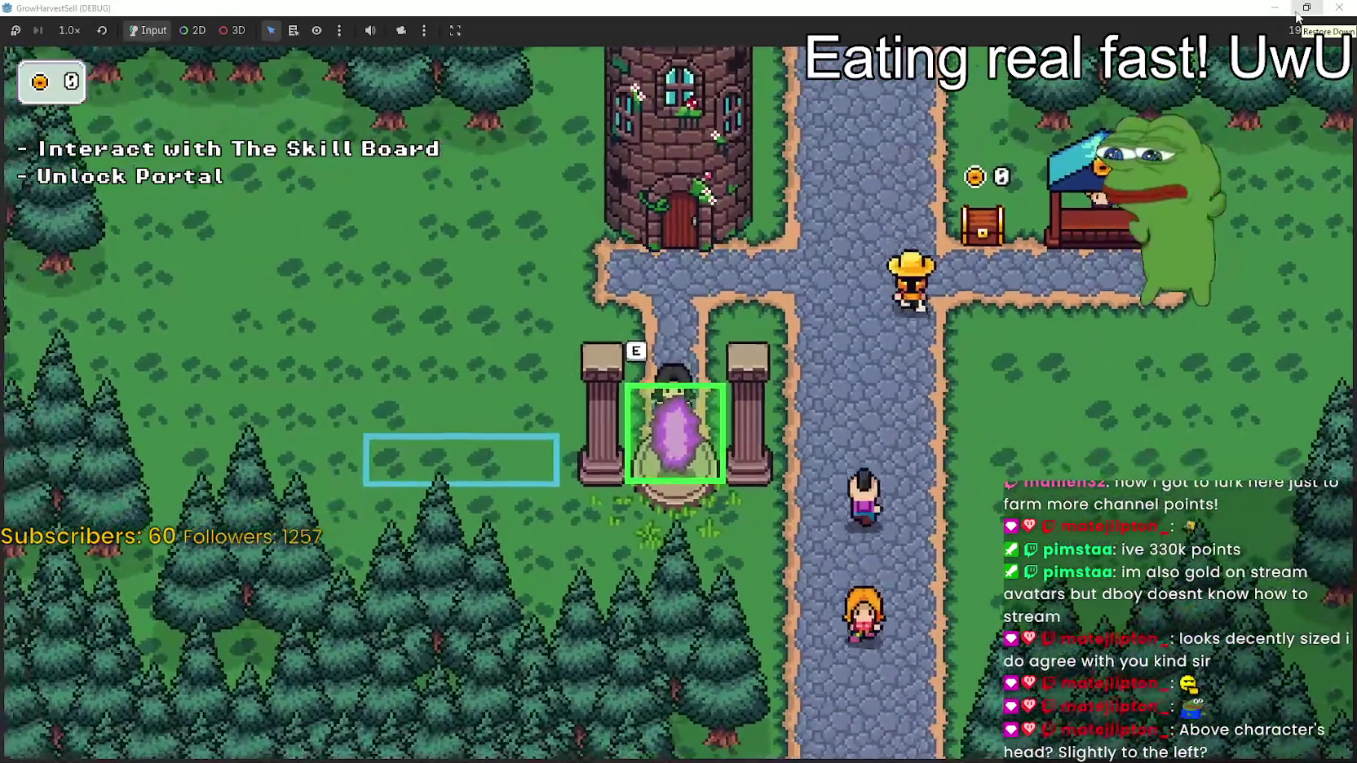
{"action": "key", "text": "d"}
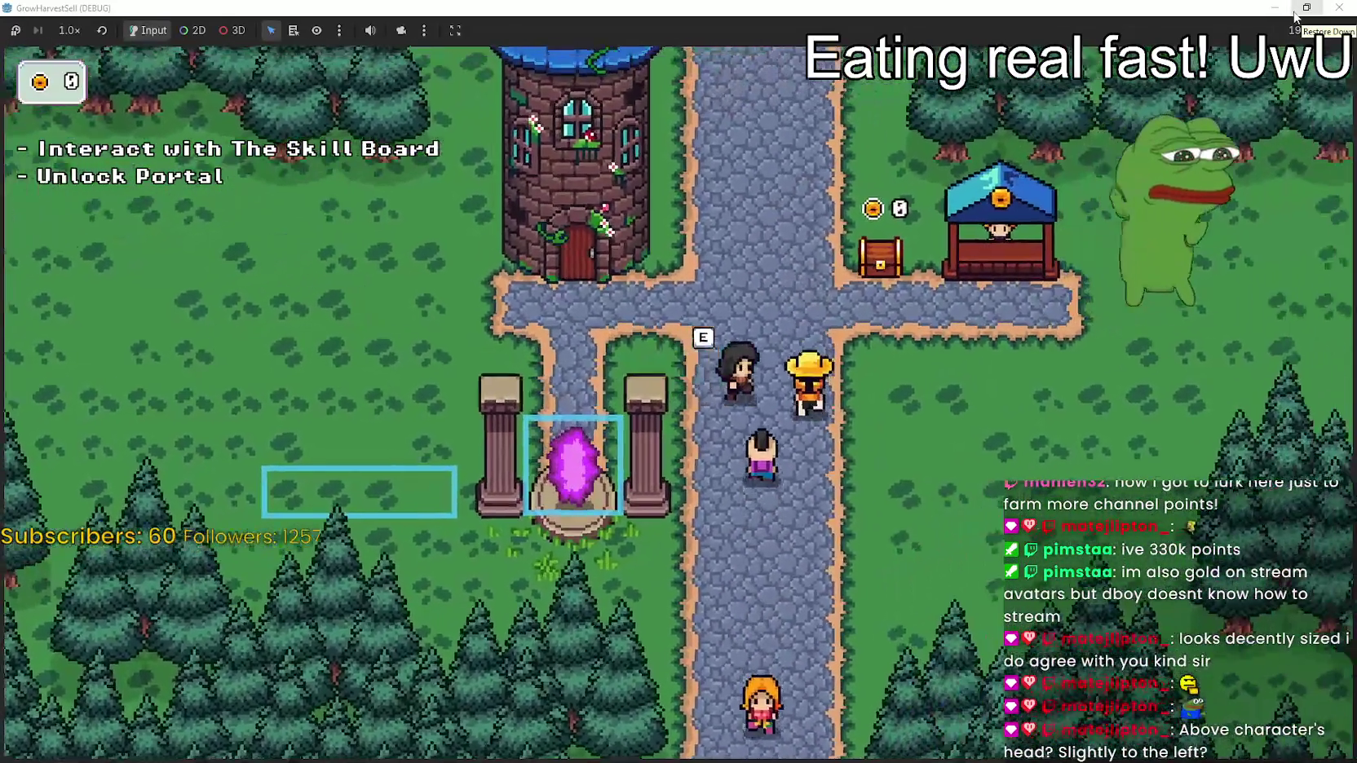
{"action": "key", "text": "d"}
{"action": "key", "text": "w"}
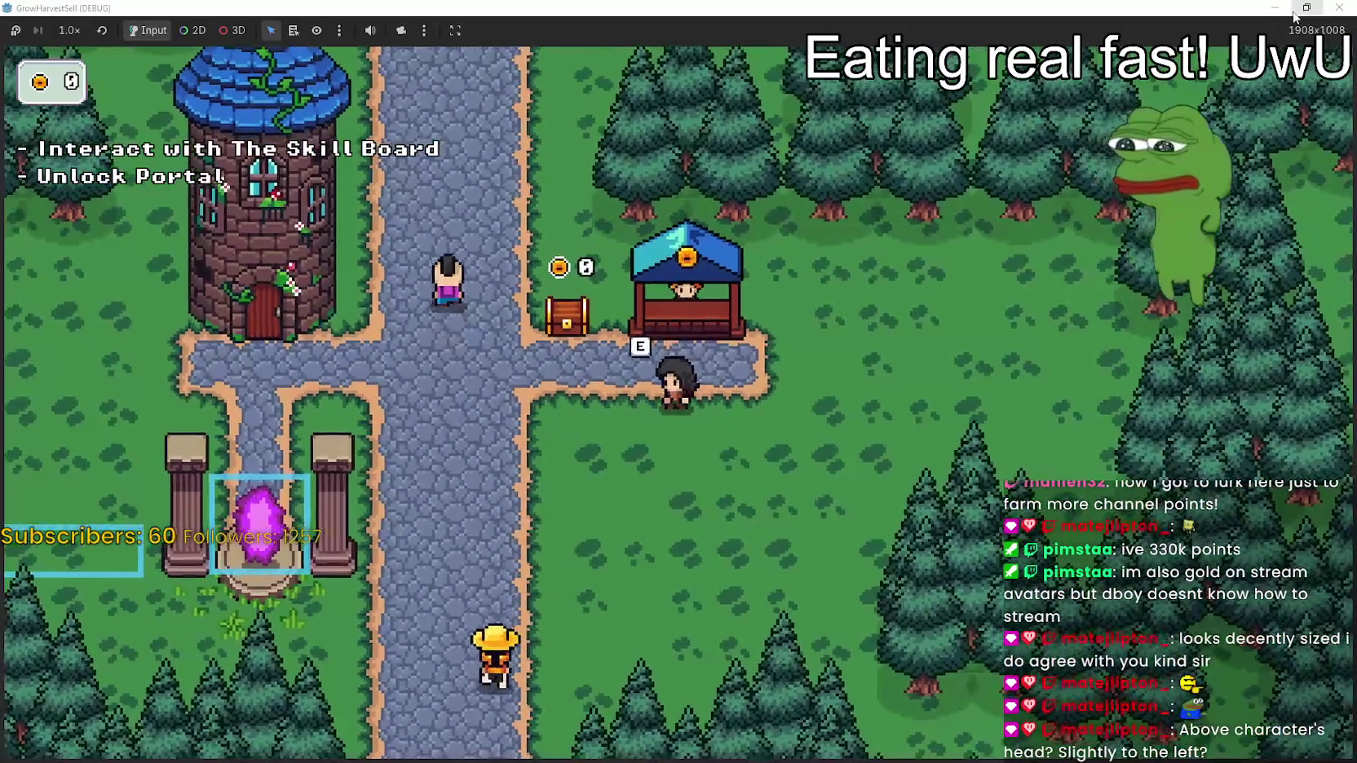
Walk between the shop stall and chest to watch the E prompt, then exit fullscreen to the editor
{"action": "key", "text": "a"}
{"action": "key", "text": "d"}
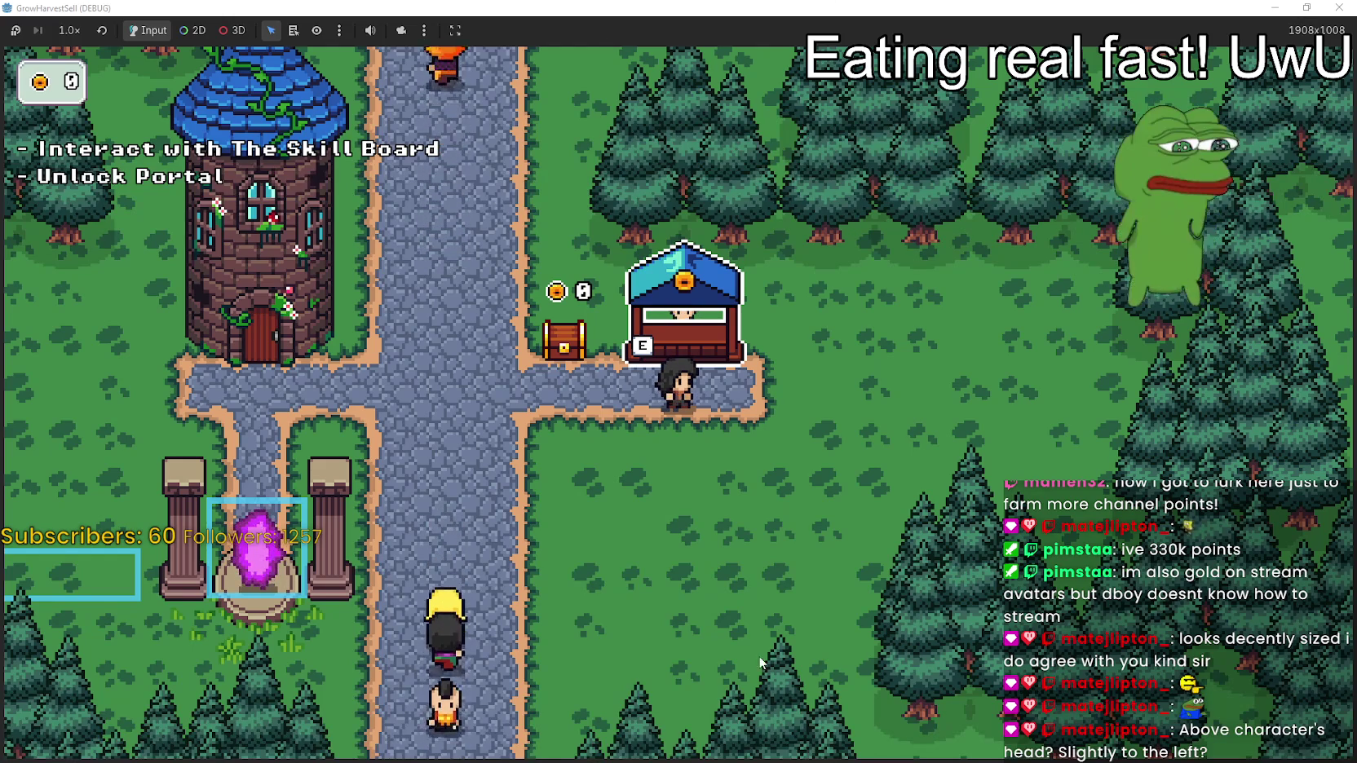
{"action": "key", "text": "s"}
{"action": "key", "text": "w"}
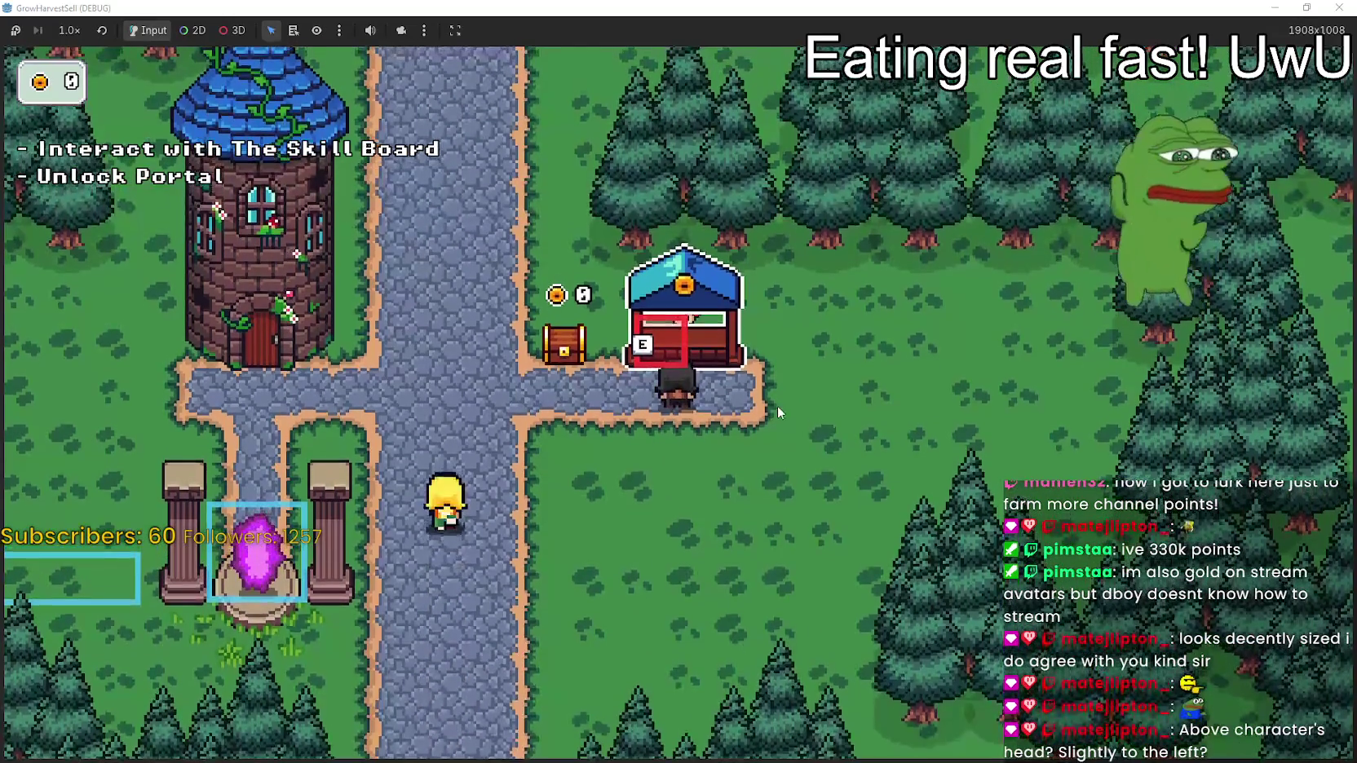
{"action": "key", "text": "d"}
{"action": "key", "text": "w"}
{"action": "key", "text": "a"}
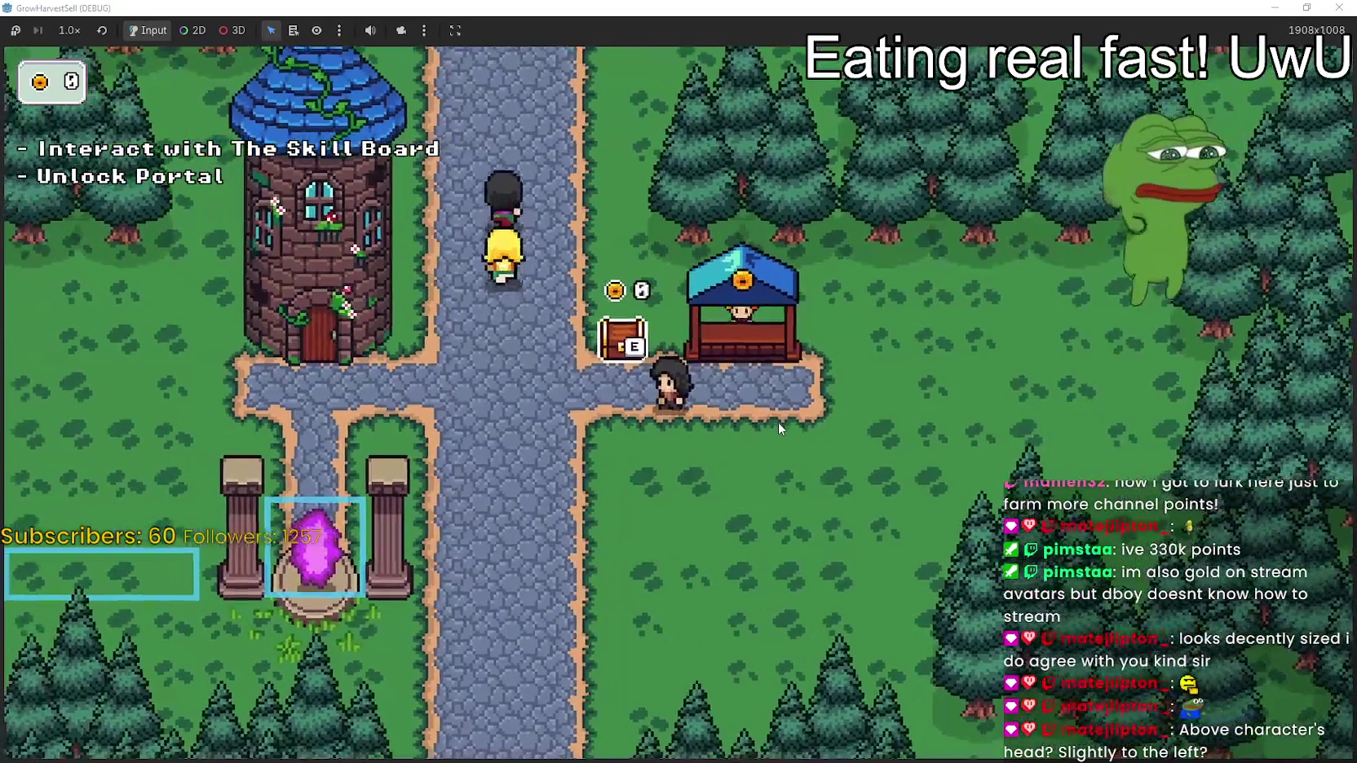
{"action": "key", "text": "super+Down"}
{"action": "key", "text": "super+Down"}
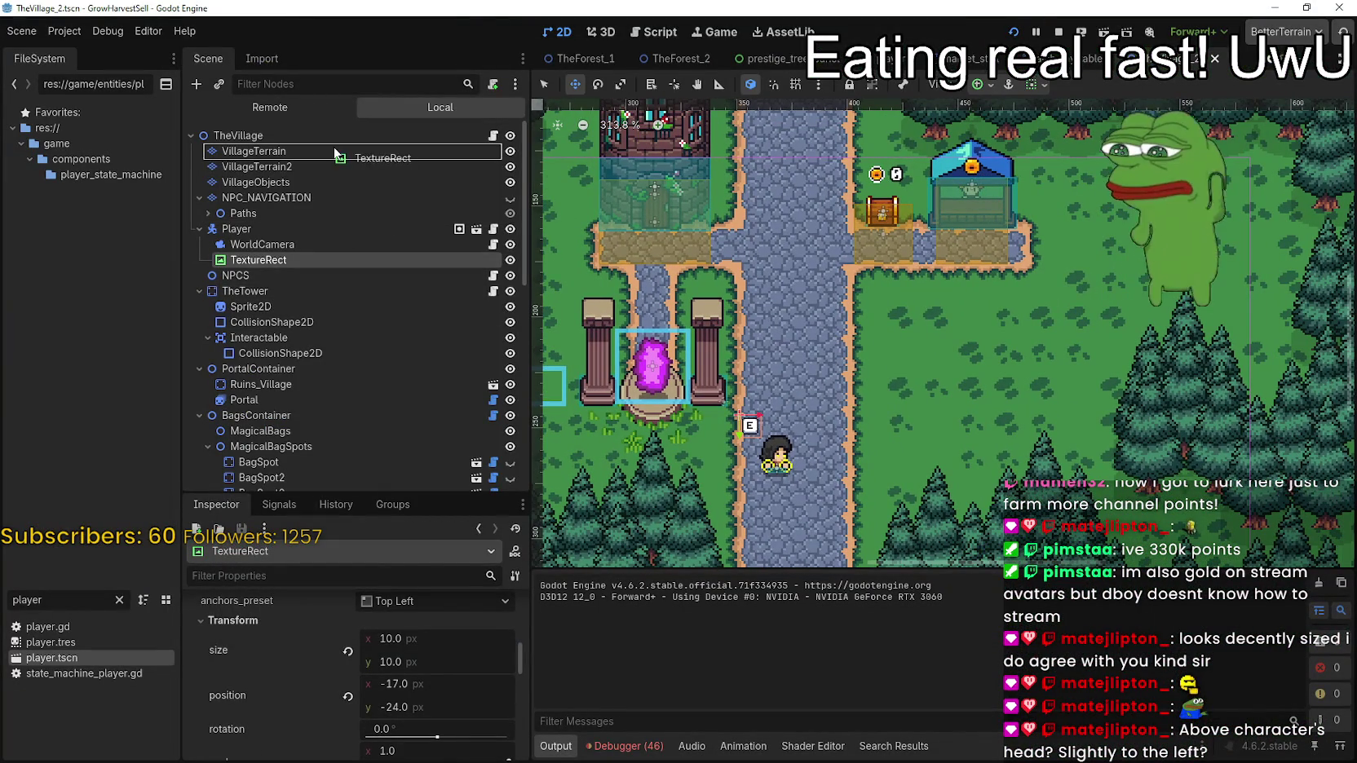
Reparent the TextureRect under TheVillage, raise its E icon above the stall roof, and run the game
{"action": "left_click_drag", "start_coordinate": [335, 152], "coordinate": [335, 153]}
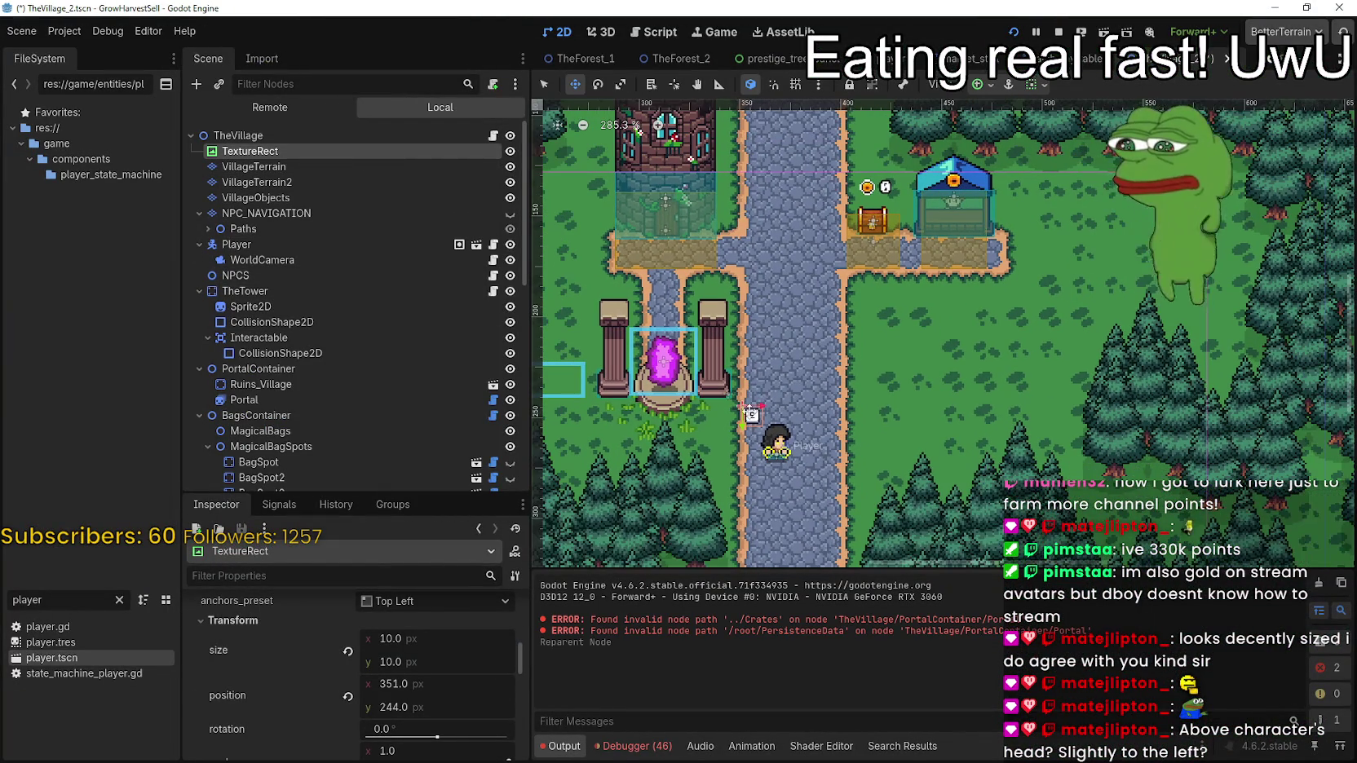
{"action": "scroll", "coordinate": [959, 155], "scroll_direction": "up", "scroll_amount": 5}
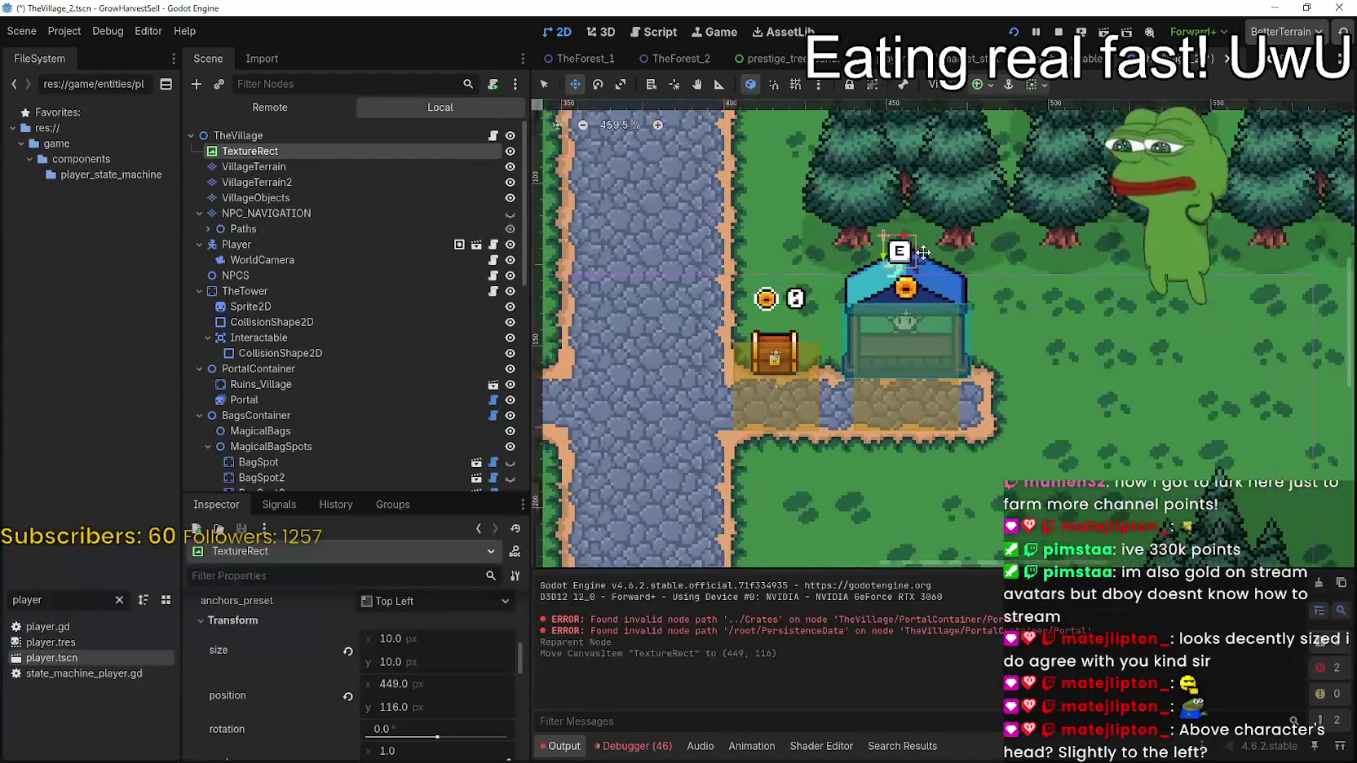
{"action": "left_click_drag", "start_coordinate": [896, 269], "coordinate": [904, 234]}
{"action": "scroll", "coordinate": [903, 234], "scroll_direction": "up", "scroll_amount": 2}
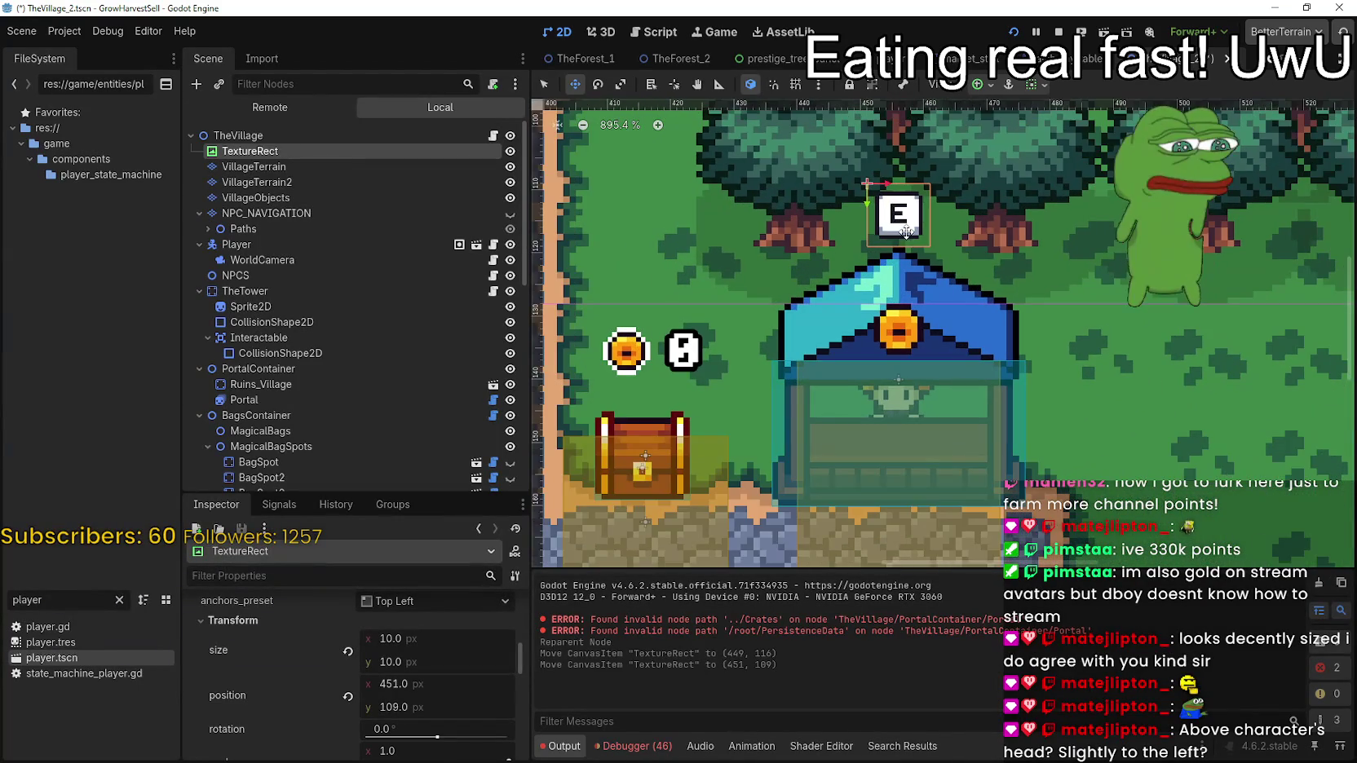
{"action": "key", "text": "F5"}
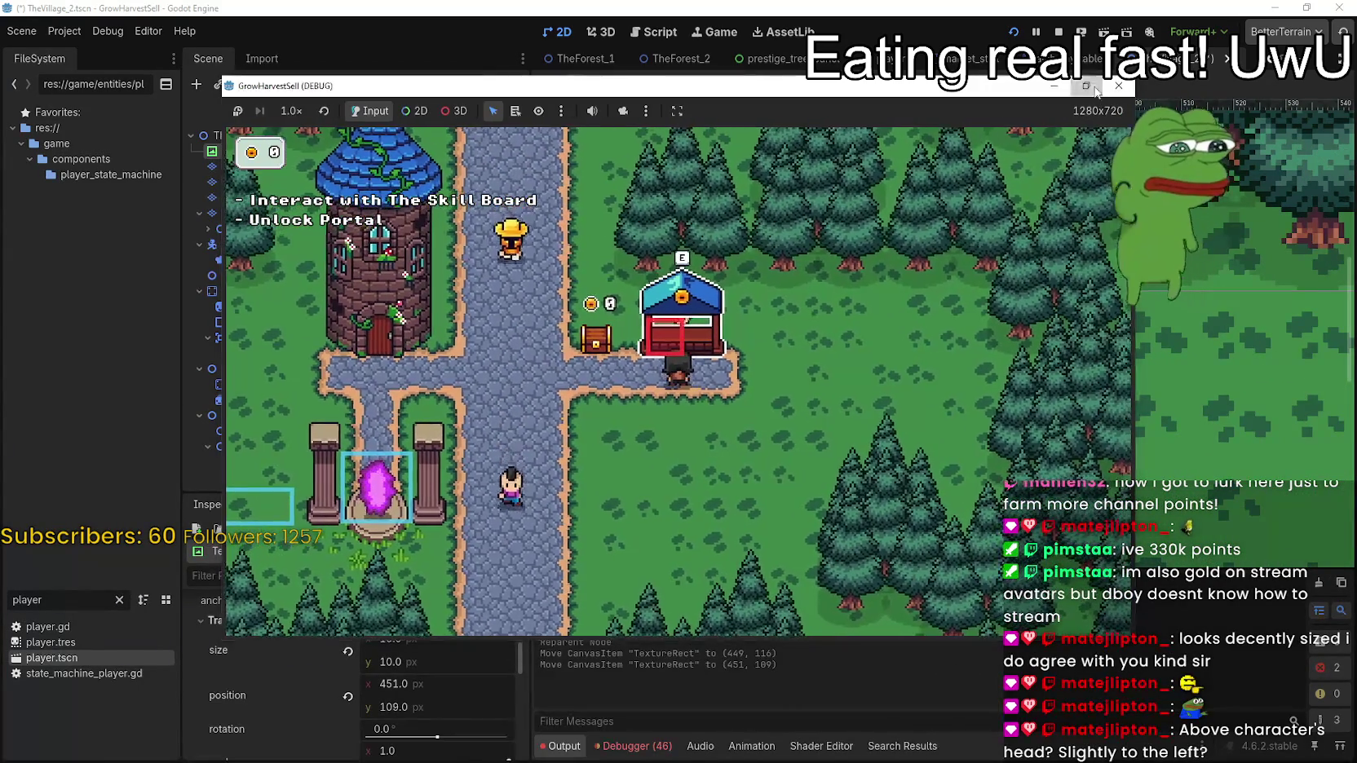
Move the E sign from the stall roof onto the chest below the coin icon and preview it in-game
{"action": "key", "text": "s"}
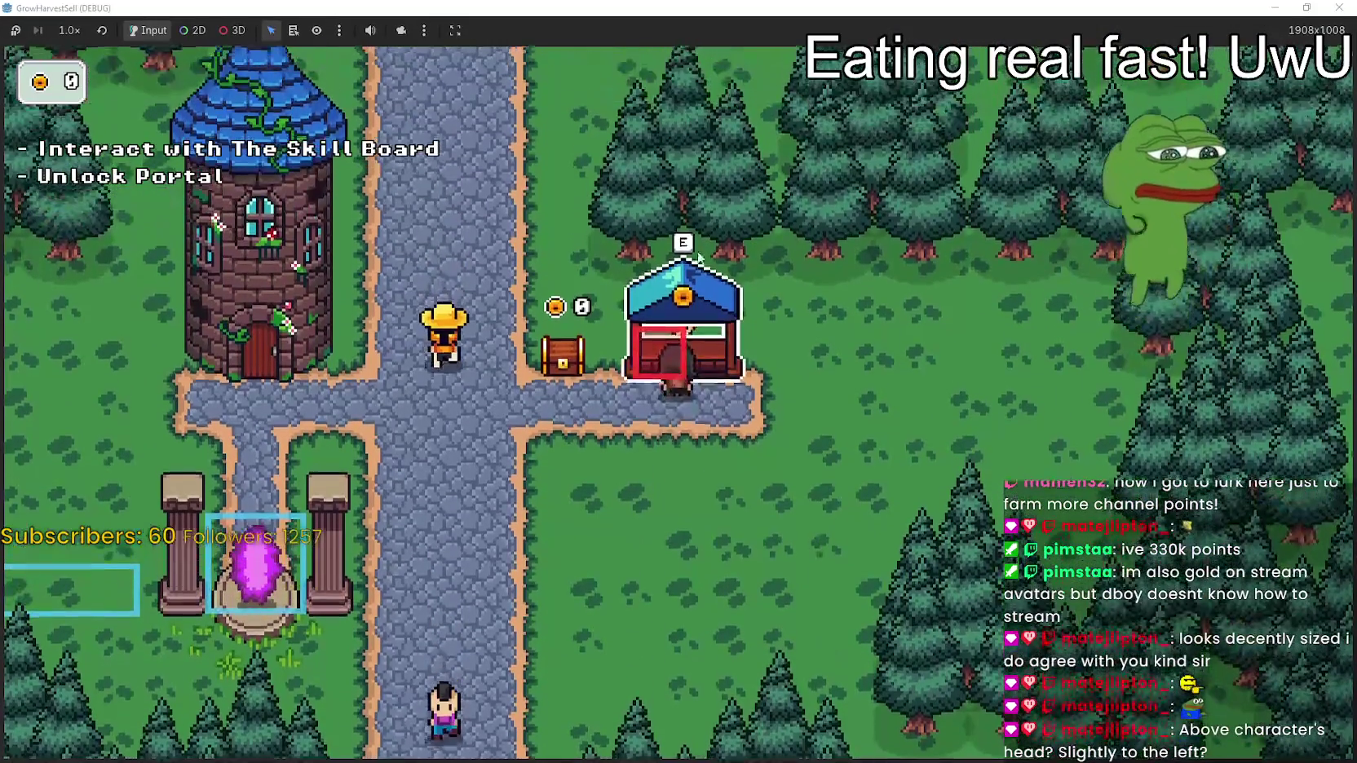
{"action": "key", "text": "s"}
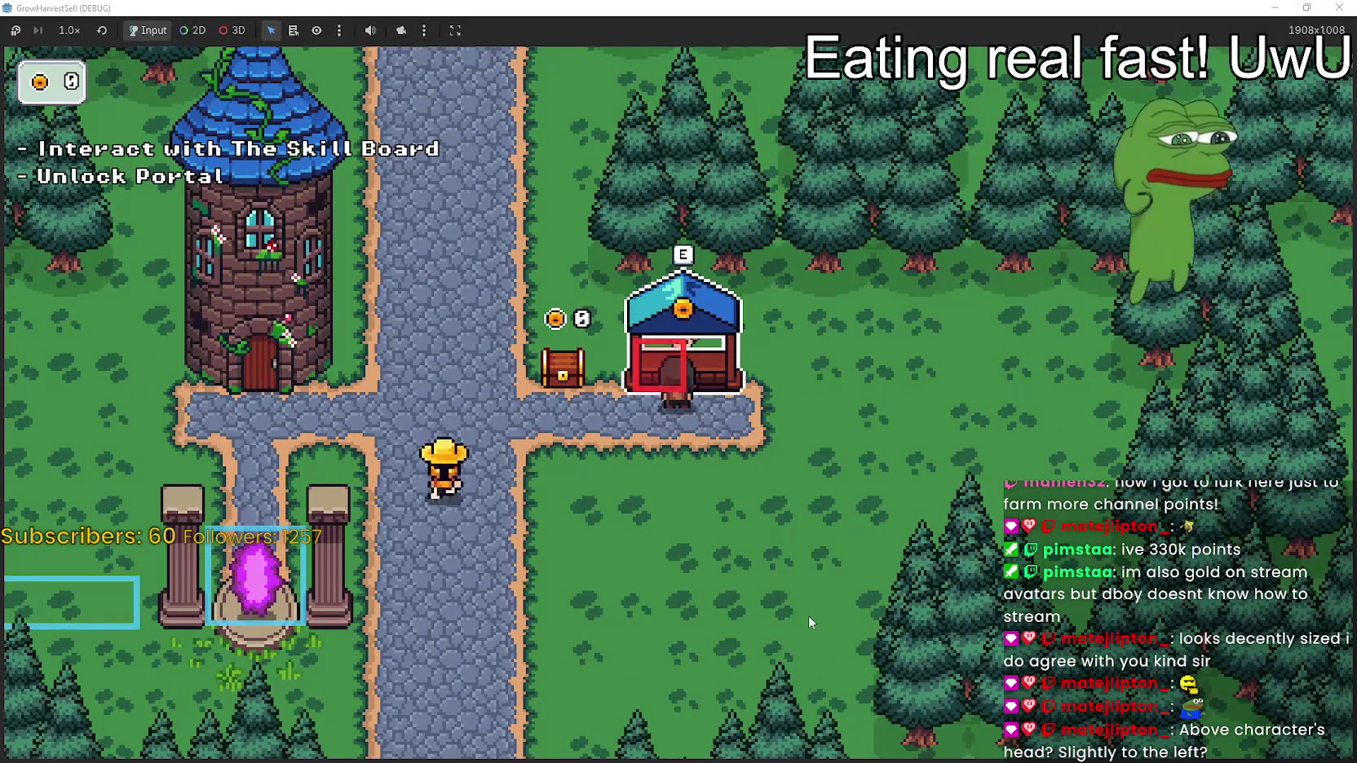
{"action": "key", "text": "s"}
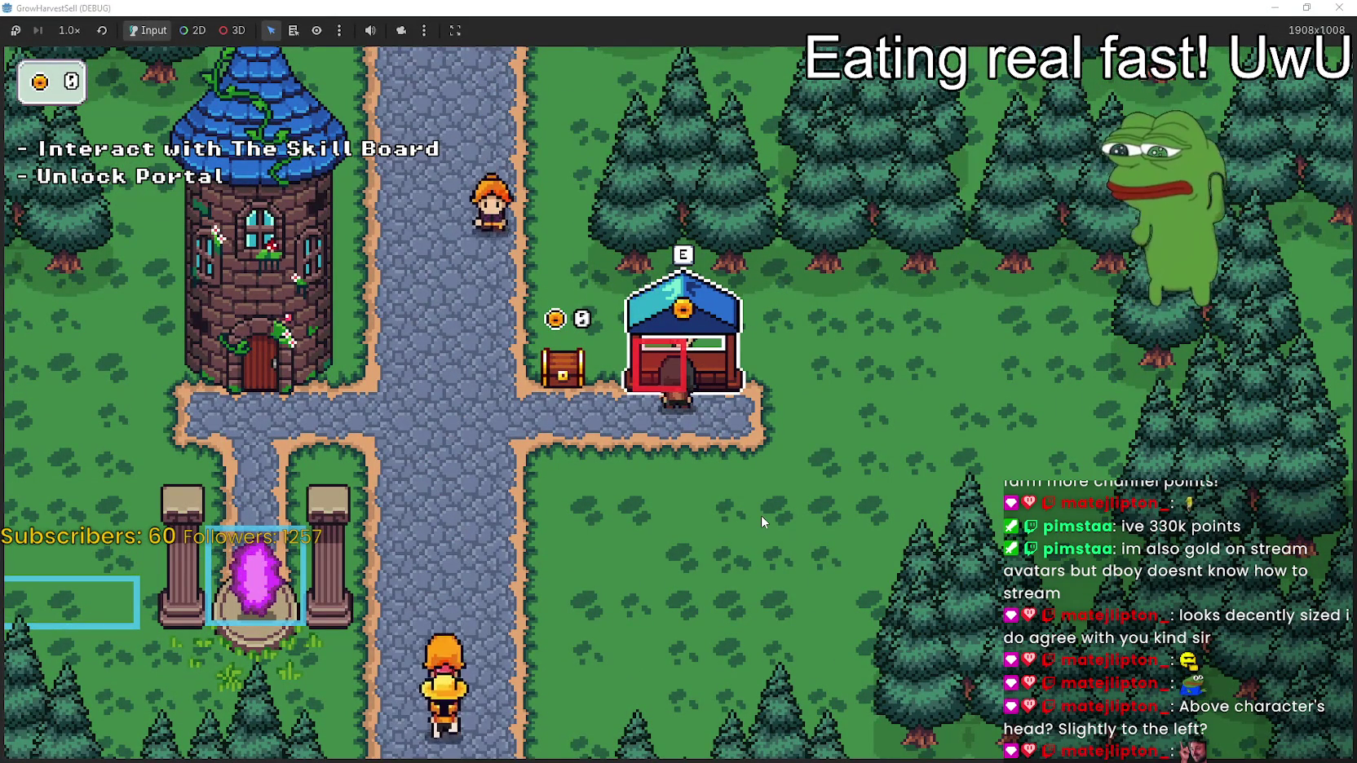
{"action": "key", "text": "alt+Tab"}
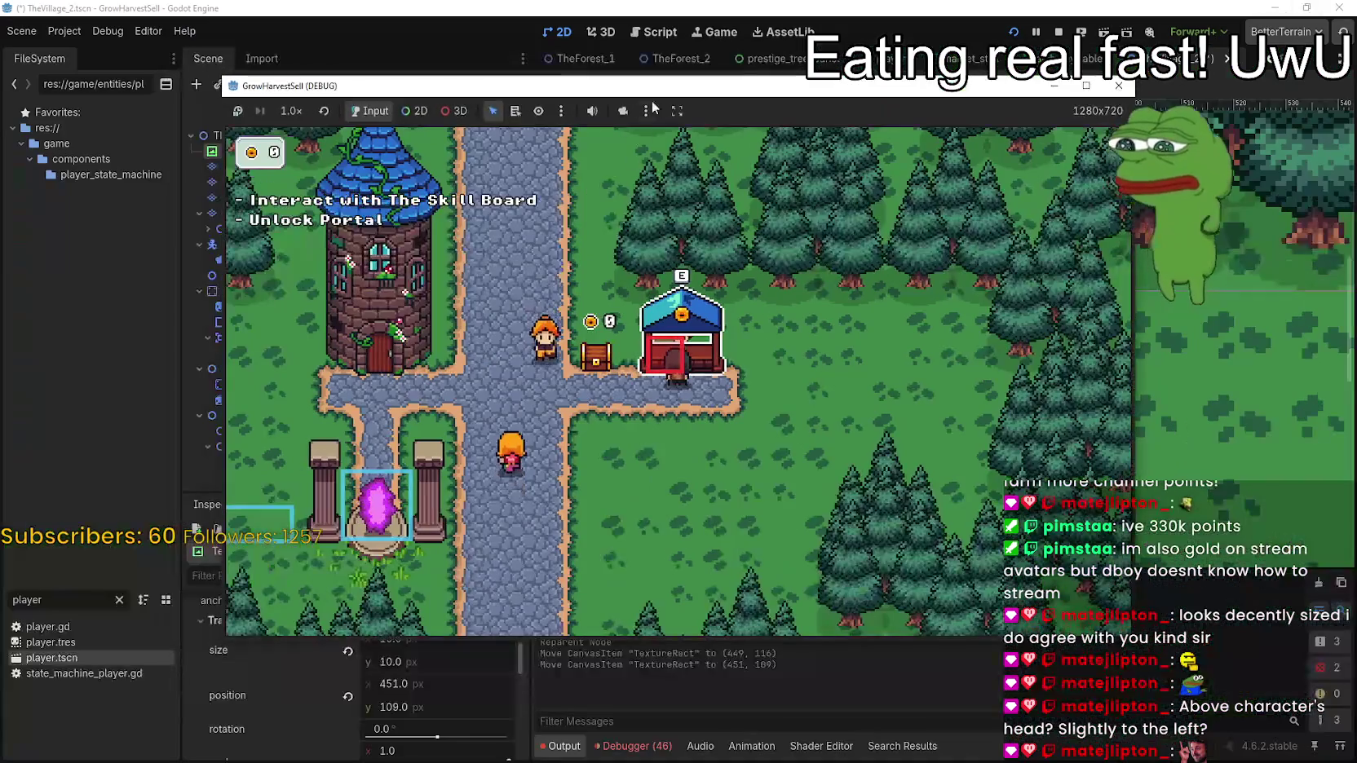
{"action": "key", "text": "ctrl+F1"}
{"action": "mouse_move", "coordinate": [892, 222]}
{"action": "left_mouse_down"}
{"action": "mouse_move", "coordinate": [724, 237]}
{"action": "mouse_move", "coordinate": [688, 352]}
{"action": "left_mouse_up"}
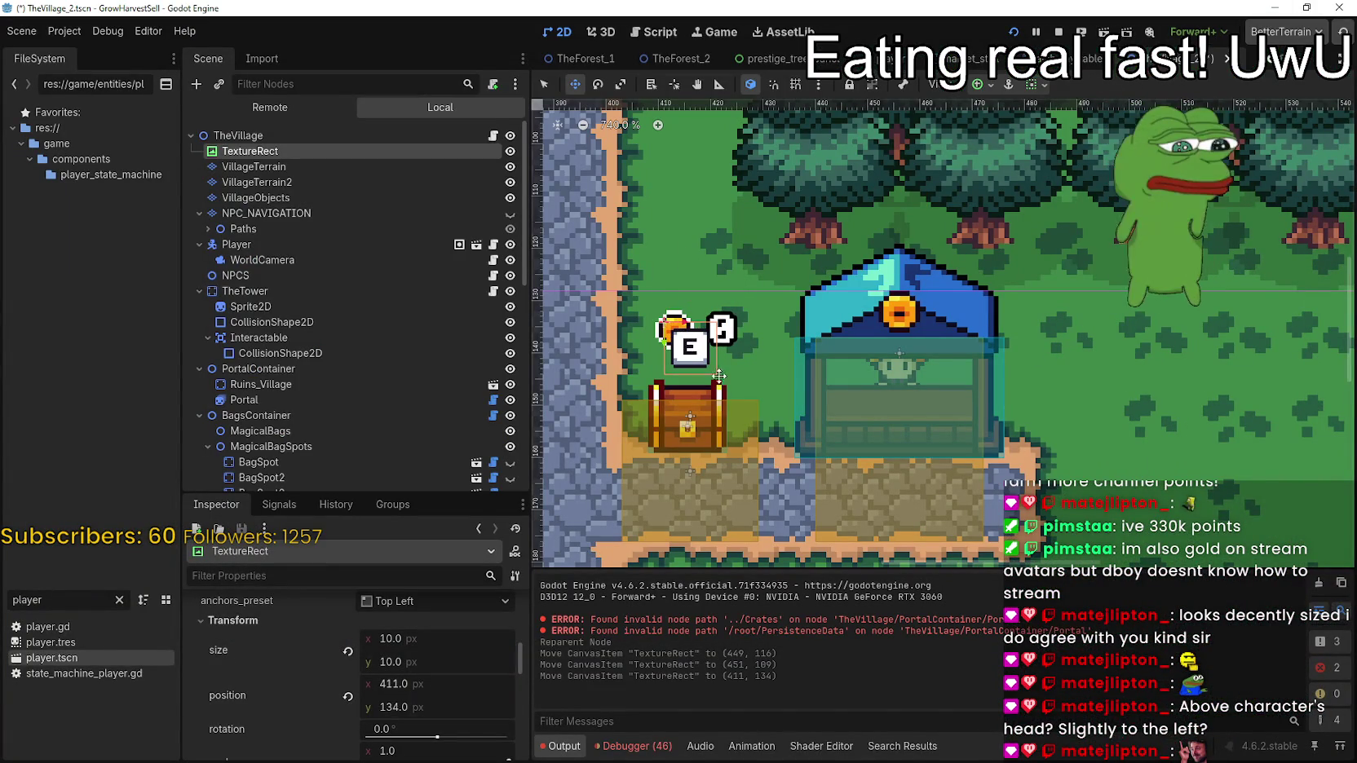
{"action": "key", "text": "alt+Tab"}
{"action": "key", "text": "a"}
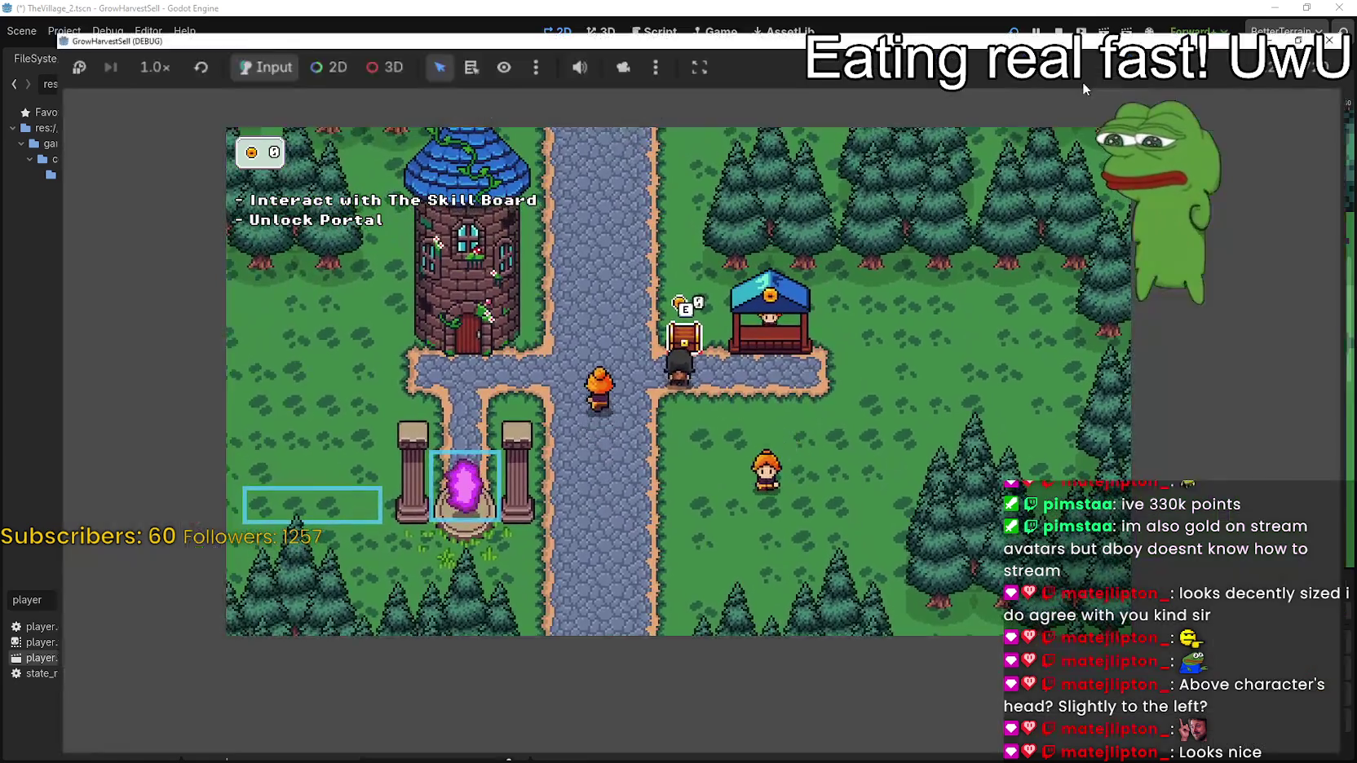
{"action": "left_click", "coordinate": [1085, 85]}
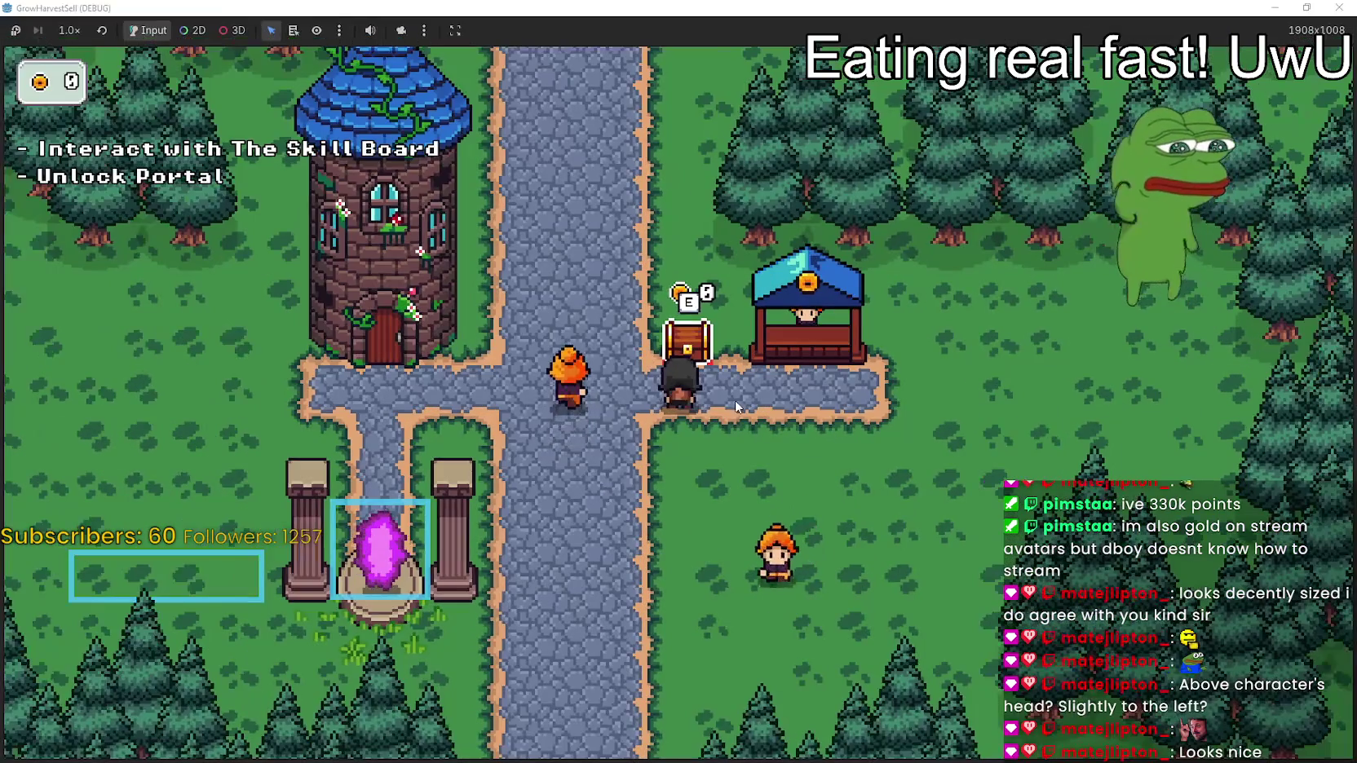
Nudge the E sign down one pixel to 411, 135 and check it in the maximized game
{"action": "key", "text": "alt+Tab"}
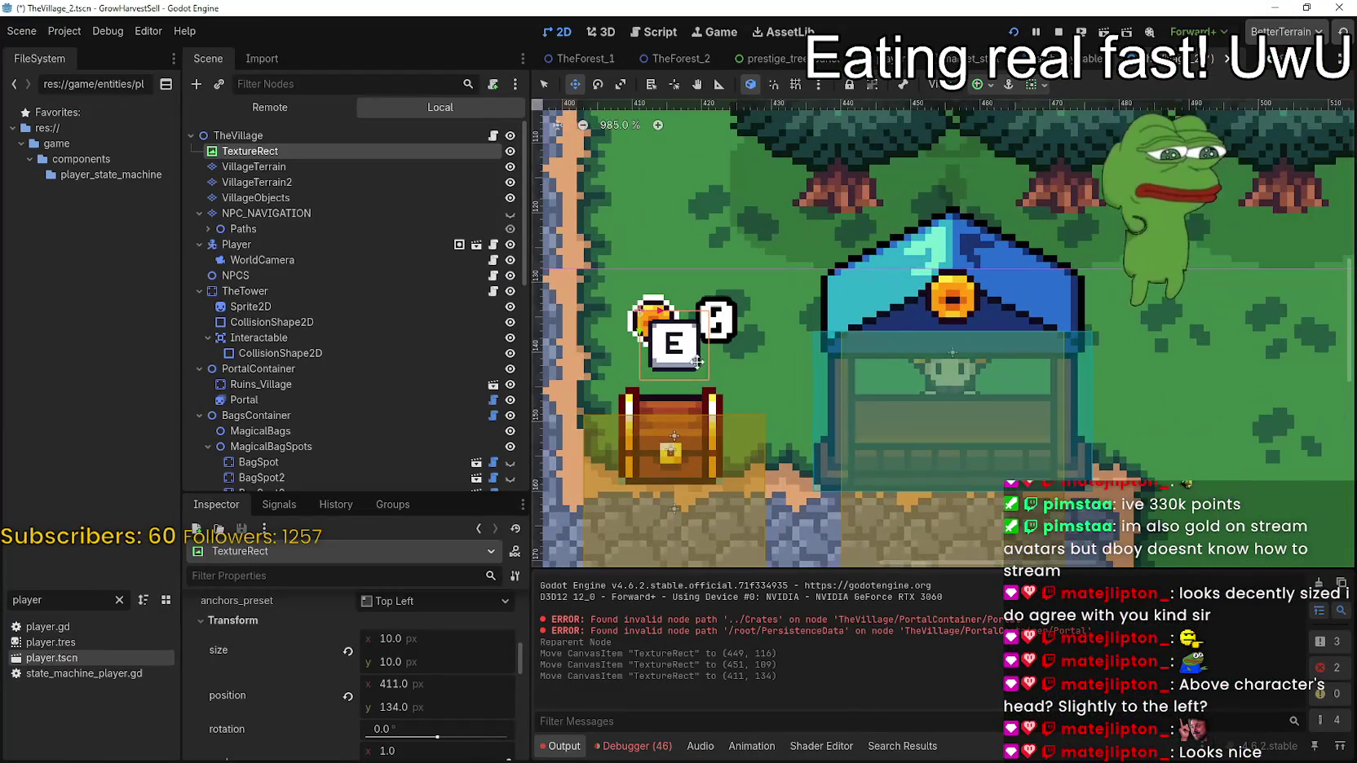
{"action": "left_click_drag", "start_coordinate": [678, 371], "coordinate": [678, 379]}
{"action": "key", "text": "alt+Tab"}
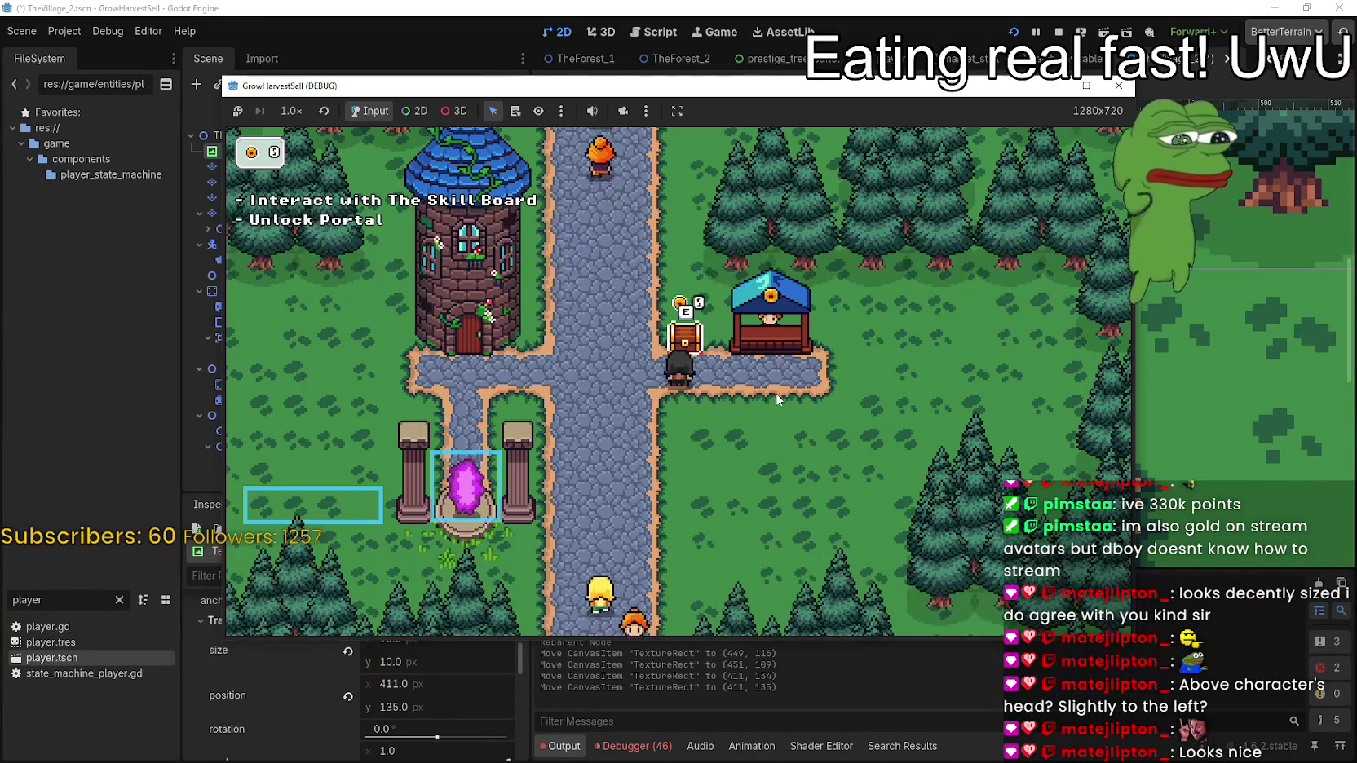
{"action": "left_click", "coordinate": [1085, 85]}
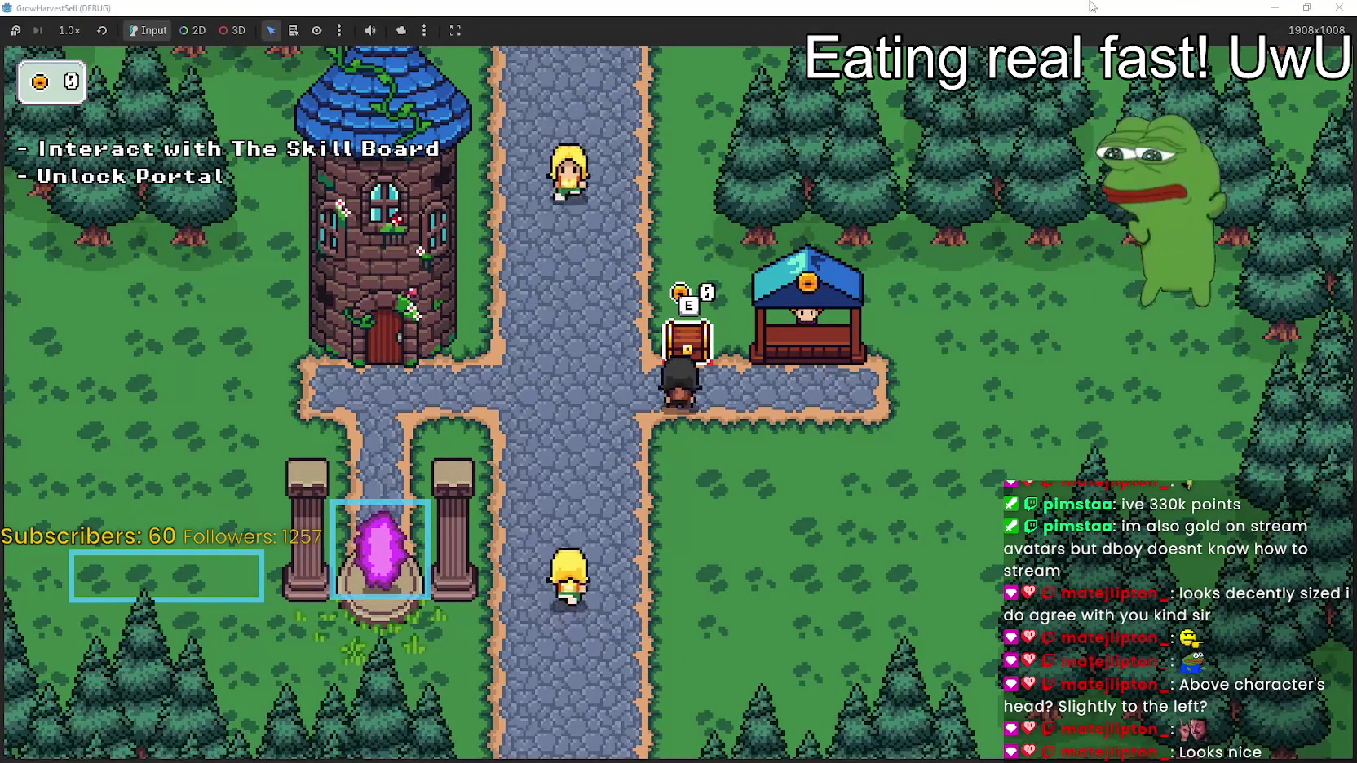
Back in the editor, select the chest's HBoxContainer coin counter and nudge it up
{"action": "left_click", "coordinate": [1302, 7]}
{"action": "key", "text": "alt+Tab"}
{"action": "scroll", "coordinate": [343, 367], "scroll_direction": "down", "scroll_amount": 5}
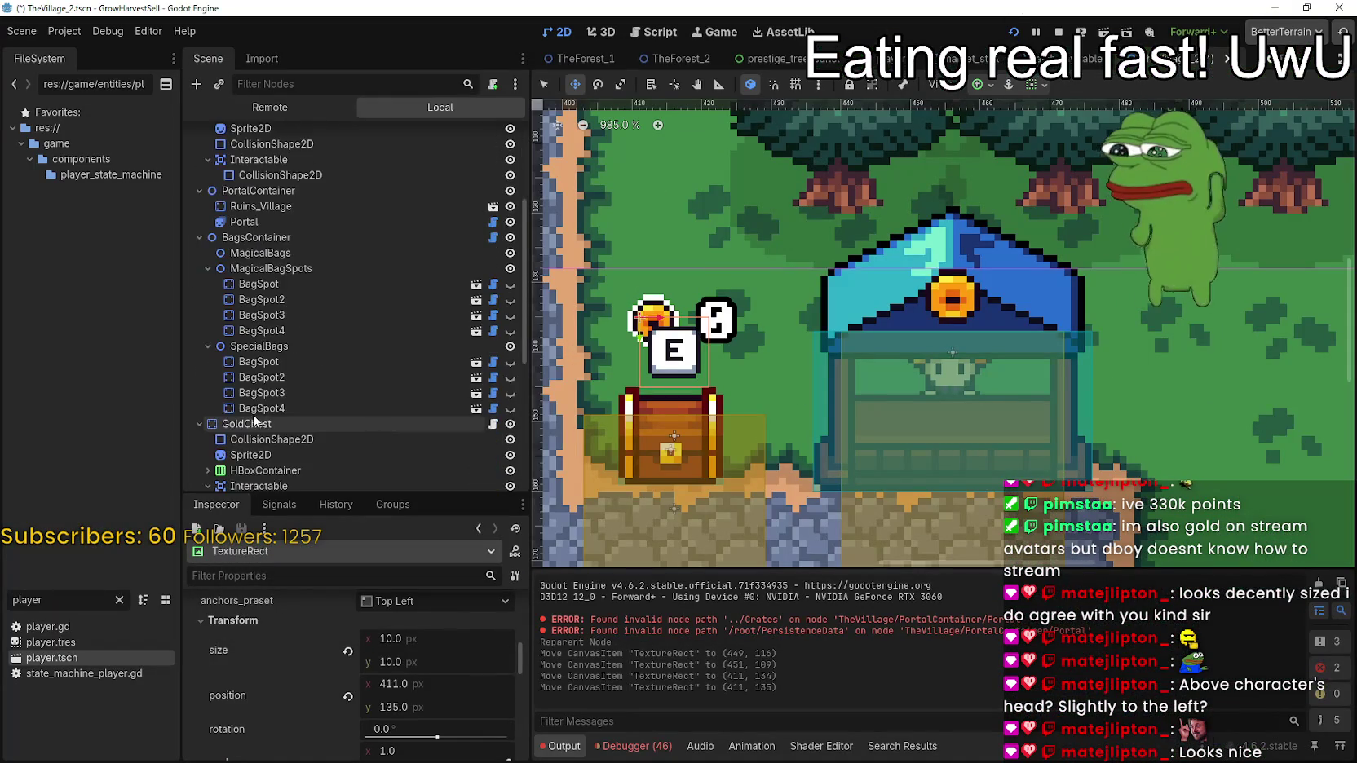
{"action": "left_click", "coordinate": [266, 426]}
{"action": "left_click", "coordinate": [269, 410]}
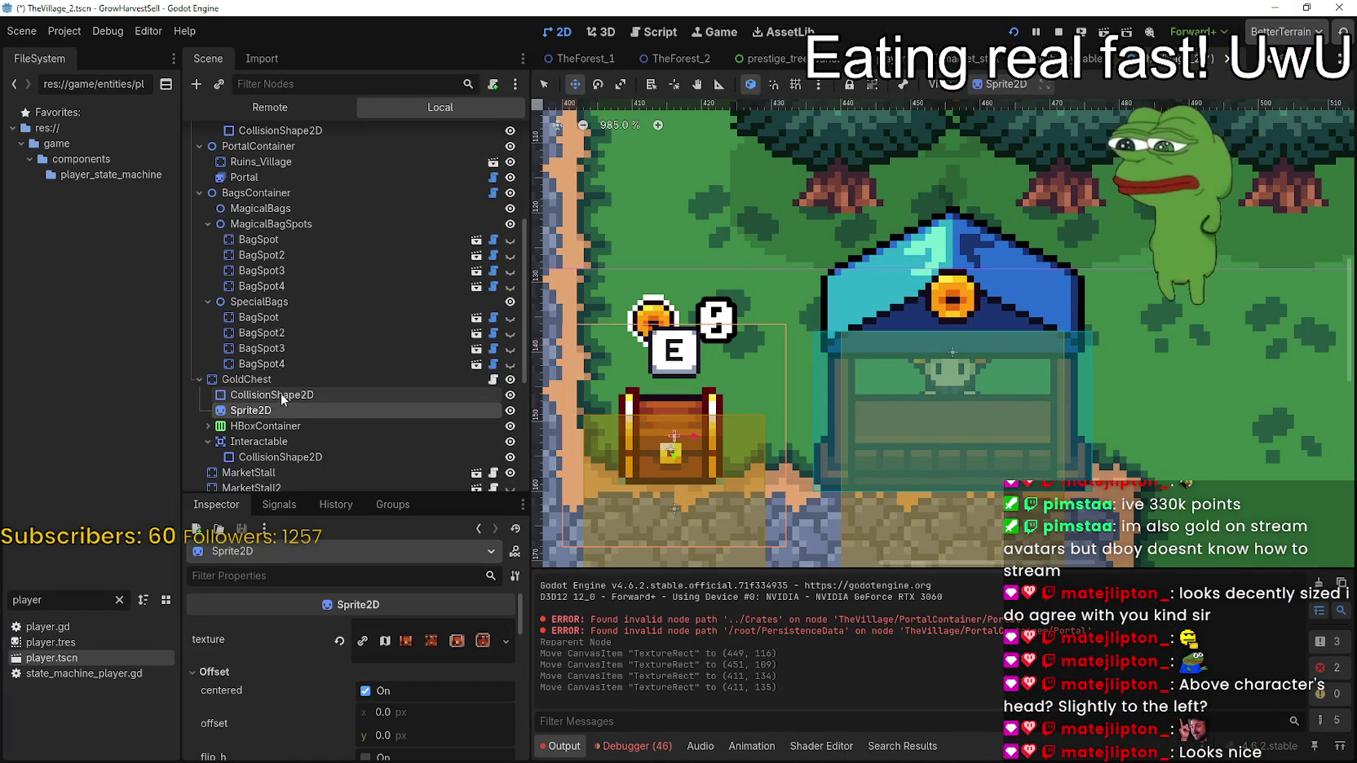
{"action": "left_click", "coordinate": [266, 426]}
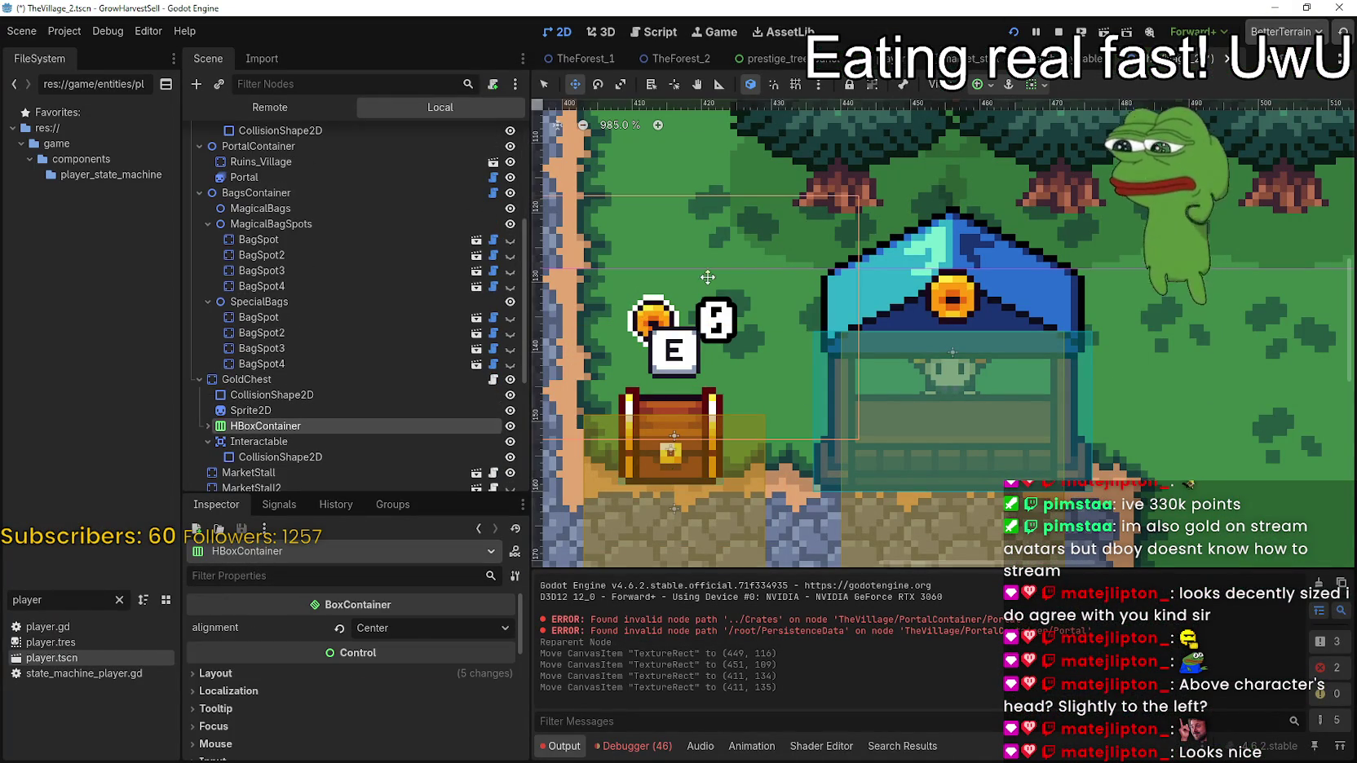
{"action": "scroll", "coordinate": [689, 324], "scroll_direction": "down", "scroll_amount": 1}
{"action": "scroll", "coordinate": [689, 325], "scroll_direction": "up", "scroll_amount": 1}
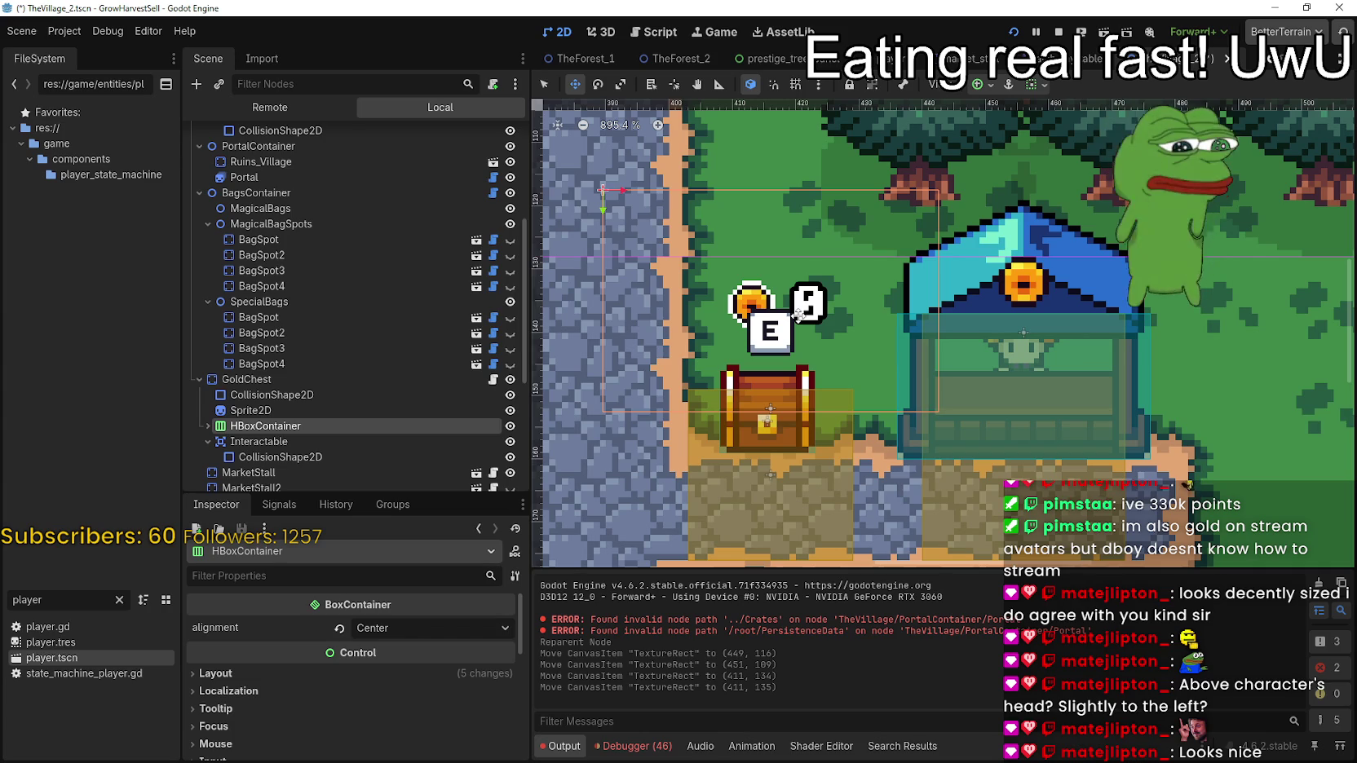
{"action": "key", "text": "Up"}
{"action": "key", "text": "Up"}
{"action": "key", "text": "Up"}
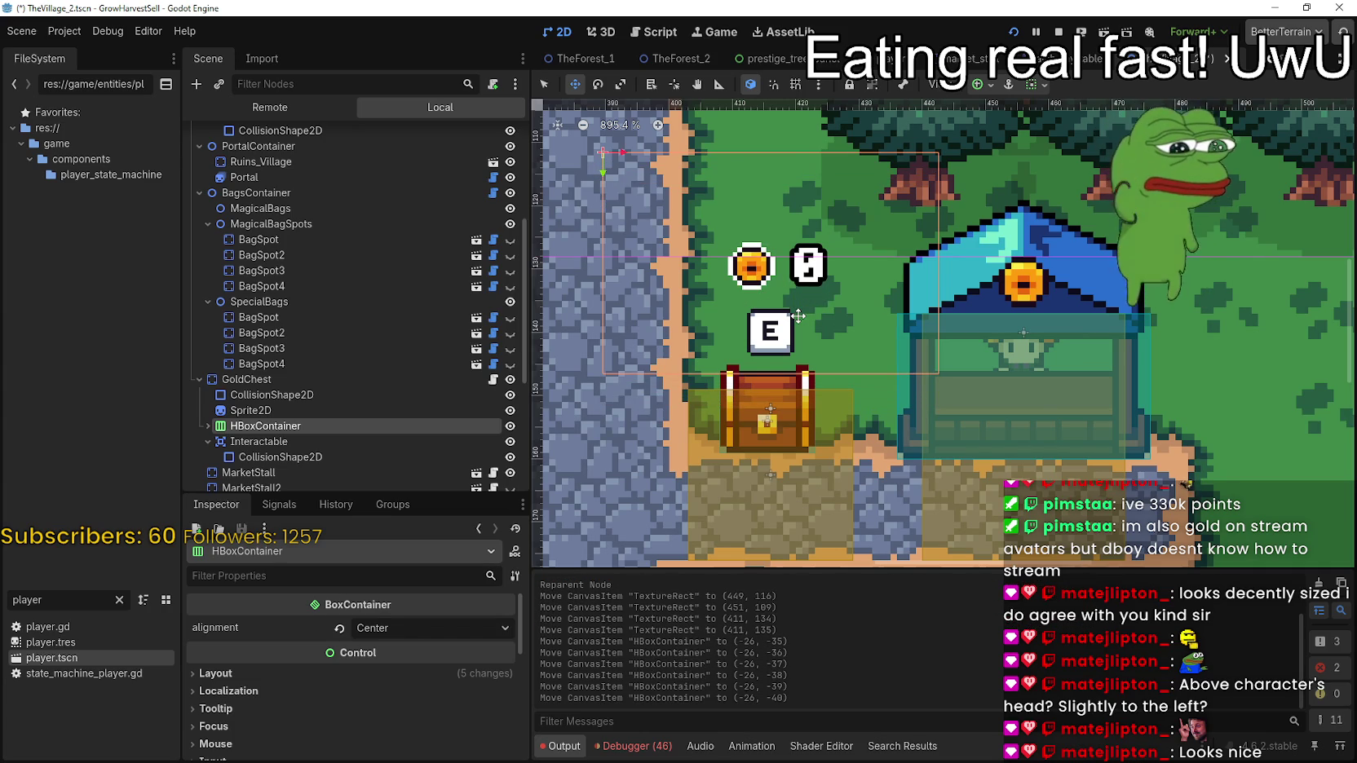
Run the game maximized and walk up to the chest to check the coin counter
{"action": "key", "text": "F5"}
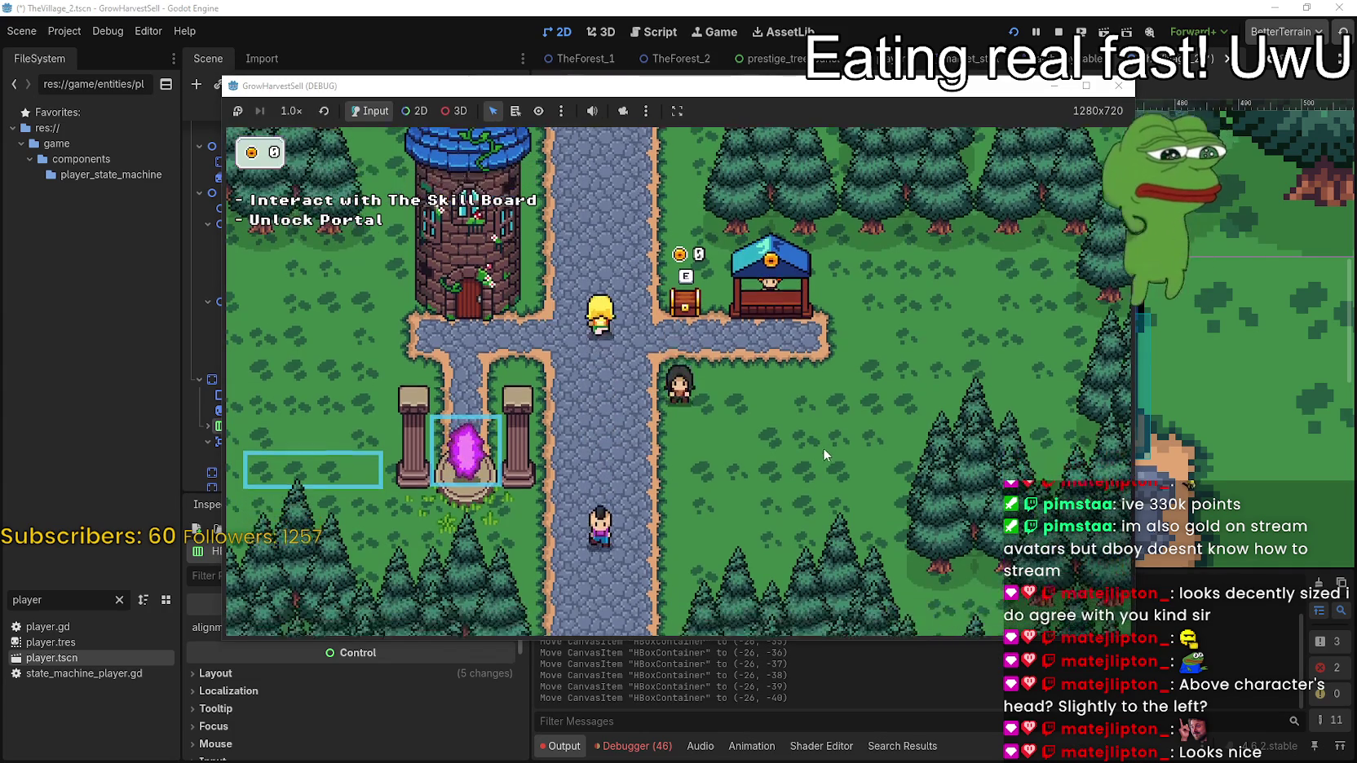
{"action": "left_click", "coordinate": [1086, 86]}
{"action": "key", "text": "w"}
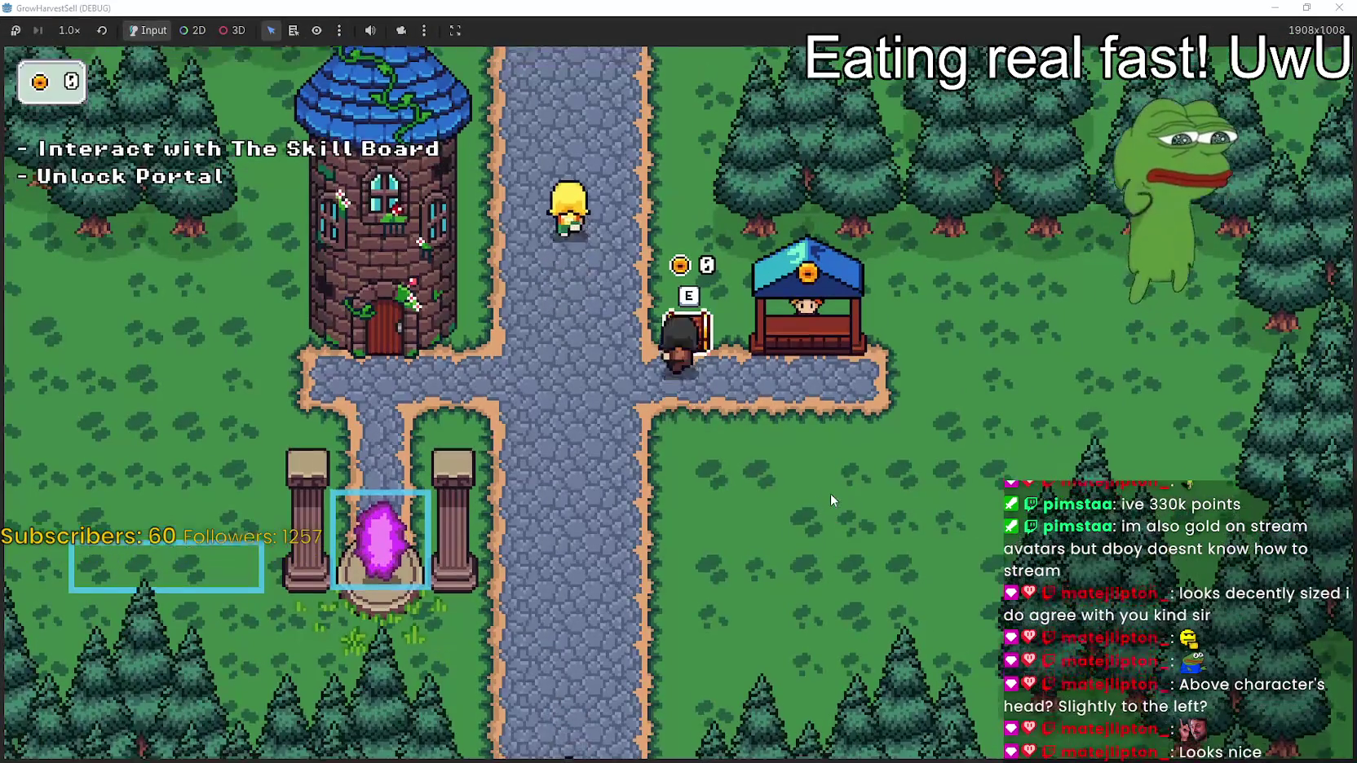
{"action": "key", "text": "s"}
{"action": "key", "text": "w"}
{"action": "key", "text": "s"}
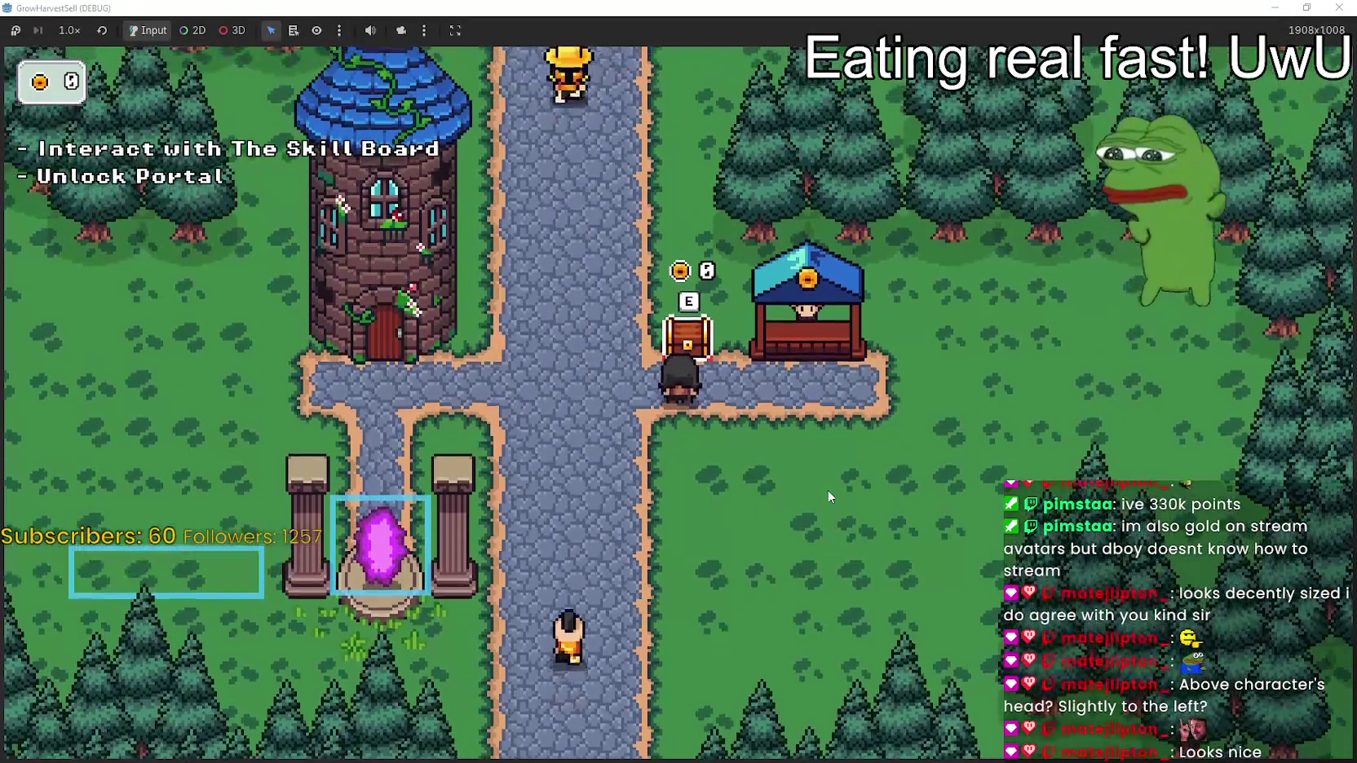
{"action": "key", "text": "d"}
{"action": "key", "text": "F8"}
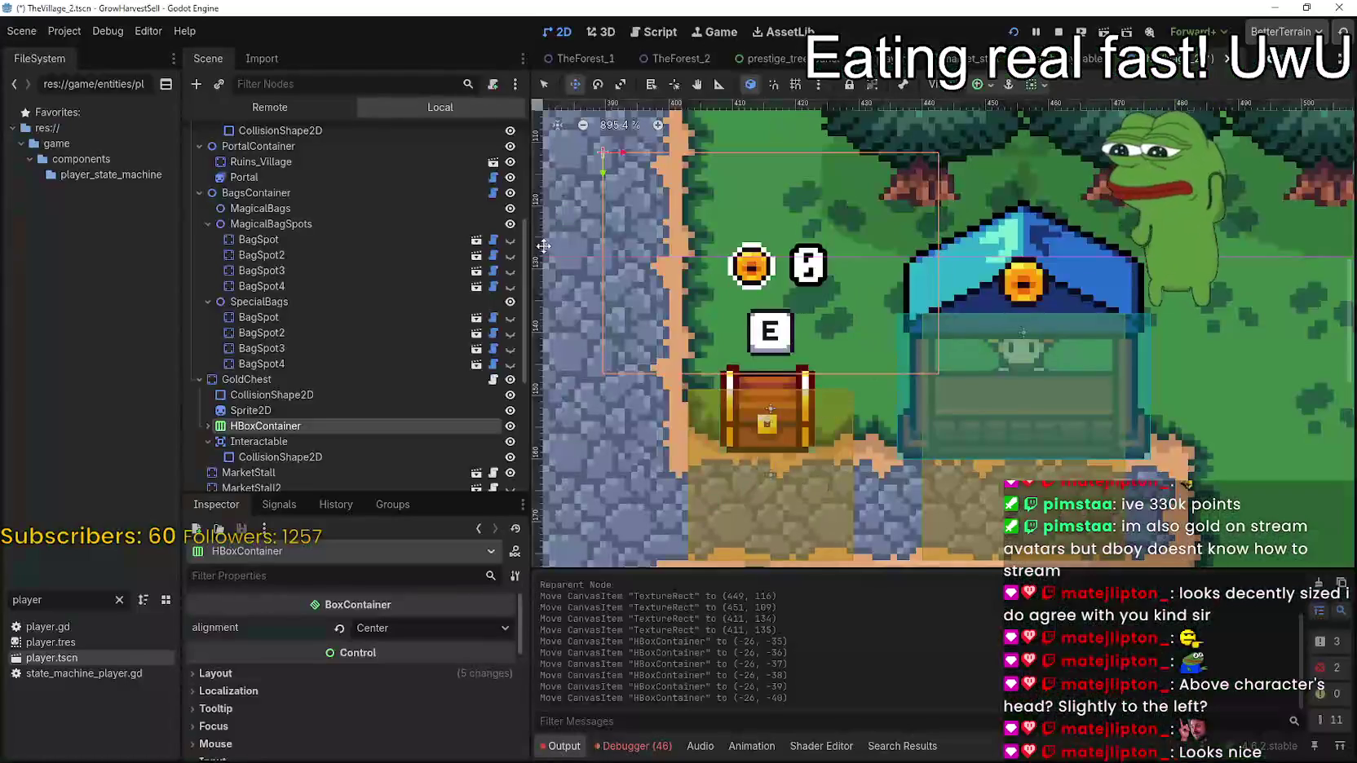
Drag the E TextureRect above the stall roof to 451, 108 and run the game
{"action": "scroll", "coordinate": [681, 346], "scroll_direction": "down", "scroll_amount": 2}
{"action": "scroll", "coordinate": [353, 335], "scroll_direction": "up", "scroll_amount": 5}
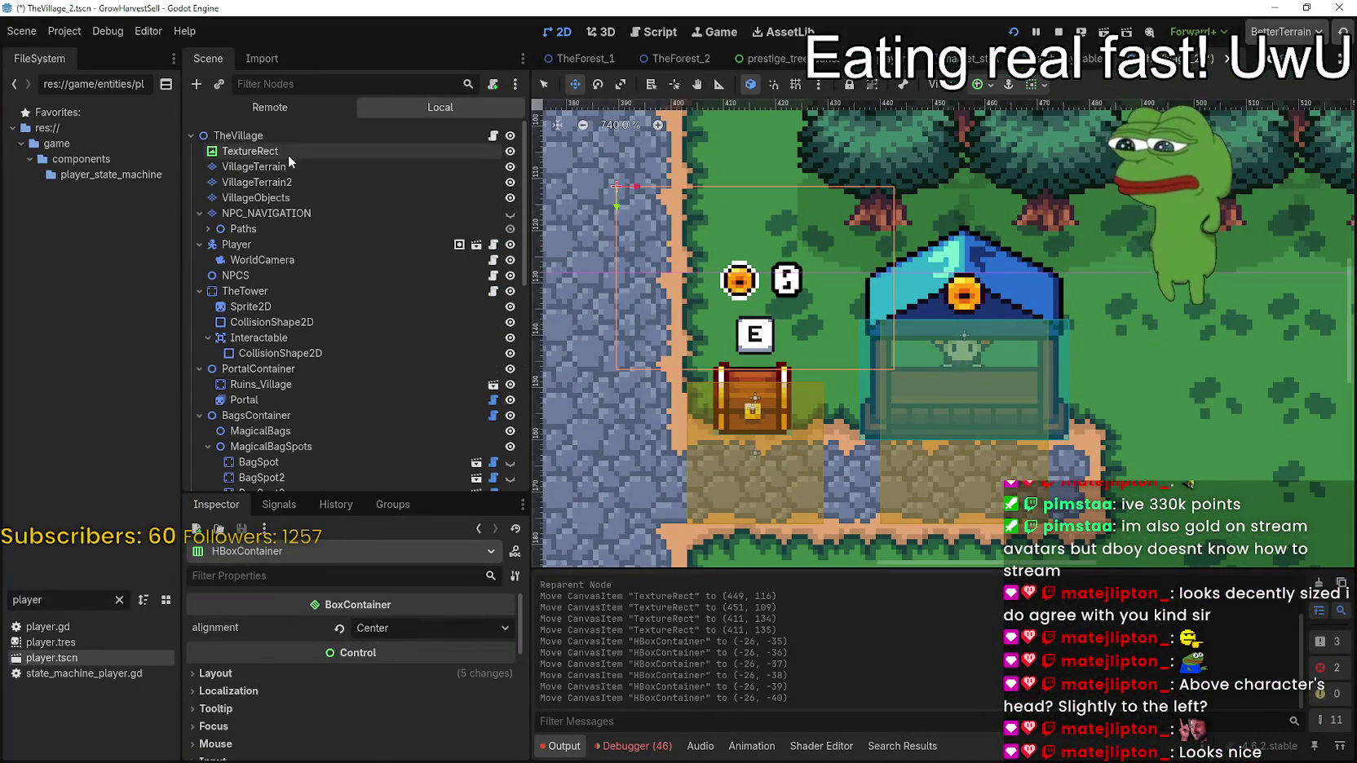
{"action": "left_click", "coordinate": [289, 153]}
{"action": "mouse_move", "coordinate": [749, 329]}
{"action": "left_mouse_down"}
{"action": "mouse_move", "coordinate": [983, 199]}
{"action": "mouse_move", "coordinate": [957, 191]}
{"action": "left_mouse_up"}
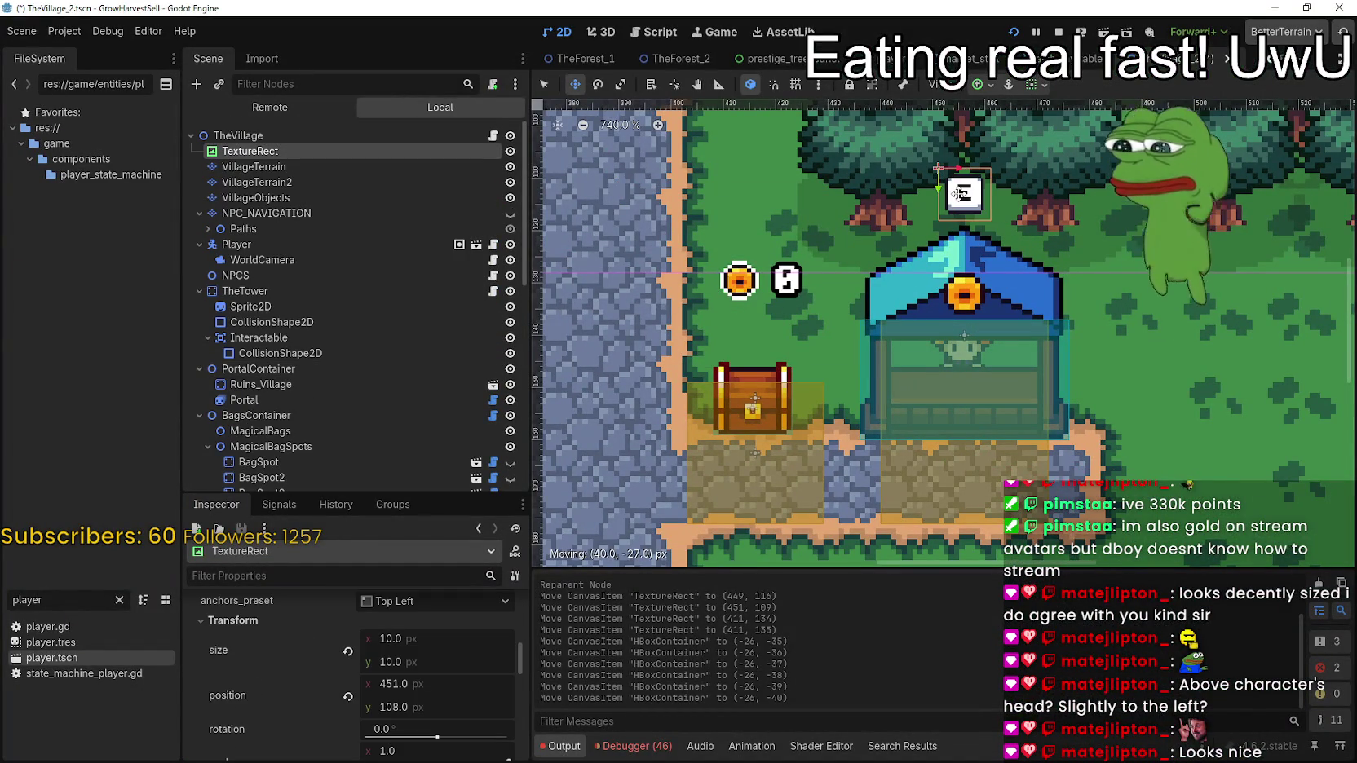
{"action": "key", "text": "F5"}
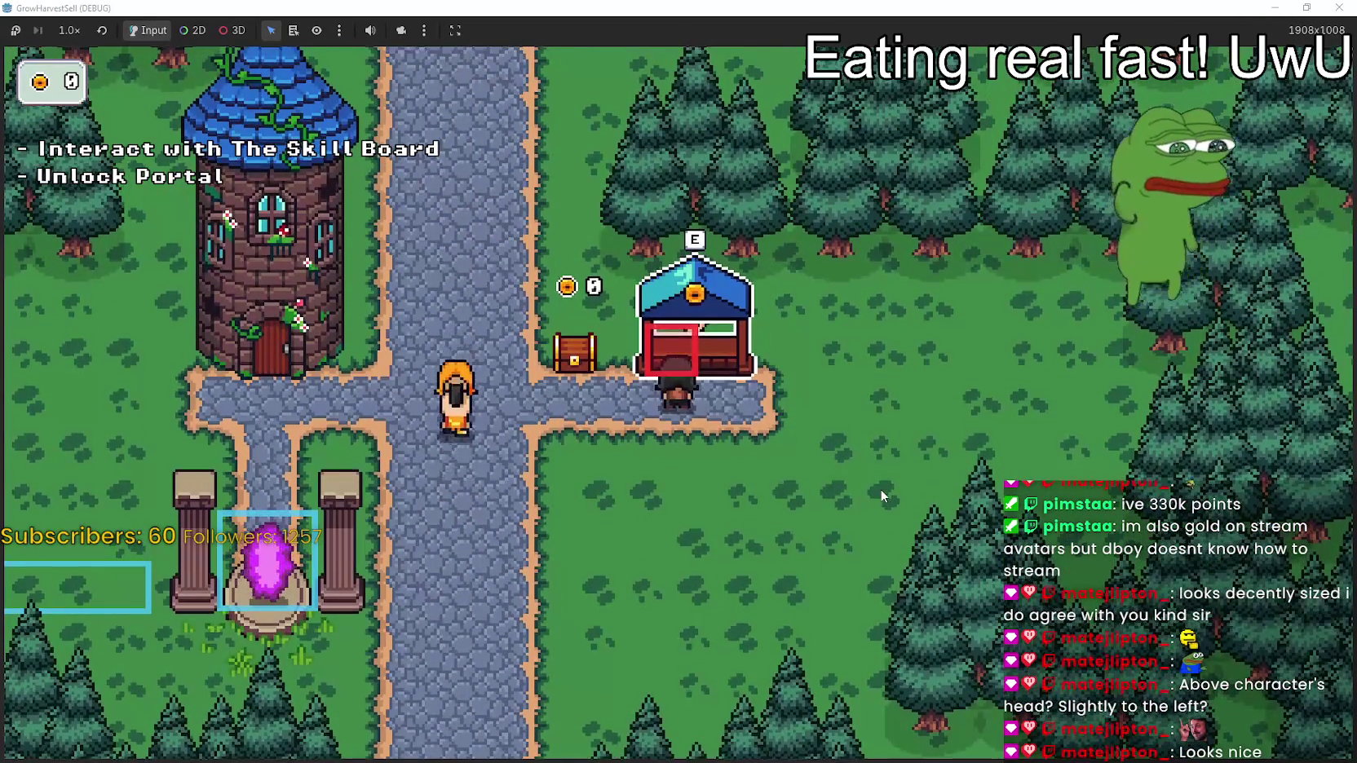
Walk the character down-left past the stall, then up the path to the top
{"action": "key", "text": "Left"}
{"action": "key", "text": "Down"}
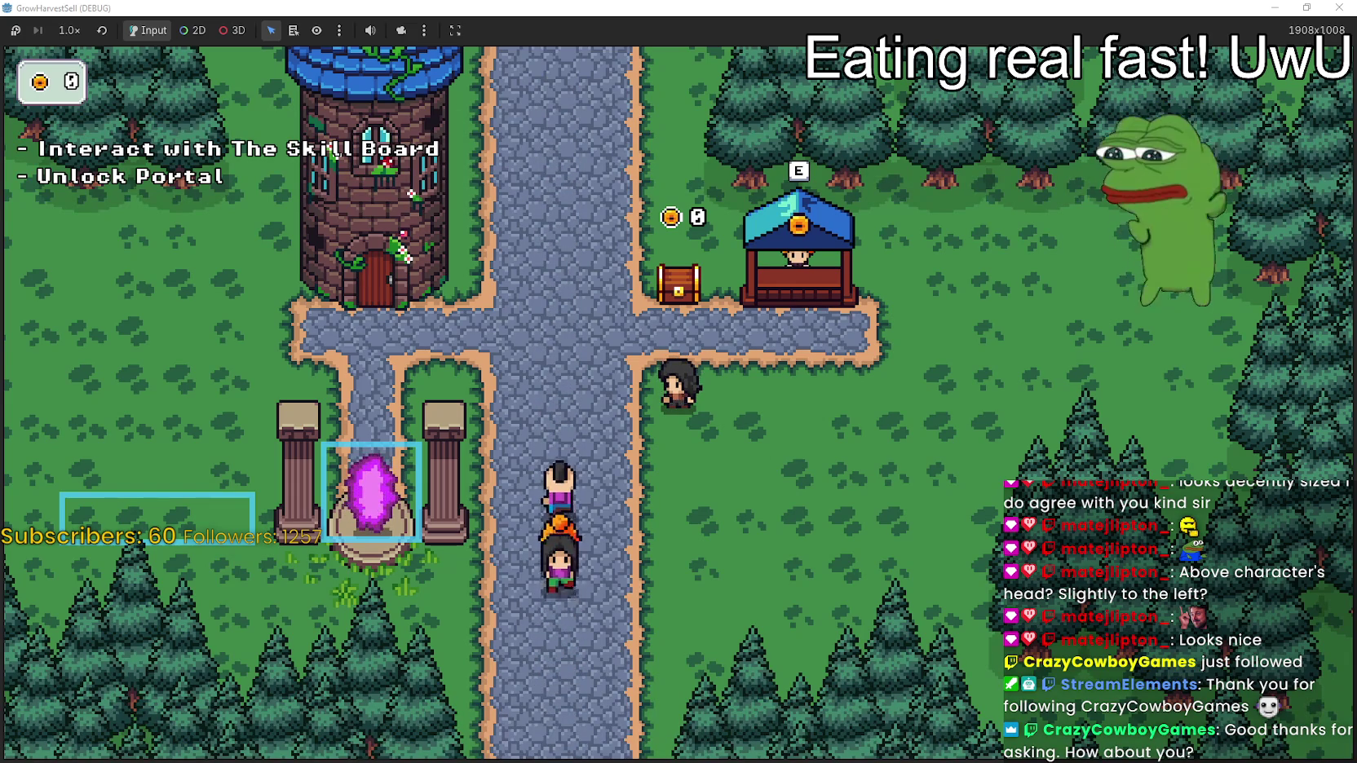
{"action": "key", "text": "w"}
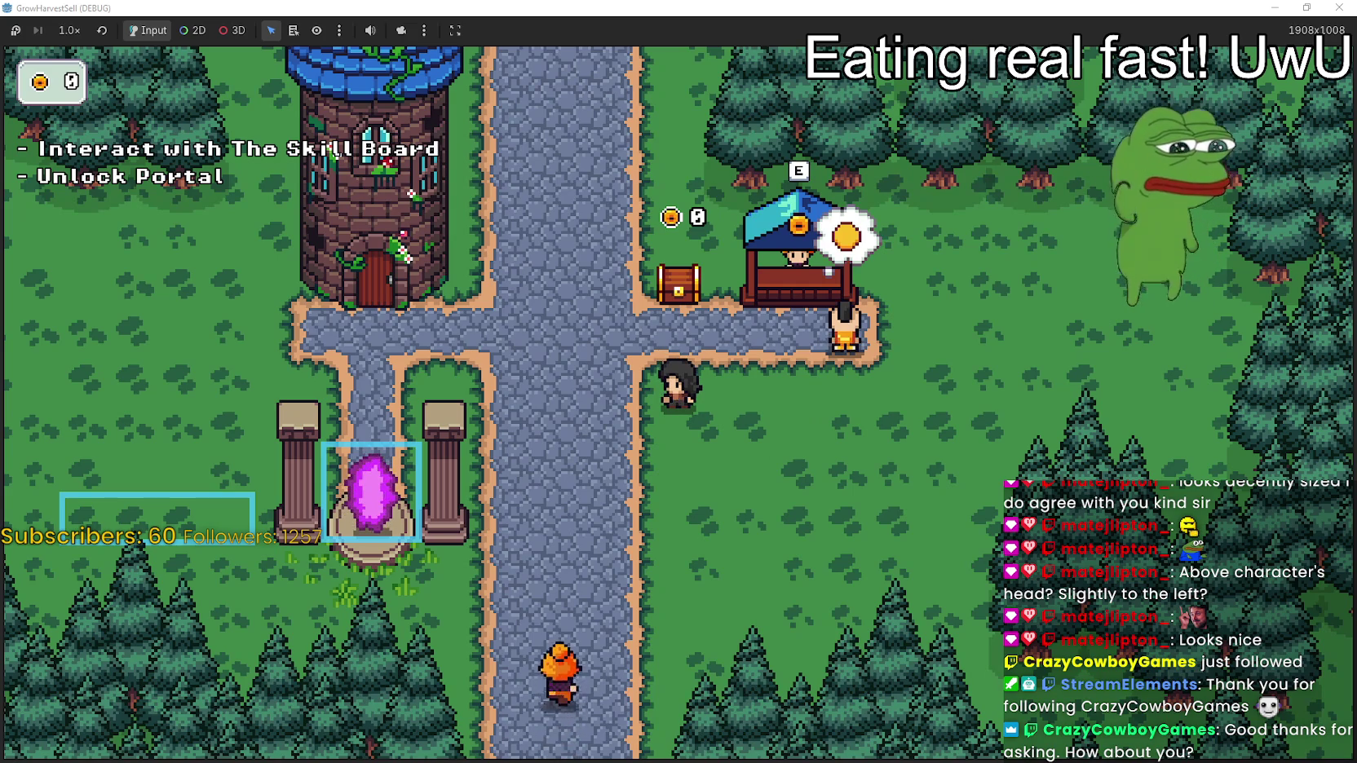
{"action": "key", "text": "w"}
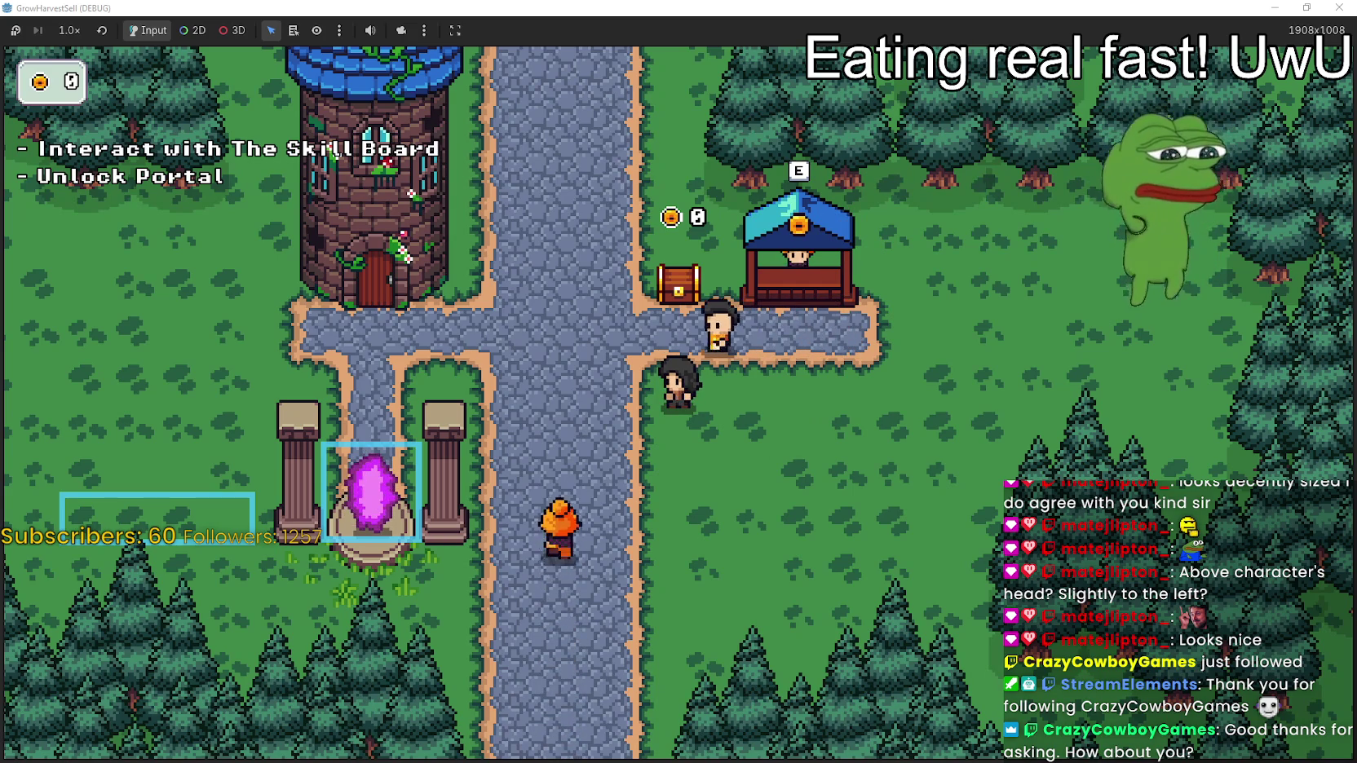
{"action": "key", "text": "w"}
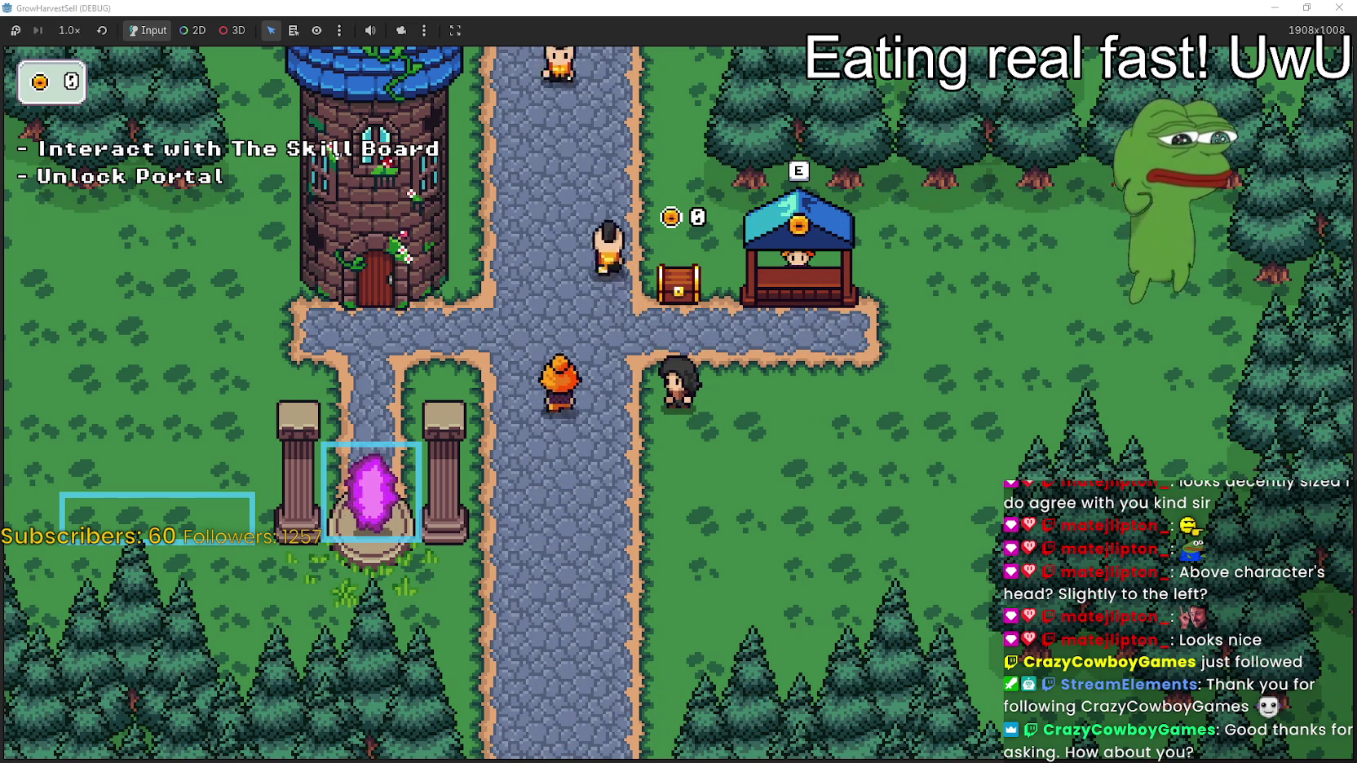
{"action": "key", "text": "w"}
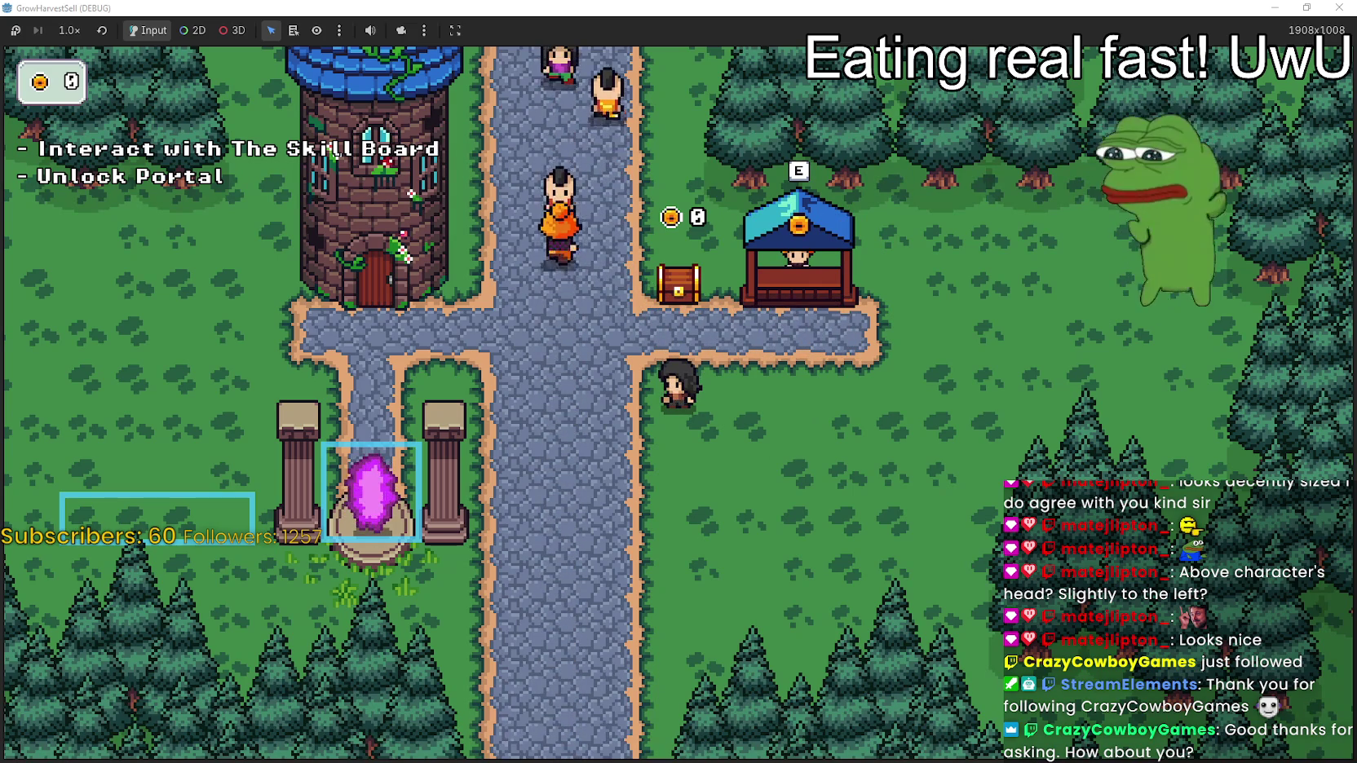
{"action": "key", "text": "w"}
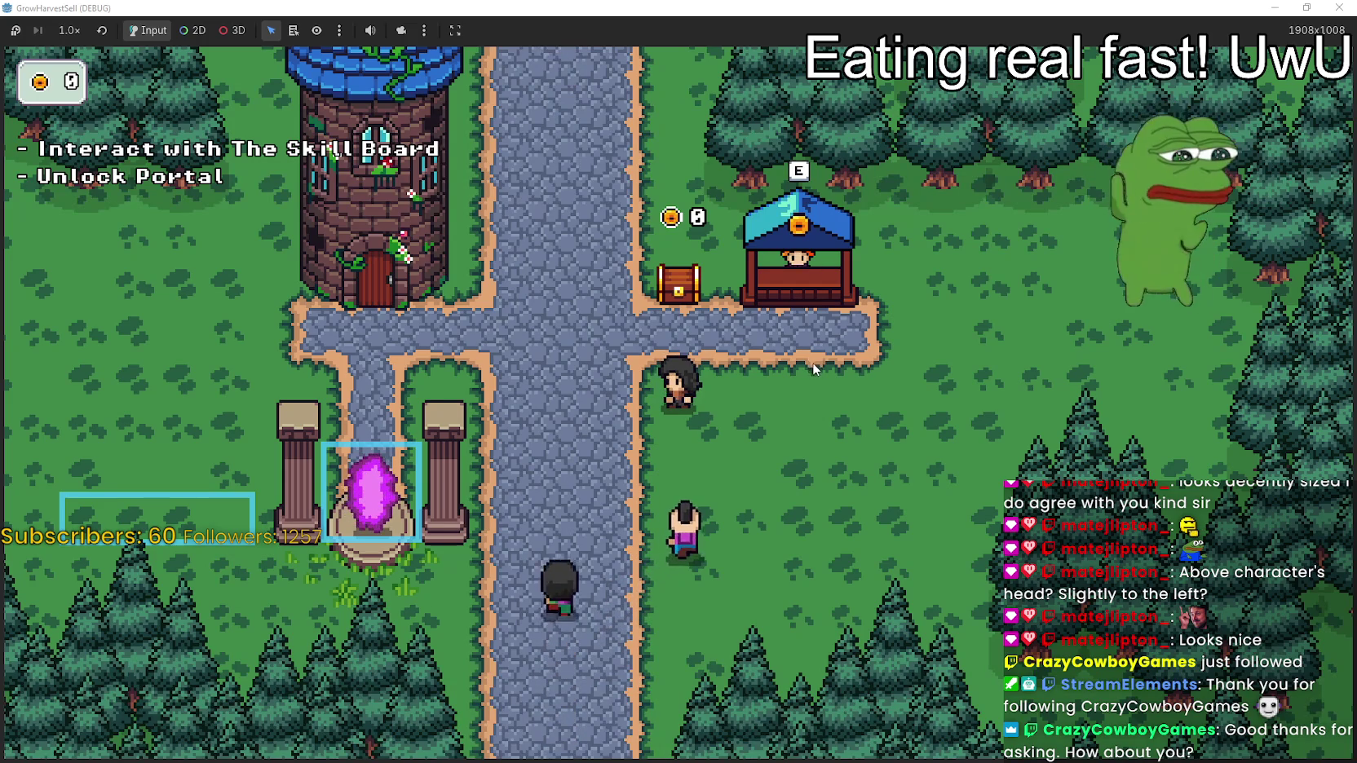
Walk to the front of the stall, then restore the game window to a smaller size
{"action": "key", "text": "d"}
{"action": "key", "text": "w"}
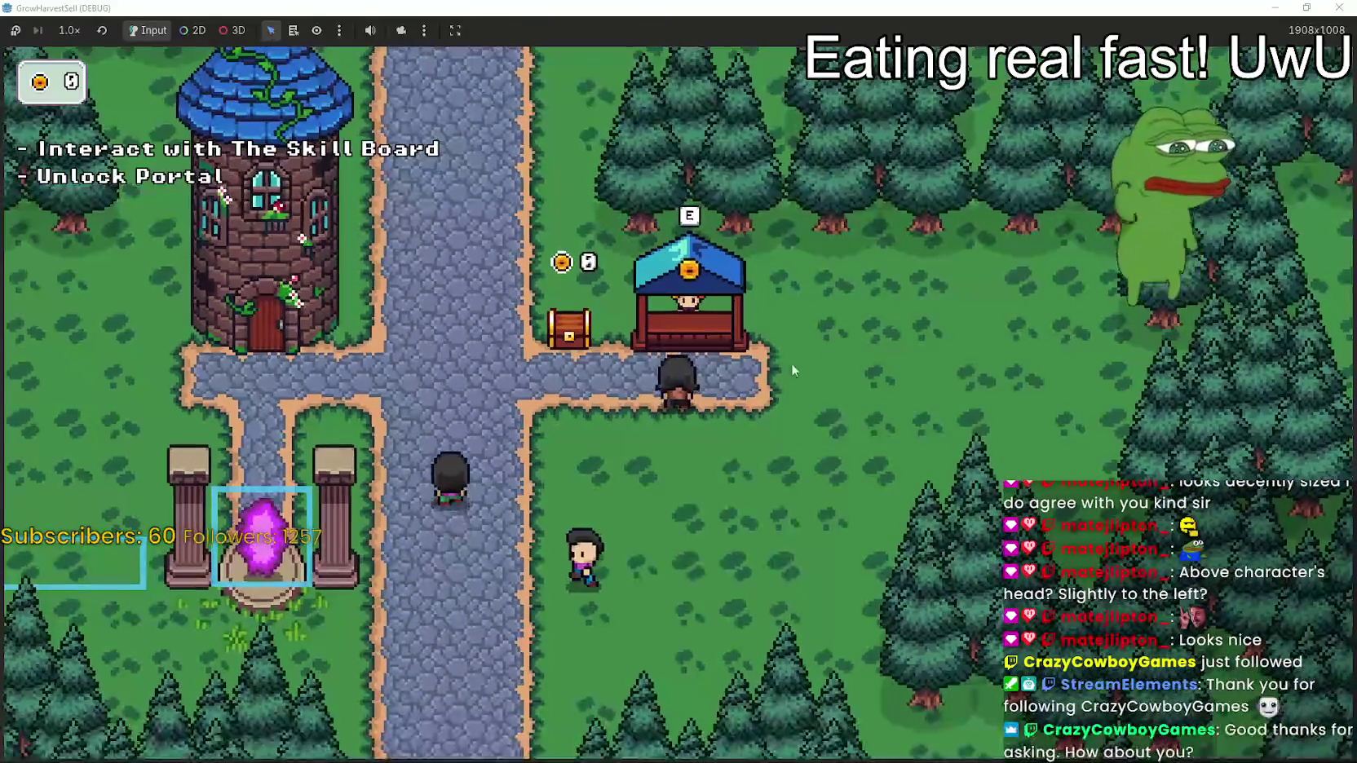
{"action": "left_click", "coordinate": [1307, 6]}
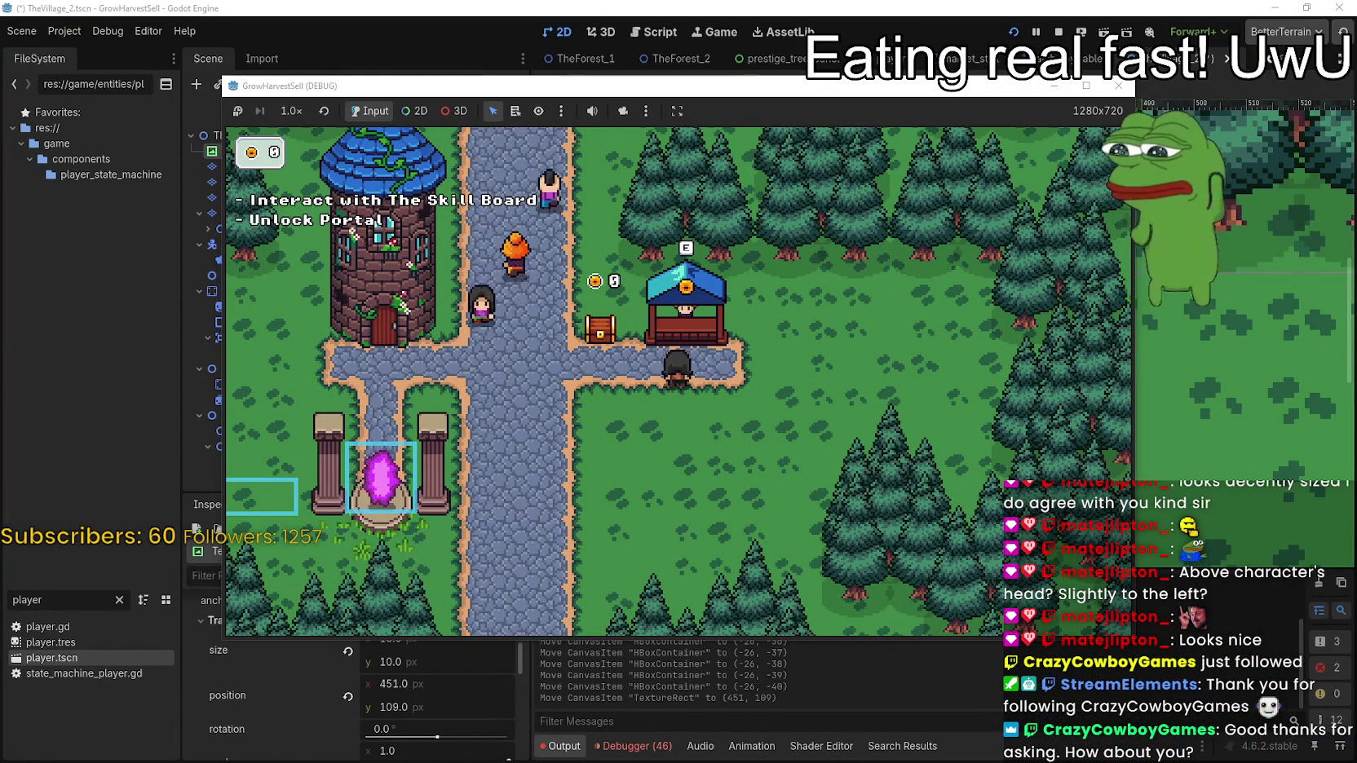
{"action": "key", "text": "alt+Tab"}
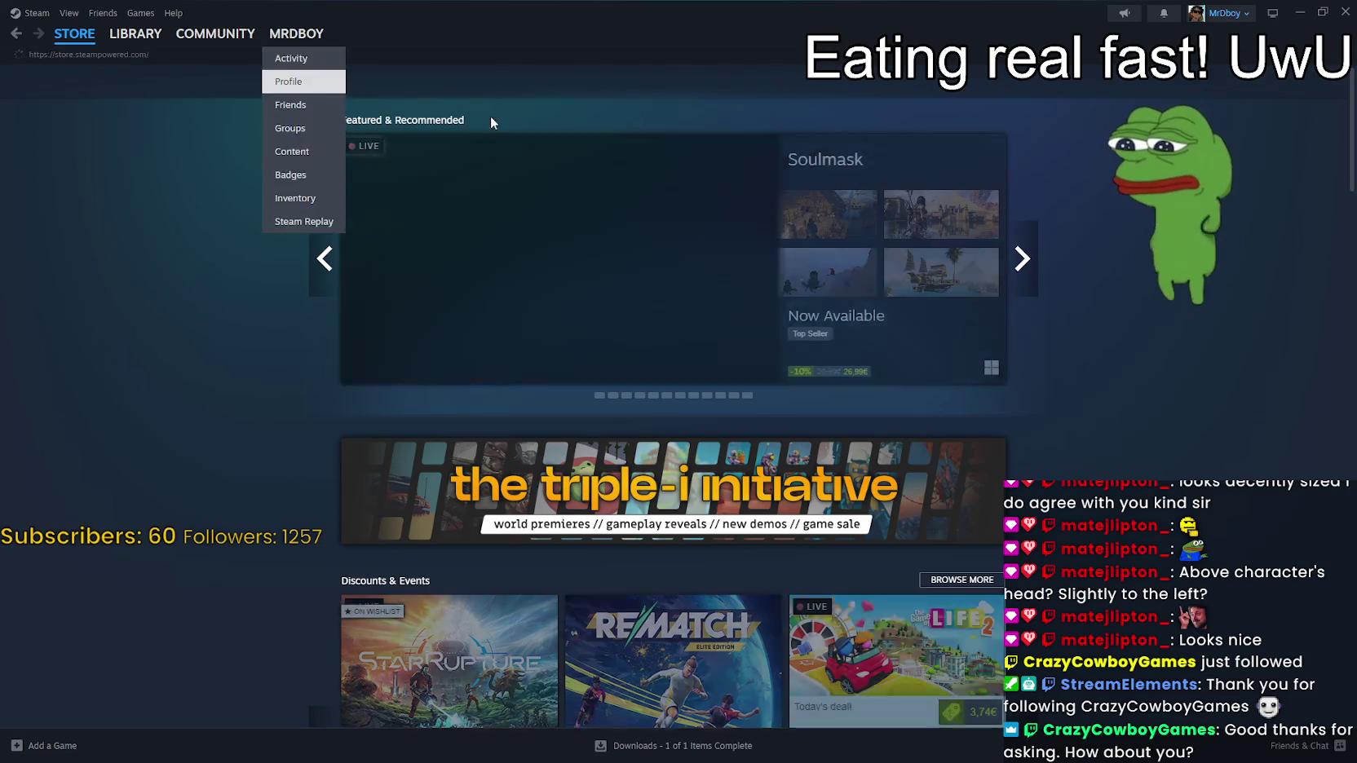
Search the Steam store for 'MR FARM' and open the MR FARMBOY page
{"action": "left_click", "coordinate": [864, 81]}
{"action": "type", "text": "MR FARM"}
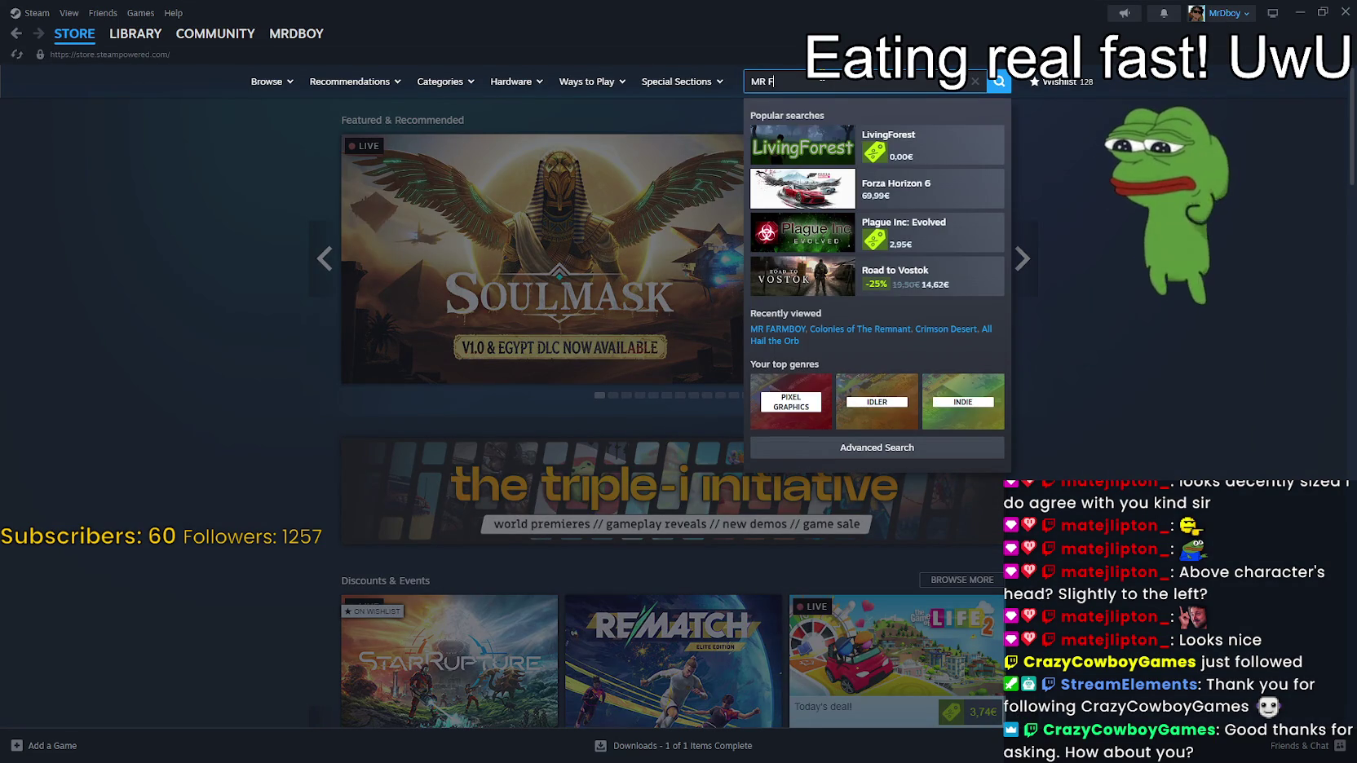
{"action": "left_click", "coordinate": [897, 139]}
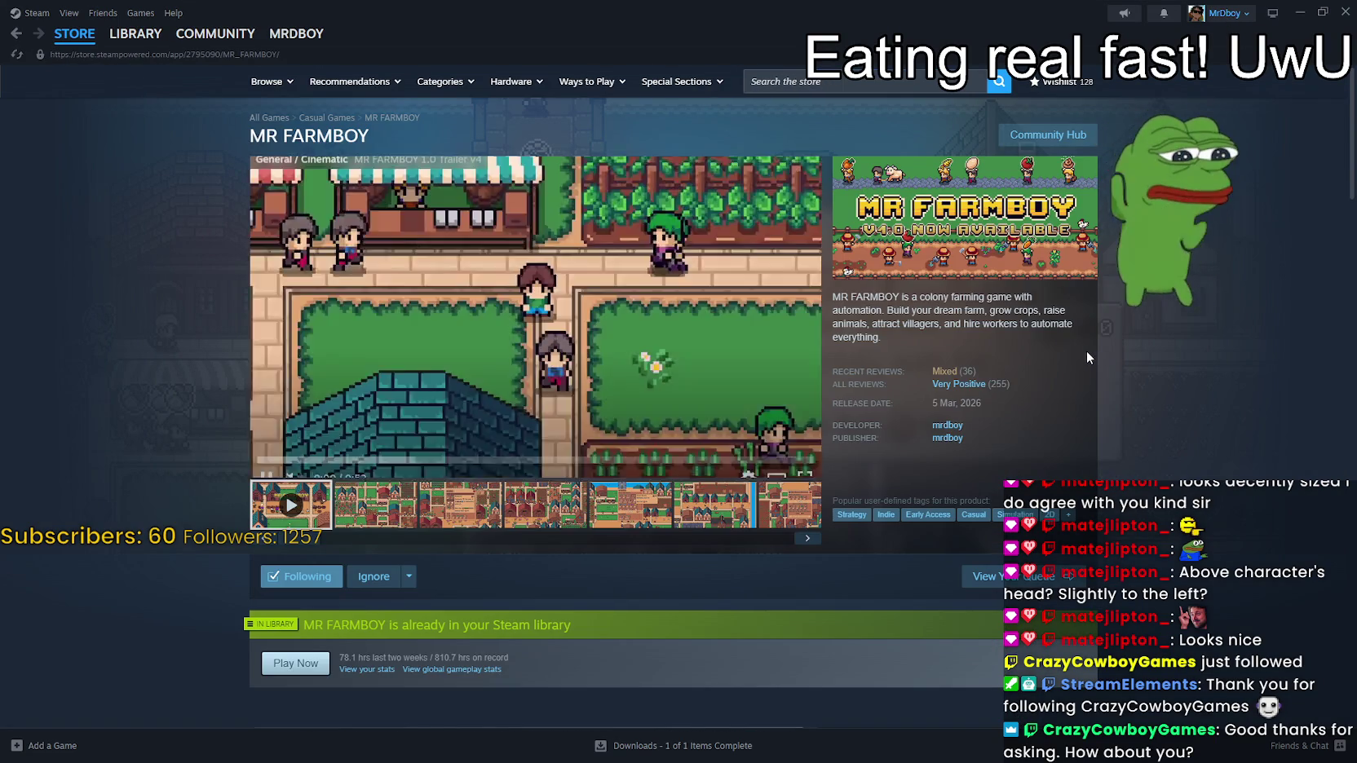
{"action": "mouse_move", "coordinate": [954, 379]}
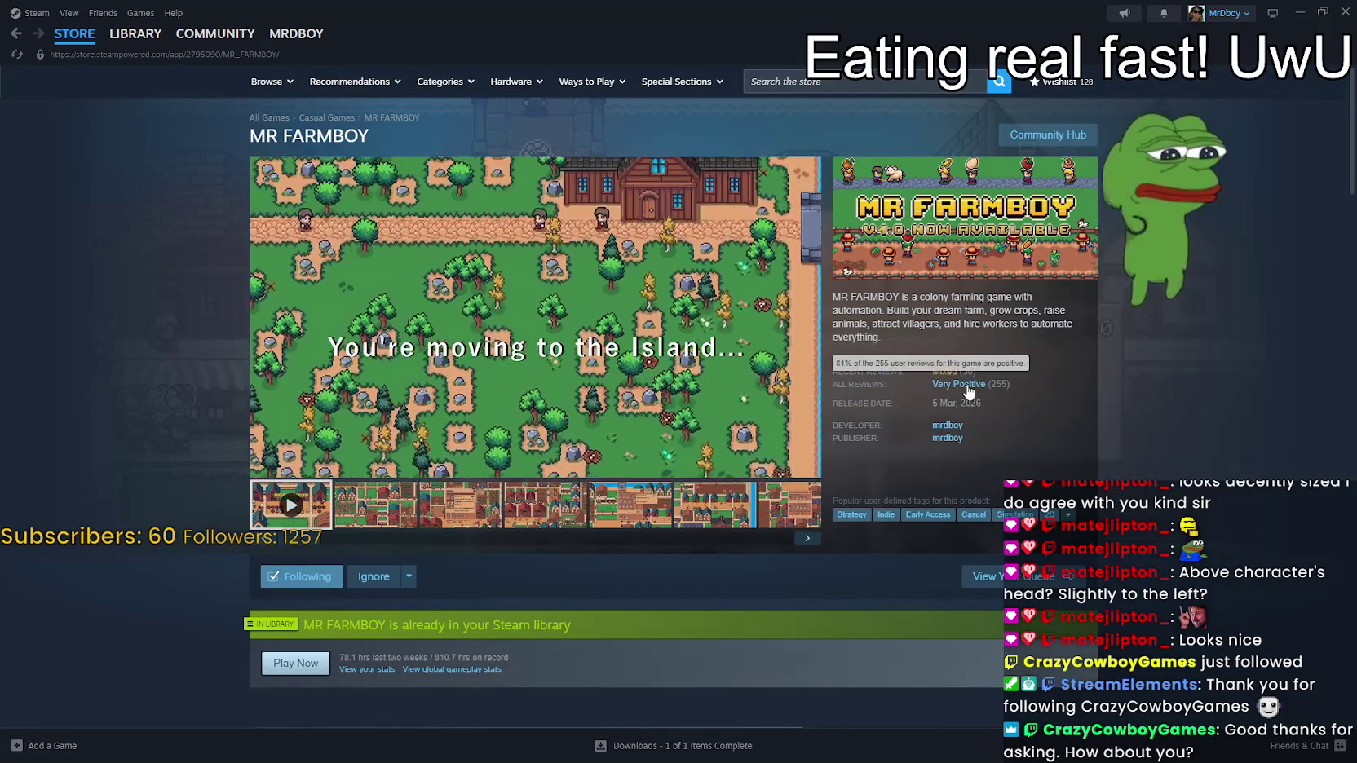
{"action": "scroll", "coordinate": [978, 395], "scroll_direction": "down", "scroll_amount": 3}
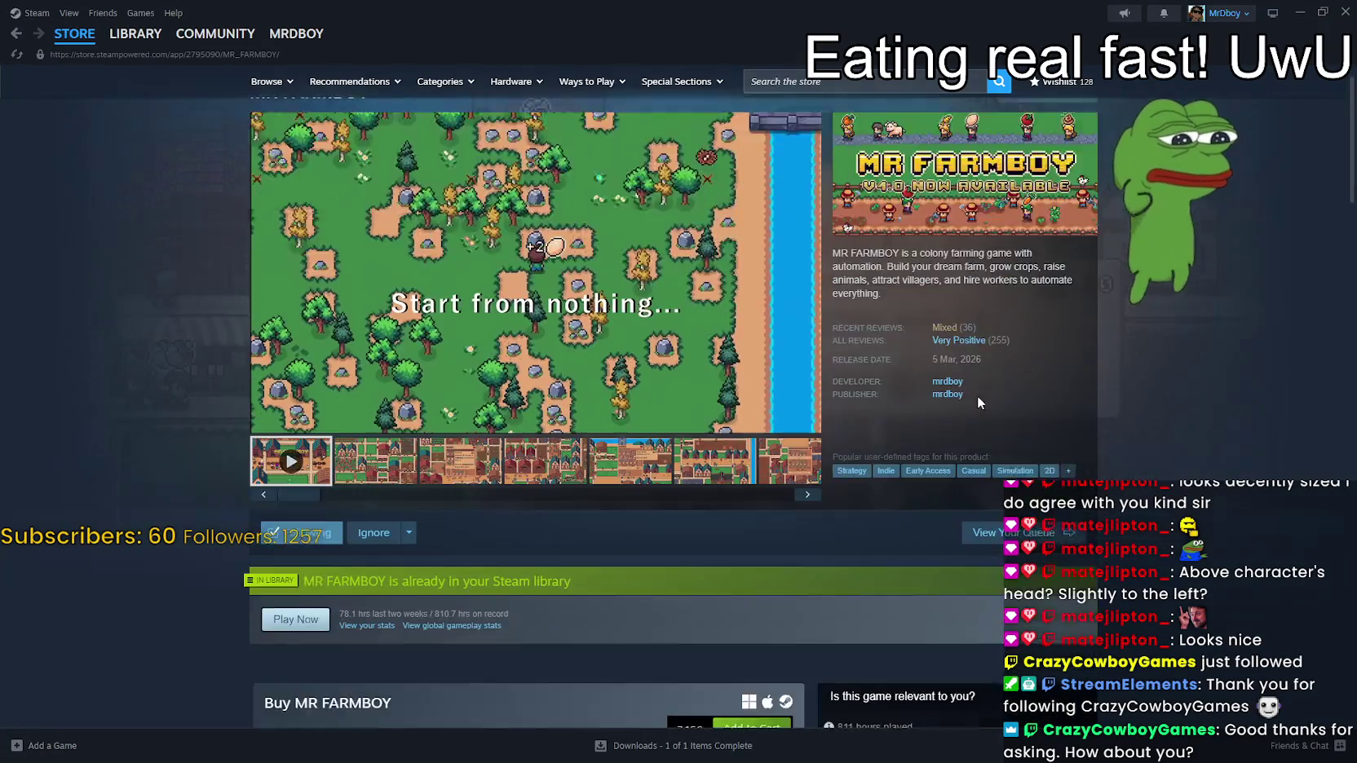
{"action": "scroll", "coordinate": [975, 392], "scroll_direction": "up", "scroll_amount": 3}
{"action": "left_click", "coordinate": [1050, 135]}
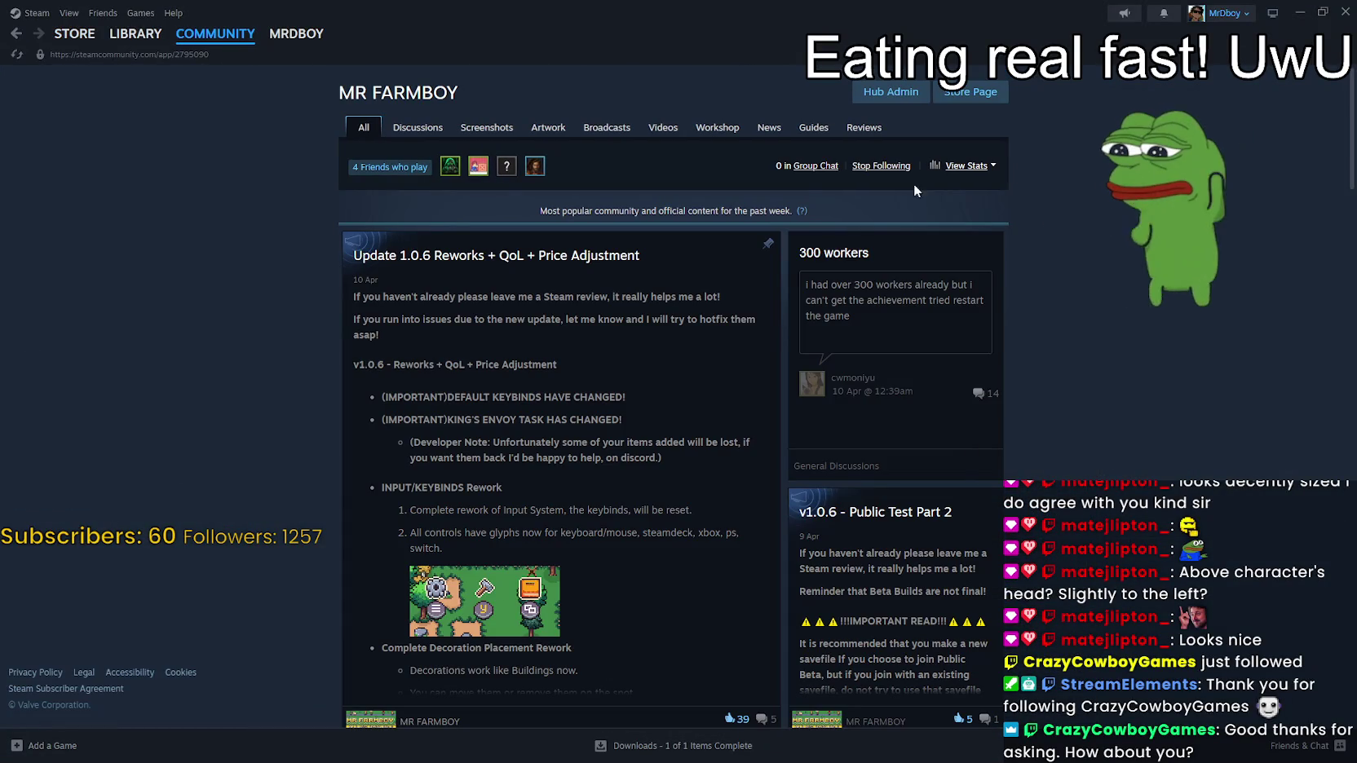
{"action": "left_click", "coordinate": [417, 127]}
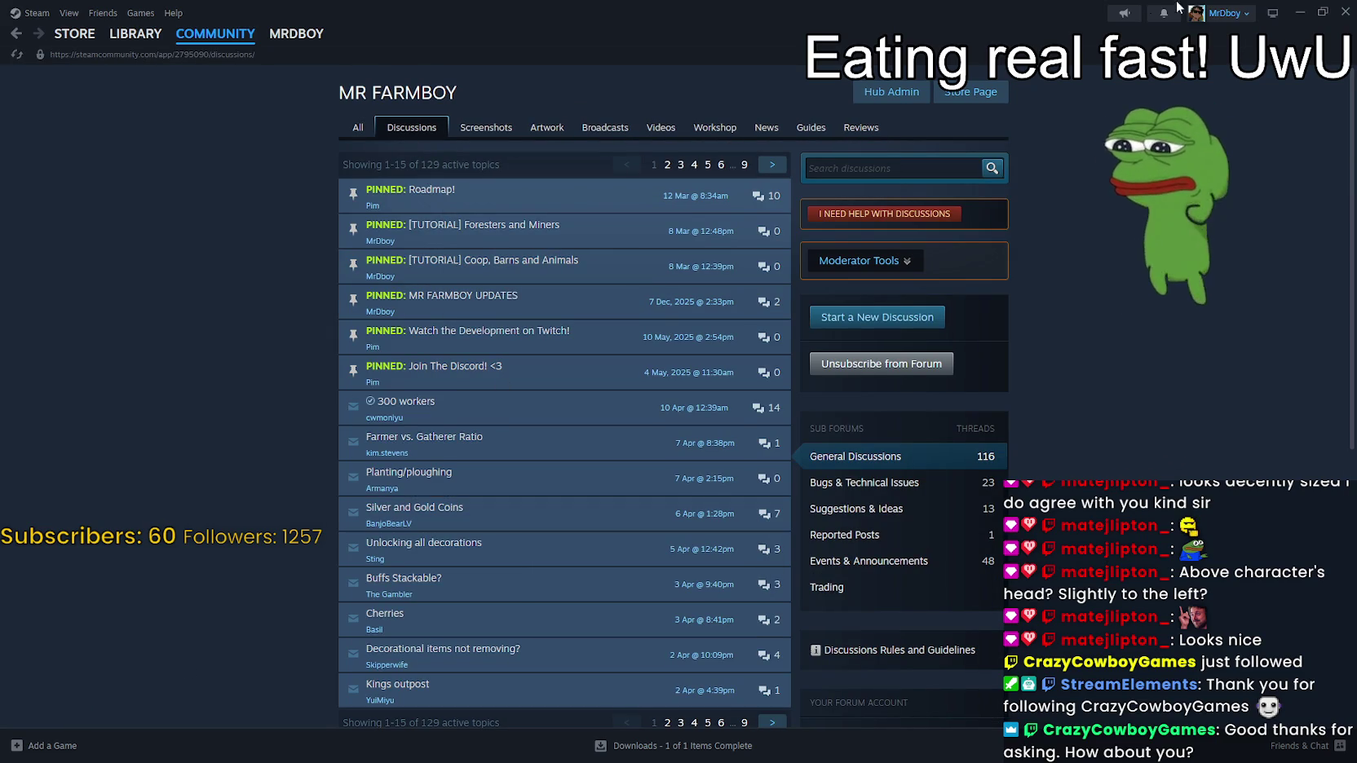
{"action": "left_click", "coordinate": [968, 101]}
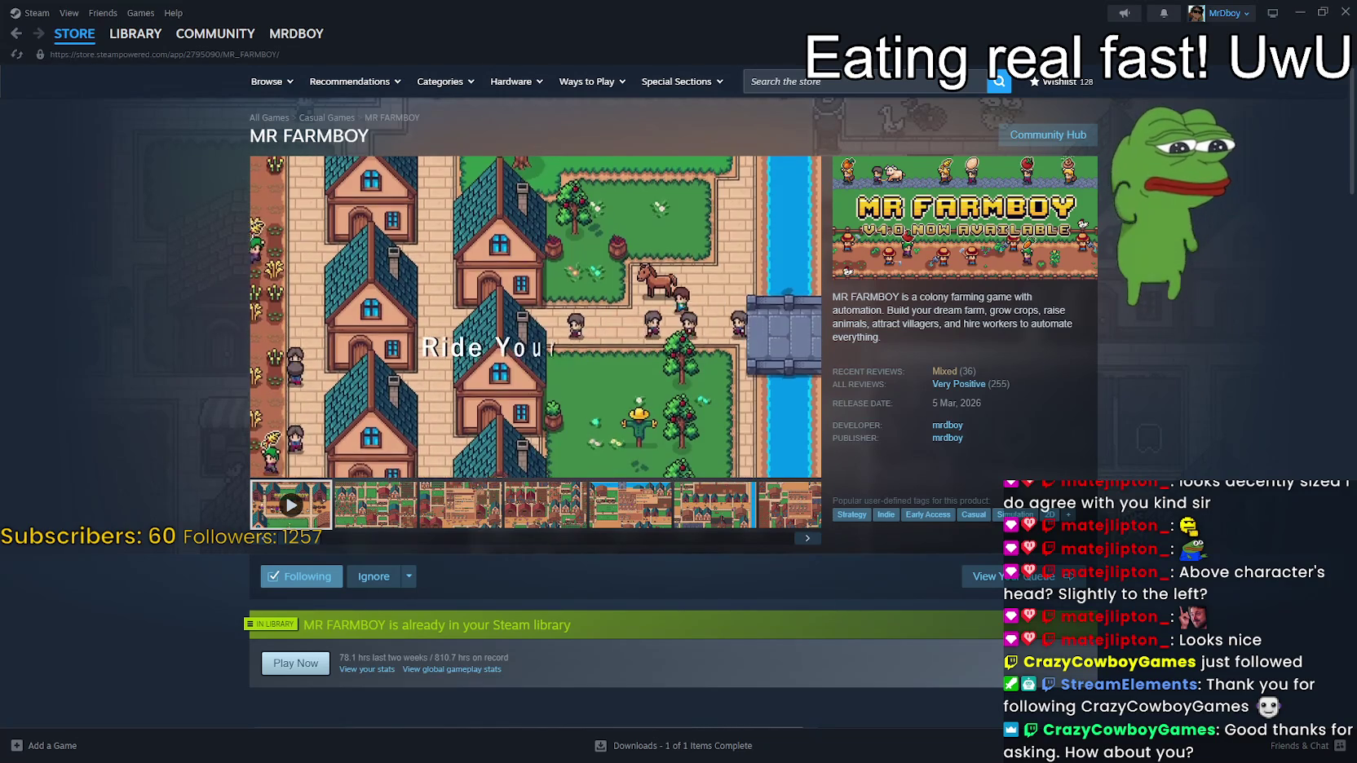
Bring up YouTube's recent MR FARMBOY results and scroll through them, returning to the top
{"action": "key", "text": "alt+Tab"}
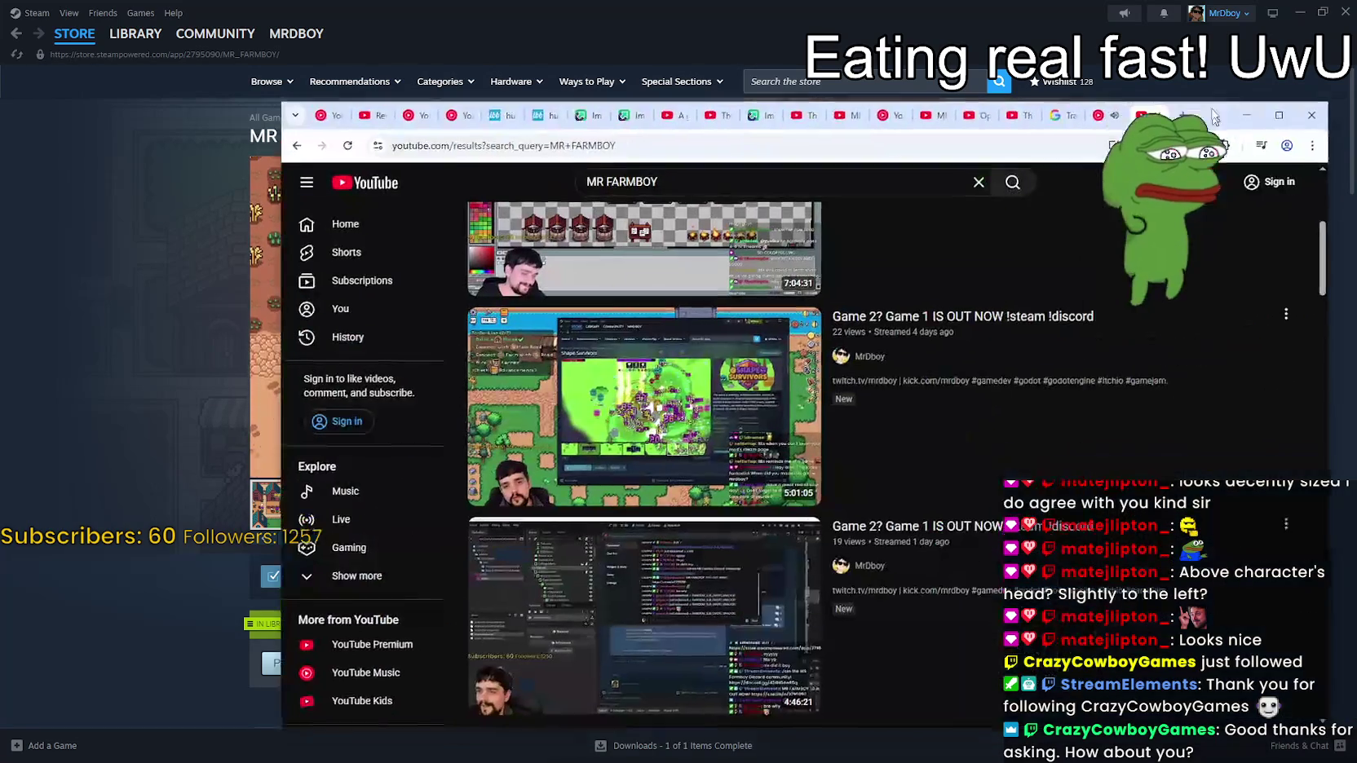
{"action": "scroll", "coordinate": [983, 538], "scroll_direction": "down", "scroll_amount": 1}
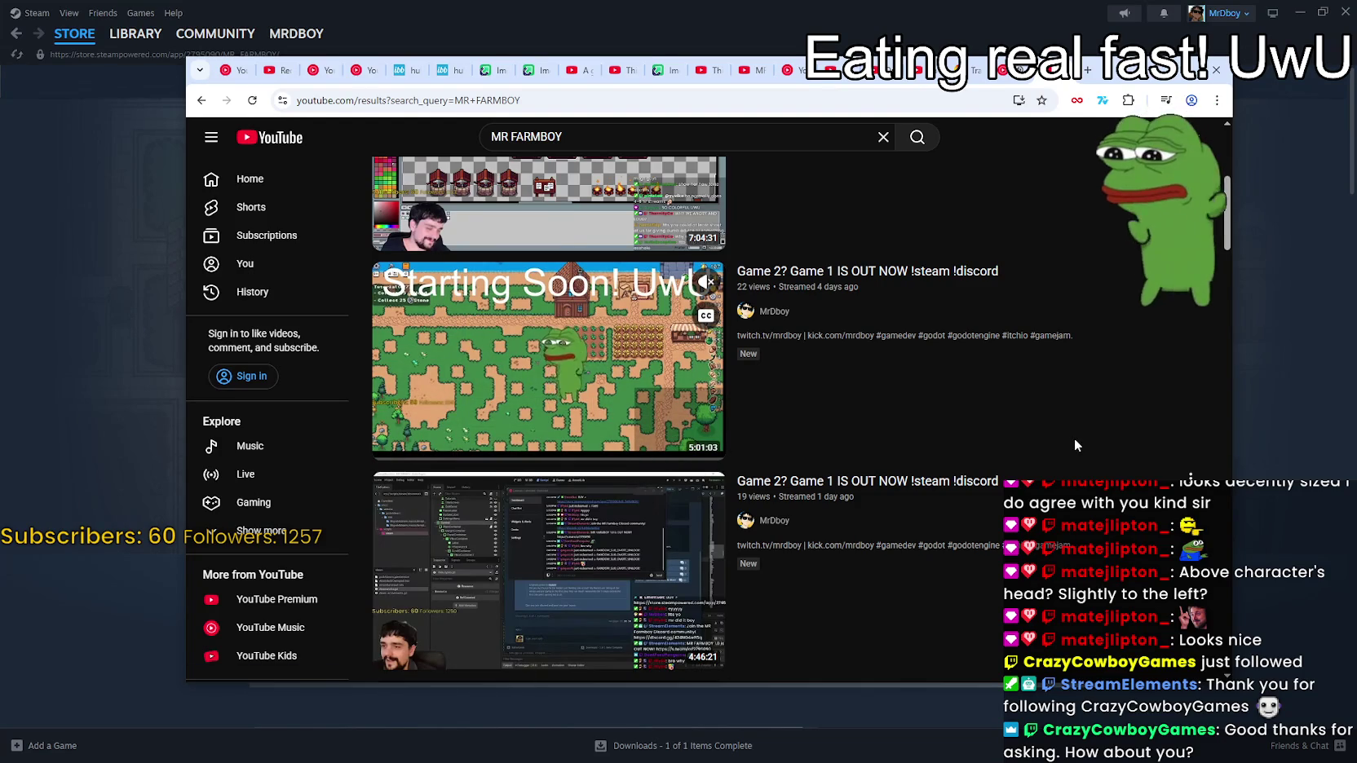
{"action": "scroll", "coordinate": [1102, 553], "scroll_direction": "down", "scroll_amount": 1}
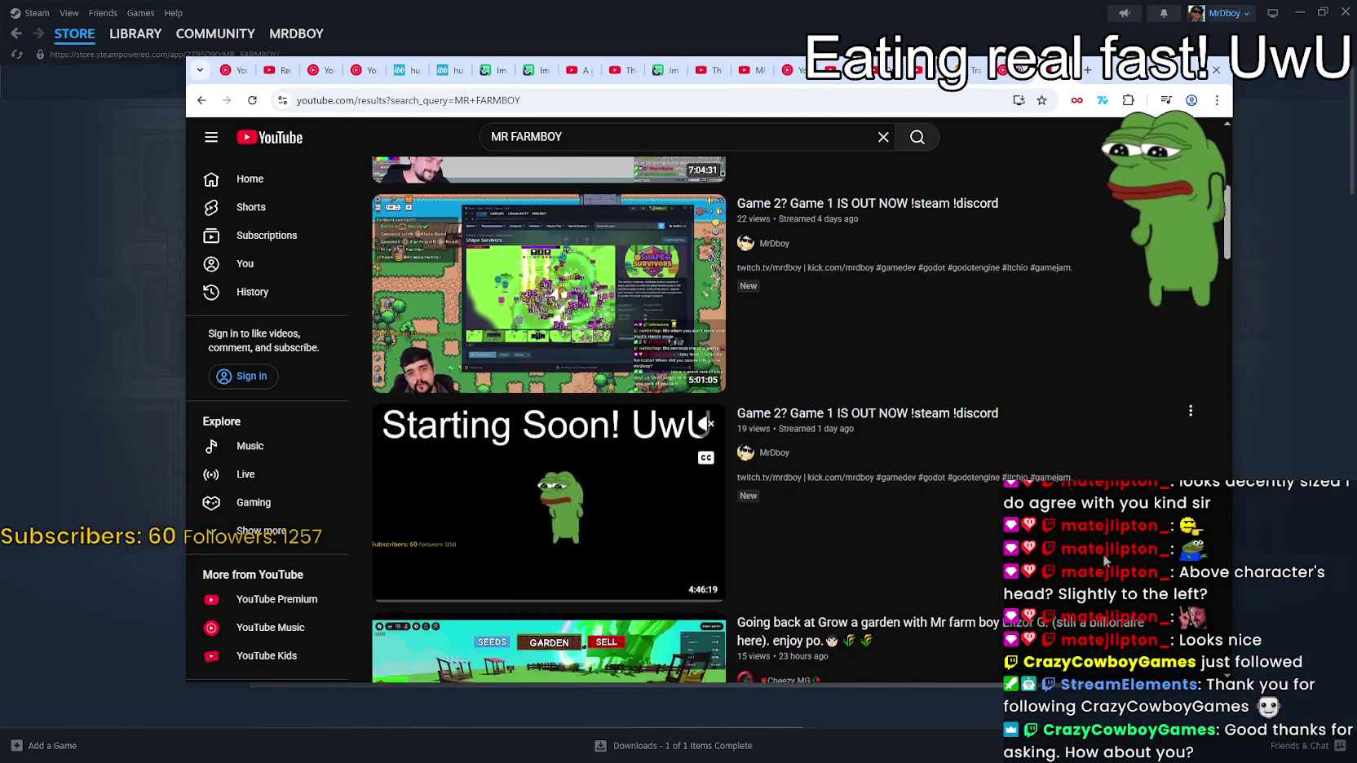
{"action": "scroll", "coordinate": [1152, 550], "scroll_direction": "up", "scroll_amount": 5}
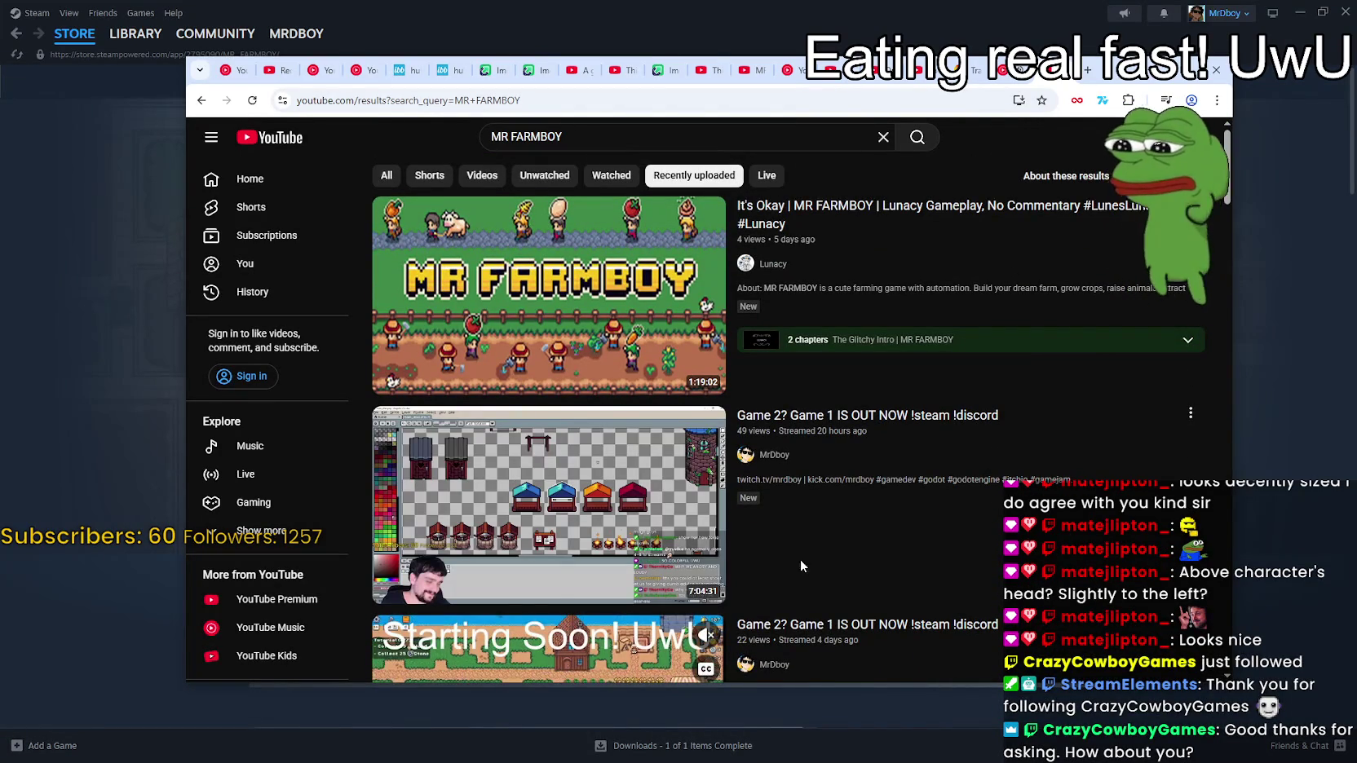
{"action": "mouse_move", "coordinate": [791, 458]}
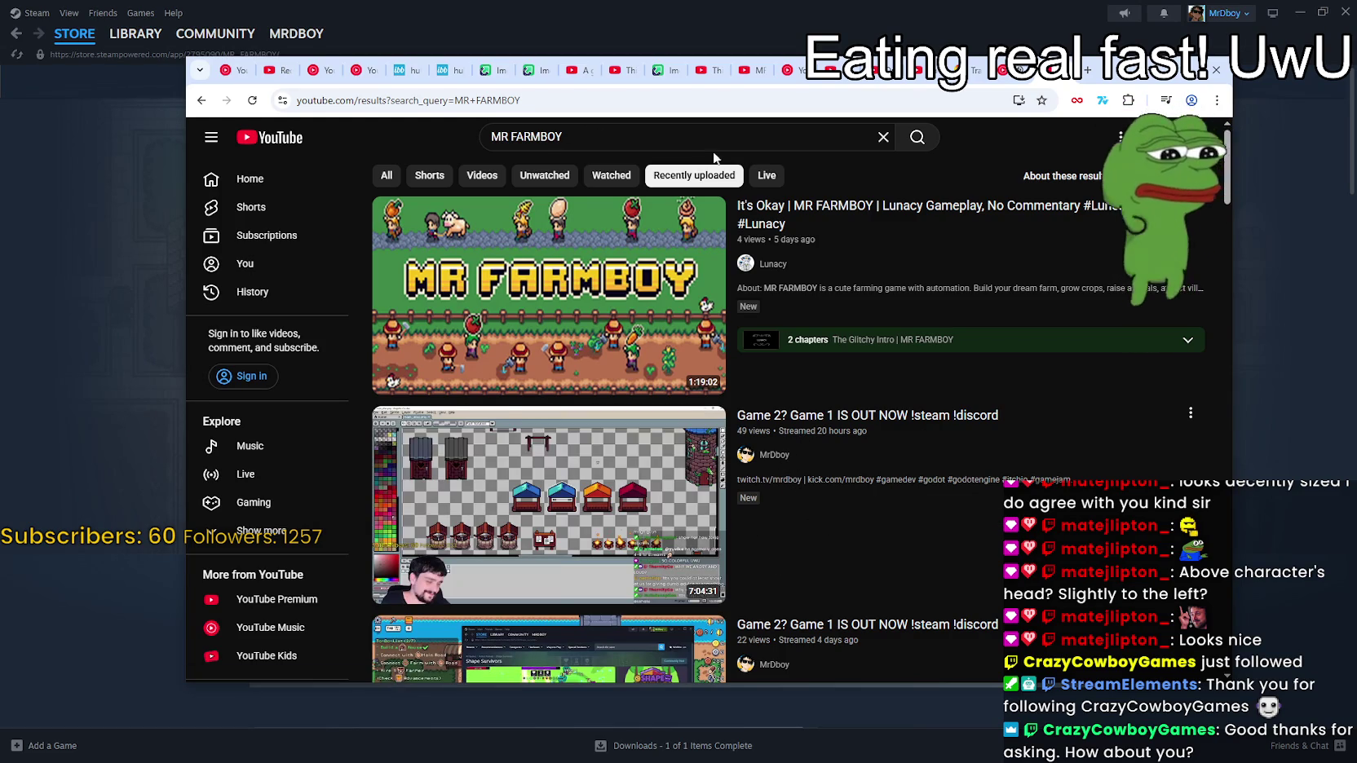
{"action": "scroll", "coordinate": [714, 171], "scroll_direction": "down", "scroll_amount": 3}
{"action": "scroll", "coordinate": [1206, 550], "scroll_direction": "down", "scroll_amount": 10}
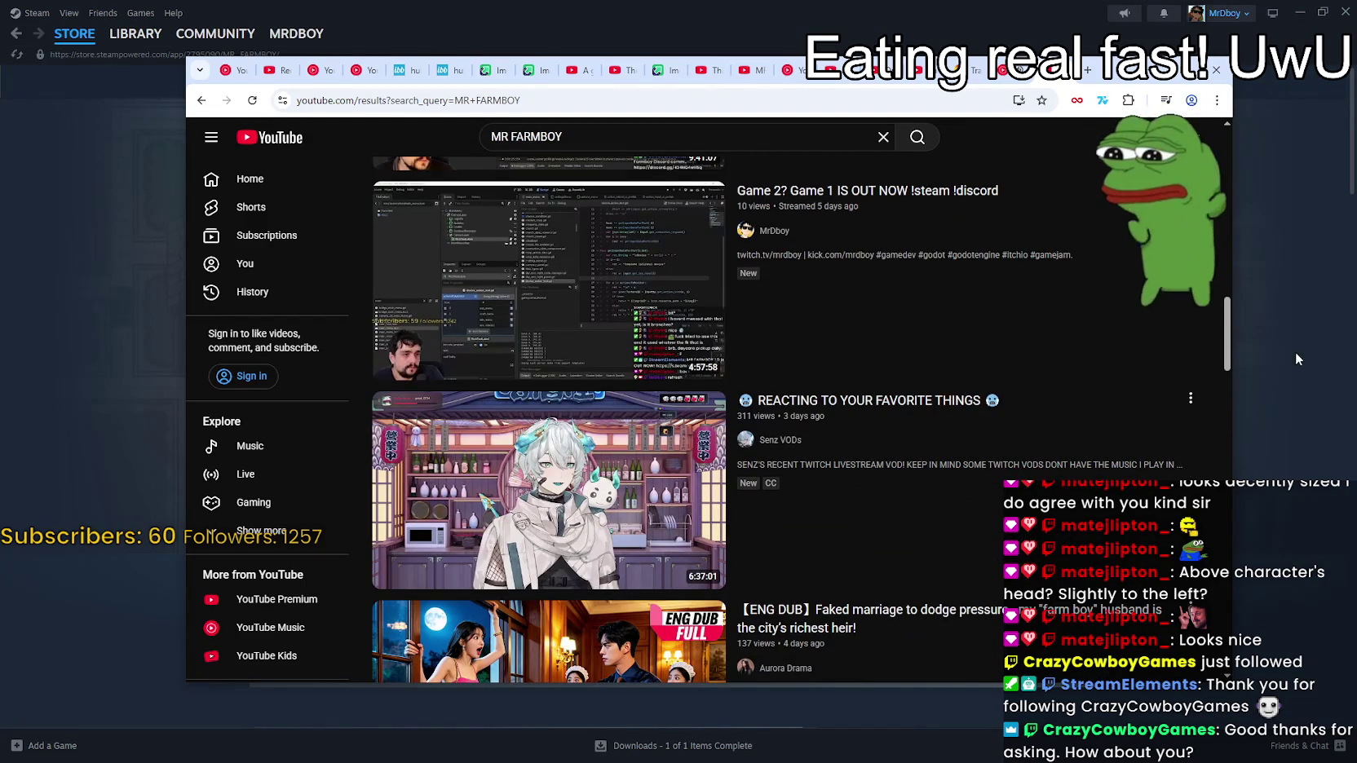
{"action": "mouse_move", "coordinate": [1227, 335]}
{"action": "left_mouse_down"}
{"action": "mouse_move", "coordinate": [1212, 517]}
{"action": "mouse_move", "coordinate": [1232, 378]}
{"action": "mouse_move", "coordinate": [1233, 174]}
{"action": "mouse_move", "coordinate": [1258, 585]}
{"action": "mouse_move", "coordinate": [1247, 604]}
{"action": "mouse_move", "coordinate": [1218, 190]}
{"action": "left_mouse_up"}
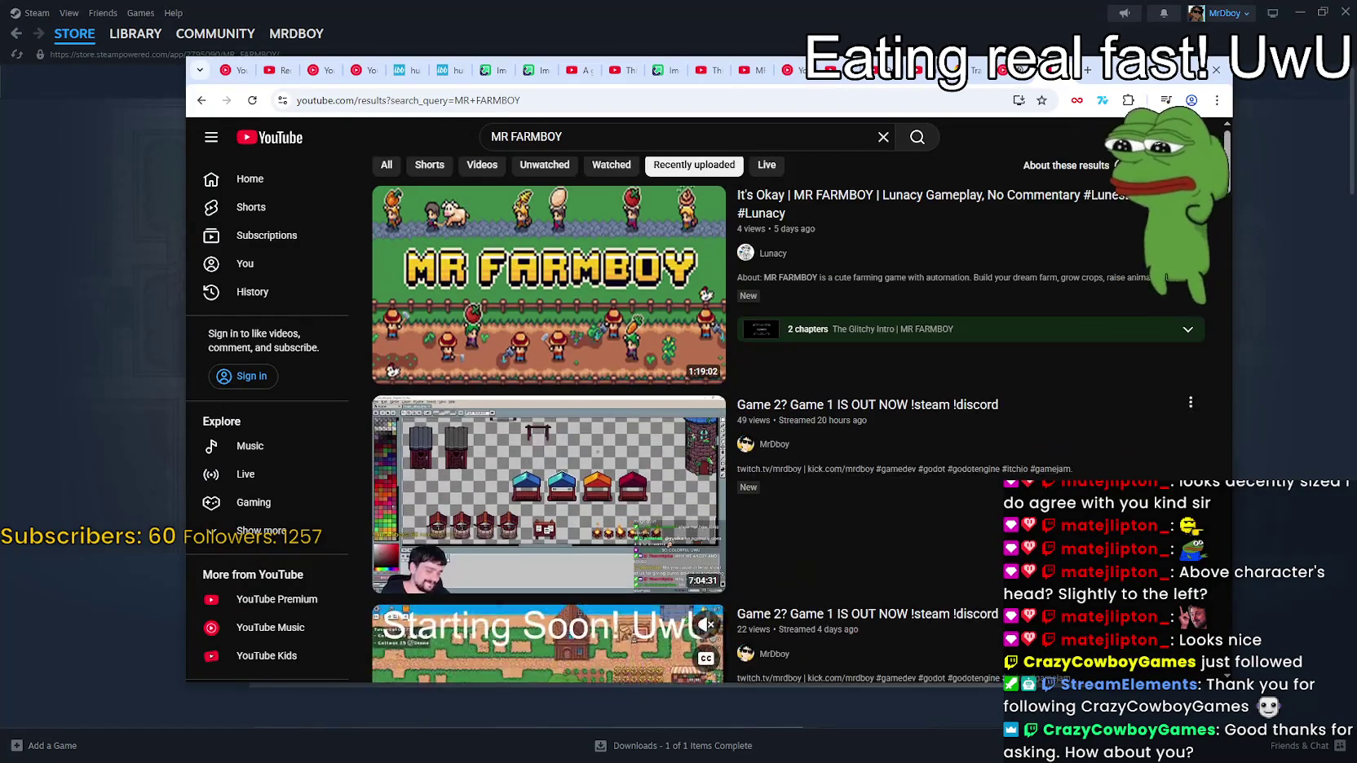
{"action": "mouse_move", "coordinate": [645, 492]}
{"action": "scroll", "coordinate": [645, 493], "scroll_direction": "down", "scroll_amount": 5}
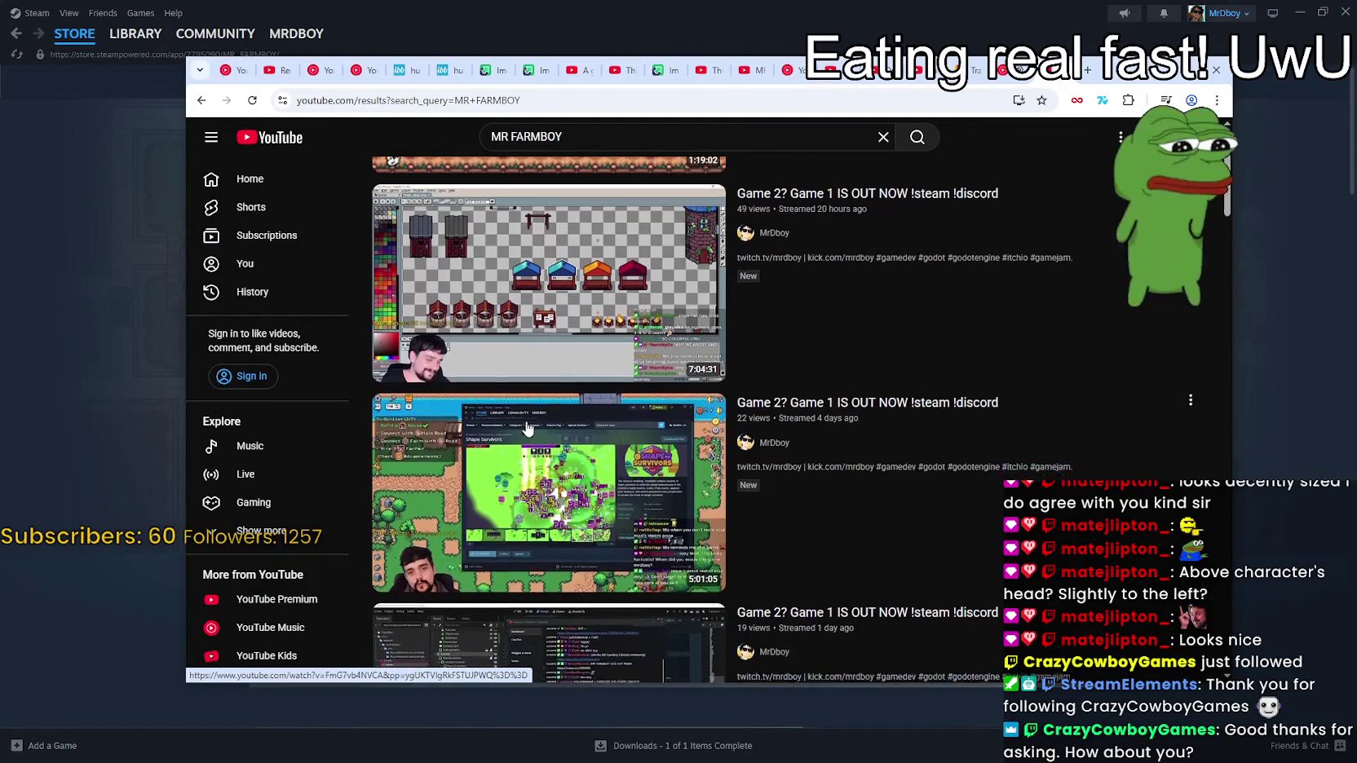
{"action": "mouse_move", "coordinate": [983, 424]}
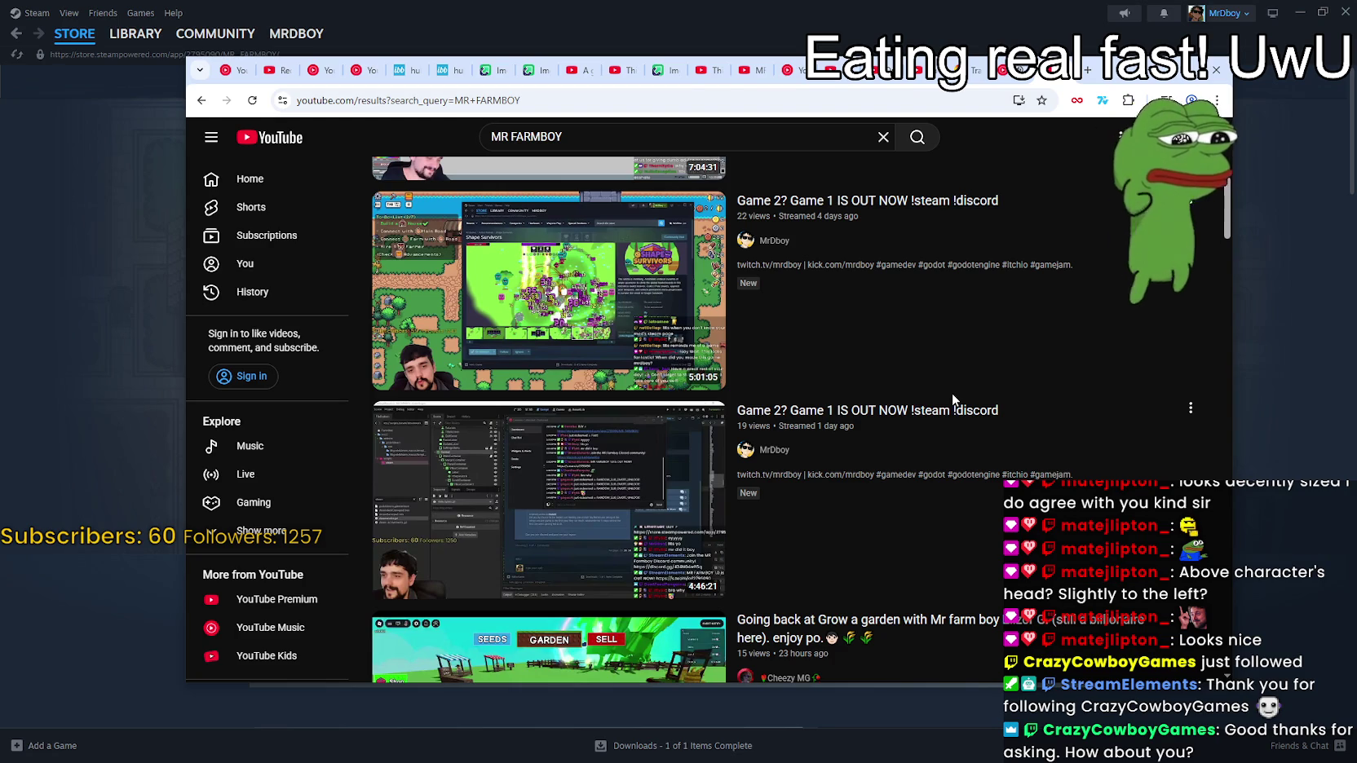
{"action": "scroll", "coordinate": [789, 358], "scroll_direction": "up", "scroll_amount": 5}
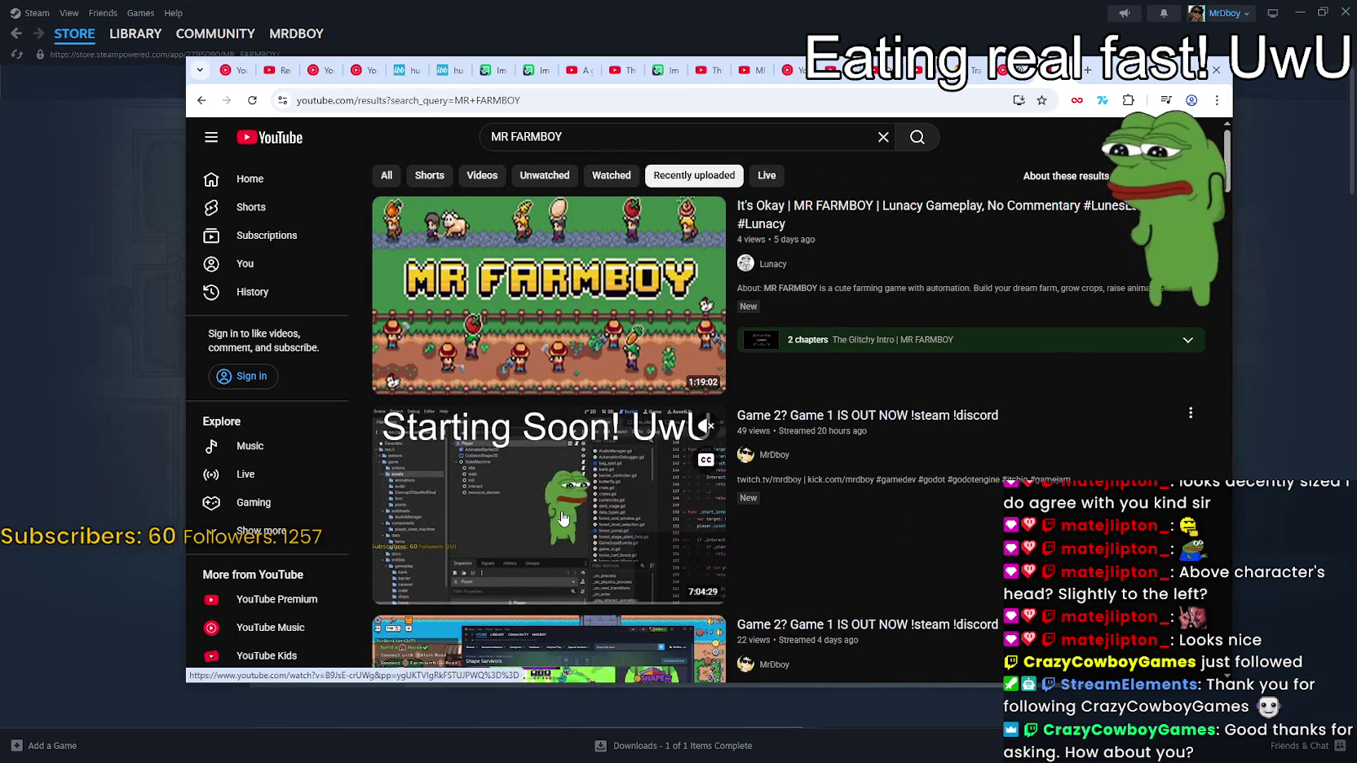
Open the second MR FARMBOY result, pause it and read its expanded description
{"action": "left_click", "coordinate": [560, 514]}
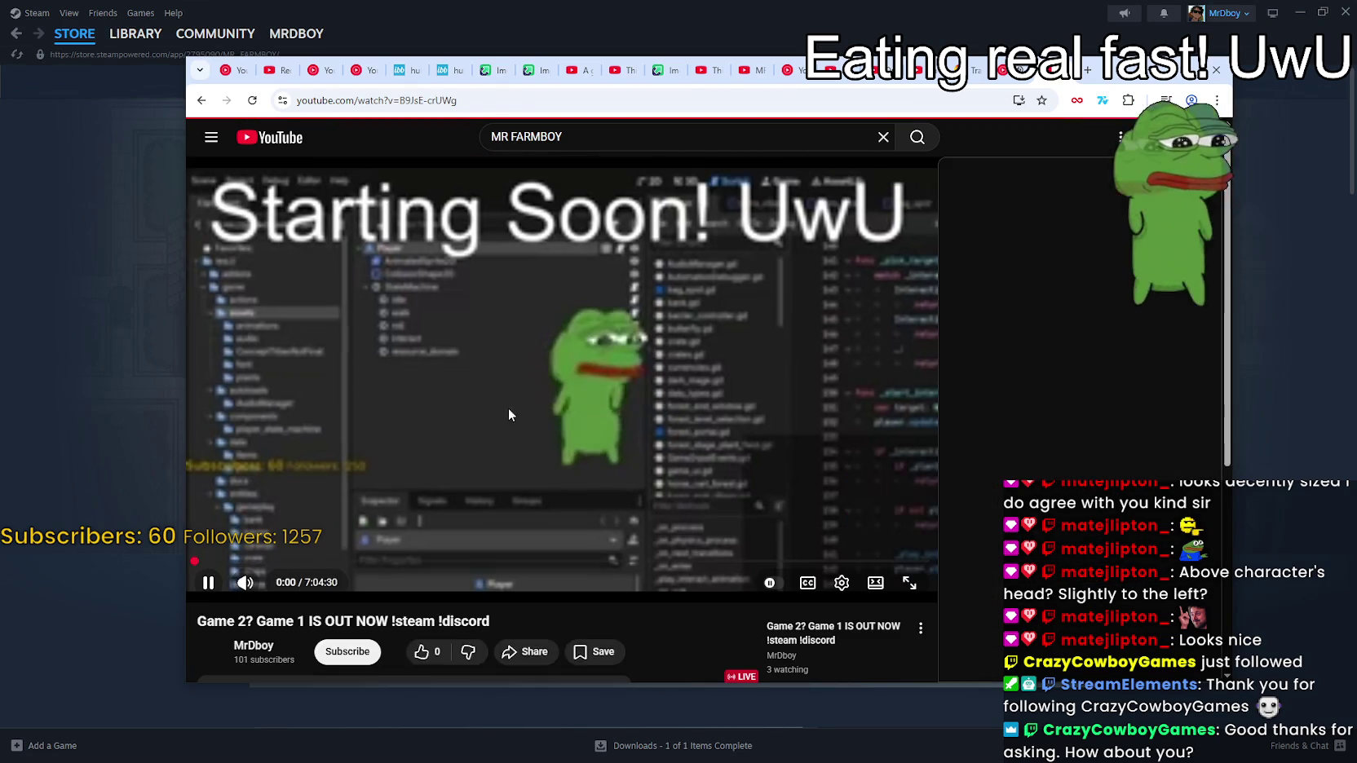
{"action": "left_click", "coordinate": [422, 446]}
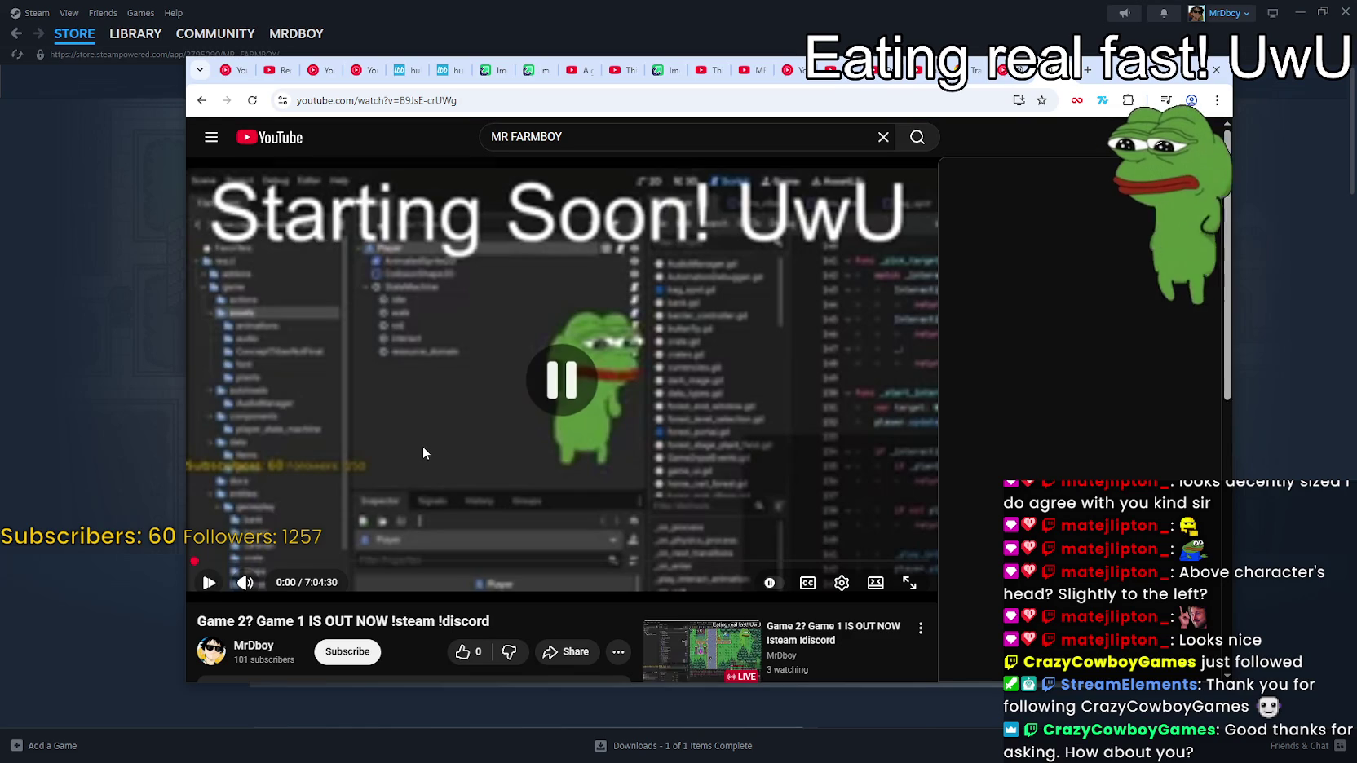
{"action": "scroll", "coordinate": [420, 432], "scroll_direction": "down", "scroll_amount": 3}
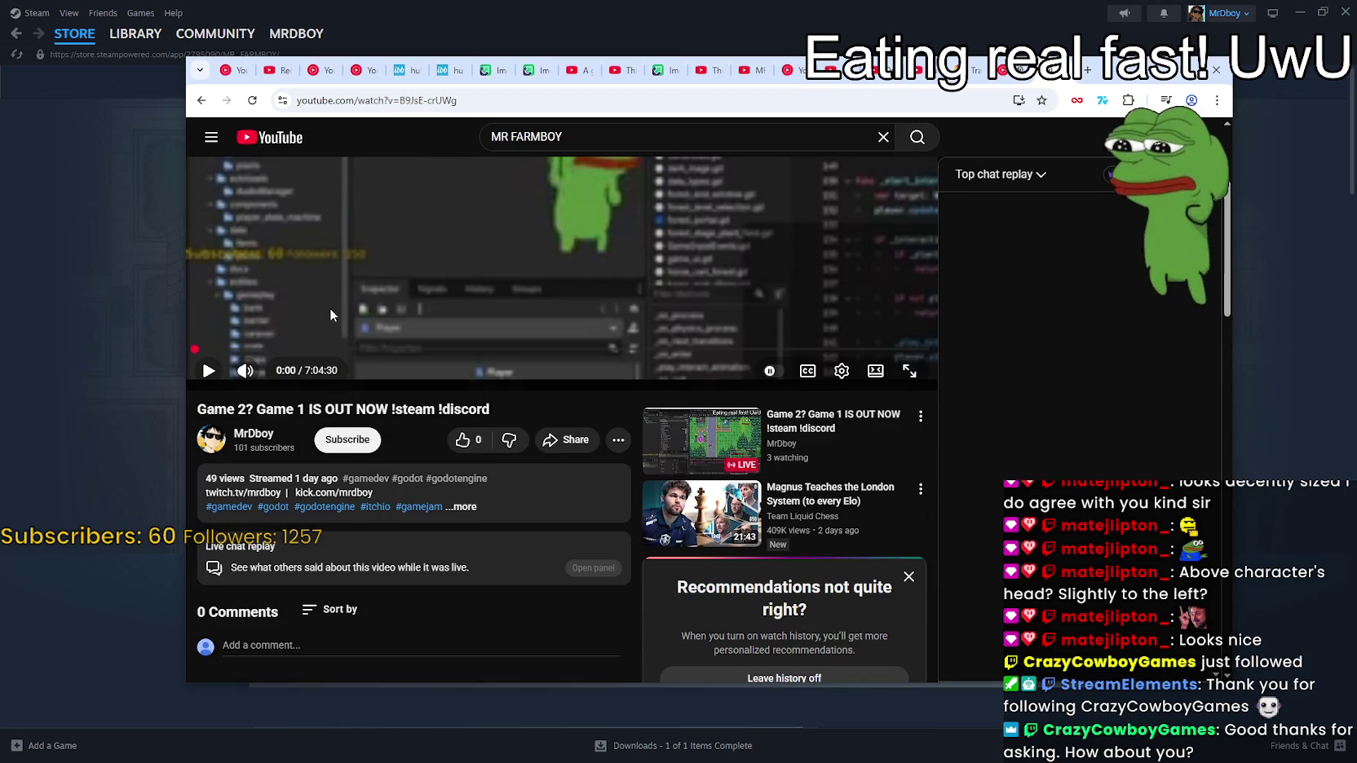
{"action": "scroll", "coordinate": [394, 416], "scroll_direction": "down", "scroll_amount": 2}
{"action": "left_click", "coordinate": [456, 368]}
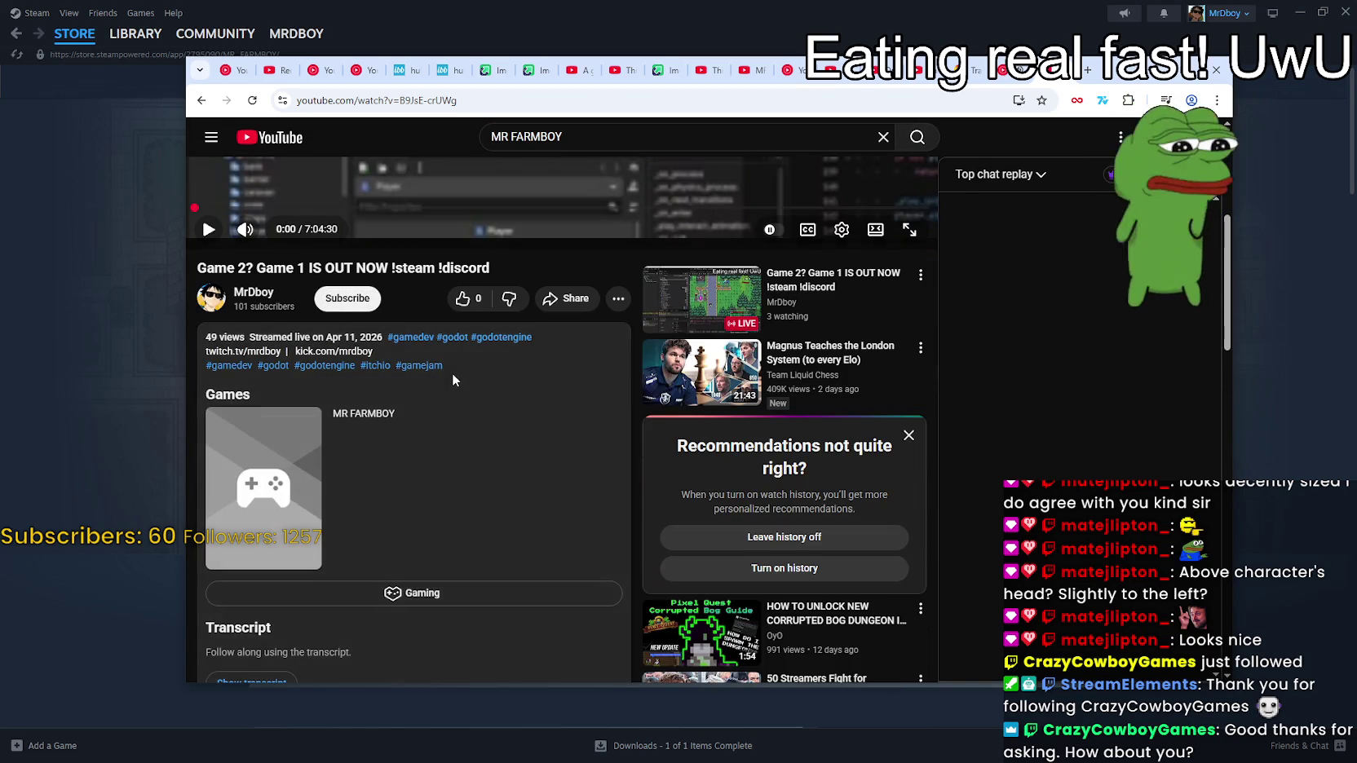
{"action": "scroll", "coordinate": [451, 374], "scroll_direction": "down", "scroll_amount": 2}
{"action": "scroll", "coordinate": [415, 479], "scroll_direction": "up", "scroll_amount": 4}
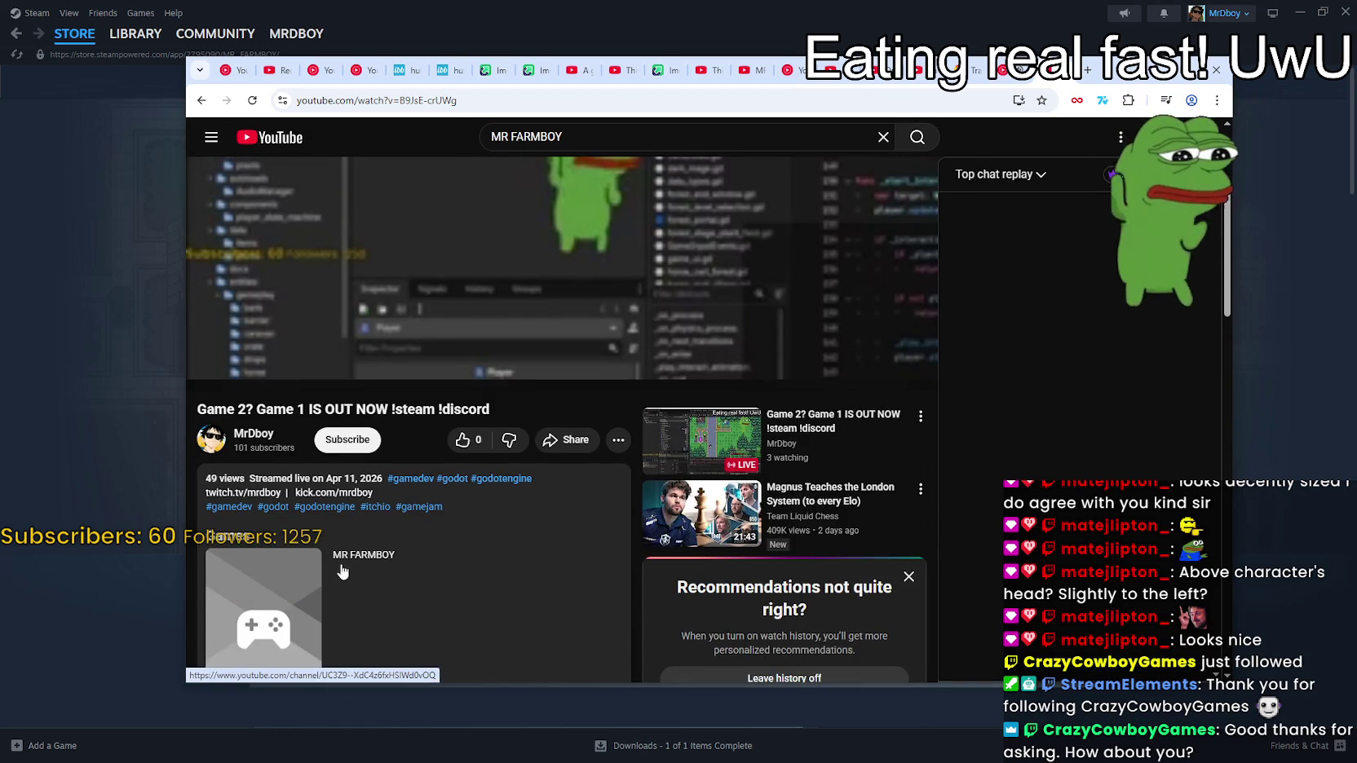
{"action": "scroll", "coordinate": [342, 572], "scroll_direction": "down", "scroll_amount": 1}
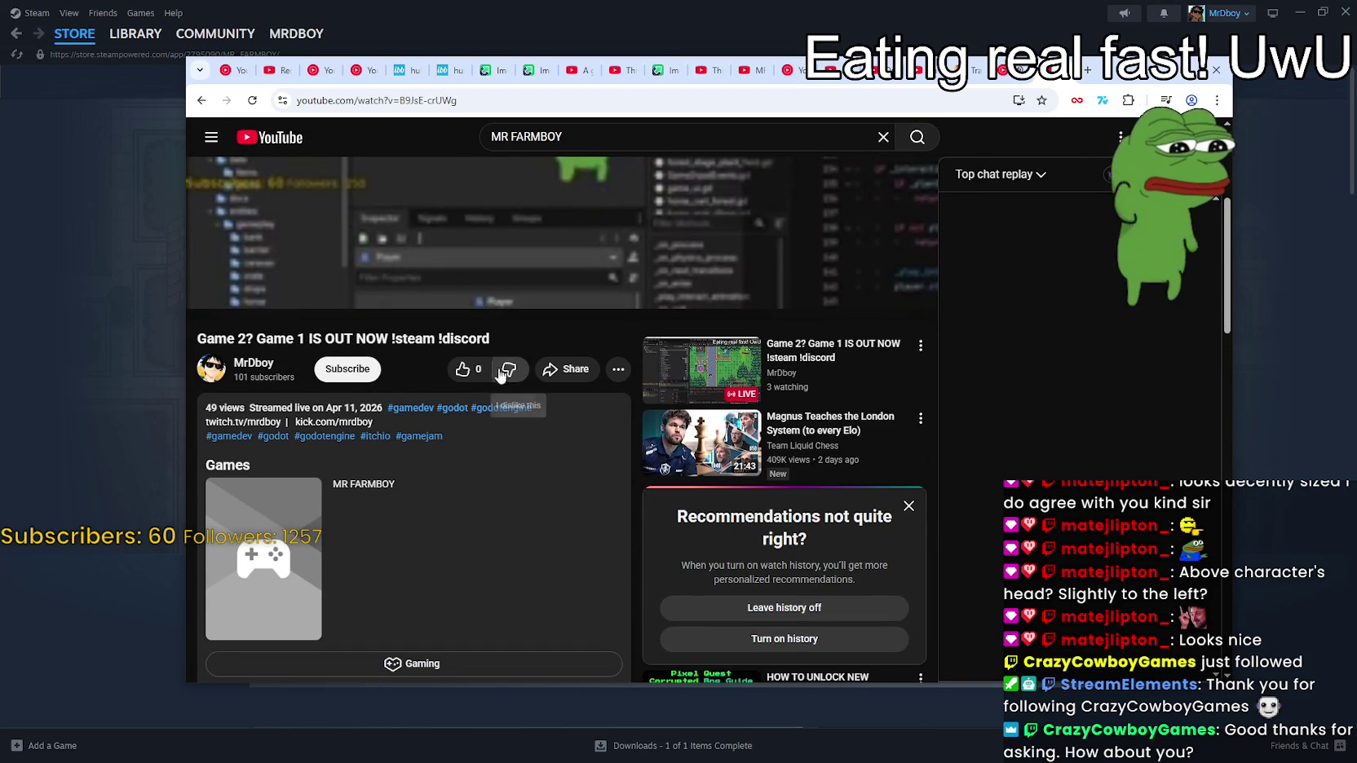
{"action": "scroll", "coordinate": [490, 563], "scroll_direction": "down", "scroll_amount": 3}
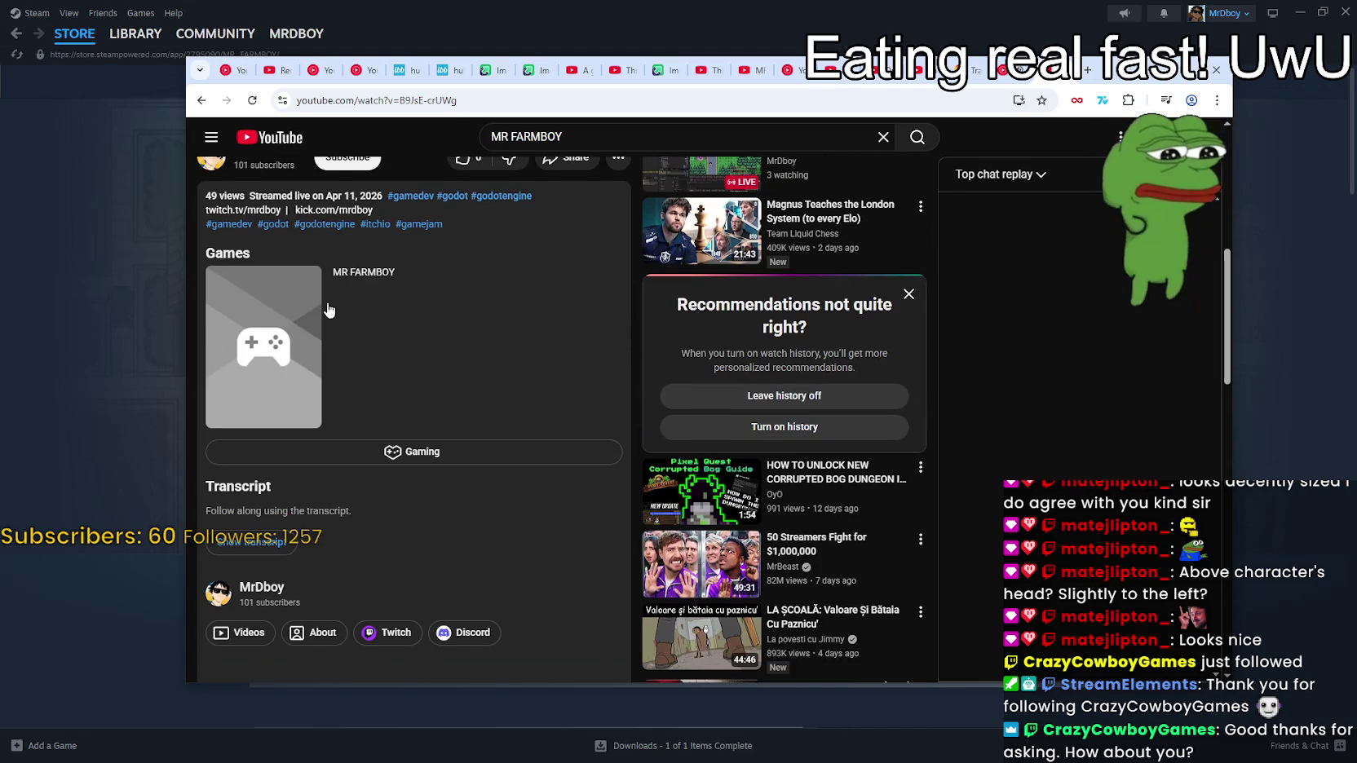
Return to the results and open the Apr 7 'Game 2? Game 1 IS OUT NOW' stream, paused
{"action": "key", "text": "alt+Left"}
{"action": "scroll", "coordinate": [407, 506], "scroll_direction": "down", "scroll_amount": 3}
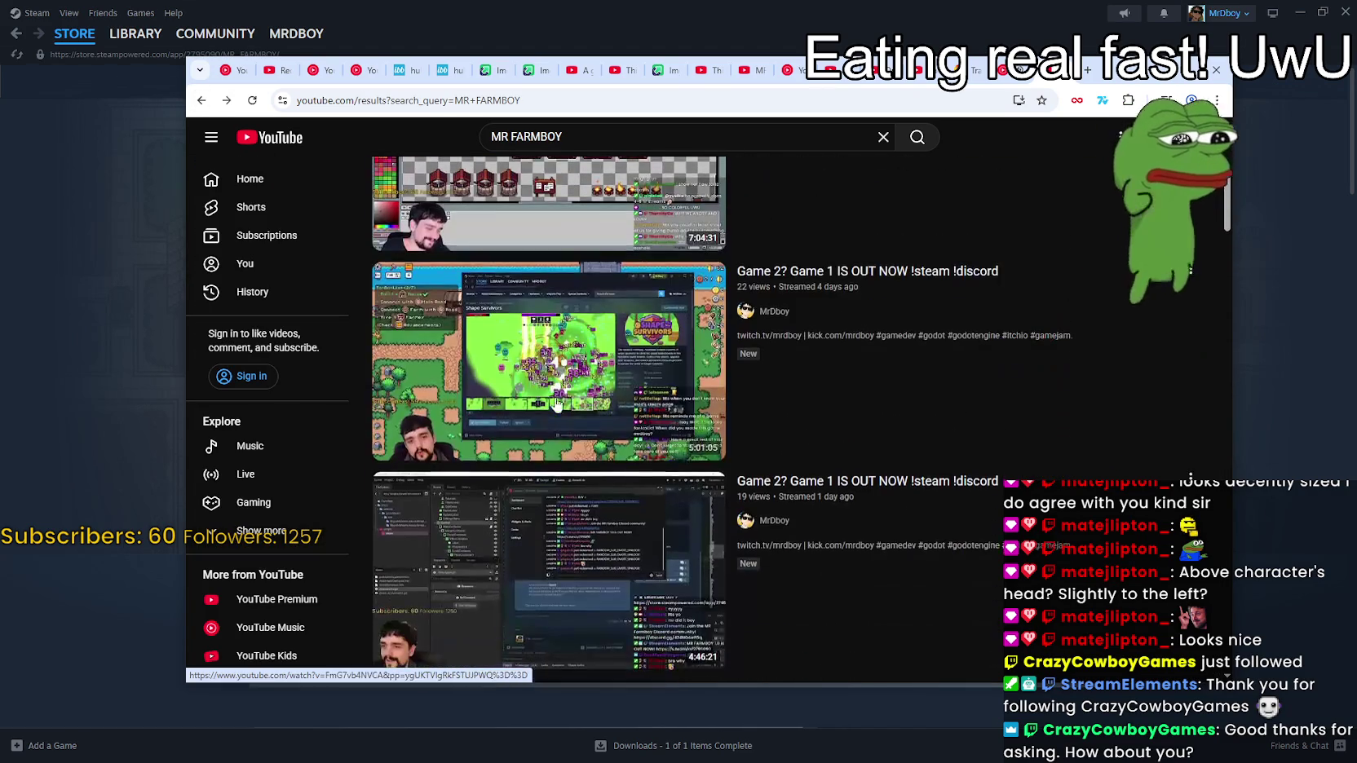
{"action": "left_click", "coordinate": [408, 548]}
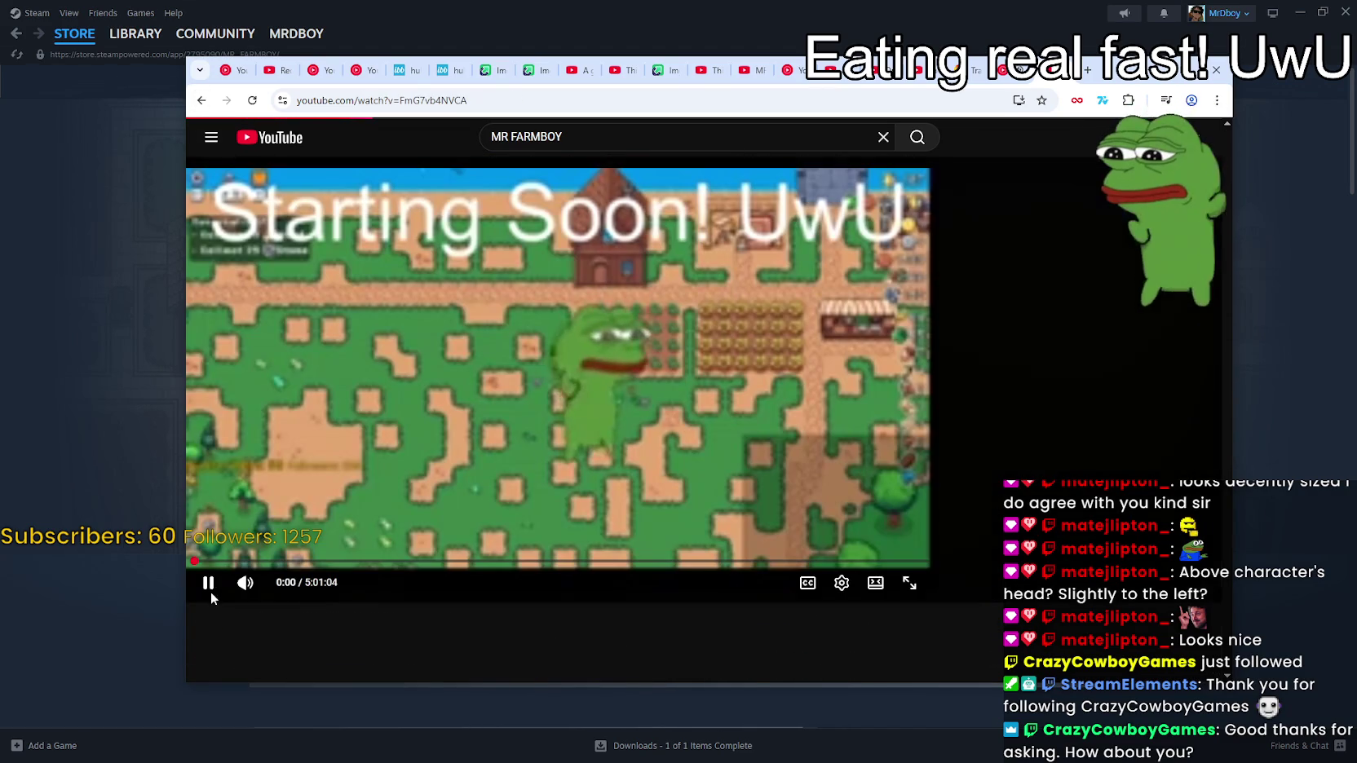
{"action": "left_click", "coordinate": [208, 582]}
{"action": "scroll", "coordinate": [237, 571], "scroll_direction": "down", "scroll_amount": 5}
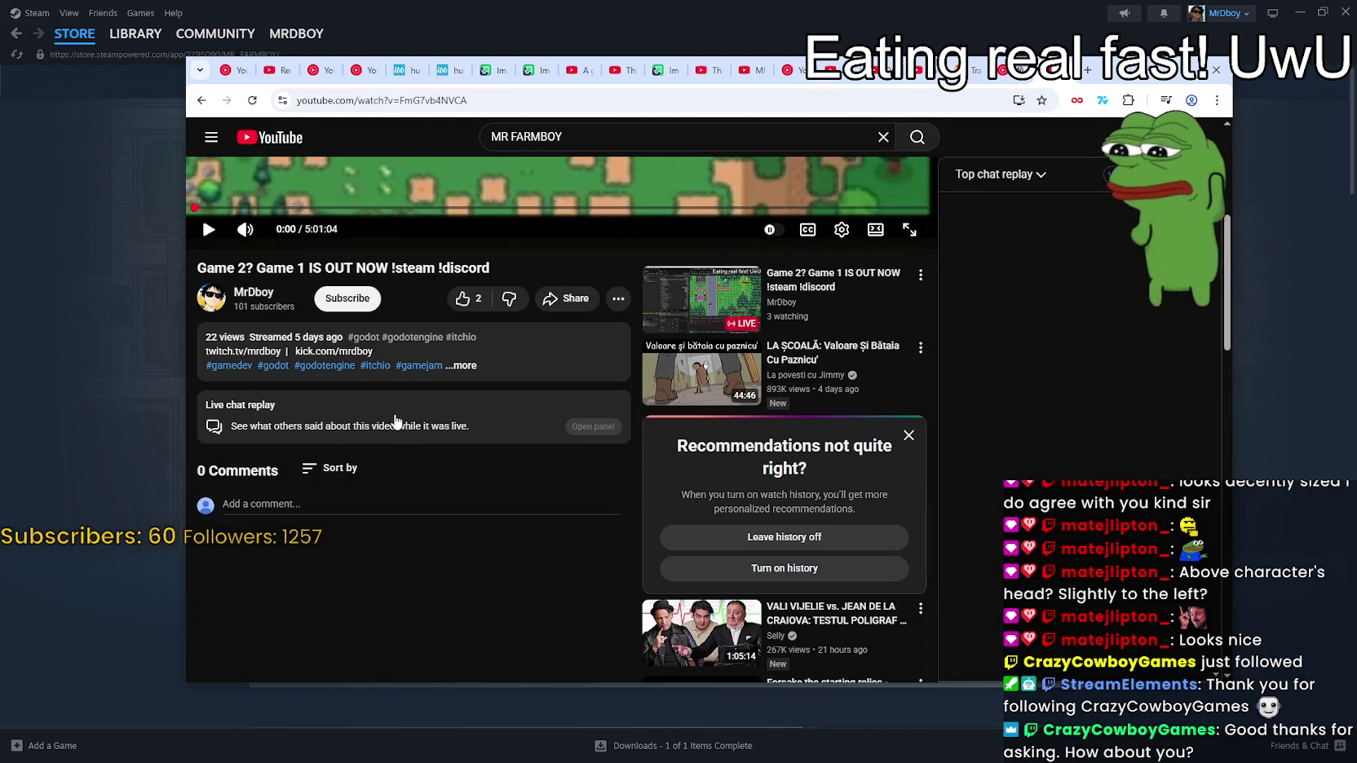
Expand the stream's description to browse its games and transcript, then play it muted
{"action": "left_click", "coordinate": [473, 369]}
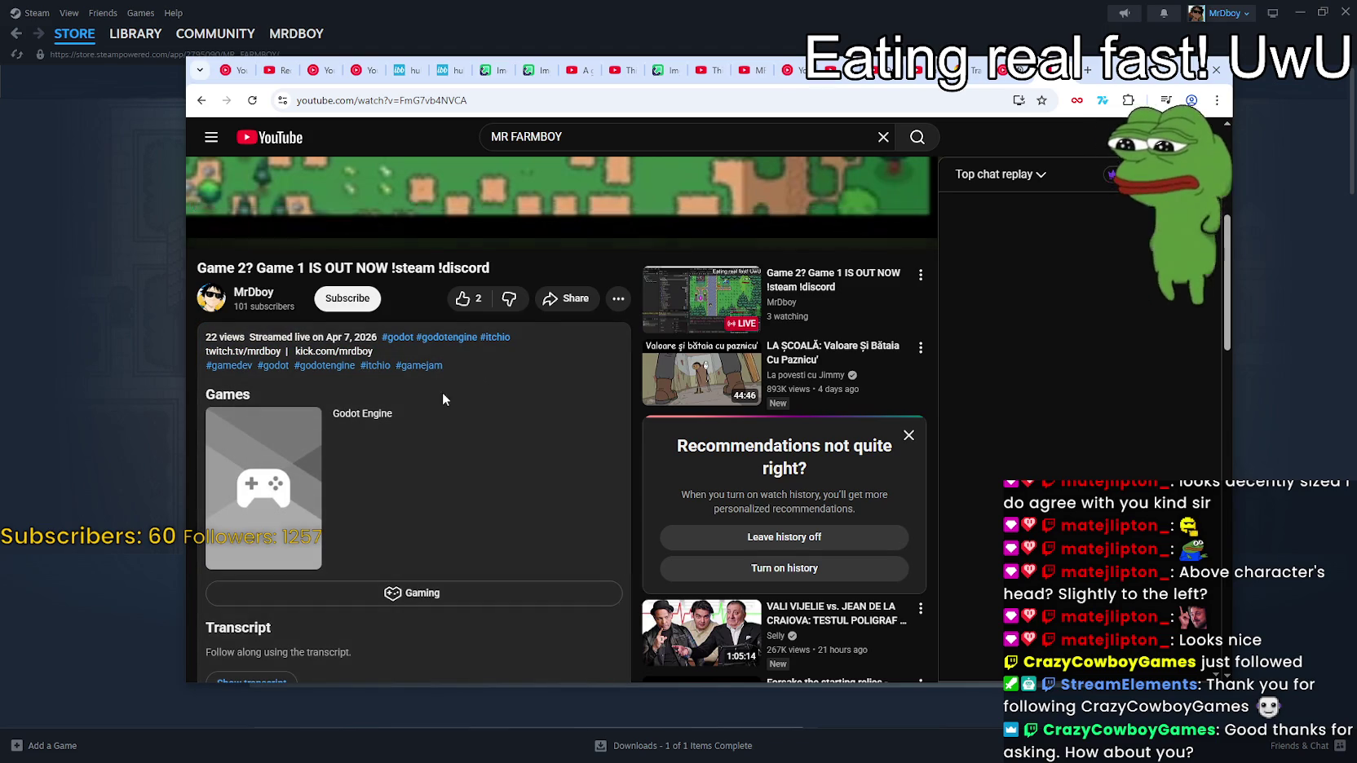
{"action": "scroll", "coordinate": [442, 393], "scroll_direction": "down", "scroll_amount": 2}
{"action": "scroll", "coordinate": [487, 417], "scroll_direction": "down", "scroll_amount": 3}
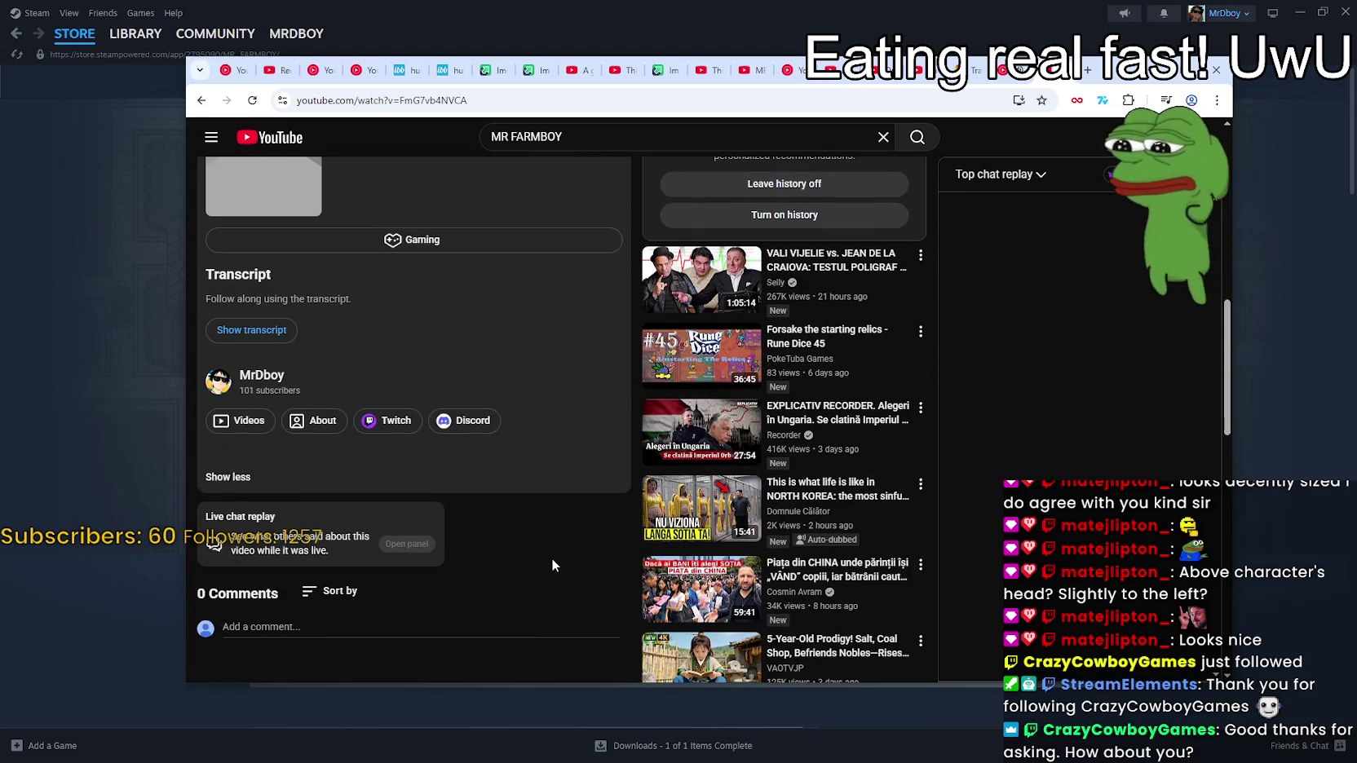
{"action": "scroll", "coordinate": [553, 554], "scroll_direction": "up", "scroll_amount": 5}
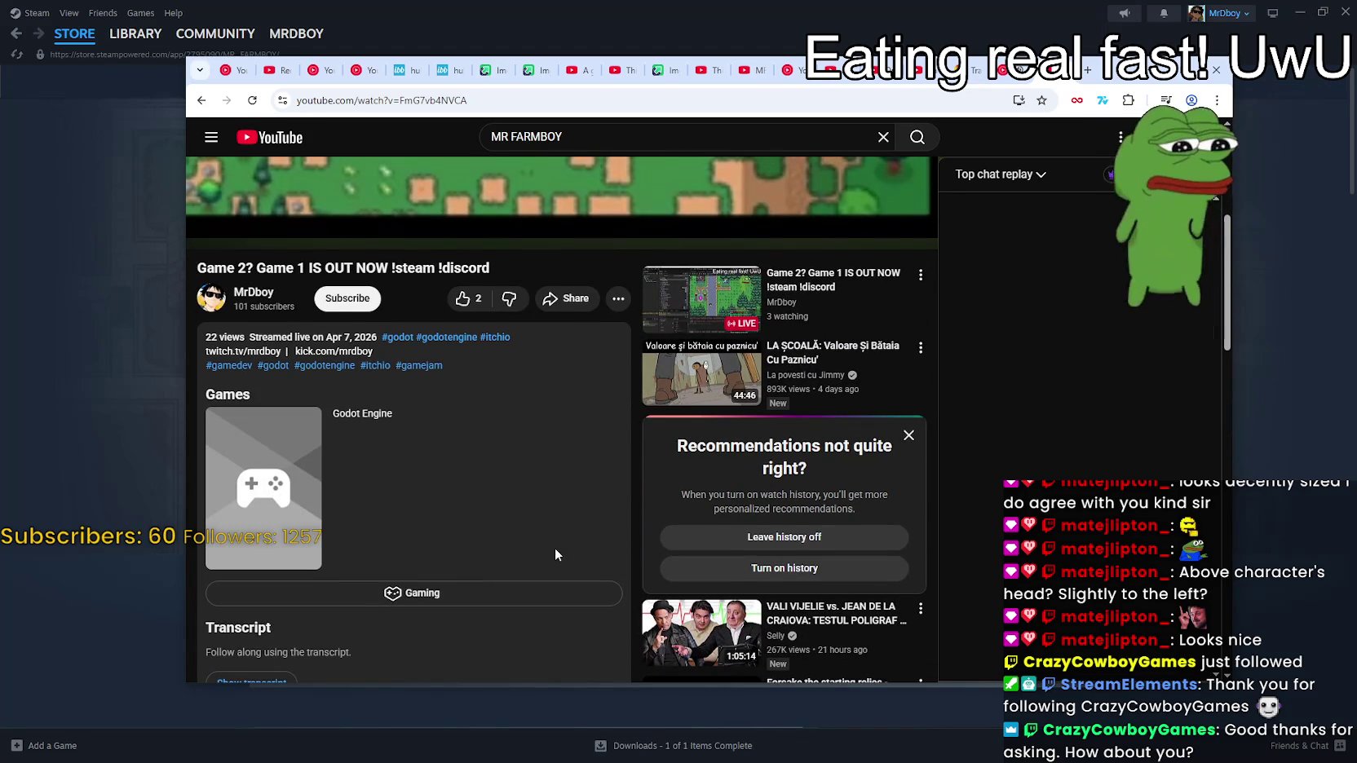
{"action": "scroll", "coordinate": [554, 547], "scroll_direction": "up", "scroll_amount": 4}
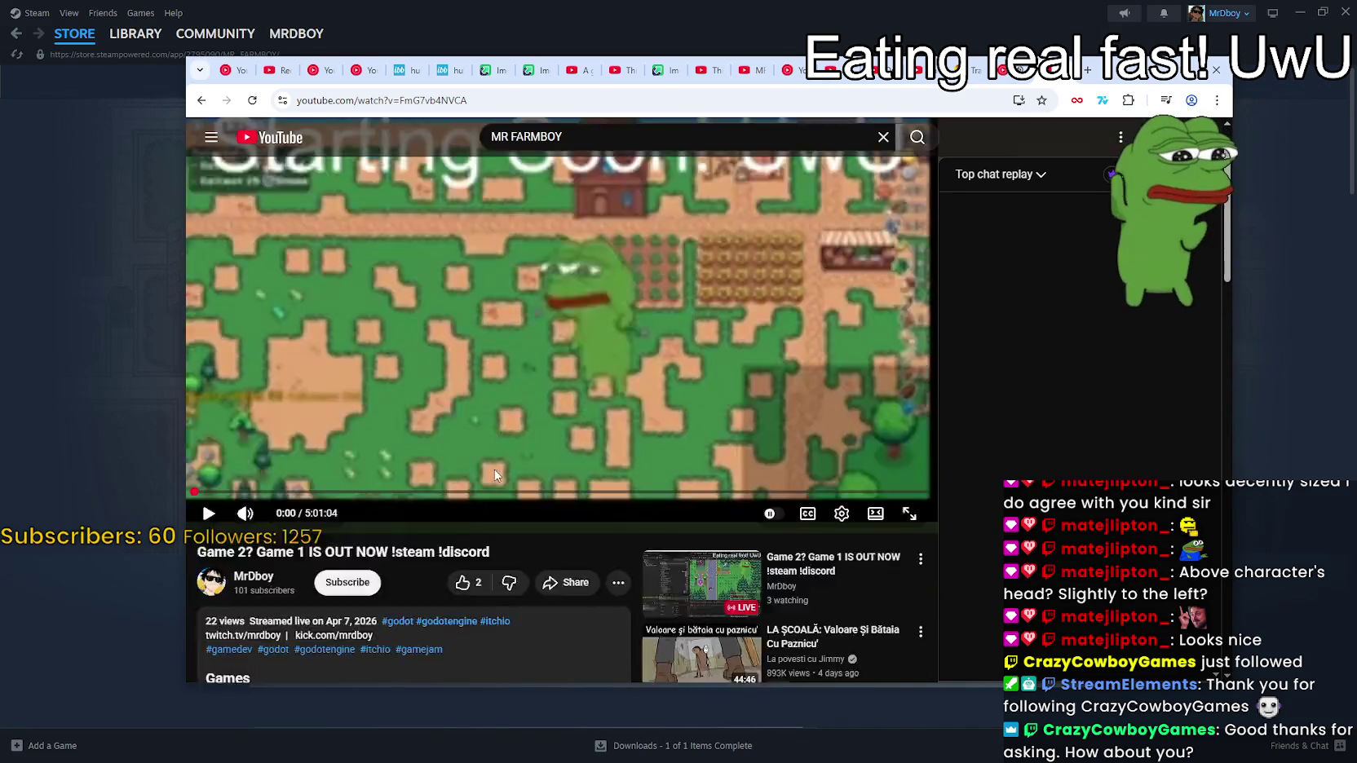
{"action": "scroll", "coordinate": [495, 475], "scroll_direction": "down", "scroll_amount": 3}
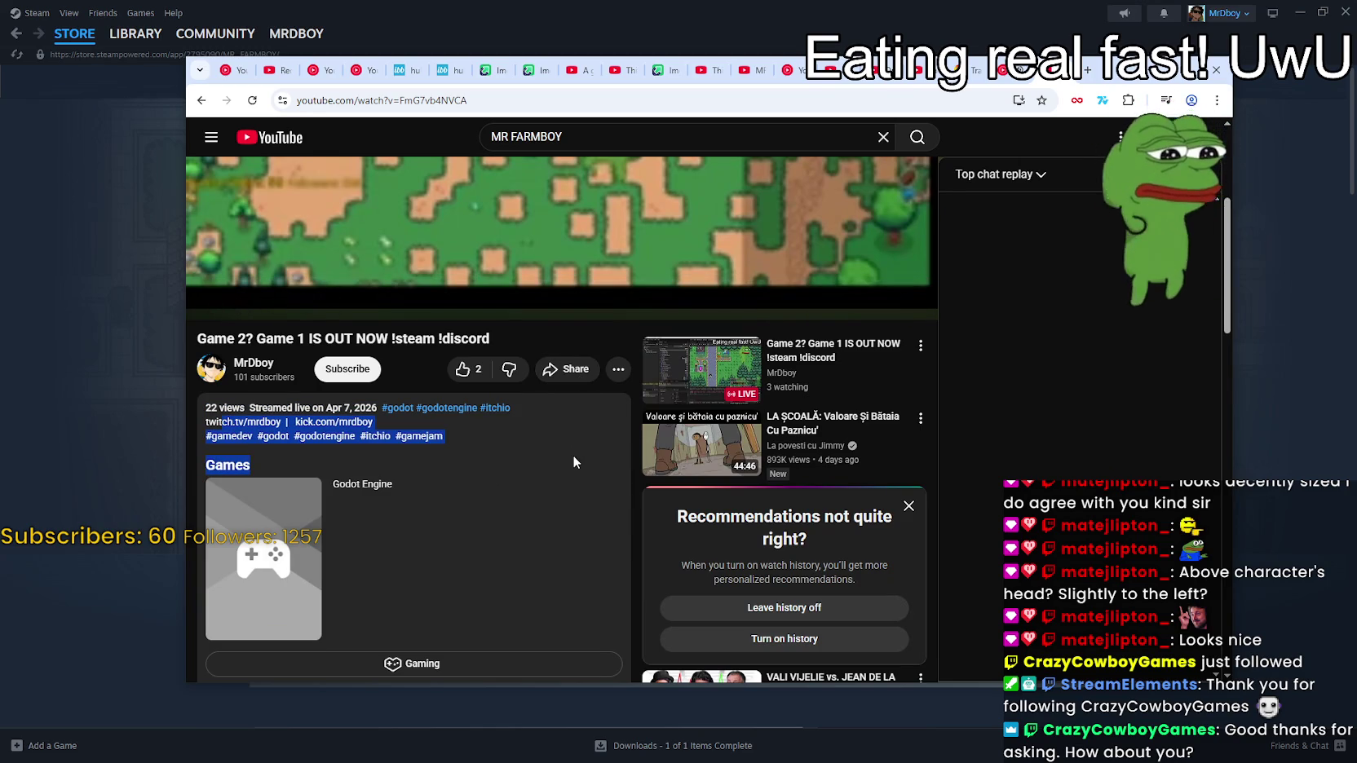
{"action": "scroll", "coordinate": [557, 477], "scroll_direction": "down", "scroll_amount": 8}
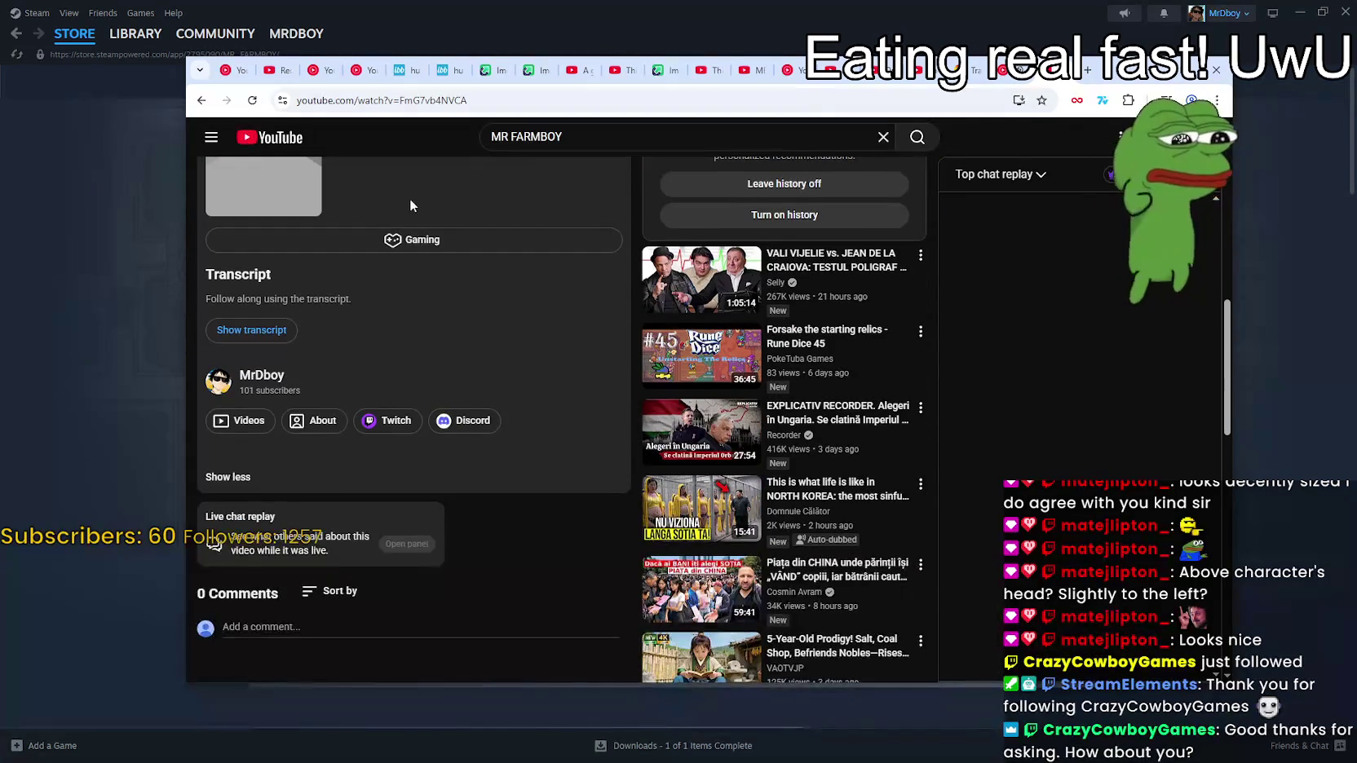
{"action": "scroll", "coordinate": [445, 551], "scroll_direction": "up", "scroll_amount": 10}
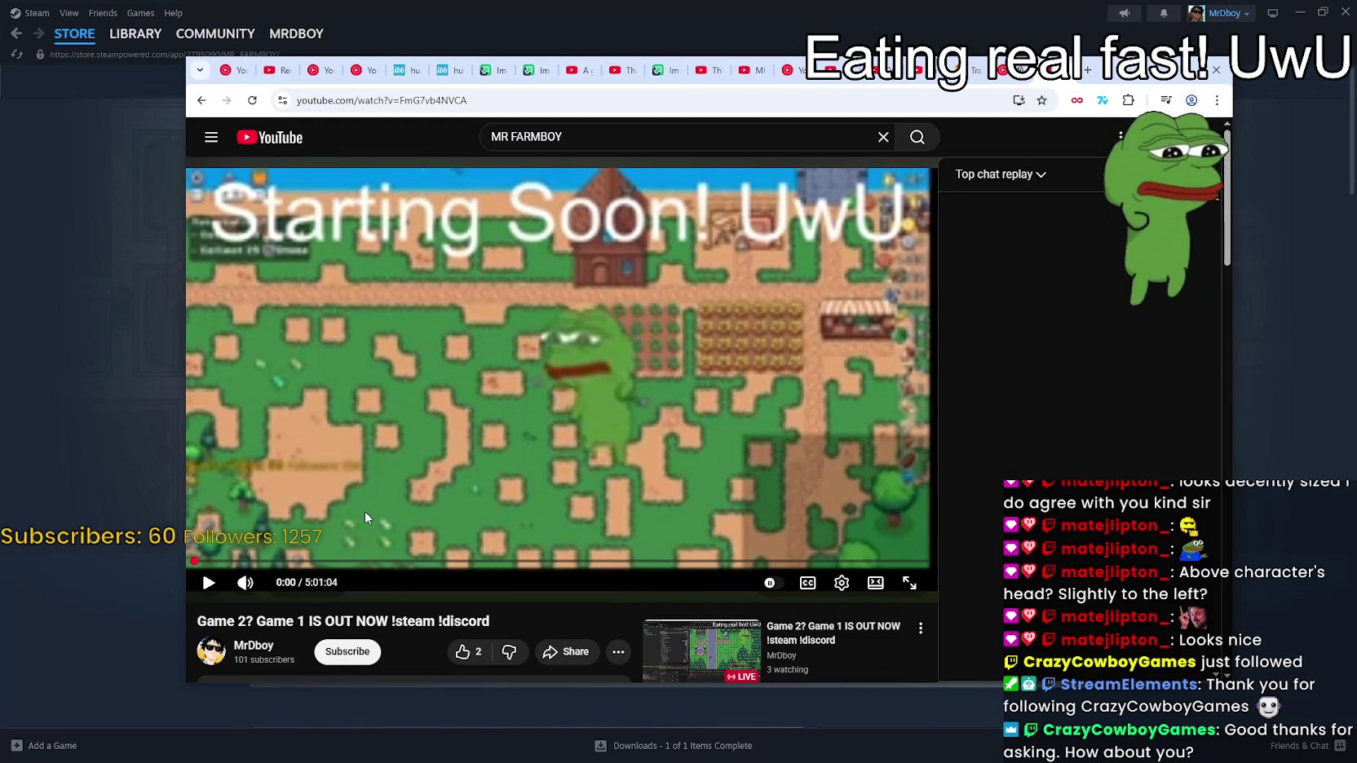
{"action": "left_click", "coordinate": [364, 512]}
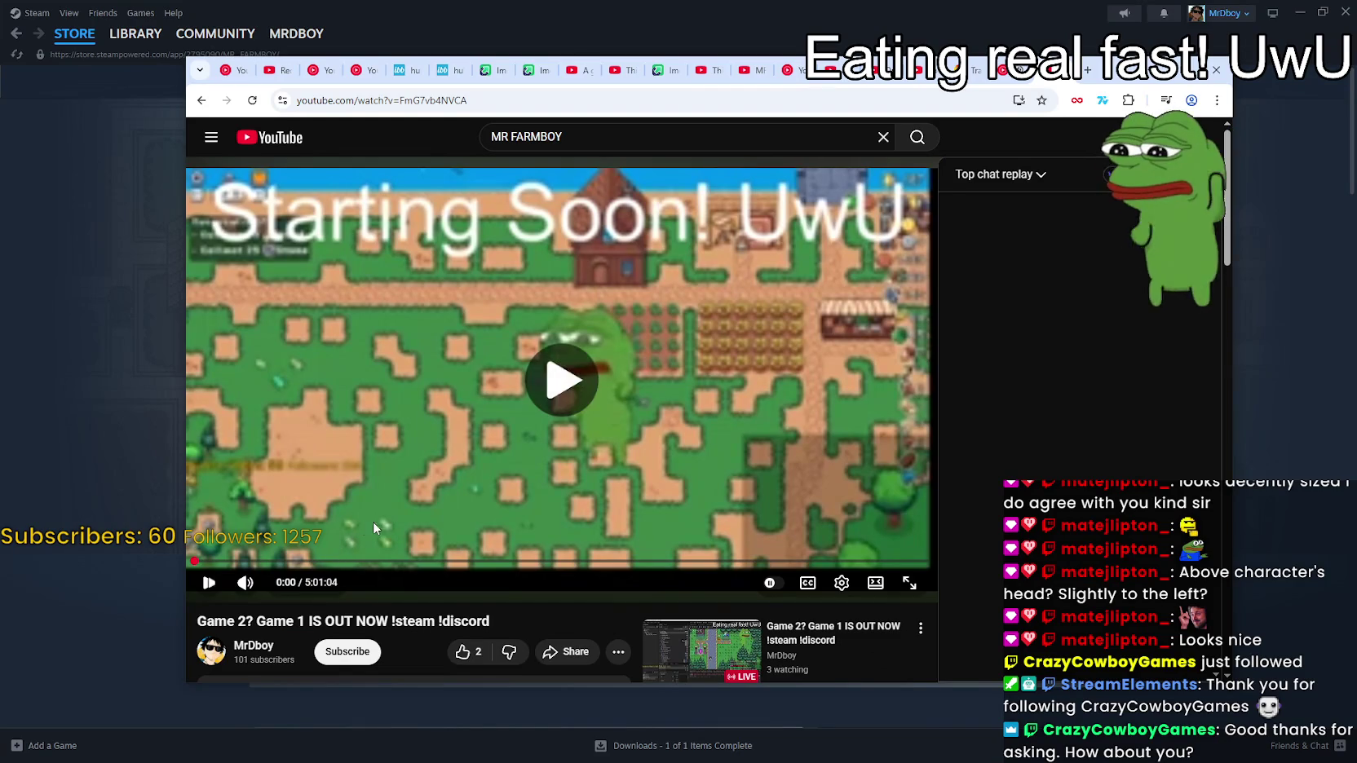
{"action": "left_click", "coordinate": [245, 583]}
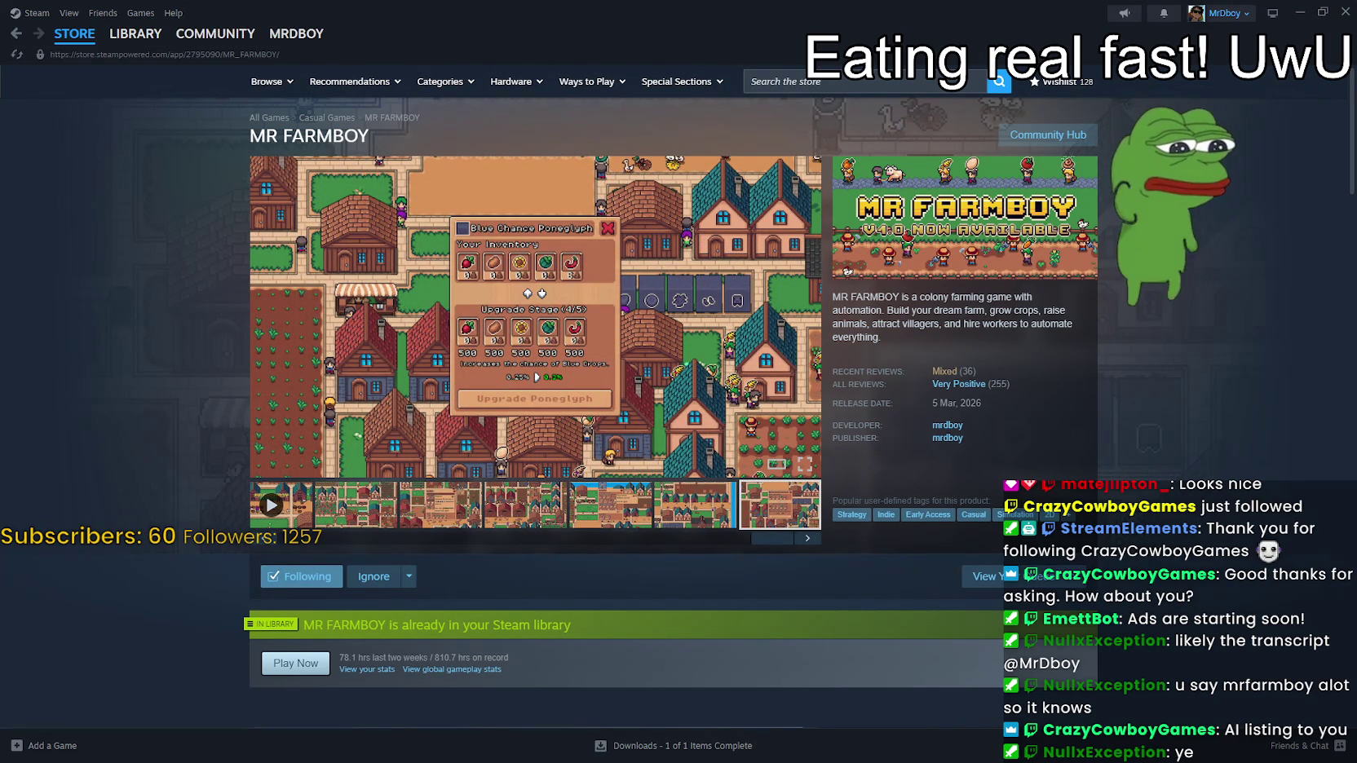
Bring the stream back and switch it from theater mode to the default layout
{"action": "key", "text": "alt+Tab"}
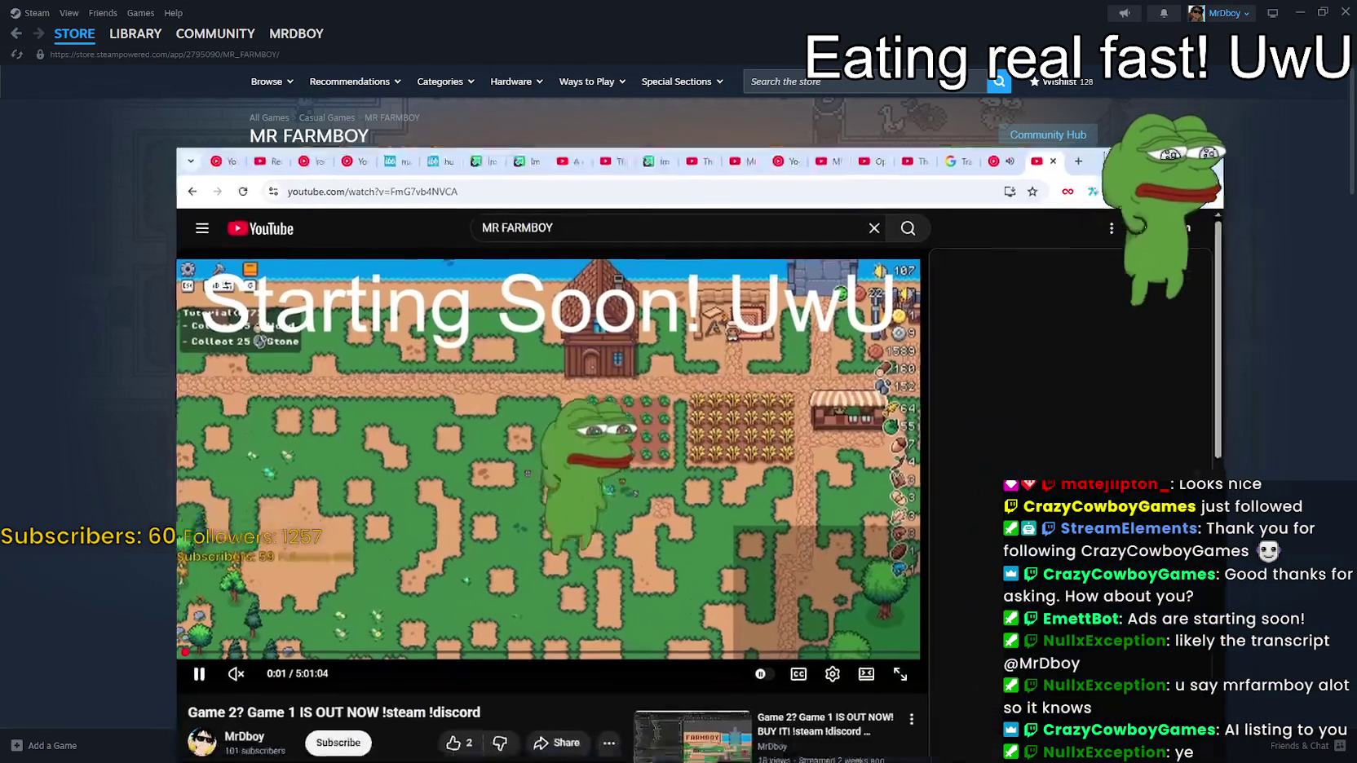
{"action": "scroll", "coordinate": [424, 543], "scroll_direction": "down", "scroll_amount": 3}
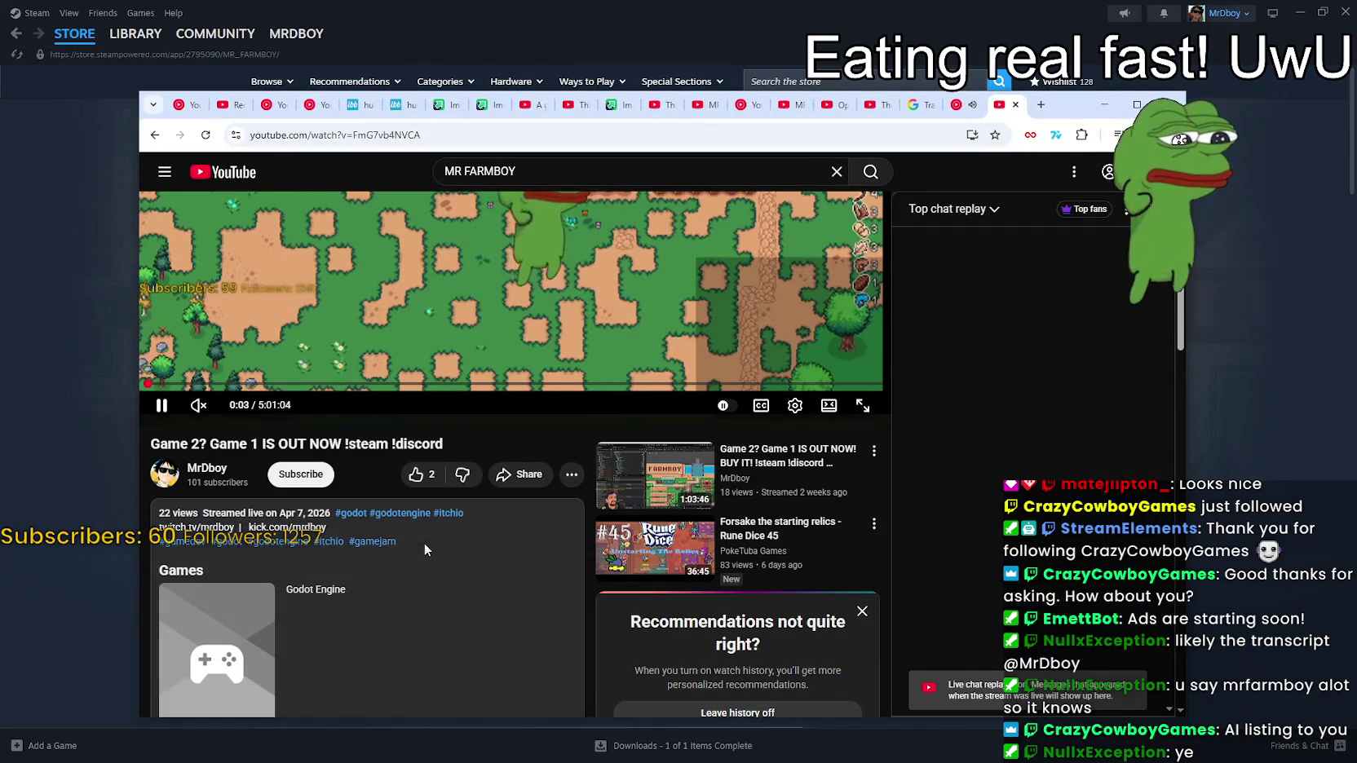
{"action": "scroll", "coordinate": [383, 554], "scroll_direction": "down", "scroll_amount": 3}
{"action": "scroll", "coordinate": [342, 555], "scroll_direction": "up", "scroll_amount": 3}
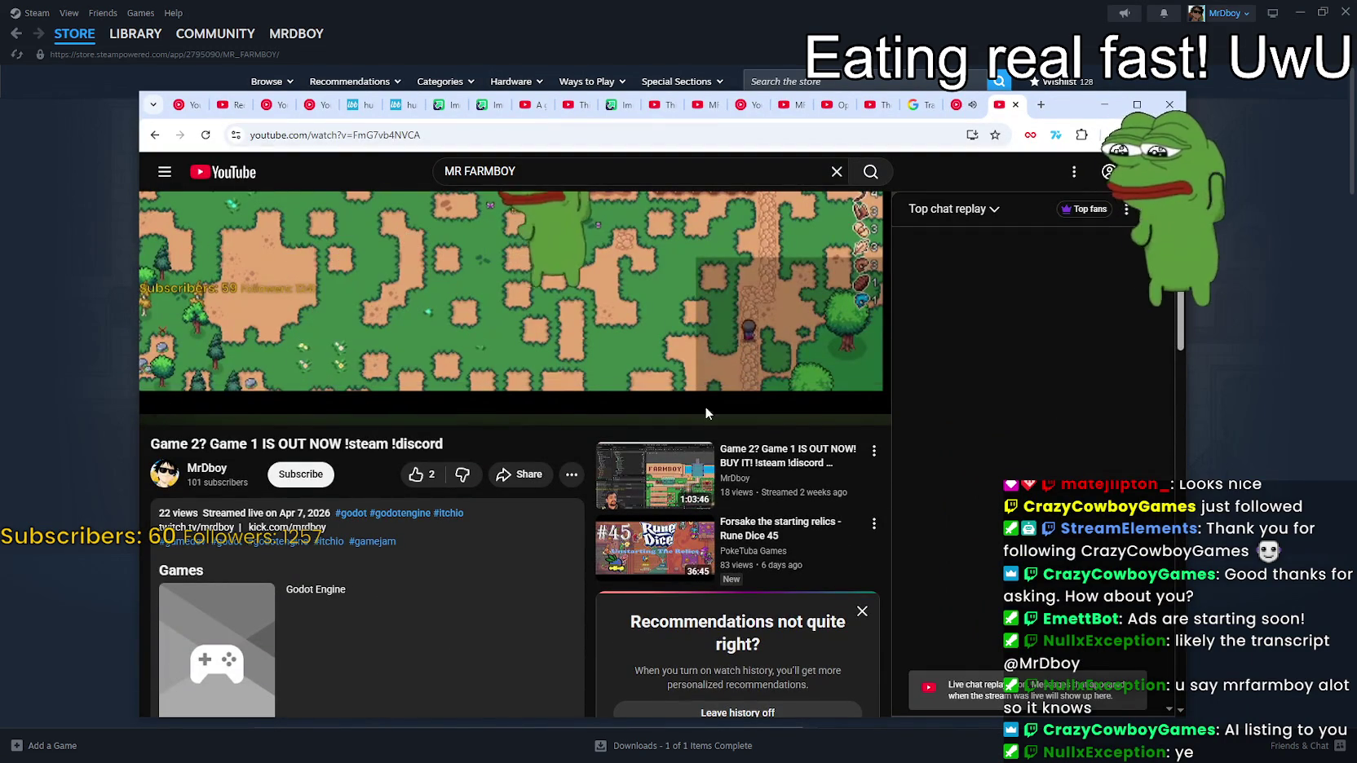
{"action": "left_click", "coordinate": [795, 405]}
{"action": "left_click", "coordinate": [794, 405]}
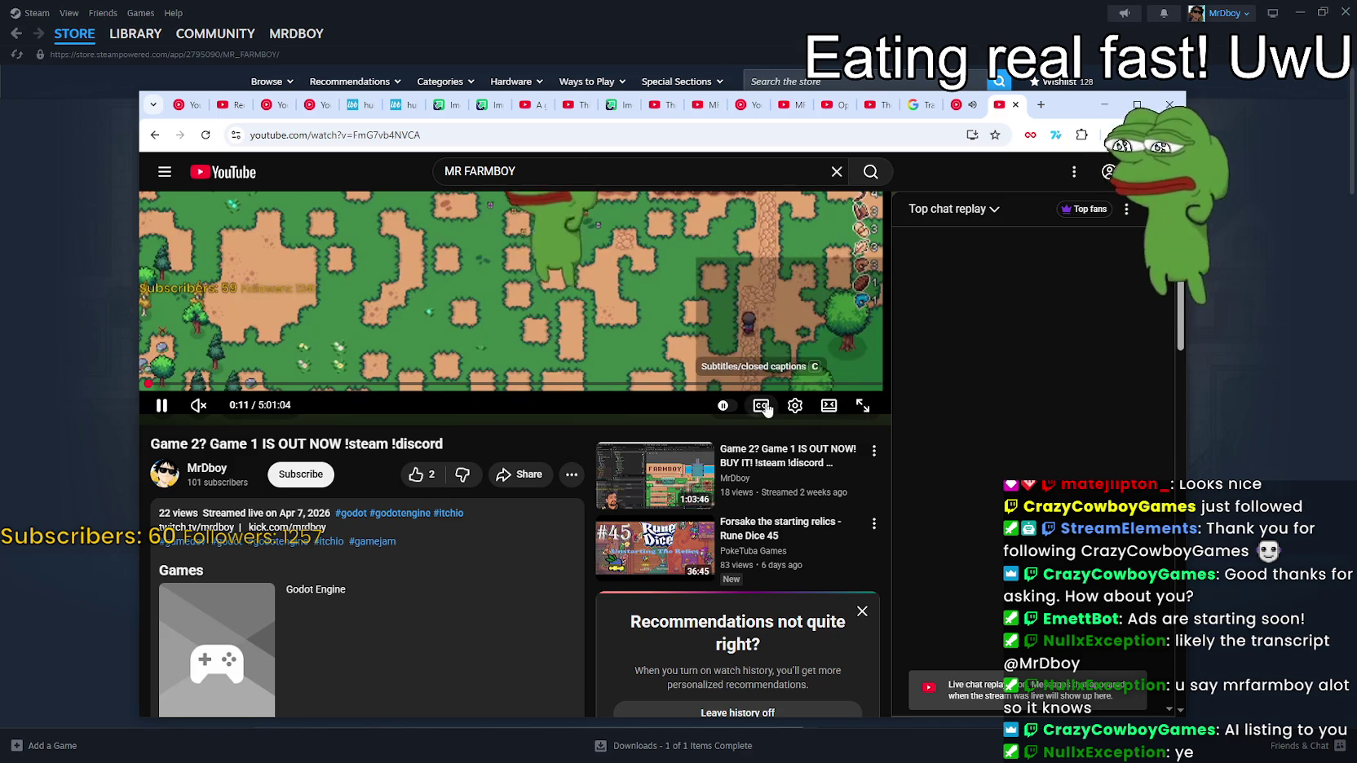
{"action": "left_click", "coordinate": [794, 406]}
{"action": "left_click", "coordinate": [794, 405]}
{"action": "scroll", "coordinate": [417, 529], "scroll_direction": "down", "scroll_amount": 4}
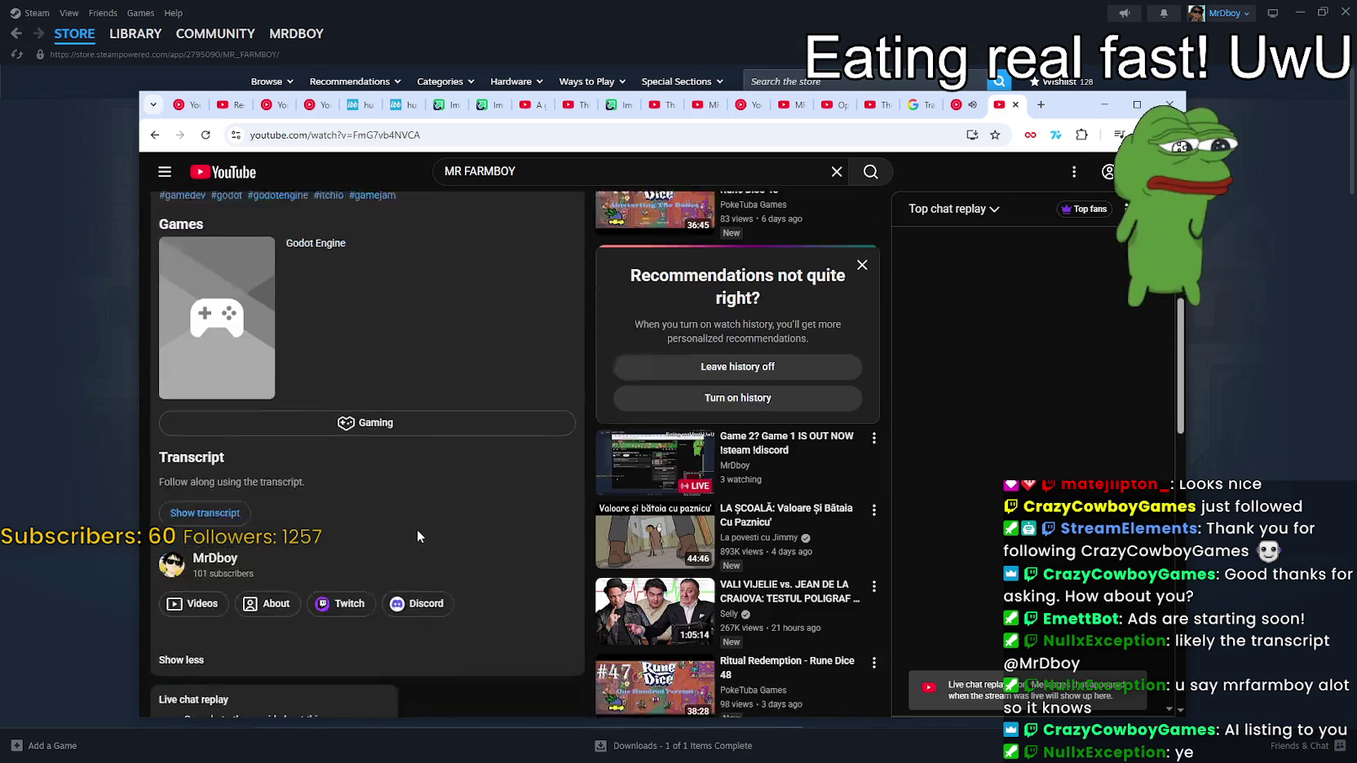
{"action": "key", "text": "t"}
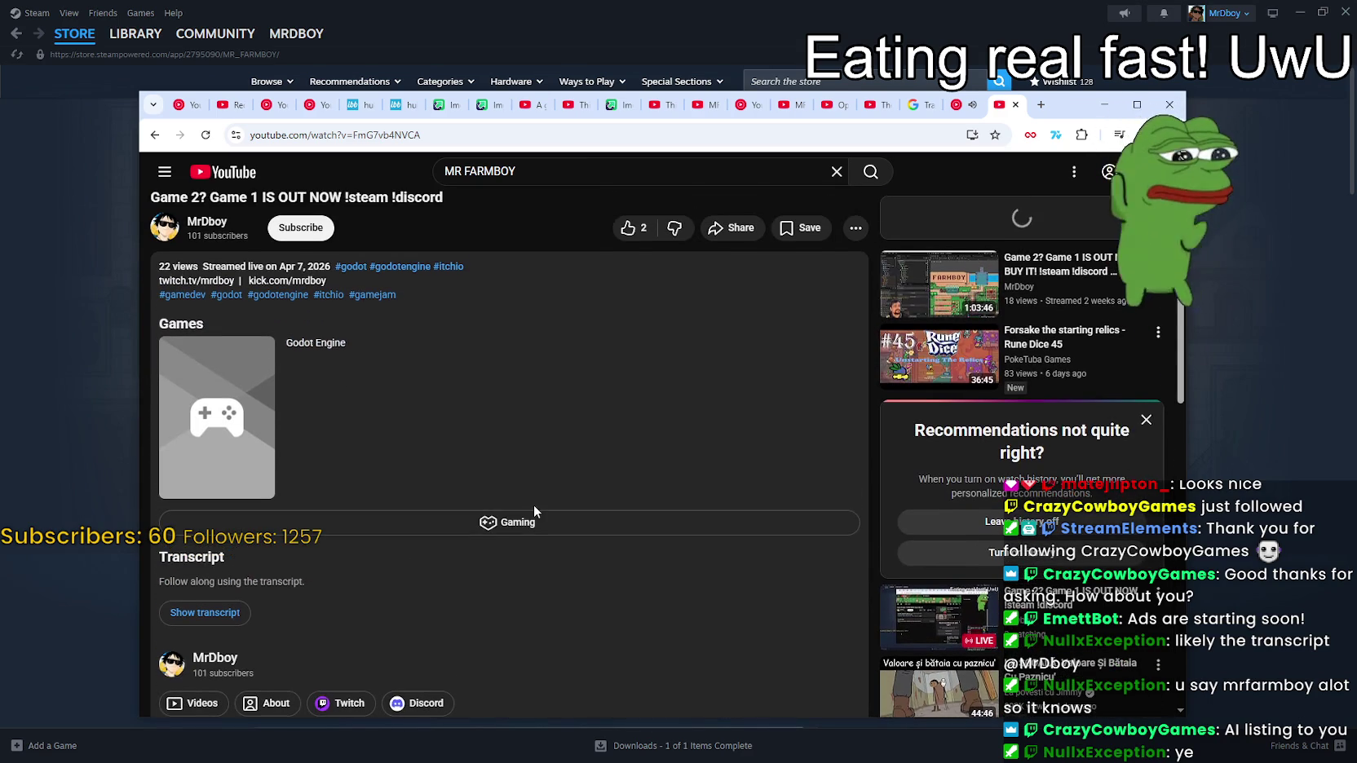
Open the stream's timestamped transcript, search it for MR, and scroll through the matches
{"action": "left_click", "coordinate": [202, 612]}
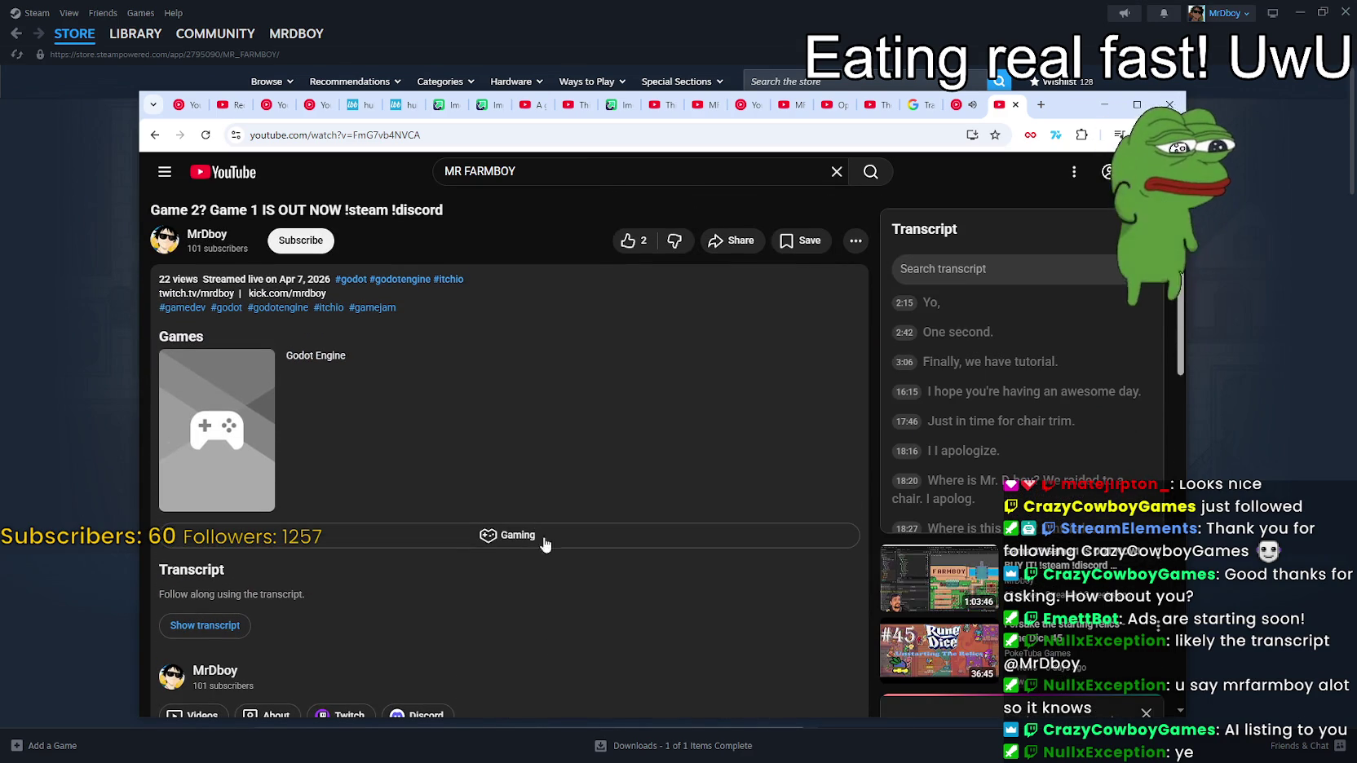
{"action": "scroll", "coordinate": [1010, 315], "scroll_direction": "down", "scroll_amount": 1}
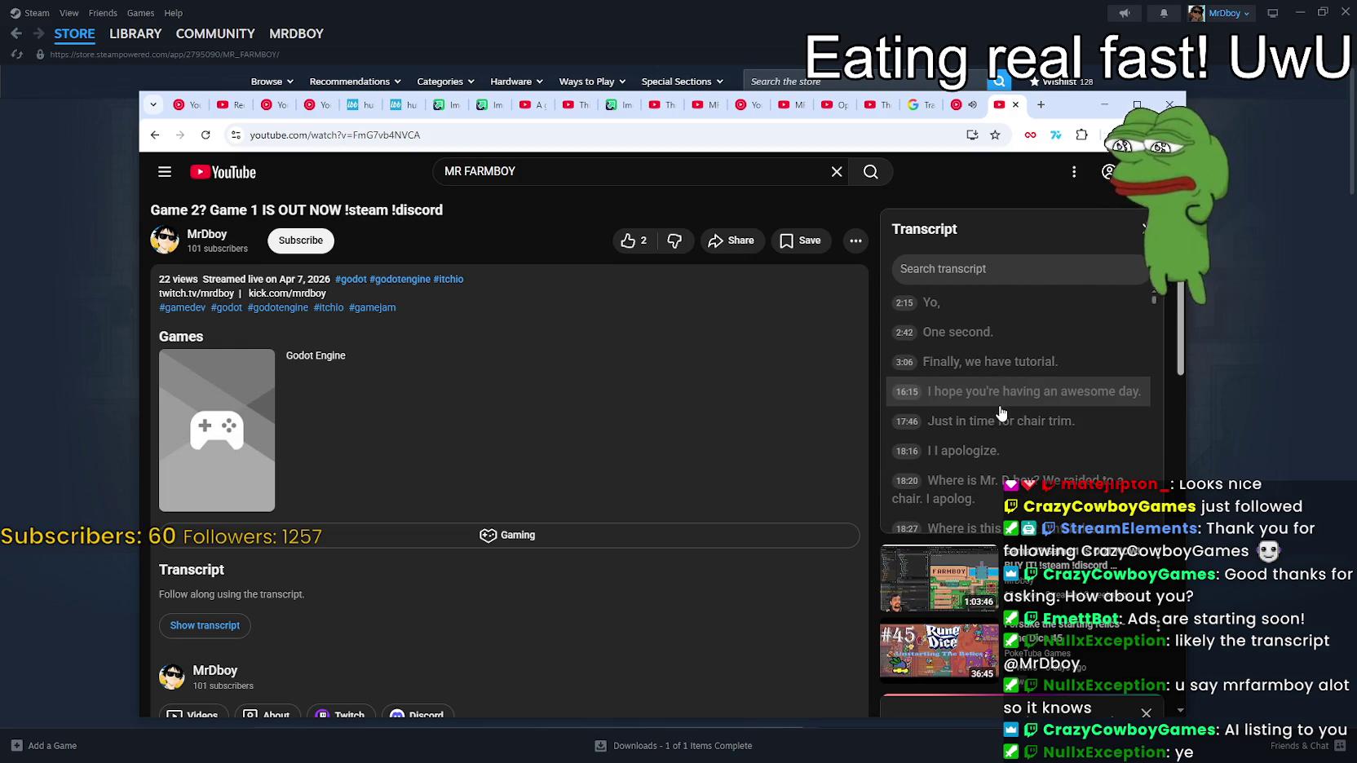
{"action": "scroll", "coordinate": [1002, 413], "scroll_direction": "down", "scroll_amount": 10}
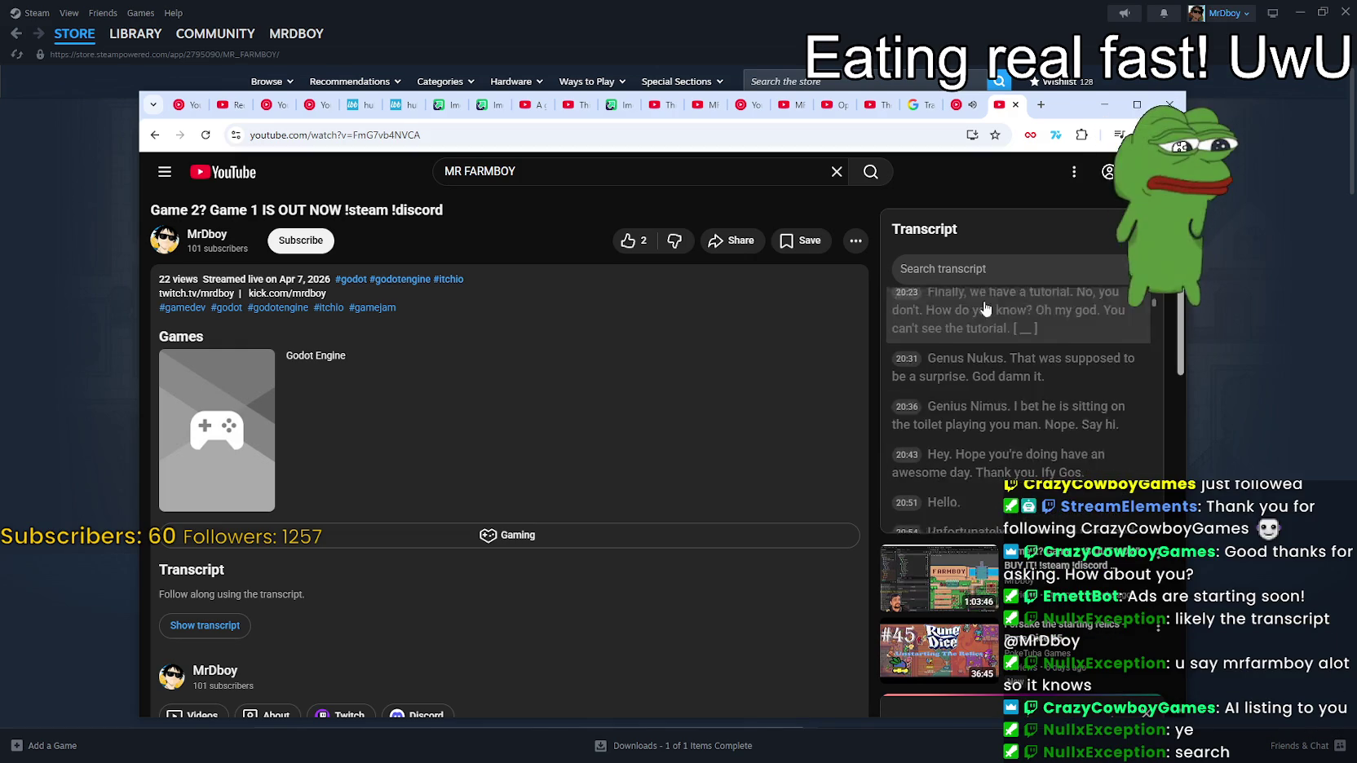
{"action": "left_click", "coordinate": [986, 269]}
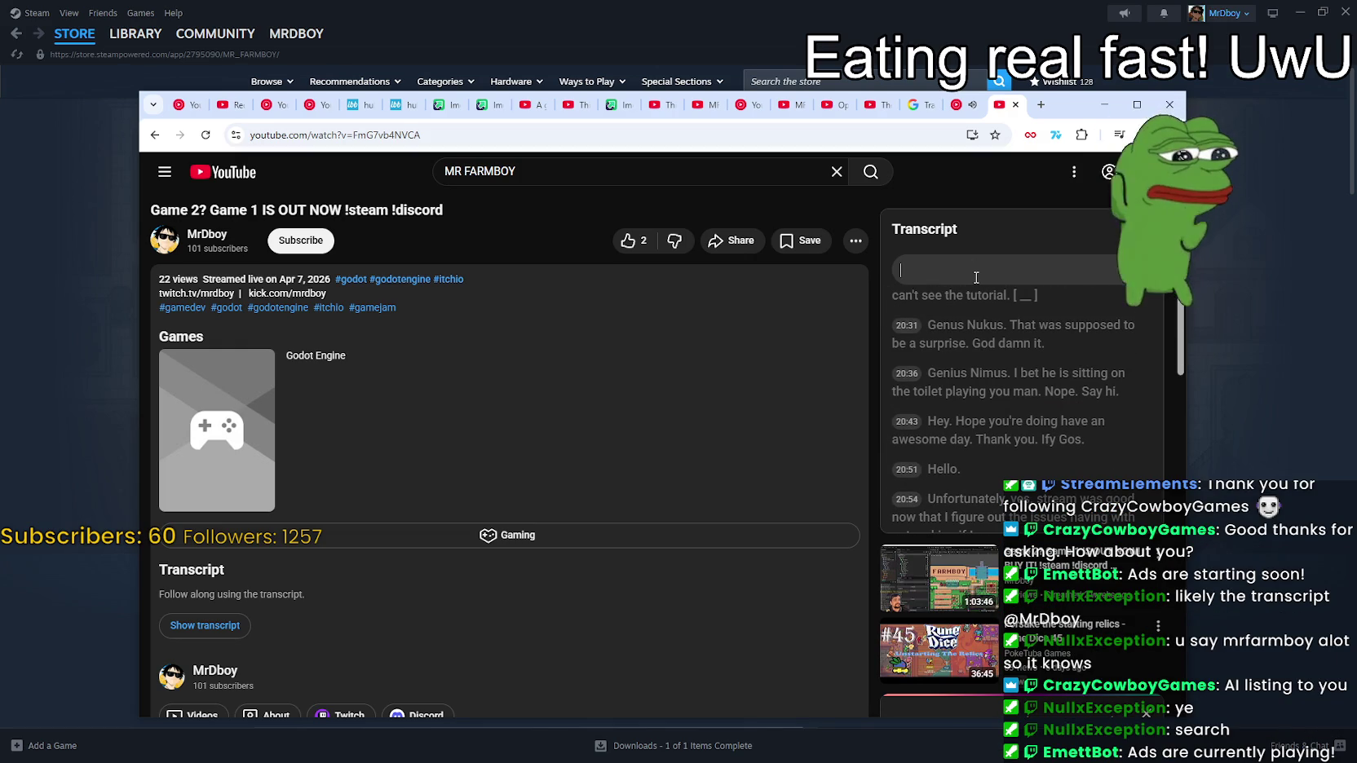
{"action": "type", "text": "MR"}
{"action": "key", "text": "BackSpace"}
{"action": "key", "text": "BackSpace"}
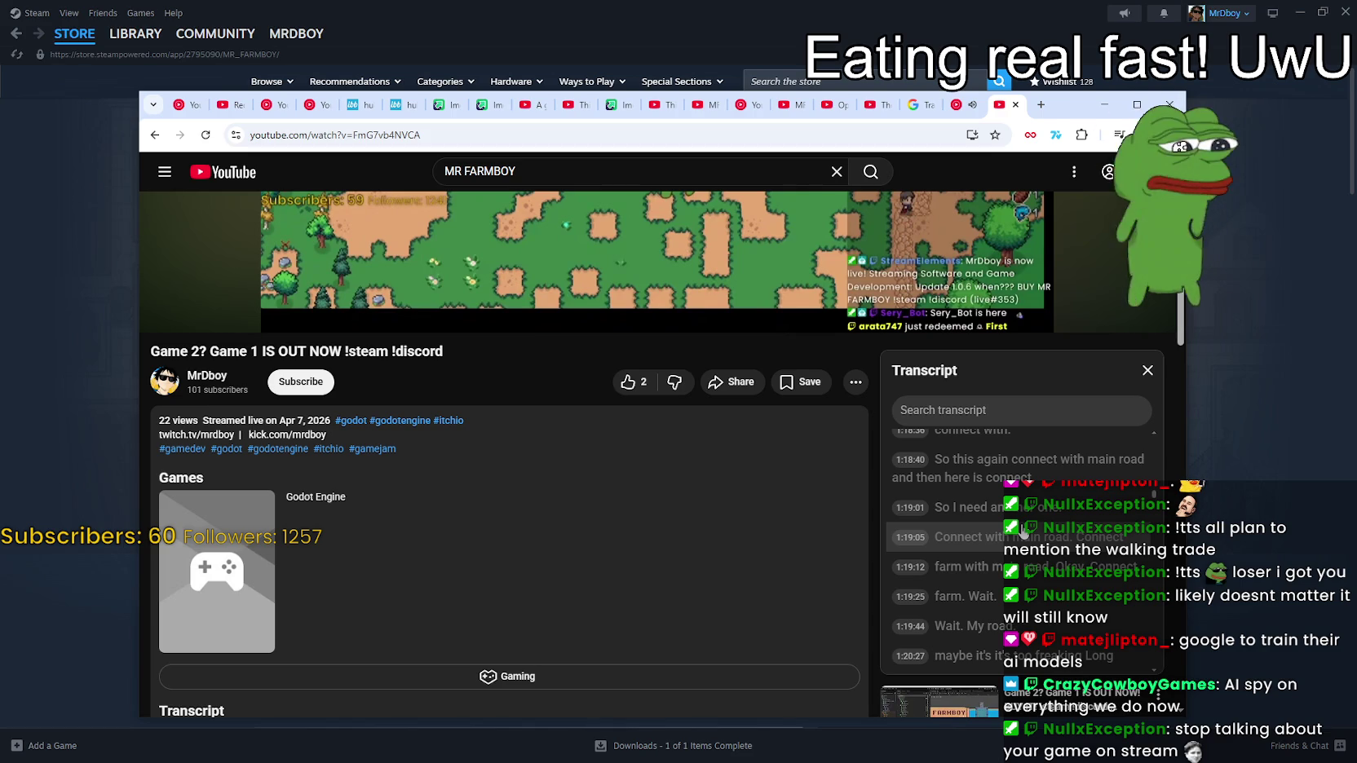
{"action": "scroll", "coordinate": [1024, 530], "scroll_direction": "down", "scroll_amount": 6}
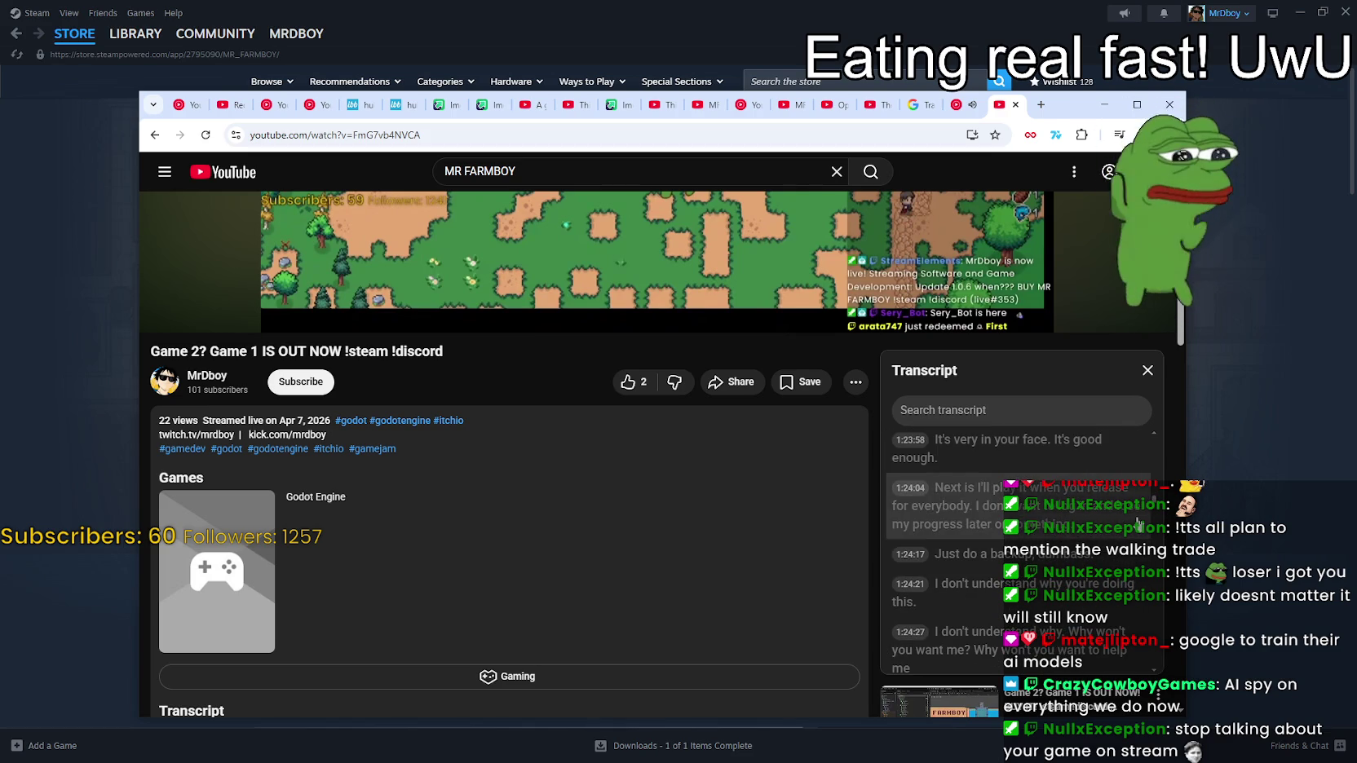
{"action": "scroll", "coordinate": [1139, 522], "scroll_direction": "down", "scroll_amount": 10}
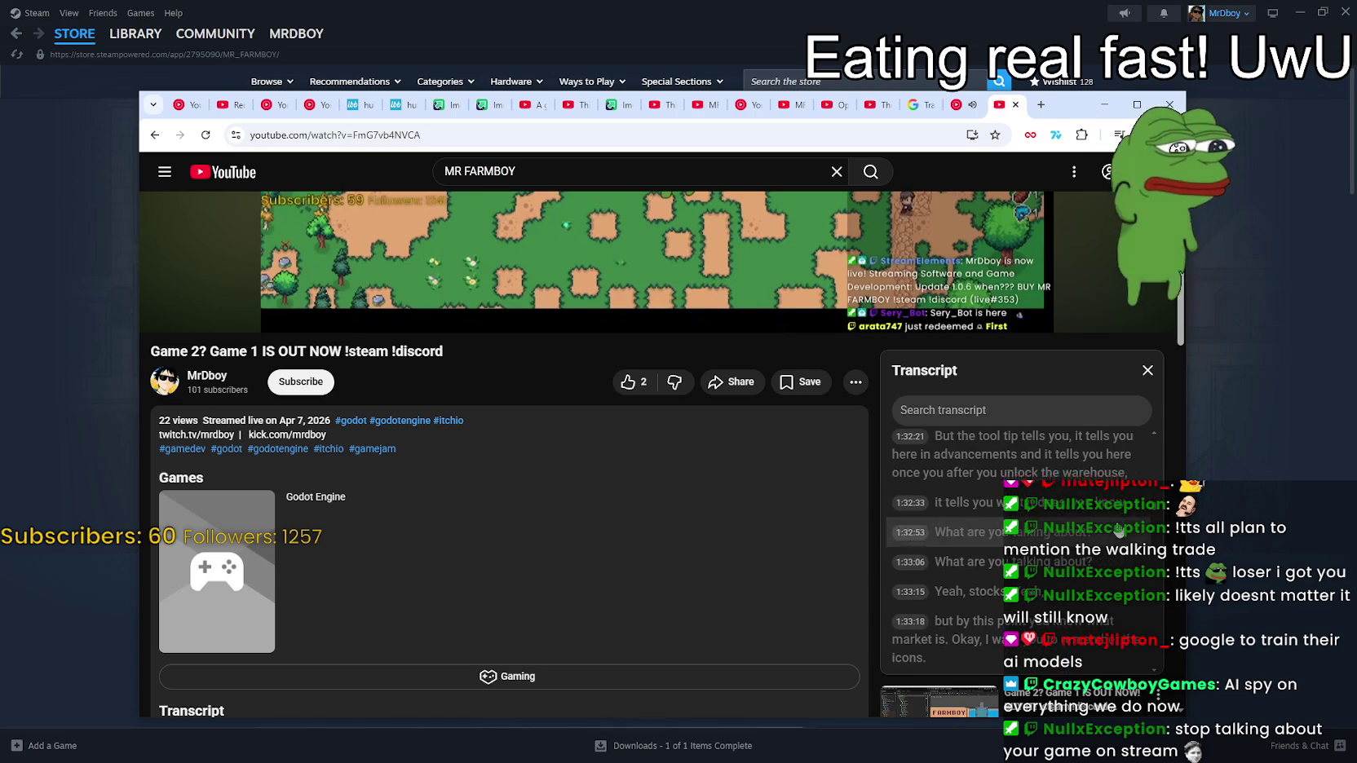
{"action": "scroll", "coordinate": [1118, 530], "scroll_direction": "down", "scroll_amount": 3}
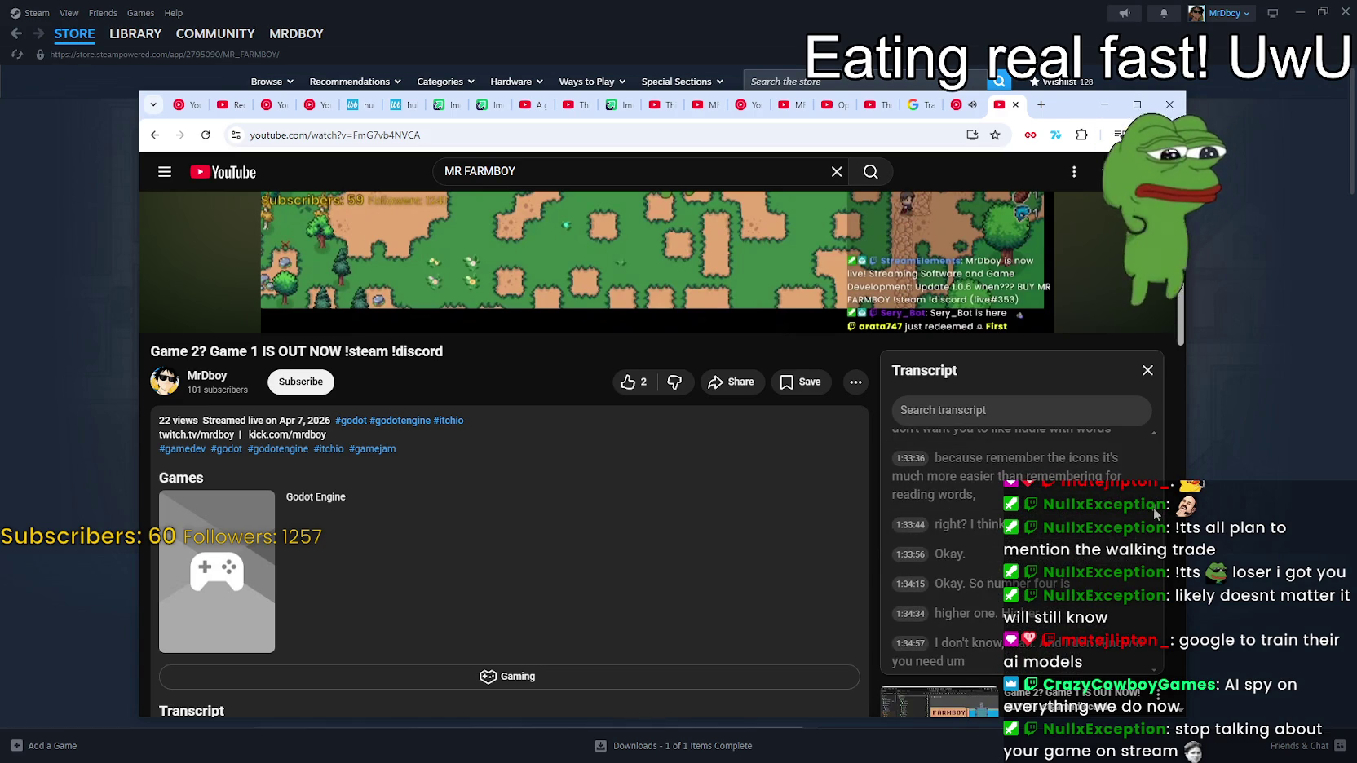
{"action": "mouse_move", "coordinate": [1153, 506]}
{"action": "left_mouse_down"}
{"action": "mouse_move", "coordinate": [1153, 656]}
{"action": "mouse_move", "coordinate": [1169, 698]}
{"action": "mouse_move", "coordinate": [1198, 436]}
{"action": "left_mouse_up"}
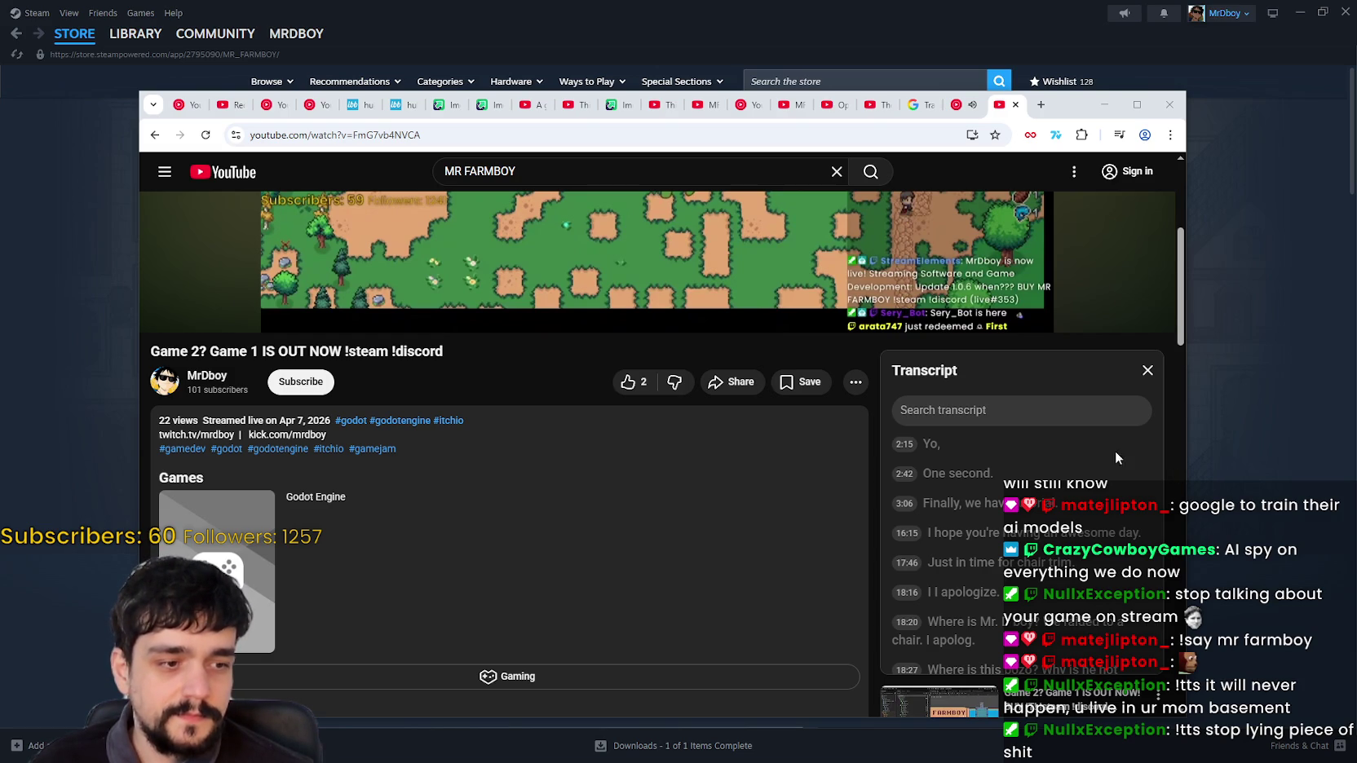
Pause the stream replay with the K key
{"action": "key", "text": "k"}
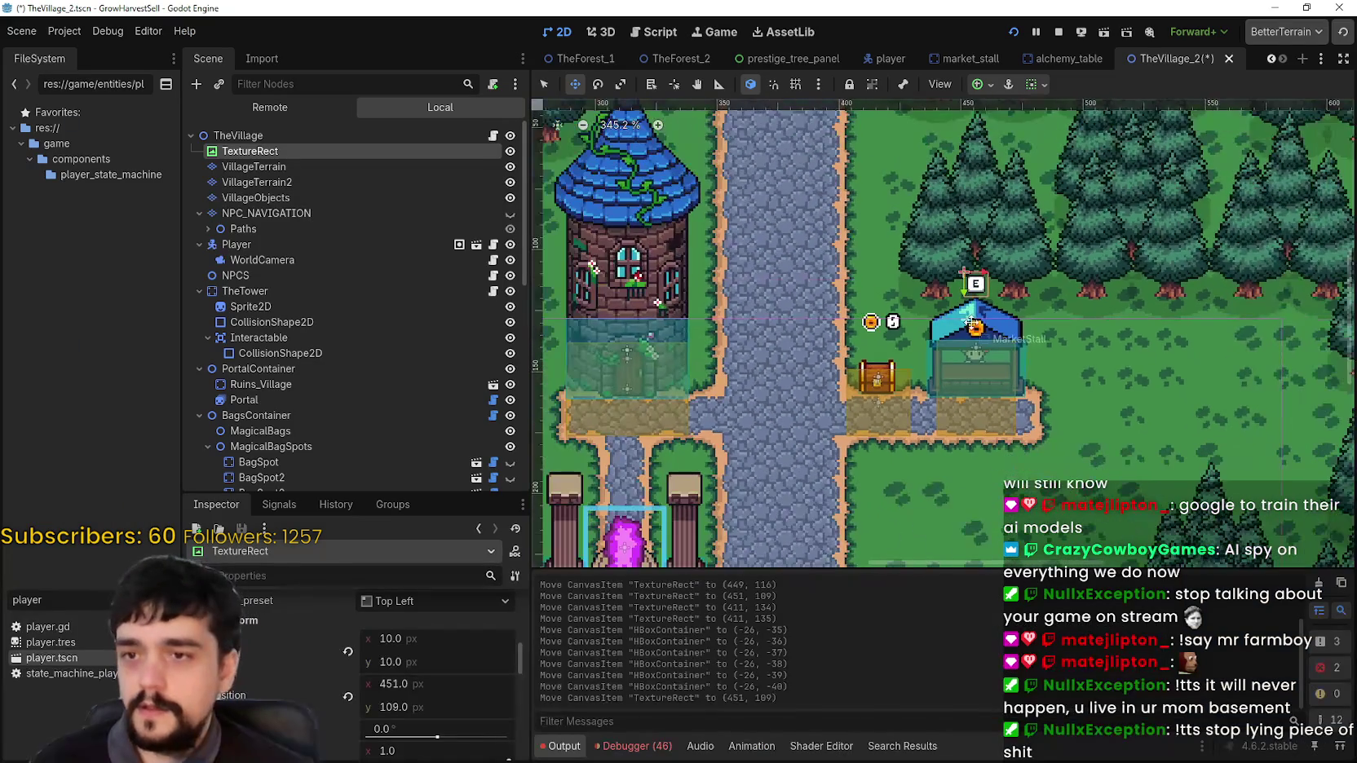
Save the village scene, then toggle TextureRect's visibility off and on, leaving it visible
{"action": "scroll", "coordinate": [799, 293], "scroll_direction": "up", "scroll_amount": 1}
{"action": "key", "text": "ctrl+s"}
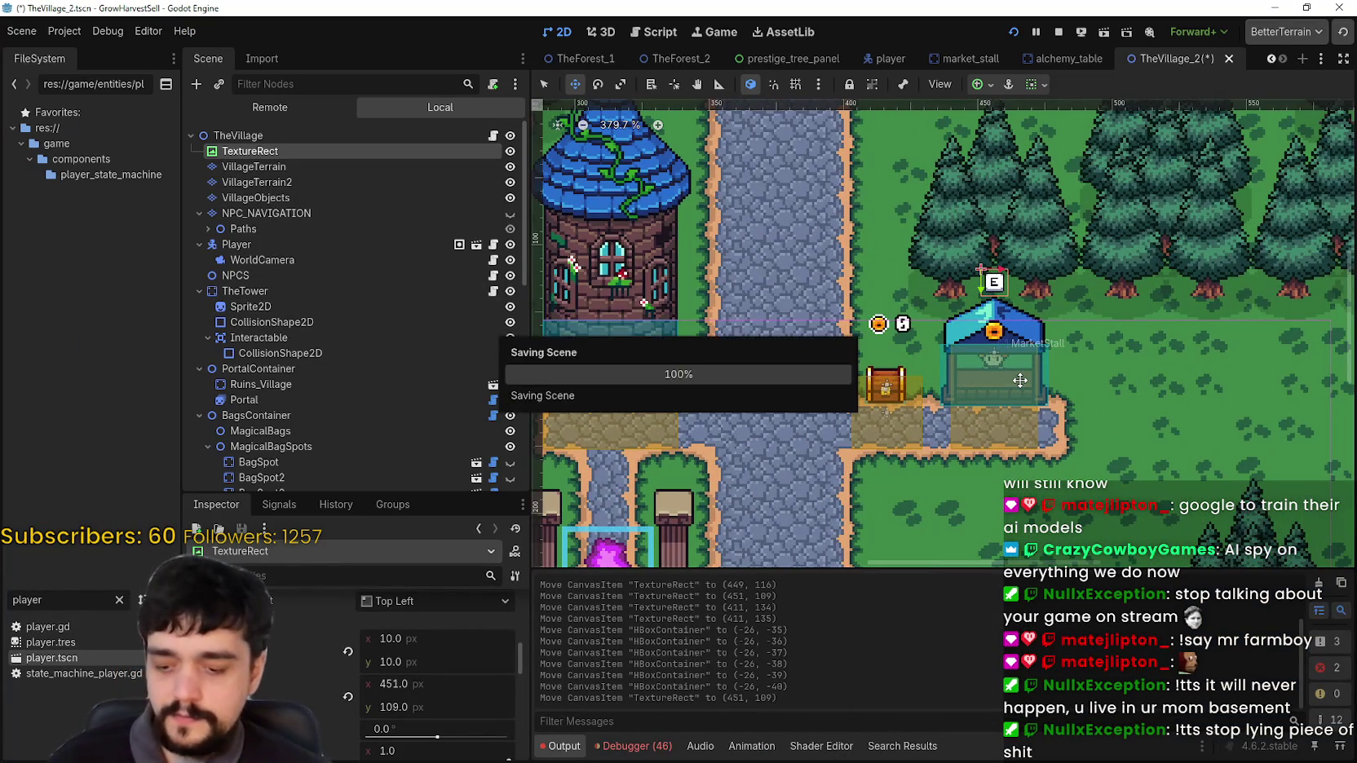
{"action": "left_click", "coordinate": [510, 151]}
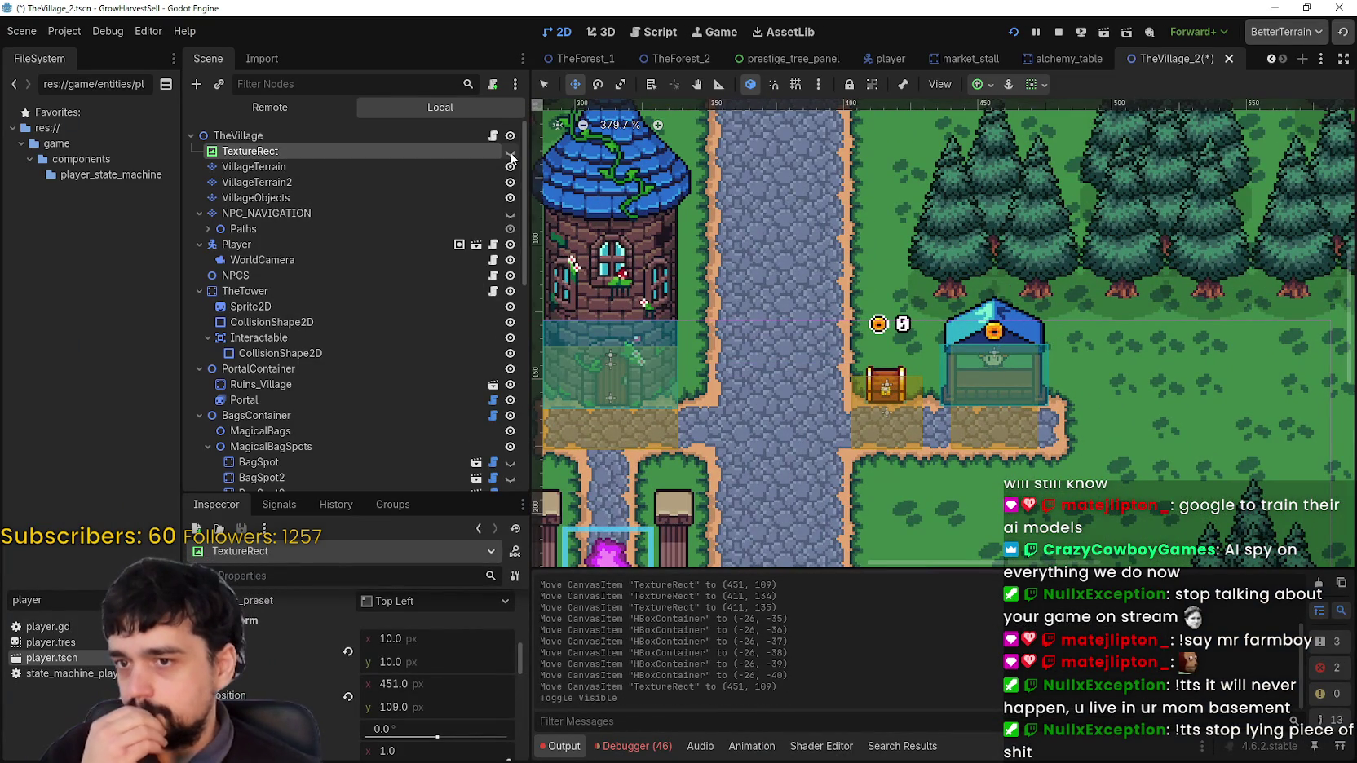
{"action": "left_click", "coordinate": [510, 151]}
{"action": "left_click", "coordinate": [511, 153]}
{"action": "left_click", "coordinate": [511, 153]}
{"action": "left_click", "coordinate": [512, 153]}
{"action": "left_click", "coordinate": [511, 153]}
{"action": "left_click", "coordinate": [511, 153]}
{"action": "left_click", "coordinate": [511, 154]}
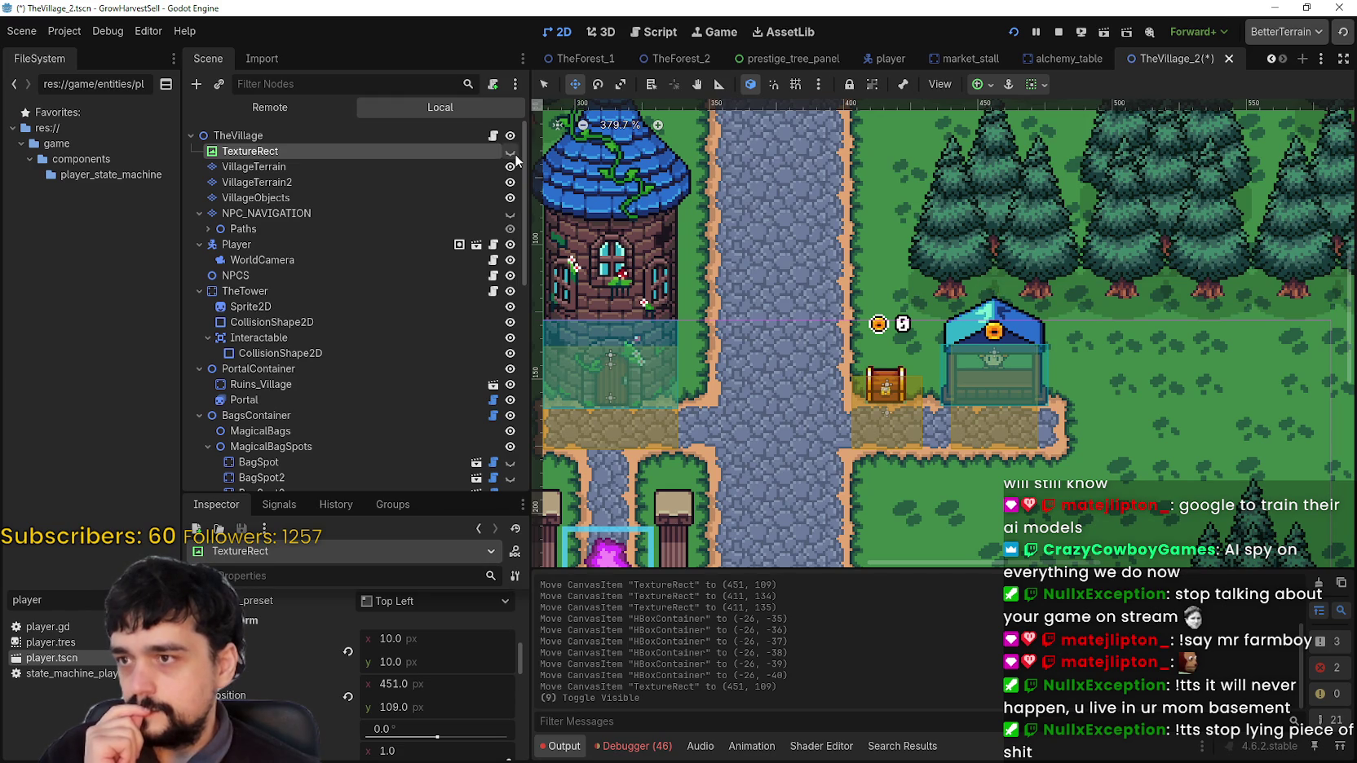
{"action": "left_click", "coordinate": [511, 153]}
{"action": "left_click", "coordinate": [512, 154]}
Save TheVillage_2 again with the E prompt still showing above the stall
{"action": "scroll", "coordinate": [809, 225], "scroll_direction": "down", "scroll_amount": 2}
{"action": "key", "text": "ctrl+s"}
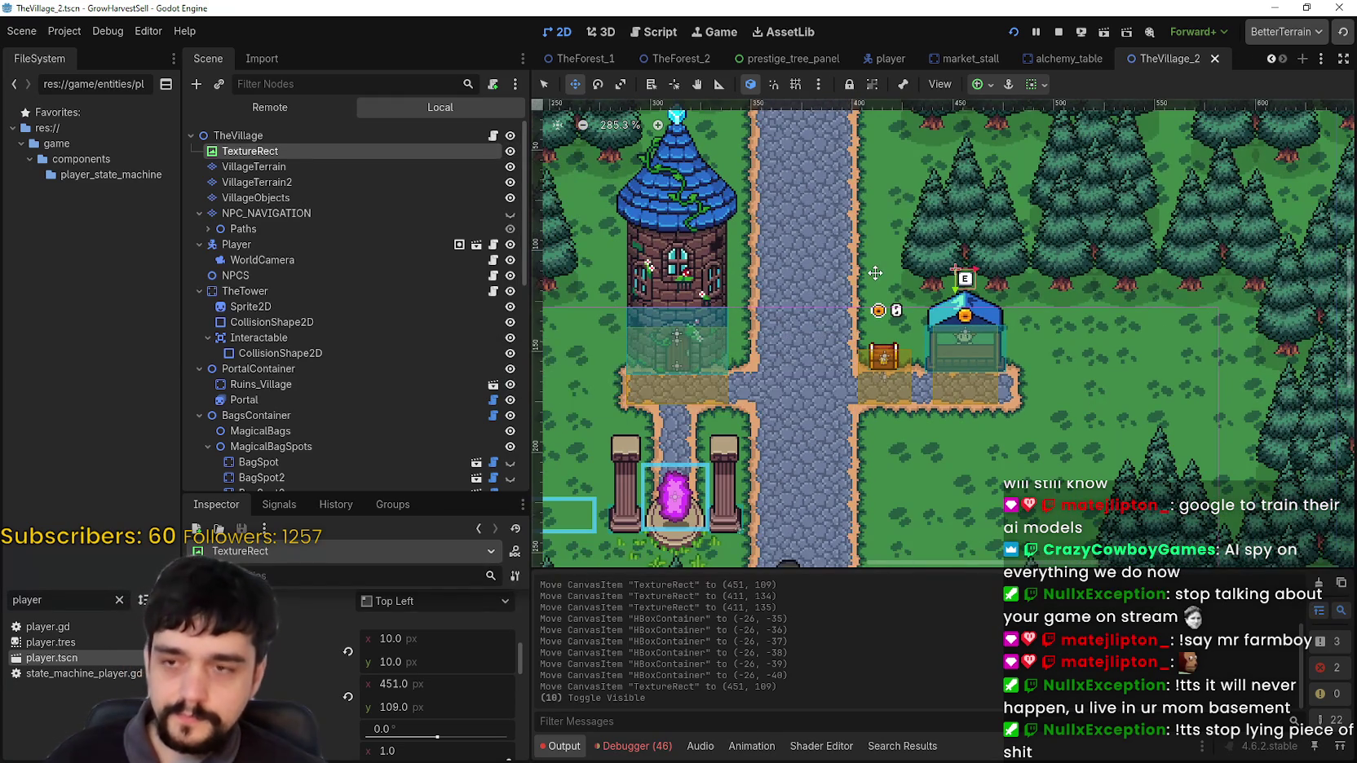
{"action": "scroll", "coordinate": [810, 225], "scroll_direction": "up", "scroll_amount": 3}
{"action": "scroll", "coordinate": [286, 179], "scroll_direction": "down", "scroll_amount": 4}
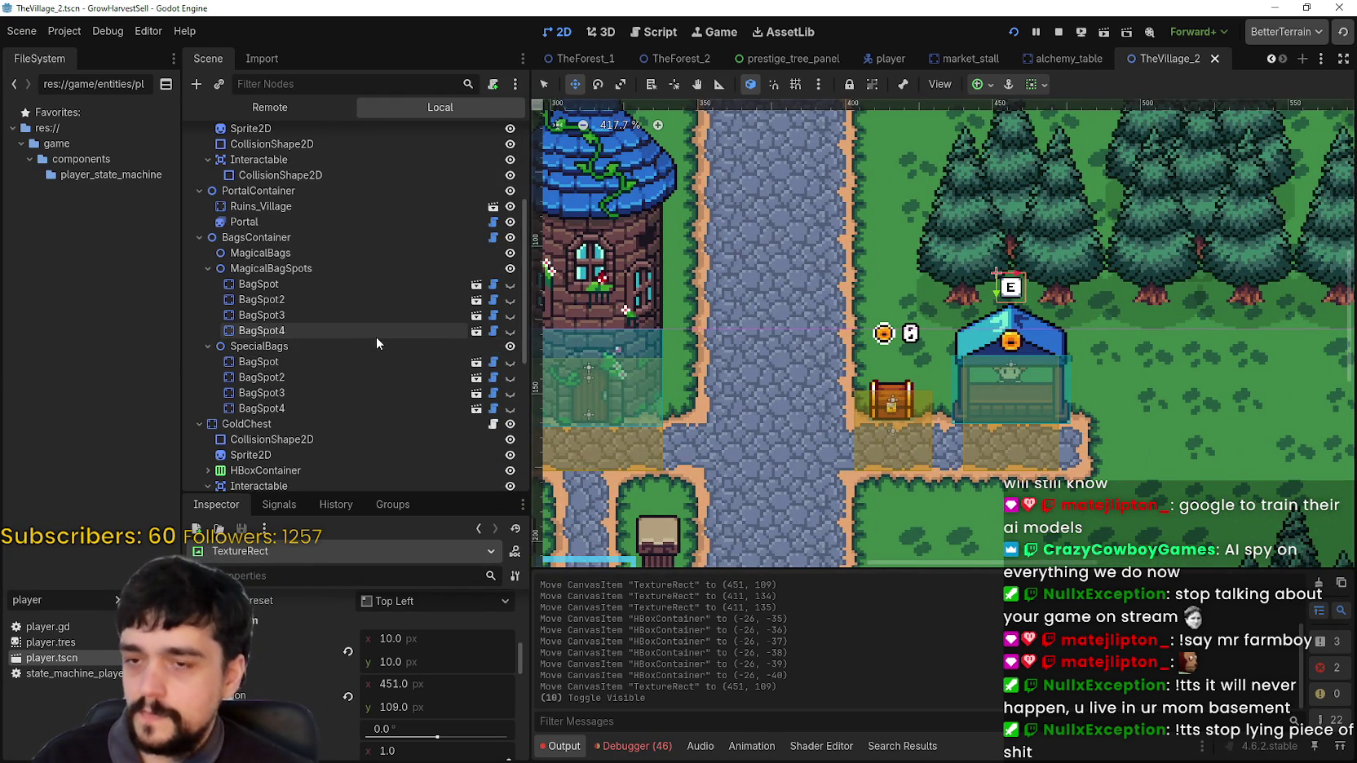
{"action": "scroll", "coordinate": [319, 345], "scroll_direction": "down", "scroll_amount": 3}
{"action": "scroll", "coordinate": [319, 344], "scroll_direction": "down", "scroll_amount": 1}
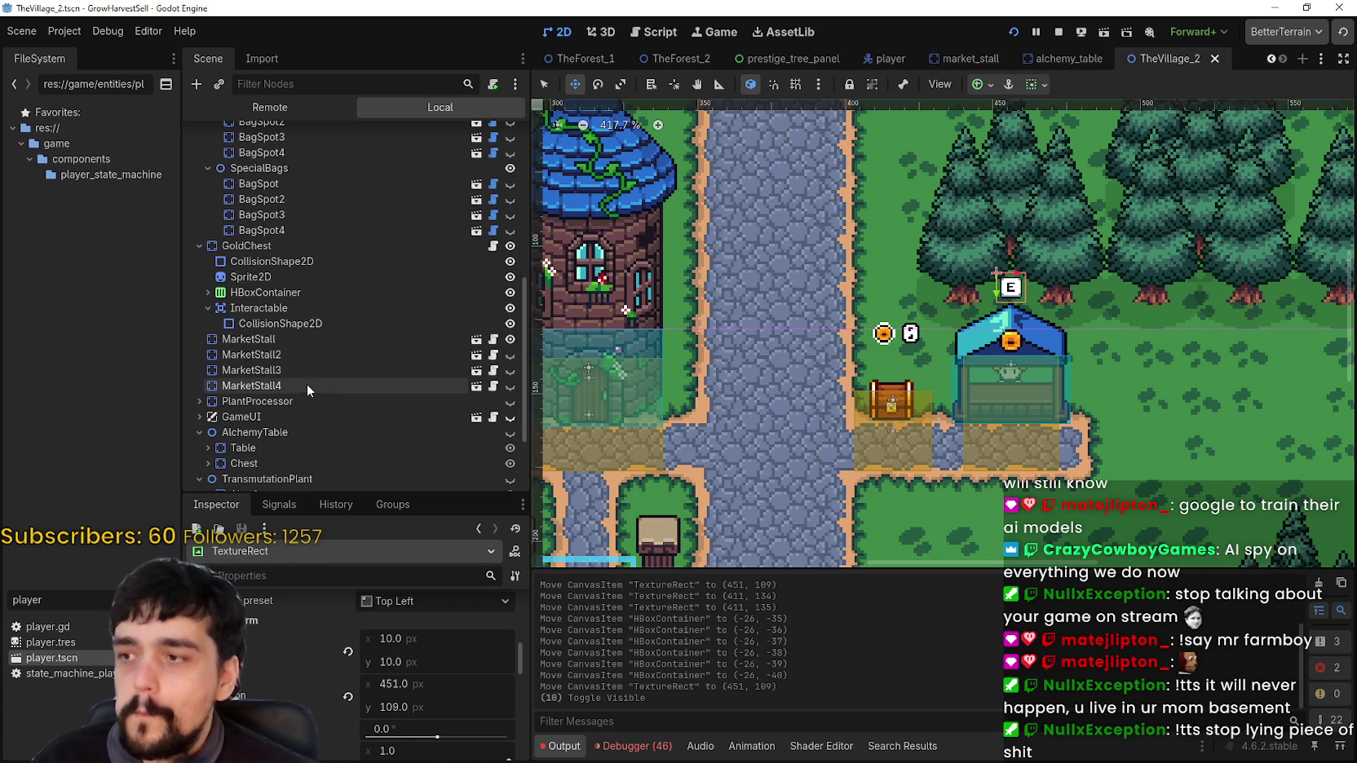
{"action": "scroll", "coordinate": [830, 408], "scroll_direction": "down", "scroll_amount": 1}
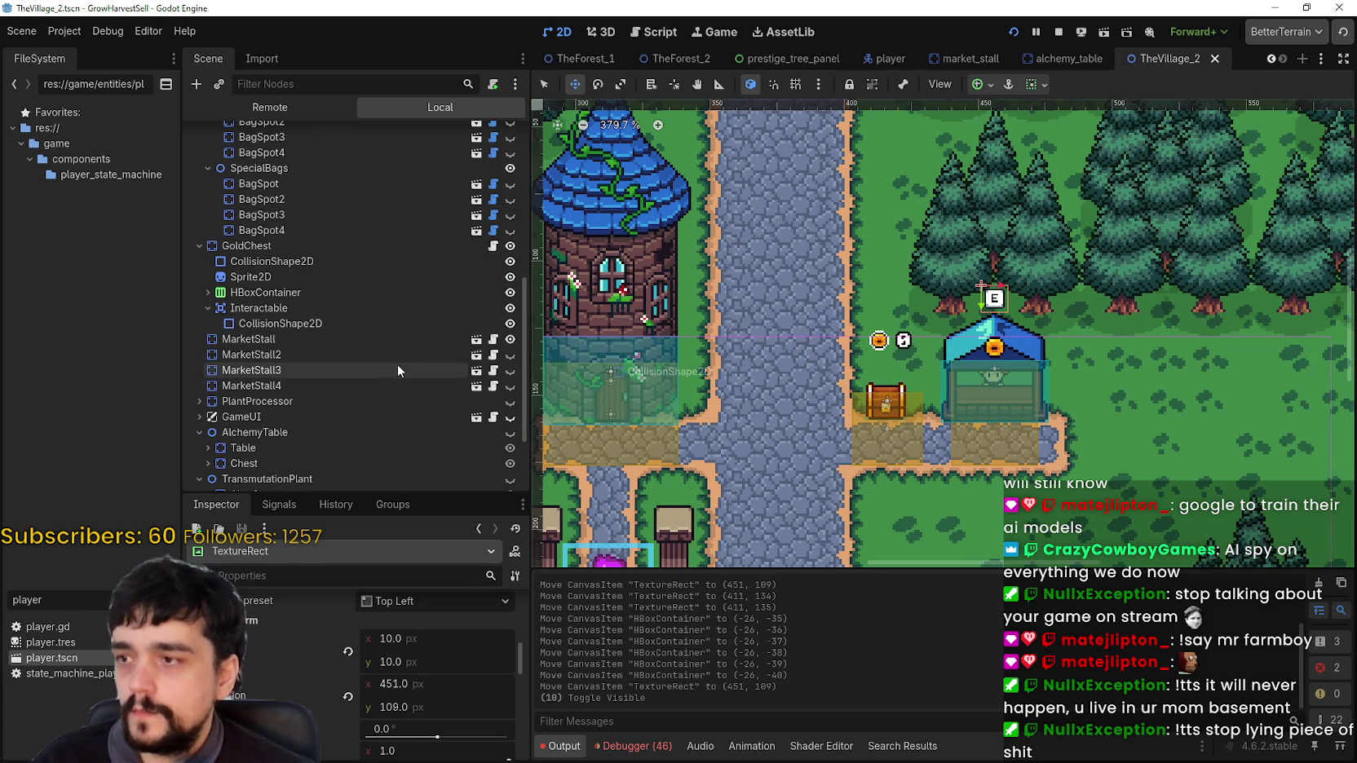
{"action": "left_click", "coordinate": [315, 260]}
{"action": "left_click", "coordinate": [313, 244]}
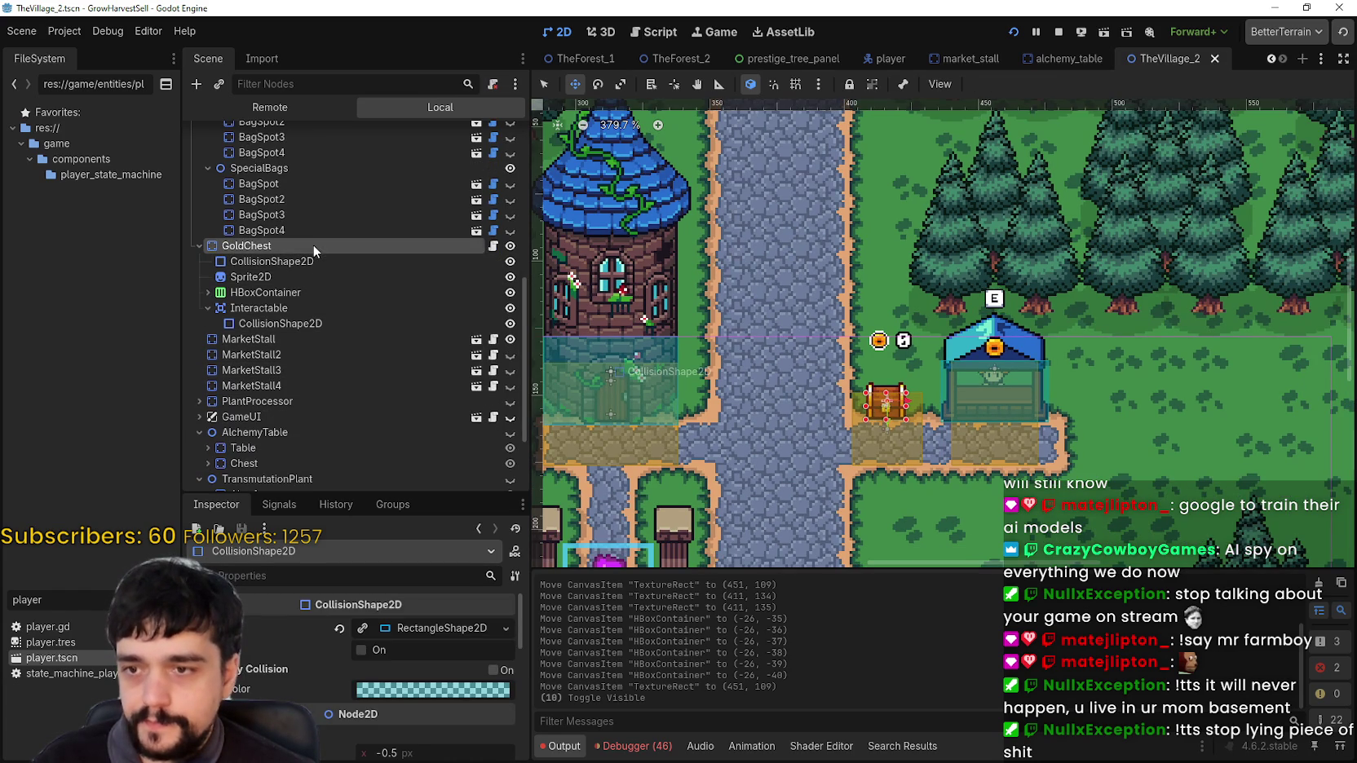
{"action": "scroll", "coordinate": [905, 397], "scroll_direction": "up", "scroll_amount": 3}
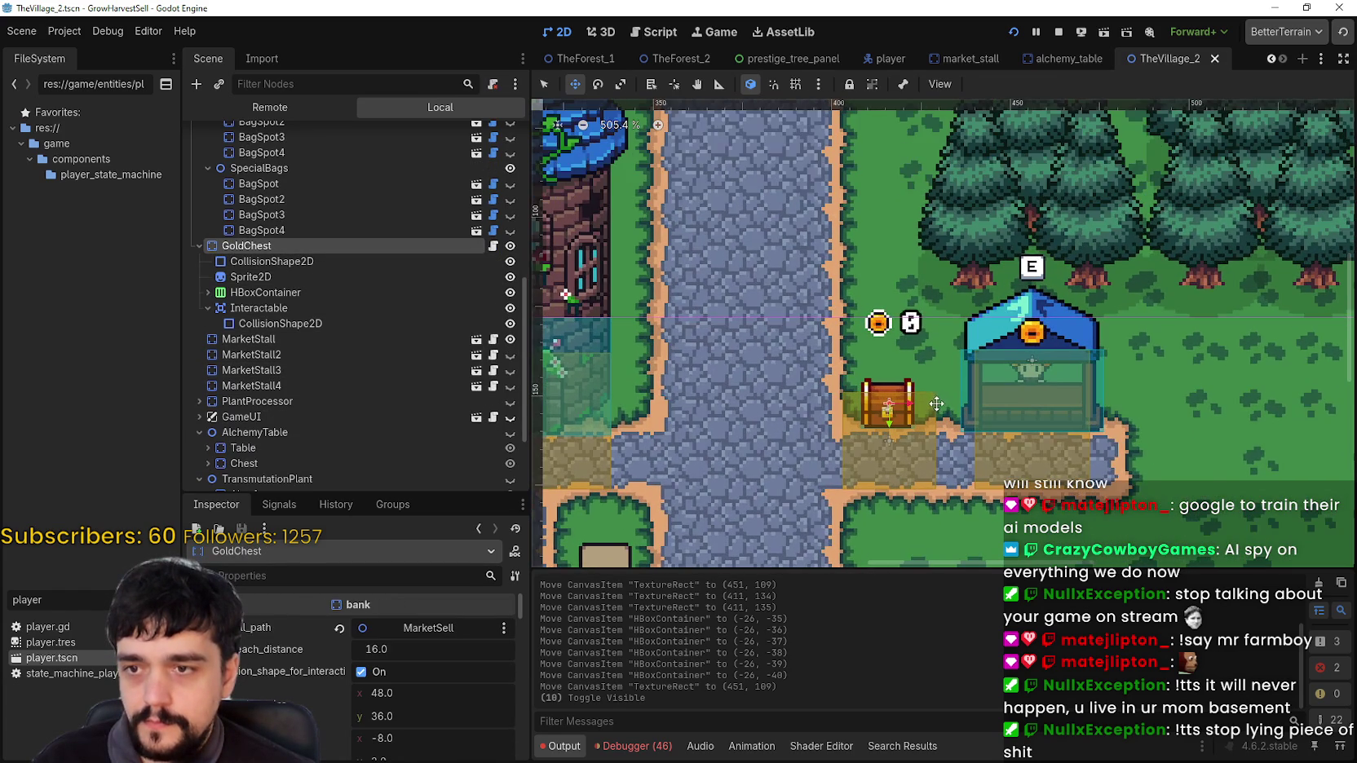
{"action": "left_click", "coordinate": [340, 259]}
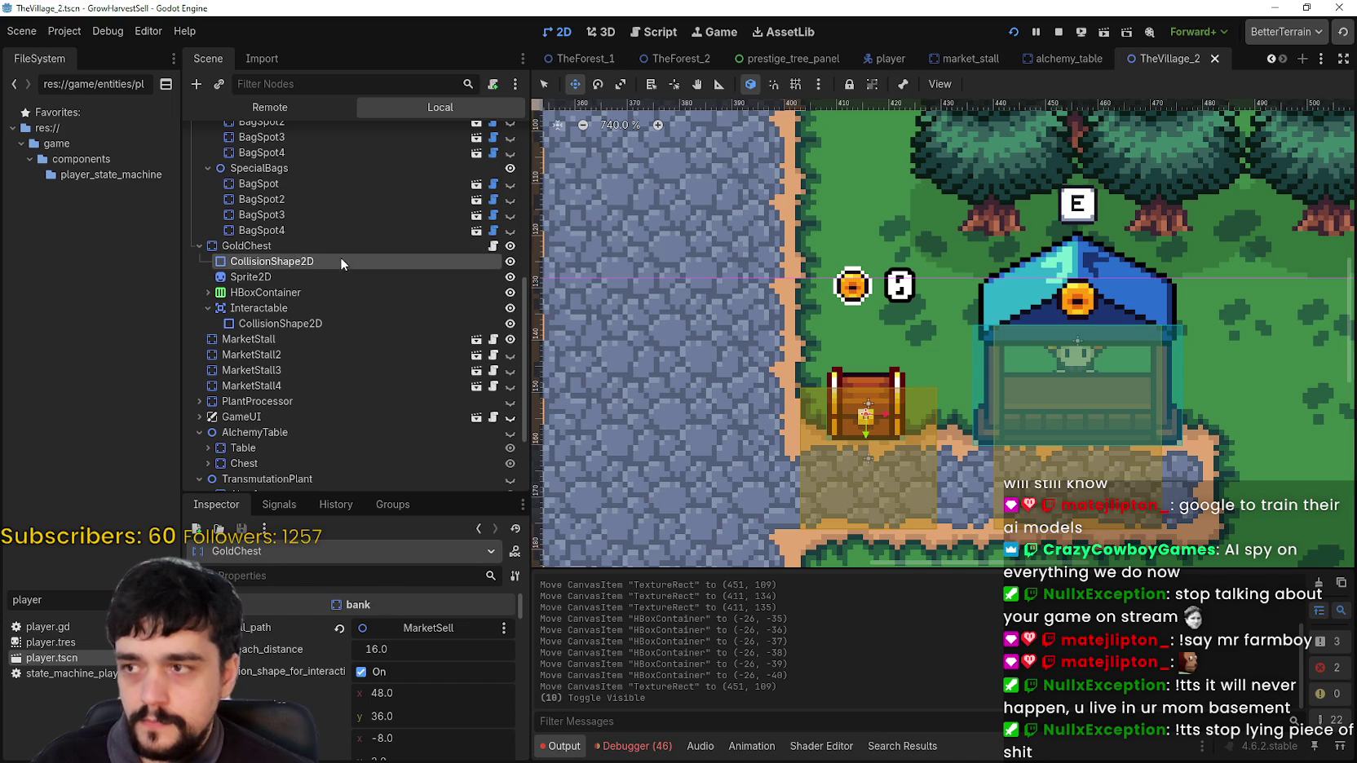
{"action": "left_click", "coordinate": [287, 276]}
{"action": "left_click", "coordinate": [287, 247]}
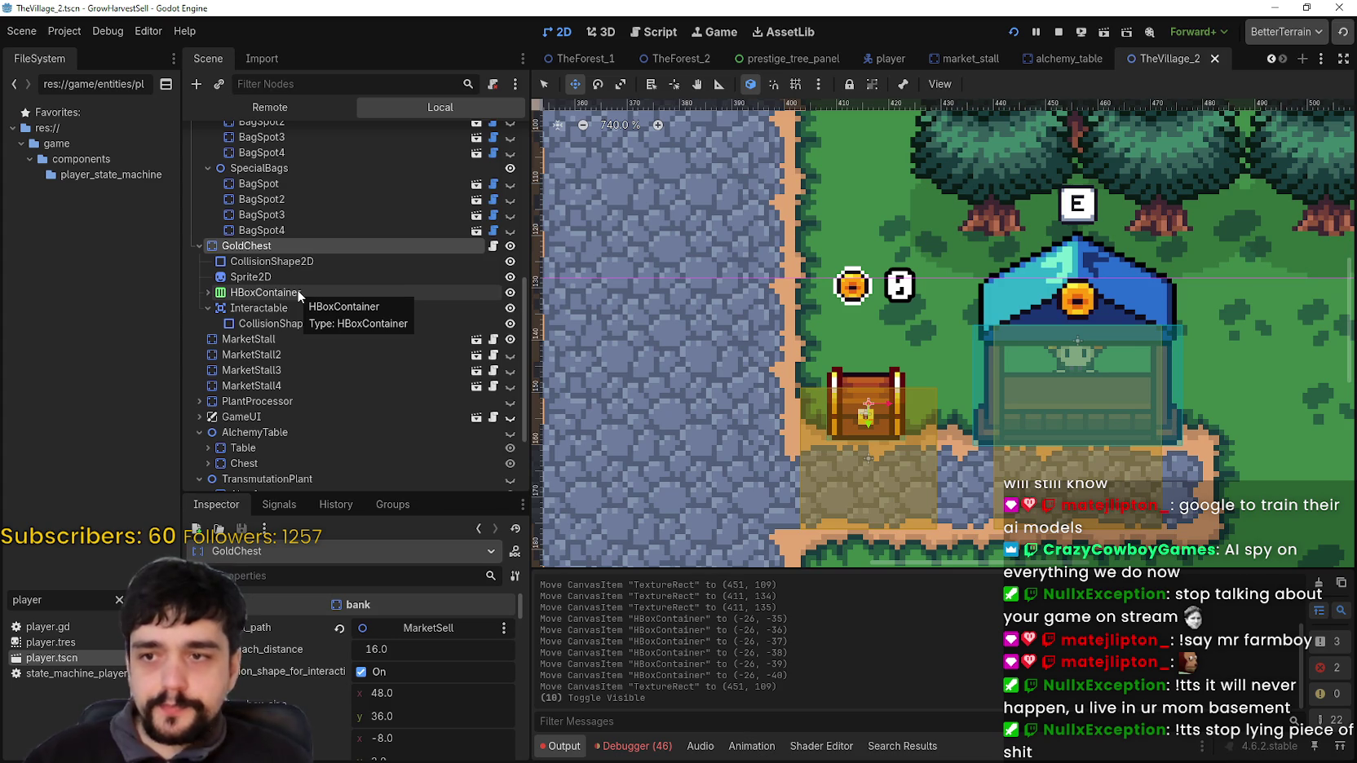
{"action": "scroll", "coordinate": [751, 190], "scroll_direction": "down", "scroll_amount": 1}
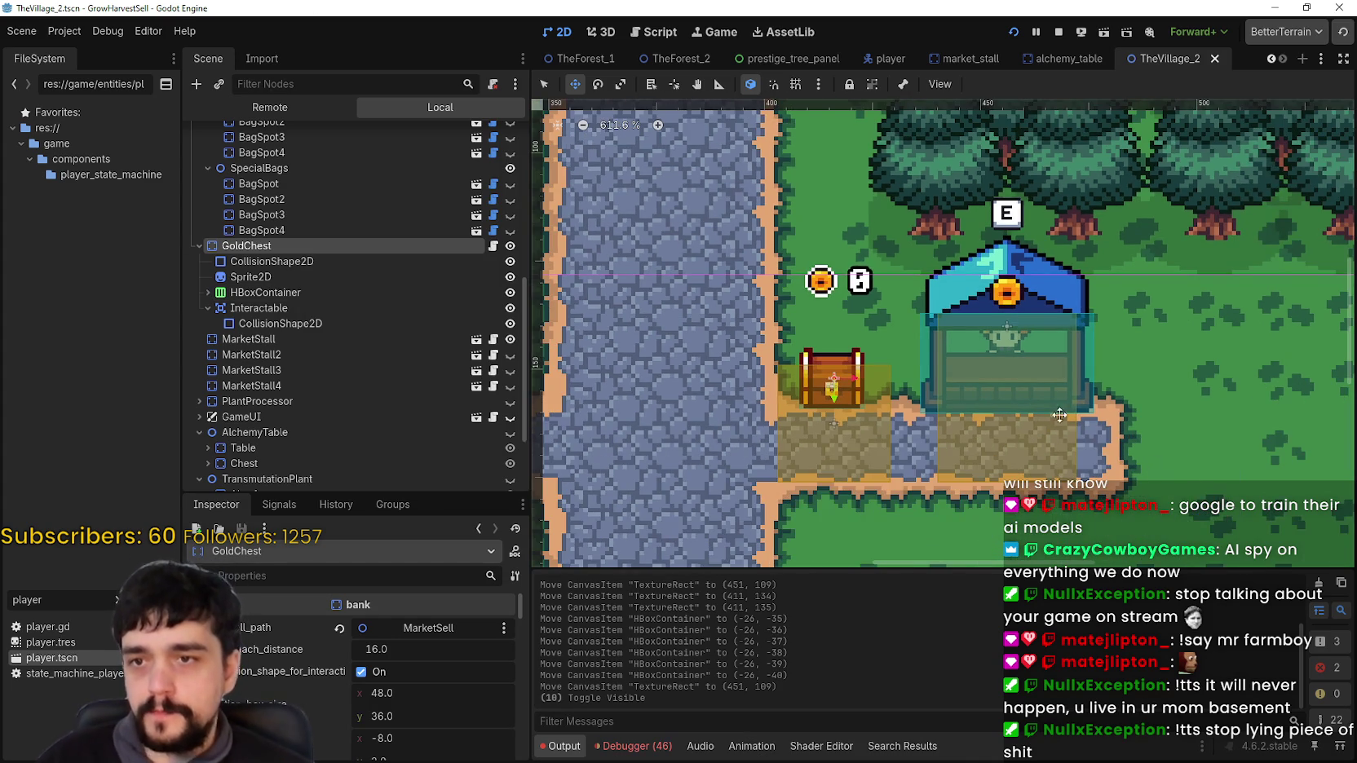
{"action": "scroll", "coordinate": [1019, 424], "scroll_direction": "right", "scroll_amount": 3}
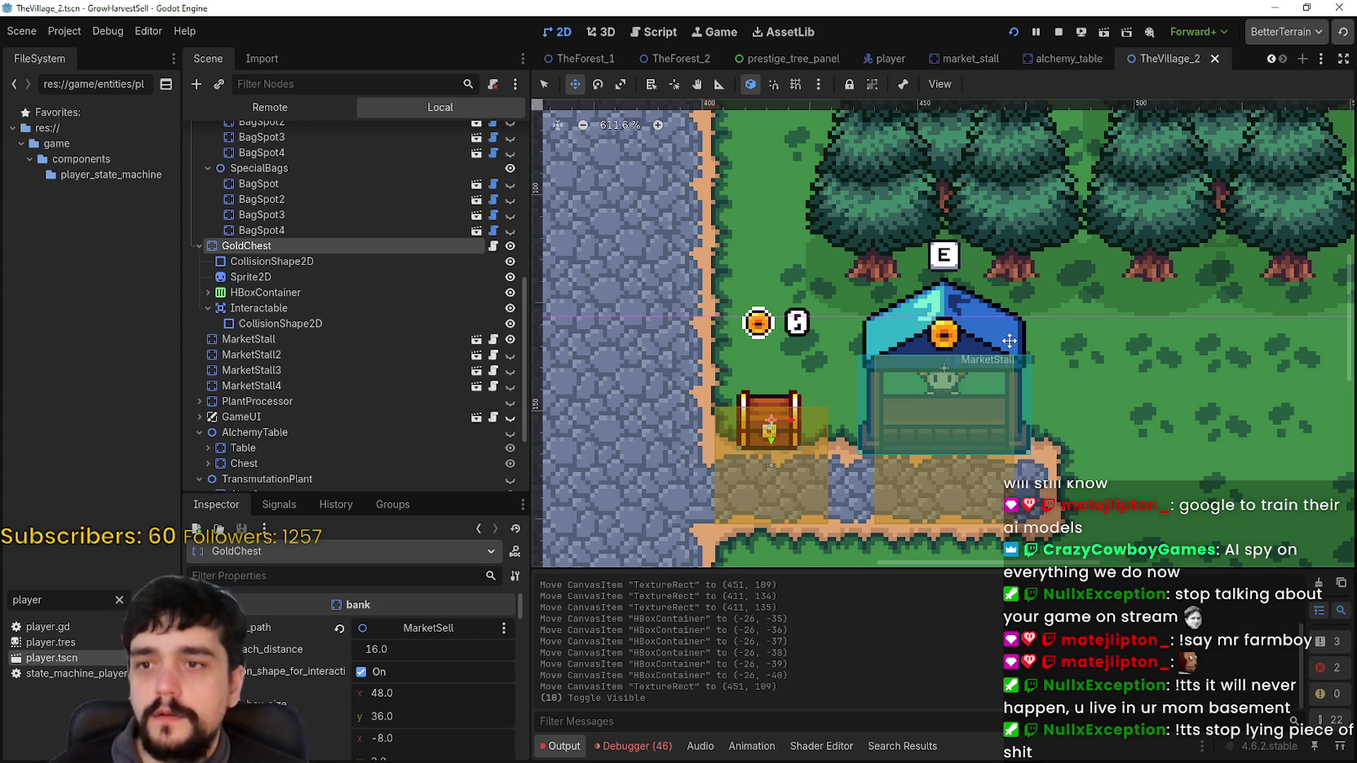
{"action": "scroll", "coordinate": [1011, 351], "scroll_direction": "down", "scroll_amount": 1}
{"action": "scroll", "coordinate": [844, 342], "scroll_direction": "down", "scroll_amount": 2}
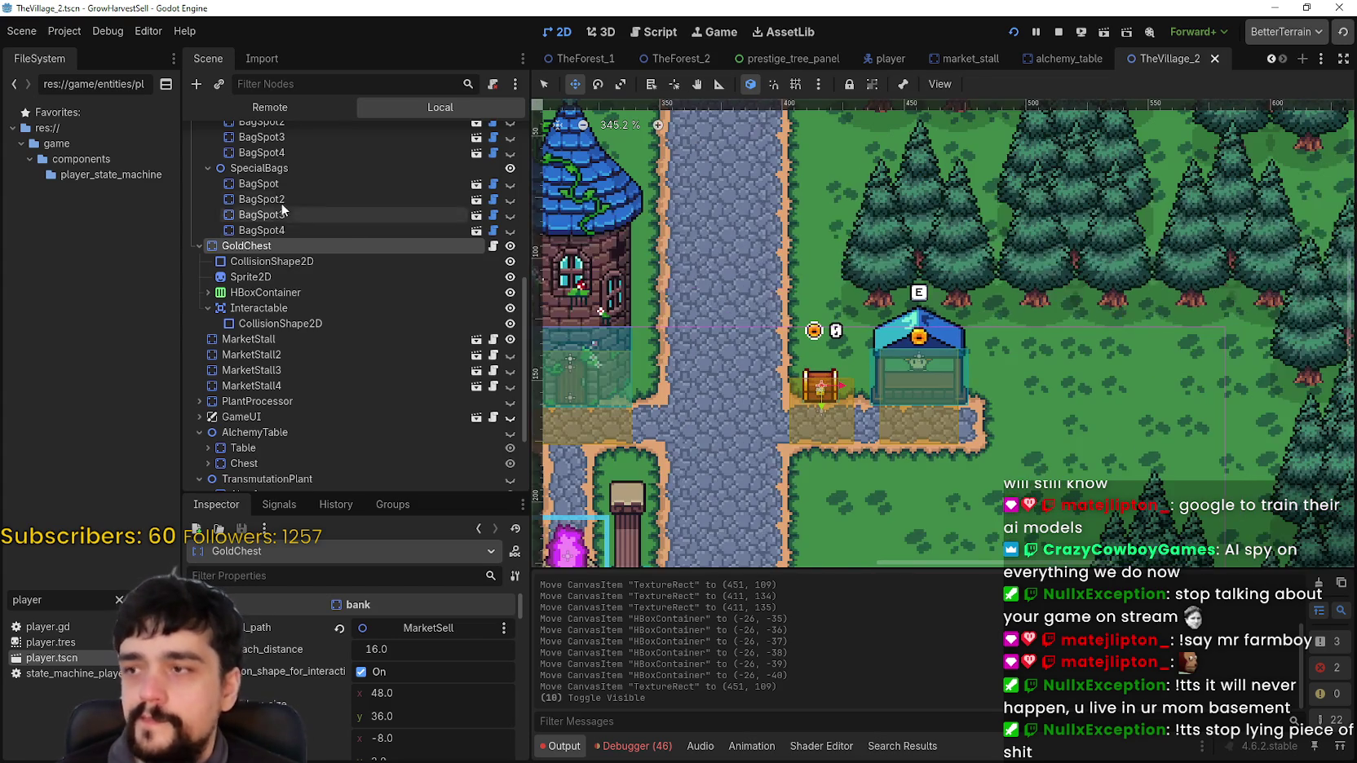
{"action": "scroll", "coordinate": [282, 208], "scroll_direction": "up", "scroll_amount": 5}
Move the TextureRect's E prompt to 451, 108 above the stall roof, then select GoldChest's sprite
{"action": "left_click", "coordinate": [277, 151]}
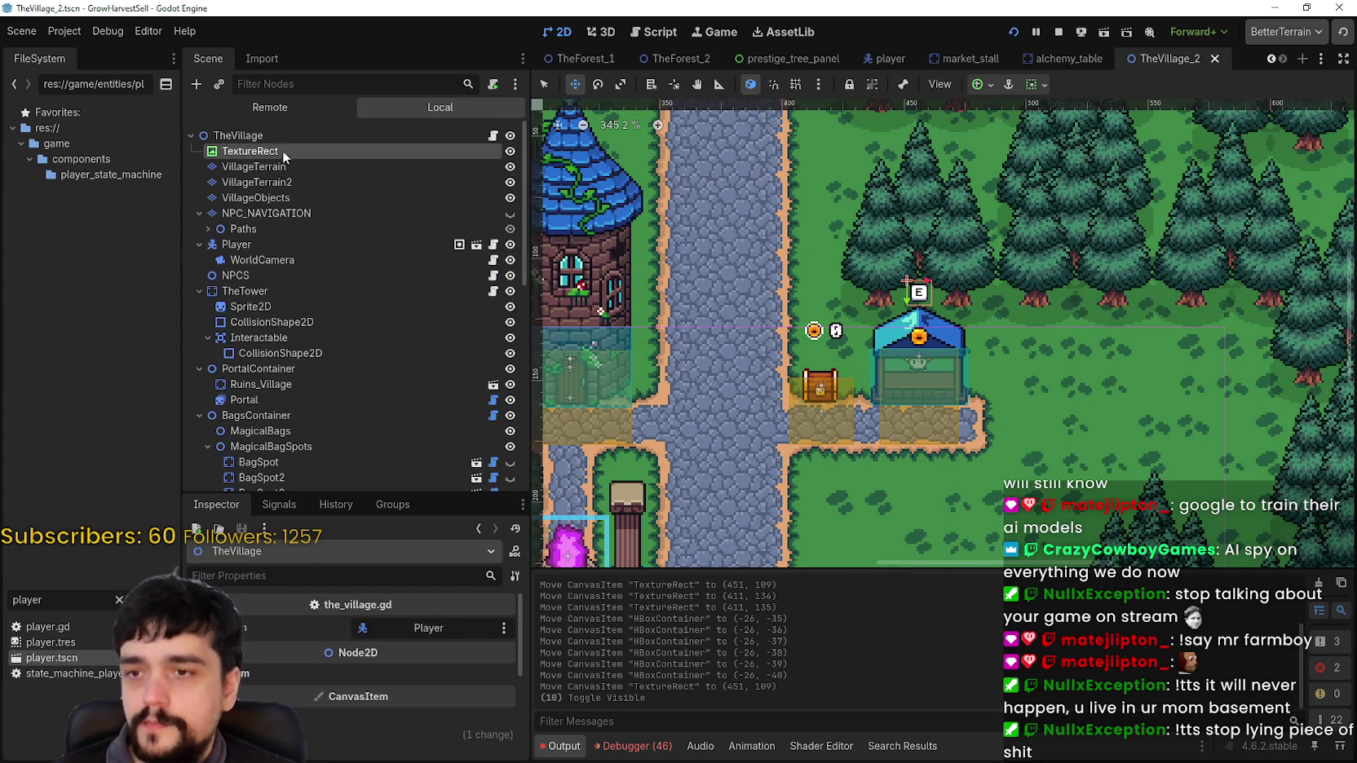
{"action": "mouse_move", "coordinate": [918, 294]}
{"action": "left_mouse_down"}
{"action": "mouse_move", "coordinate": [914, 319]}
{"action": "mouse_move", "coordinate": [914, 287]}
{"action": "left_mouse_up"}
{"action": "scroll", "coordinate": [914, 287], "scroll_direction": "up", "scroll_amount": 1}
{"action": "scroll", "coordinate": [918, 293], "scroll_direction": "up", "scroll_amount": 1}
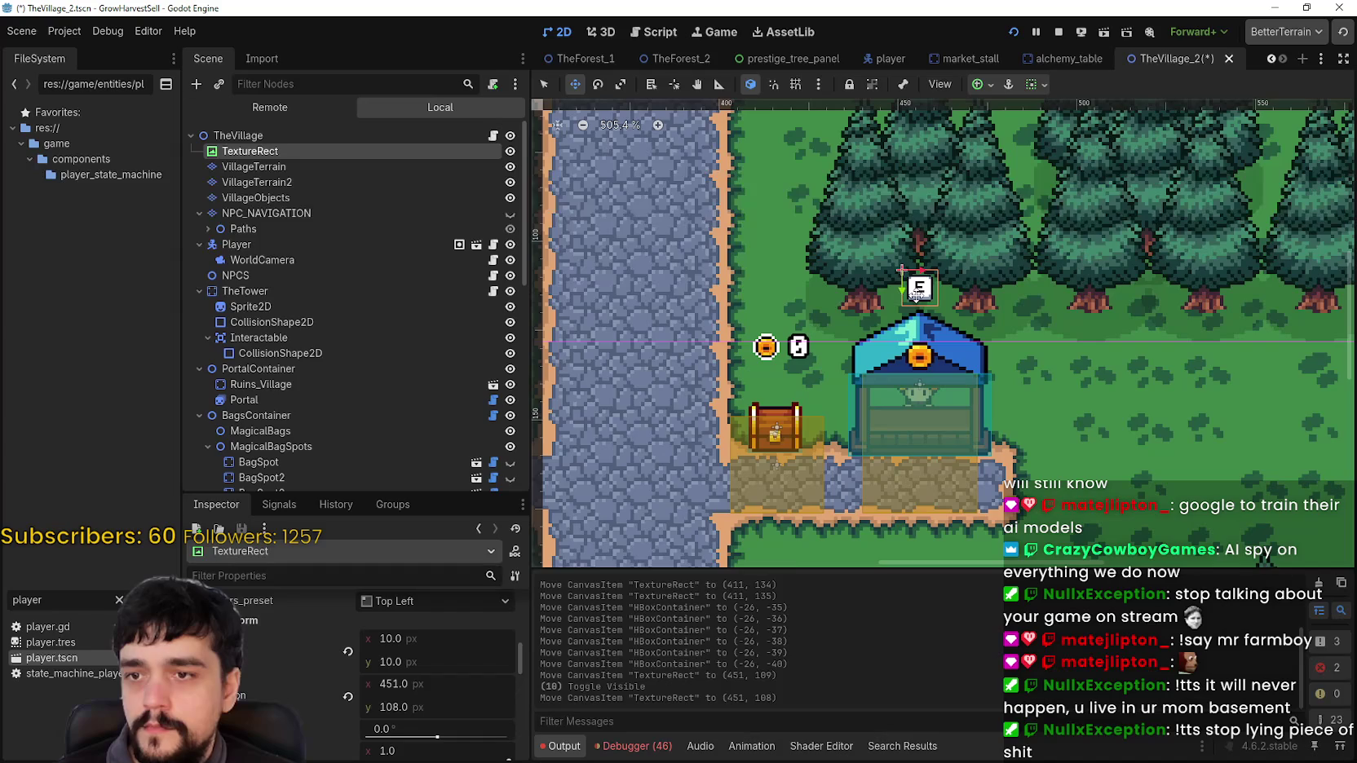
{"action": "scroll", "coordinate": [318, 264], "scroll_direction": "down", "scroll_amount": 1}
{"action": "scroll", "coordinate": [318, 264], "scroll_direction": "down", "scroll_amount": 8}
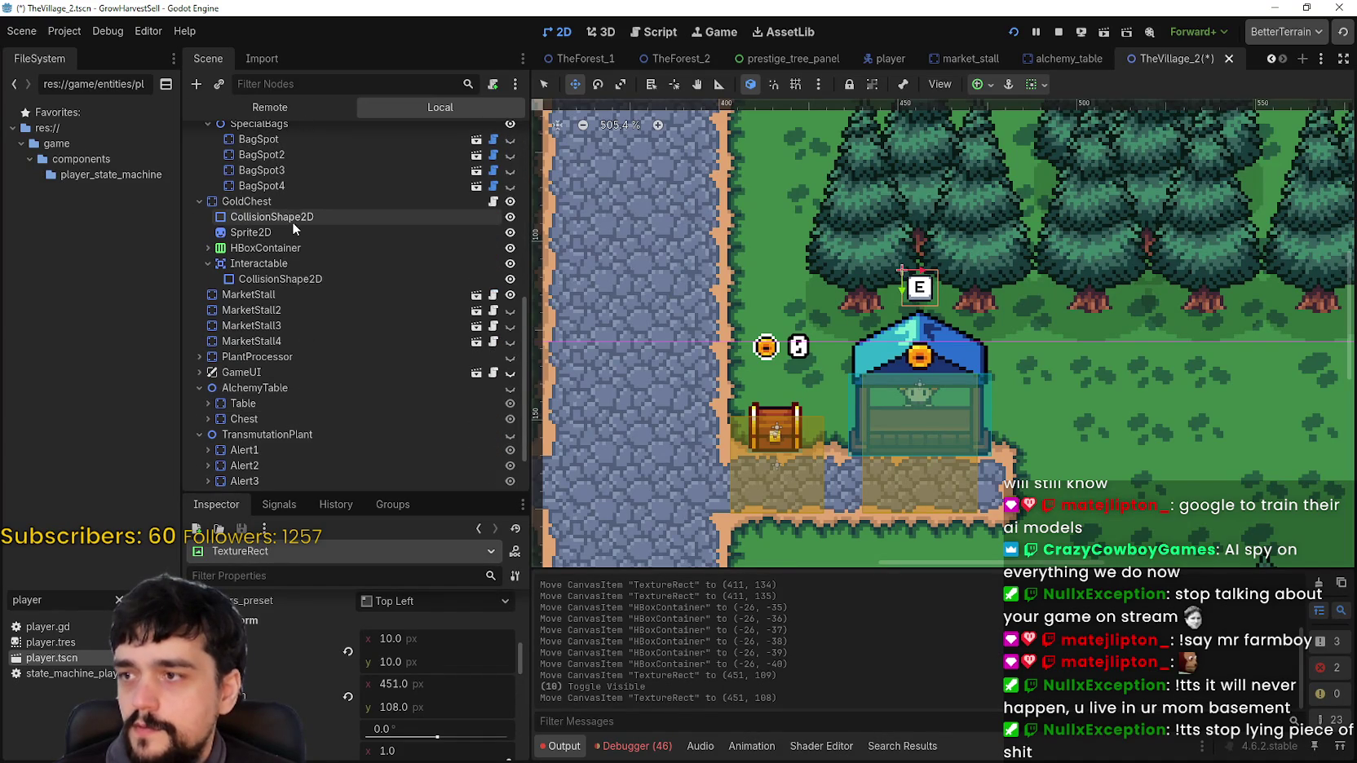
{"action": "left_click", "coordinate": [289, 232]}
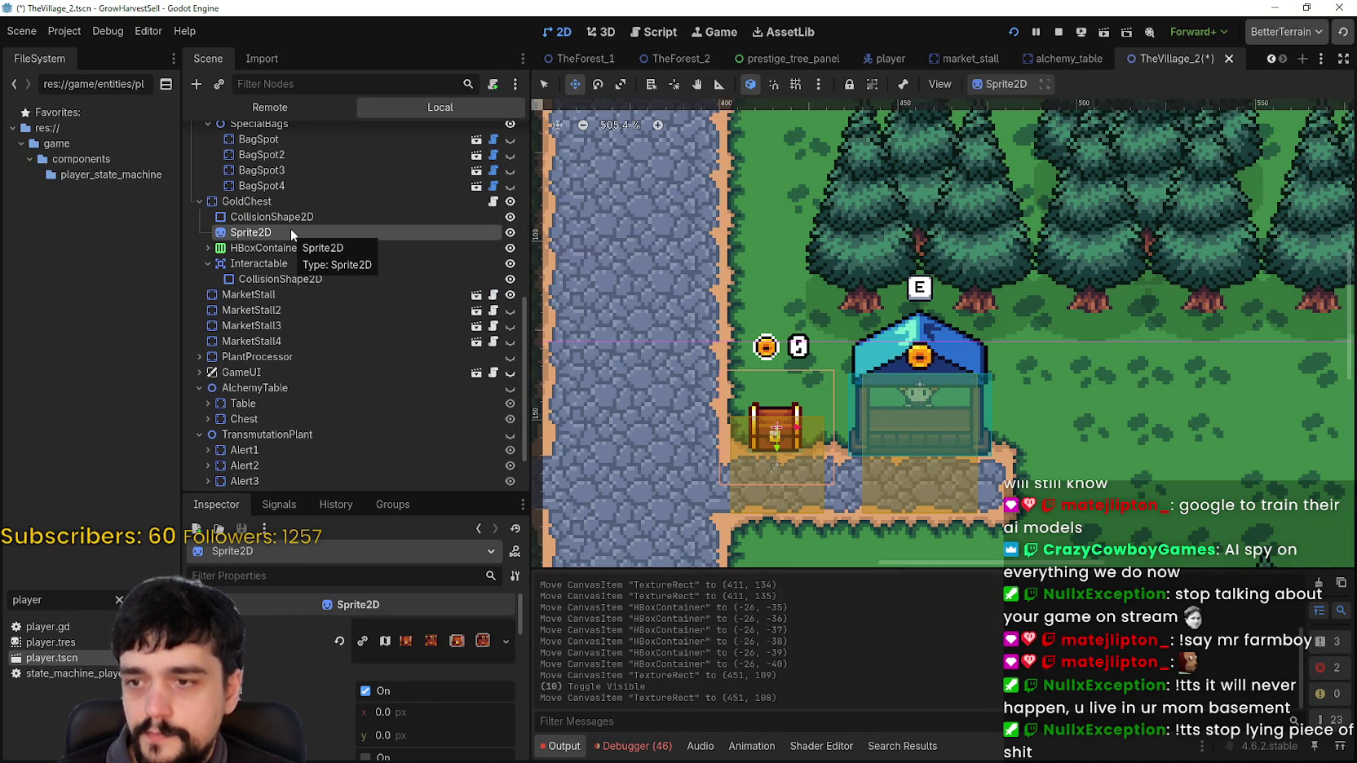
{"action": "scroll", "coordinate": [358, 669], "scroll_direction": "down", "scroll_amount": 2}
{"action": "scroll", "coordinate": [375, 675], "scroll_direction": "down", "scroll_amount": 5}
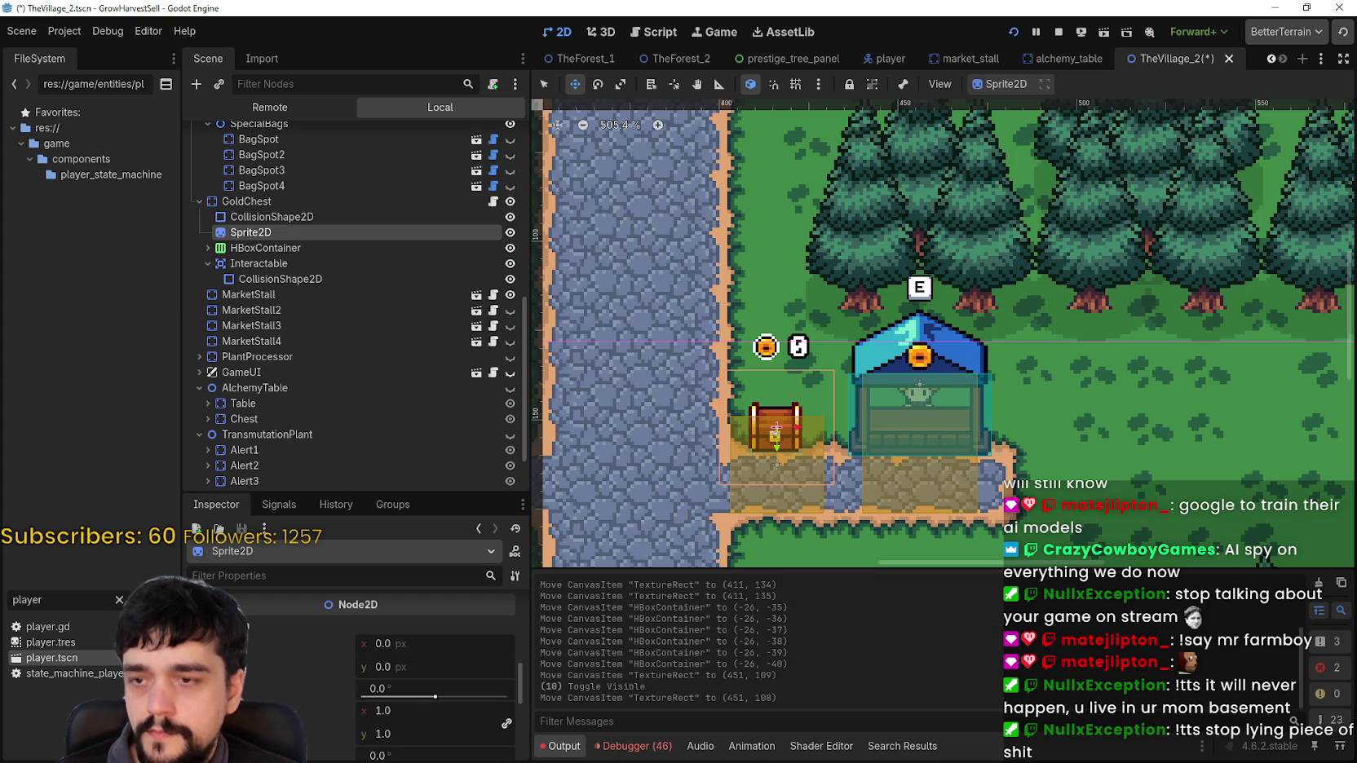
{"action": "left_click", "coordinate": [299, 204]}
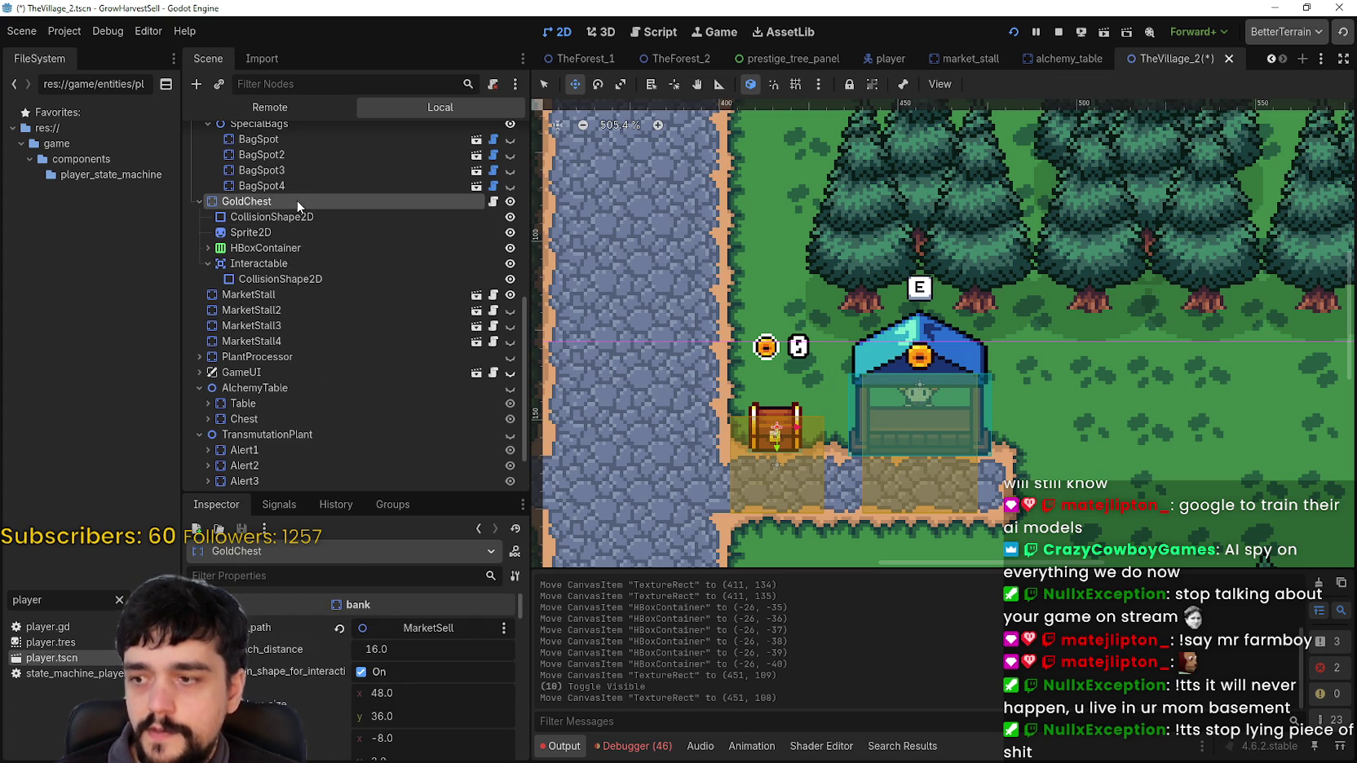
{"action": "scroll", "coordinate": [317, 716], "scroll_direction": "down", "scroll_amount": 5}
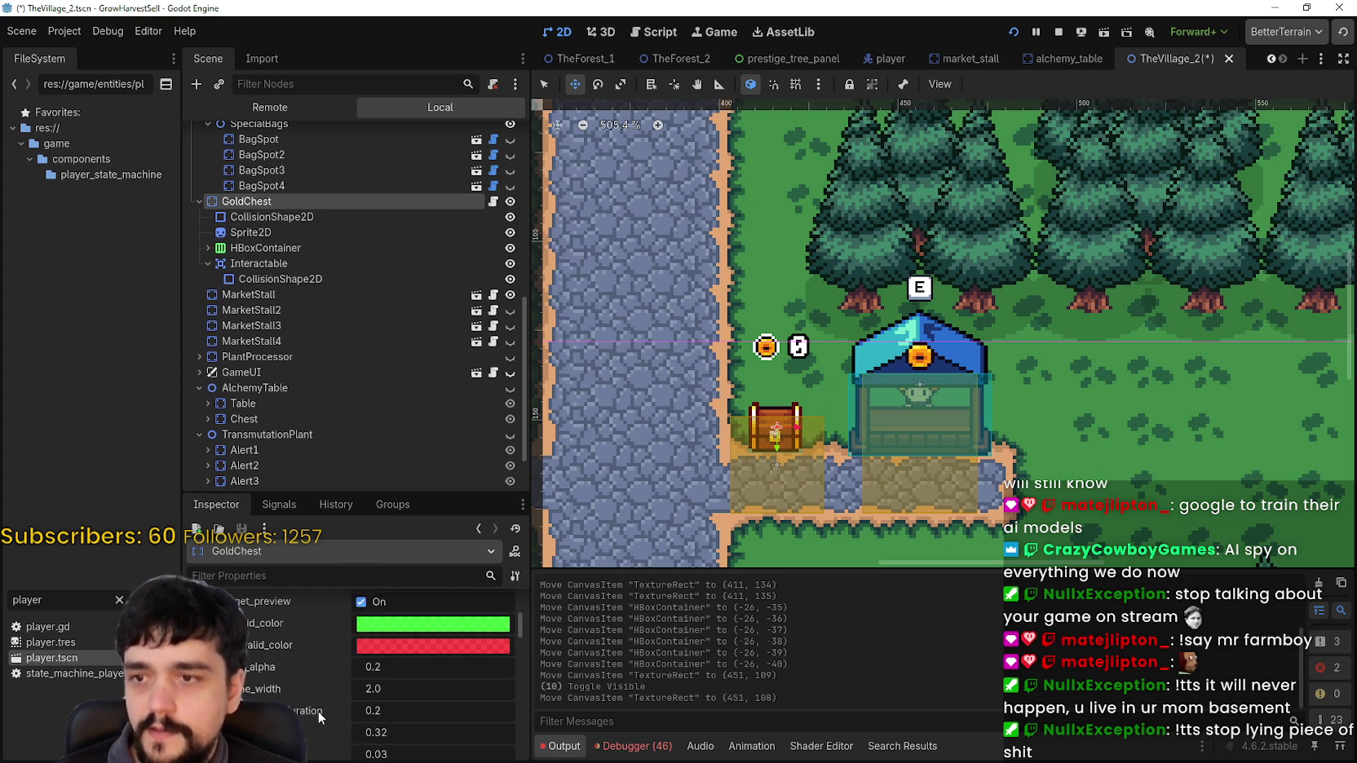
{"action": "scroll", "coordinate": [318, 711], "scroll_direction": "down", "scroll_amount": 8}
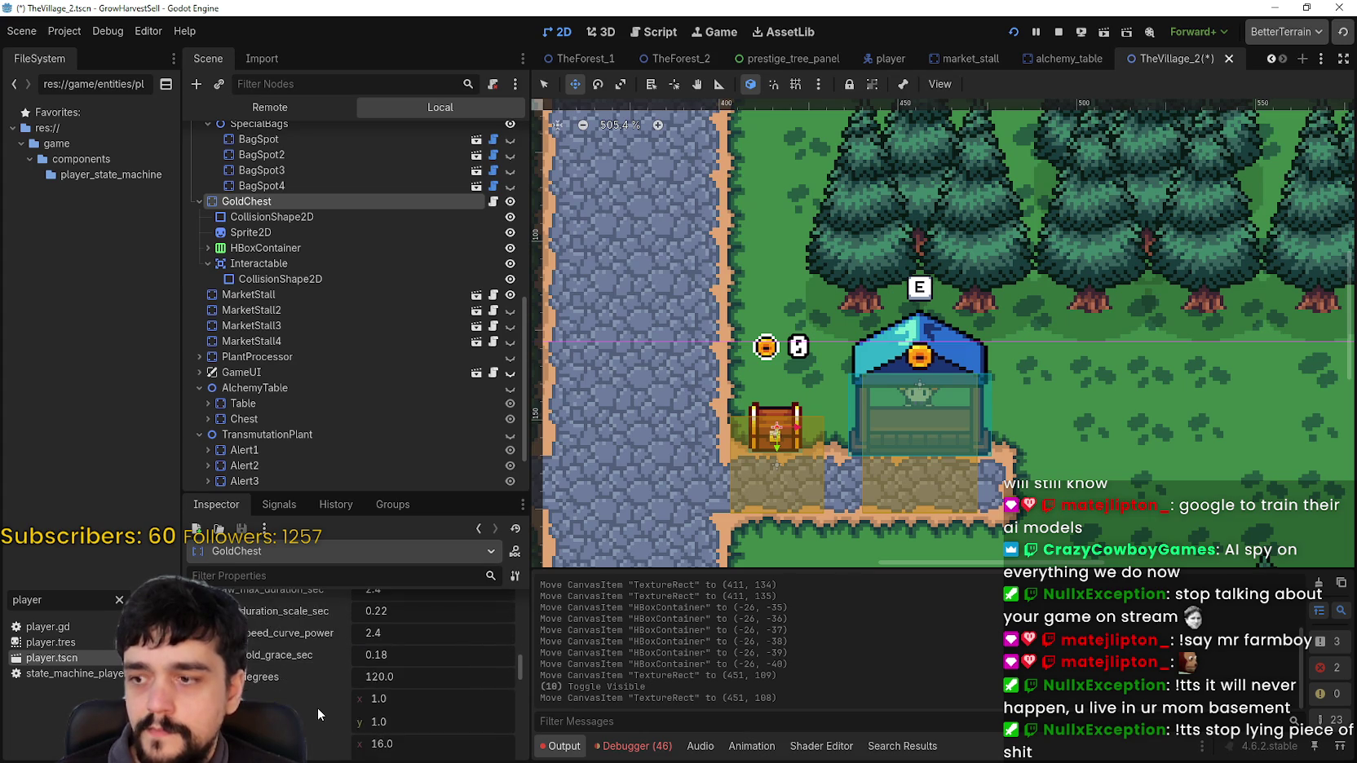
{"action": "scroll", "coordinate": [317, 709], "scroll_direction": "down", "scroll_amount": 8}
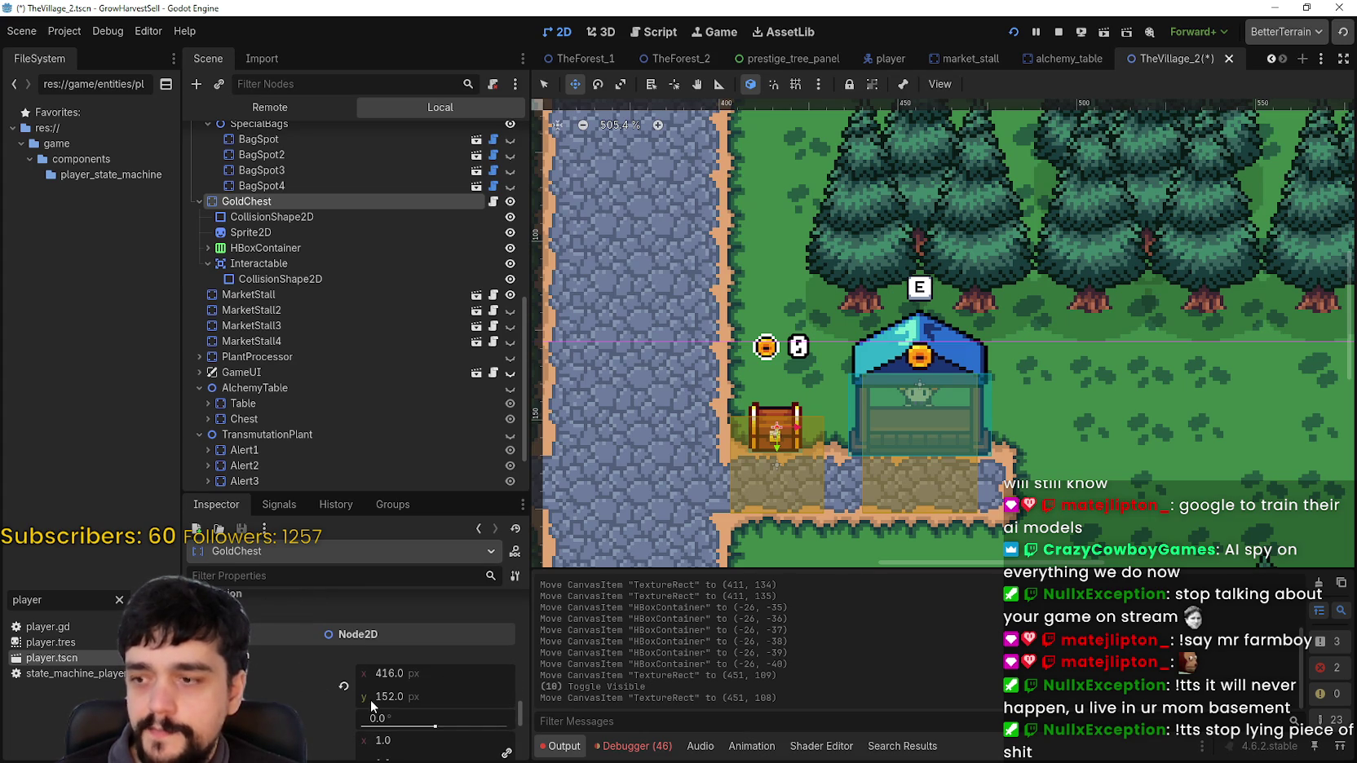
{"action": "scroll", "coordinate": [747, 397], "scroll_direction": "up", "scroll_amount": 3}
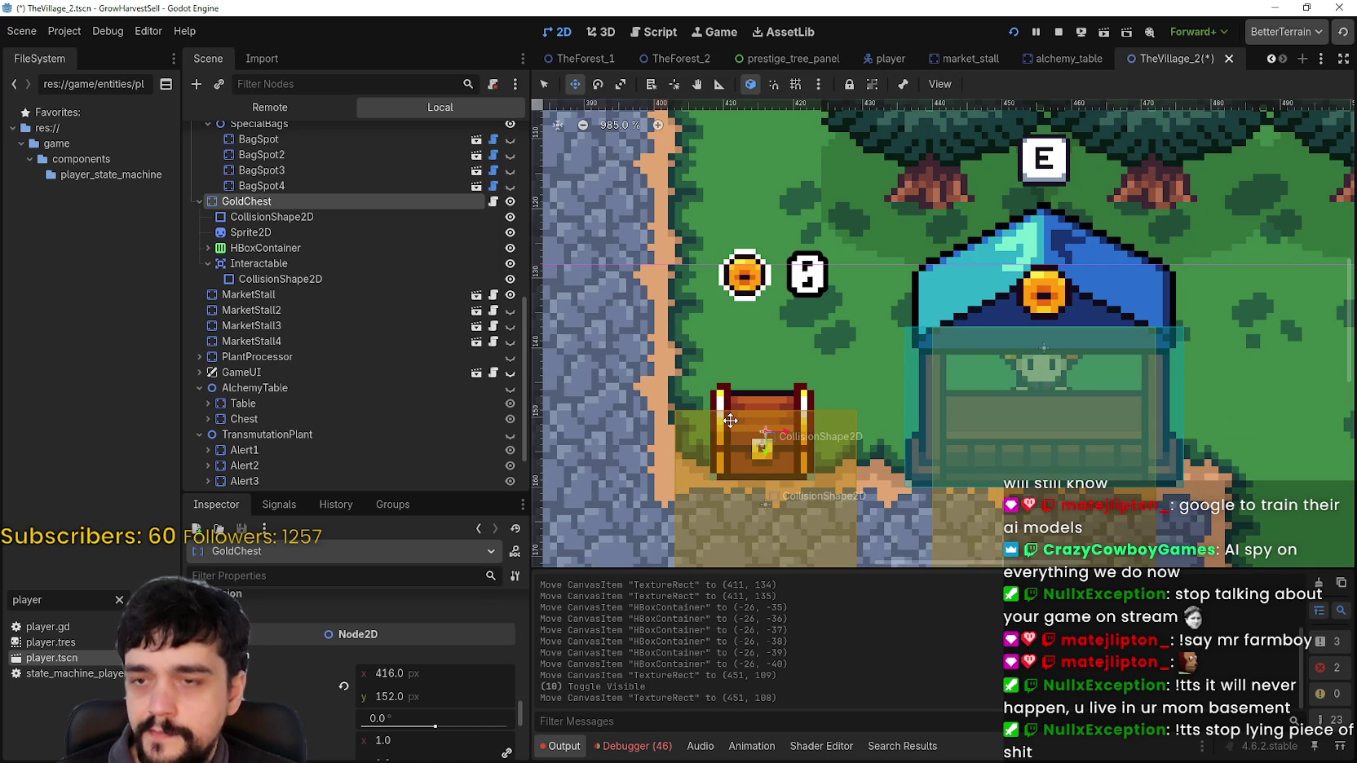
{"action": "scroll", "coordinate": [746, 421], "scroll_direction": "down", "scroll_amount": 3}
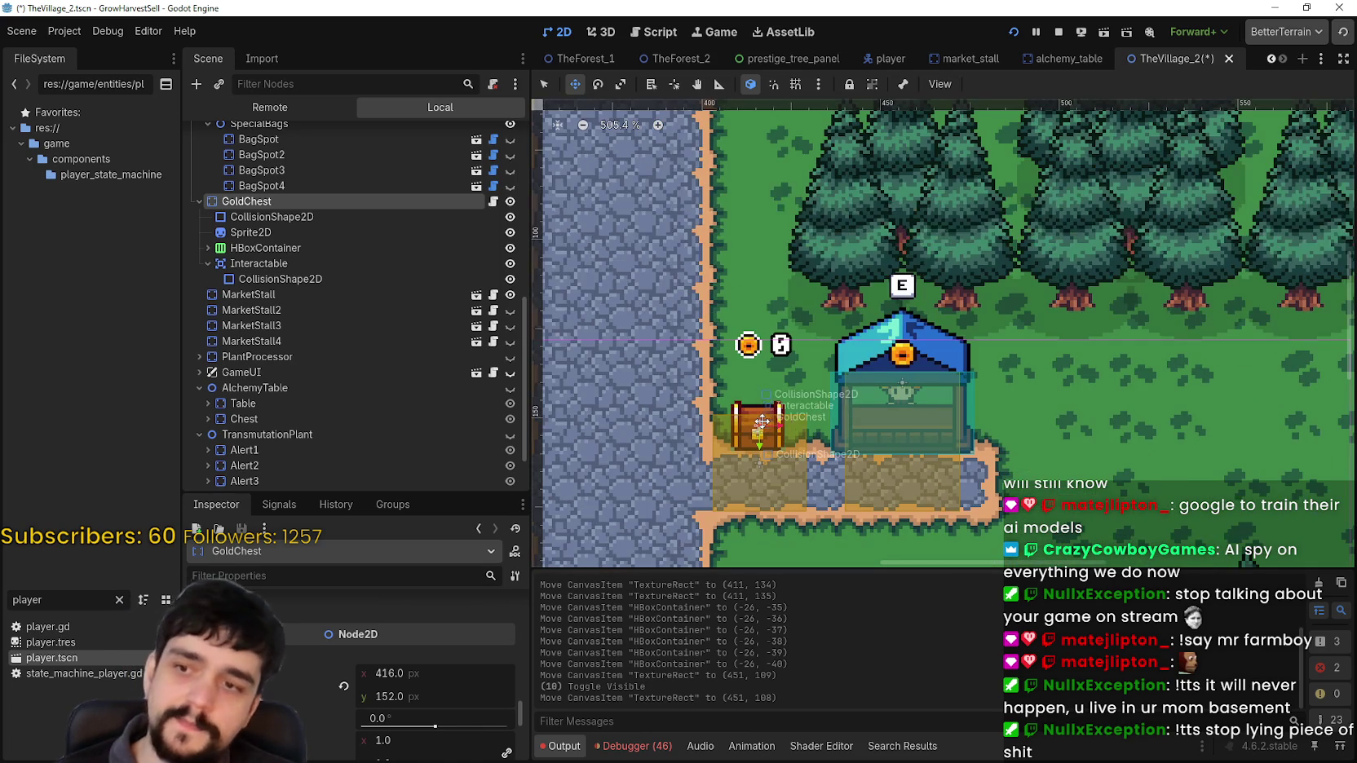
{"action": "scroll", "coordinate": [754, 425], "scroll_direction": "down", "scroll_amount": 1}
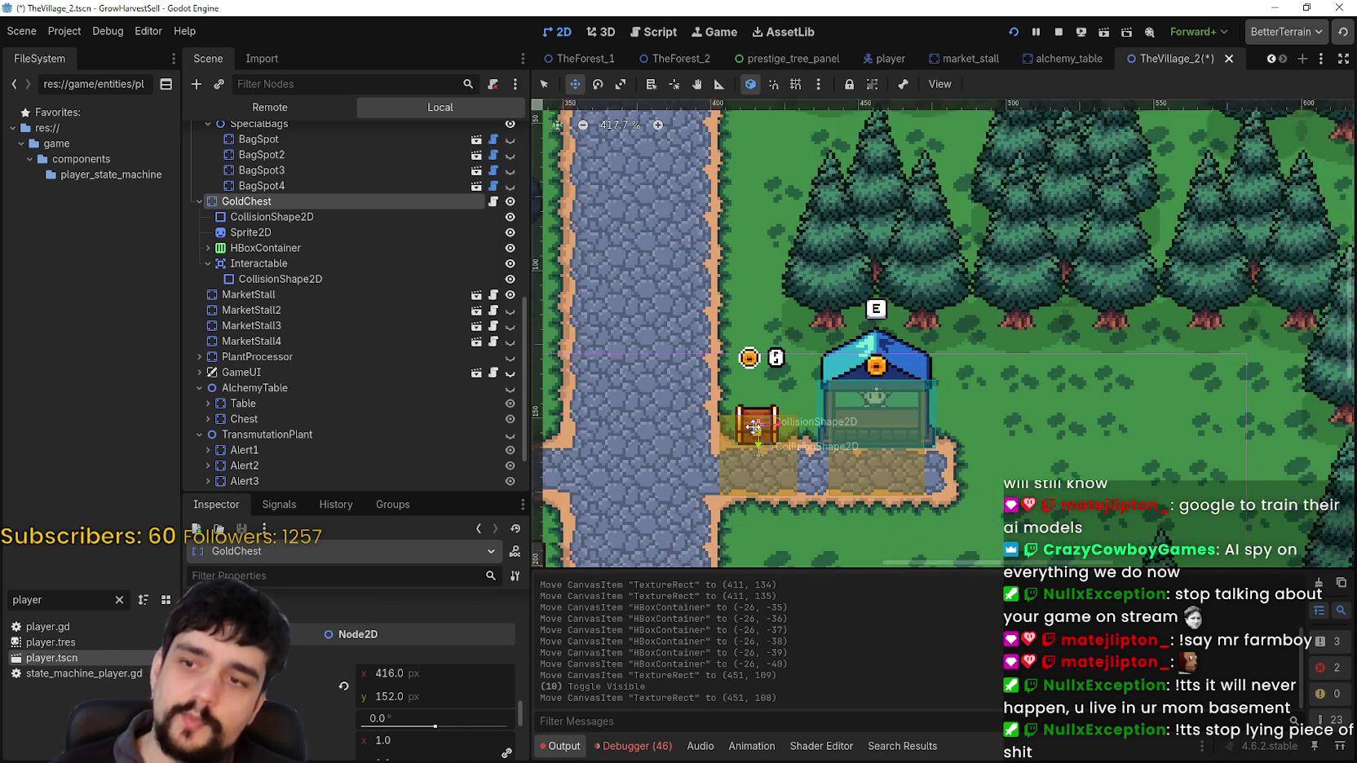
{"action": "scroll", "coordinate": [754, 426], "scroll_direction": "down", "scroll_amount": 1}
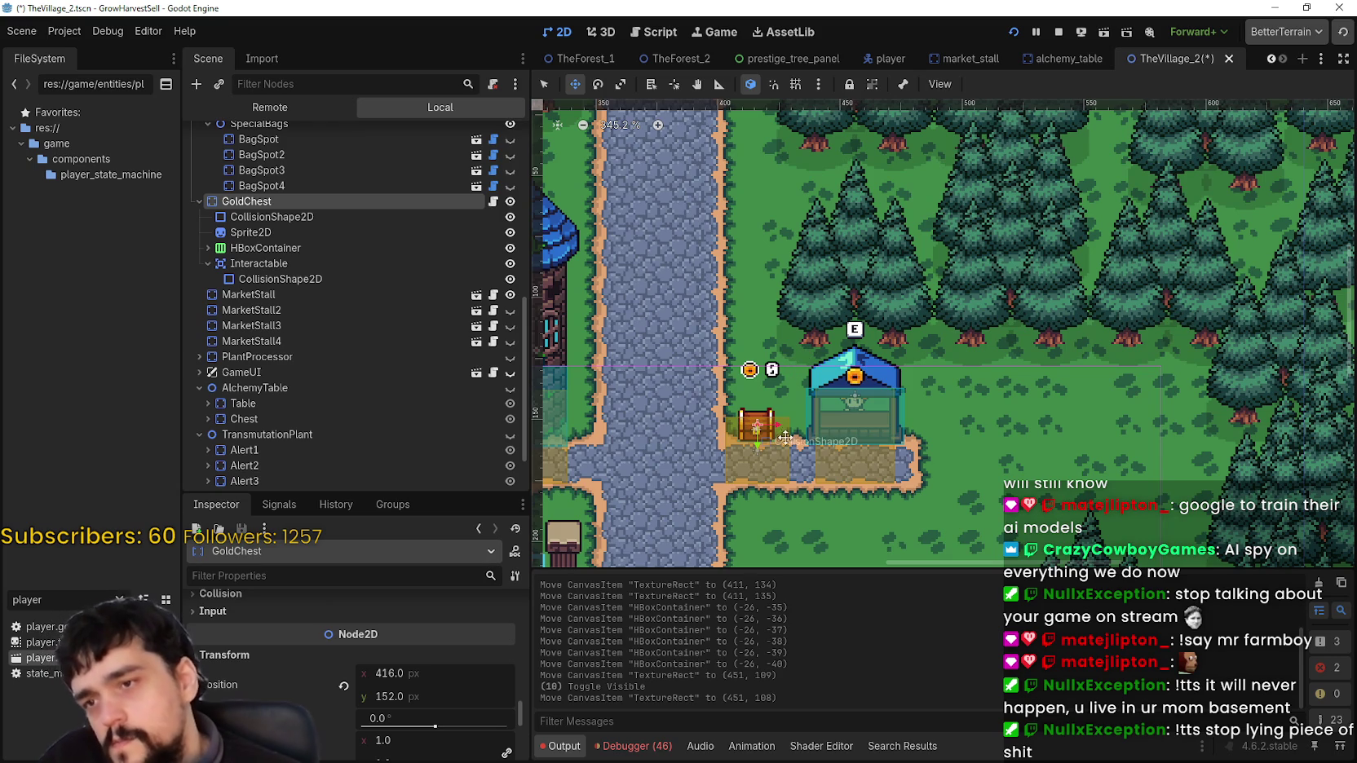
{"action": "scroll", "coordinate": [819, 538], "scroll_direction": "up", "scroll_amount": 3}
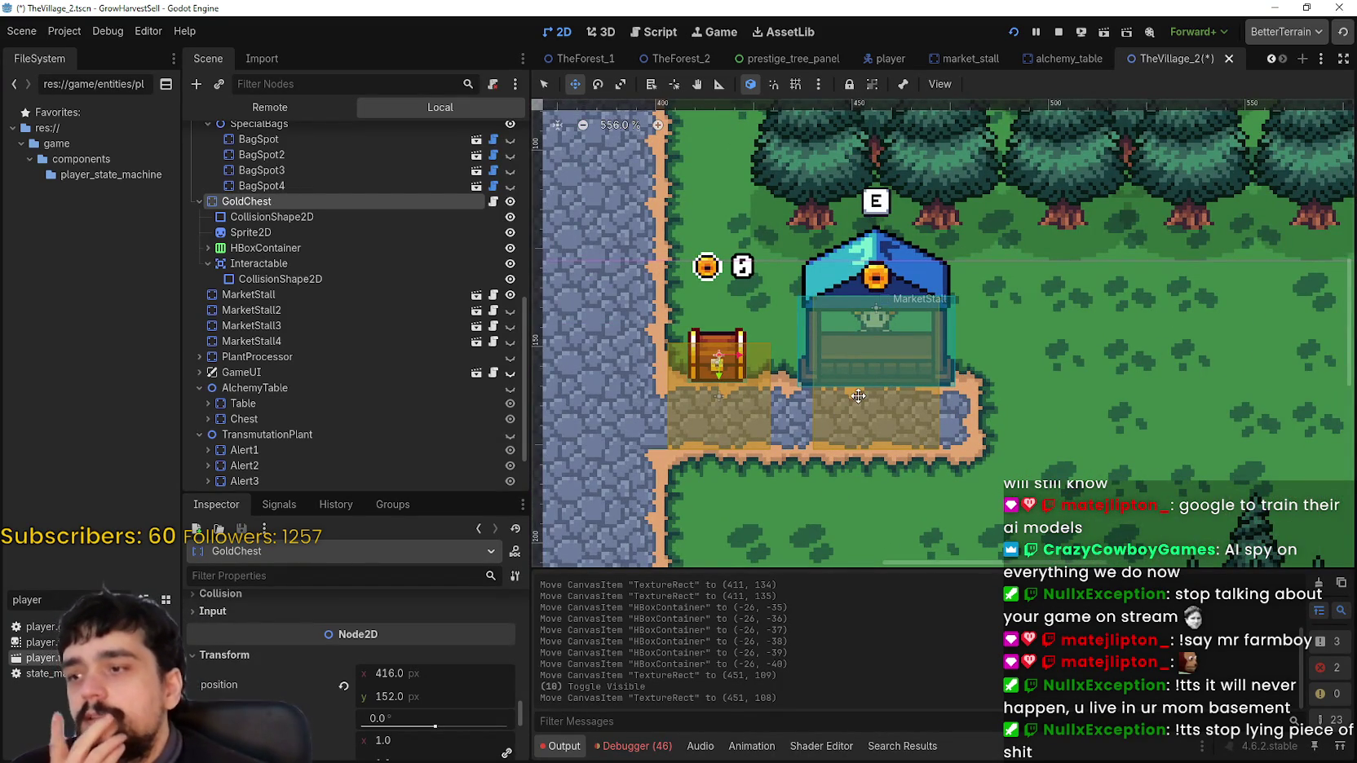
{"action": "scroll", "coordinate": [857, 395], "scroll_direction": "up", "scroll_amount": 1}
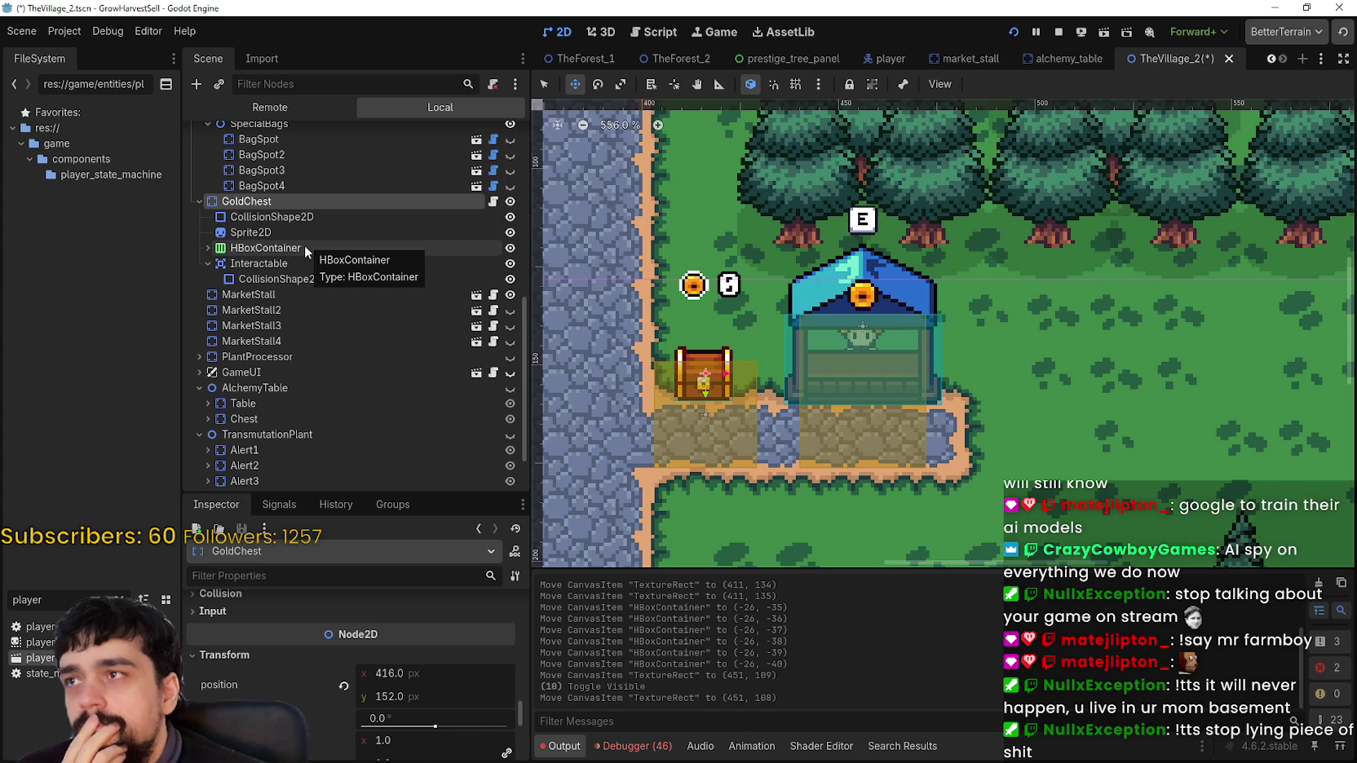
{"action": "scroll", "coordinate": [920, 349], "scroll_direction": "down", "scroll_amount": 8}
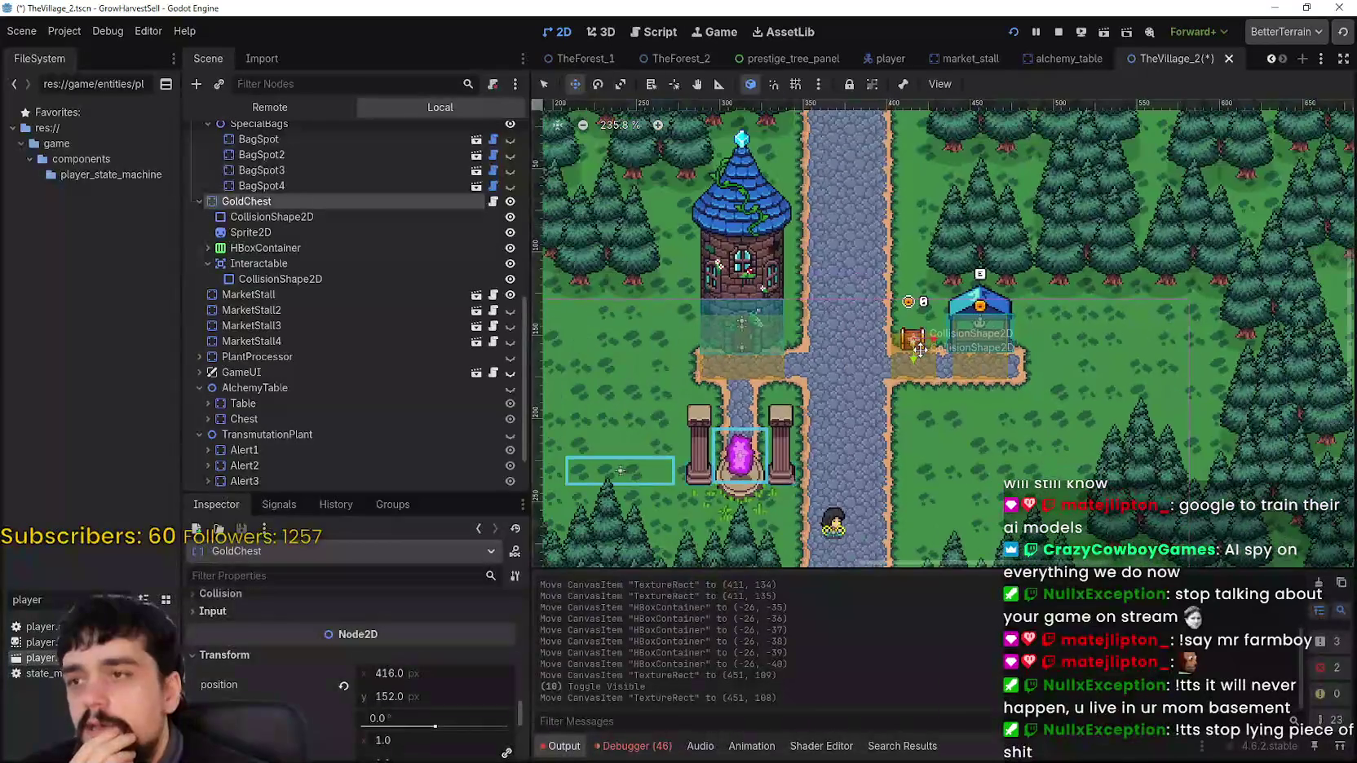
{"action": "scroll", "coordinate": [920, 349], "scroll_direction": "up", "scroll_amount": 3}
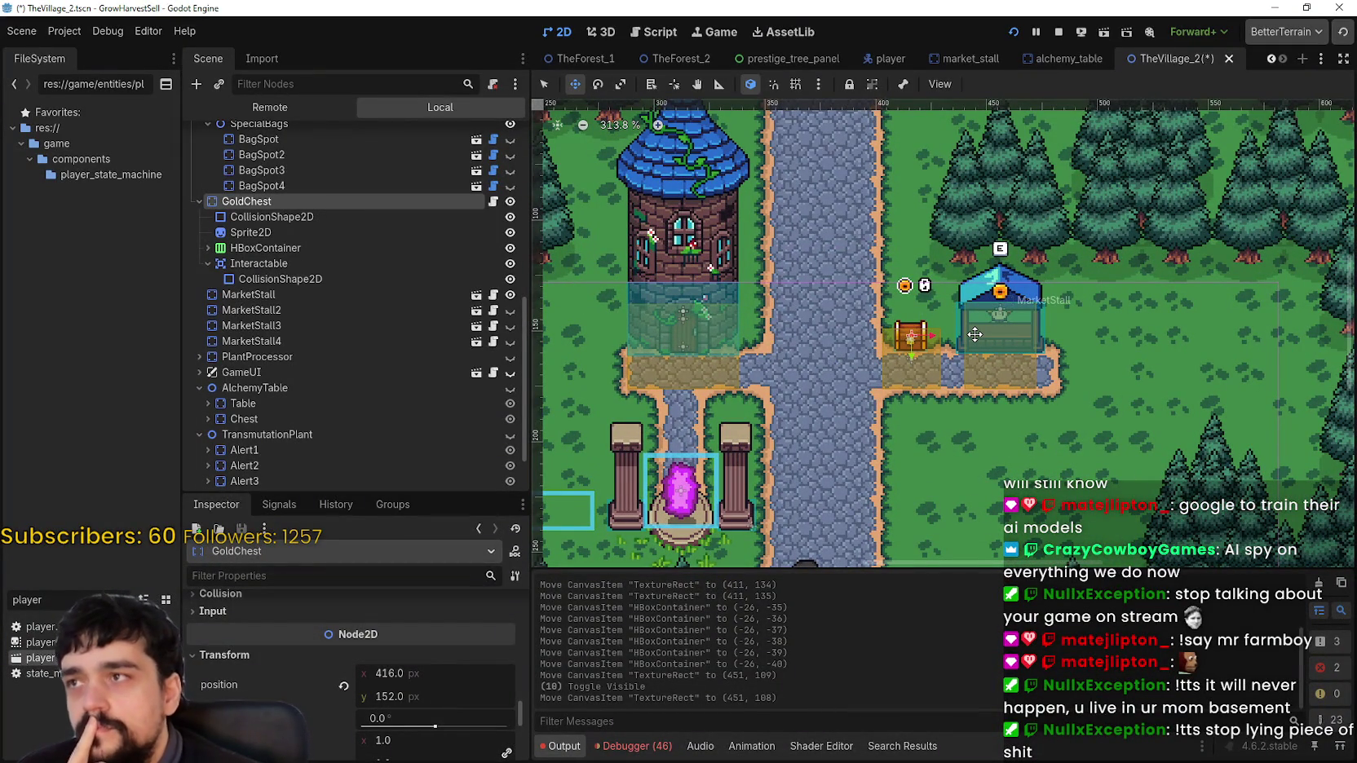
{"action": "scroll", "coordinate": [974, 334], "scroll_direction": "down", "scroll_amount": 3}
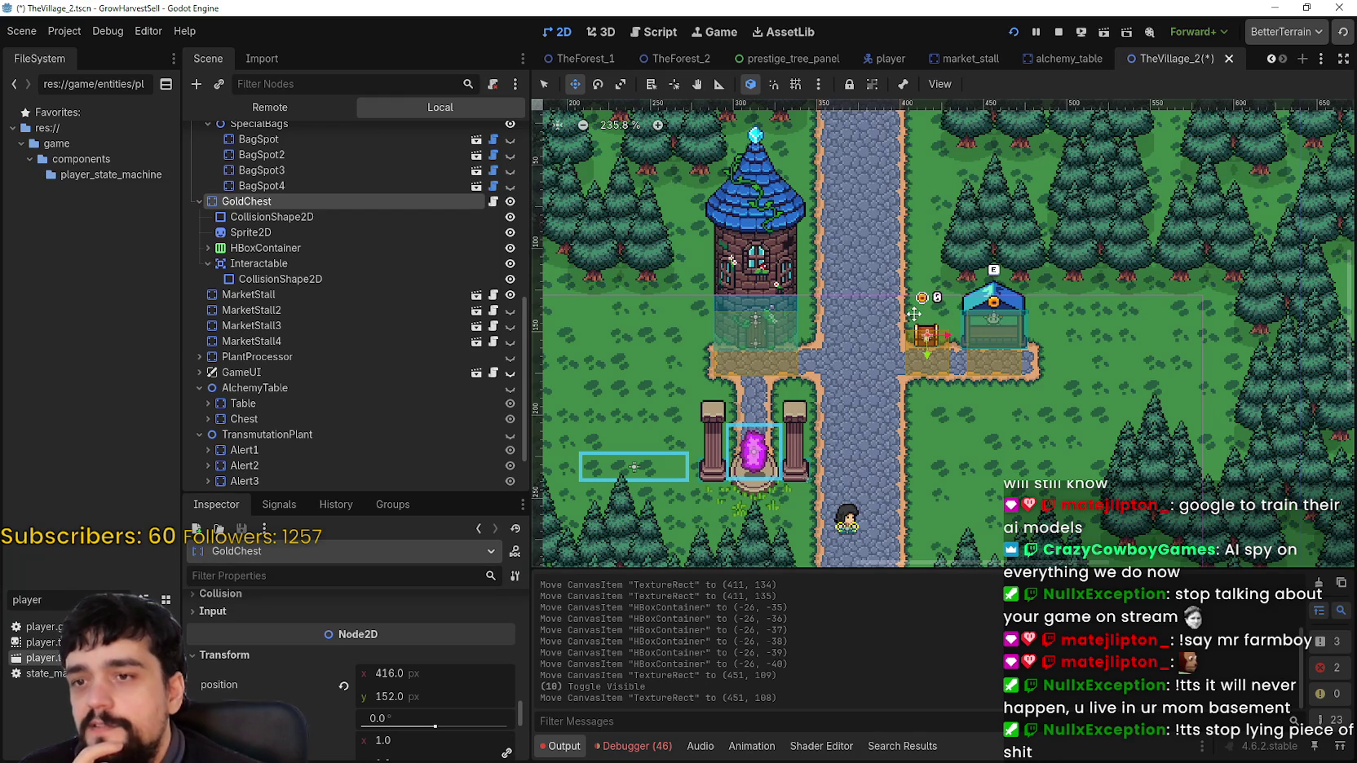
{"action": "scroll", "coordinate": [917, 304], "scroll_direction": "up", "scroll_amount": 1}
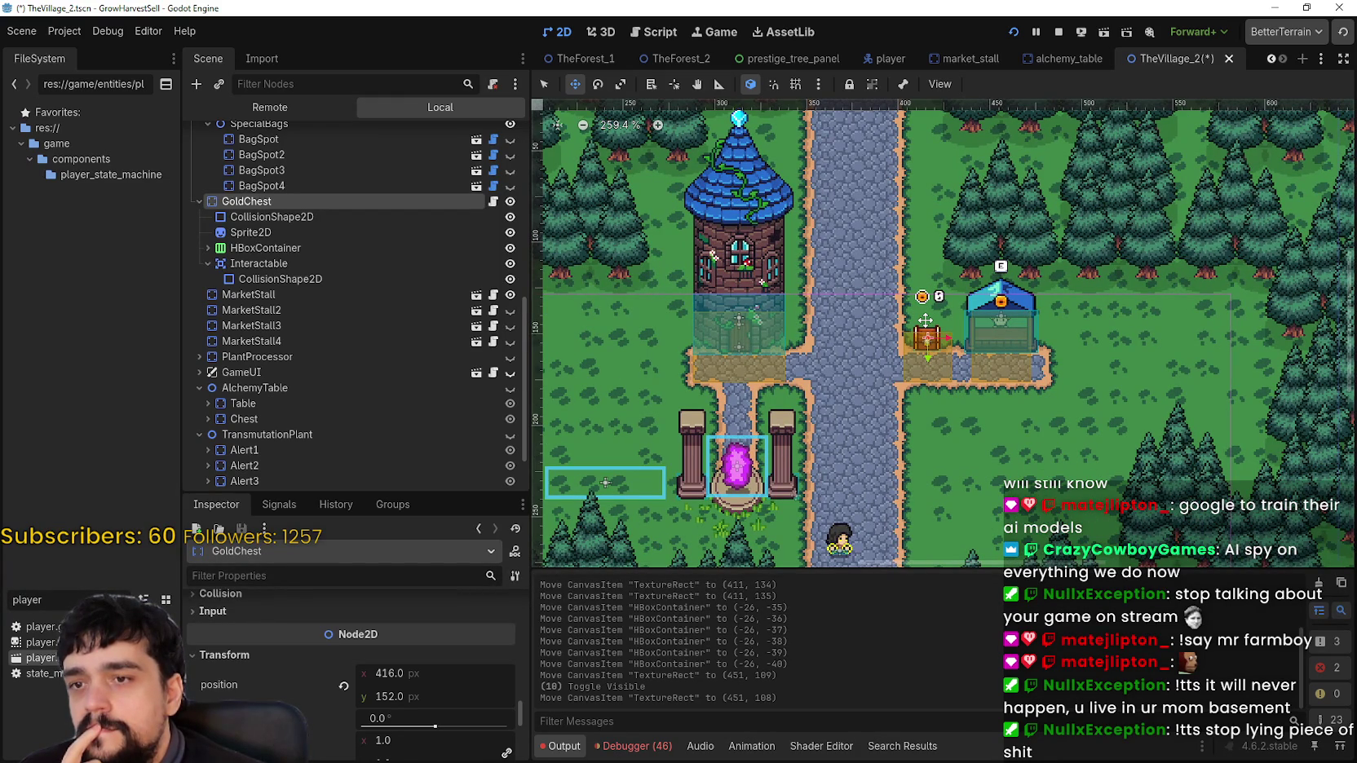
{"action": "left_click_drag", "start_coordinate": [927, 316], "coordinate": [963, 290]}
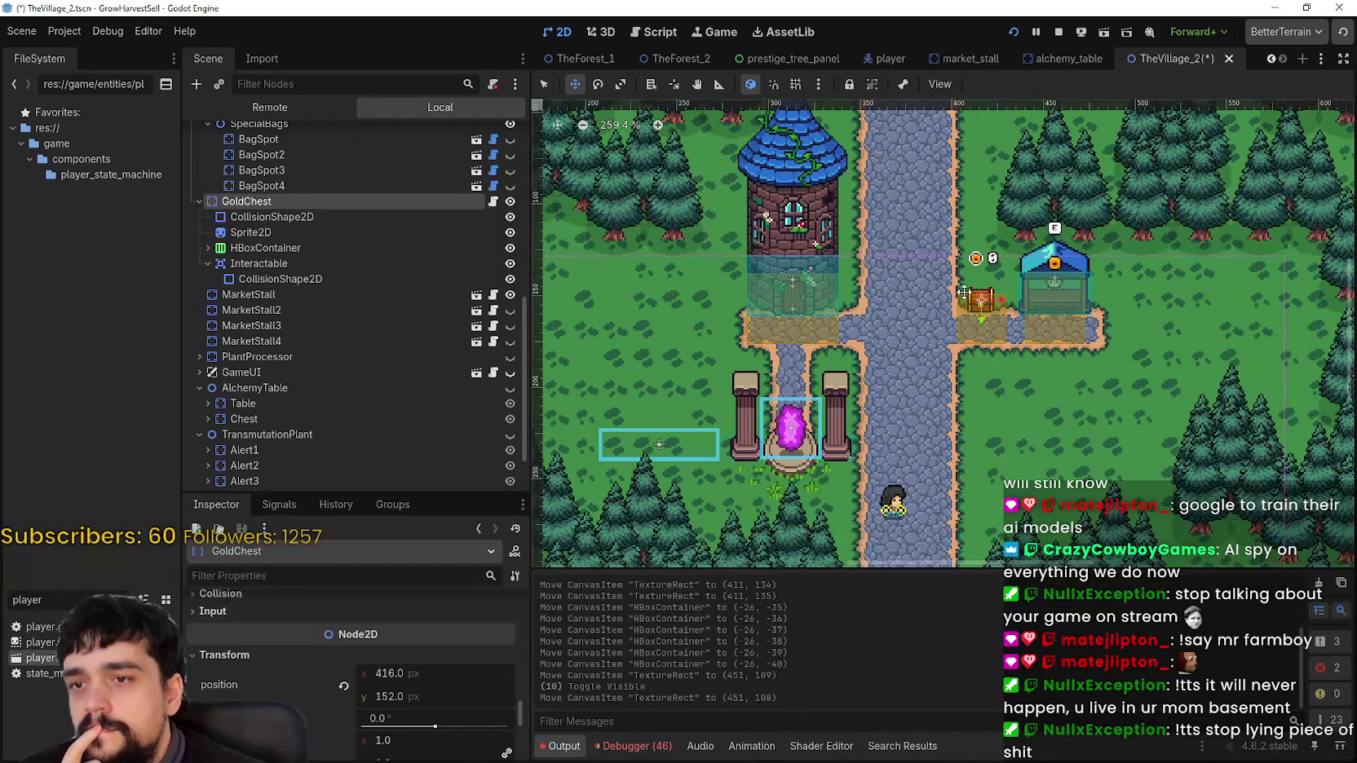
{"action": "scroll", "coordinate": [963, 292], "scroll_direction": "up", "scroll_amount": 2}
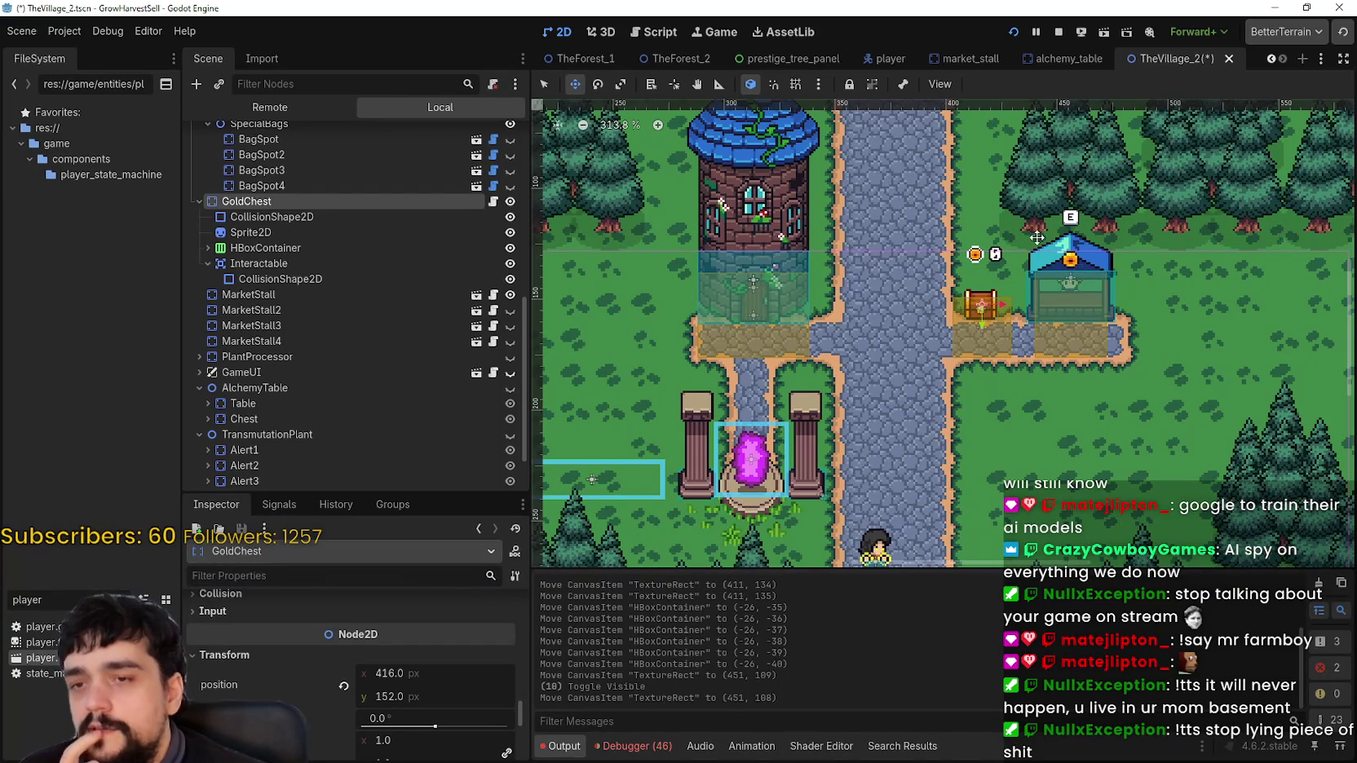
{"action": "scroll", "coordinate": [1082, 235], "scroll_direction": "down", "scroll_amount": 2}
{"action": "left_click_drag", "start_coordinate": [642, 216], "coordinate": [712, 224]}
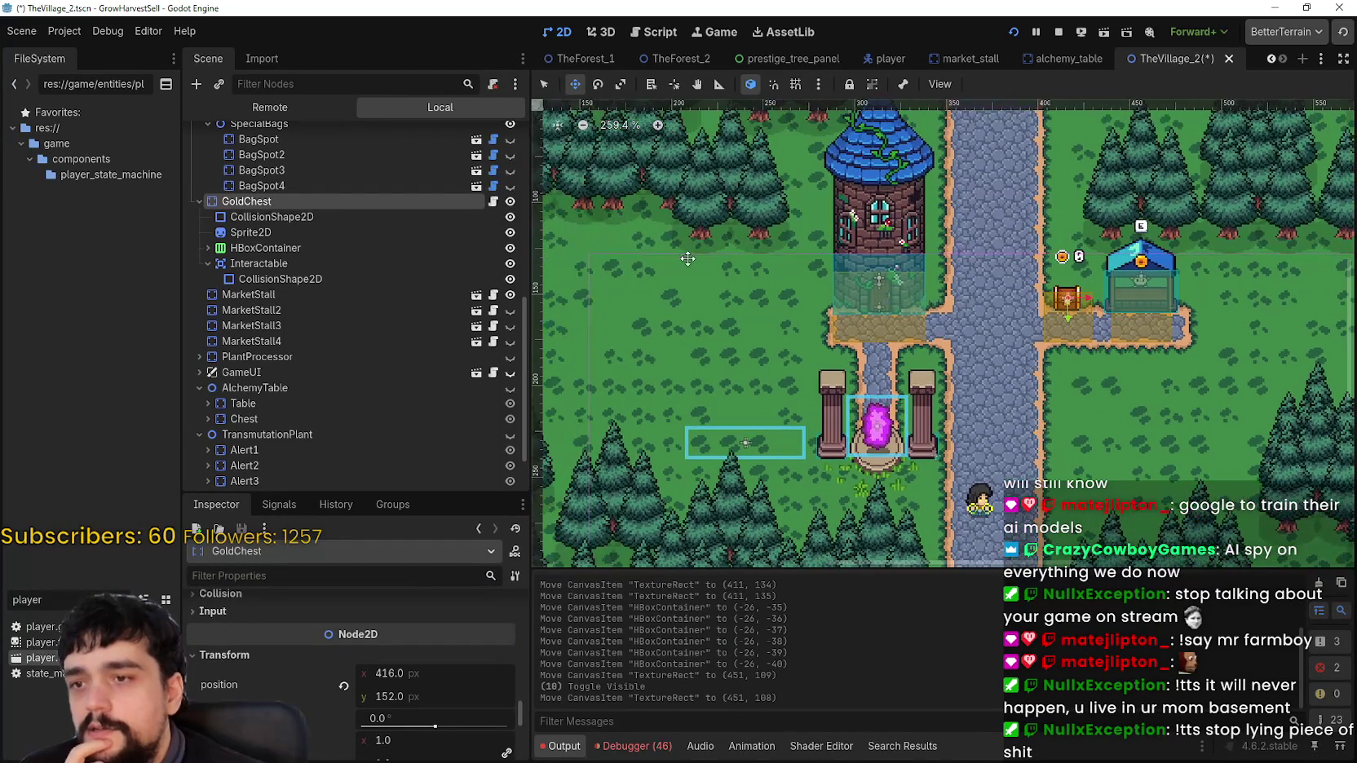
{"action": "scroll", "coordinate": [832, 349], "scroll_direction": "up", "scroll_amount": 5}
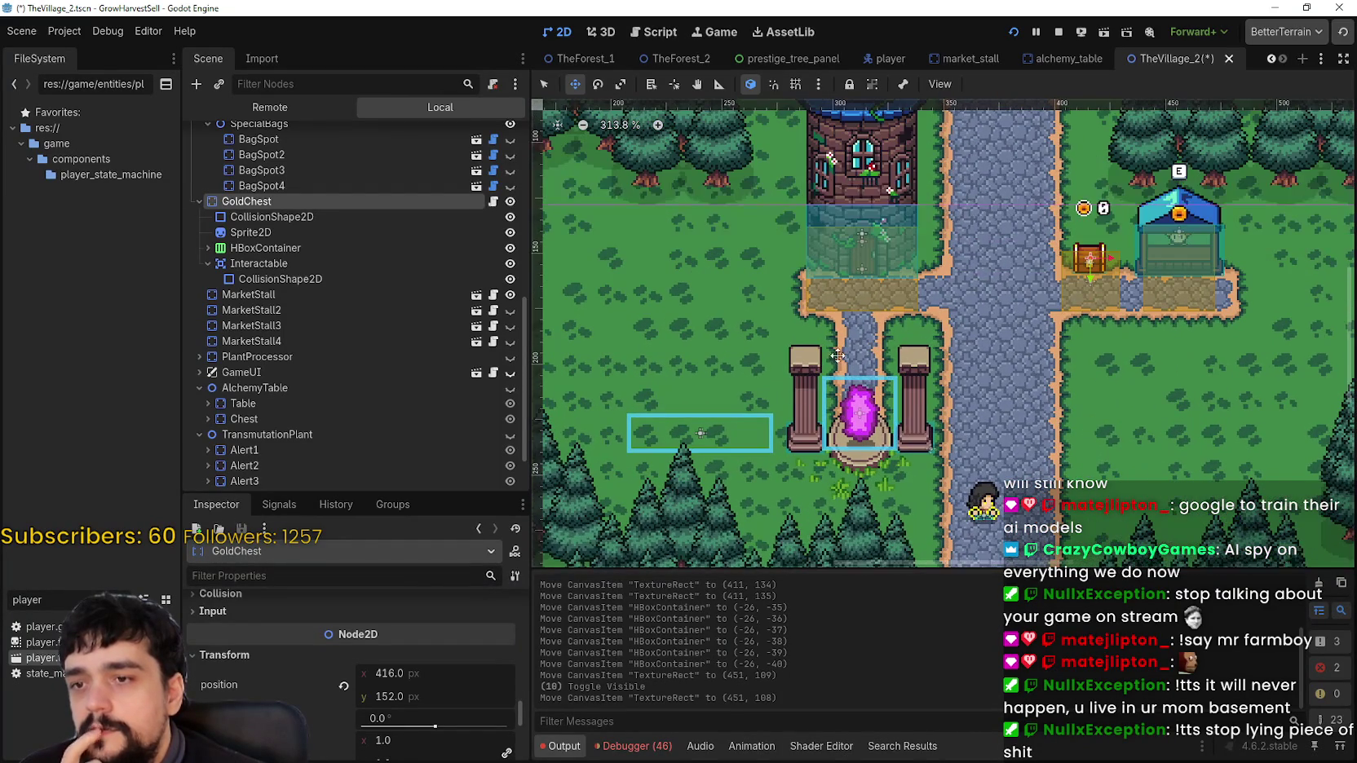
{"action": "scroll", "coordinate": [855, 339], "scroll_direction": "down", "scroll_amount": 1}
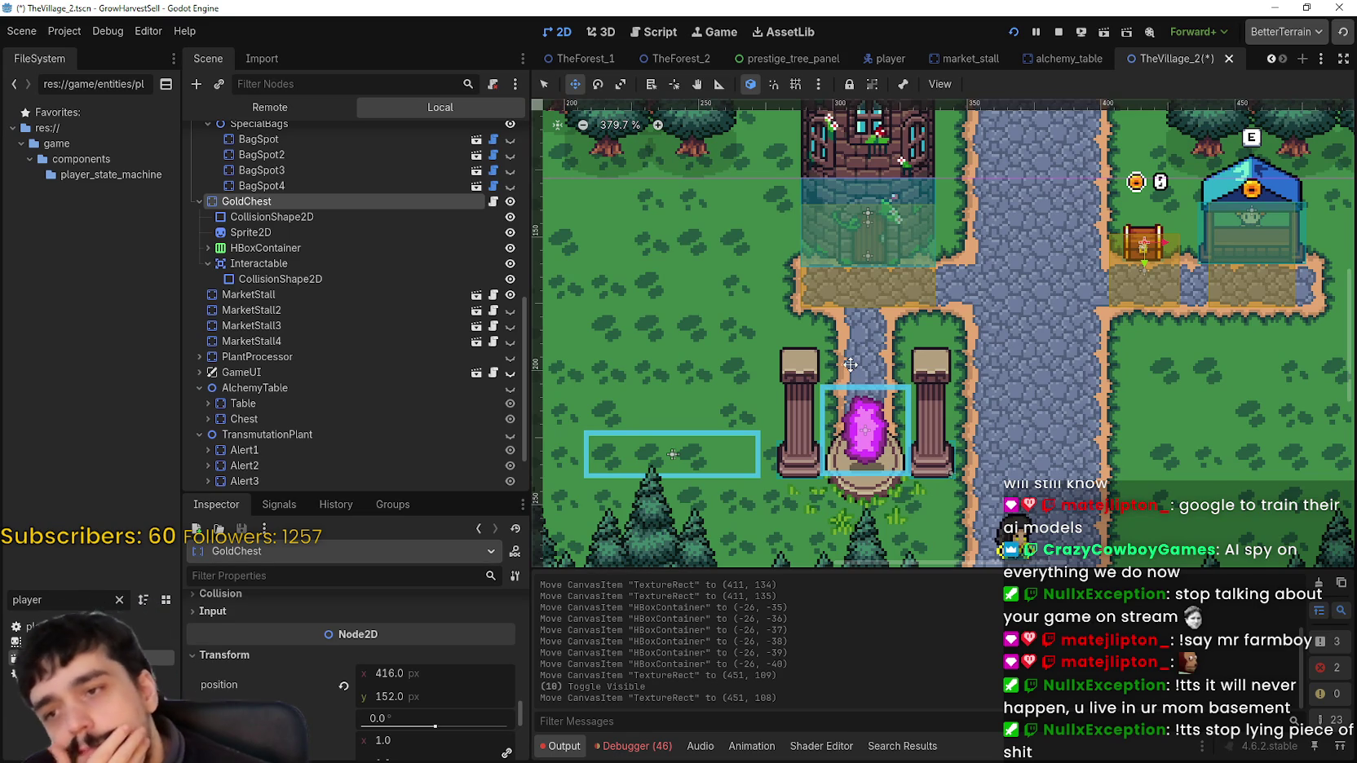
{"action": "scroll", "coordinate": [850, 363], "scroll_direction": "down", "scroll_amount": 4}
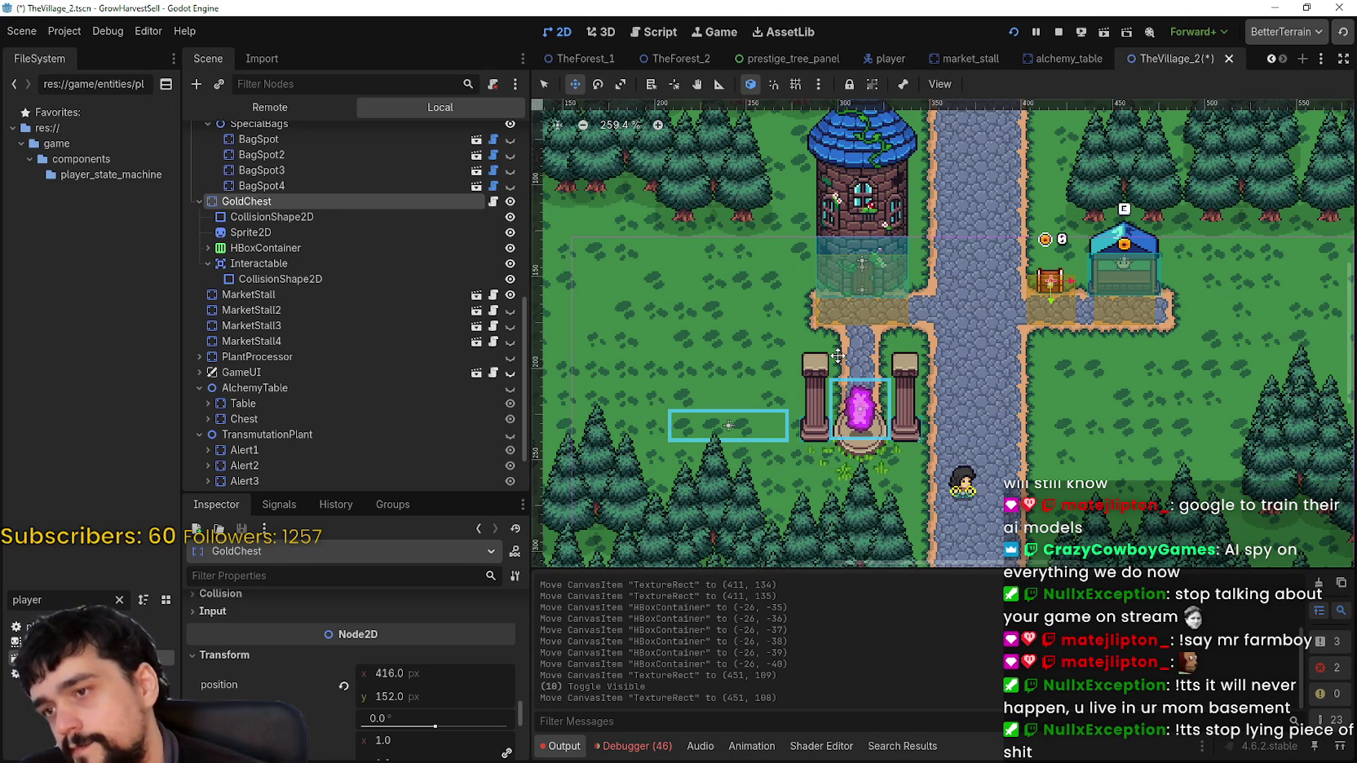
{"action": "left_click_drag", "start_coordinate": [784, 334], "coordinate": [887, 338]}
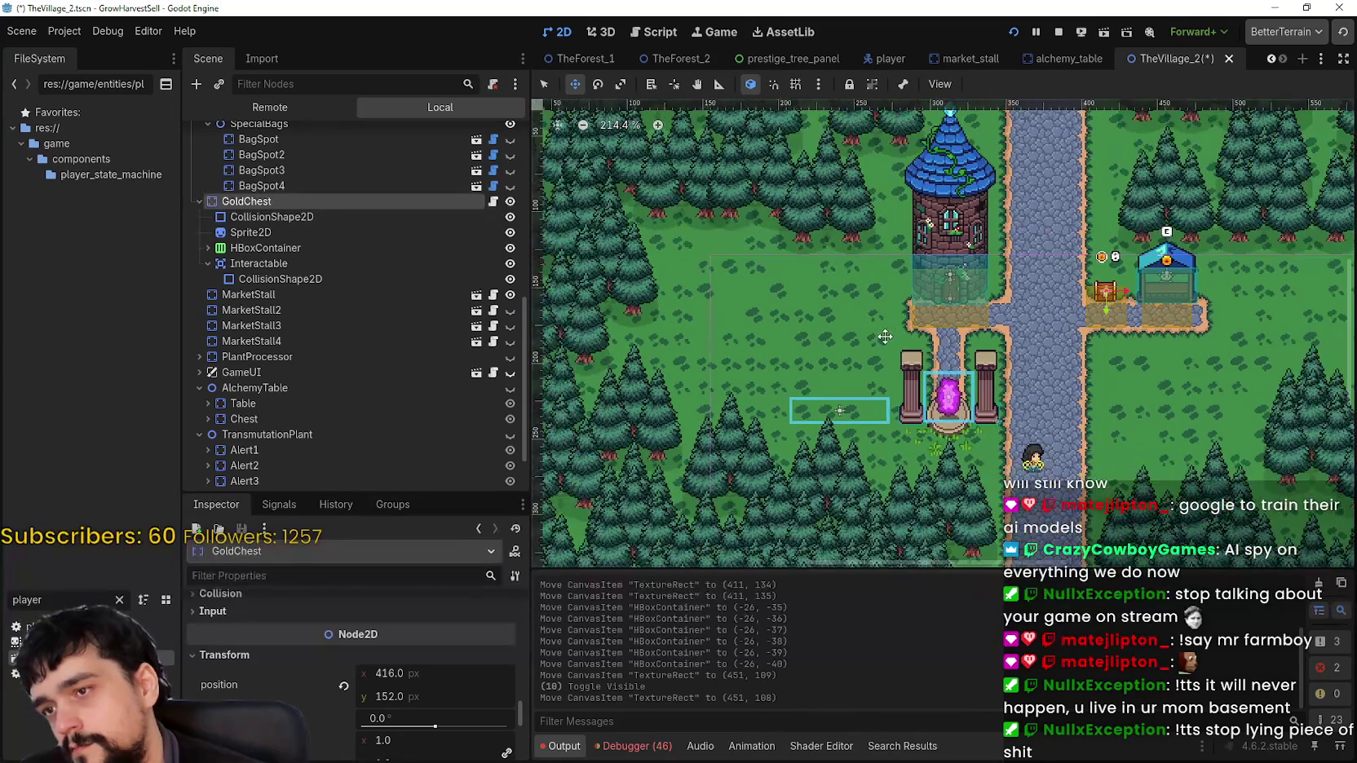
{"action": "scroll", "coordinate": [876, 342], "scroll_direction": "up", "scroll_amount": 2}
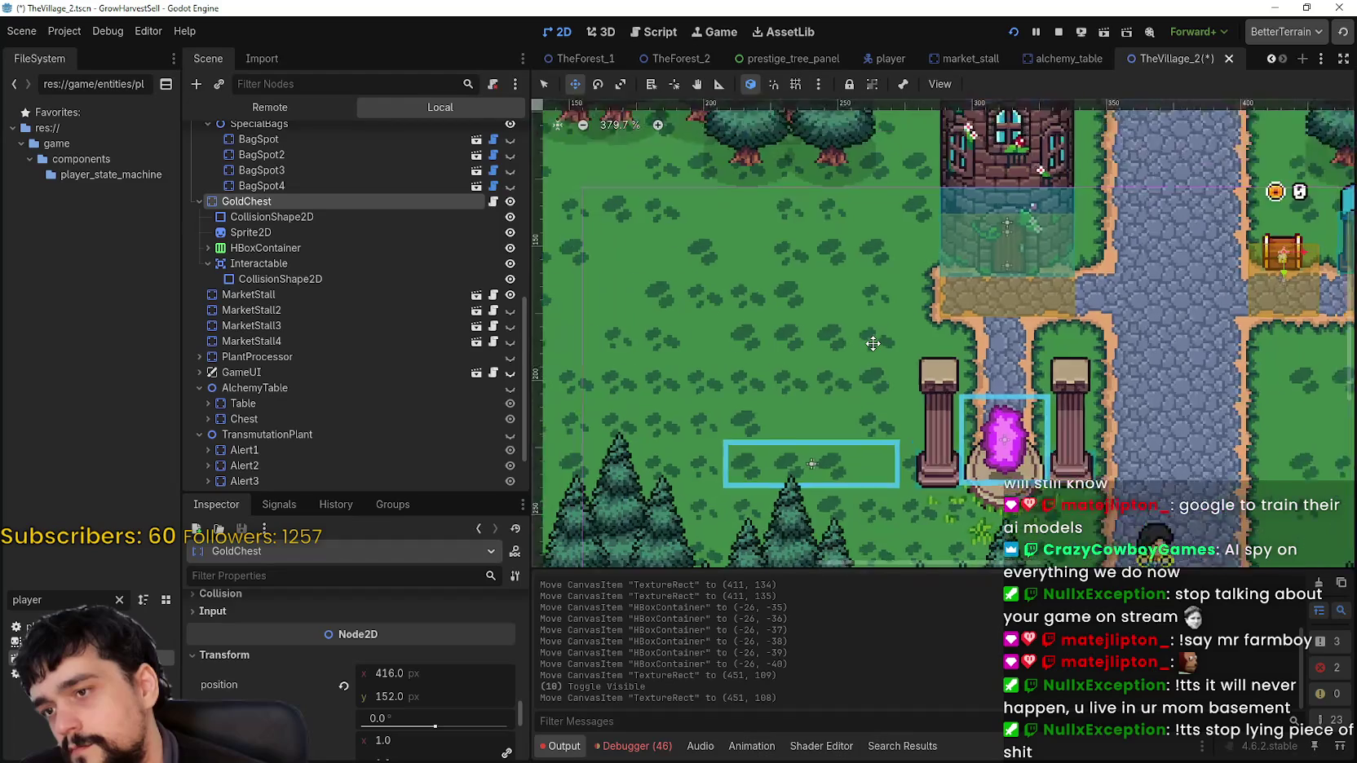
{"action": "scroll", "coordinate": [873, 344], "scroll_direction": "down", "scroll_amount": 2}
{"action": "scroll", "coordinate": [872, 344], "scroll_direction": "down", "scroll_amount": 1}
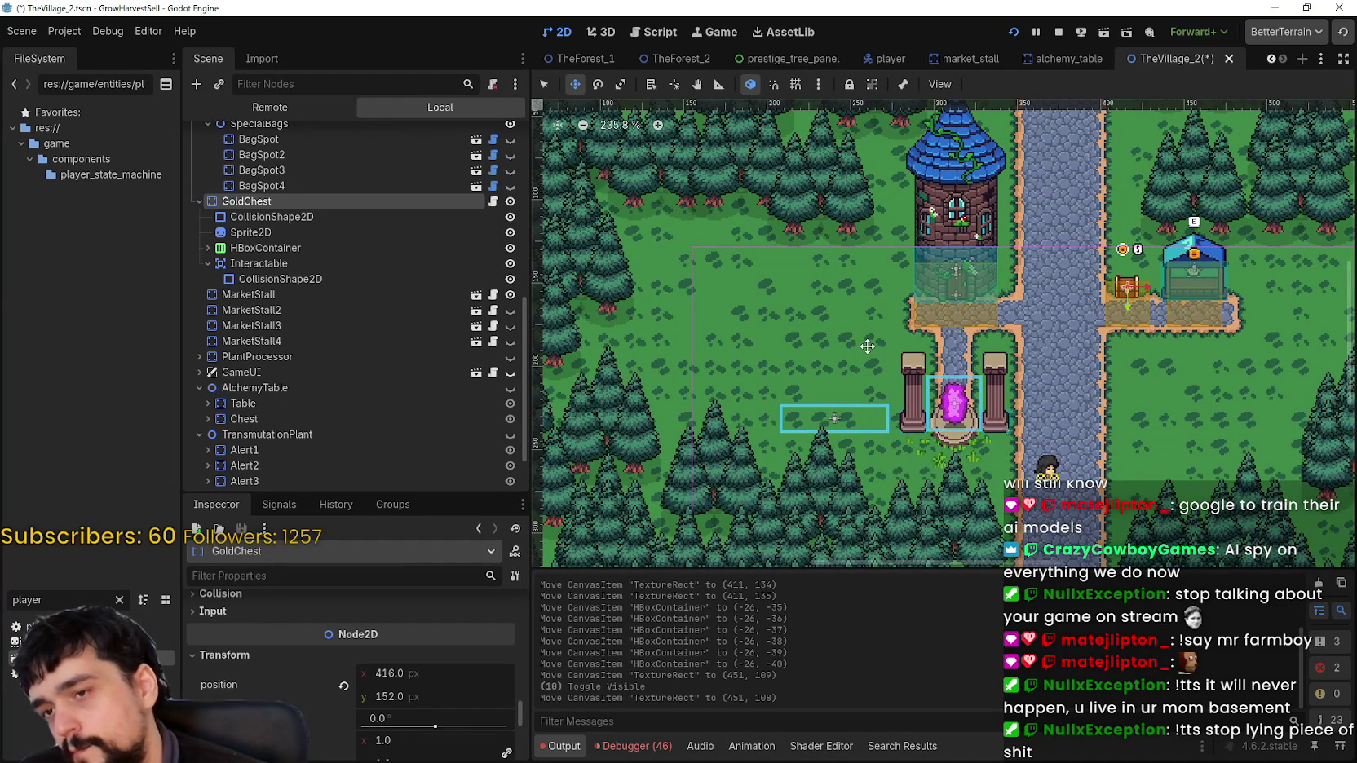
{"action": "scroll", "coordinate": [907, 371], "scroll_direction": "up", "scroll_amount": 3}
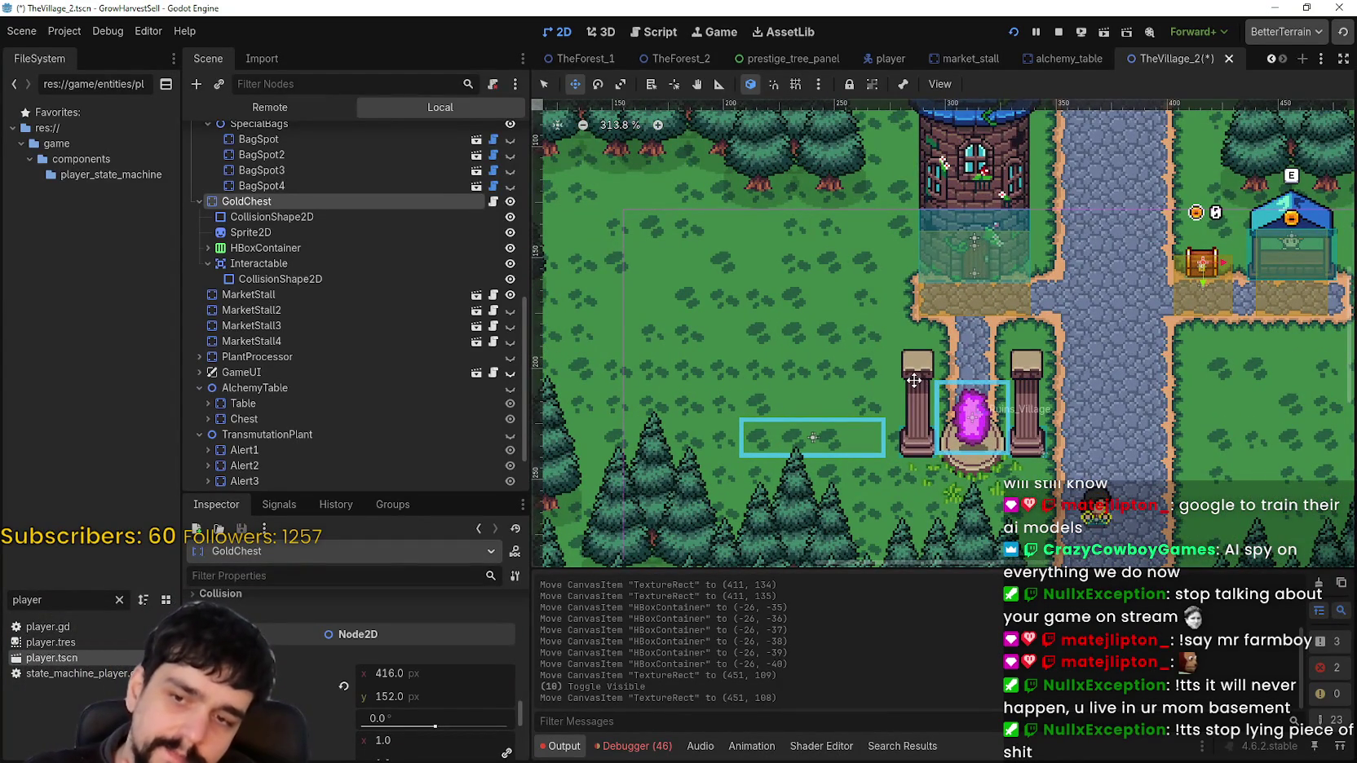
{"action": "scroll", "coordinate": [908, 380], "scroll_direction": "down", "scroll_amount": 2}
{"action": "scroll", "coordinate": [889, 368], "scroll_direction": "up", "scroll_amount": 2}
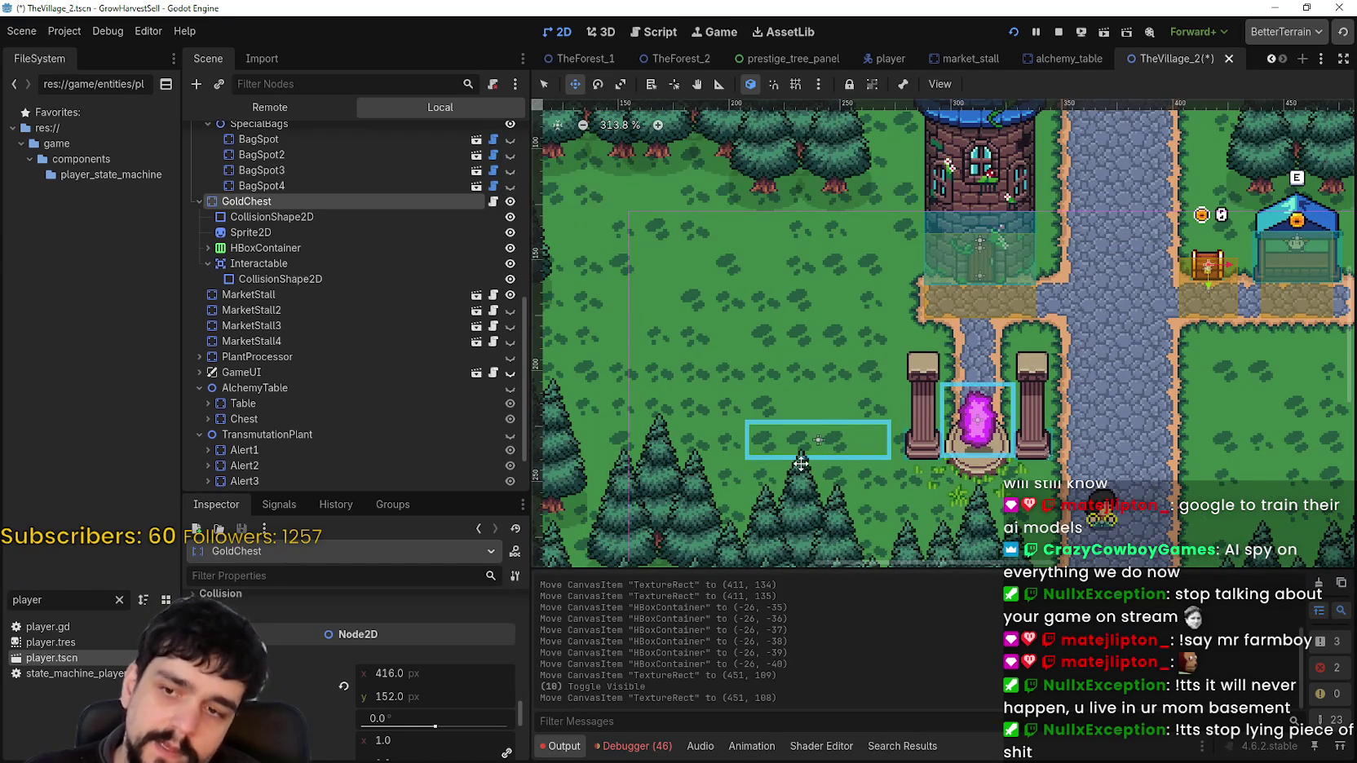
{"action": "scroll", "coordinate": [839, 466], "scroll_direction": "down", "scroll_amount": 2}
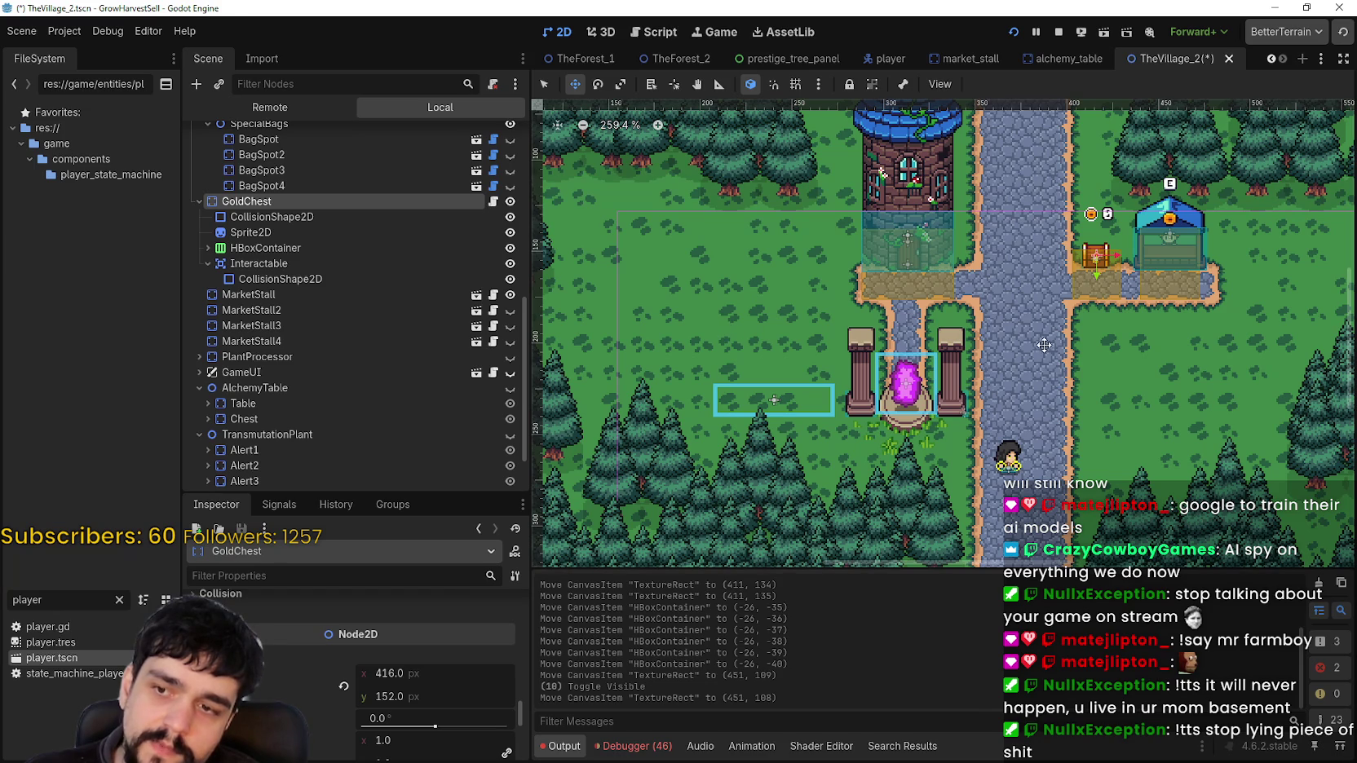
{"action": "scroll", "coordinate": [984, 423], "scroll_direction": "up", "scroll_amount": 5}
{"action": "scroll", "coordinate": [882, 416], "scroll_direction": "down", "scroll_amount": 4}
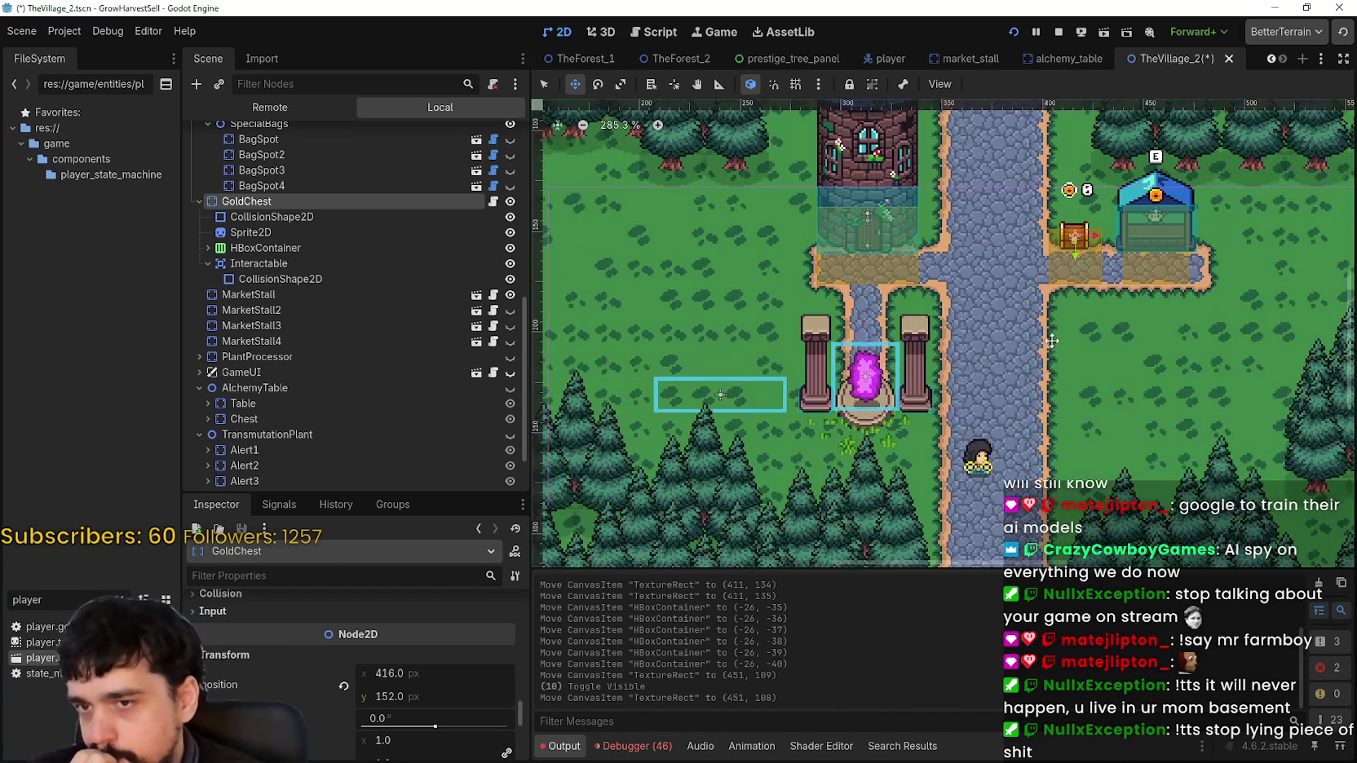
{"action": "scroll", "coordinate": [382, 363], "scroll_direction": "down", "scroll_amount": 2}
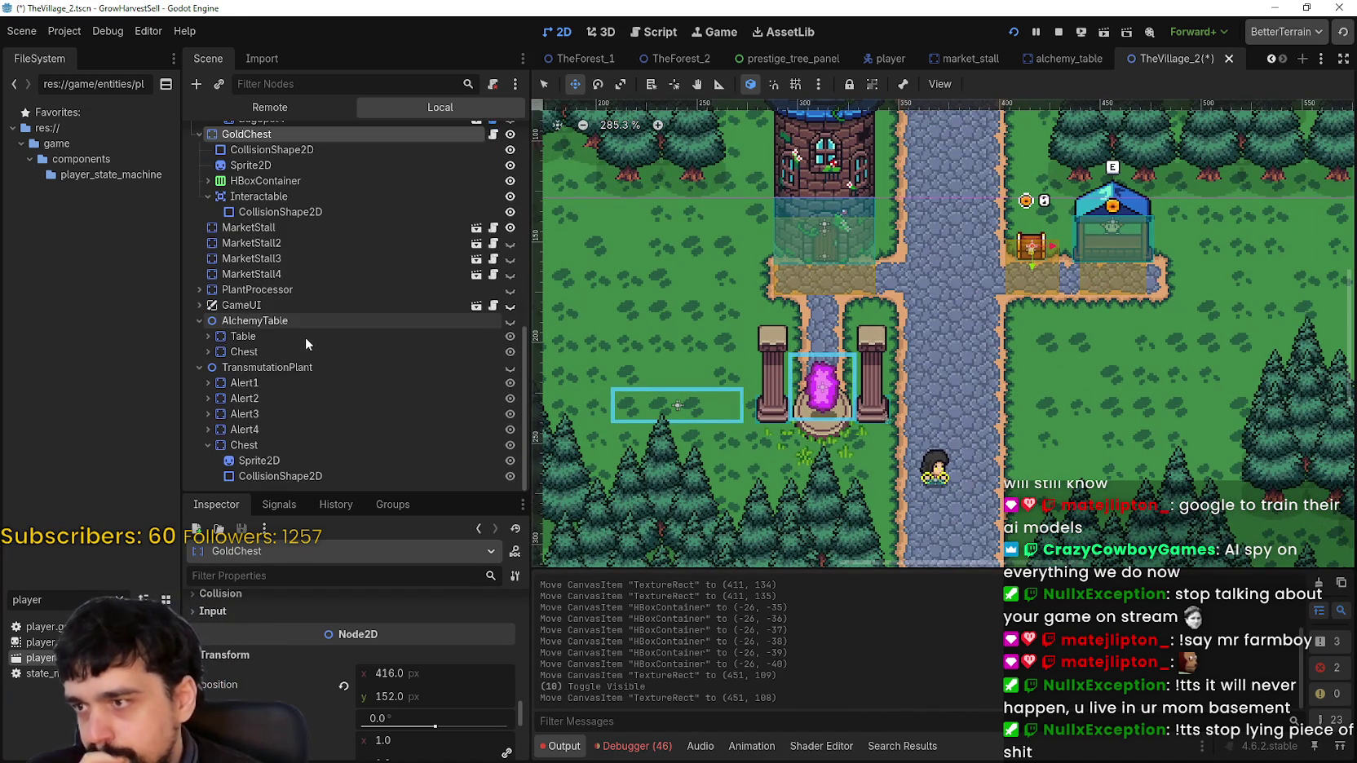
Inspect the PortalContainer, Ruins_Village and Portal nodes' transforms in the Scene dock
{"action": "scroll", "coordinate": [304, 337], "scroll_direction": "up", "scroll_amount": 5}
{"action": "scroll", "coordinate": [313, 339], "scroll_direction": "up", "scroll_amount": 2}
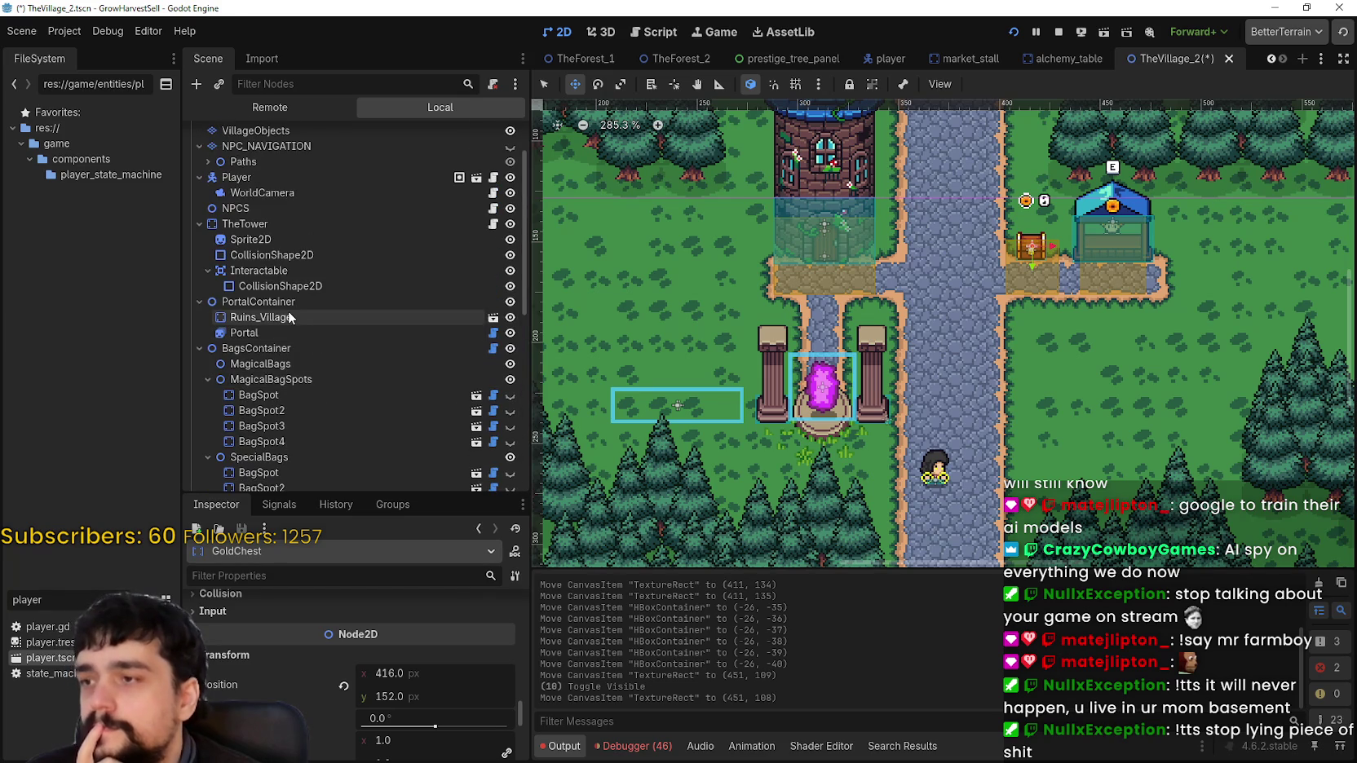
{"action": "left_click", "coordinate": [290, 303]}
{"action": "left_click", "coordinate": [287, 314]}
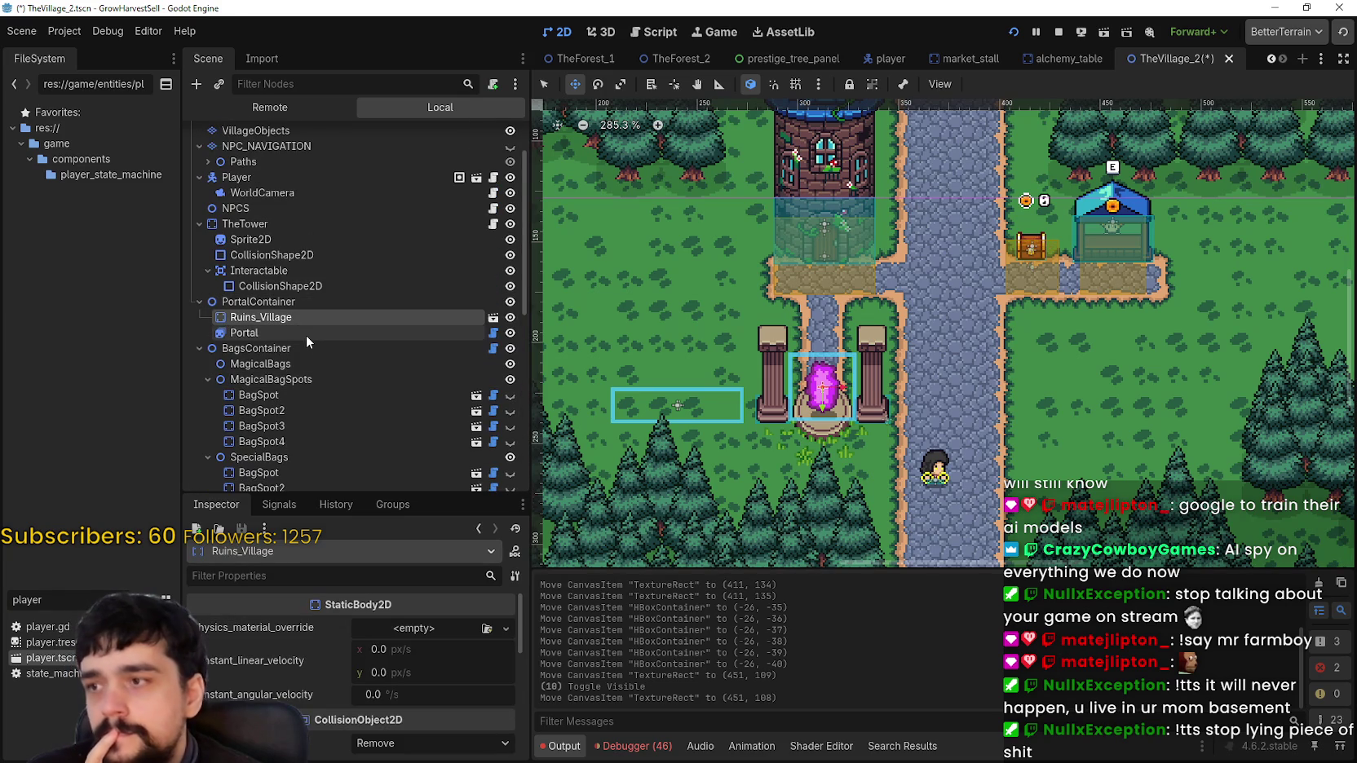
{"action": "left_click", "coordinate": [305, 334]}
{"action": "scroll", "coordinate": [932, 442], "scroll_direction": "up", "scroll_amount": 1}
{"action": "scroll", "coordinate": [932, 442], "scroll_direction": "up", "scroll_amount": 3}
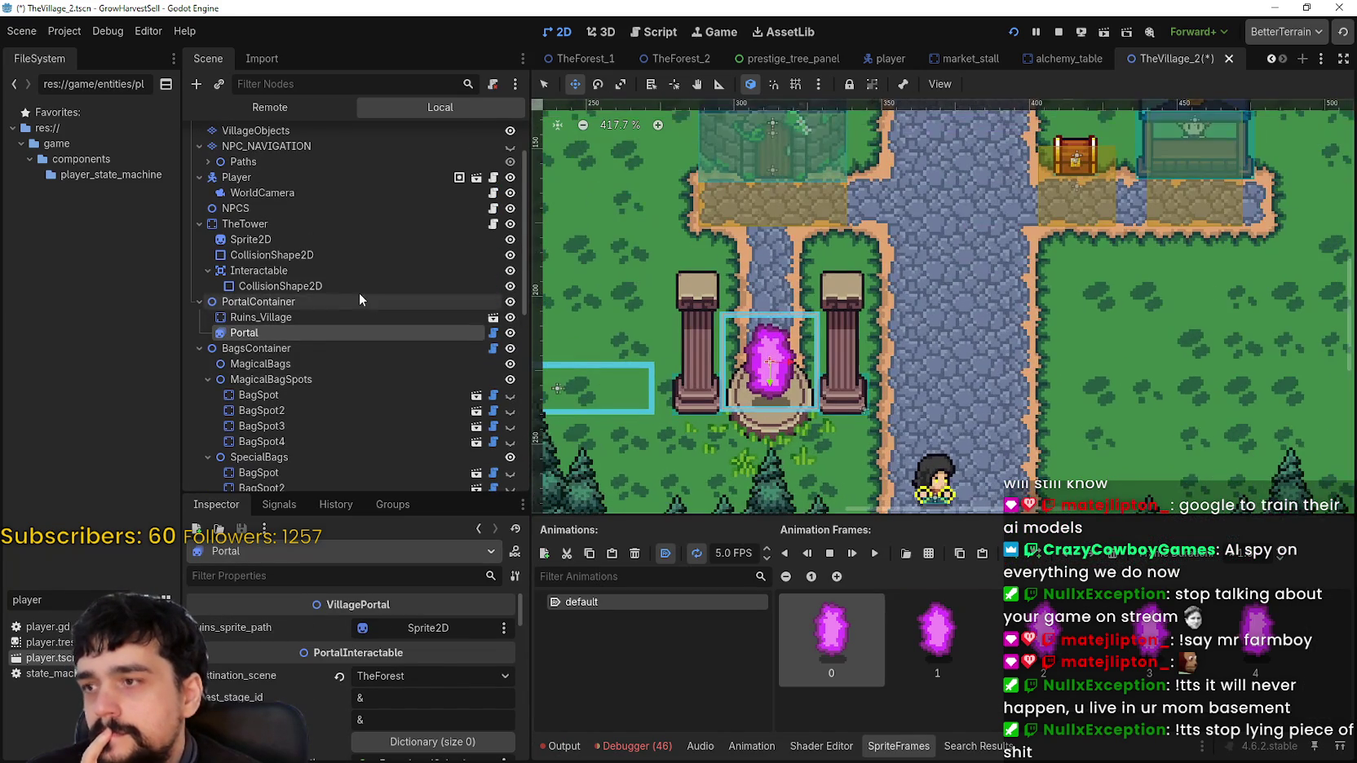
{"action": "left_click", "coordinate": [361, 300]}
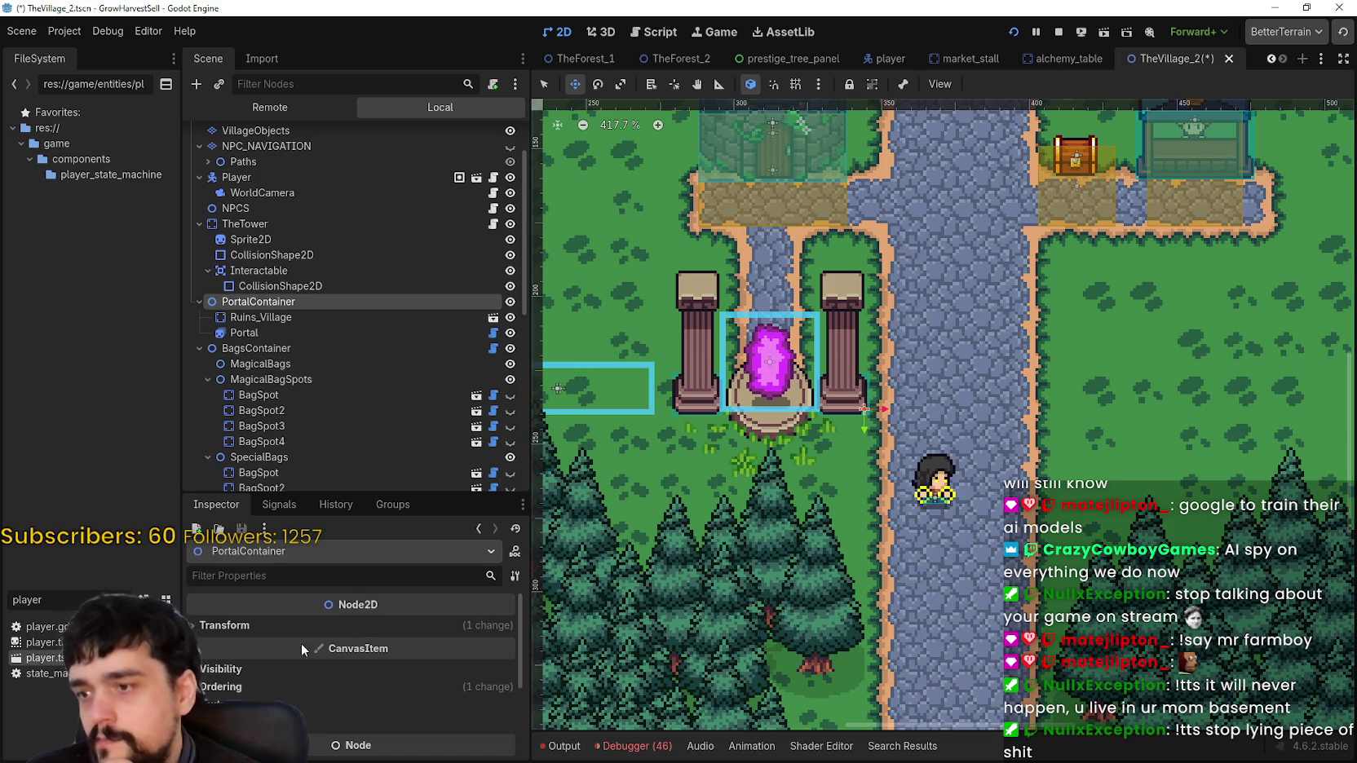
Reset the Ruins_Village node's position to 0, 0
{"action": "left_click", "coordinate": [257, 318]}
{"action": "scroll", "coordinate": [416, 683], "scroll_direction": "down", "scroll_amount": 6}
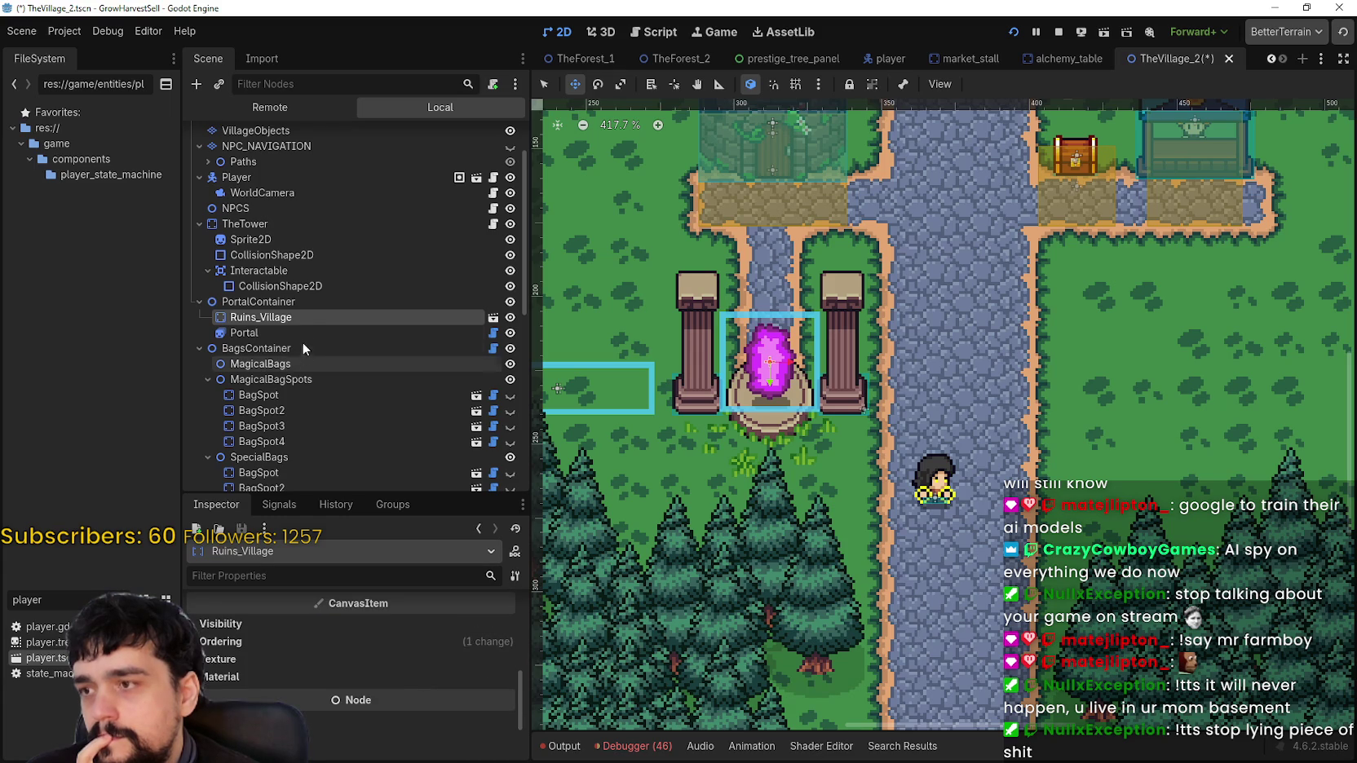
{"action": "scroll", "coordinate": [416, 681], "scroll_direction": "down", "scroll_amount": 3}
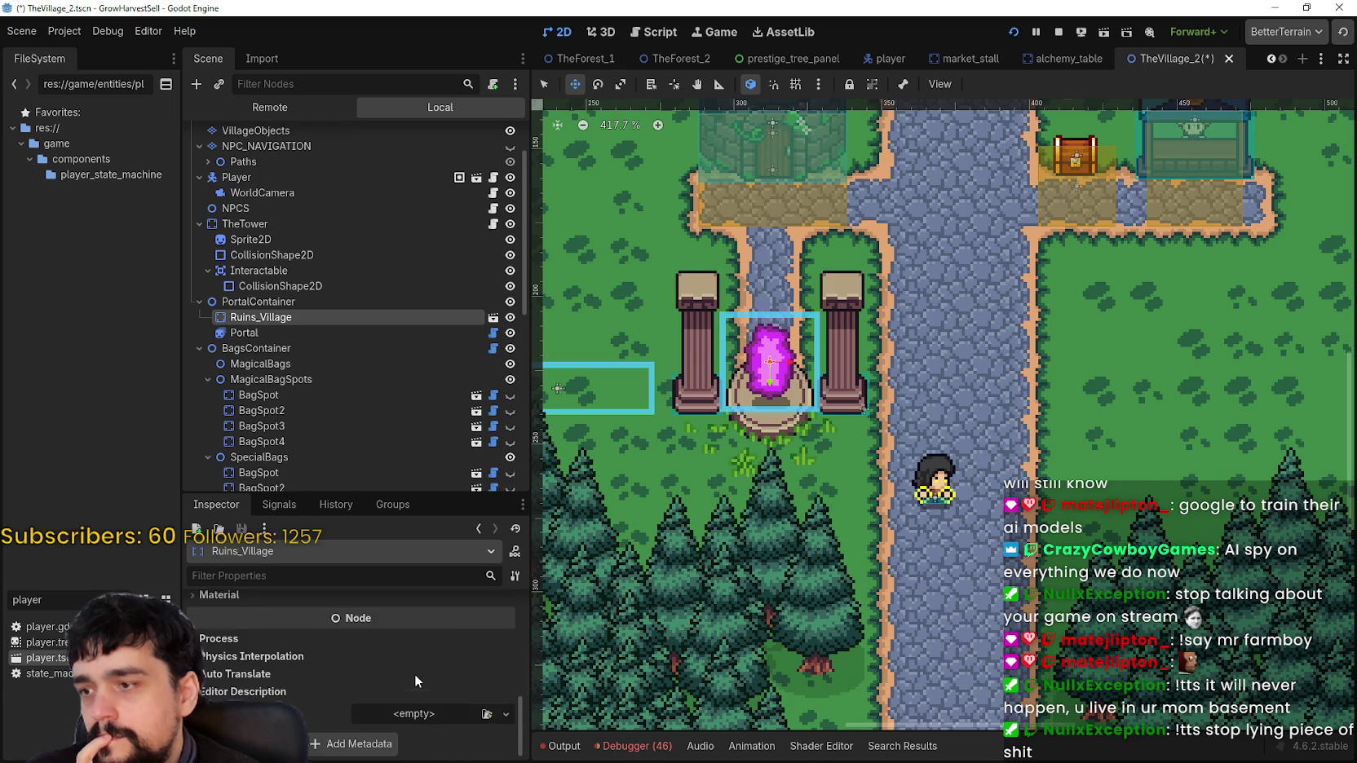
{"action": "scroll", "coordinate": [413, 677], "scroll_direction": "up", "scroll_amount": 5}
{"action": "scroll", "coordinate": [413, 674], "scroll_direction": "up", "scroll_amount": 1}
{"action": "left_click", "coordinate": [413, 644]}
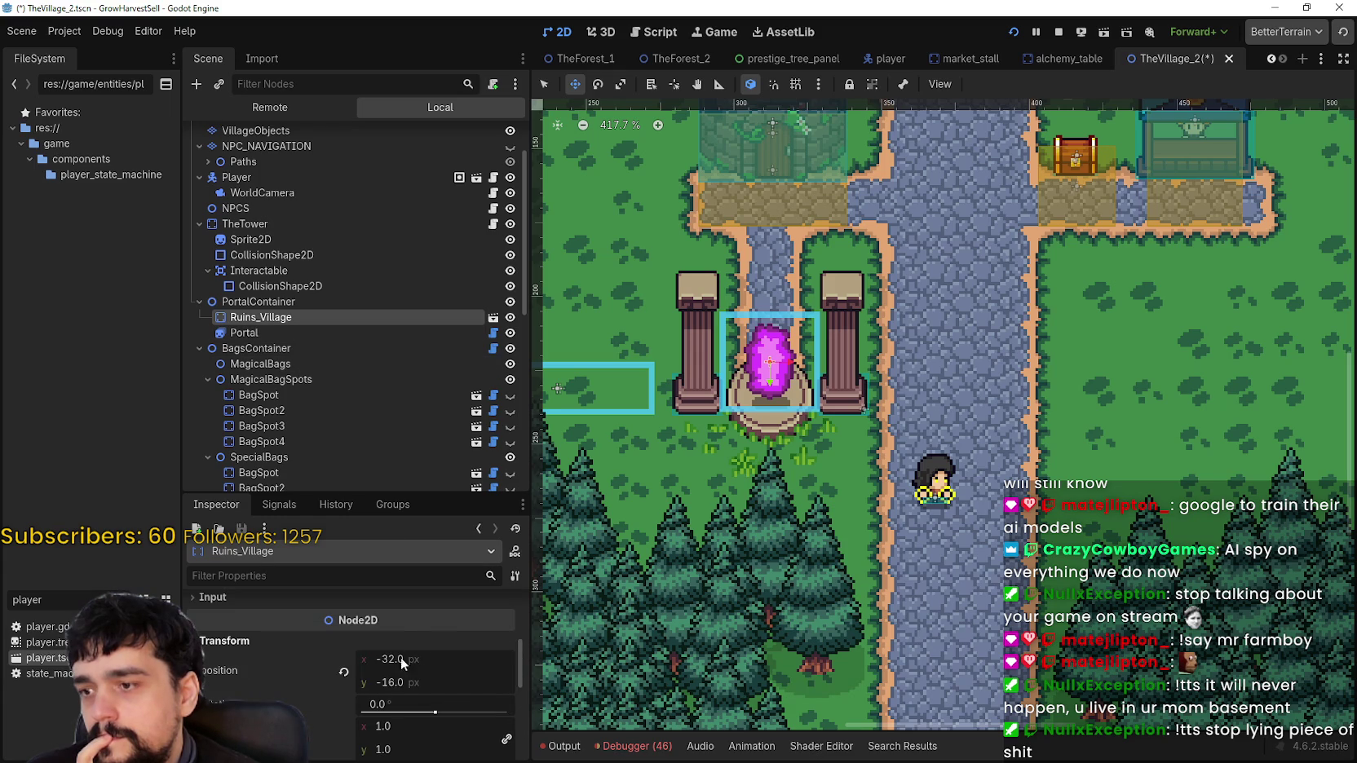
{"action": "left_click", "coordinate": [338, 667]}
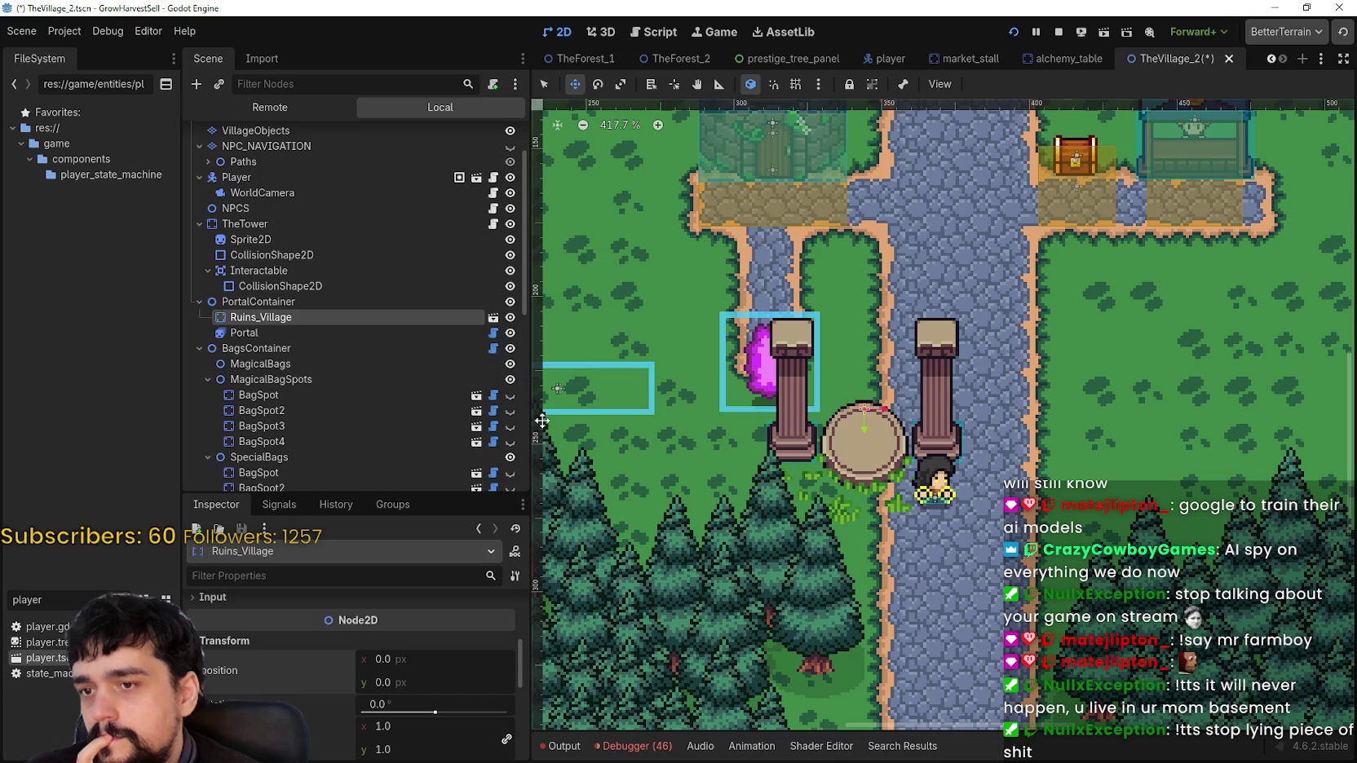
Reset the Portal node's position to 0, 0 and select the PortalContainer group
{"action": "left_click", "coordinate": [310, 331]}
{"action": "scroll", "coordinate": [327, 690], "scroll_direction": "down", "scroll_amount": 10}
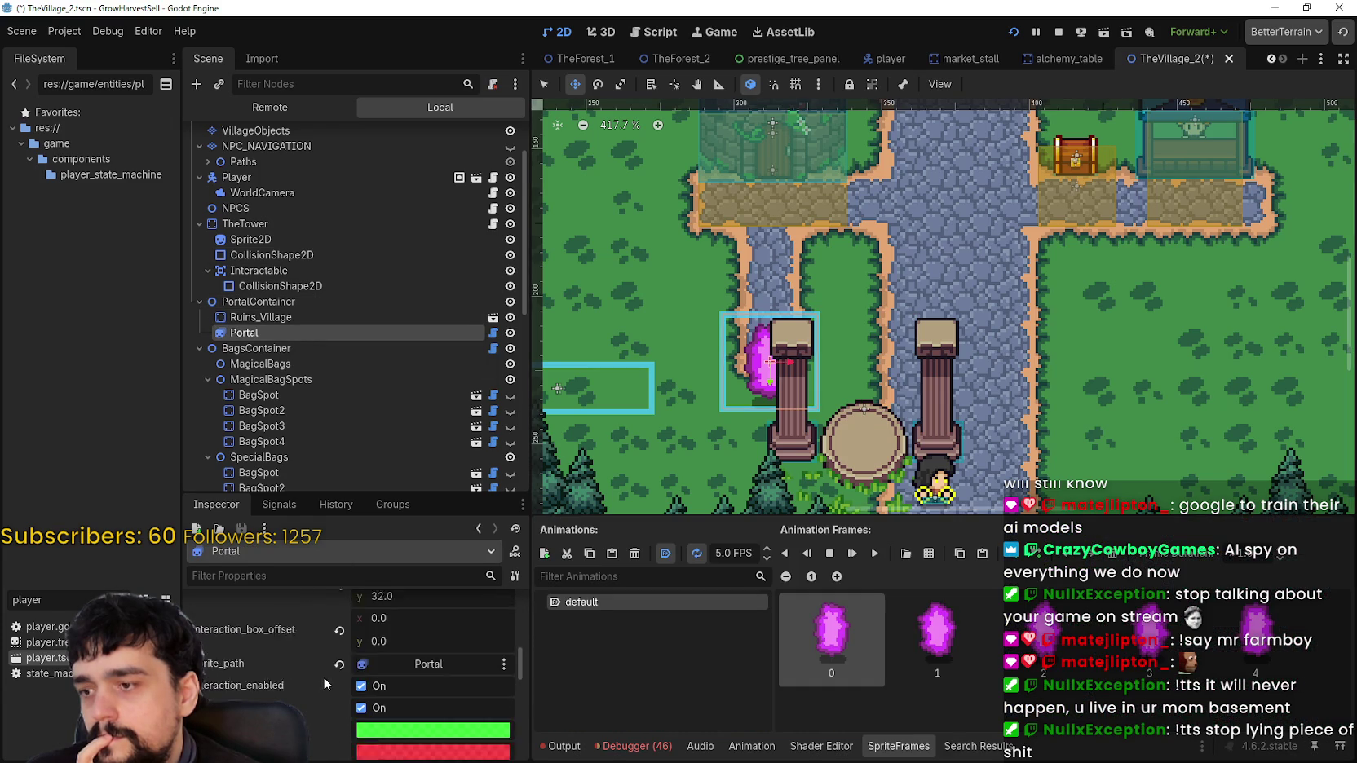
{"action": "scroll", "coordinate": [323, 676], "scroll_direction": "down", "scroll_amount": 5}
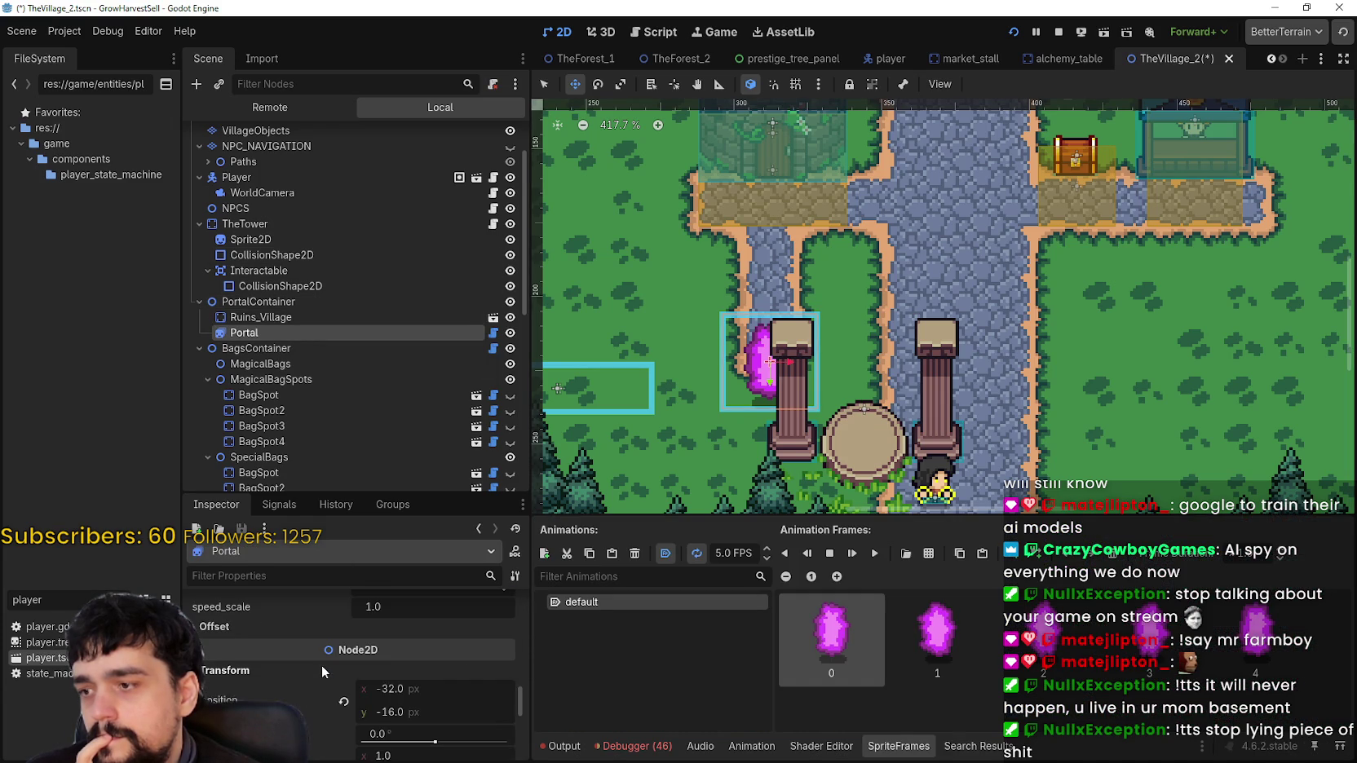
{"action": "left_click", "coordinate": [341, 640]}
{"action": "scroll", "coordinate": [657, 377], "scroll_direction": "down", "scroll_amount": 2}
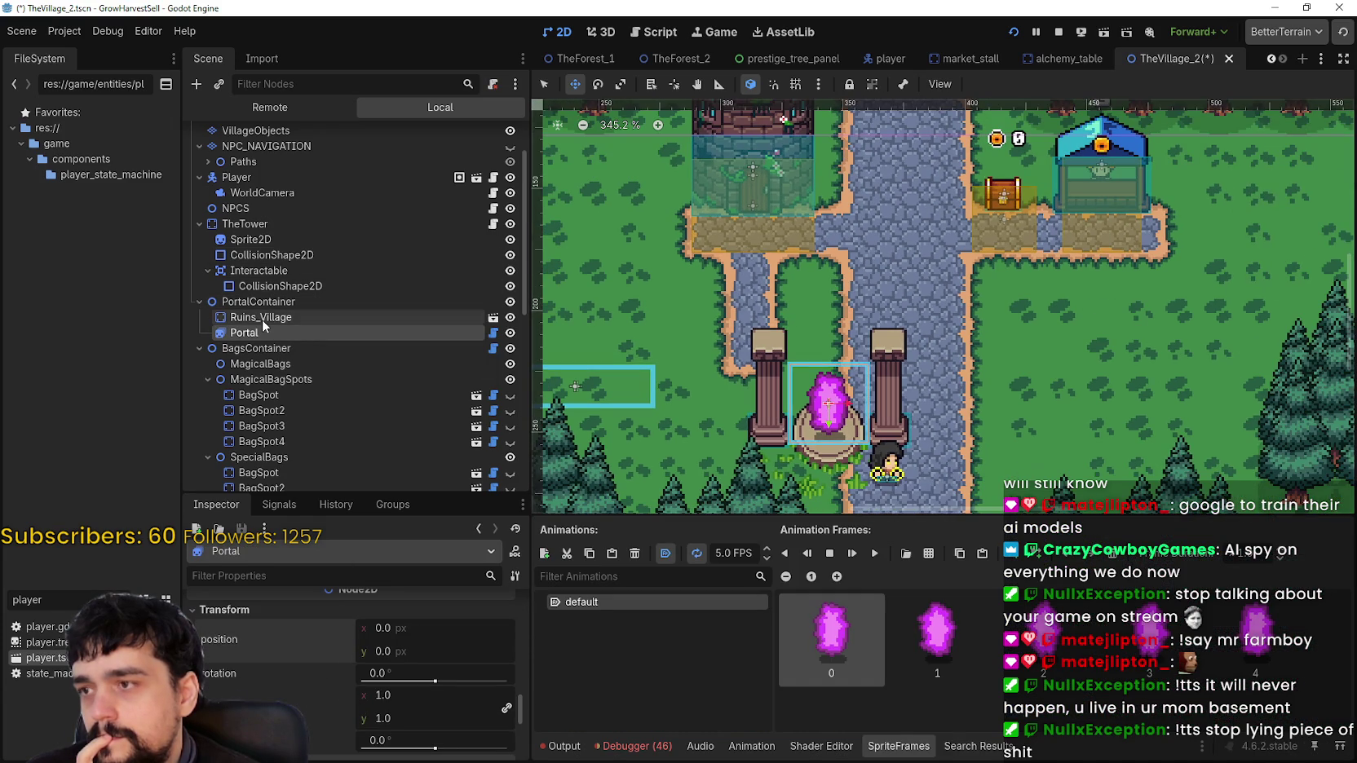
{"action": "left_click", "coordinate": [262, 317]}
{"action": "left_click", "coordinate": [263, 332]}
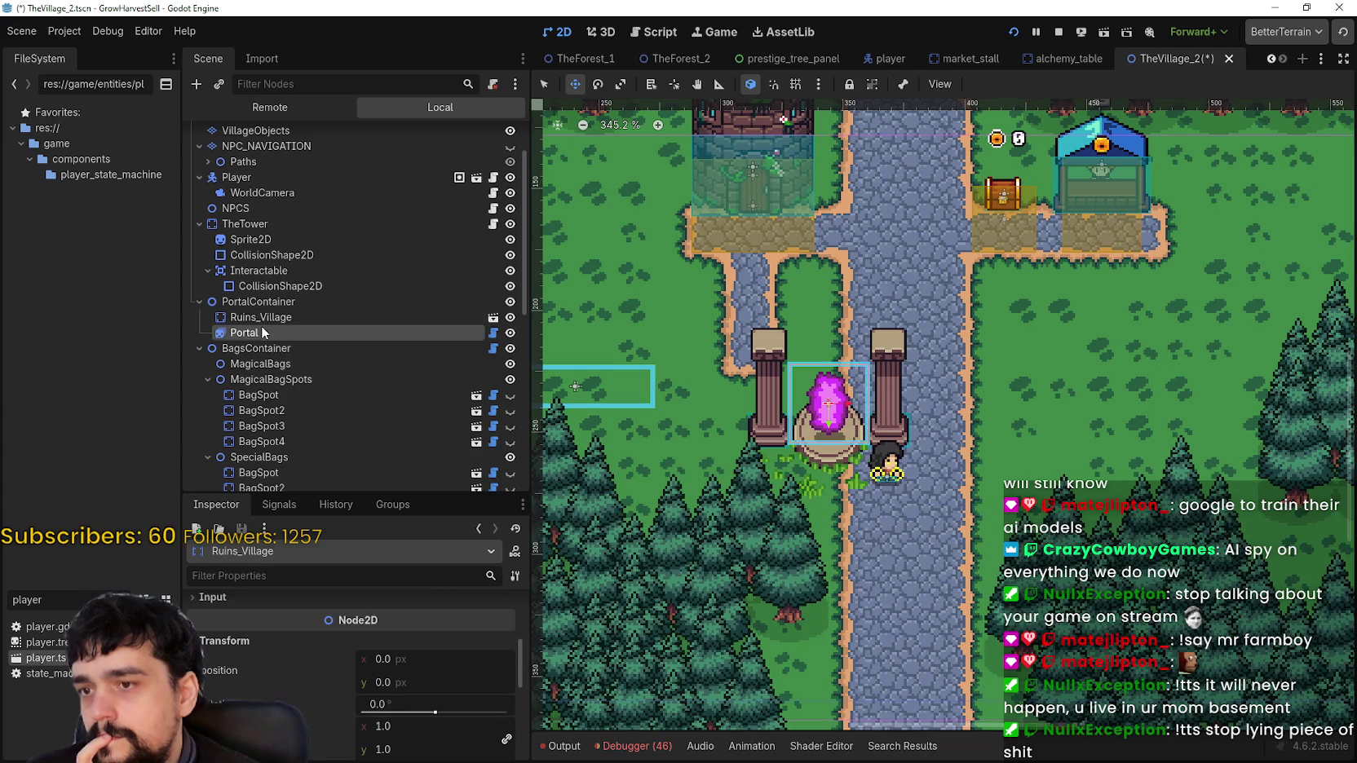
{"action": "left_click", "coordinate": [259, 303]}
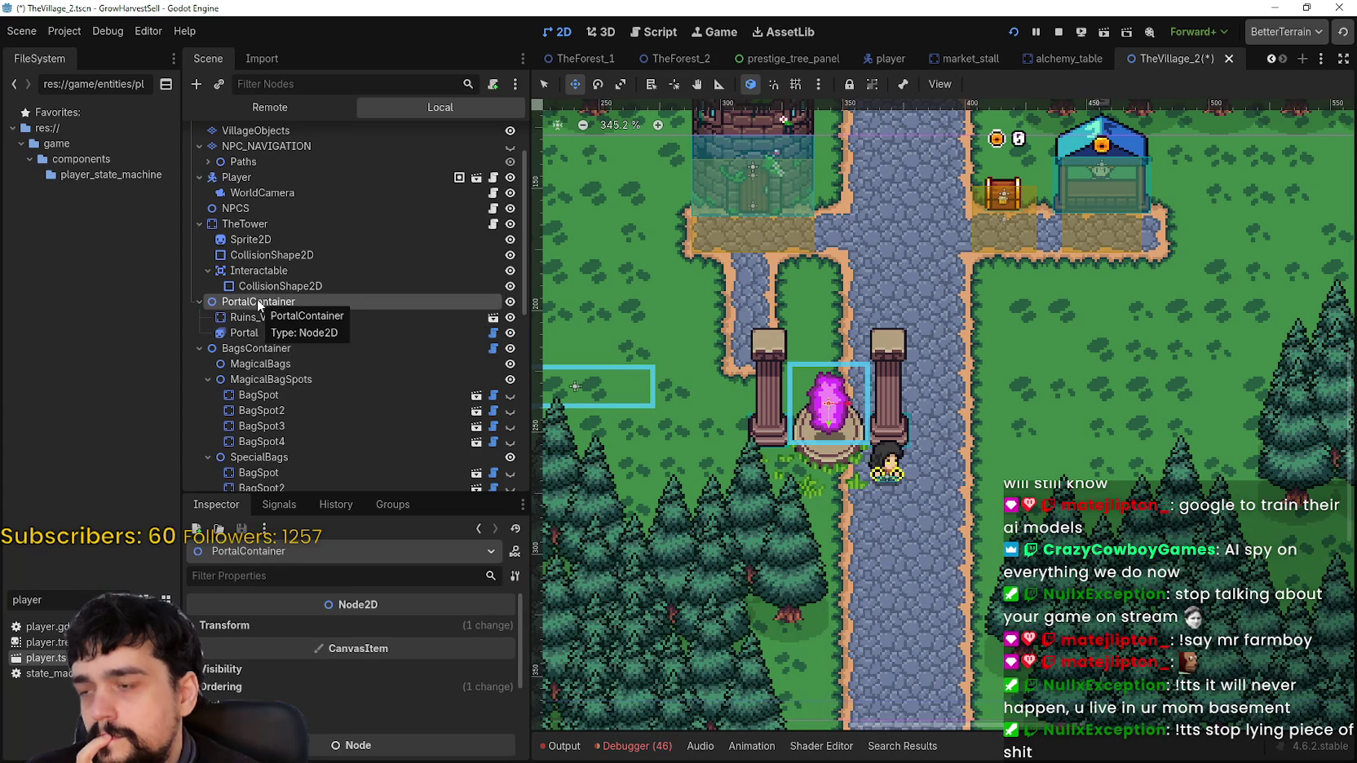
Drag the portal and pillars up-left toward the path and enable 16-px grid snapping
{"action": "left_click_drag", "start_coordinate": [817, 403], "coordinate": [730, 360]}
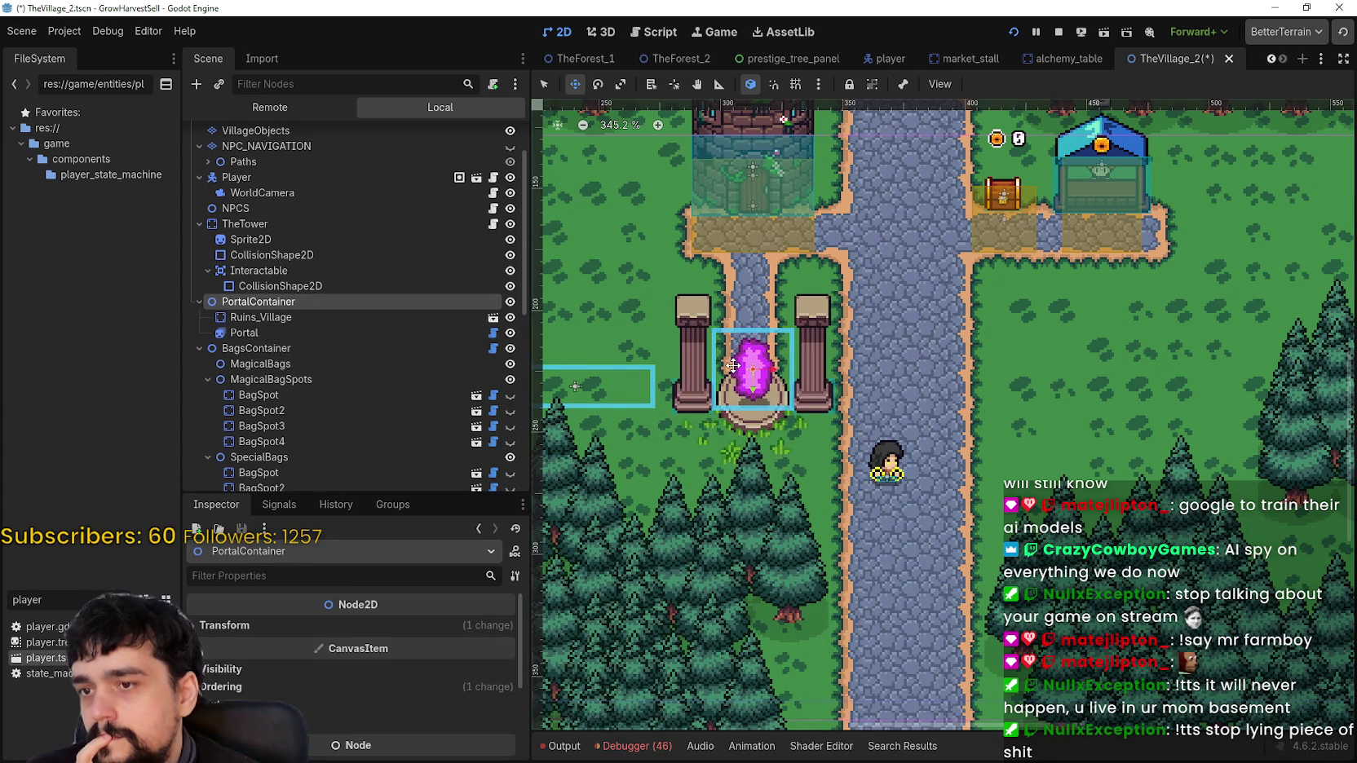
{"action": "scroll", "coordinate": [730, 361], "scroll_direction": "up", "scroll_amount": 3}
{"action": "left_click_drag", "start_coordinate": [799, 404], "coordinate": [726, 391]}
{"action": "left_click", "coordinate": [796, 88]}
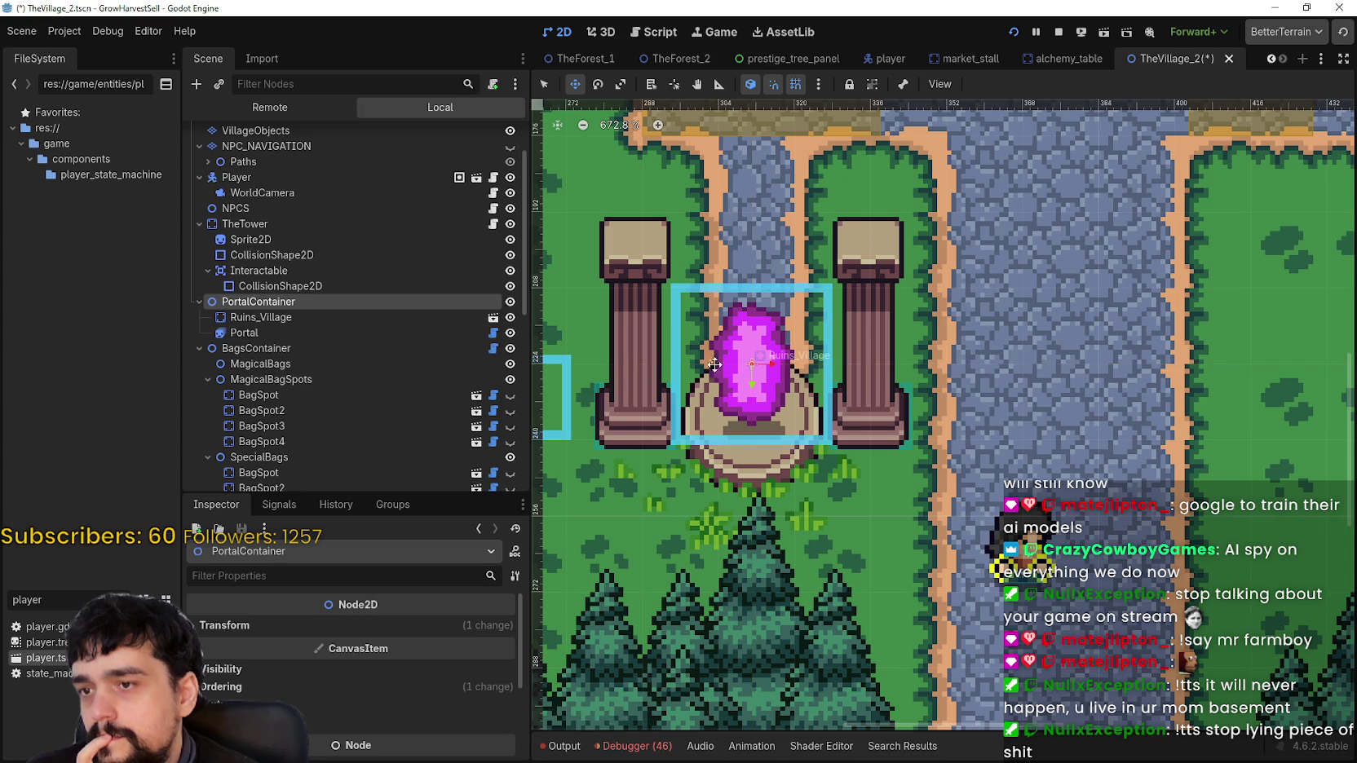
Nudge the portal group right to centre it at the path's end, then reselect PortalContainer
{"action": "scroll", "coordinate": [892, 430], "scroll_direction": "up", "scroll_amount": 4}
{"action": "scroll", "coordinate": [892, 430], "scroll_direction": "down", "scroll_amount": 3}
{"action": "scroll", "coordinate": [891, 430], "scroll_direction": "down", "scroll_amount": 3}
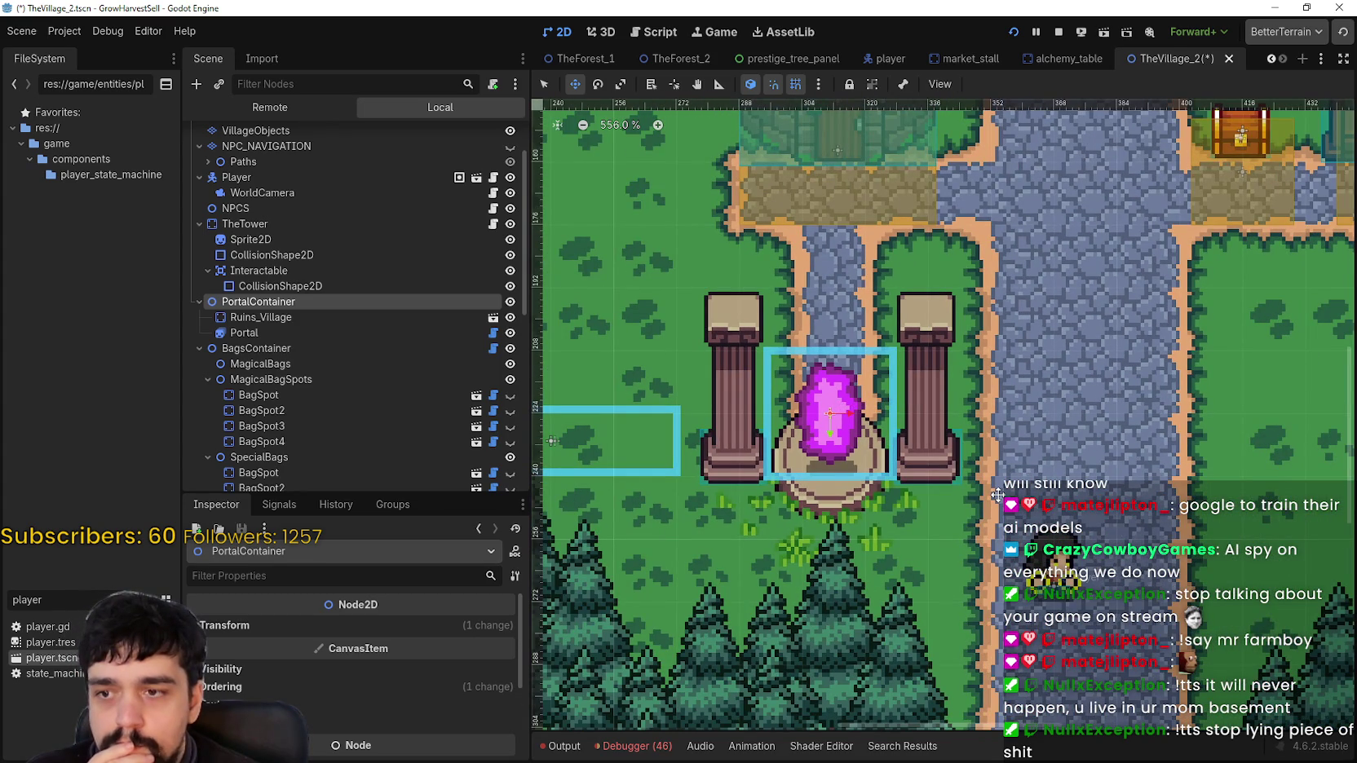
{"action": "scroll", "coordinate": [996, 495], "scroll_direction": "up", "scroll_amount": 3}
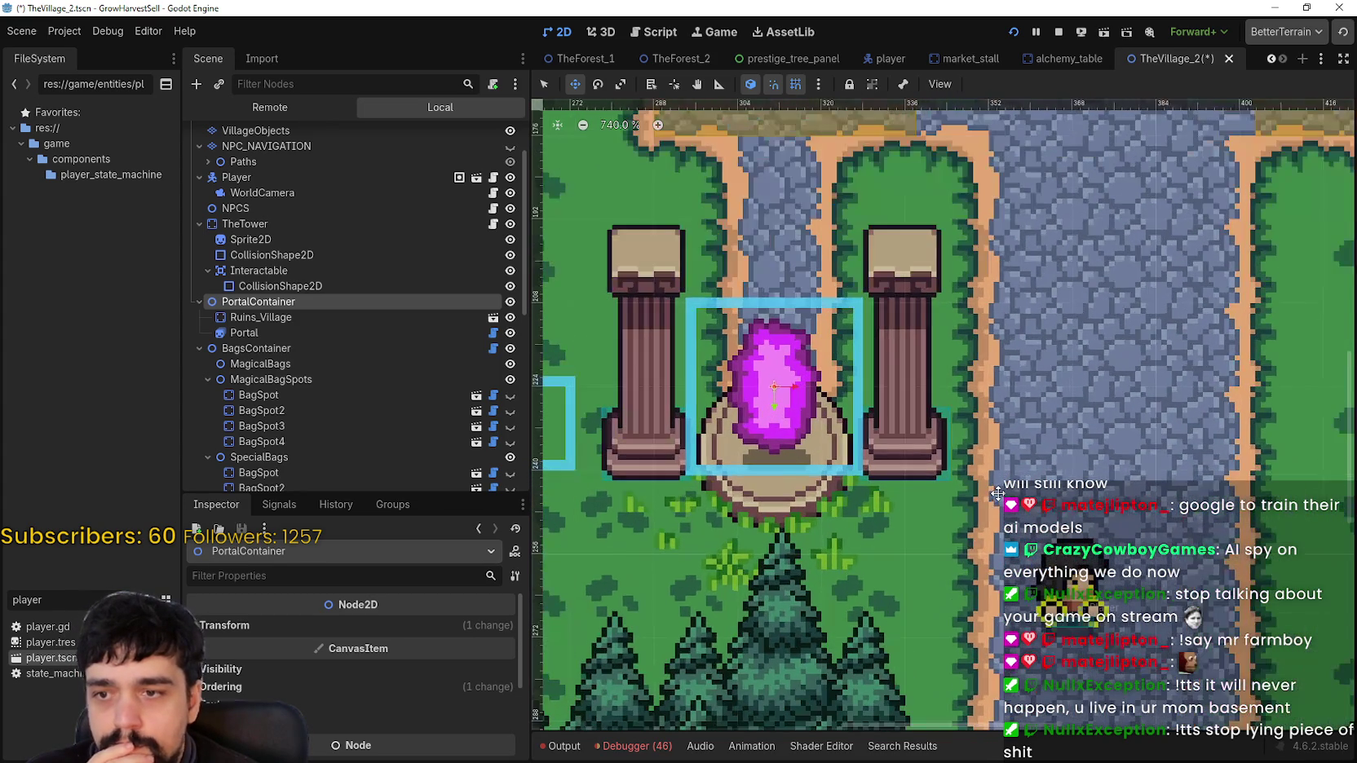
{"action": "left_click_drag", "start_coordinate": [996, 495], "coordinate": [1107, 441]}
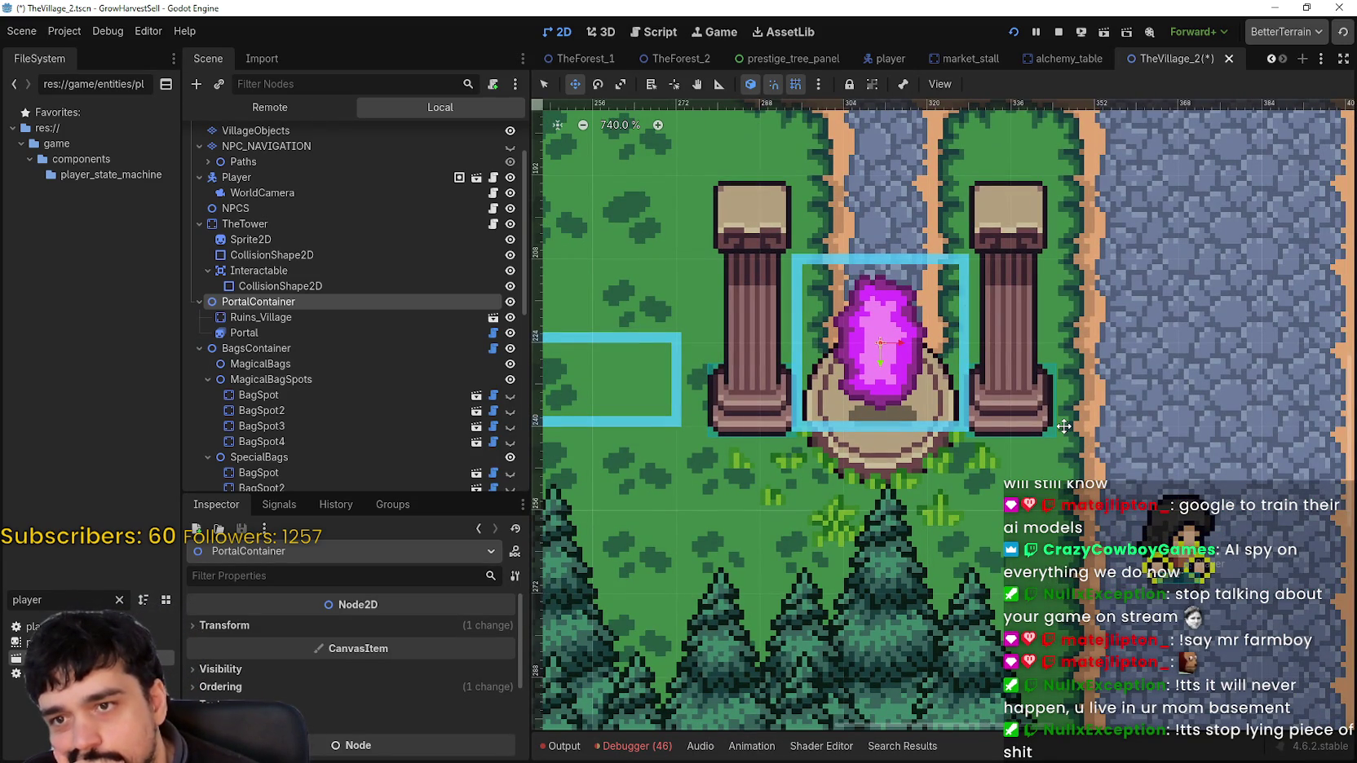
{"action": "key", "text": "Right"}
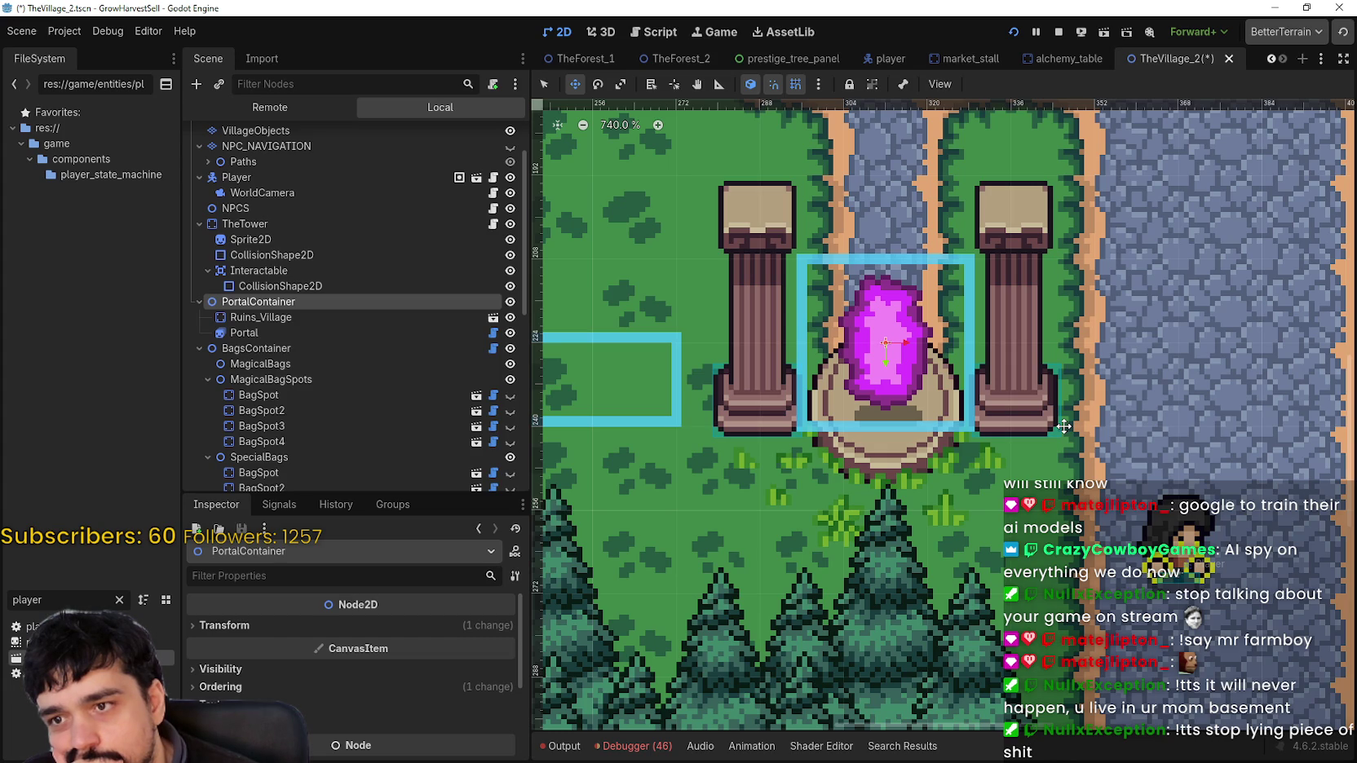
{"action": "scroll", "coordinate": [1064, 425], "scroll_direction": "down", "scroll_amount": 5}
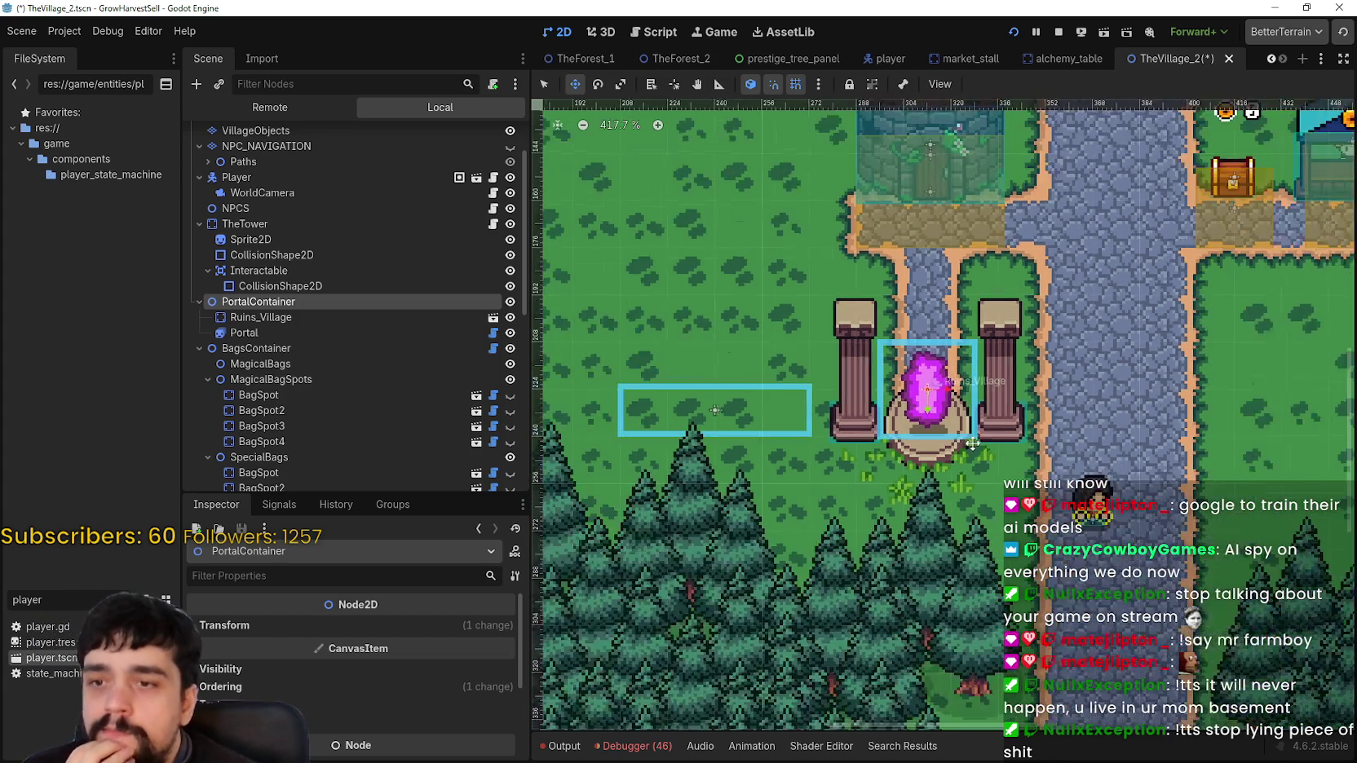
{"action": "scroll", "coordinate": [1069, 455], "scroll_direction": "up", "scroll_amount": 2}
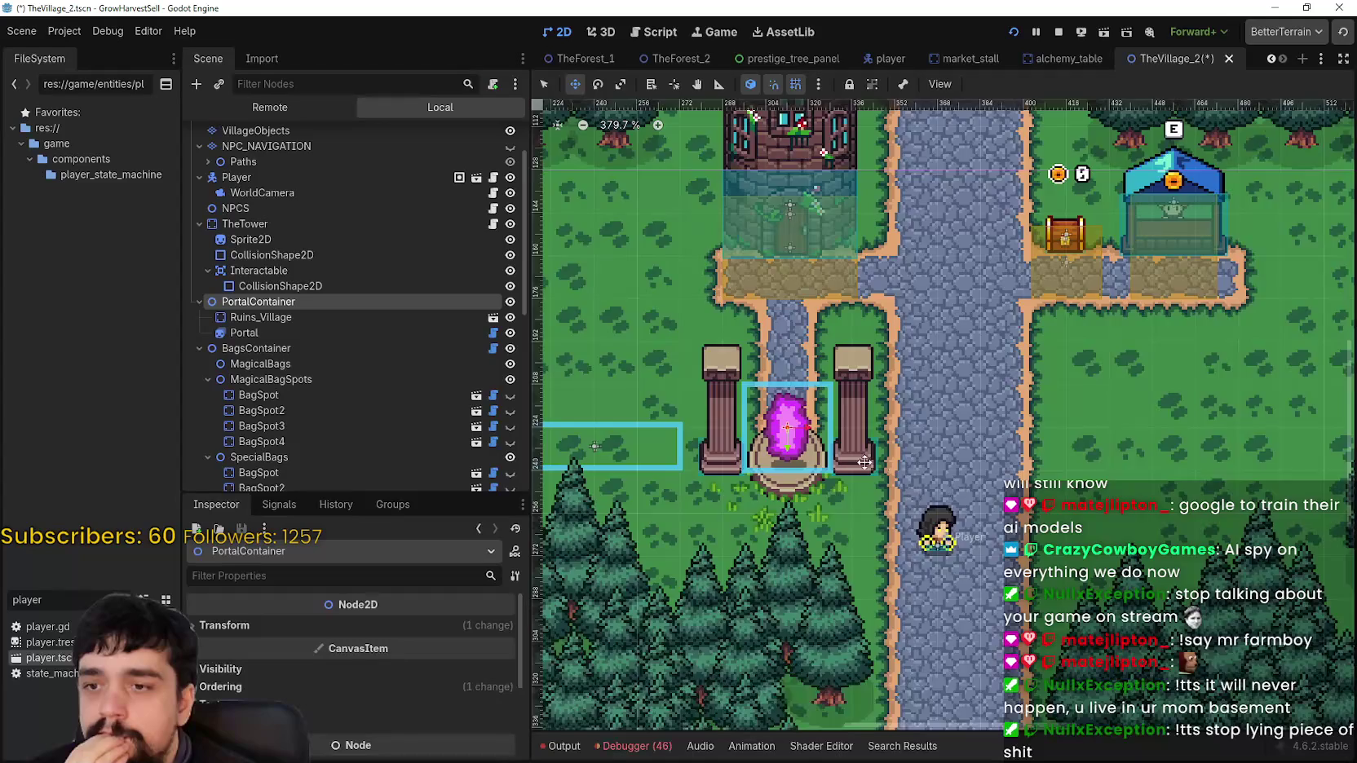
{"action": "scroll", "coordinate": [885, 485], "scroll_direction": "up", "scroll_amount": 1}
{"action": "scroll", "coordinate": [885, 484], "scroll_direction": "up", "scroll_amount": 1}
{"action": "scroll", "coordinate": [933, 514], "scroll_direction": "down", "scroll_amount": 2}
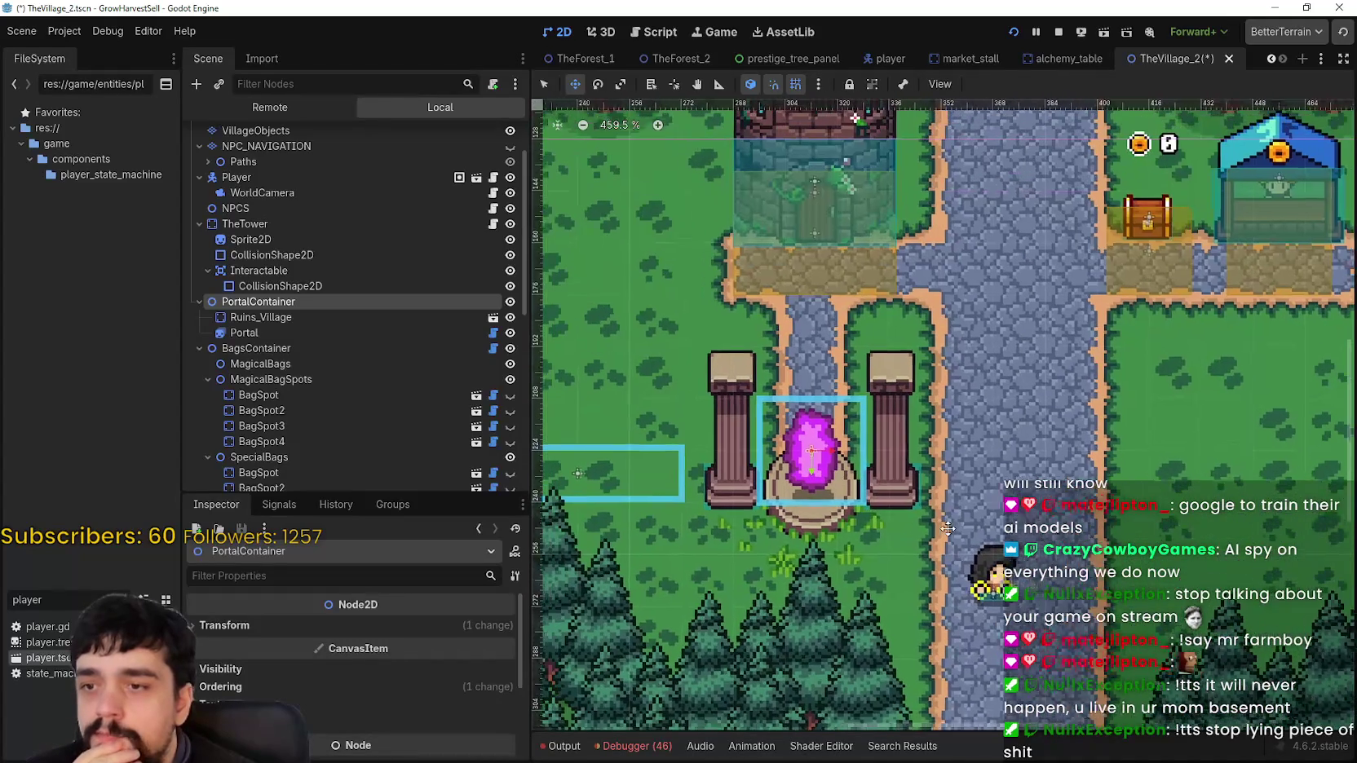
{"action": "left_click", "coordinate": [257, 318]}
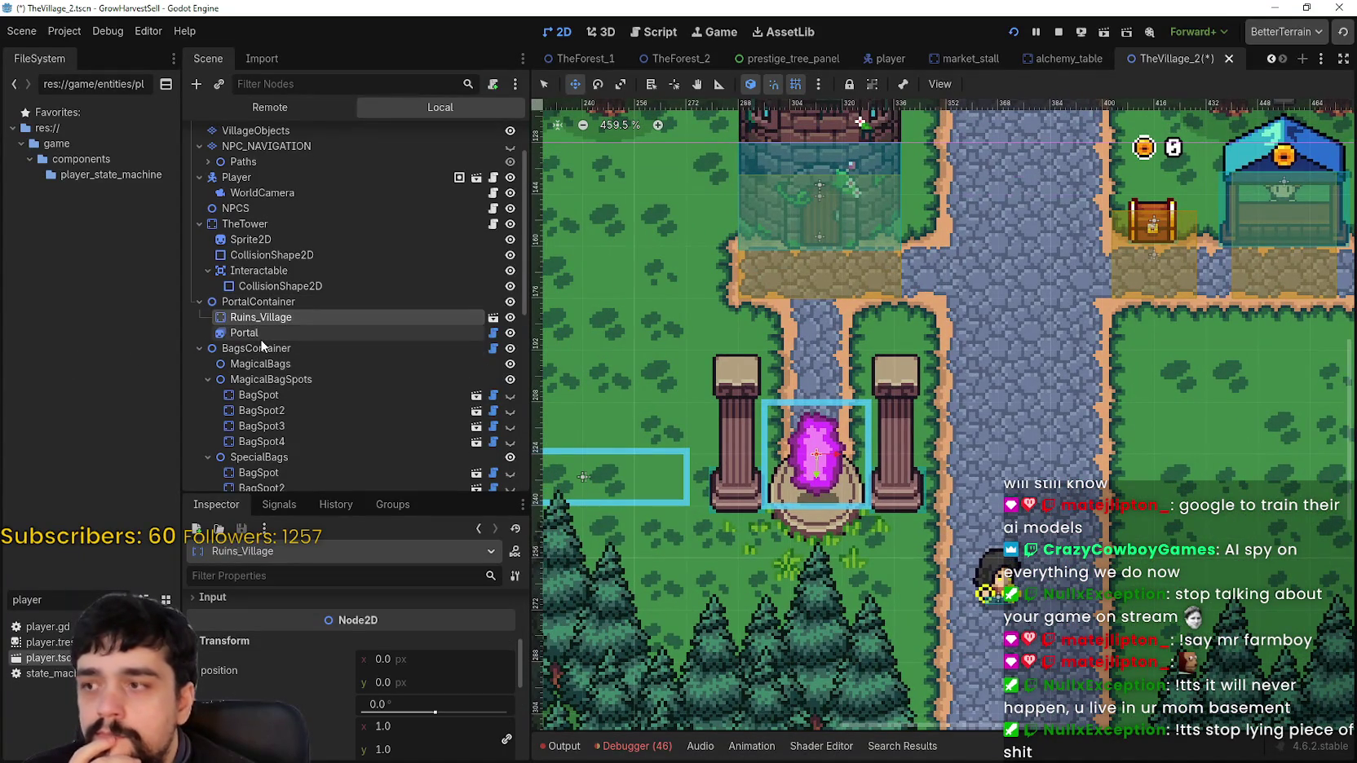
{"action": "left_click", "coordinate": [259, 336]}
{"action": "left_click", "coordinate": [258, 302]}
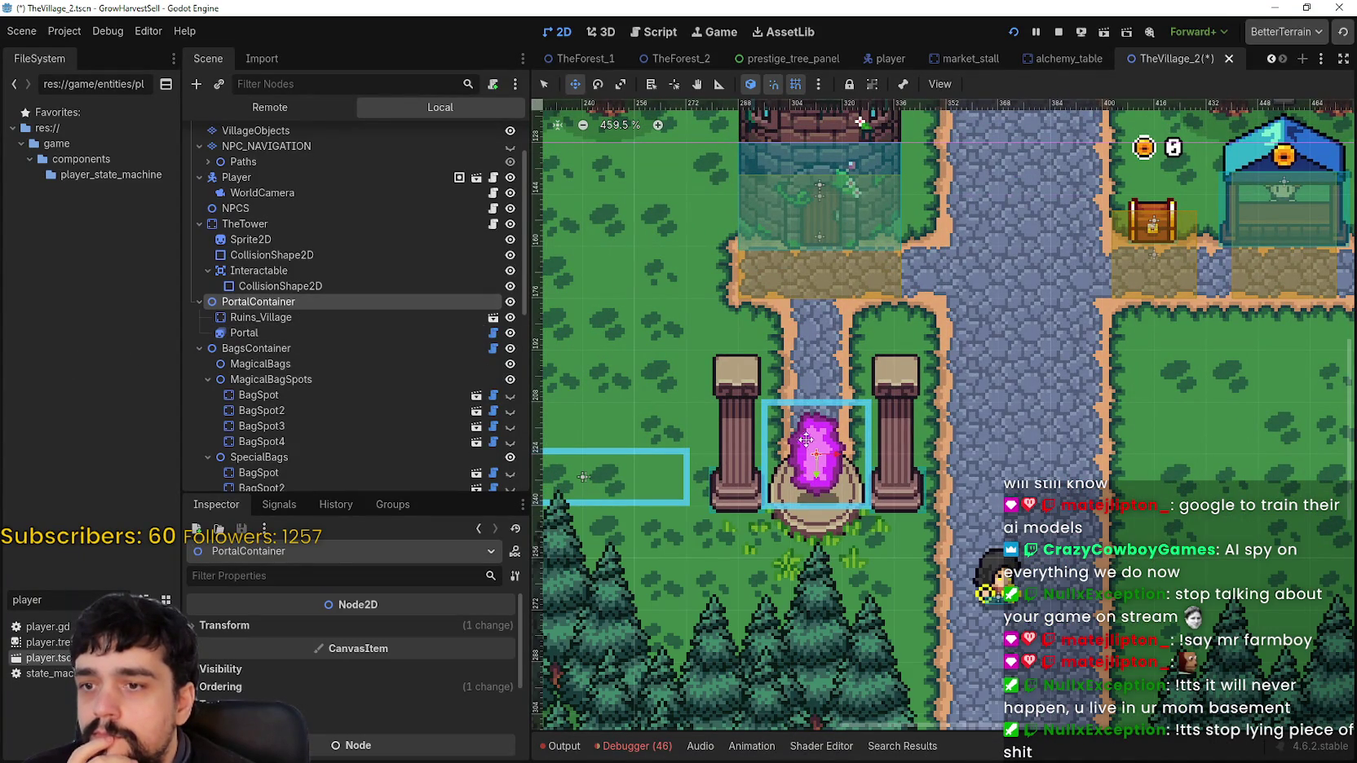
Zoom out in the 2D viewport to review the realigned portal beneath the tower
{"action": "scroll", "coordinate": [820, 519], "scroll_direction": "down", "scroll_amount": 2}
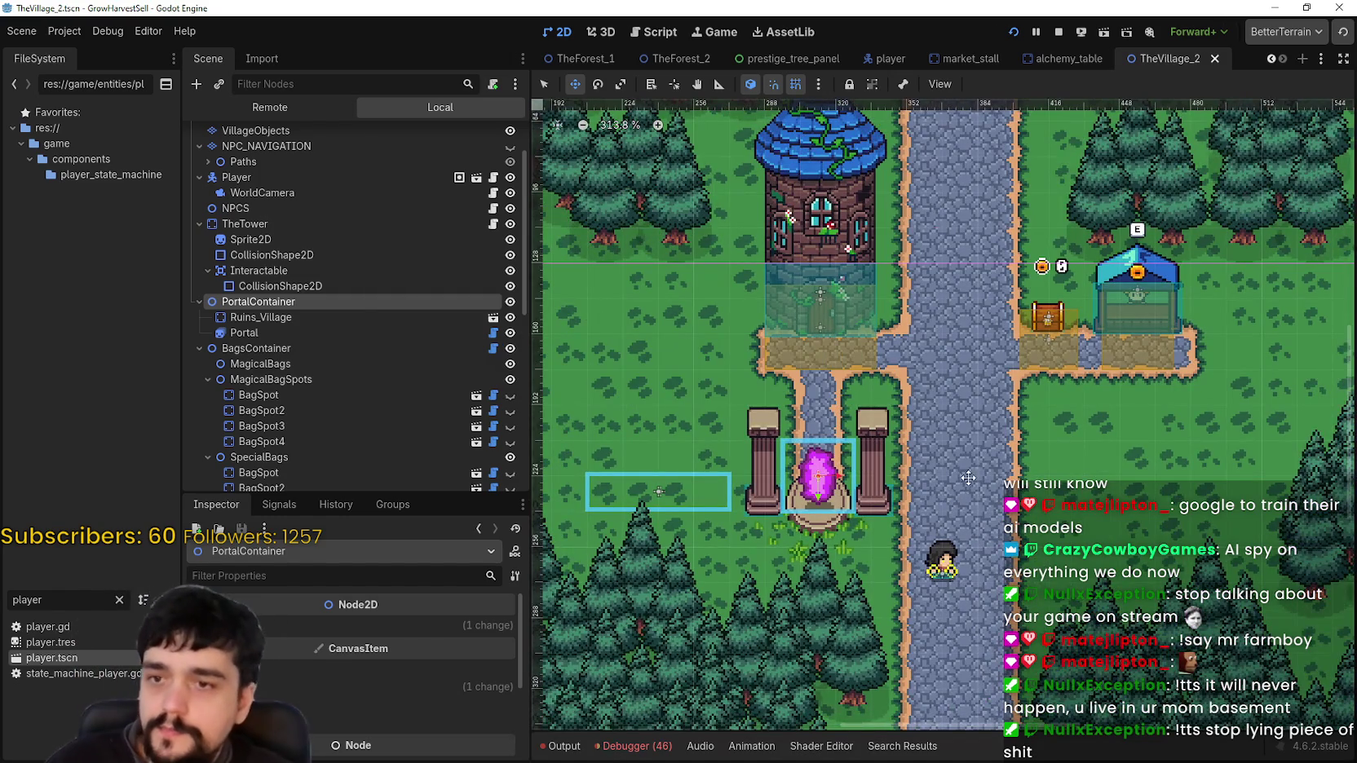
{"action": "scroll", "coordinate": [962, 485], "scroll_direction": "down", "scroll_amount": 1}
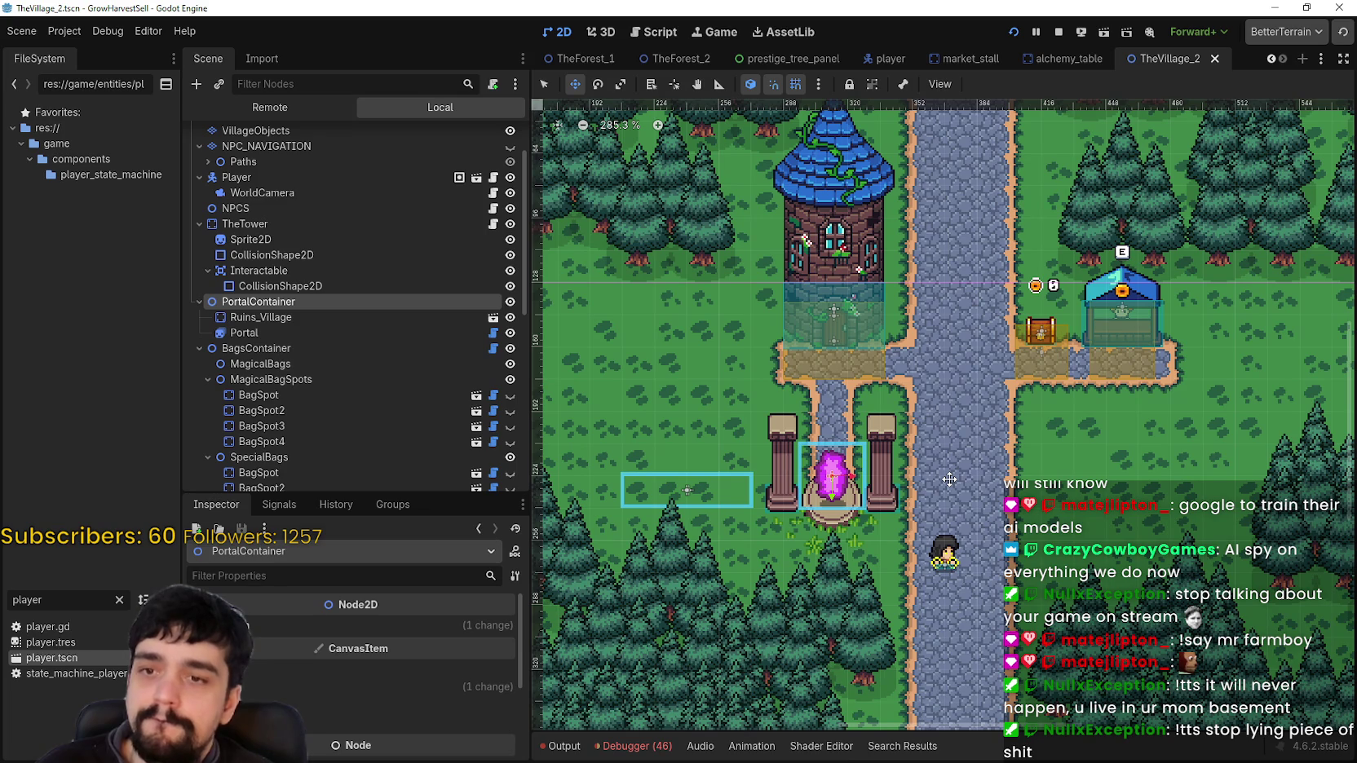
{"action": "scroll", "coordinate": [949, 479], "scroll_direction": "down", "scroll_amount": 1}
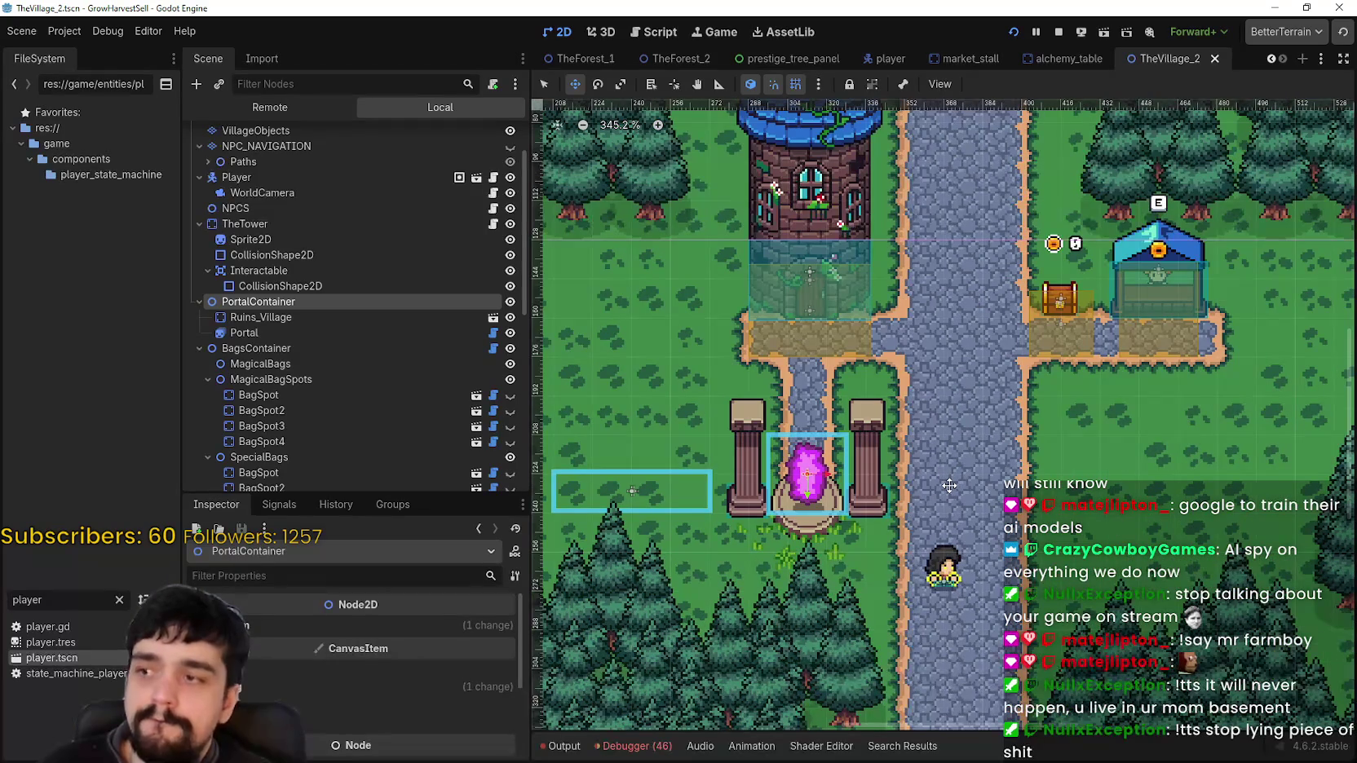
{"action": "scroll", "coordinate": [949, 486], "scroll_direction": "down", "scroll_amount": 1}
{"action": "scroll", "coordinate": [948, 485], "scroll_direction": "up", "scroll_amount": 2}
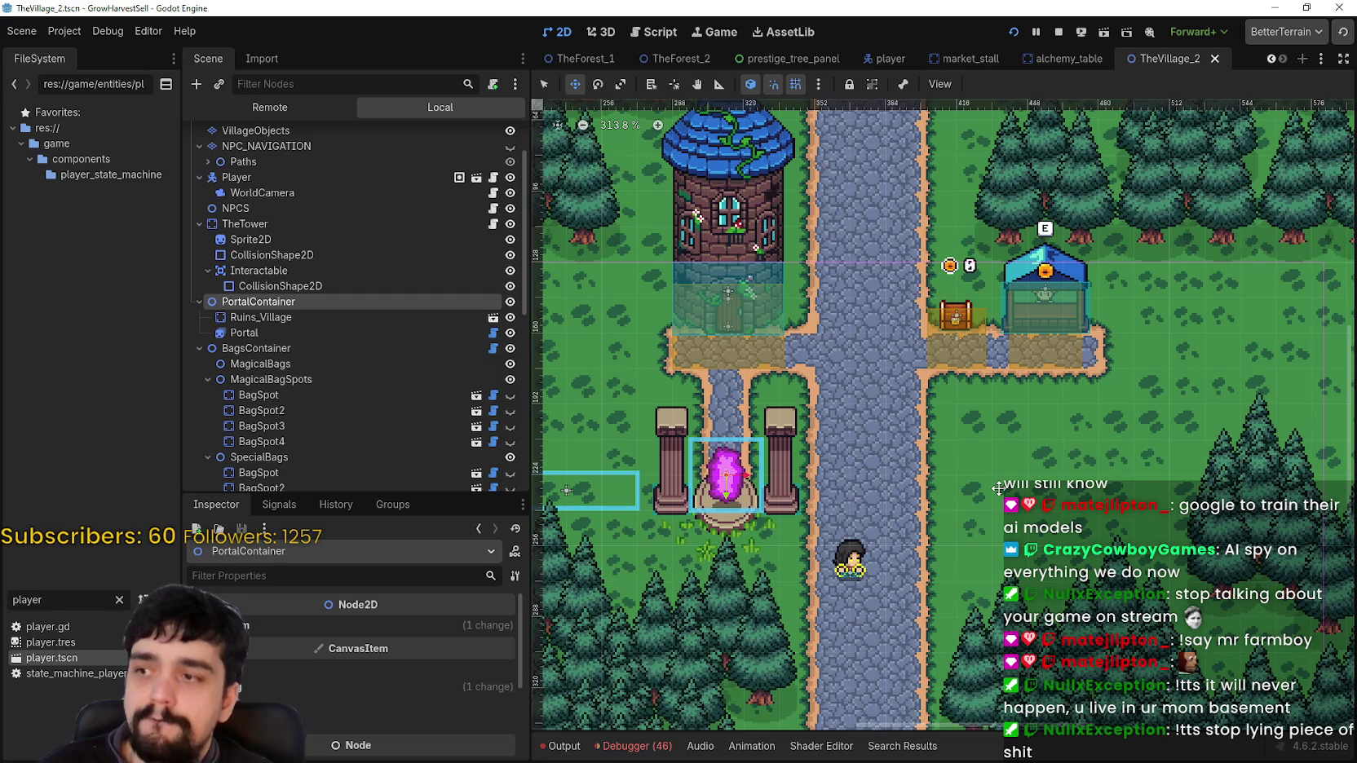
{"action": "scroll", "coordinate": [479, 344], "scroll_direction": "up", "scroll_amount": 3}
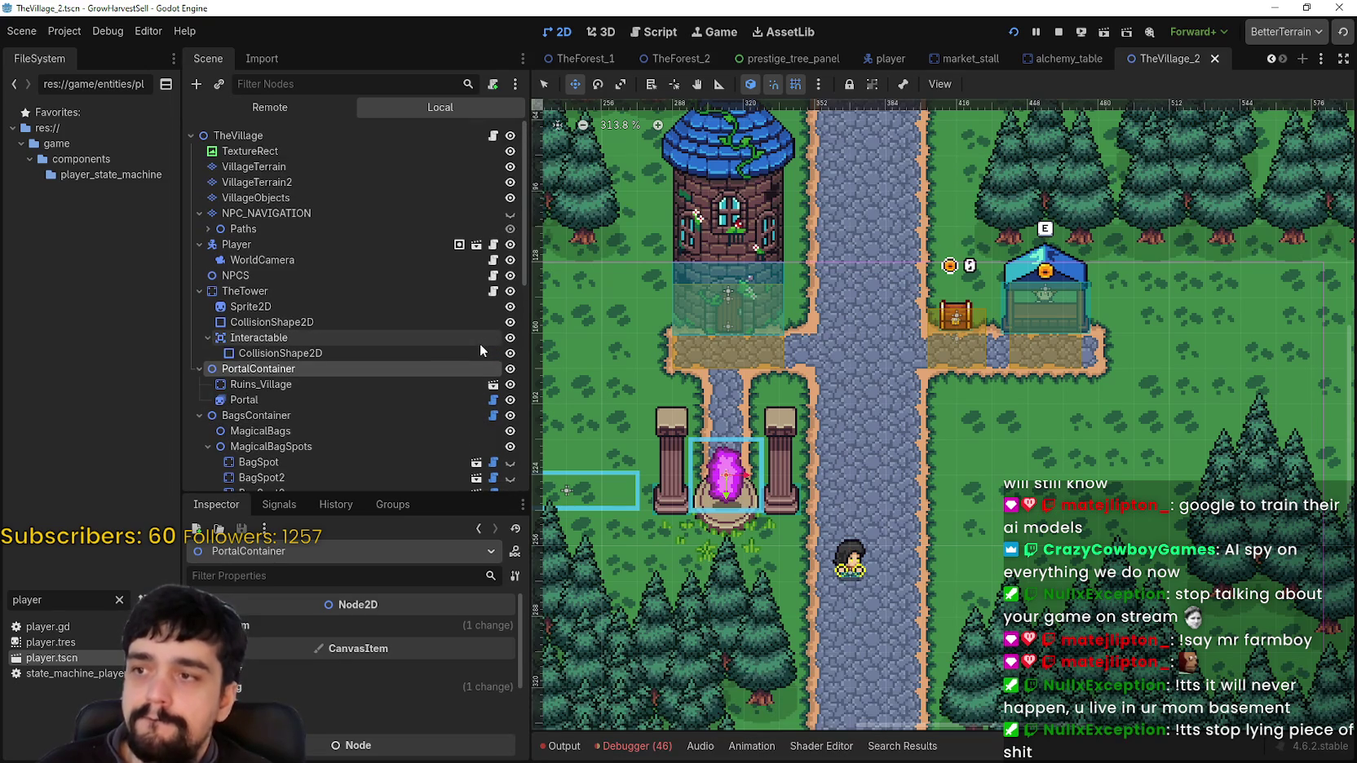
Rename the TextureRect node to InteractGlyph and save TheVillage_2
{"action": "left_click", "coordinate": [266, 149]}
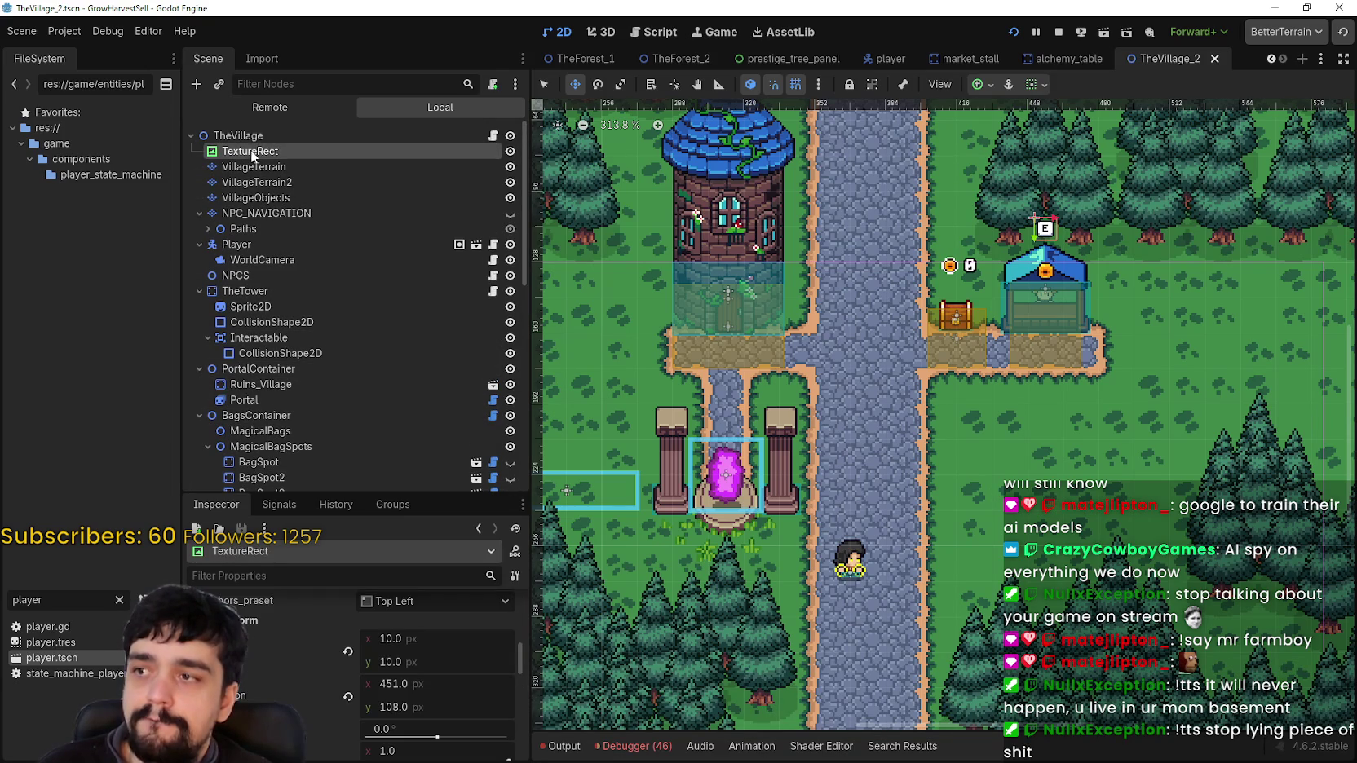
{"action": "left_click", "coordinate": [250, 149]}
{"action": "type", "text": "Interacti"}
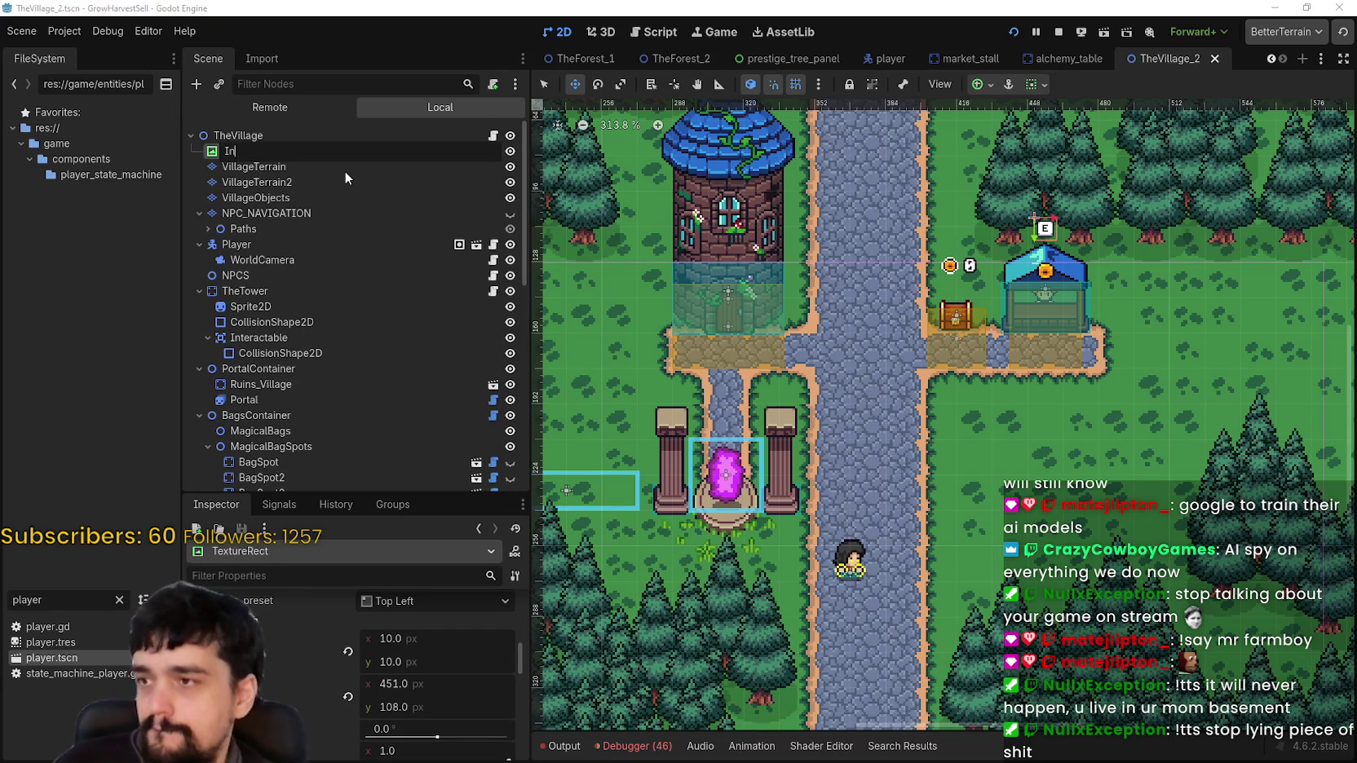
{"action": "key", "text": "BackSpace"}
{"action": "key", "text": "BackSpace"}
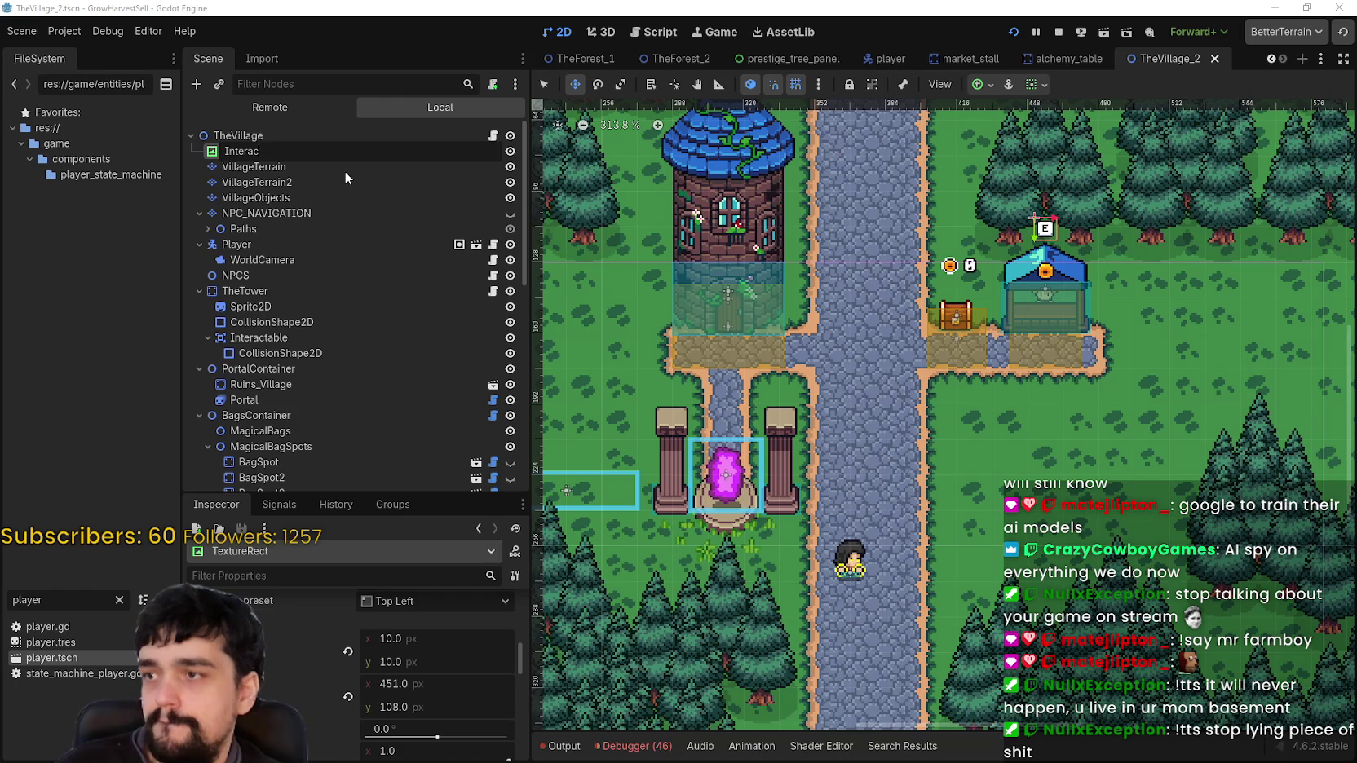
{"action": "type", "text": "tGlyph"}
{"action": "key", "text": "Return"}
{"action": "scroll", "coordinate": [901, 361], "scroll_direction": "down", "scroll_amount": 5}
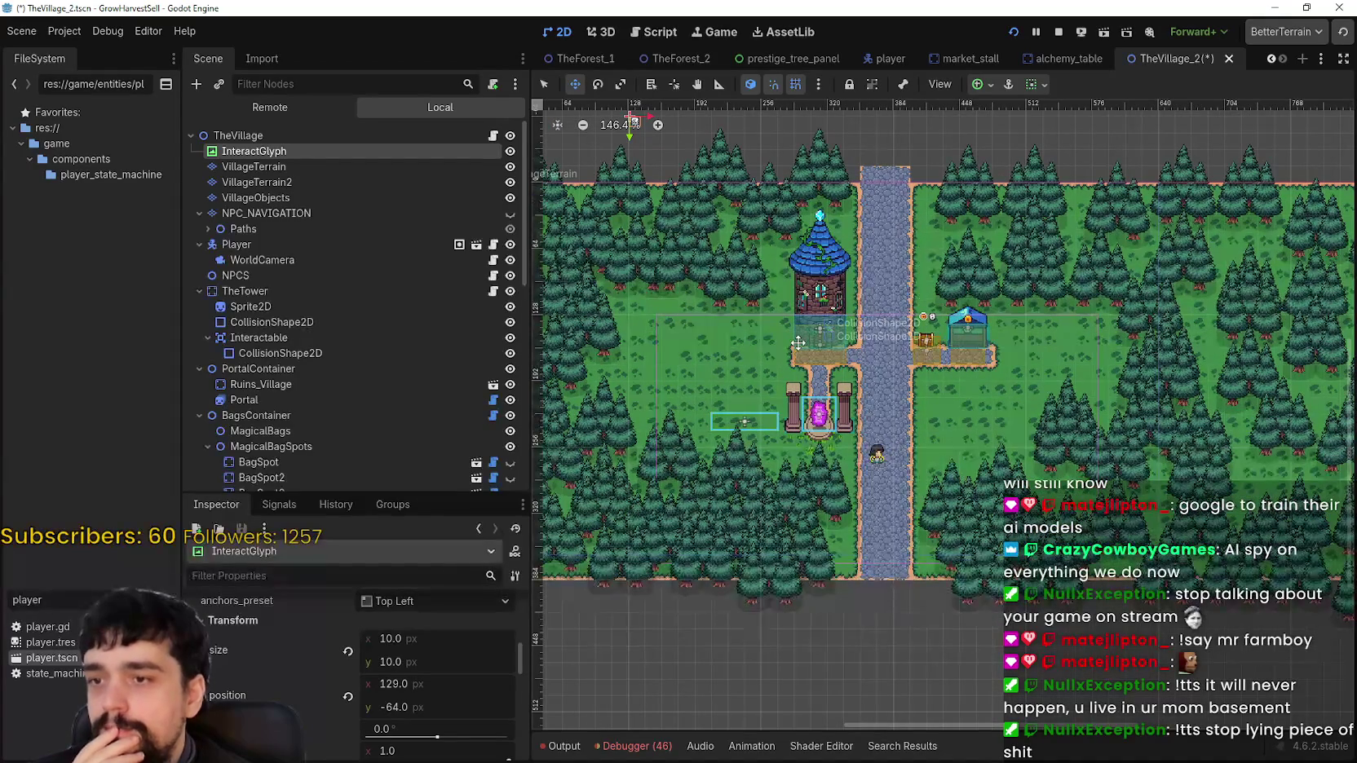
{"action": "scroll", "coordinate": [897, 393], "scroll_direction": "up", "scroll_amount": 3}
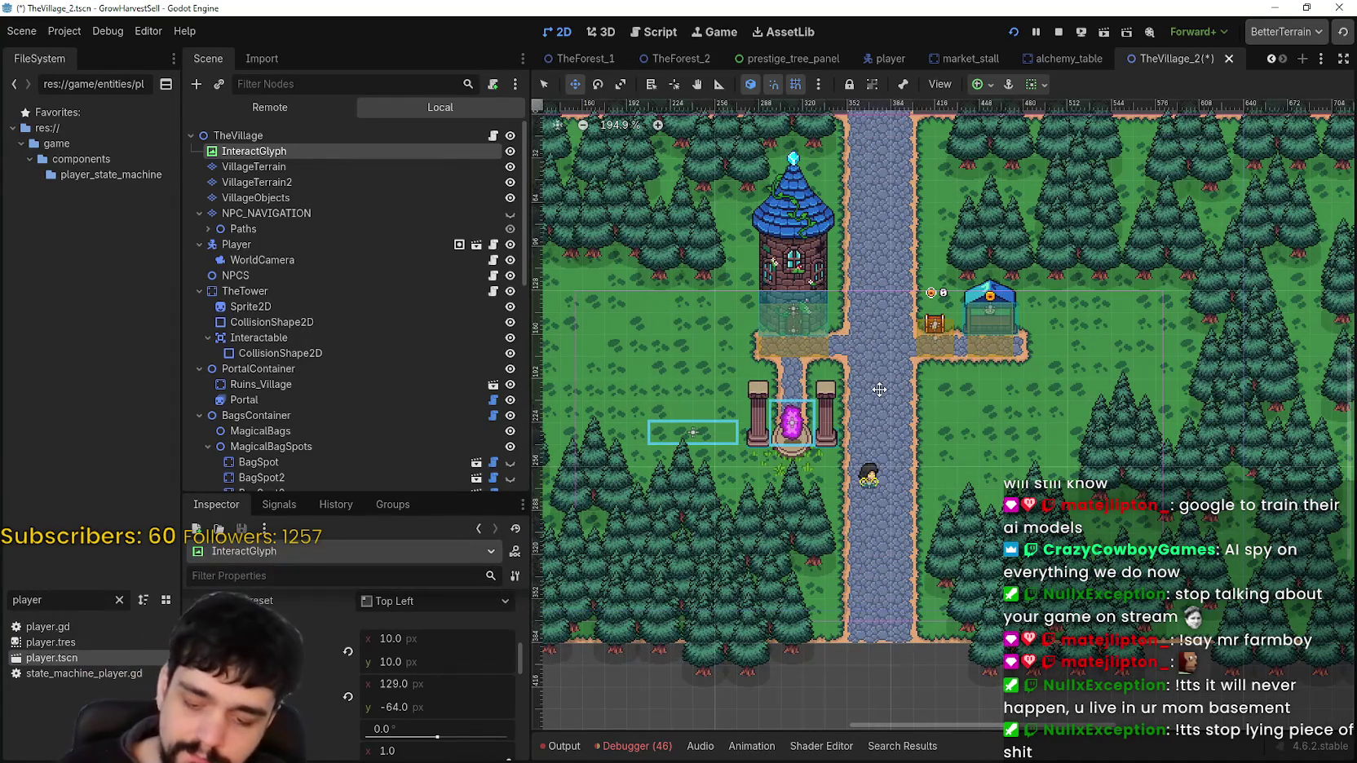
{"action": "key", "text": "ctrl+s"}
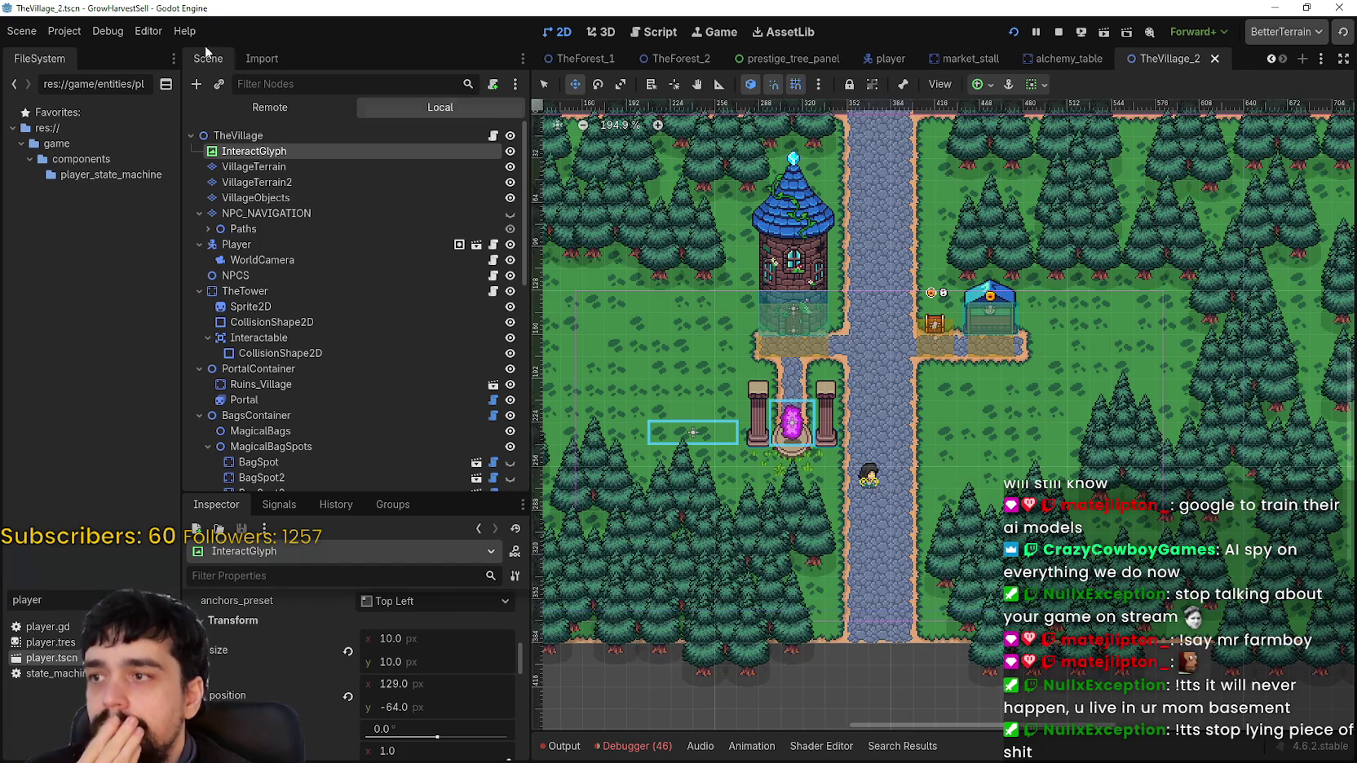
Open Project Settings and browse Input Map, Global Groups, Autoload and Shader Globals
{"action": "left_click", "coordinate": [75, 36]}
{"action": "left_click", "coordinate": [91, 54]}
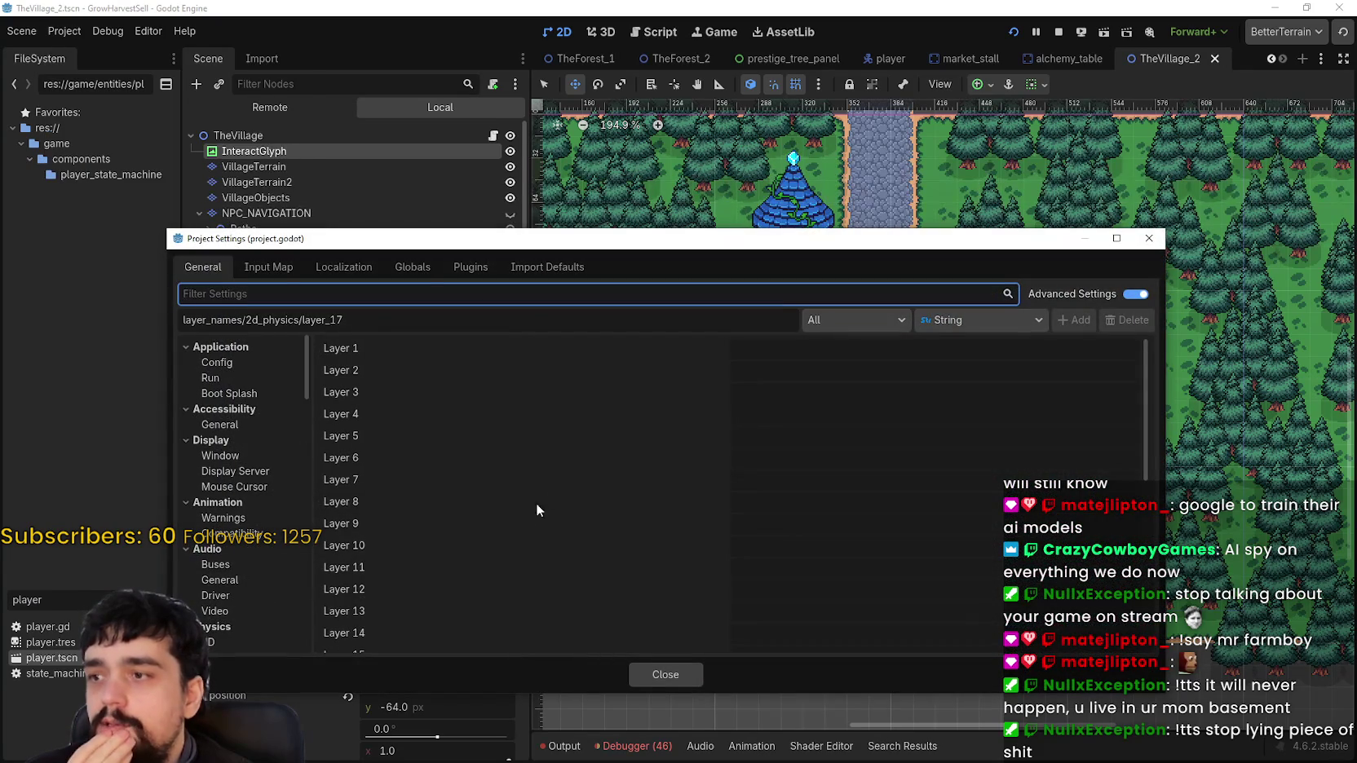
{"action": "left_click", "coordinate": [275, 271]}
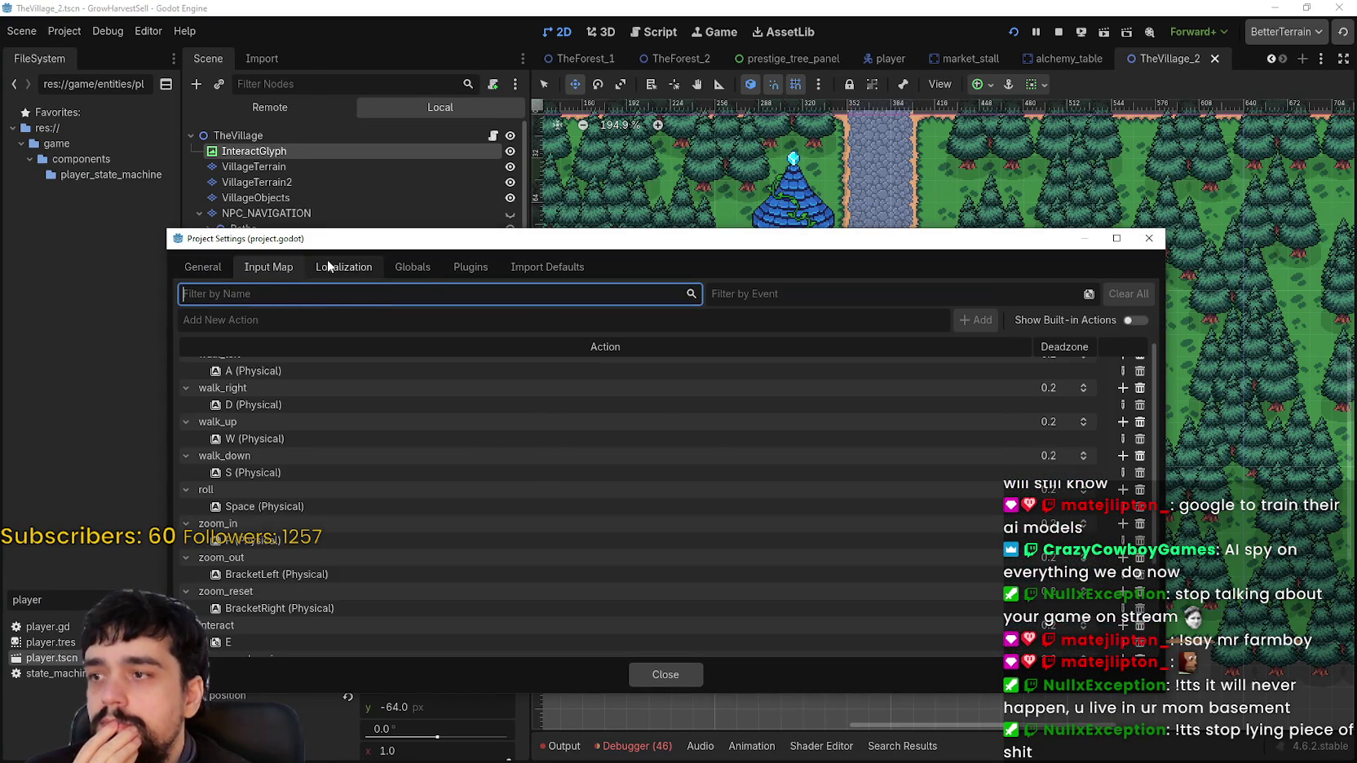
{"action": "left_click", "coordinate": [418, 269]}
{"action": "left_click", "coordinate": [373, 296]}
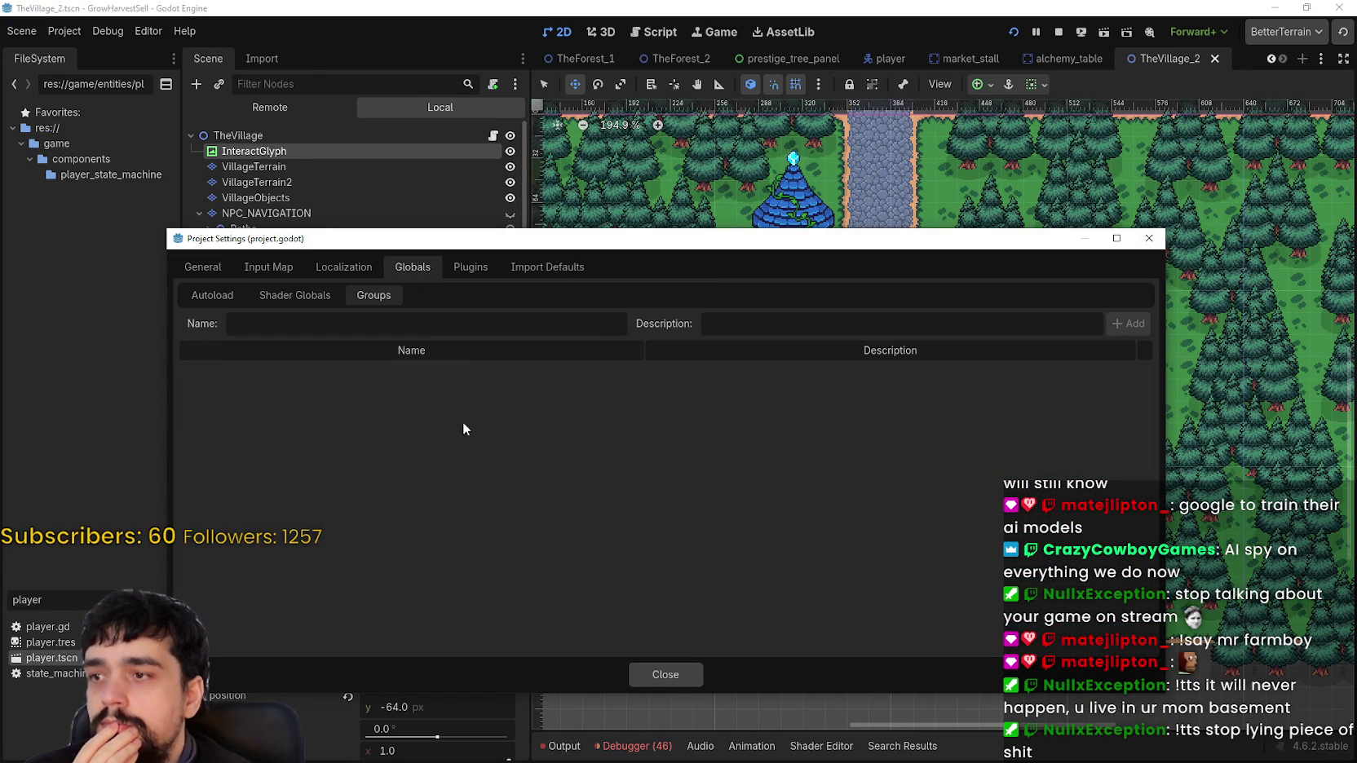
{"action": "left_click", "coordinate": [269, 296]}
{"action": "left_click", "coordinate": [214, 295]}
{"action": "left_click", "coordinate": [322, 295]}
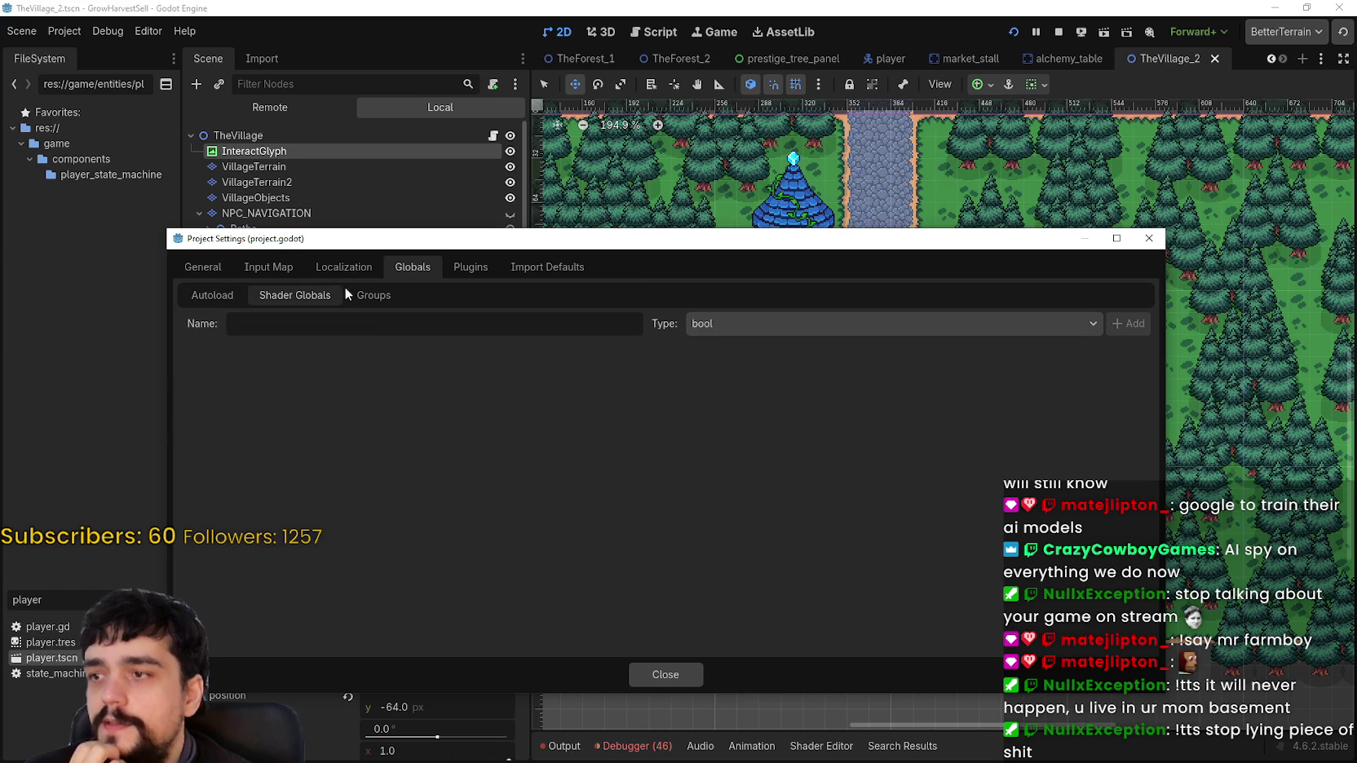
Check the shader global type list, leaving bool, then close Project Settings
{"action": "left_click", "coordinate": [798, 330]}
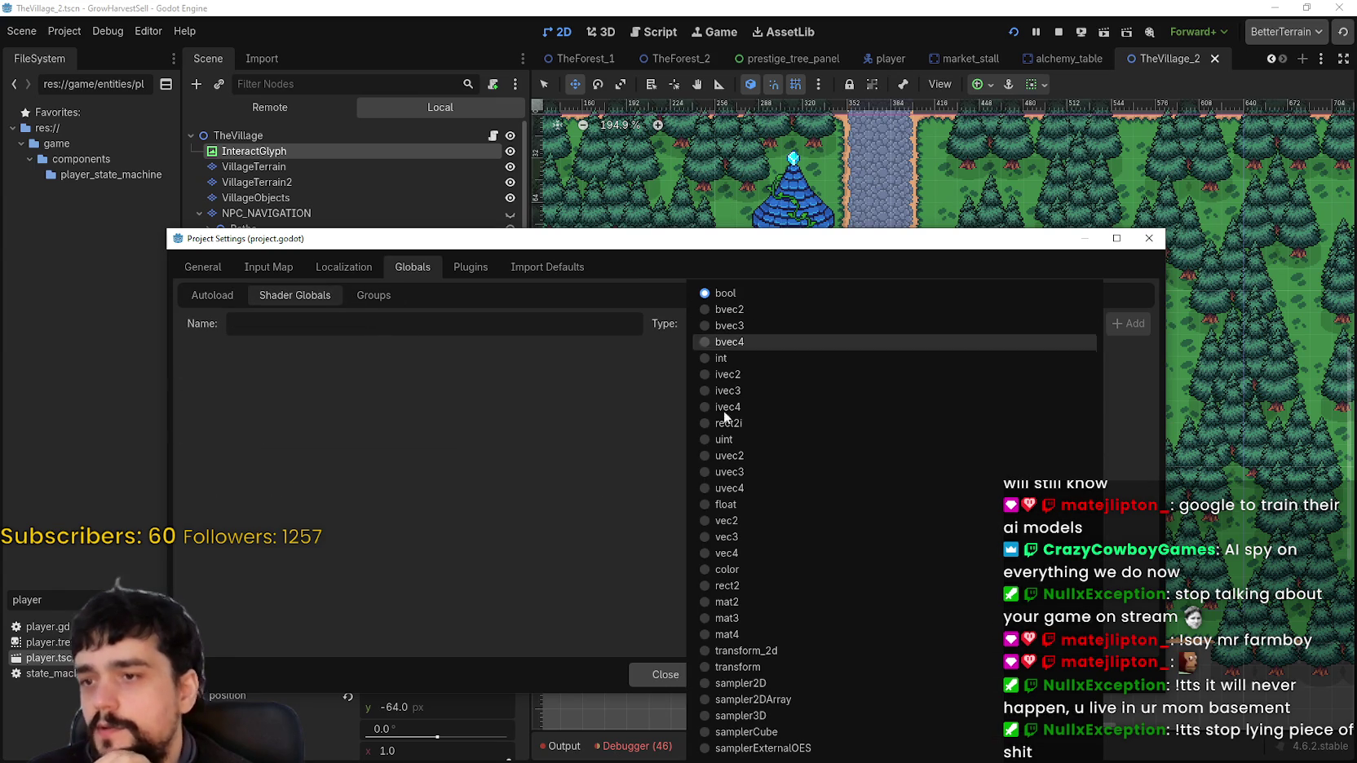
{"action": "left_click", "coordinate": [392, 301]}
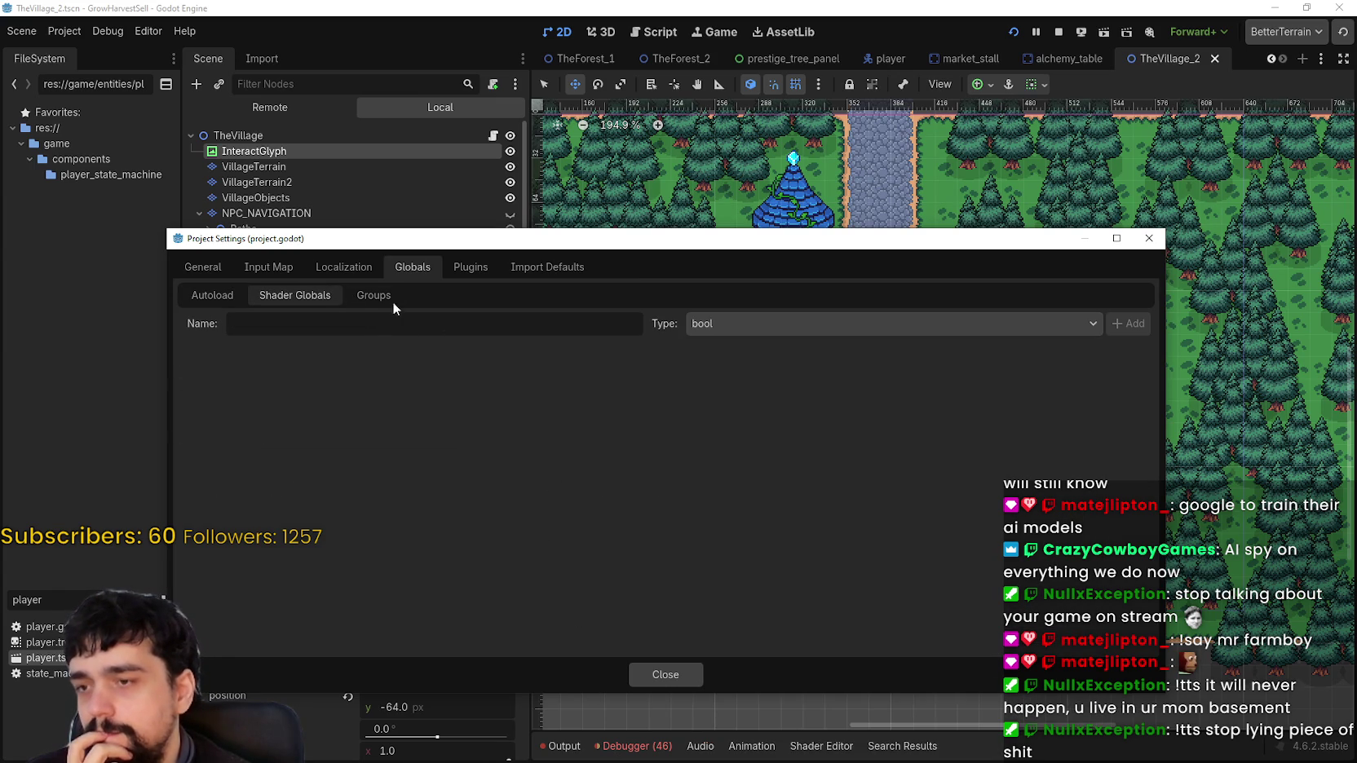
{"action": "left_click", "coordinate": [368, 323]}
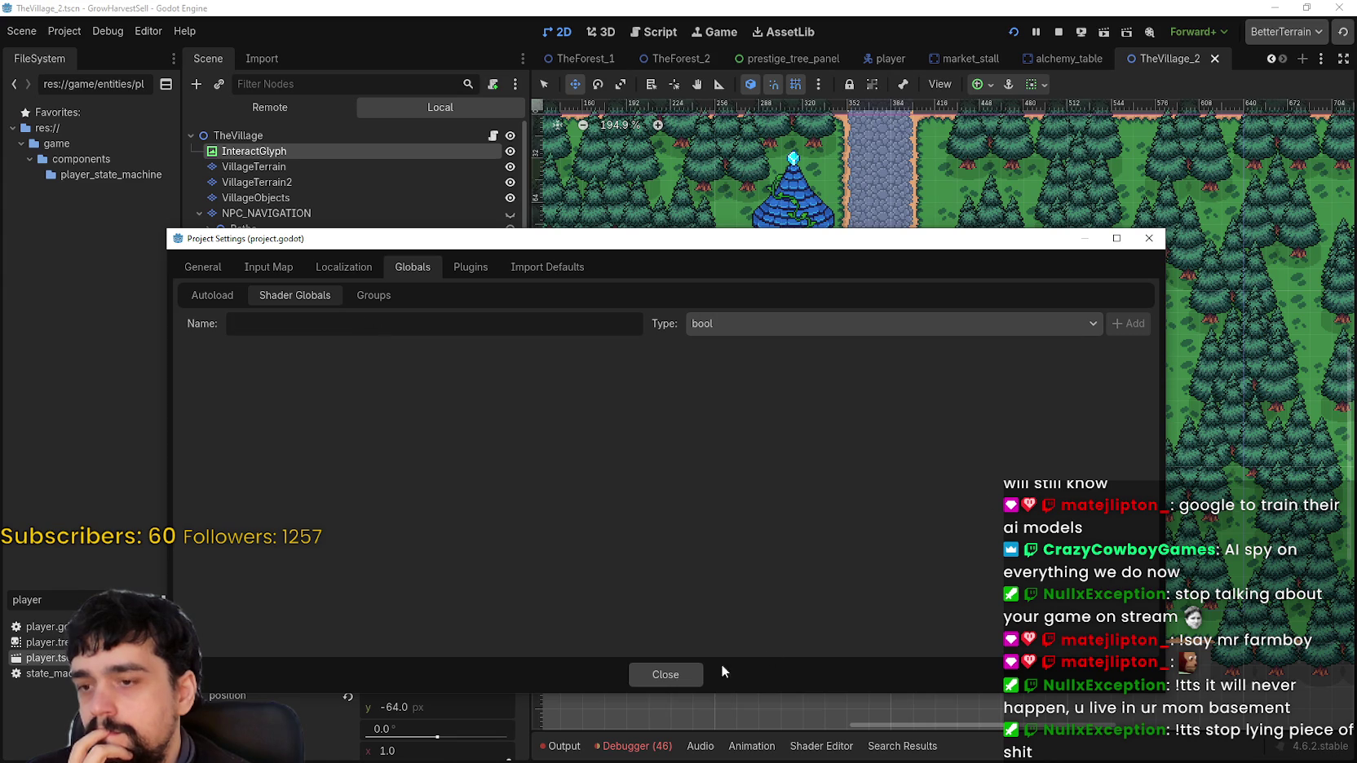
{"action": "left_click", "coordinate": [677, 674]}
{"action": "scroll", "coordinate": [928, 413], "scroll_direction": "down", "scroll_amount": 1}
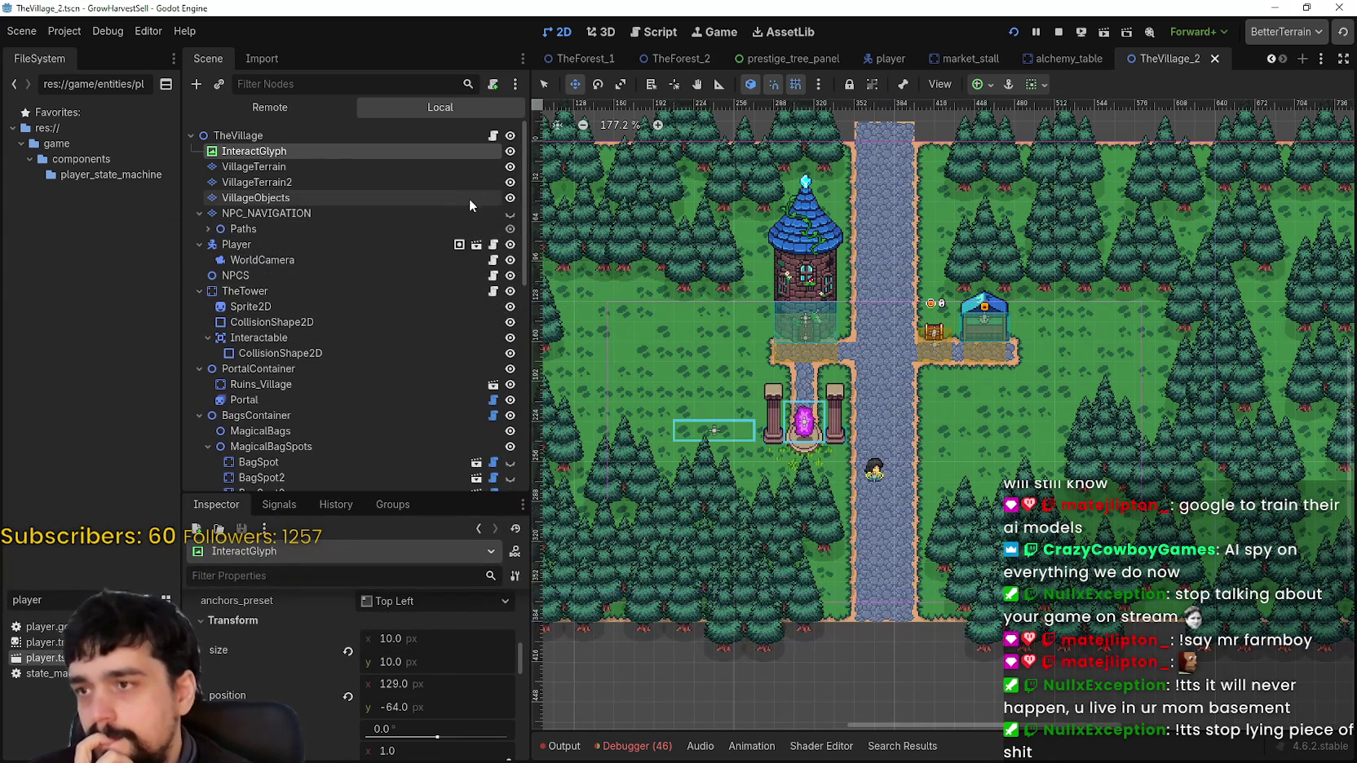
{"action": "scroll", "coordinate": [400, 725], "scroll_direction": "up", "scroll_amount": 5}
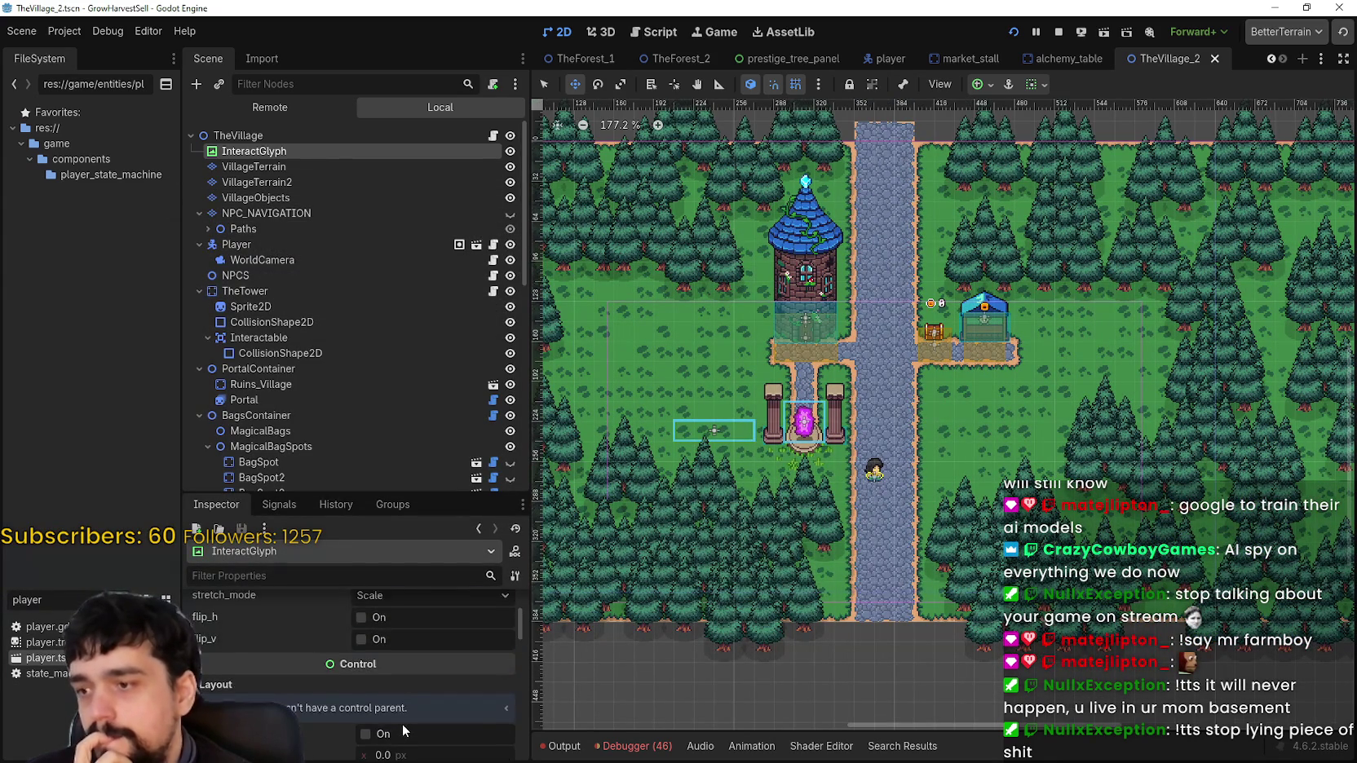
{"action": "scroll", "coordinate": [403, 724], "scroll_direction": "up", "scroll_amount": 2}
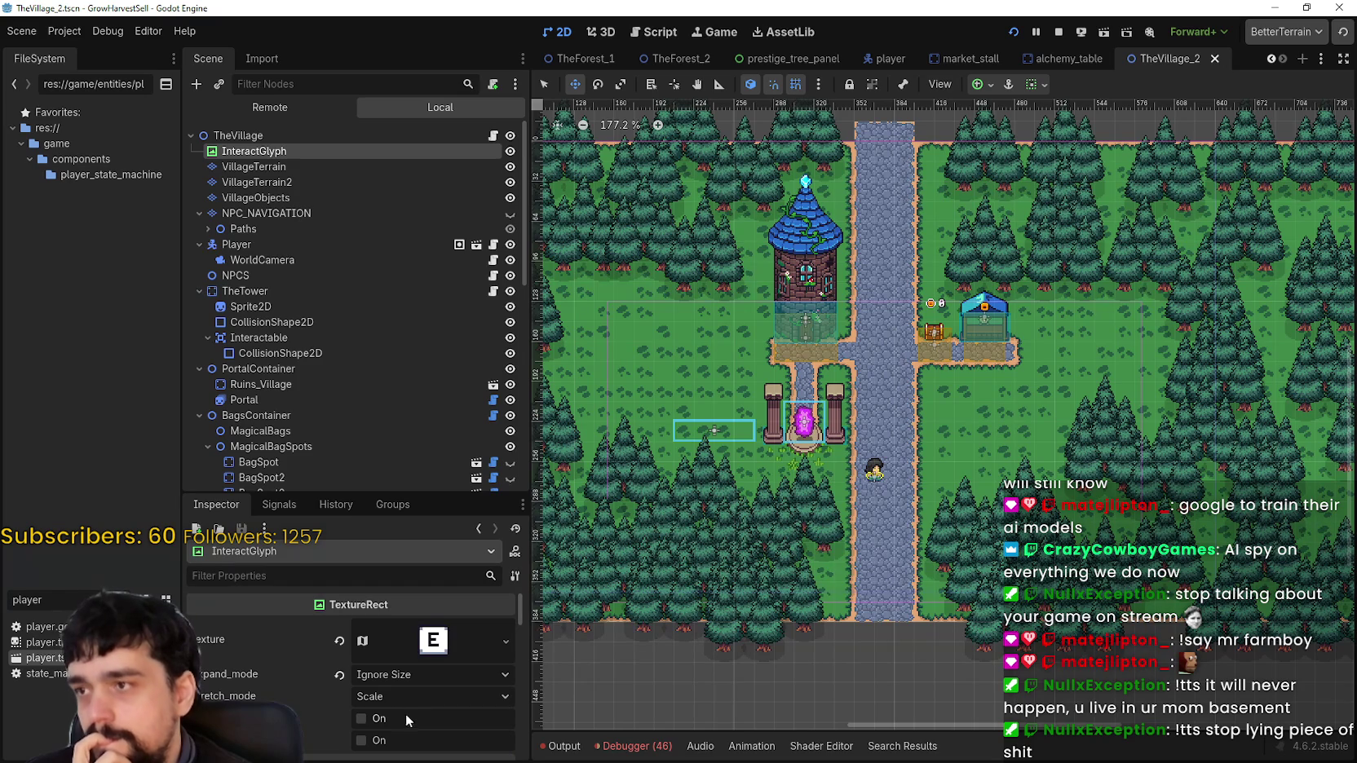
{"action": "left_click", "coordinate": [238, 135]}
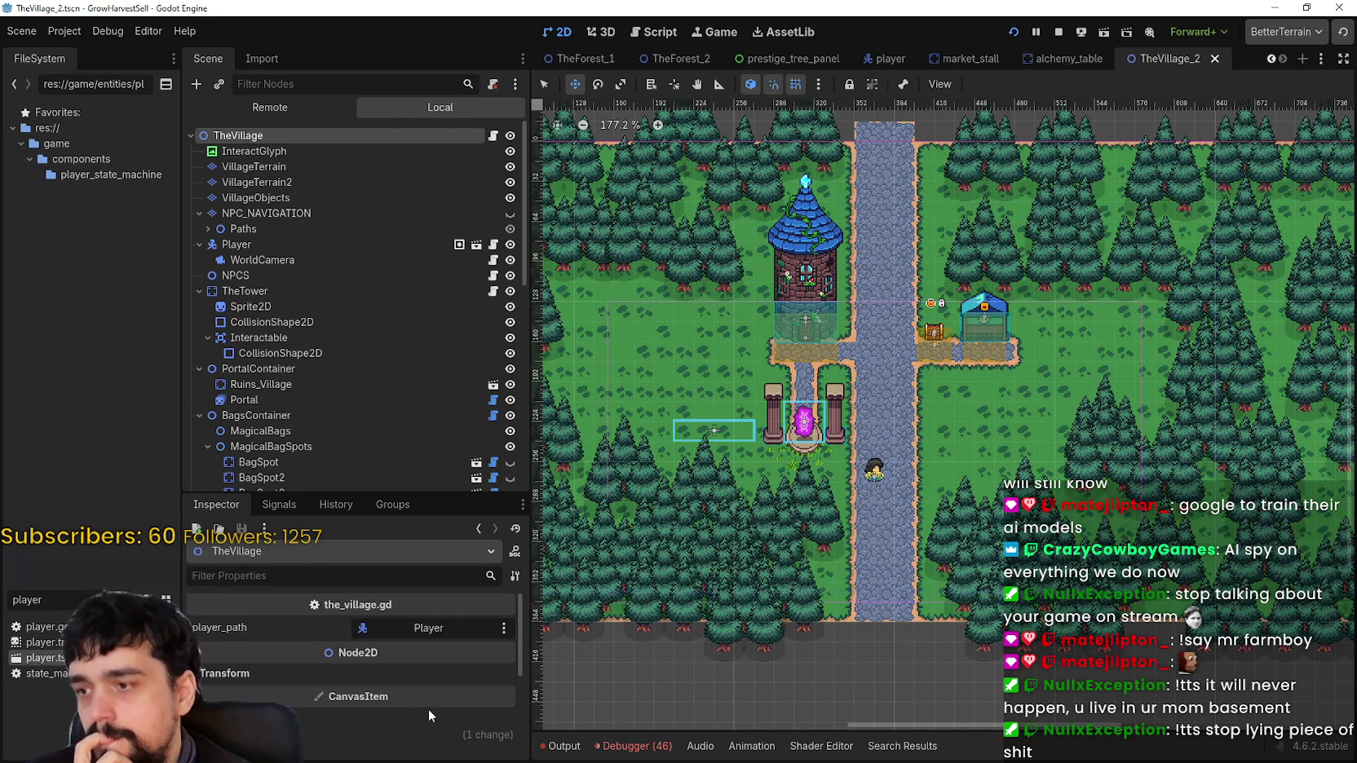
{"action": "mouse_move", "coordinate": [421, 704]}
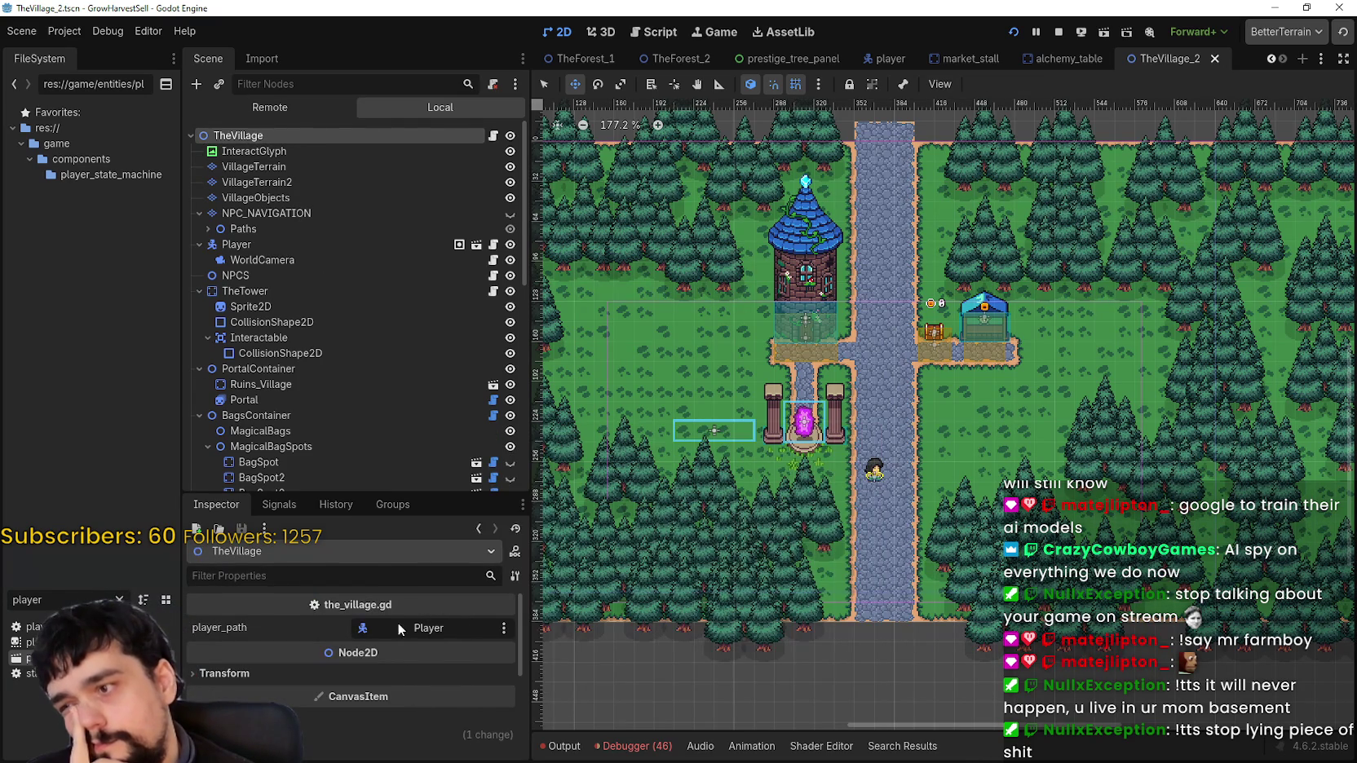
{"action": "left_click", "coordinate": [292, 150]}
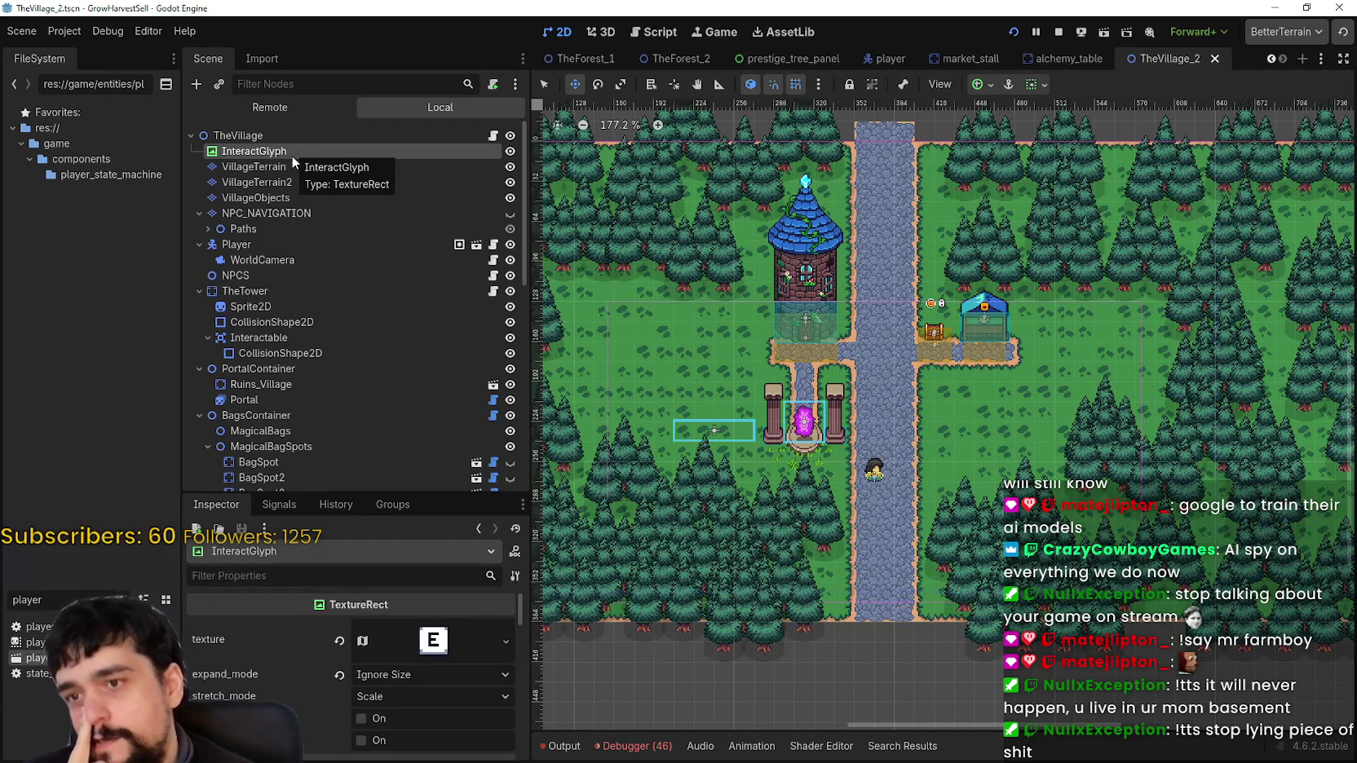
{"action": "scroll", "coordinate": [360, 335], "scroll_direction": "down", "scroll_amount": 8}
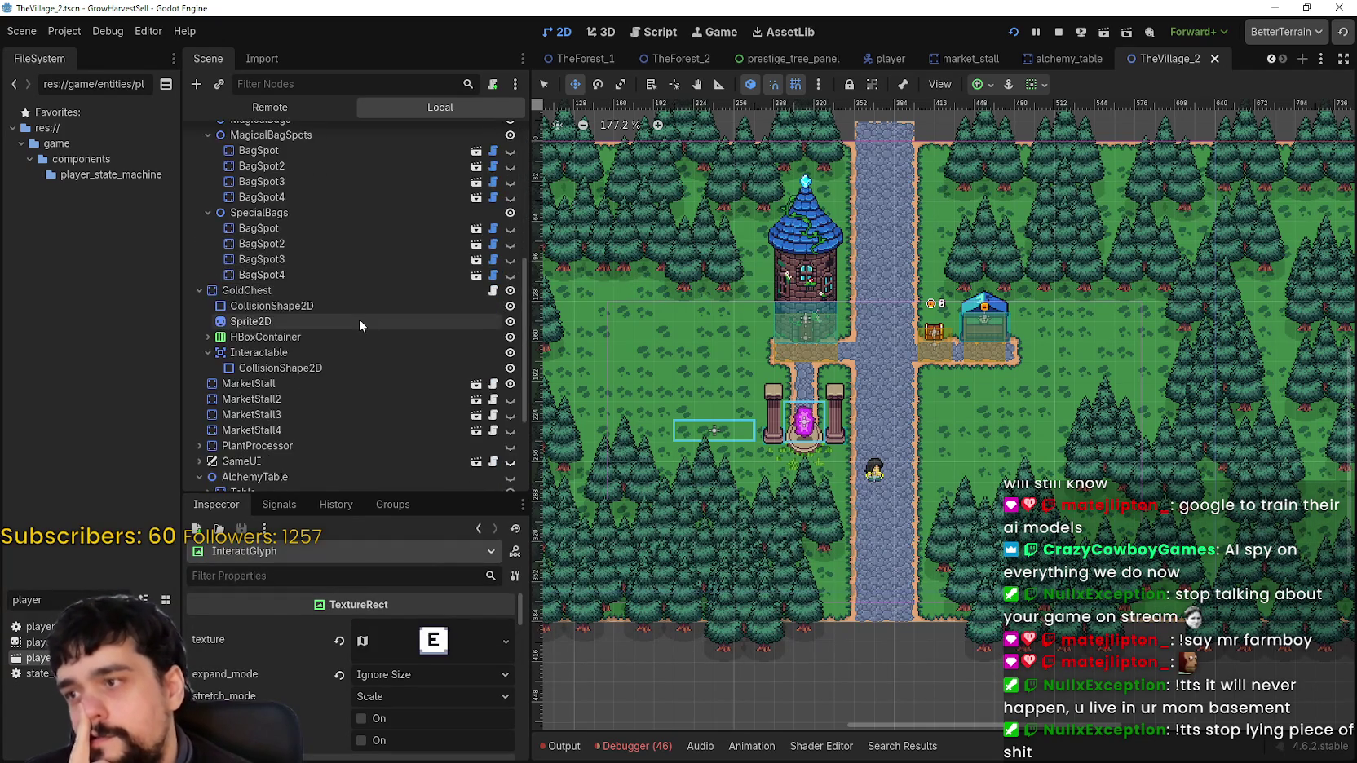
{"action": "scroll", "coordinate": [360, 322], "scroll_direction": "down", "scroll_amount": 4}
{"action": "scroll", "coordinate": [362, 323], "scroll_direction": "up", "scroll_amount": 6}
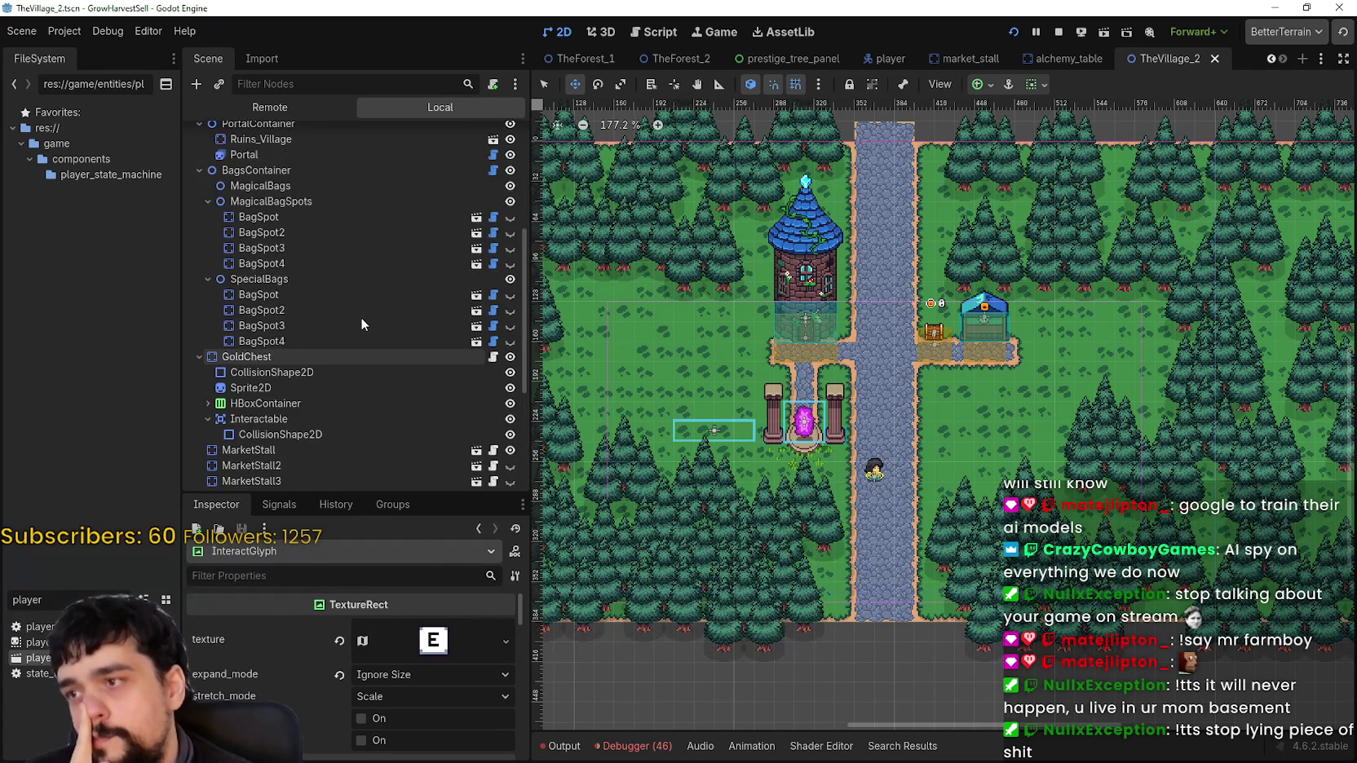
{"action": "scroll", "coordinate": [361, 324], "scroll_direction": "down", "scroll_amount": 5}
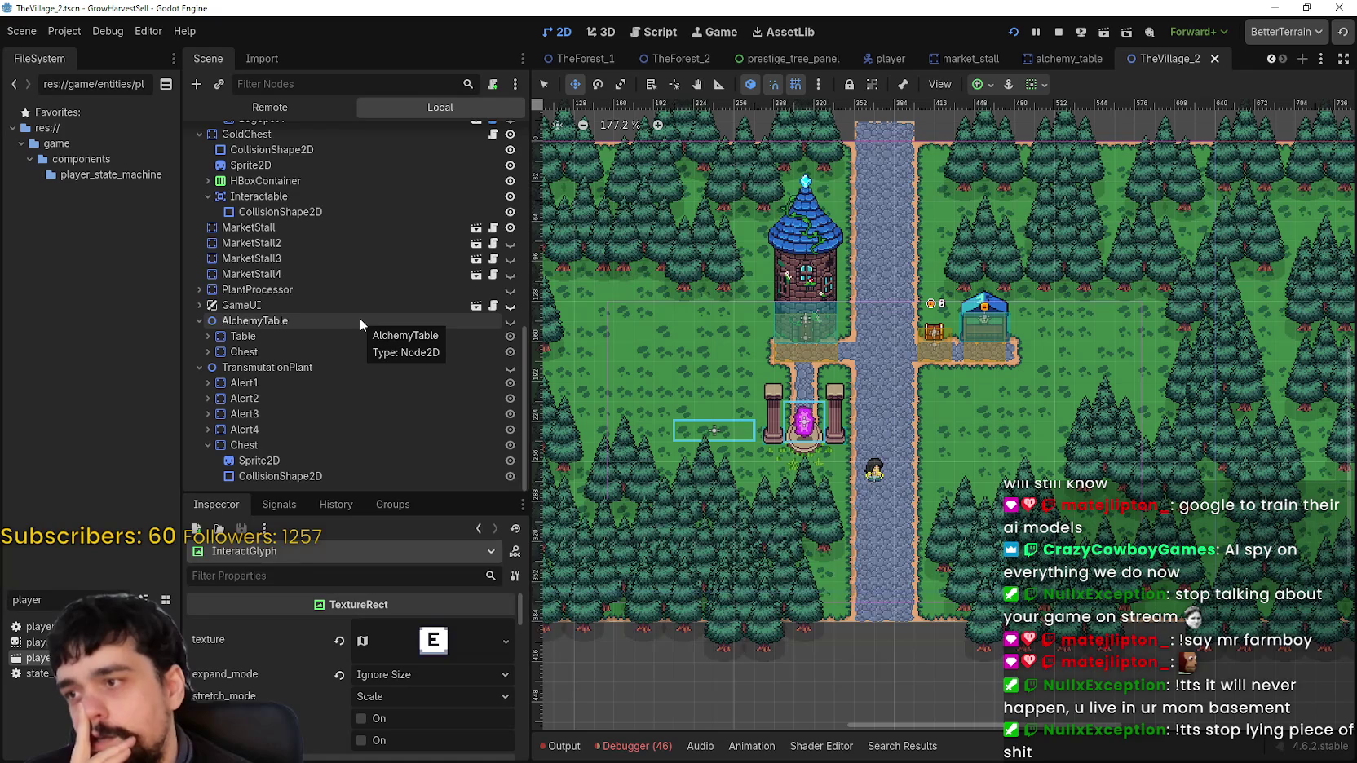
{"action": "scroll", "coordinate": [361, 324], "scroll_direction": "up", "scroll_amount": 3}
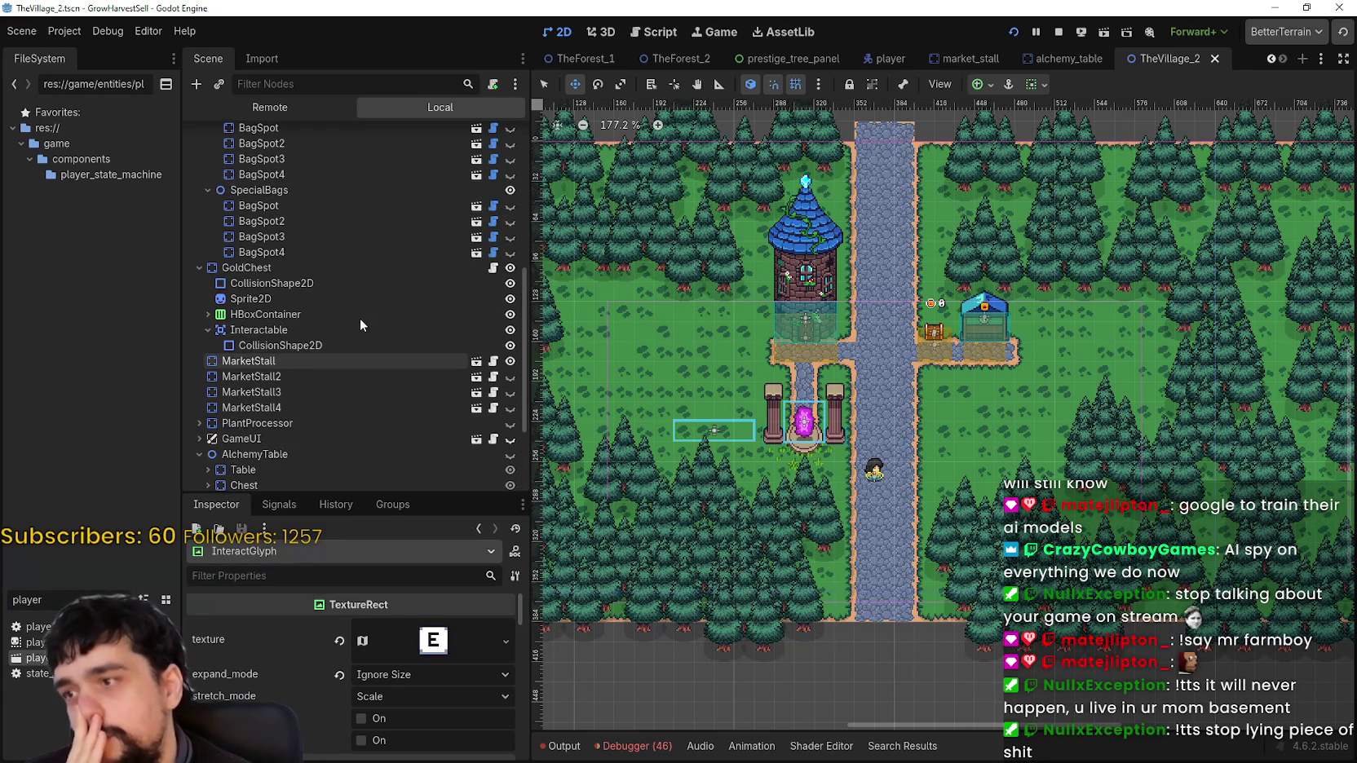
{"action": "scroll", "coordinate": [361, 324], "scroll_direction": "down", "scroll_amount": 3}
{"action": "scroll", "coordinate": [359, 318], "scroll_direction": "up", "scroll_amount": 3}
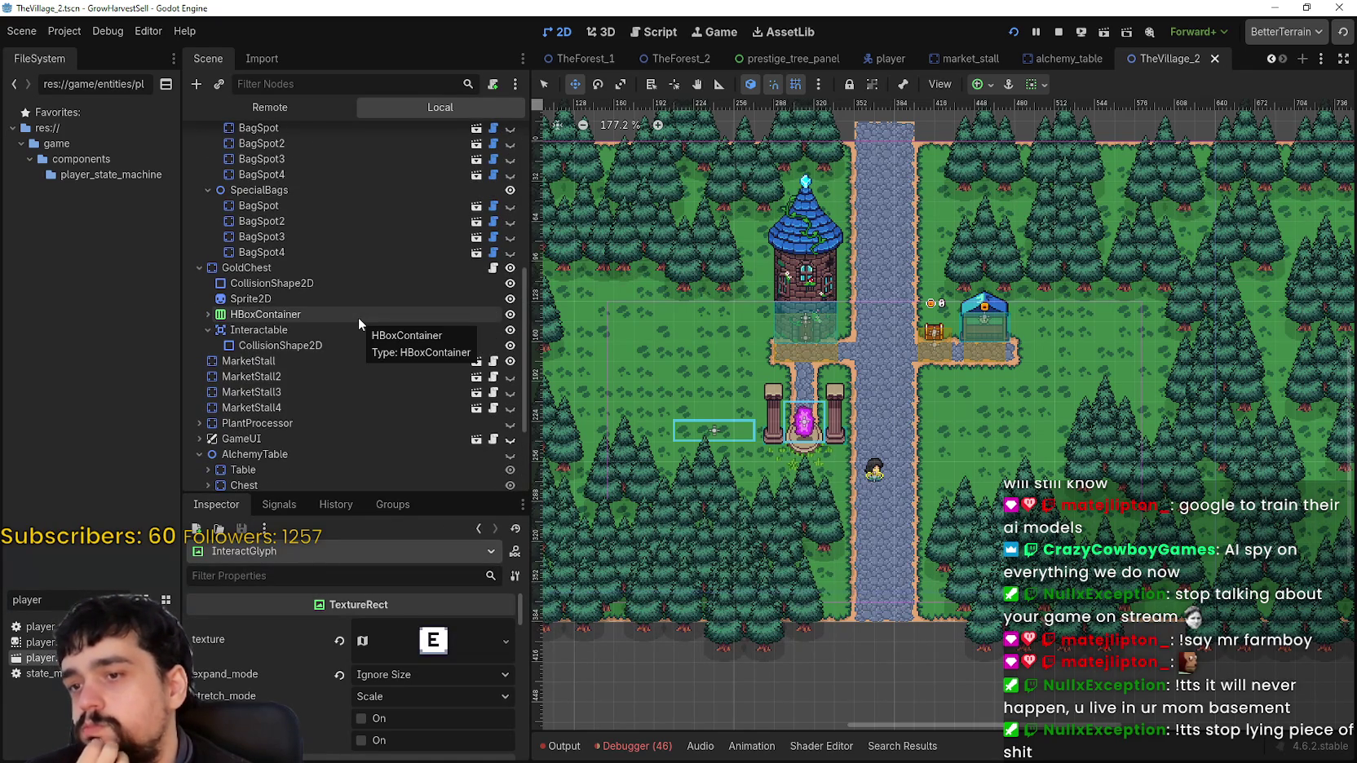
{"action": "scroll", "coordinate": [359, 320], "scroll_direction": "up", "scroll_amount": 6}
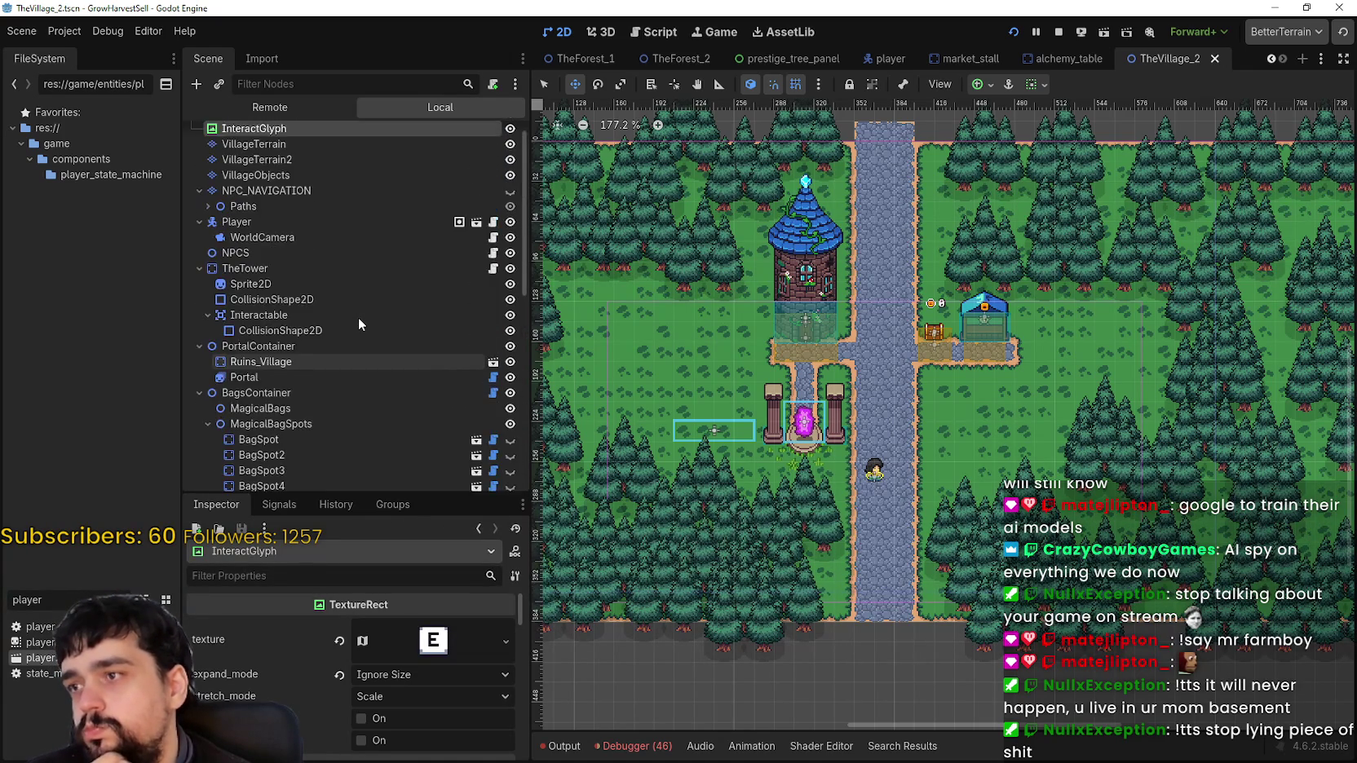
{"action": "scroll", "coordinate": [358, 318], "scroll_direction": "down", "scroll_amount": 4}
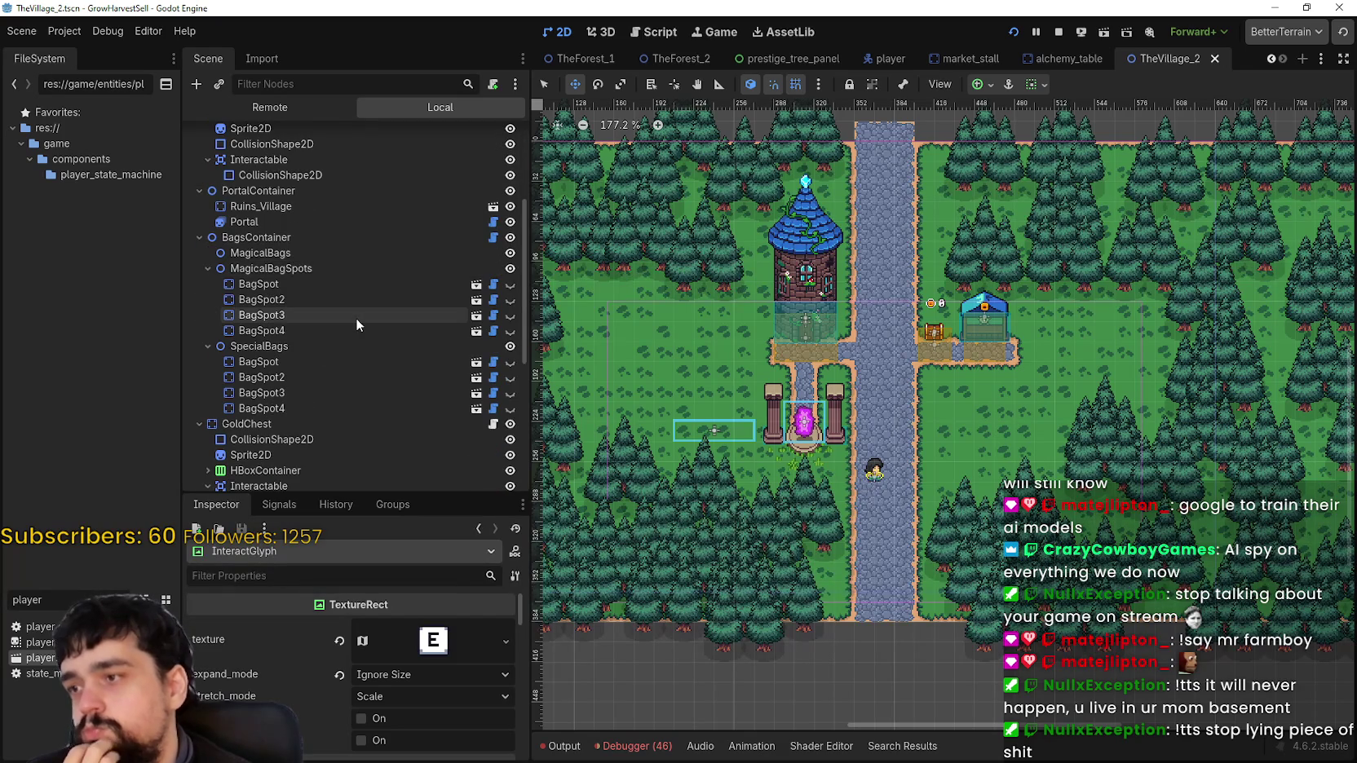
{"action": "scroll", "coordinate": [353, 320], "scroll_direction": "down", "scroll_amount": 4}
{"action": "scroll", "coordinate": [302, 298], "scroll_direction": "up", "scroll_amount": 5}
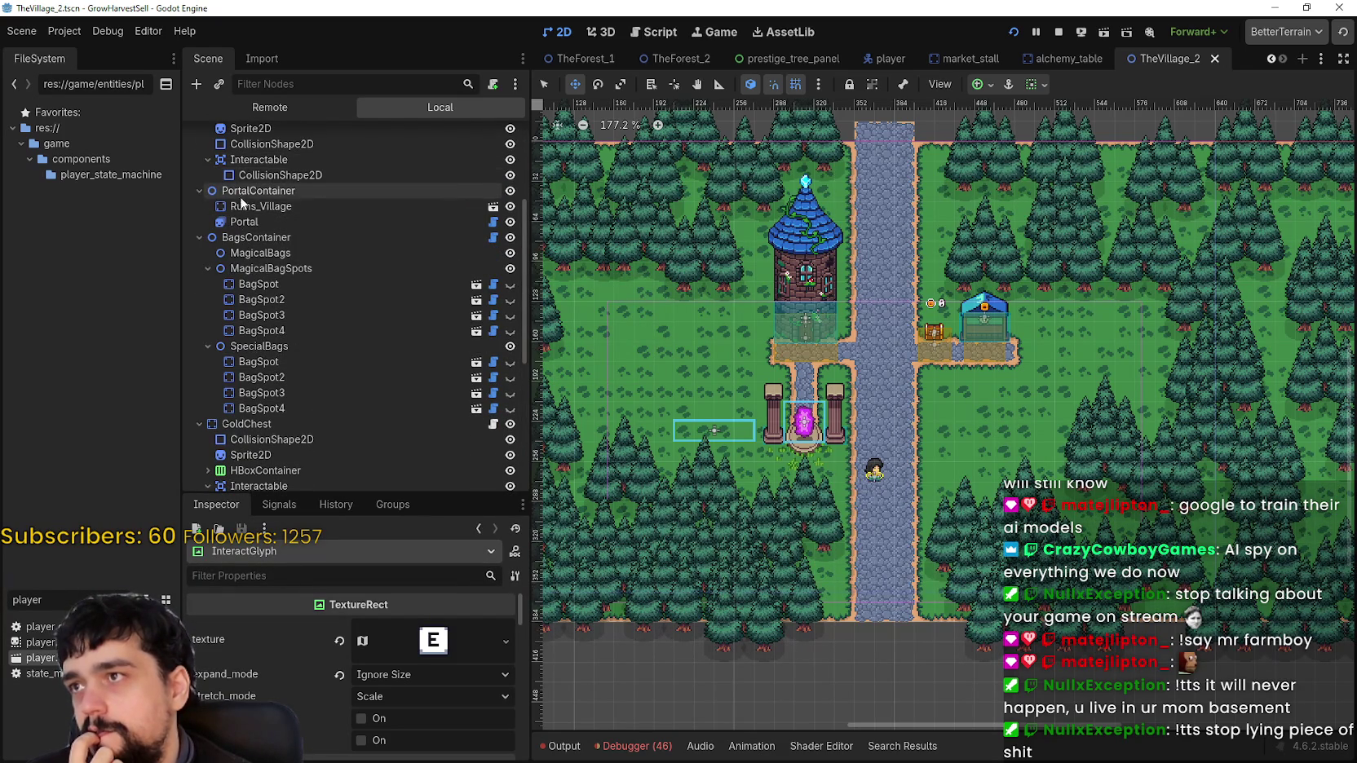
{"action": "scroll", "coordinate": [354, 347], "scroll_direction": "up", "scroll_amount": 2}
{"action": "scroll", "coordinate": [354, 347], "scroll_direction": "up", "scroll_amount": 2}
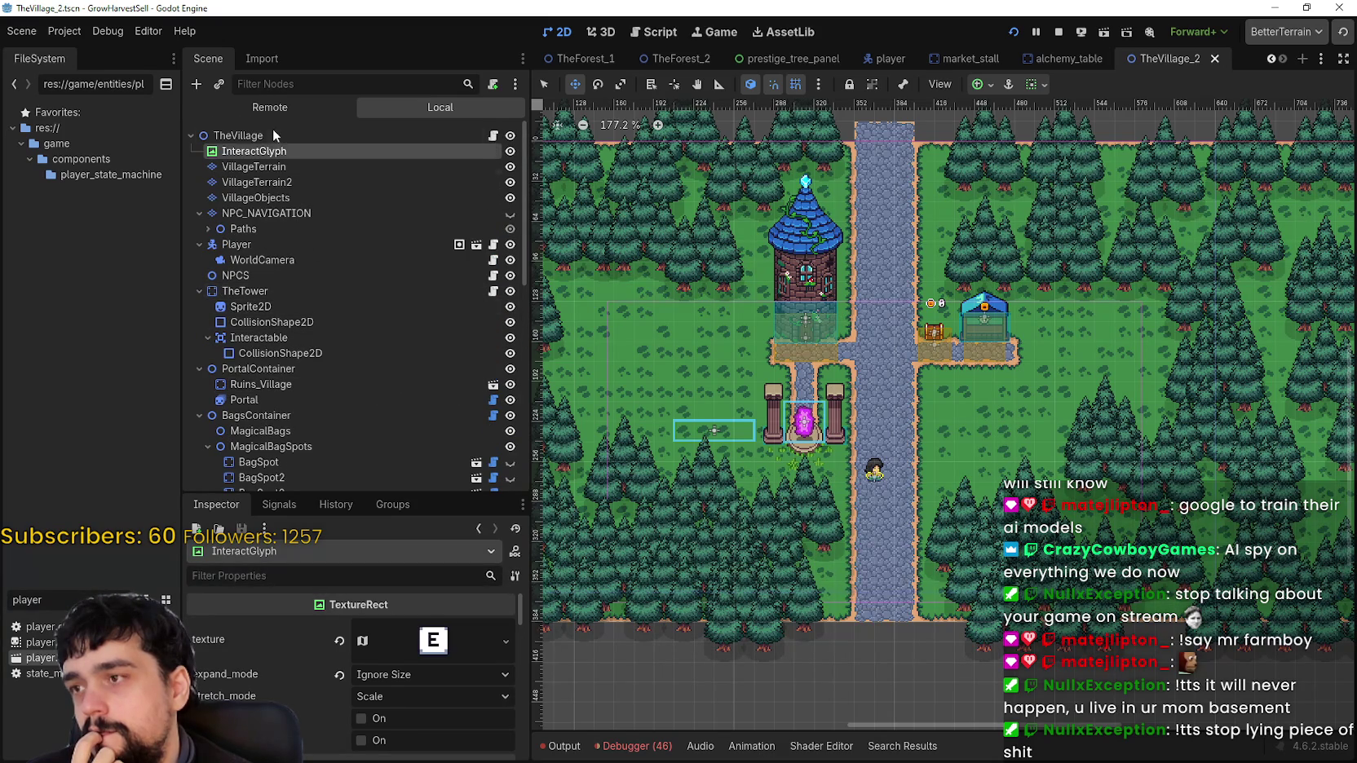
{"action": "left_click", "coordinate": [69, 36]}
{"action": "left_click", "coordinate": [145, 55]}
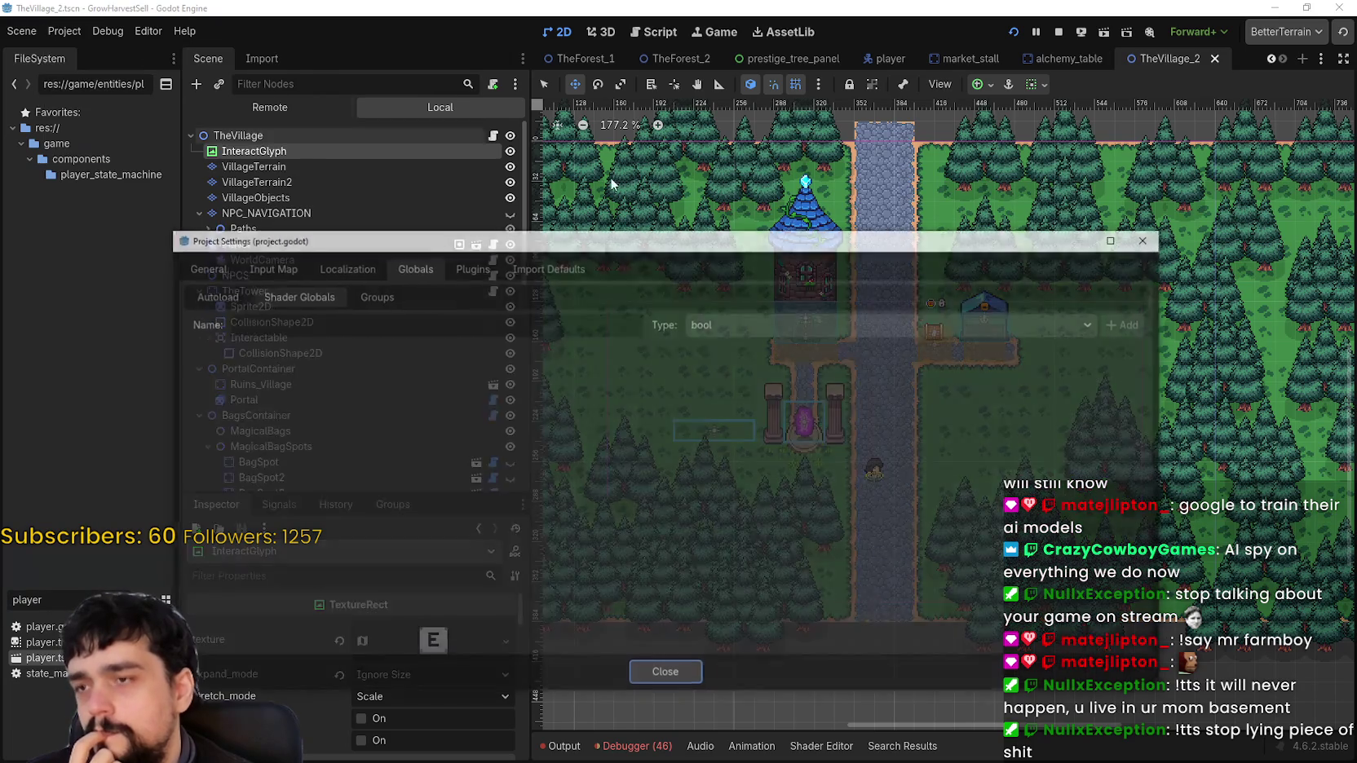
{"action": "left_click", "coordinate": [214, 269]}
{"action": "left_click", "coordinate": [265, 267]}
{"action": "left_click", "coordinate": [211, 274]}
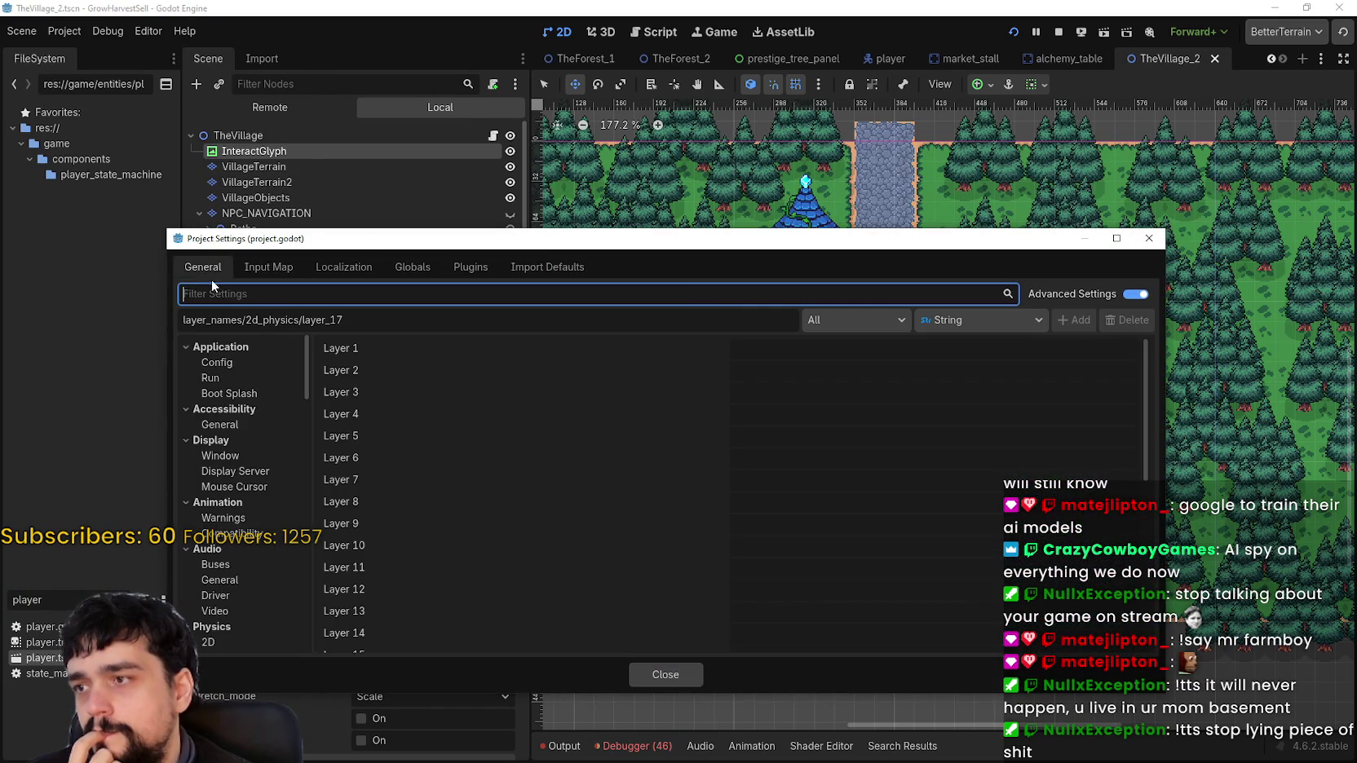
{"action": "left_click", "coordinate": [335, 267]}
{"action": "left_click", "coordinate": [419, 270]}
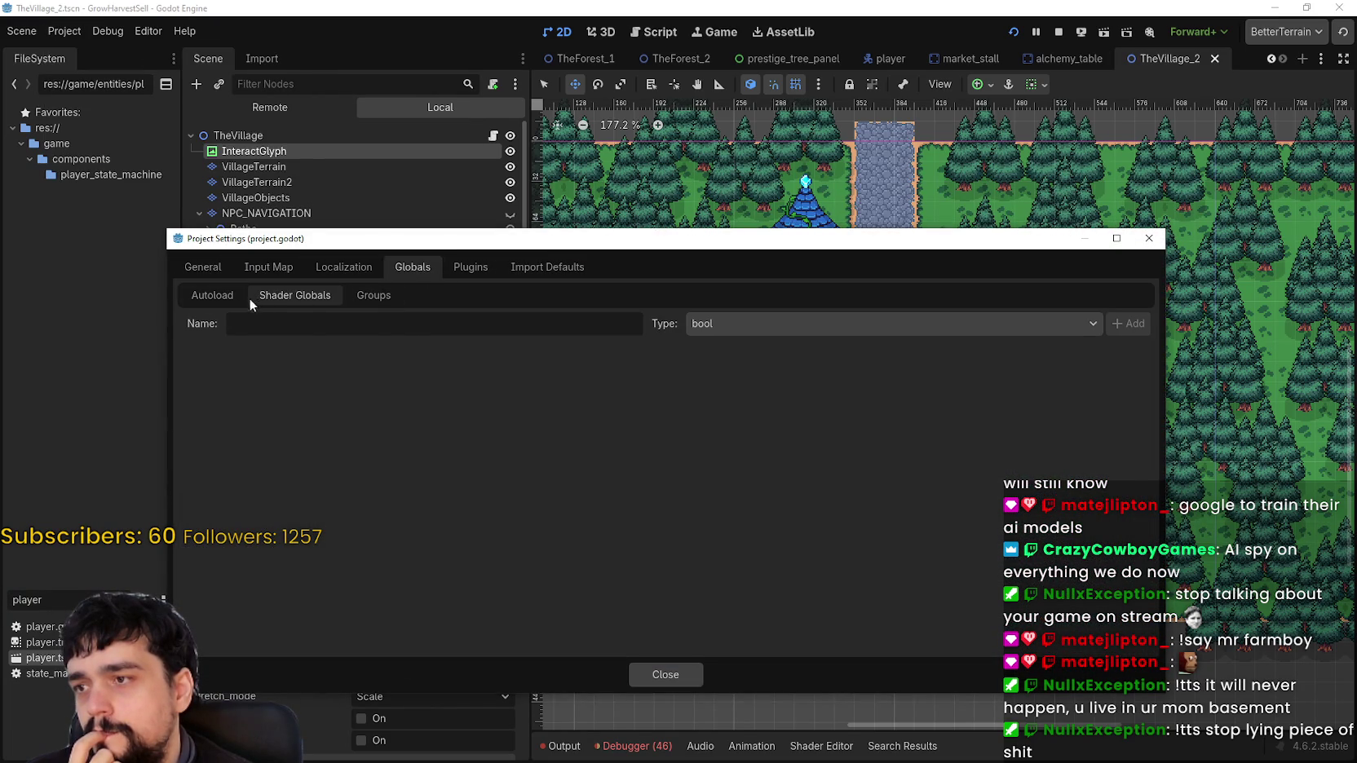
{"action": "left_click", "coordinate": [218, 295]}
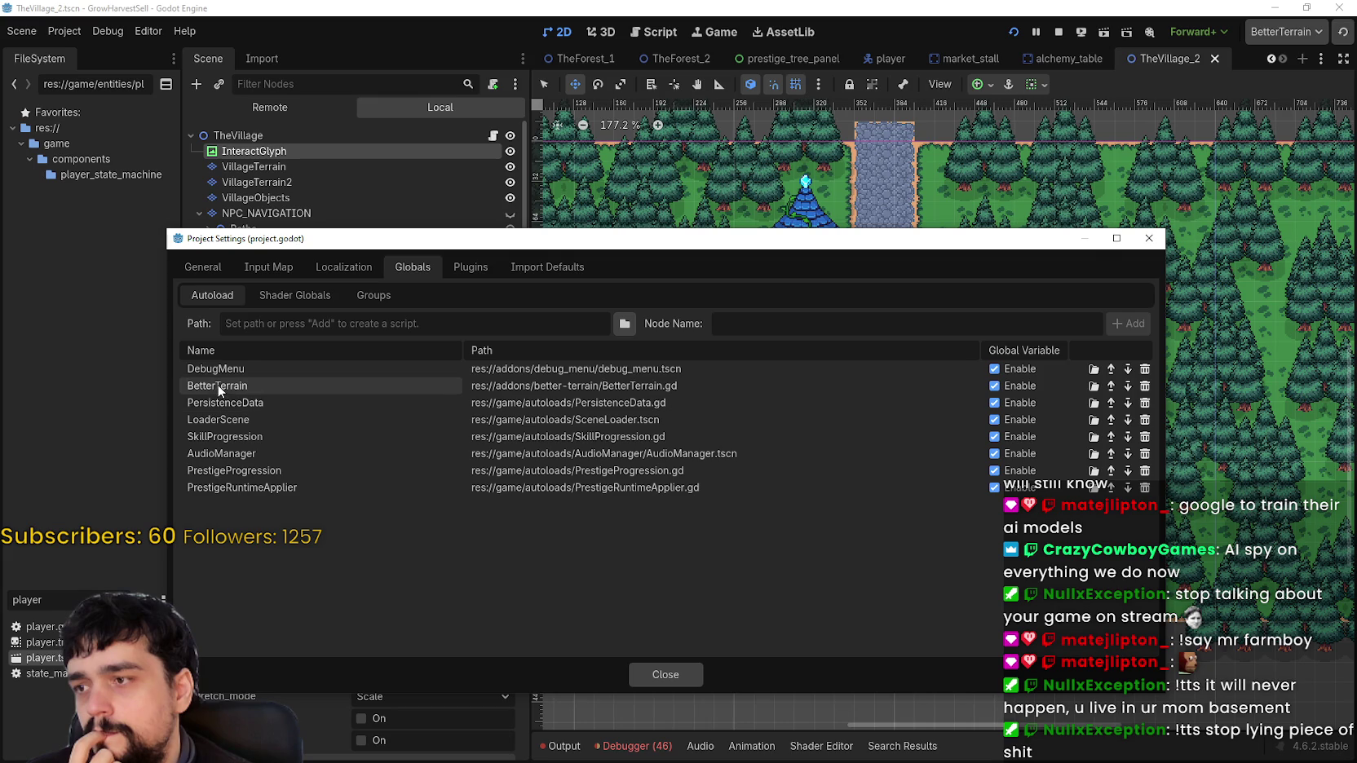
{"action": "left_click", "coordinate": [668, 675]}
{"action": "scroll", "coordinate": [292, 346], "scroll_direction": "down", "scroll_amount": 5}
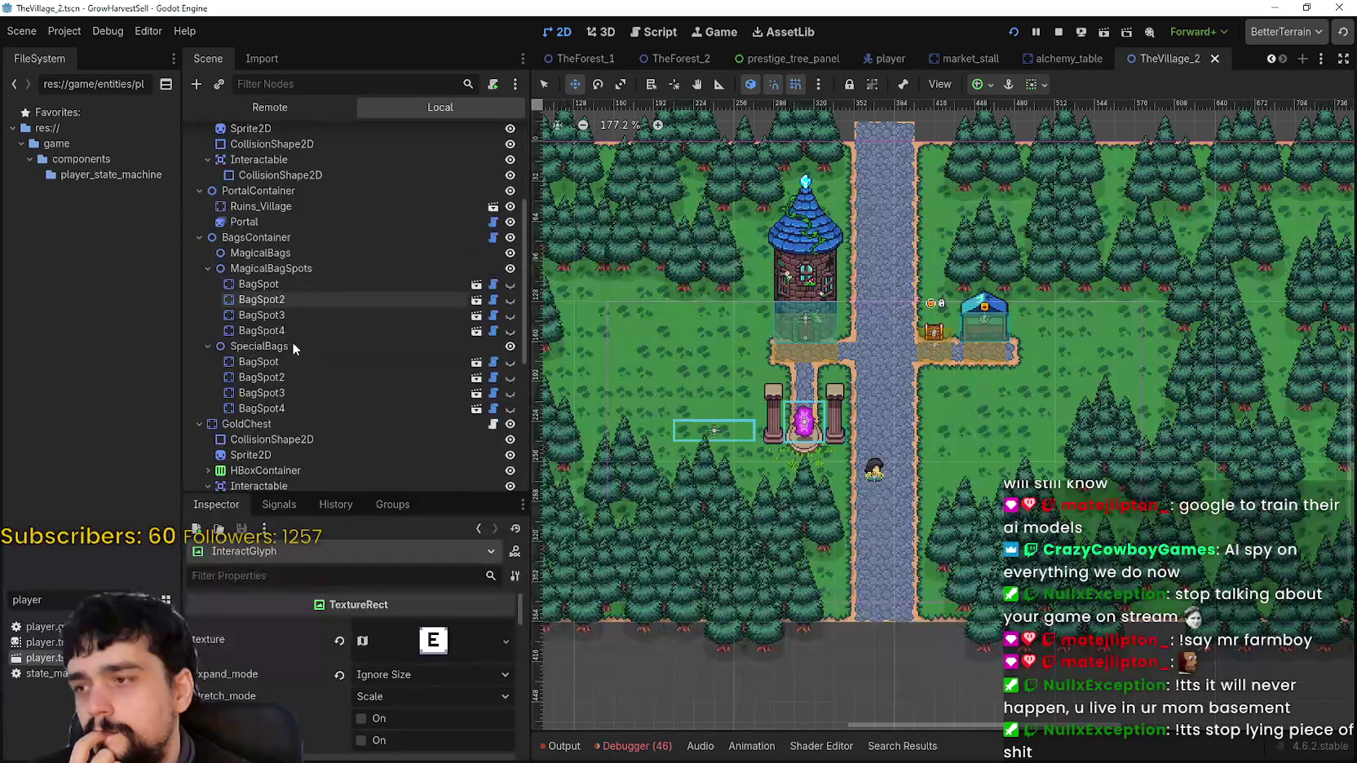
{"action": "scroll", "coordinate": [293, 341], "scroll_direction": "down", "scroll_amount": 6}
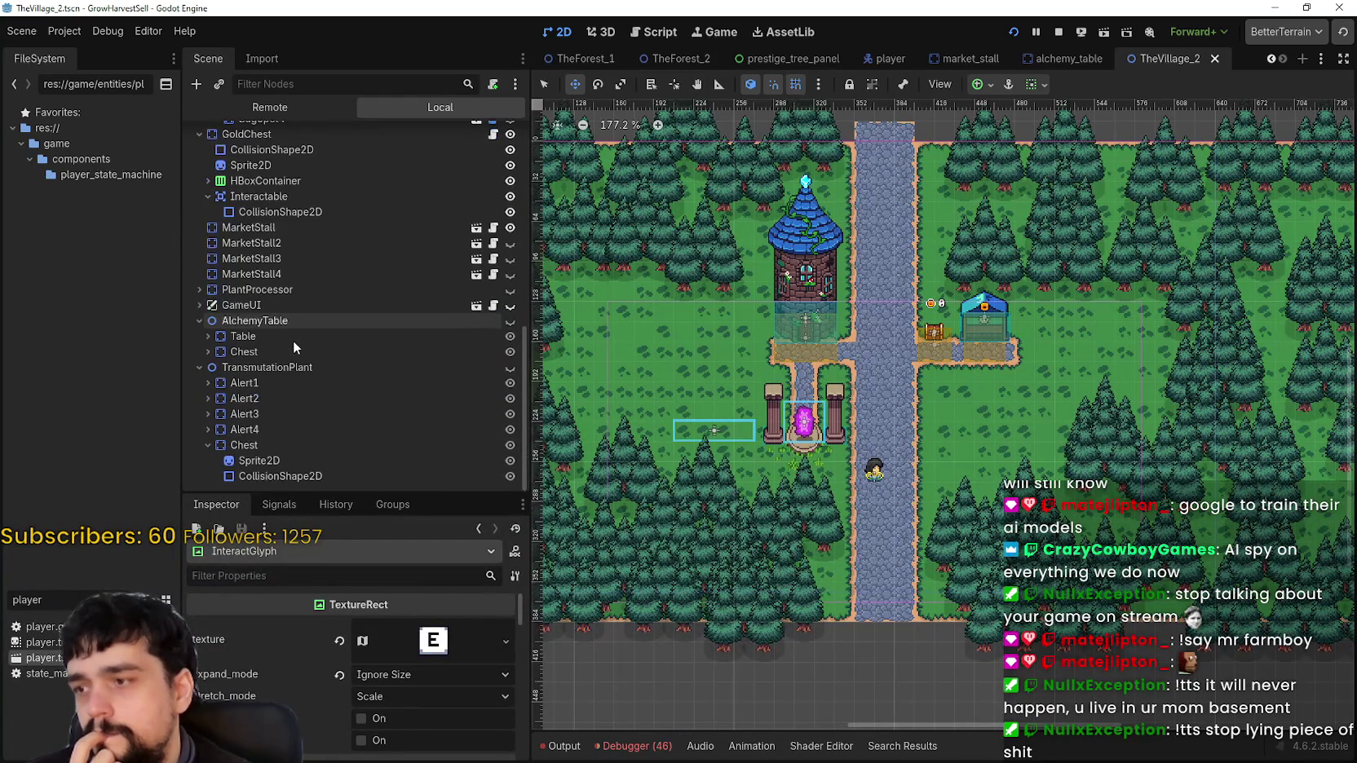
{"action": "scroll", "coordinate": [293, 341], "scroll_direction": "up", "scroll_amount": 6}
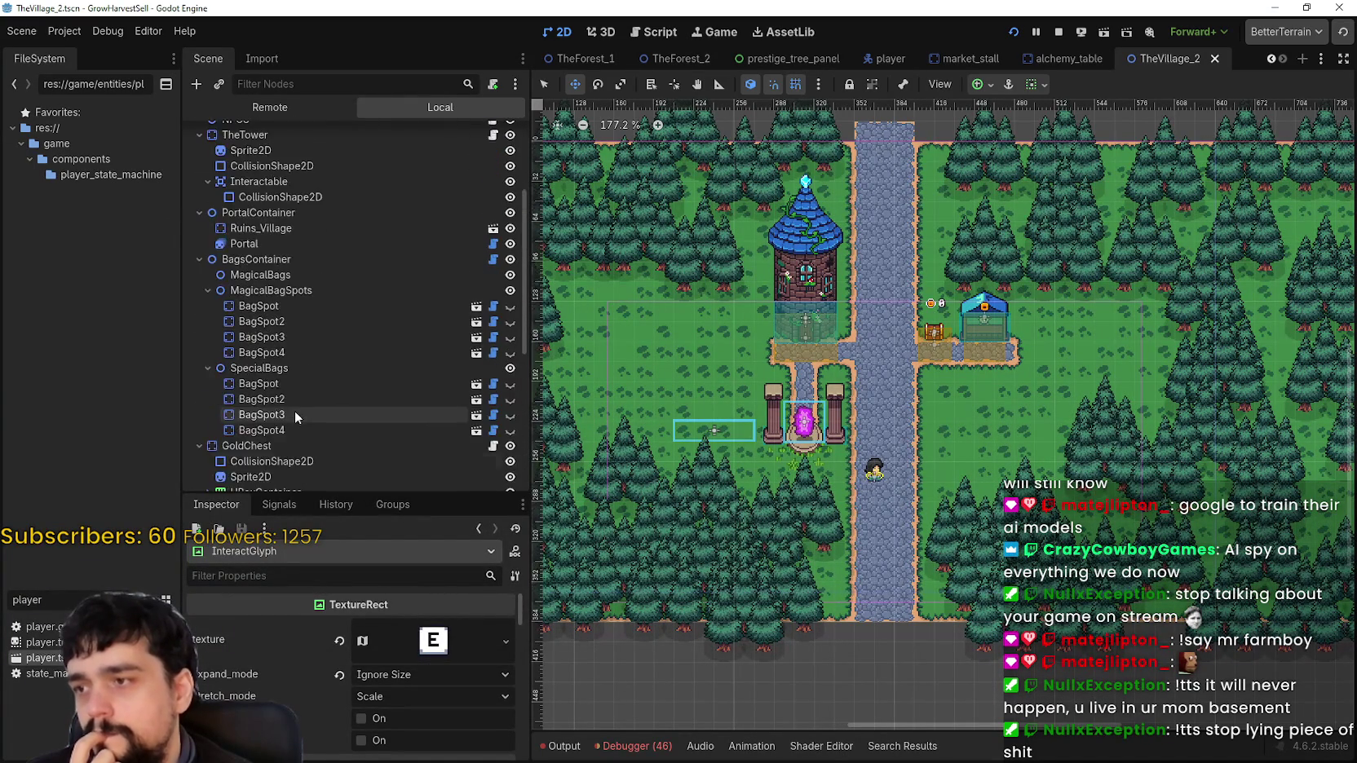
{"action": "scroll", "coordinate": [294, 412], "scroll_direction": "up", "scroll_amount": 4}
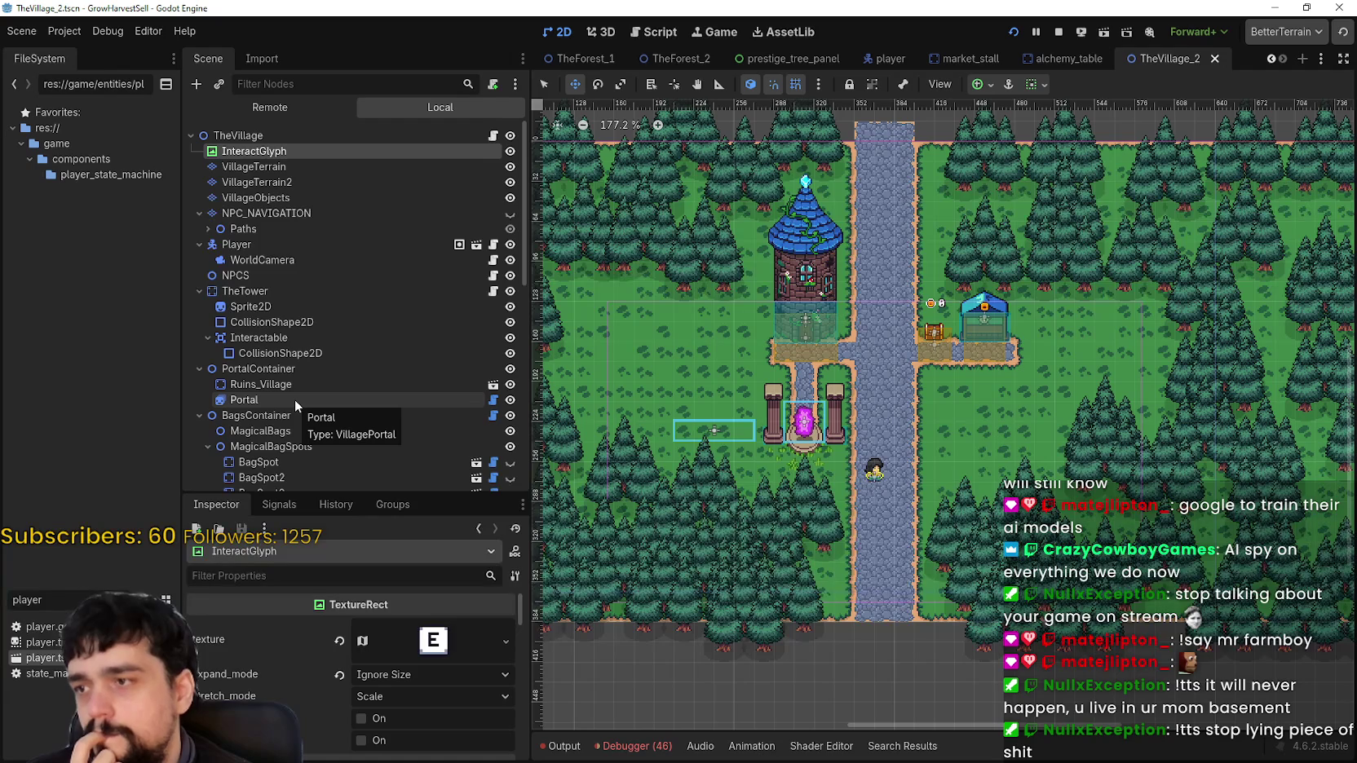
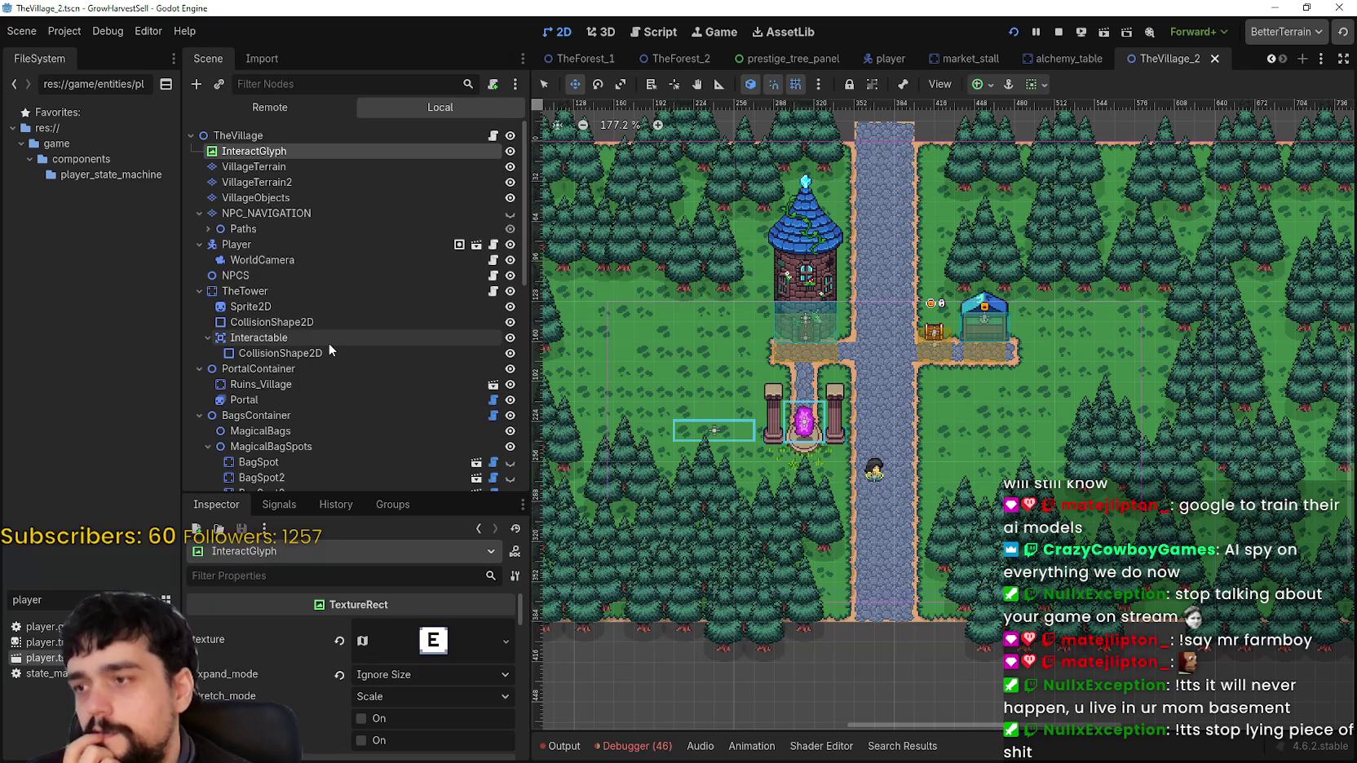
Select the GoldChest node at position 416, 152 and open its attached bank.gd script
{"action": "scroll", "coordinate": [329, 346], "scroll_direction": "down", "scroll_amount": 6}
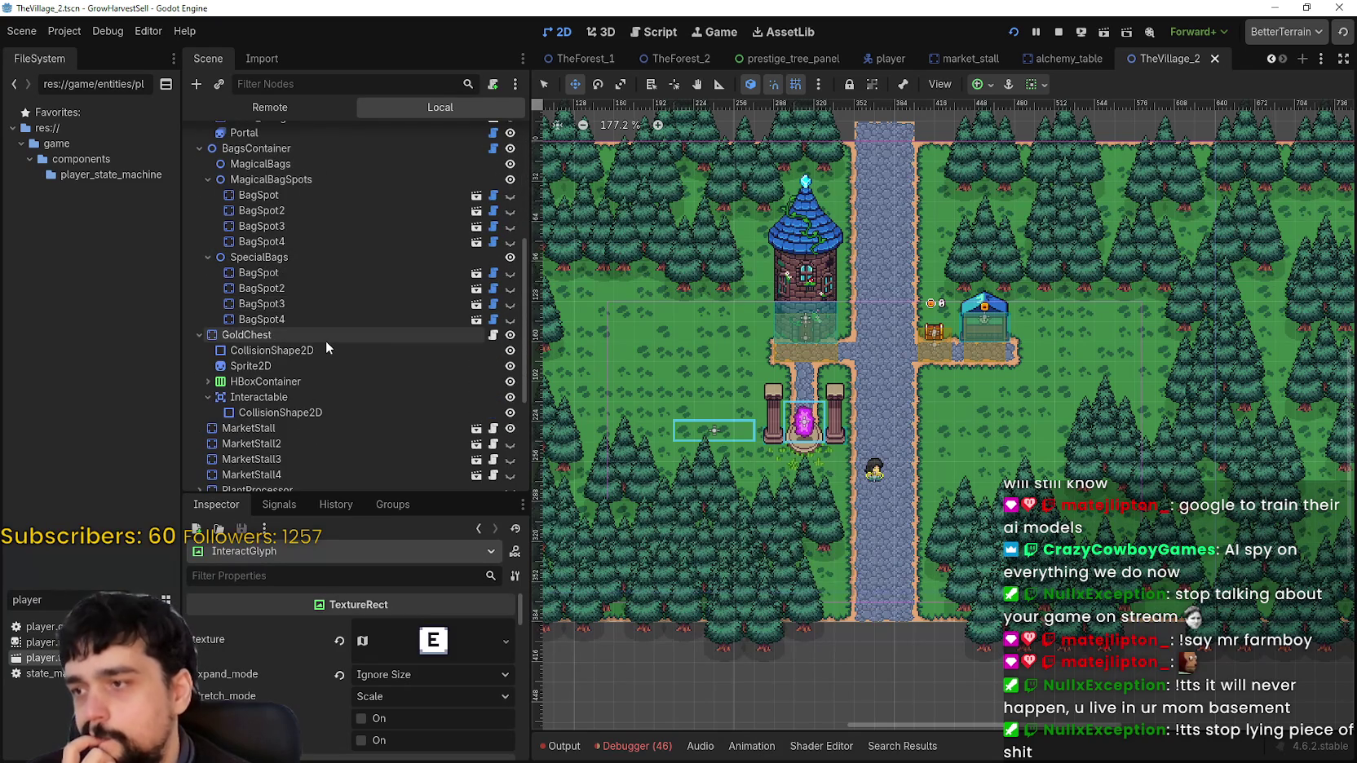
{"action": "scroll", "coordinate": [325, 341], "scroll_direction": "up", "scroll_amount": 2}
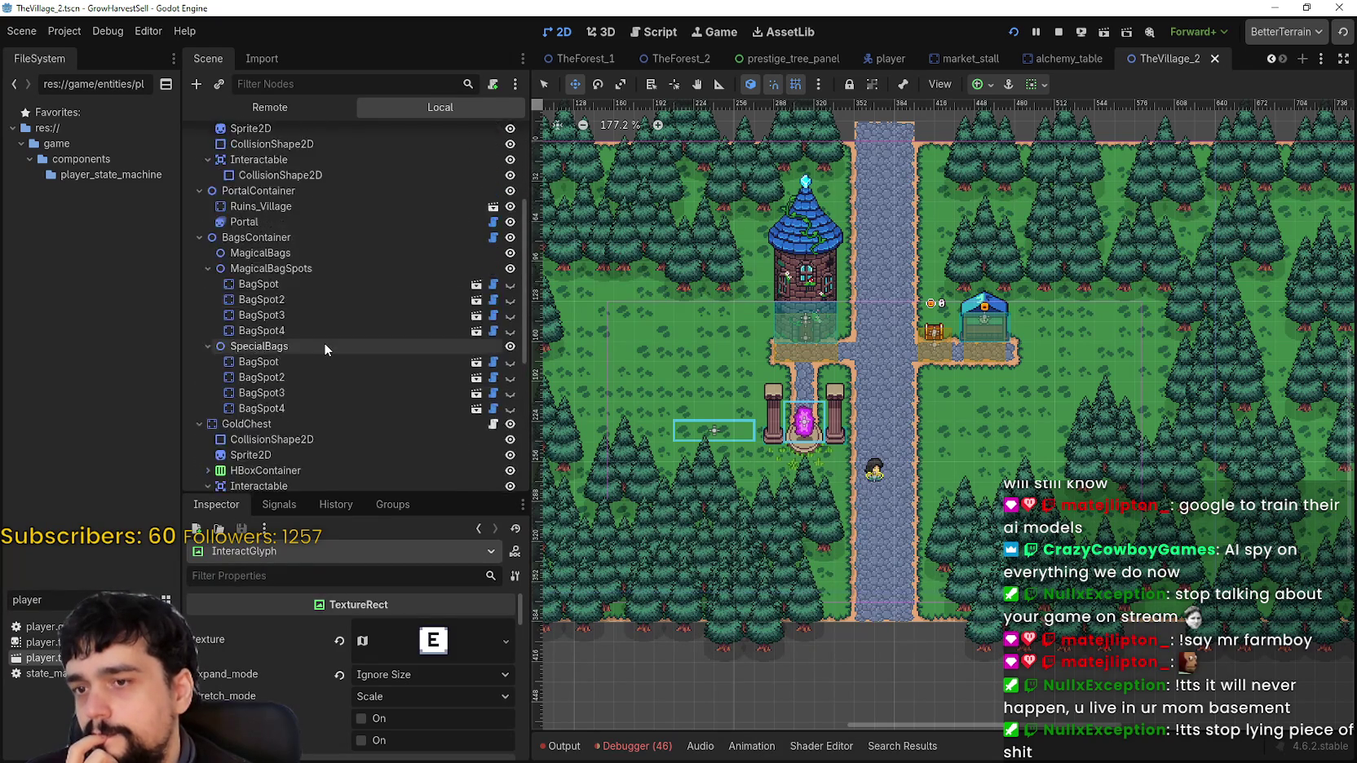
{"action": "scroll", "coordinate": [324, 348], "scroll_direction": "up", "scroll_amount": 4}
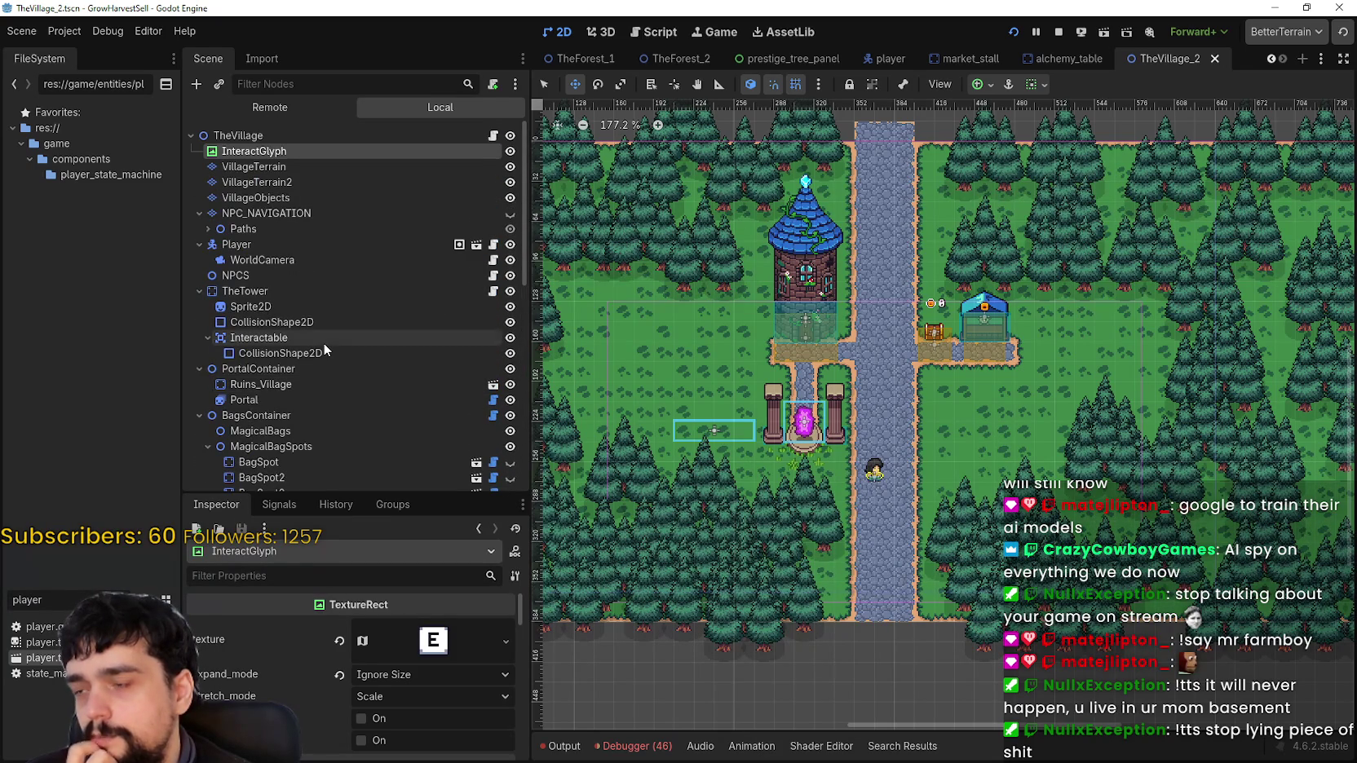
{"action": "scroll", "coordinate": [324, 348], "scroll_direction": "down", "scroll_amount": 6}
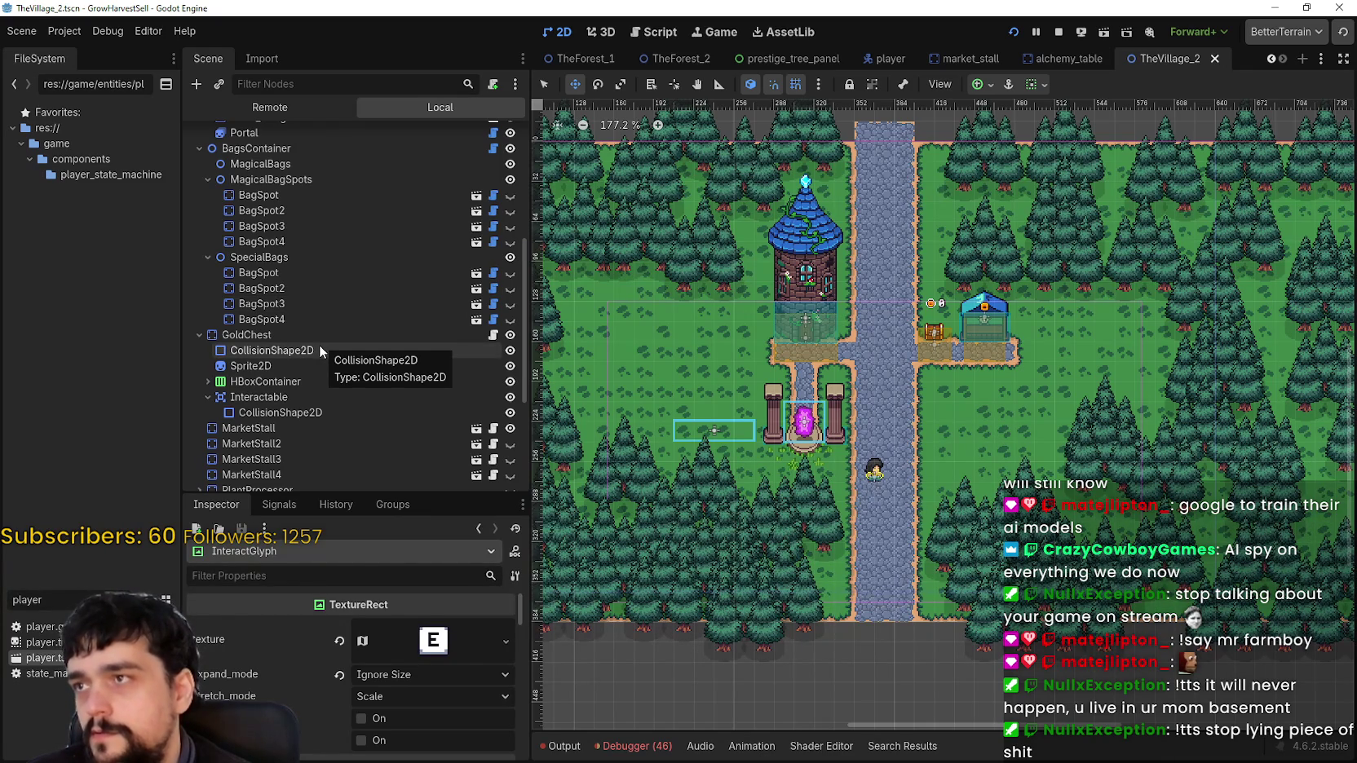
{"action": "scroll", "coordinate": [318, 340], "scroll_direction": "up", "scroll_amount": 4}
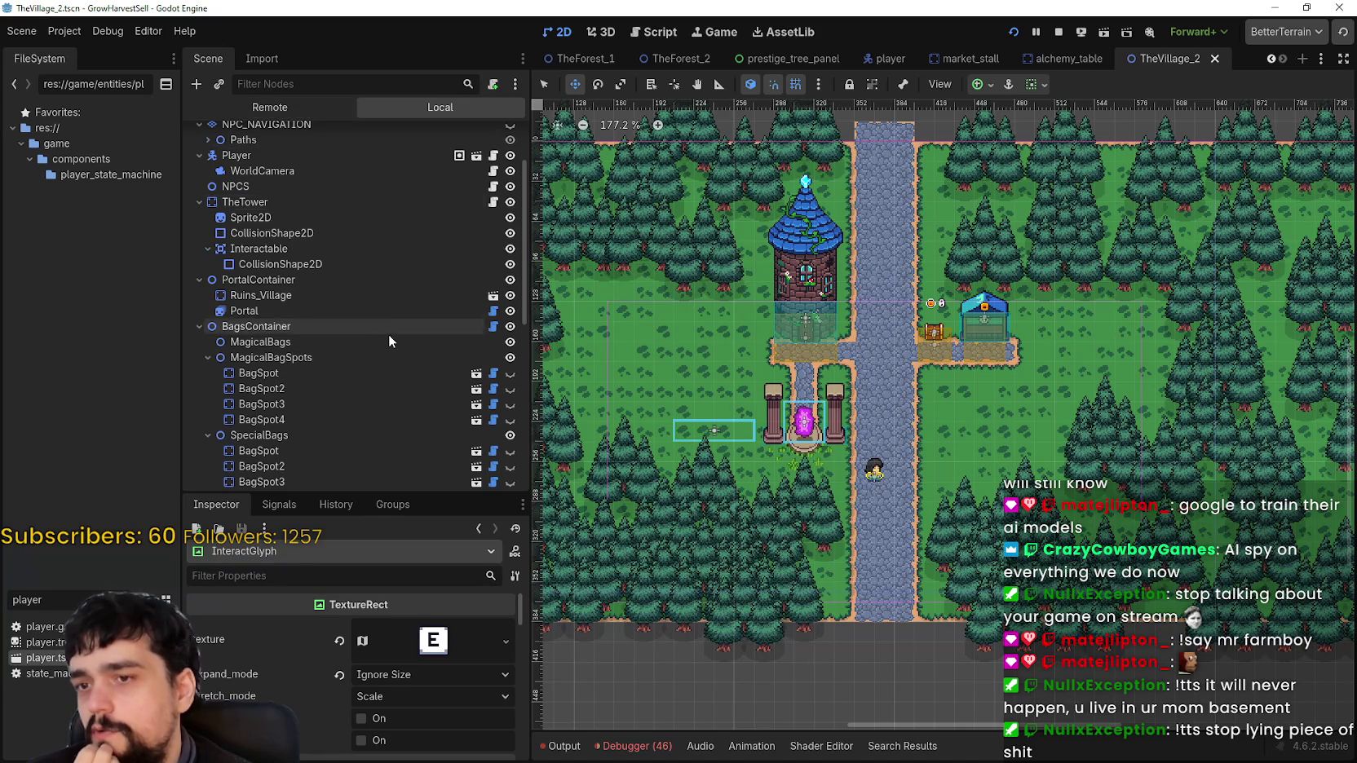
{"action": "scroll", "coordinate": [388, 334], "scroll_direction": "up", "scroll_amount": 2}
{"action": "scroll", "coordinate": [387, 335], "scroll_direction": "down", "scroll_amount": 1}
{"action": "scroll", "coordinate": [326, 245], "scroll_direction": "up", "scroll_amount": 2}
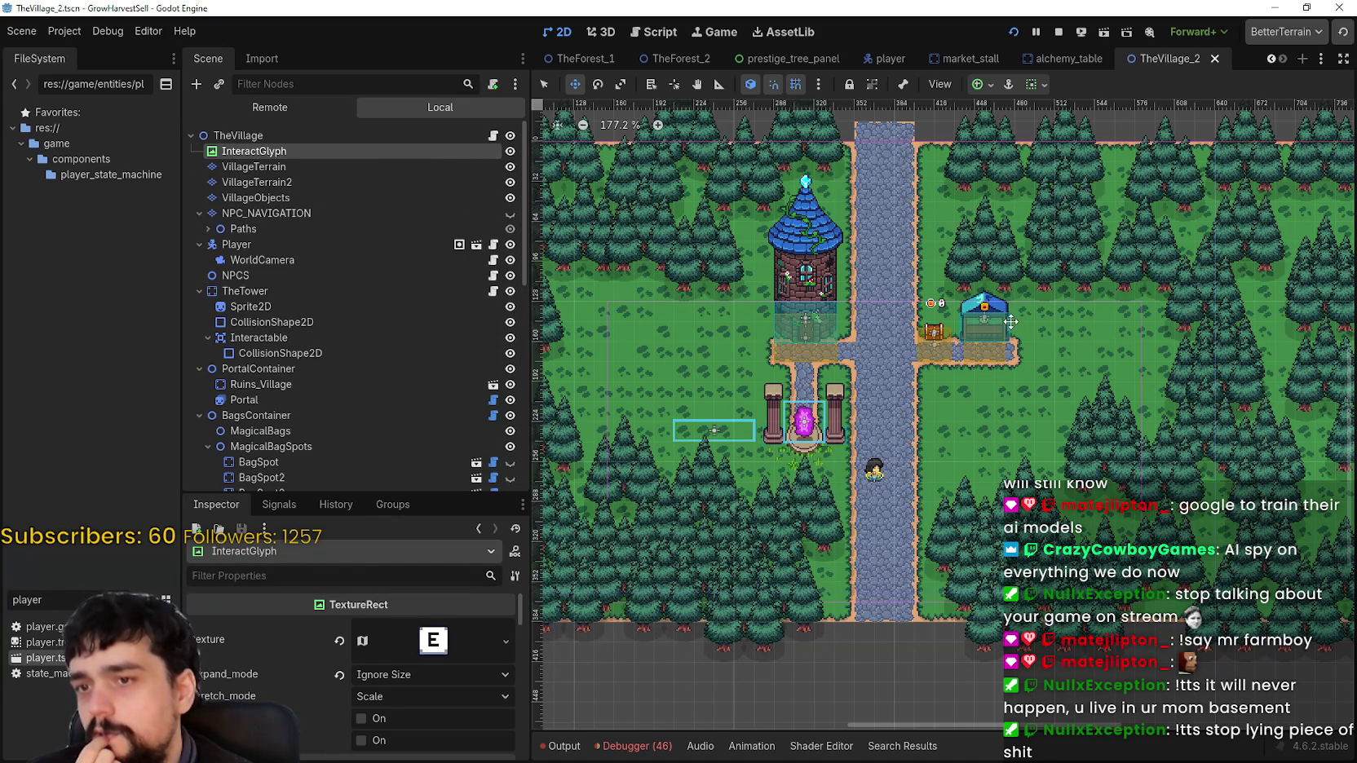
{"action": "scroll", "coordinate": [1010, 321], "scroll_direction": "up", "scroll_amount": 1}
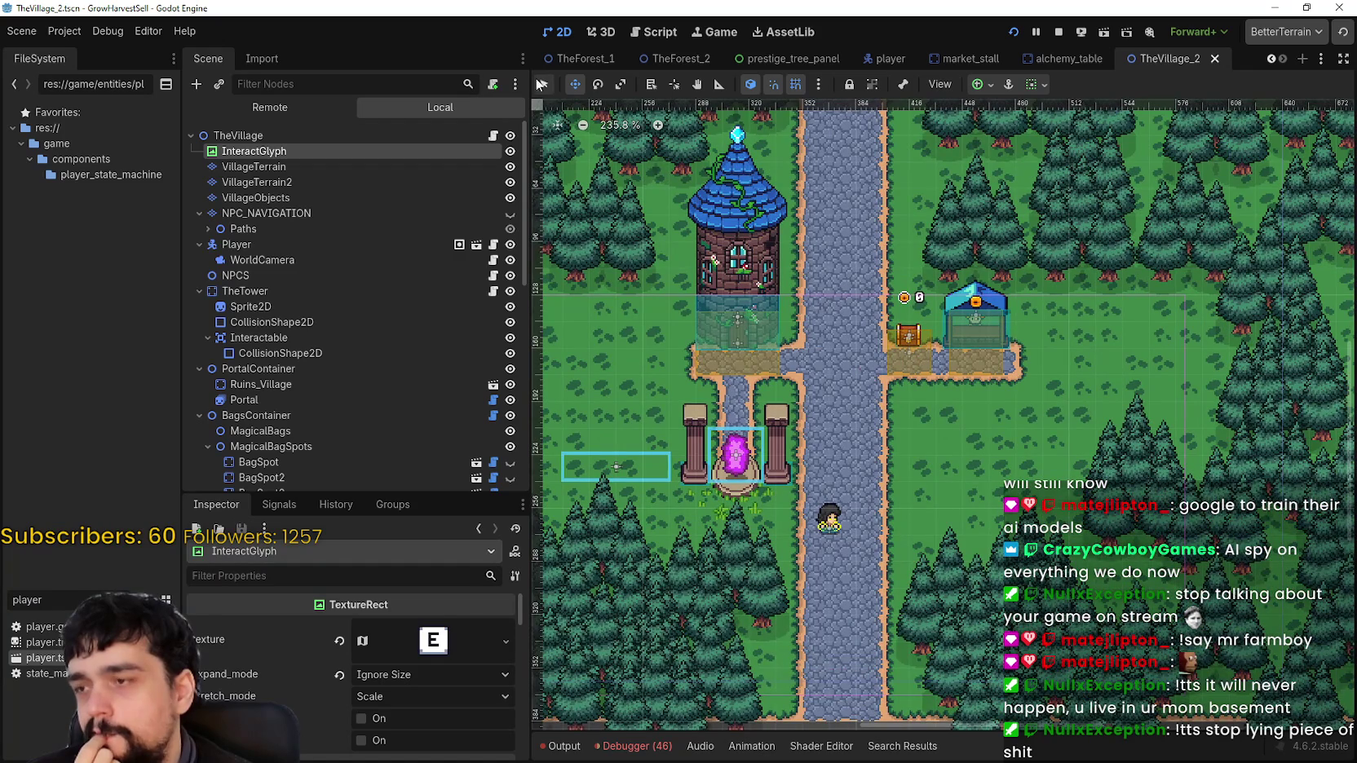
{"action": "scroll", "coordinate": [328, 450], "scroll_direction": "down", "scroll_amount": 3}
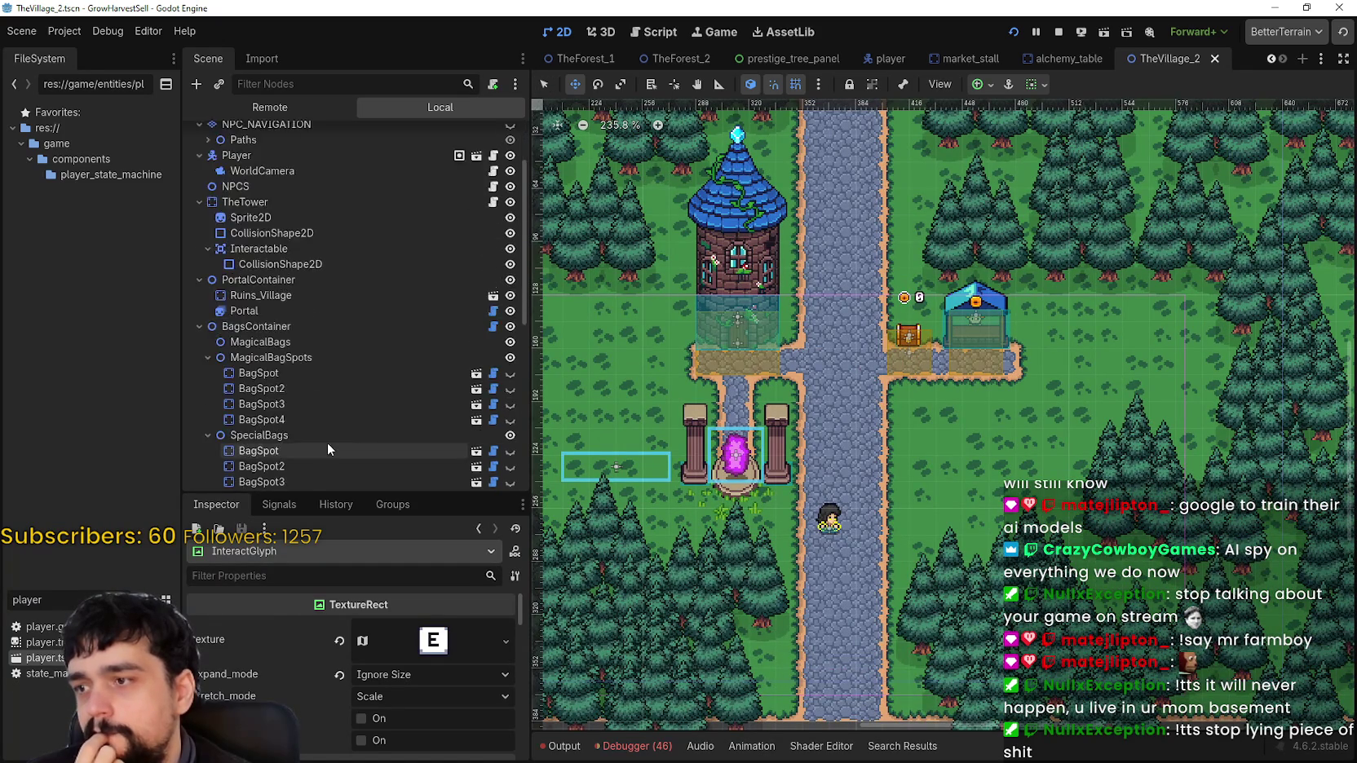
{"action": "scroll", "coordinate": [328, 449], "scroll_direction": "down", "scroll_amount": 3}
{"action": "scroll", "coordinate": [358, 417], "scroll_direction": "down", "scroll_amount": 2}
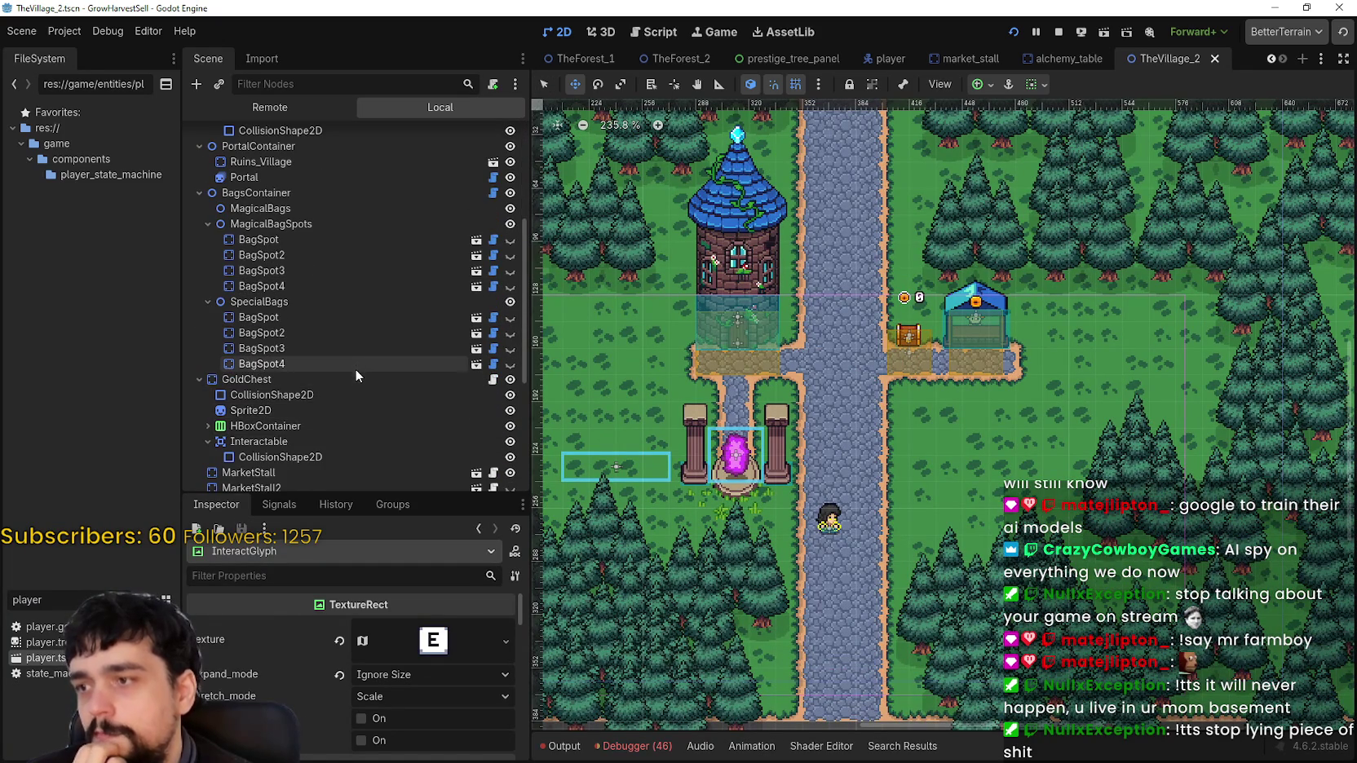
{"action": "left_click", "coordinate": [355, 379]}
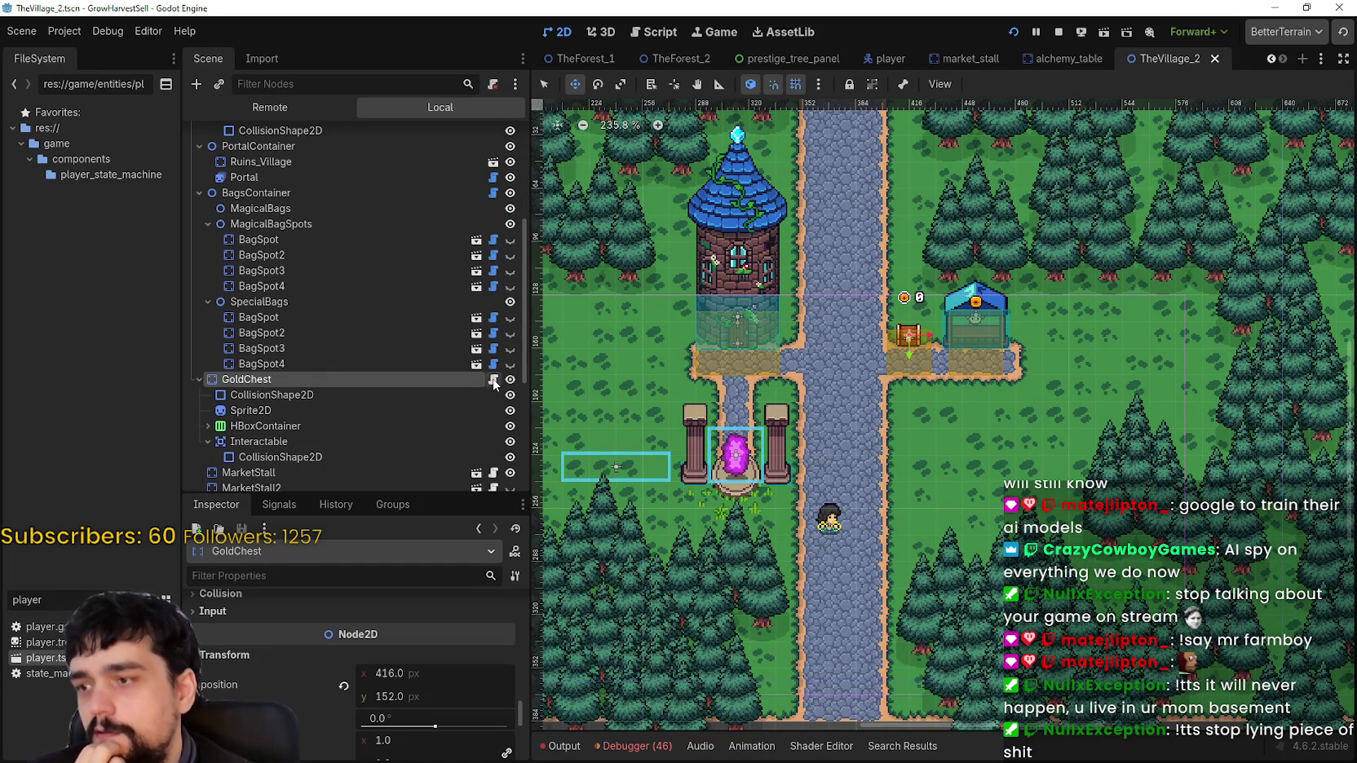
{"action": "left_click", "coordinate": [494, 380]}
Open bank.gd and set InteractGlyph to Access as Unique Name
{"action": "left_click", "coordinate": [889, 410]}
{"action": "scroll", "coordinate": [363, 352], "scroll_direction": "up", "scroll_amount": 1}
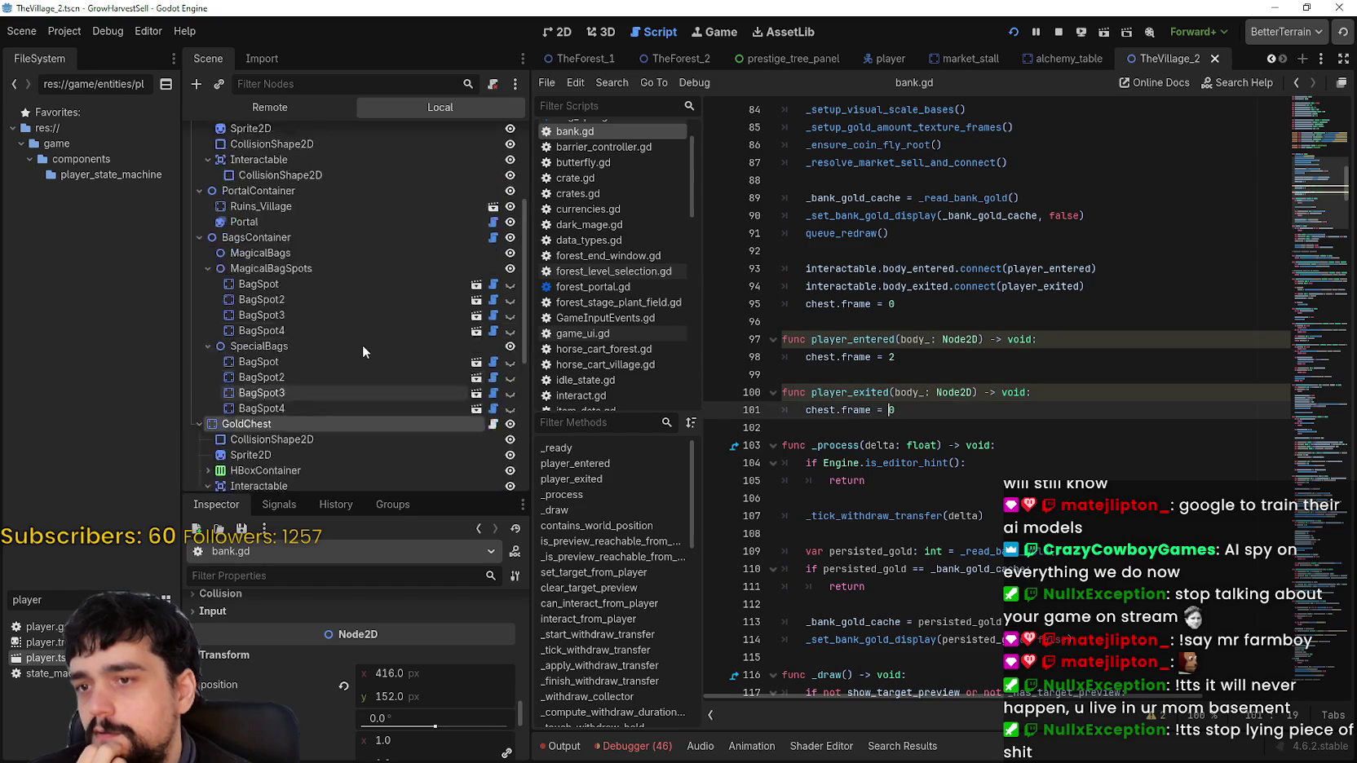
{"action": "scroll", "coordinate": [350, 309], "scroll_direction": "up", "scroll_amount": 4}
{"action": "left_click", "coordinate": [290, 152]}
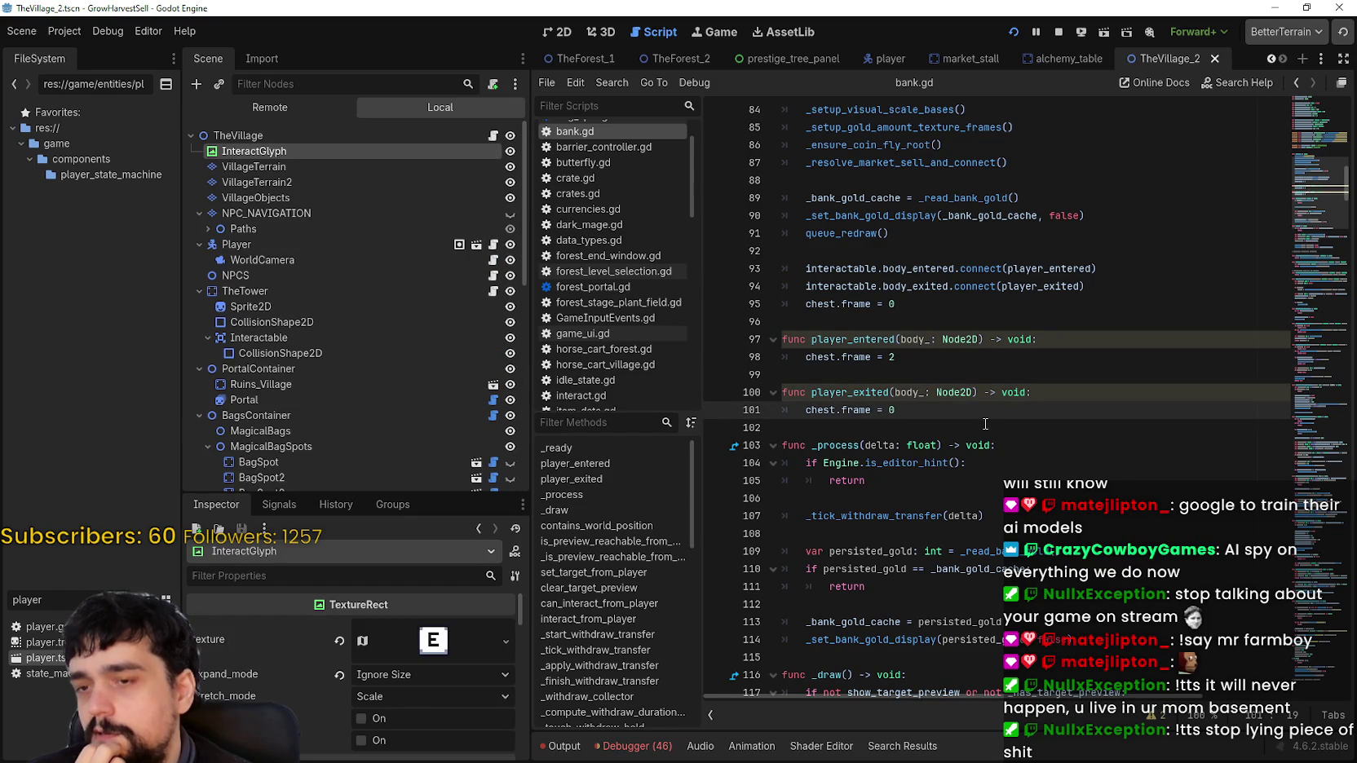
{"action": "right_click", "coordinate": [436, 146]}
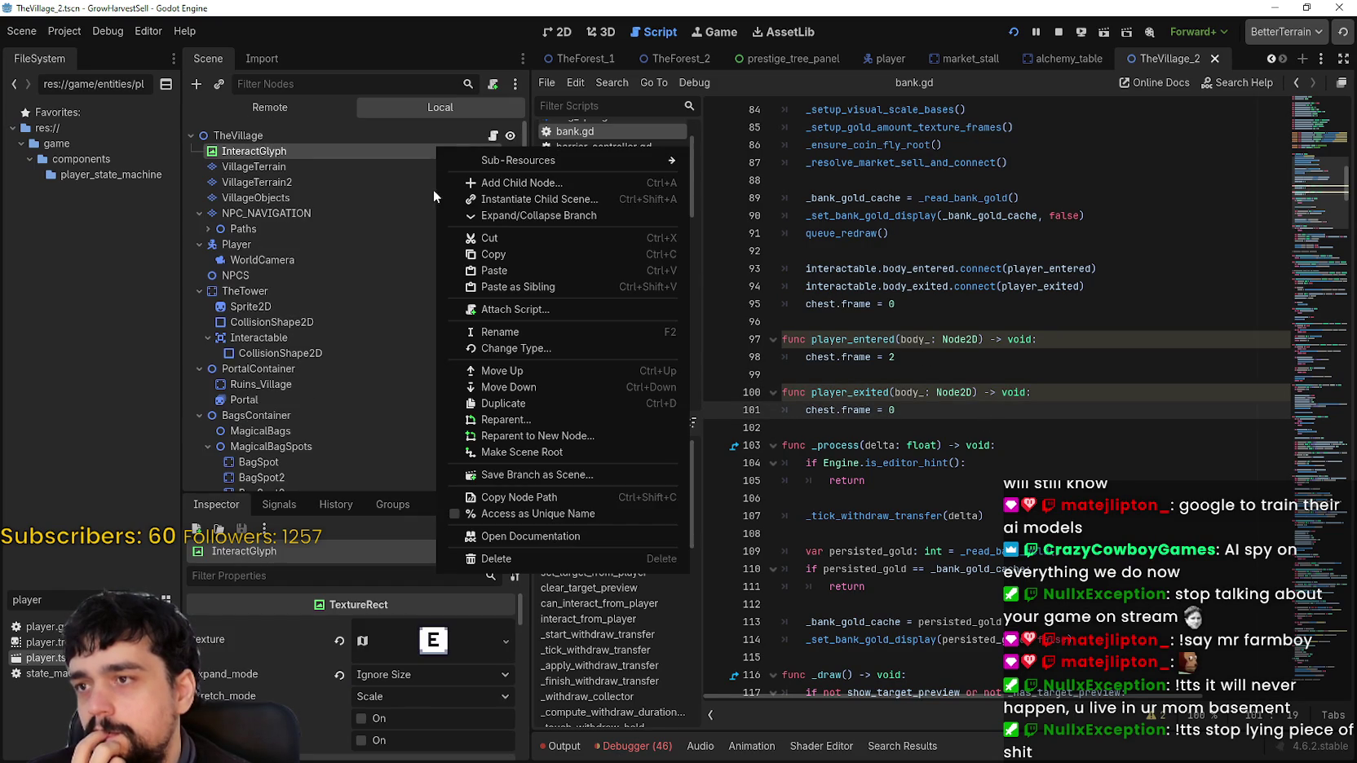
{"action": "left_click", "coordinate": [600, 515]}
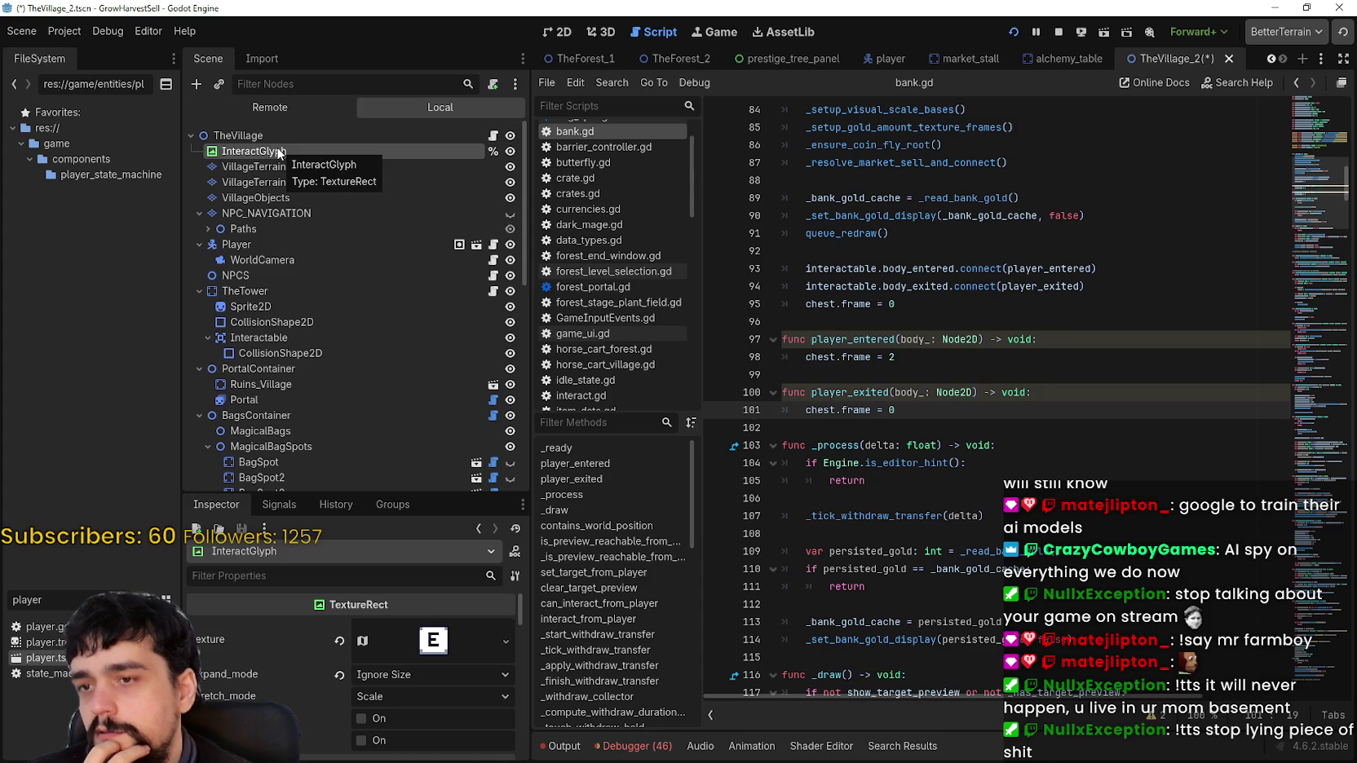
Add %InteractGlyph.set_position(global_position) to player_entered and save
{"action": "mouse_move", "coordinate": [278, 152]}
{"action": "left_mouse_down"}
{"action": "mouse_move", "coordinate": [1052, 325]}
{"action": "mouse_move", "coordinate": [1087, 369]}
{"action": "mouse_move", "coordinate": [941, 363]}
{"action": "left_mouse_up"}
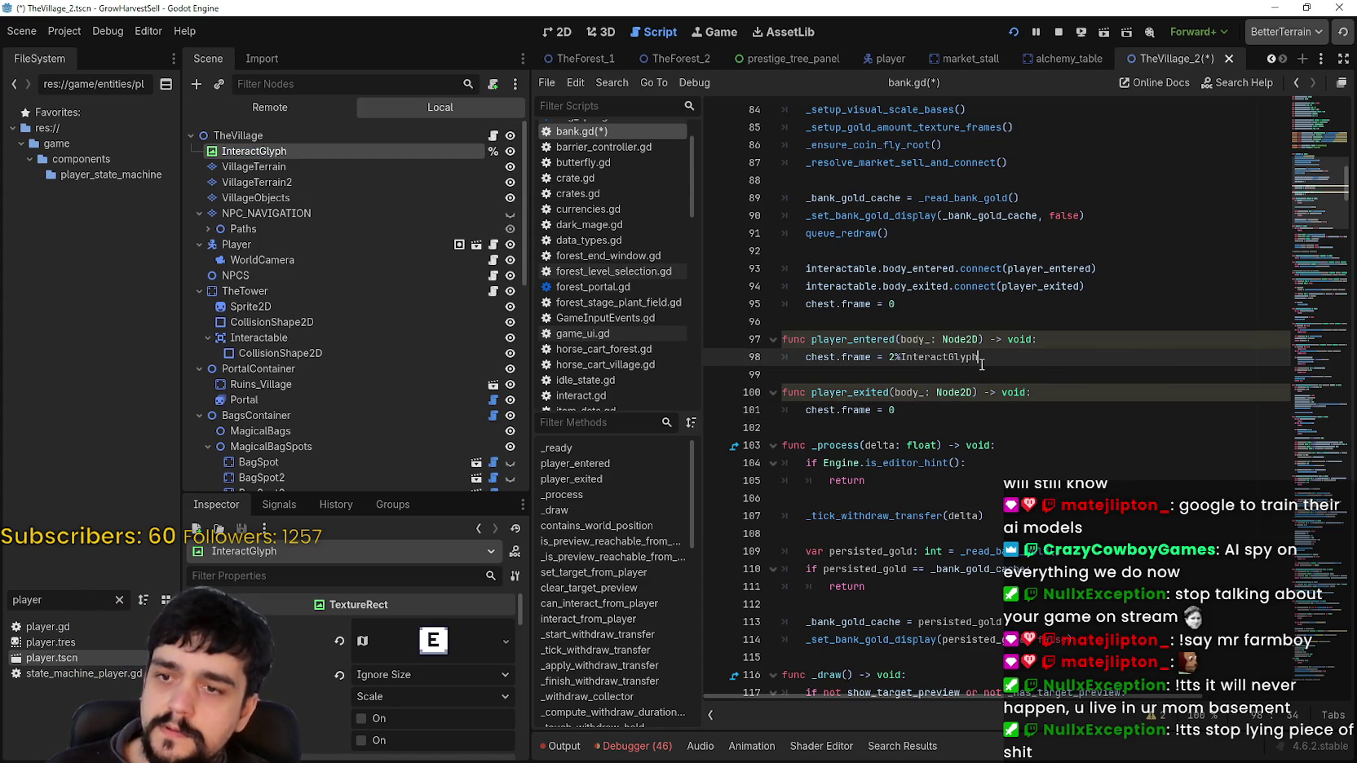
{"action": "key", "text": "ctrl+z"}
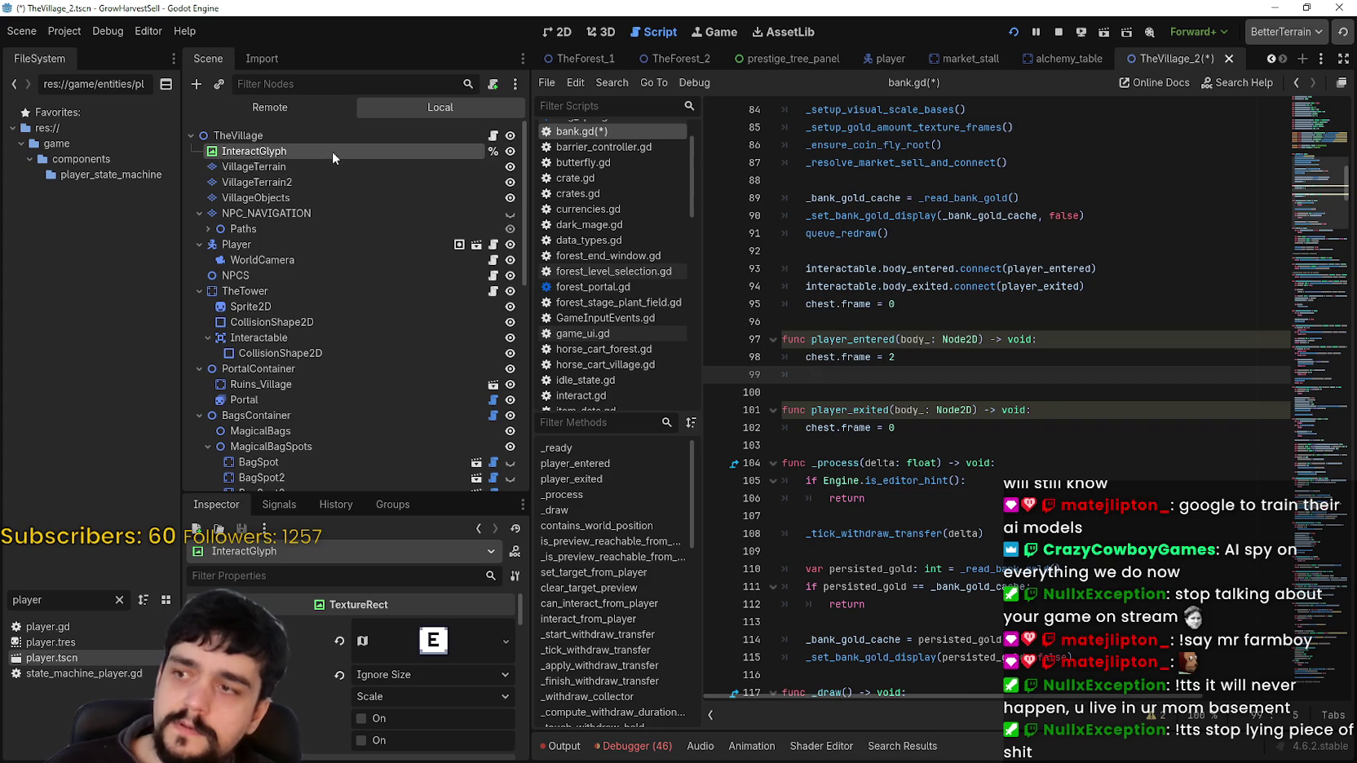
{"action": "mouse_move", "coordinate": [332, 150]}
{"action": "left_mouse_down"}
{"action": "mouse_move", "coordinate": [848, 358]}
{"action": "mouse_move", "coordinate": [848, 374]}
{"action": "left_mouse_up"}
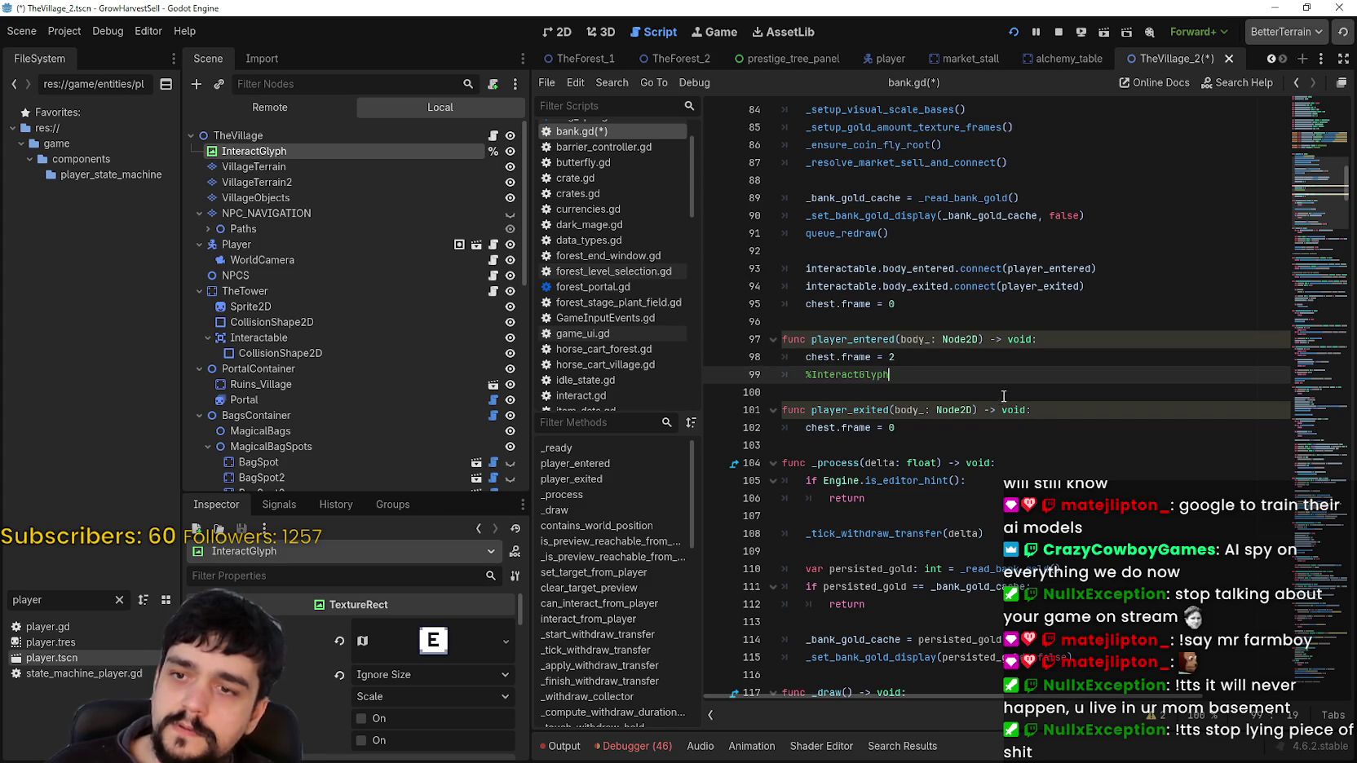
{"action": "type", "text": ".positio"}
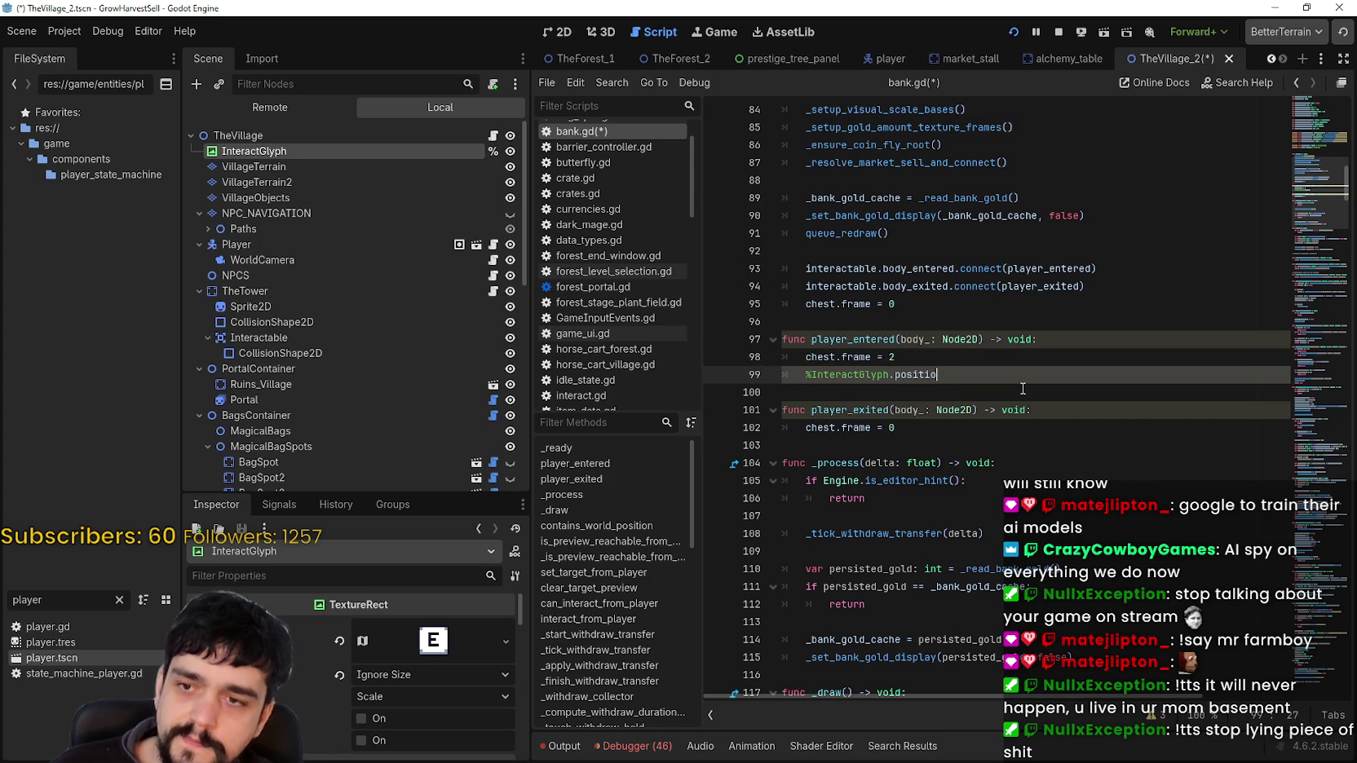
{"action": "type", "text": "nt"}
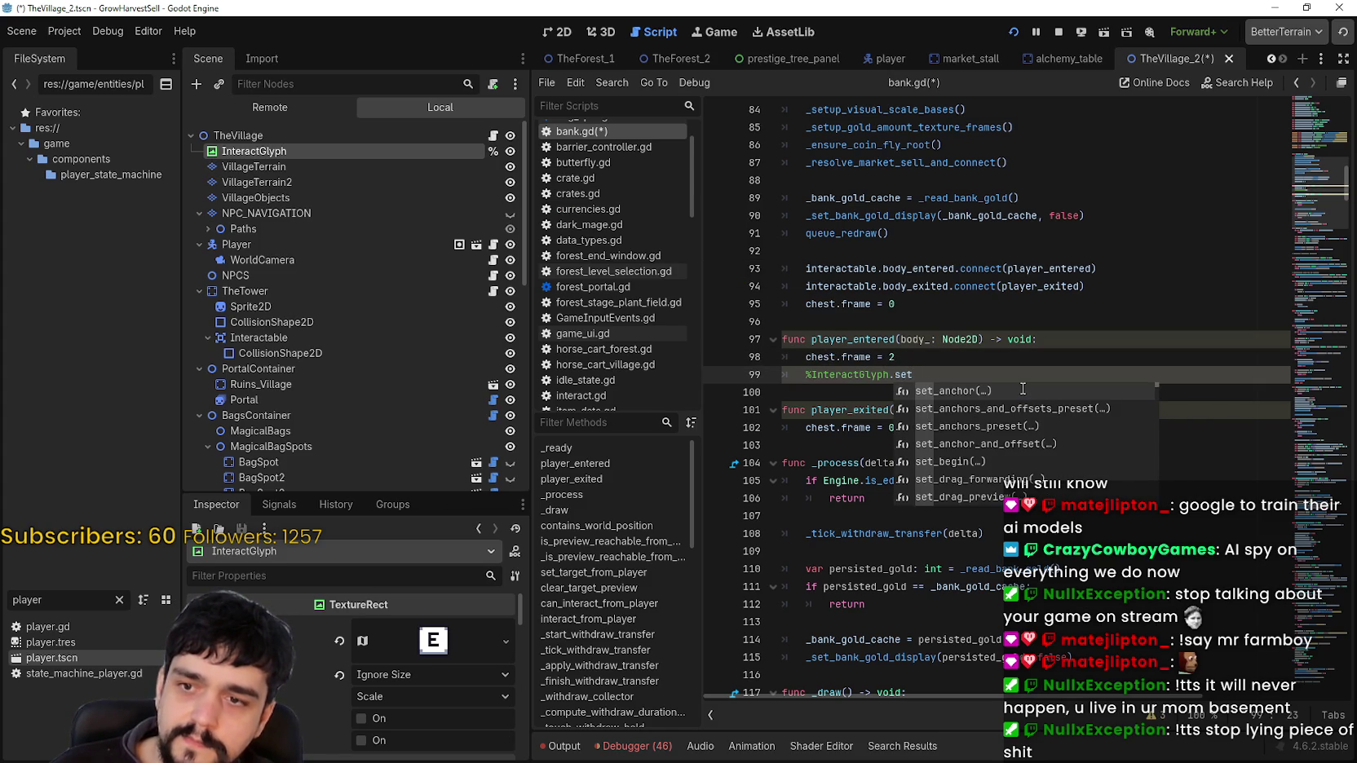
{"action": "type", "text": "_pos"}
{"action": "key", "text": "Return"}
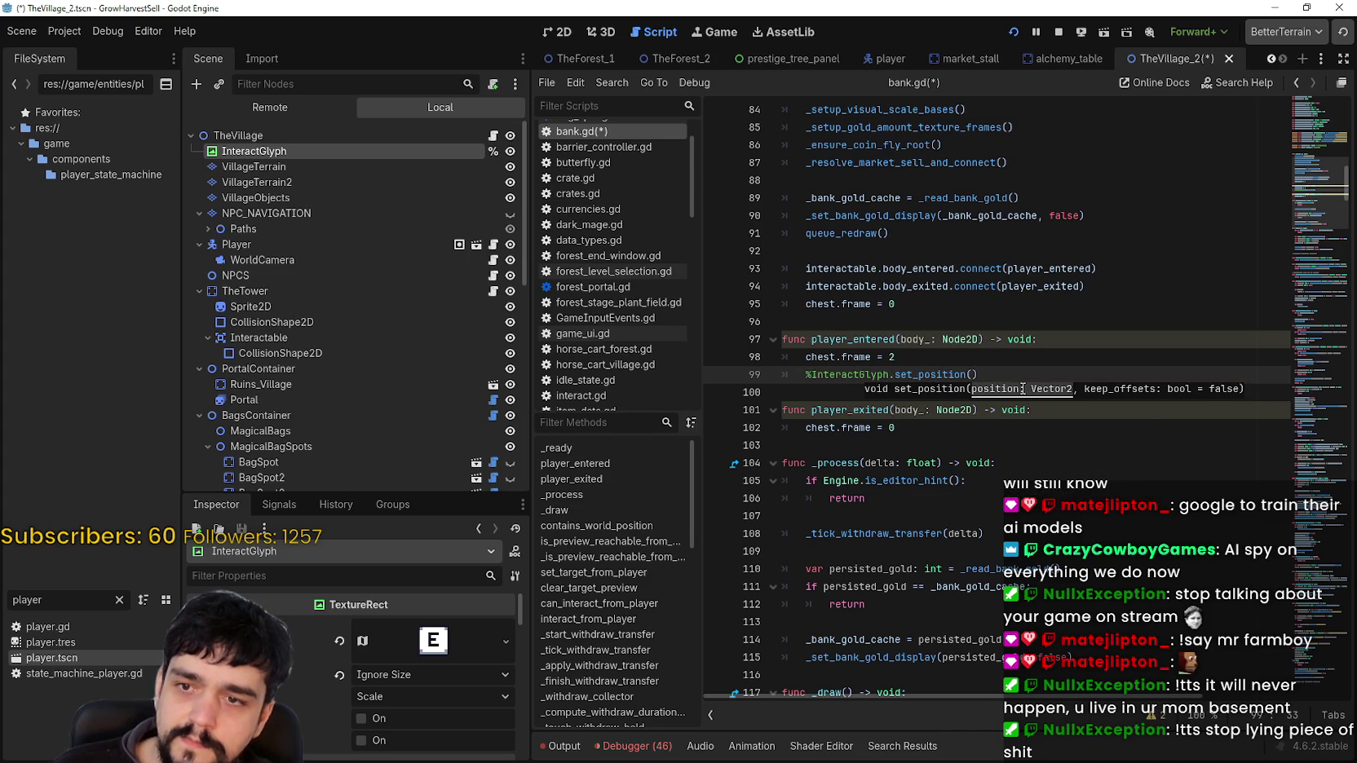
{"action": "double_click", "coordinate": [826, 356]}
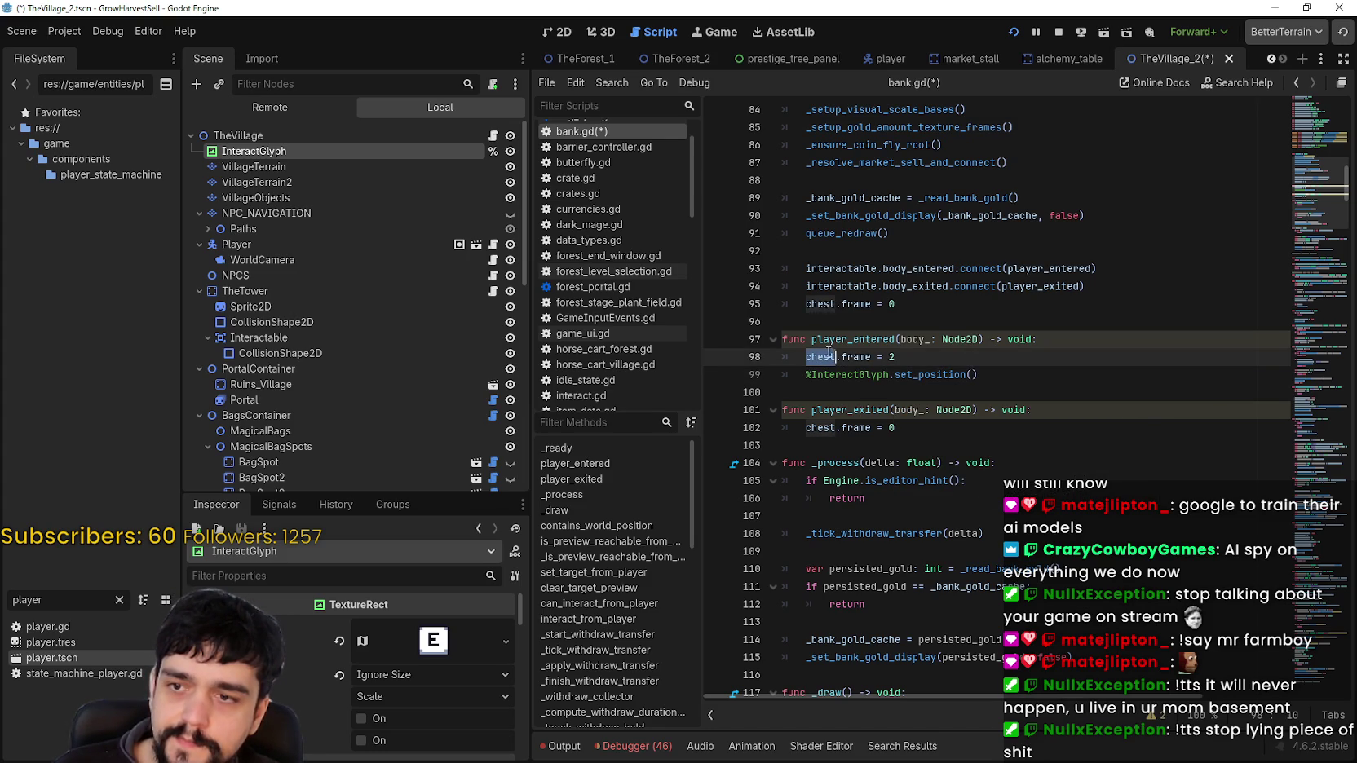
{"action": "left_click", "coordinate": [971, 374]}
{"action": "type", "text": "global_position"}
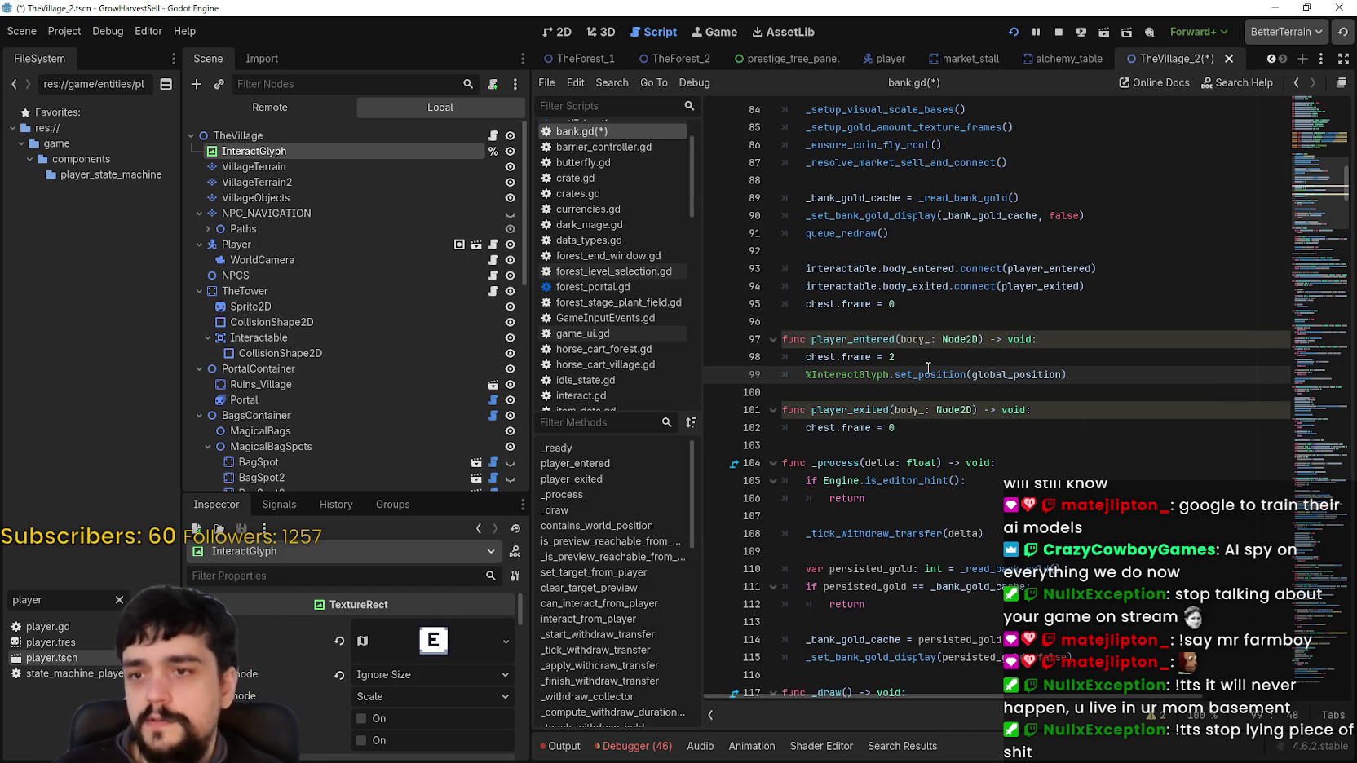
{"action": "key", "text": "Return"}
{"action": "left_click", "coordinate": [898, 393]}
{"action": "key", "text": "ctrl+s"}
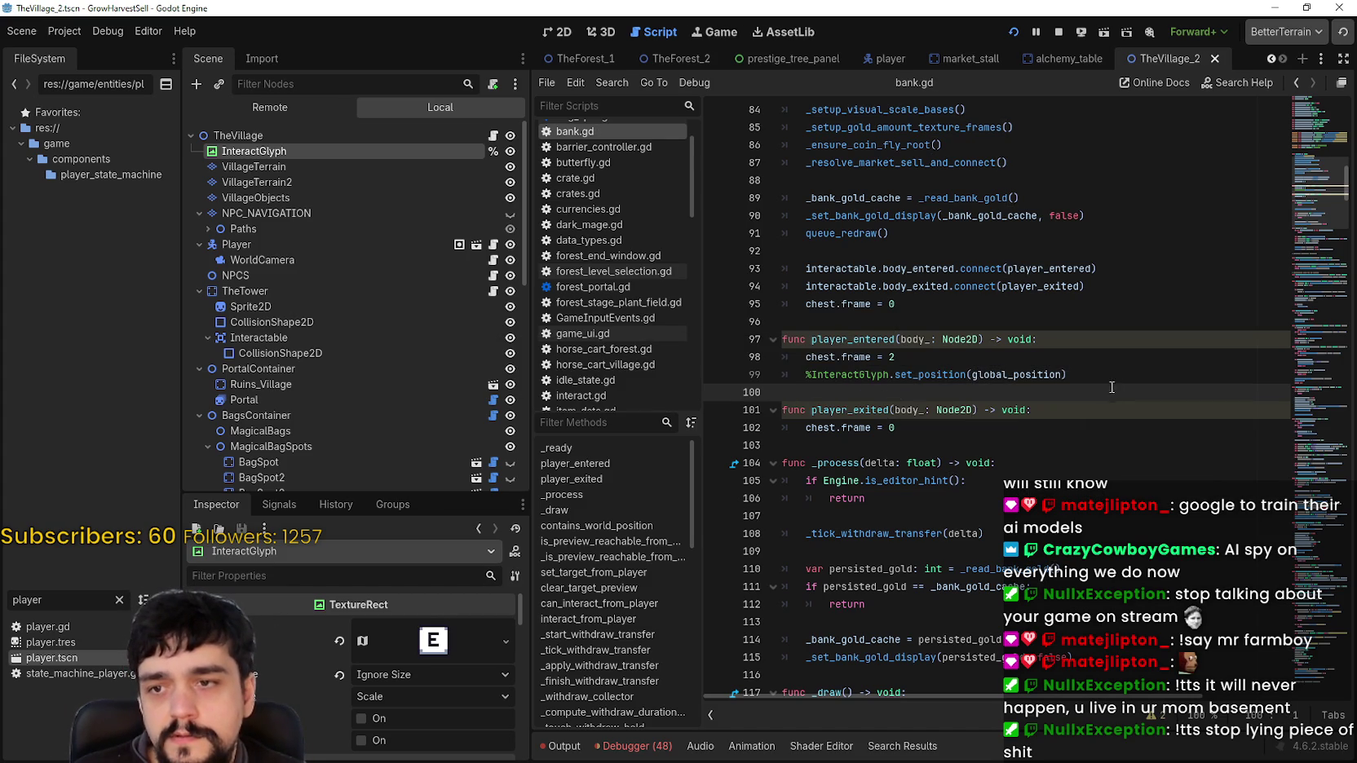
Add %InteractGlyph.set_position(Vector2.ZERO) to player_exited, save, and rerun the game
{"action": "left_click_drag", "start_coordinate": [1084, 376], "coordinate": [805, 371]}
{"action": "key", "text": "ctrl+c"}
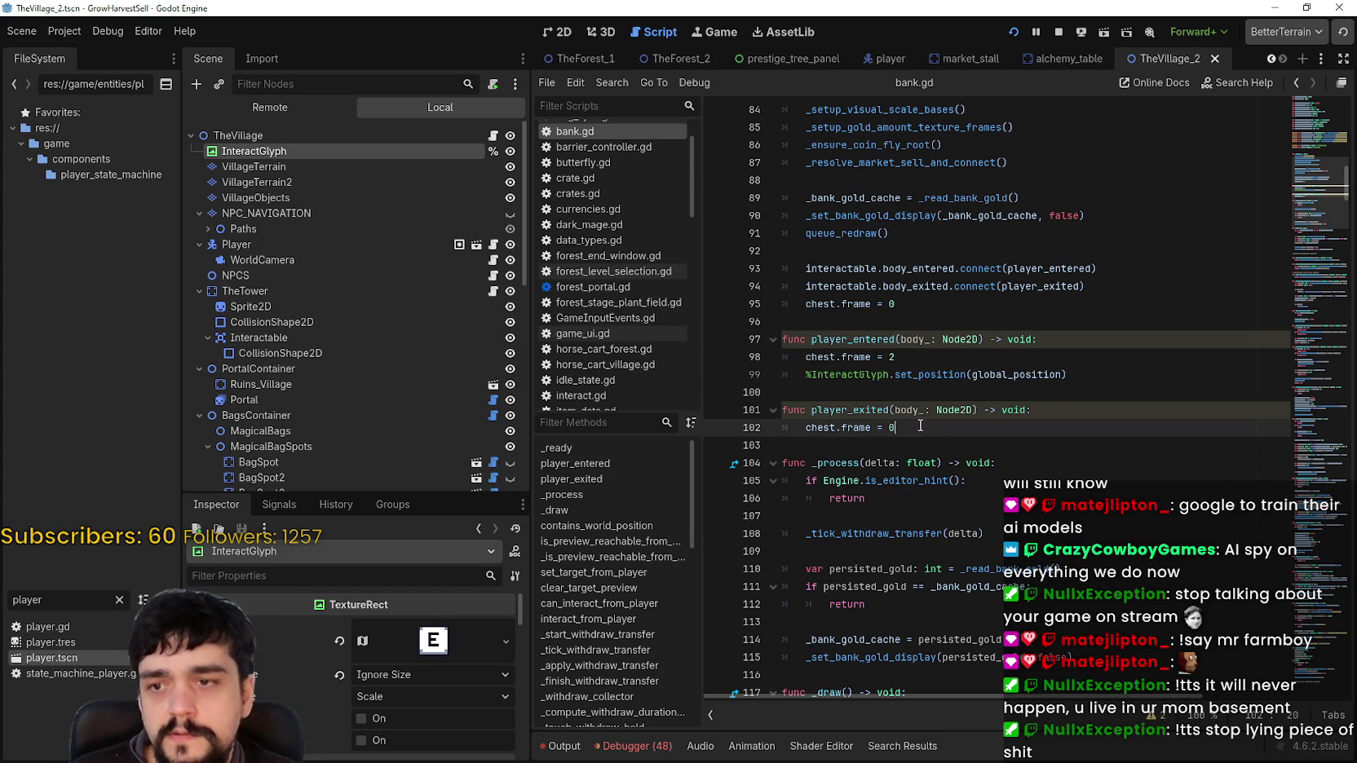
{"action": "left_click", "coordinate": [930, 430]}
{"action": "key", "text": "Return"}
{"action": "key", "text": "ctrl+v"}
{"action": "double_click", "coordinate": [1010, 446]}
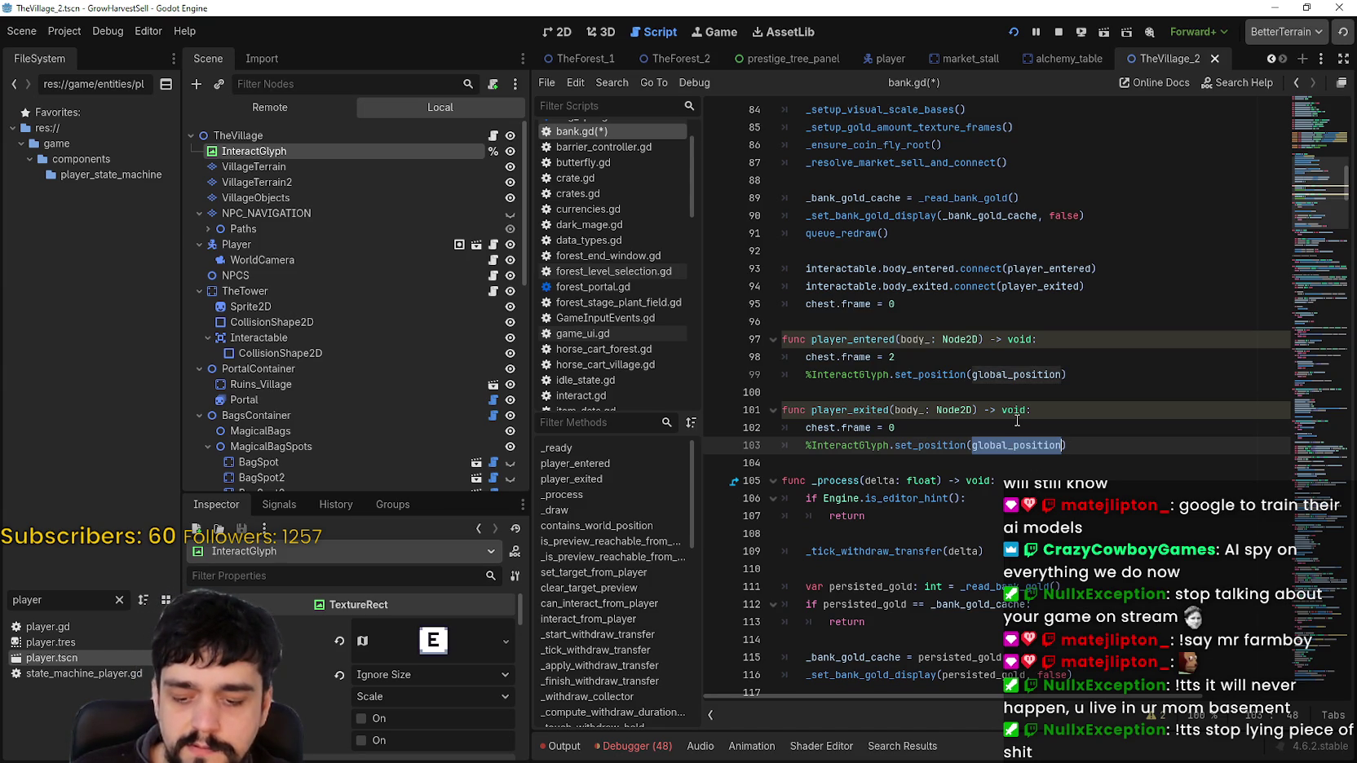
{"action": "type", "text": "Vector2"}
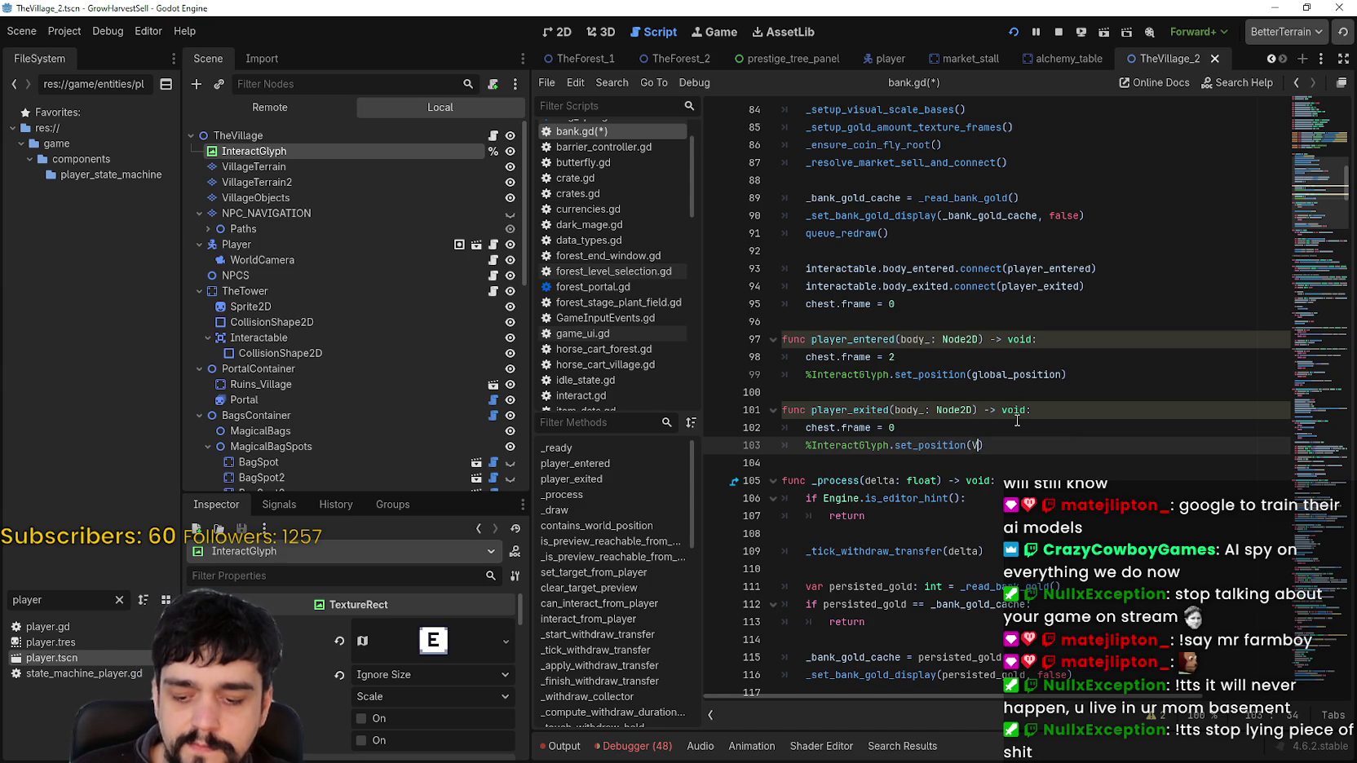
{"action": "type", "text": ".ZERO"}
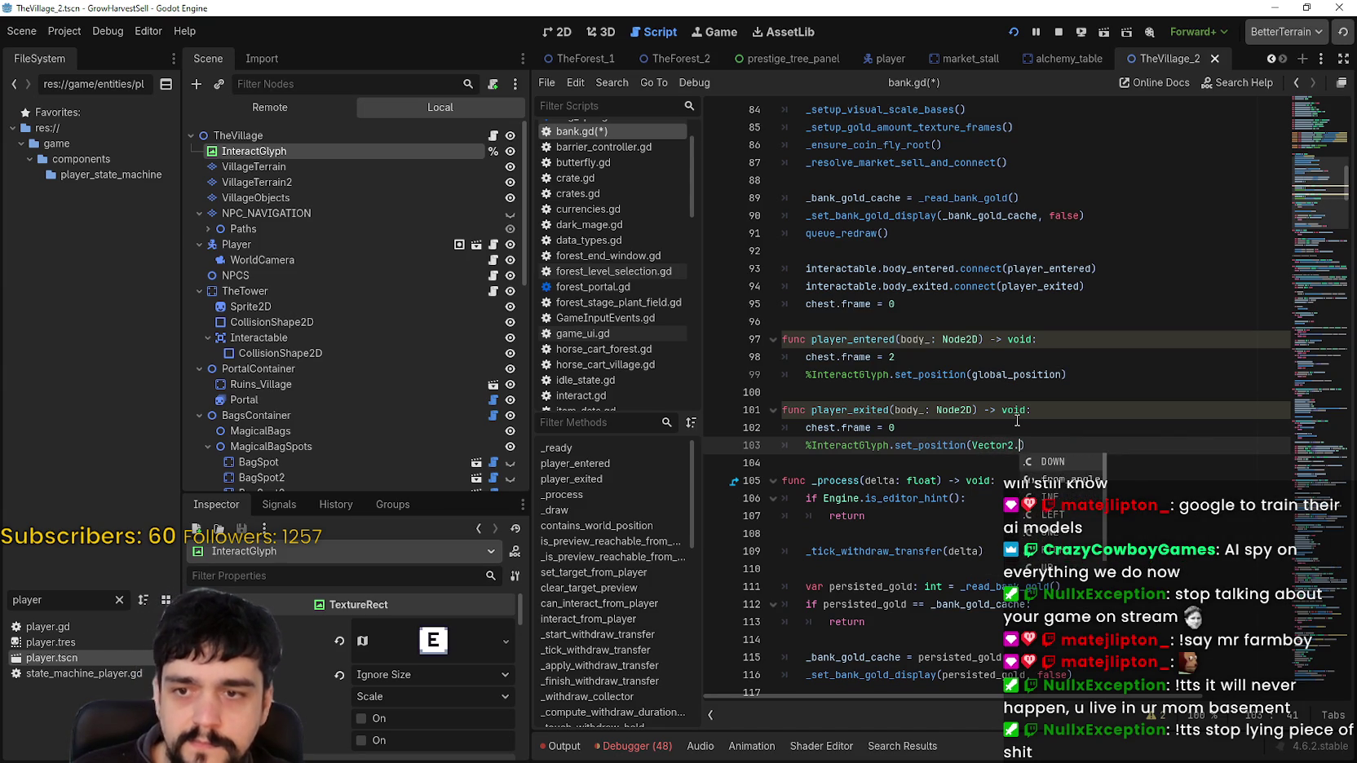
{"action": "key", "text": "ctrl+s"}
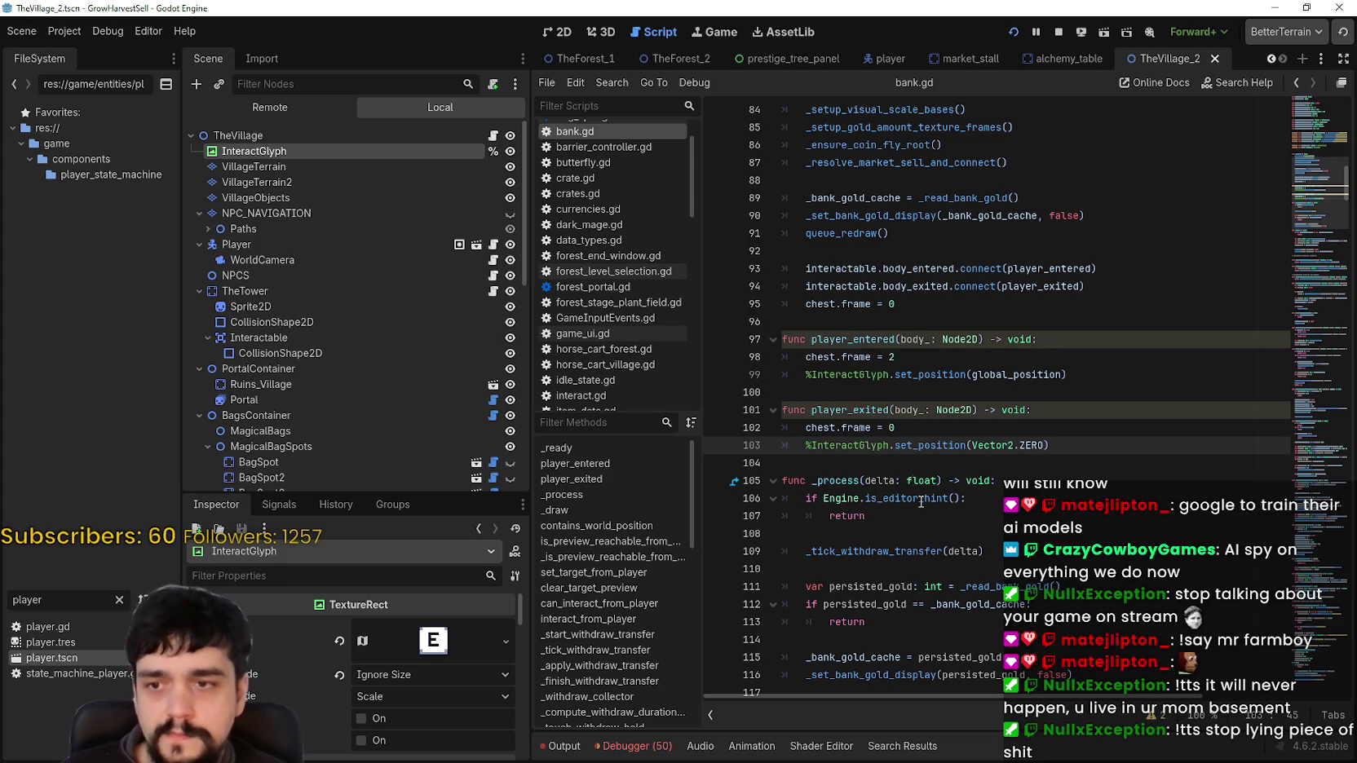
{"action": "left_click", "coordinate": [910, 463]}
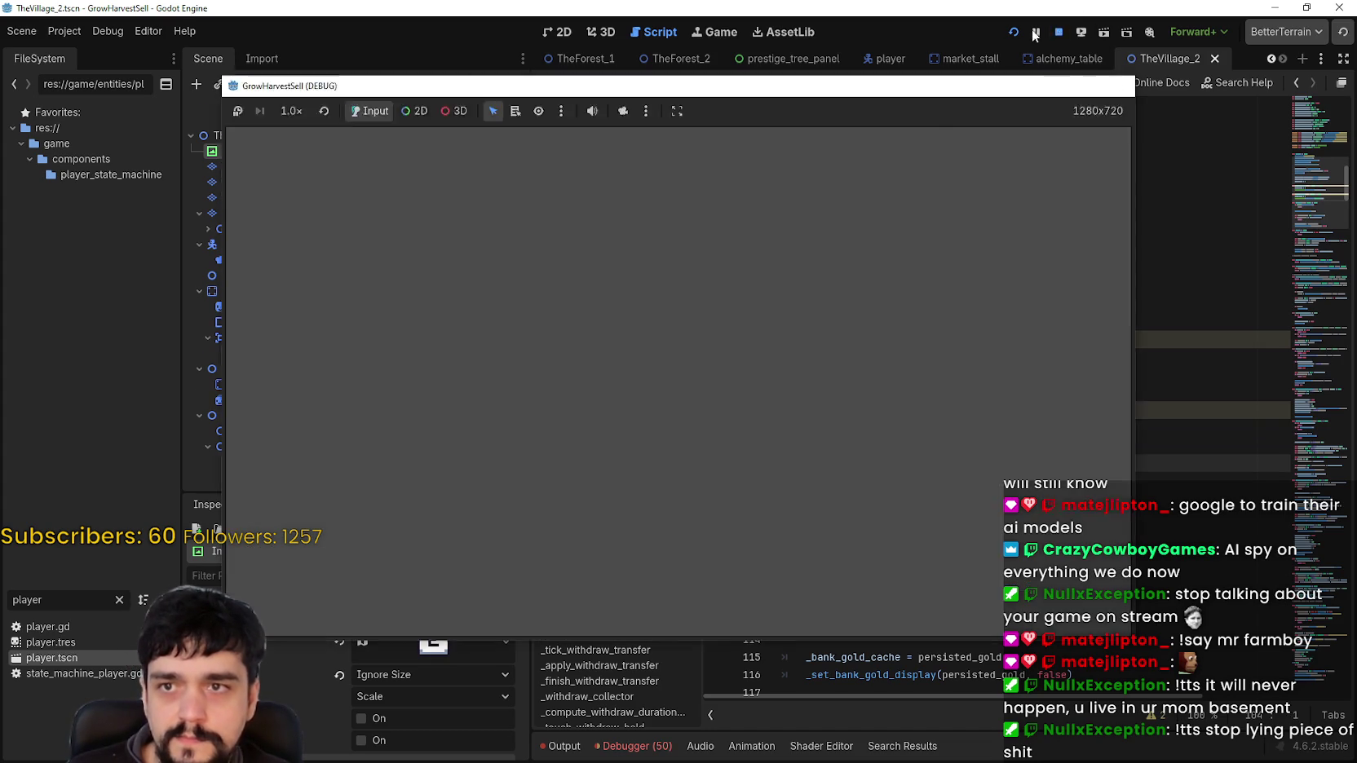
{"action": "left_click", "coordinate": [1014, 32]}
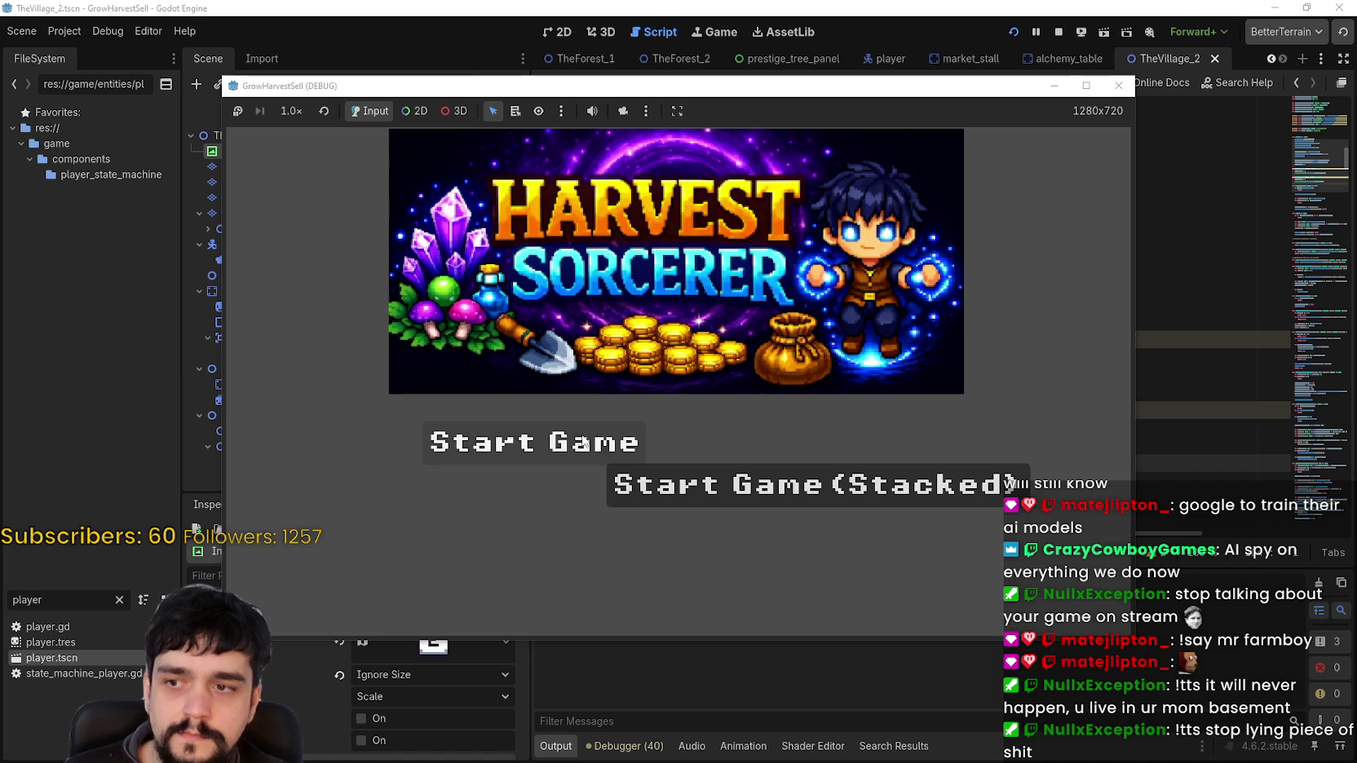
Start the game full screen and walk the player to the chest by the shop
{"action": "left_click", "coordinate": [530, 443]}
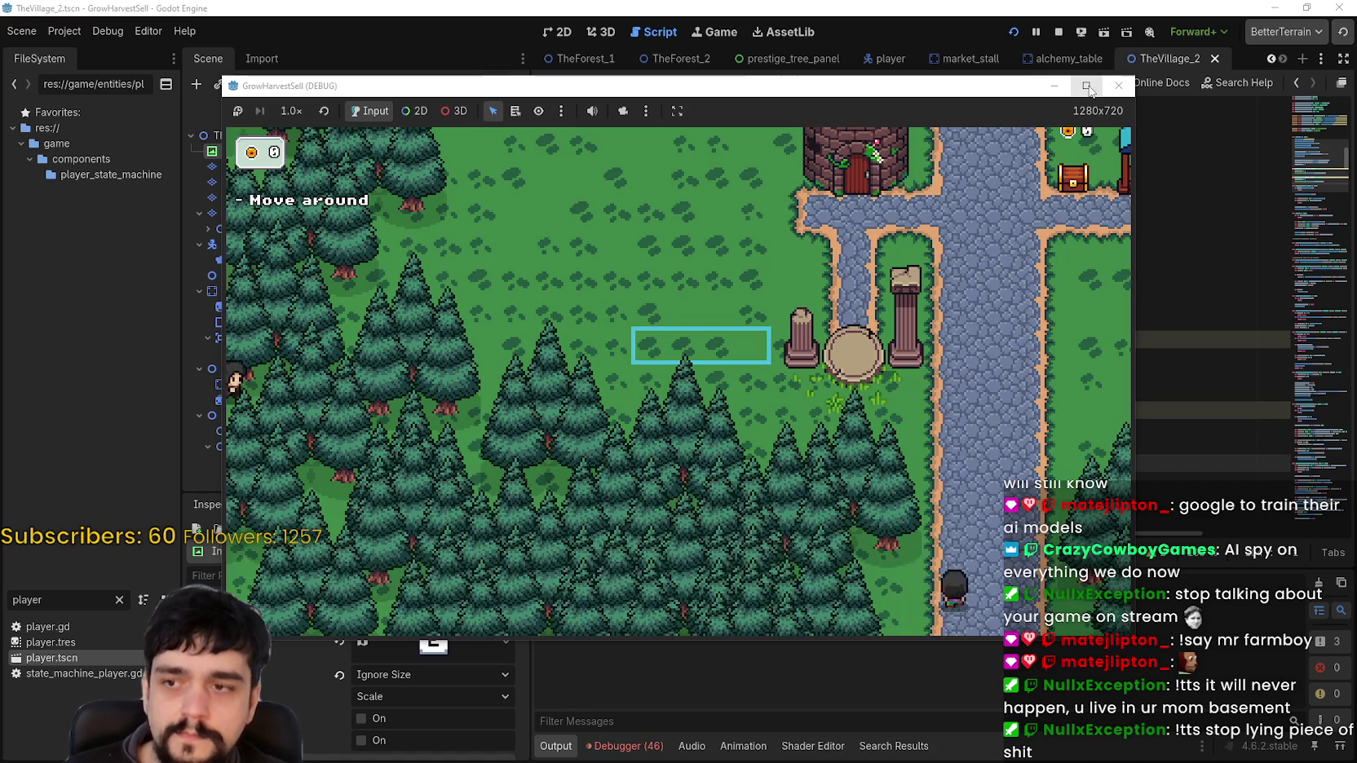
{"action": "left_click", "coordinate": [1086, 86]}
{"action": "key", "text": "d"}
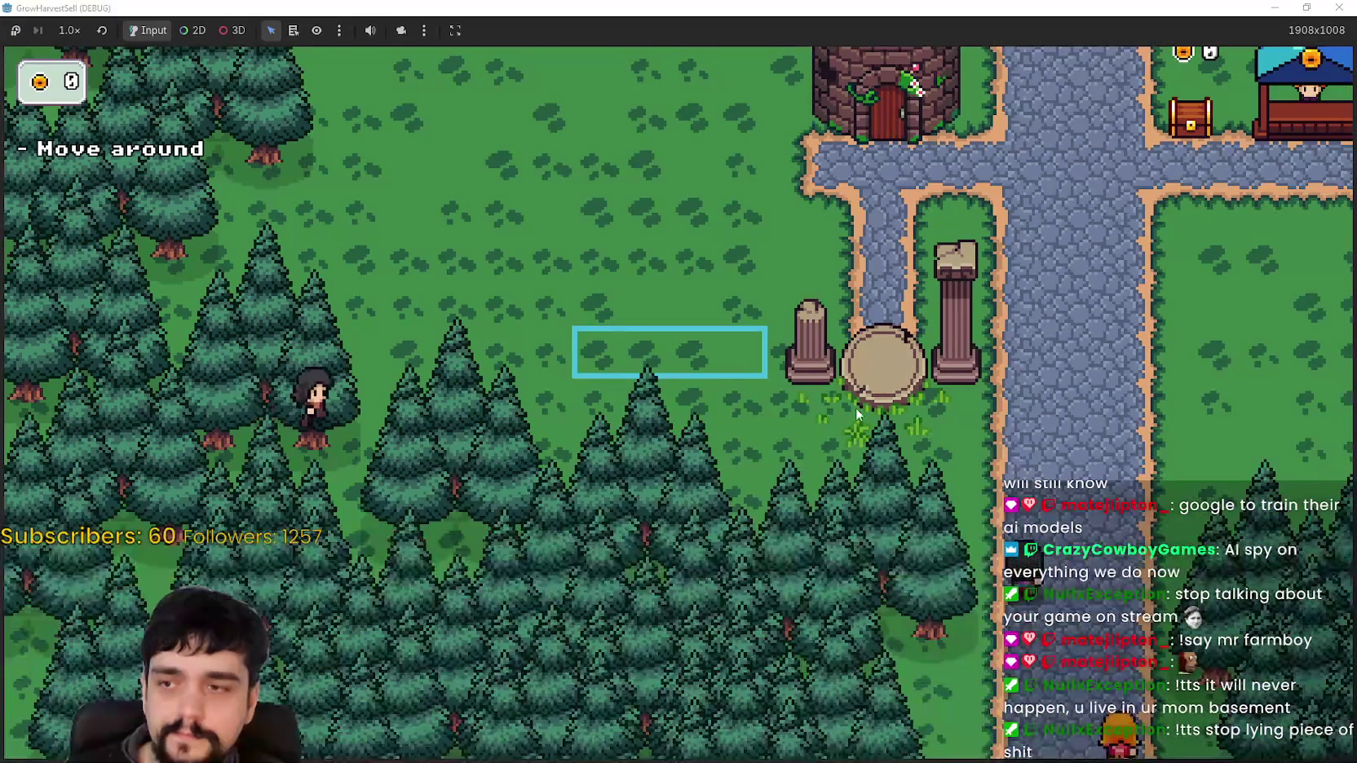
{"action": "key", "text": "w"}
{"action": "key", "text": "d"}
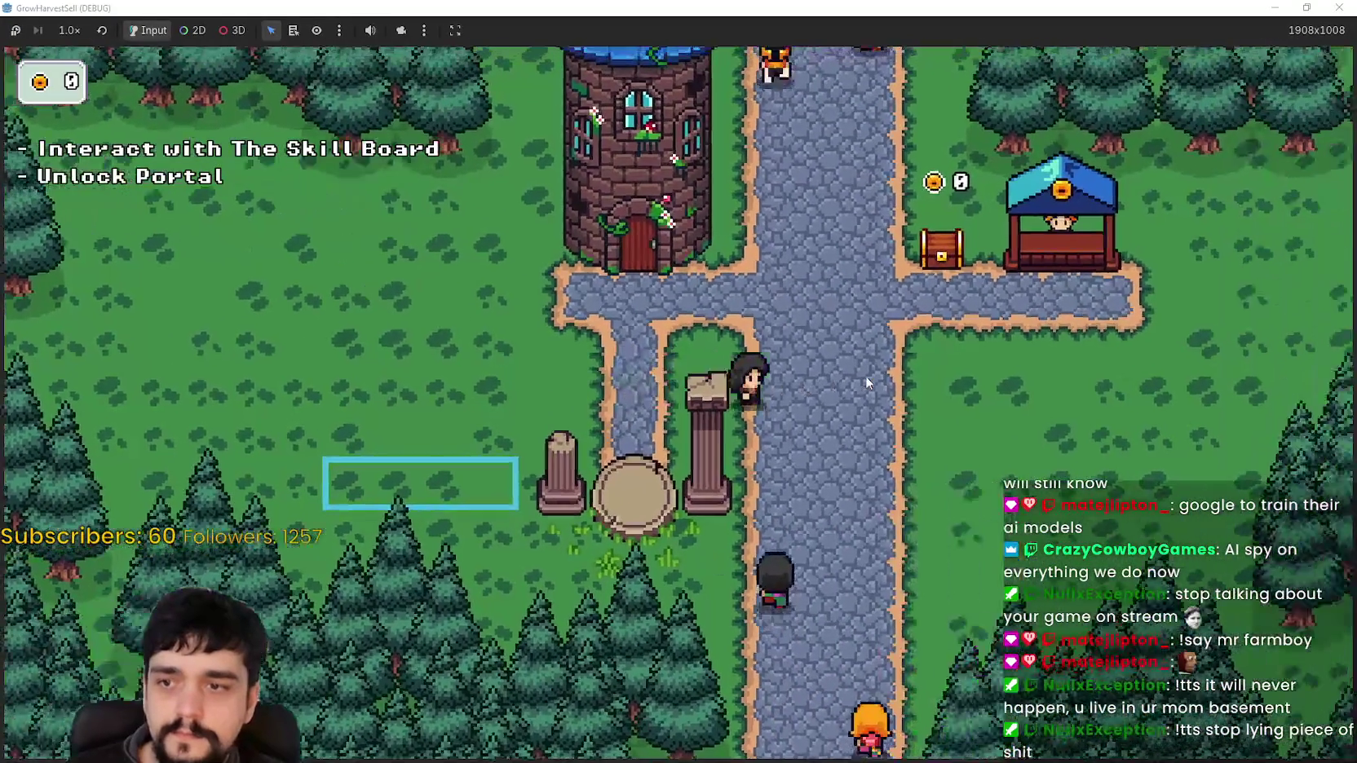
{"action": "key", "text": "w"}
Walk back and forth at the chest to retest the E prompt, then return to the editor
{"action": "key", "text": "s"}
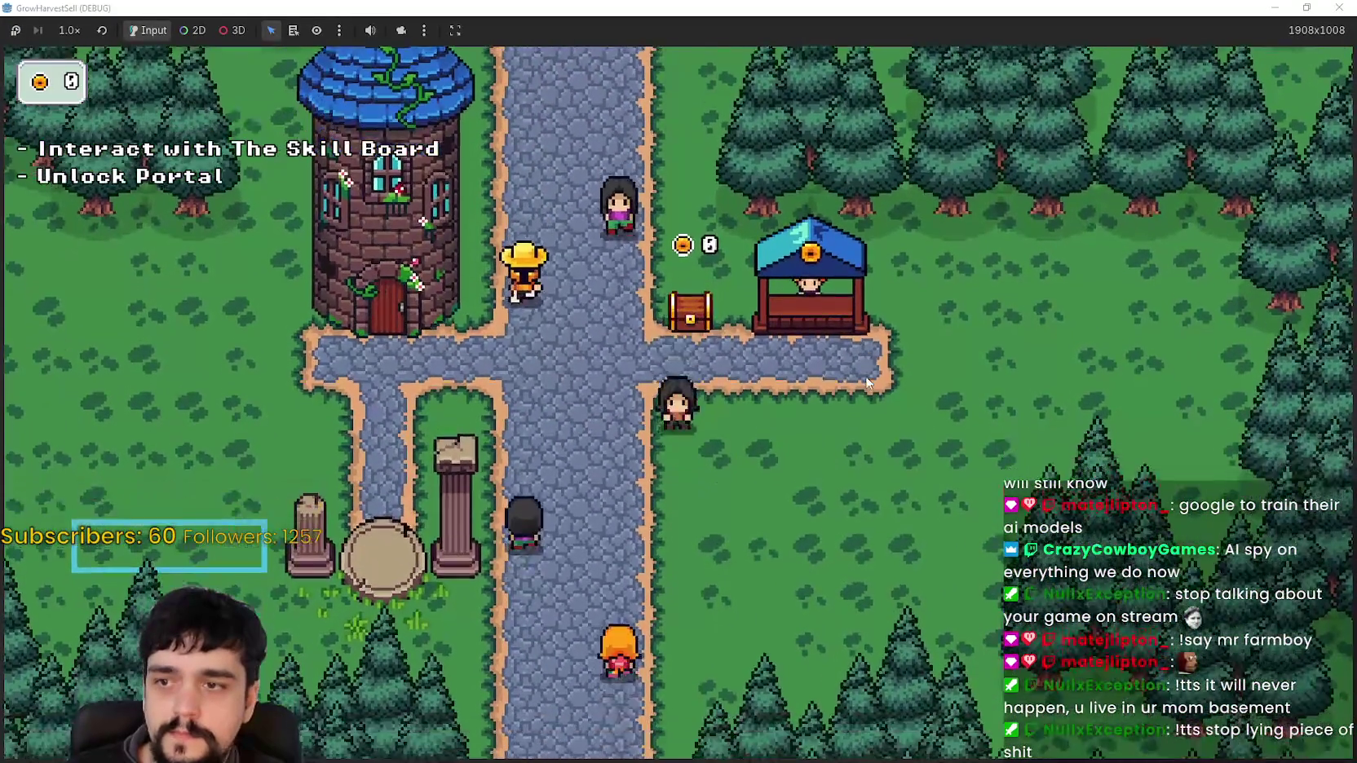
{"action": "key", "text": "w"}
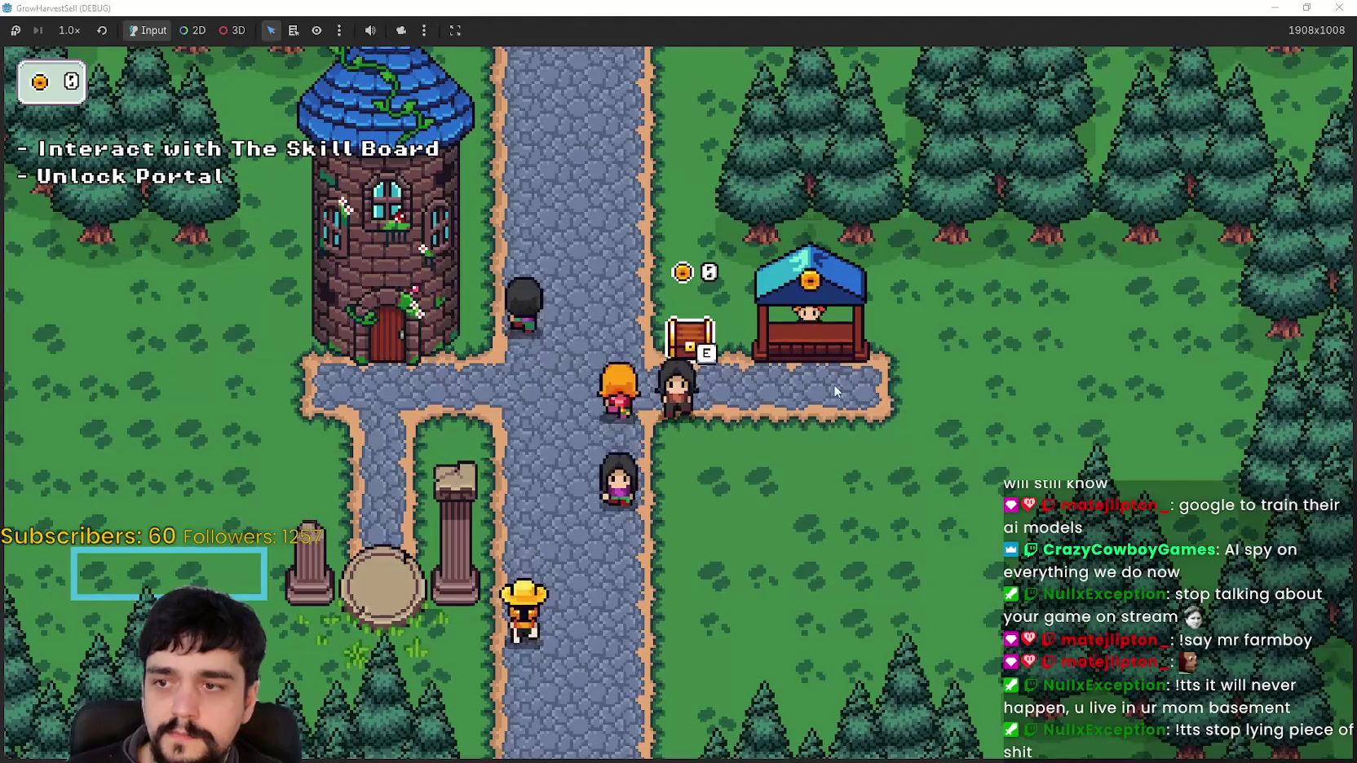
{"action": "key", "text": "w"}
{"action": "key", "text": "s"}
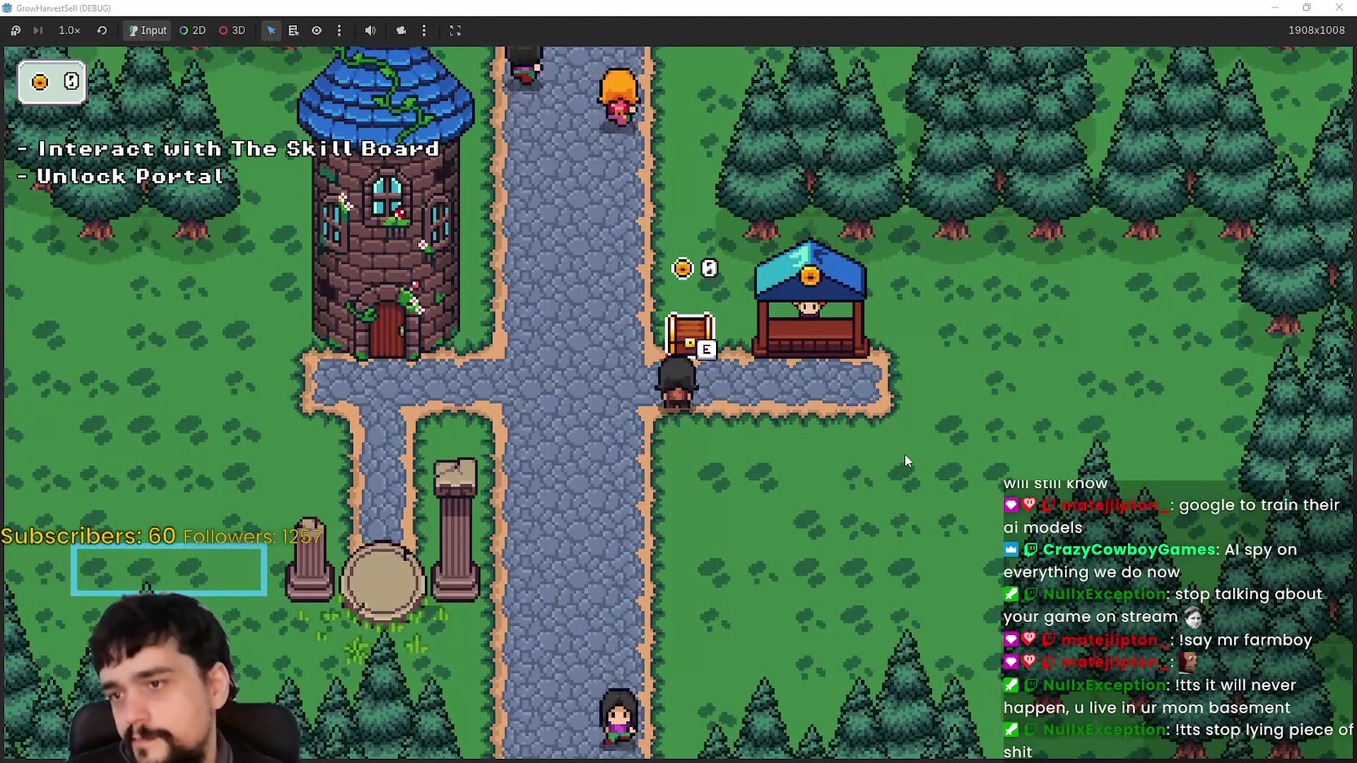
{"action": "key", "text": "w"}
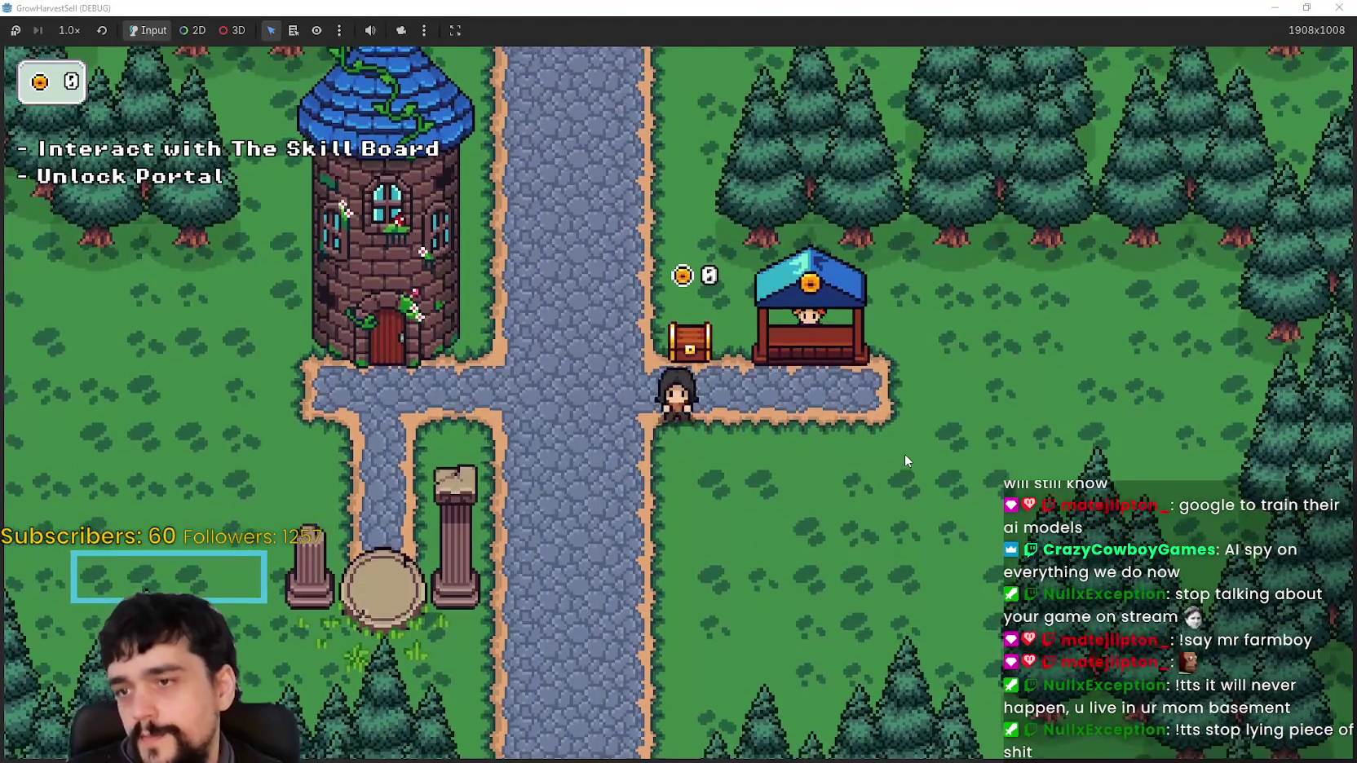
{"action": "key", "text": "w"}
{"action": "key", "text": "s"}
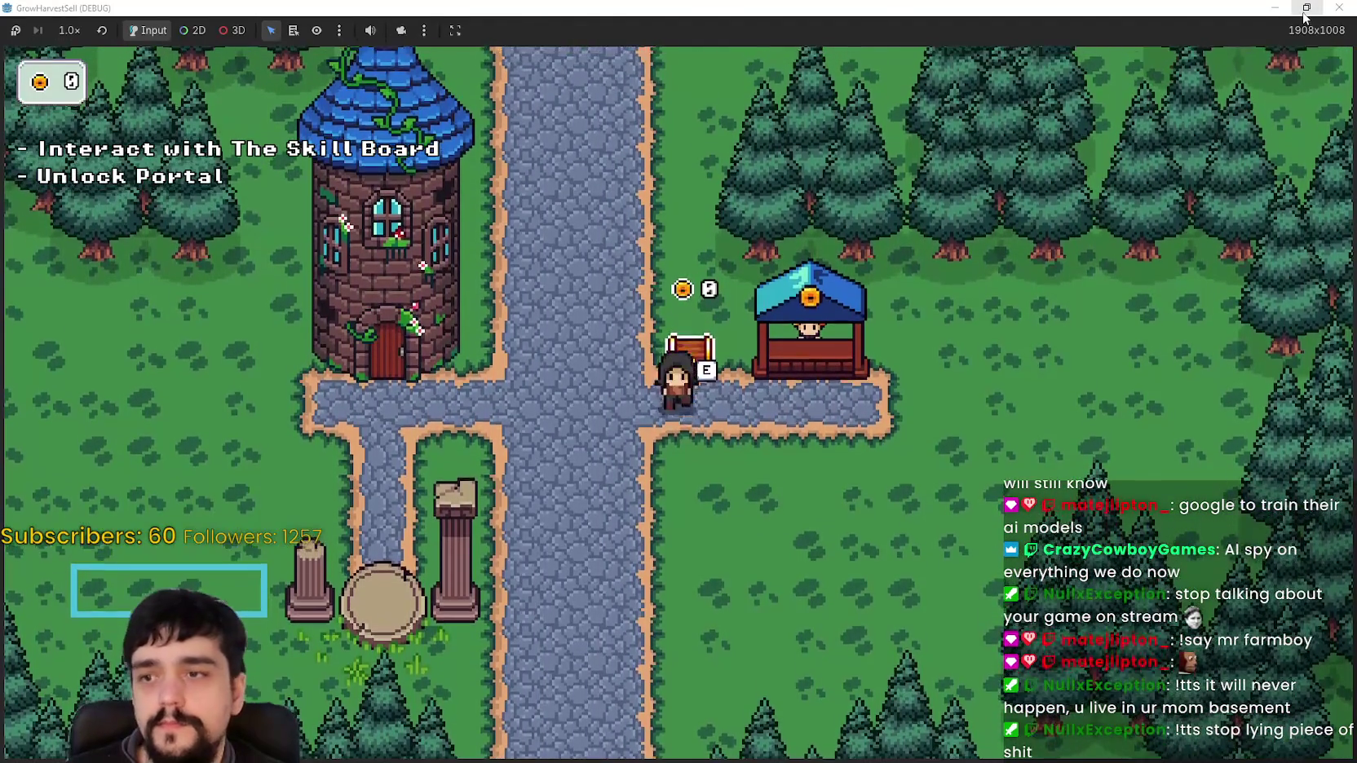
{"action": "key", "text": "w"}
{"action": "key", "text": "s"}
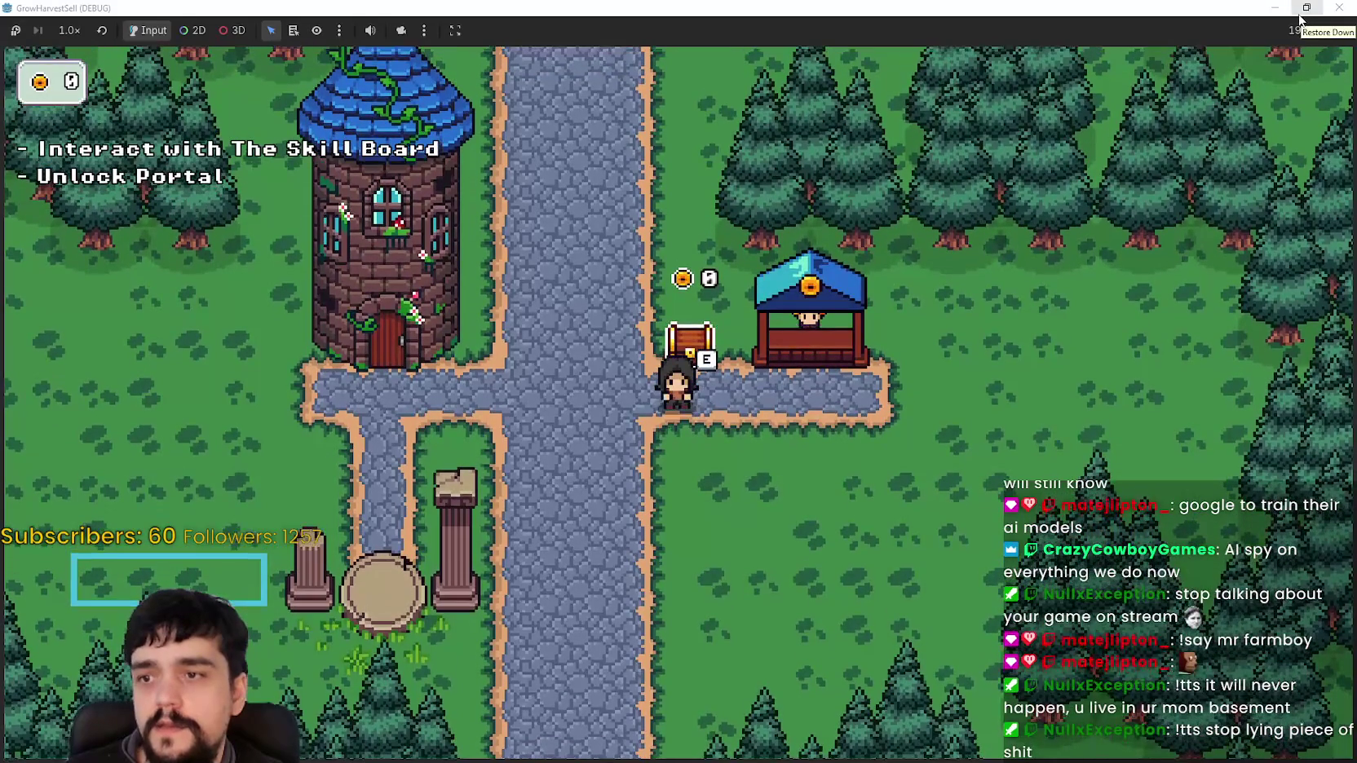
{"action": "left_click", "coordinate": [1306, 8]}
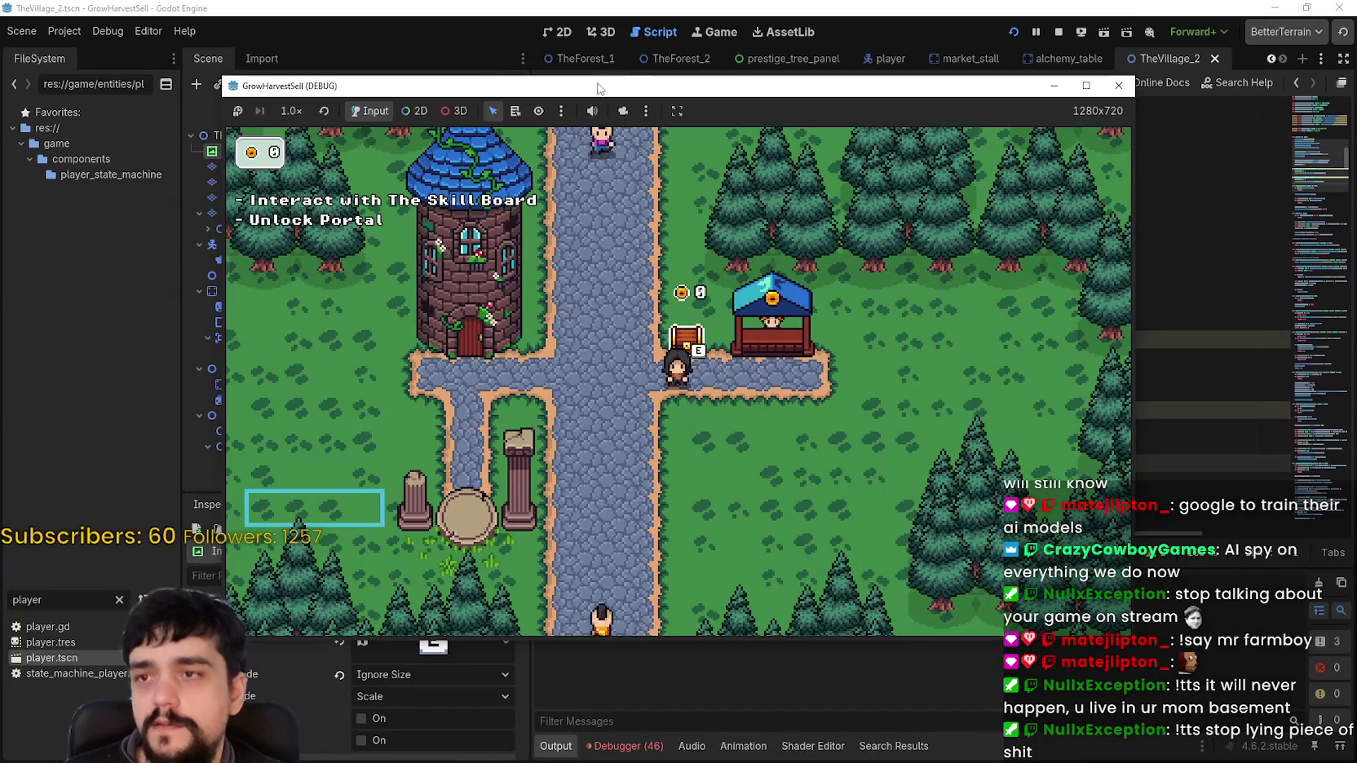
{"action": "left_click", "coordinate": [998, 48]}
Review InteractGlyph's TextureRect properties: E key texture, Top Left anchors, position 10, 10
{"action": "double_click", "coordinate": [1016, 374]}
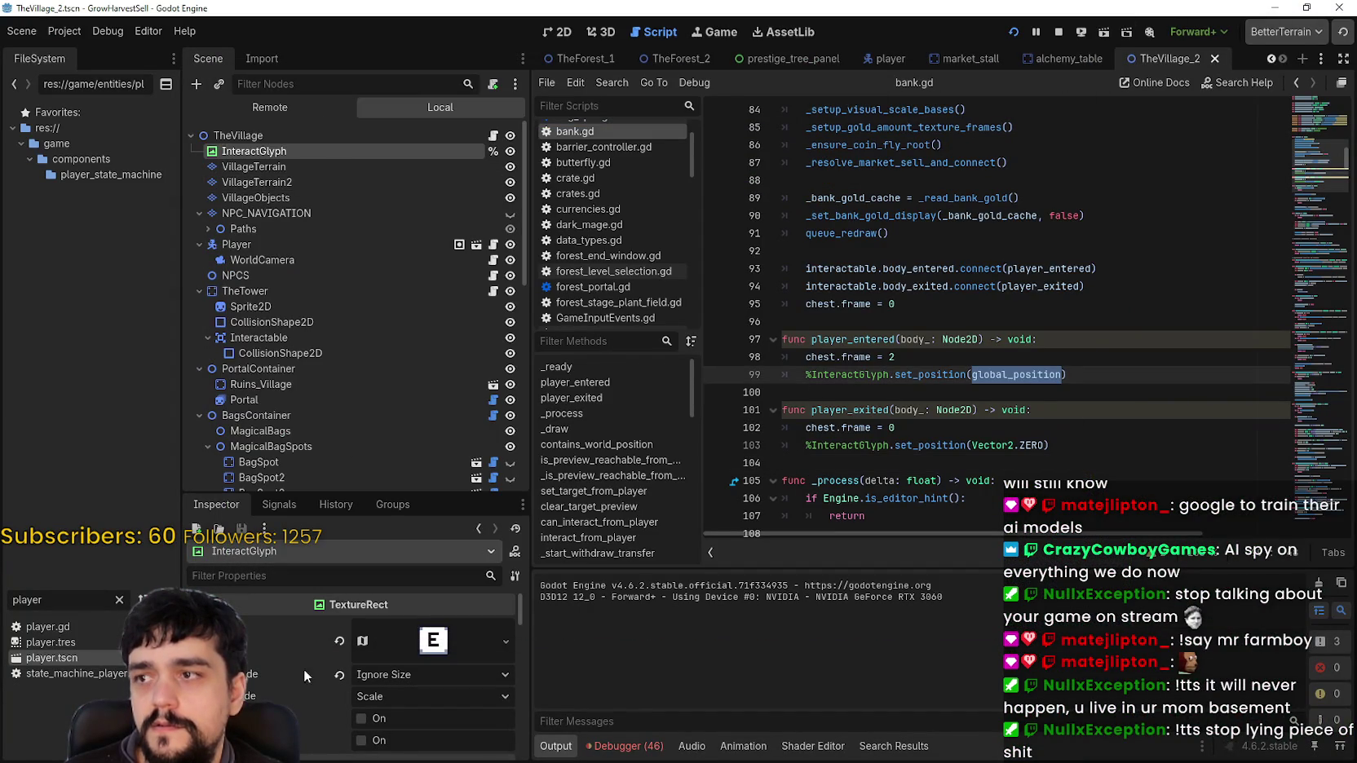
{"action": "scroll", "coordinate": [419, 702], "scroll_direction": "down", "scroll_amount": 1}
{"action": "scroll", "coordinate": [311, 720], "scroll_direction": "down", "scroll_amount": 3}
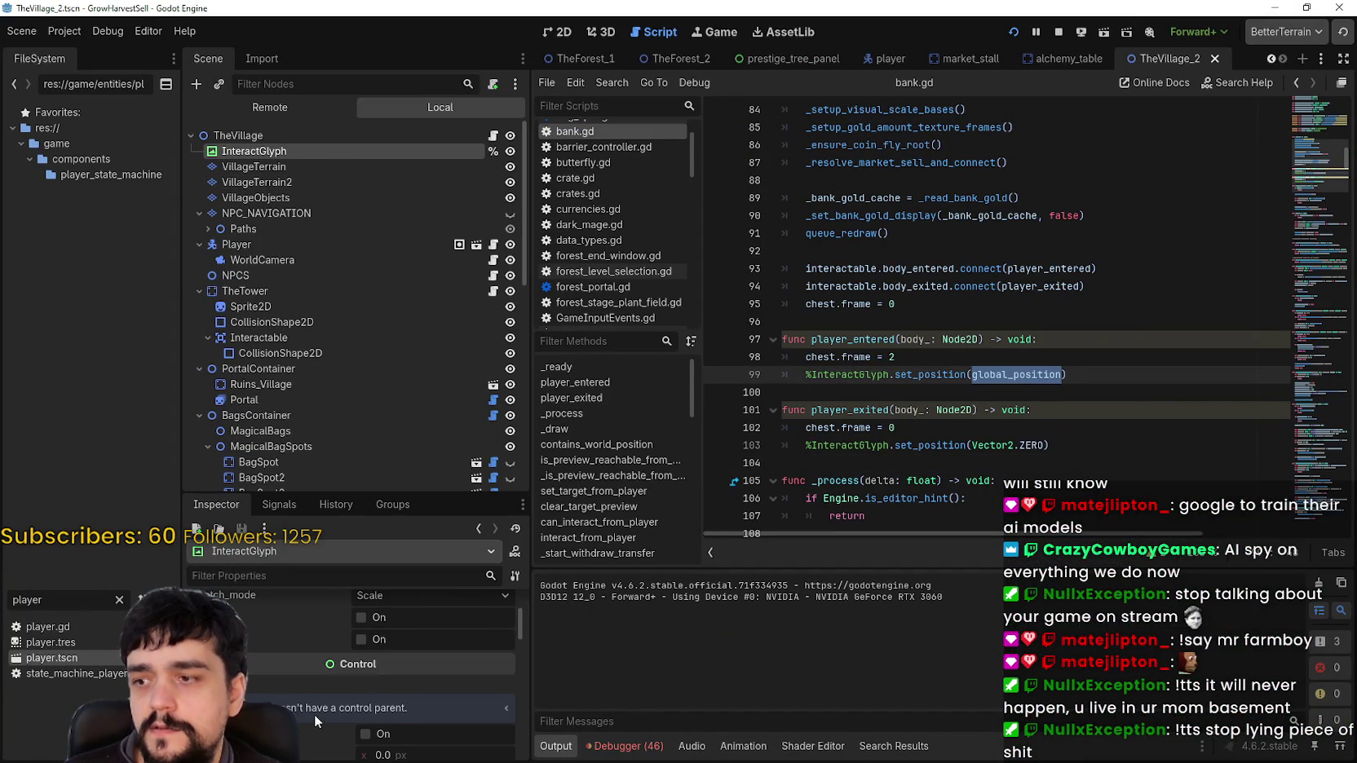
{"action": "scroll", "coordinate": [355, 681], "scroll_direction": "down", "scroll_amount": 5}
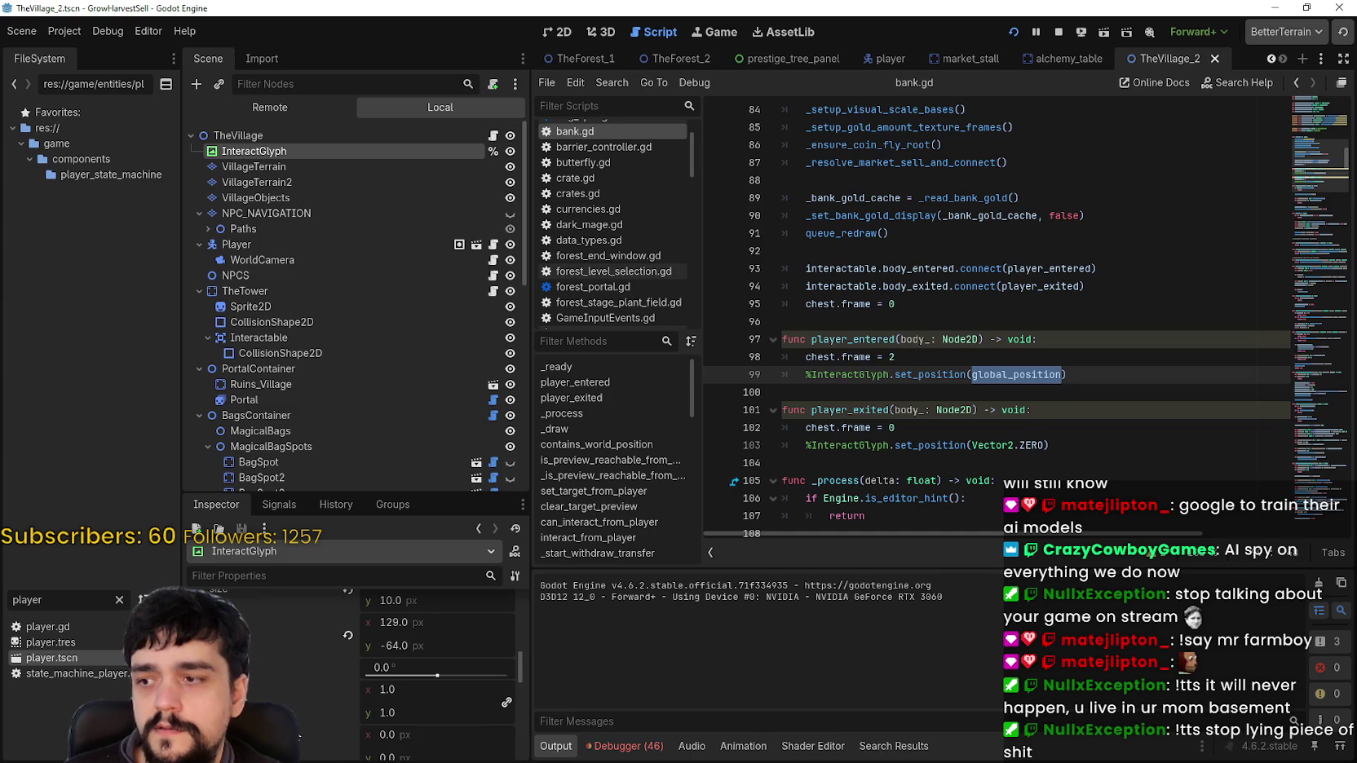
{"action": "scroll", "coordinate": [296, 713], "scroll_direction": "up", "scroll_amount": 2}
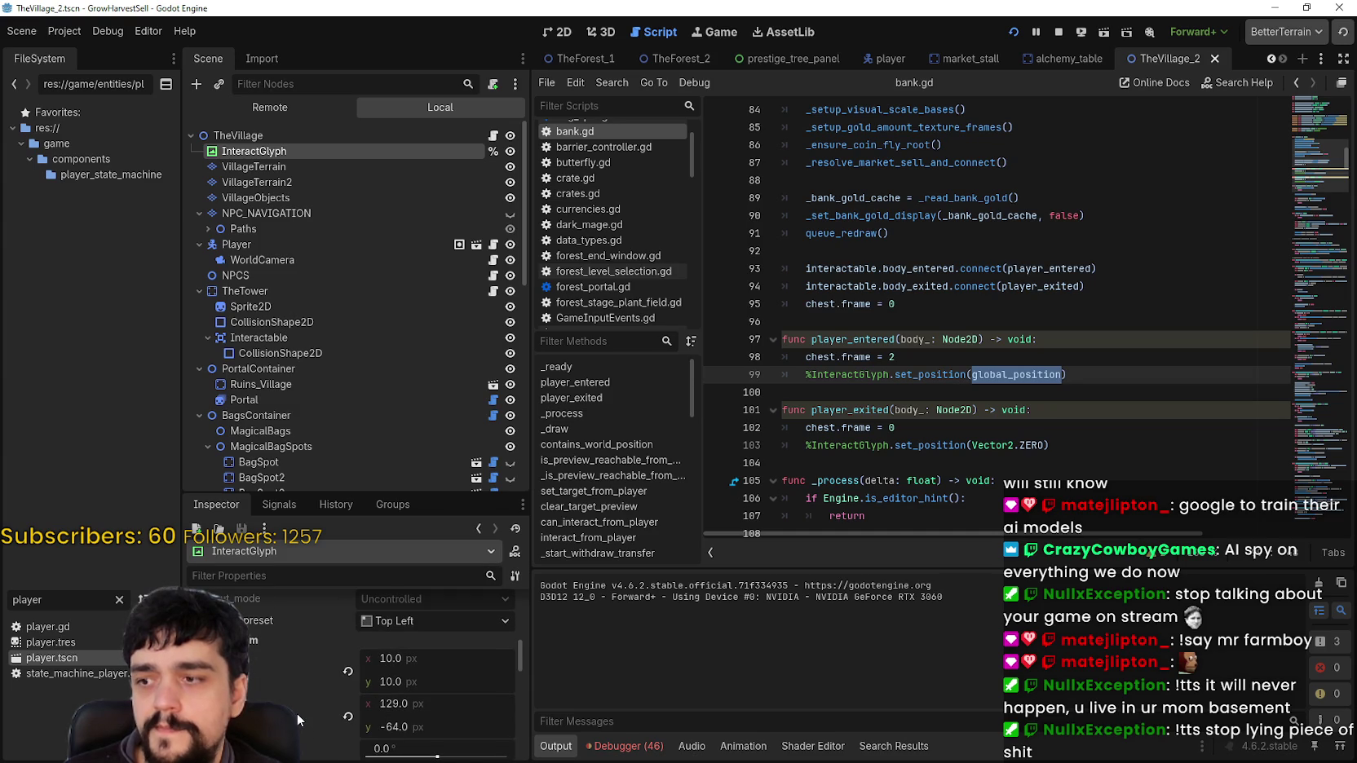
{"action": "mouse_move", "coordinate": [297, 716]}
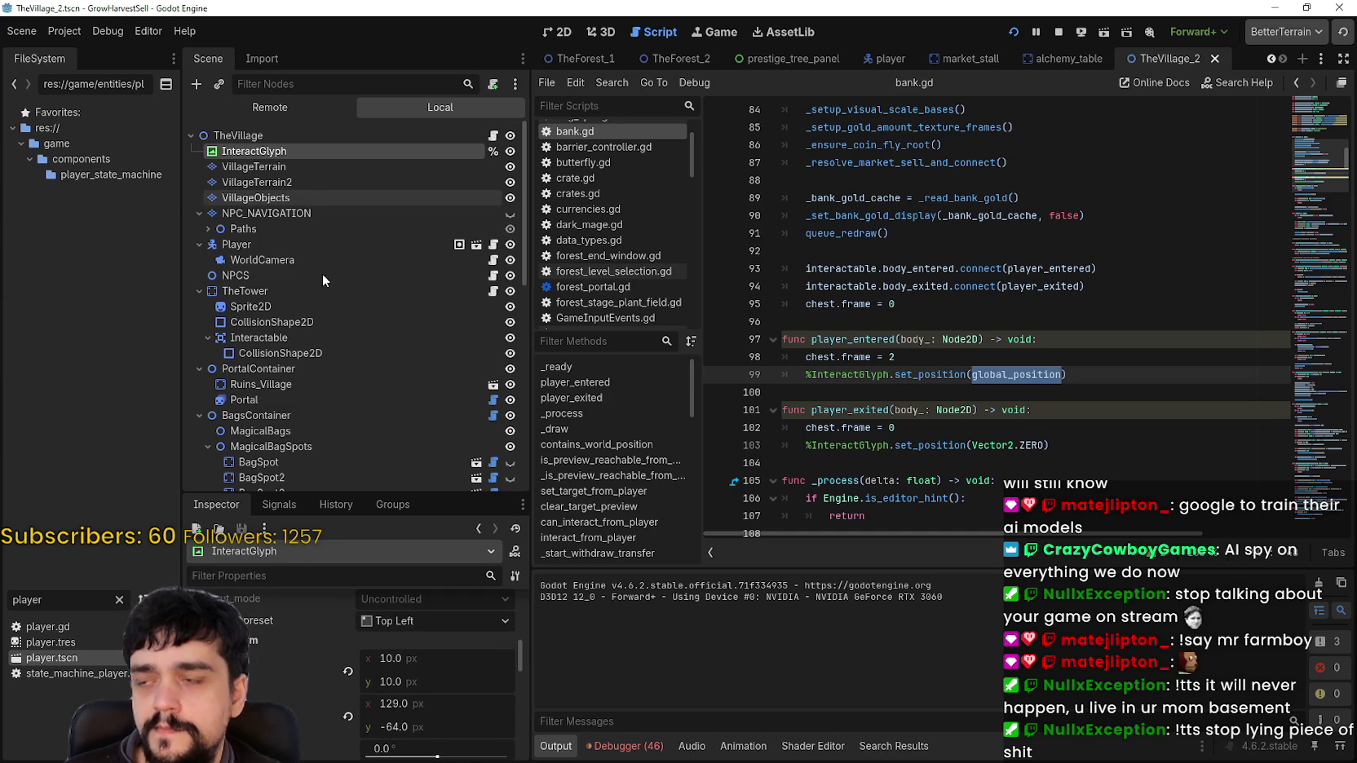
{"action": "scroll", "coordinate": [518, 652], "scroll_direction": "down", "scroll_amount": 4}
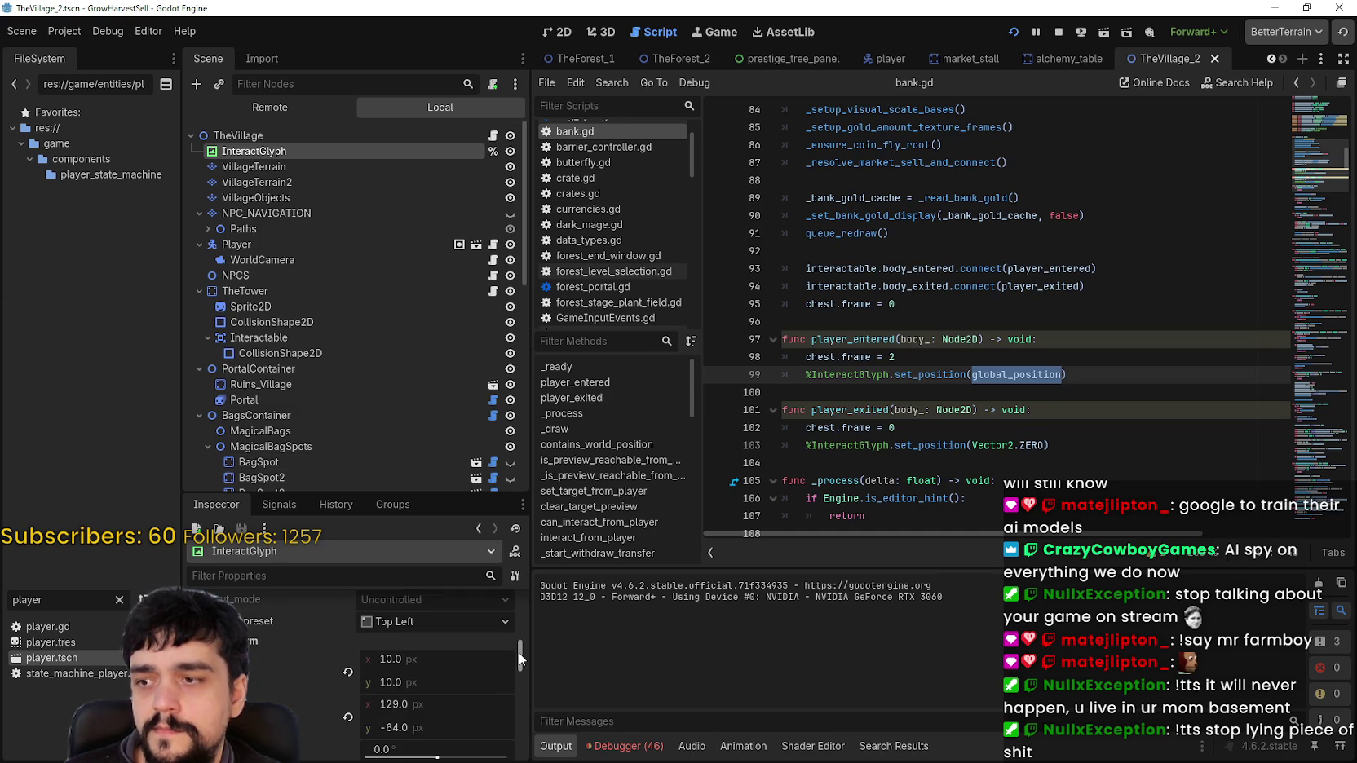
{"action": "mouse_move", "coordinate": [514, 683]}
{"action": "left_mouse_down"}
{"action": "mouse_move", "coordinate": [509, 695]}
{"action": "mouse_move", "coordinate": [512, 604]}
{"action": "mouse_move", "coordinate": [505, 649]}
{"action": "left_mouse_up"}
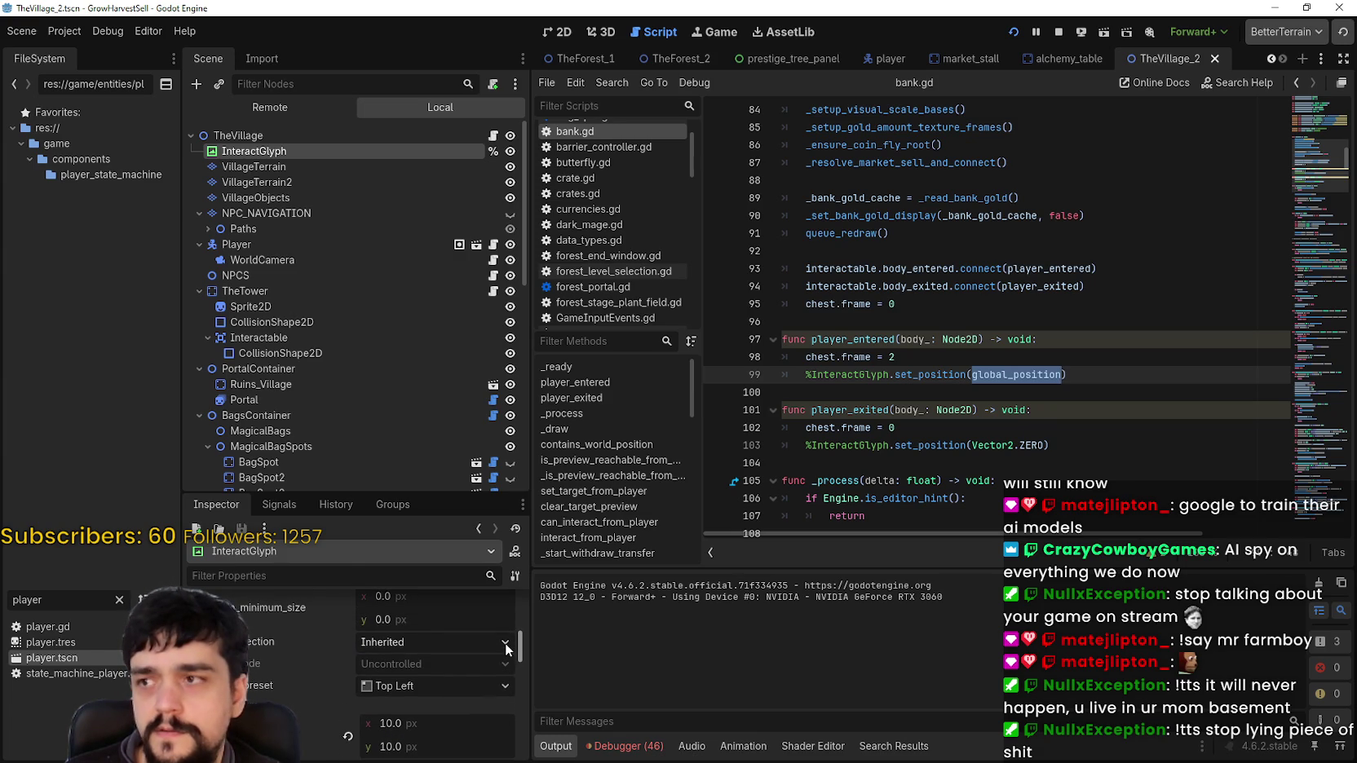
{"action": "left_click", "coordinate": [558, 31]}
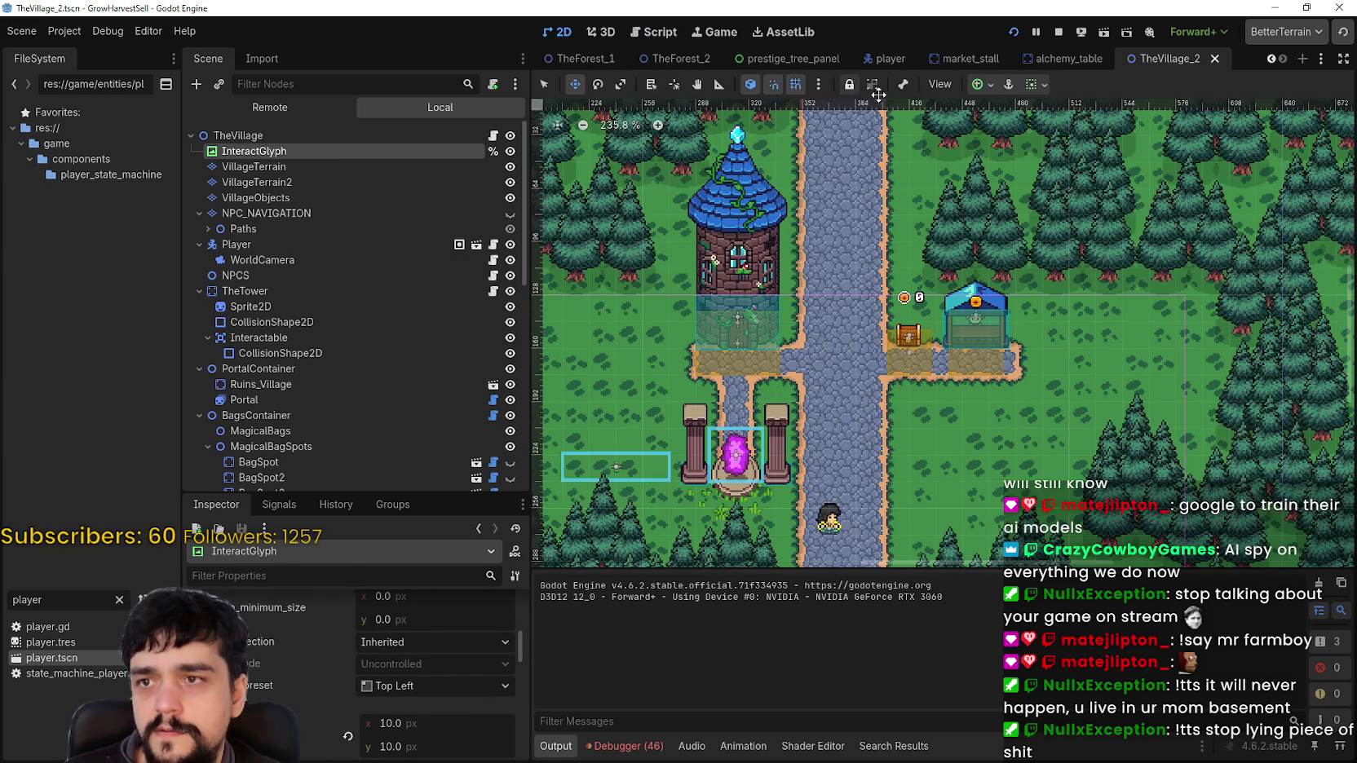
{"action": "left_click", "coordinate": [1033, 87]}
{"action": "left_click", "coordinate": [1041, 137]}
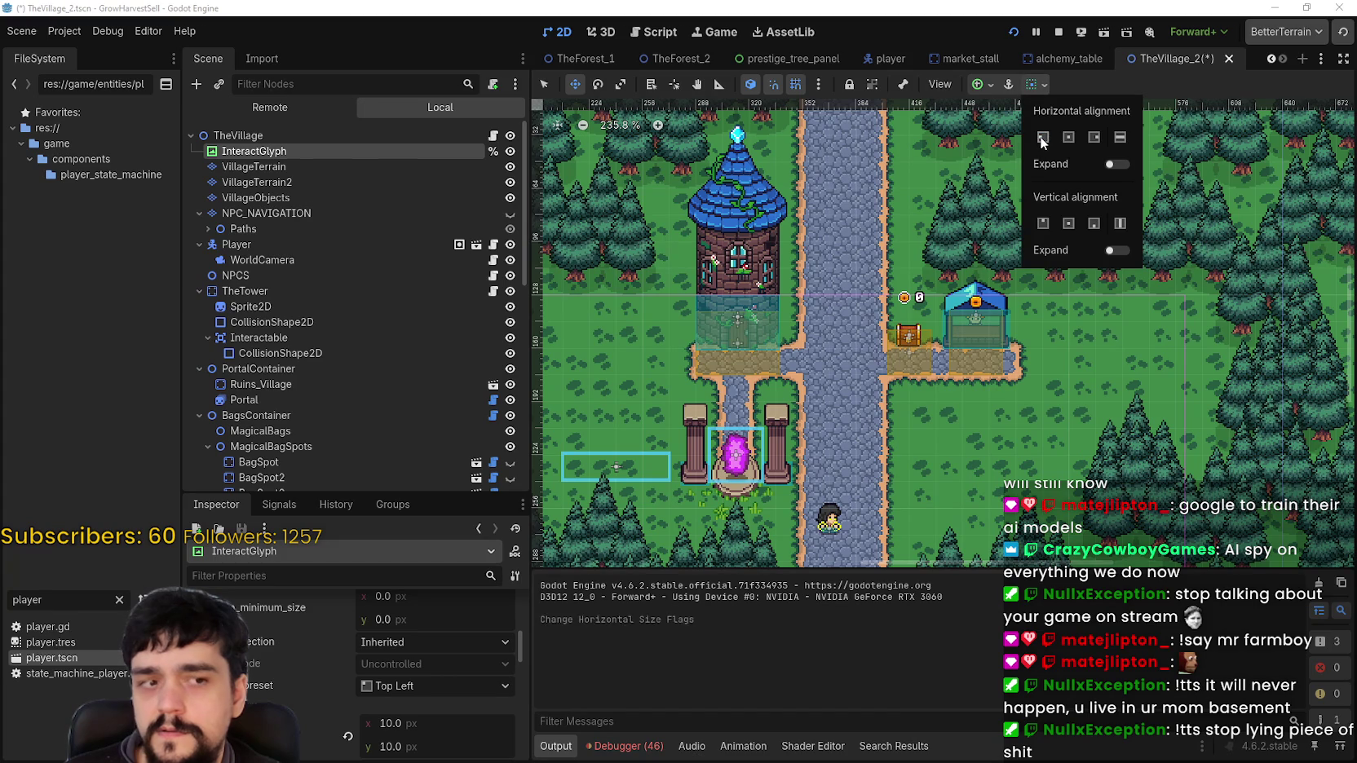
{"action": "left_click", "coordinate": [1042, 222]}
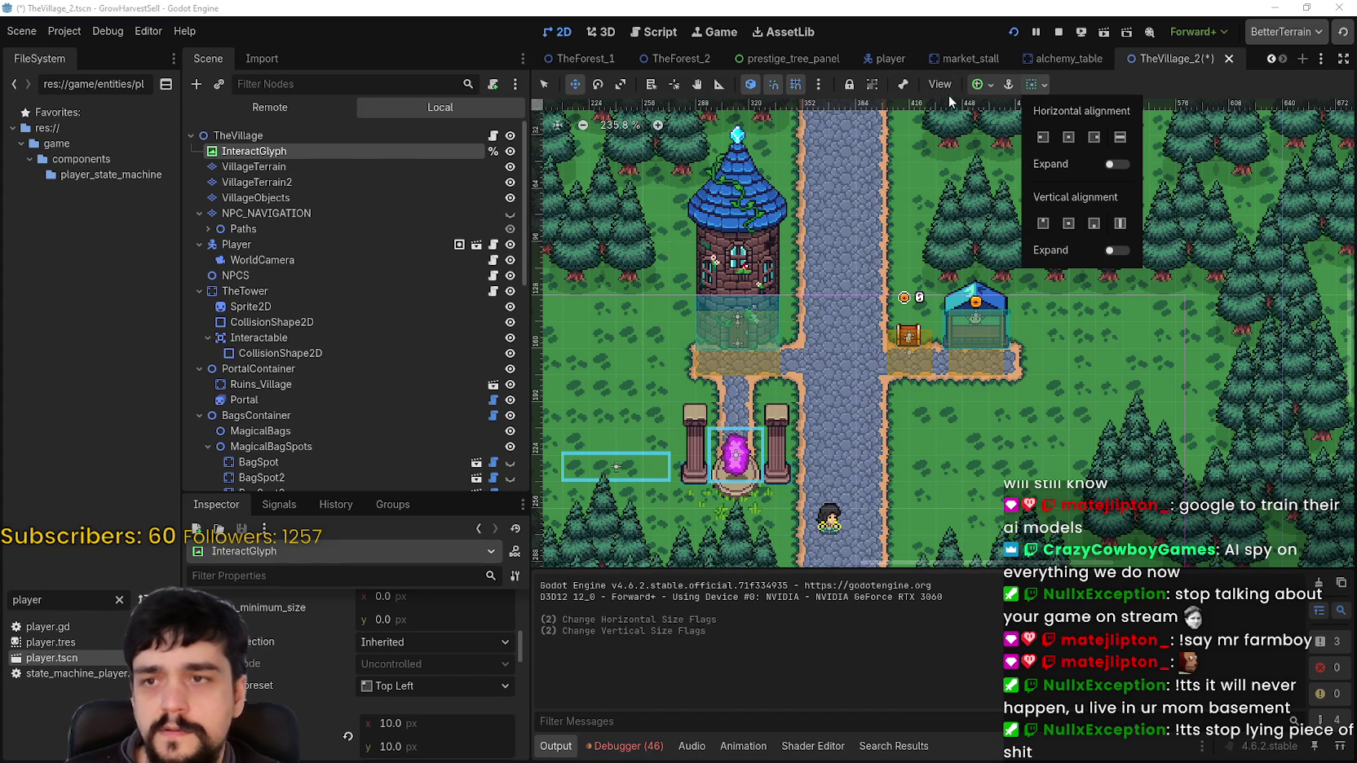
{"action": "left_click", "coordinate": [978, 84]}
{"action": "left_click", "coordinate": [978, 84]}
{"action": "left_click", "coordinate": [987, 138]}
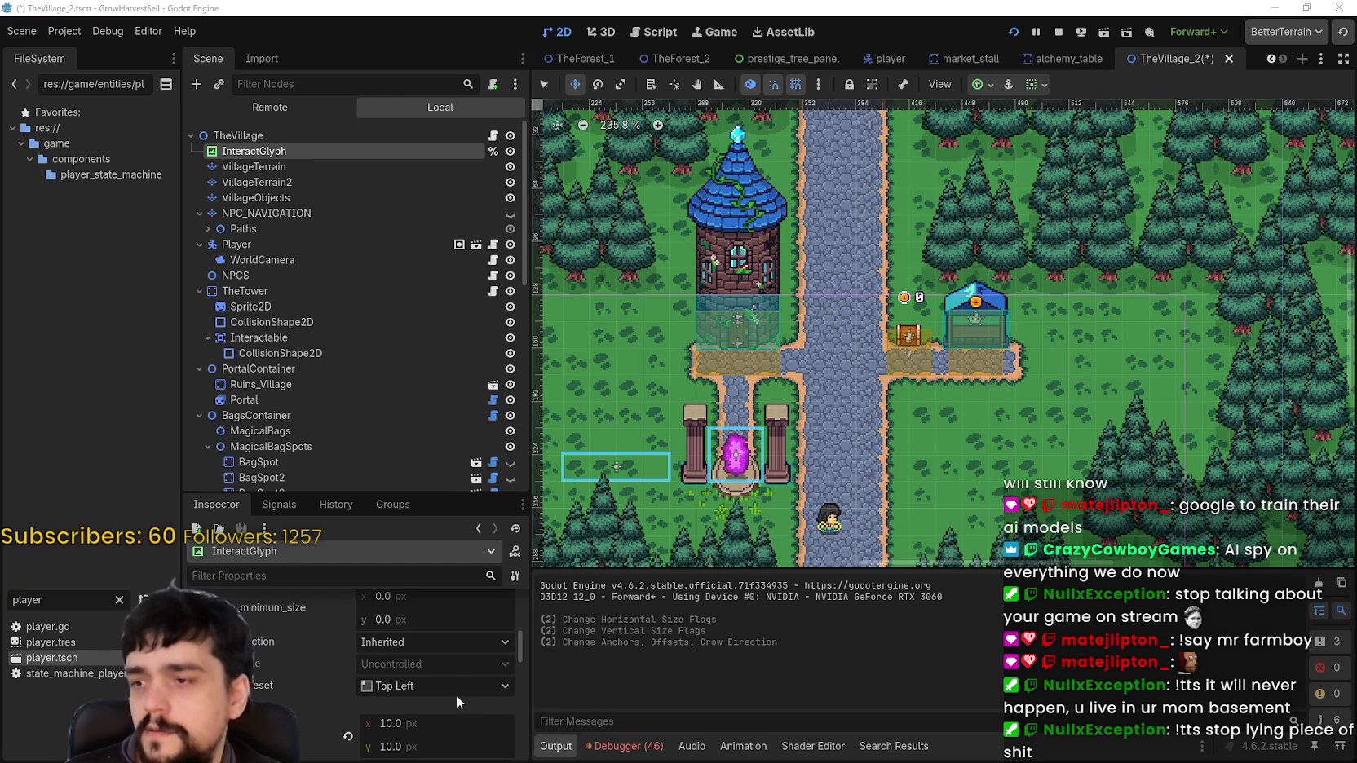
{"action": "scroll", "coordinate": [456, 695], "scroll_direction": "up", "scroll_amount": 2}
{"action": "scroll", "coordinate": [617, 363], "scroll_direction": "down", "scroll_amount": 5}
{"action": "scroll", "coordinate": [617, 362], "scroll_direction": "down", "scroll_amount": 3}
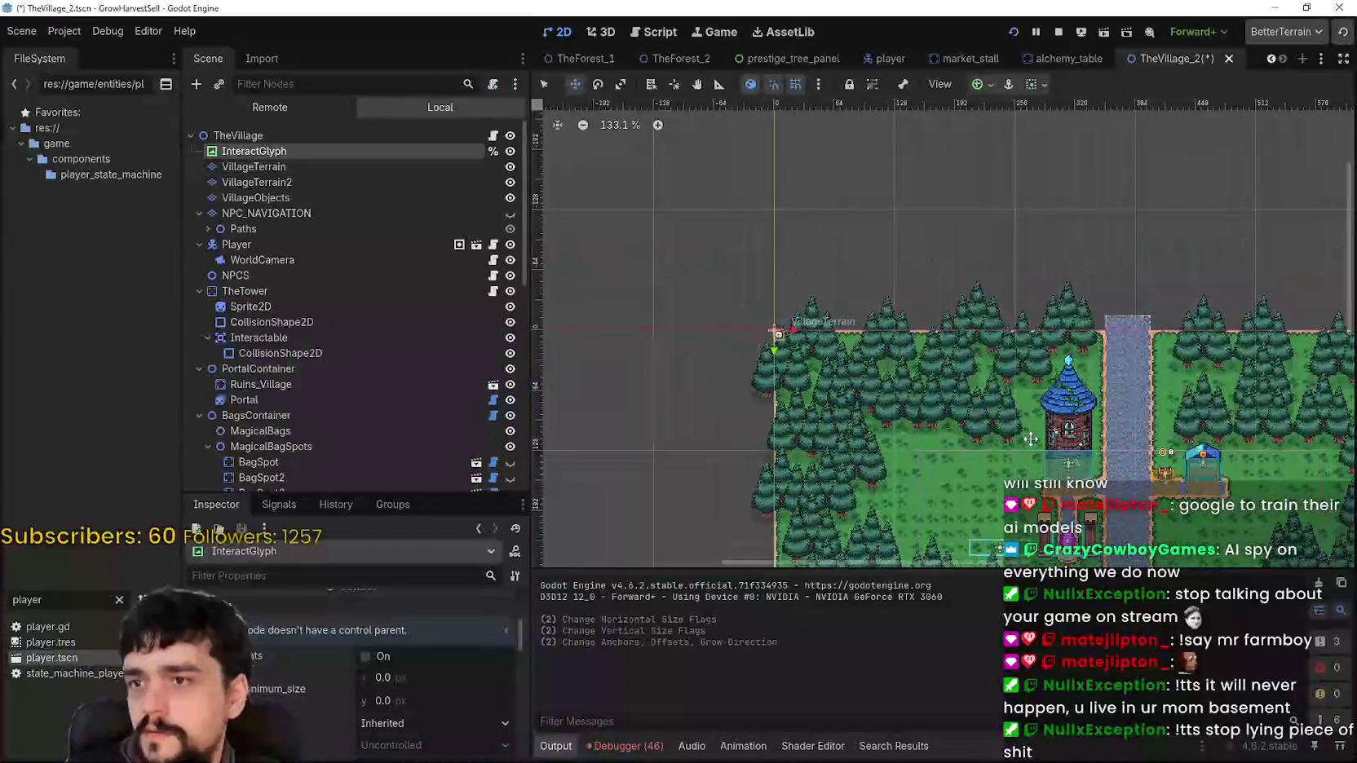
{"action": "scroll", "coordinate": [697, 312], "scroll_direction": "up", "scroll_amount": 5}
{"action": "scroll", "coordinate": [856, 389], "scroll_direction": "up", "scroll_amount": 4}
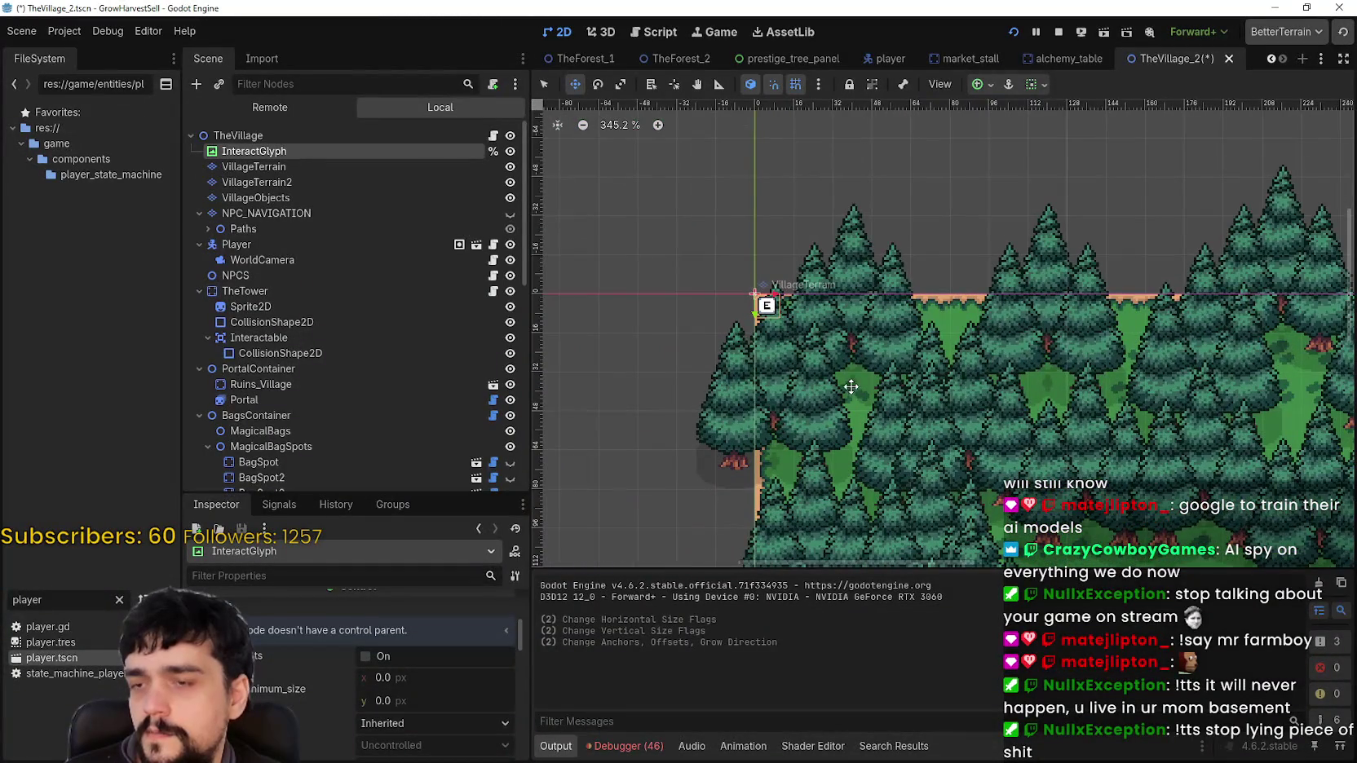
{"action": "scroll", "coordinate": [852, 375], "scroll_direction": "down", "scroll_amount": 4}
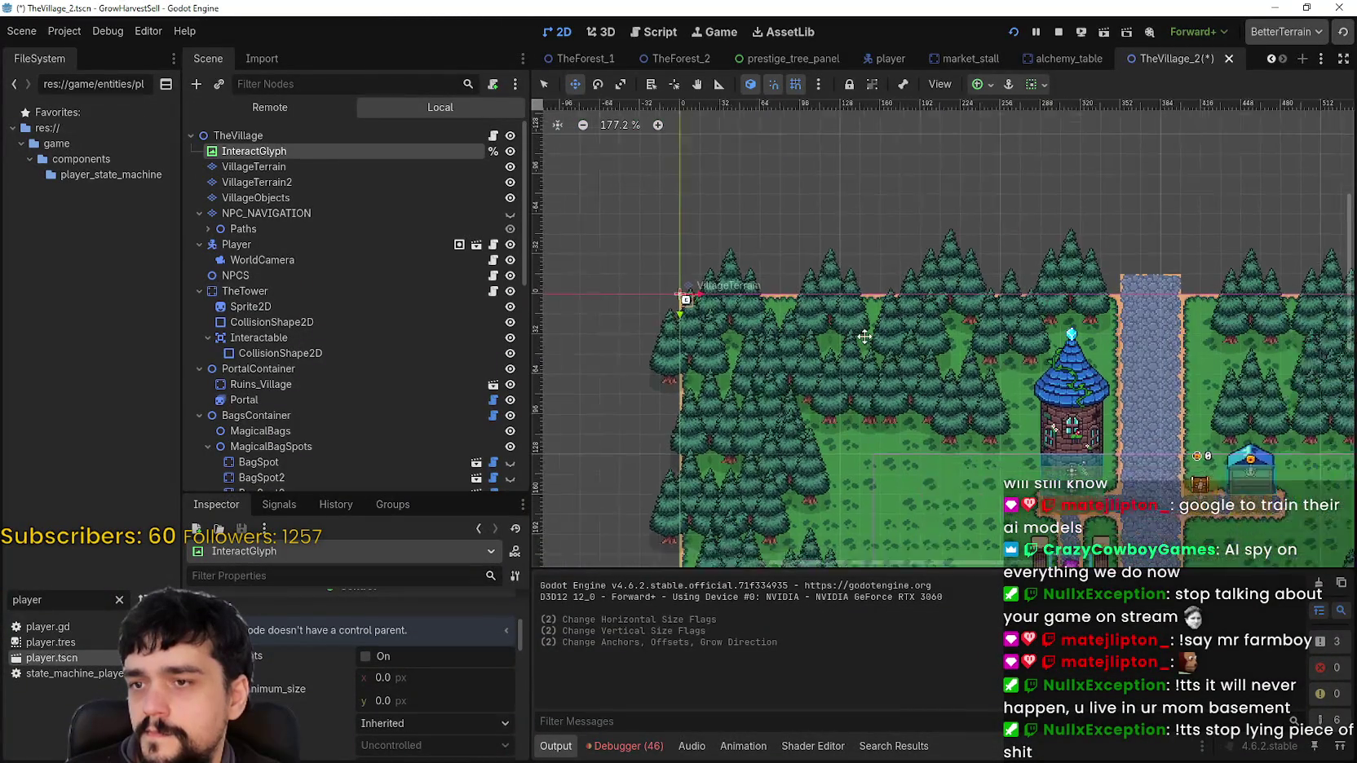
{"action": "scroll", "coordinate": [864, 336], "scroll_direction": "up", "scroll_amount": 3}
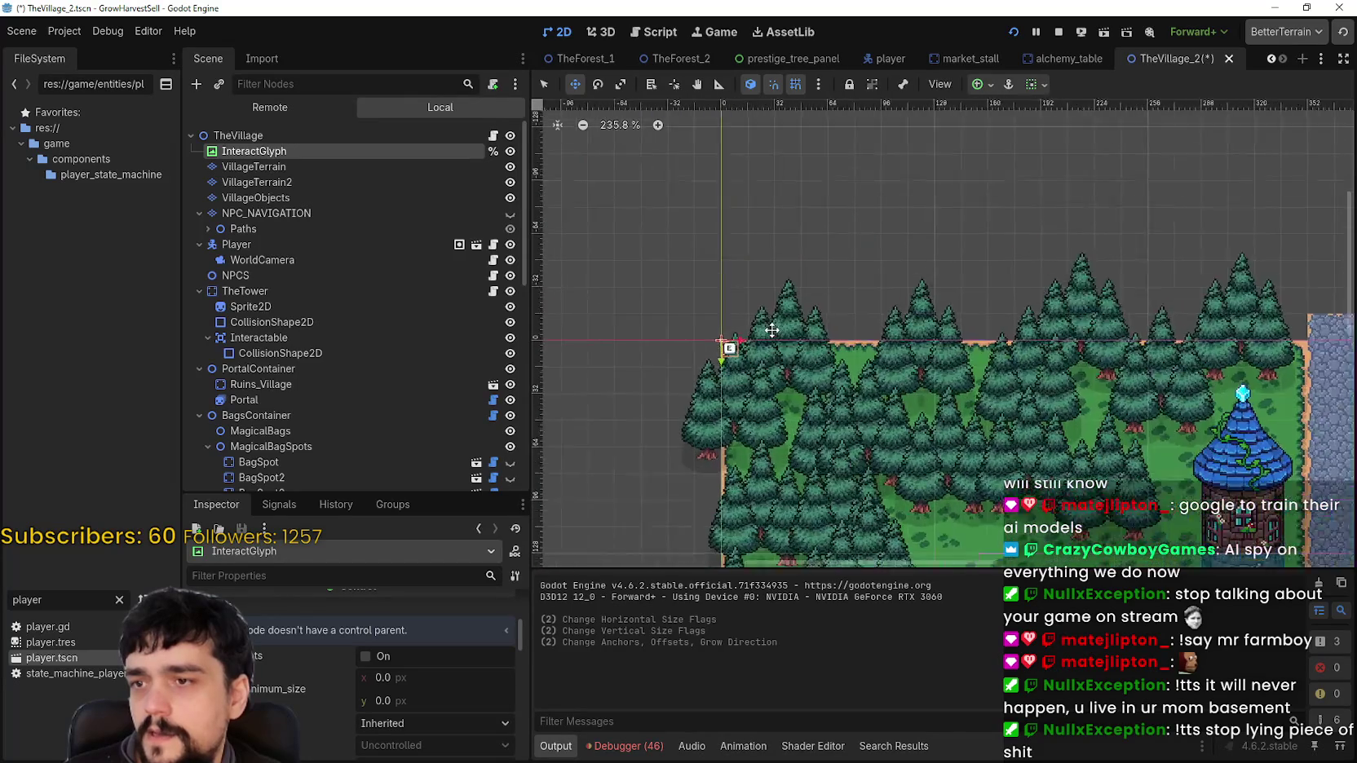
{"action": "scroll", "coordinate": [717, 330], "scroll_direction": "up", "scroll_amount": 10}
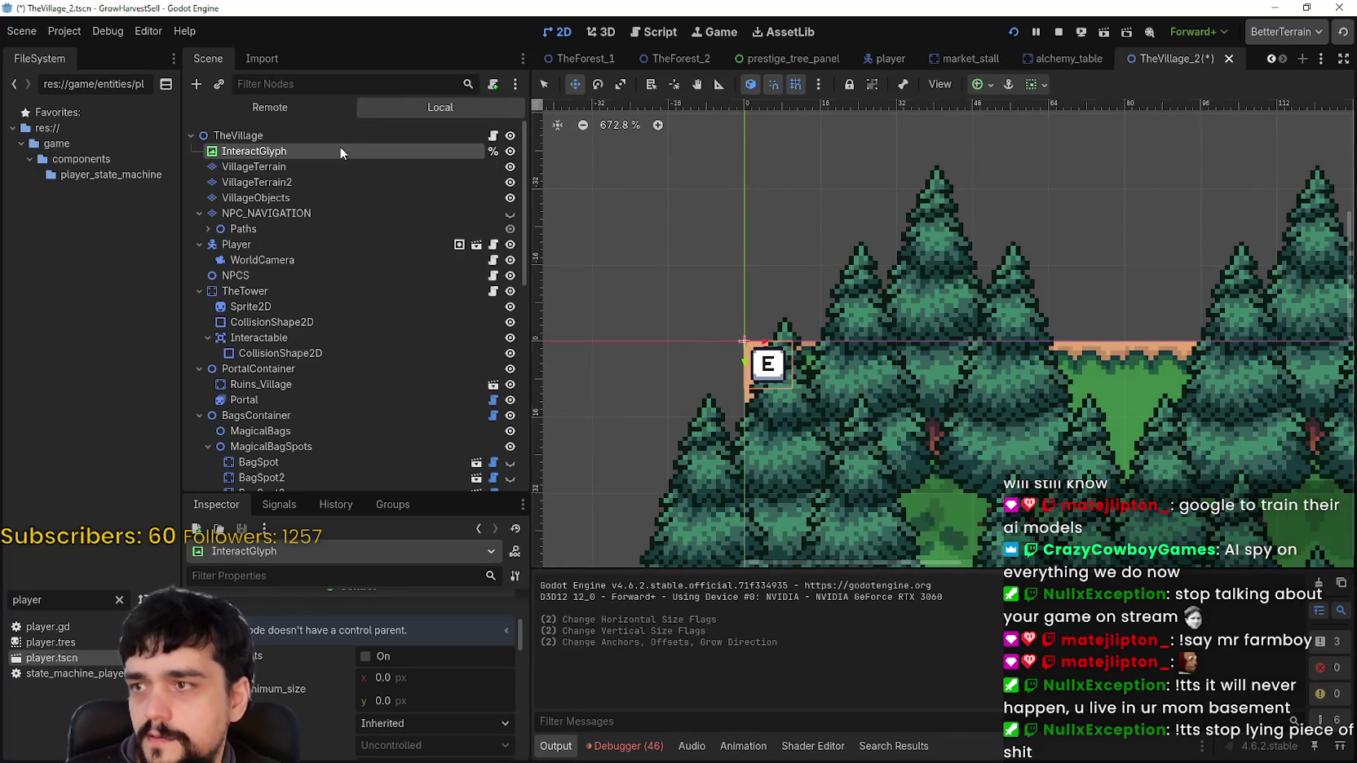
{"action": "scroll", "coordinate": [462, 685], "scroll_direction": "up", "scroll_amount": 2}
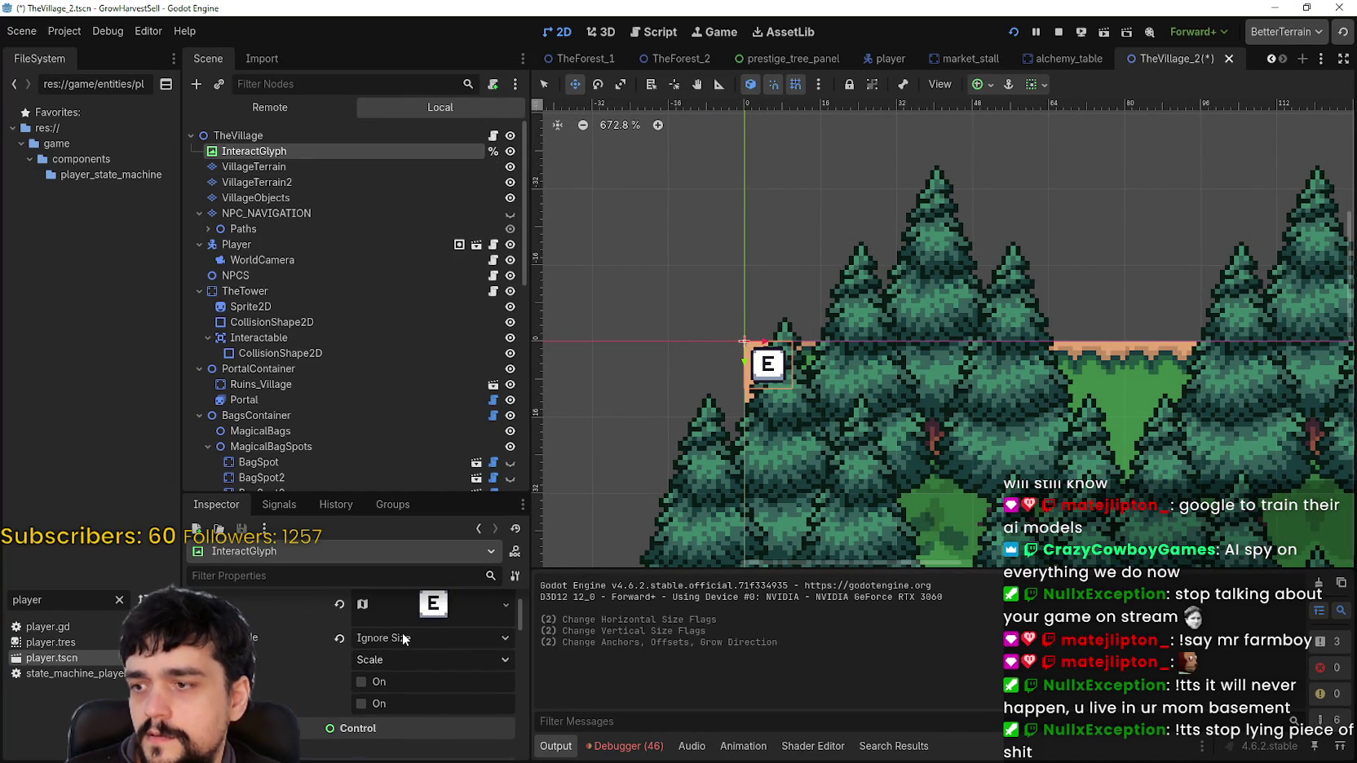
{"action": "scroll", "coordinate": [432, 754], "scroll_direction": "down", "scroll_amount": 2}
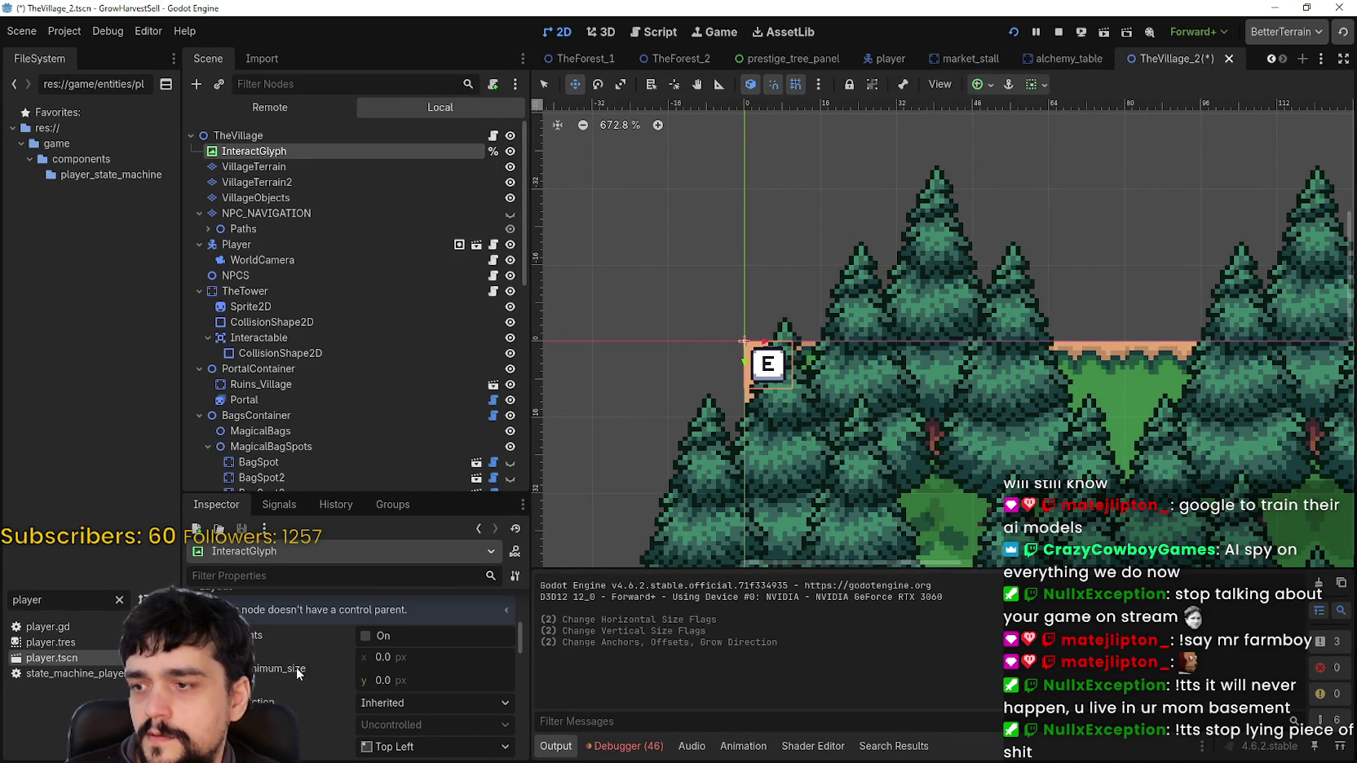
{"action": "scroll", "coordinate": [292, 664], "scroll_direction": "down", "scroll_amount": 5}
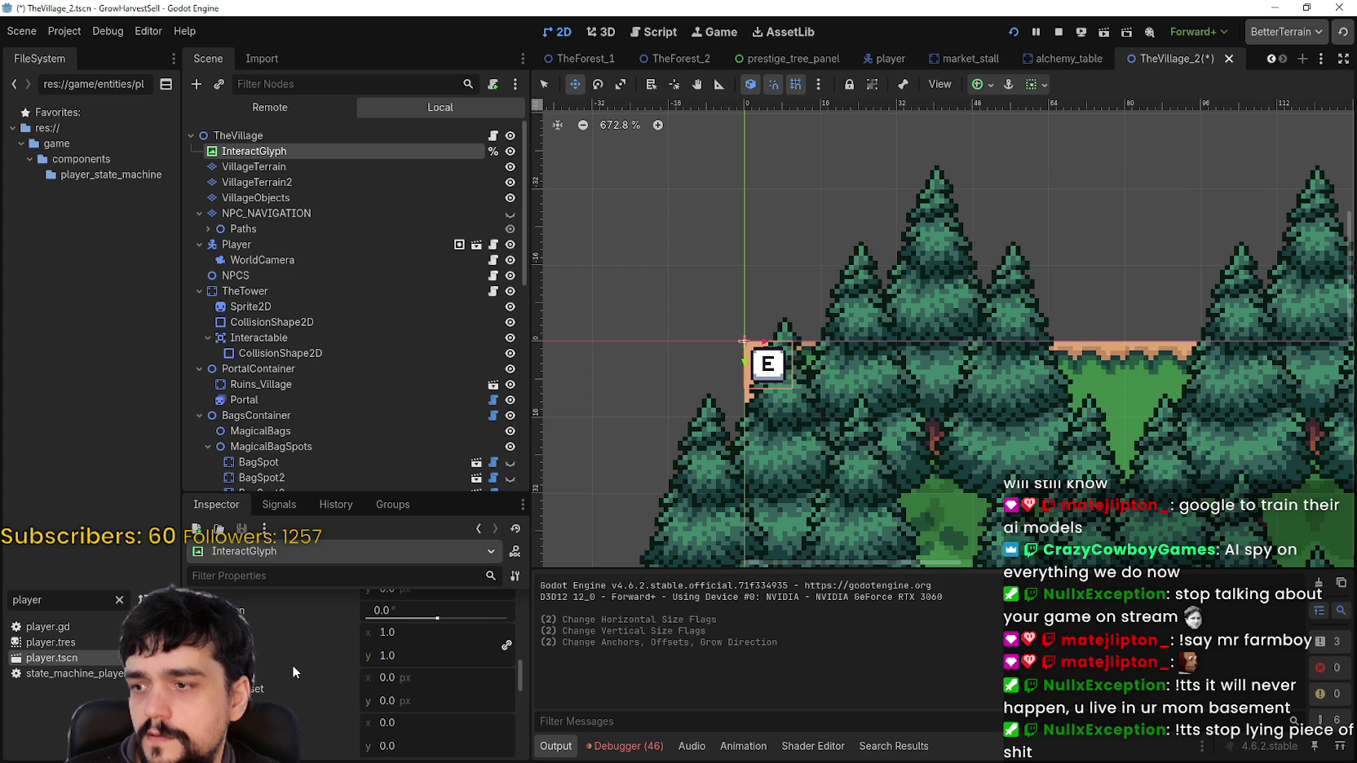
{"action": "scroll", "coordinate": [292, 665], "scroll_direction": "down", "scroll_amount": 3}
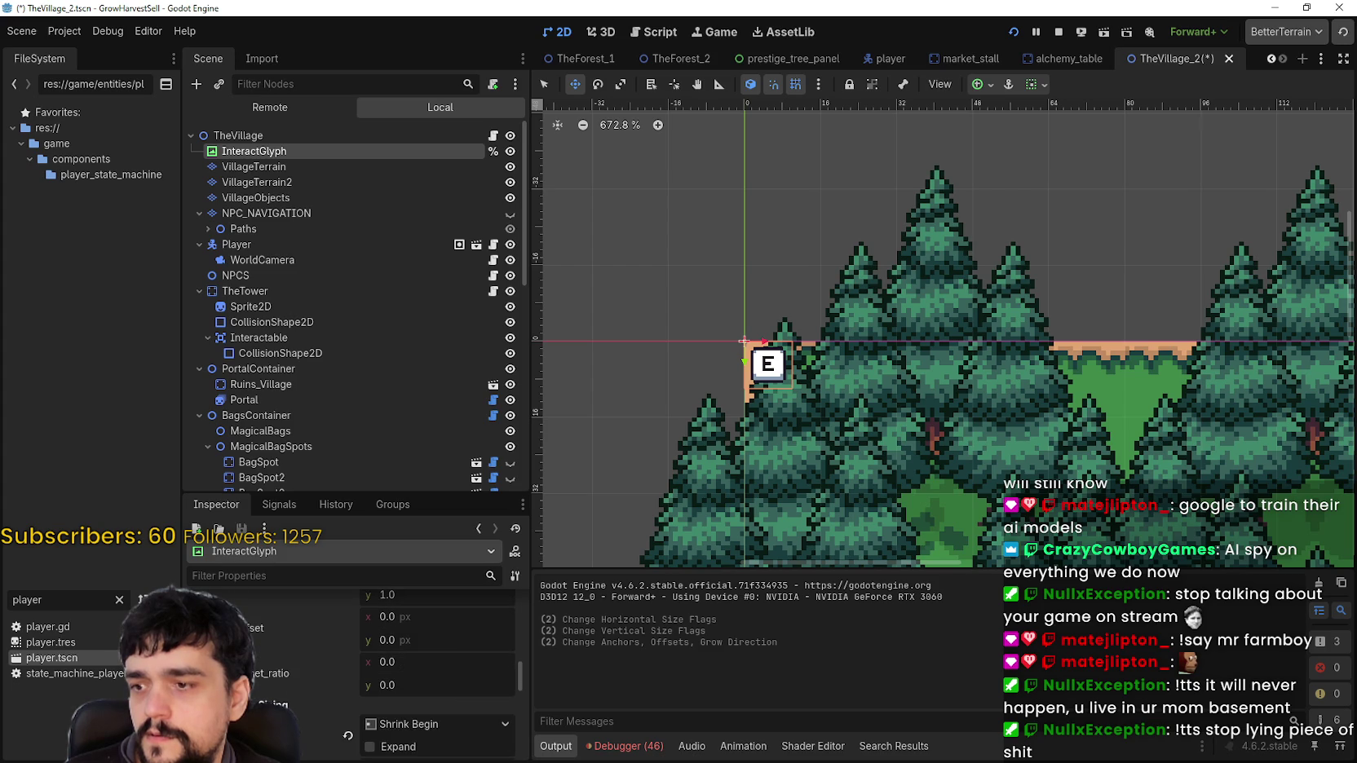
{"action": "scroll", "coordinate": [359, 664], "scroll_direction": "down", "scroll_amount": 4}
{"action": "scroll", "coordinate": [438, 677], "scroll_direction": "up", "scroll_amount": 7}
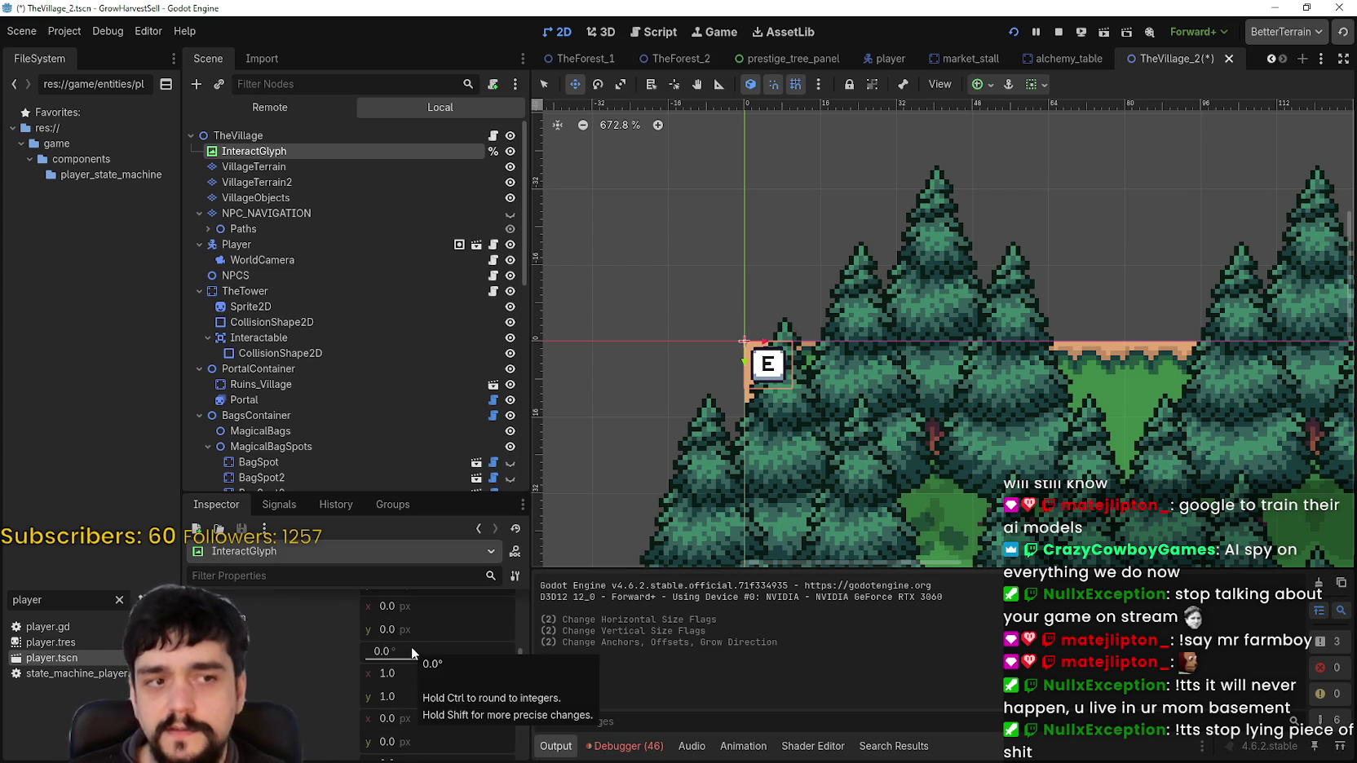
{"action": "scroll", "coordinate": [415, 681], "scroll_direction": "up", "scroll_amount": 1}
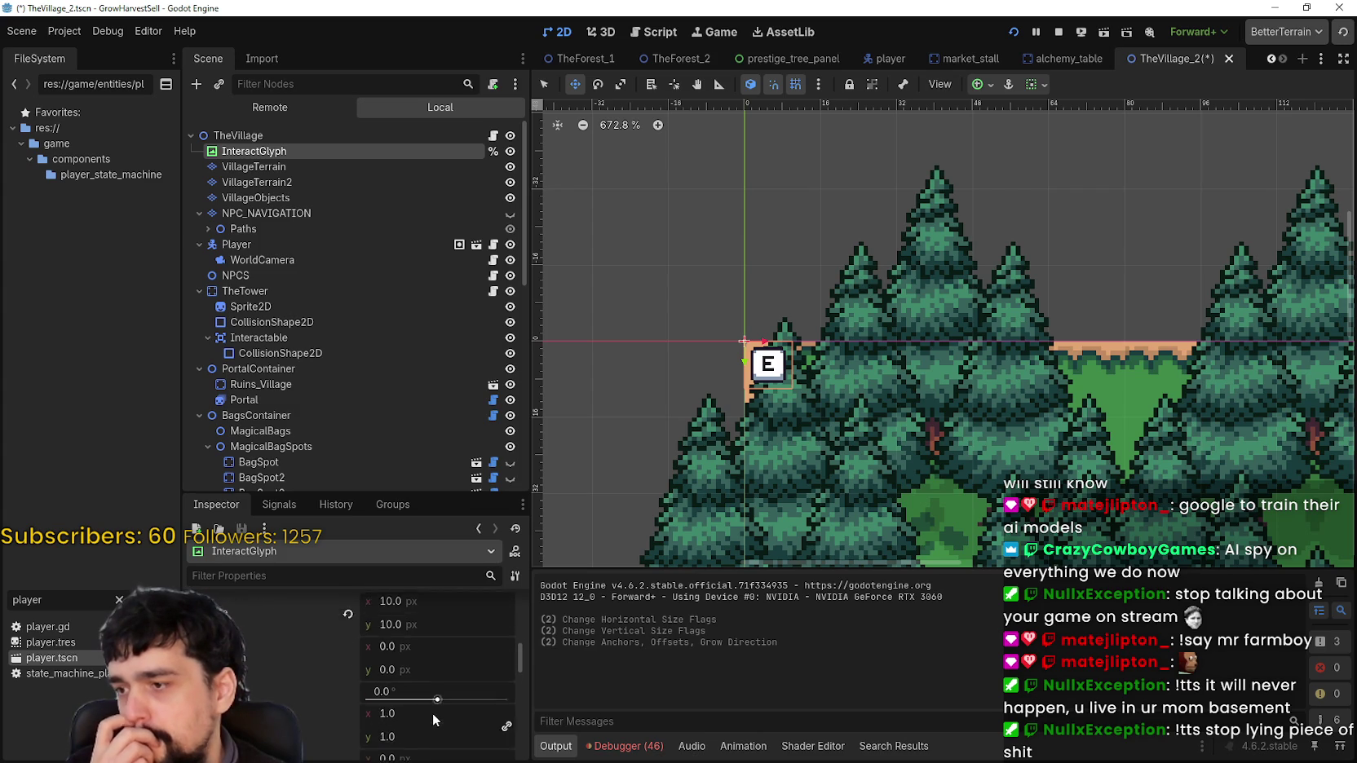
{"action": "scroll", "coordinate": [689, 330], "scroll_direction": "up", "scroll_amount": 5}
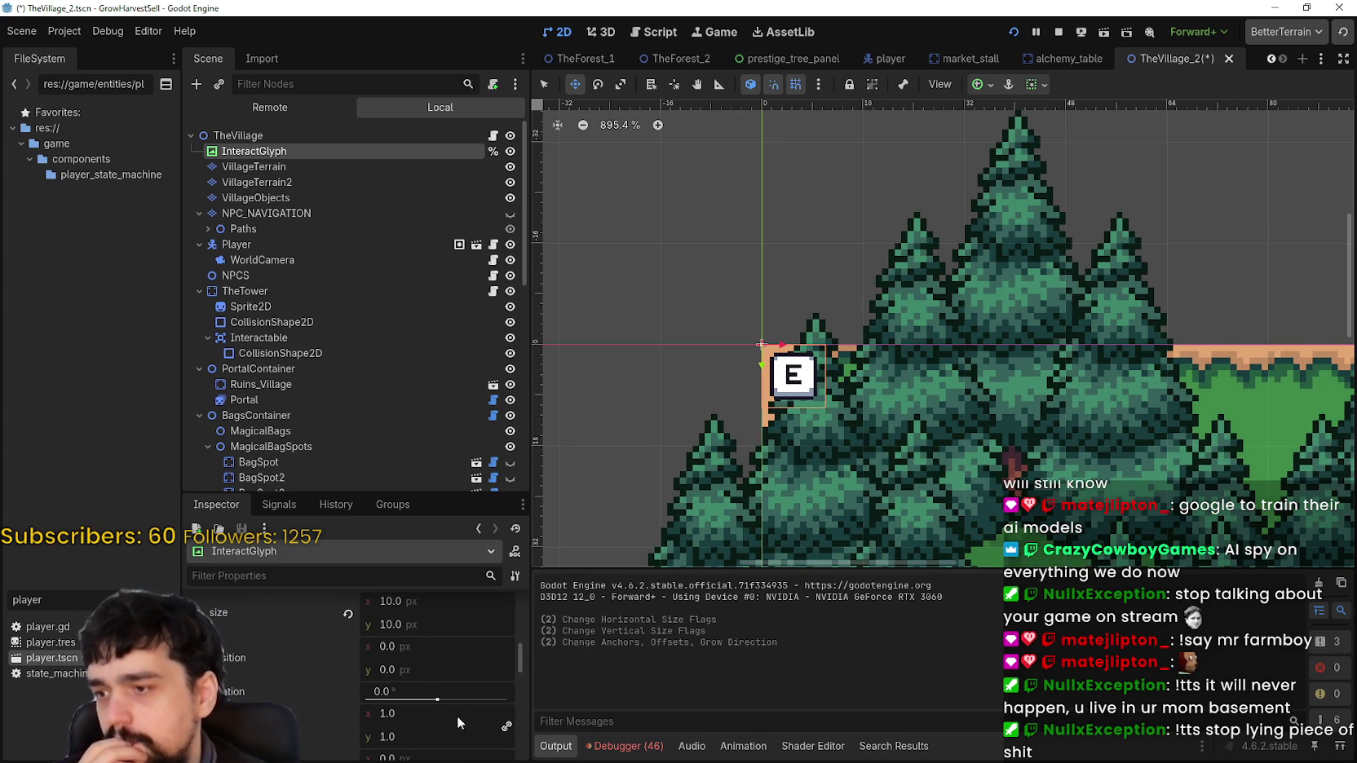
{"action": "scroll", "coordinate": [444, 681], "scroll_direction": "down", "scroll_amount": 3}
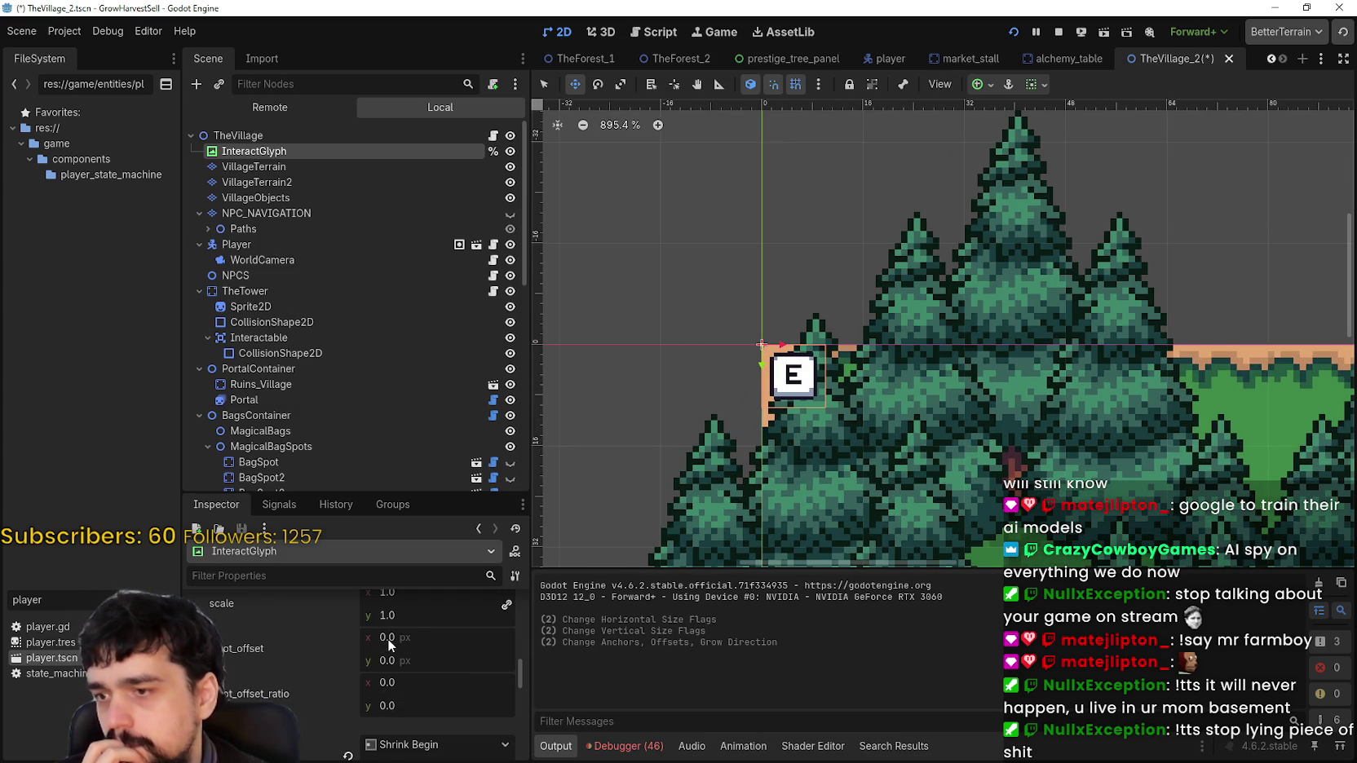
Set InteractGlyph's pivot offset to x 5, y 10 and save the TheVillage_2 scene
{"action": "mouse_move", "coordinate": [386, 638]}
{"action": "left_mouse_down"}
{"action": "mouse_move", "coordinate": [406, 639]}
{"action": "mouse_move", "coordinate": [383, 638]}
{"action": "left_mouse_up"}
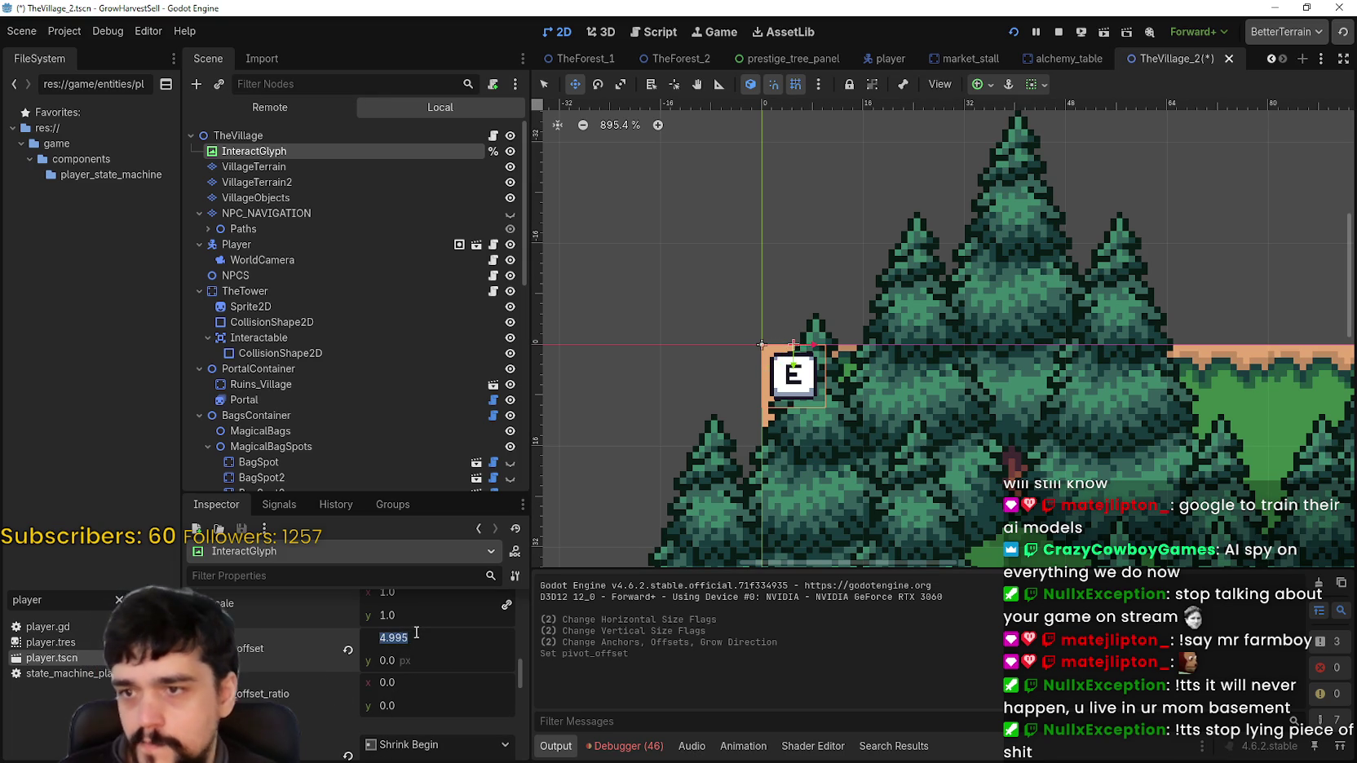
{"action": "type", "text": "5"}
{"action": "key", "text": "Return"}
{"action": "left_click", "coordinate": [402, 662]}
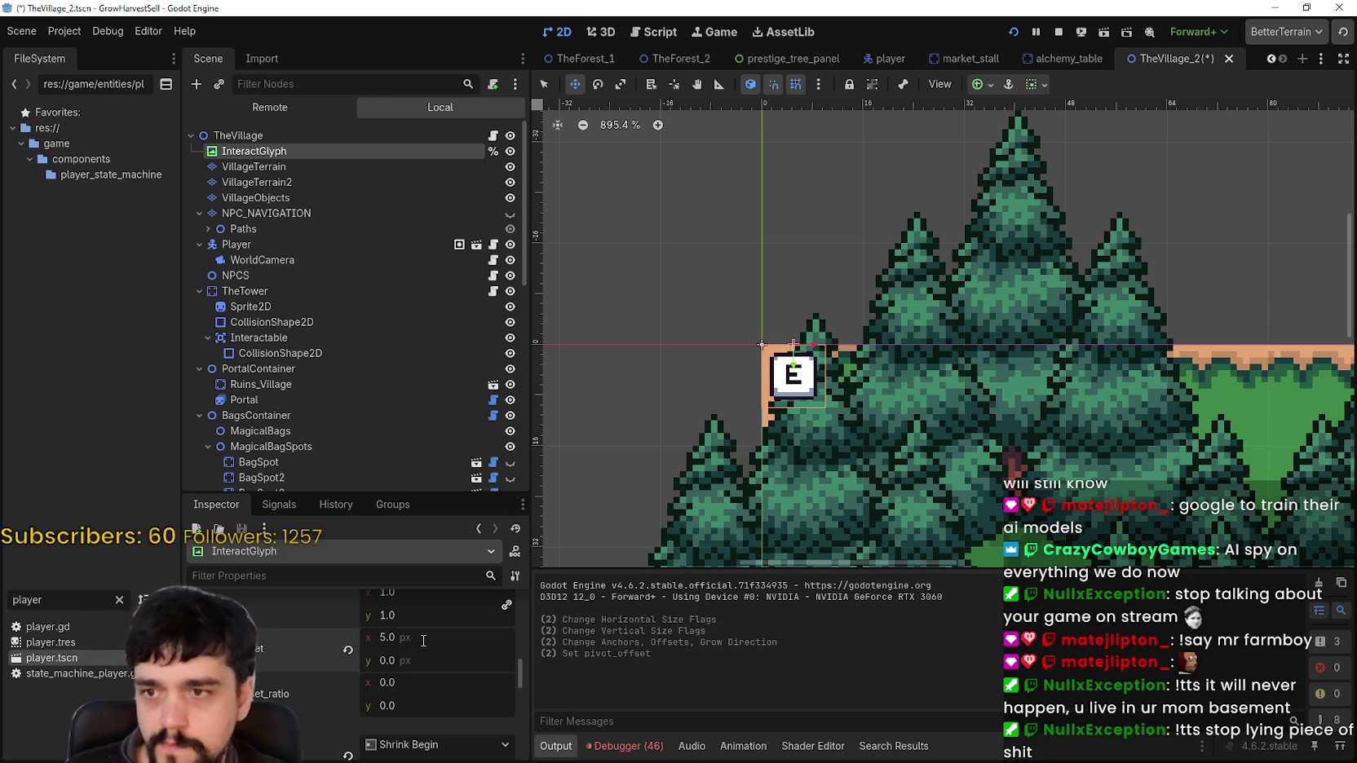
{"action": "type", "text": "5"}
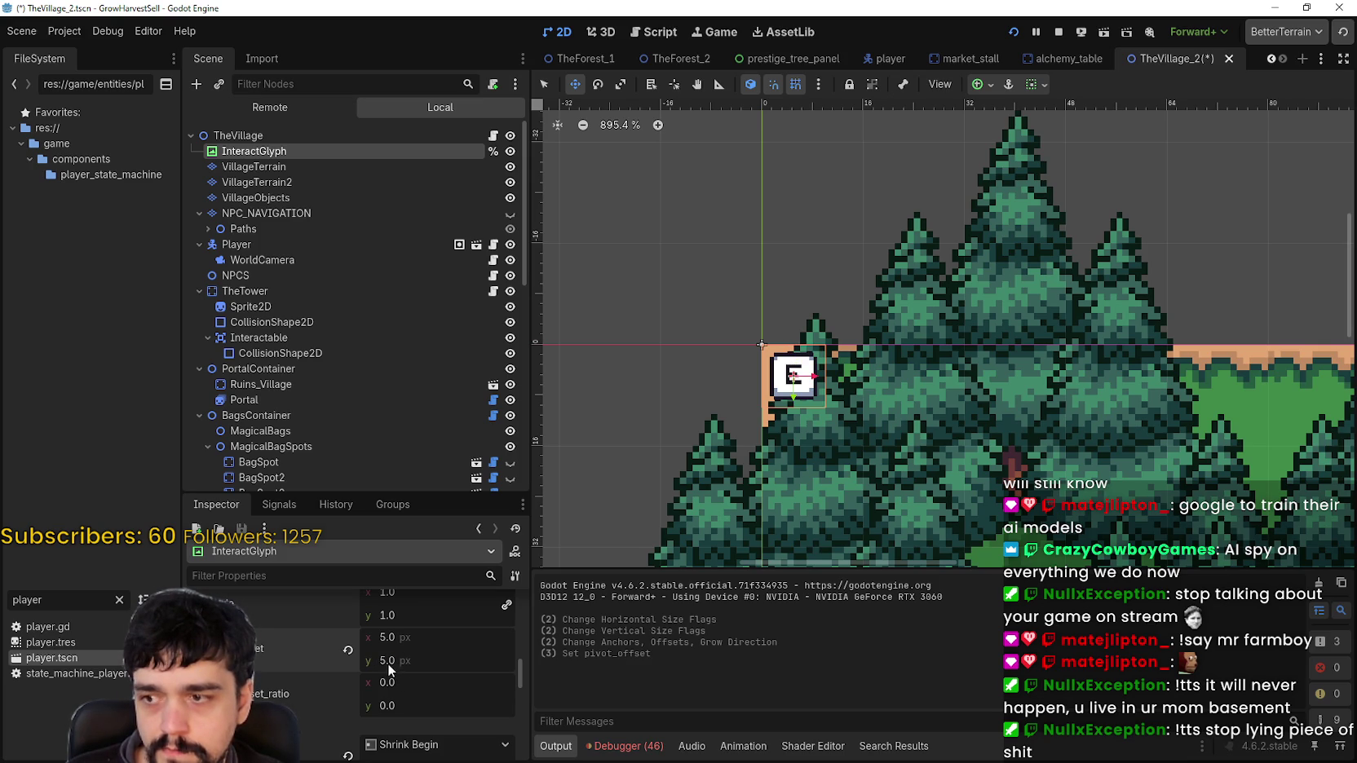
{"action": "left_click_drag", "start_coordinate": [387, 664], "coordinate": [411, 665]}
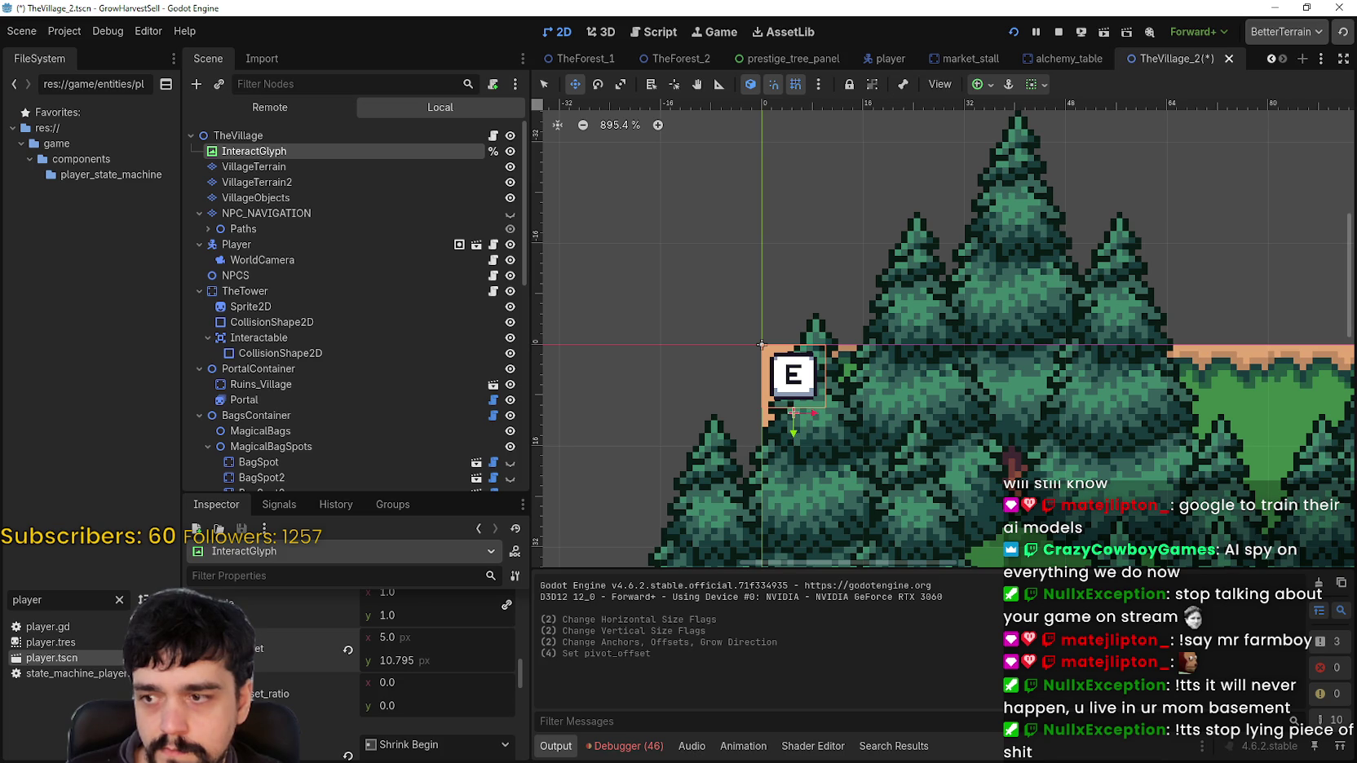
{"action": "type", "text": "10"}
{"action": "key", "text": "Return"}
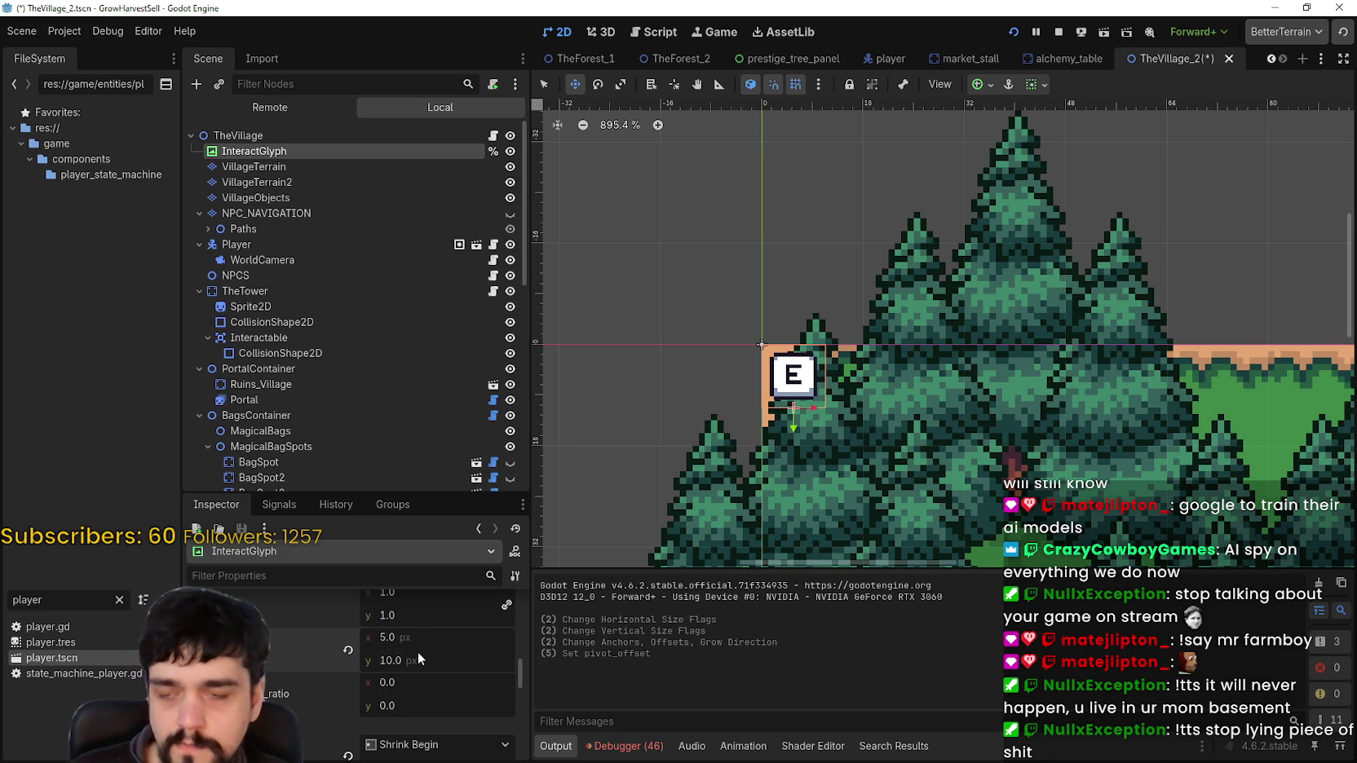
{"action": "key", "text": "ctrl+s"}
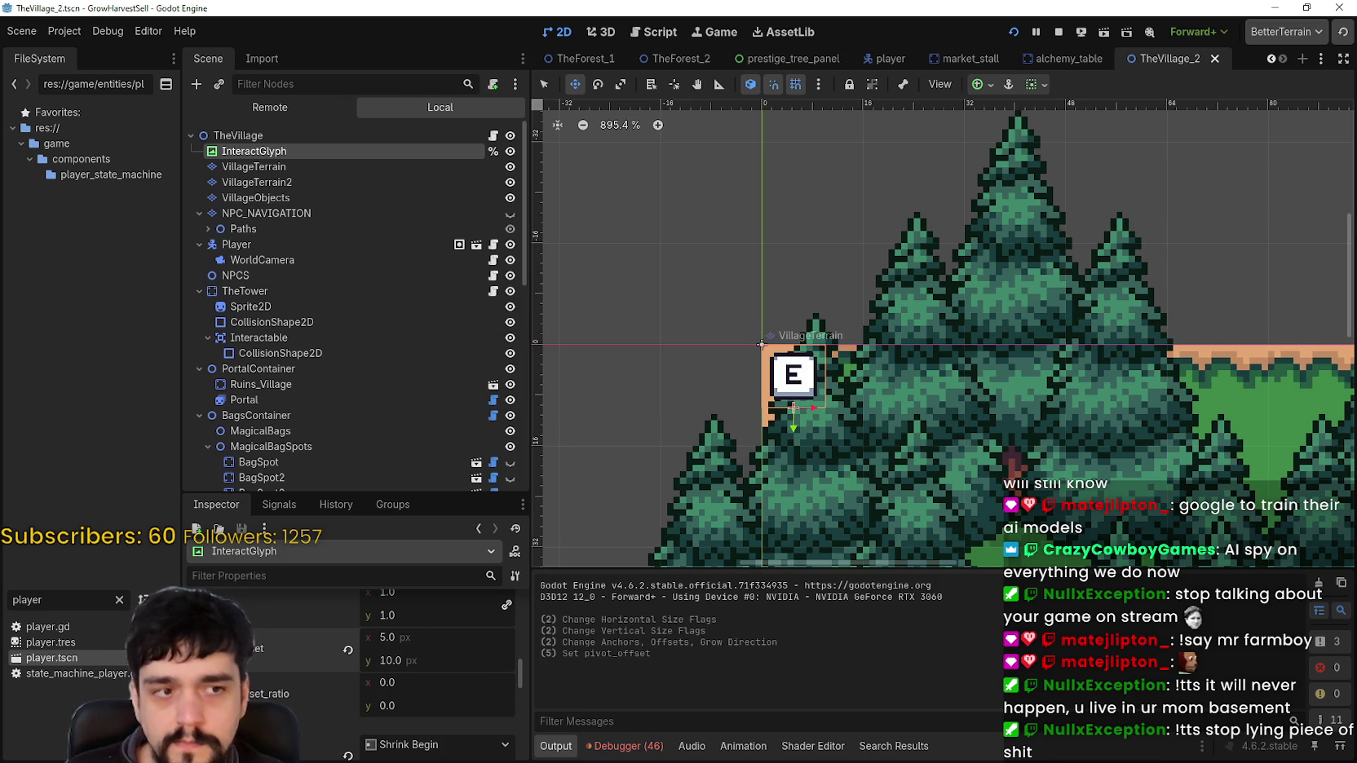
Restart the game full screen, begin a new game, and walk the player to the chest
{"action": "left_click", "coordinate": [1059, 33]}
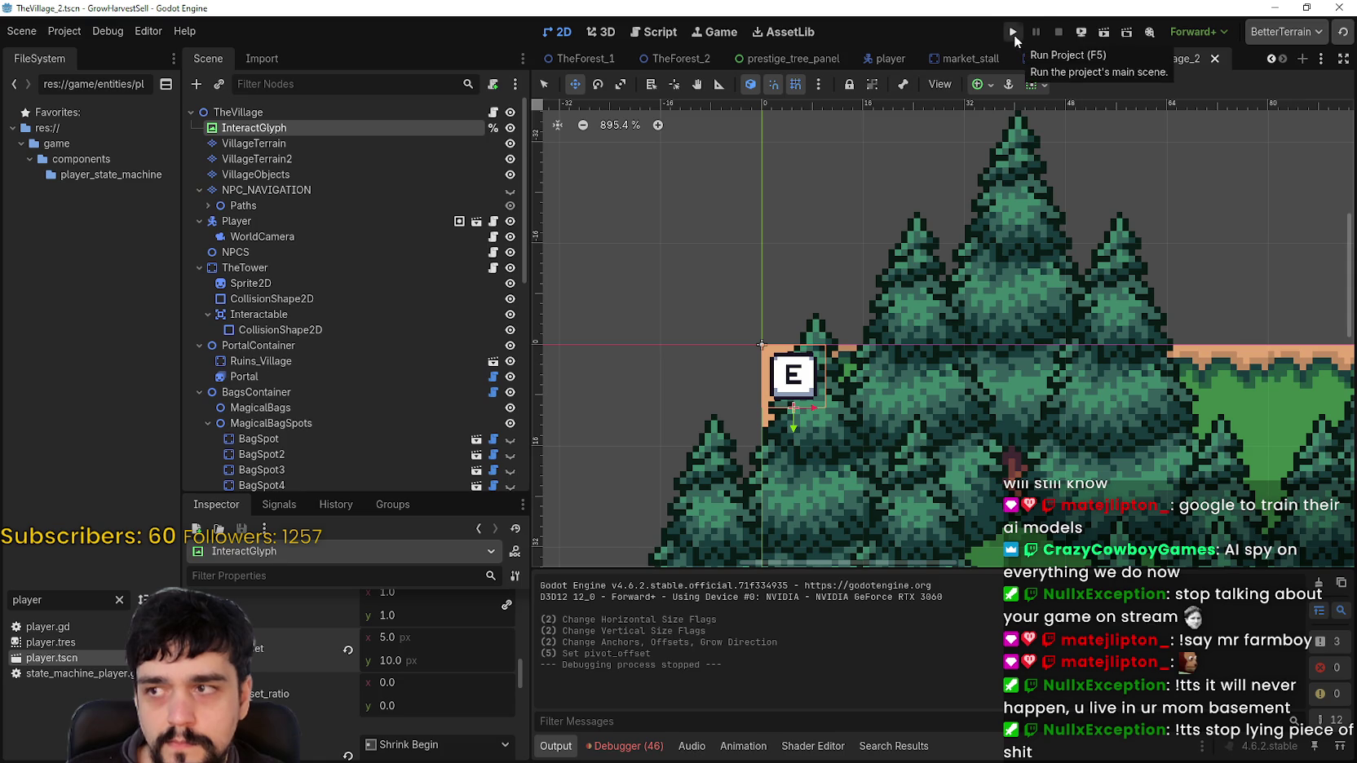
{"action": "left_click", "coordinate": [1013, 35]}
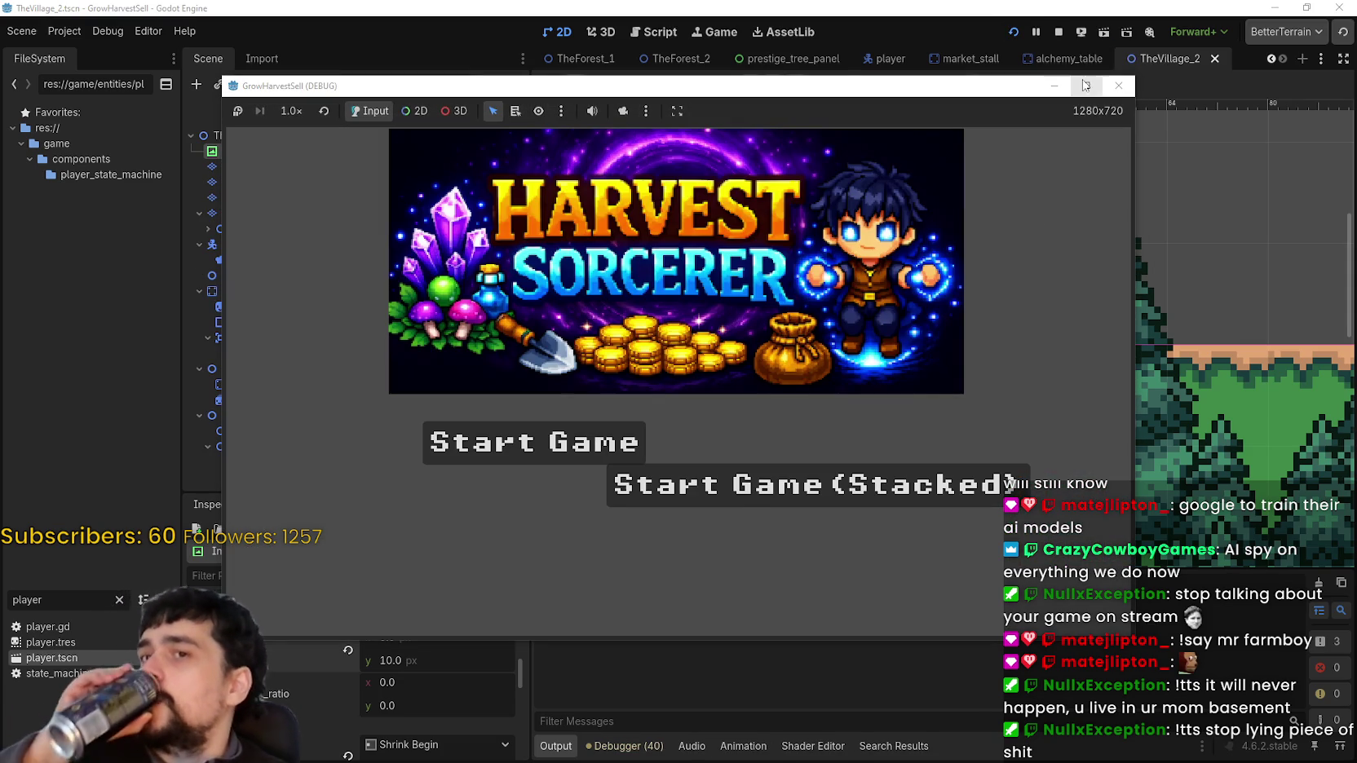
{"action": "left_click", "coordinate": [1087, 85]}
{"action": "left_click", "coordinate": [487, 463]}
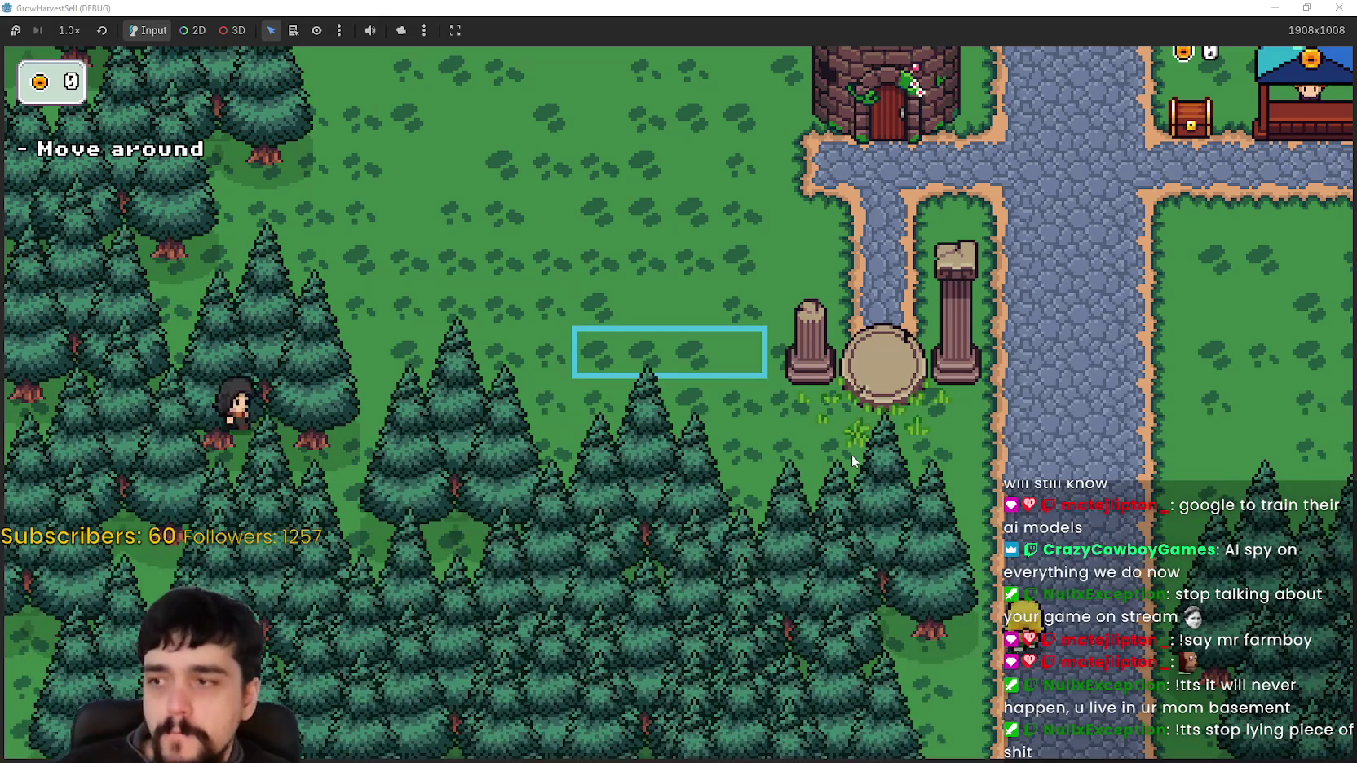
{"action": "key", "text": "d"}
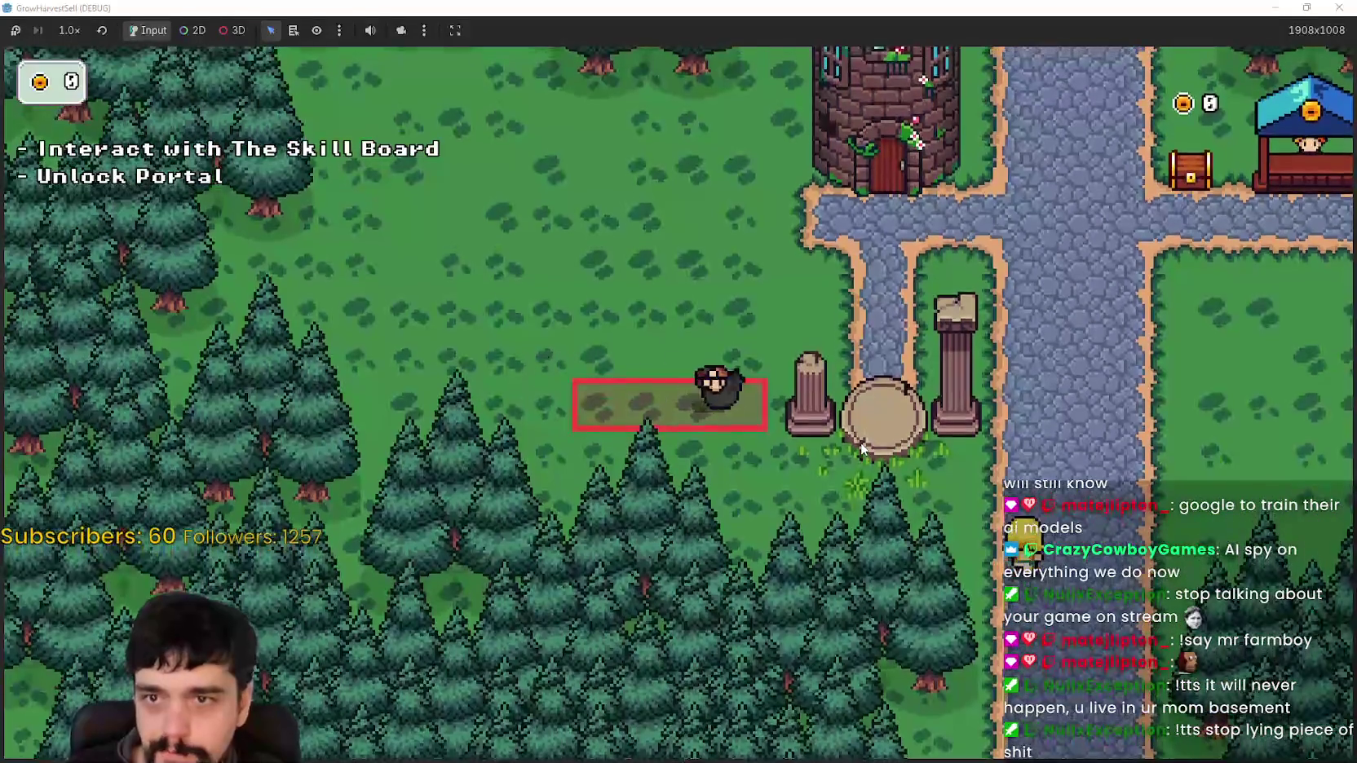
{"action": "key", "text": "w"}
{"action": "key", "text": "d"}
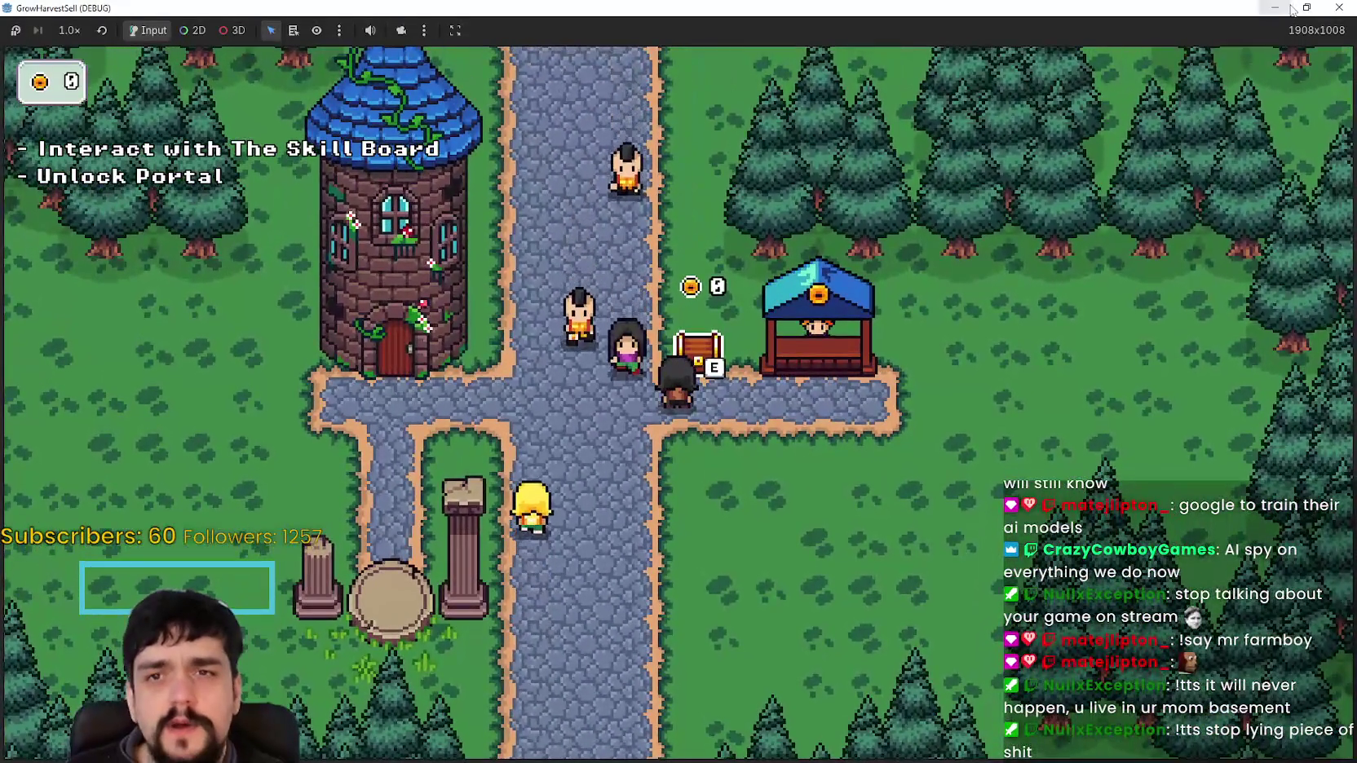
{"action": "left_click", "coordinate": [1275, 8]}
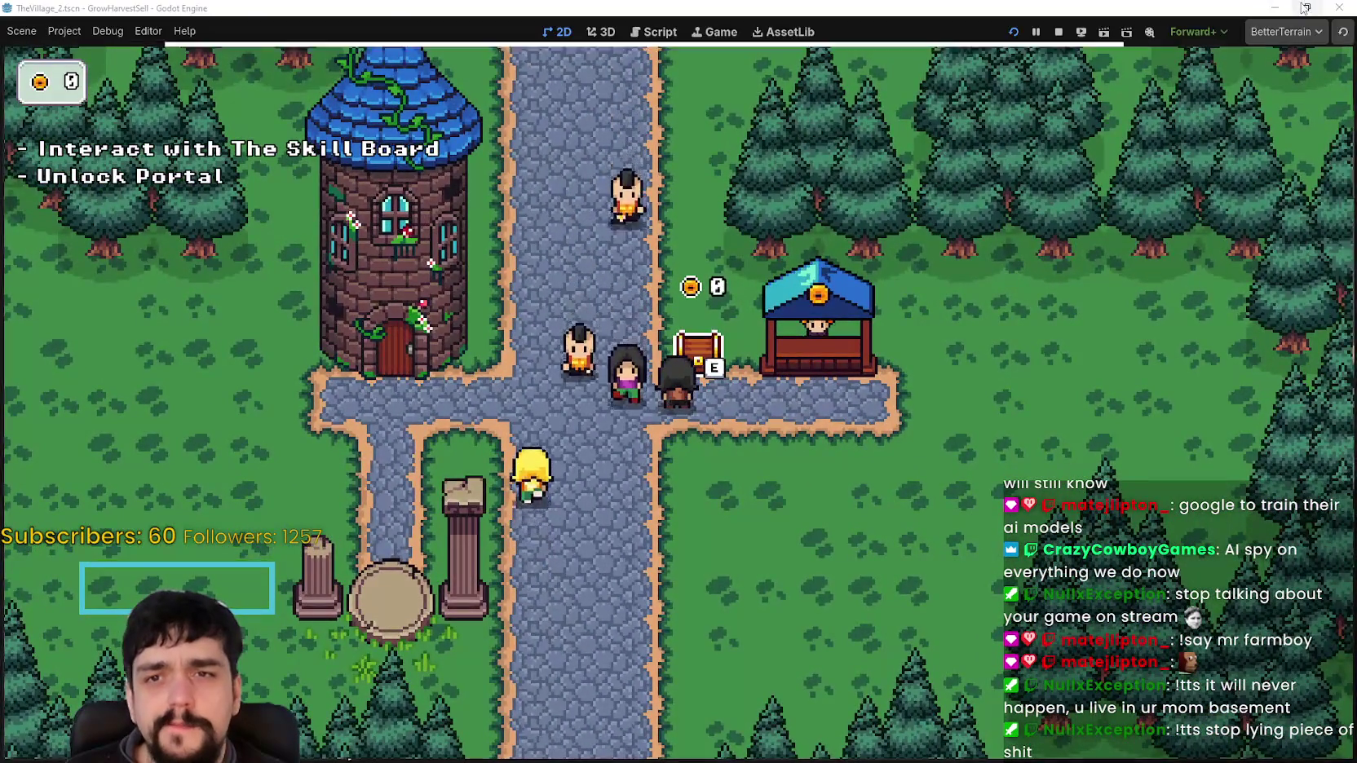
{"action": "scroll", "coordinate": [895, 366], "scroll_direction": "down", "scroll_amount": 3}
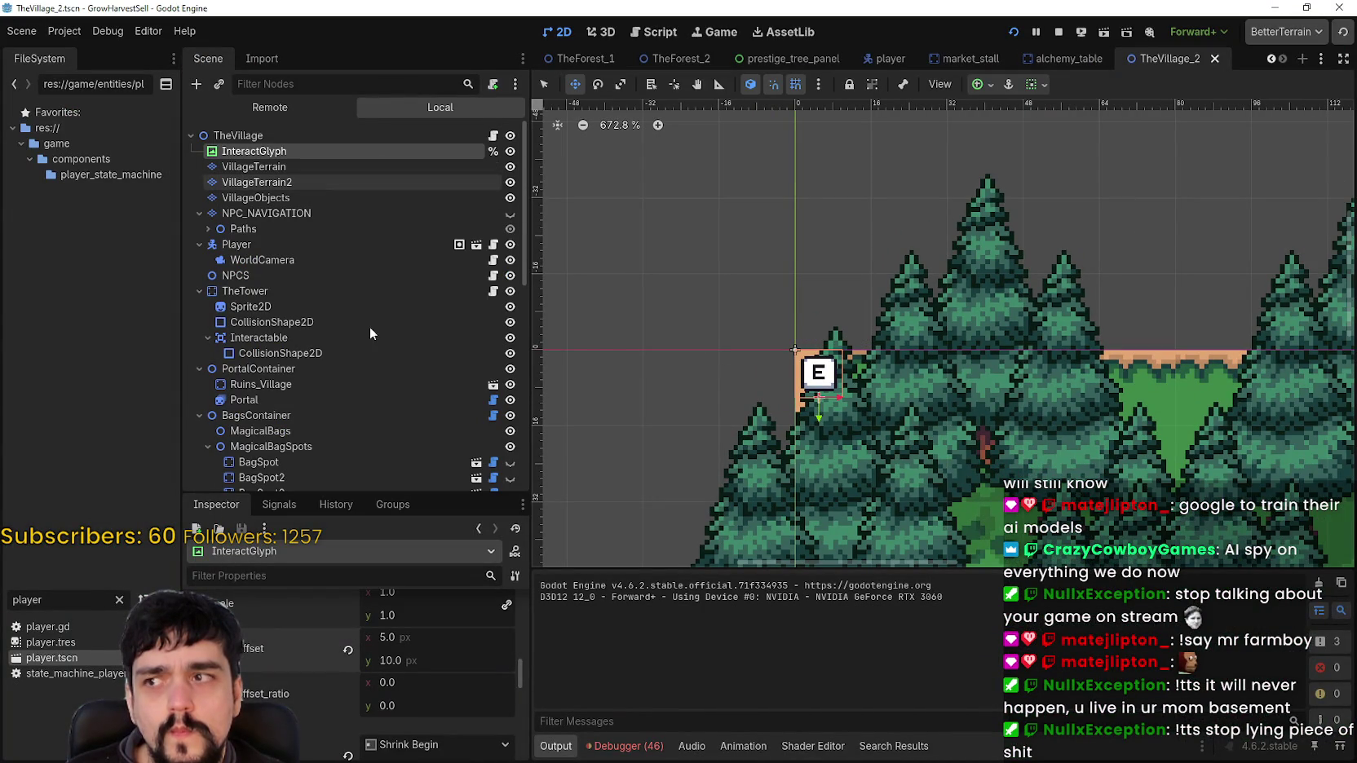
Drag the InteractGlyph in the 2D viewport over toward the chest
{"action": "mouse_move", "coordinate": [328, 697]}
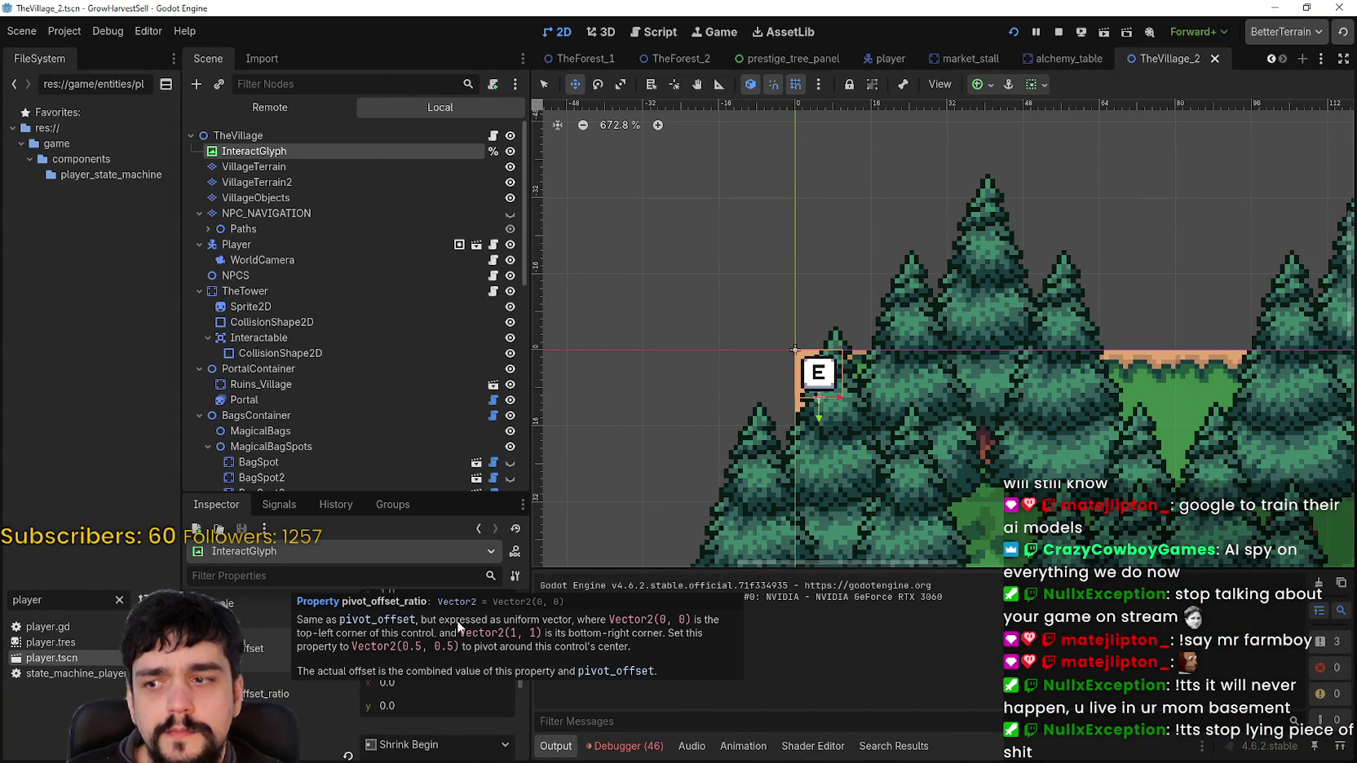
{"action": "mouse_move", "coordinate": [255, 657]}
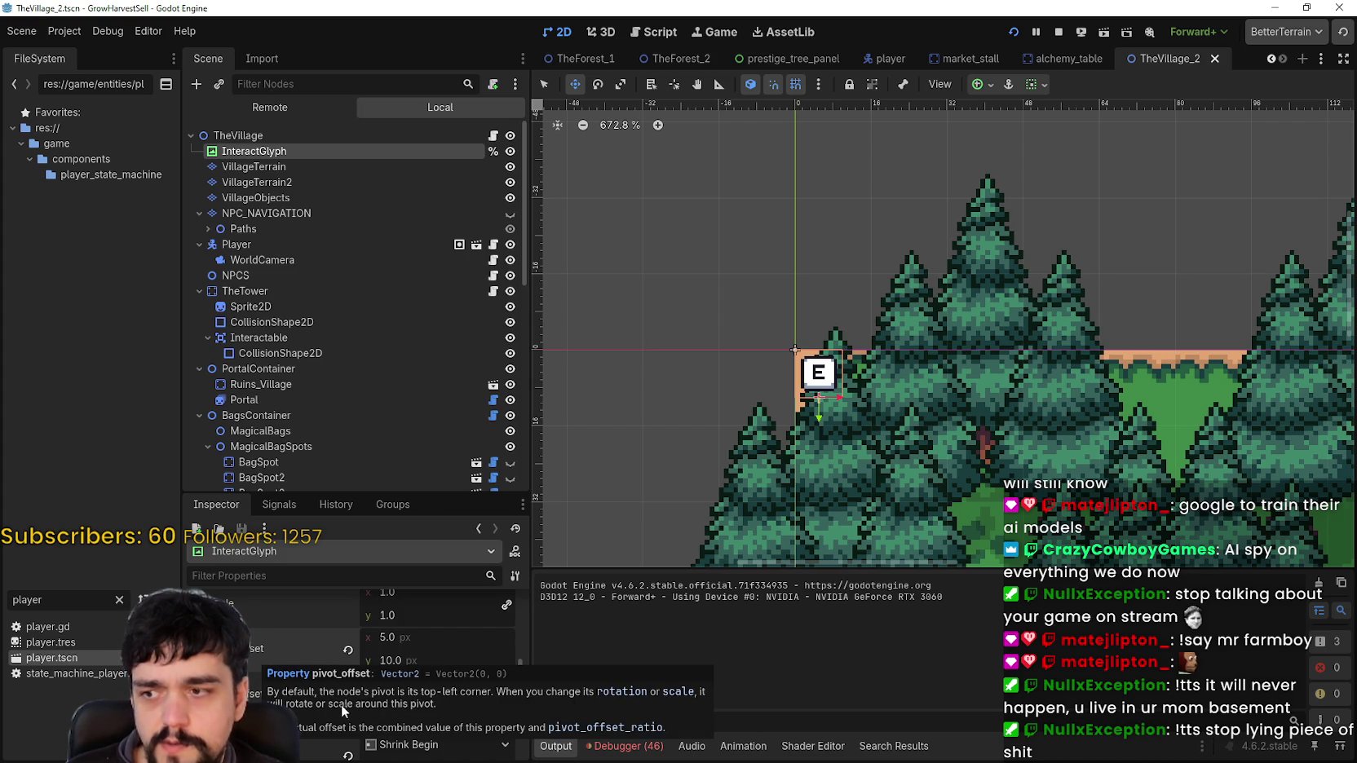
{"action": "scroll", "coordinate": [795, 493], "scroll_direction": "down", "scroll_amount": 4}
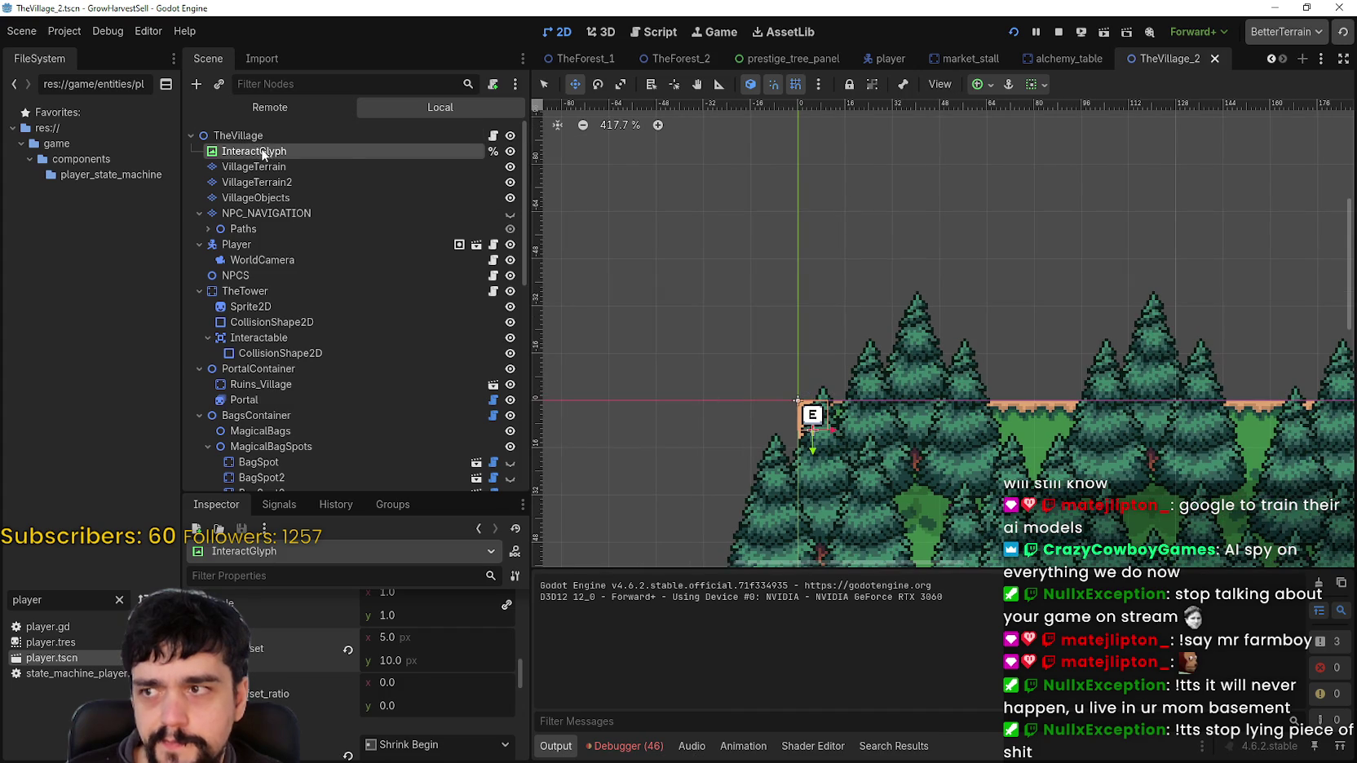
{"action": "mouse_move", "coordinate": [813, 421]}
{"action": "left_mouse_down"}
{"action": "mouse_move", "coordinate": [824, 370]}
{"action": "mouse_move", "coordinate": [886, 266]}
{"action": "mouse_move", "coordinate": [1111, 354]}
{"action": "mouse_move", "coordinate": [1247, 534]}
{"action": "left_mouse_up"}
{"action": "scroll", "coordinate": [734, 273], "scroll_direction": "down", "scroll_amount": 2}
{"action": "left_click_drag", "start_coordinate": [730, 273], "coordinate": [1228, 423]}
{"action": "mouse_move", "coordinate": [1228, 422]}
{"action": "left_mouse_down"}
{"action": "mouse_move", "coordinate": [730, 269]}
{"action": "mouse_move", "coordinate": [1009, 295]}
{"action": "mouse_move", "coordinate": [953, 455]}
{"action": "mouse_move", "coordinate": [972, 463]}
{"action": "left_mouse_up"}
{"action": "scroll", "coordinate": [1010, 295], "scroll_direction": "up", "scroll_amount": 2}
{"action": "scroll", "coordinate": [972, 462], "scroll_direction": "up", "scroll_amount": 3}
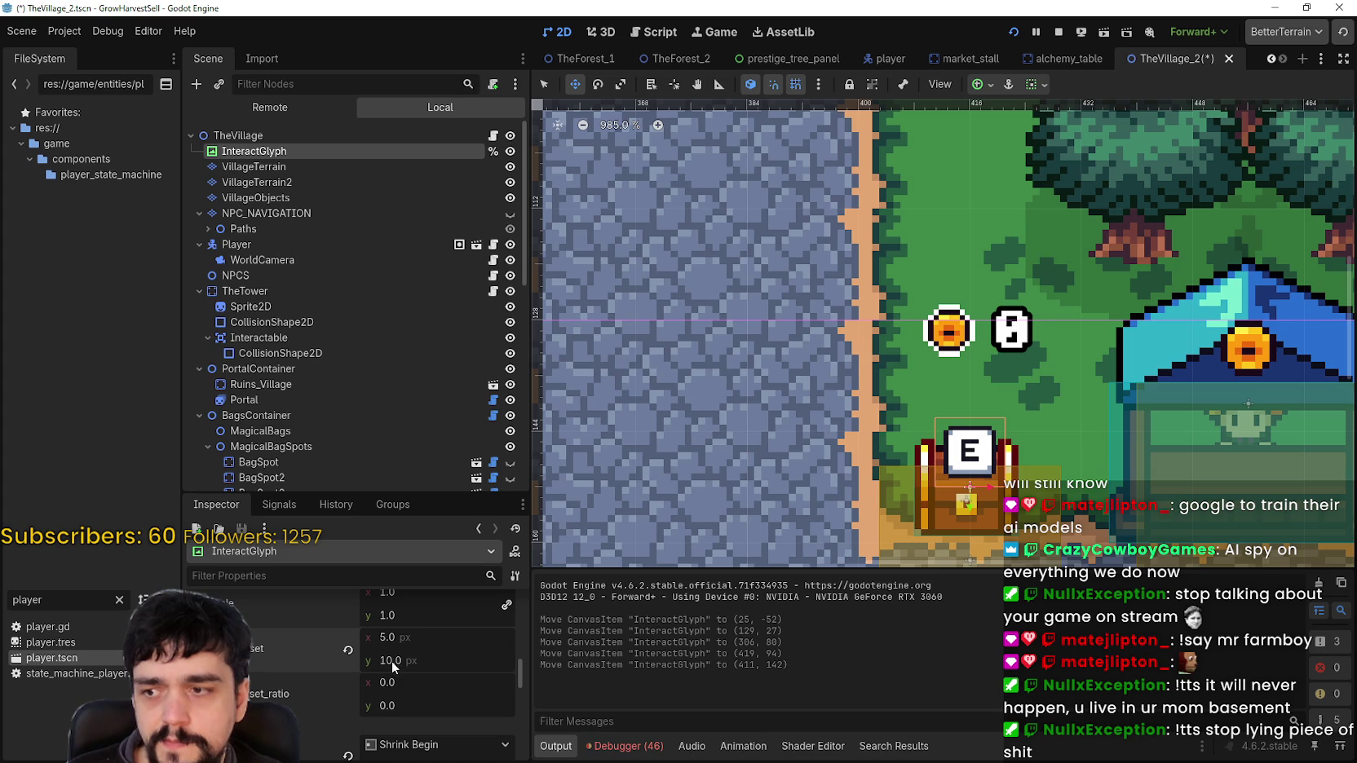
Raise the glyph above the chest, set its vertical pivot offset to 17, and save
{"action": "left_click_drag", "start_coordinate": [392, 661], "coordinate": [402, 660]}
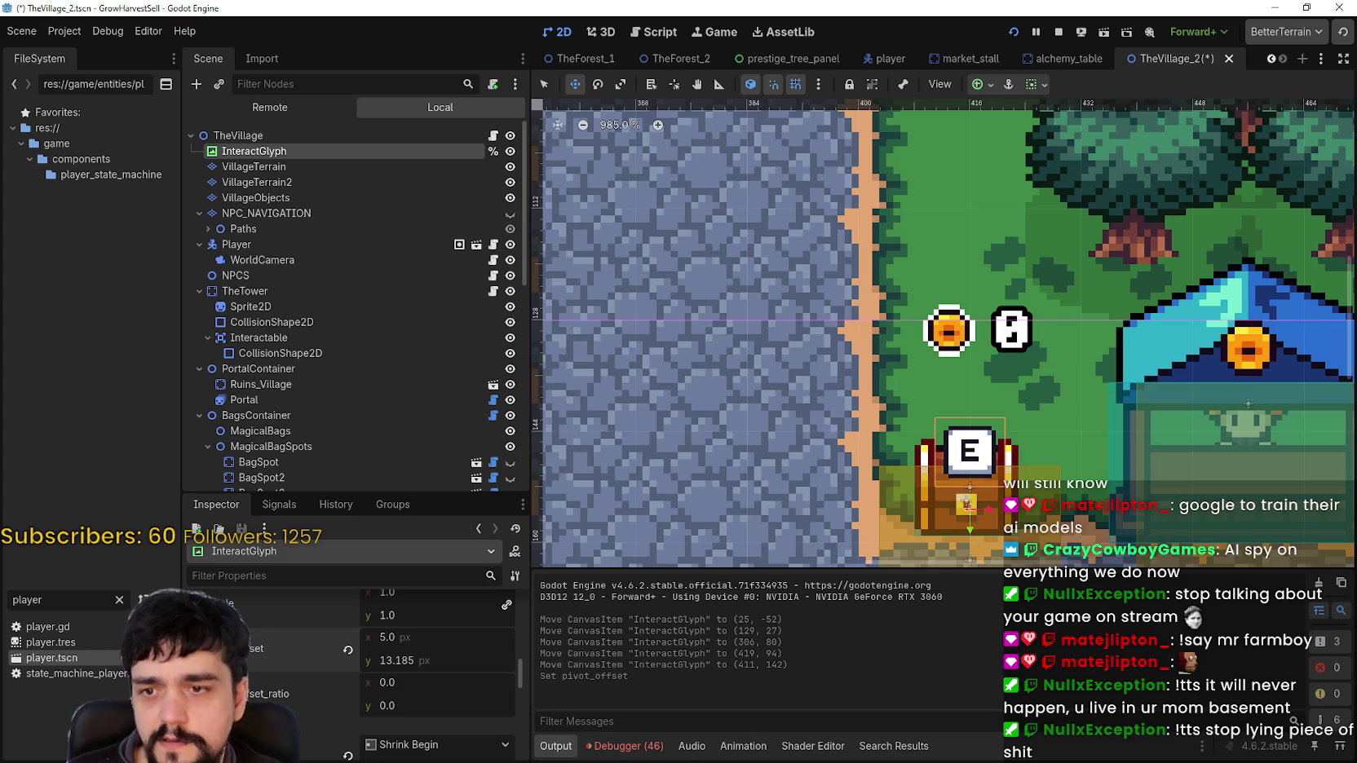
{"action": "left_click_drag", "start_coordinate": [973, 442], "coordinate": [970, 390]}
{"action": "scroll", "coordinate": [1022, 425], "scroll_direction": "up", "scroll_amount": 2}
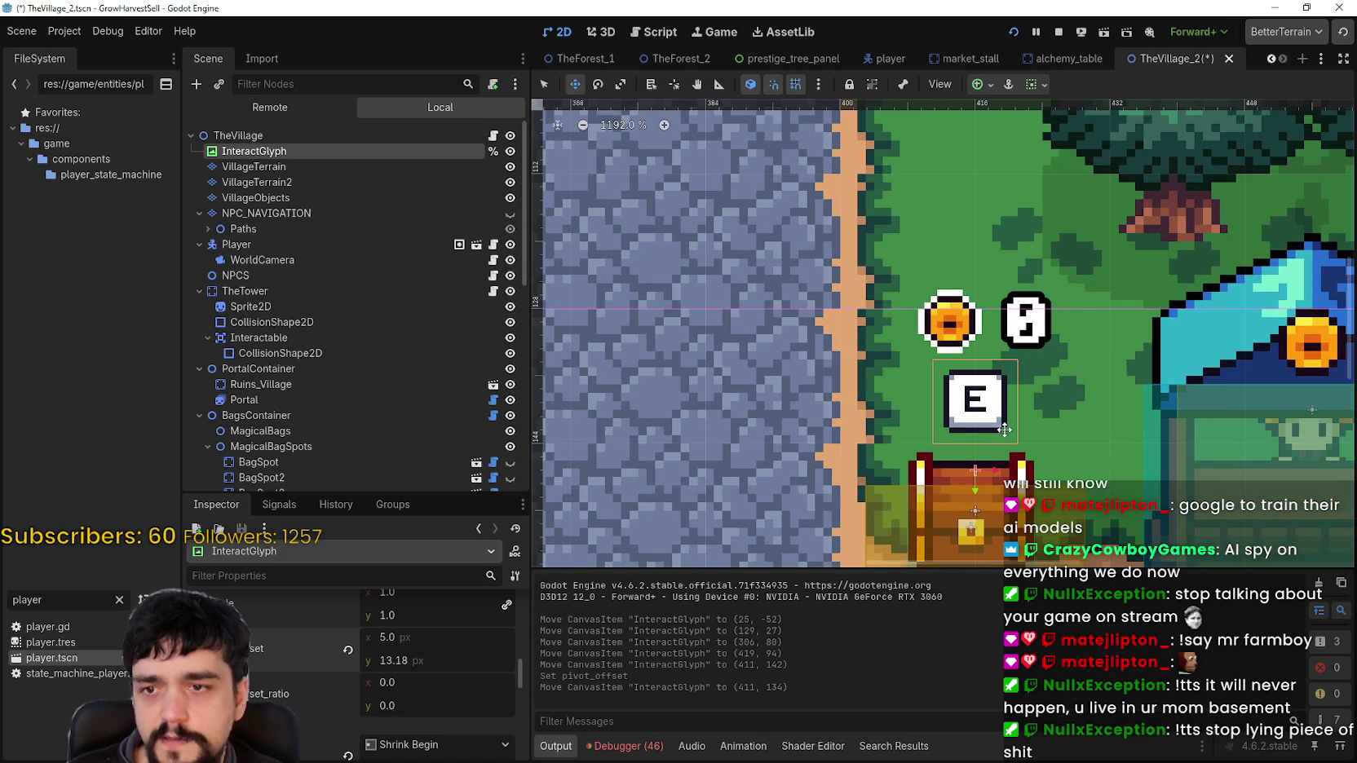
{"action": "left_click_drag", "start_coordinate": [1041, 488], "coordinate": [1019, 440]}
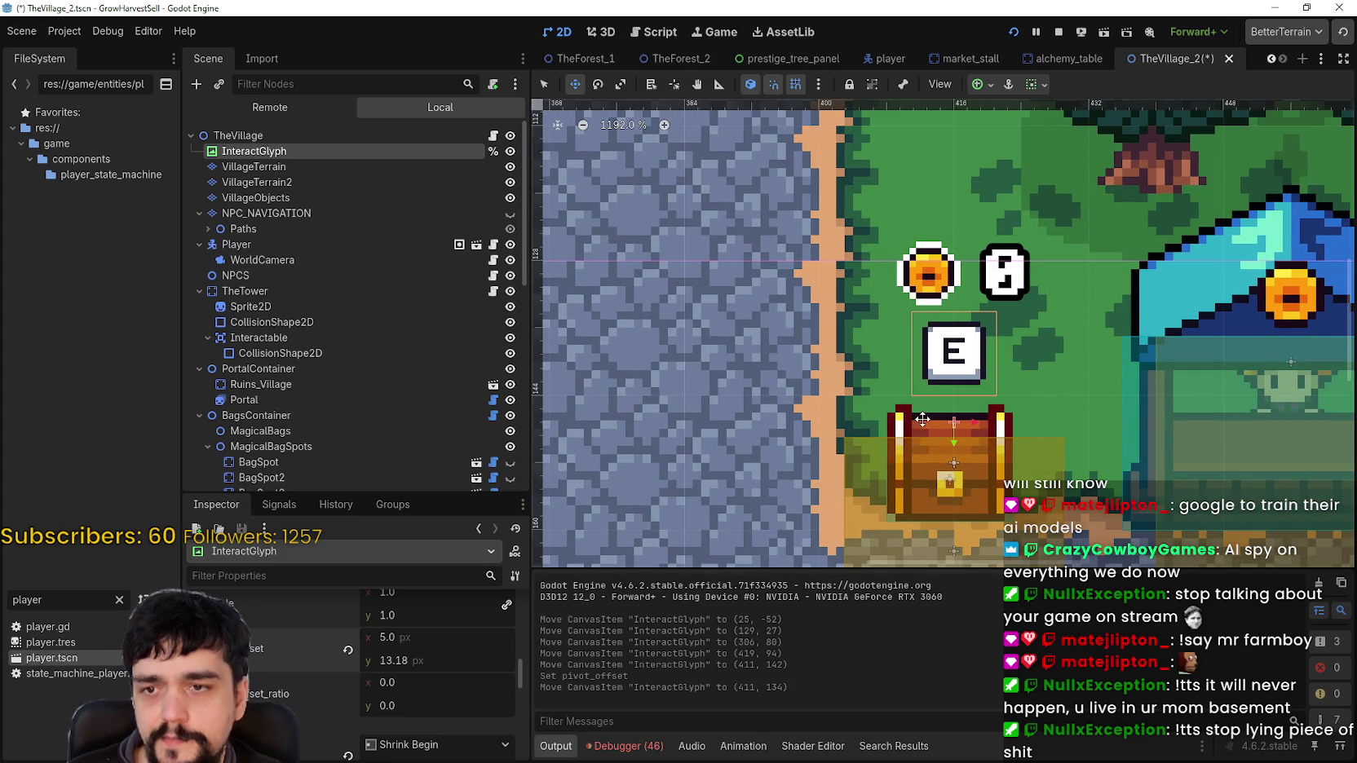
{"action": "left_click_drag", "start_coordinate": [947, 367], "coordinate": [949, 387]}
{"action": "key", "text": "Up"}
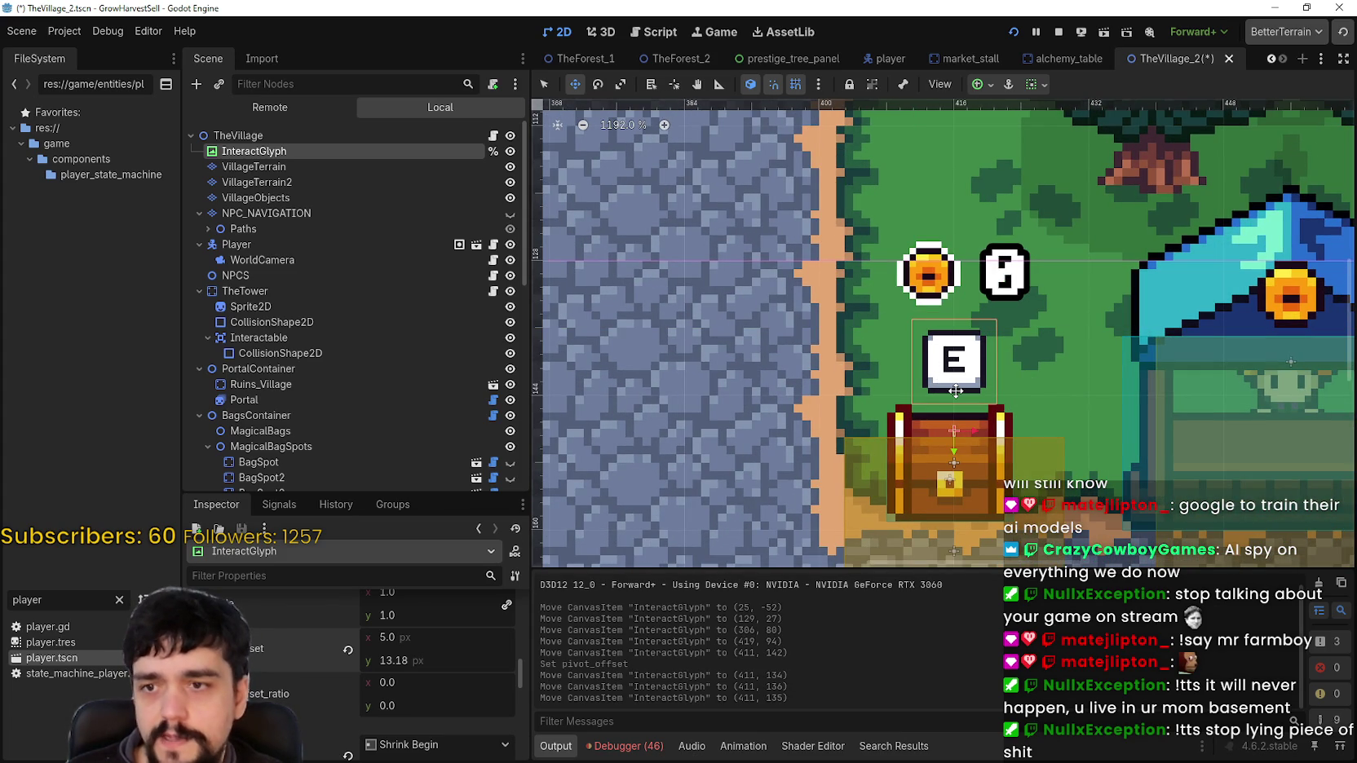
{"action": "left_click_drag", "start_coordinate": [388, 662], "coordinate": [399, 660]}
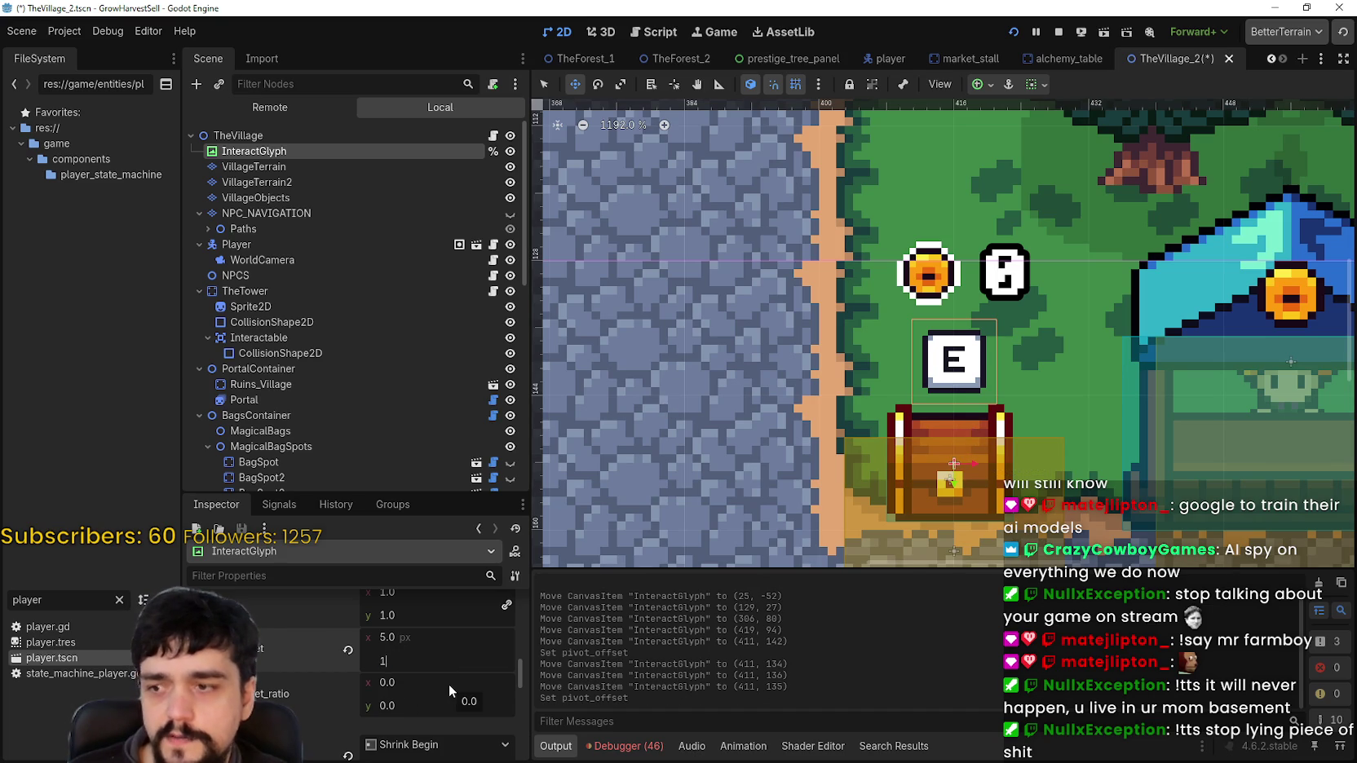
{"action": "type", "text": "17"}
{"action": "key", "text": "Return"}
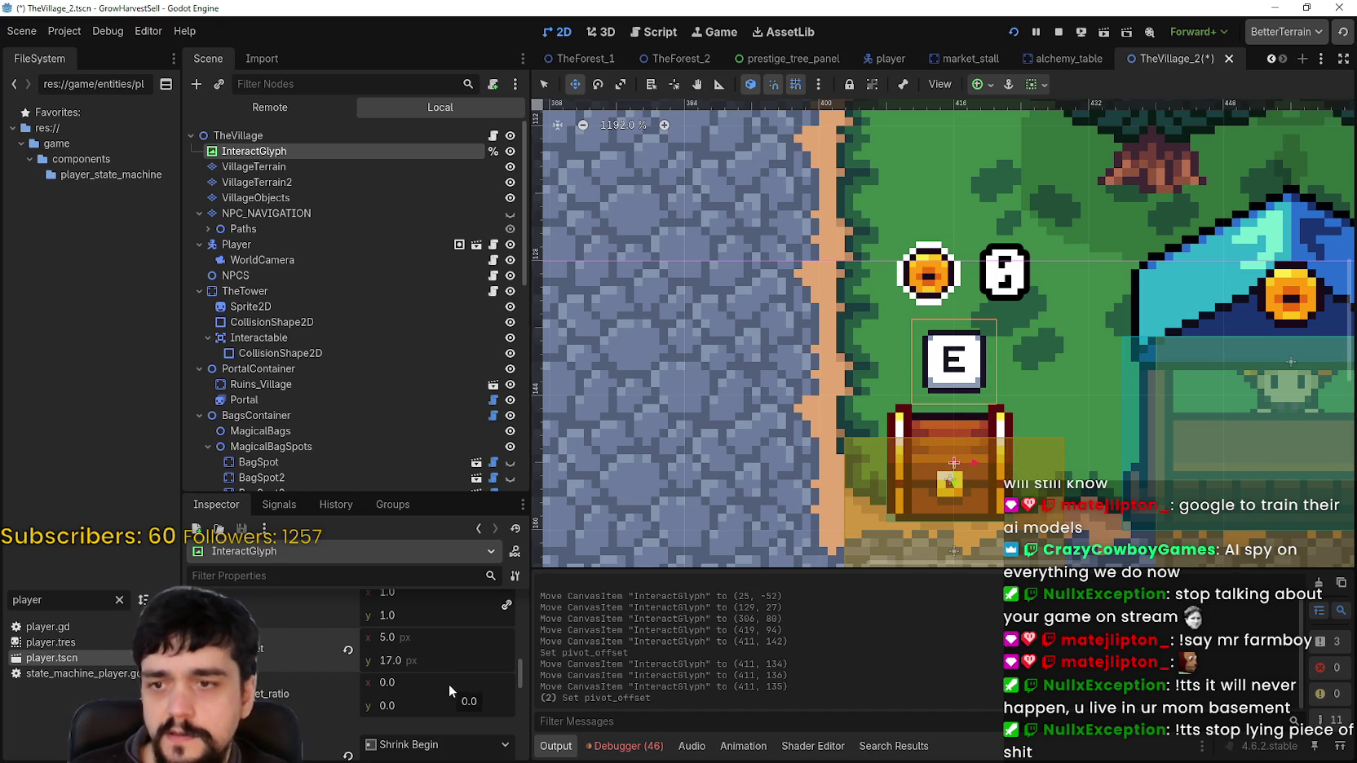
{"action": "key", "text": "ctrl+s"}
Move the E glyph onto the tower top and lift it above the trees to (225, -102)
{"action": "scroll", "coordinate": [985, 367], "scroll_direction": "down", "scroll_amount": 5}
{"action": "scroll", "coordinate": [985, 367], "scroll_direction": "down", "scroll_amount": 3}
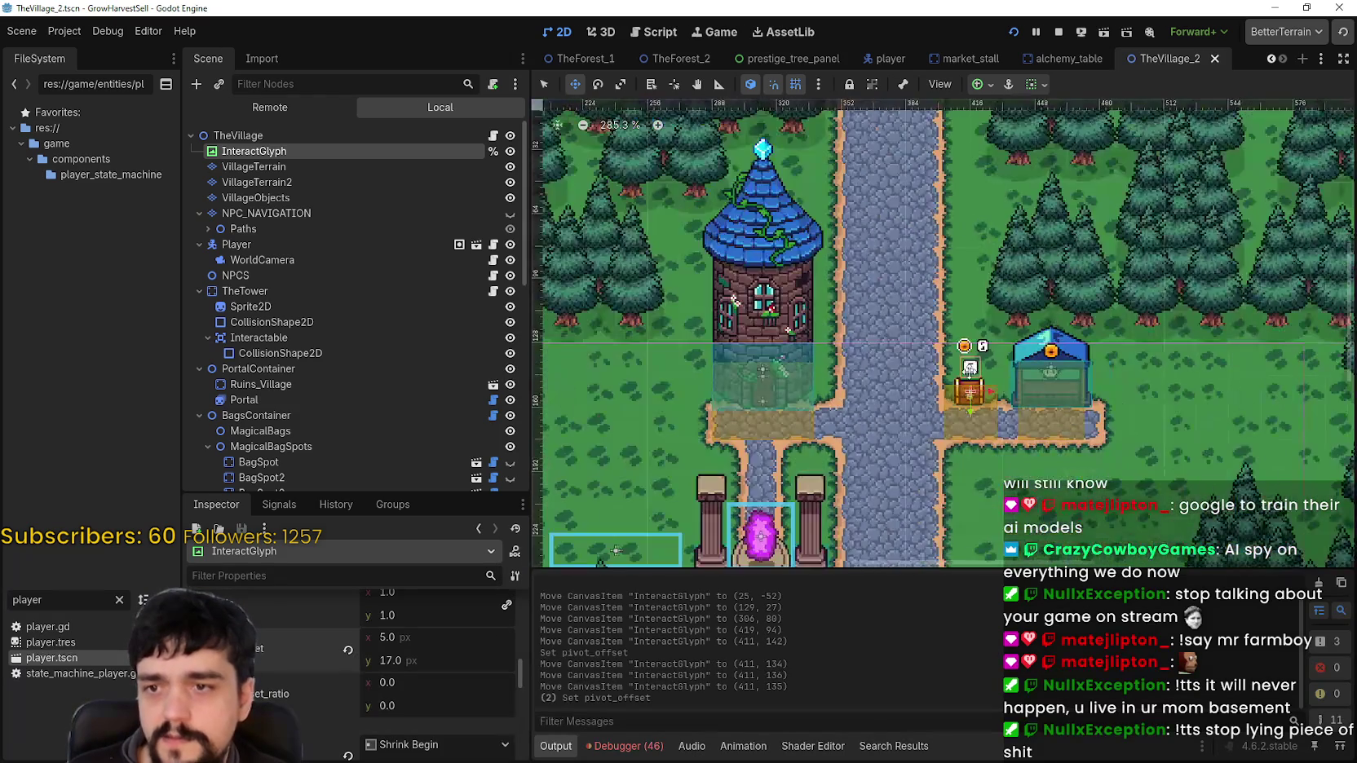
{"action": "mouse_move", "coordinate": [985, 367]}
{"action": "left_mouse_down"}
{"action": "mouse_move", "coordinate": [885, 302]}
{"action": "mouse_move", "coordinate": [755, 139]}
{"action": "left_mouse_up"}
{"action": "scroll", "coordinate": [921, 441], "scroll_direction": "up", "scroll_amount": 2}
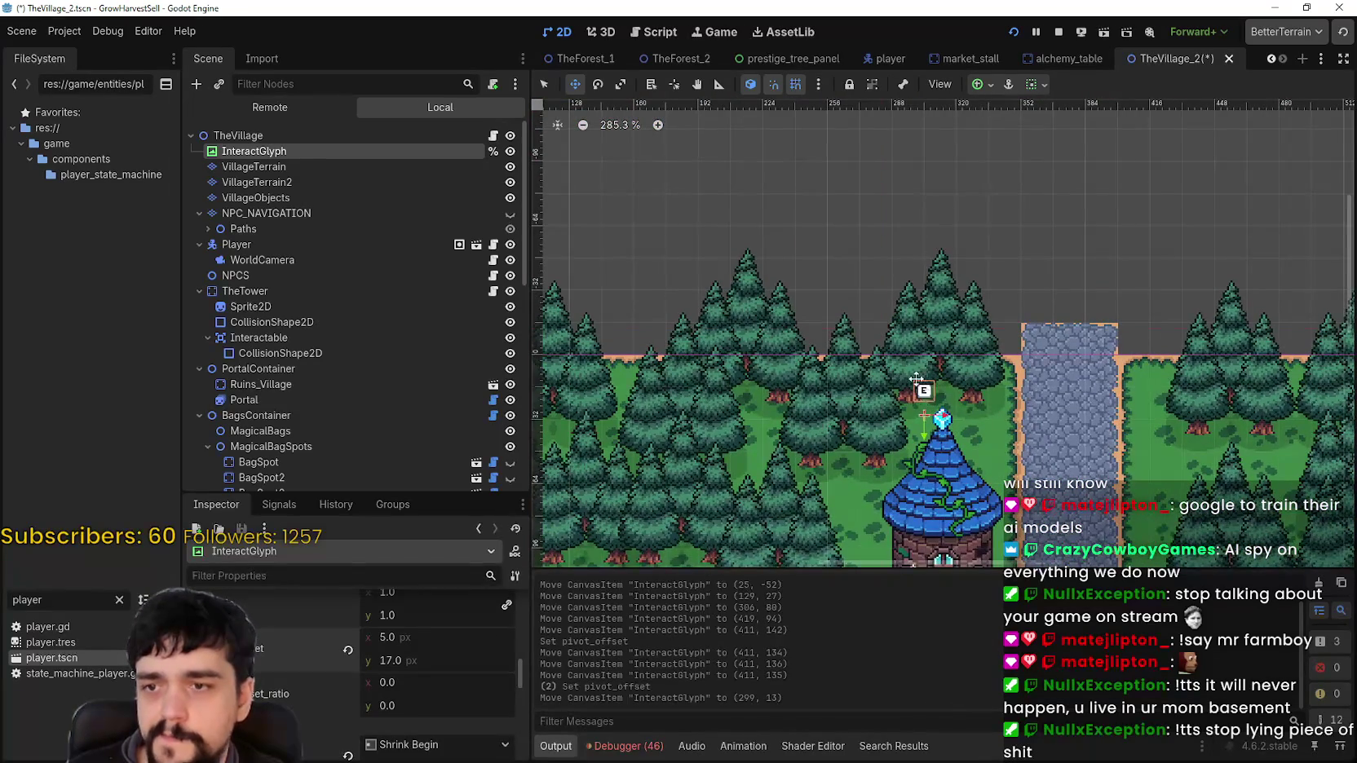
{"action": "left_click_drag", "start_coordinate": [921, 441], "coordinate": [770, 212]}
Save and run the game, walk the player to the chest, then stop the game with F8
{"action": "left_click", "coordinate": [1058, 32]}
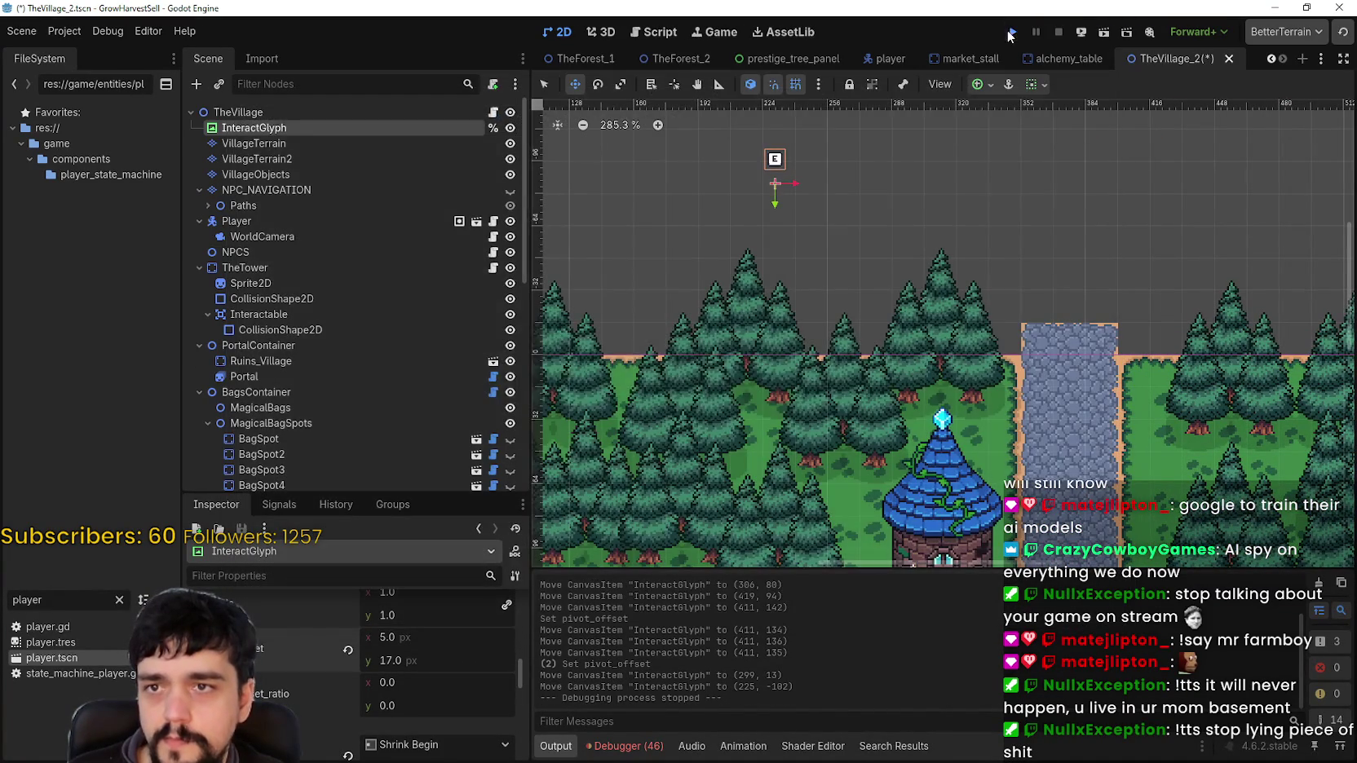
{"action": "key", "text": "F5"}
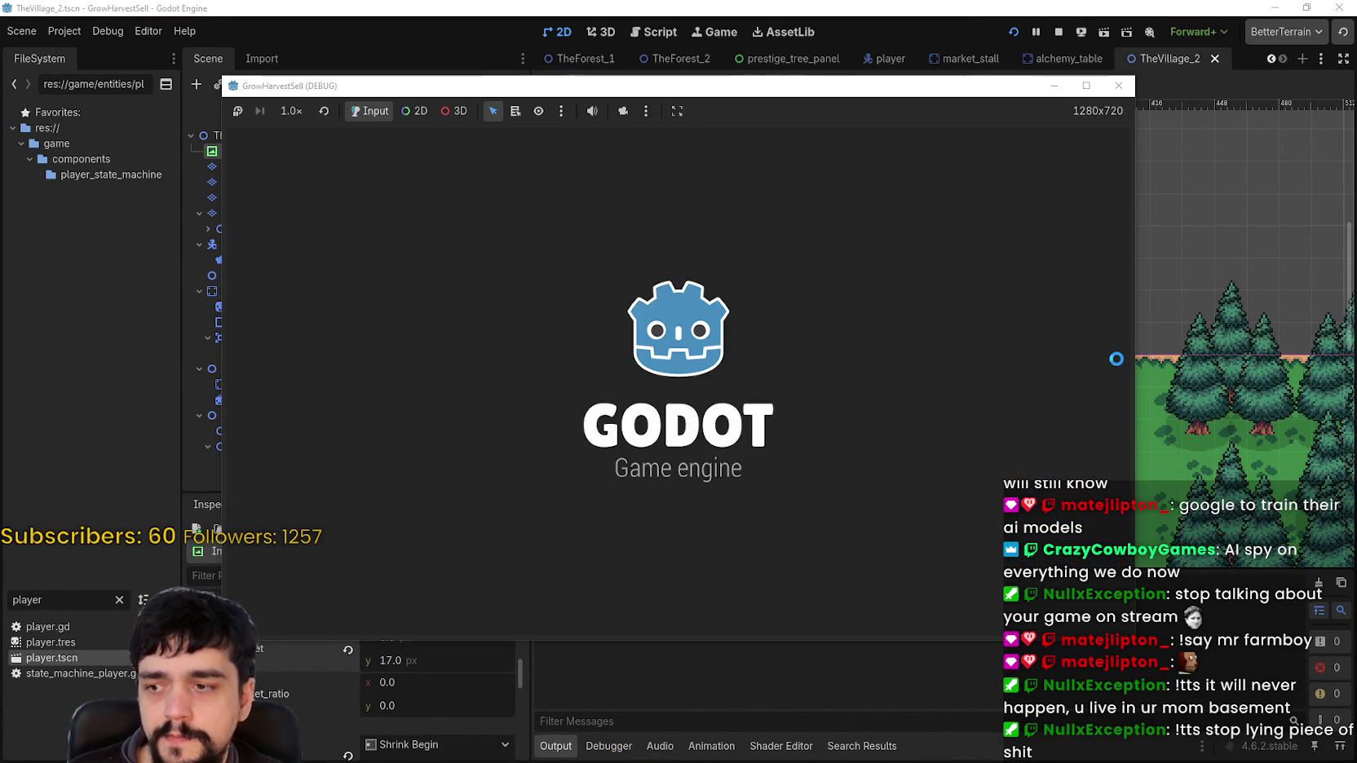
{"action": "scroll", "coordinate": [318, 730], "scroll_direction": "up", "scroll_amount": 5}
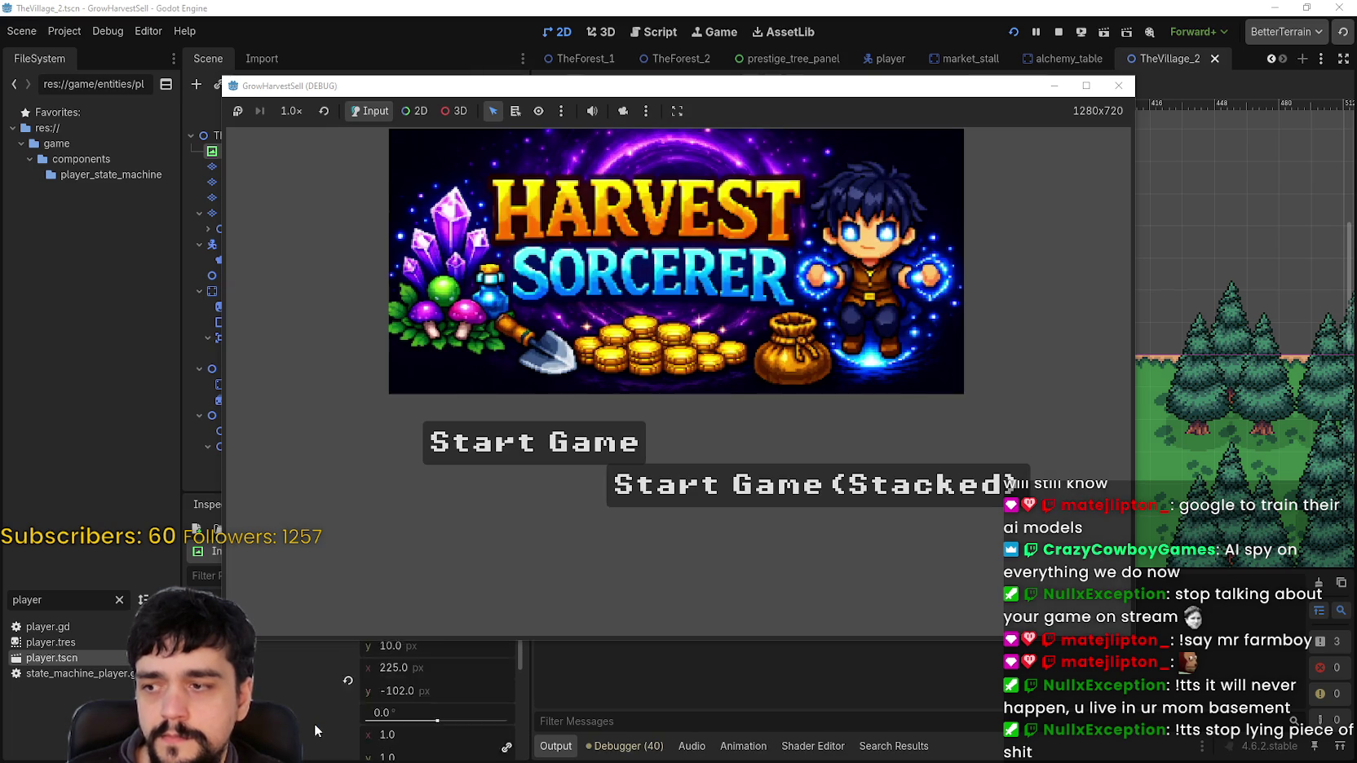
{"action": "scroll", "coordinate": [318, 730], "scroll_direction": "up", "scroll_amount": 3}
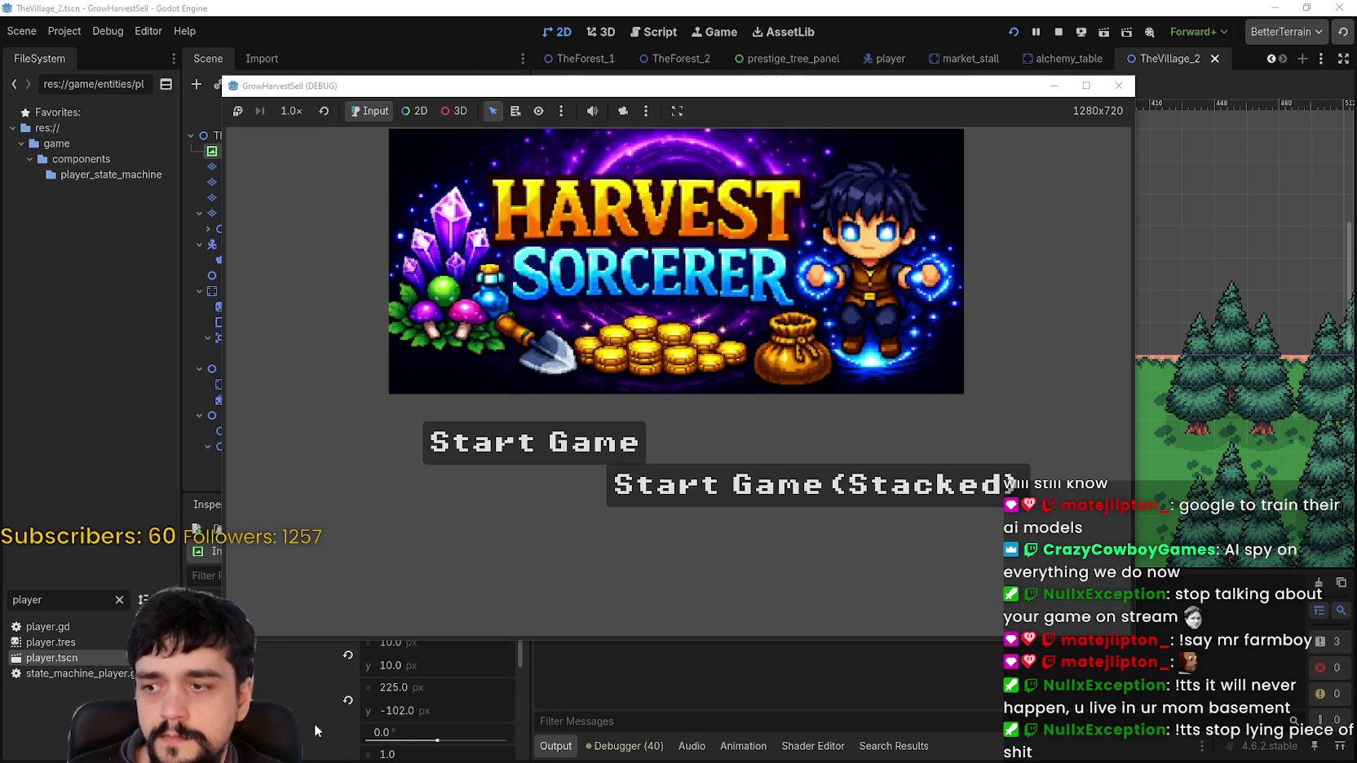
{"action": "left_click", "coordinate": [621, 453]}
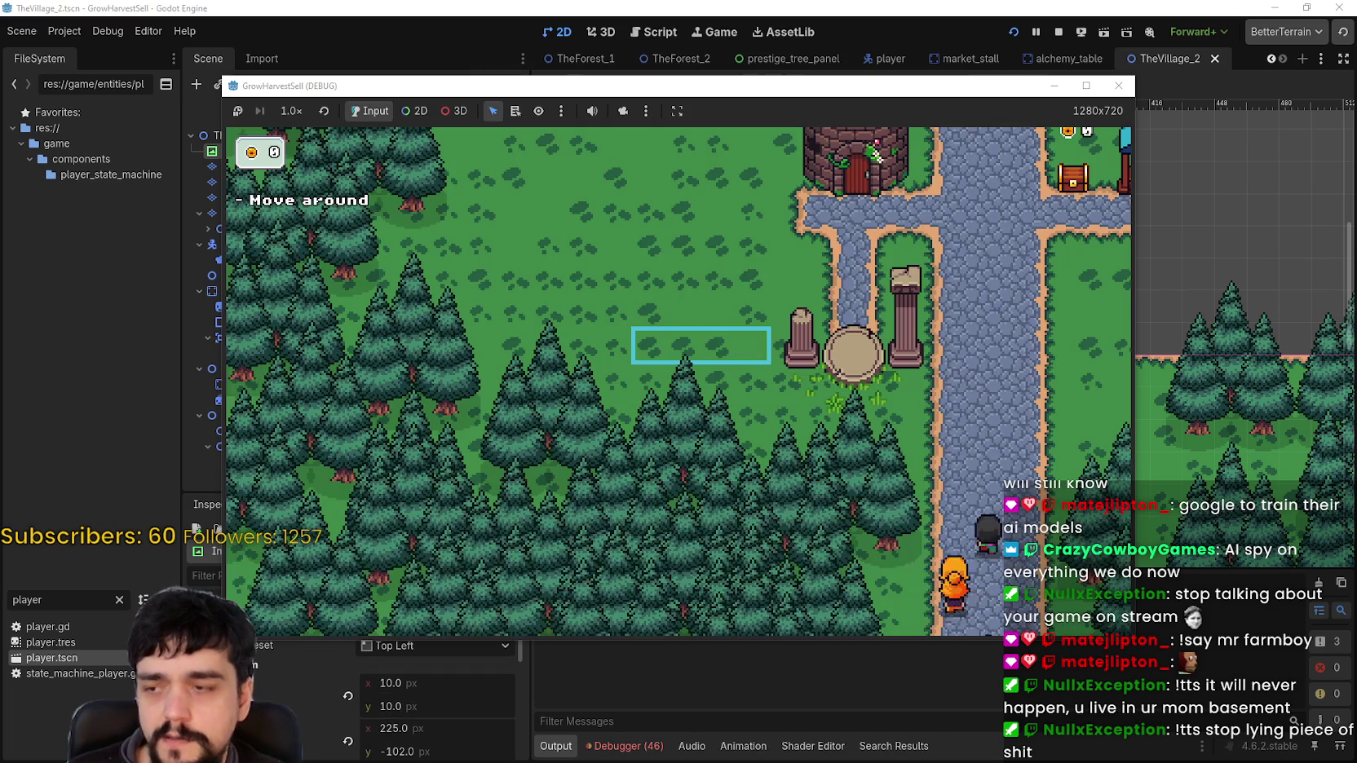
{"action": "scroll", "coordinate": [437, 702], "scroll_direction": "up", "scroll_amount": 3}
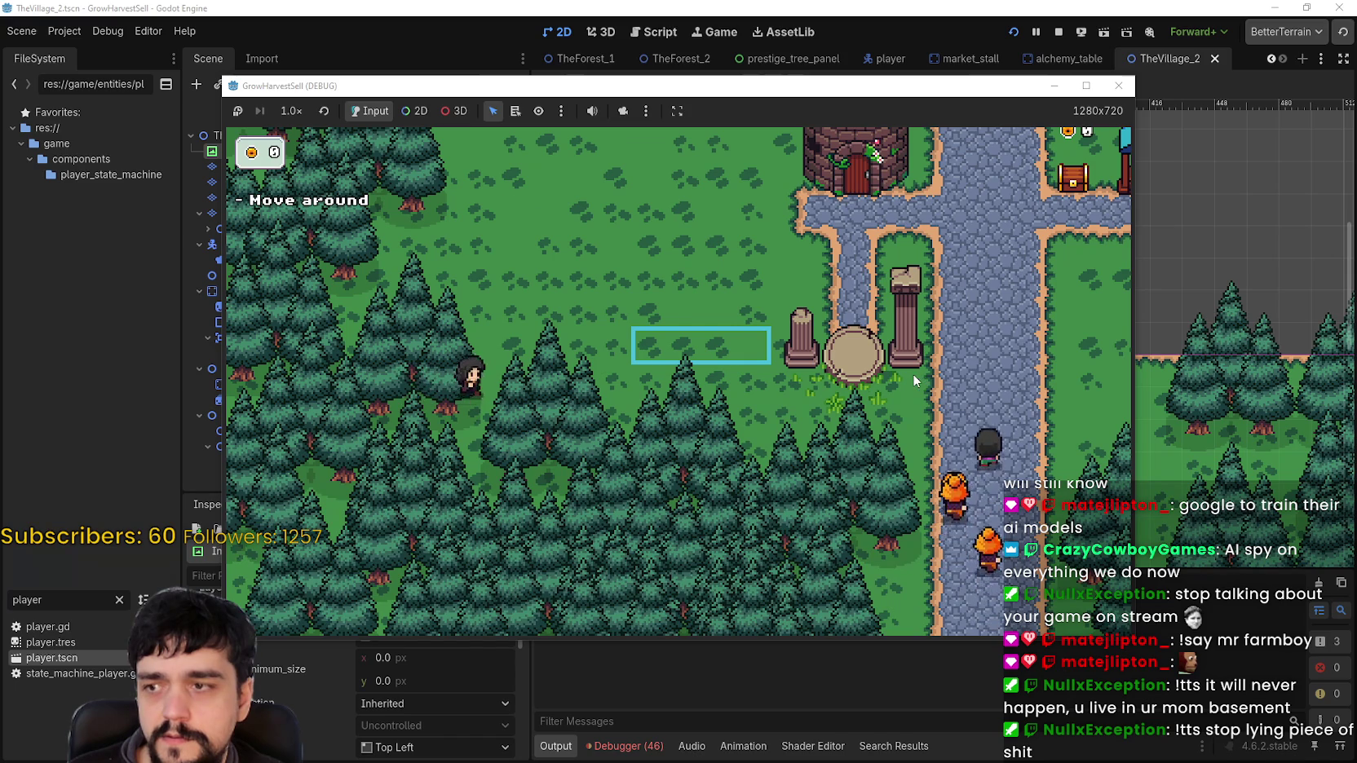
{"action": "key", "text": "d"}
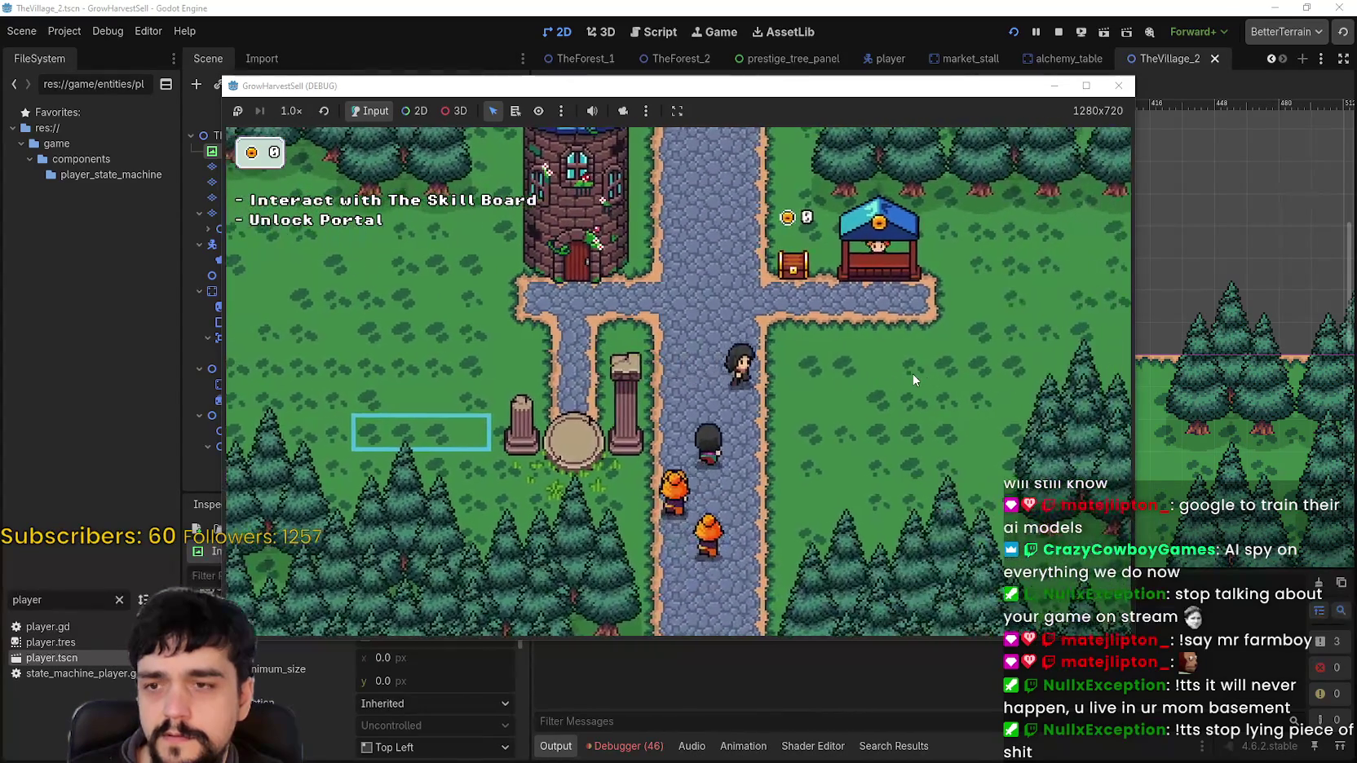
{"action": "key", "text": "w"}
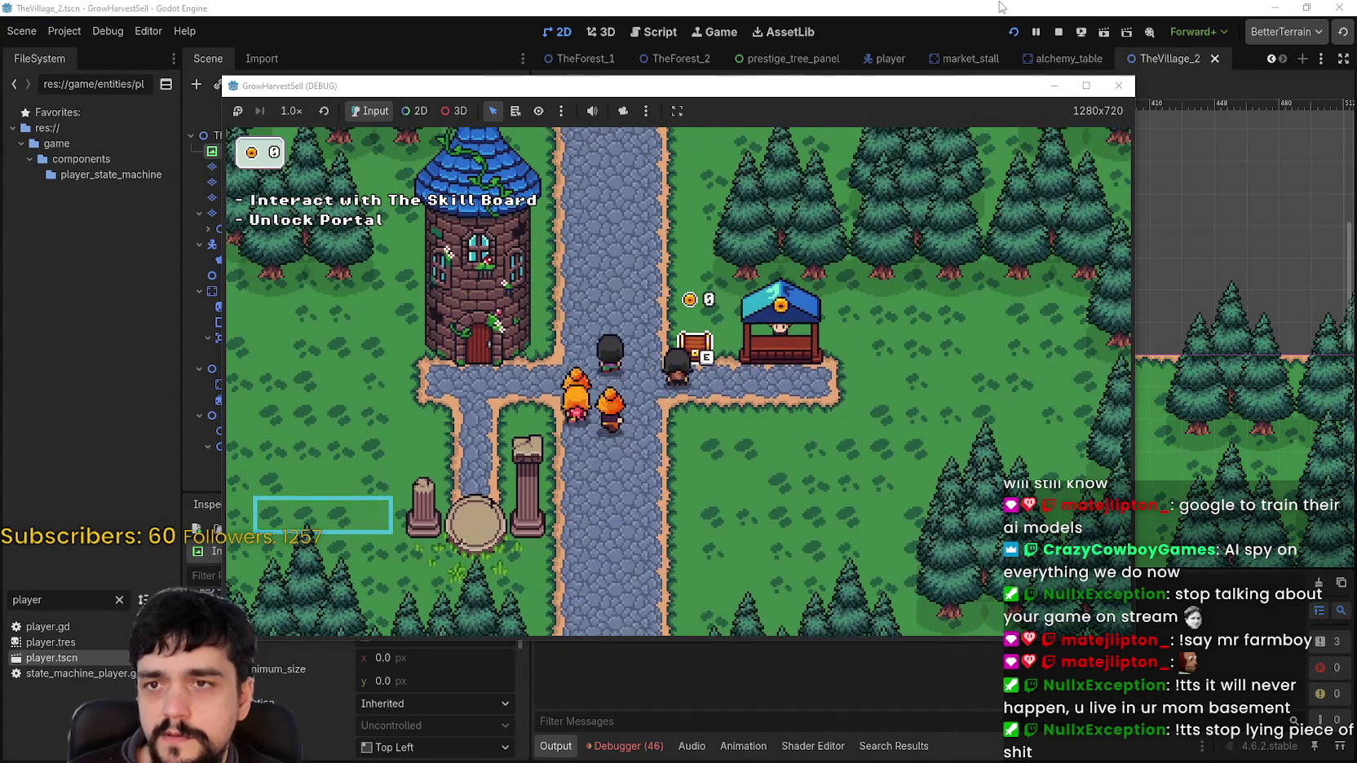
{"action": "key", "text": "F8"}
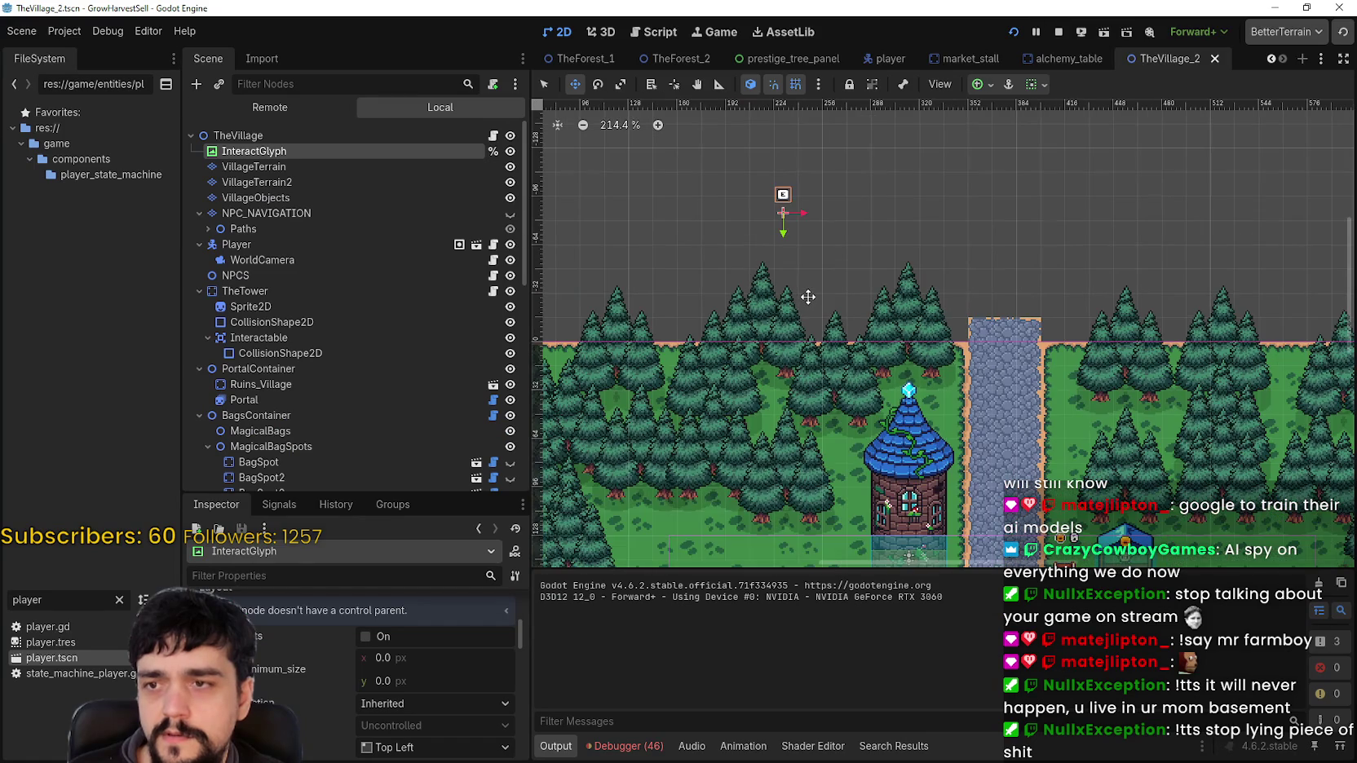
Move the E glyph above the stone path and reset its horizontal and vertical container sizing to Fill
{"action": "mouse_move", "coordinate": [790, 188]}
{"action": "left_mouse_down"}
{"action": "mouse_move", "coordinate": [903, 246]}
{"action": "mouse_move", "coordinate": [980, 250]}
{"action": "left_mouse_up"}
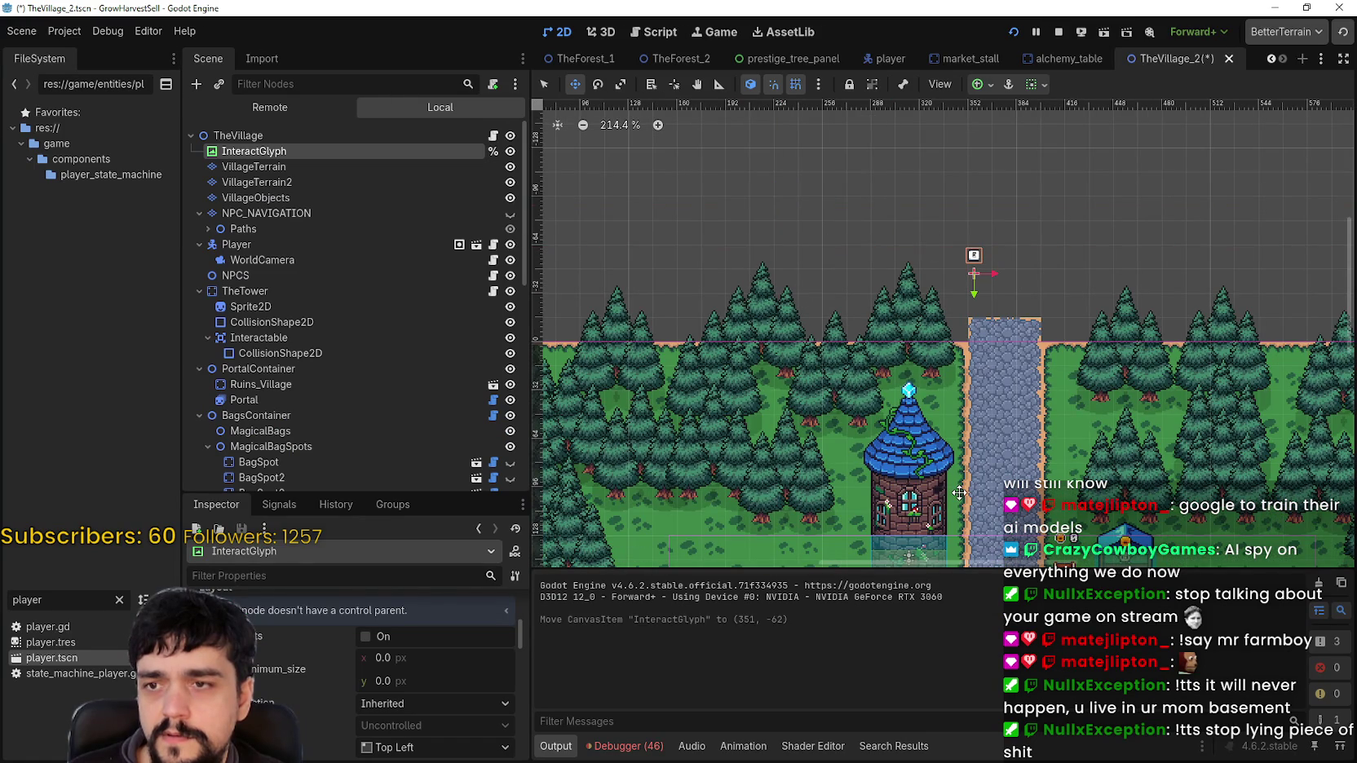
{"action": "scroll", "coordinate": [386, 725], "scroll_direction": "down", "scroll_amount": 5}
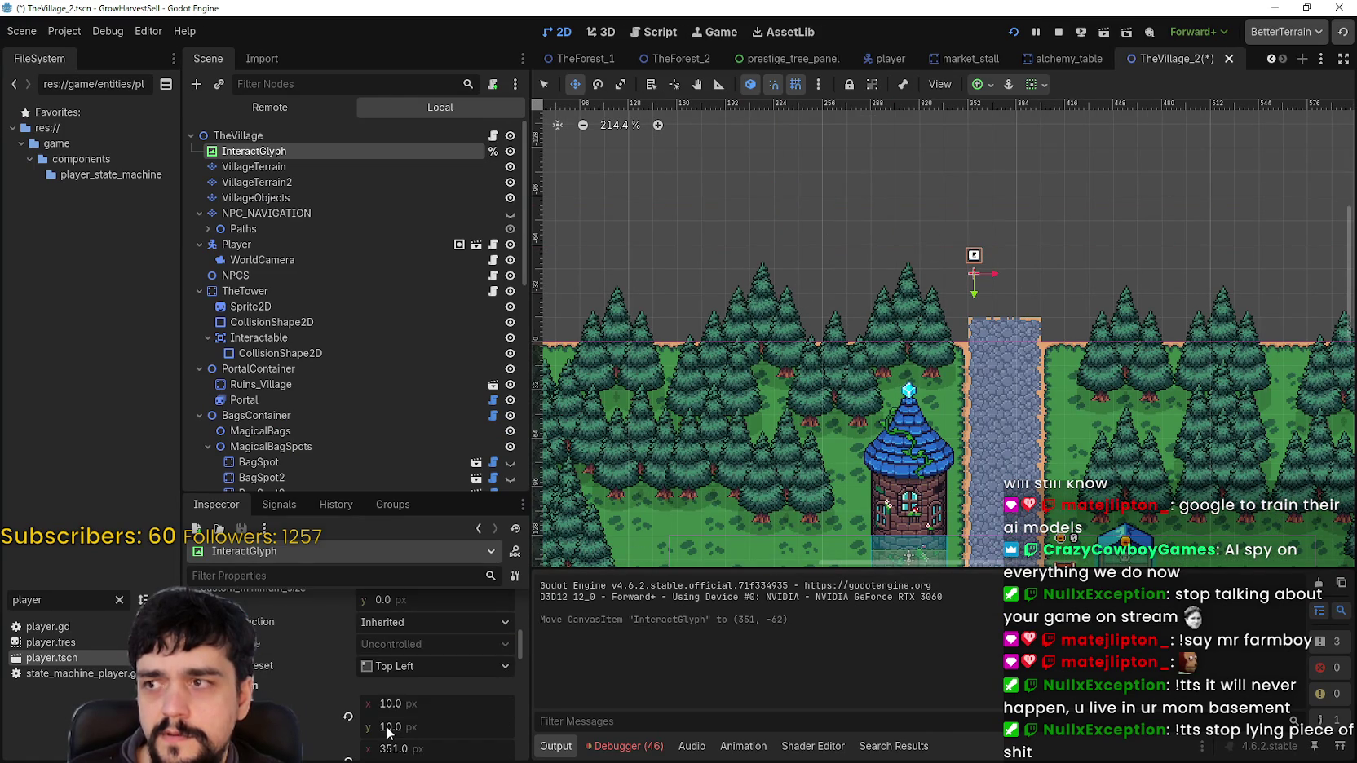
{"action": "scroll", "coordinate": [388, 736], "scroll_direction": "down", "scroll_amount": 5}
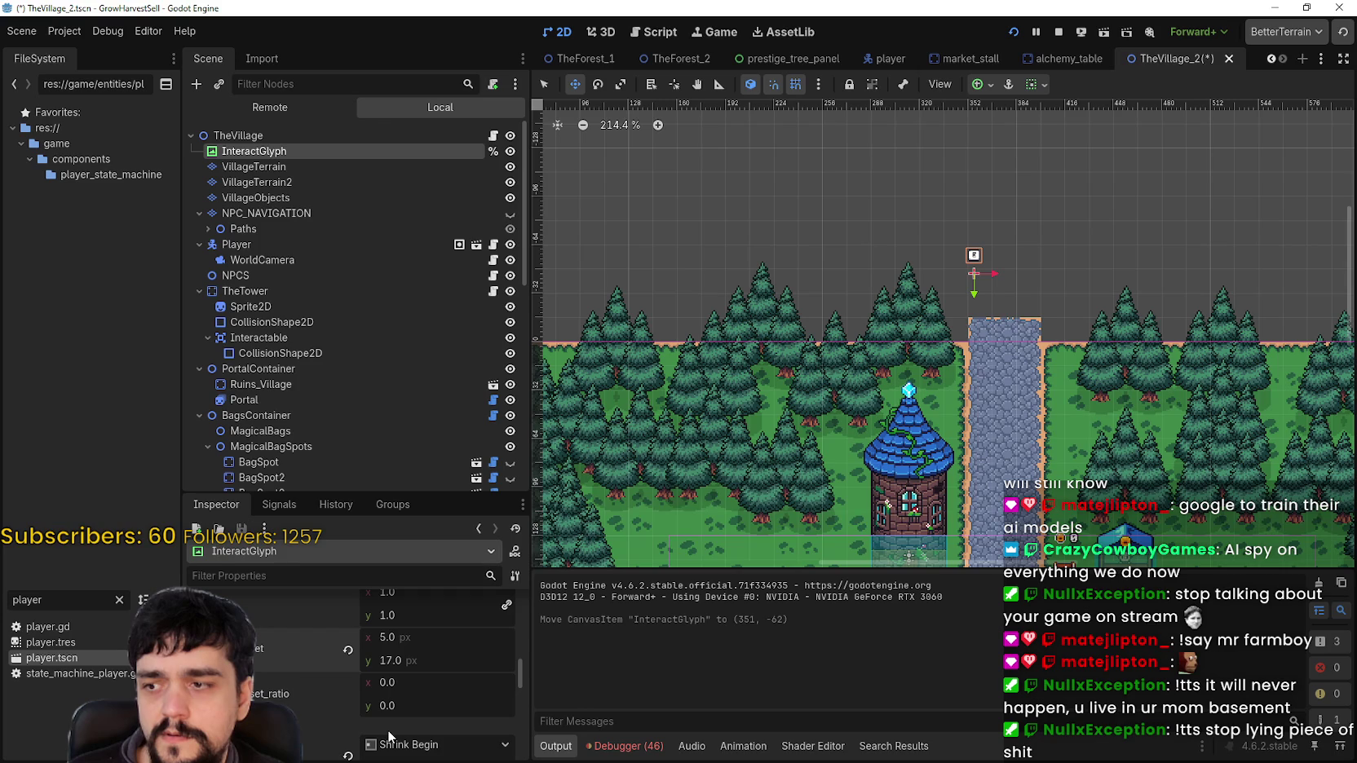
{"action": "scroll", "coordinate": [387, 729], "scroll_direction": "down", "scroll_amount": 3}
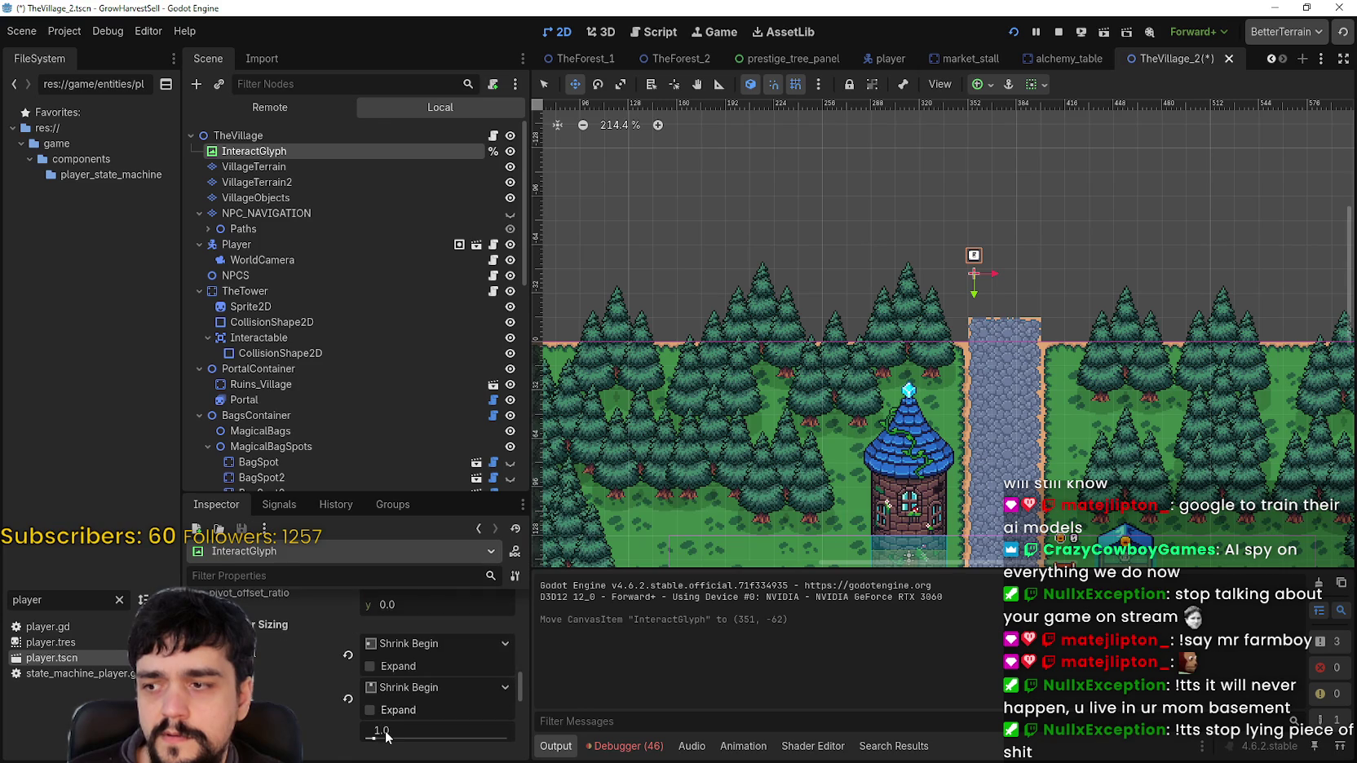
{"action": "left_click", "coordinate": [348, 699]}
{"action": "left_click", "coordinate": [353, 657]}
Test-run the game to check the glyph's placement, then save the village scene
{"action": "key", "text": "F5"}
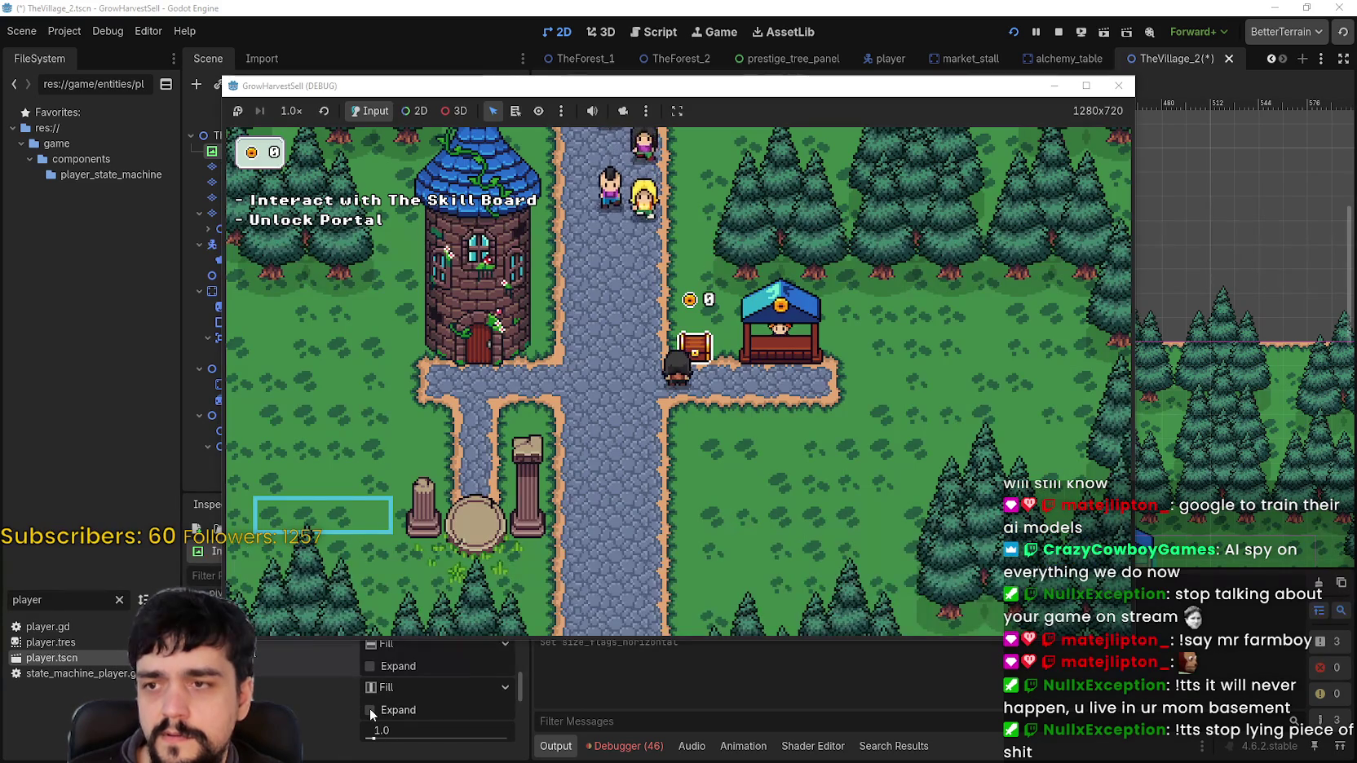
{"action": "left_click", "coordinate": [377, 757]}
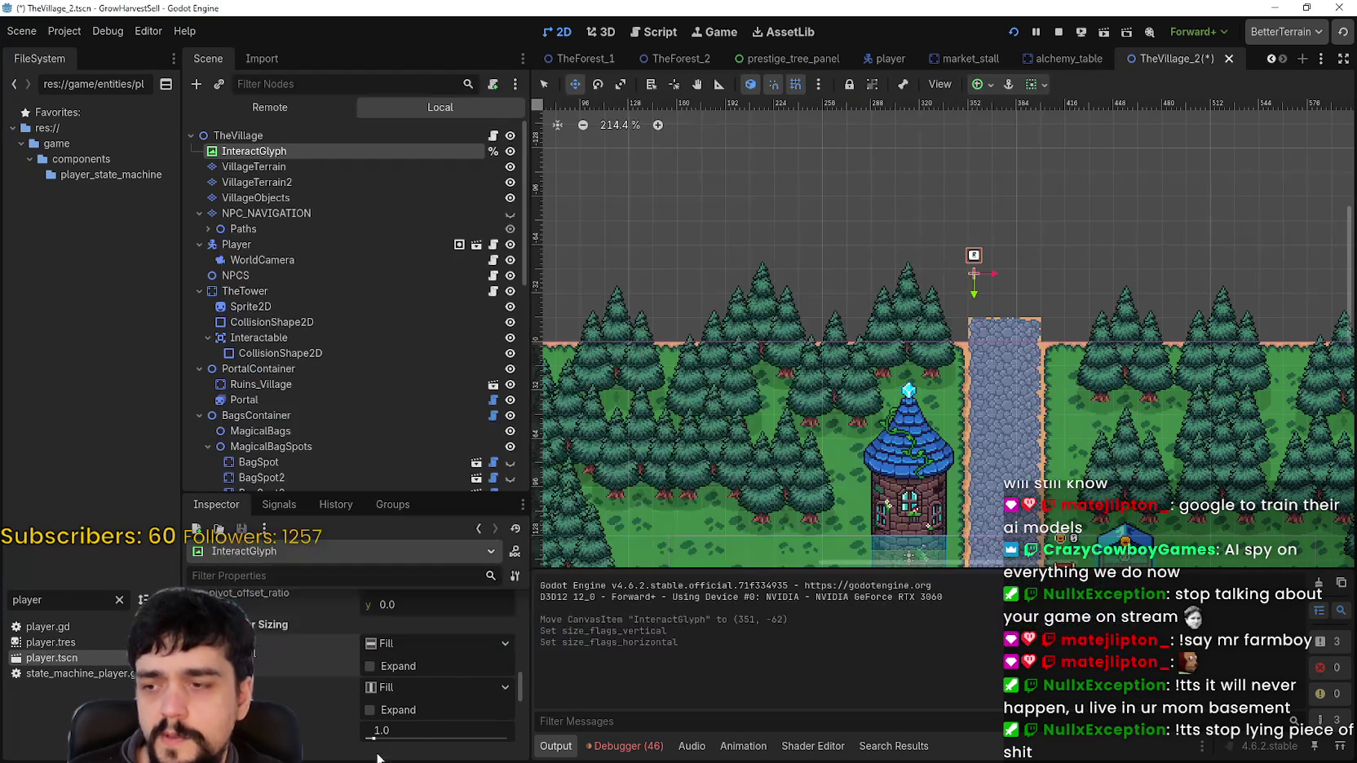
{"action": "scroll", "coordinate": [978, 428], "scroll_direction": "up", "scroll_amount": 2}
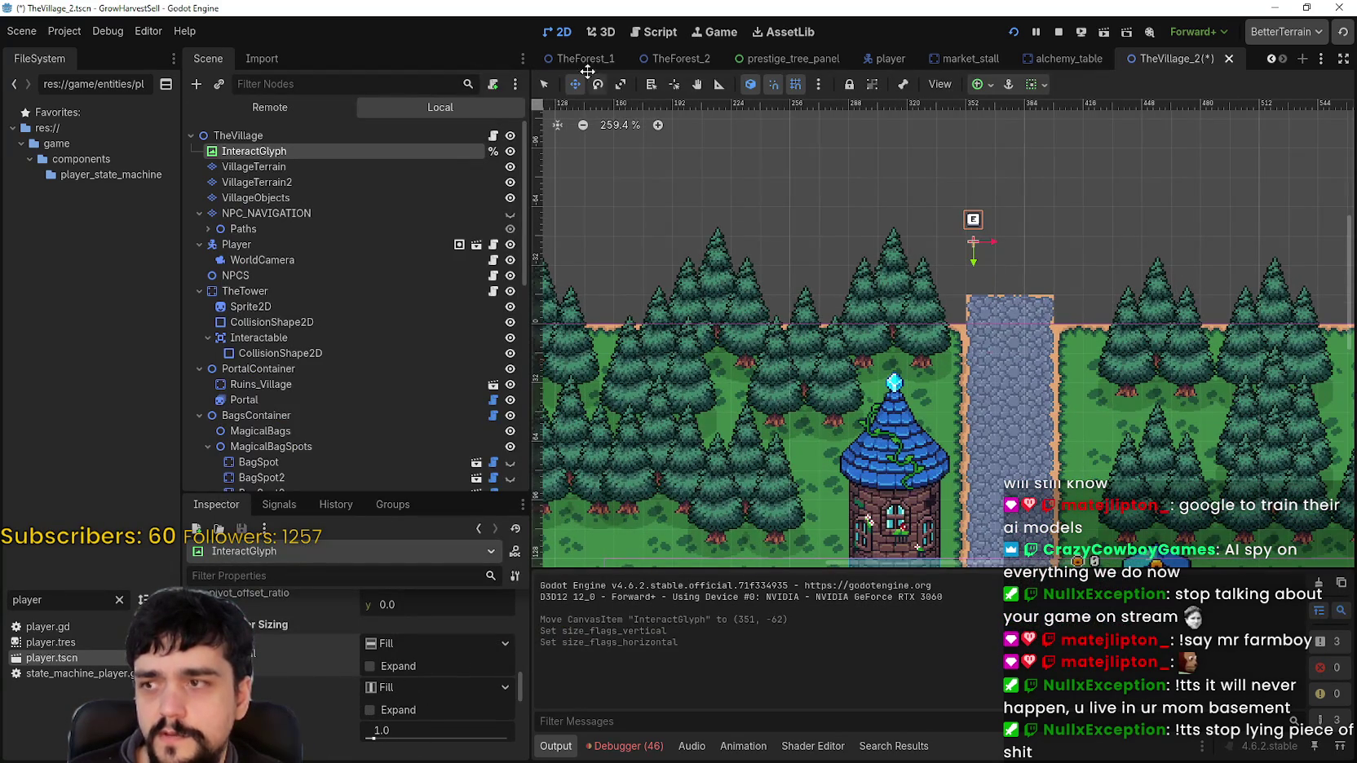
{"action": "scroll", "coordinate": [951, 236], "scroll_direction": "up", "scroll_amount": 12}
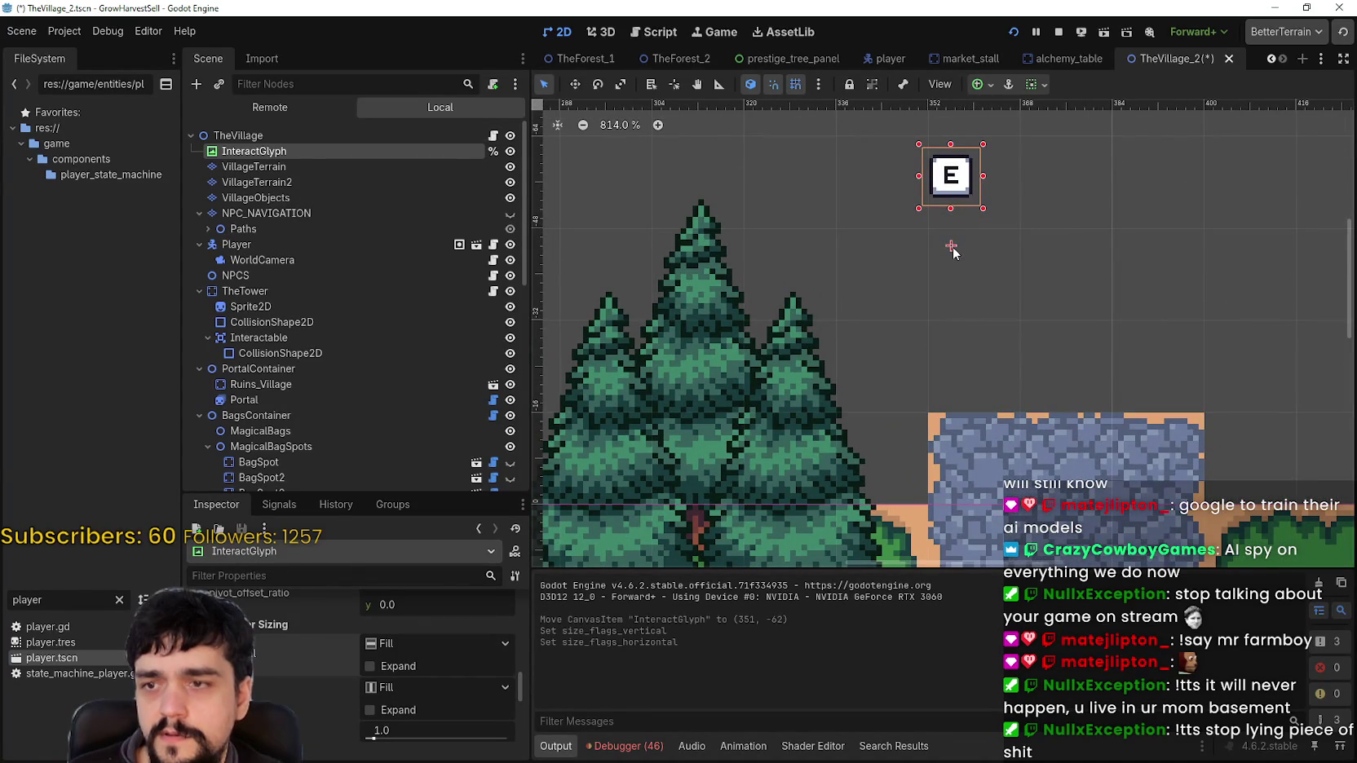
{"action": "scroll", "coordinate": [950, 247], "scroll_direction": "down", "scroll_amount": 3}
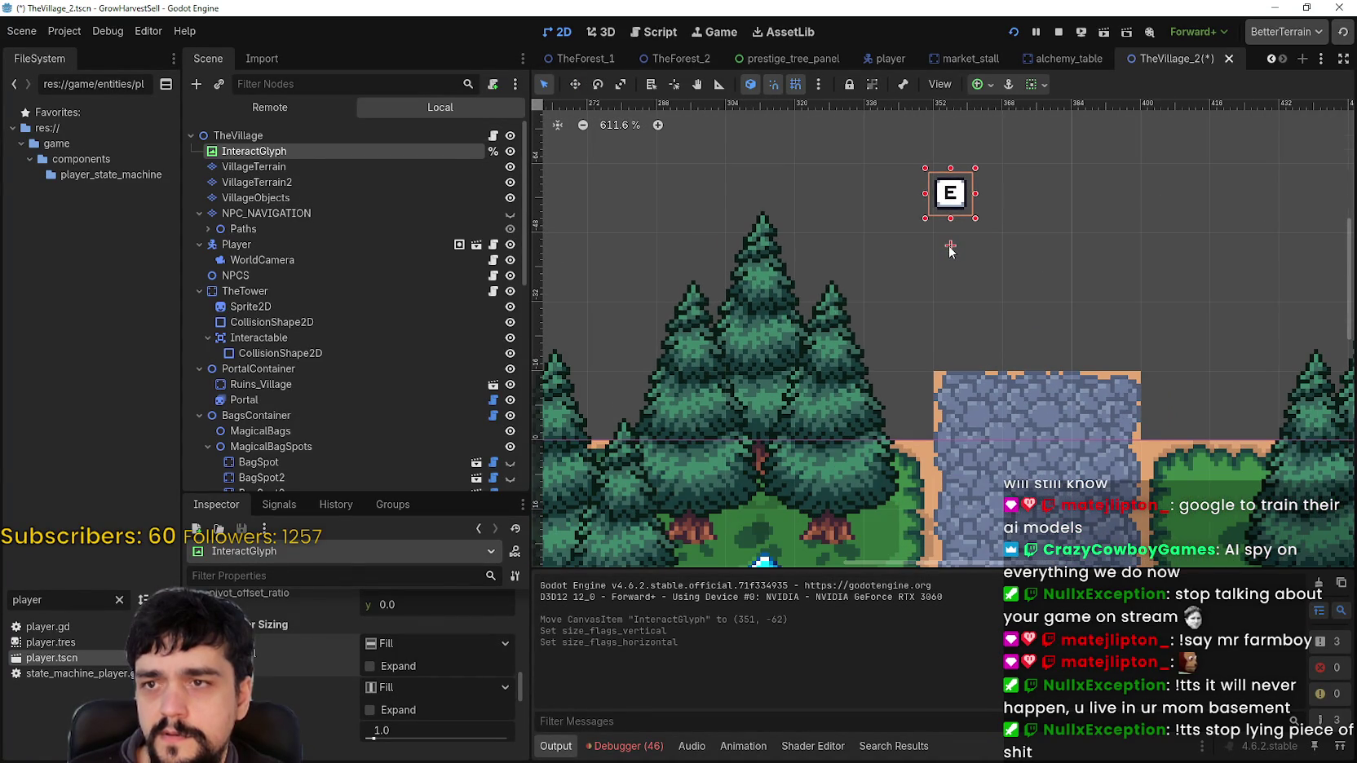
{"action": "scroll", "coordinate": [949, 246], "scroll_direction": "down", "scroll_amount": 6}
{"action": "scroll", "coordinate": [404, 710], "scroll_direction": "down", "scroll_amount": 4}
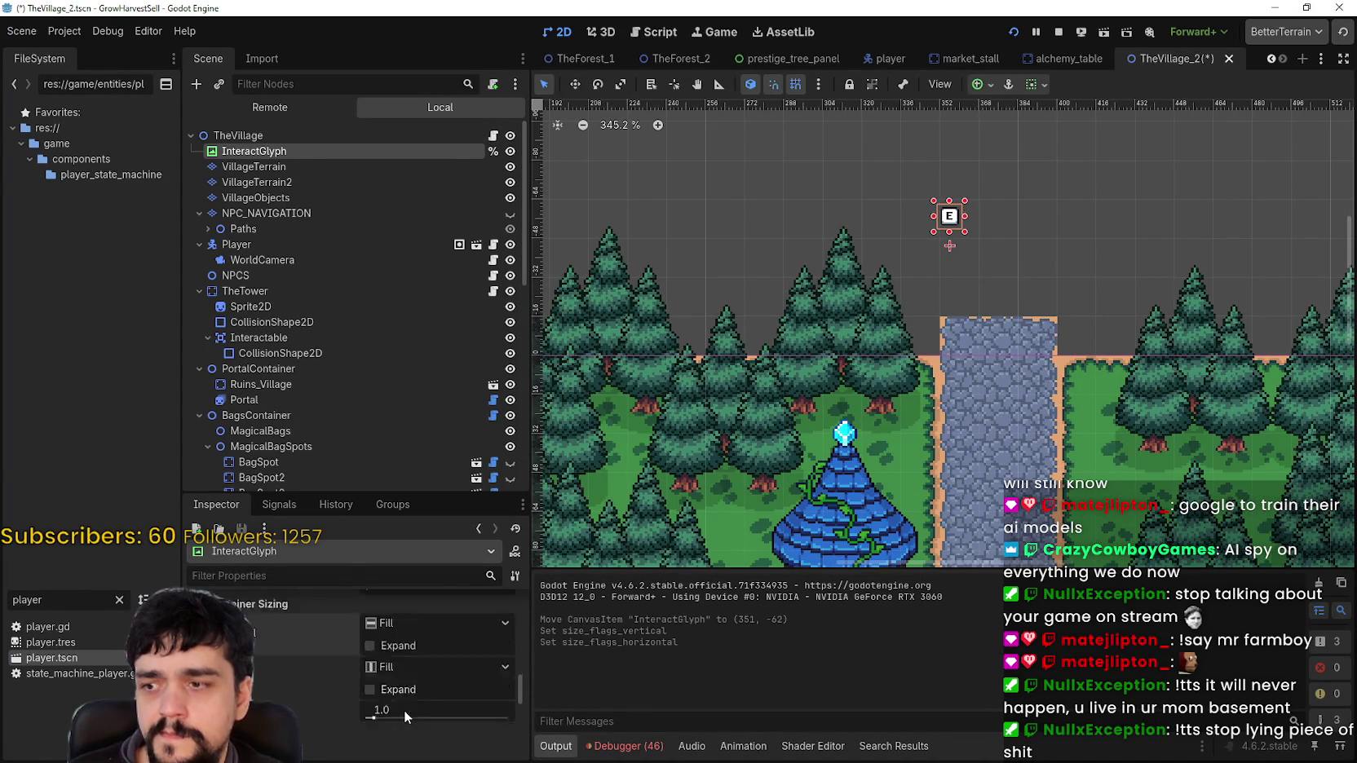
{"action": "key", "text": "ctrl+s"}
Toggle the glyph's content clipping on and off, pan around it, and save TheVillage_2 again
{"action": "scroll", "coordinate": [375, 676], "scroll_direction": "up", "scroll_amount": 6}
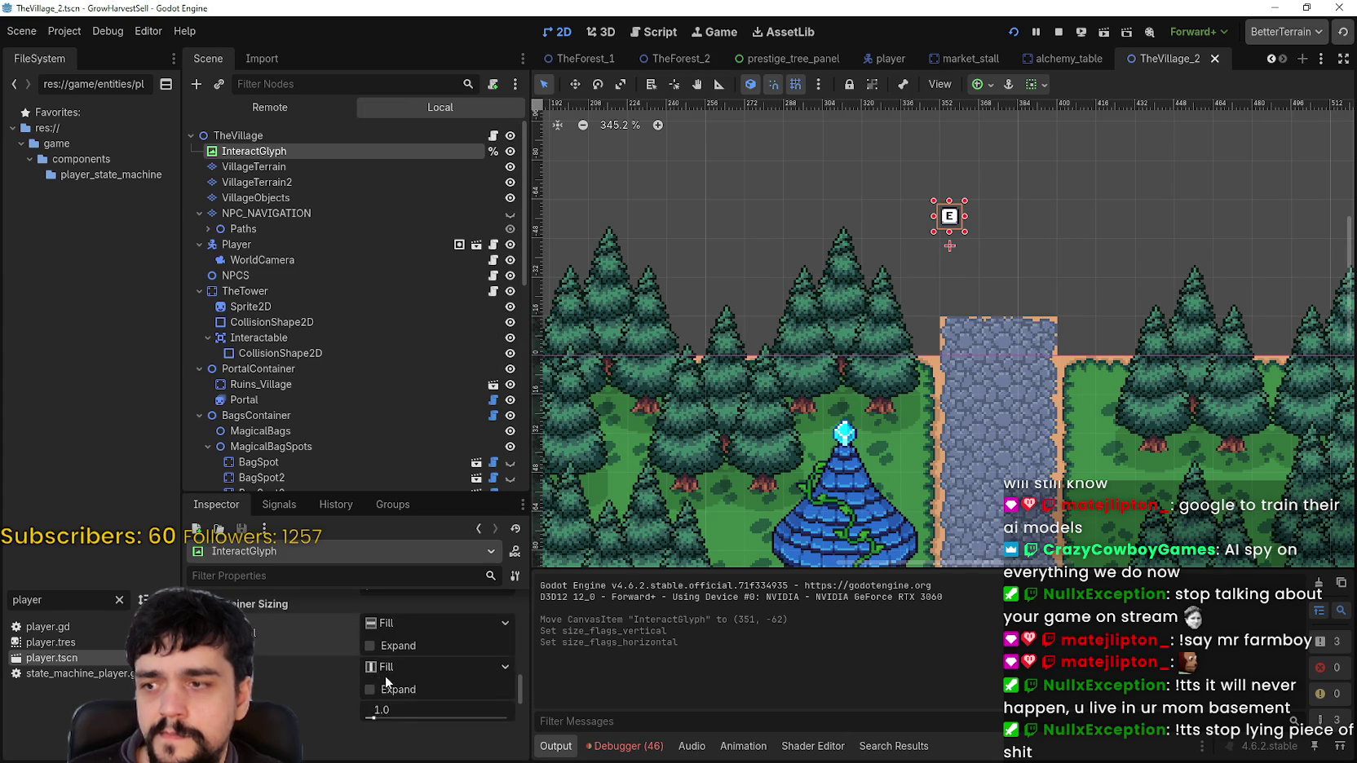
{"action": "scroll", "coordinate": [387, 674], "scroll_direction": "up", "scroll_amount": 2}
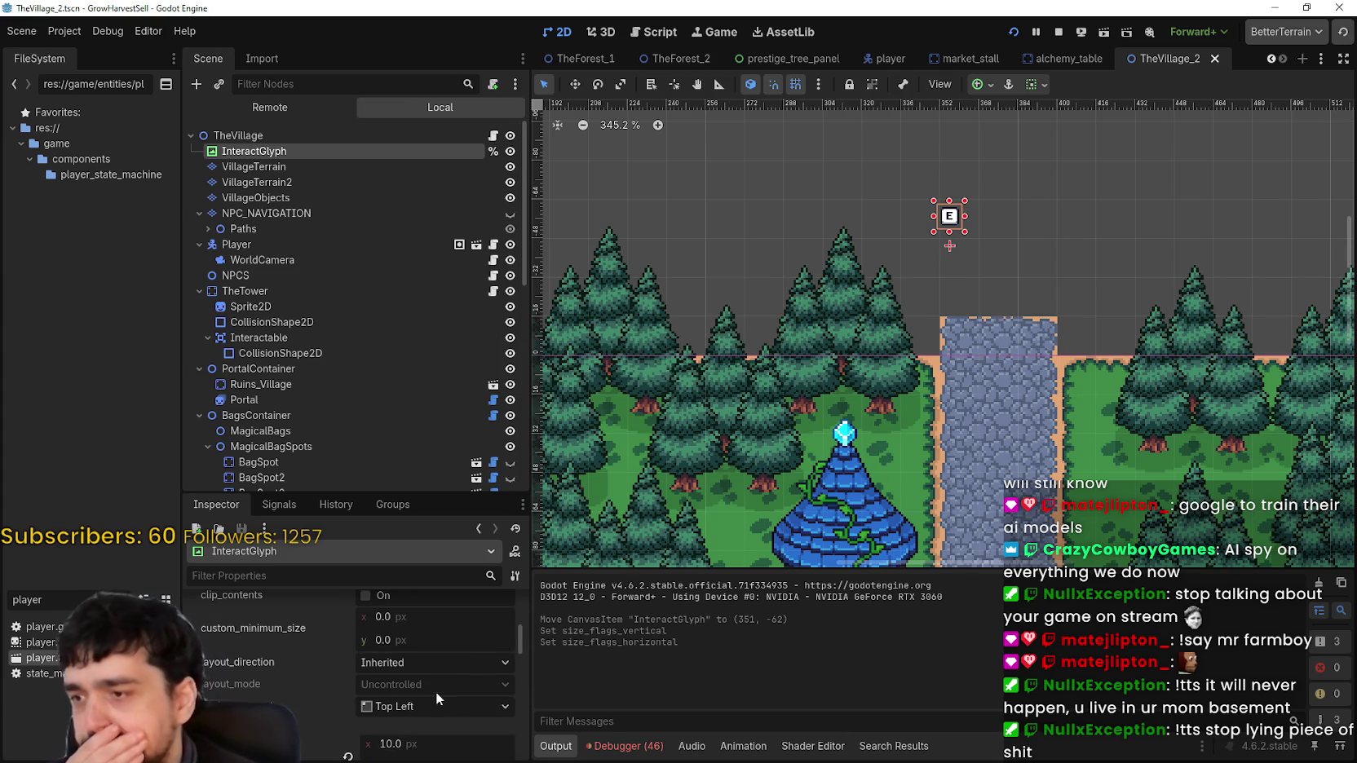
{"action": "scroll", "coordinate": [436, 693], "scroll_direction": "up", "scroll_amount": 4}
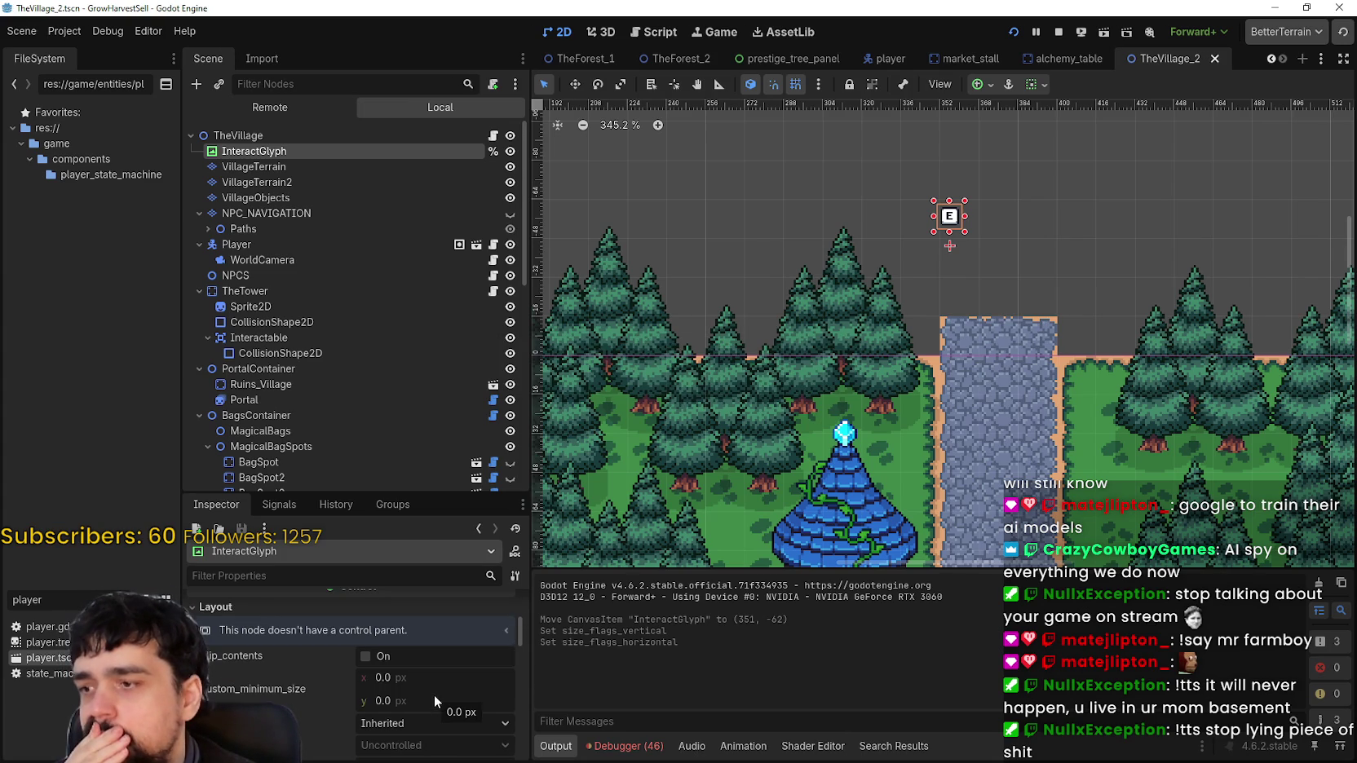
{"action": "left_click", "coordinate": [371, 661]}
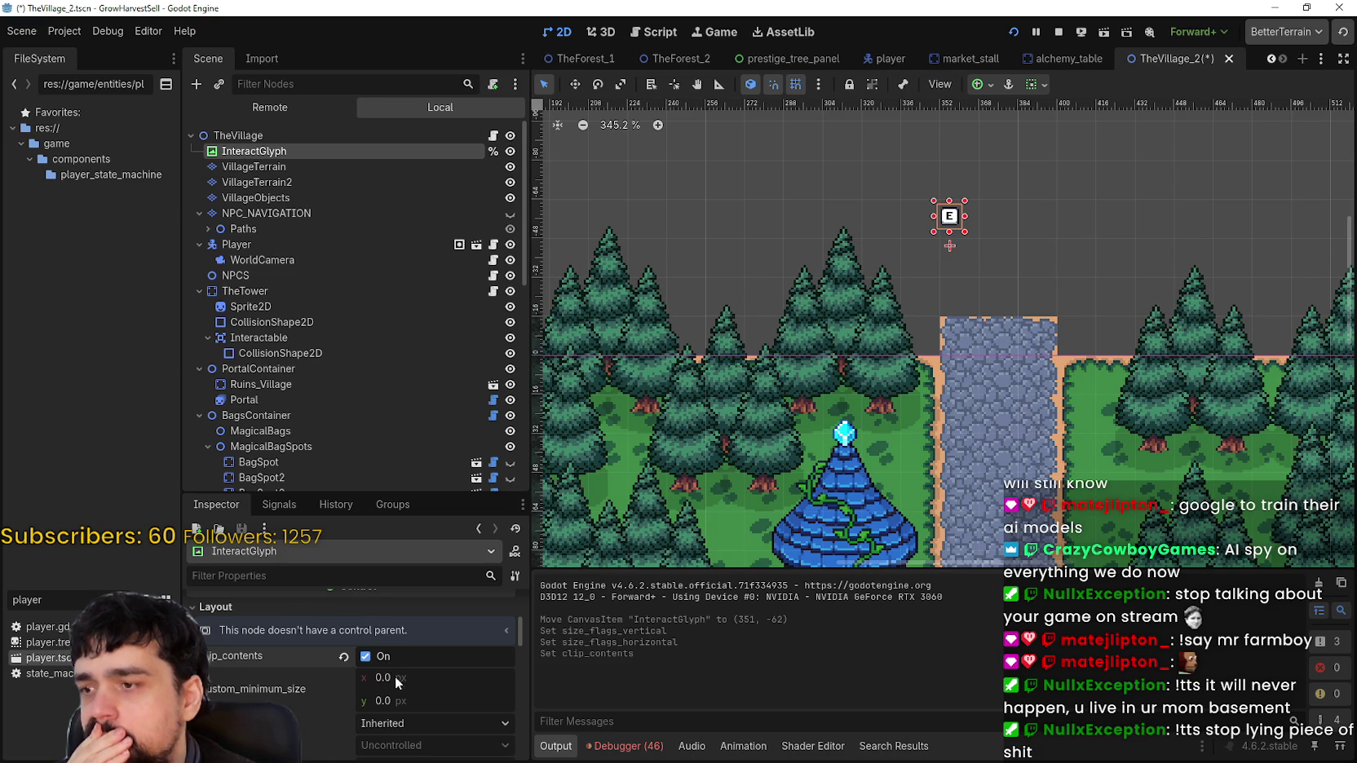
{"action": "left_click", "coordinate": [382, 662]}
{"action": "scroll", "coordinate": [420, 683], "scroll_direction": "up", "scroll_amount": 5}
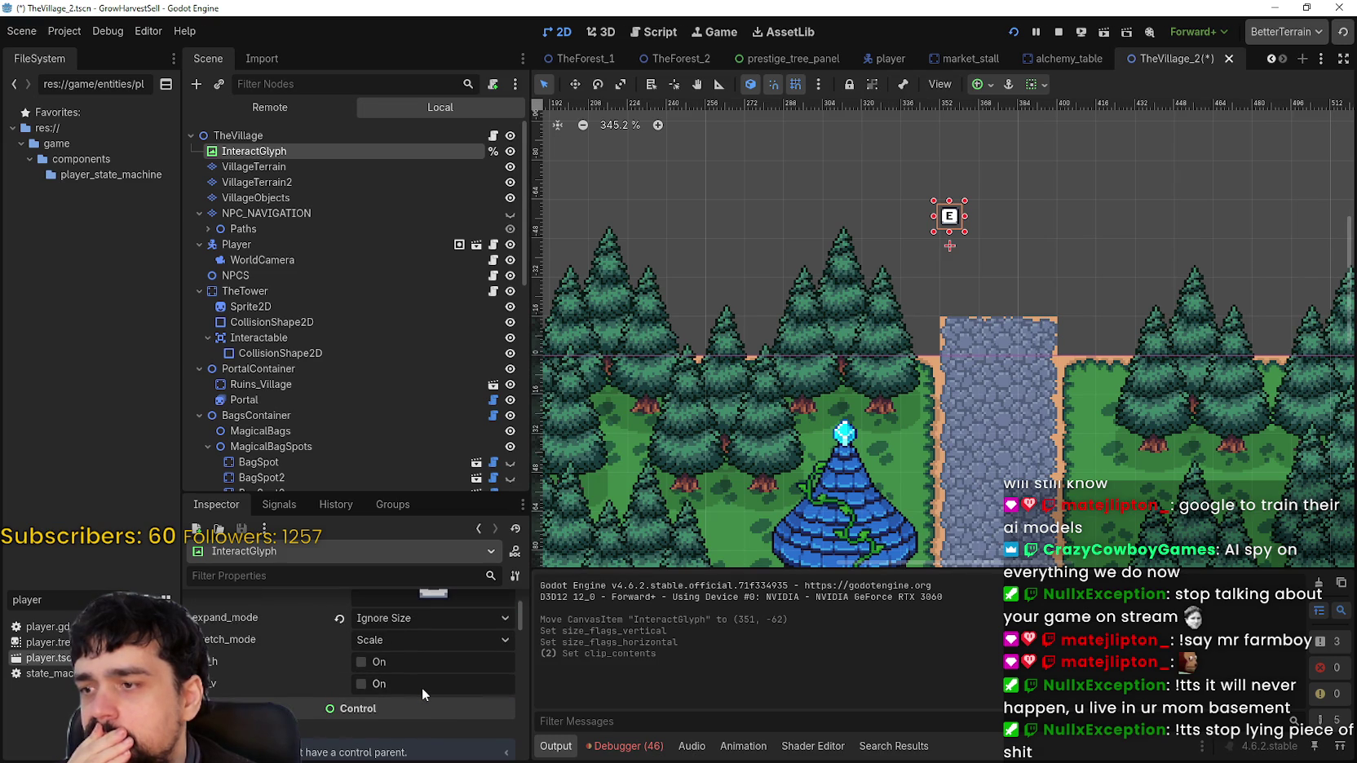
{"action": "scroll", "coordinate": [422, 687], "scroll_direction": "down", "scroll_amount": 4}
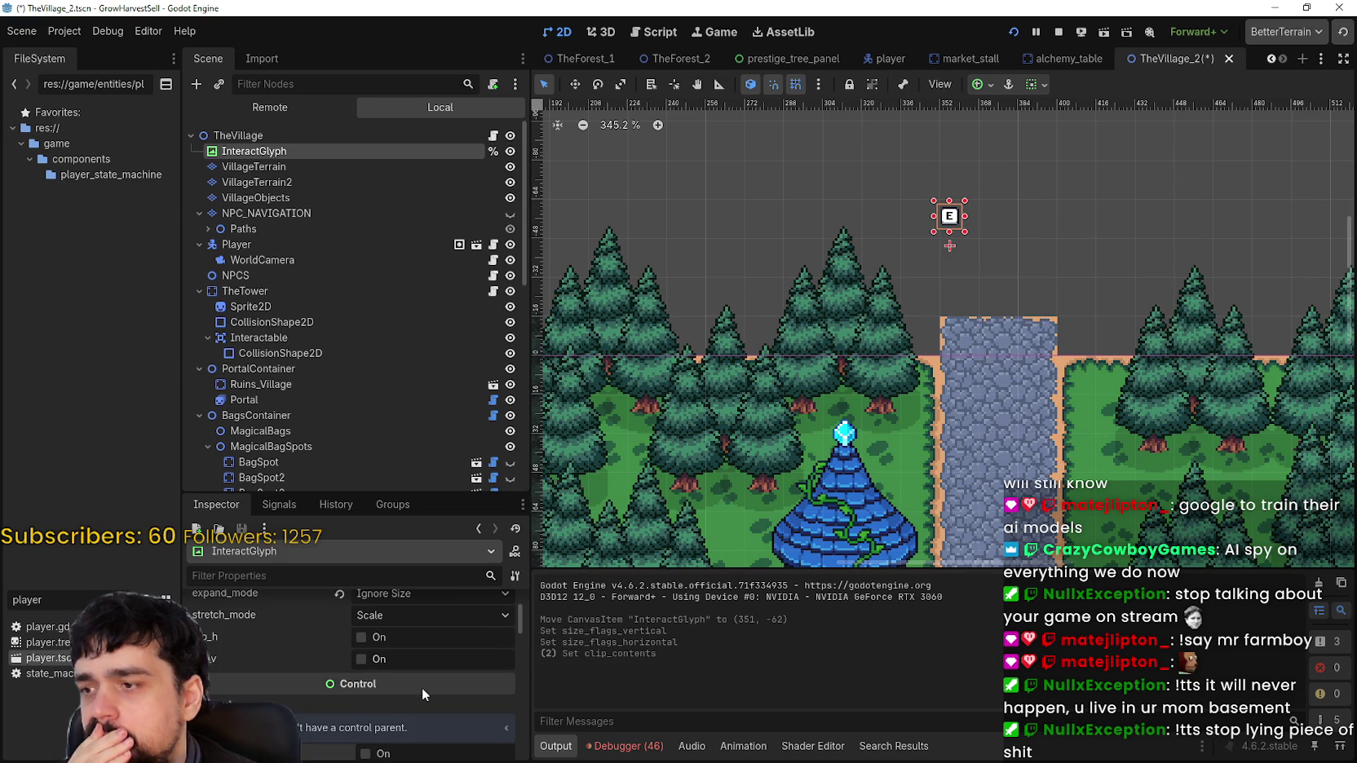
{"action": "scroll", "coordinate": [421, 687], "scroll_direction": "down", "scroll_amount": 6}
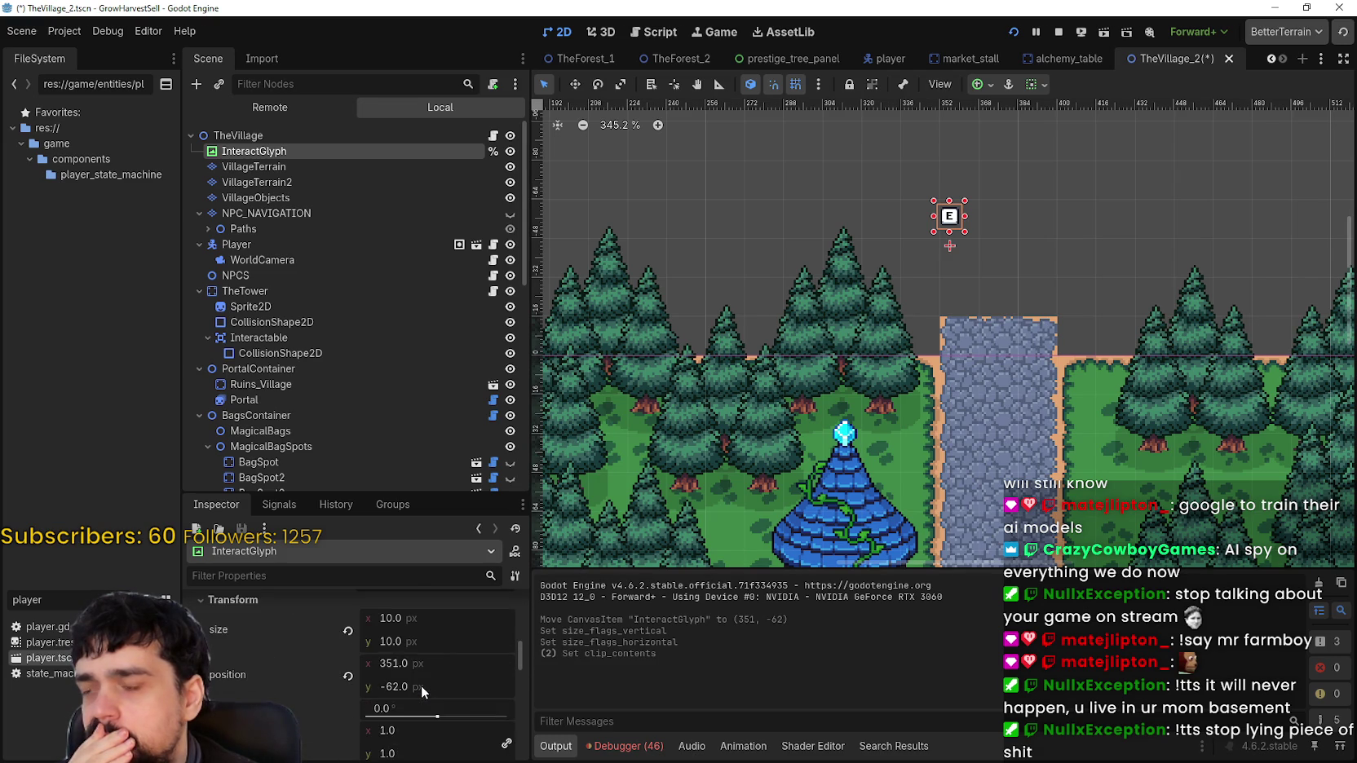
{"action": "scroll", "coordinate": [421, 685], "scroll_direction": "down", "scroll_amount": 5}
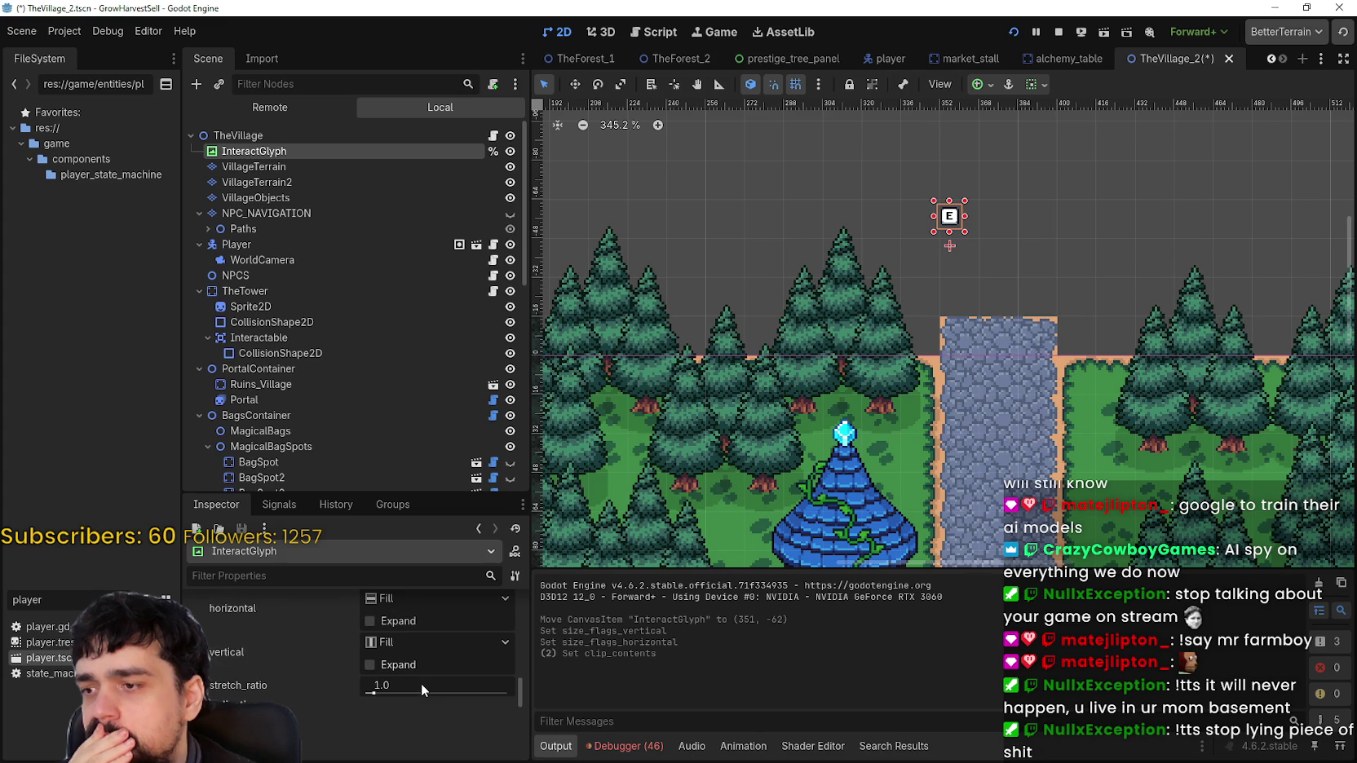
{"action": "scroll", "coordinate": [421, 683], "scroll_direction": "down", "scroll_amount": 5}
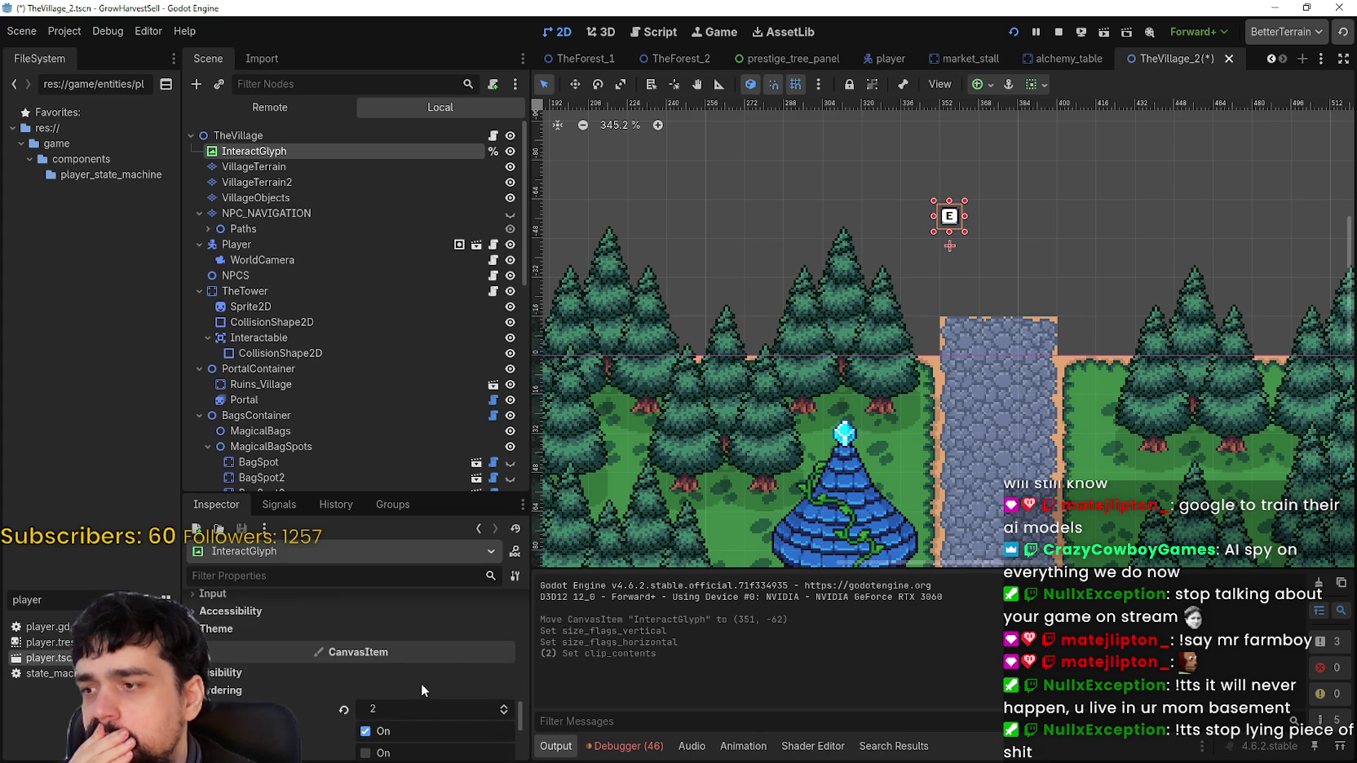
{"action": "left_click_drag", "start_coordinate": [1210, 296], "coordinate": [1160, 280]}
{"action": "key", "text": "ctrl+s"}
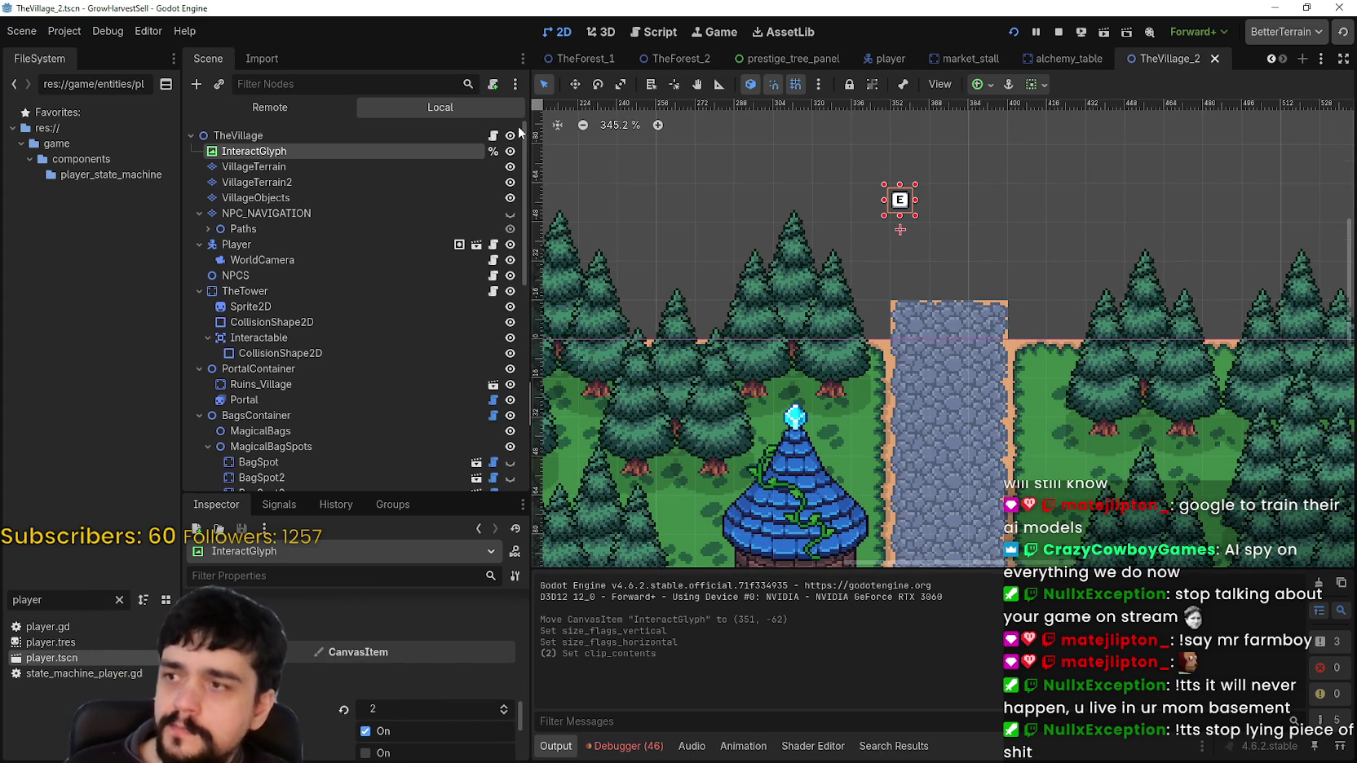
{"action": "scroll", "coordinate": [394, 387], "scroll_direction": "down", "scroll_amount": 5}
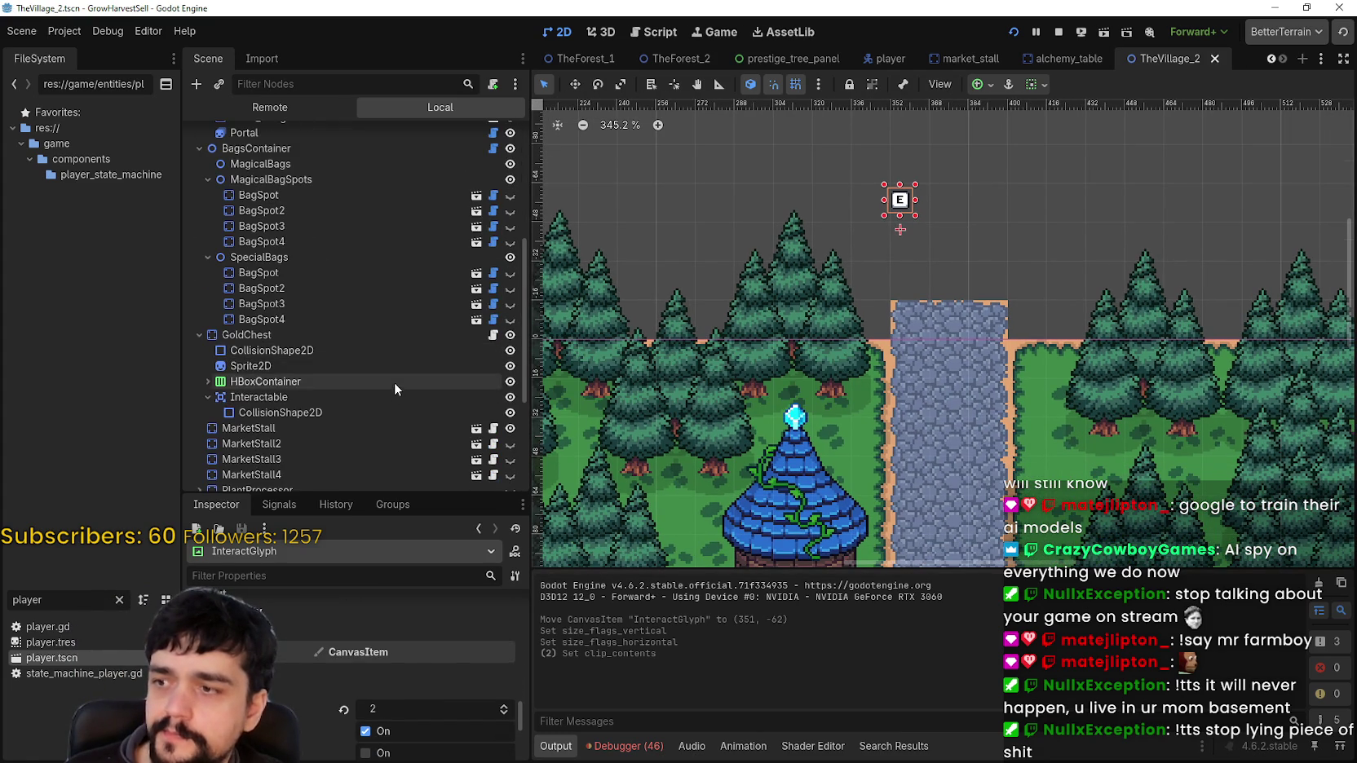
Open GoldChest's bank.gd and change line 99's set_position call to set_global_position
{"action": "left_click", "coordinate": [491, 335]}
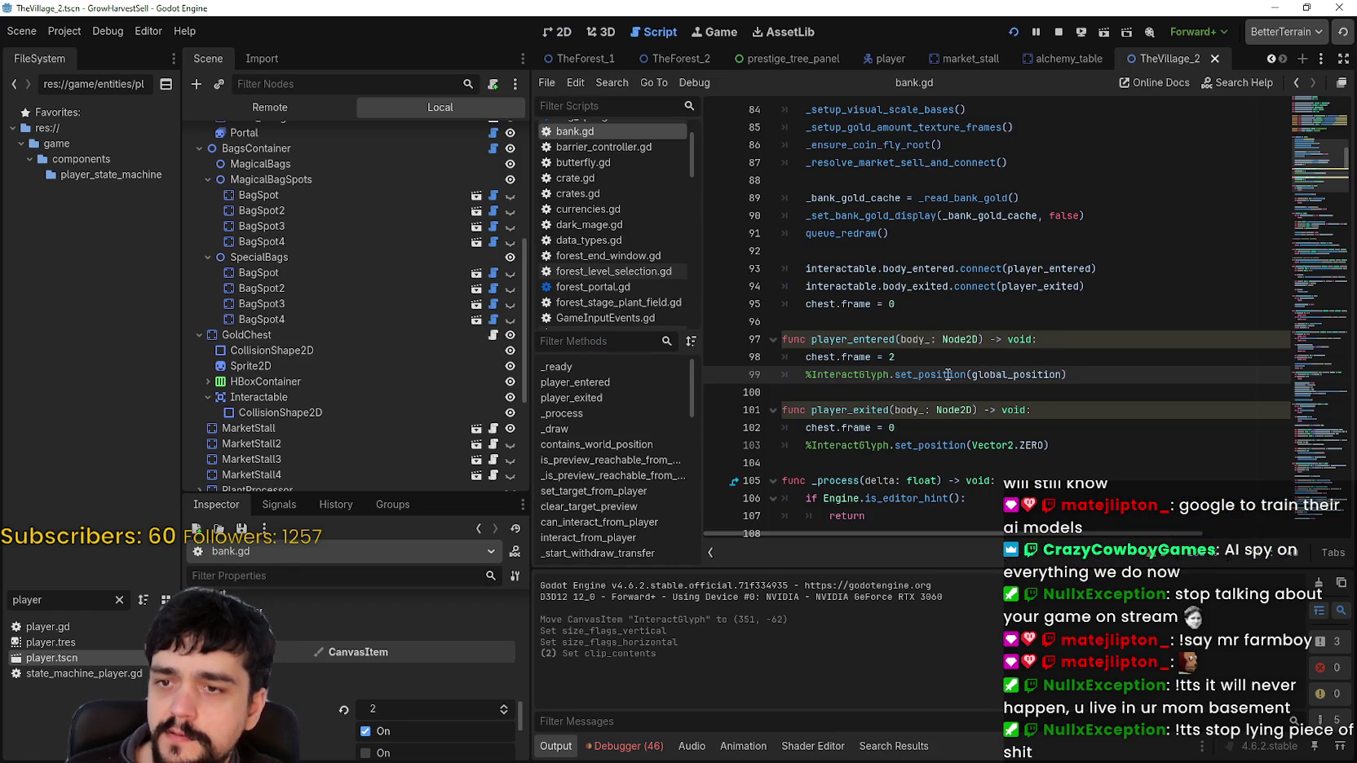
{"action": "mouse_move", "coordinate": [948, 374]}
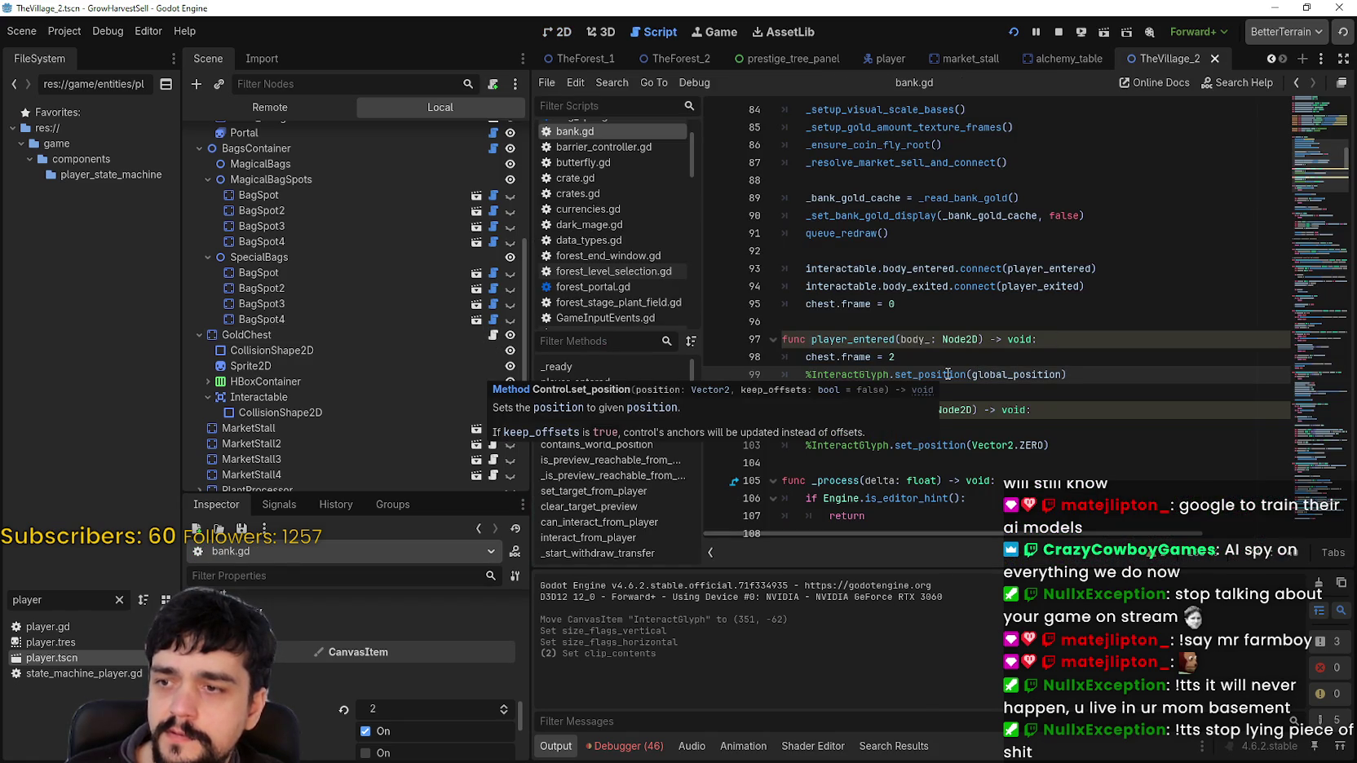
{"action": "double_click", "coordinate": [949, 375]}
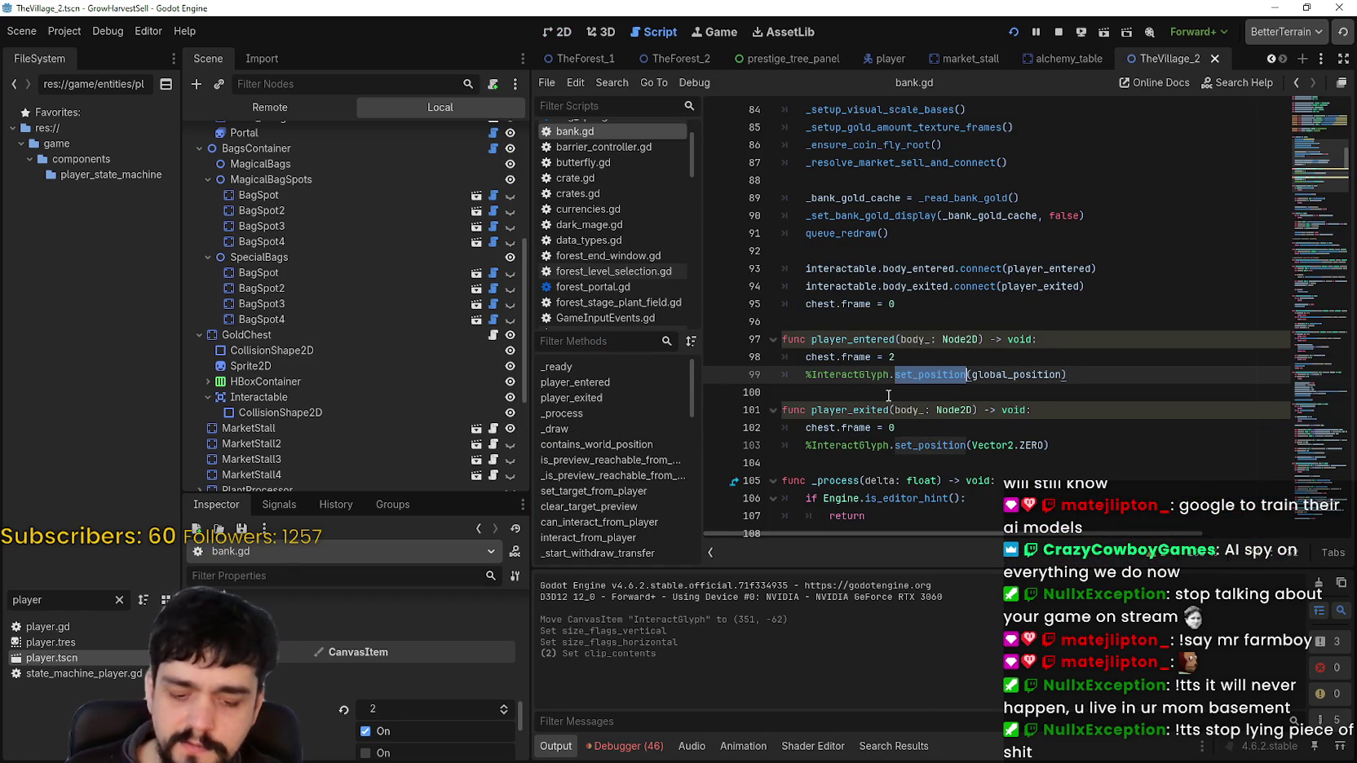
{"action": "type", "text": "global_pos"}
{"action": "key", "text": "Return"}
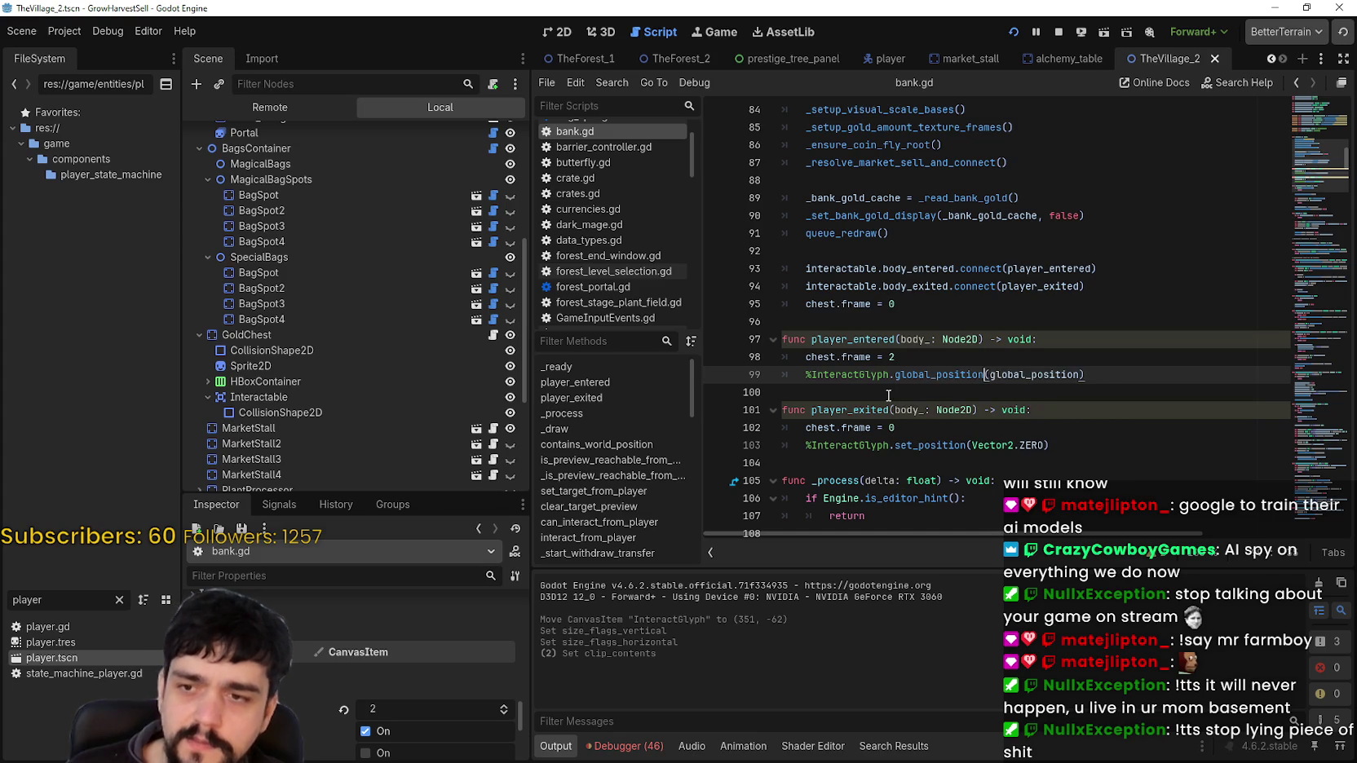
{"action": "key", "text": "ctrl+shift+Left"}
{"action": "type", "text": "set_global"}
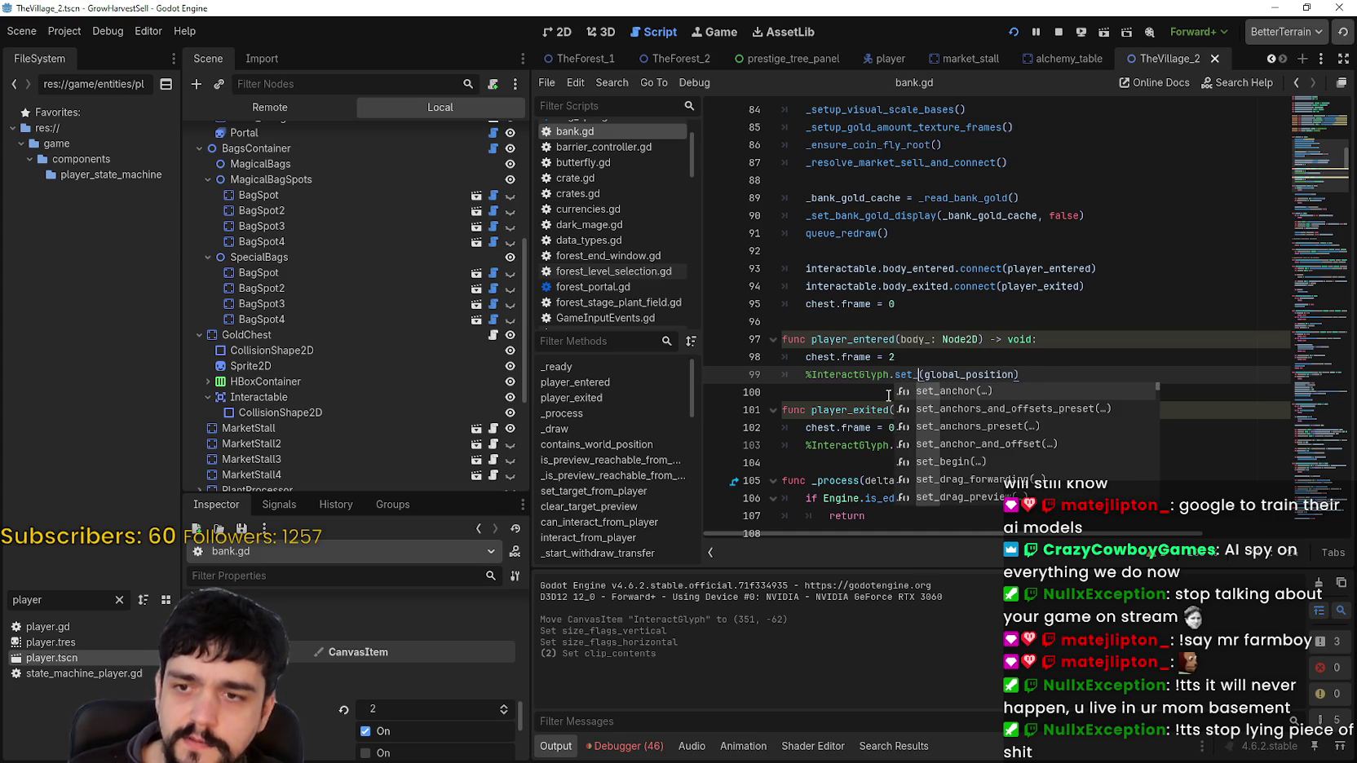
{"action": "key", "text": "Return"}
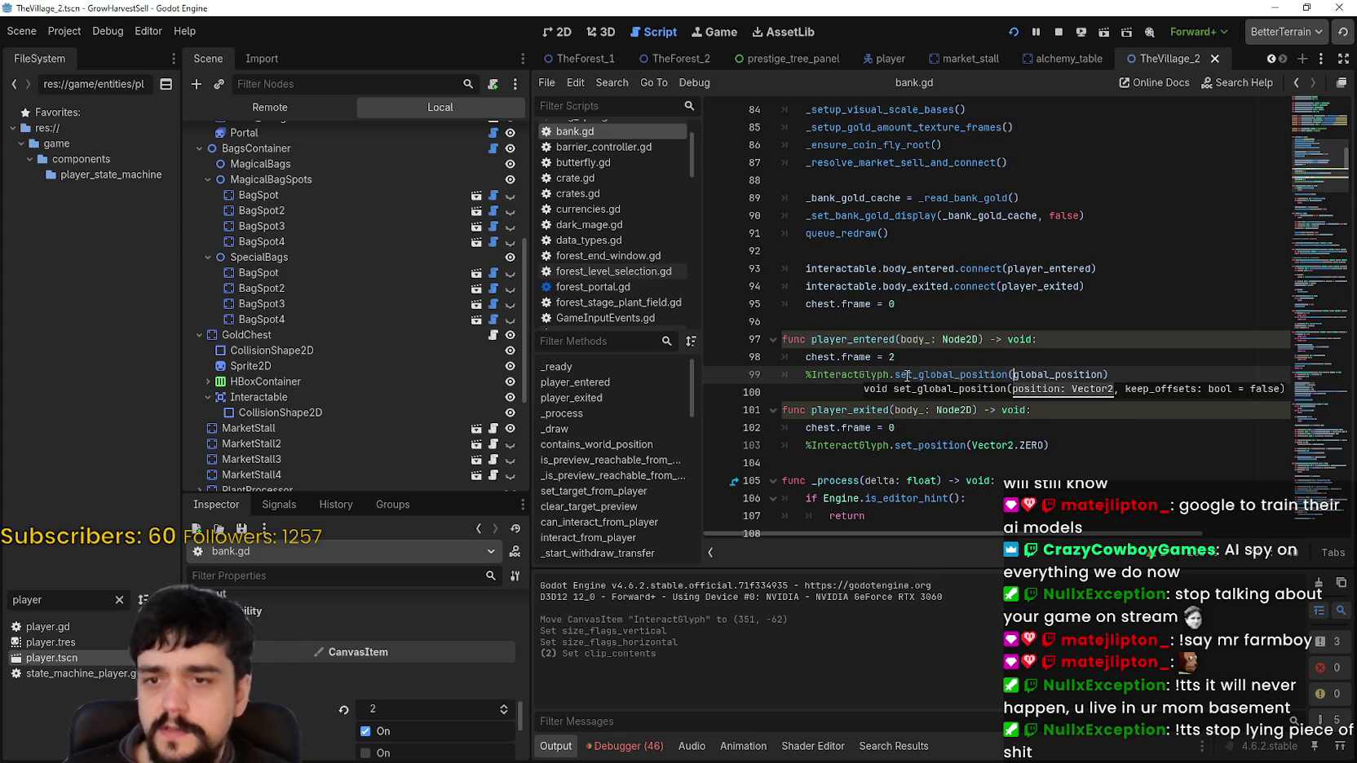
Replace set_position on line 103 with set_global_position, save the script, and run the project
{"action": "double_click", "coordinate": [959, 374]}
{"action": "key", "text": "ctrl+c"}
{"action": "double_click", "coordinate": [930, 446]}
{"action": "key", "text": "ctrl+v"}
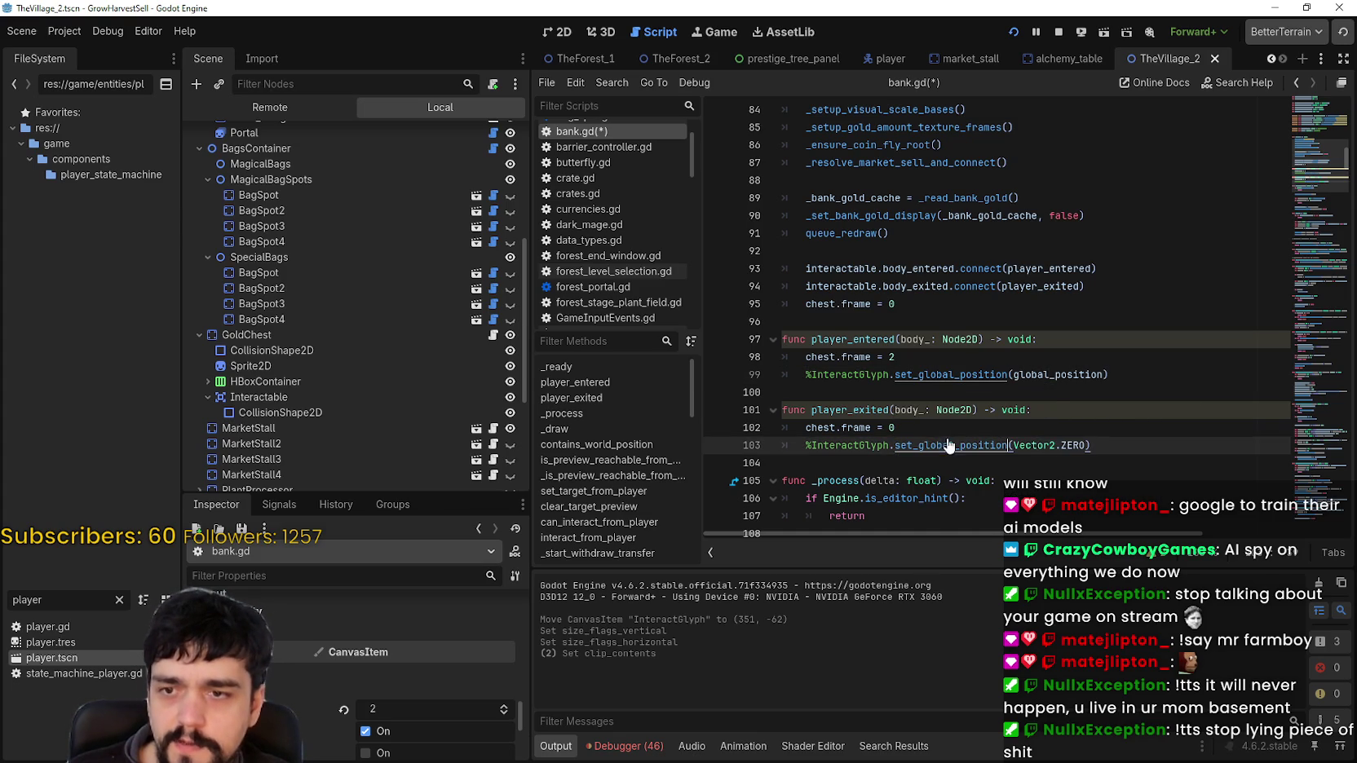
{"action": "key", "text": "ctrl+s"}
{"action": "left_click", "coordinate": [1070, 32]}
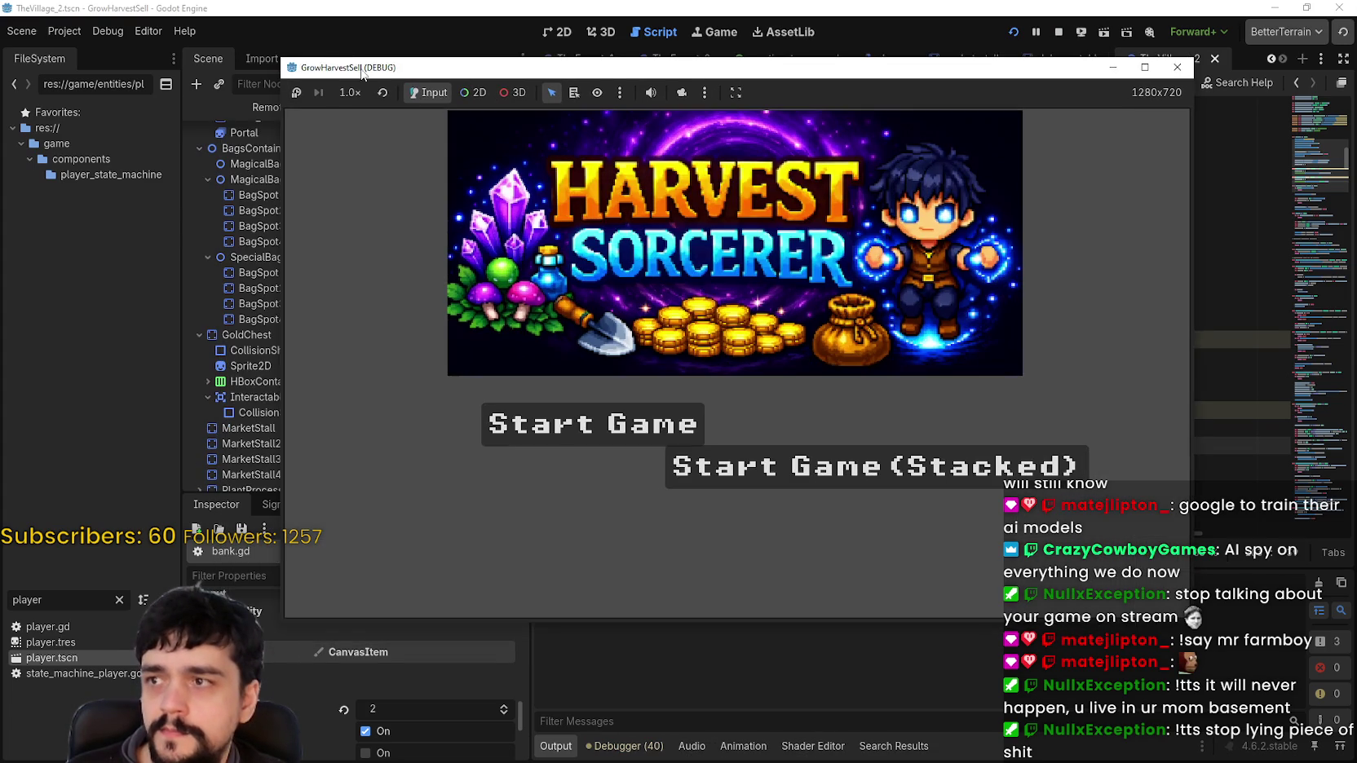
Start a new game and walk the player up and right to the chest
{"action": "left_click", "coordinate": [592, 424]}
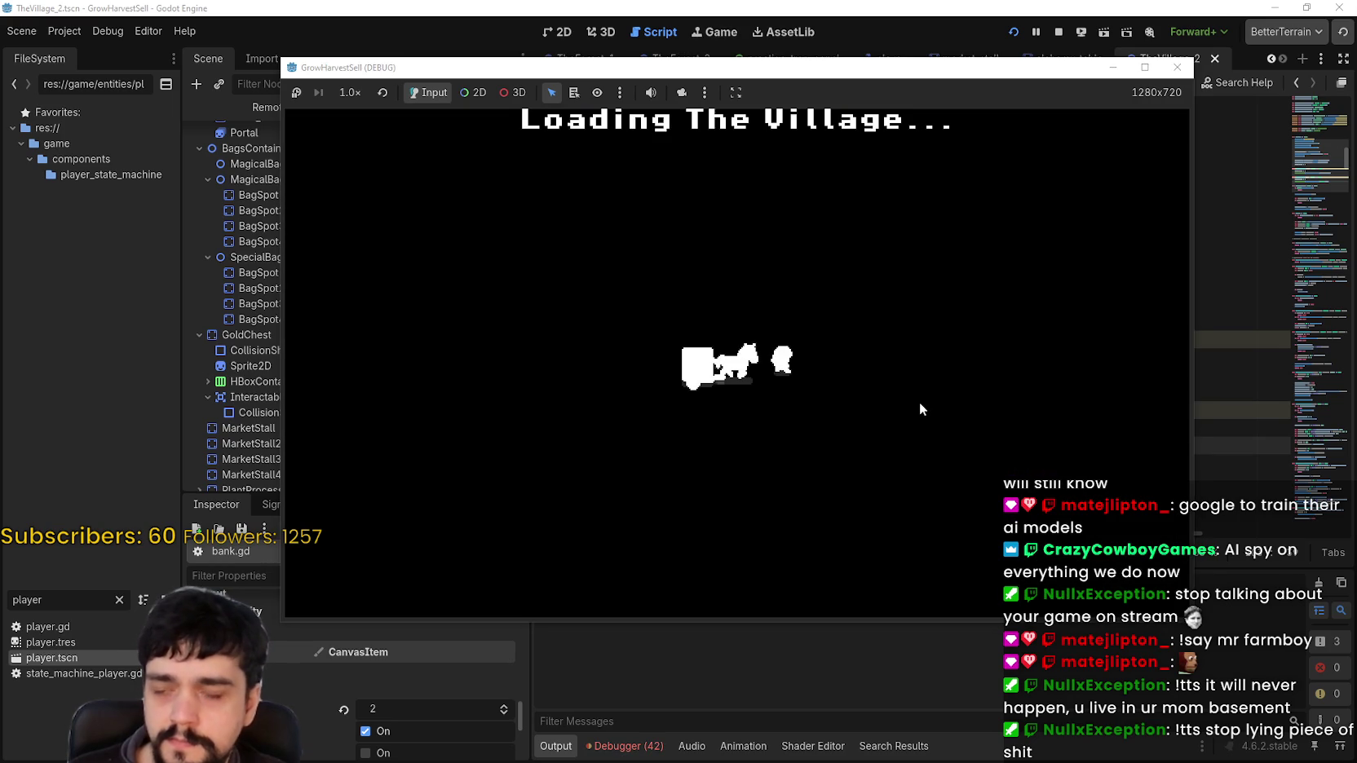
{"action": "key", "text": "w"}
{"action": "key", "text": "d"}
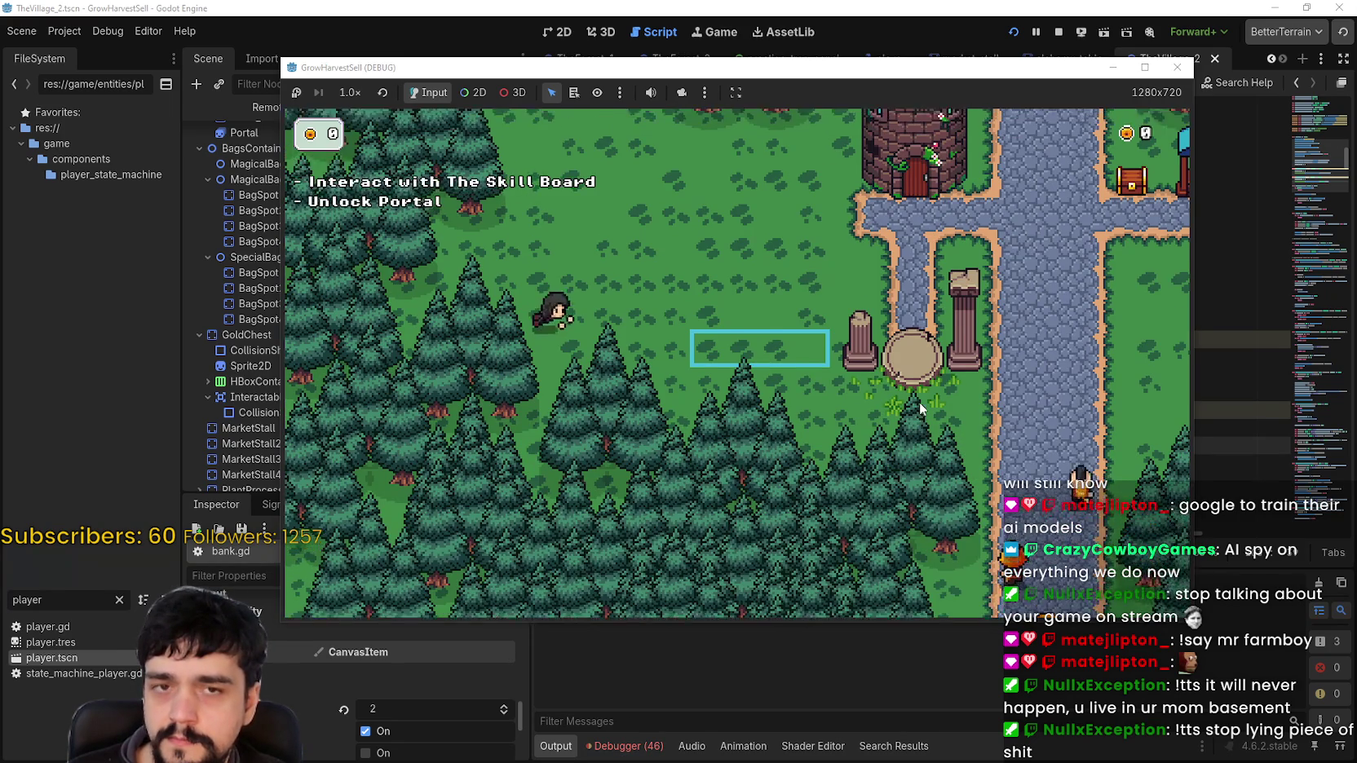
{"action": "key", "text": "d"}
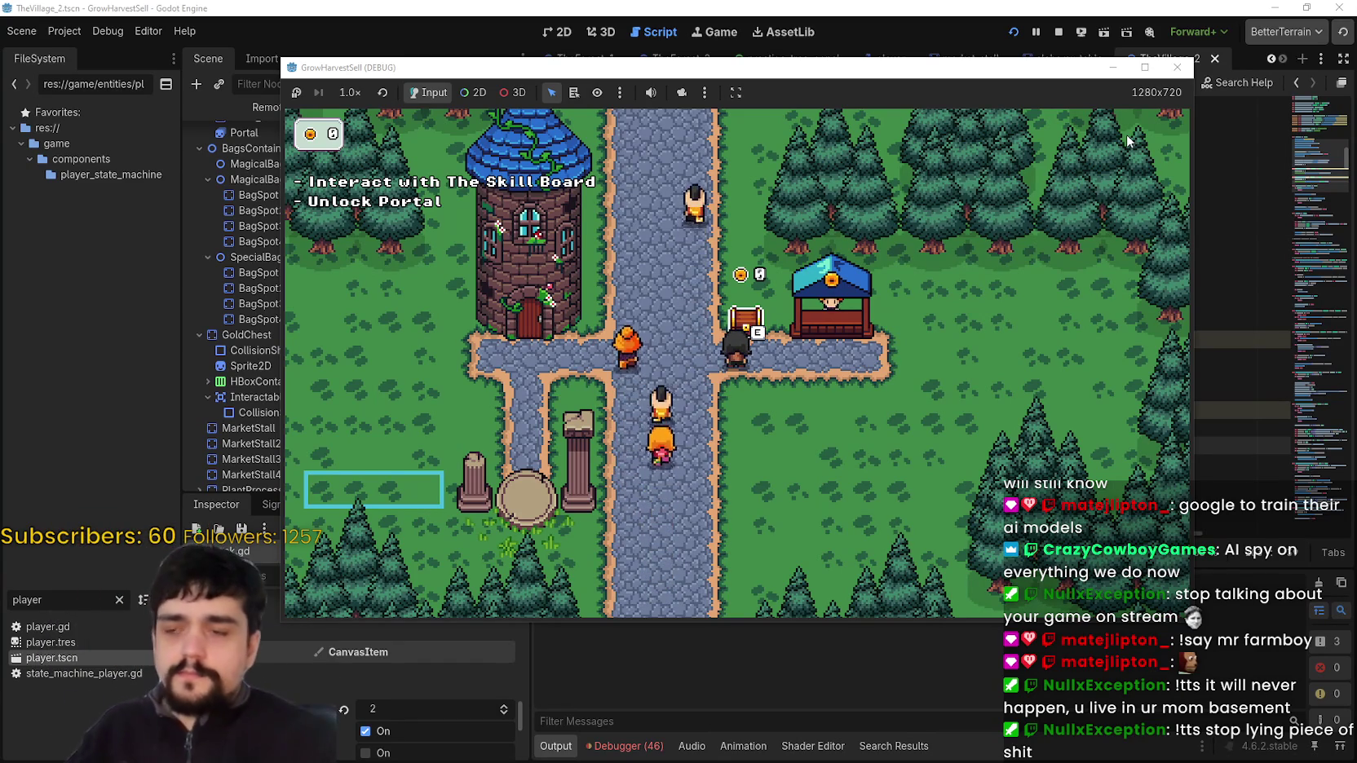
In the editor's Remote scene tree, expand TheVillage and inspect the live InteractGlyph's properties
{"action": "left_click", "coordinate": [356, 16]}
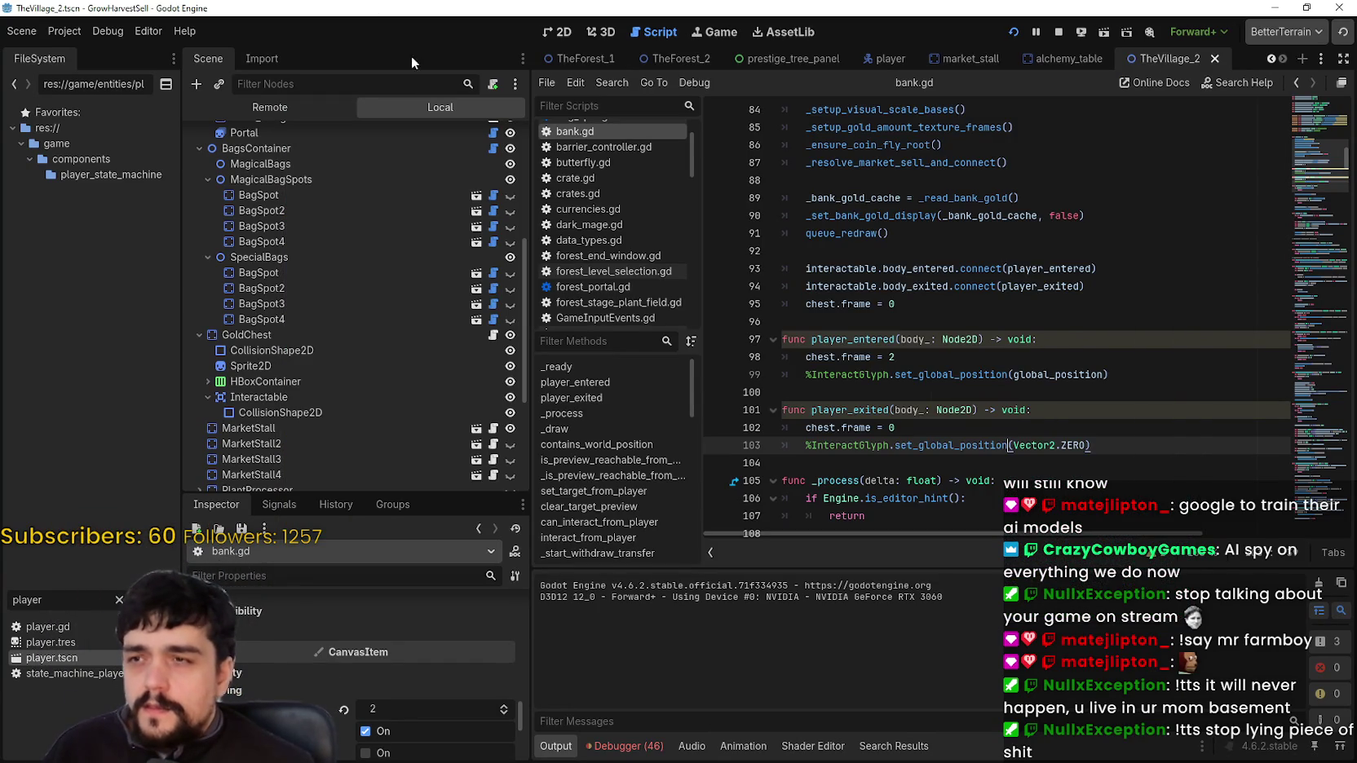
{"action": "left_click", "coordinate": [295, 109]}
{"action": "left_click", "coordinate": [197, 277]}
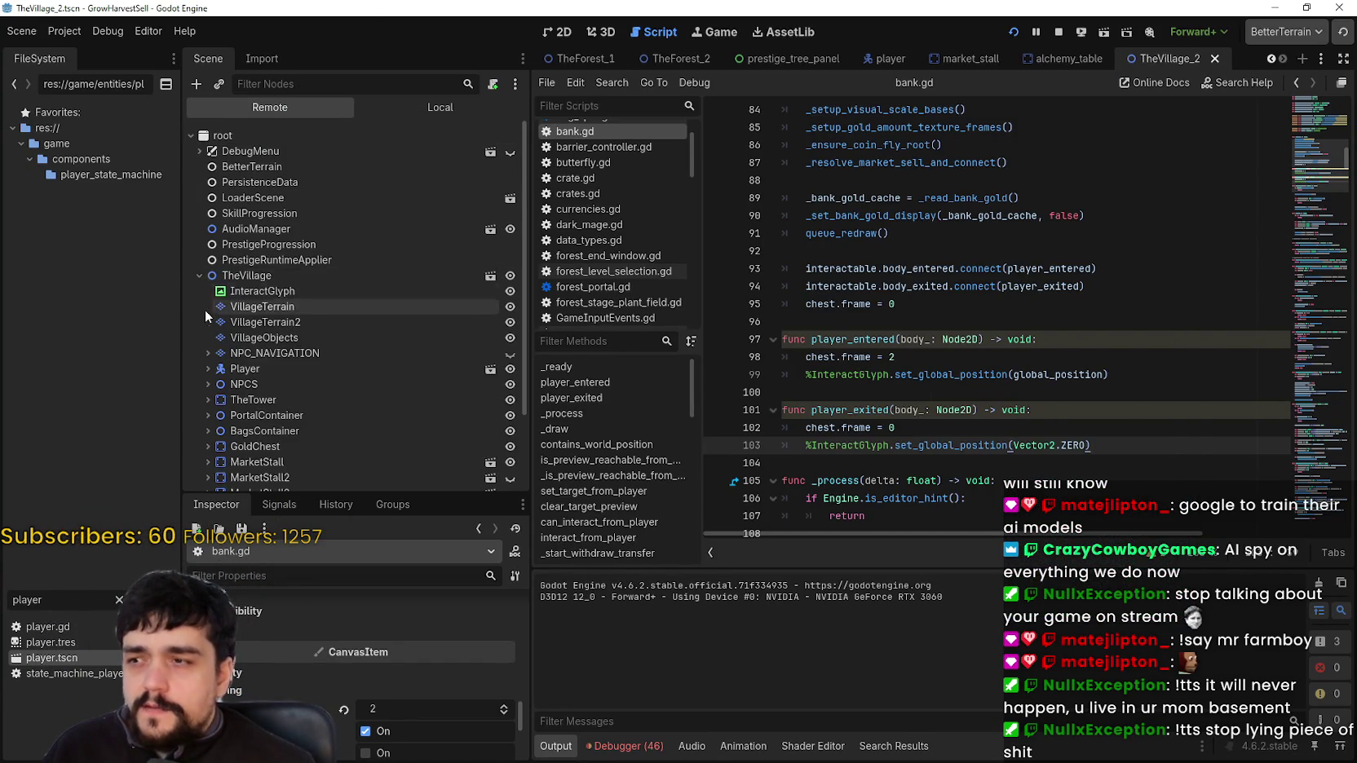
{"action": "scroll", "coordinate": [204, 313], "scroll_direction": "down", "scroll_amount": 3}
{"action": "left_click", "coordinate": [260, 197]}
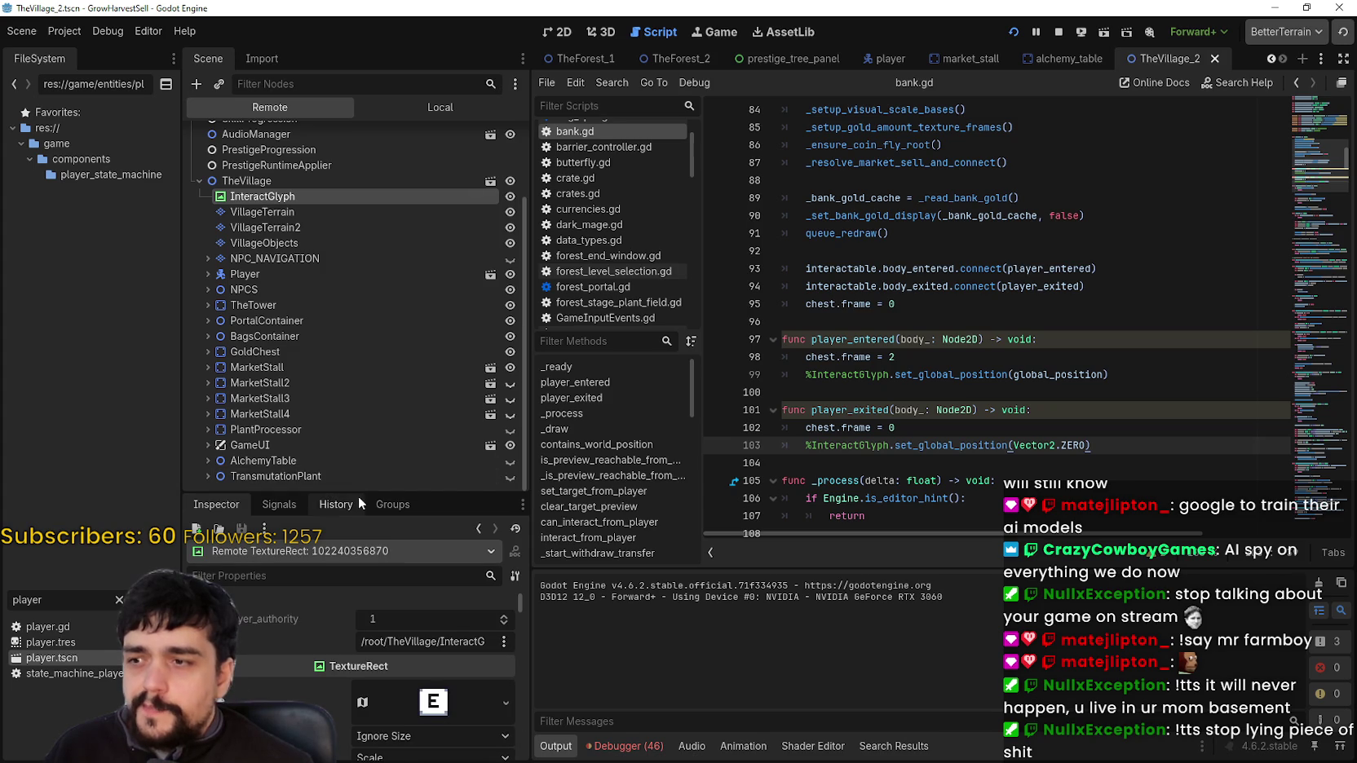
{"action": "left_click_drag", "start_coordinate": [358, 495], "coordinate": [358, 273]}
{"action": "scroll", "coordinate": [356, 633], "scroll_direction": "down", "scroll_amount": 5}
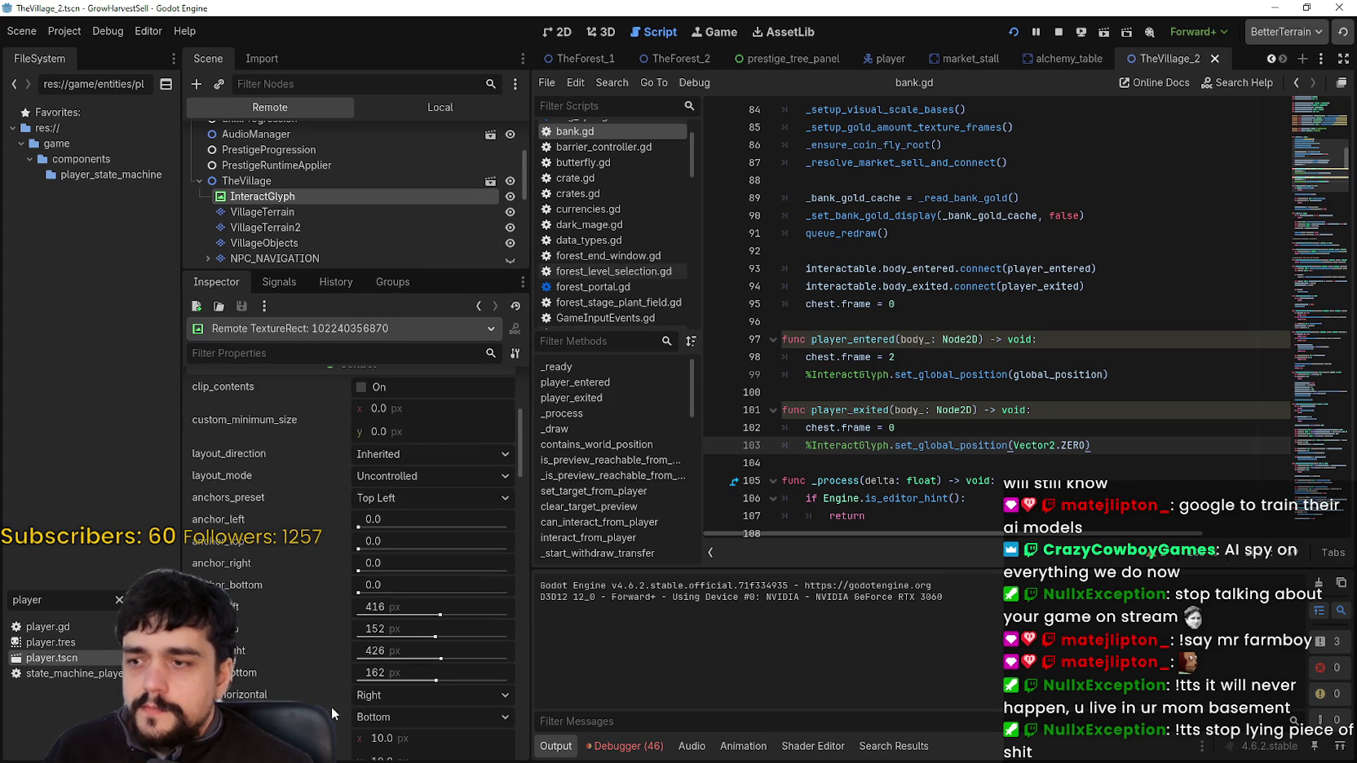
{"action": "scroll", "coordinate": [332, 705], "scroll_direction": "down", "scroll_amount": 3}
{"action": "scroll", "coordinate": [334, 695], "scroll_direction": "down", "scroll_amount": 5}
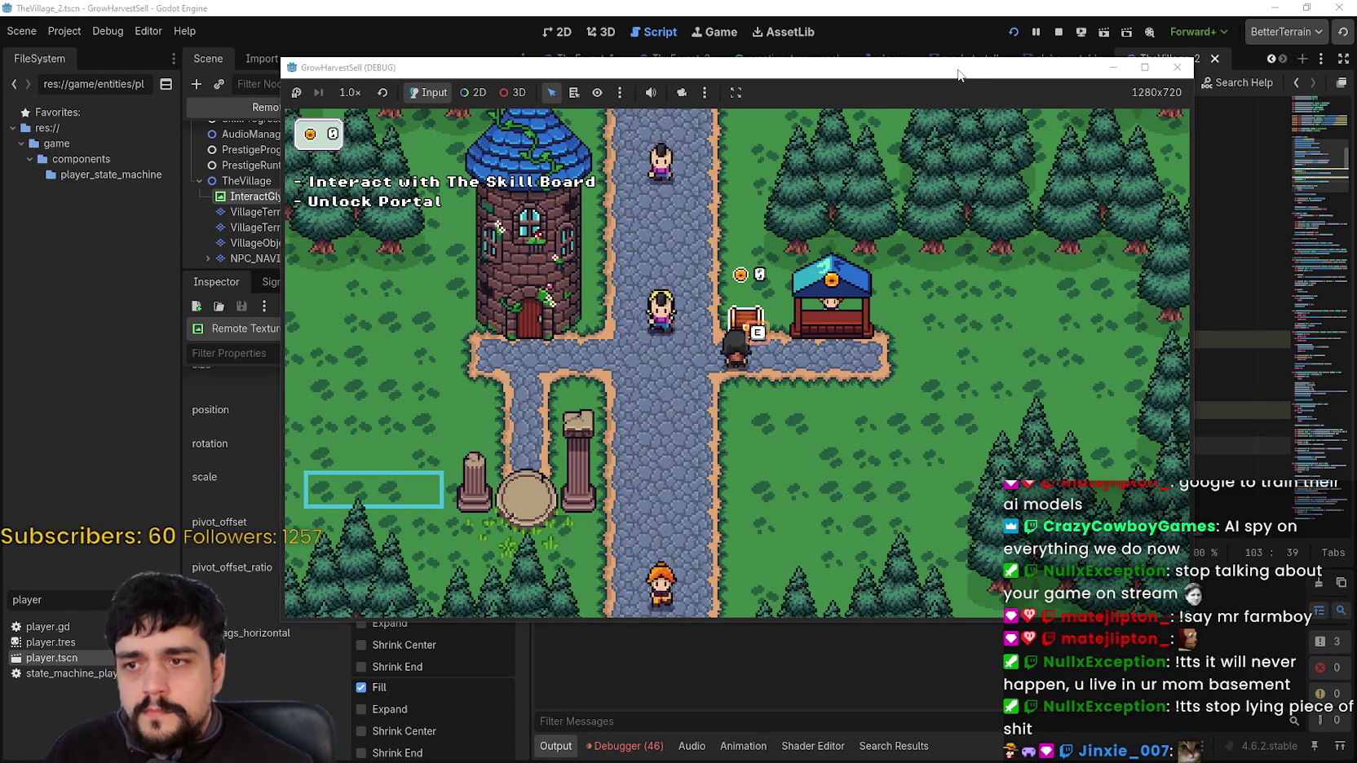
{"action": "left_click_drag", "start_coordinate": [958, 75], "coordinate": [1062, 67]}
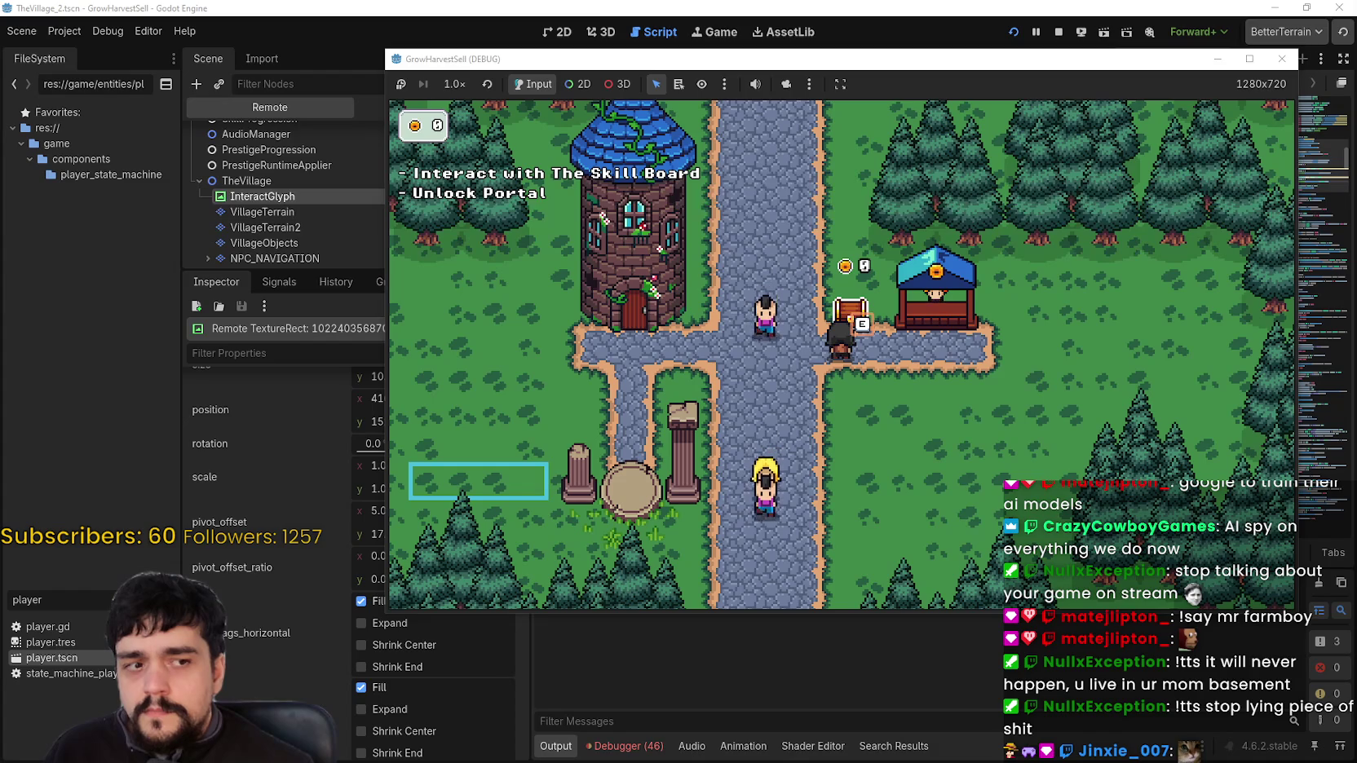
{"action": "key", "text": "alt+Tab"}
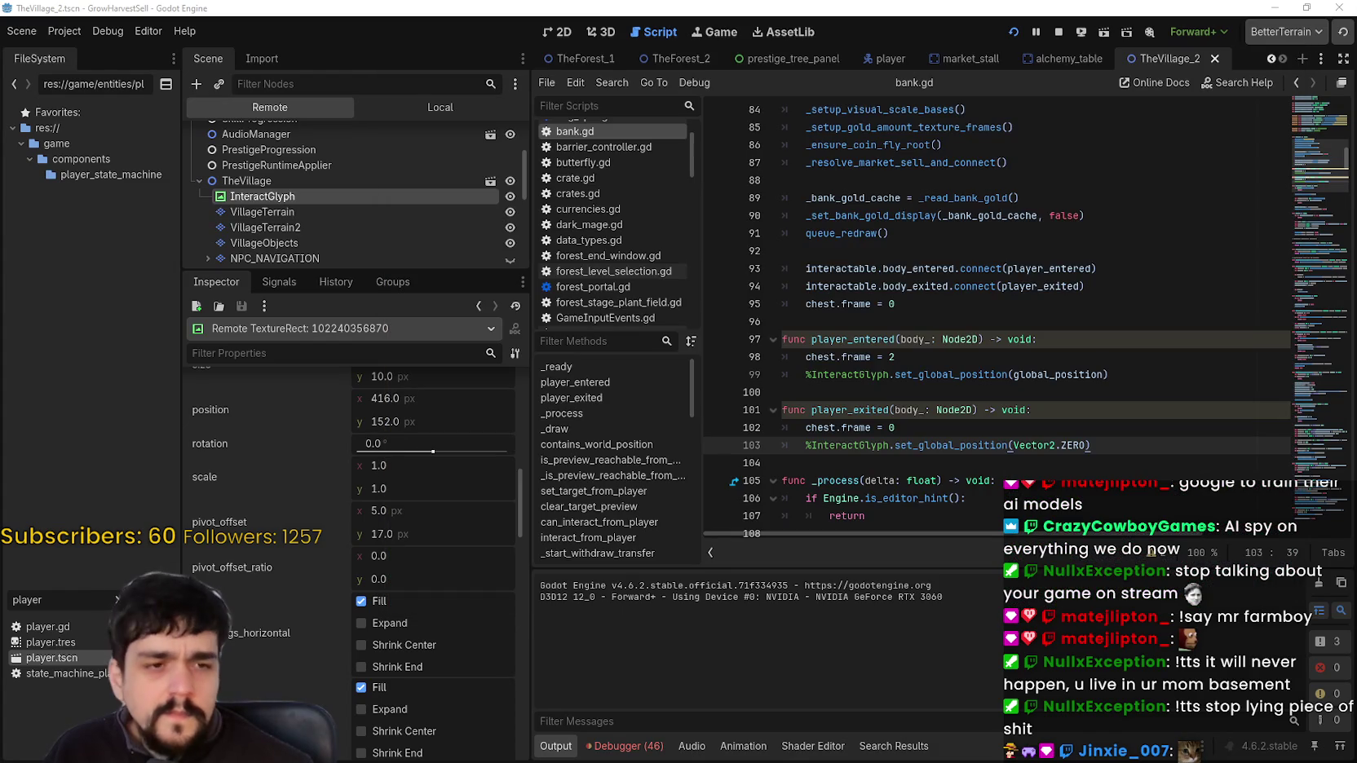
Nudge the live glyph's vertical pivot offset and raise it a few pixels, to 416, 137.3
{"action": "left_click_drag", "start_coordinate": [382, 533], "coordinate": [384, 511]}
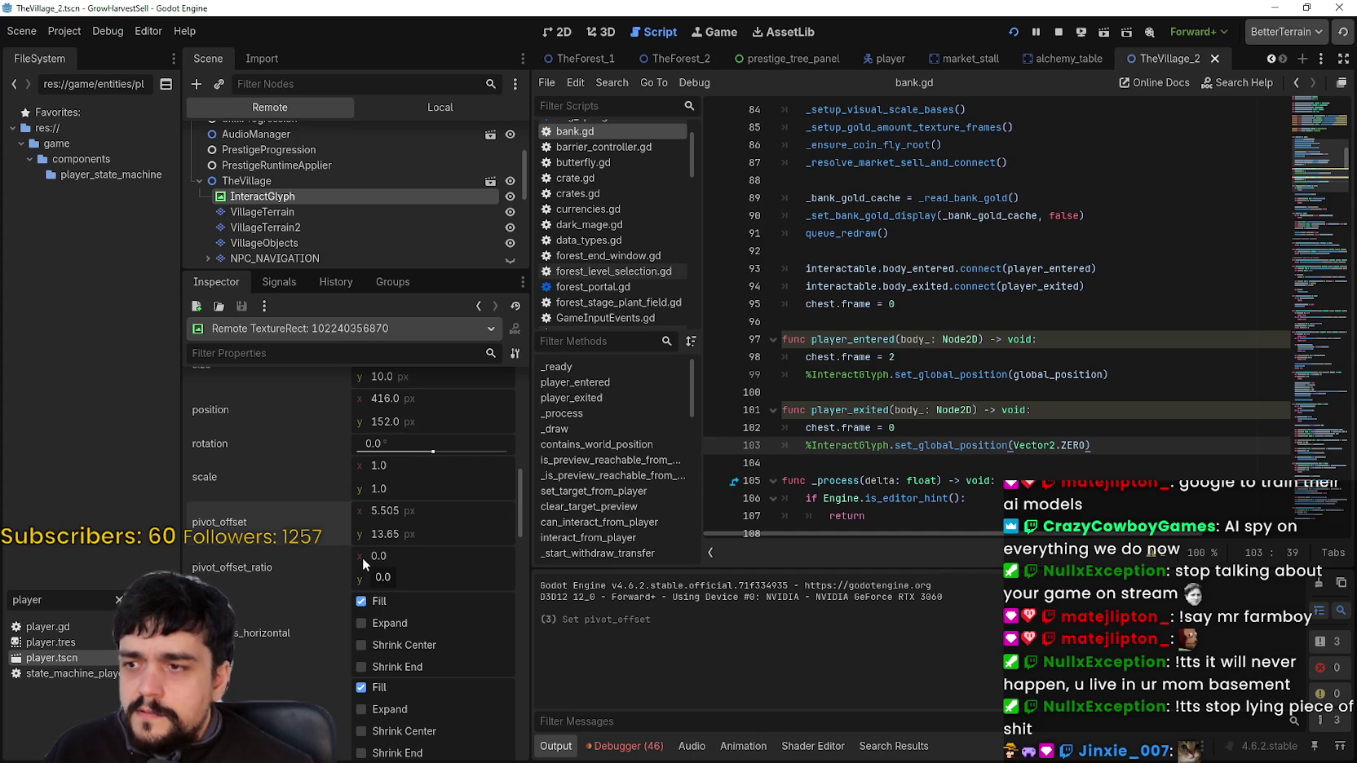
{"action": "scroll", "coordinate": [506, 587], "scroll_direction": "up", "scroll_amount": 1}
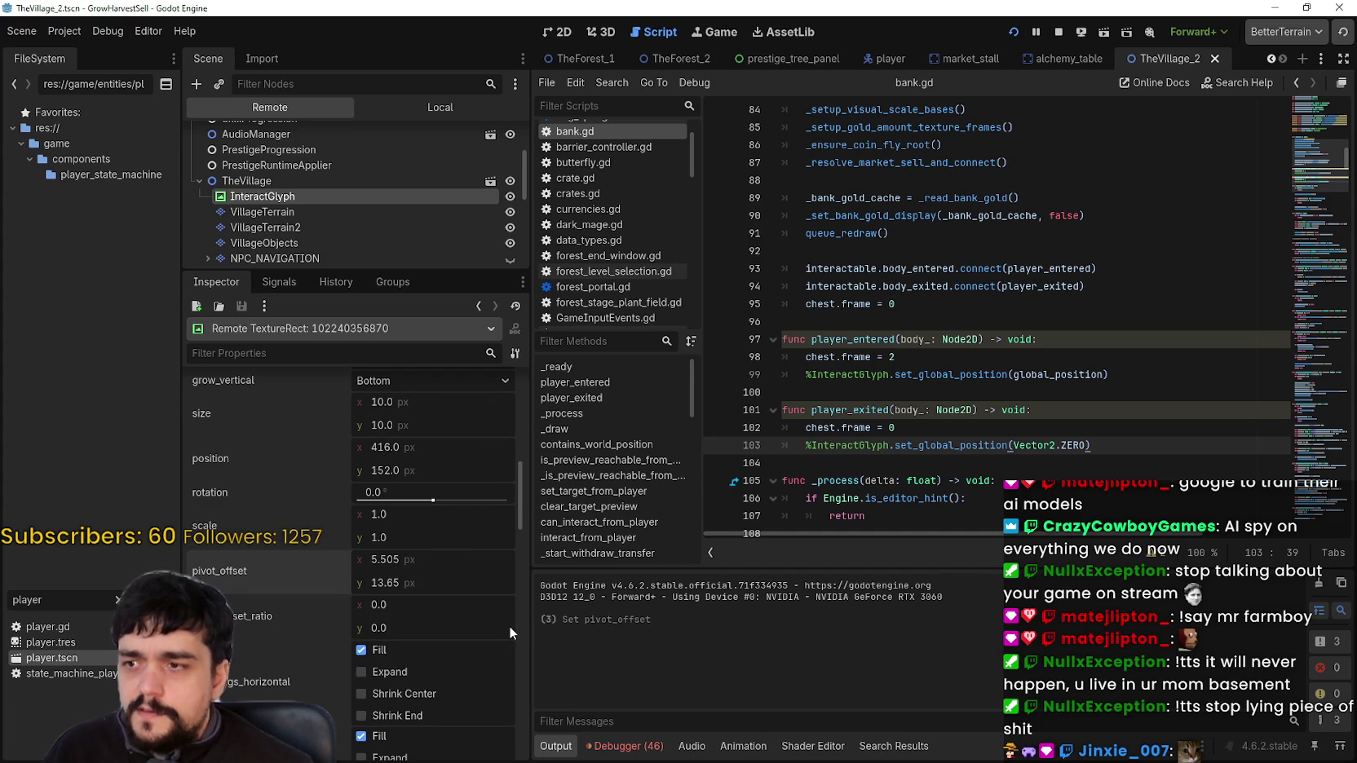
{"action": "scroll", "coordinate": [509, 626], "scroll_direction": "down", "scroll_amount": 3}
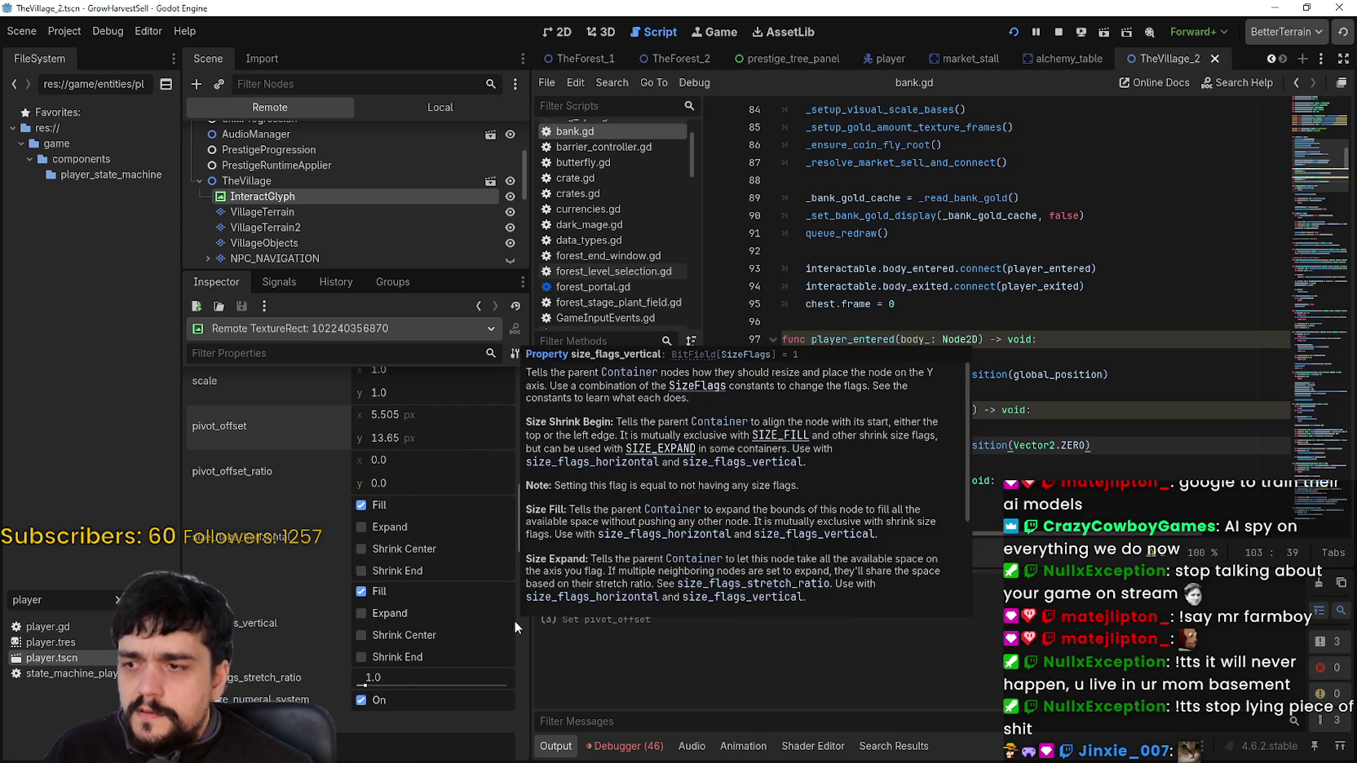
{"action": "scroll", "coordinate": [510, 612], "scroll_direction": "up", "scroll_amount": 1}
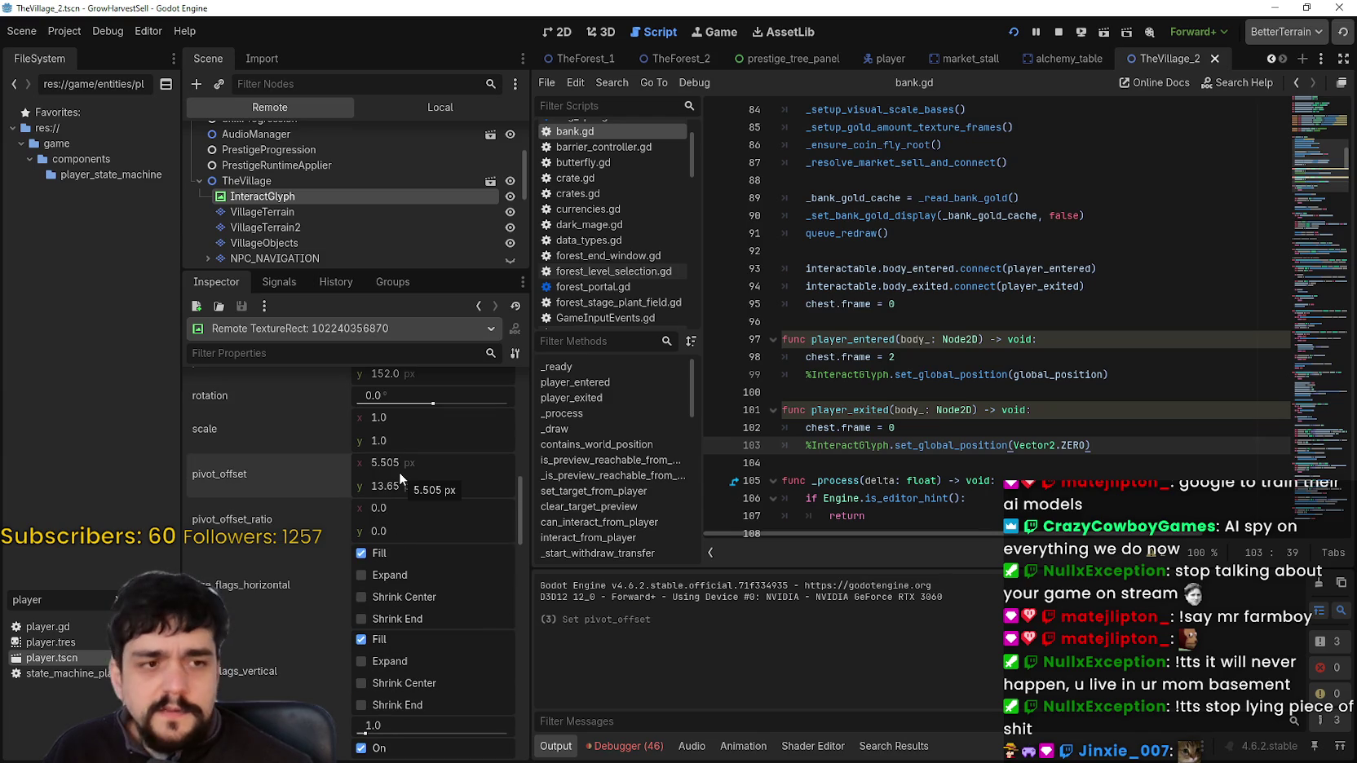
{"action": "mouse_move", "coordinate": [259, 471]}
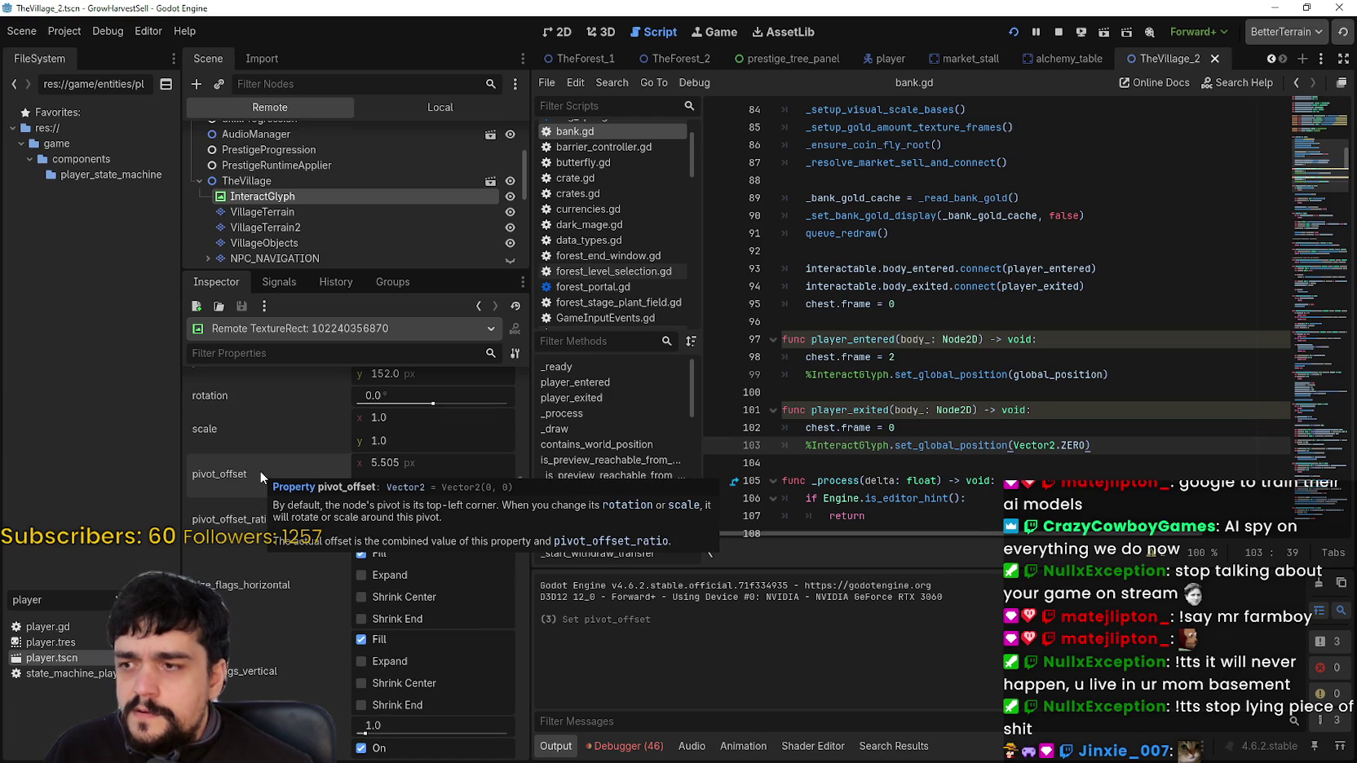
{"action": "scroll", "coordinate": [233, 562], "scroll_direction": "up", "scroll_amount": 4}
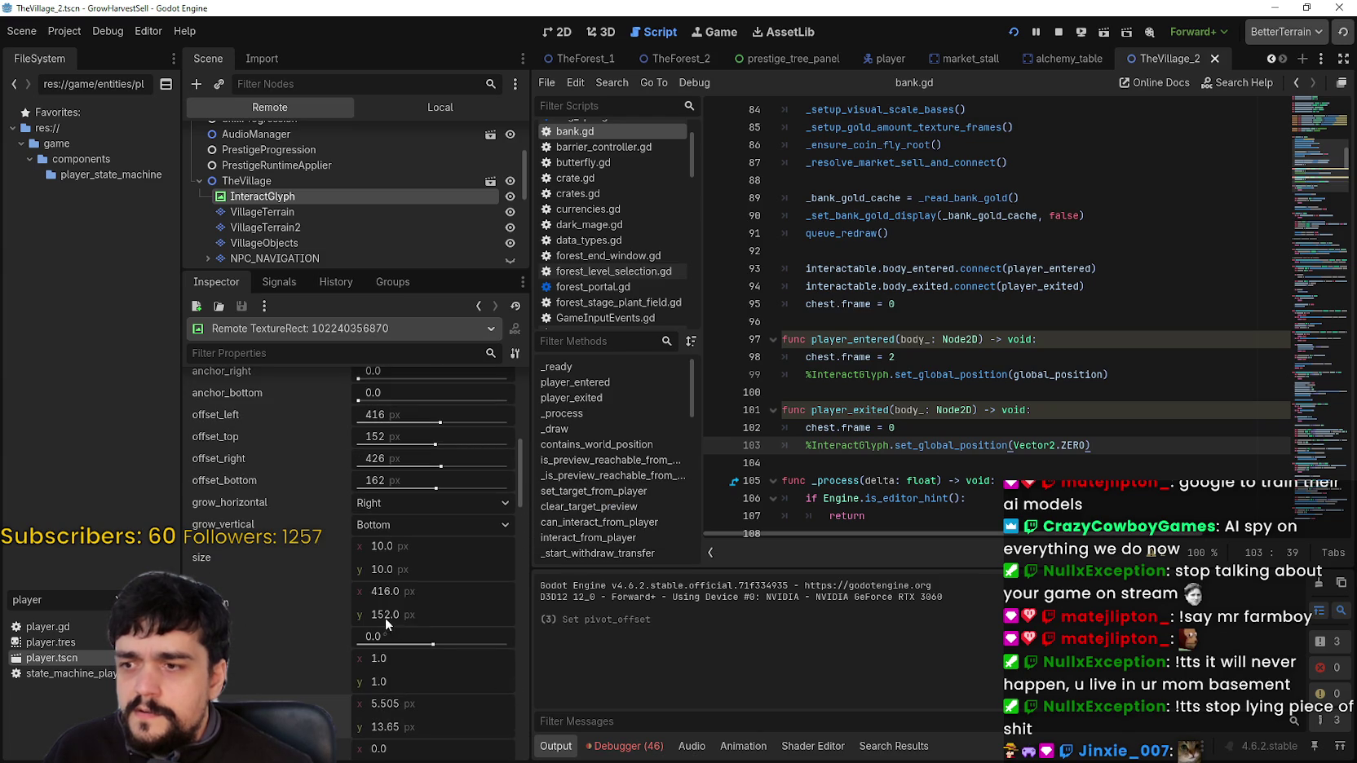
{"action": "left_click_drag", "start_coordinate": [385, 618], "coordinate": [364, 617]}
{"action": "scroll", "coordinate": [324, 661], "scroll_direction": "down", "scroll_amount": 3}
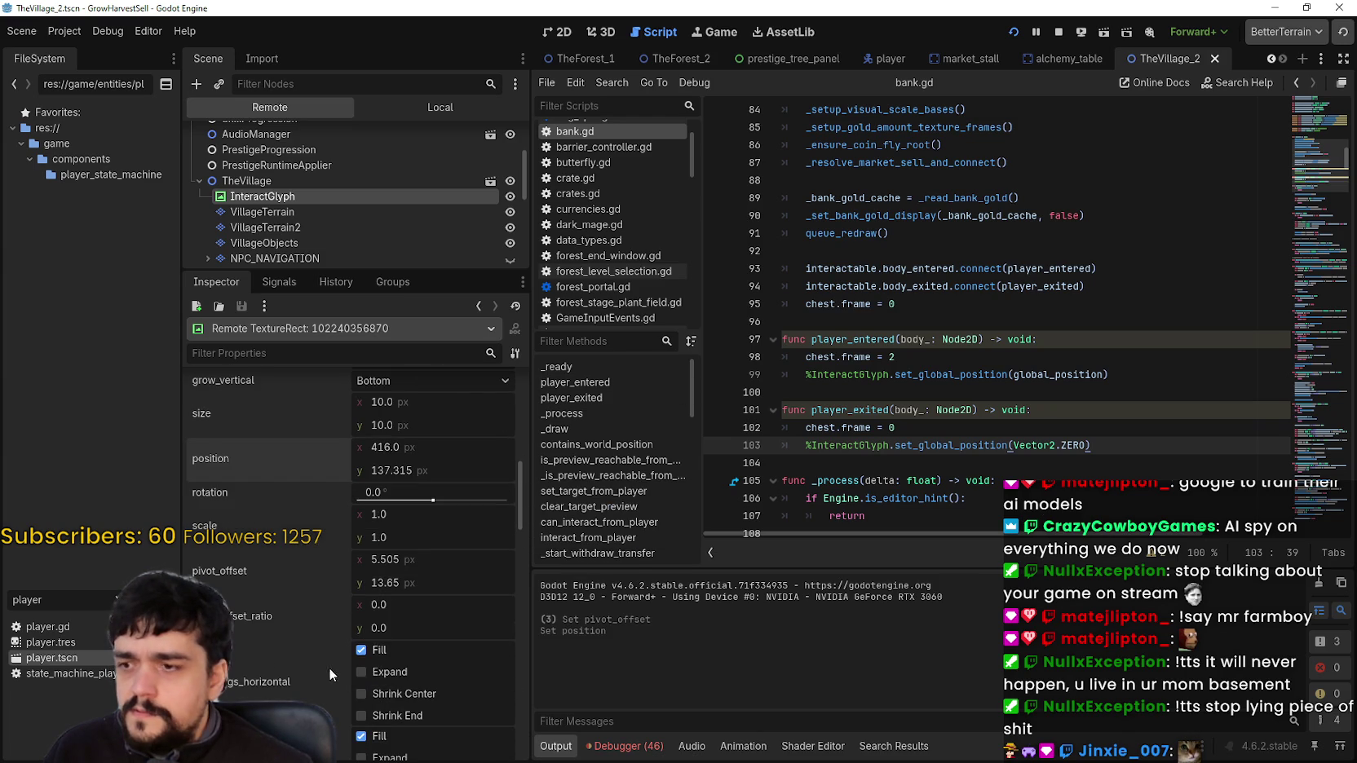
{"action": "scroll", "coordinate": [261, 571], "scroll_direction": "up", "scroll_amount": 4}
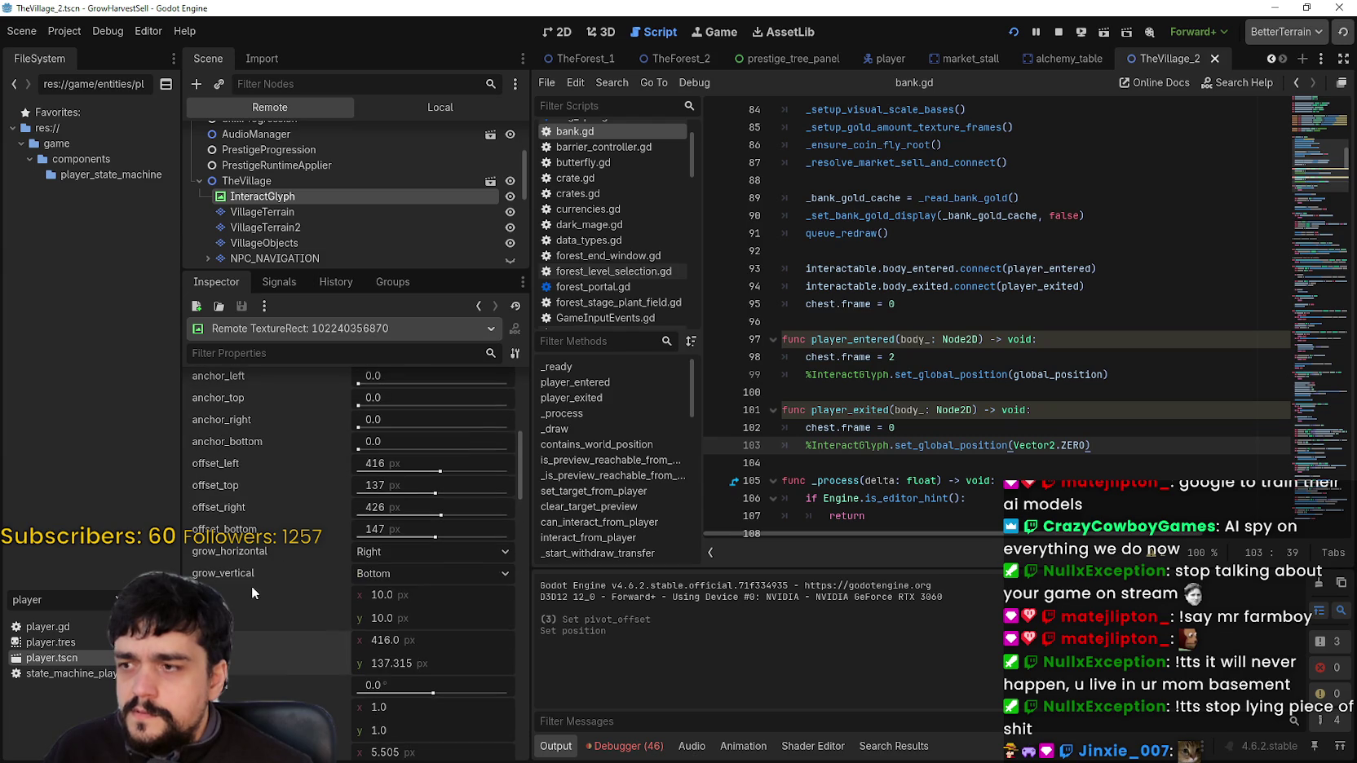
{"action": "scroll", "coordinate": [257, 589], "scroll_direction": "up", "scroll_amount": 2}
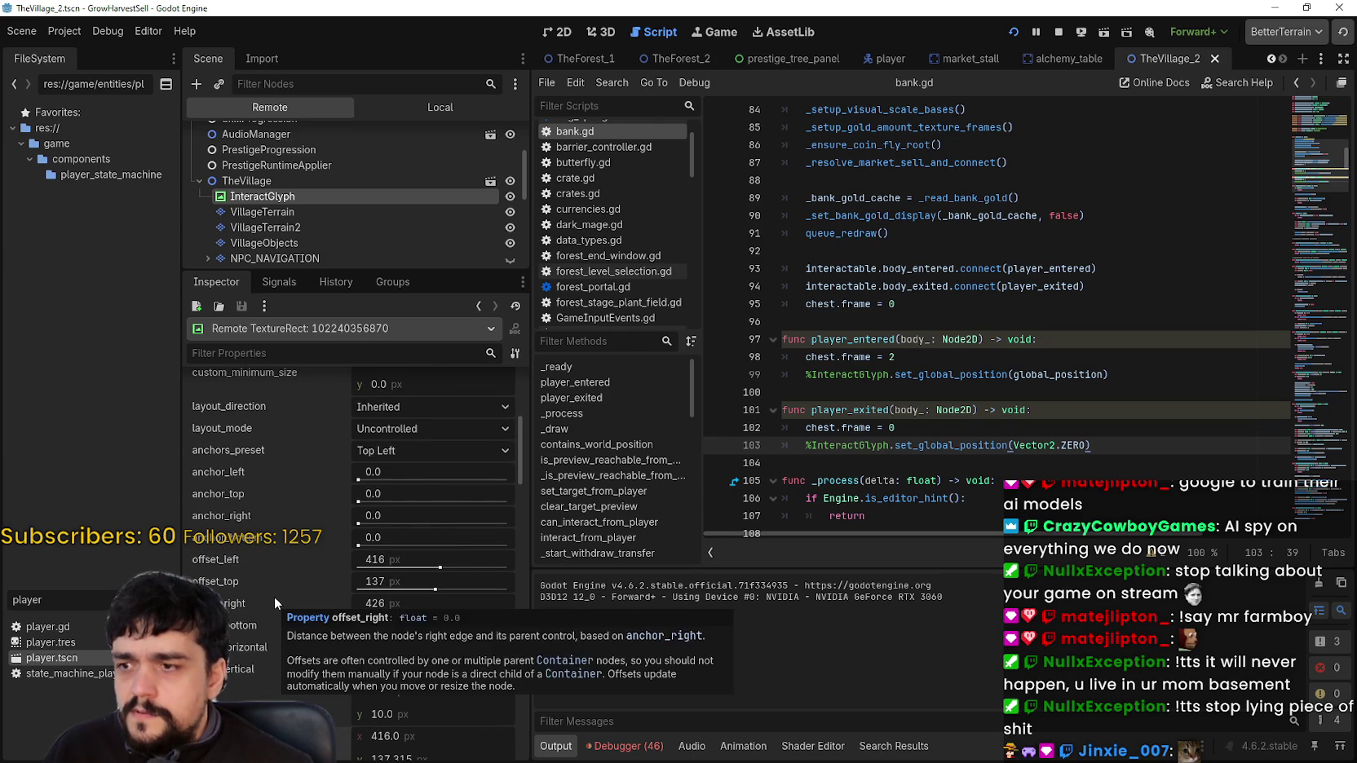
{"action": "scroll", "coordinate": [273, 596], "scroll_direction": "down", "scroll_amount": 3}
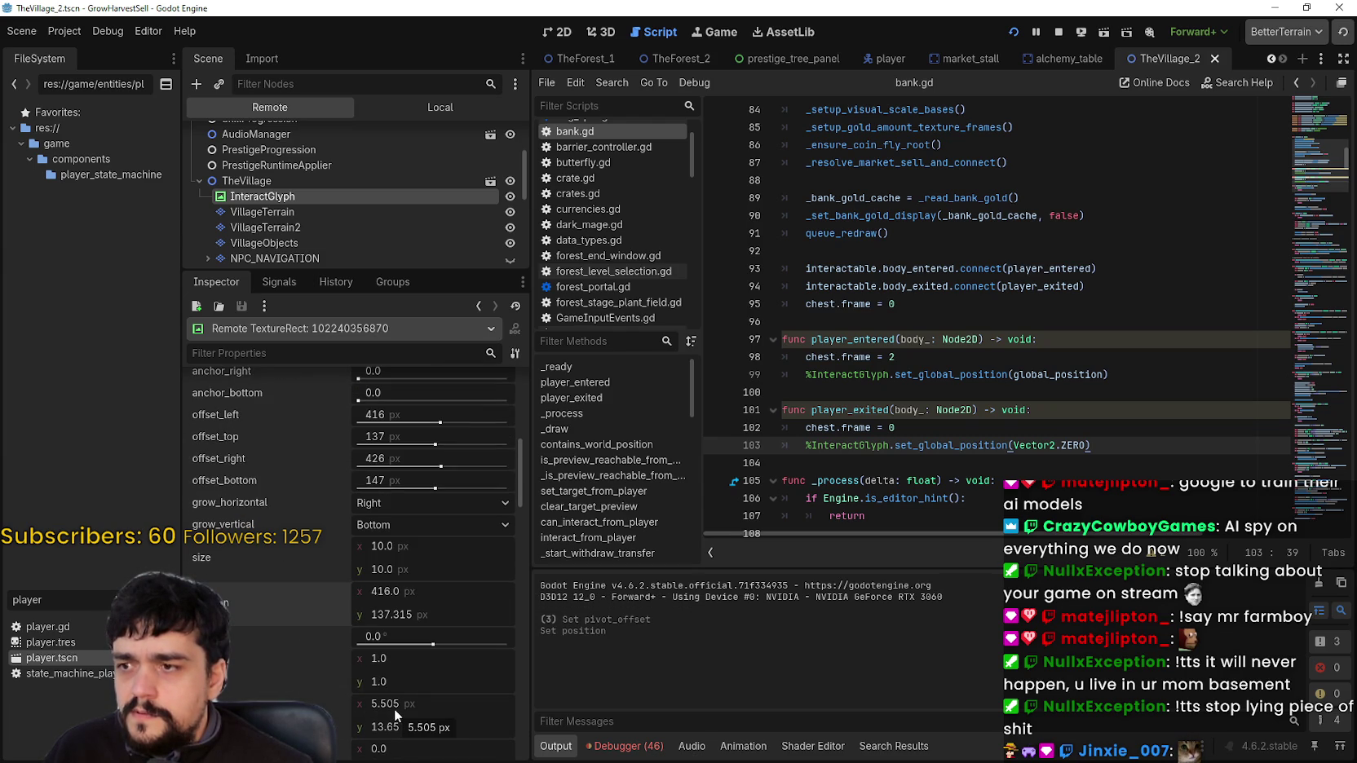
{"action": "scroll", "coordinate": [393, 705], "scroll_direction": "up", "scroll_amount": 6}
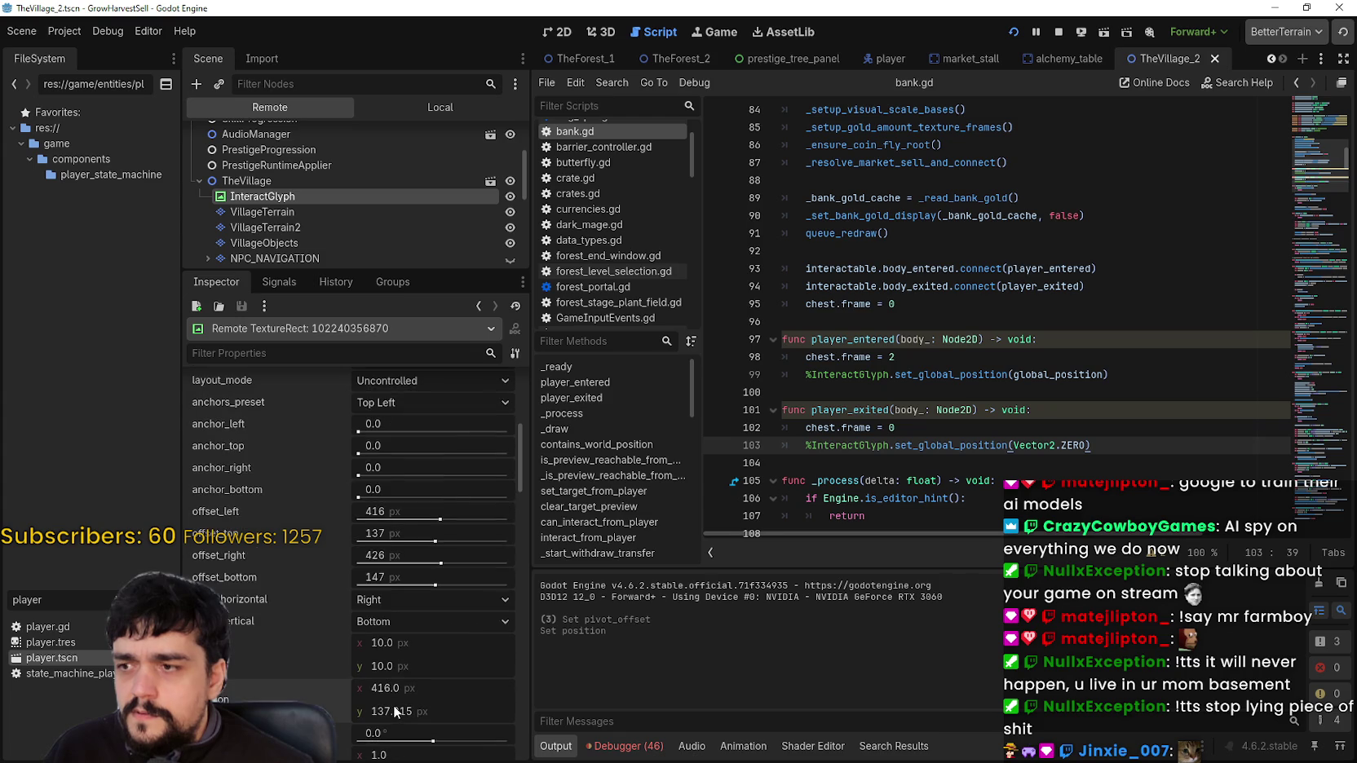
{"action": "scroll", "coordinate": [394, 700], "scroll_direction": "up", "scroll_amount": 1}
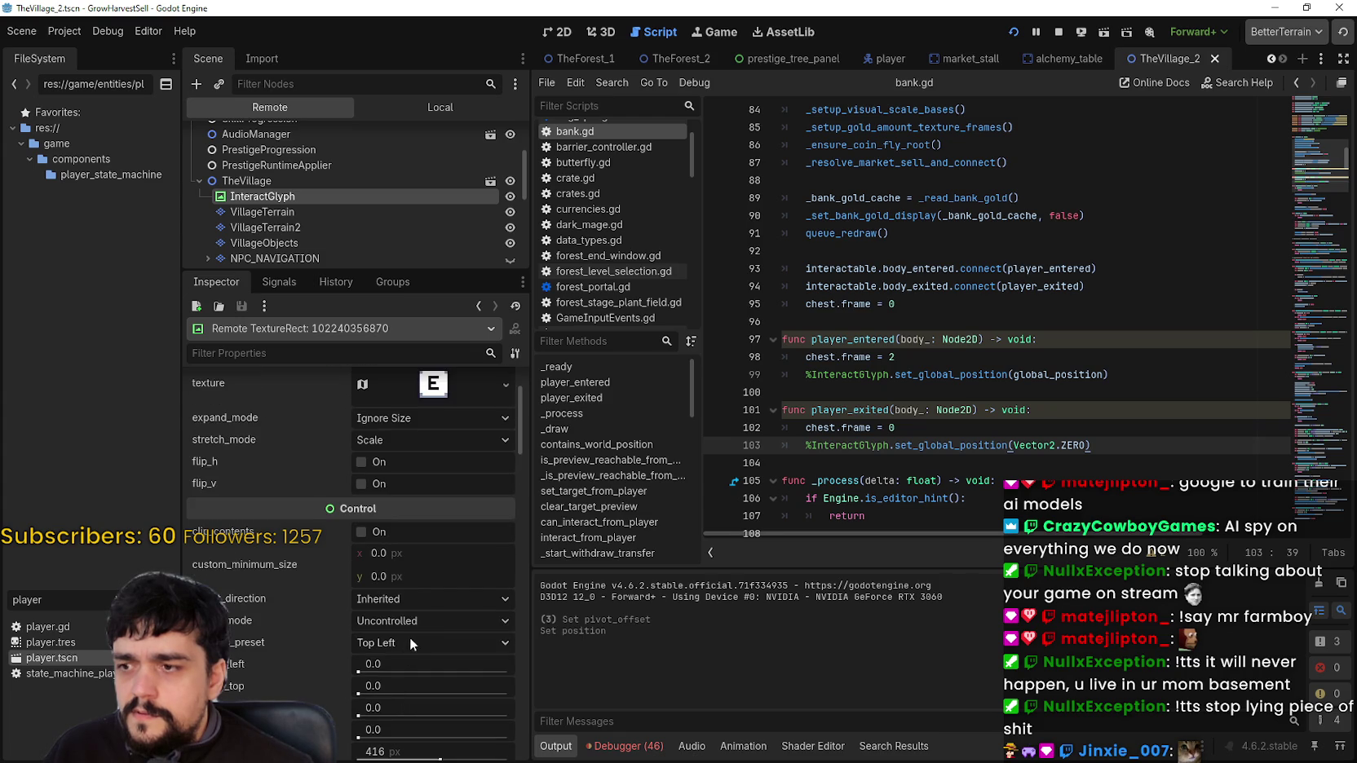
Check the glyph's layout modes and AtlasTexture details, then stop the running game
{"action": "left_click", "coordinate": [421, 619]}
{"action": "scroll", "coordinate": [422, 619], "scroll_direction": "up", "scroll_amount": 3}
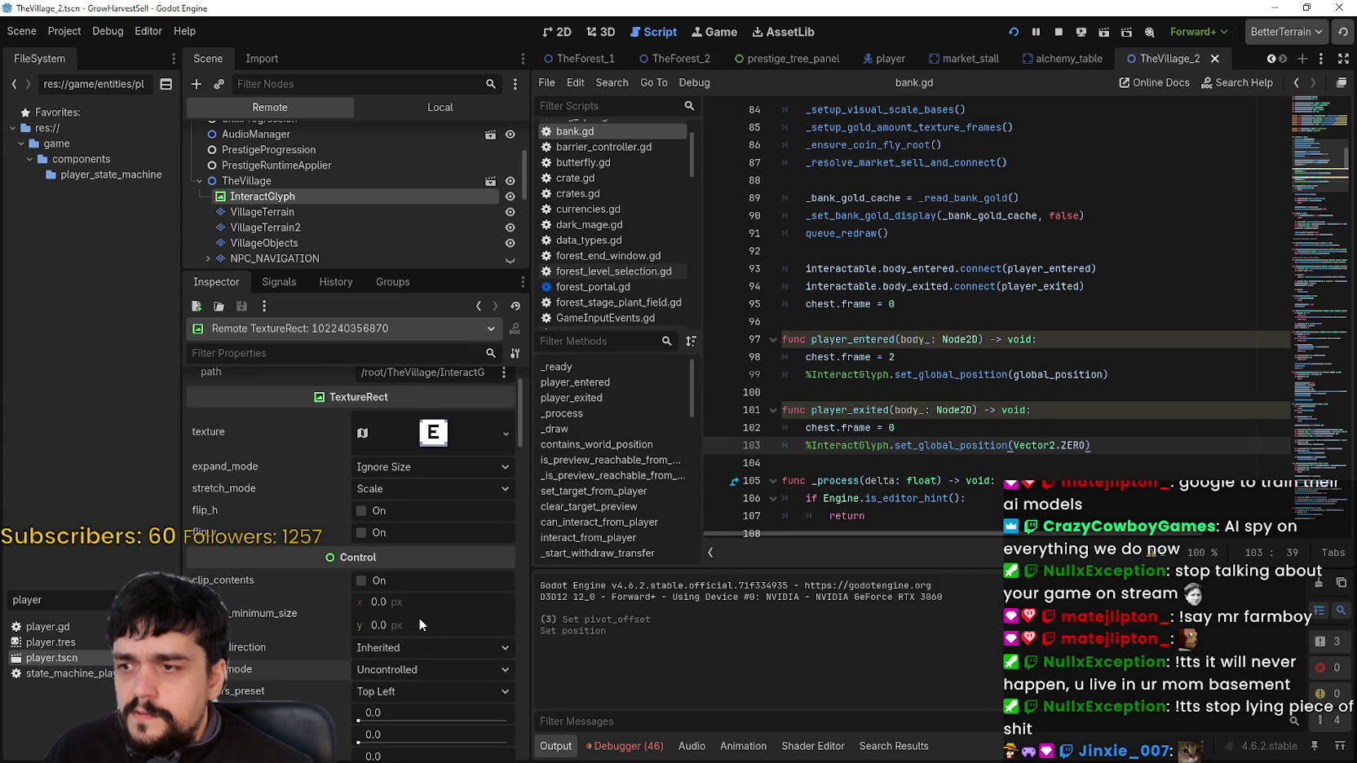
{"action": "left_click", "coordinate": [426, 490]}
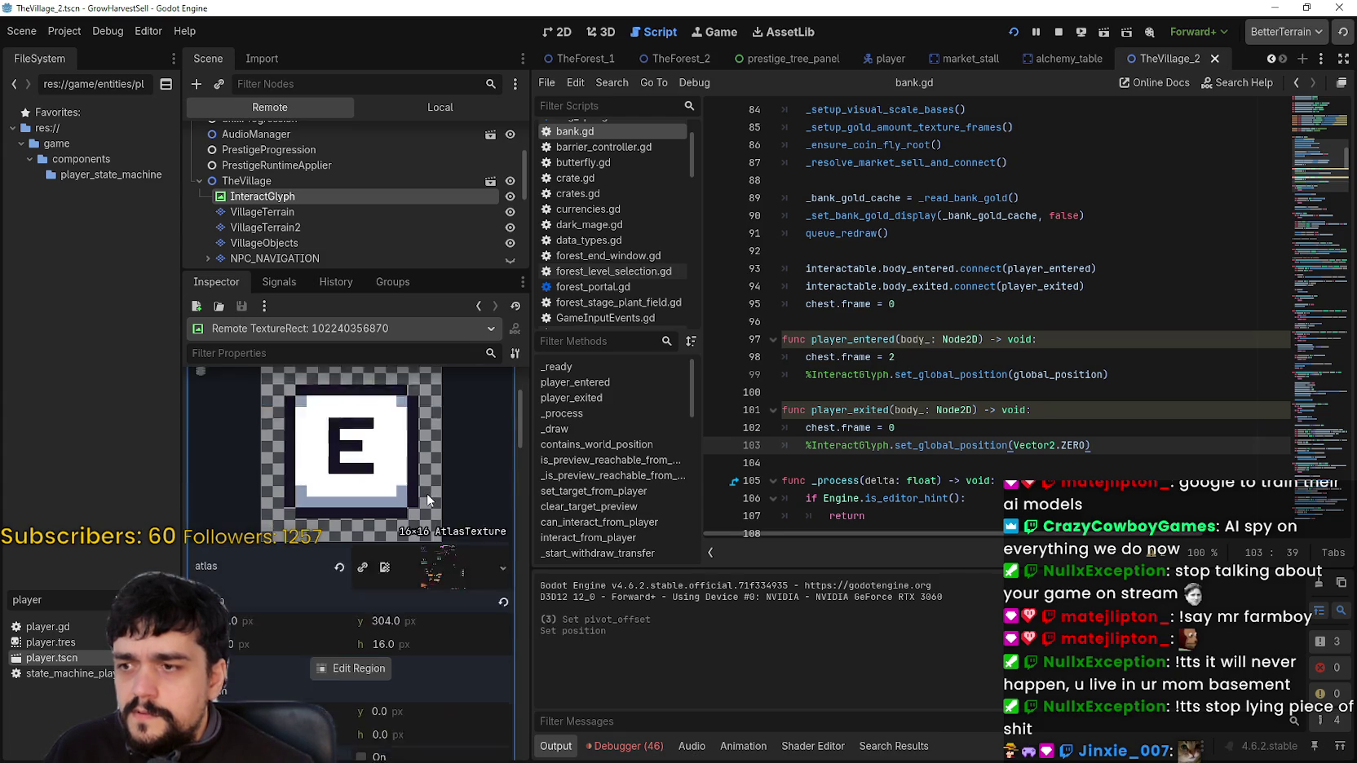
{"action": "scroll", "coordinate": [426, 493], "scroll_direction": "down", "scroll_amount": 5}
{"action": "scroll", "coordinate": [424, 495], "scroll_direction": "up", "scroll_amount": 5}
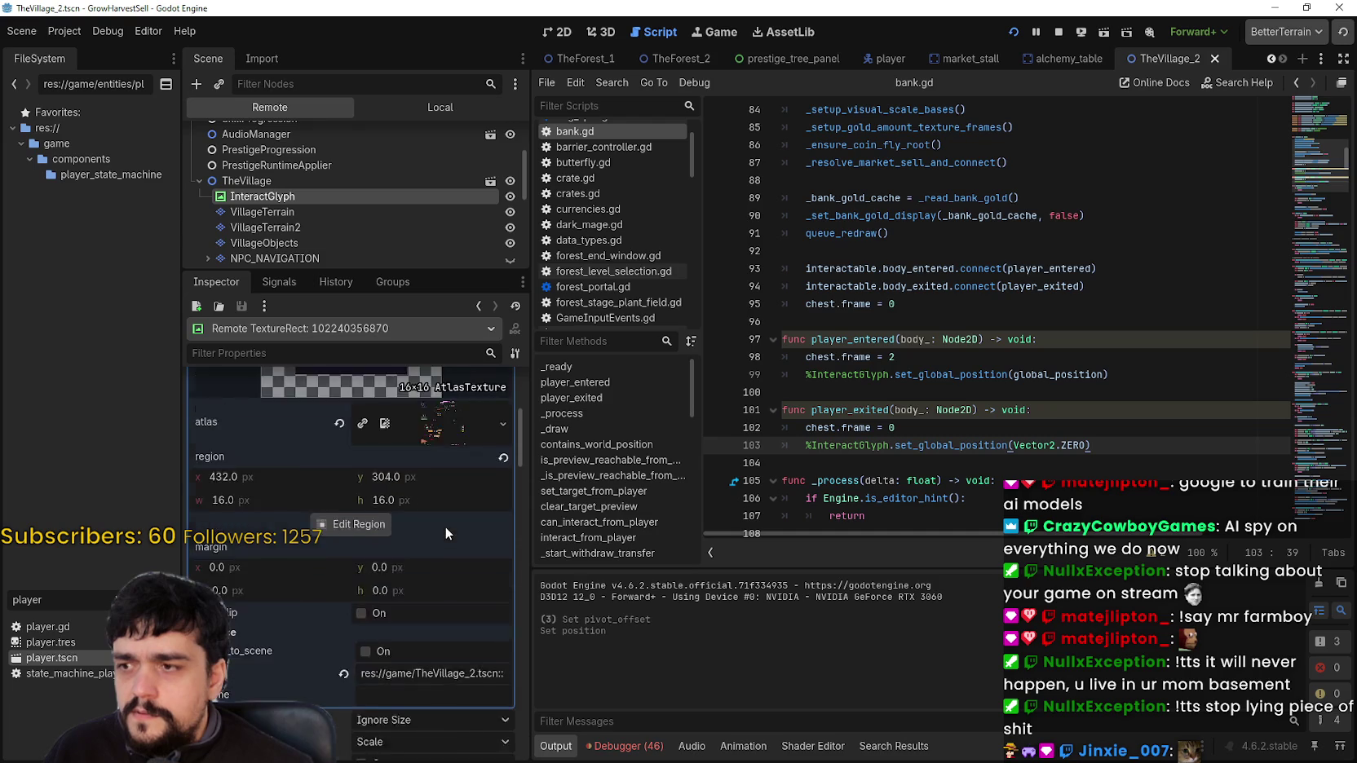
{"action": "left_click", "coordinate": [472, 470]}
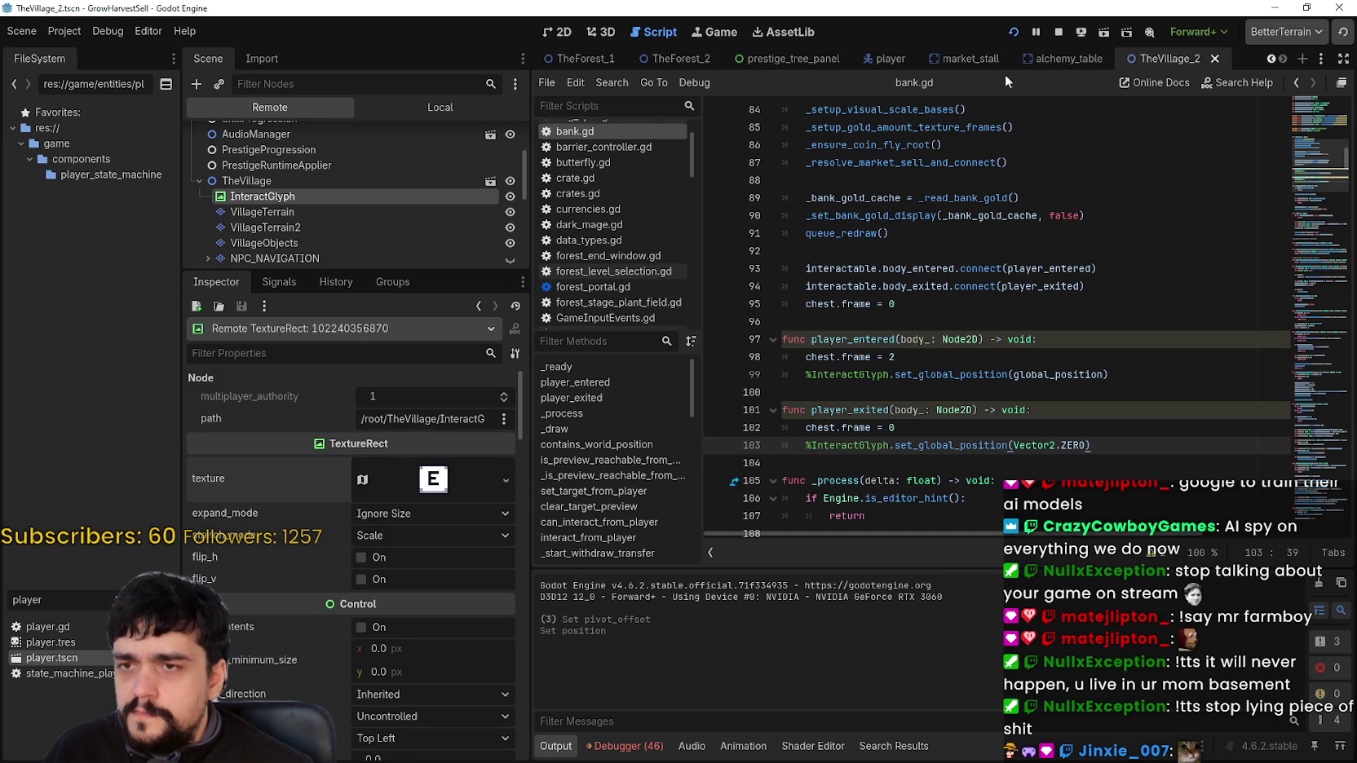
{"action": "left_click", "coordinate": [1057, 32]}
Select the InteractGlyph node and expand its visibility properties
{"action": "scroll", "coordinate": [294, 169], "scroll_direction": "up", "scroll_amount": 5}
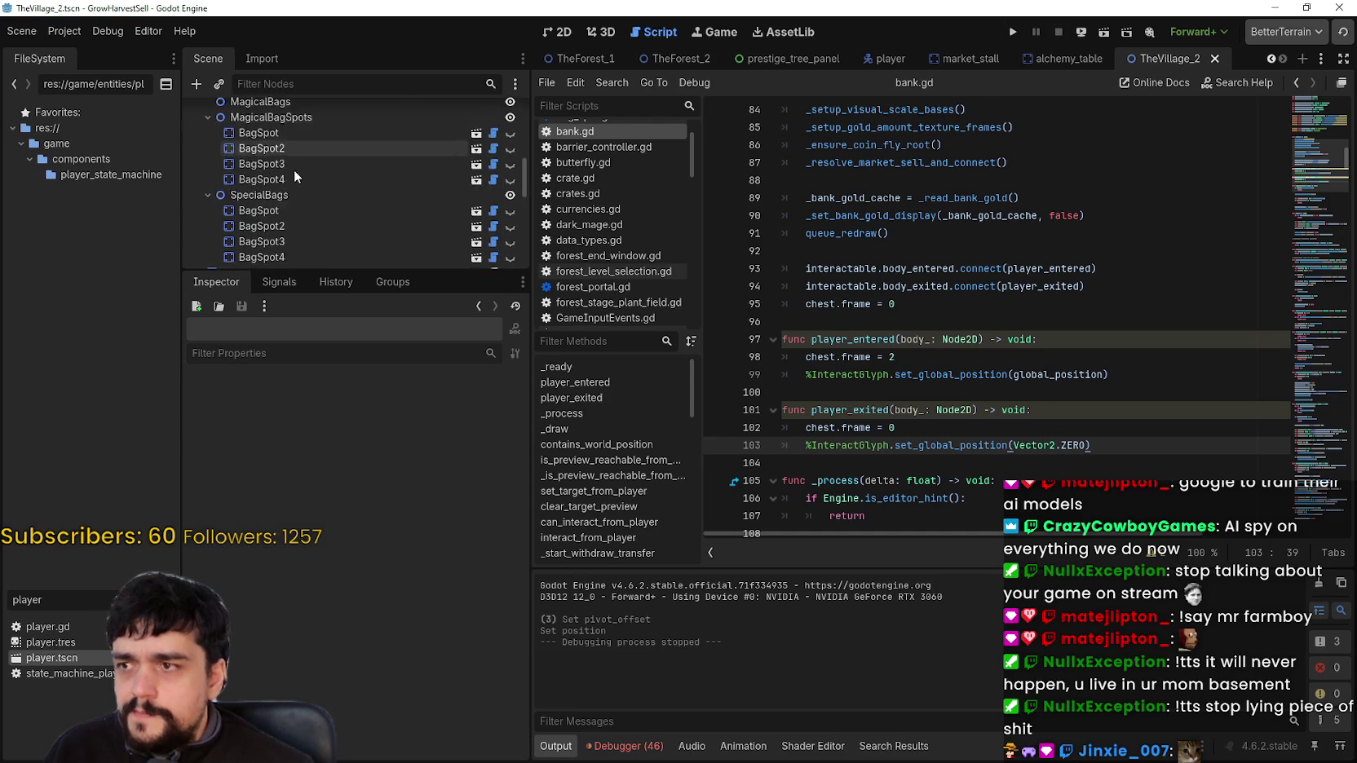
{"action": "scroll", "coordinate": [300, 169], "scroll_direction": "up", "scroll_amount": 4}
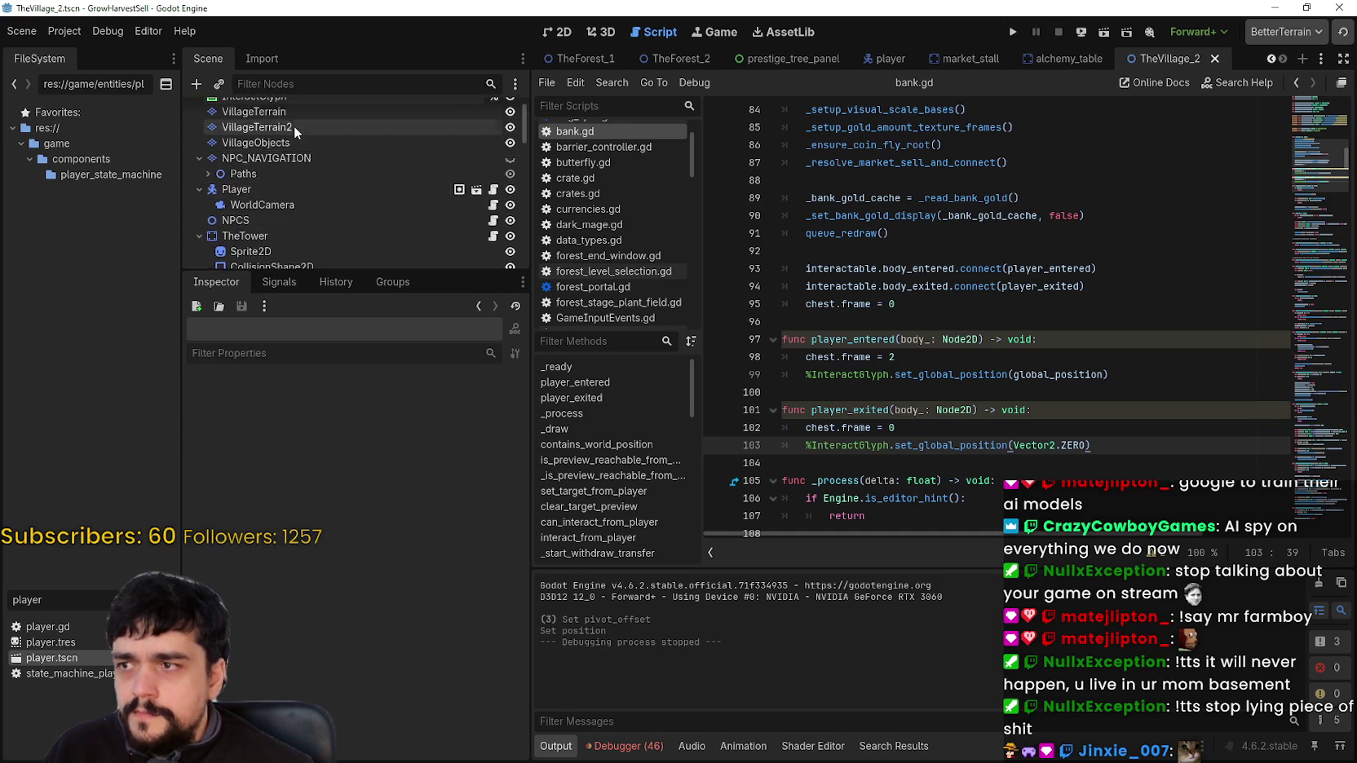
{"action": "left_click", "coordinate": [297, 109]}
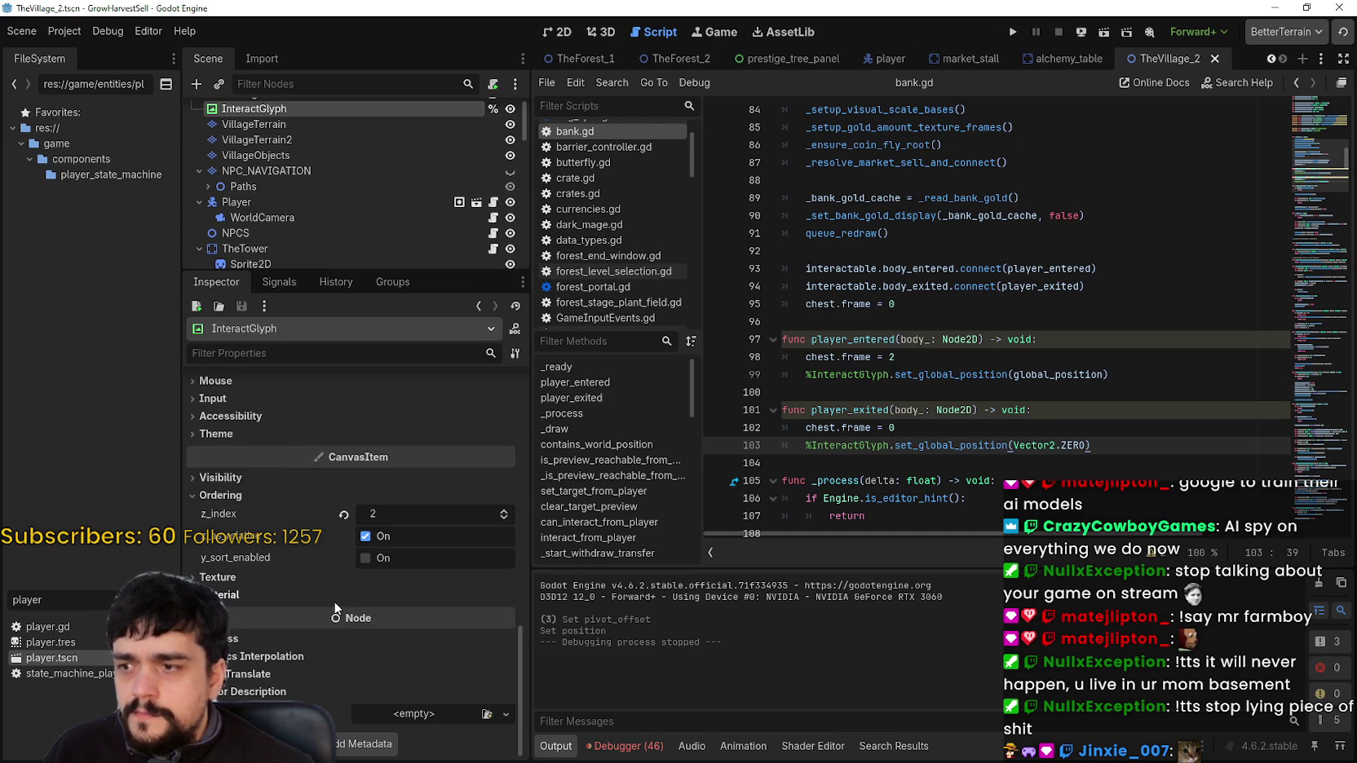
{"action": "left_click", "coordinate": [244, 481]}
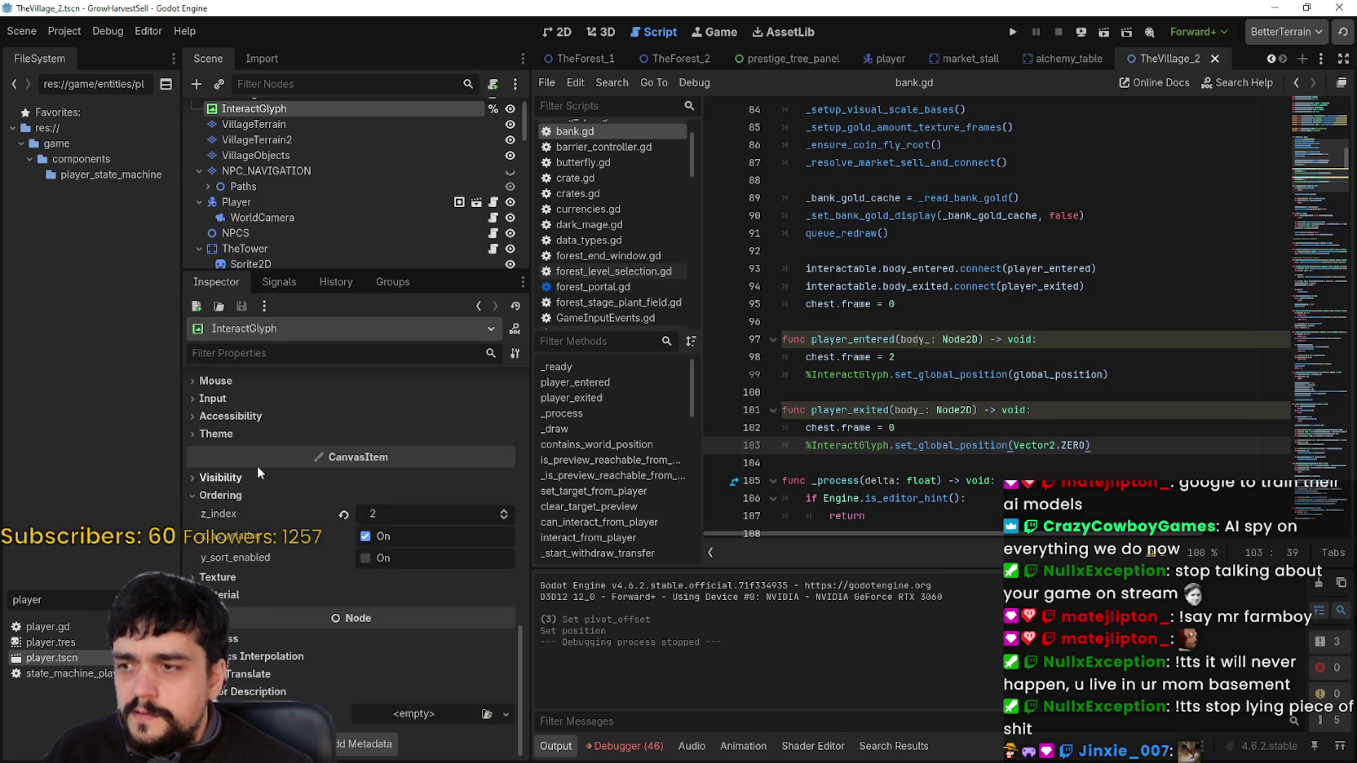
{"action": "scroll", "coordinate": [269, 466], "scroll_direction": "up", "scroll_amount": 5}
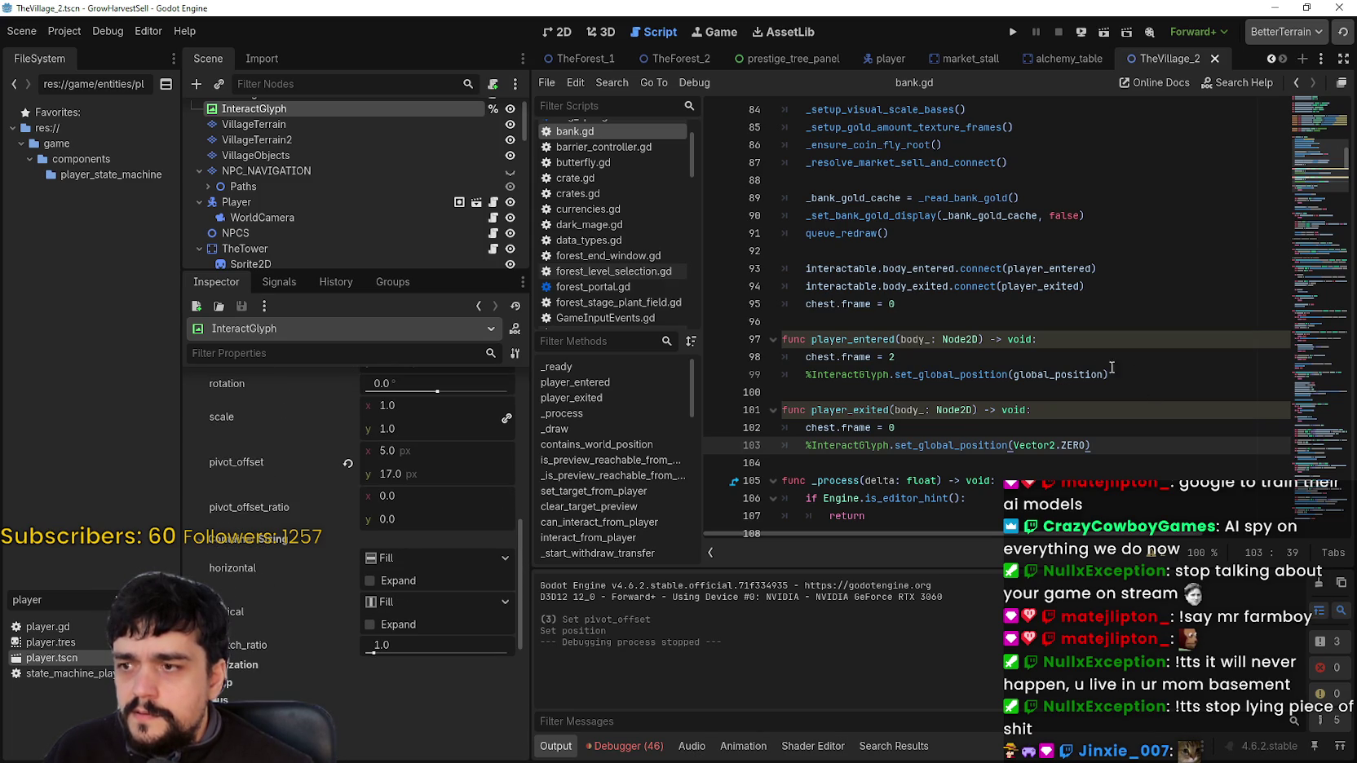
Add true as the second argument of set_global_position on line 99 and save
{"action": "double_click", "coordinate": [1057, 374]}
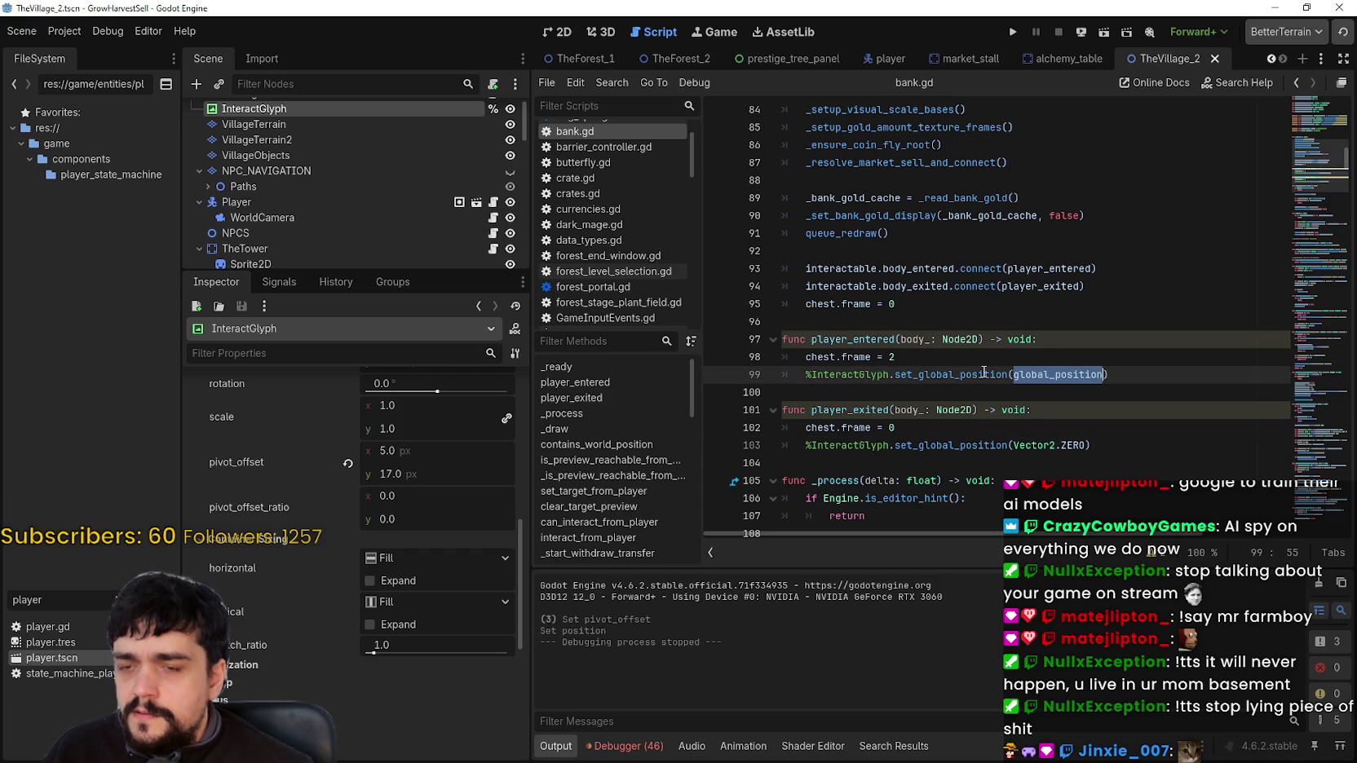
{"action": "mouse_move", "coordinate": [983, 372]}
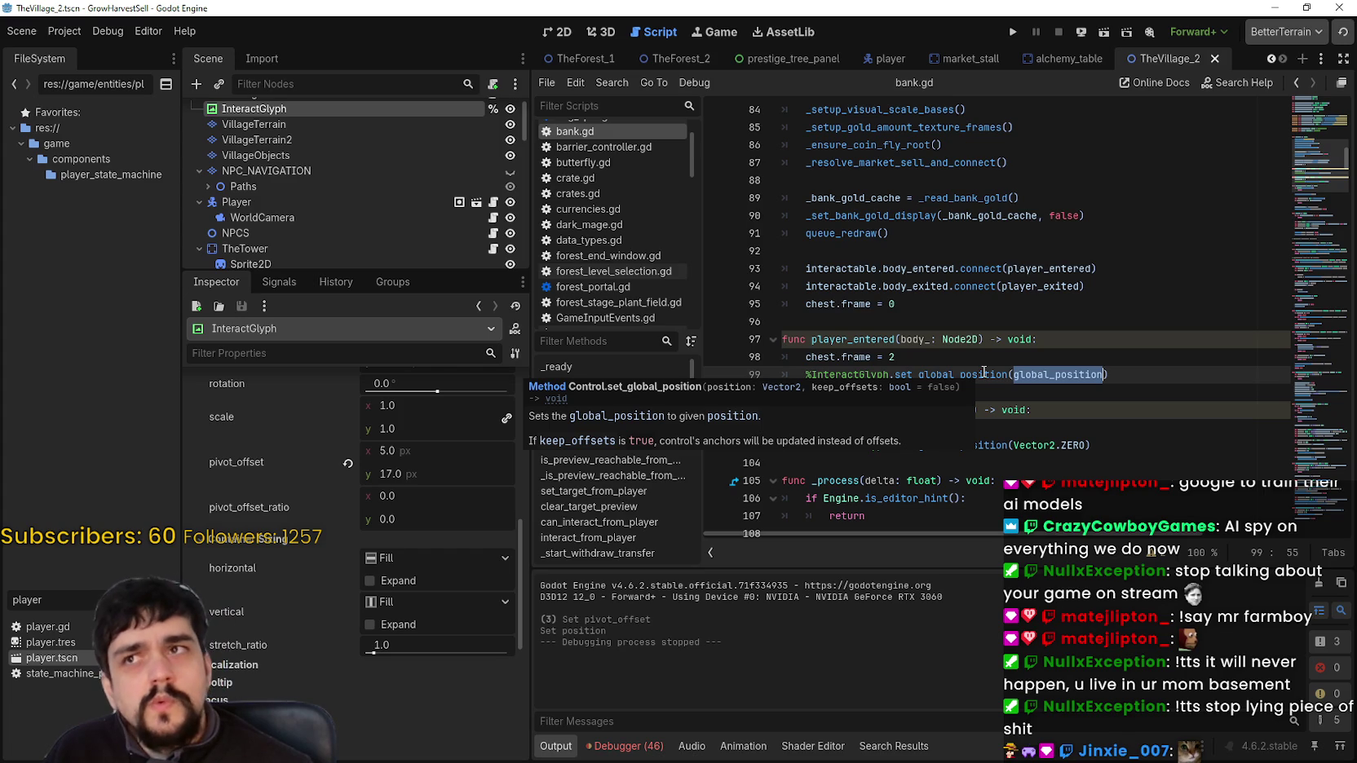
{"action": "key", "text": "Escape"}
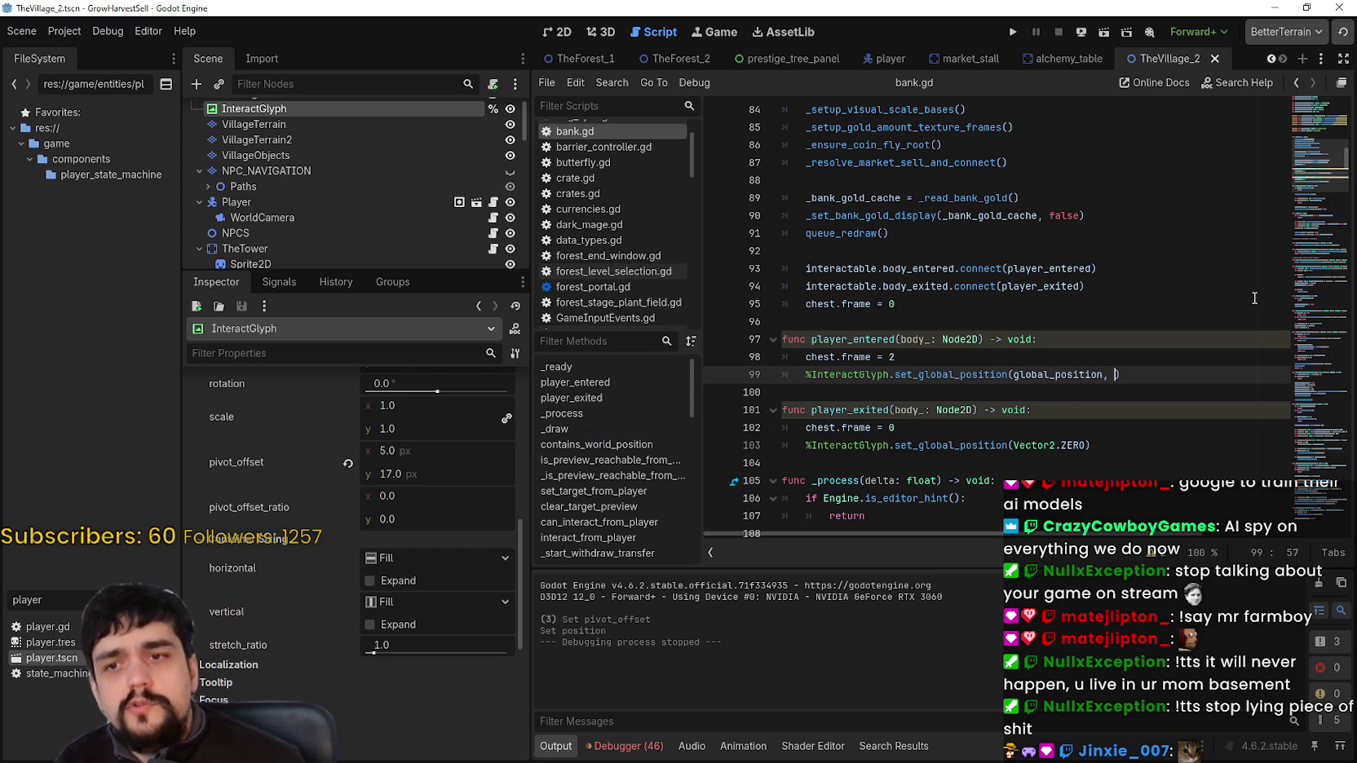
{"action": "type", "text": "truie"}
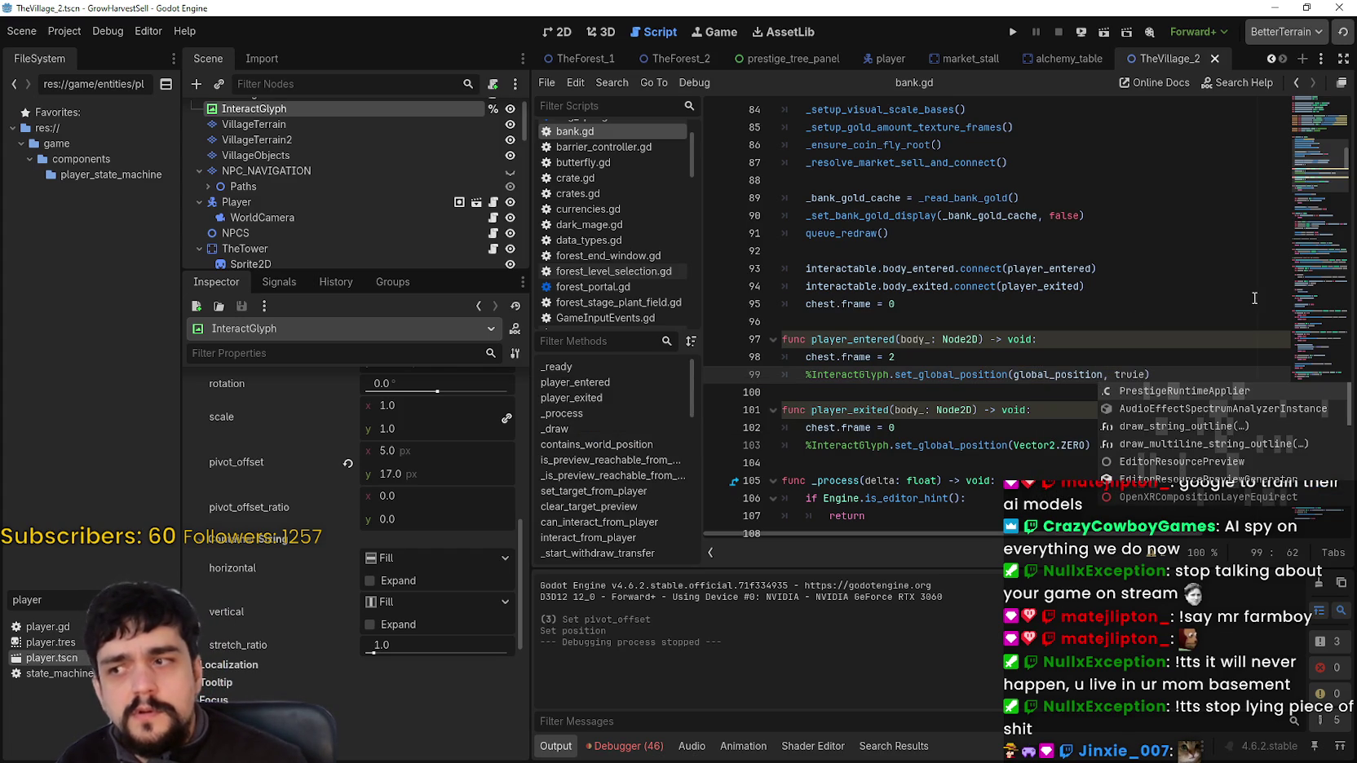
{"action": "key", "text": "BackSpace"}
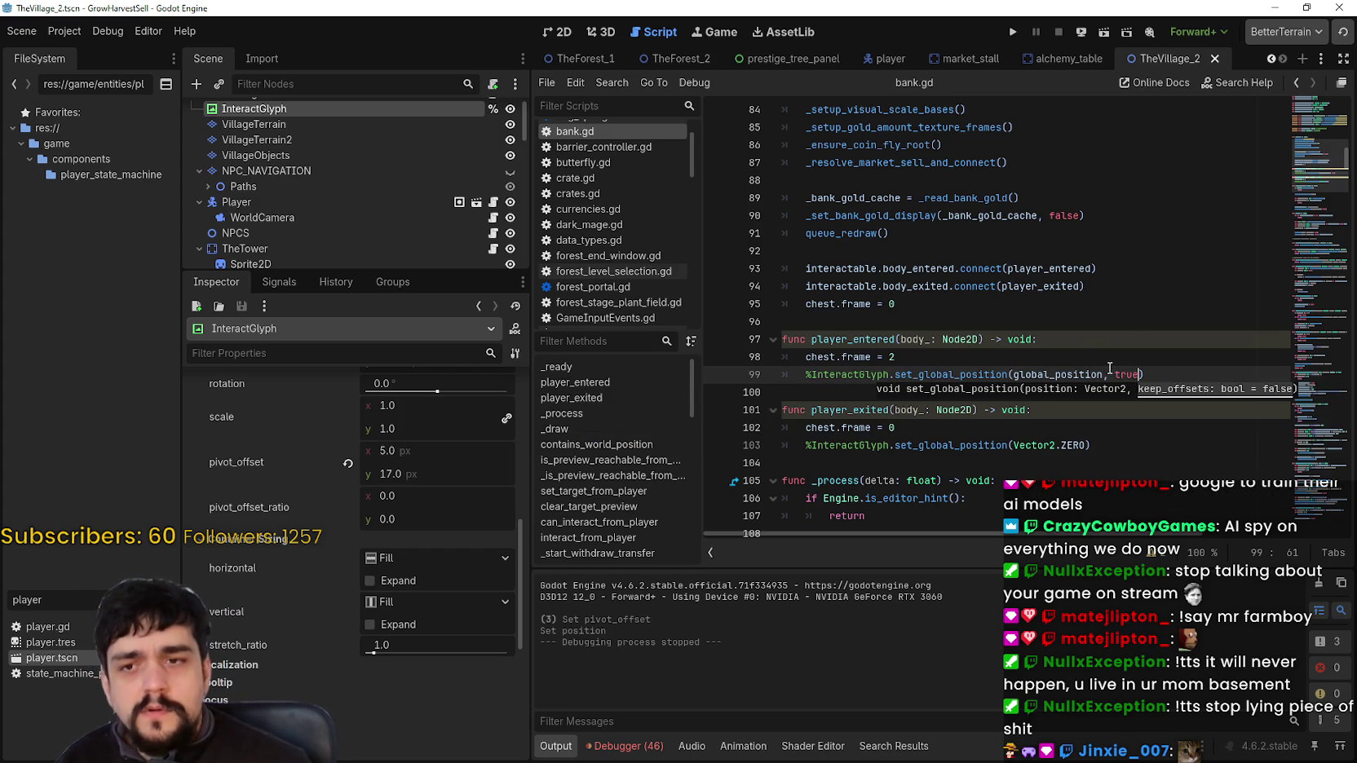
{"action": "key", "text": "ctrl+shift+Left"}
{"action": "key", "text": "ctrl+shift+Left"}
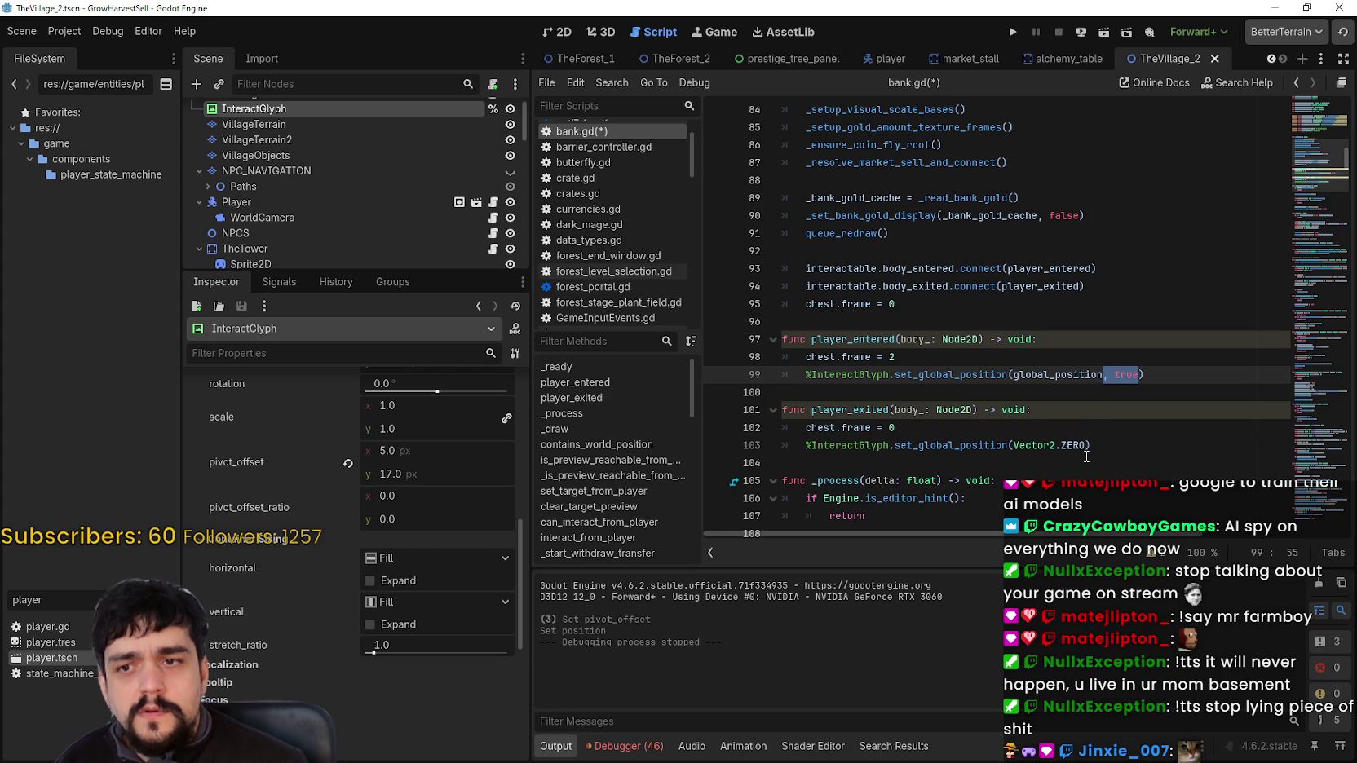
{"action": "left_click", "coordinate": [1085, 448]}
{"action": "key", "text": "ctrl+s"}
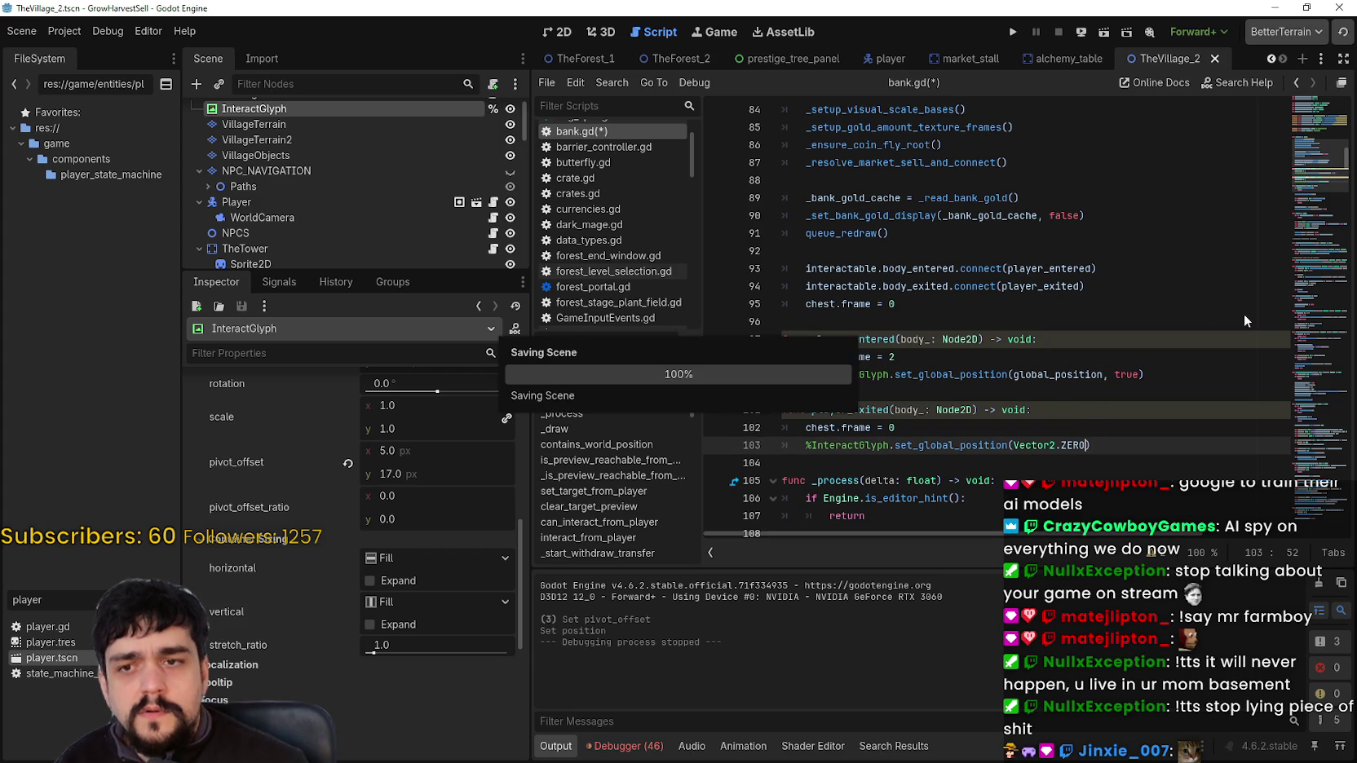
Launch the game, walk the player along the village path to the chest, and return to the editor
{"action": "left_click", "coordinate": [1013, 32]}
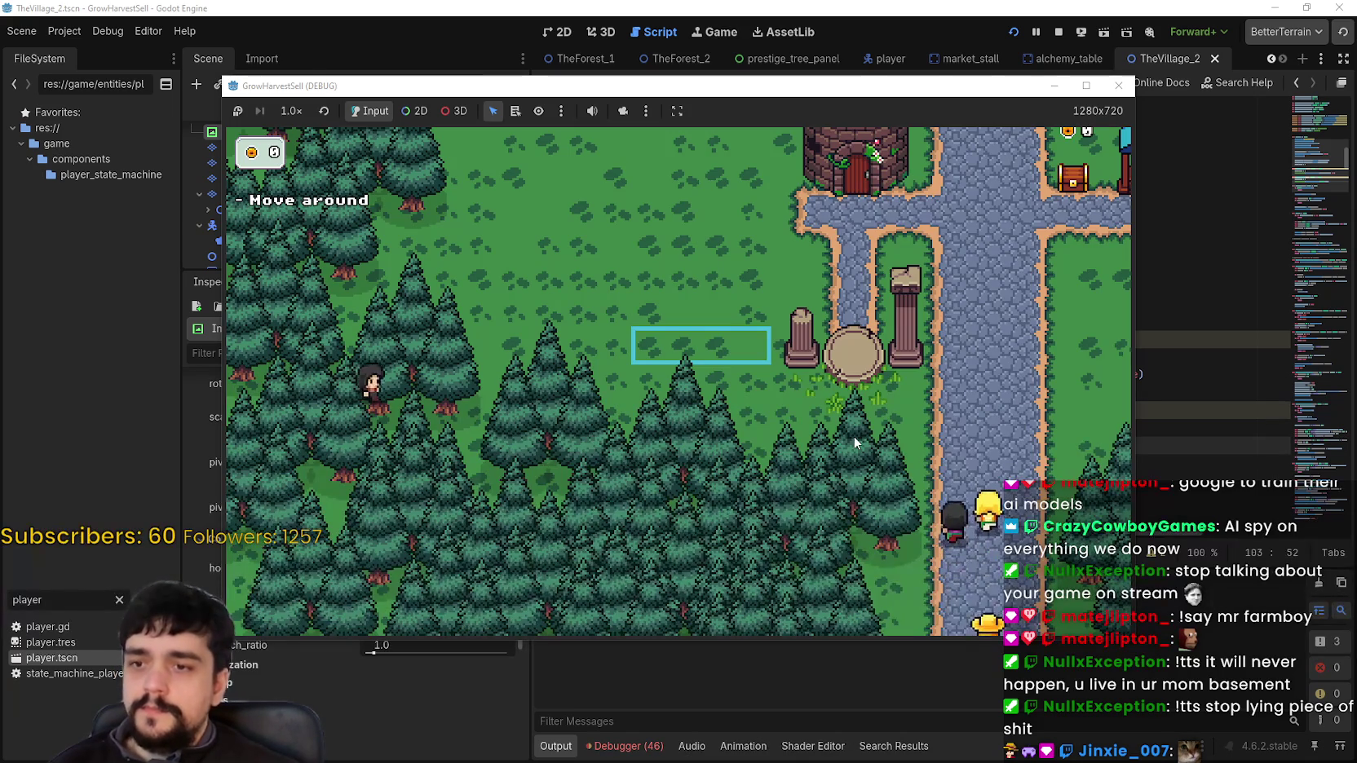
{"action": "key", "text": "d"}
{"action": "key", "text": "w"}
{"action": "key", "text": "d"}
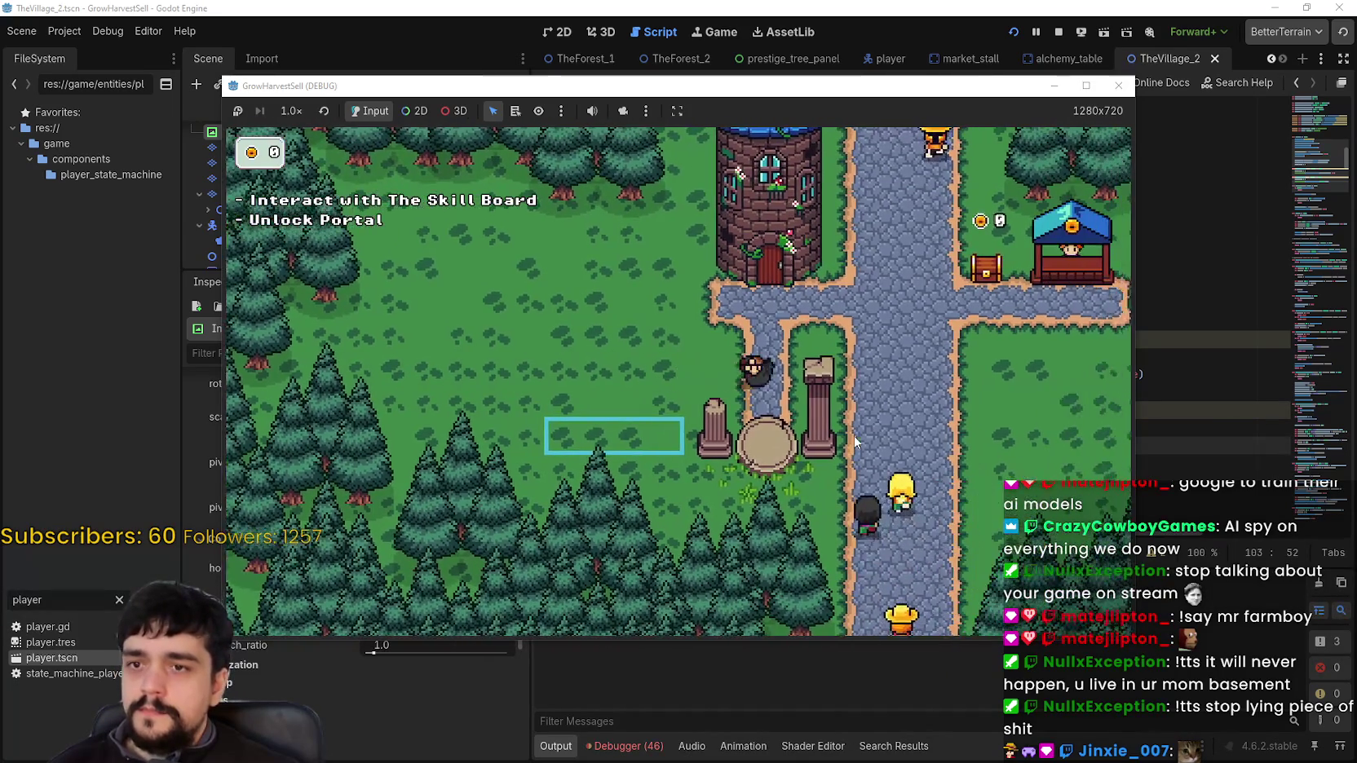
{"action": "key", "text": "w"}
{"action": "key", "text": "a"}
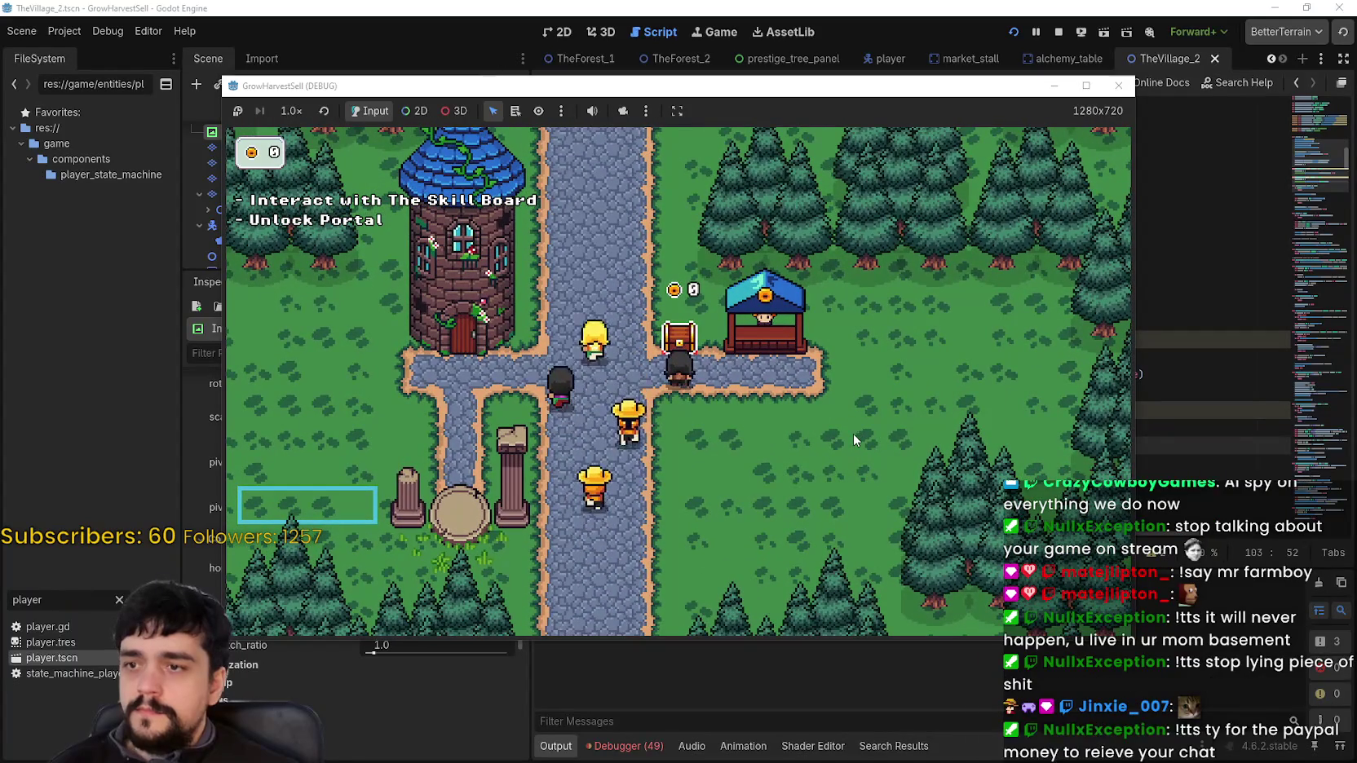
{"action": "left_click", "coordinate": [1164, 334]}
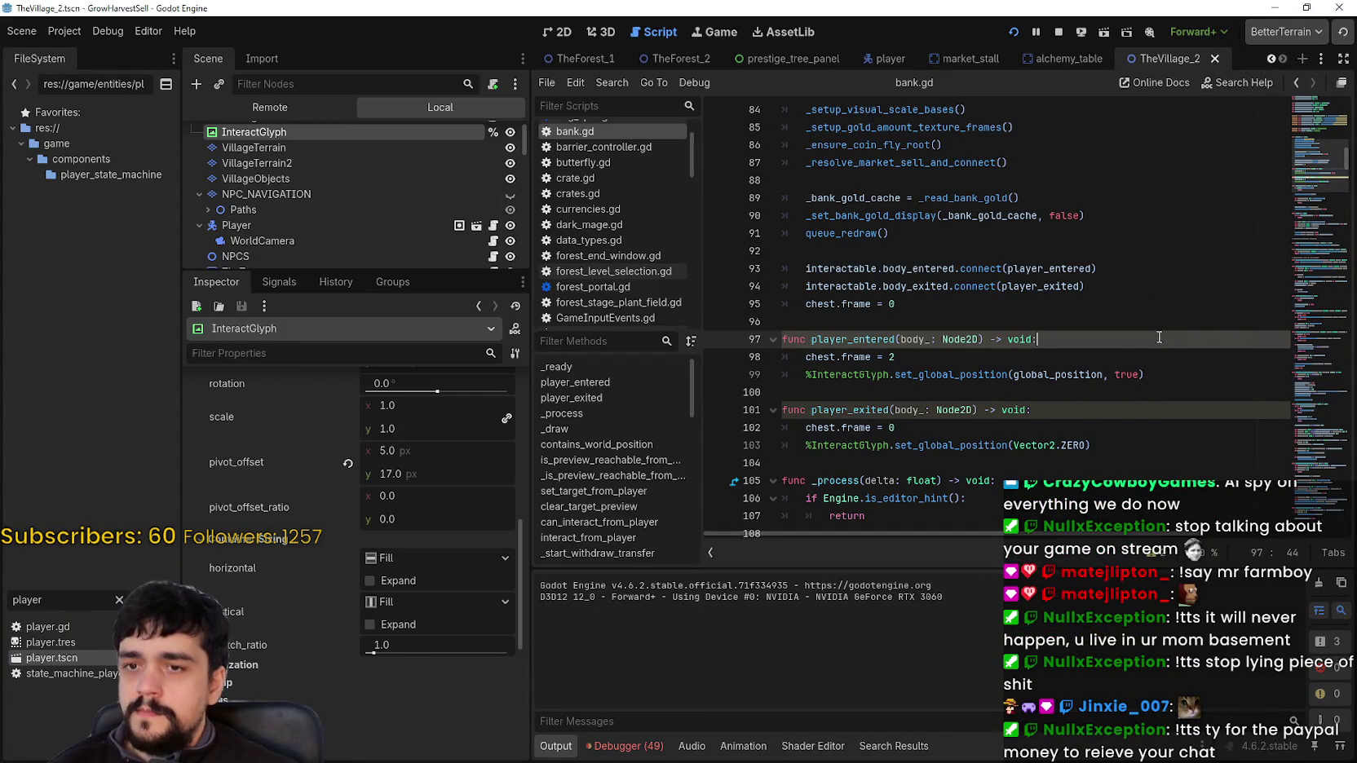
Review the debugger's error list and stop the running game
{"action": "left_click", "coordinate": [1100, 365]}
{"action": "left_click", "coordinate": [599, 747]}
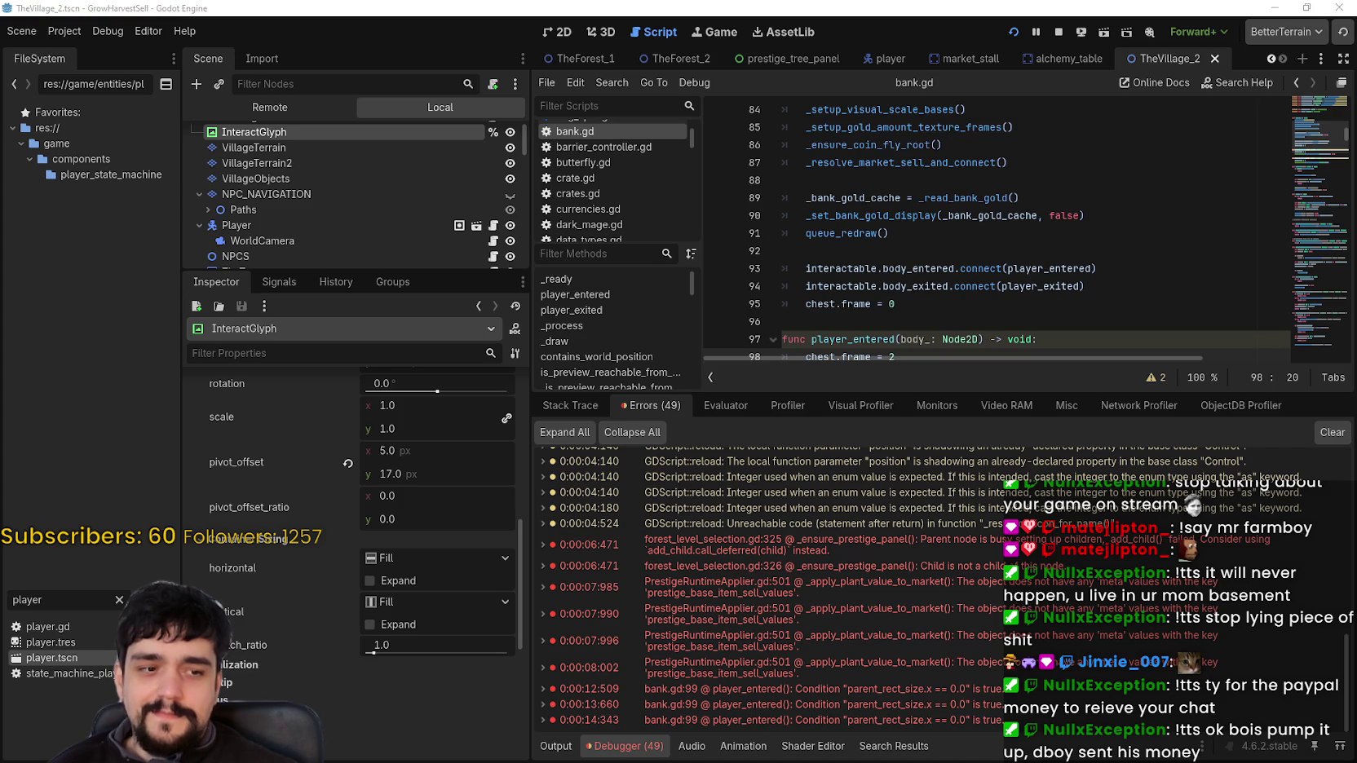
{"action": "left_click", "coordinate": [991, 213]}
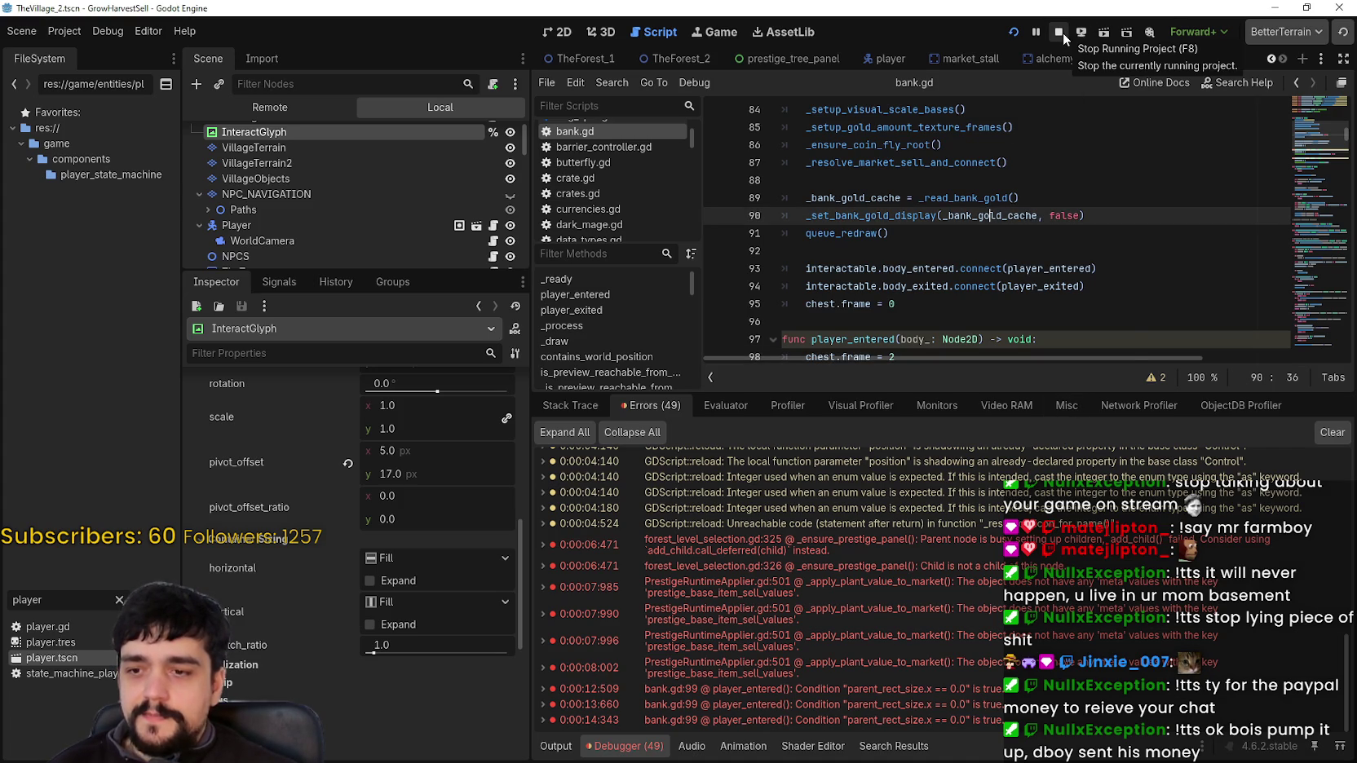
{"action": "left_click", "coordinate": [1060, 33]}
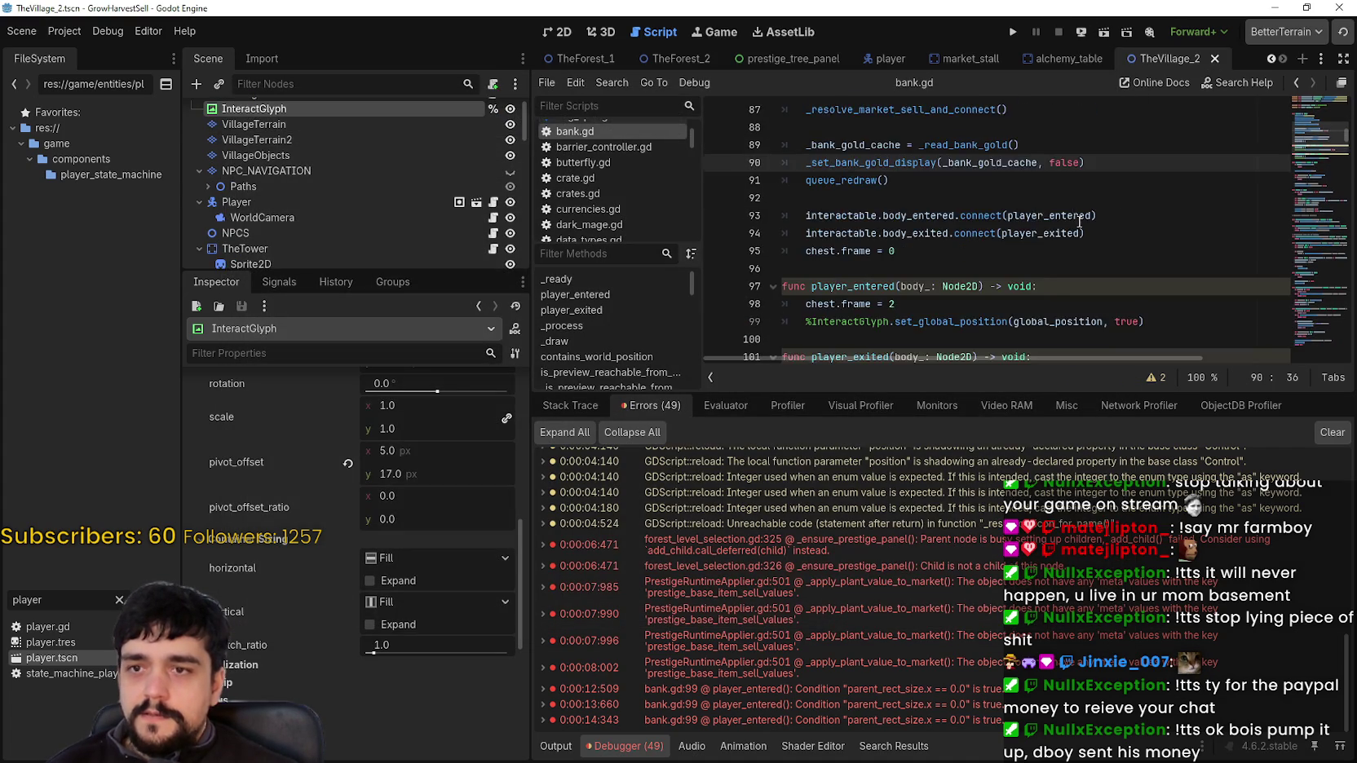
{"action": "scroll", "coordinate": [1063, 185], "scroll_direction": "down", "scroll_amount": 3}
Drop the true argument and turn line 99 into a global_position = assignment
{"action": "left_click", "coordinate": [1122, 215]}
{"action": "left_click_drag", "start_coordinate": [1124, 215], "coordinate": [1107, 215]}
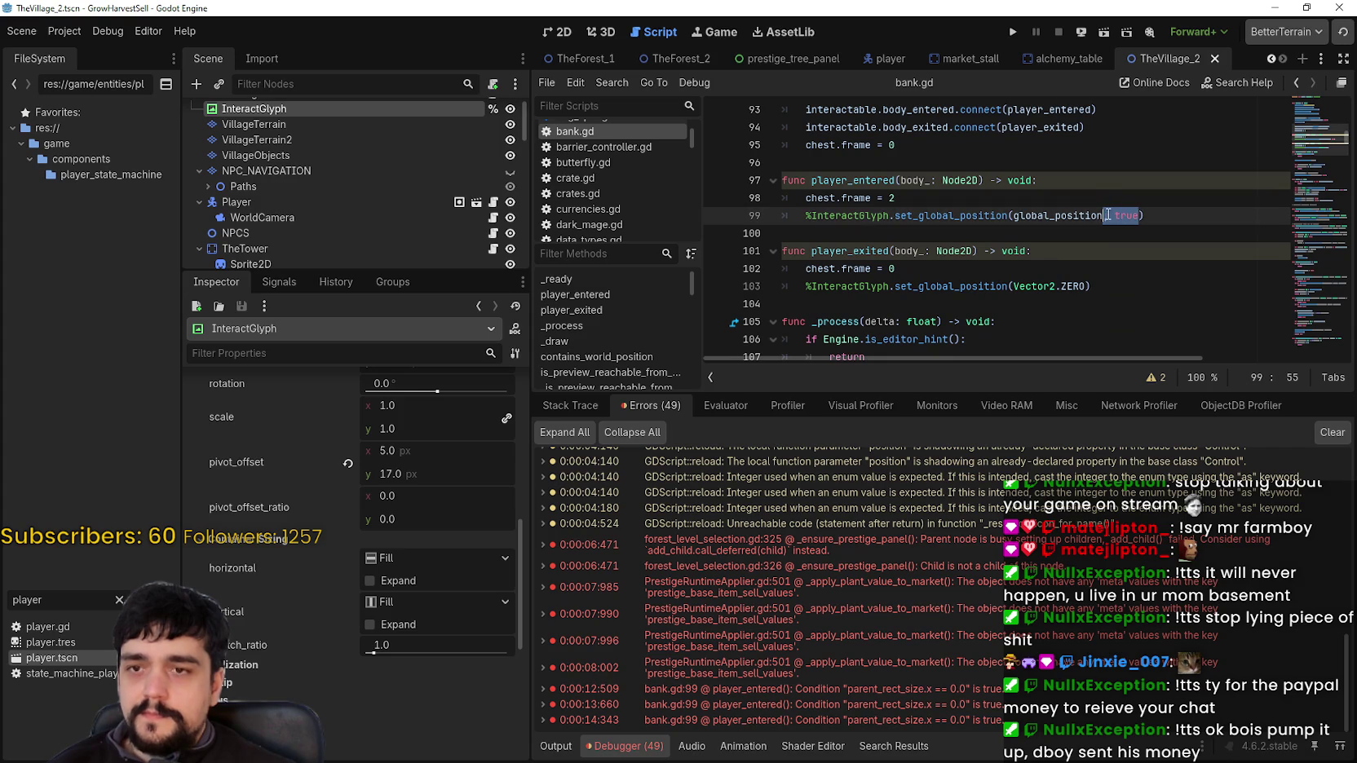
{"action": "key", "text": "BackSpace"}
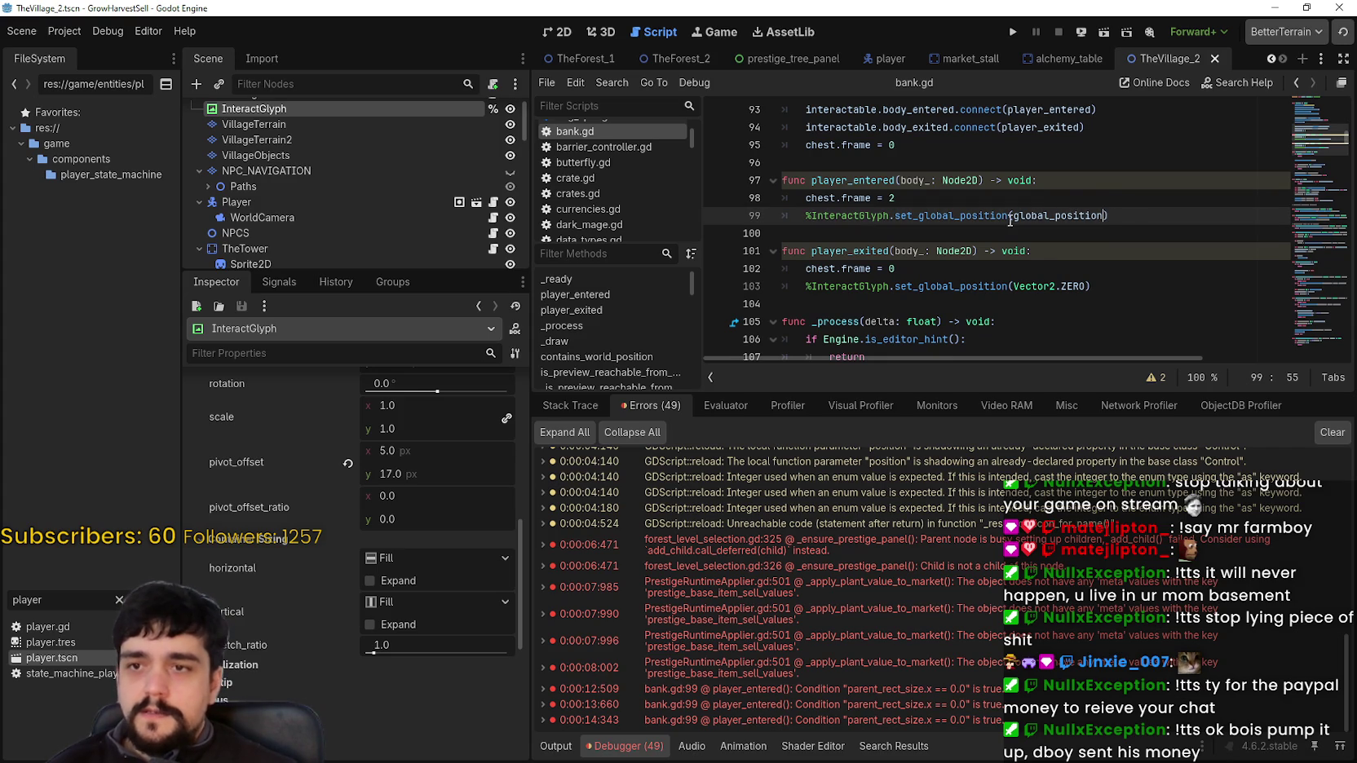
{"action": "double_click", "coordinate": [1008, 215]}
{"action": "key", "text": "BackSpace"}
{"action": "type", "text": "global"}
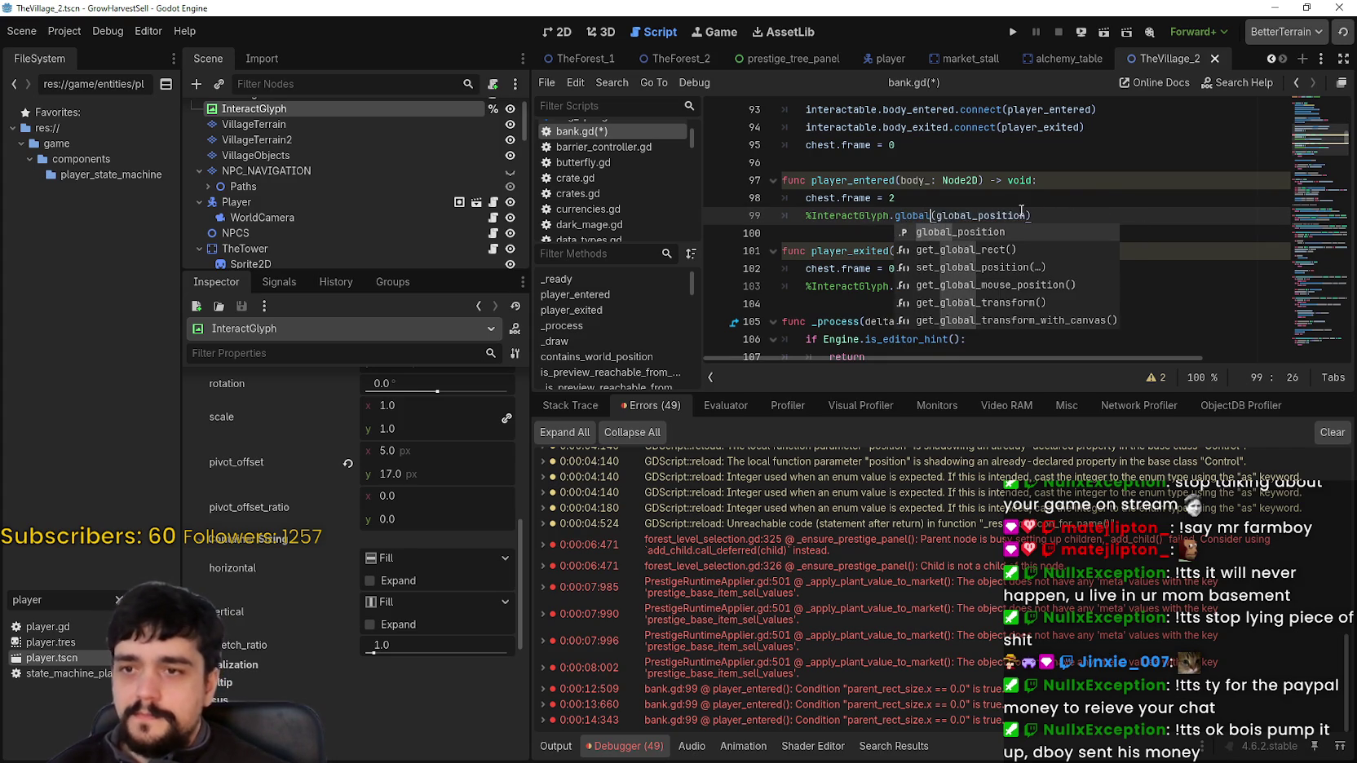
{"action": "key", "text": "Return"}
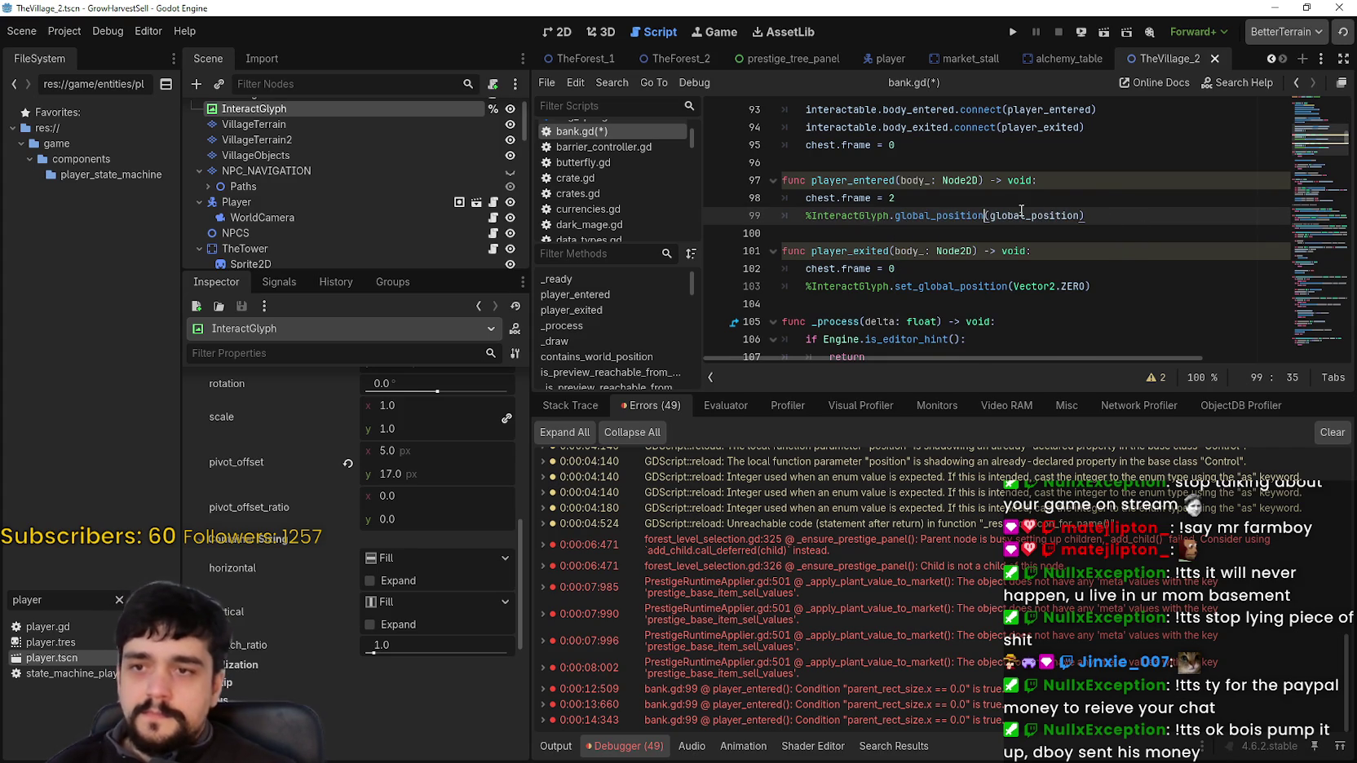
{"action": "type", "text": "="}
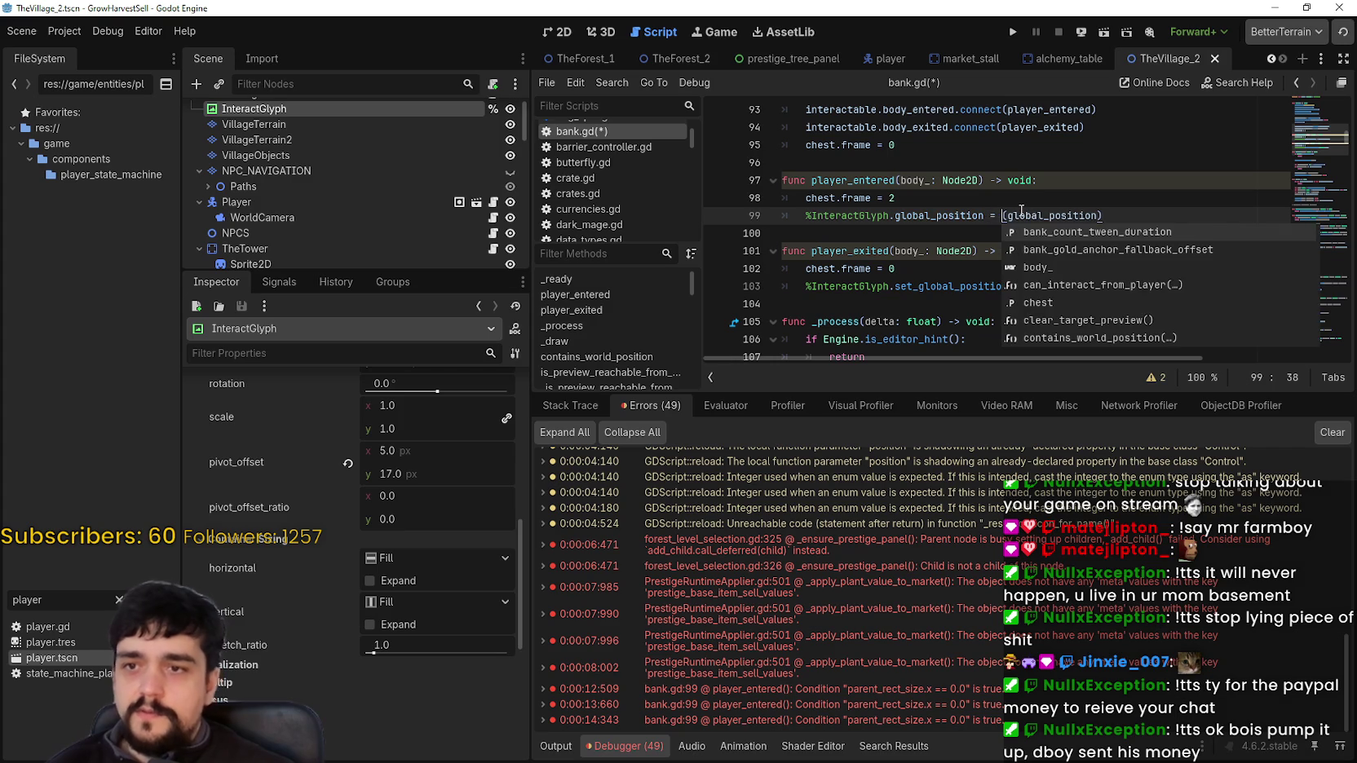
{"action": "left_click", "coordinate": [1030, 215]}
{"action": "left_click", "coordinate": [1010, 215]}
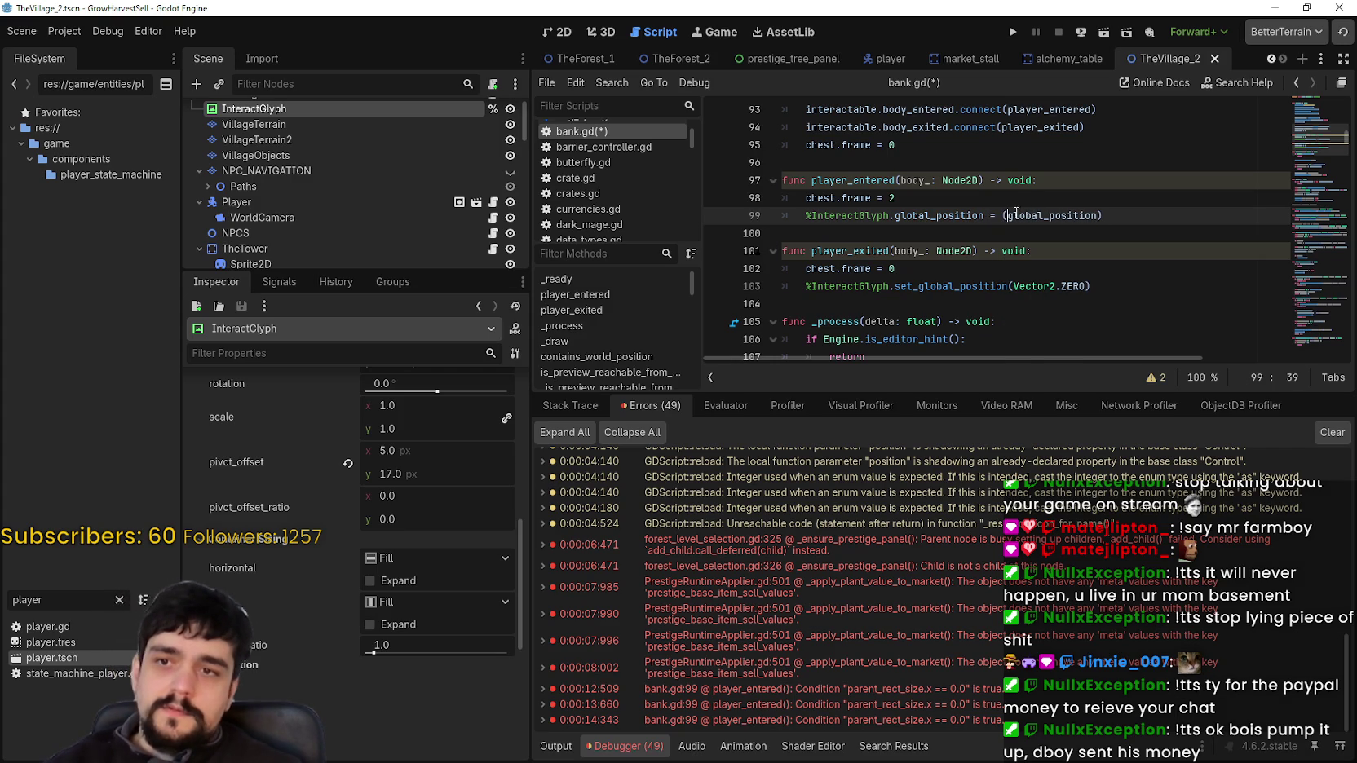
{"action": "key", "text": "BackSpace"}
{"action": "left_click", "coordinate": [1119, 221]}
{"action": "key", "text": "BackSpace"}
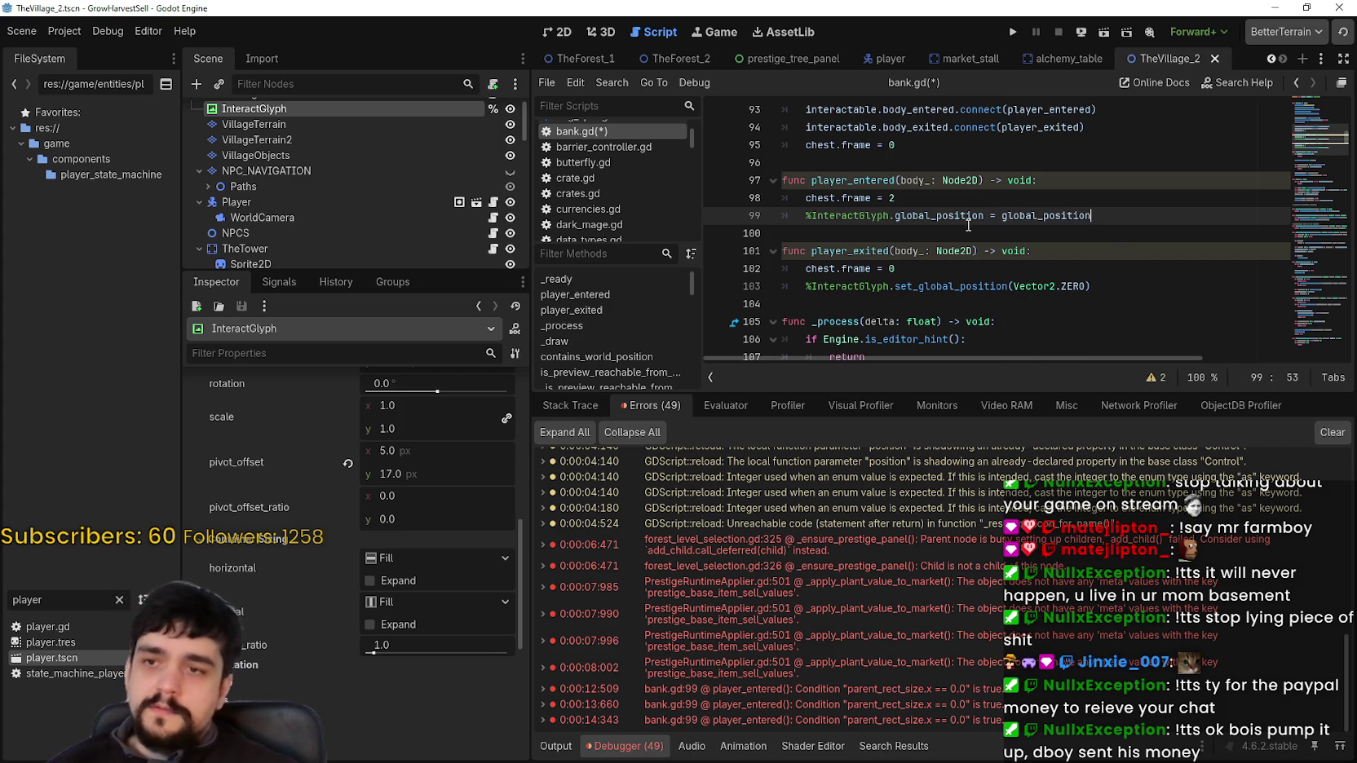
Make line 99's right-hand side Vector2(global_position.x, global_position.y)
{"action": "double_click", "coordinate": [1025, 214]}
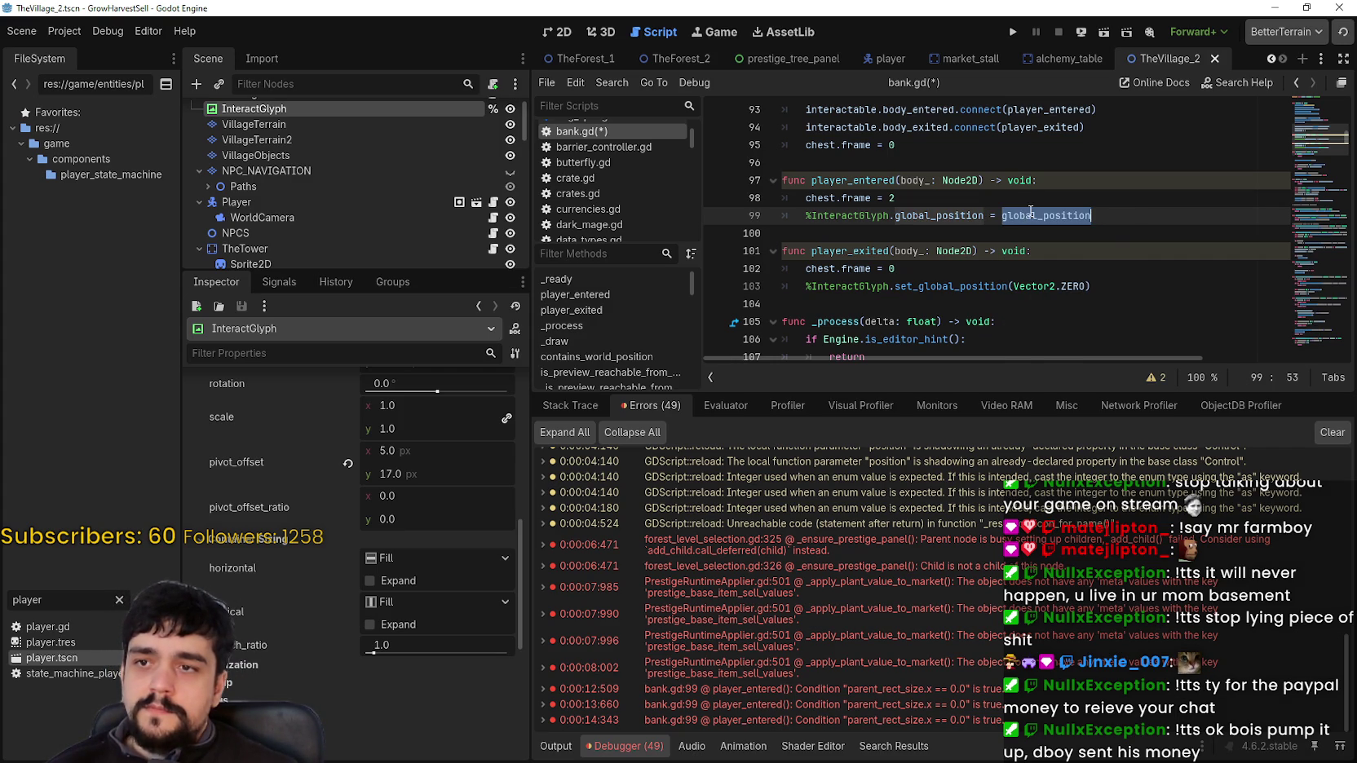
{"action": "type", "text": "Vector"}
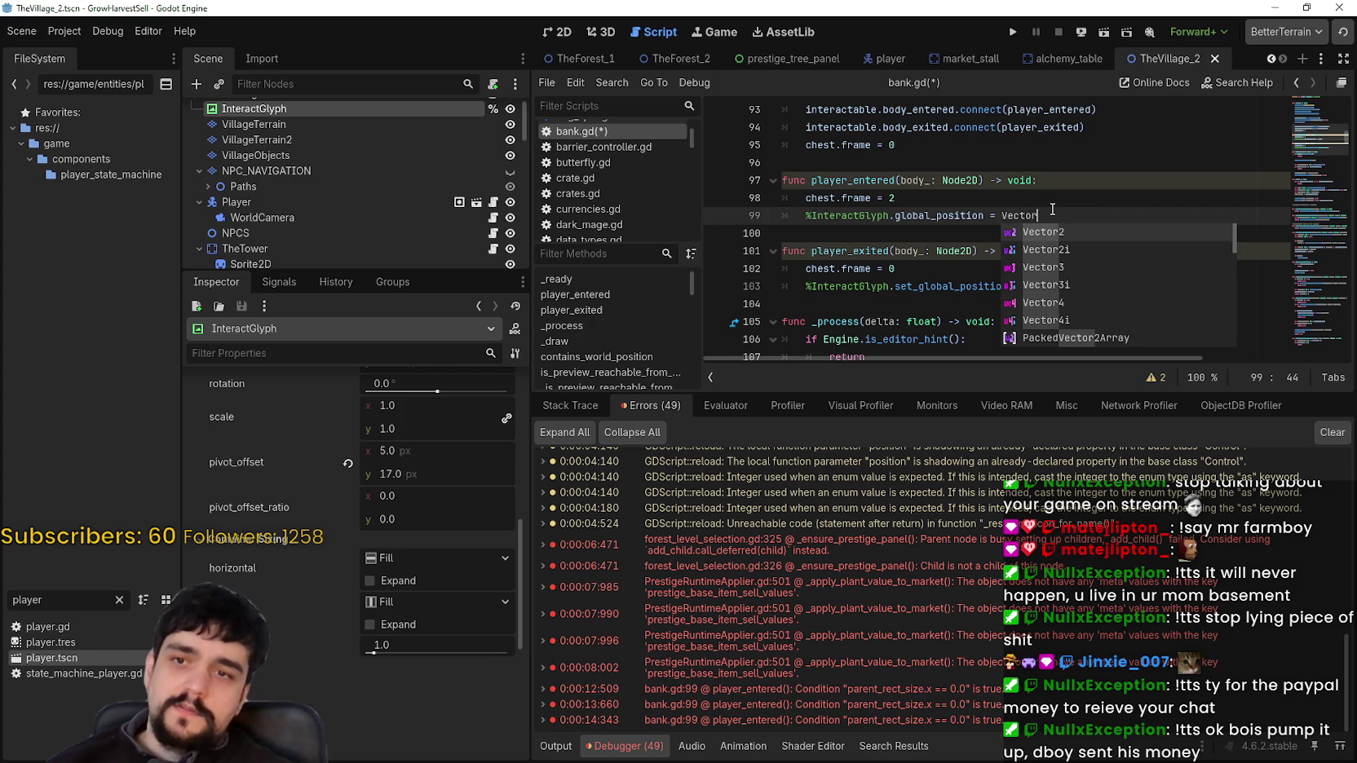
{"action": "key", "text": "Return"}
{"action": "key", "text": "BackSpace"}
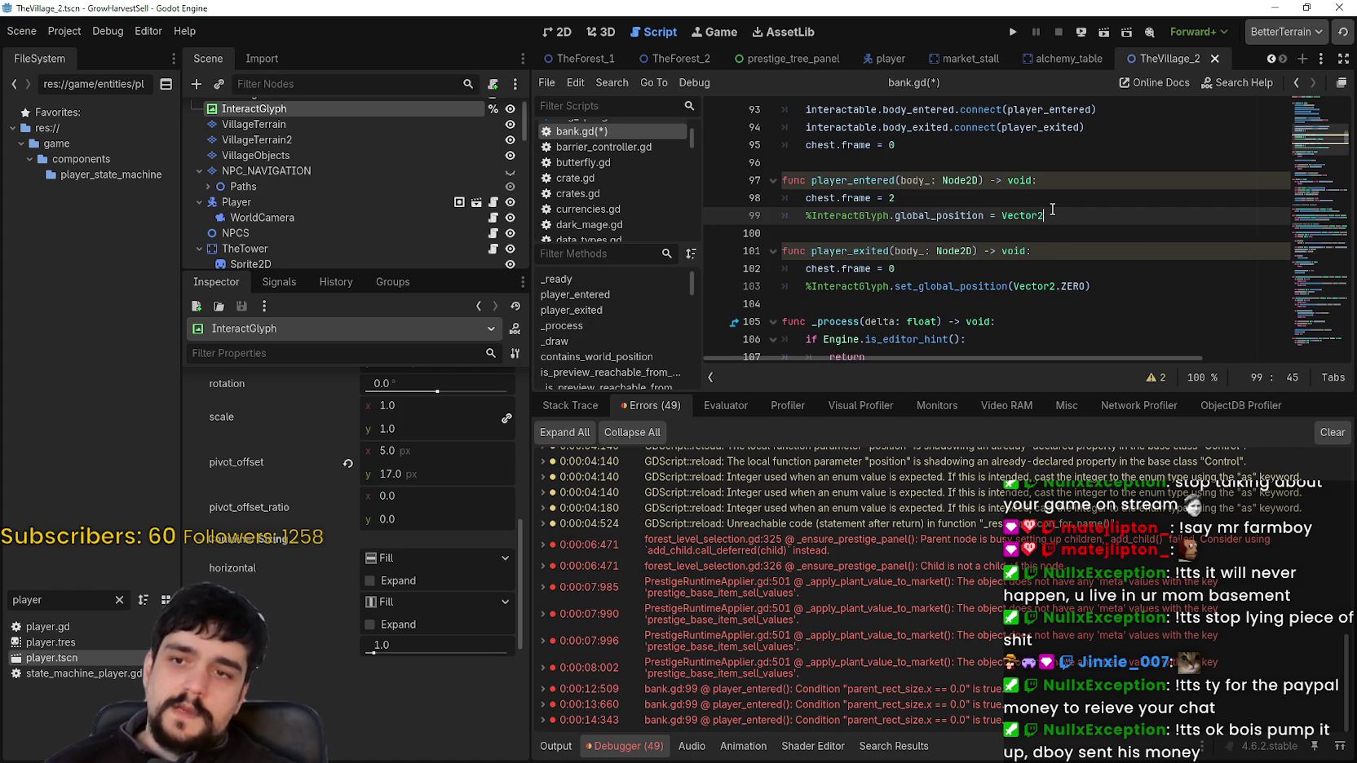
{"action": "type", "text": "("}
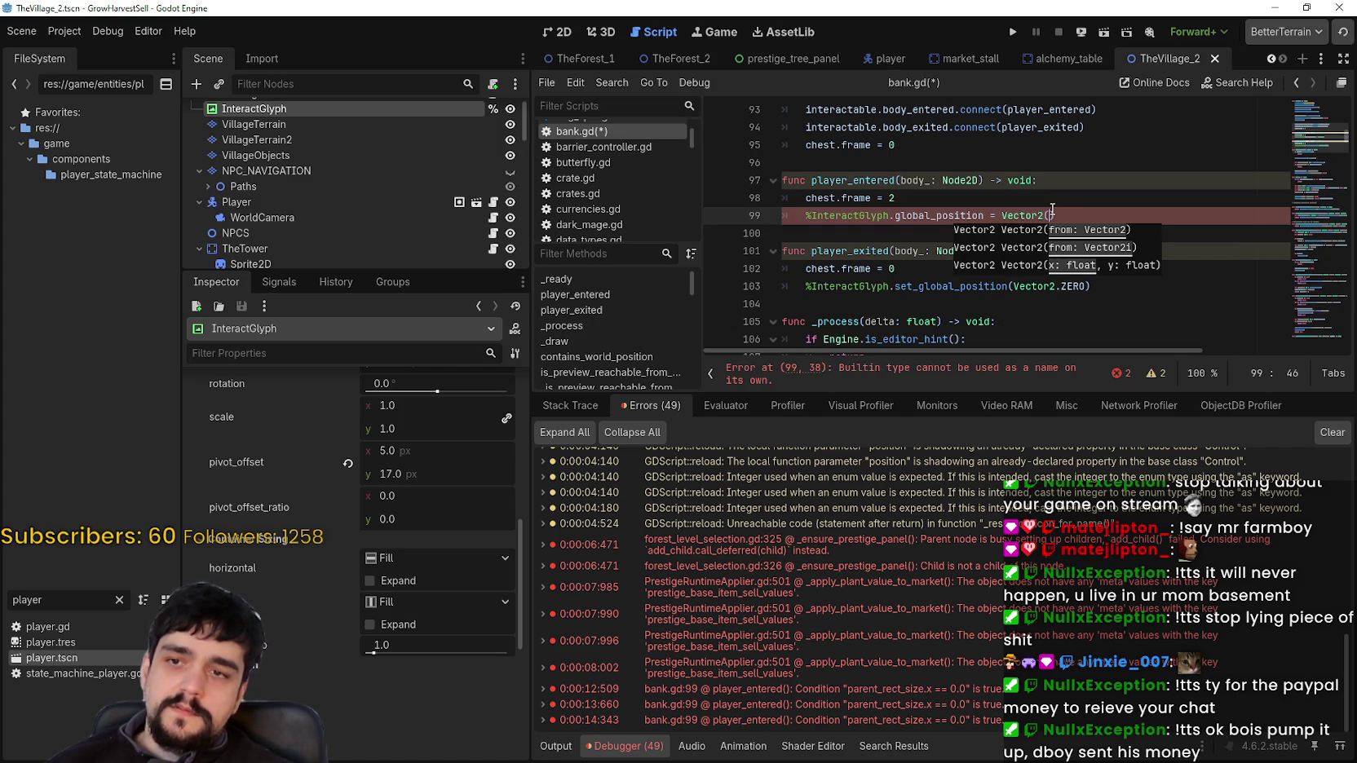
{"action": "type", "text": "global"}
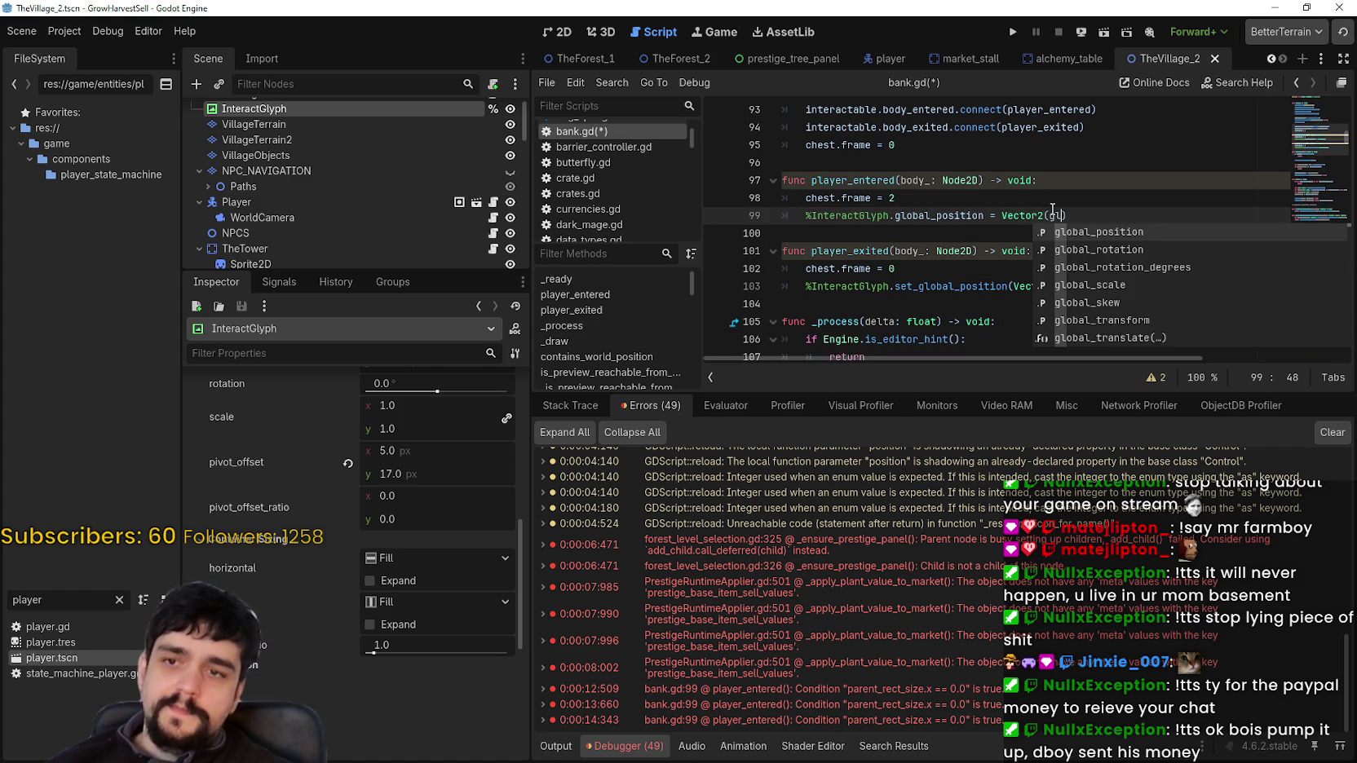
{"action": "key", "text": "Return"}
{"action": "type", "text": ".x, global"}
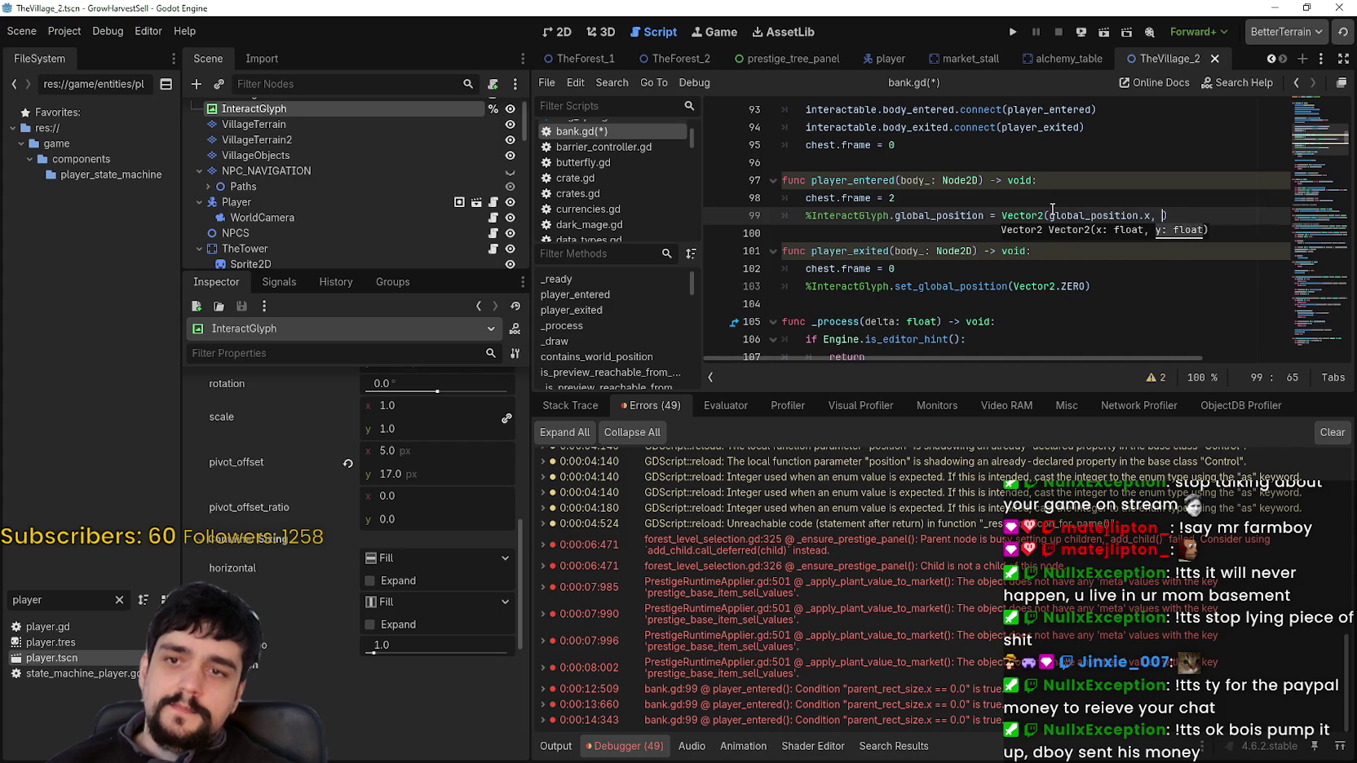
{"action": "key", "text": "Return"}
{"action": "type", "text": ".y"}
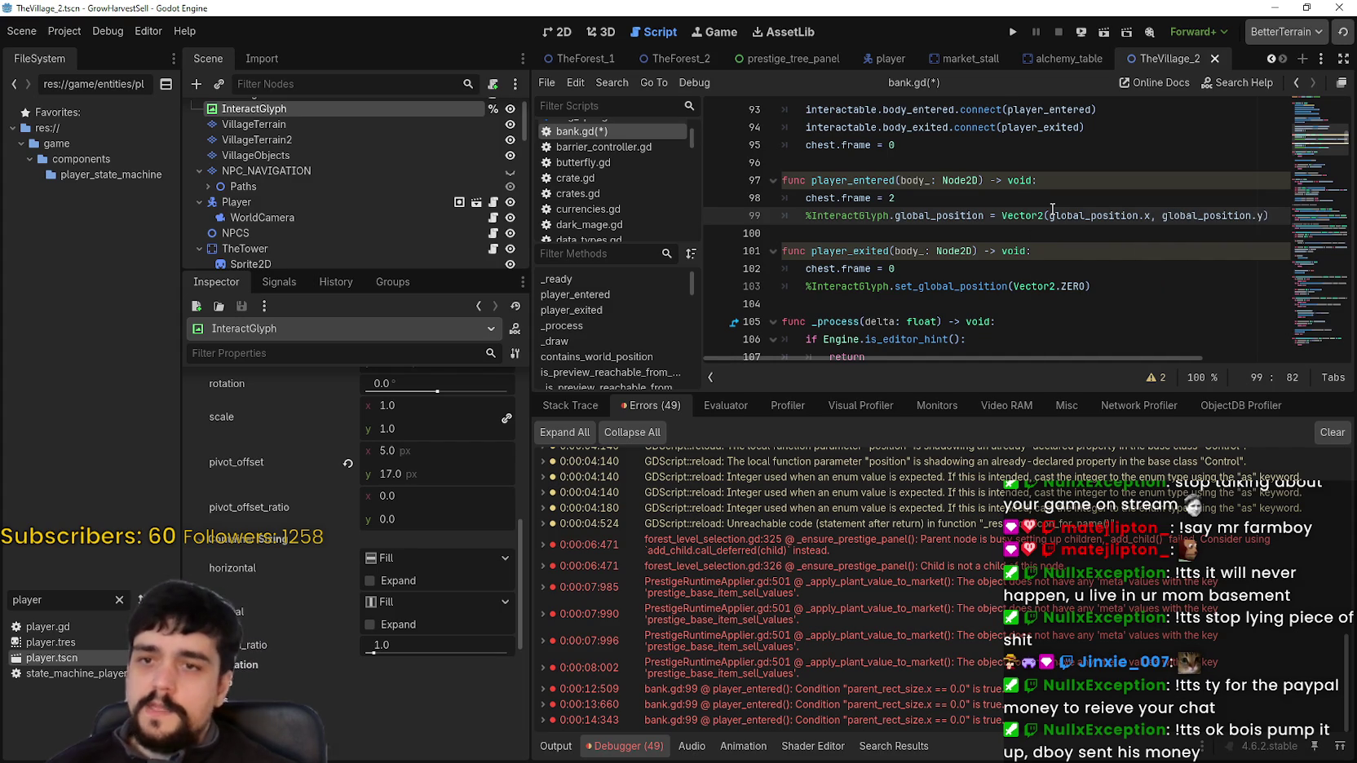
{"action": "left_click", "coordinate": [1142, 252]}
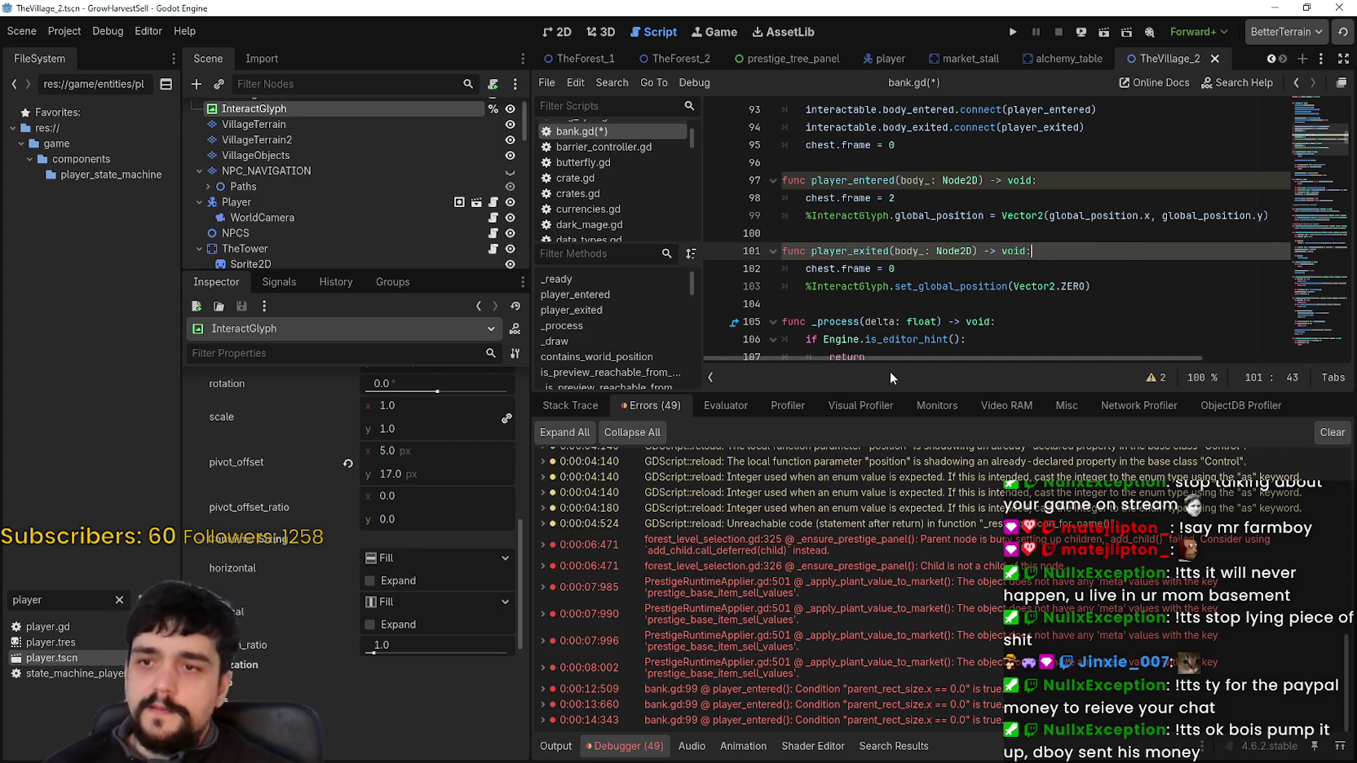
{"action": "left_click_drag", "start_coordinate": [895, 216], "coordinate": [1268, 215]}
{"action": "left_click", "coordinate": [1266, 215]}
{"action": "type", "text": ")"}
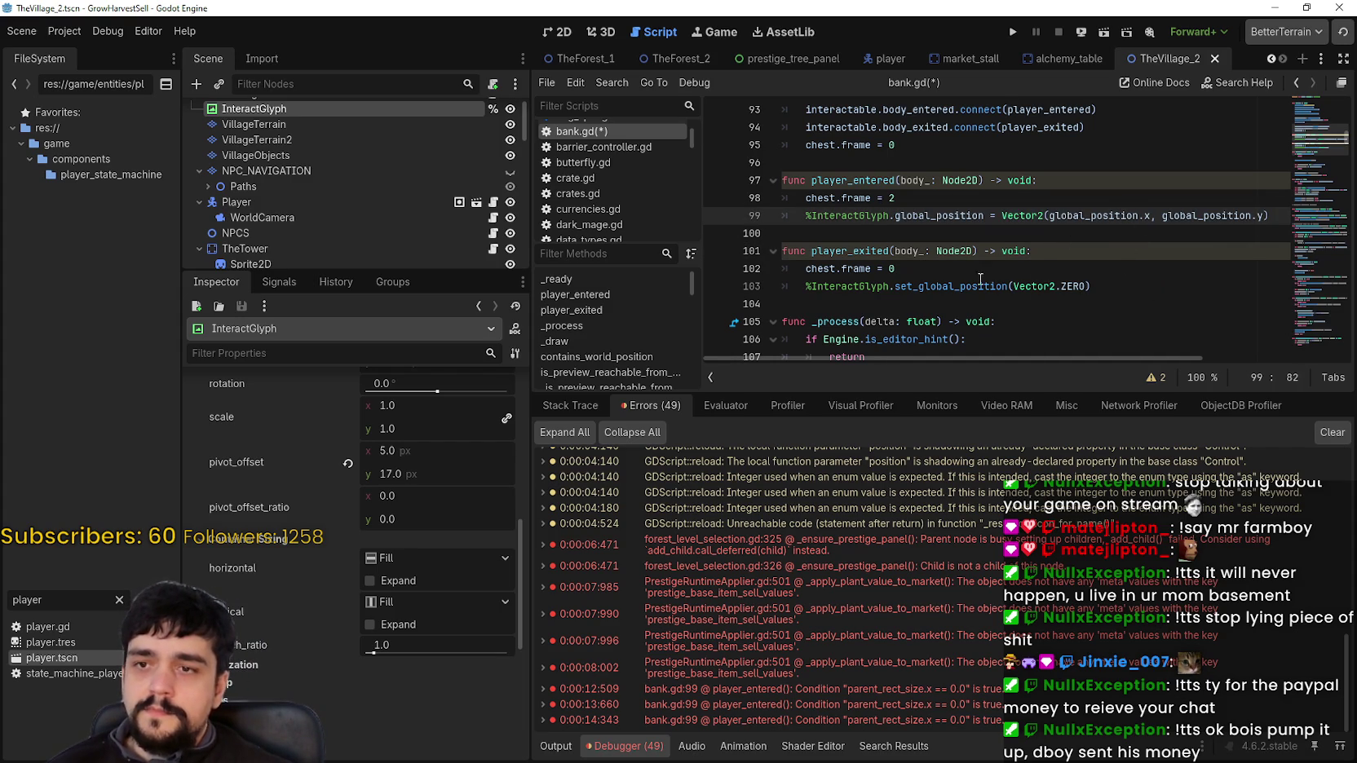
Change line 103 to assign global_position and start replacing its argument with Vector2.ZERO
{"action": "double_click", "coordinate": [928, 215]}
{"action": "key", "text": "ctrl+c"}
{"action": "double_click", "coordinate": [922, 286]}
{"action": "key", "text": "ctrl+v"}
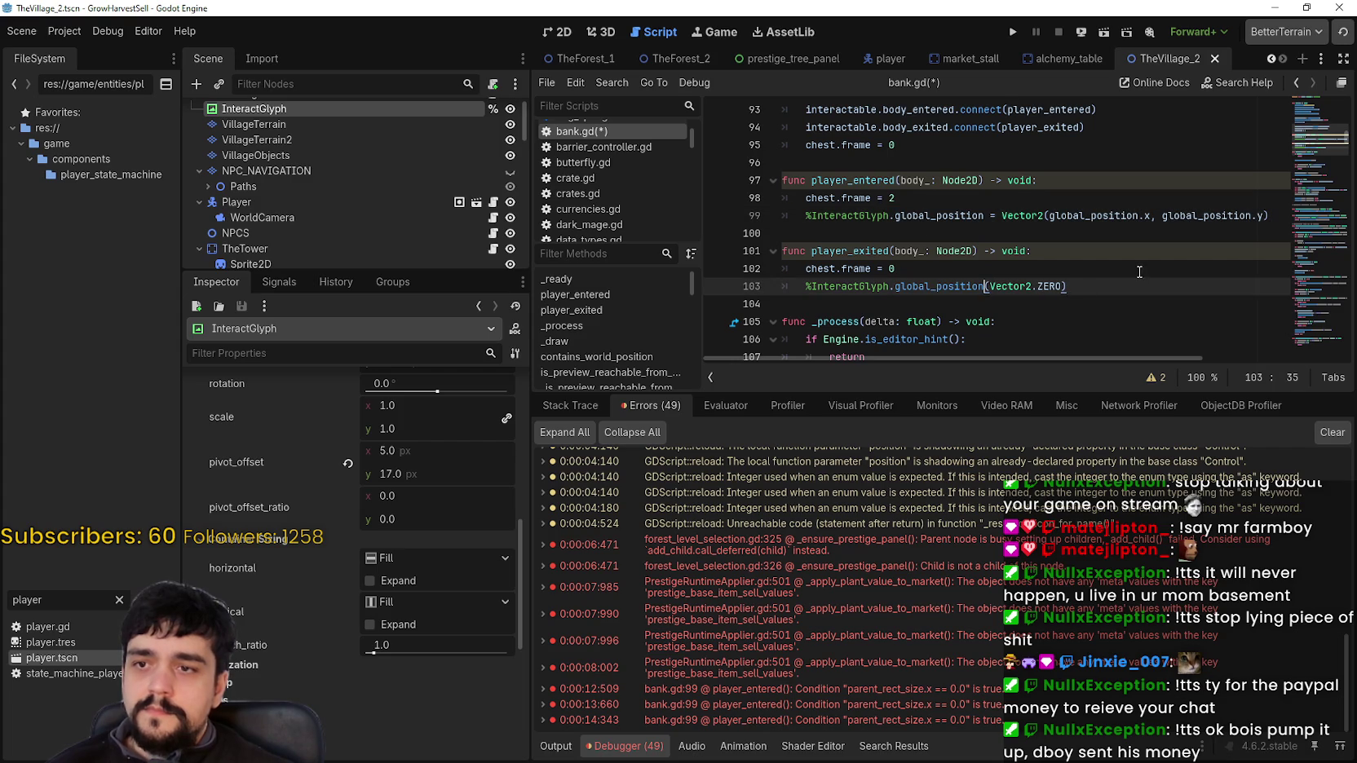
{"action": "key", "text": "ctrl+s"}
{"action": "left_click", "coordinate": [1079, 287], "text": "shift"}
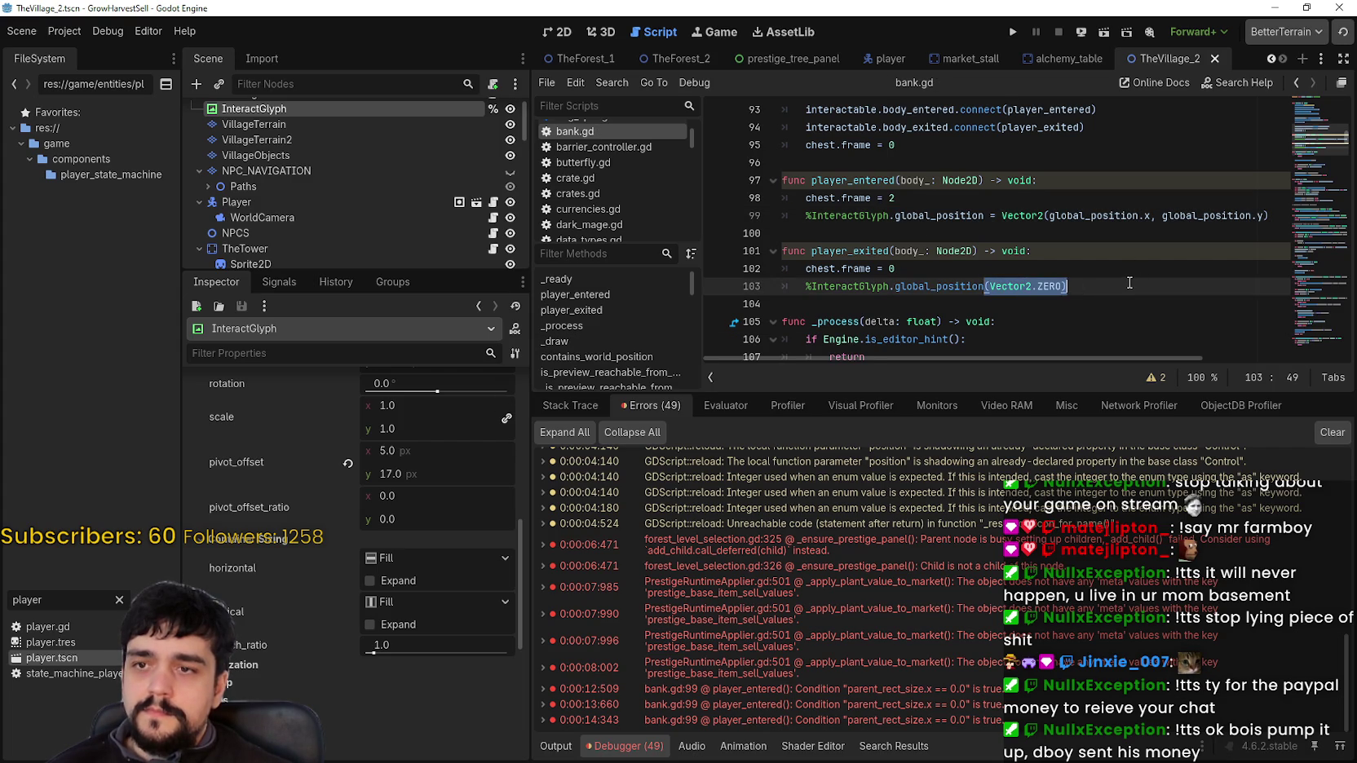
{"action": "key", "text": "BackSpace"}
{"action": "type", "text": "="}
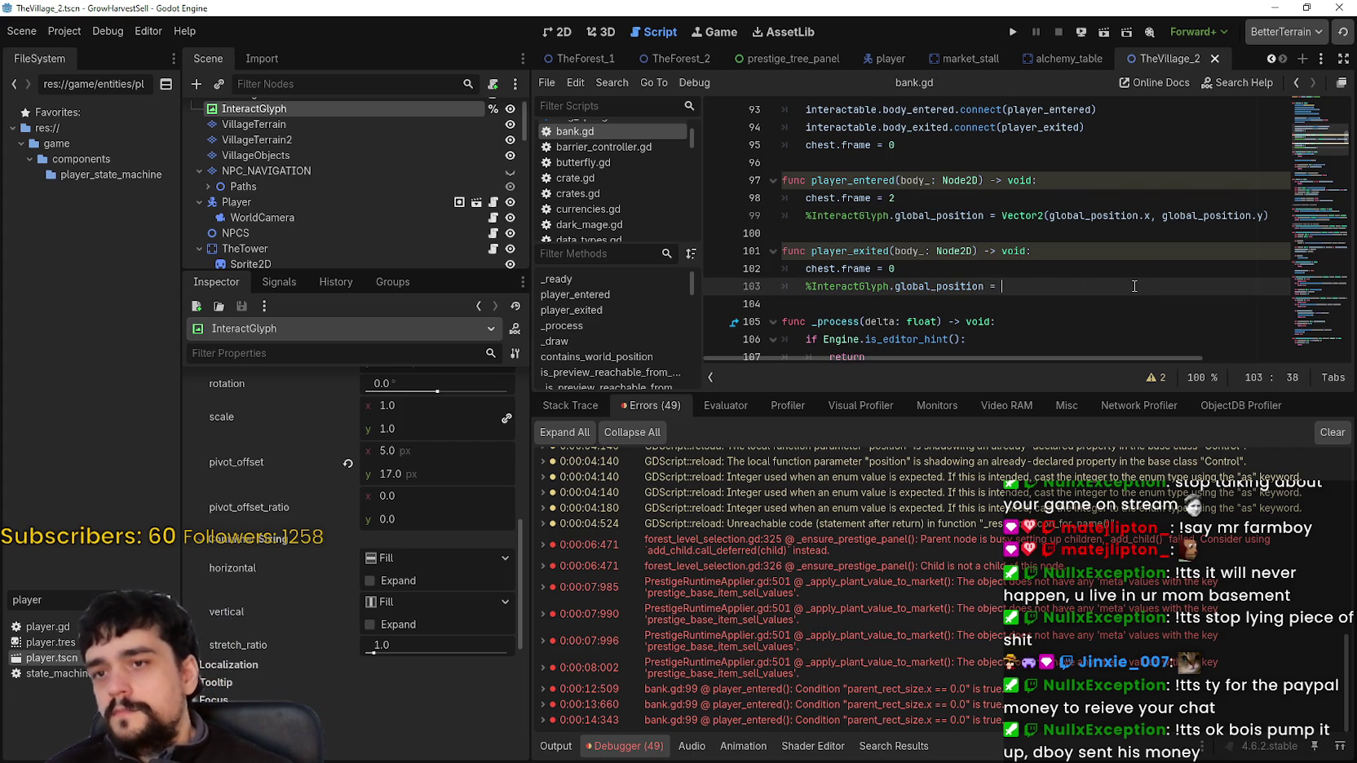
{"action": "type", "text": "Vector"}
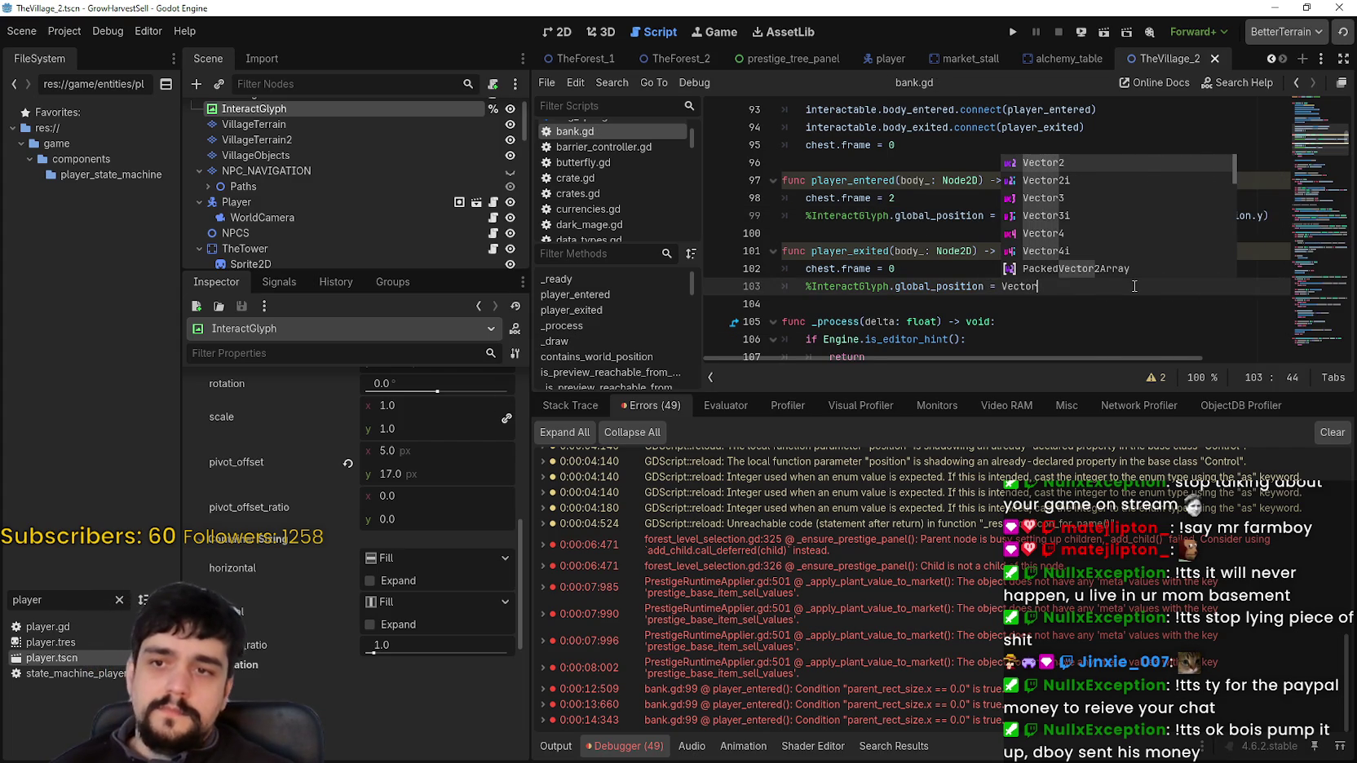
{"action": "type", "text": "2.ZERO"}
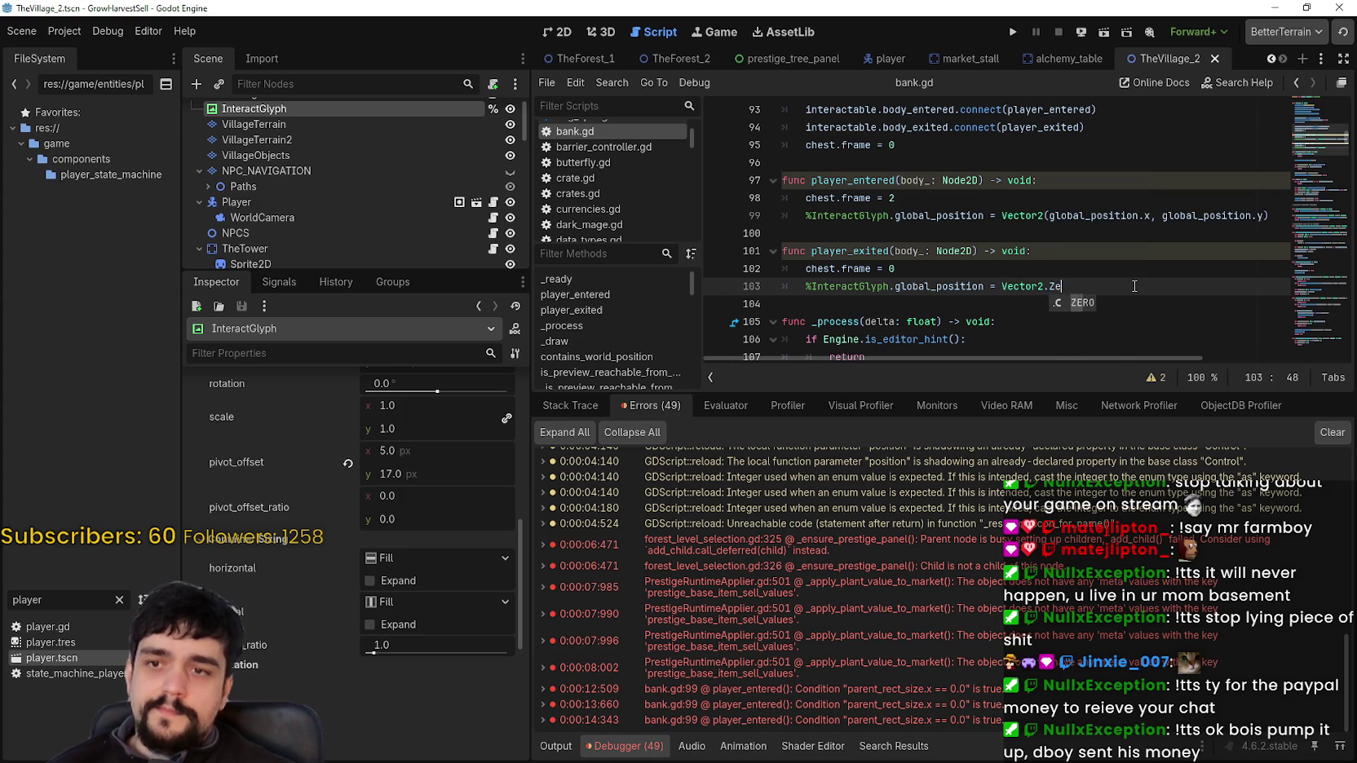
Edit line 99 so the glyph goes to Vector2(global_position.x-5, global_position.y-17)
{"action": "left_click", "coordinate": [1161, 216]}
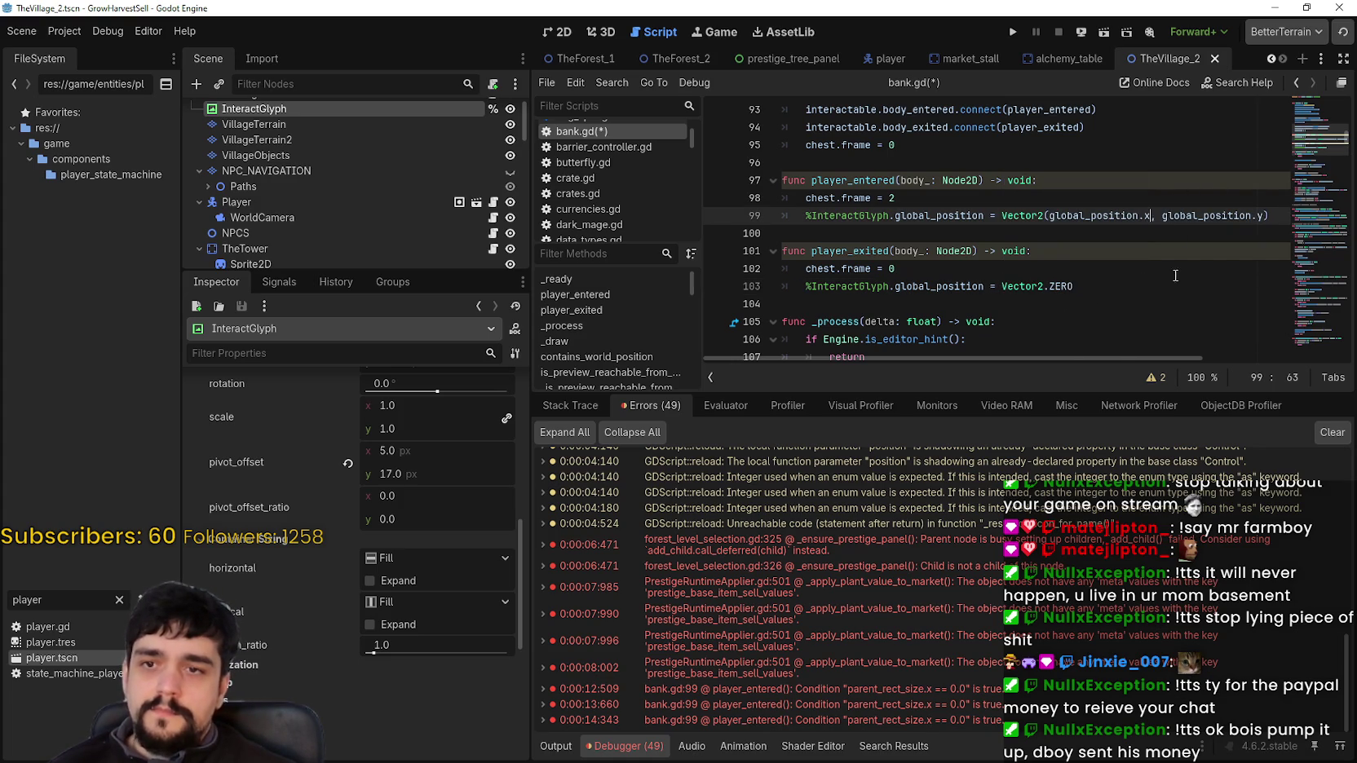
{"action": "scroll", "coordinate": [440, 506], "scroll_direction": "up", "scroll_amount": 3}
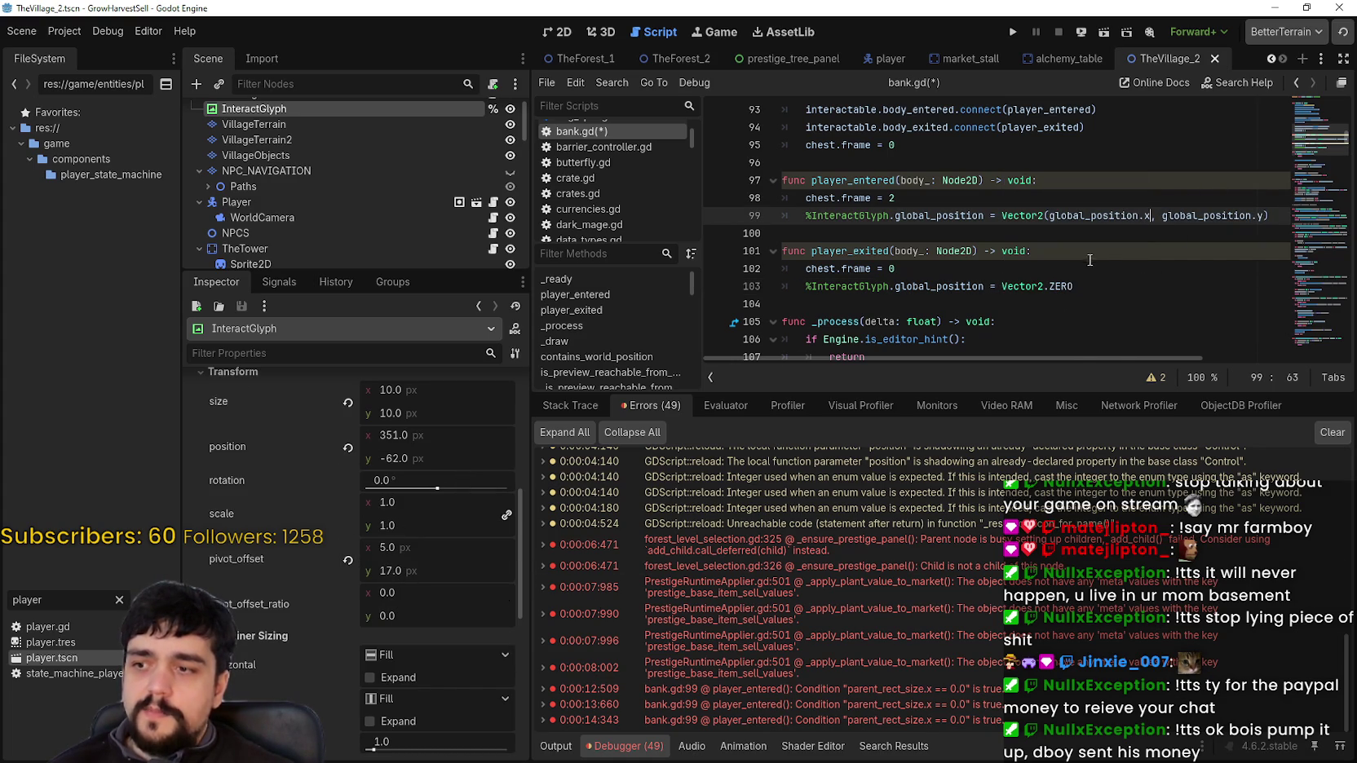
{"action": "type", "text": "+5"}
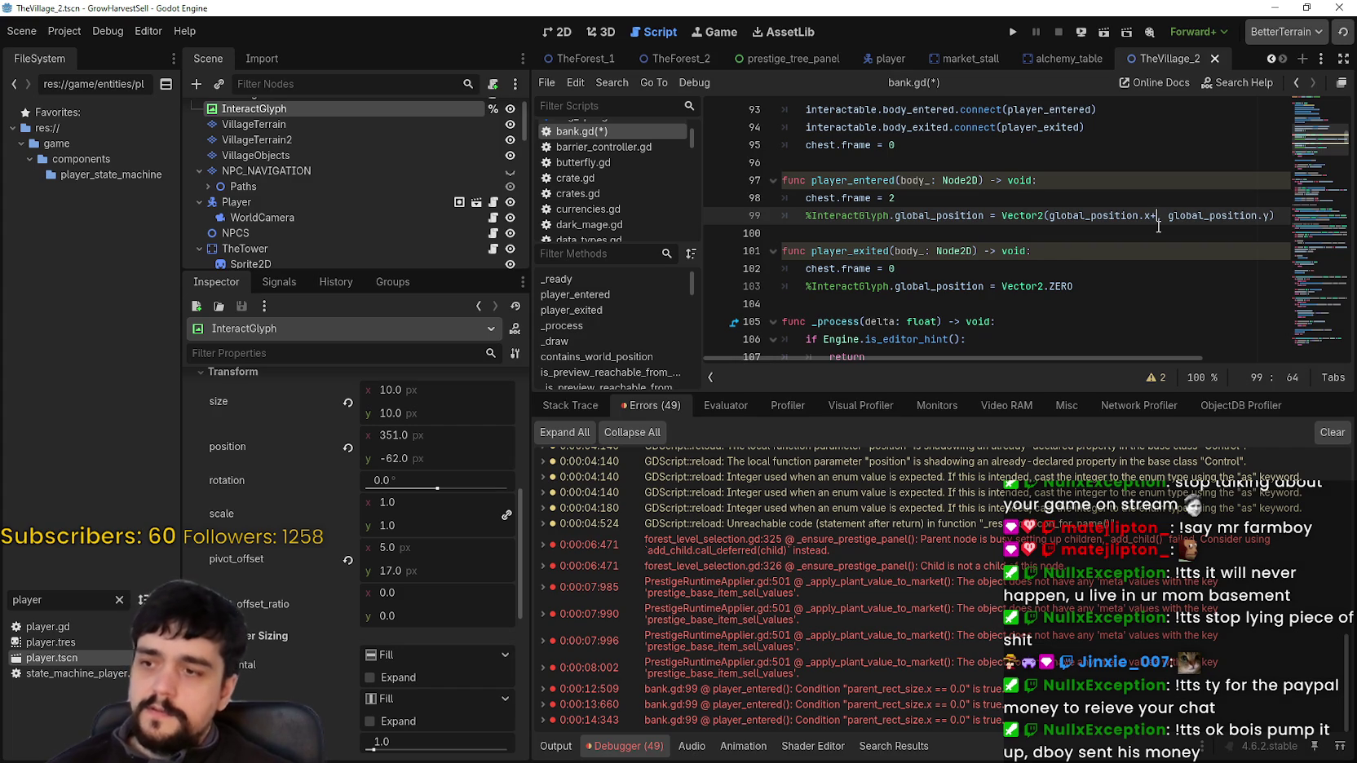
{"action": "left_click", "coordinate": [1276, 218]}
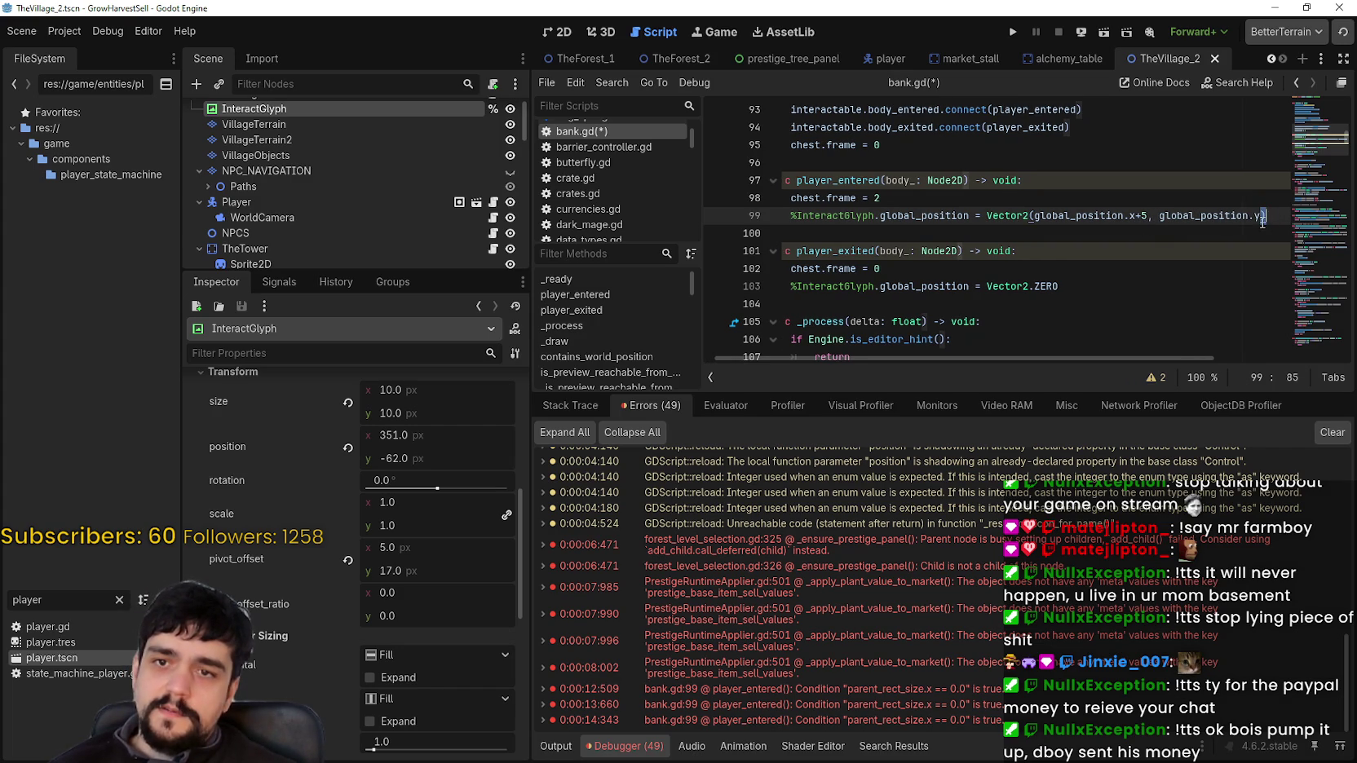
{"action": "left_click", "coordinate": [1259, 218]}
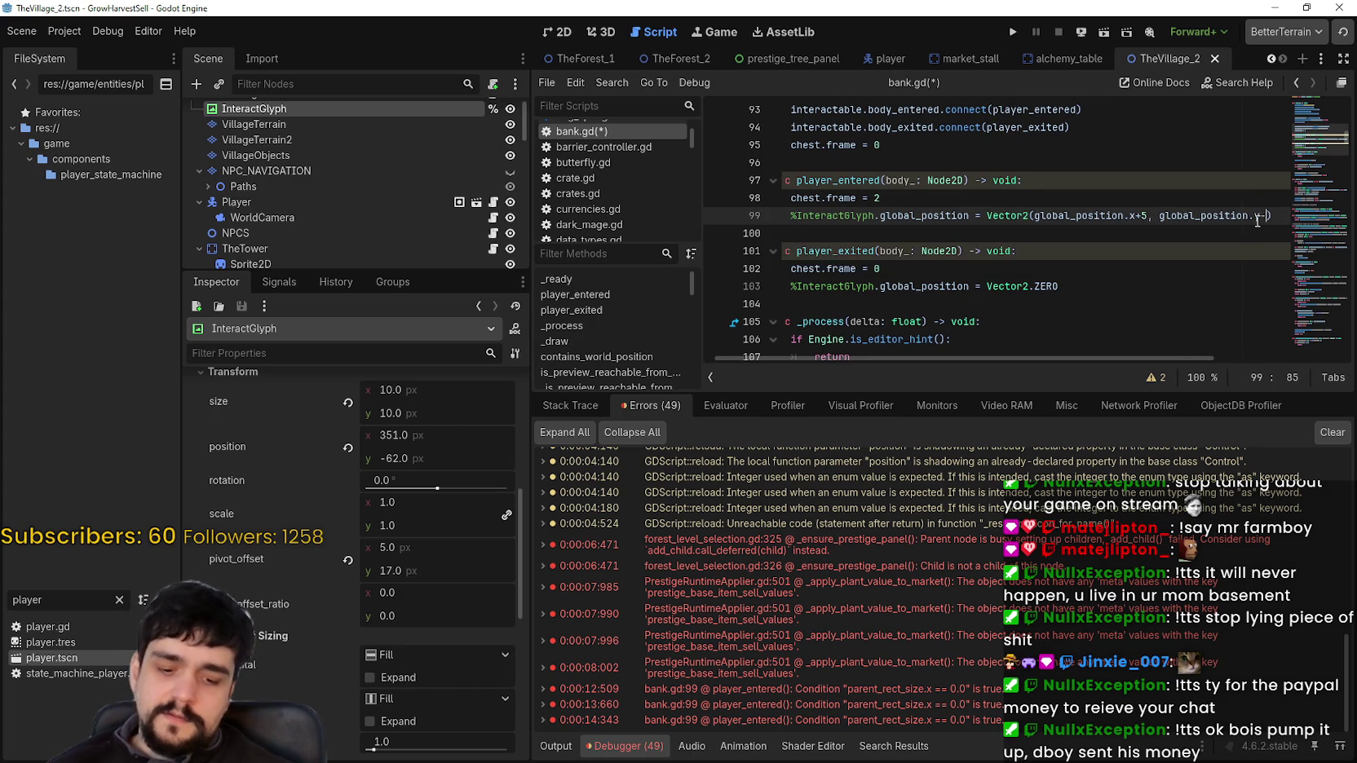
{"action": "type", "text": "15"}
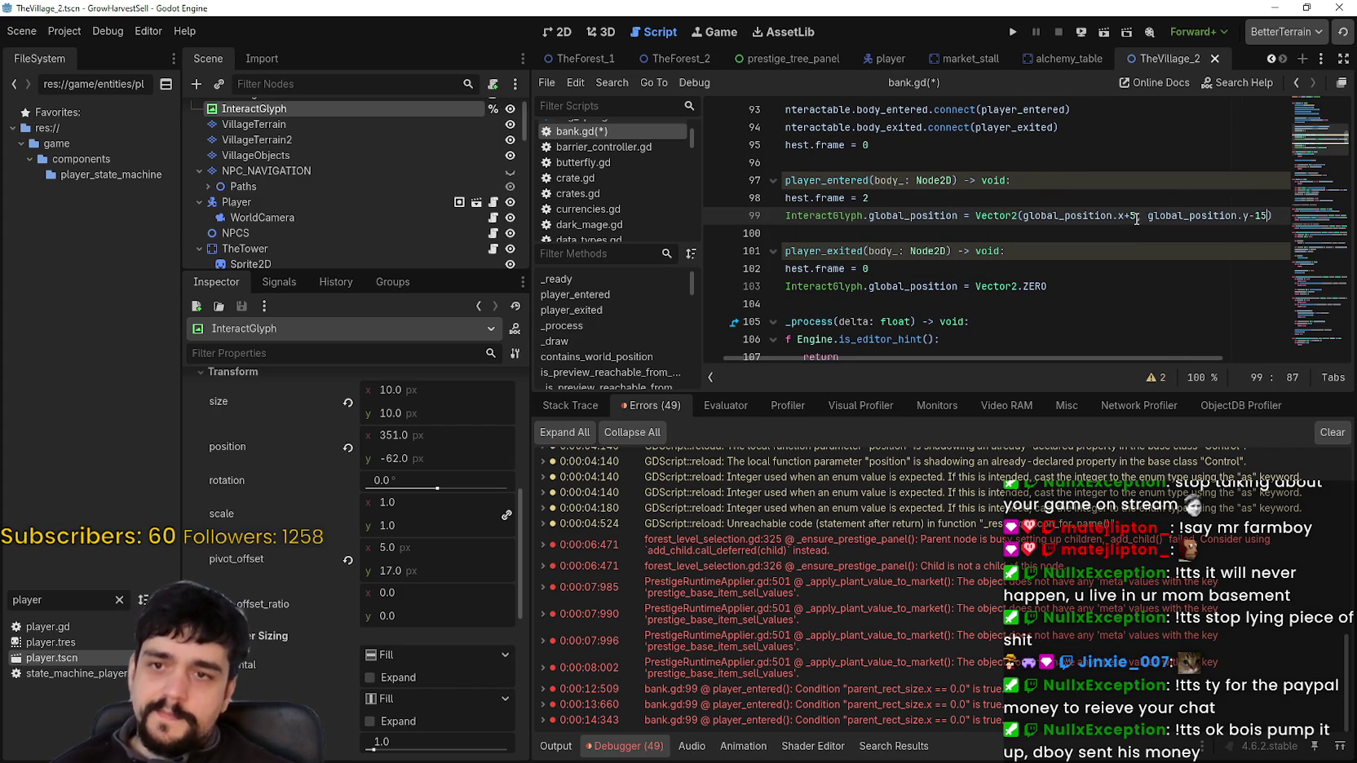
{"action": "type", "text": "5"}
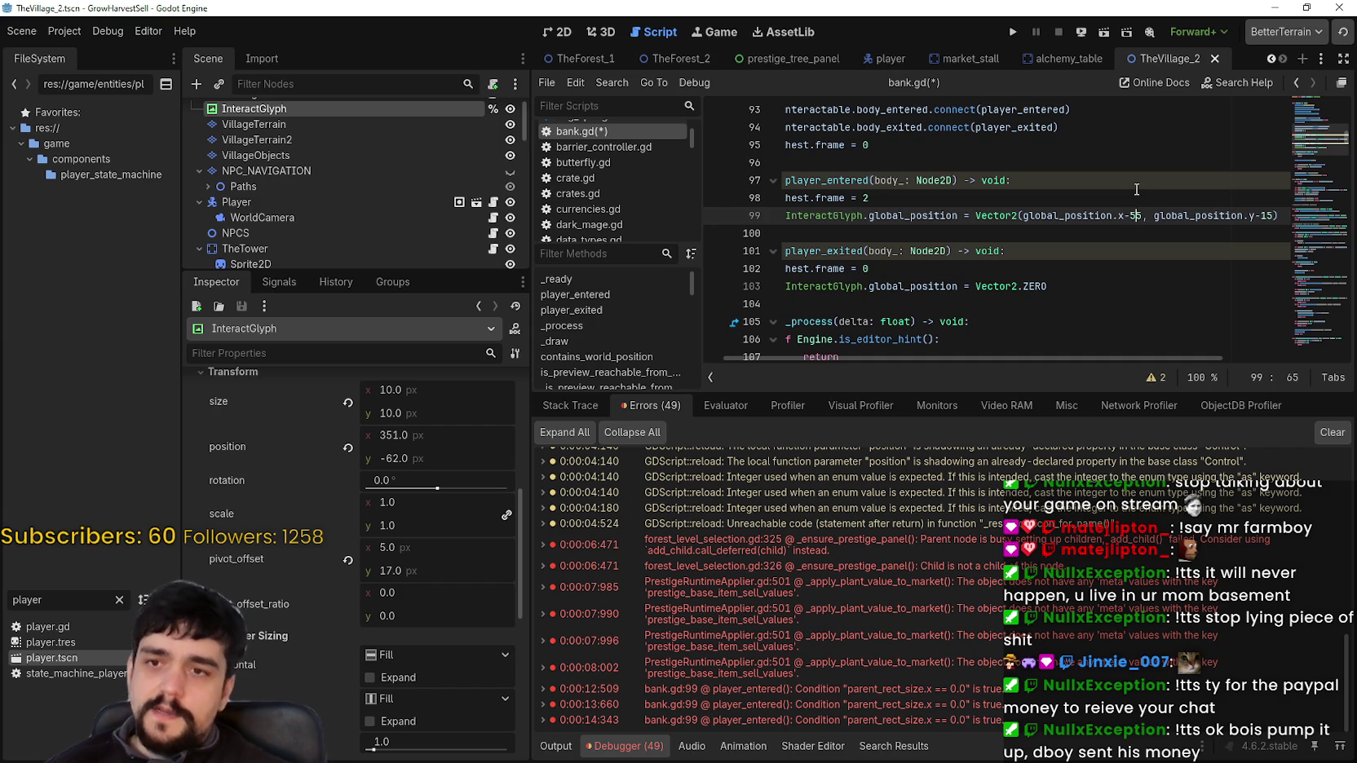
{"action": "key", "text": "BackSpace"}
Save bank.gd, reset the InteractGlyph's pivot offset to zero, and save the scene
{"action": "key", "text": "ctrl+s"}
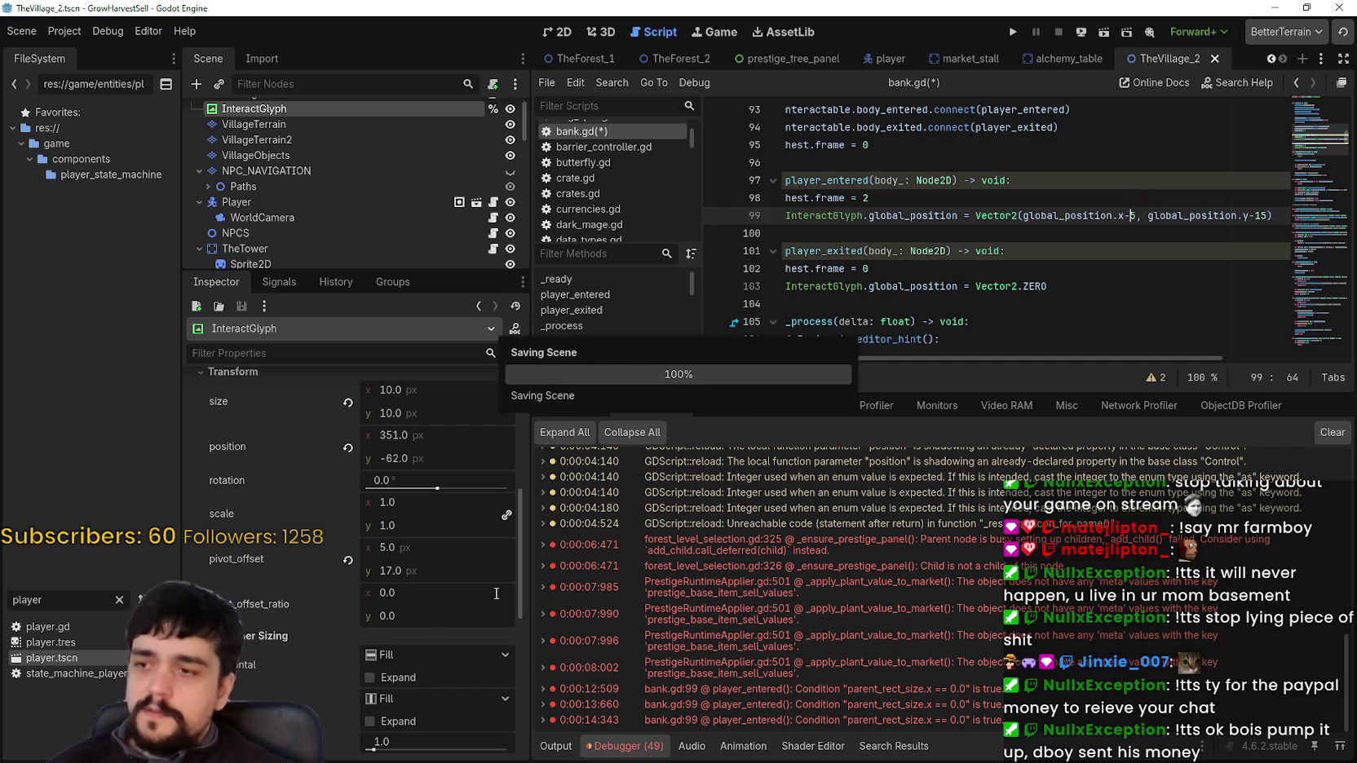
{"action": "left_click", "coordinate": [1264, 215]}
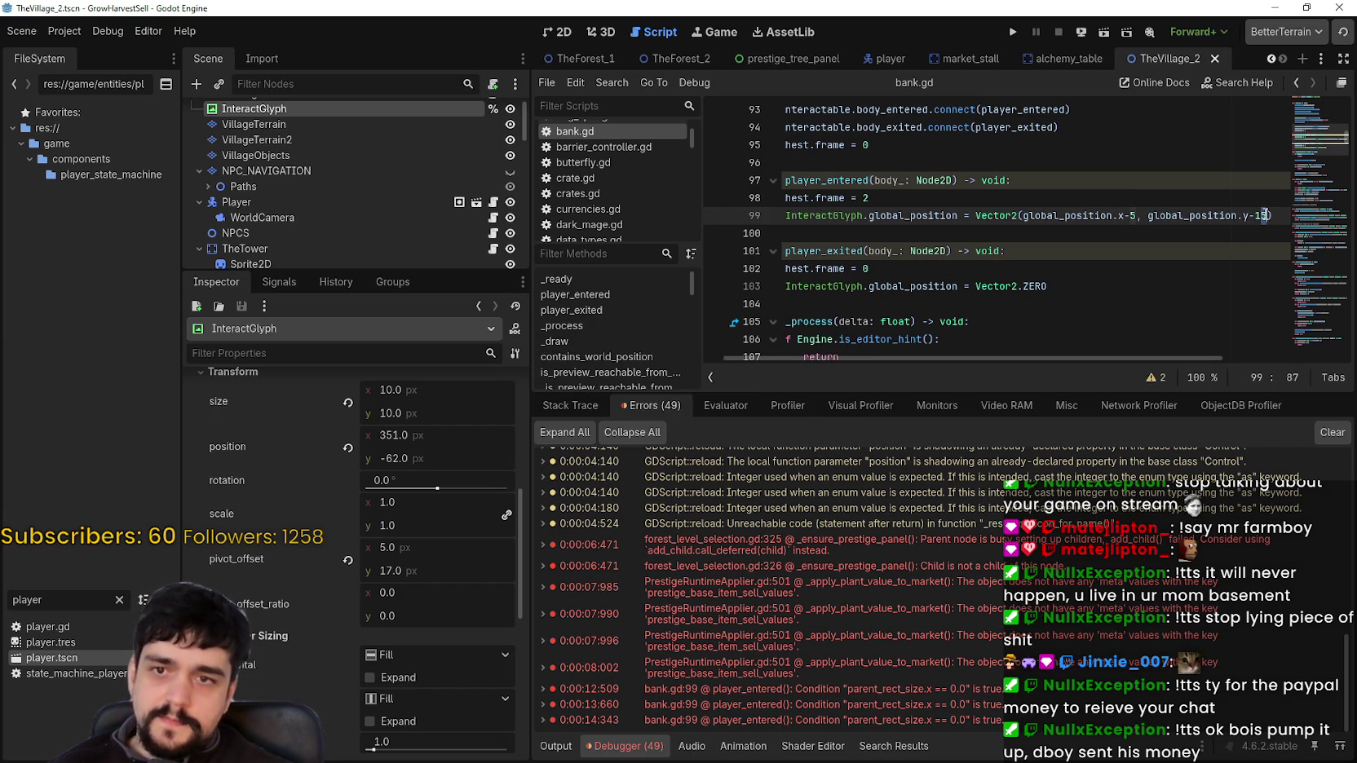
{"action": "left_click", "coordinate": [1077, 234]}
{"action": "key", "text": "ctrl+s"}
{"action": "left_click", "coordinate": [348, 561]}
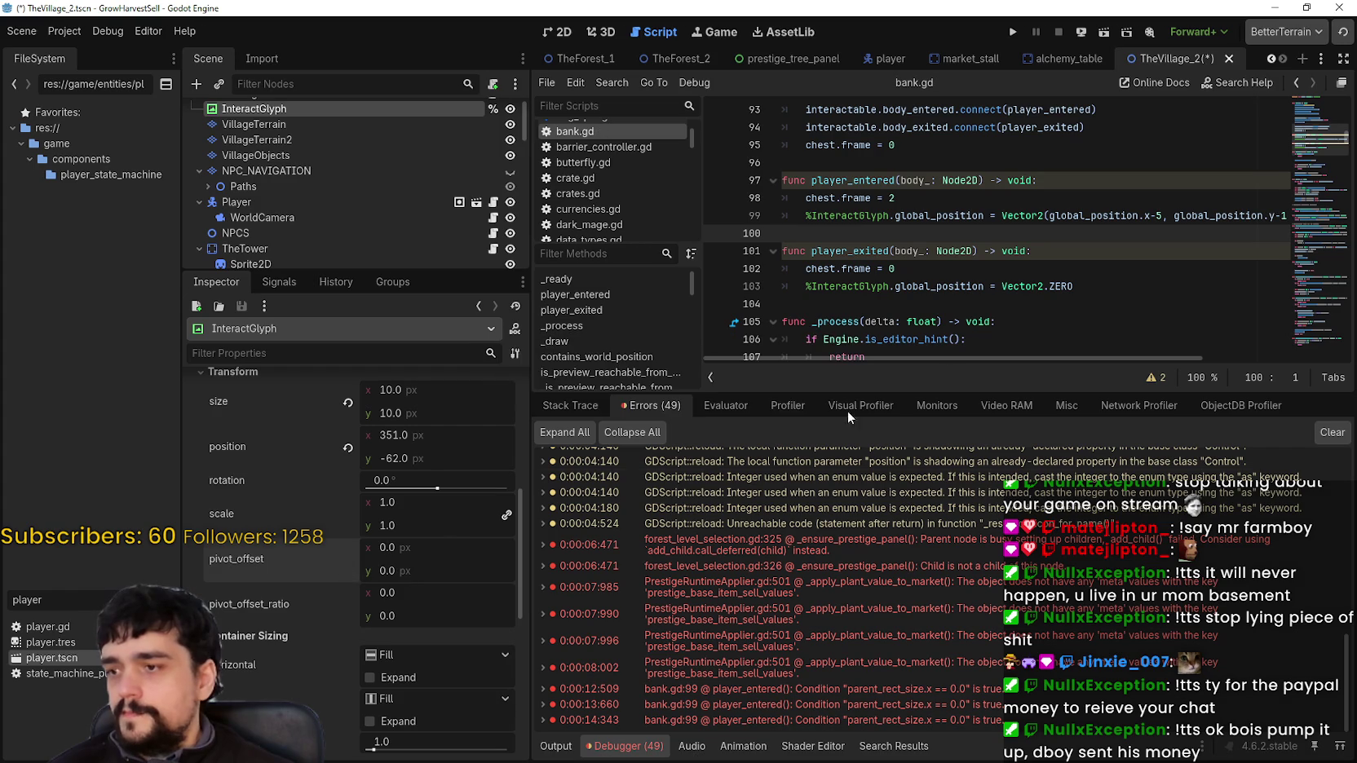
{"action": "key", "text": "ctrl+s"}
Run the game, start from the title screen and walk the player to the chest
{"action": "left_click", "coordinate": [1011, 34]}
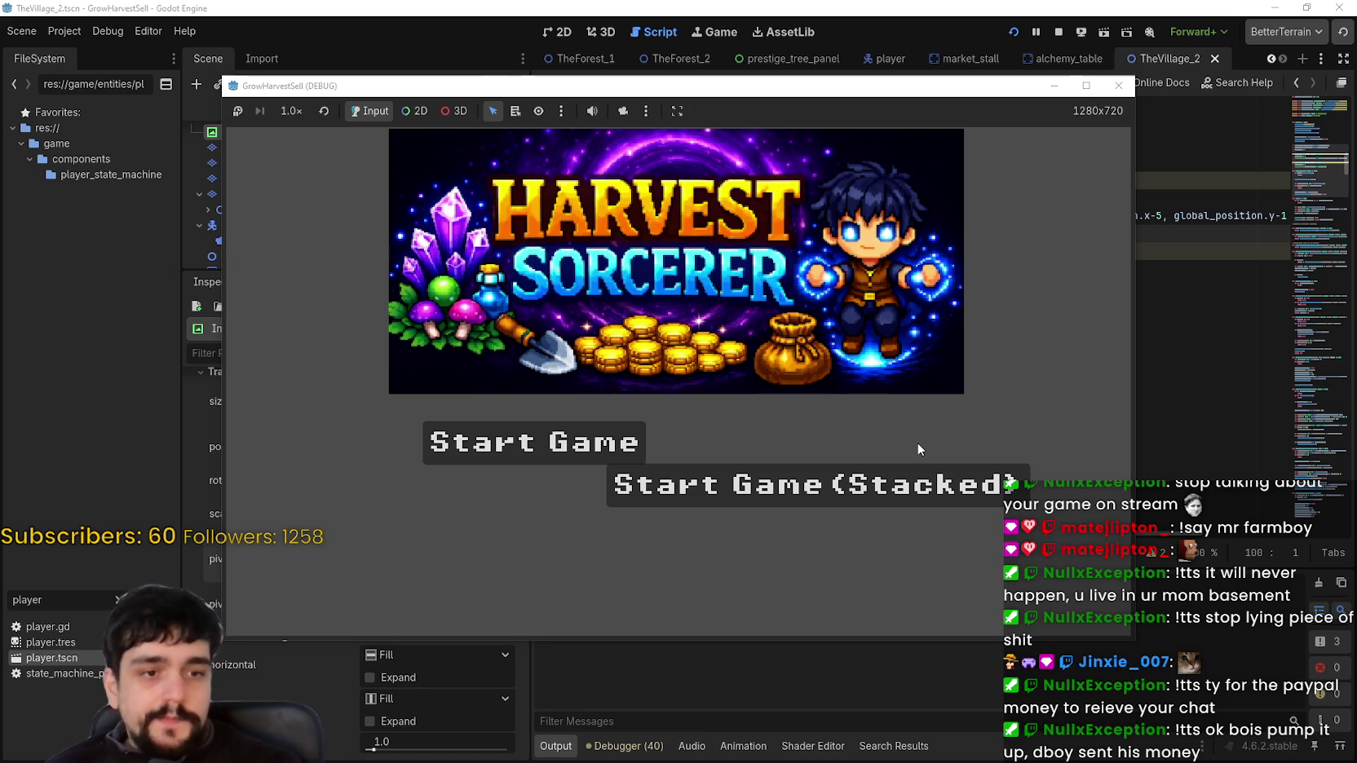
{"action": "left_click", "coordinate": [603, 448]}
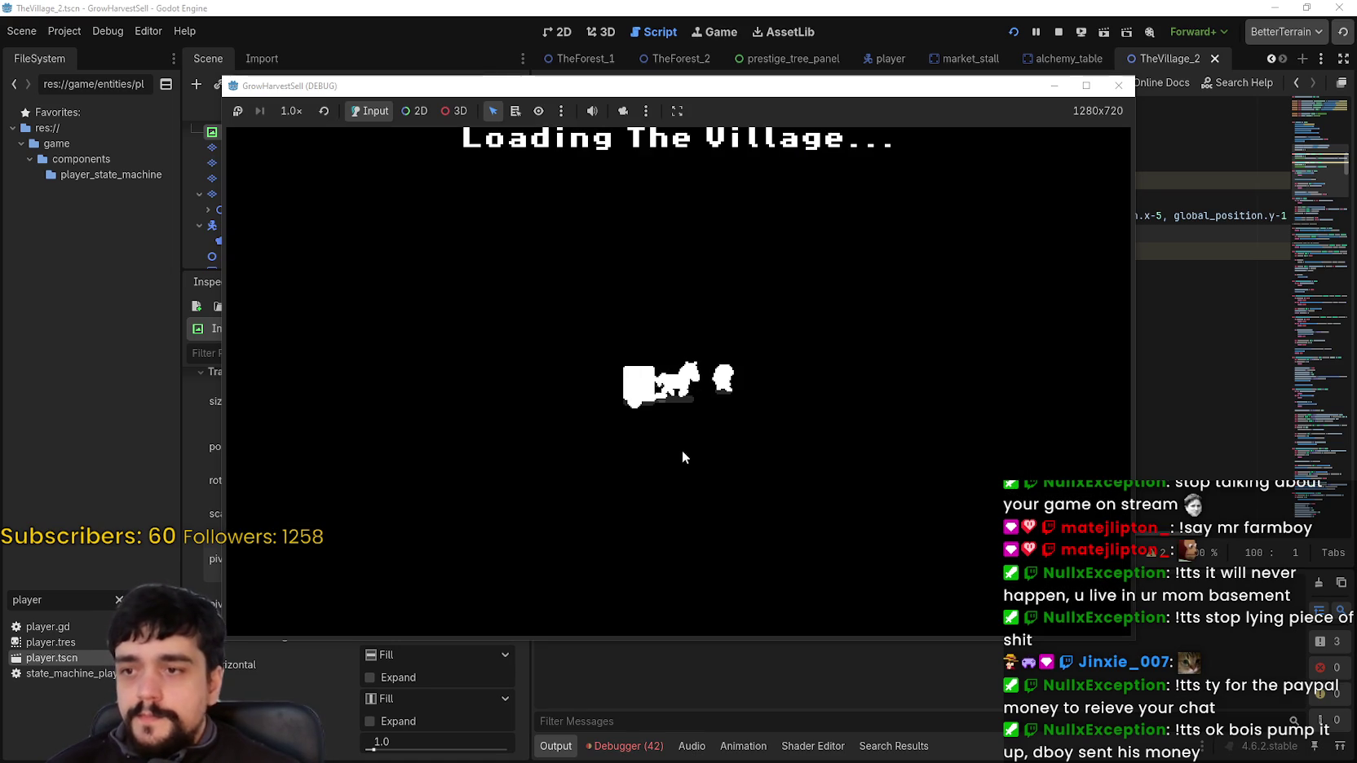
{"action": "key", "text": "d"}
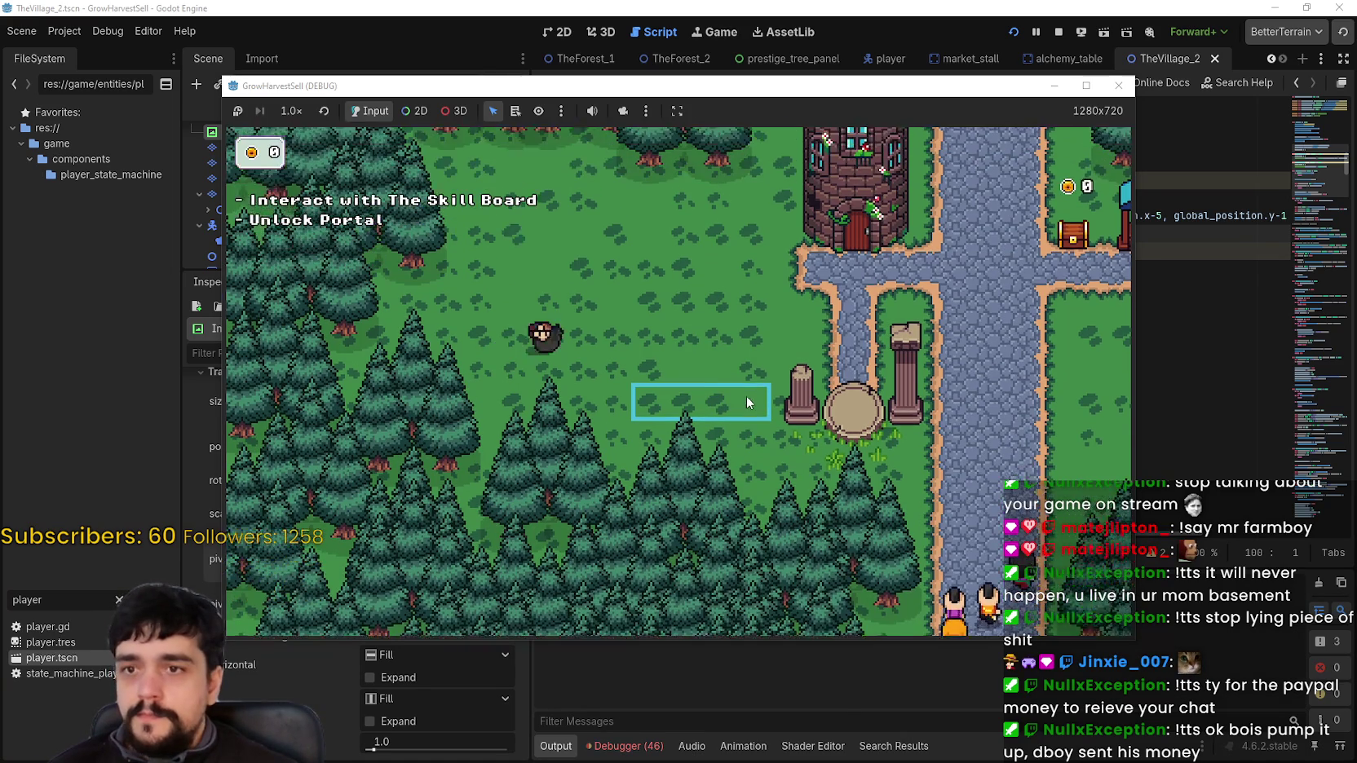
{"action": "key", "text": "d"}
{"action": "key", "text": "w"}
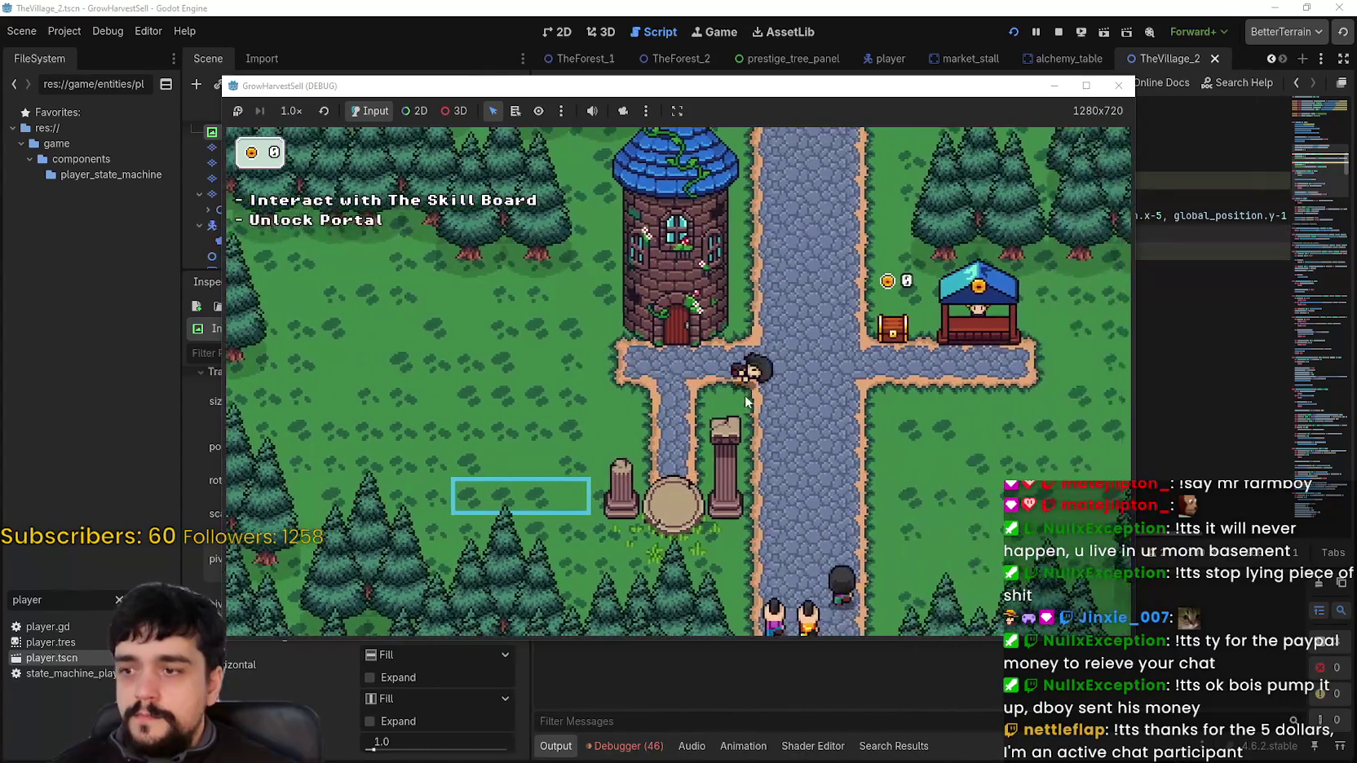
{"action": "key", "text": "d"}
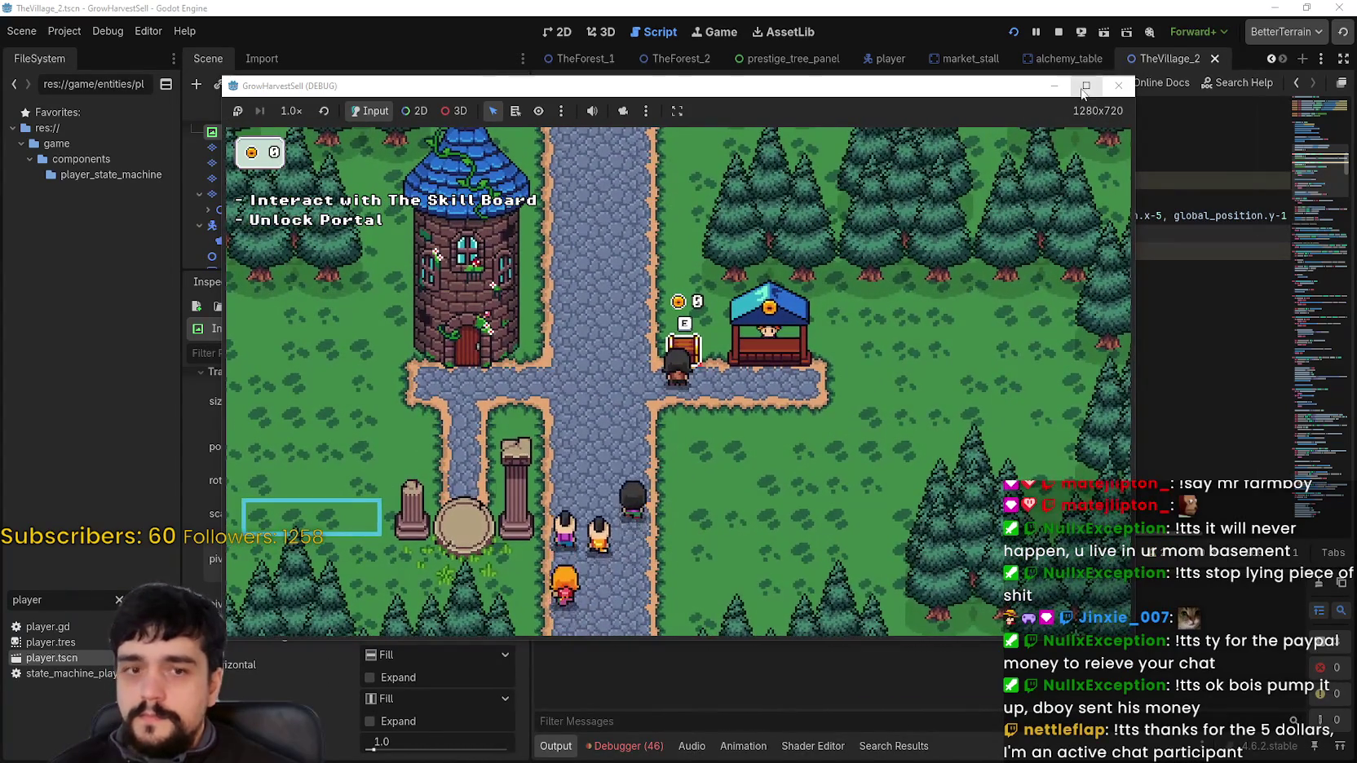
In full screen, step away from the chest and back to check the E glyph, then stop the game
{"action": "left_click", "coordinate": [1086, 84]}
{"action": "left_click", "coordinate": [840, 449]}
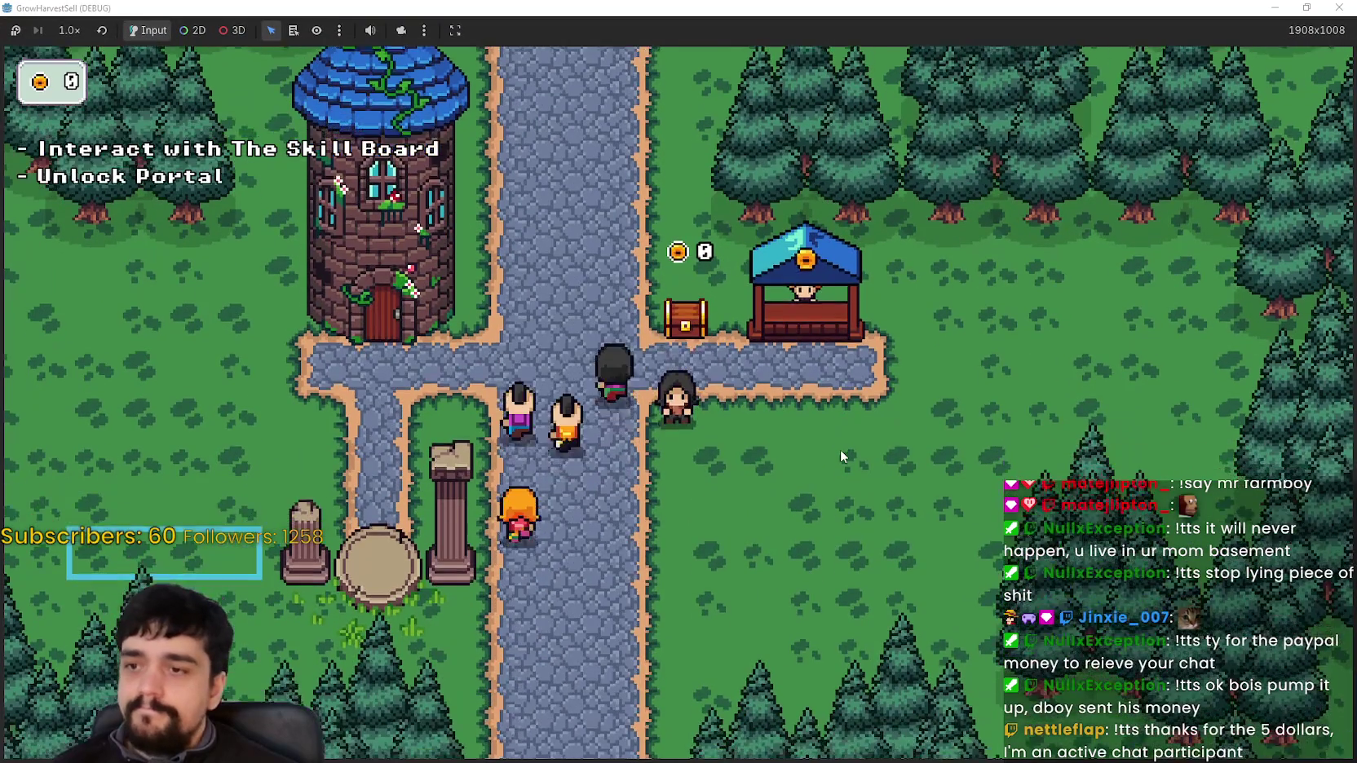
{"action": "key", "text": "s"}
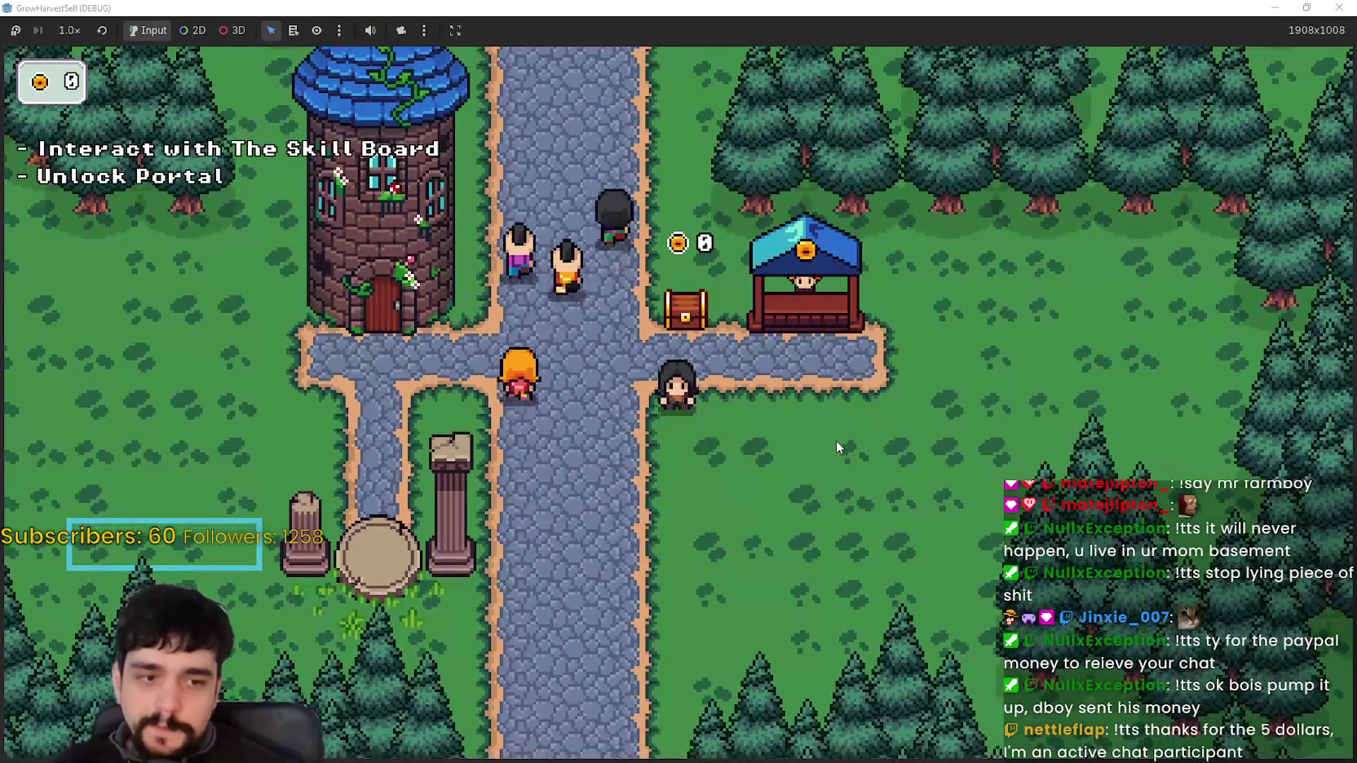
{"action": "key", "text": "w"}
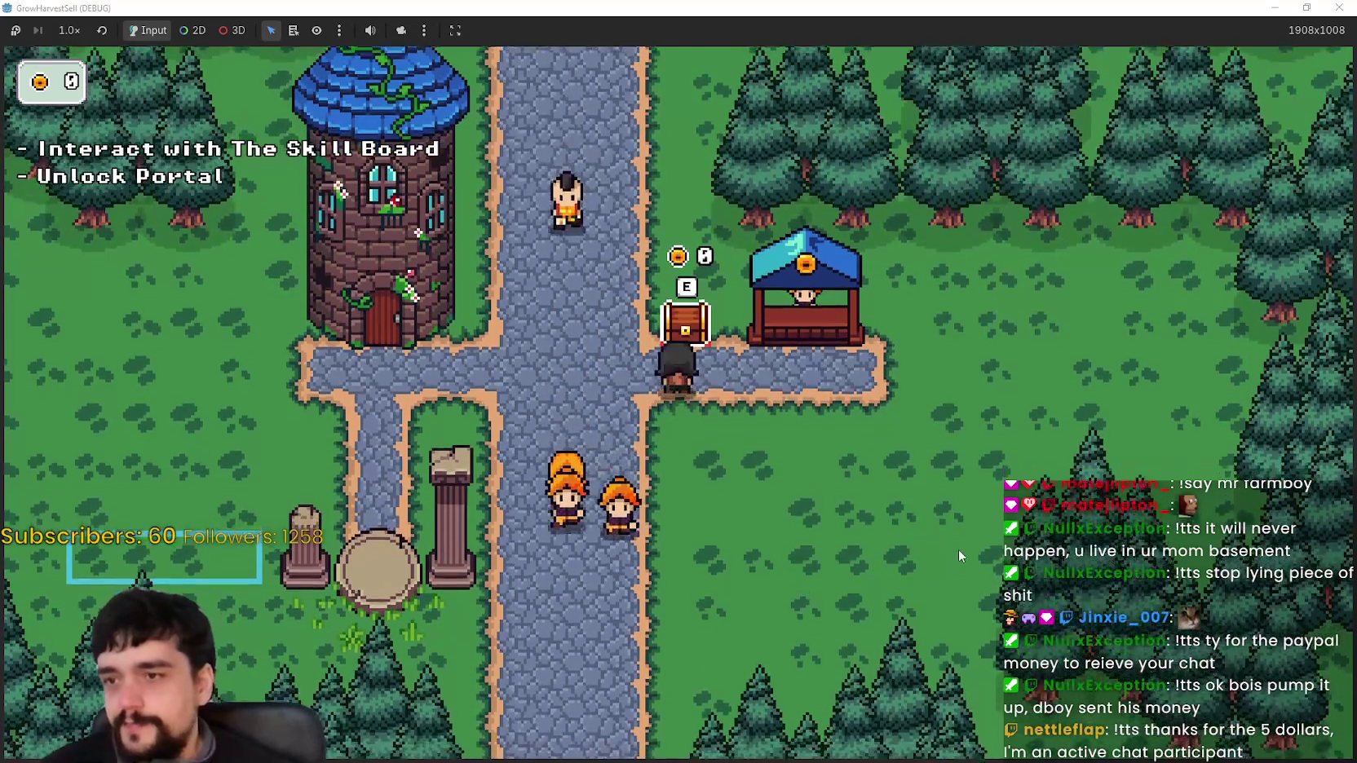
{"action": "key", "text": "d"}
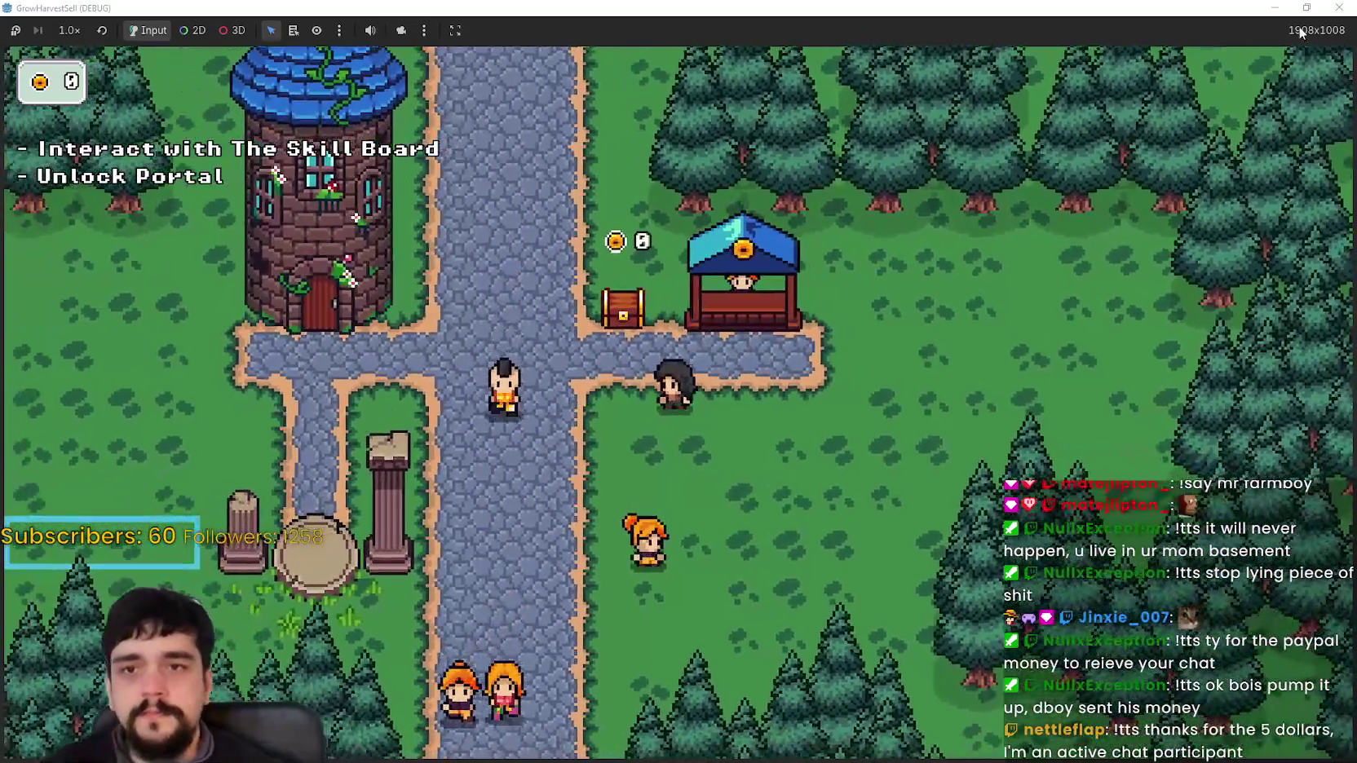
{"action": "left_click", "coordinate": [1306, 7]}
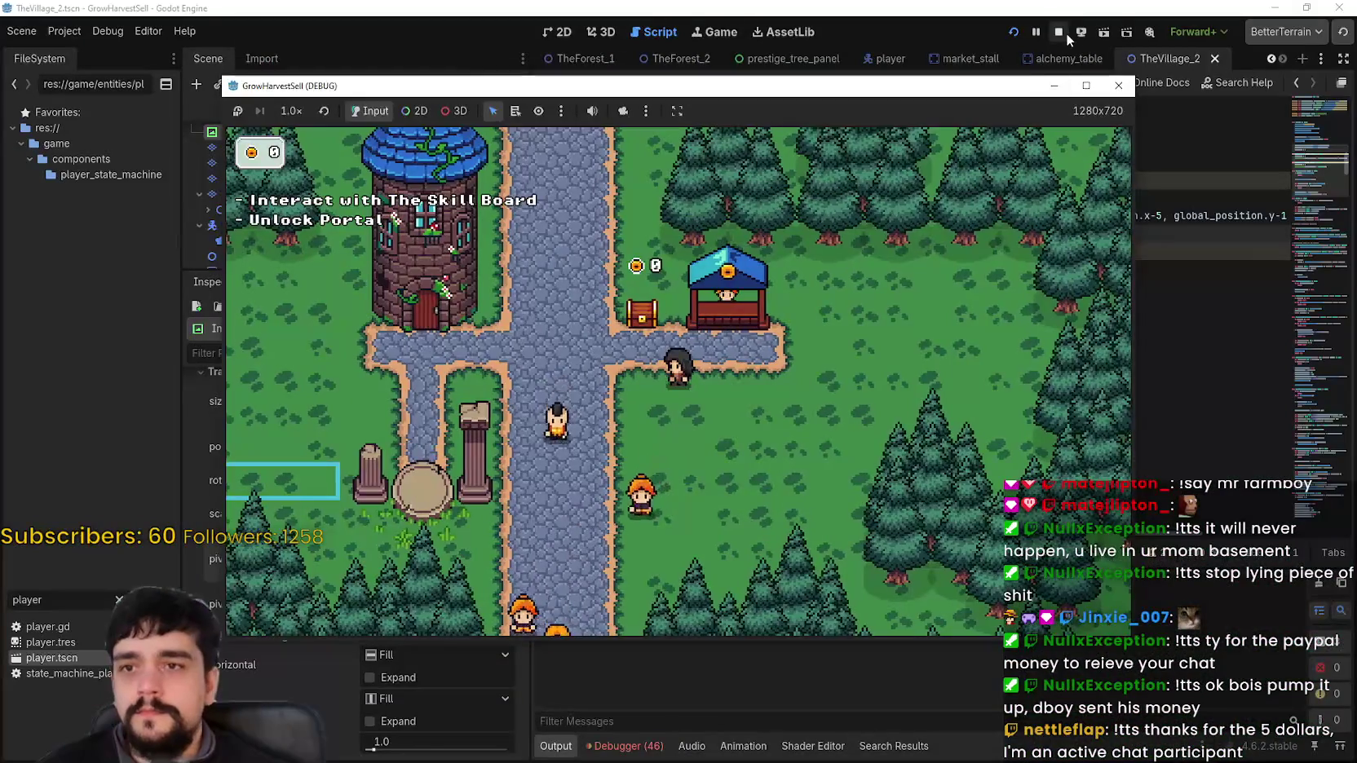
{"action": "left_click", "coordinate": [1112, 70]}
{"action": "left_click", "coordinate": [1034, 281]}
Copy the glyph line and paste it into player_entered in market_stall.gd, then save
{"action": "left_click", "coordinate": [732, 215]}
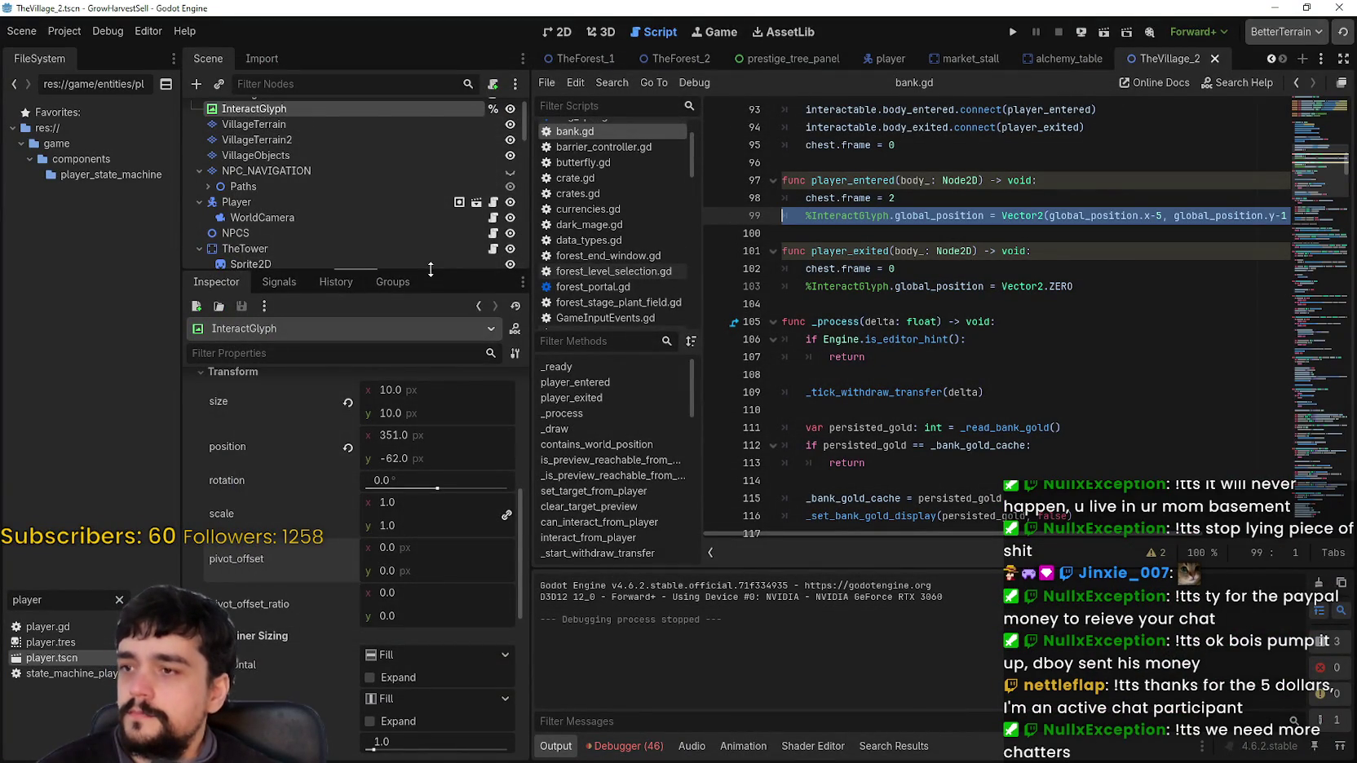
{"action": "left_click_drag", "start_coordinate": [431, 270], "coordinate": [430, 581]}
{"action": "scroll", "coordinate": [365, 482], "scroll_direction": "down", "scroll_amount": 5}
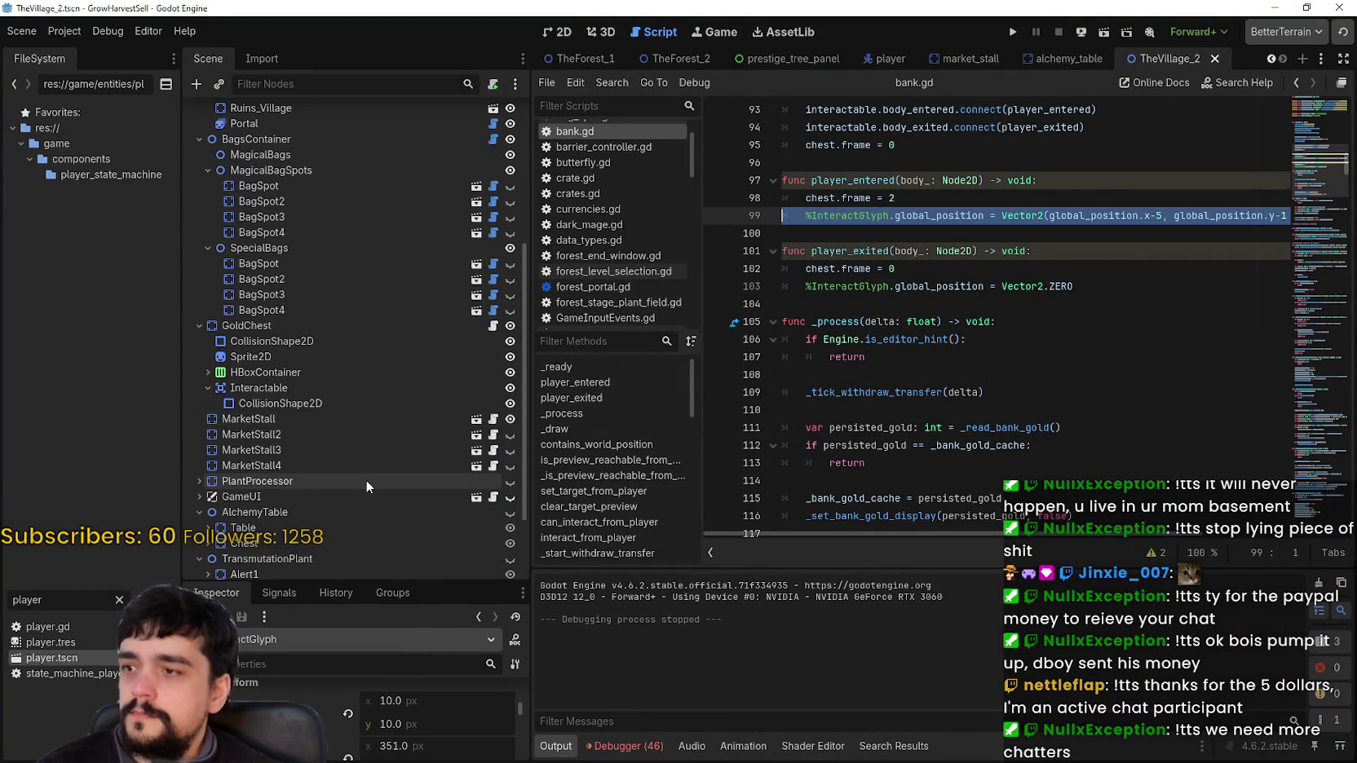
{"action": "left_click", "coordinate": [261, 416]}
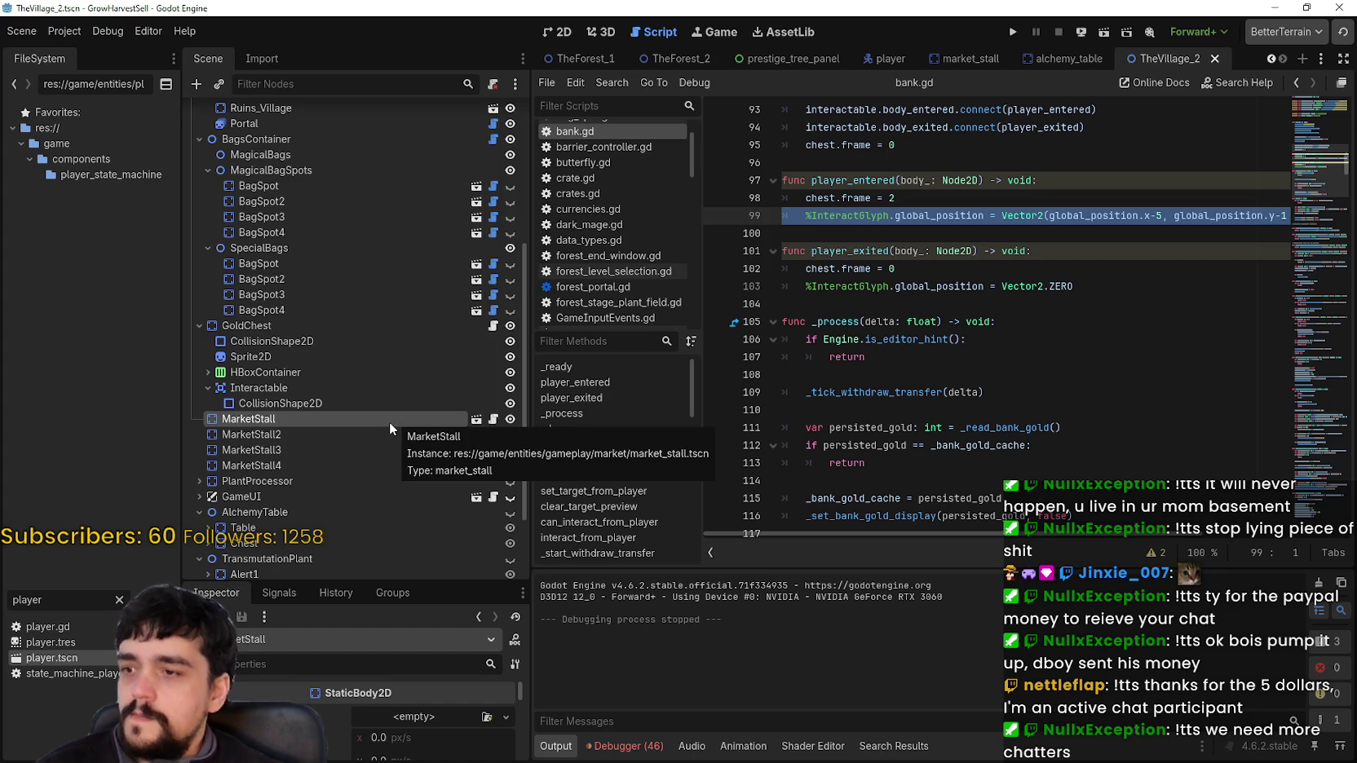
{"action": "left_click", "coordinate": [481, 420]}
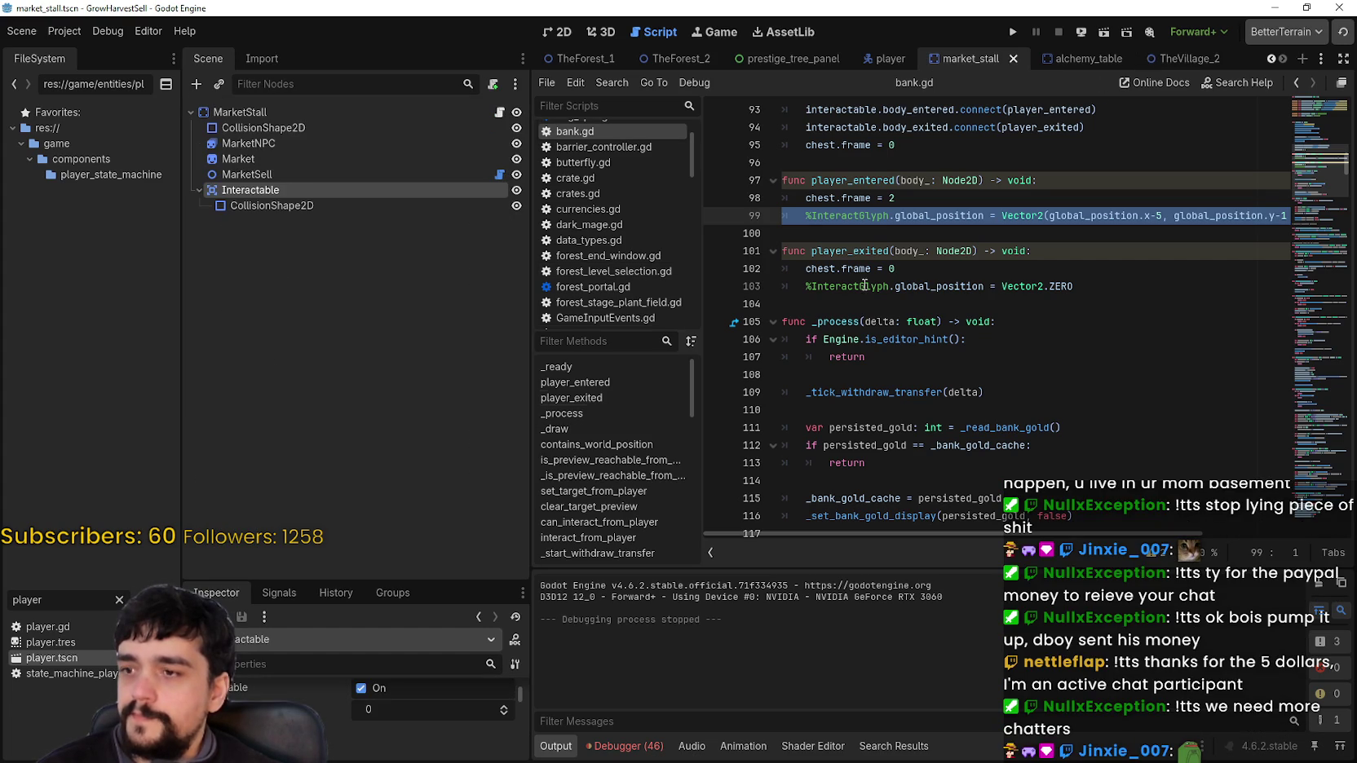
{"action": "left_click", "coordinate": [500, 115]}
{"action": "left_click", "coordinate": [958, 333]}
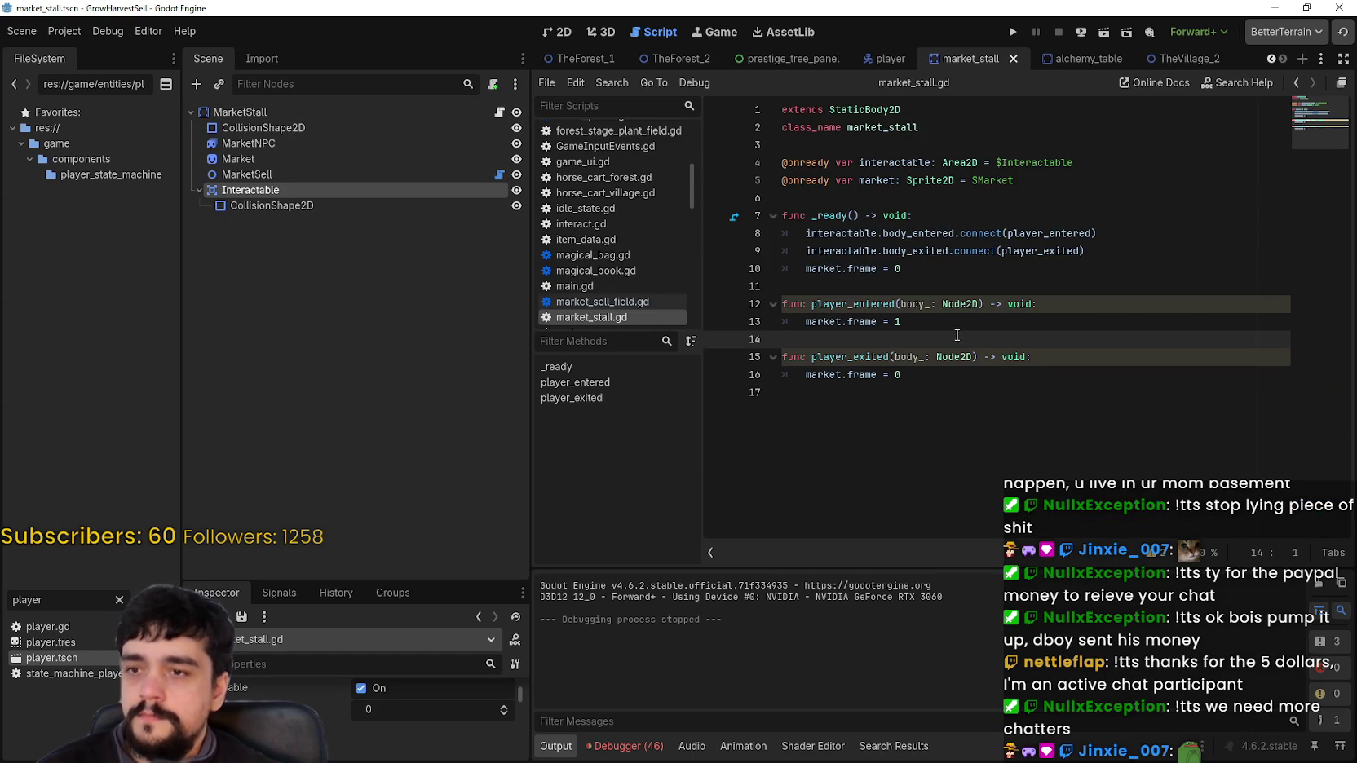
{"action": "key", "text": "ctrl+v"}
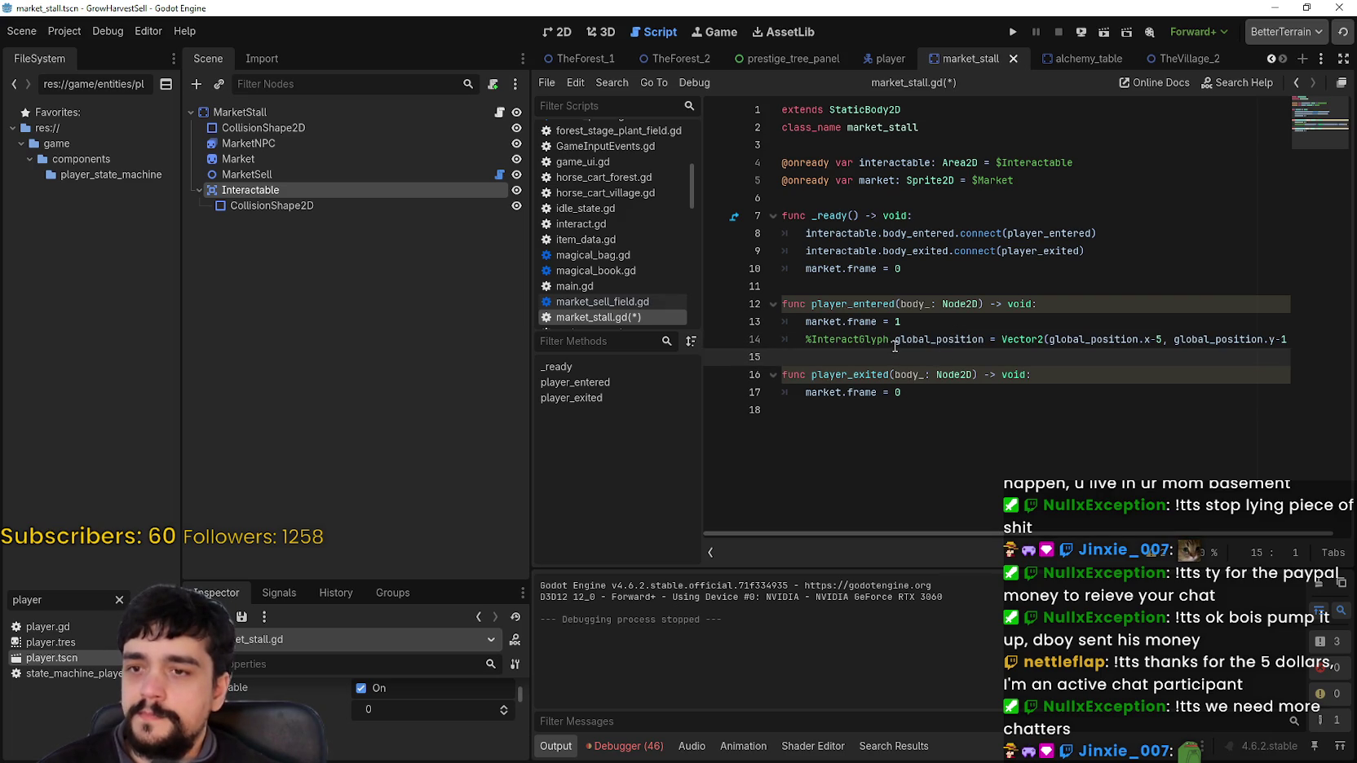
{"action": "key", "text": "ctrl+s"}
Add a line in player_exited that sets %InteractGlyph.global_position to Vector2.ZERO, fix the indentation, and save
{"action": "left_click", "coordinate": [955, 392]}
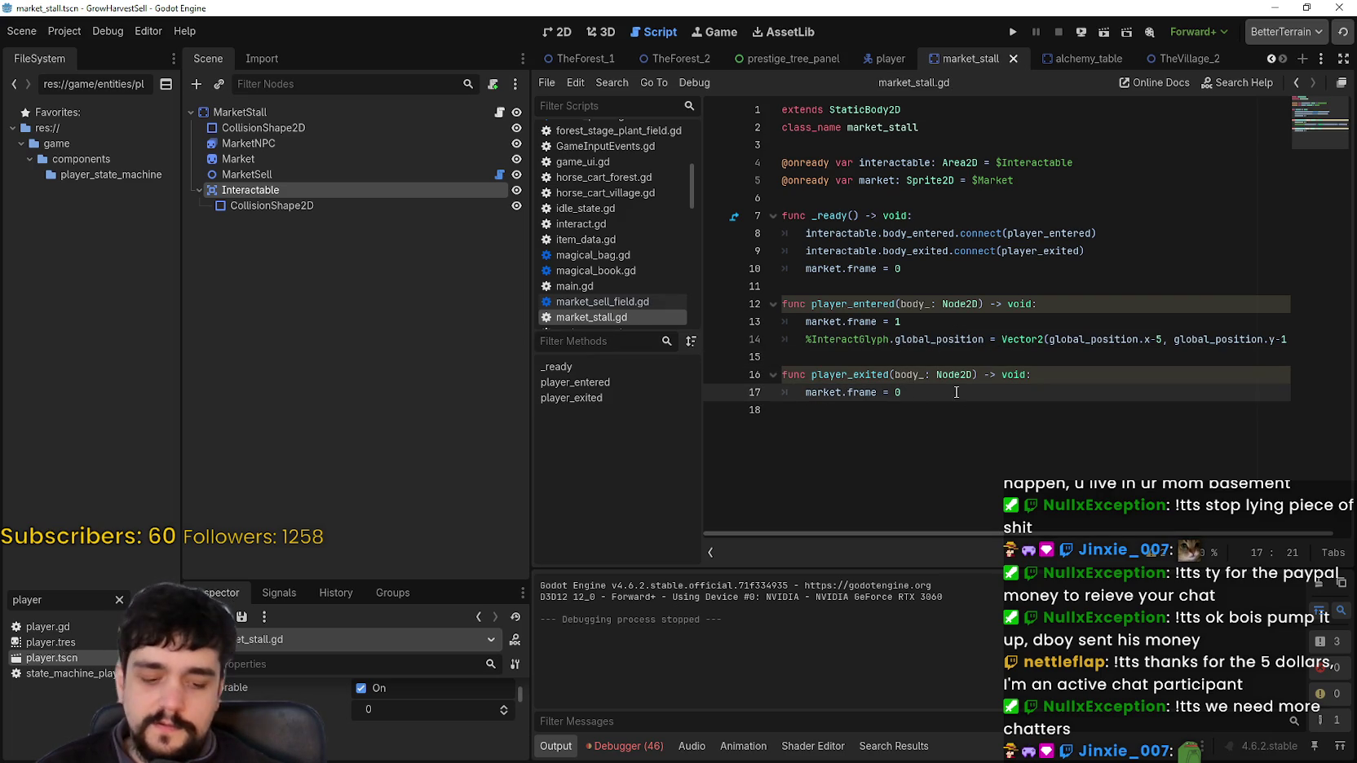
{"action": "key", "text": "Return"}
{"action": "key", "text": "ctrl+v"}
{"action": "left_click_drag", "start_coordinate": [1024, 405], "coordinate": [1329, 413]}
{"action": "type", "text": "Vecto"}
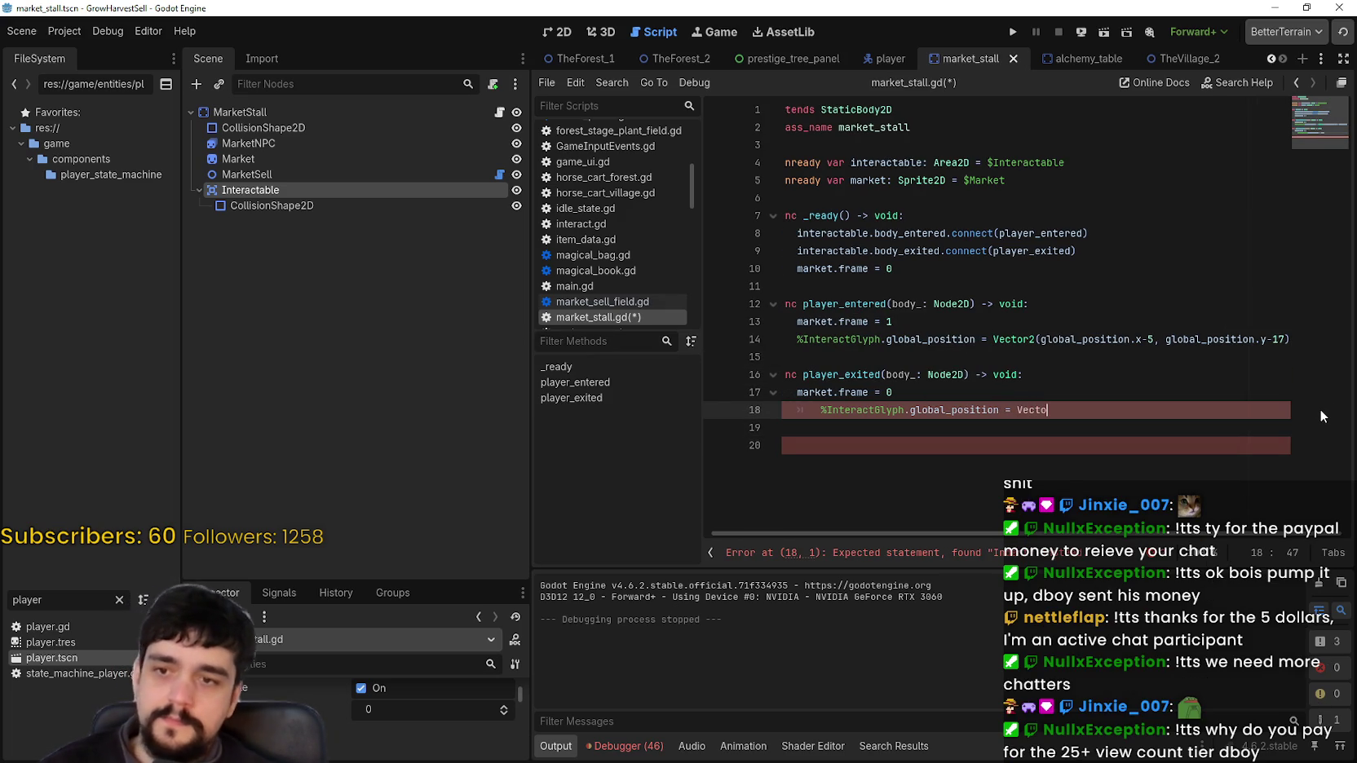
{"action": "type", "text": "r2"}
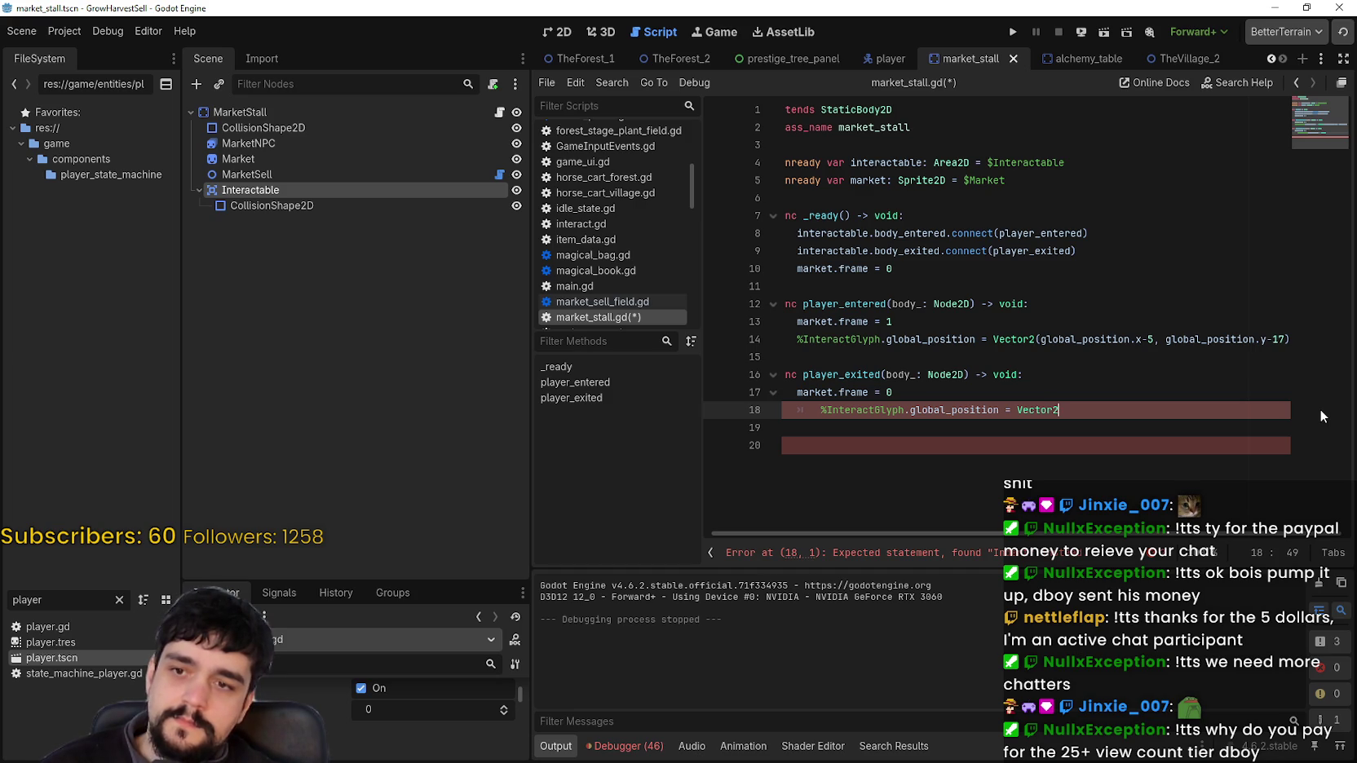
{"action": "type", "text": ".ZERO"}
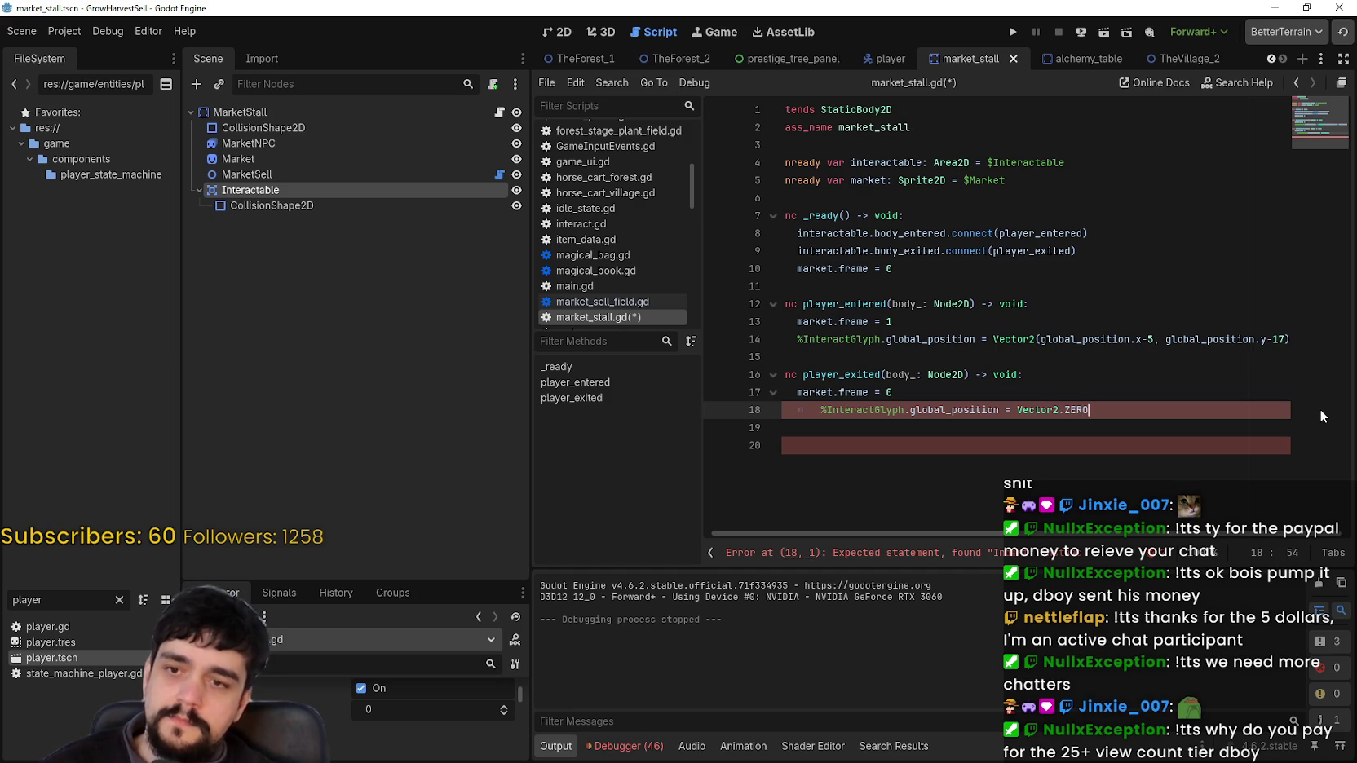
{"action": "left_click", "coordinate": [1046, 425]}
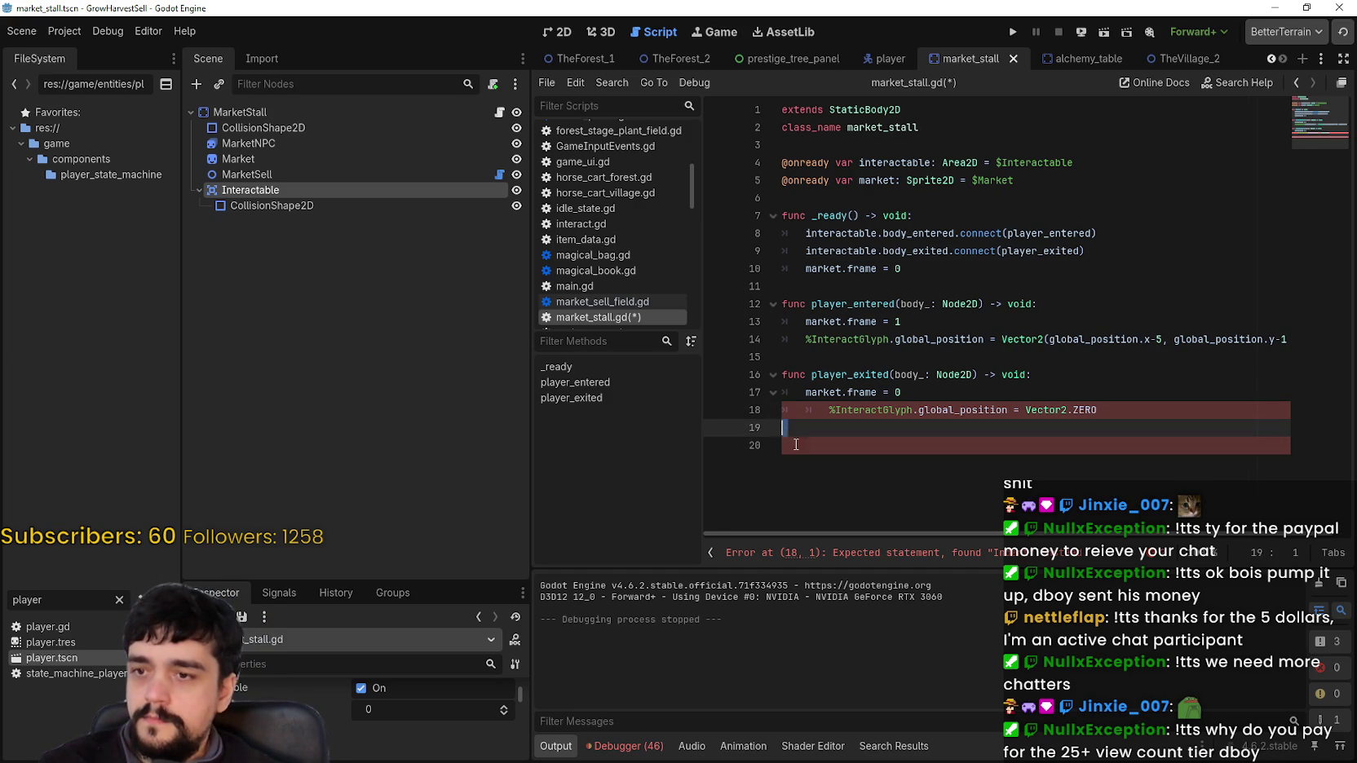
{"action": "key", "text": "BackSpace"}
{"action": "left_click", "coordinate": [827, 412]}
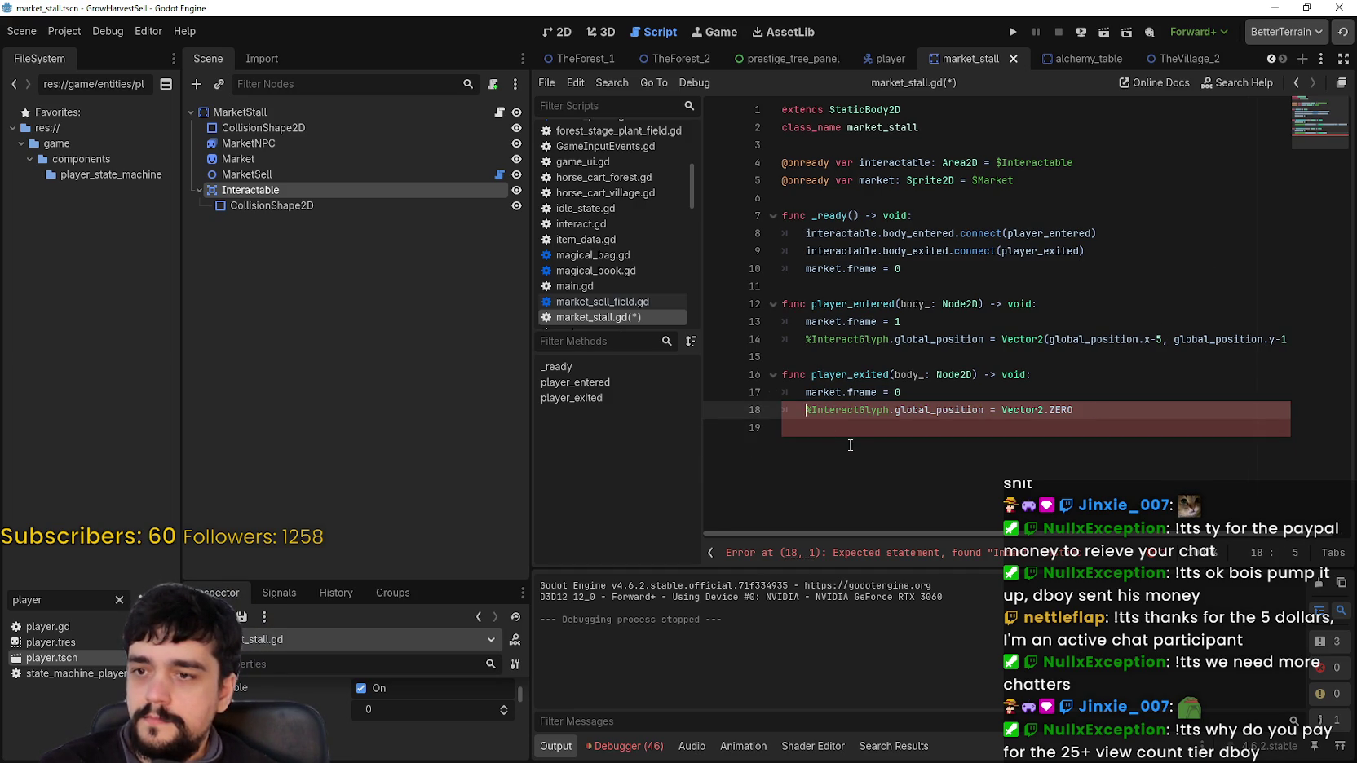
{"action": "left_click", "coordinate": [850, 443]}
{"action": "key", "text": "ctrl+s"}
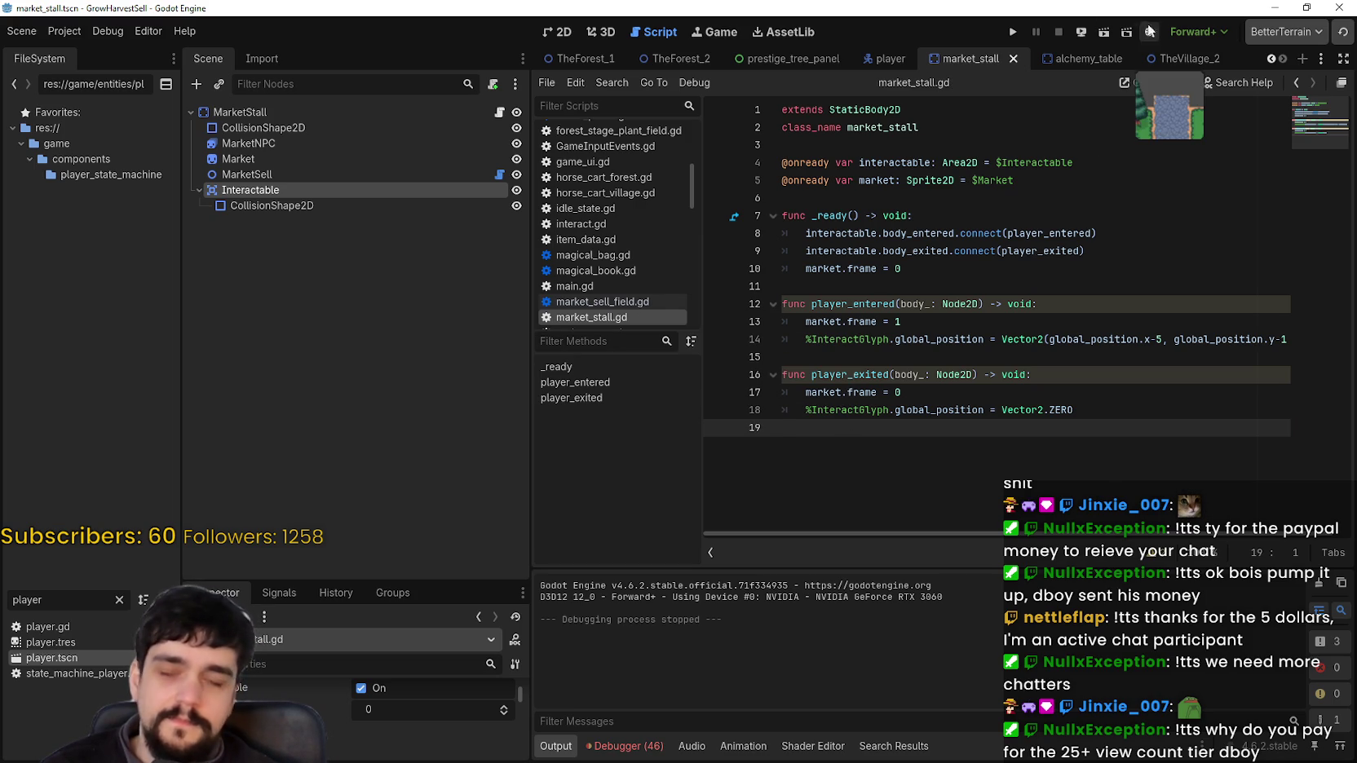
Run the game and walk the player up to the market stall
{"action": "left_click", "coordinate": [1015, 34]}
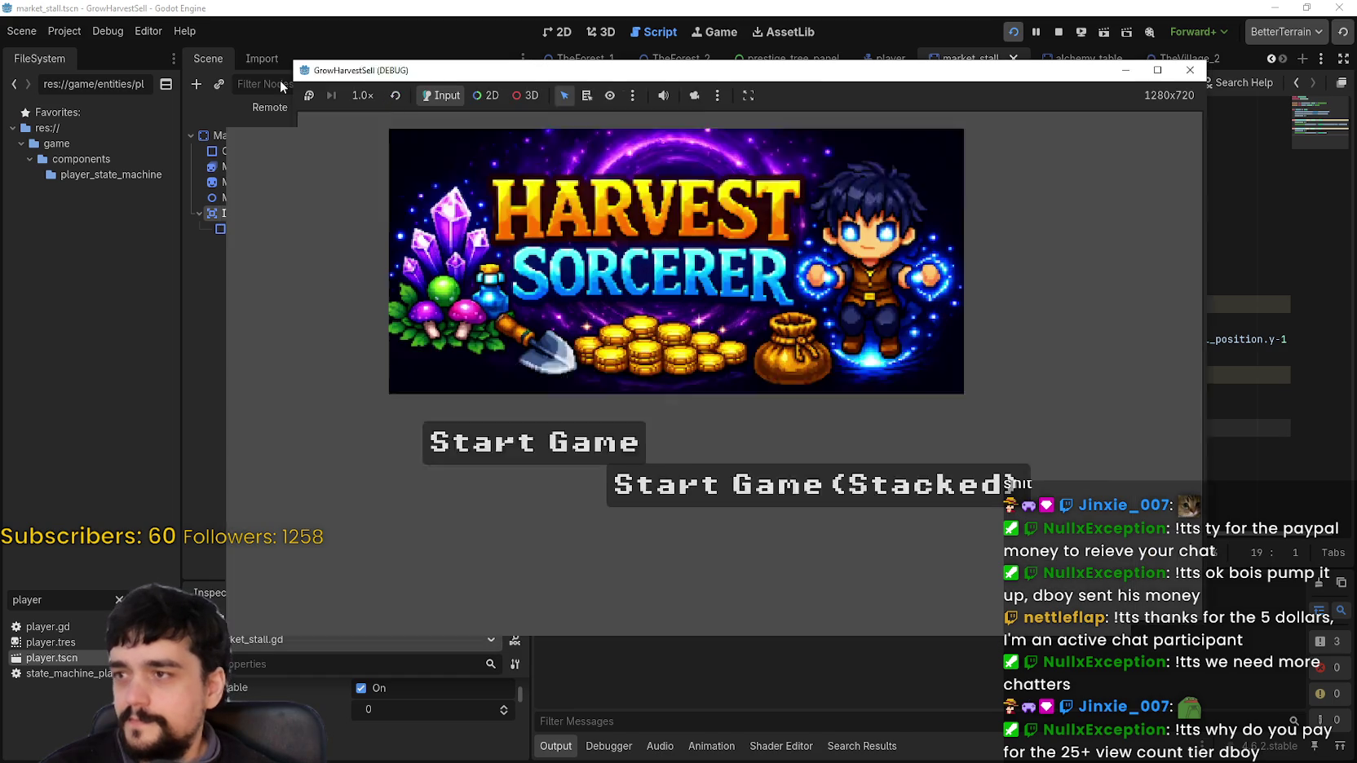
{"action": "left_click", "coordinate": [653, 412]}
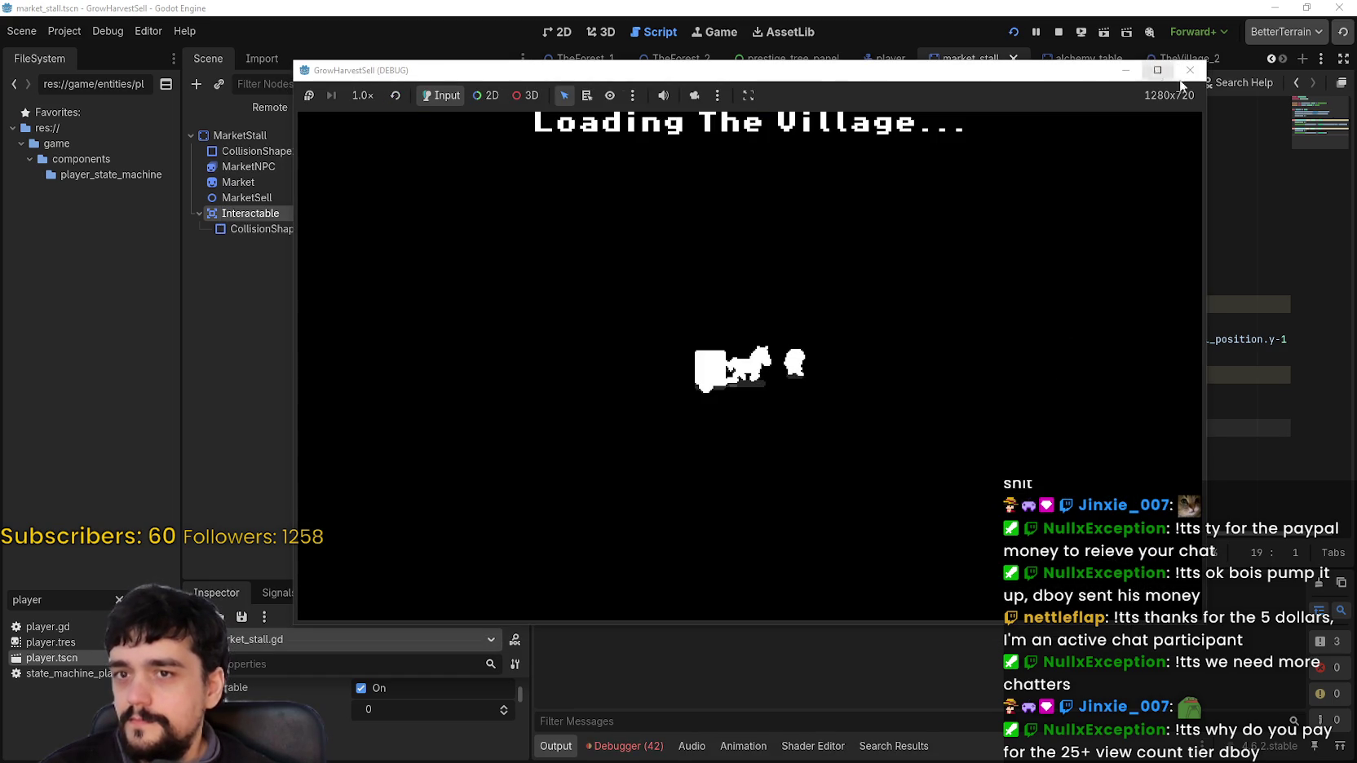
{"action": "key", "text": "w"}
{"action": "key", "text": "d"}
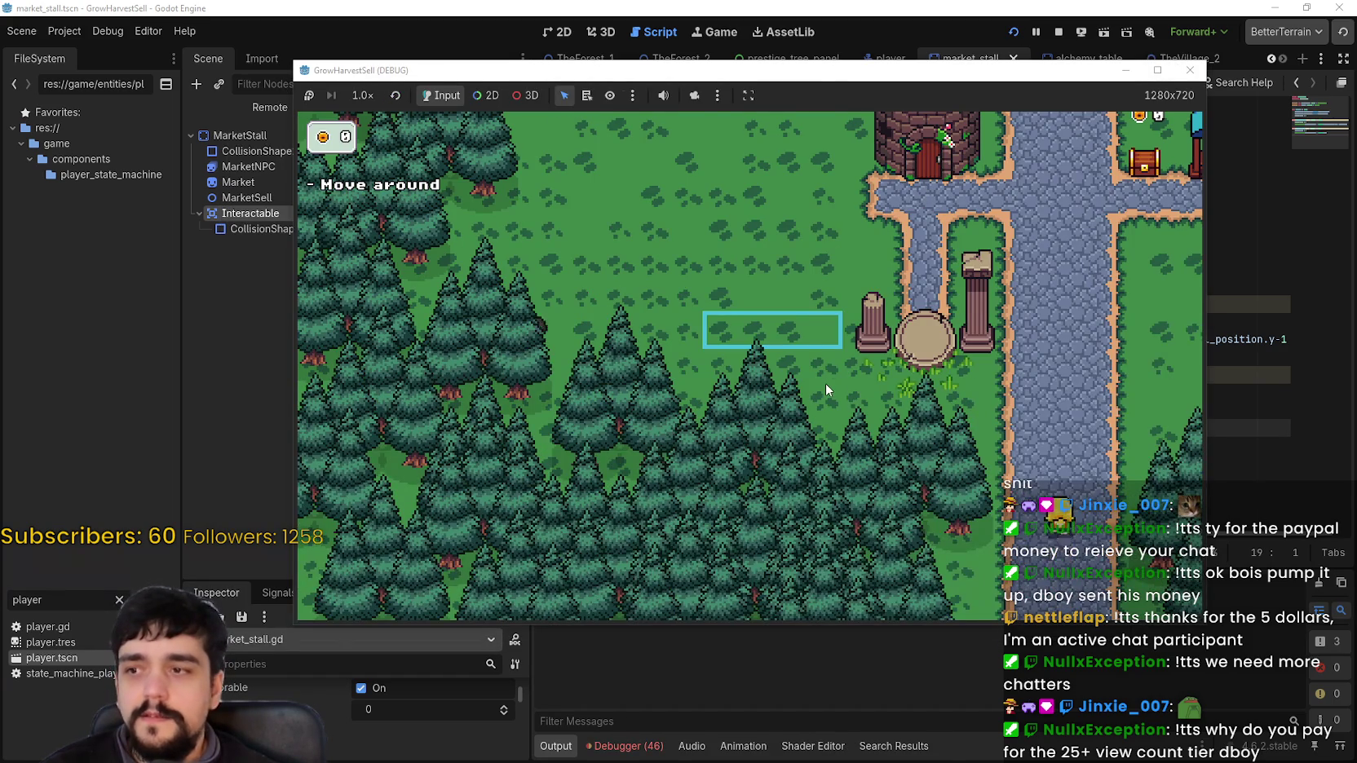
{"action": "key", "text": "d"}
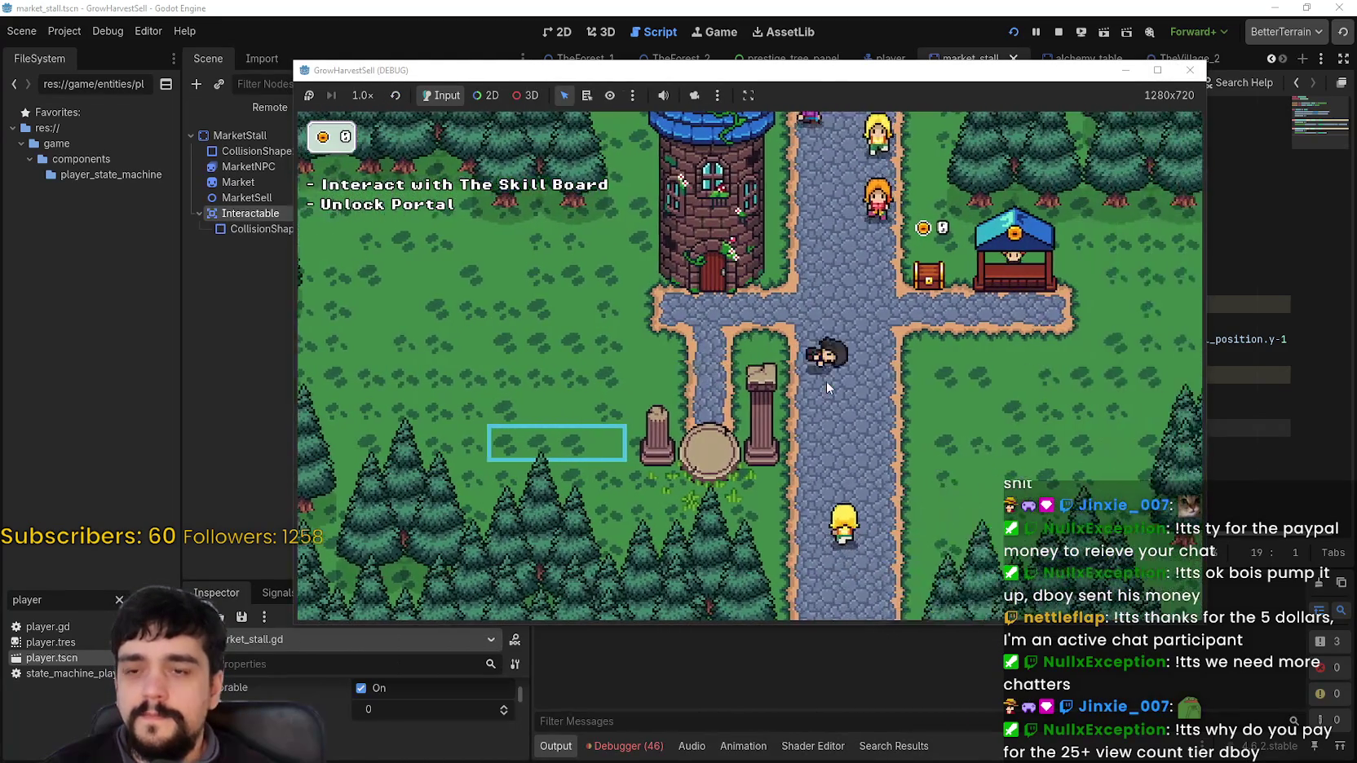
{"action": "key", "text": "d"}
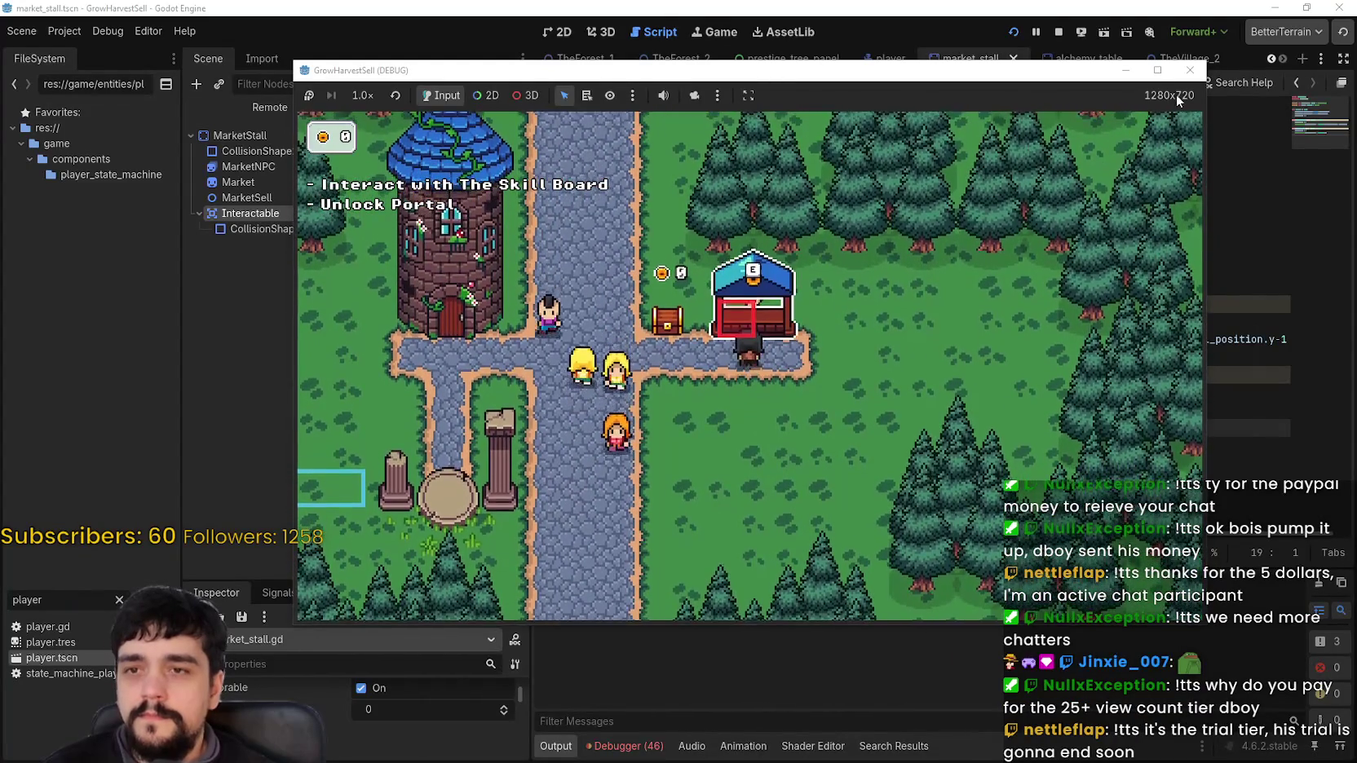
In full screen, step back and forth at the stall and the chest to test the glyph, then exit full screen
{"action": "left_click", "coordinate": [1157, 70]}
{"action": "key", "text": "w"}
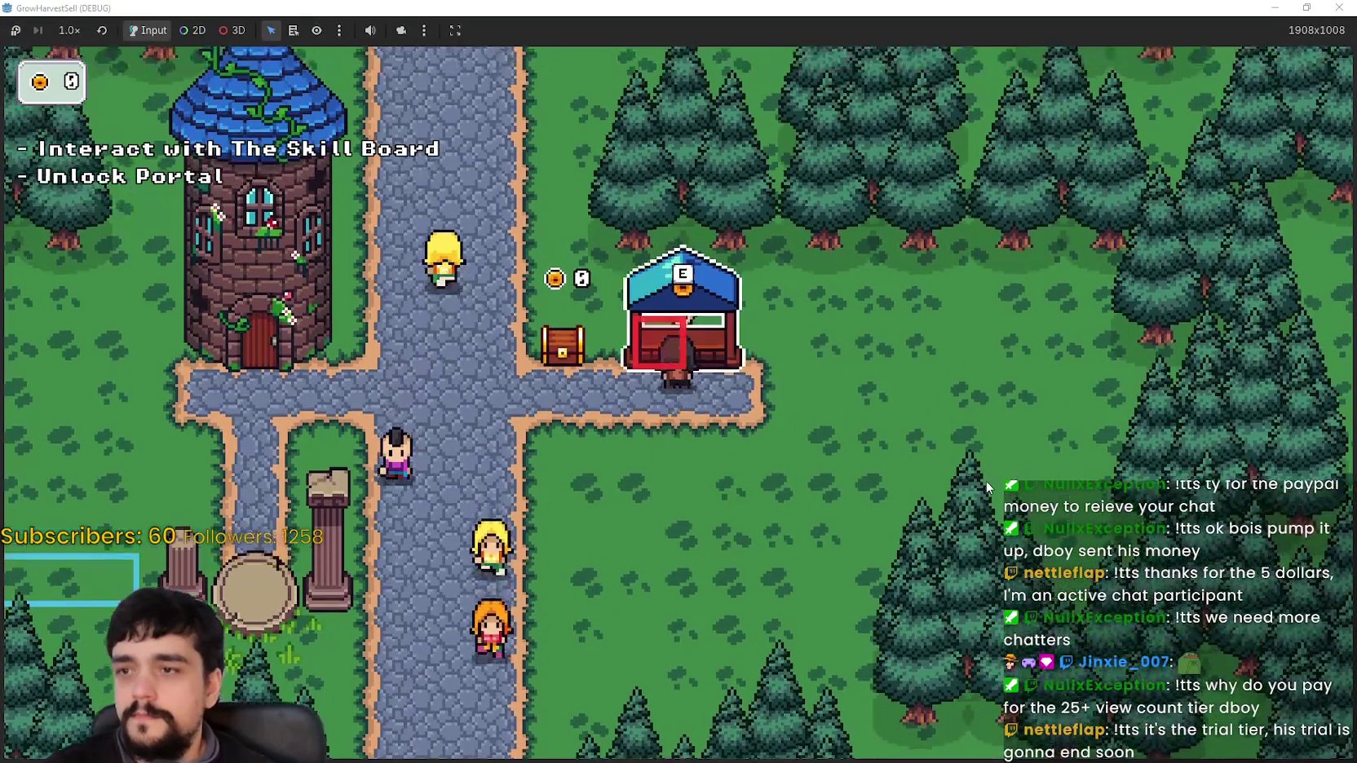
{"action": "key", "text": "w"}
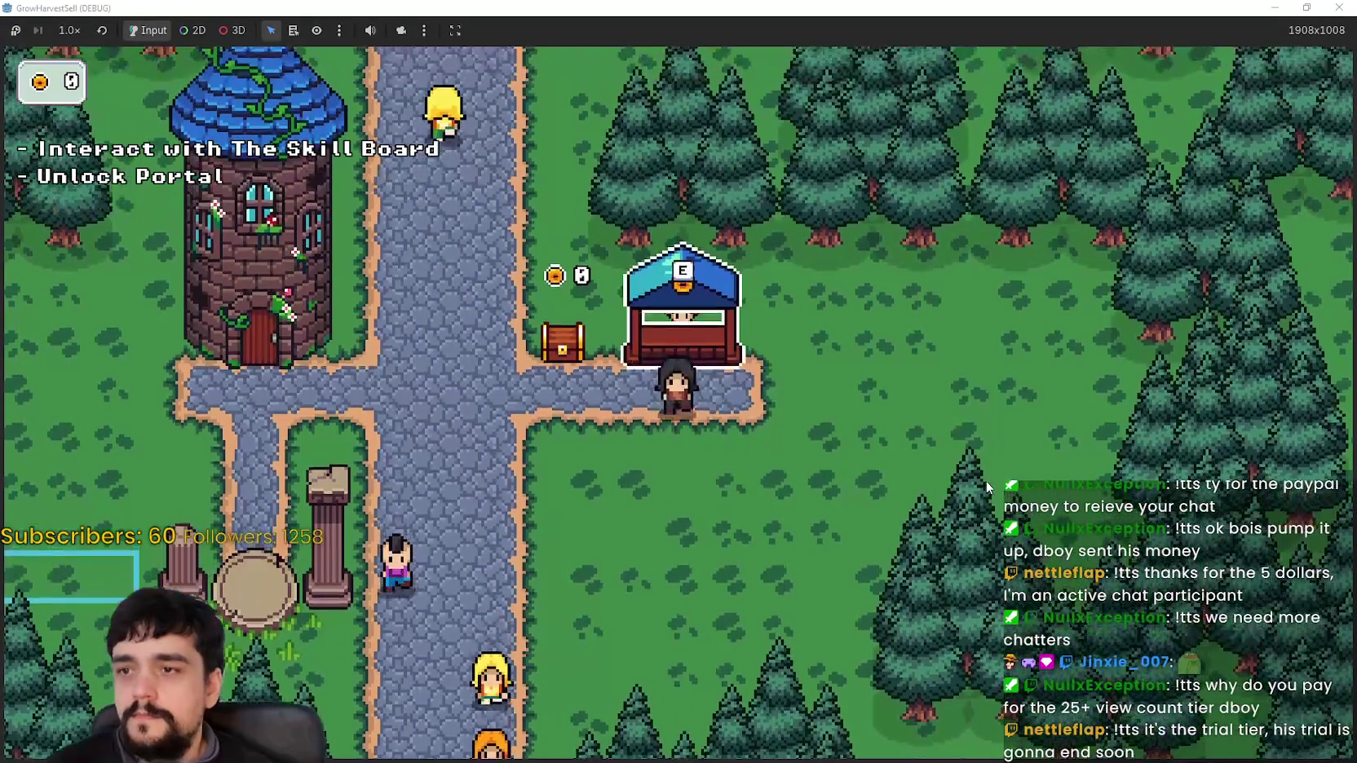
{"action": "key", "text": "s"}
{"action": "key", "text": "w"}
{"action": "key", "text": "s"}
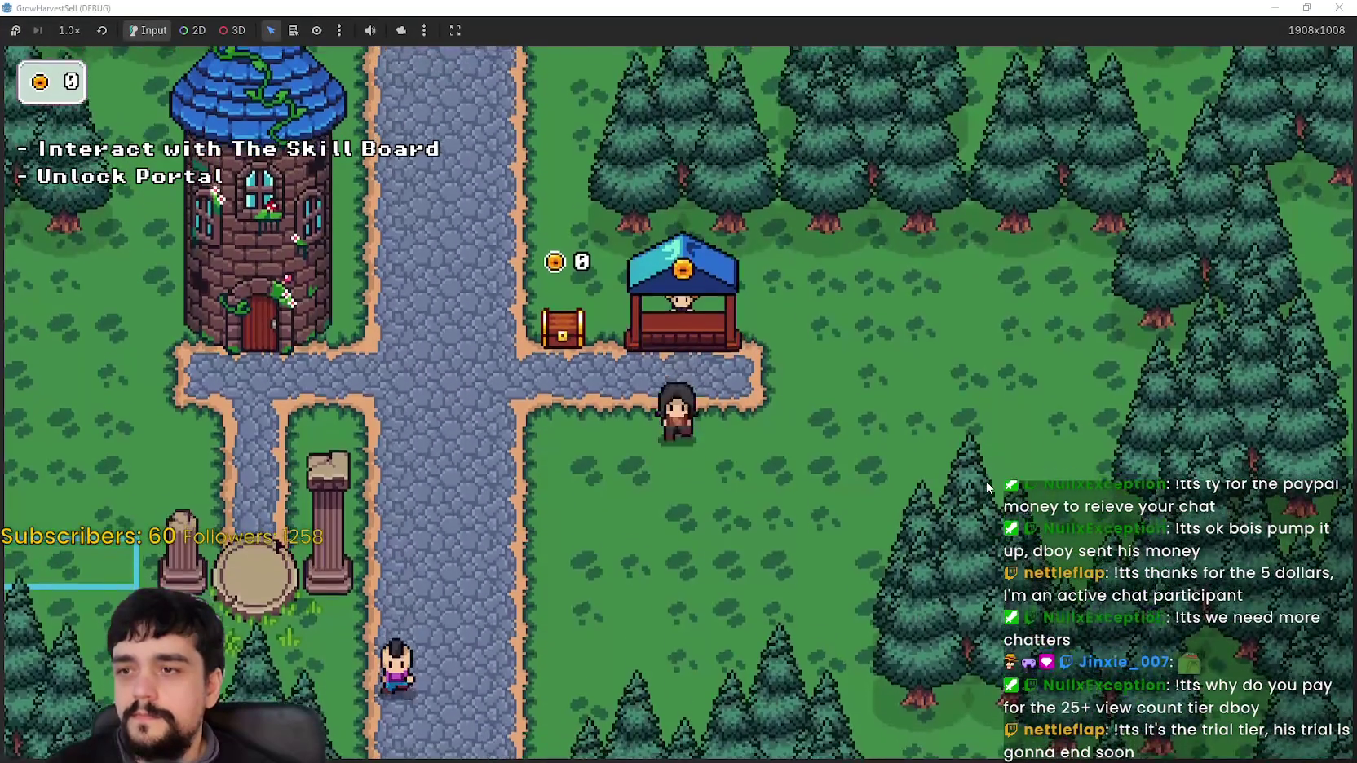
{"action": "key", "text": "w"}
{"action": "key", "text": "a"}
{"action": "key", "text": "d"}
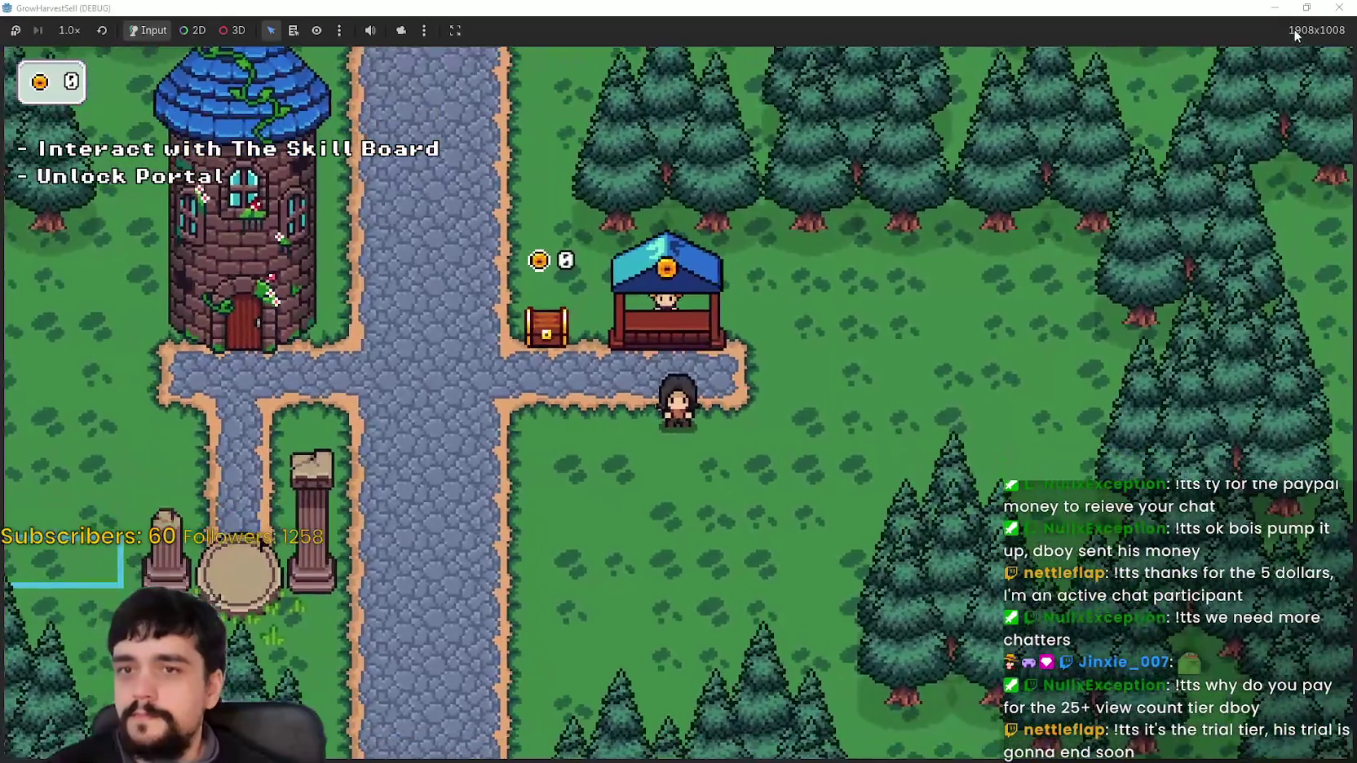
{"action": "left_click", "coordinate": [1306, 8]}
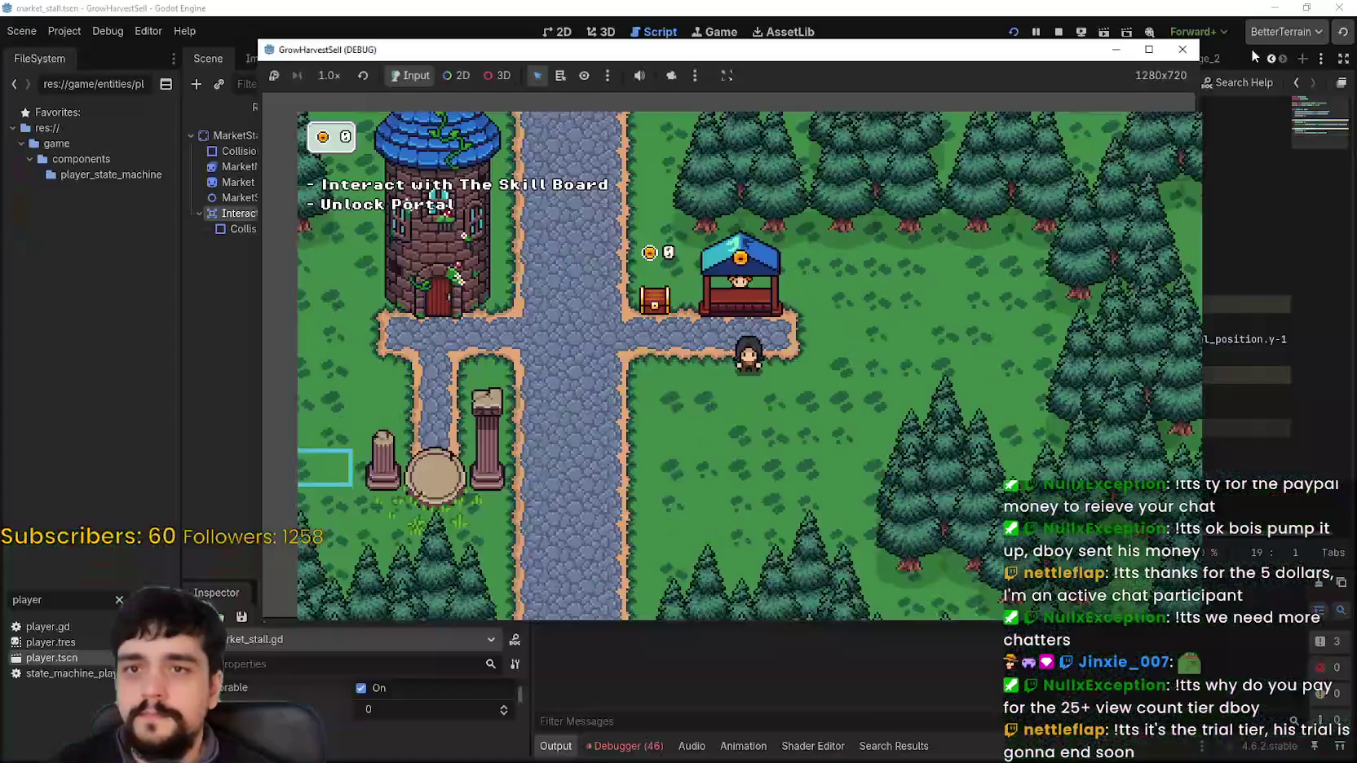
Close the game and change the stall glyph's y offset on line 14 from 17 to 32
{"action": "left_click", "coordinate": [1059, 32]}
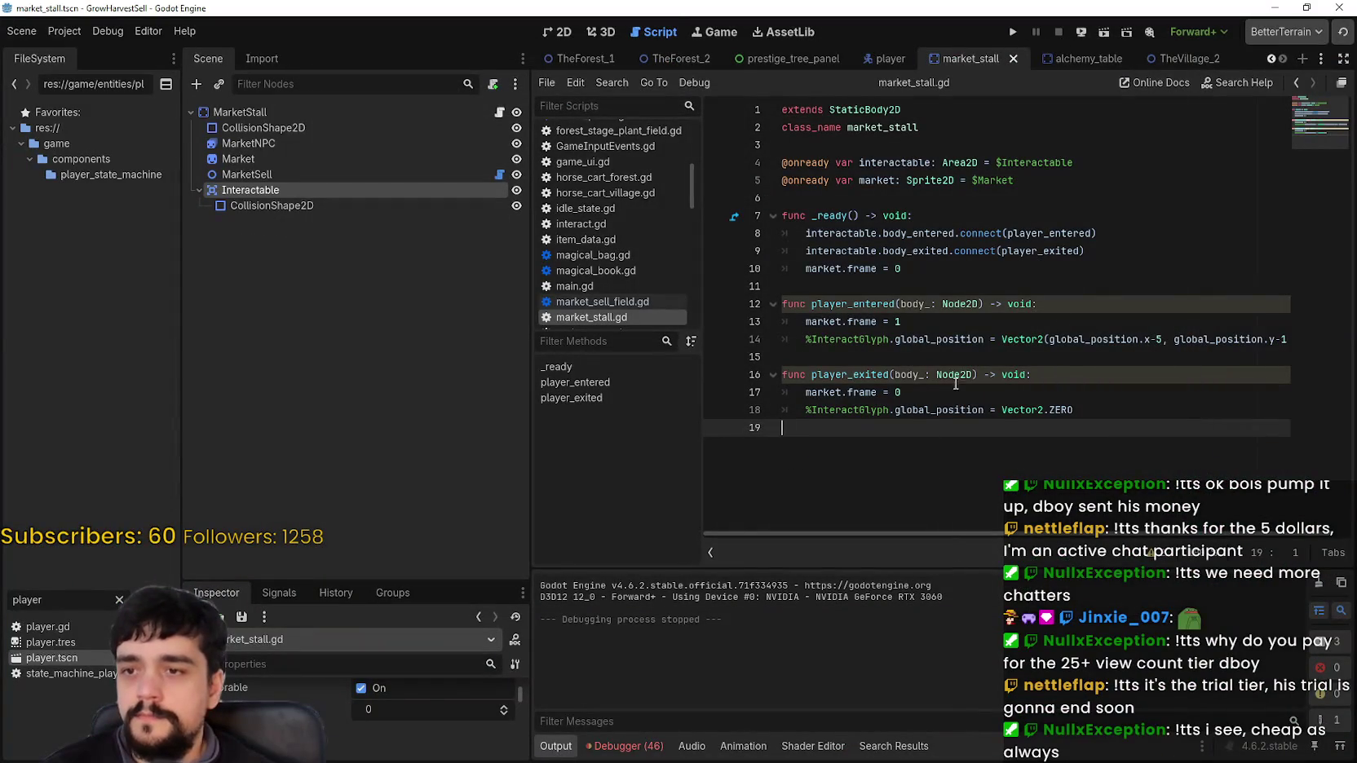
{"action": "left_click_drag", "start_coordinate": [1174, 339], "coordinate": [1293, 341]}
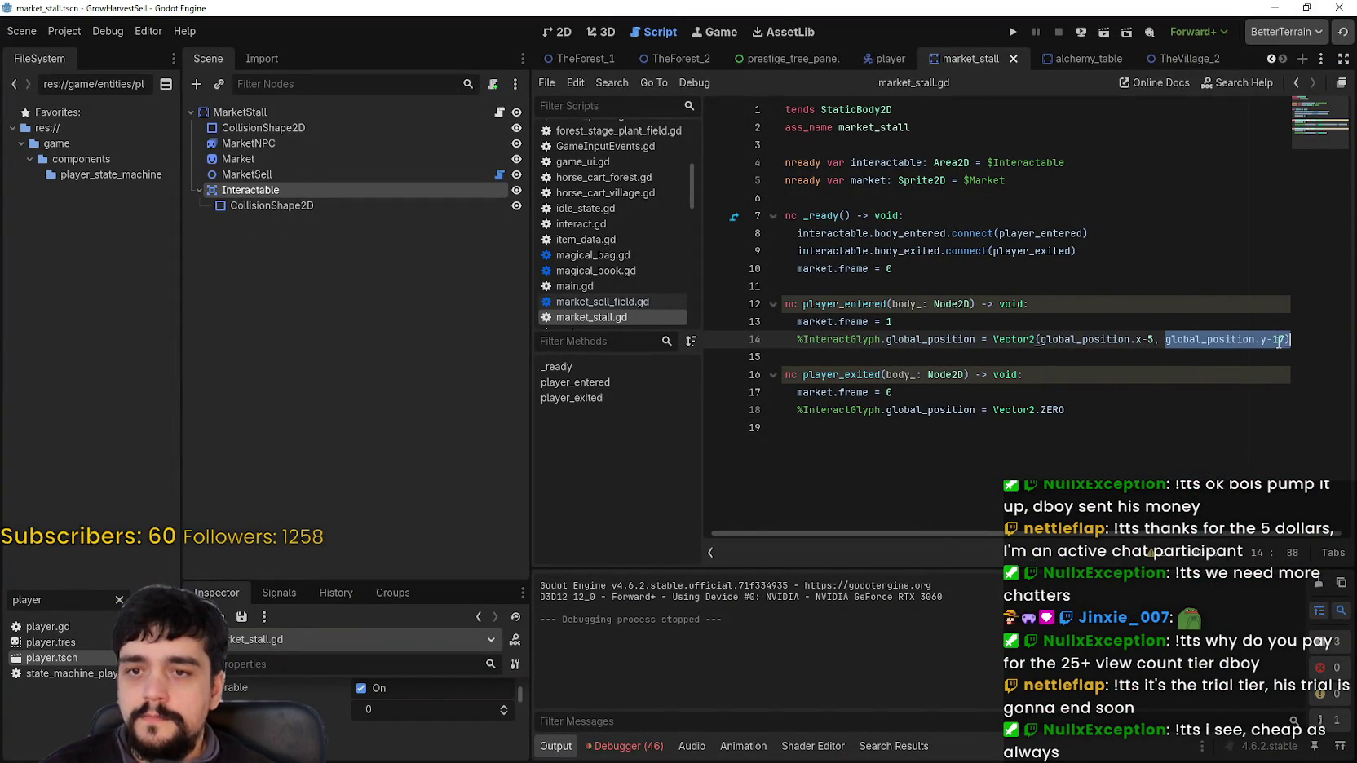
{"action": "type", "text": "32"}
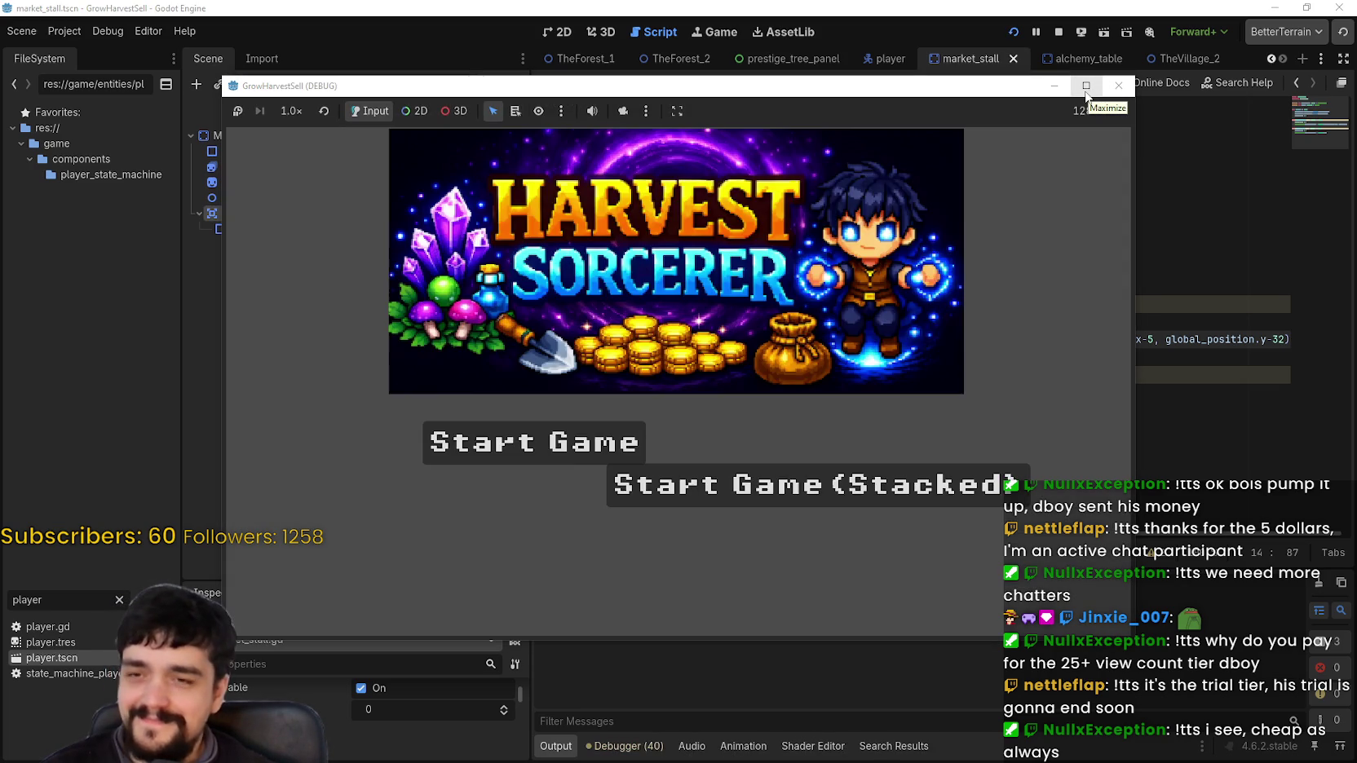
Maximize the game, load The Village and walk past the chest to the market stall
{"action": "left_click", "coordinate": [1085, 89]}
{"action": "left_click", "coordinate": [481, 485]}
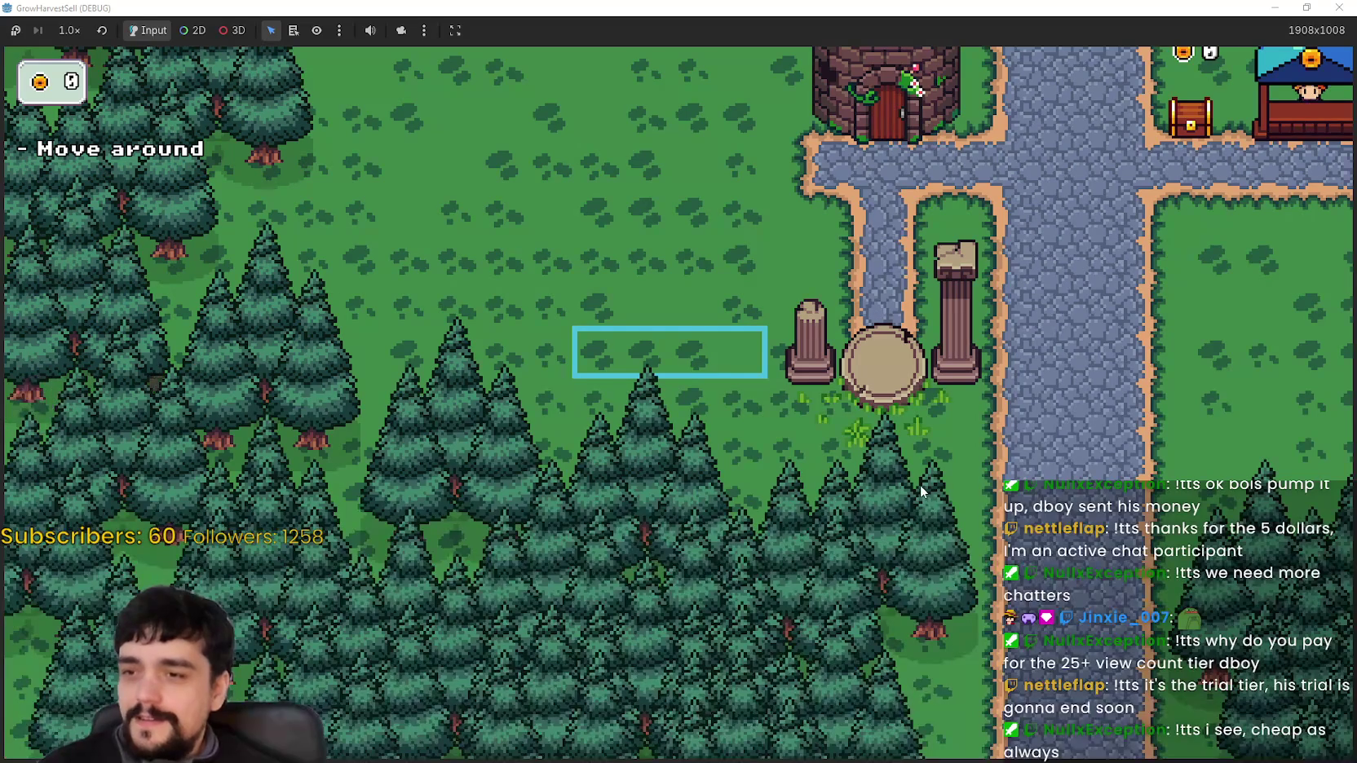
{"action": "key", "text": "w"}
{"action": "key", "text": "d"}
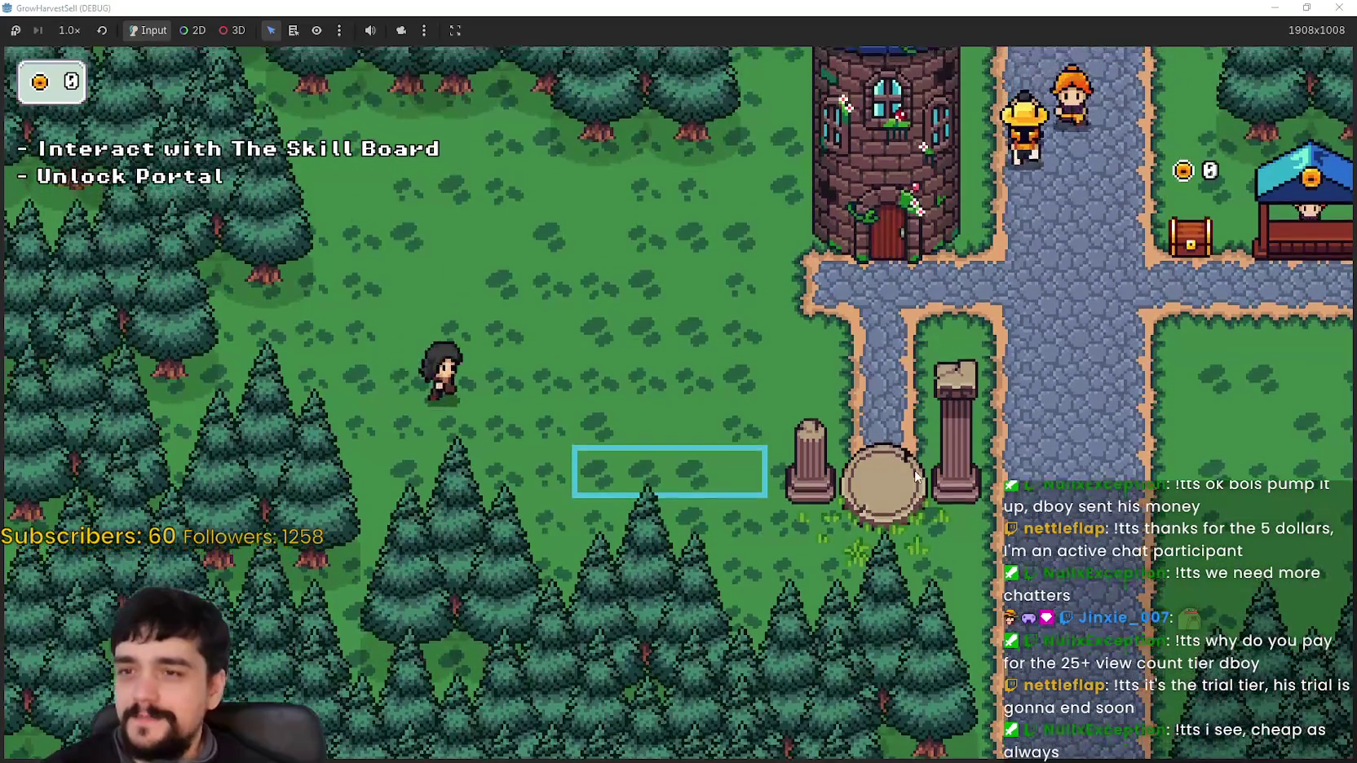
{"action": "key", "text": "d"}
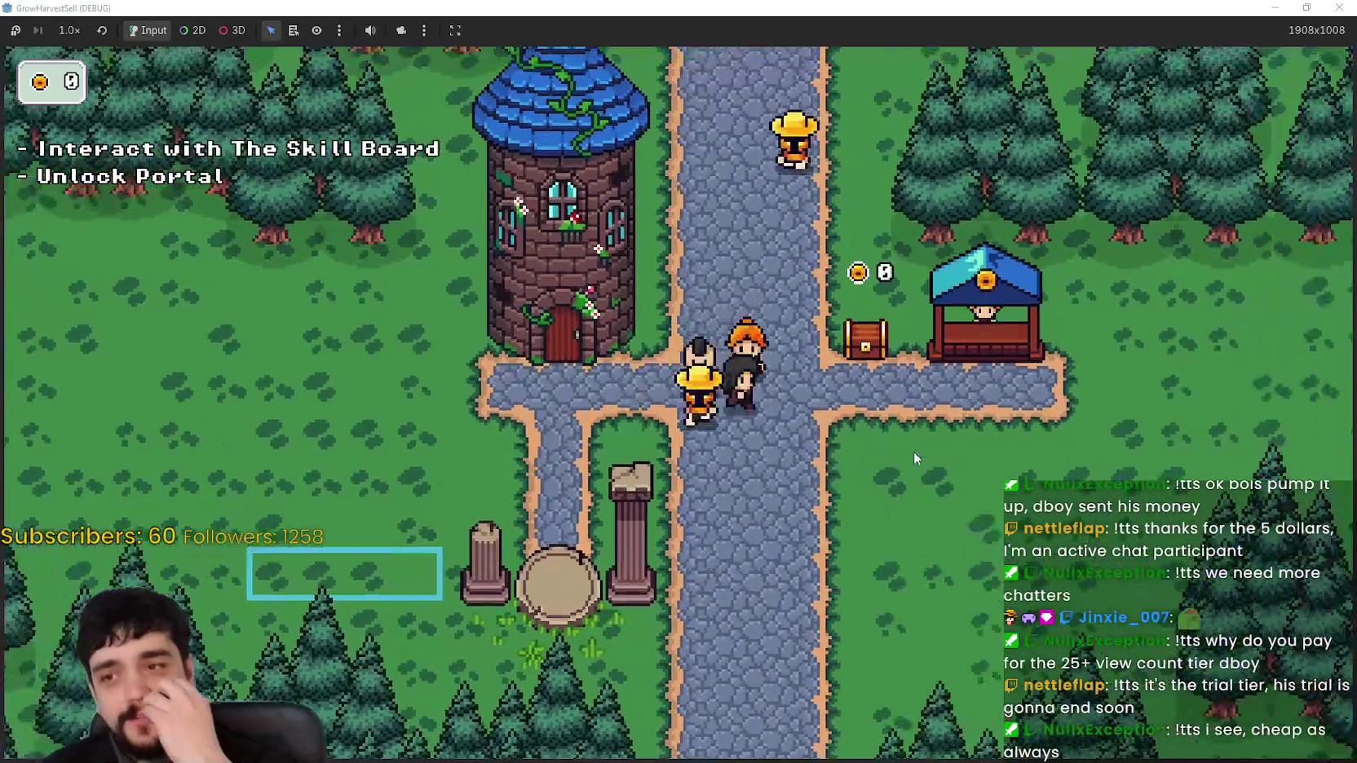
{"action": "key", "text": "w"}
{"action": "key", "text": "d"}
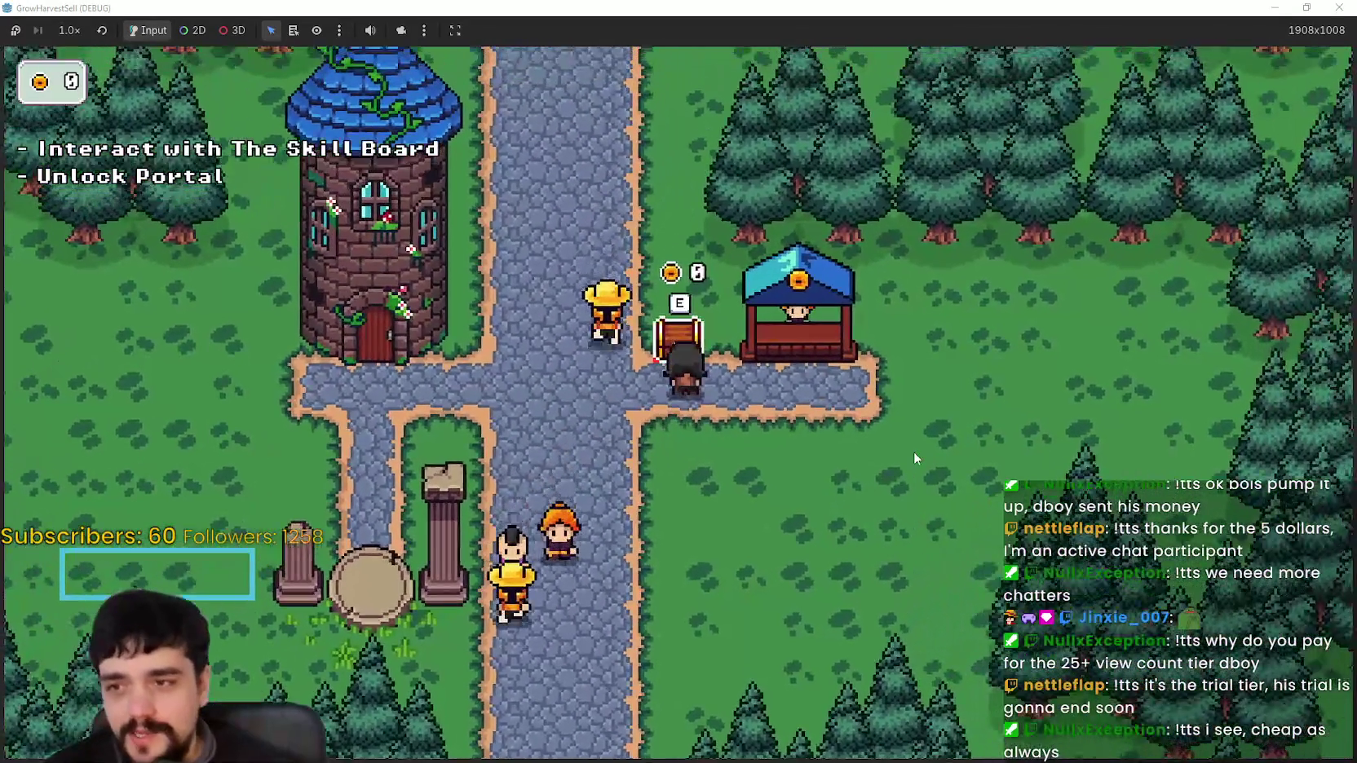
{"action": "key", "text": "d"}
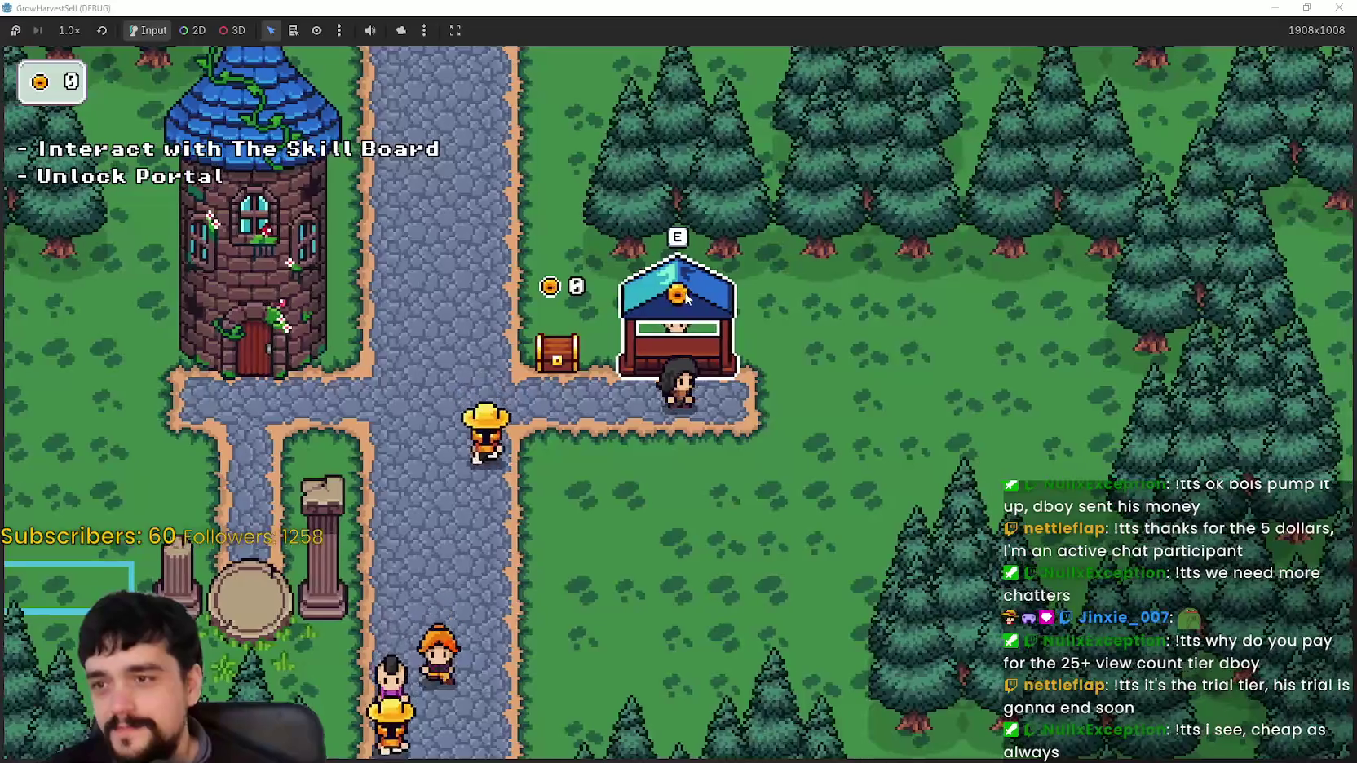
Pace between the chest and the stall to check the raised glyph, then restore the window and select line 14
{"action": "key", "text": "s"}
{"action": "key", "text": "a"}
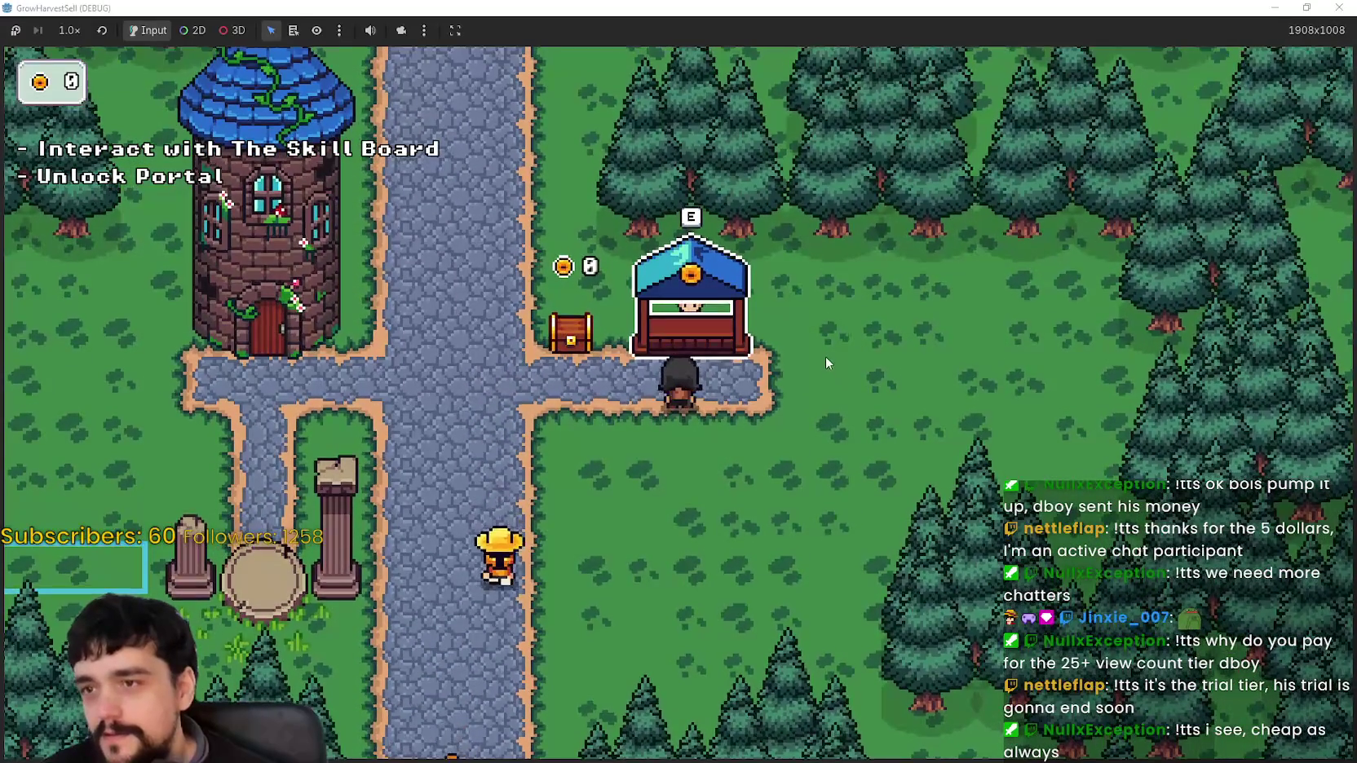
{"action": "key", "text": "a"}
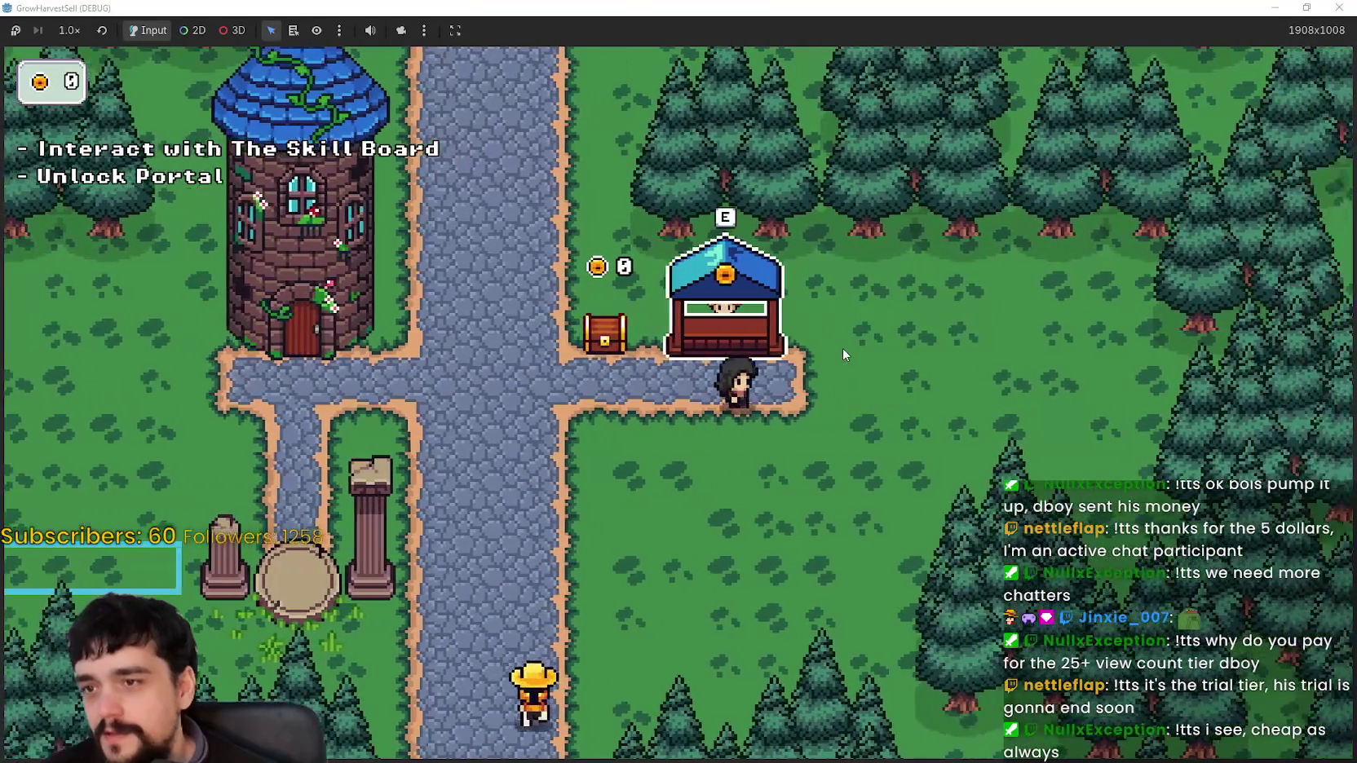
{"action": "key", "text": "d"}
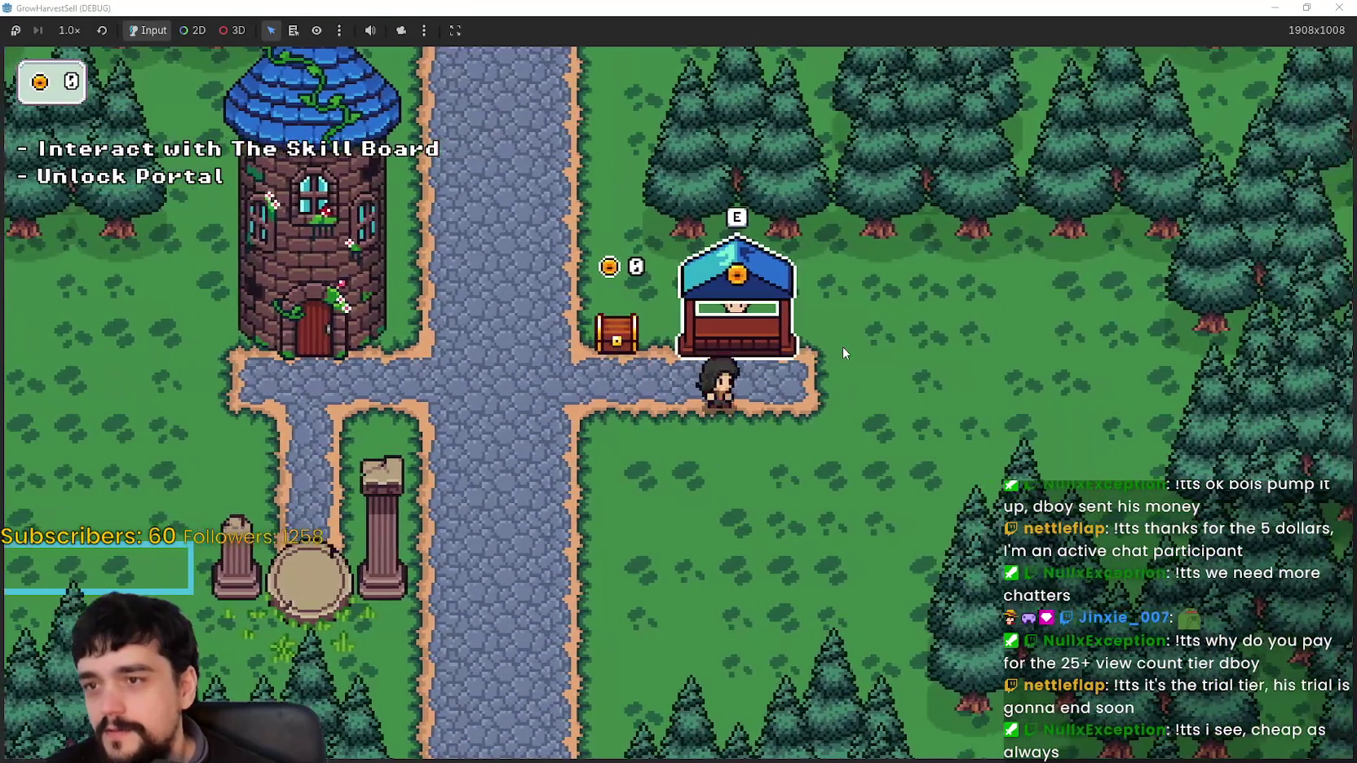
{"action": "key", "text": "a"}
{"action": "key", "text": "a"}
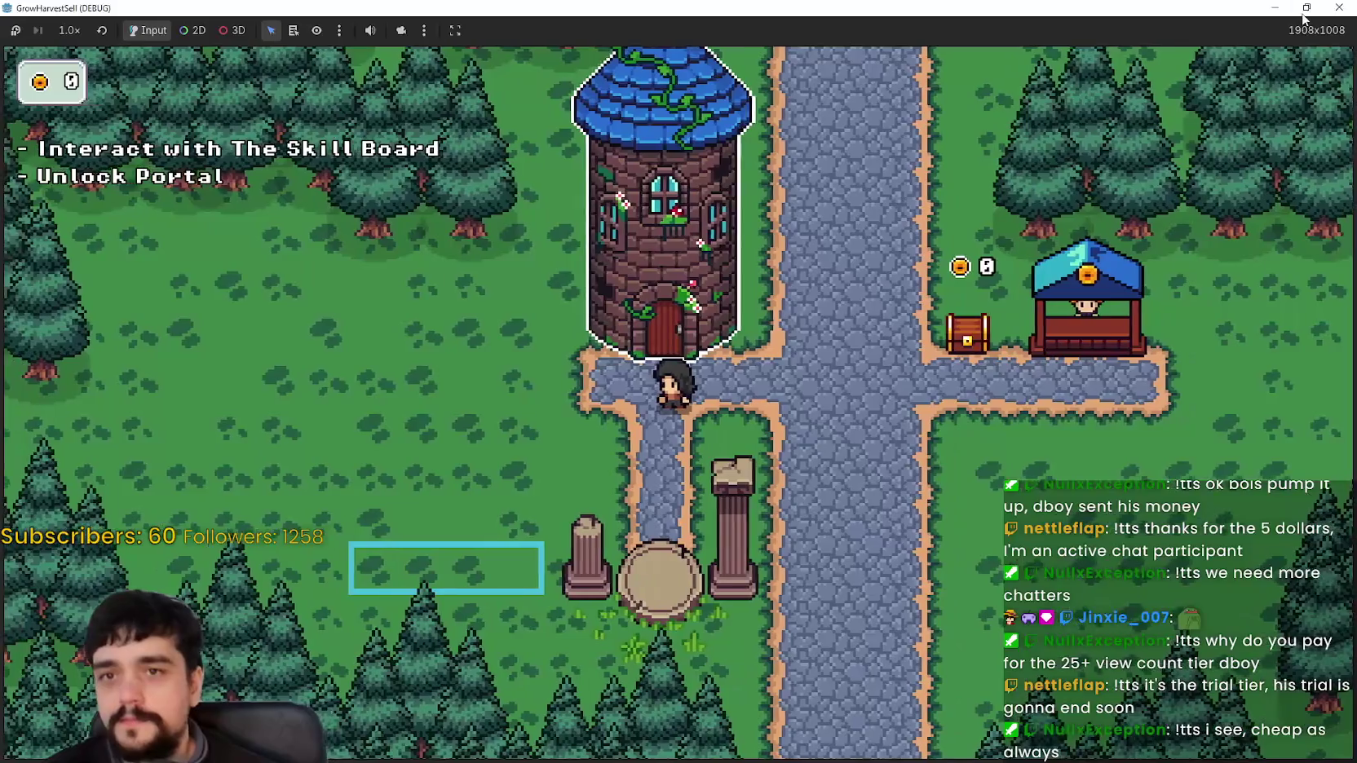
{"action": "double_click", "coordinate": [1054, 6]}
{"action": "left_click", "coordinate": [1053, 6]}
{"action": "left_click", "coordinate": [733, 337]}
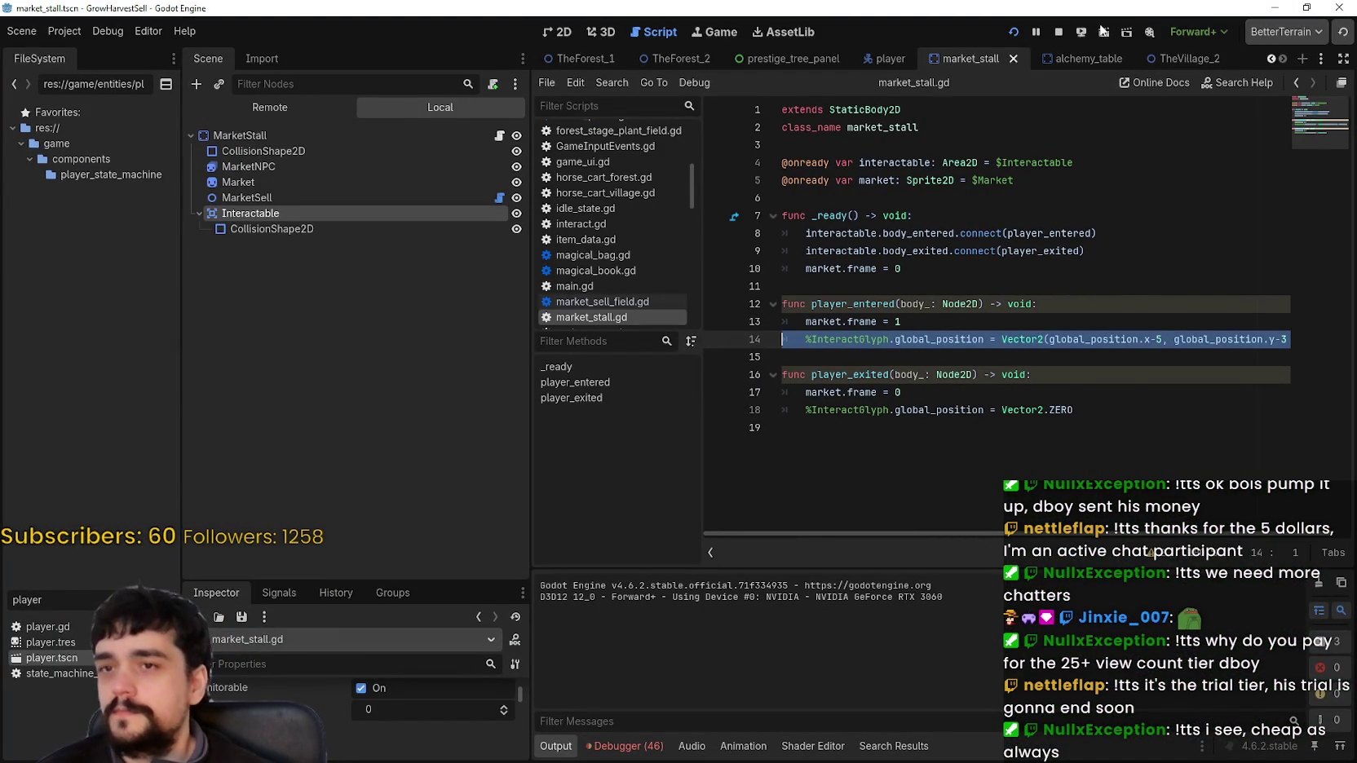
Stop the game, open TheTower's skill_board.gd in TheVillage_2, and paste the glyph line into player_entered
{"action": "left_click", "coordinate": [1060, 32]}
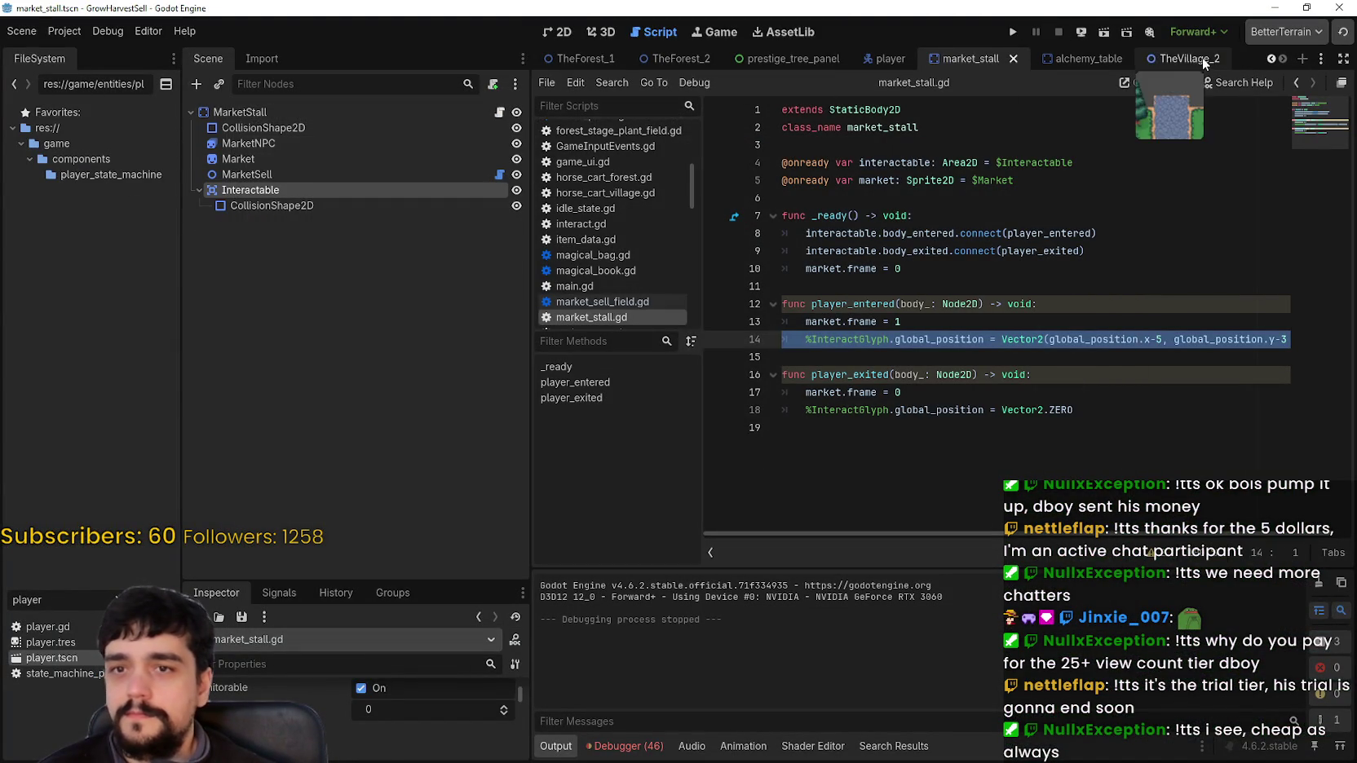
{"action": "left_click", "coordinate": [1202, 58]}
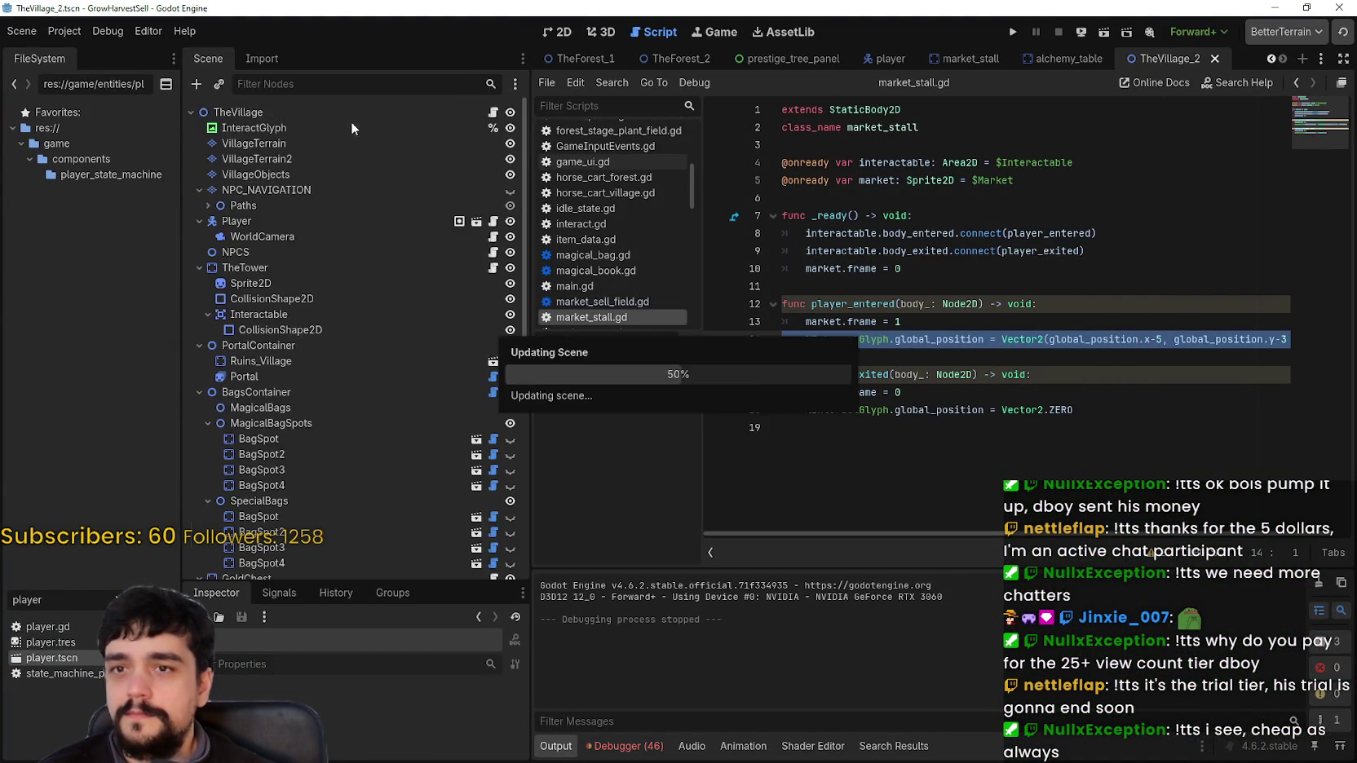
{"action": "right_click", "coordinate": [254, 267]}
{"action": "left_click", "coordinate": [241, 269]}
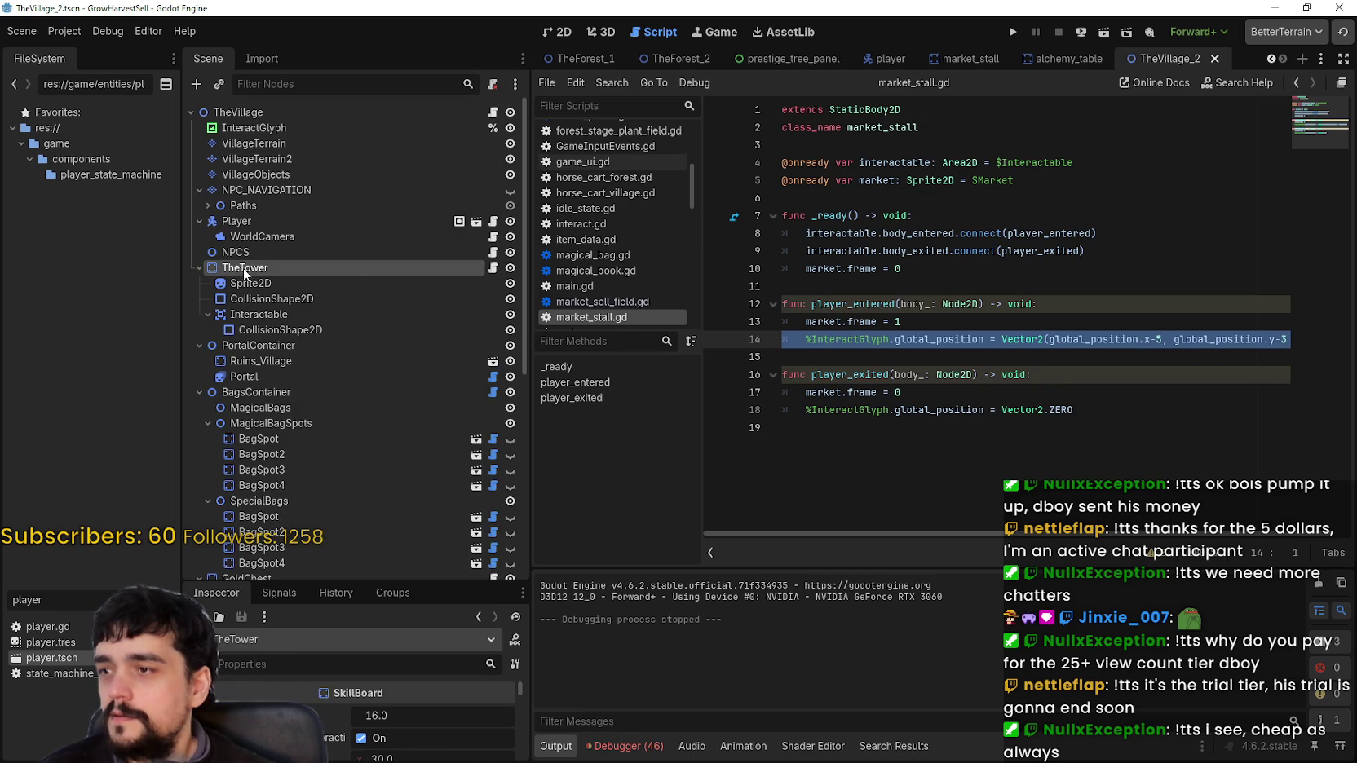
{"action": "left_click", "coordinate": [494, 268]}
{"action": "scroll", "coordinate": [866, 423], "scroll_direction": "down", "scroll_amount": 3}
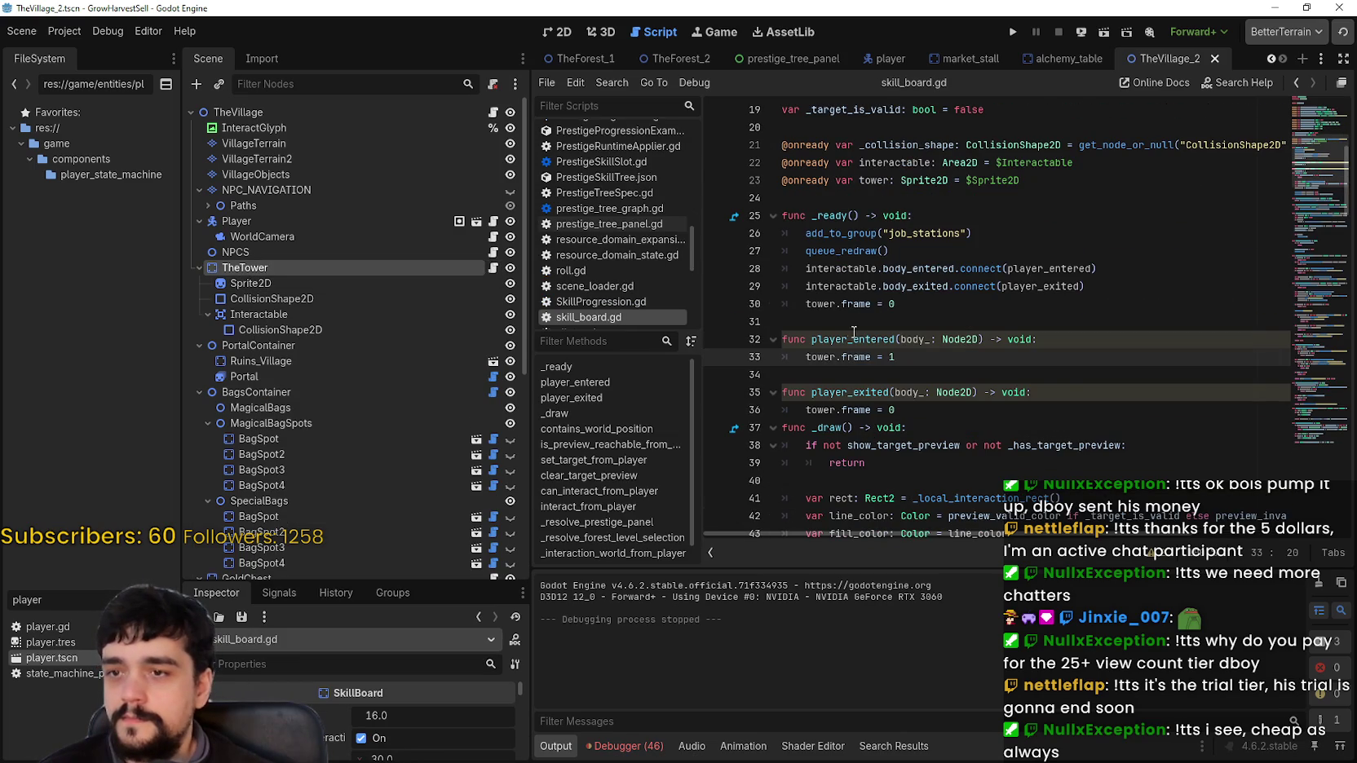
{"action": "left_click", "coordinate": [837, 380]}
{"action": "key", "text": "ctrl+v"}
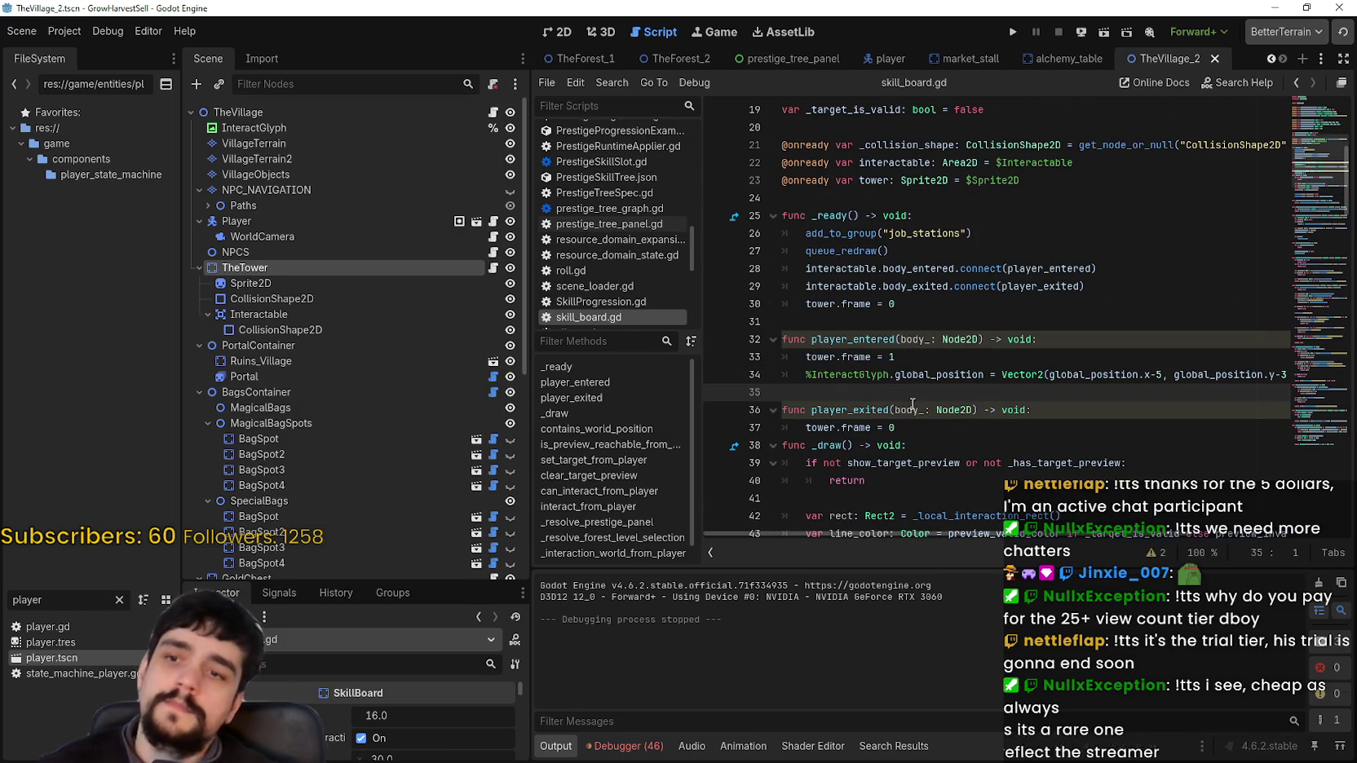
Add a line in player_exited that resets the glyph to Vector2.ZERO, save skill_board.gd and run the game
{"action": "left_click", "coordinate": [929, 424]}
{"action": "key", "text": "Return"}
{"action": "key", "text": "ctrl+v"}
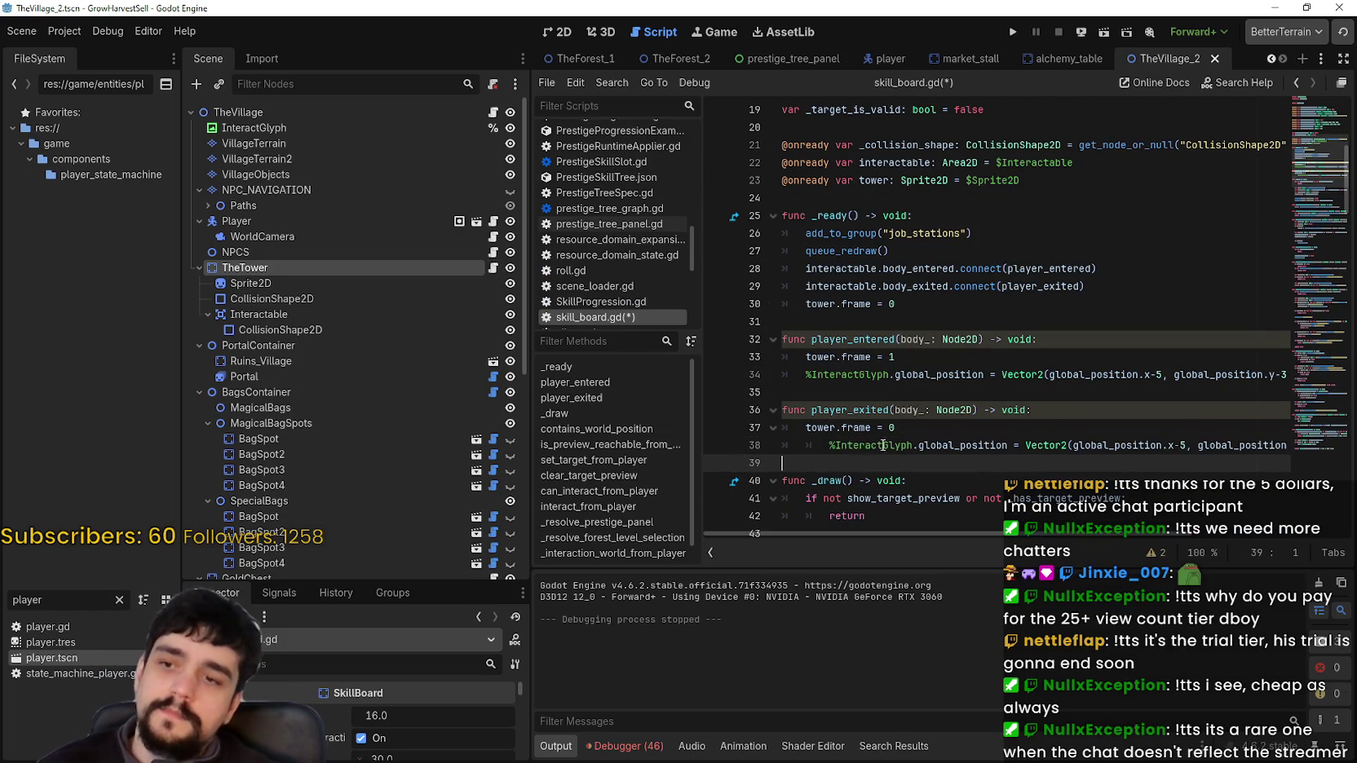
{"action": "left_click", "coordinate": [829, 446]}
{"action": "key", "text": "BackSpace"}
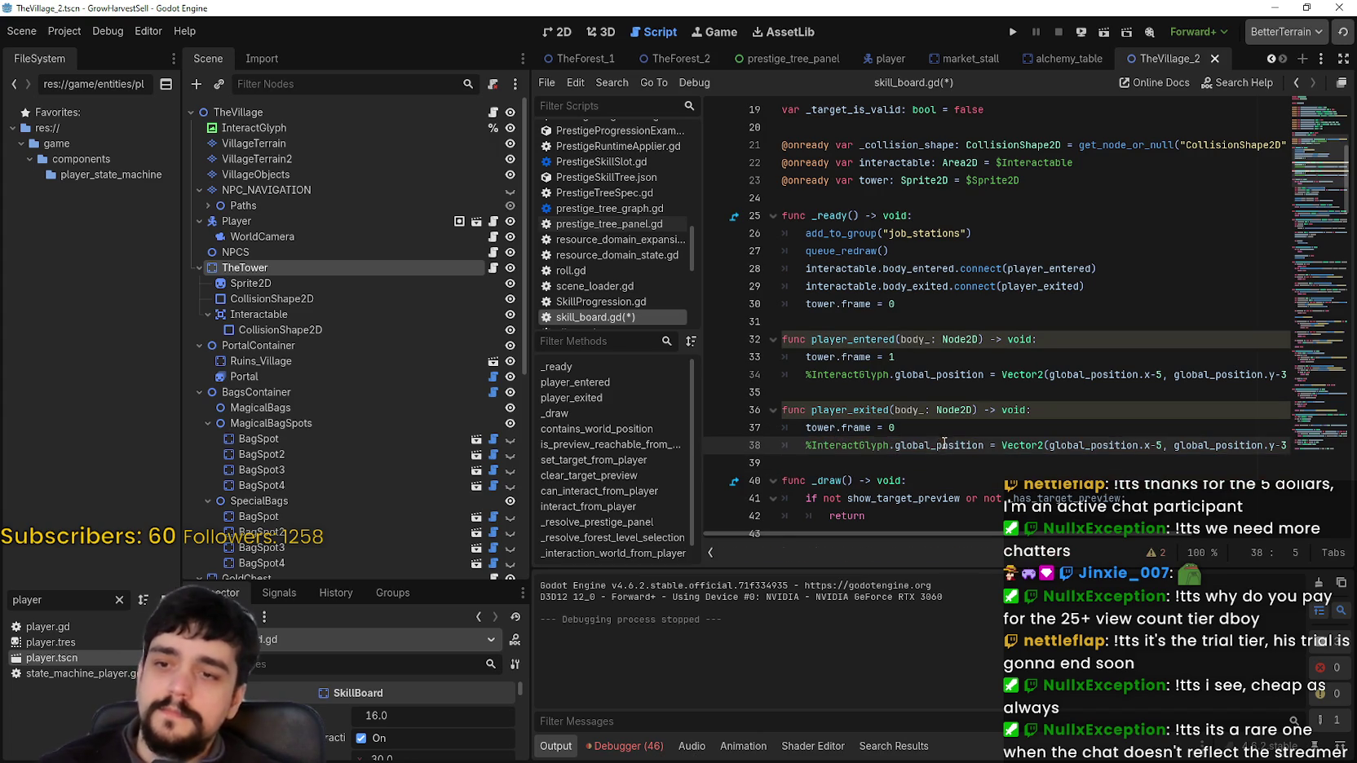
{"action": "left_click", "coordinate": [1003, 446]}
{"action": "key", "text": "shift+End"}
{"action": "type", "text": "V"}
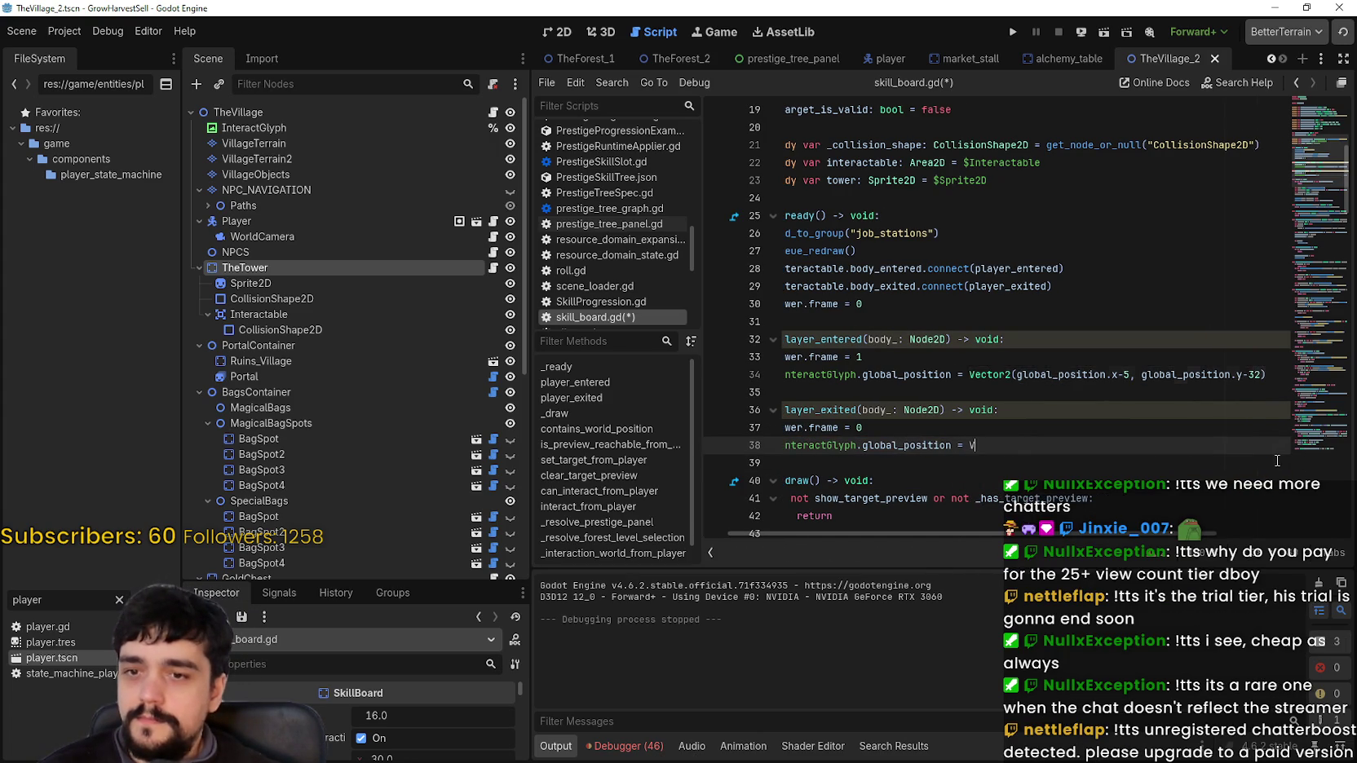
{"action": "type", "text": "ector2.ZERO"}
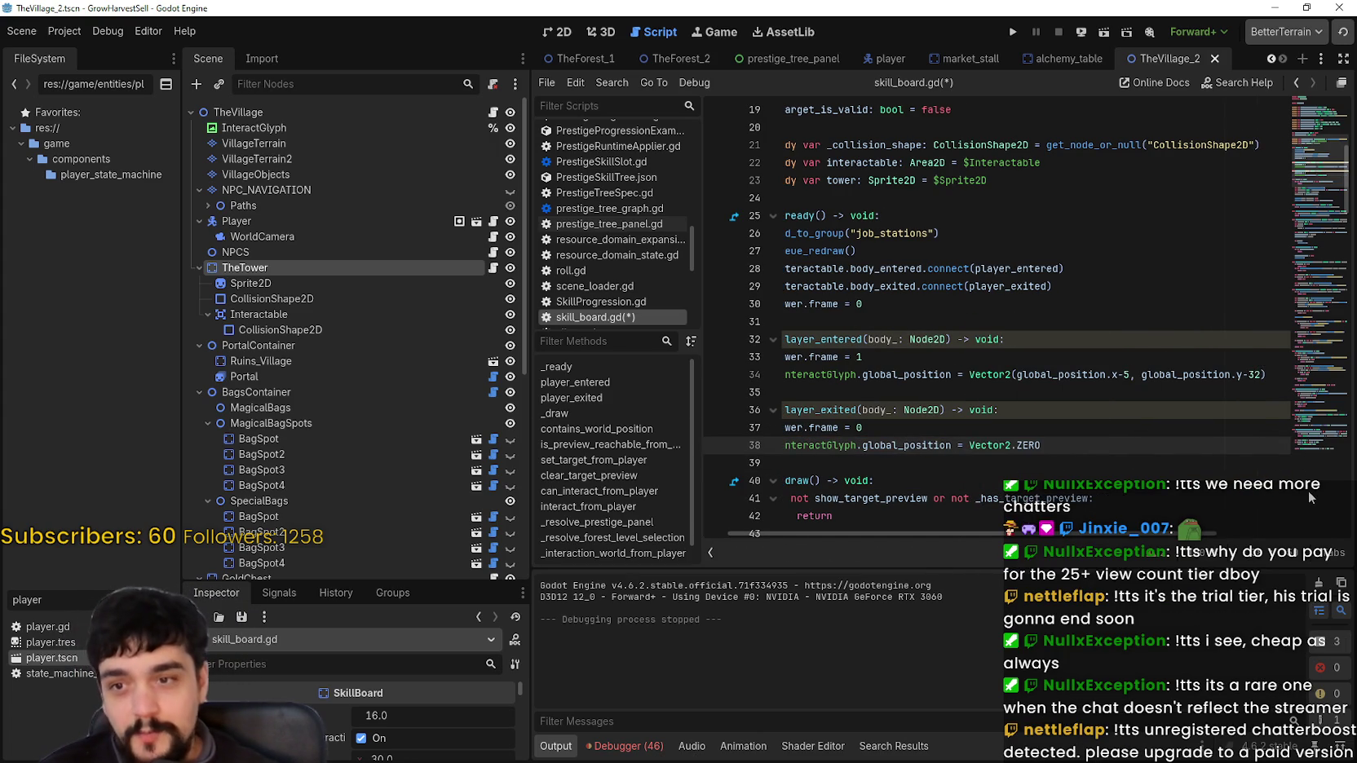
{"action": "key", "text": "ctrl+s"}
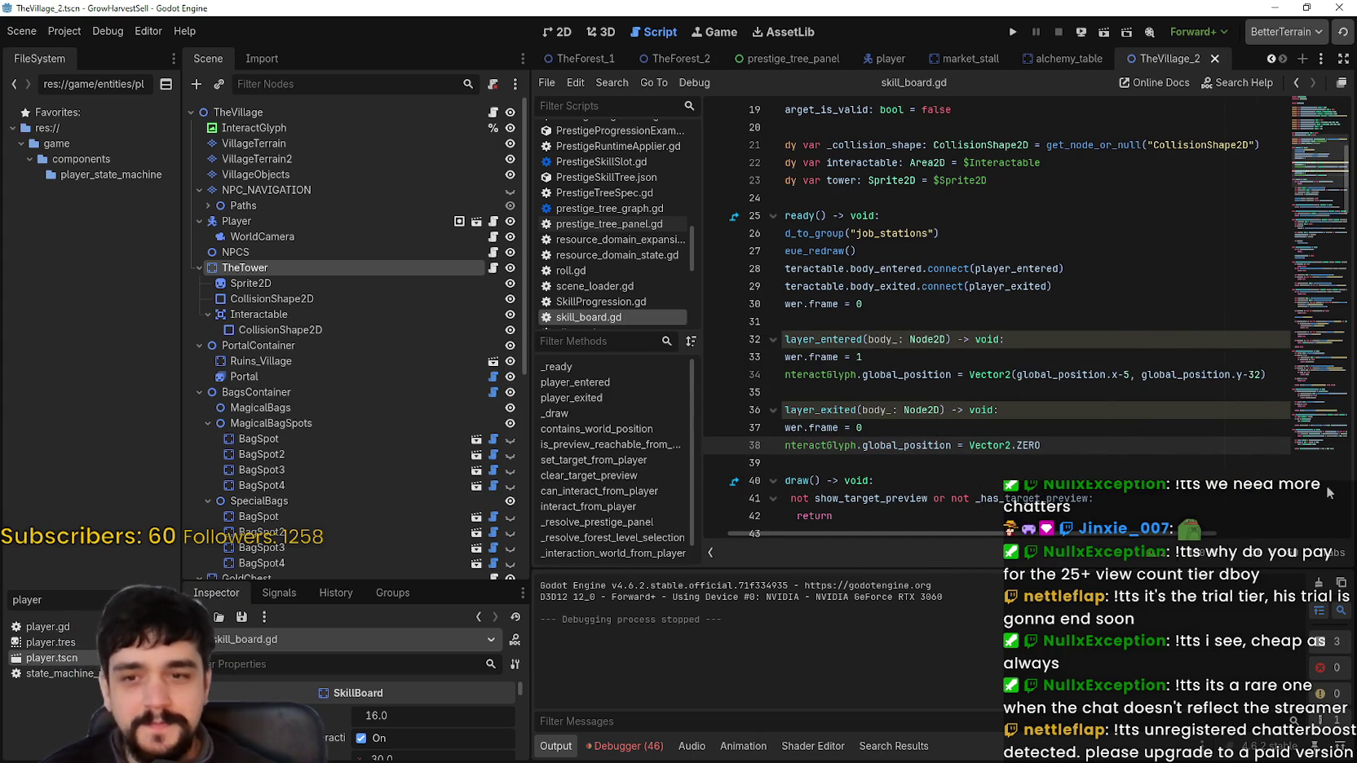
{"action": "left_click", "coordinate": [1075, 398]}
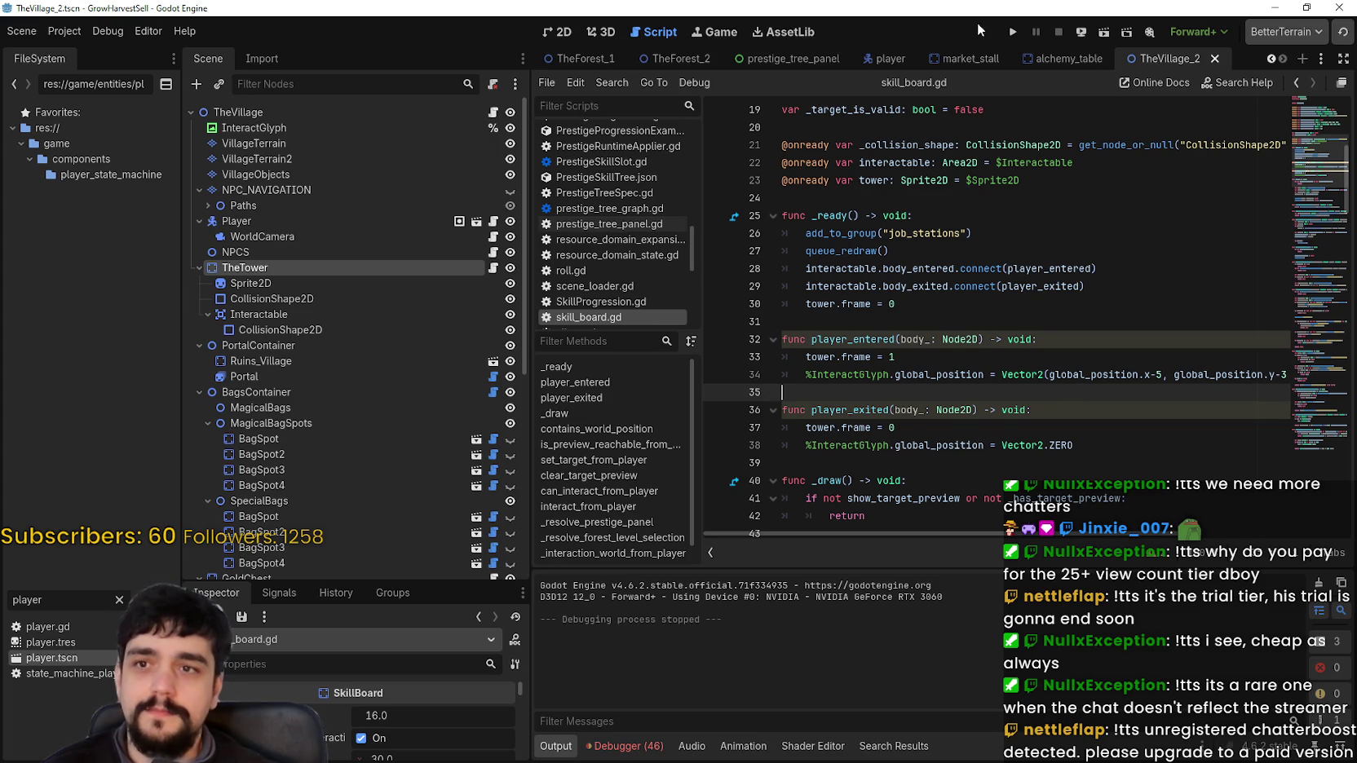
{"action": "left_click", "coordinate": [1014, 32]}
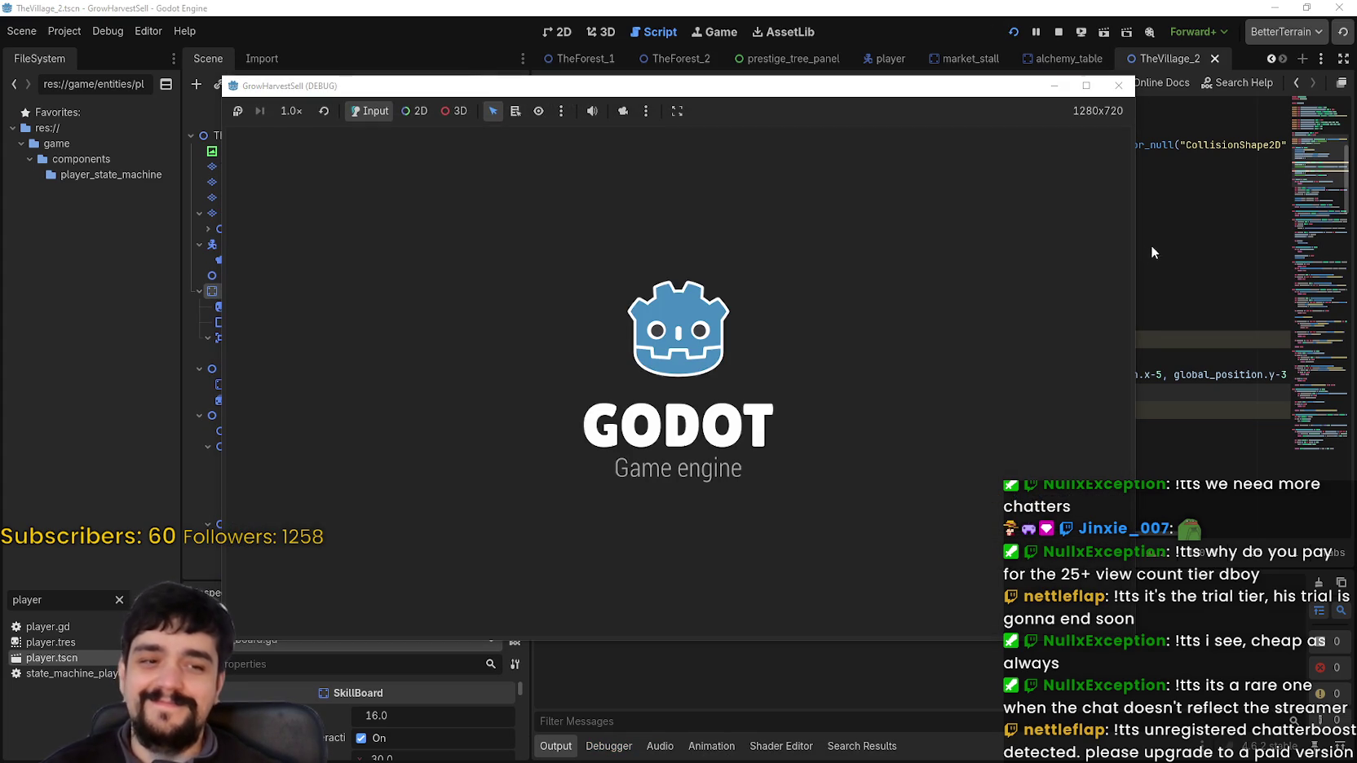